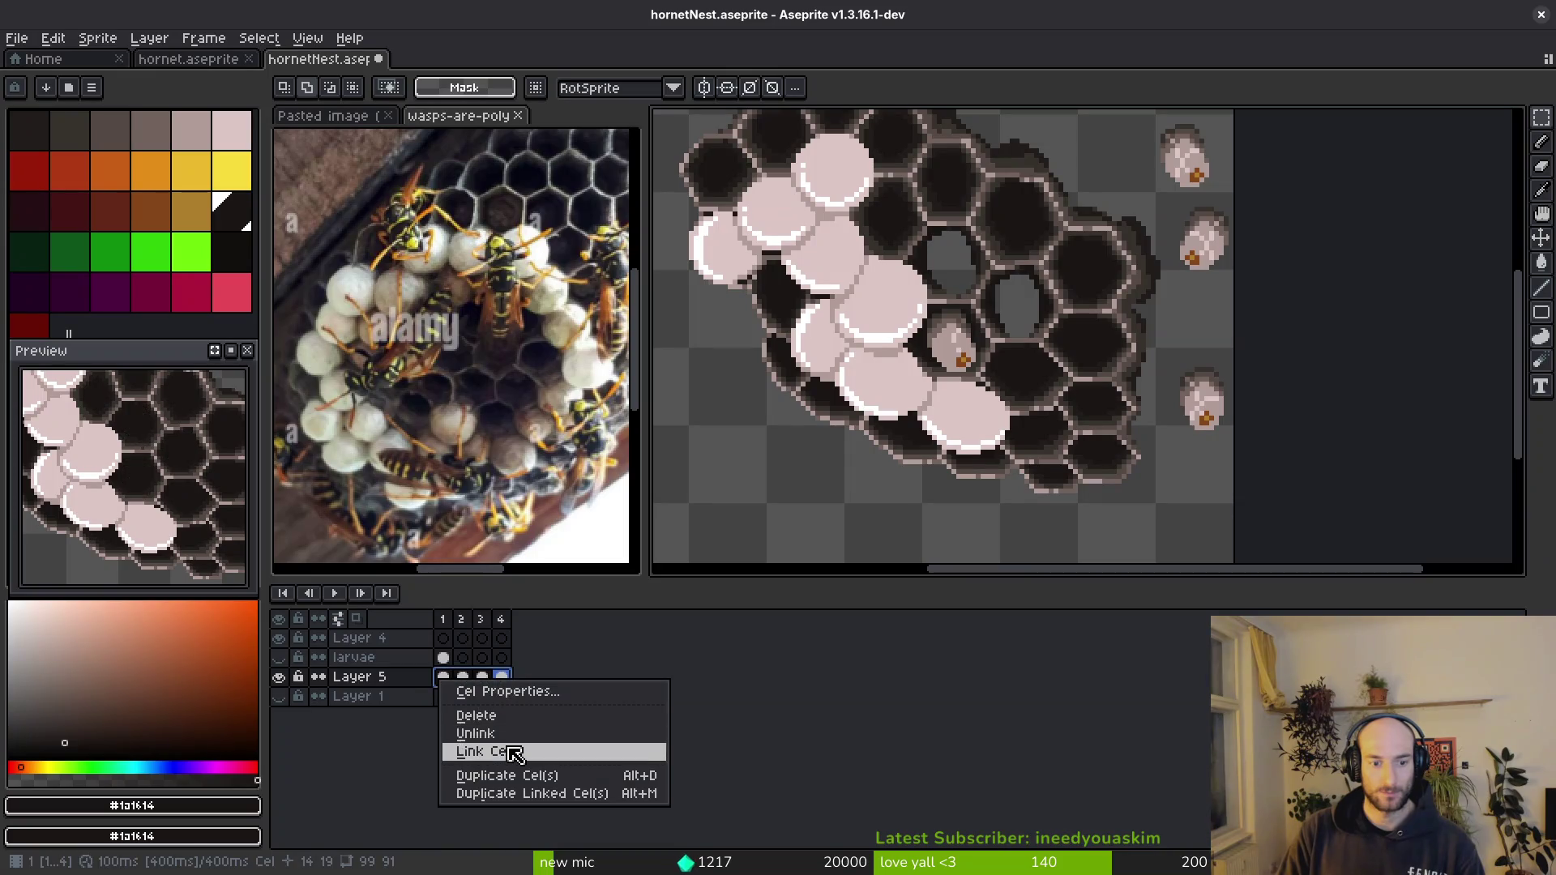
# - Show the larvae layer and add a pixel of pale shading to a larva on frame 1
pyautogui.click(523, 746)
pyautogui.click(447, 665)
pyautogui.press('-')
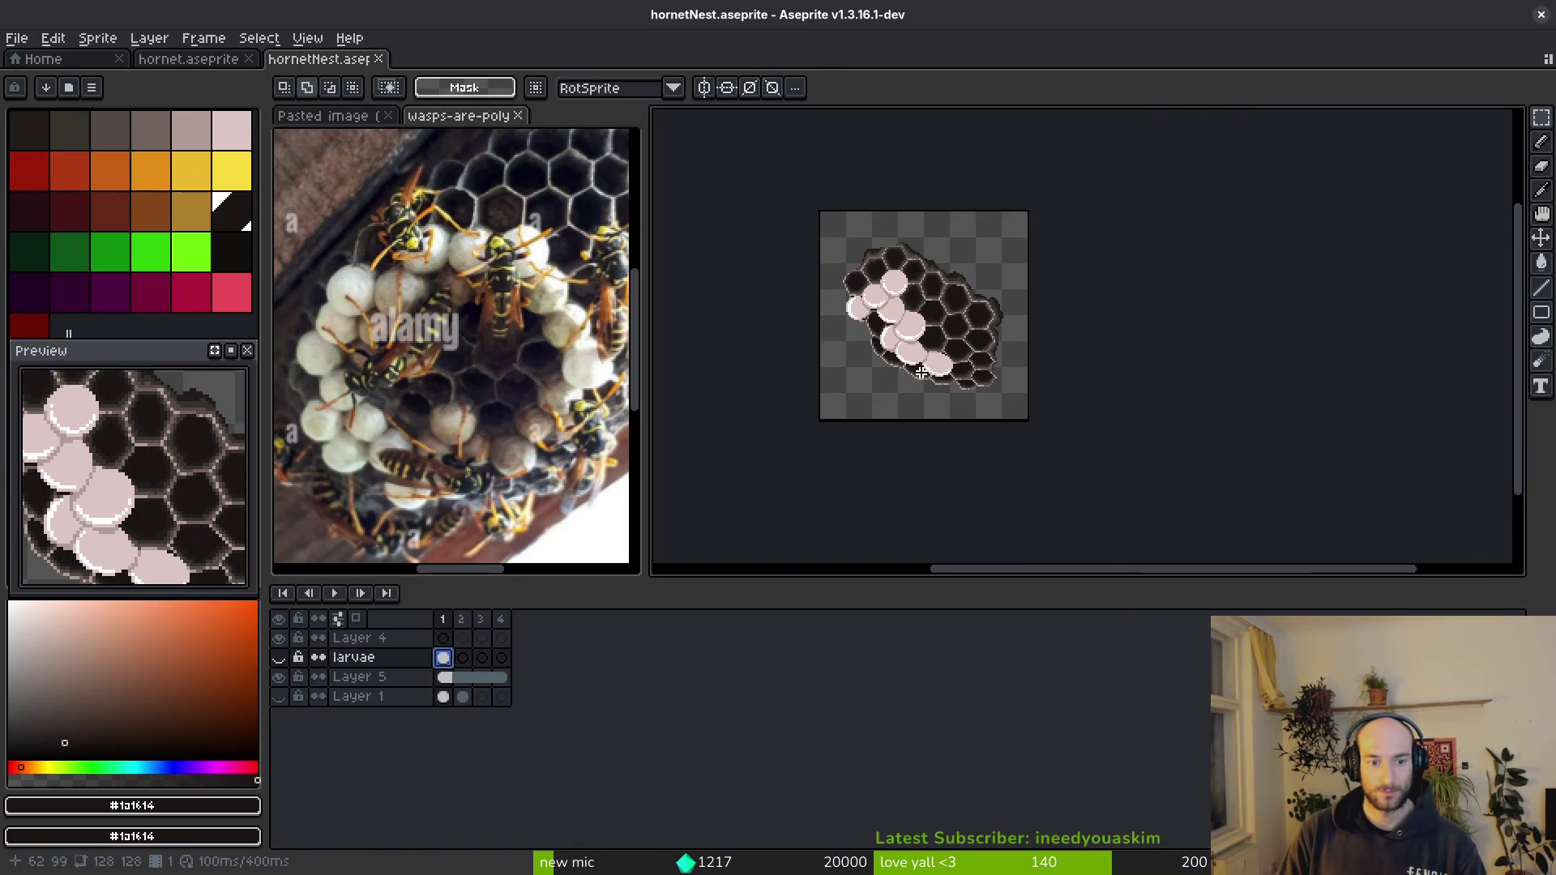
pyautogui.click(278, 657)
pyautogui.press('v')
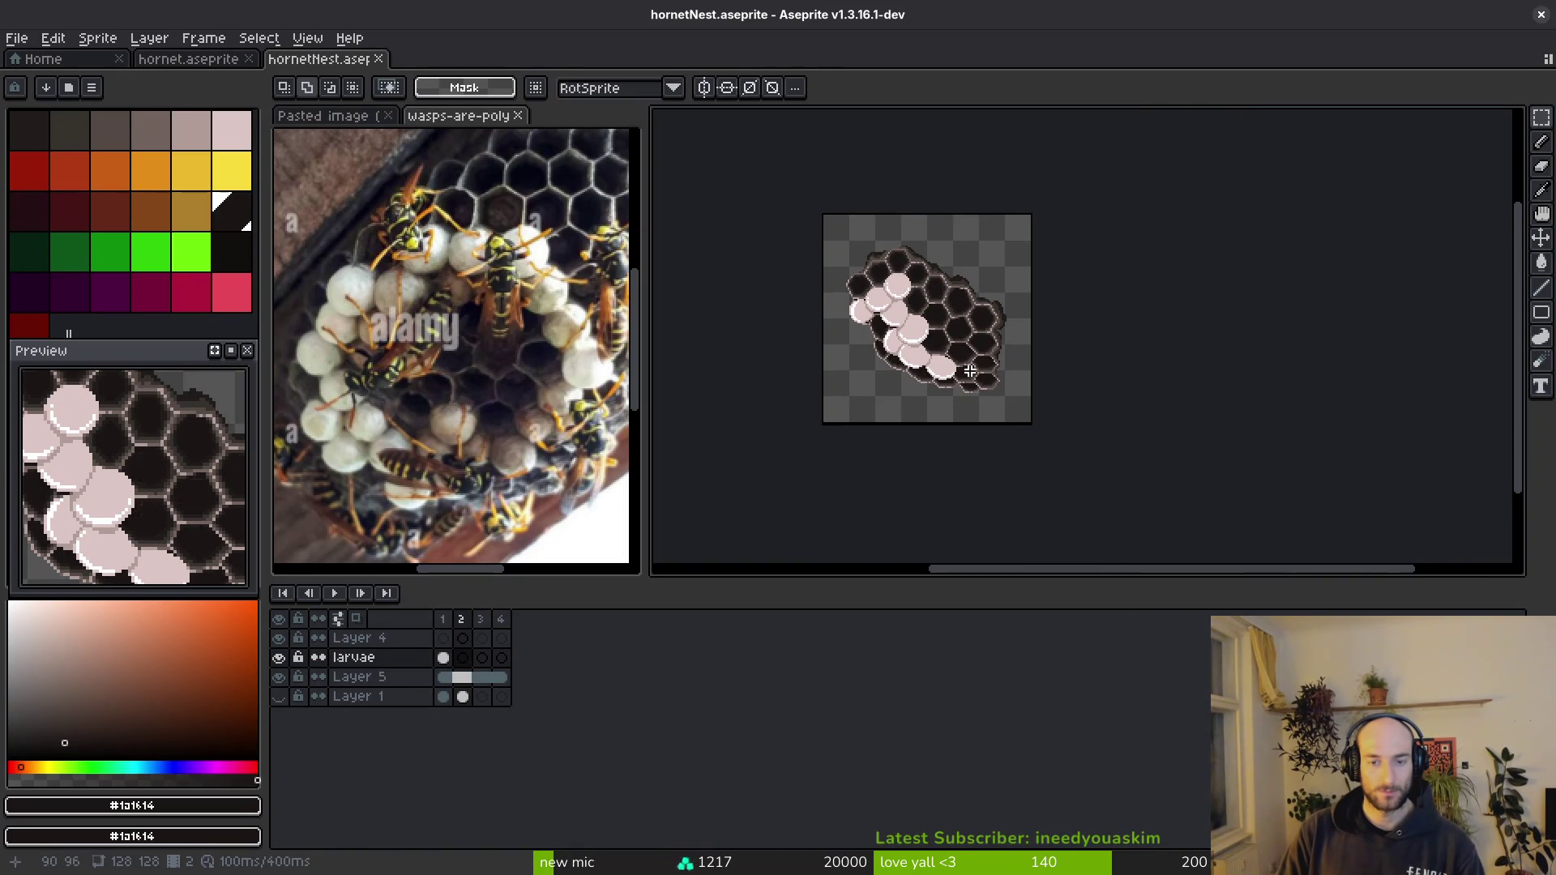
pyautogui.scroll(4, 955, 353)
pyautogui.press(',')
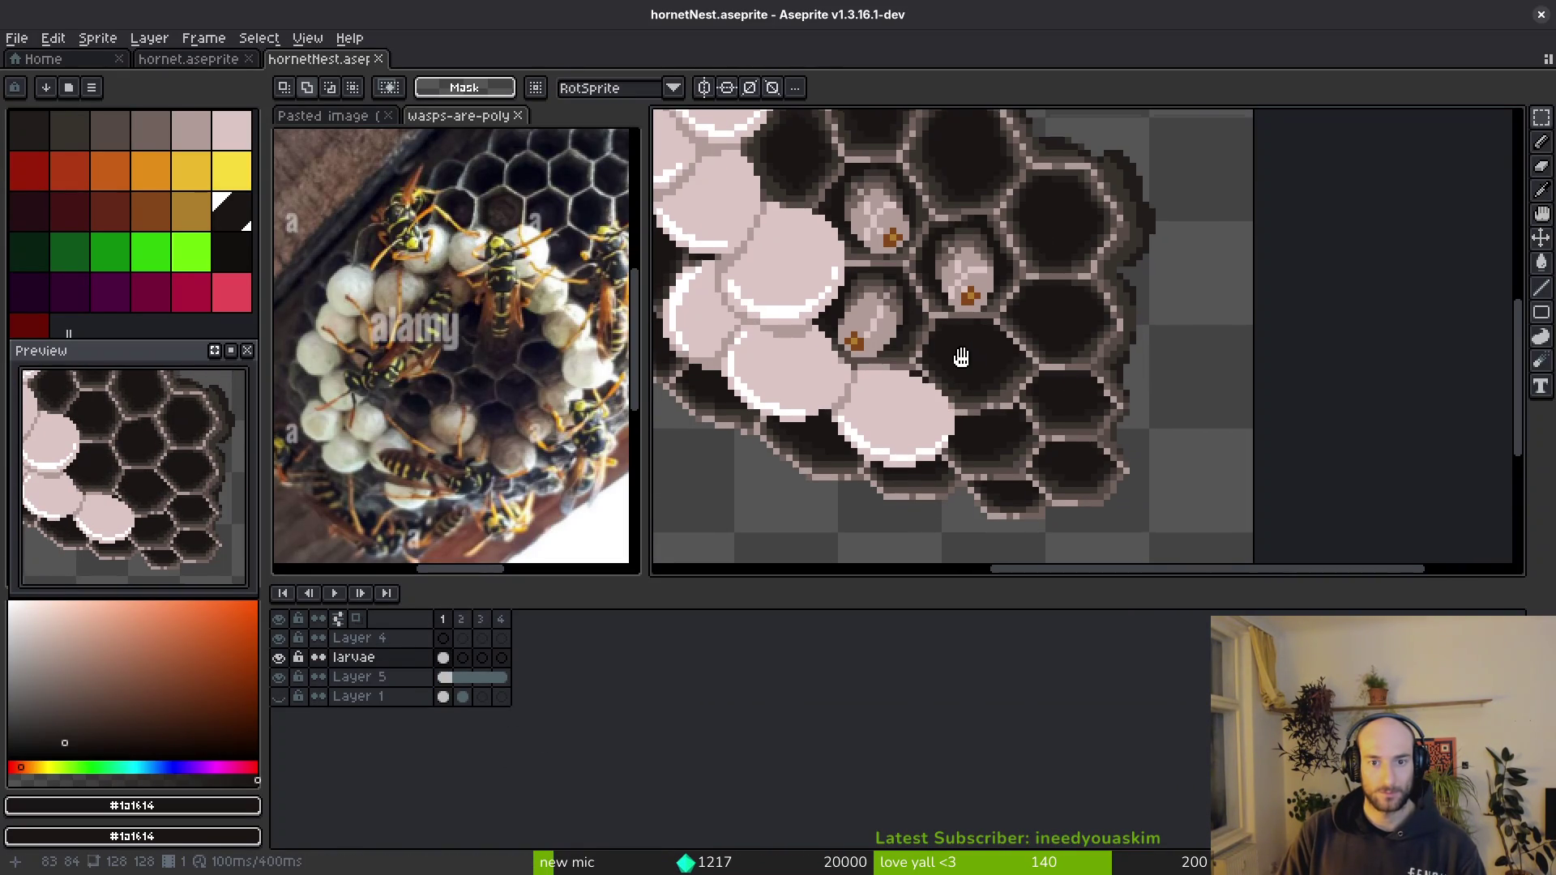
pyautogui.scroll(2, 946, 303)
pyautogui.press('b')
pyautogui.keyDown('alt'); pyautogui.click(953, 277); pyautogui.keyUp('alt')
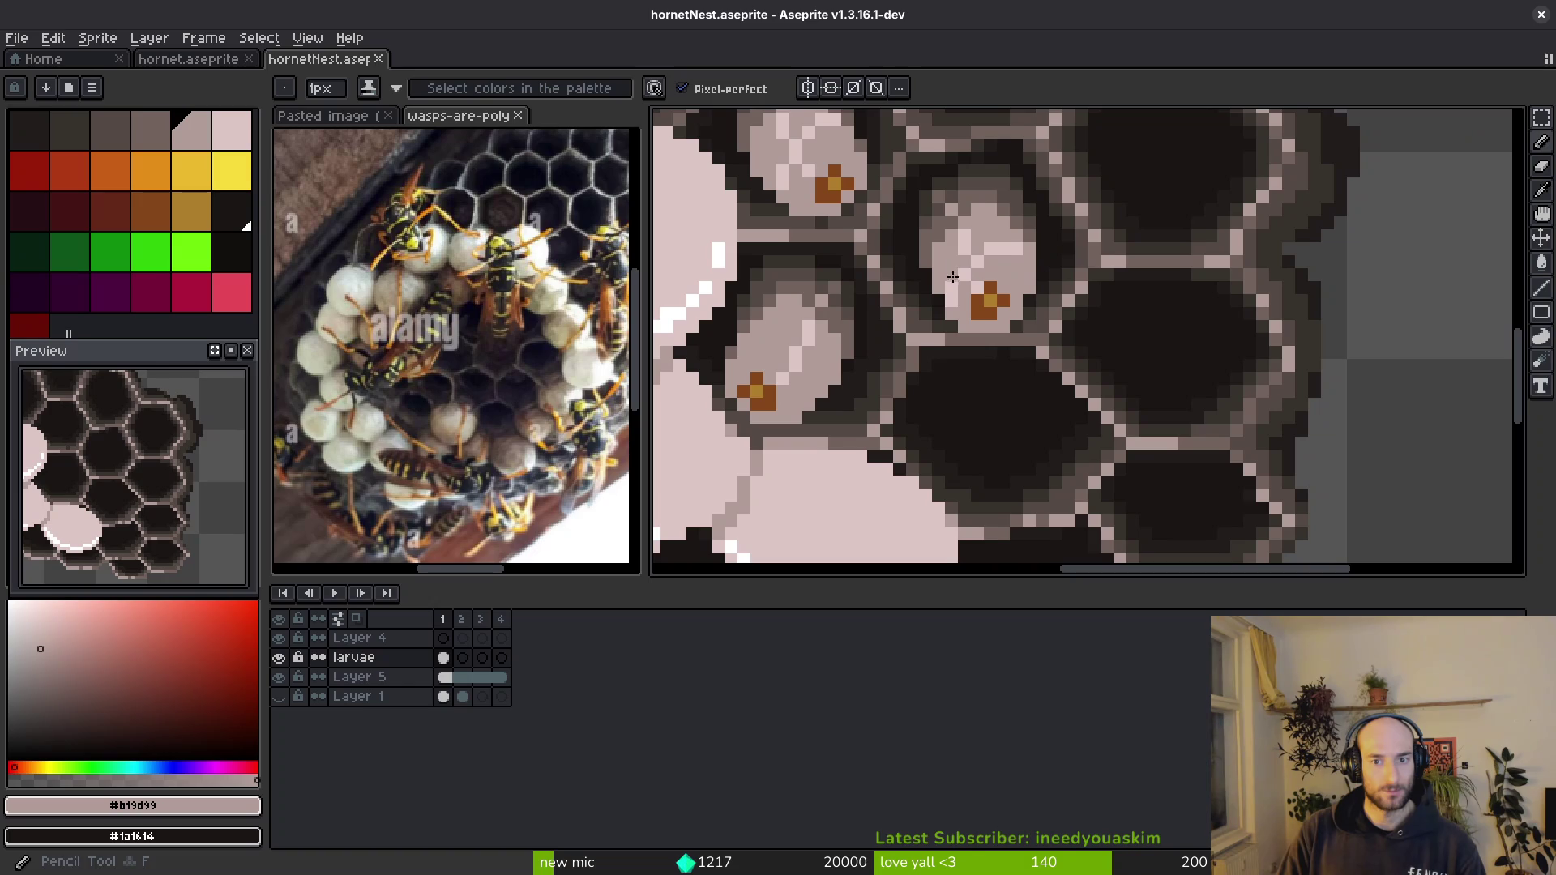
pyautogui.click(997, 251)
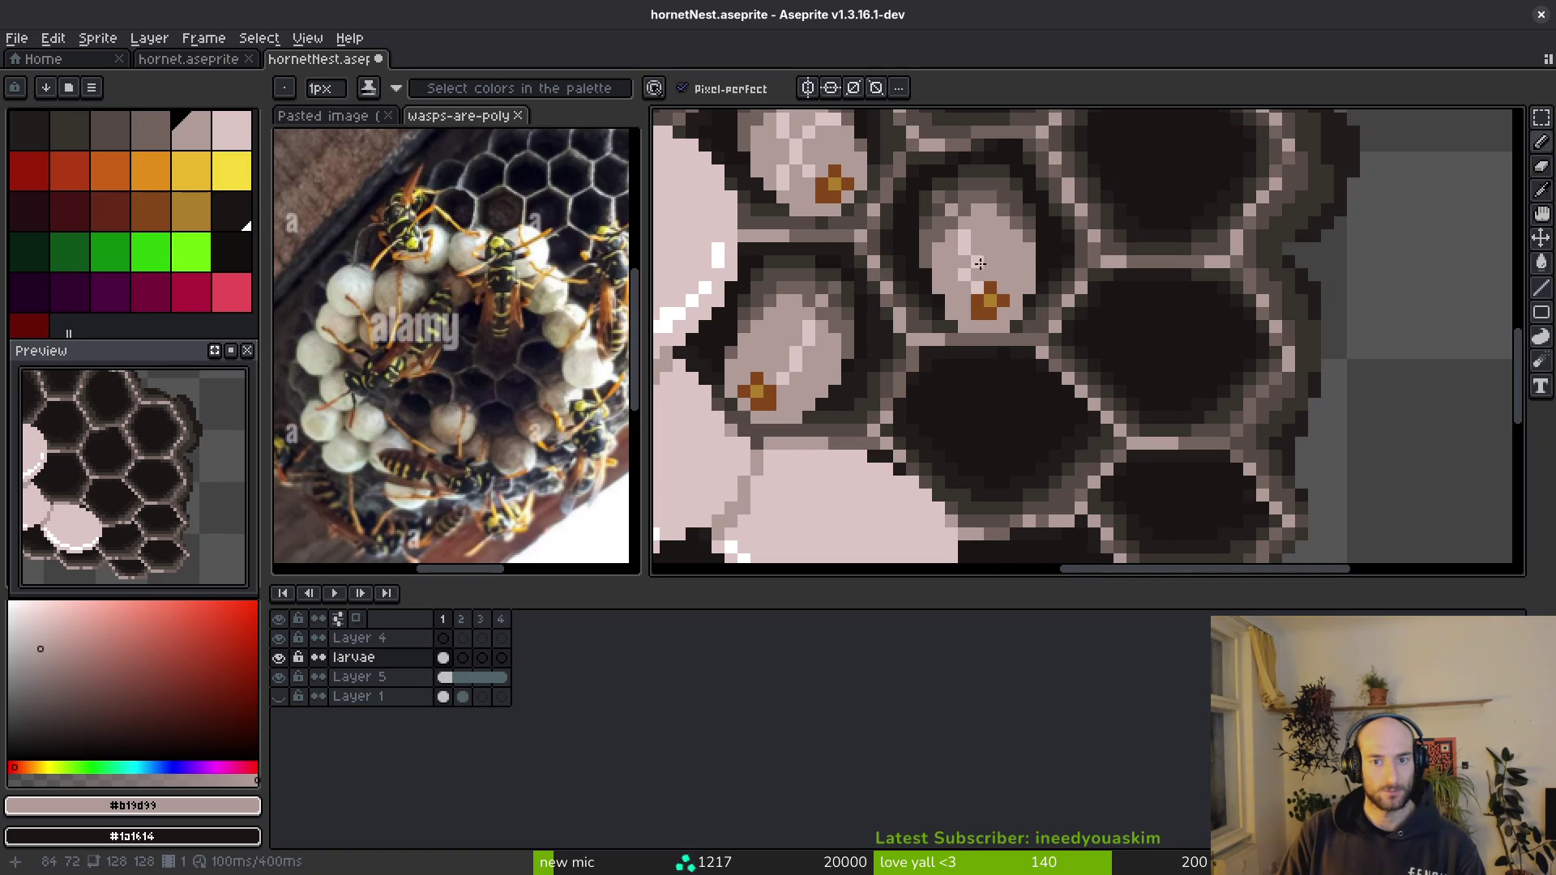
pyautogui.scroll(-2, 978, 263)
# - Cut the falling larvae from Layer 5 frame 3, paste them into the larvae layer frame 3, and save
pyautogui.press('Down')
pyautogui.press('Right')
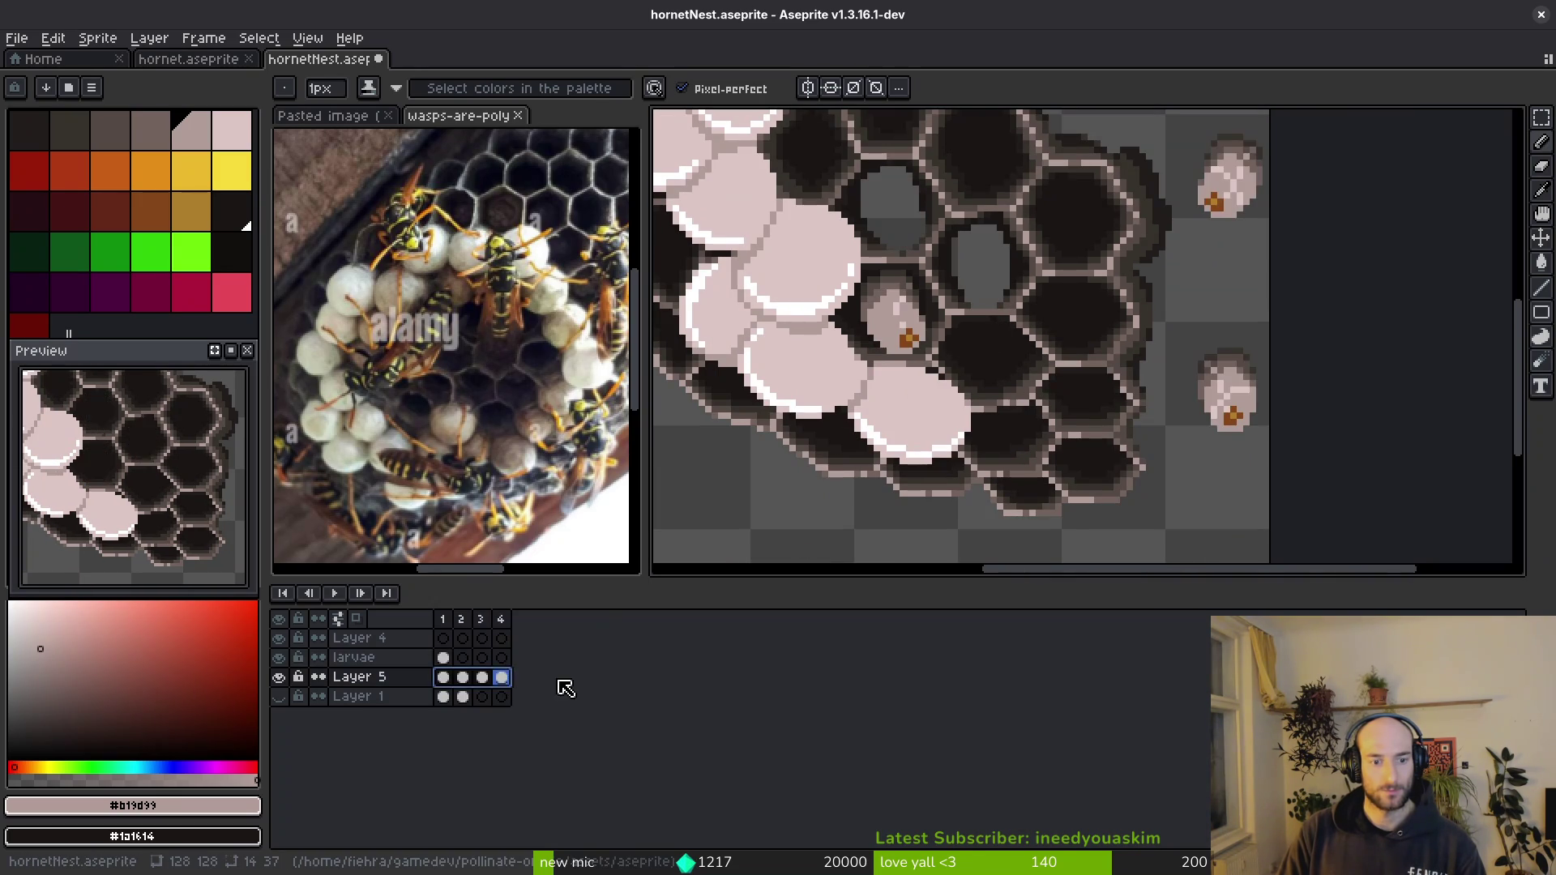
pyautogui.press('Right')
pyautogui.press('m')
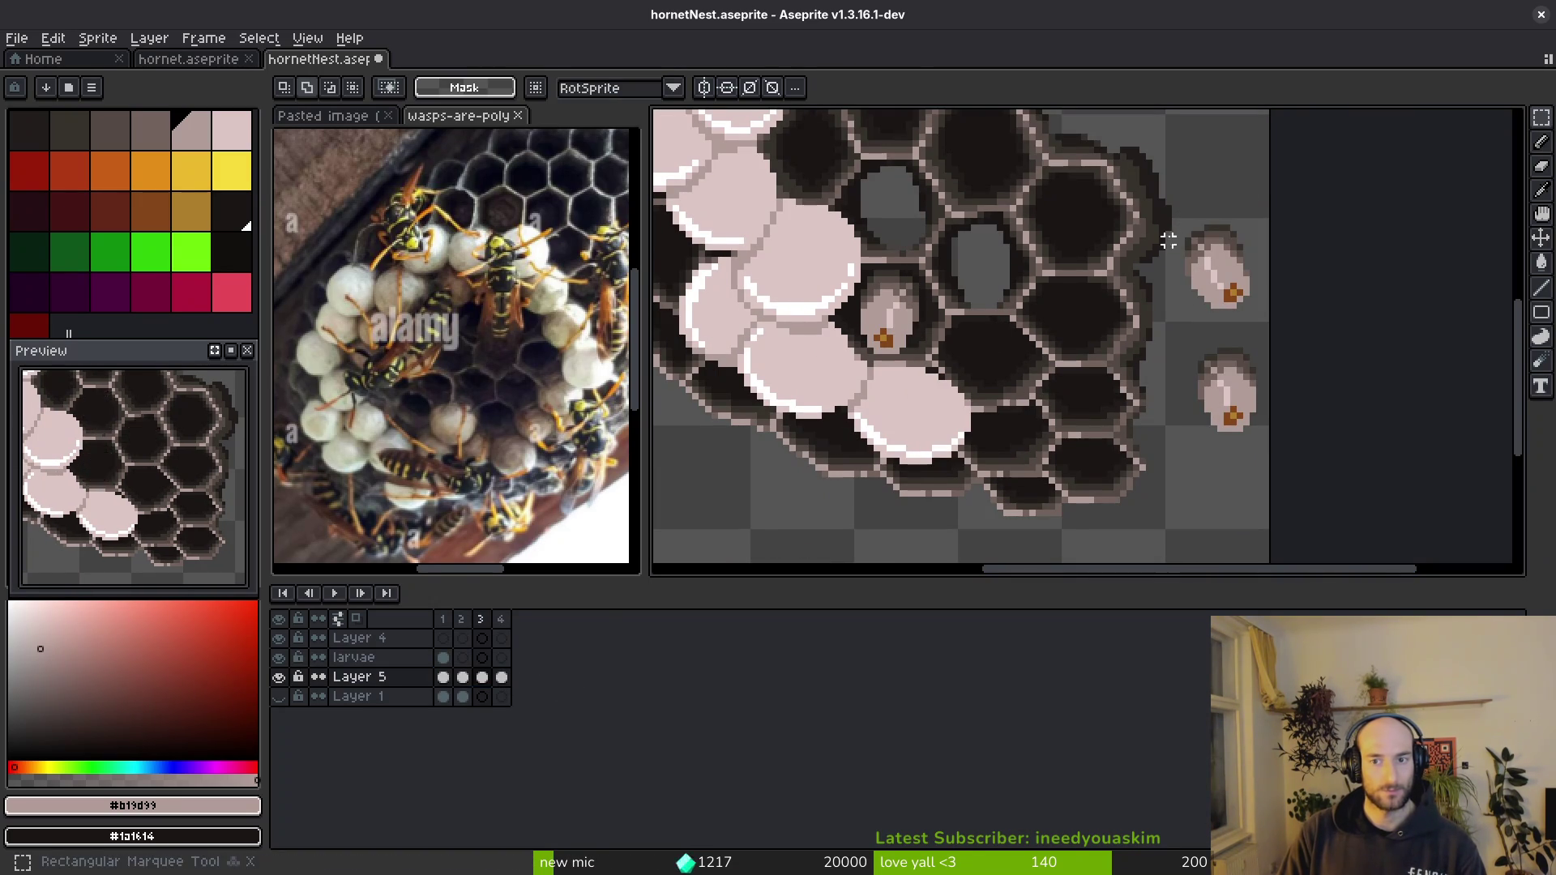
pyautogui.moveTo(1171, 211); pyautogui.dragTo(1272, 447)
pyautogui.hotkey('ctrl', 'x')
pyautogui.click(481, 657)
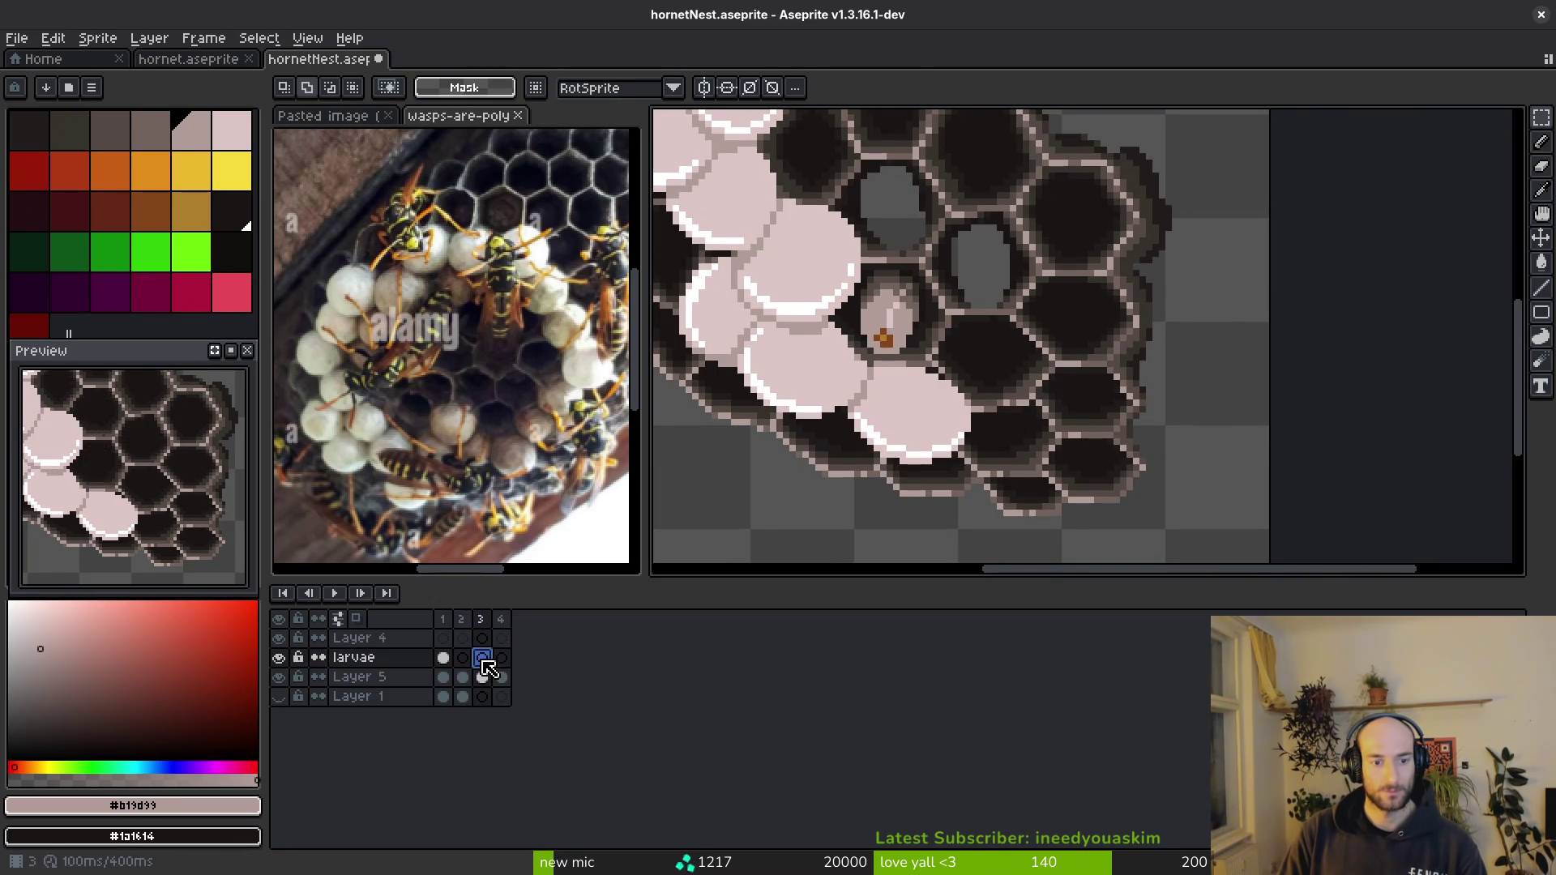
pyautogui.hotkey('ctrl', 'v')
pyautogui.press('Return')
pyautogui.hotkey('ctrl', 's')
# - Link the Layer 5 cels across frames 1 to 4
pyautogui.moveTo(448, 684); pyautogui.dragTo(513, 683)
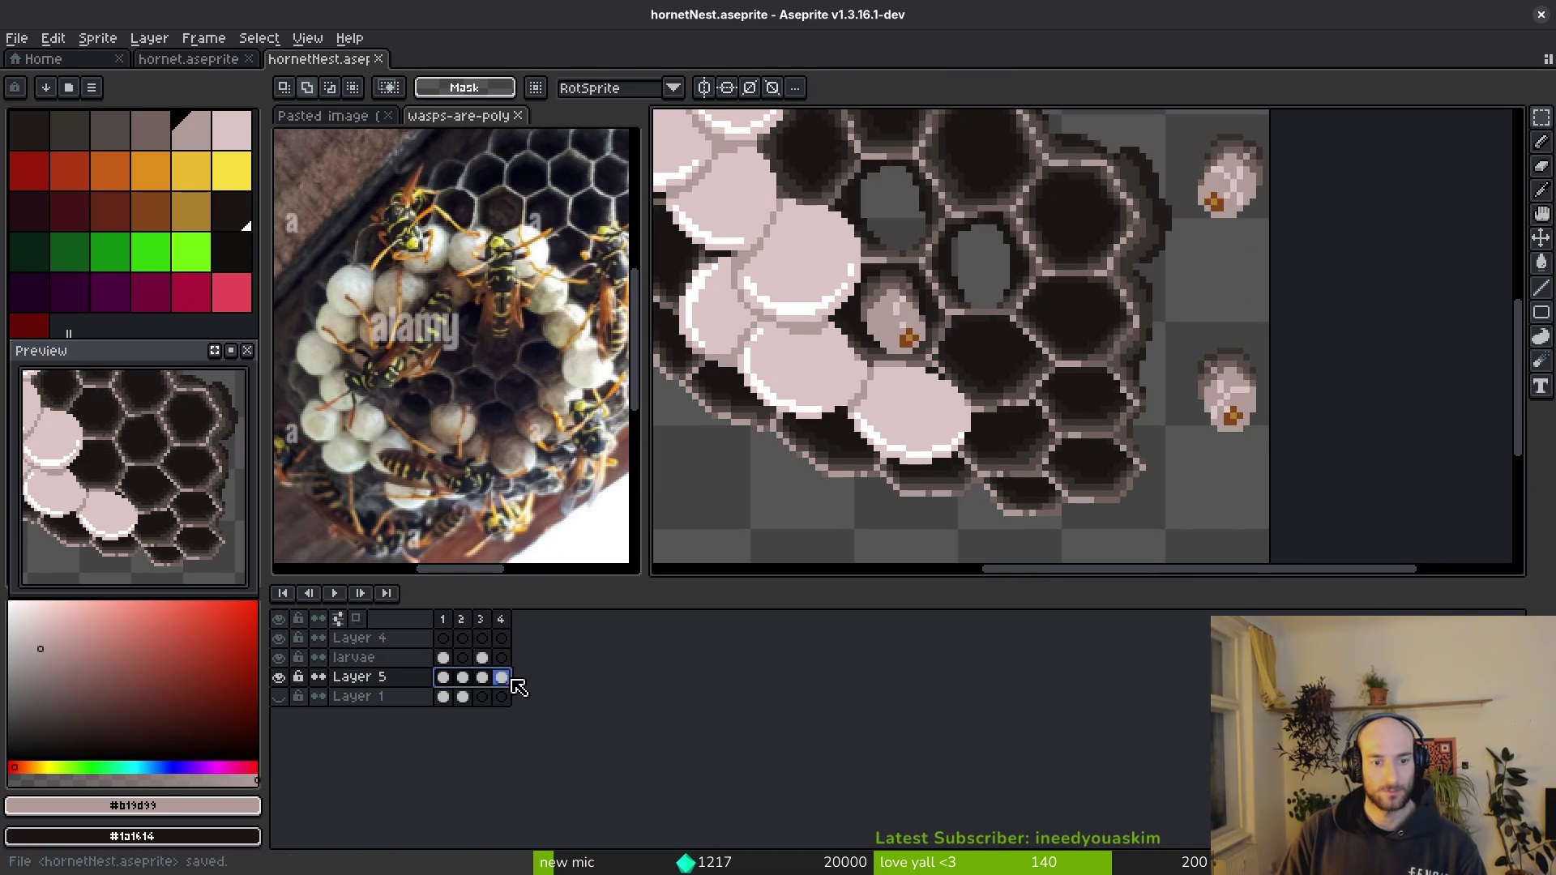
pyautogui.rightClick(448, 687)
pyautogui.click(510, 745)
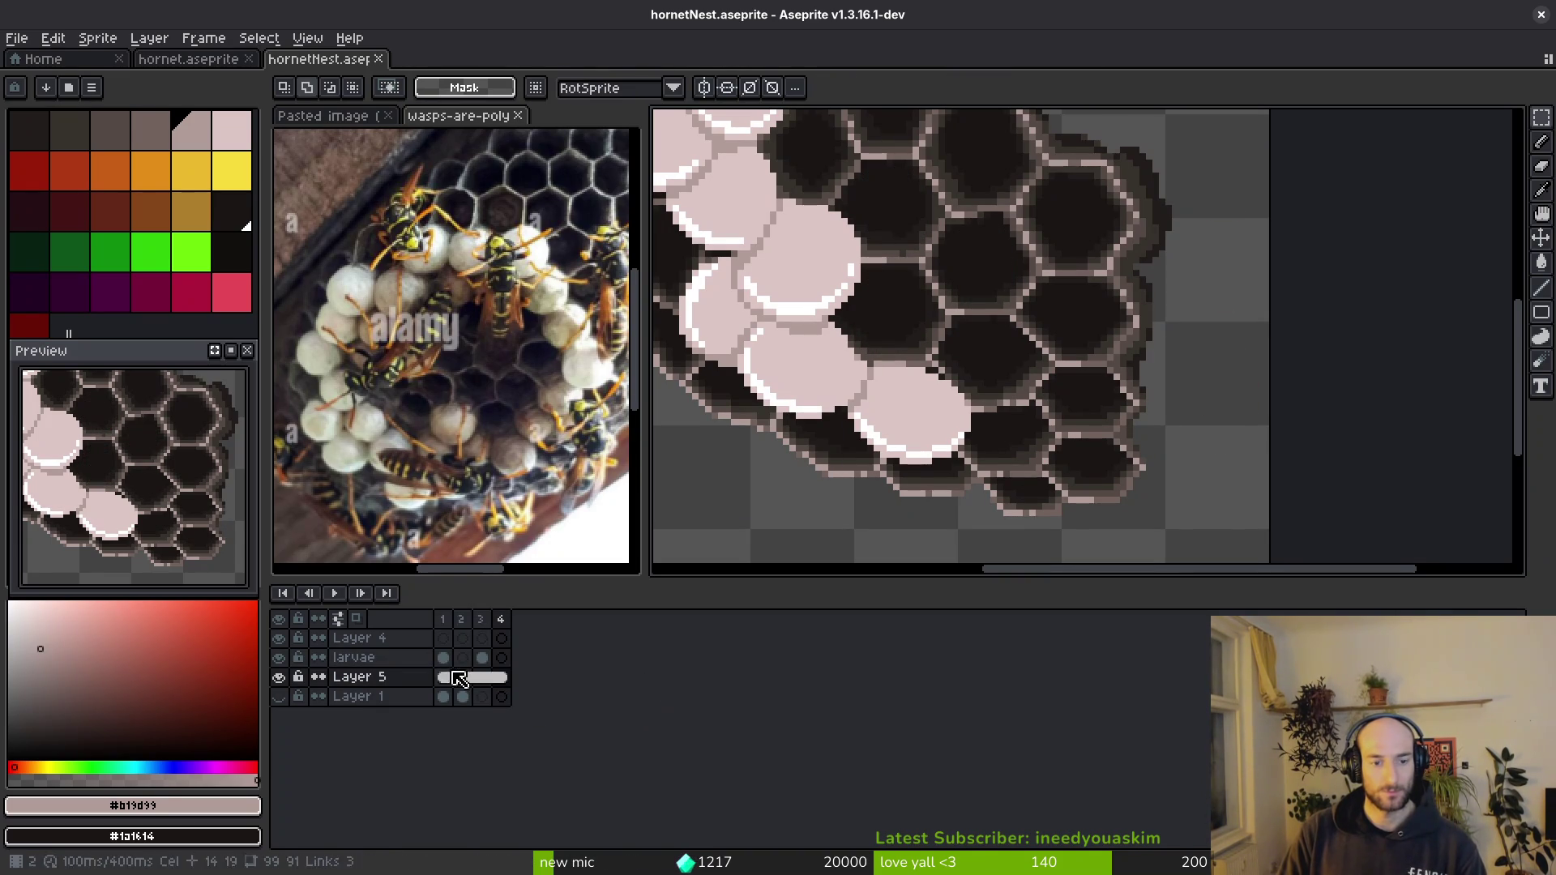
# - Copy a falling larva from frame 3 into a honeycomb cell on frame 1 and save
pyautogui.click(482, 657)
pyautogui.scroll(-2, 990, 372)
pyautogui.scroll(-1, 920, 486)
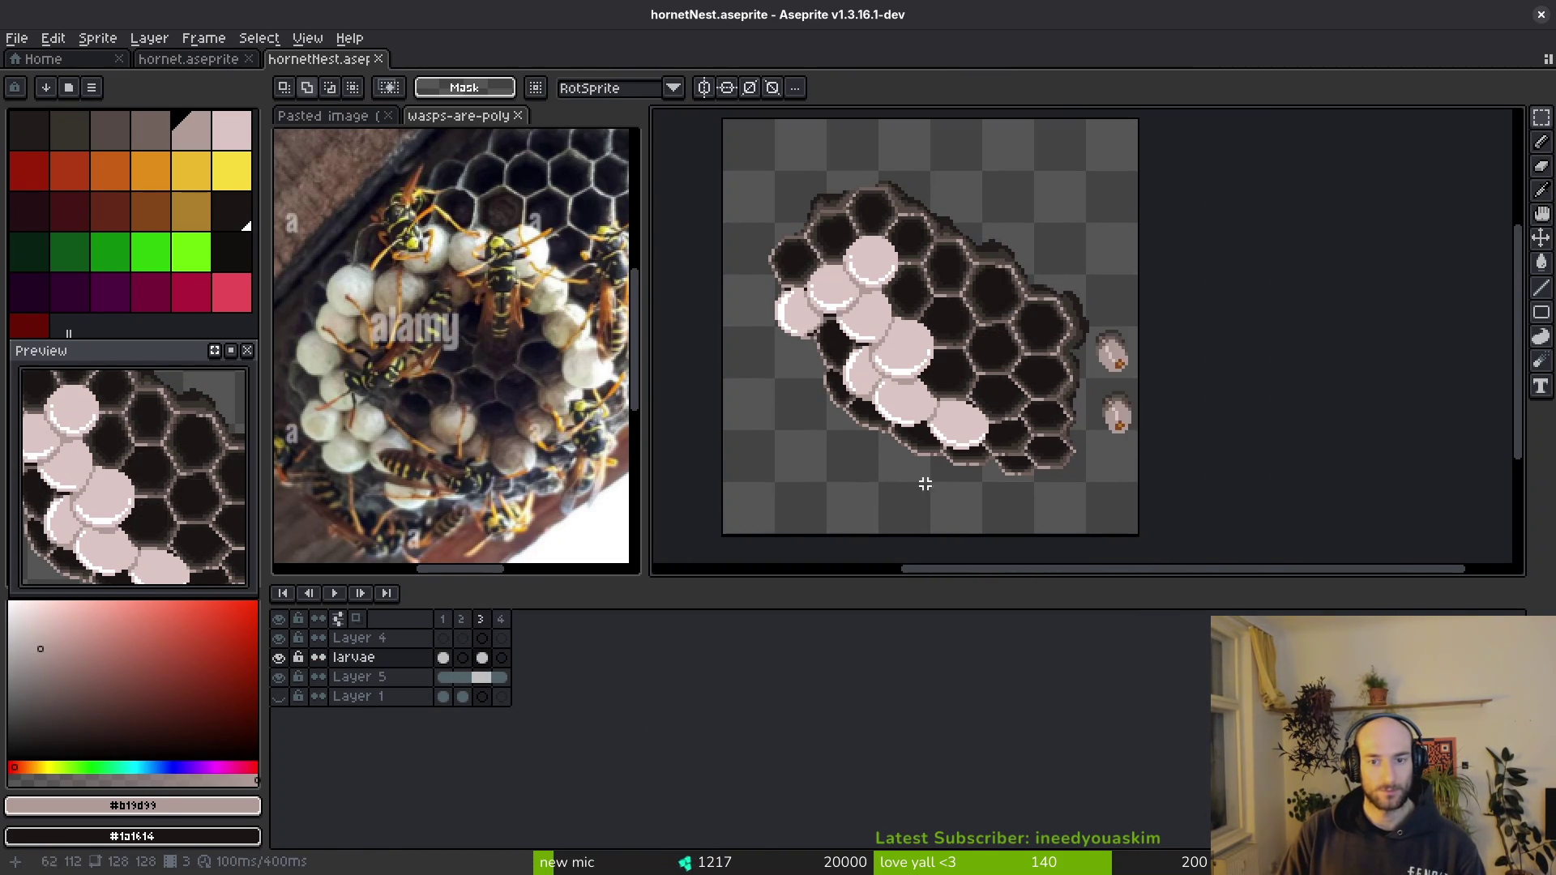
pyautogui.scroll(3, 1156, 392)
pyautogui.scroll(1, 1156, 392)
pyautogui.moveTo(1040, 245); pyautogui.dragTo(1161, 373)
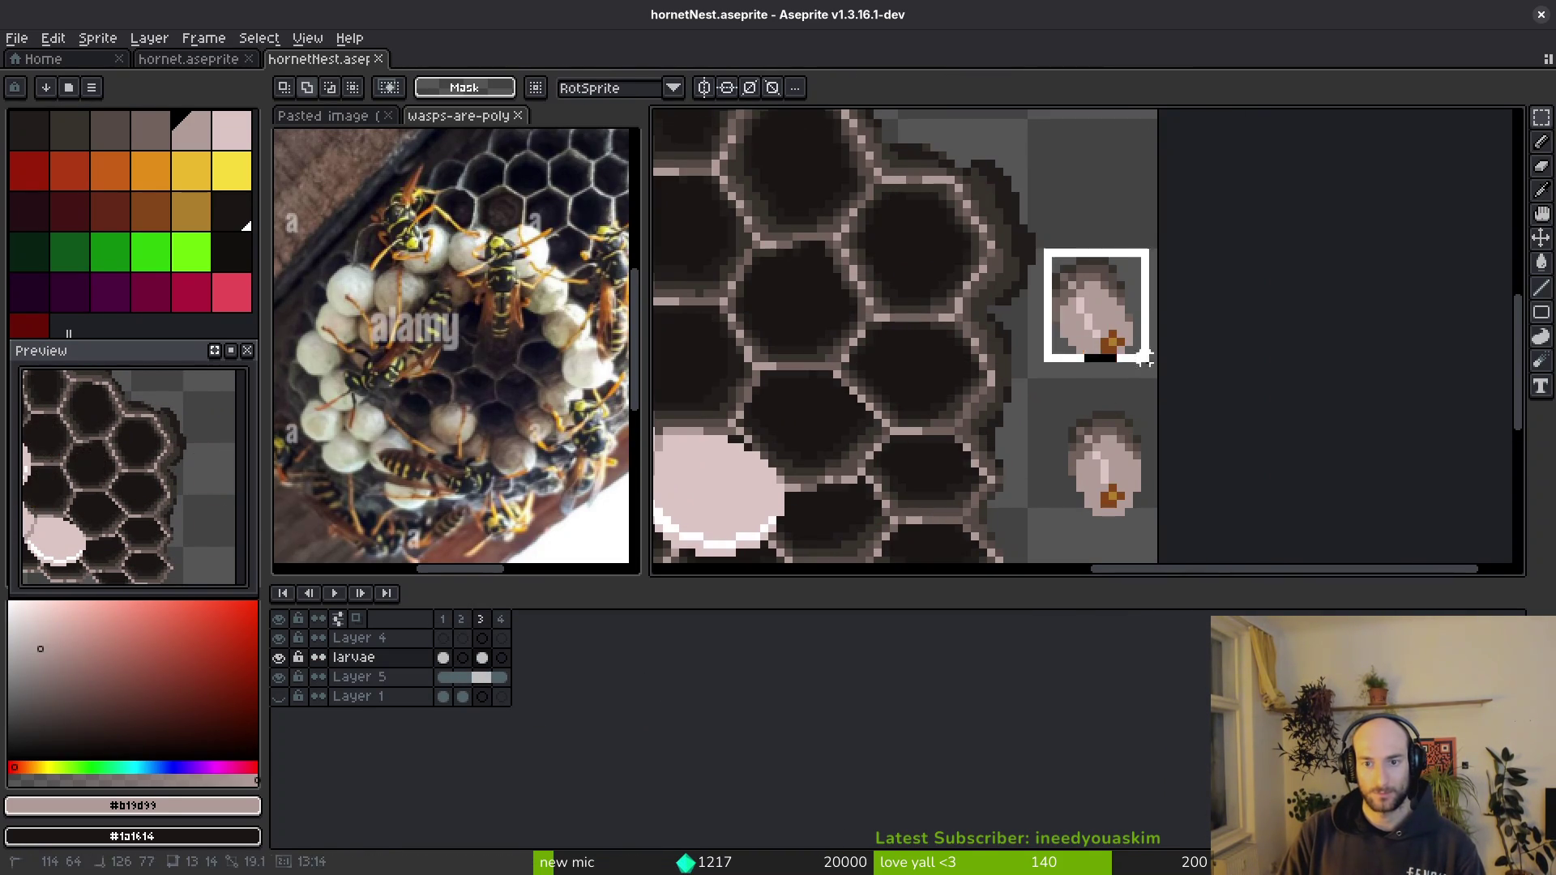
pyautogui.press('Delete')
pyautogui.hotkey('ctrl', 'z')
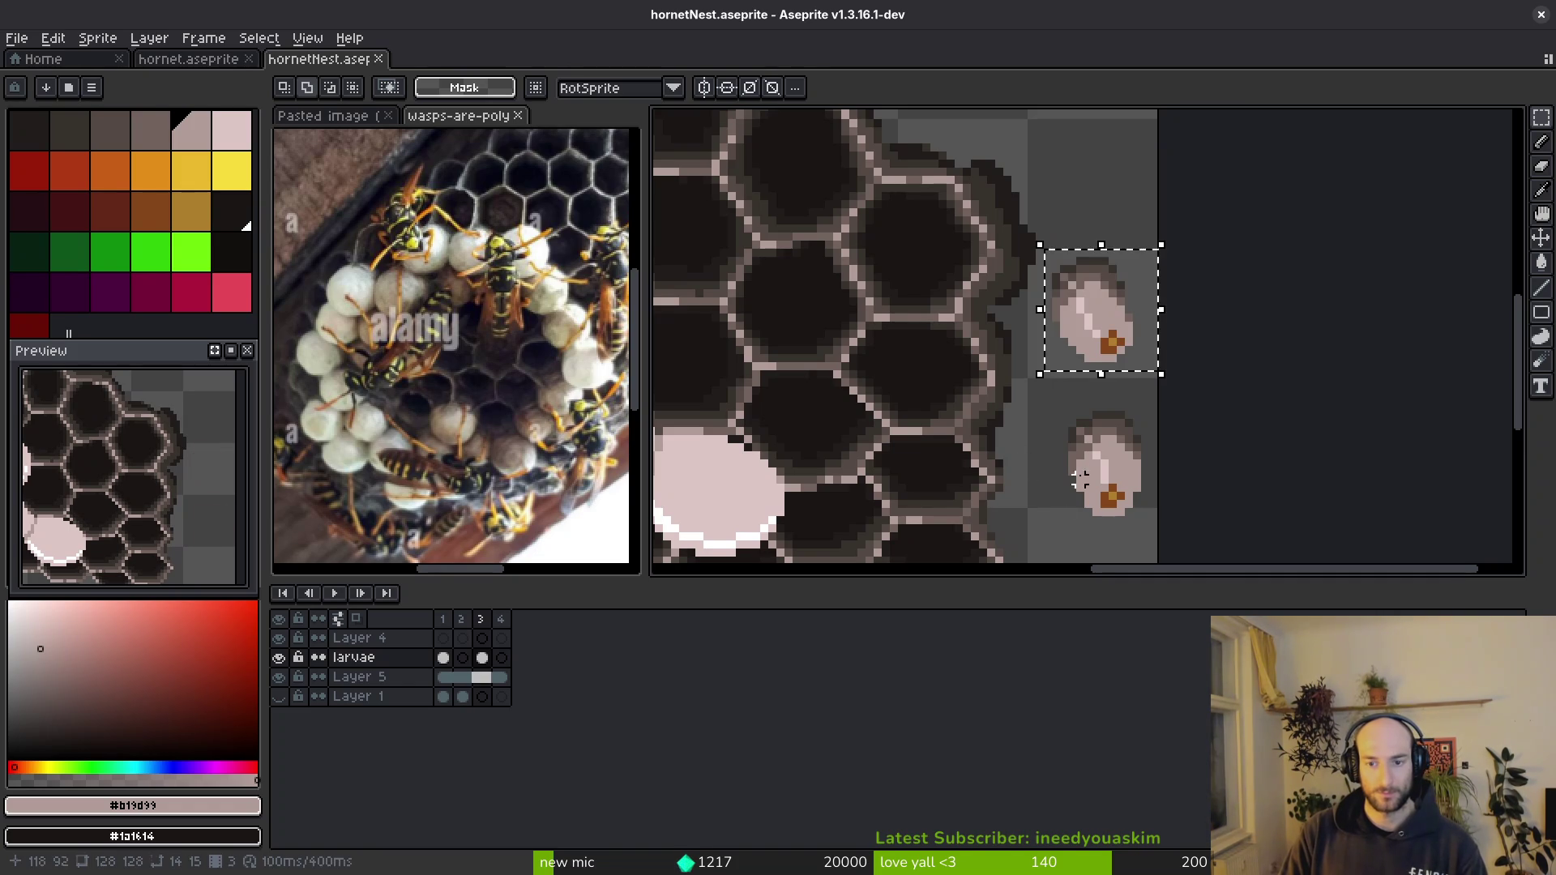
pyautogui.hotkey('ctrl', 'z')
pyautogui.hotkey('ctrl', 'z')
pyautogui.hotkey('ctrl', 'y')
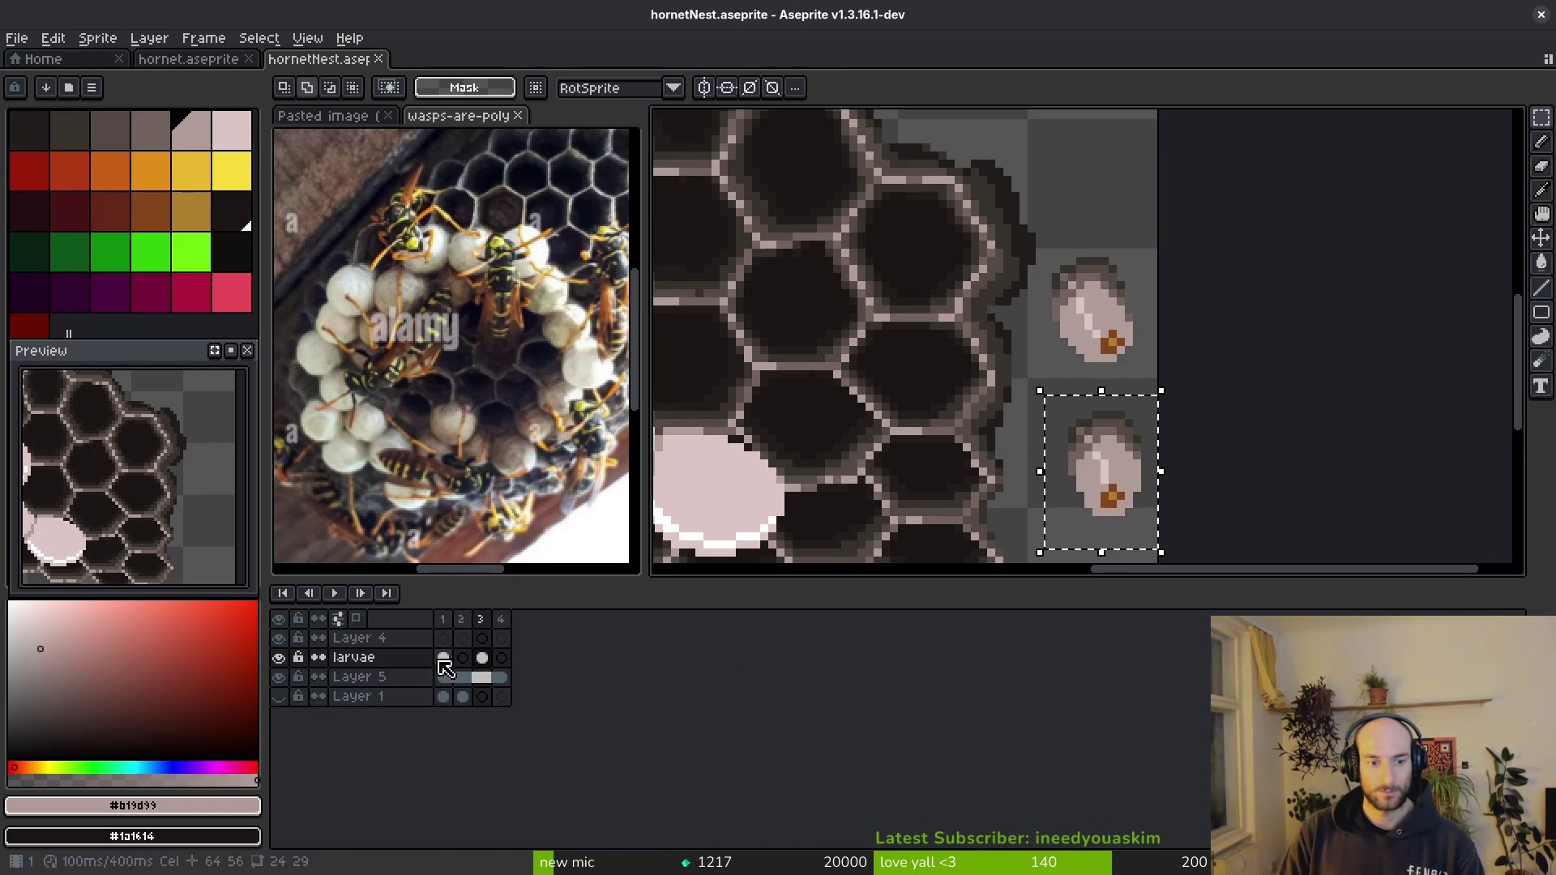
pyautogui.click(444, 657)
pyautogui.scroll(1, 1216, 499)
pyautogui.hotkey('ctrl', 'v')
pyautogui.moveTo(1219, 506); pyautogui.dragTo(901, 350)
pyautogui.hotkey('ctrl', 's')
# - Copy the top larva from frame 3 into the upper-left honeycomb cell on frame 1 and save
pyautogui.press('Right')
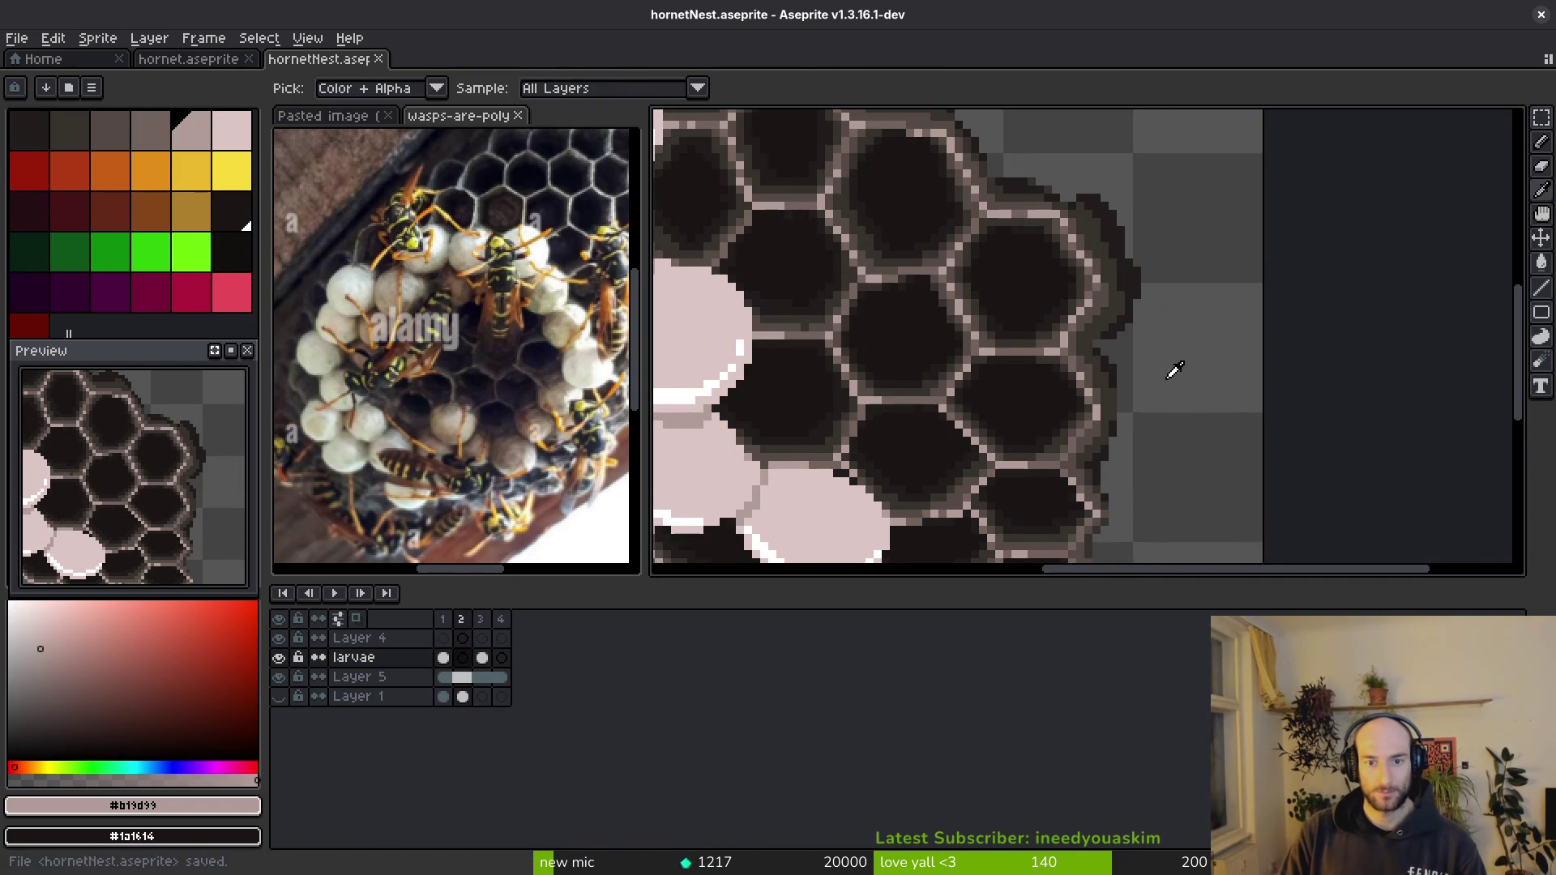
pyautogui.press('Right')
pyautogui.moveTo(1146, 274); pyautogui.dragTo(1265, 423)
pyautogui.hotkey('ctrl', 'x')
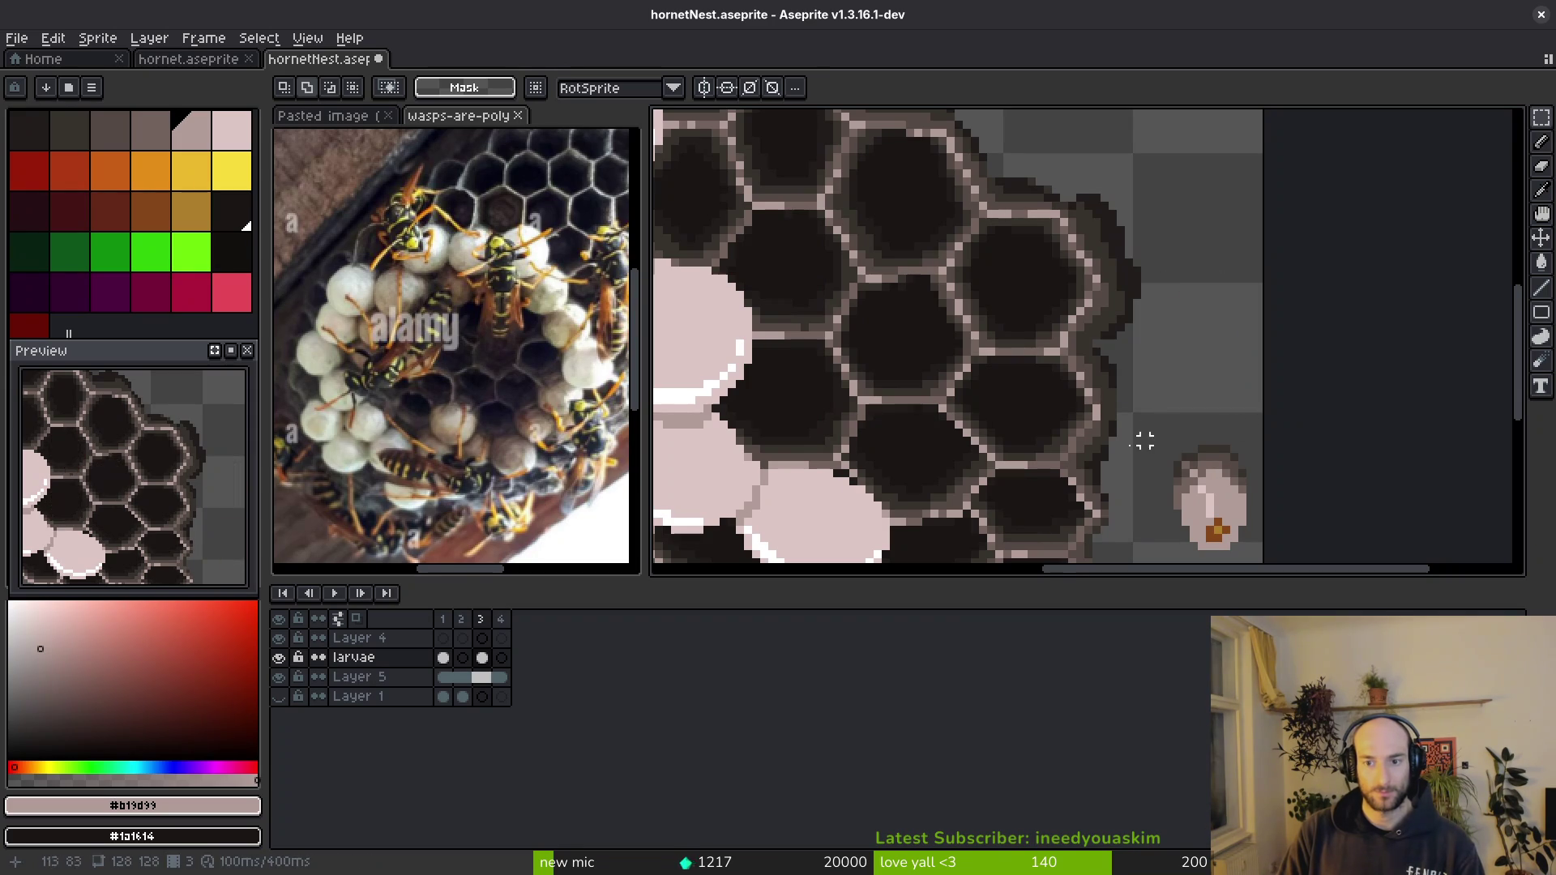
pyautogui.hotkey('ctrl', 'z')
pyautogui.click(443, 656)
pyautogui.hotkey('ctrl', 'v')
pyautogui.moveTo(1214, 363); pyautogui.dragTo(804, 290)
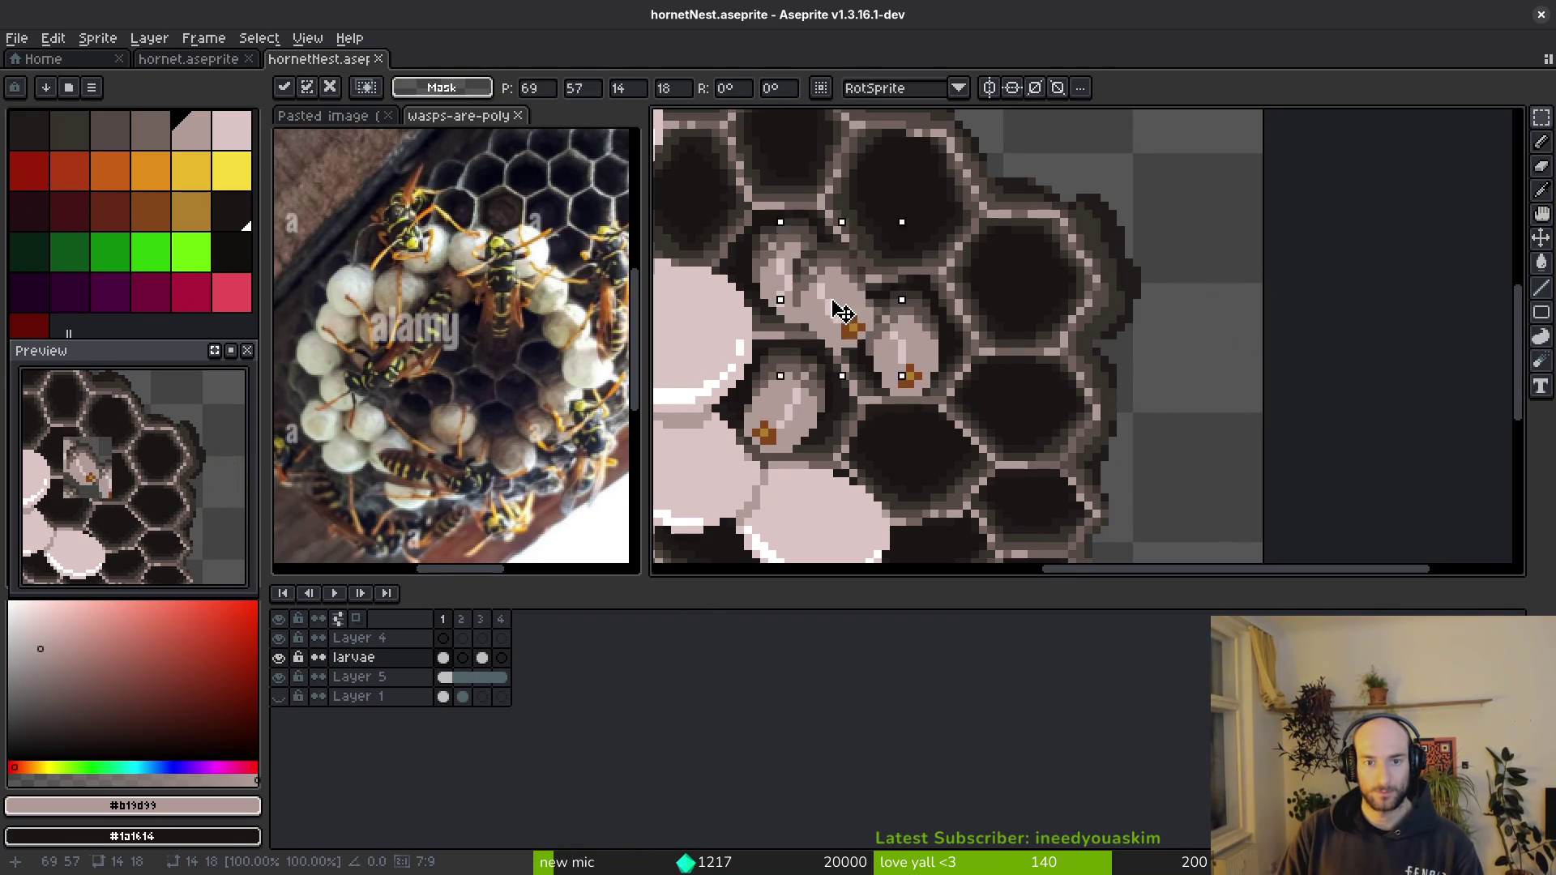
pyautogui.press('Right')
pyautogui.scroll(-2, 989, 364)
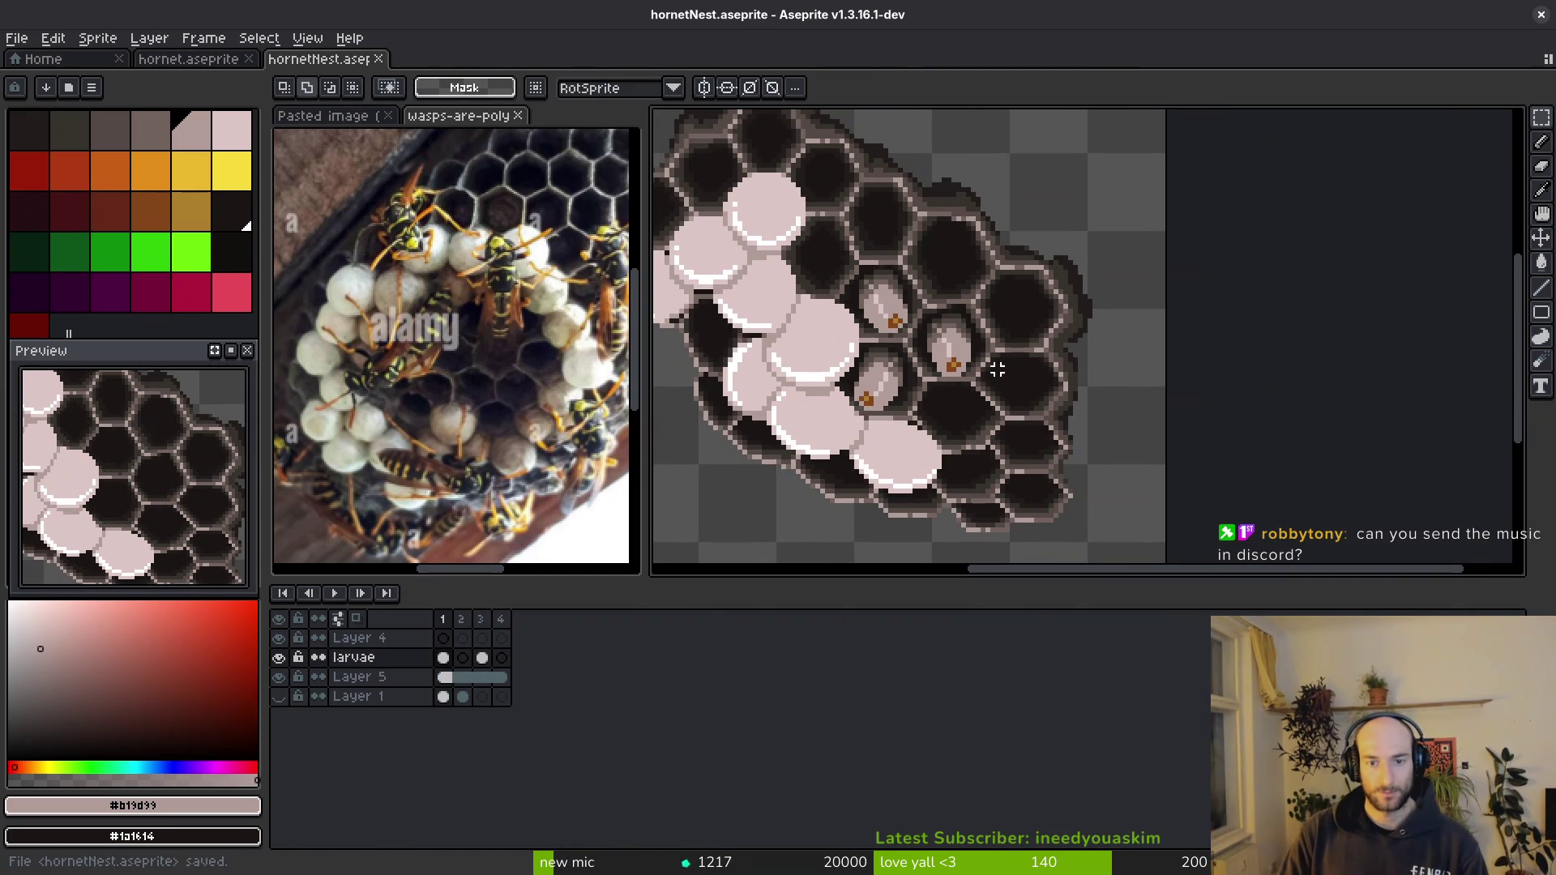
pyautogui.press('Escape')
pyautogui.hotkey('ctrl', 's')
pyautogui.hotkey('ctrl', 'v')
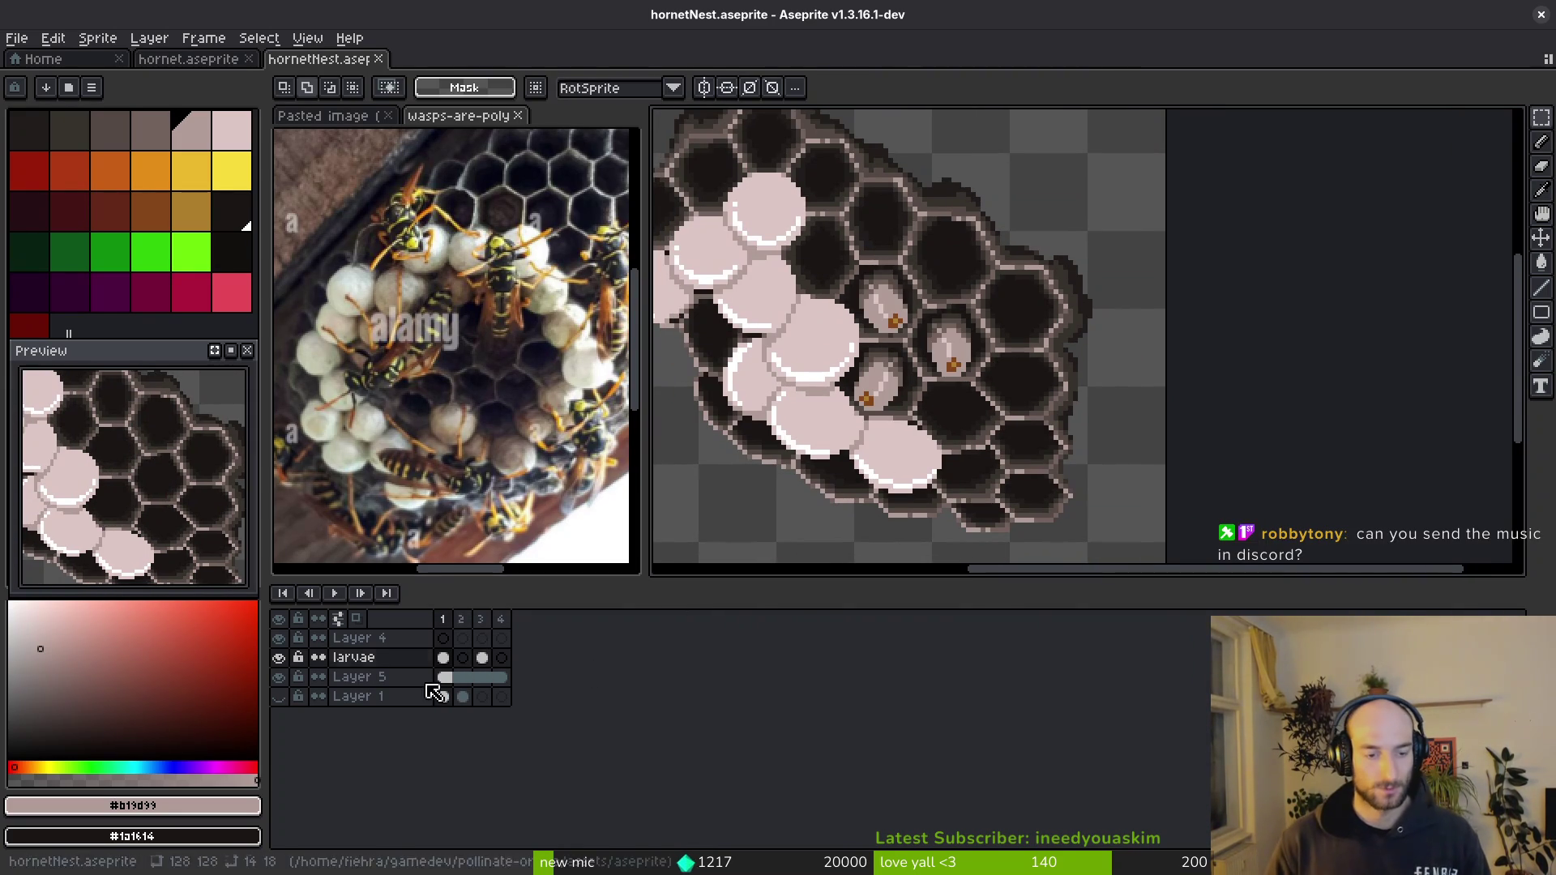
pyautogui.click(442, 657)
# - Delete the two spare larvae beside the nest in frame 3 and play the animation
pyautogui.click(482, 661)
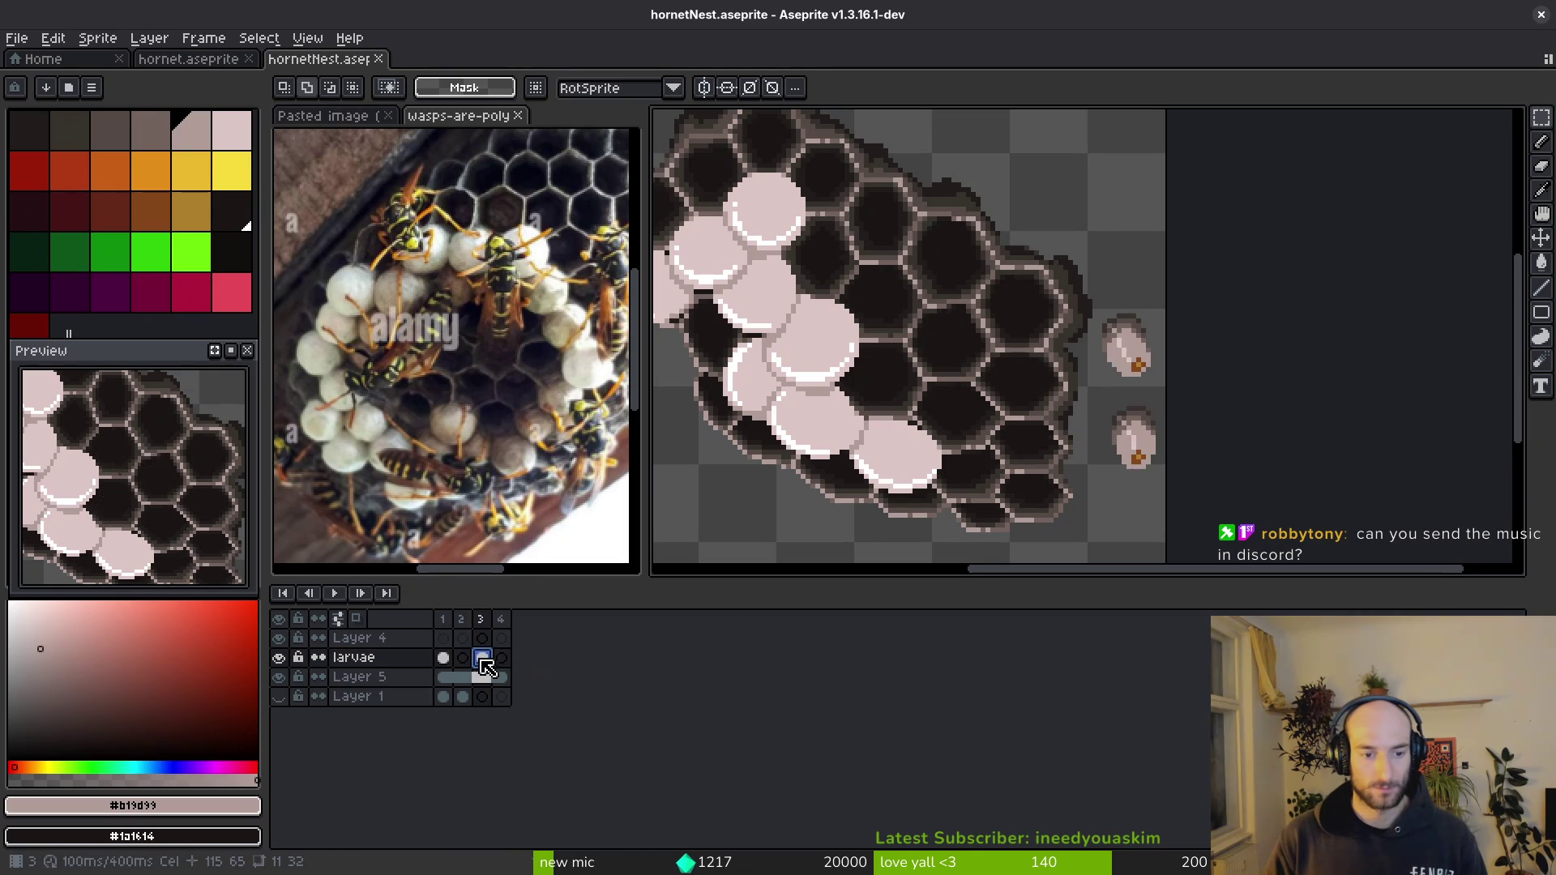
pyautogui.moveTo(1104, 305); pyautogui.dragTo(1167, 479)
pyautogui.press('Delete')
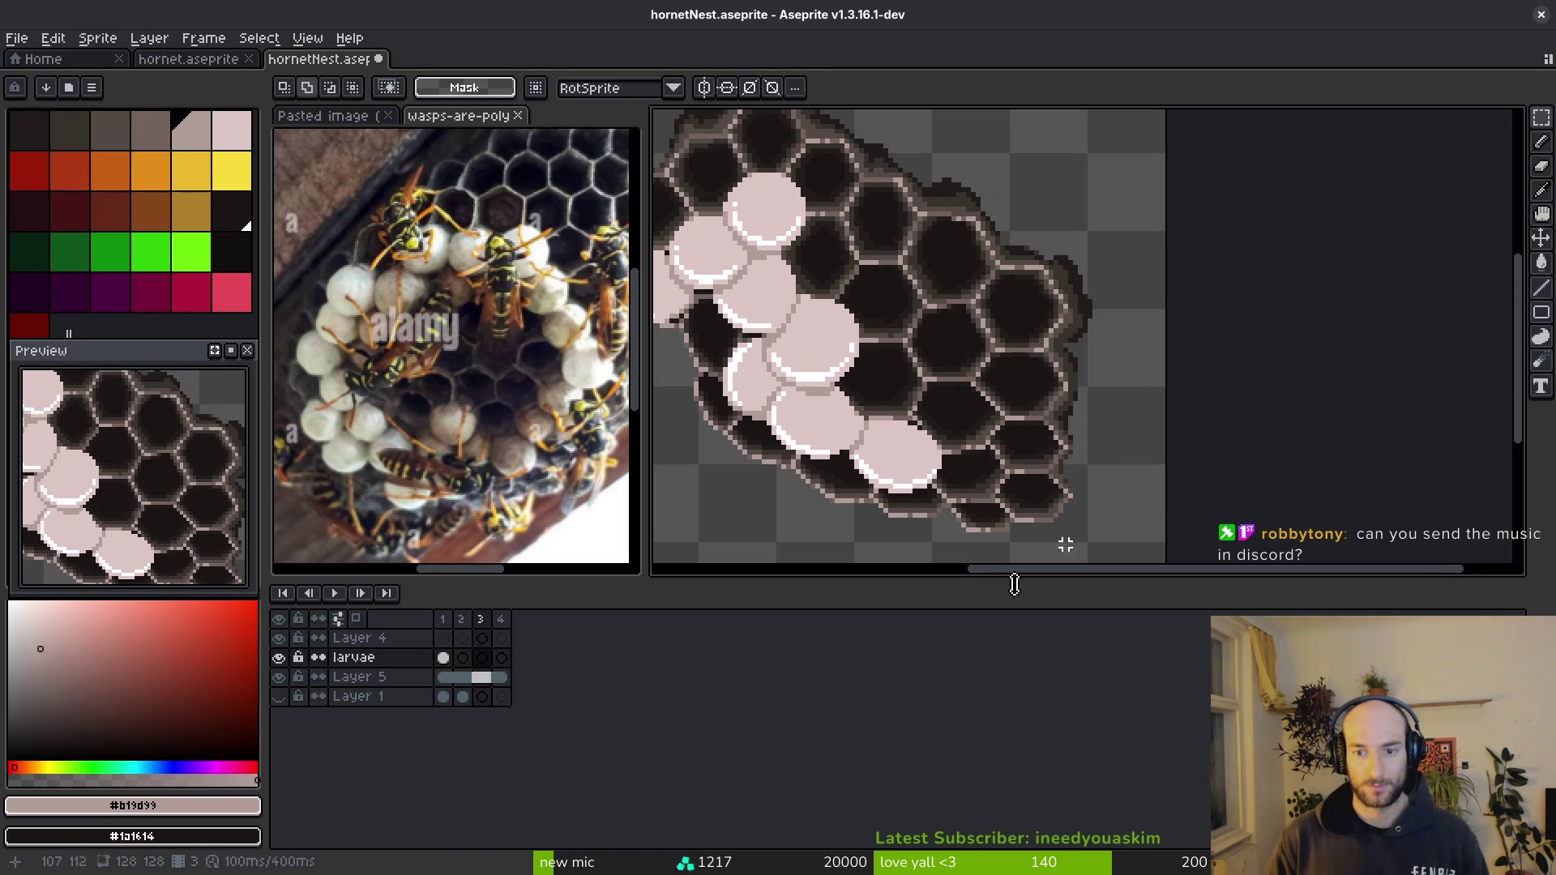
pyautogui.press('Return')
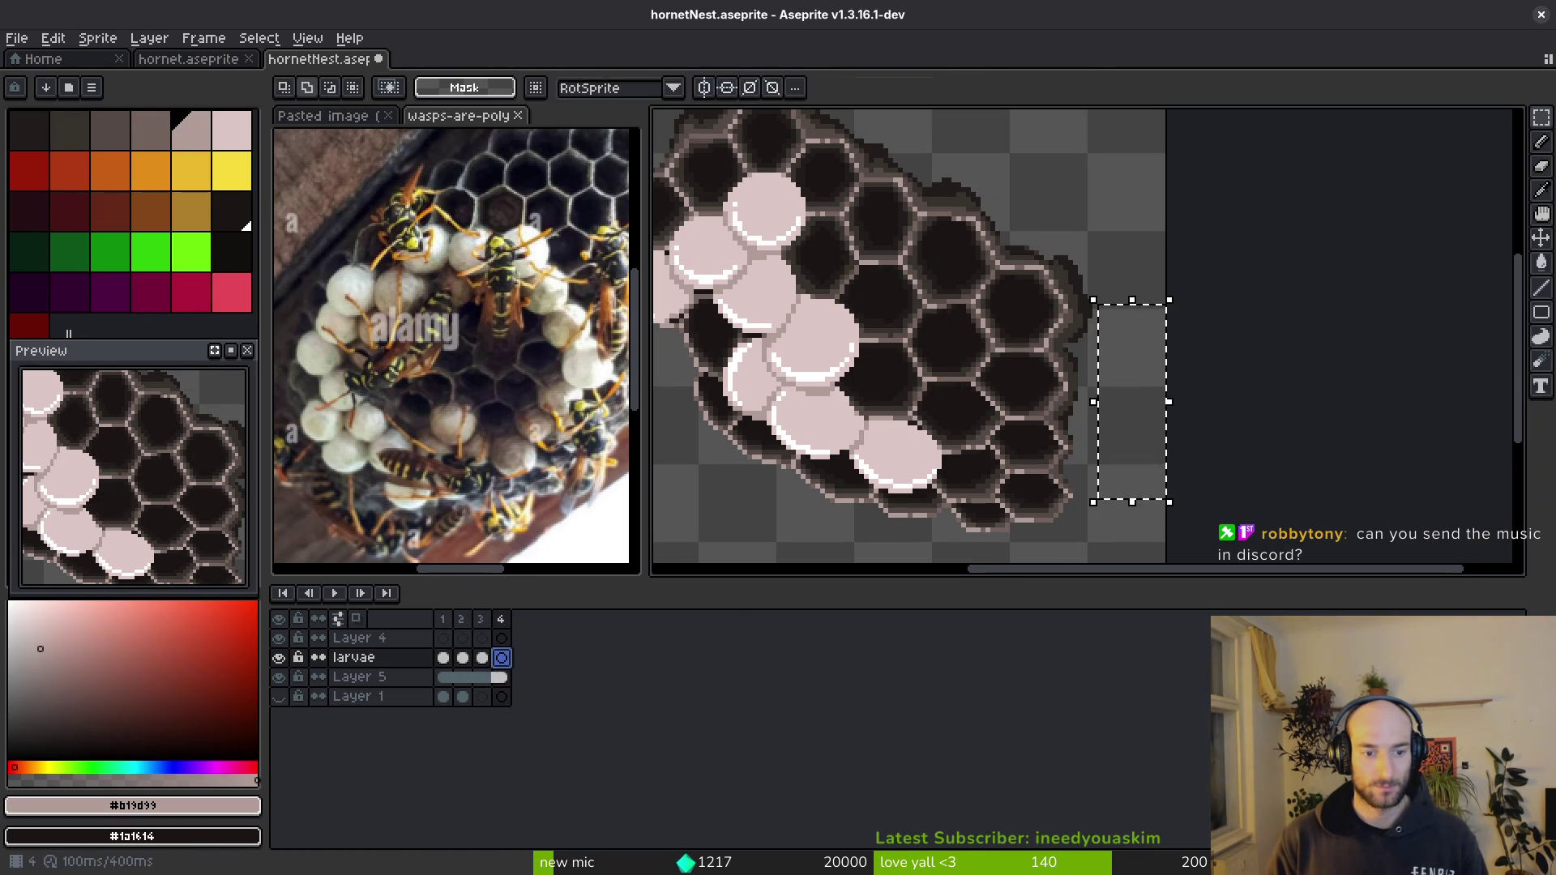
# - Move a side larva into an empty honeycomb cell on frame 2 and commit it
pyautogui.click(463, 661)
pyautogui.press('Left')
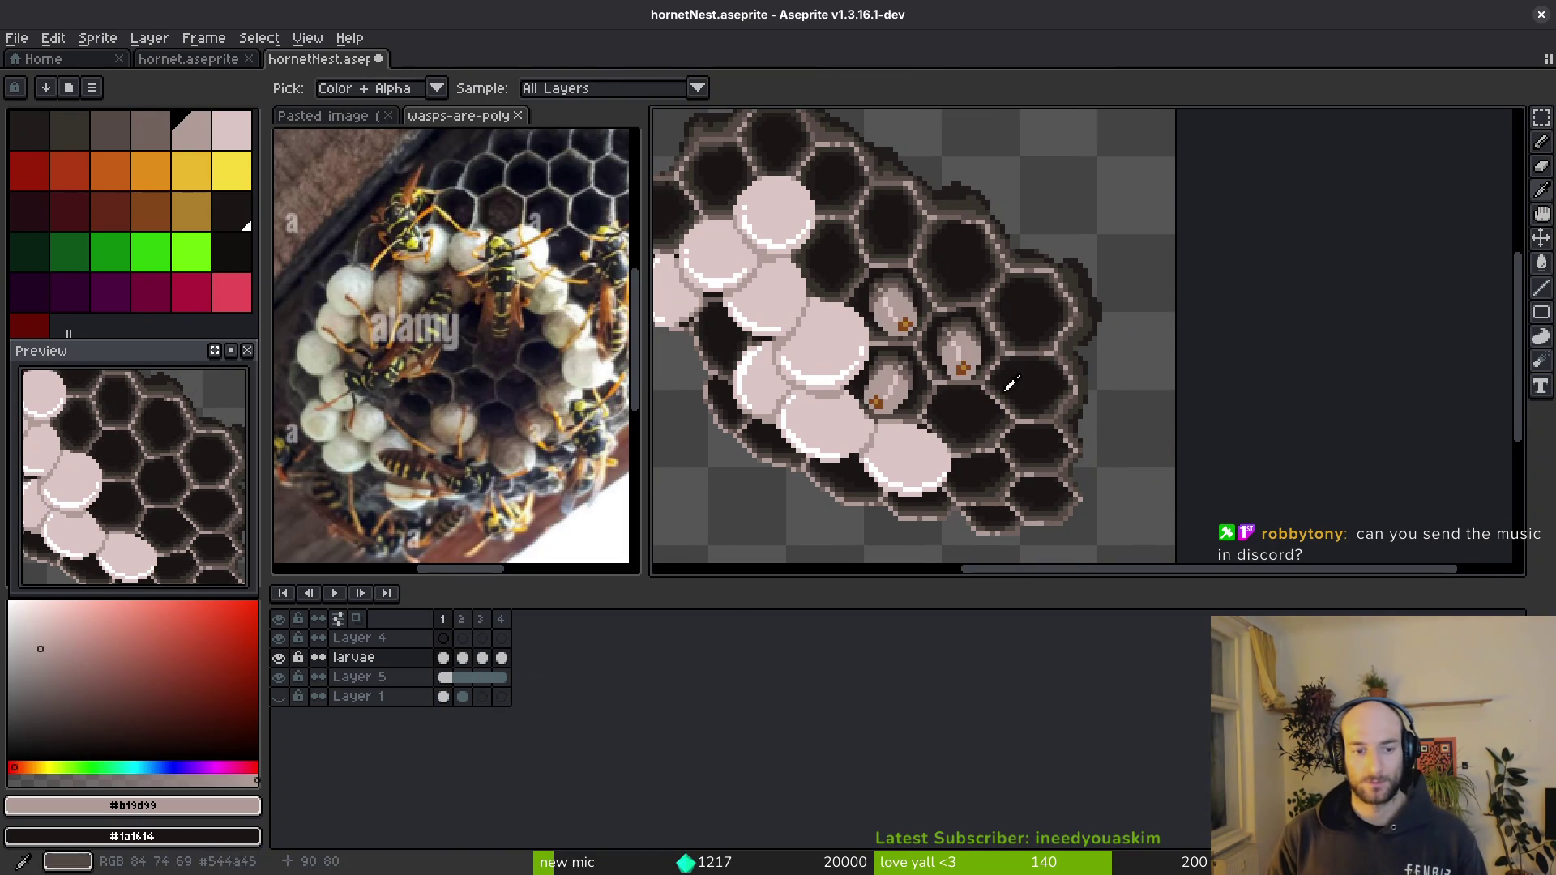
pyautogui.scroll(1, 931, 371)
pyautogui.scroll(1, 932, 372)
pyautogui.moveTo(1410, 402)
pyautogui.mouseDown()
pyautogui.moveTo(1277, 272)
pyautogui.moveTo(1390, 389)
pyautogui.mouseUp()
pyautogui.press('Right')
pyautogui.press('Delete')
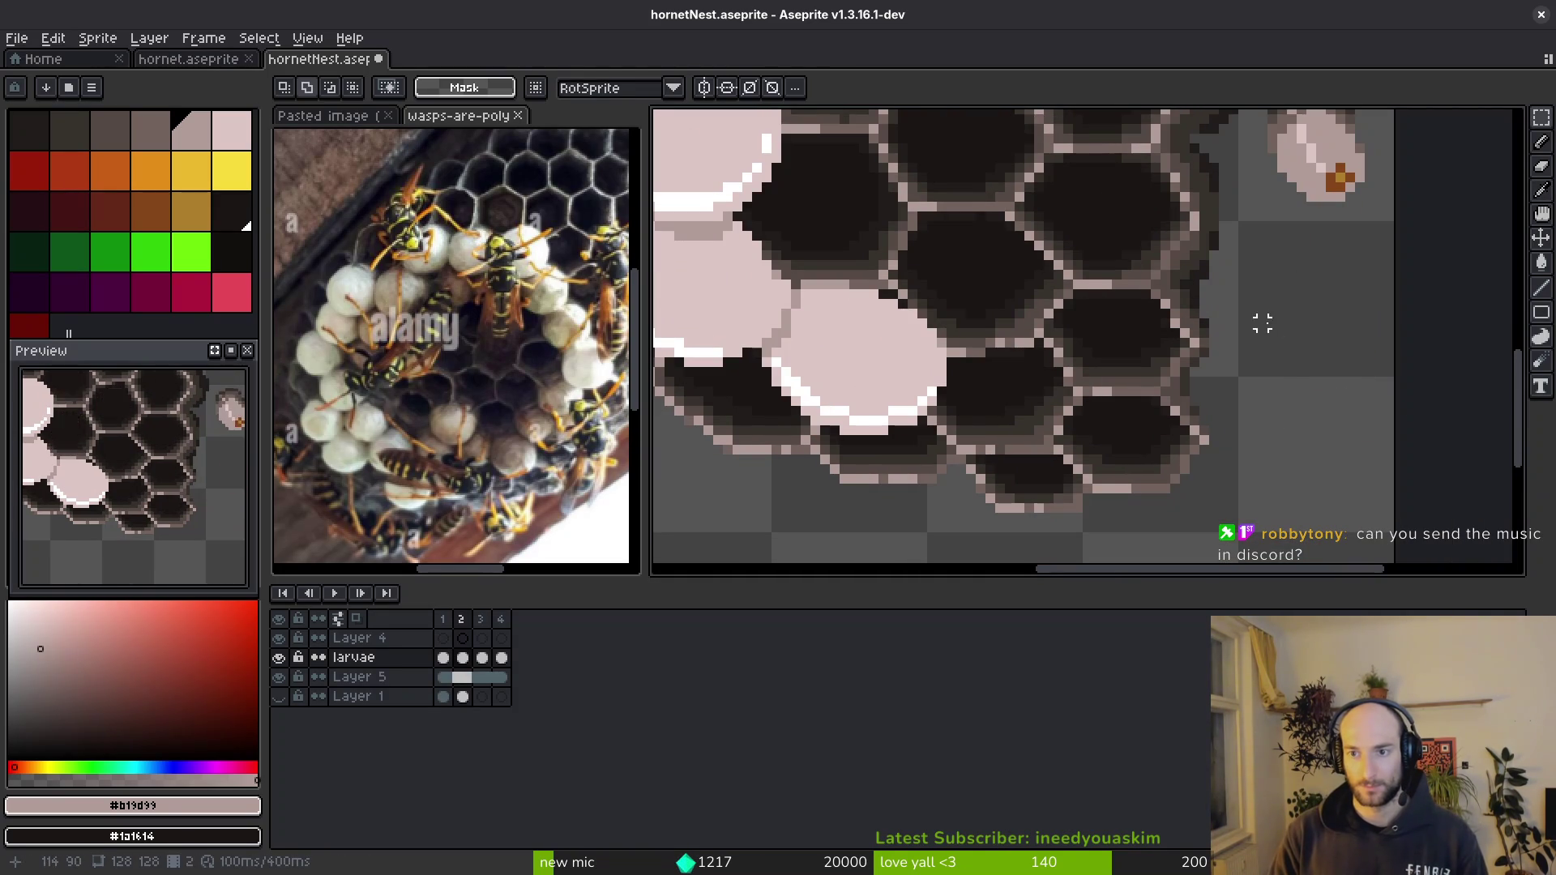
pyautogui.hotkey('ctrl', 'z')
pyautogui.press('i')
pyautogui.press('Left')
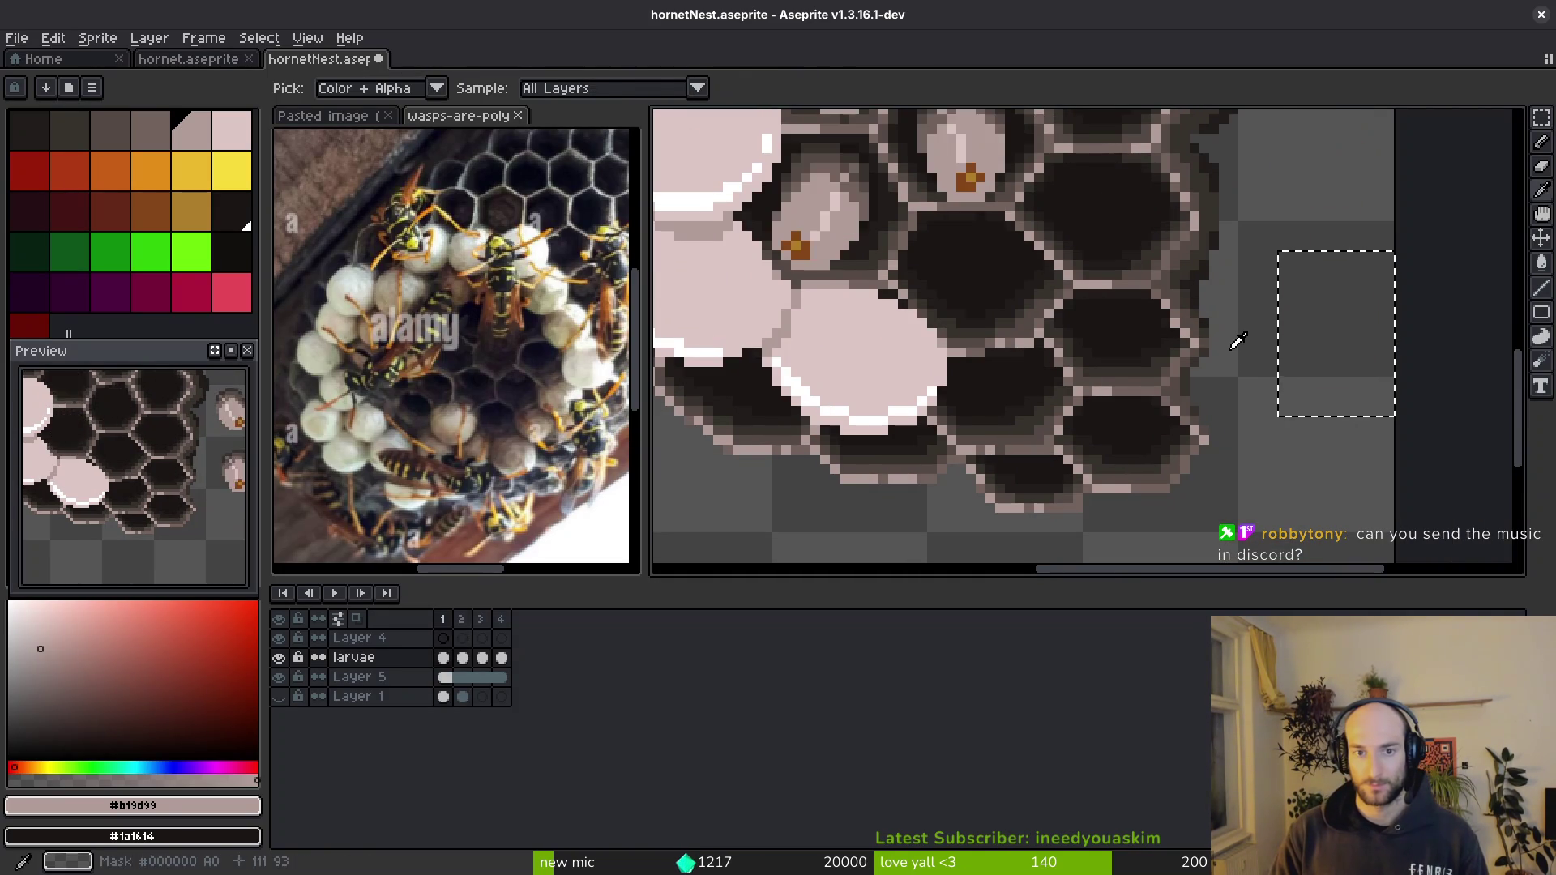
pyautogui.press('Right')
pyautogui.press('m')
pyautogui.moveTo(1261, 345)
pyautogui.mouseDown()
pyautogui.moveTo(821, 310)
pyautogui.moveTo(836, 310)
pyautogui.mouseUp()
pyautogui.press('i')
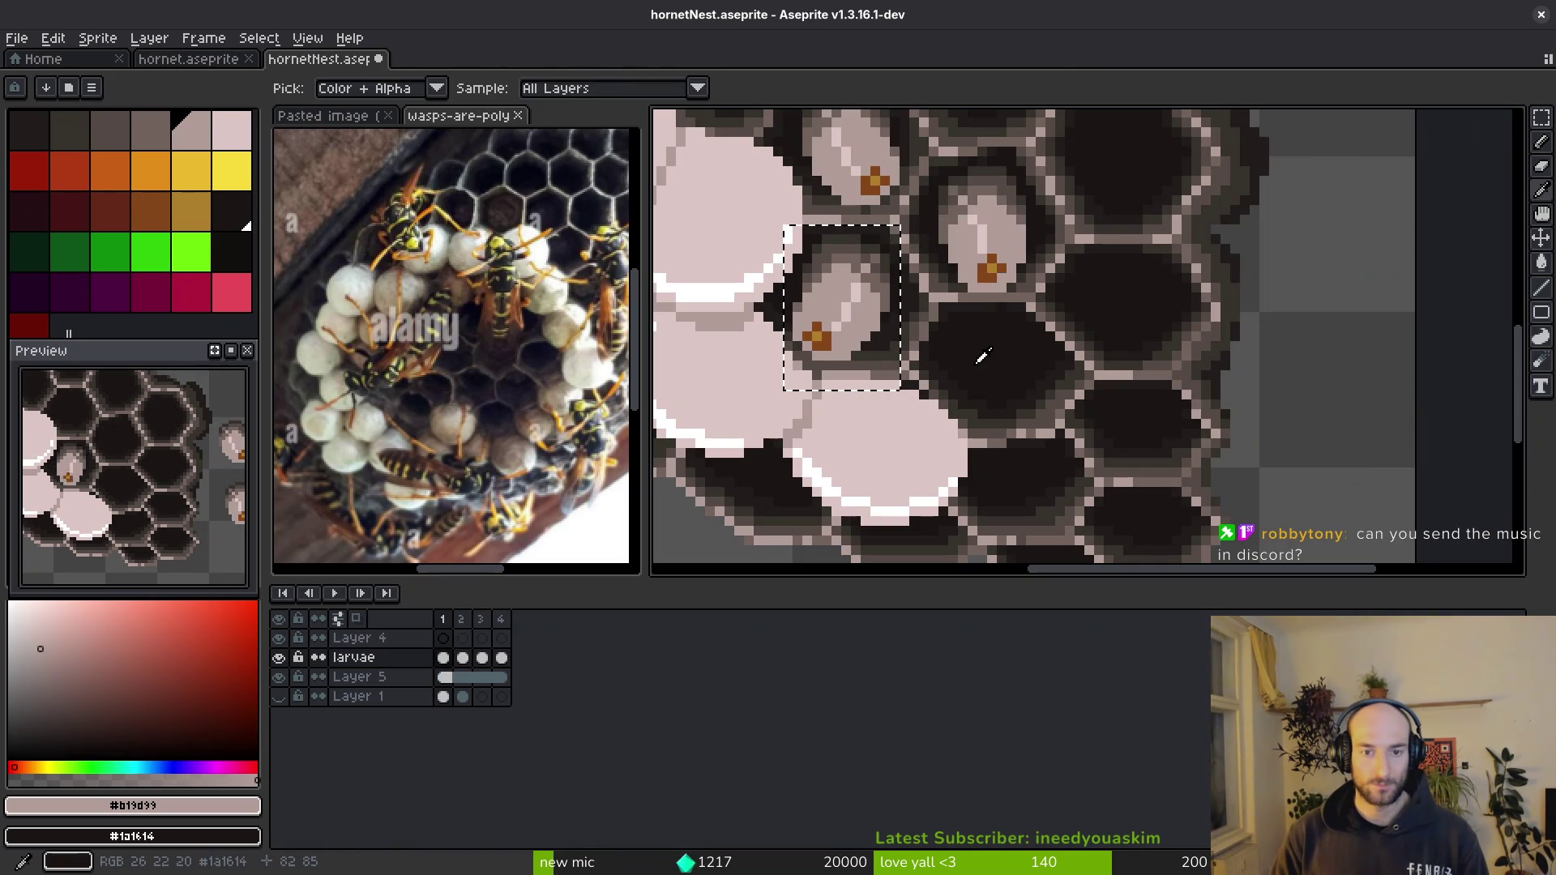
pyautogui.scroll(-2, 939, 353)
# - Deselect the placed larva and flip between frames to compare its position
pyautogui.press('m')
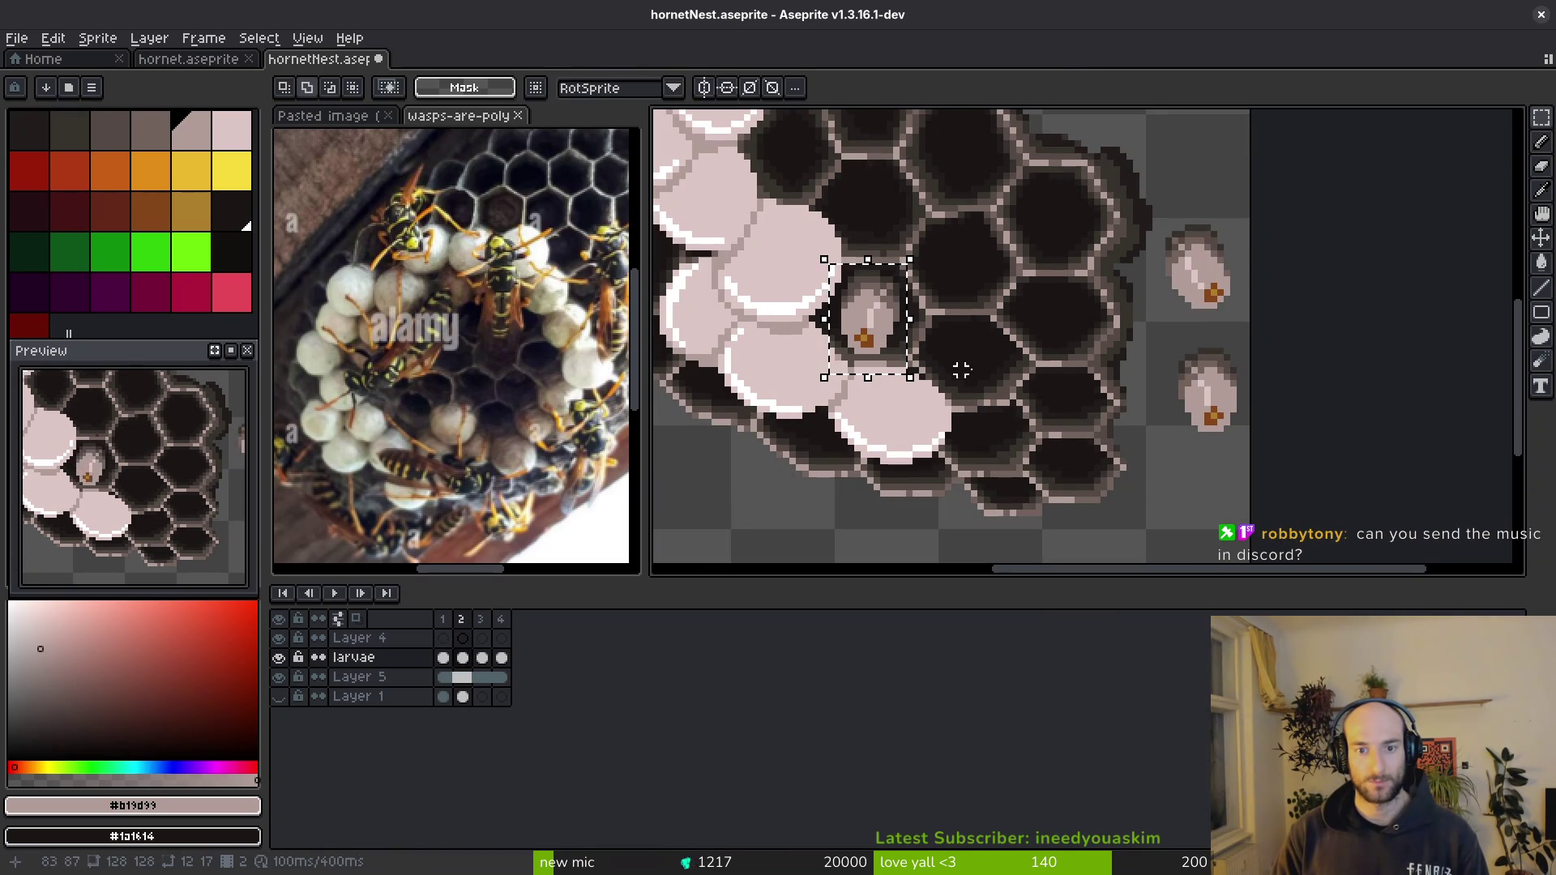
pyautogui.hotkey('ctrl', 'd')
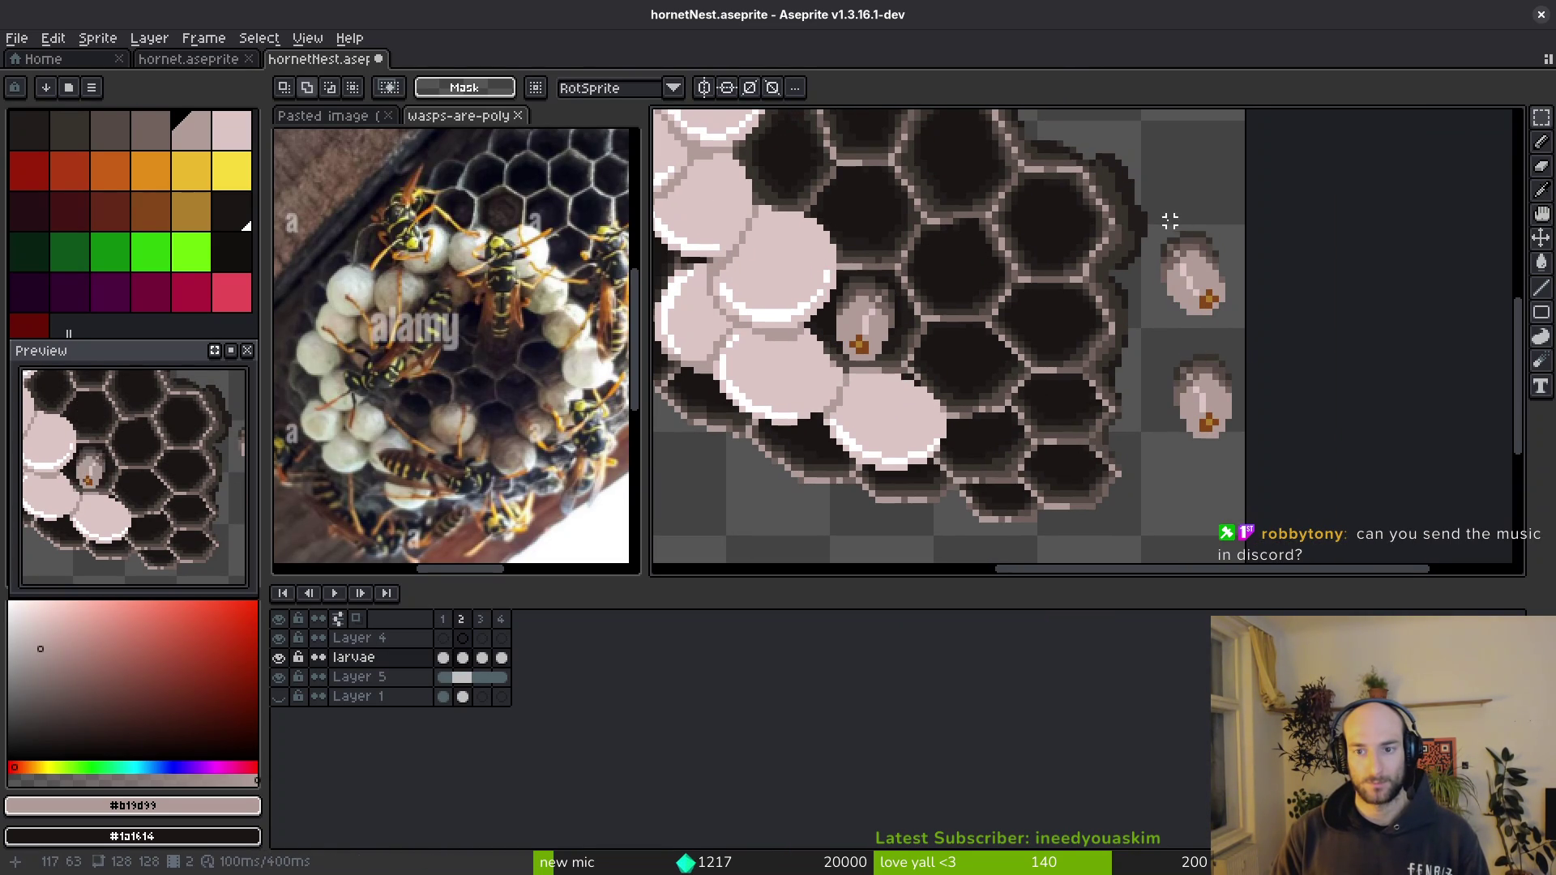
pyautogui.moveTo(1228, 316); pyautogui.dragTo(1226, 327)
pyautogui.hotkey('ctrl', 'd')
pyautogui.press('i')
pyautogui.press('Left')
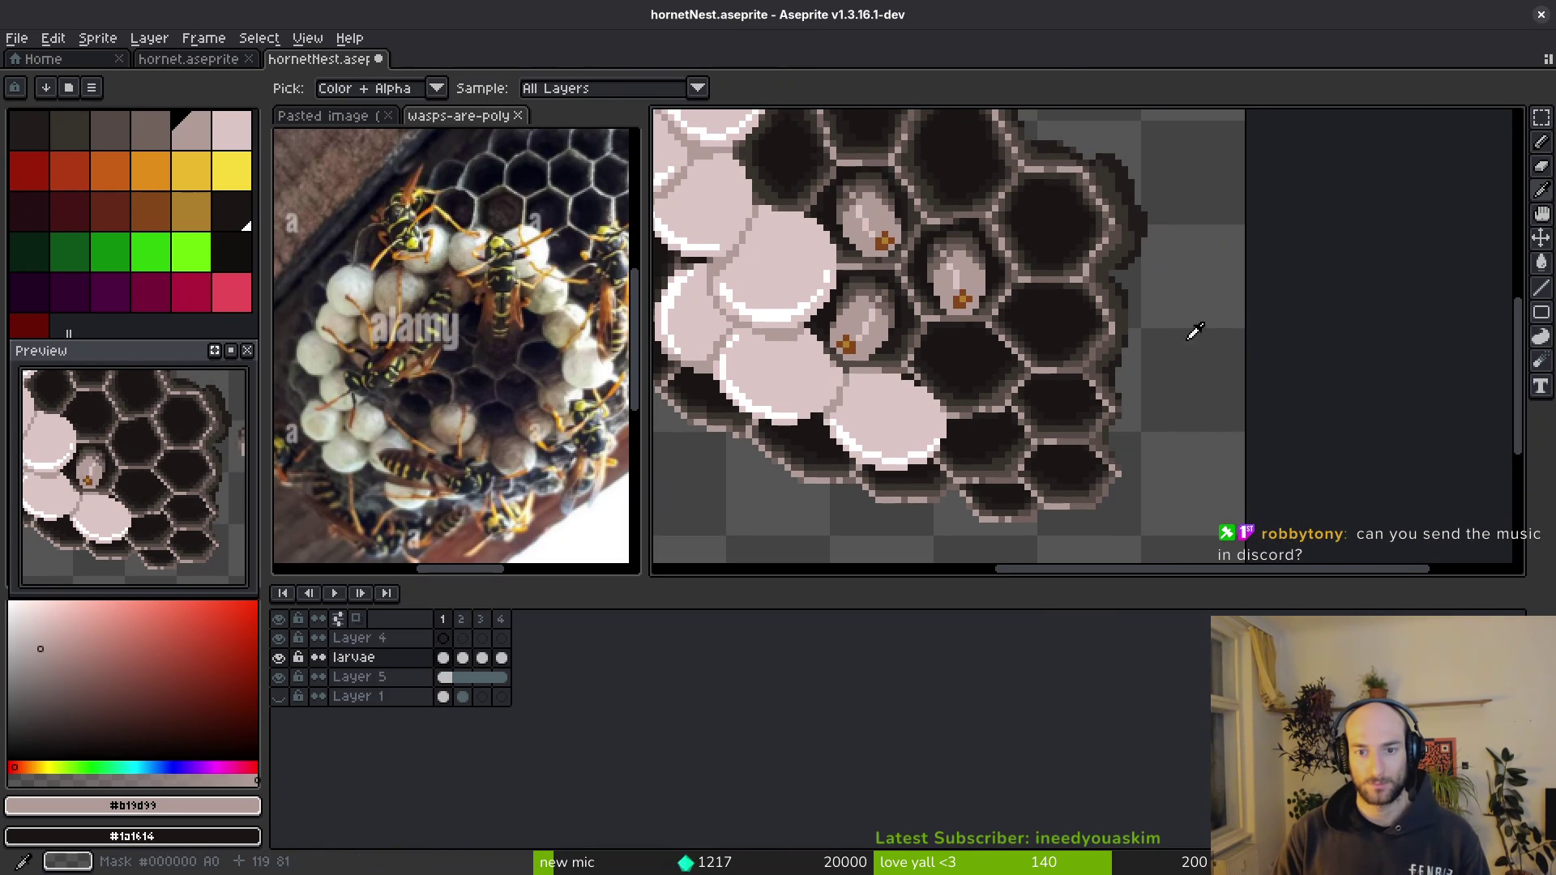
pyautogui.press('Right')
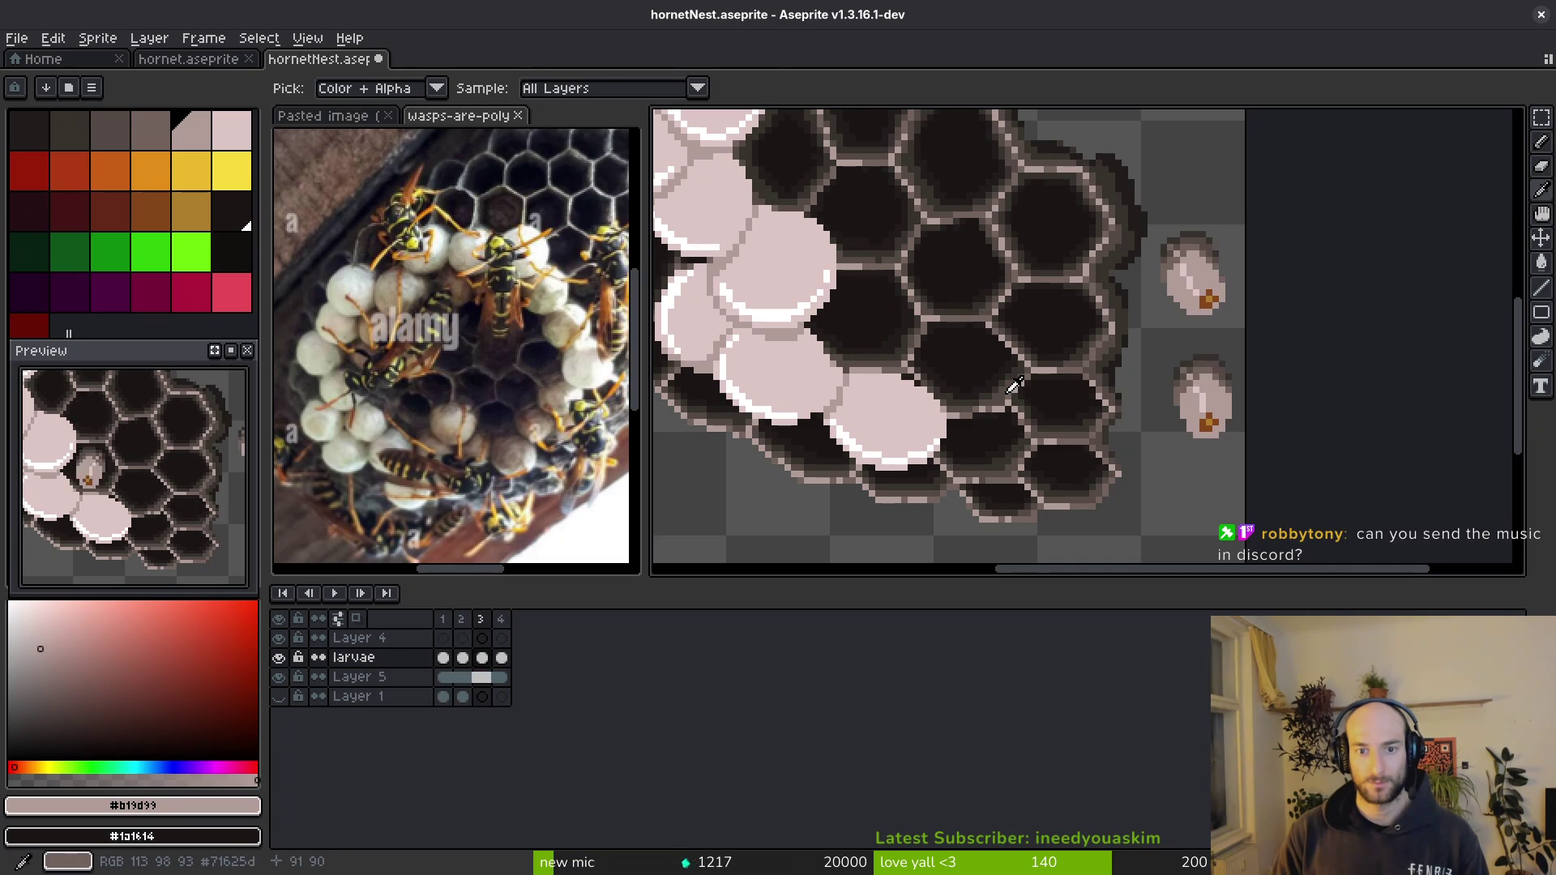
pyautogui.press('Left')
pyautogui.press('m')
pyautogui.press('Left')
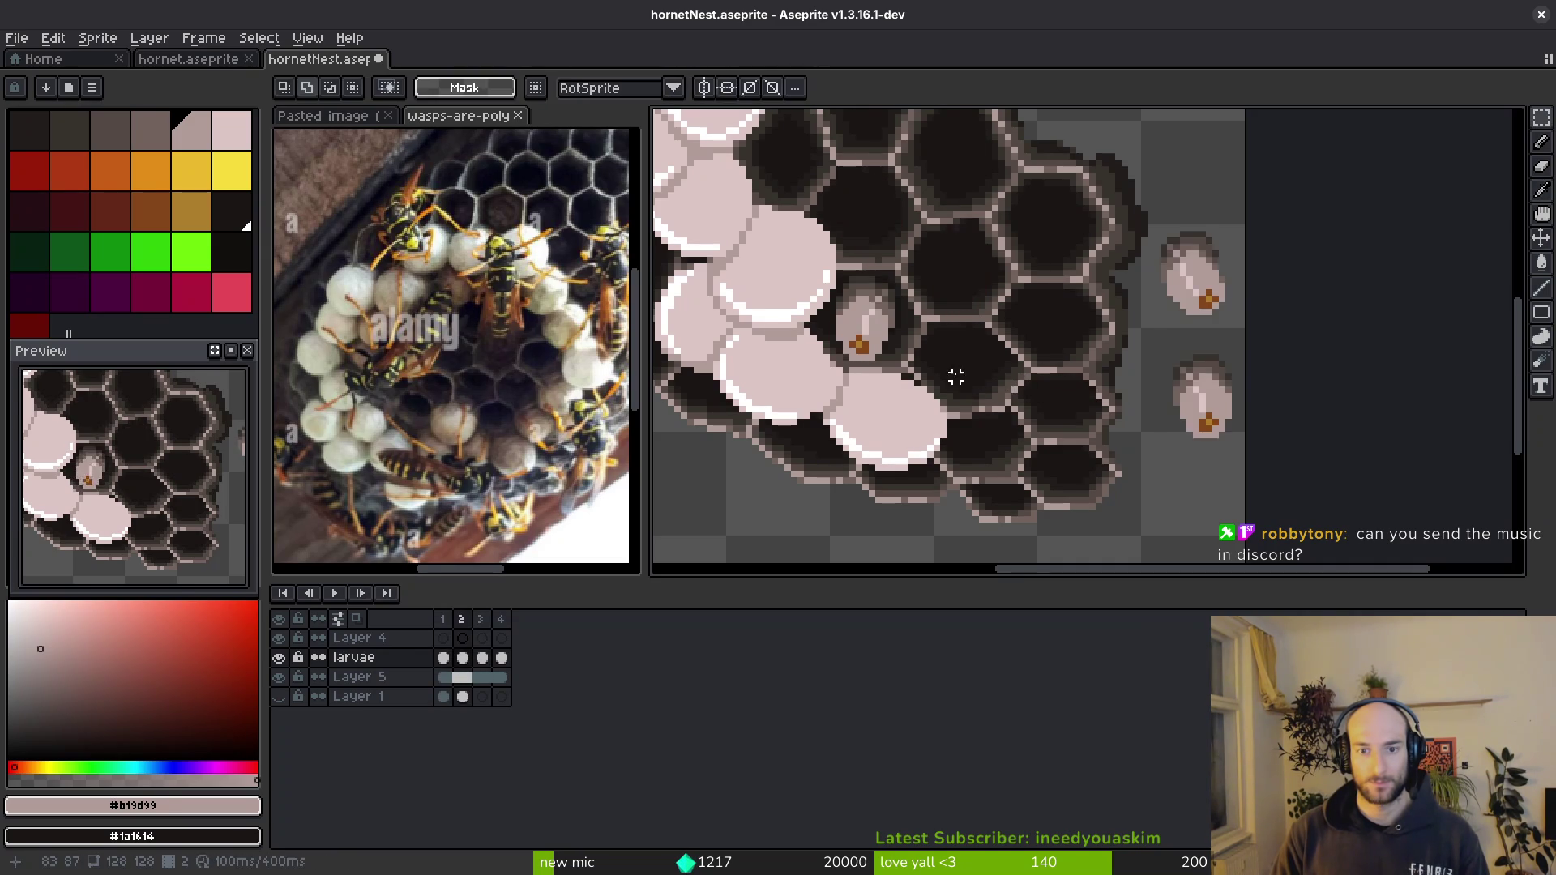
pyautogui.scroll(-3, 957, 376)
pyautogui.press('i')
pyautogui.press('Left')
pyautogui.press('Left')
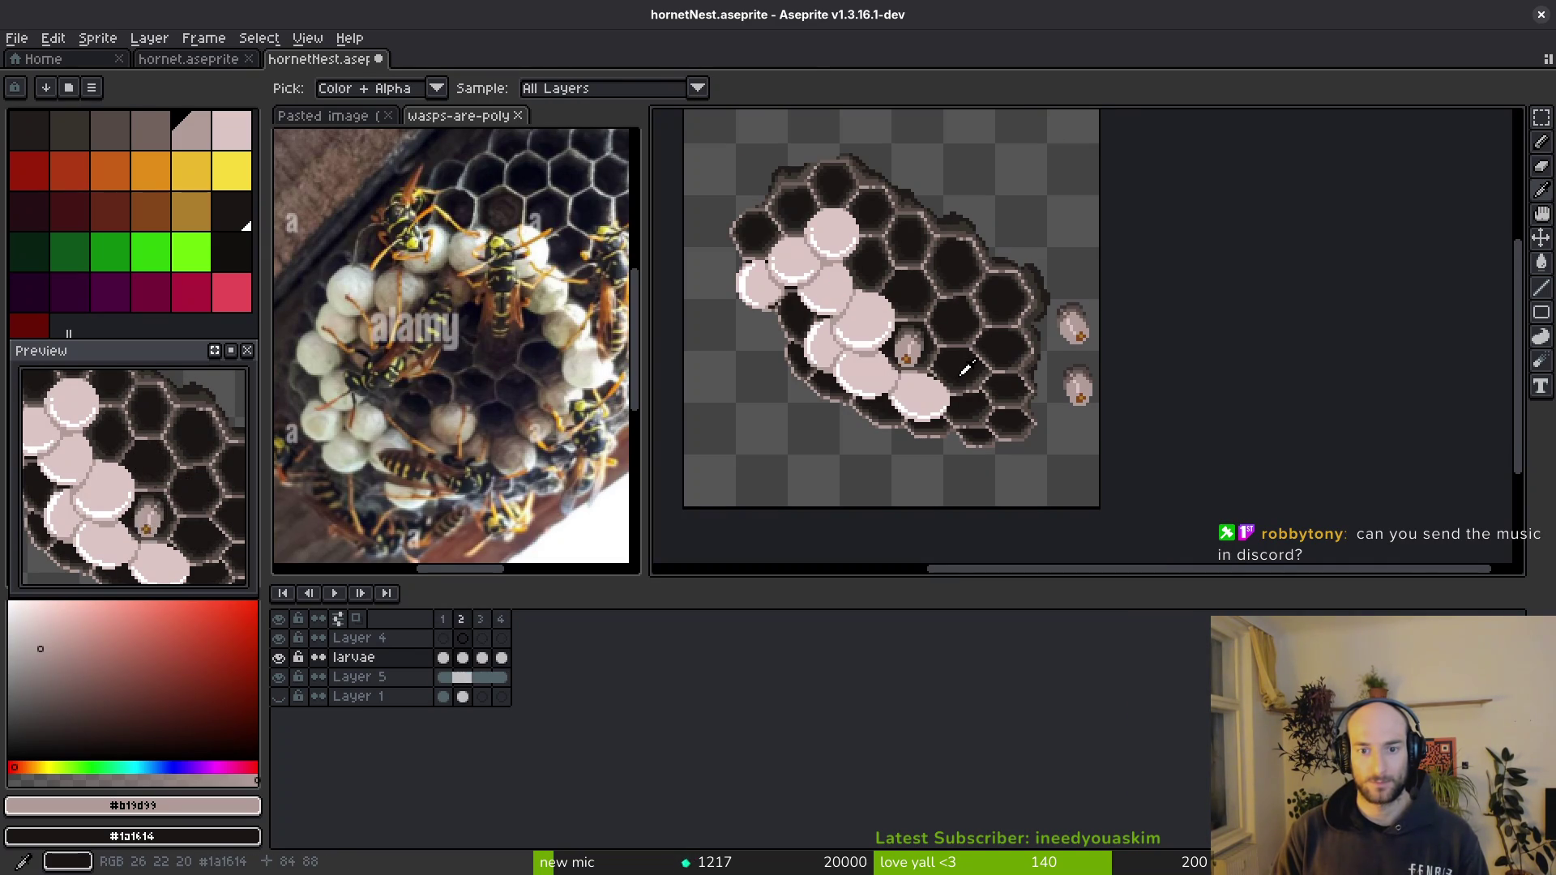
# - Select the lower larva beside the nest on frame 3 for placement
pyautogui.press('Right')
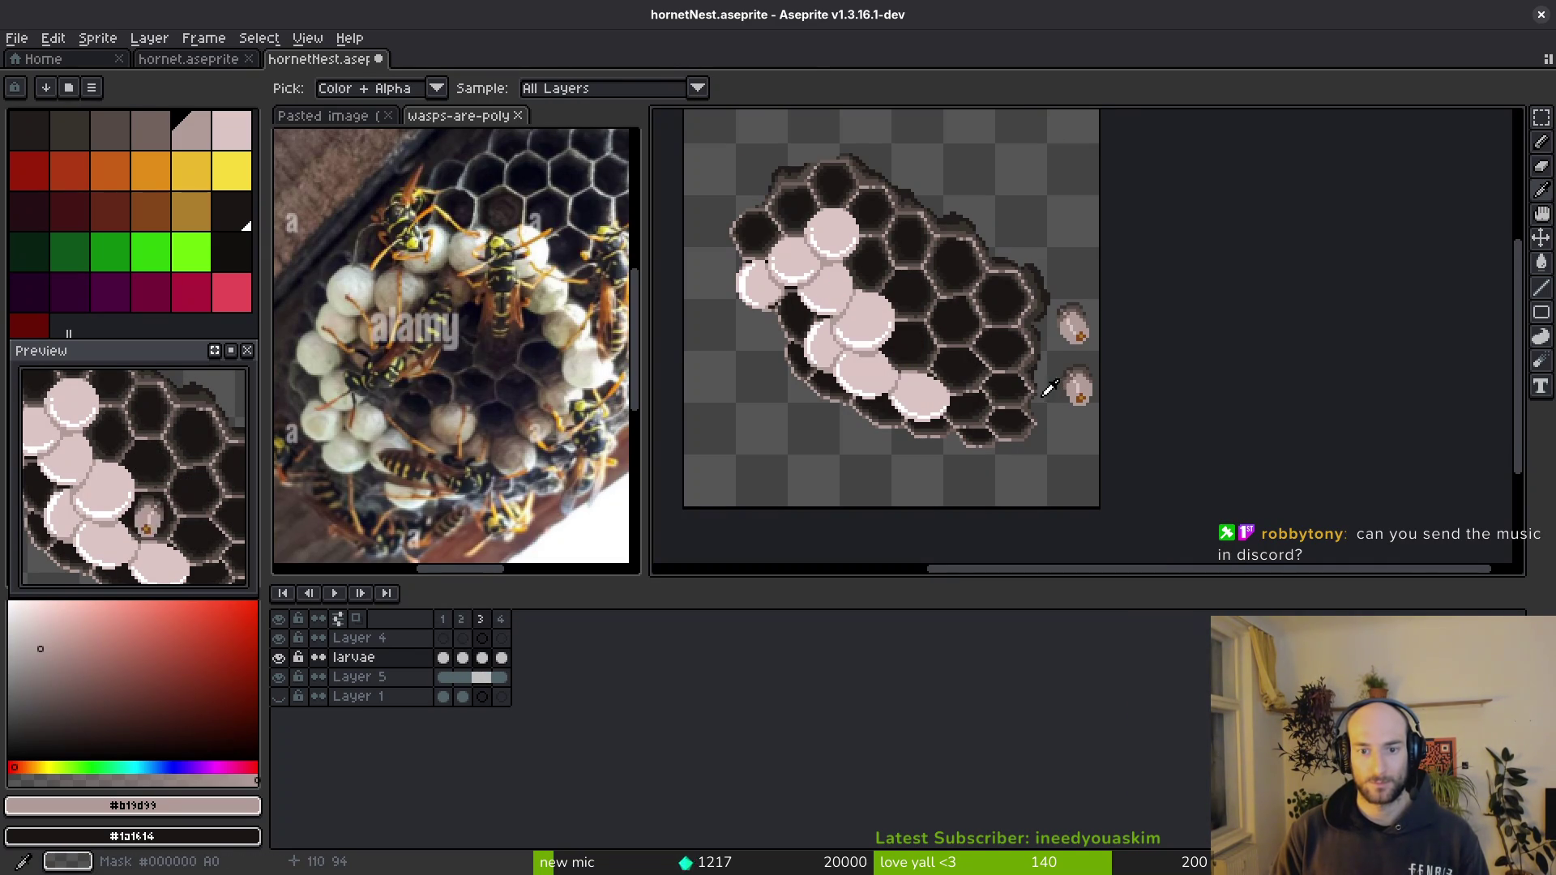
pyautogui.press('m')
pyautogui.scroll(3, 1070, 384)
pyautogui.moveTo(1012, 342); pyautogui.dragTo(1134, 488)
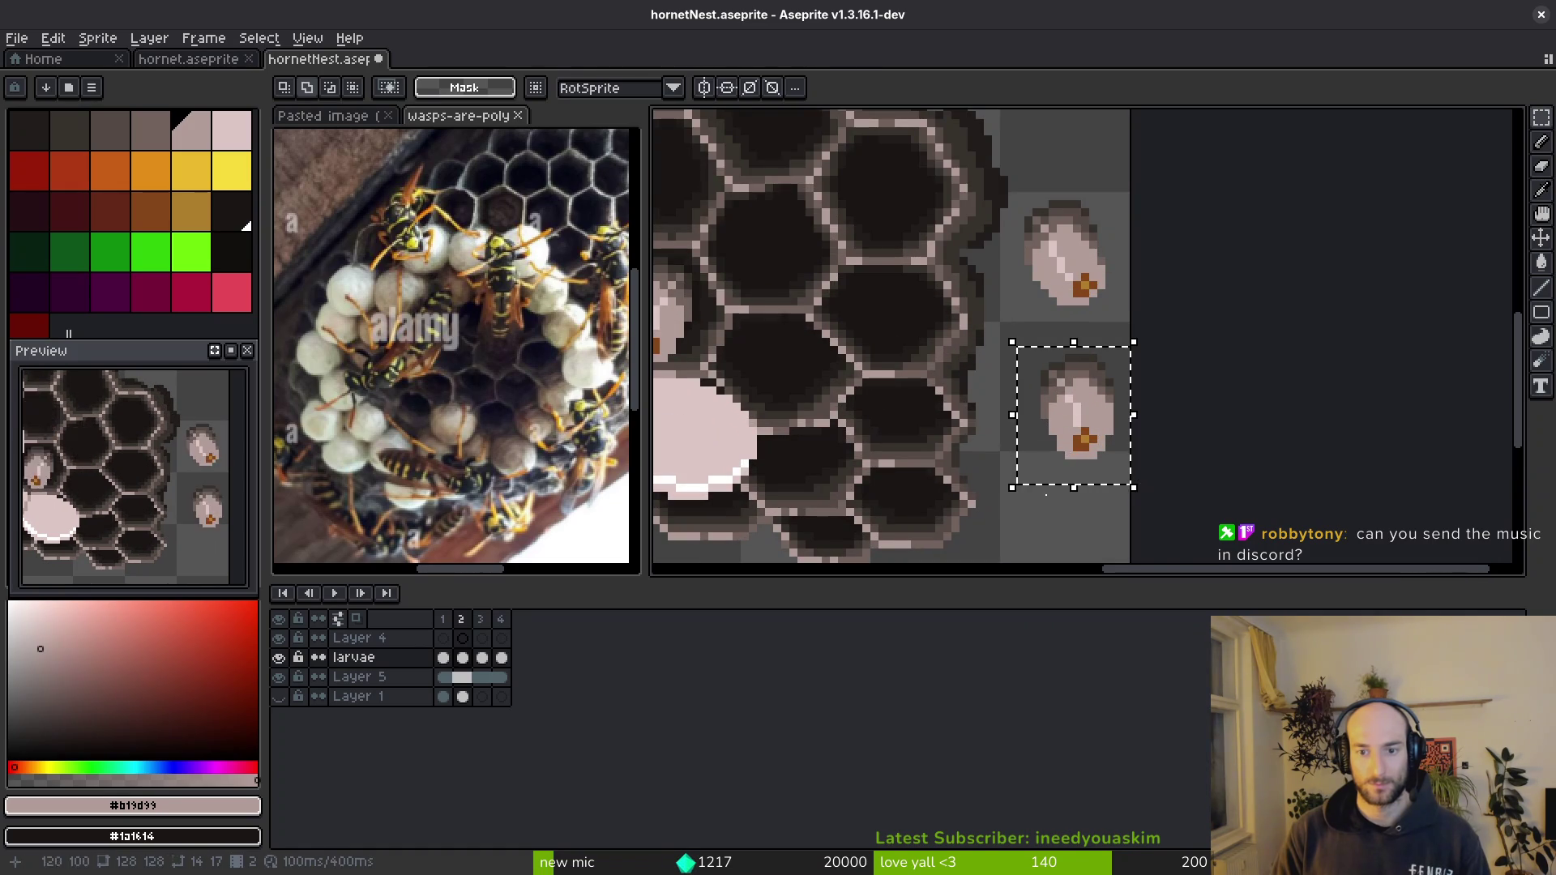
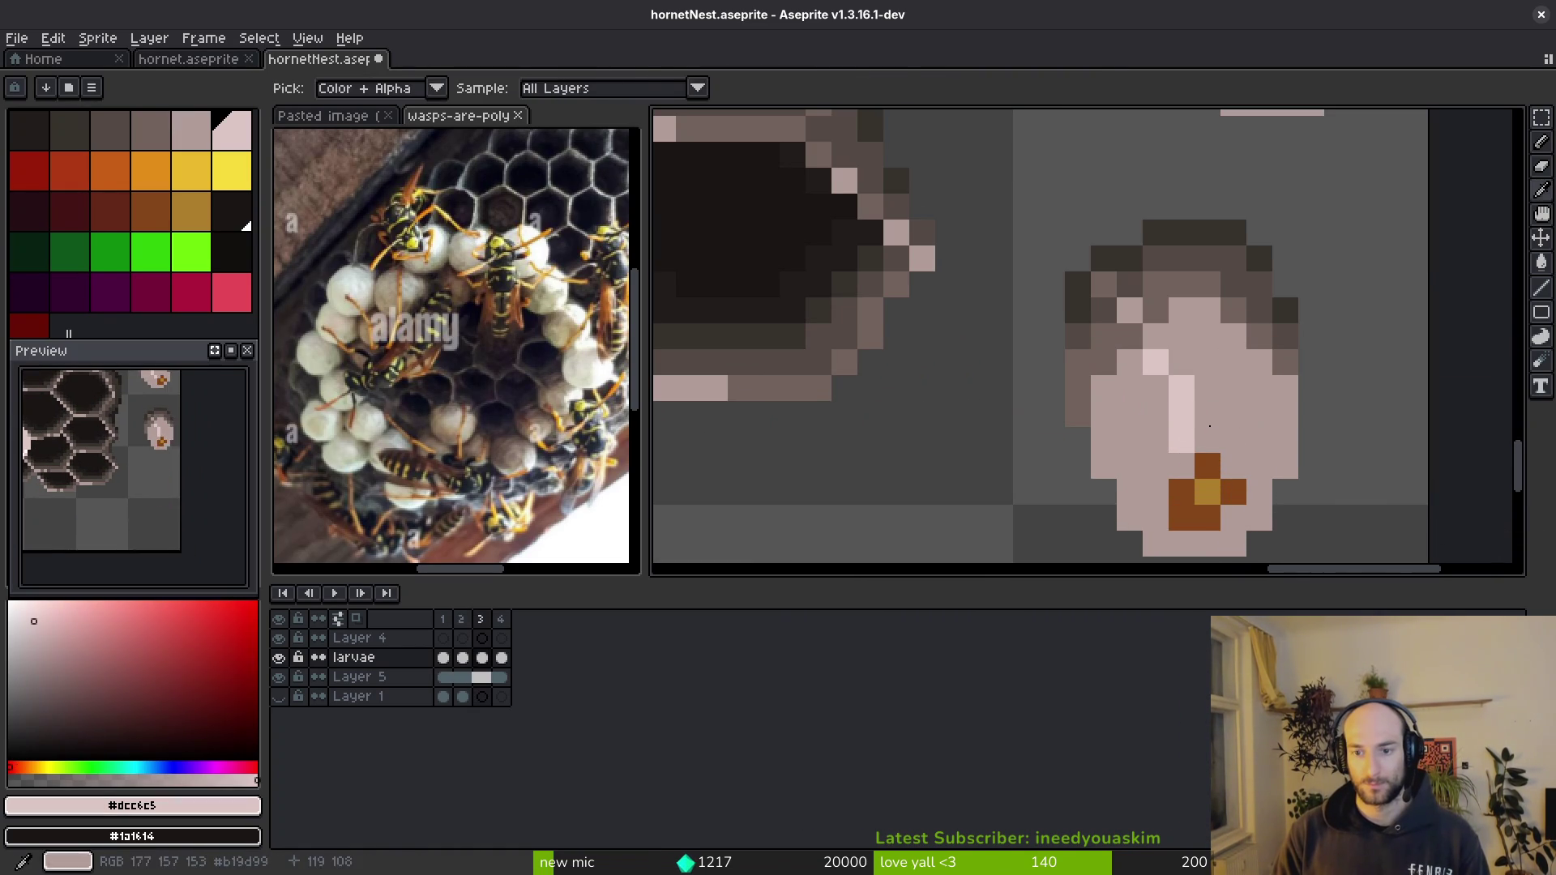
# - Widen the larva's light highlight, undo the last stroke, save, and flip frames to compare
pyautogui.moveTo(1214, 428); pyautogui.dragTo(1231, 350)
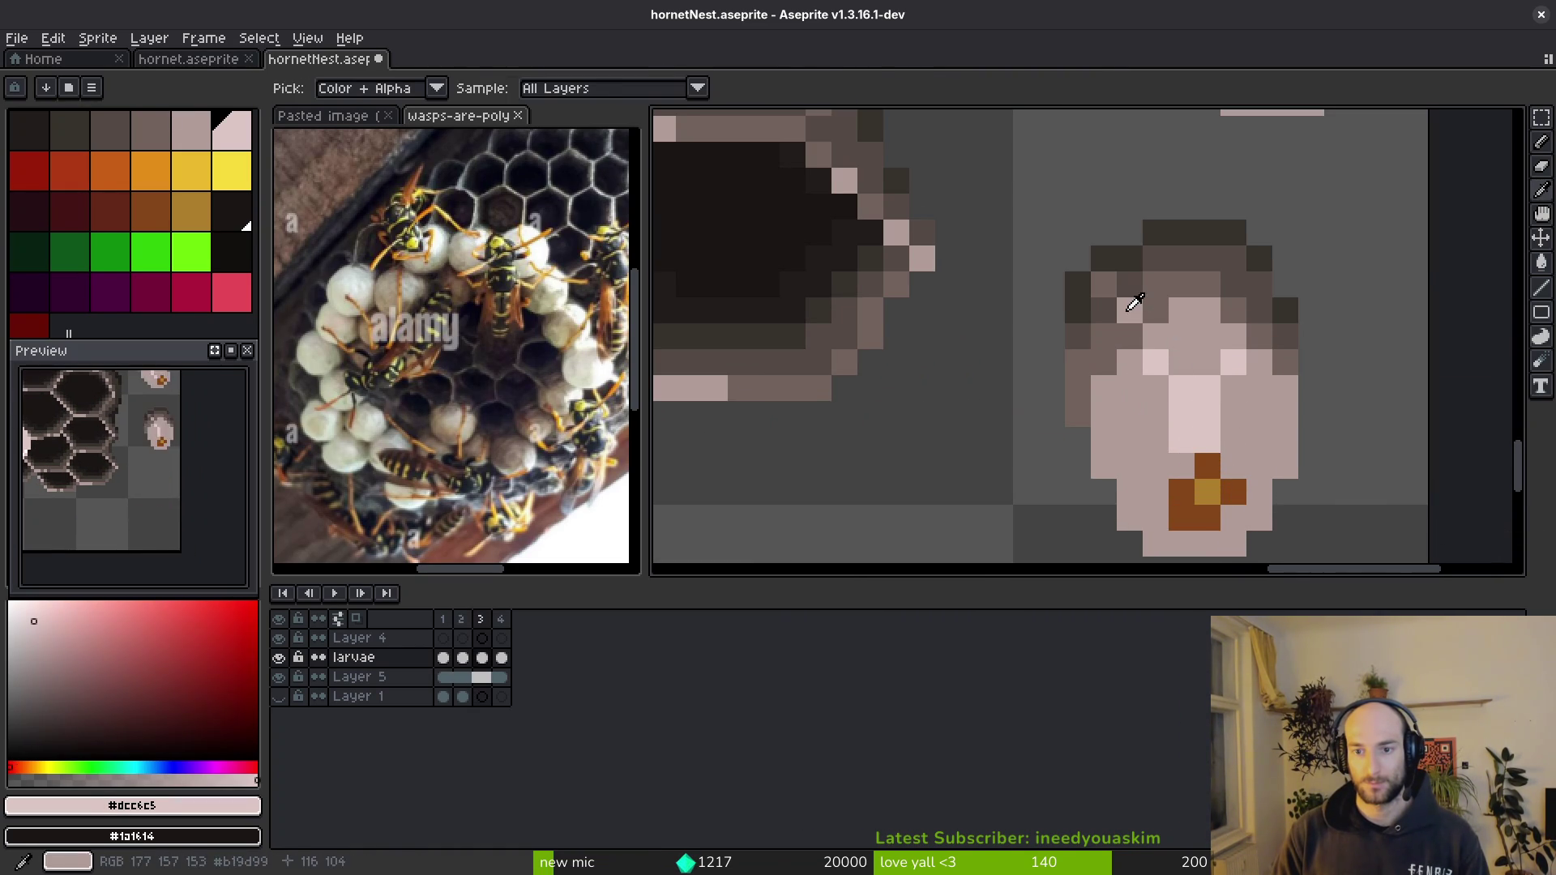
pyautogui.keyDown('alt'); pyautogui.click(1241, 300); pyautogui.keyUp('alt')
pyautogui.keyDown('alt'); pyautogui.click(1234, 285); pyautogui.keyUp('alt')
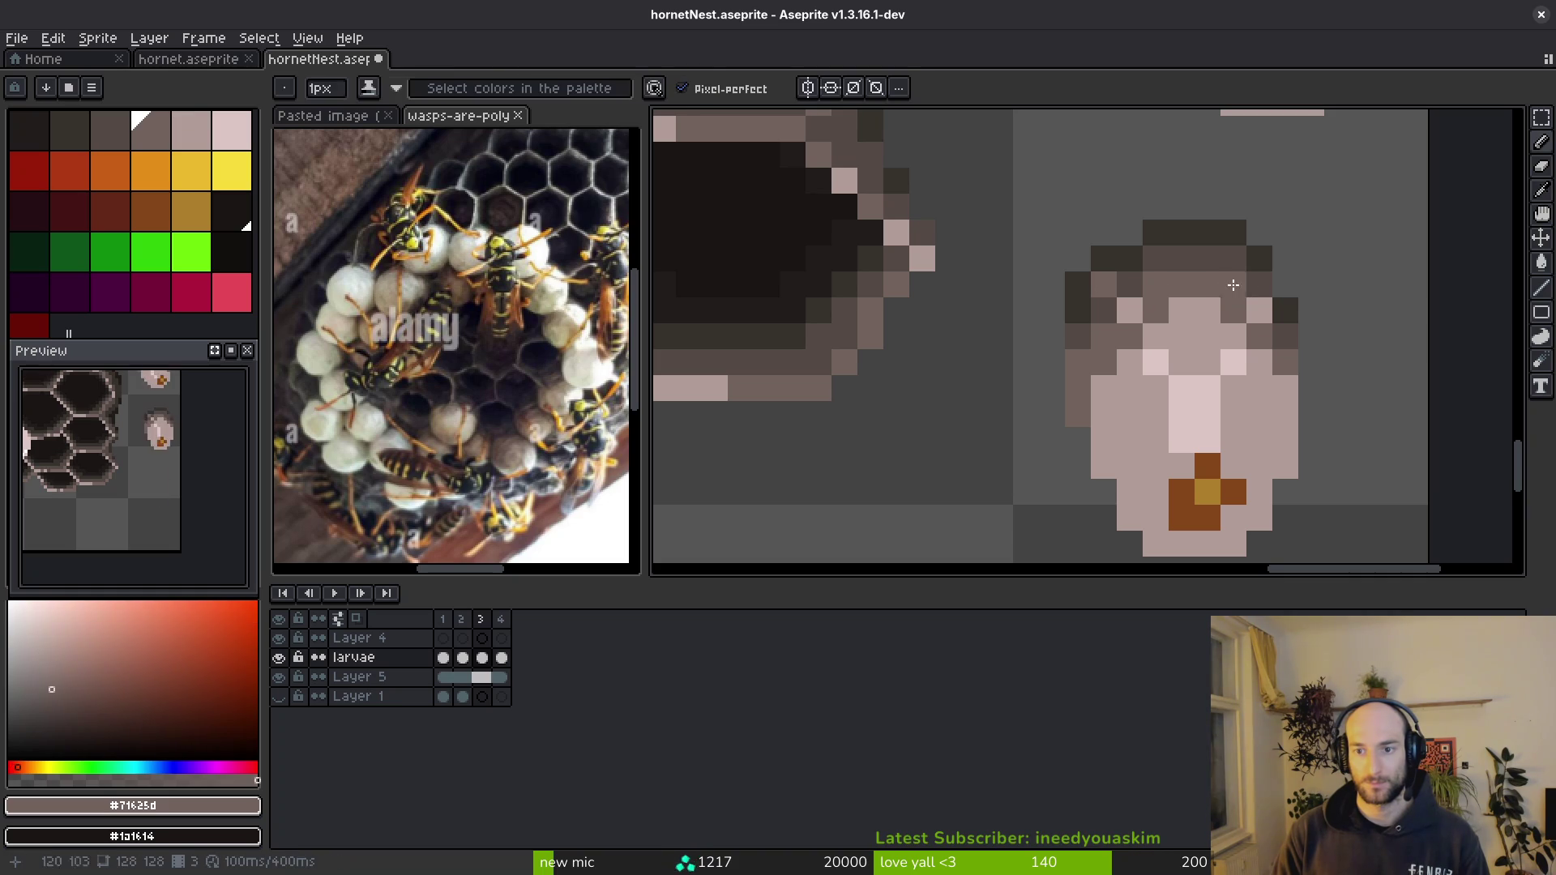
pyautogui.scroll(-3, 1252, 328)
pyautogui.hotkey('ctrl', 'z')
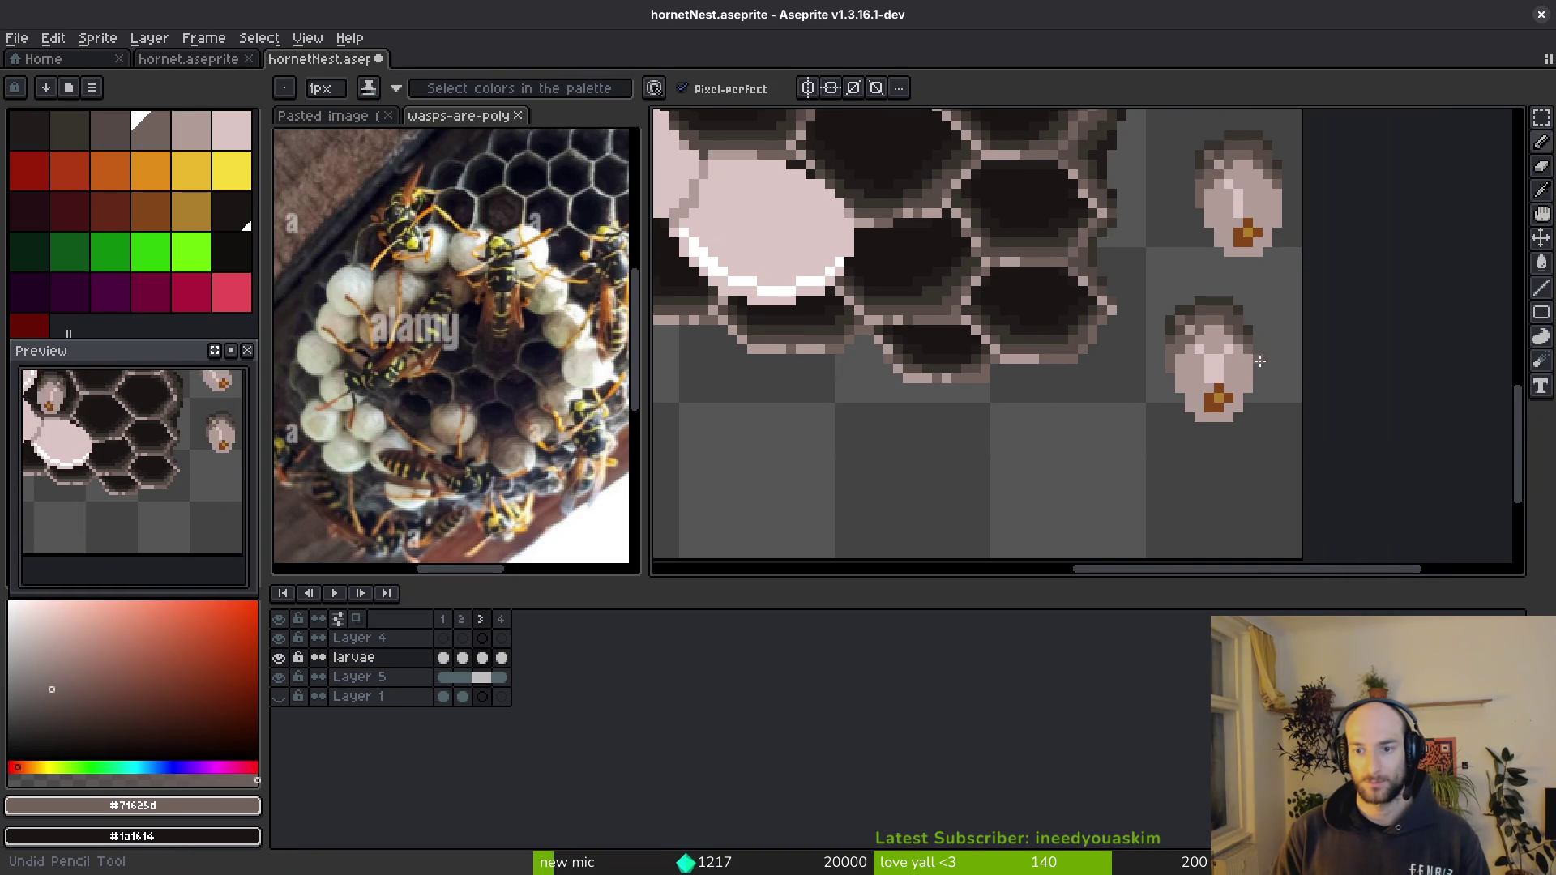
pyautogui.hotkey('ctrl', 's')
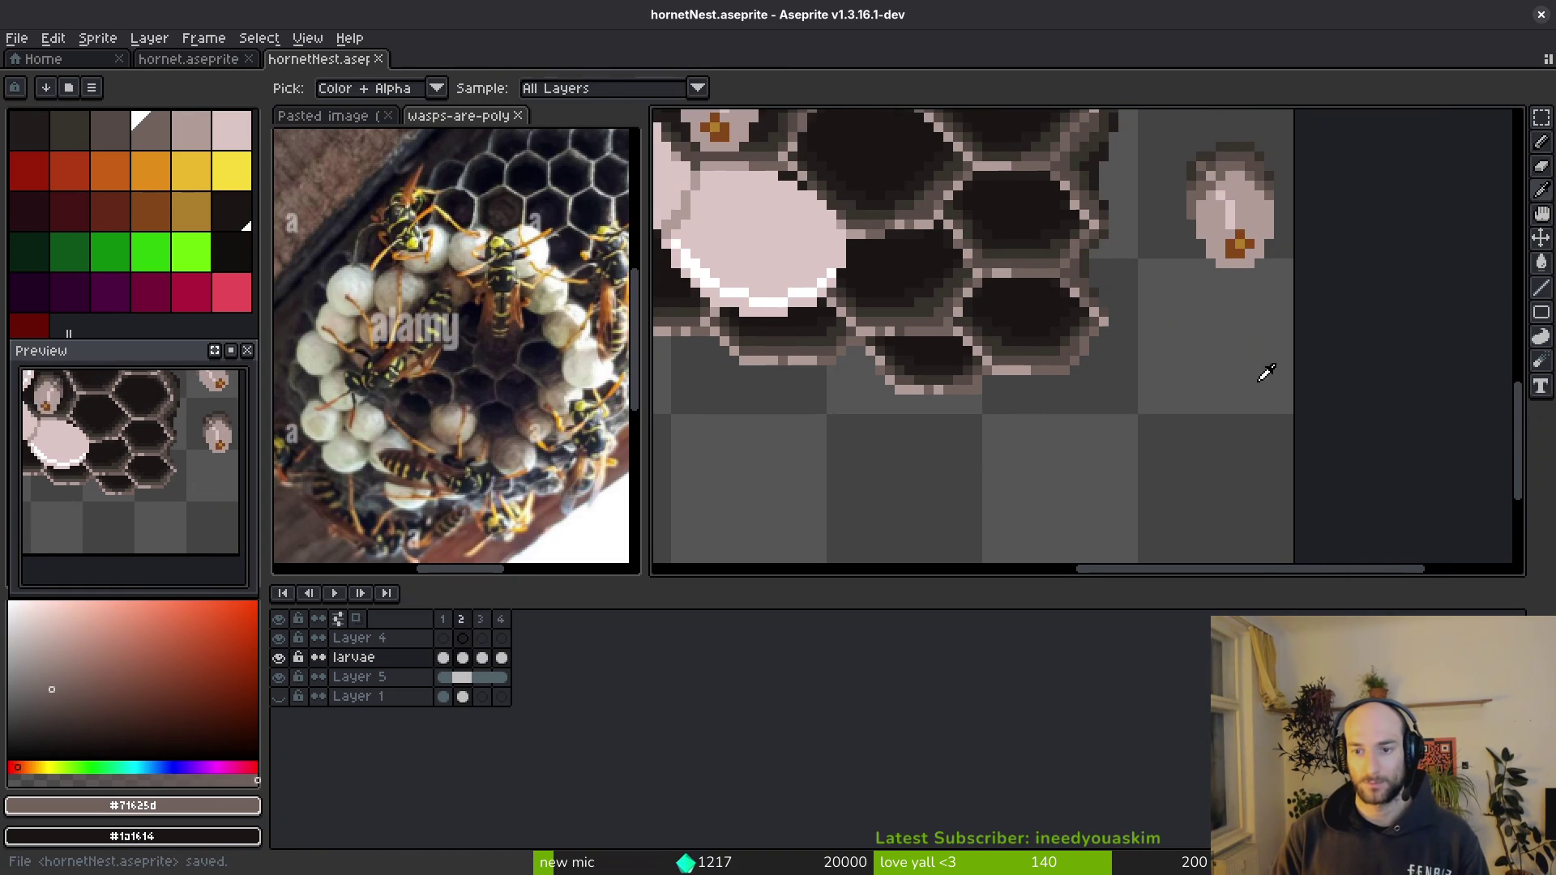
pyautogui.scroll(-3, 1240, 380)
pyautogui.press('Left')
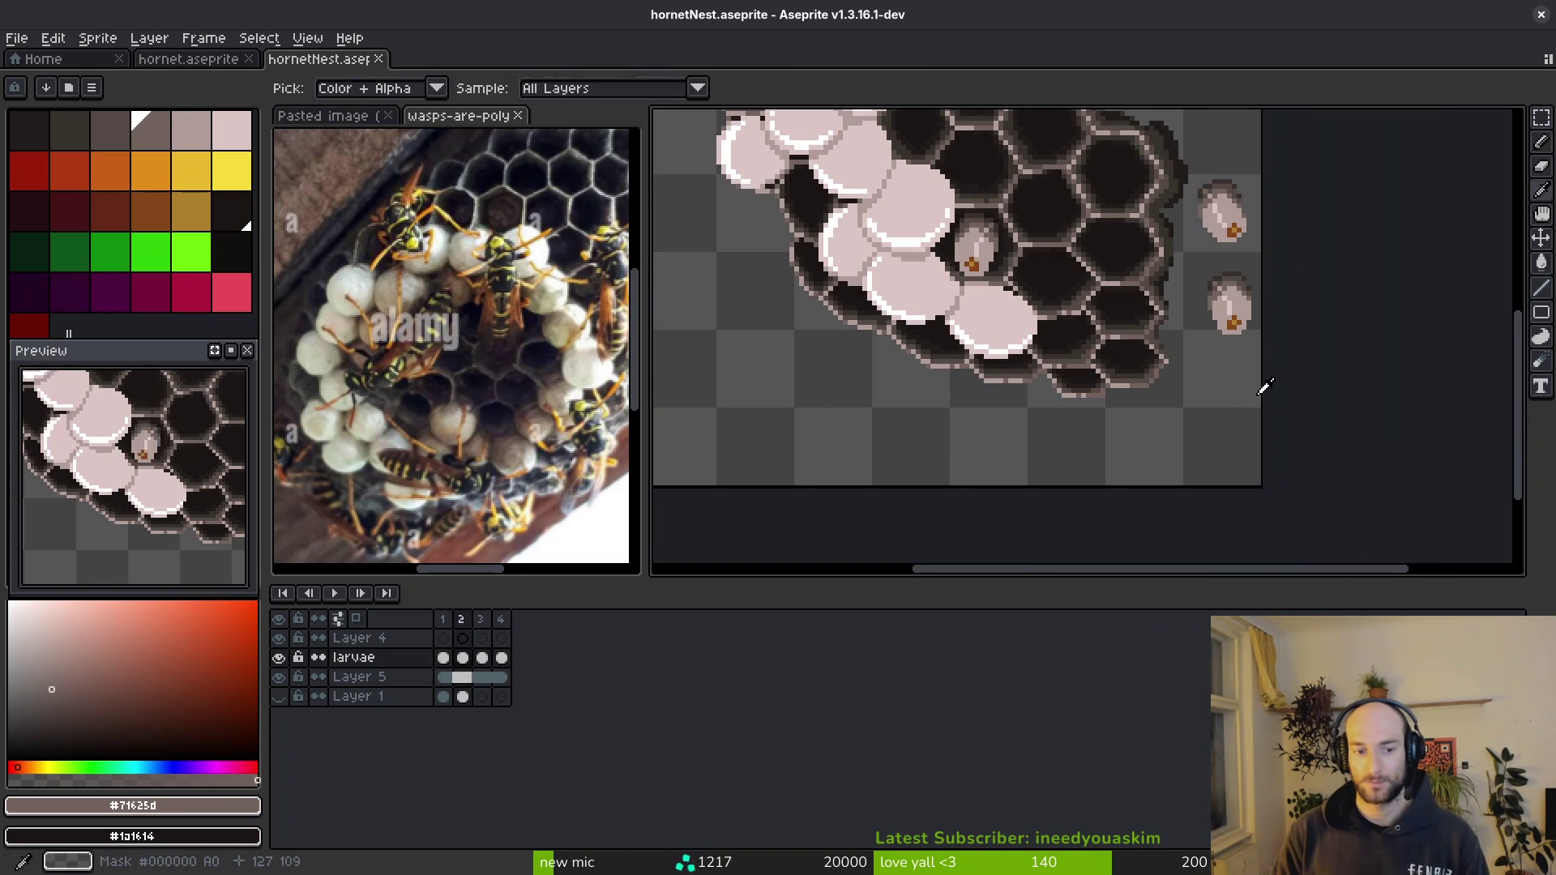
pyautogui.press('Right')
pyautogui.press('Left')
pyautogui.moveTo(1257, 366); pyautogui.dragTo(1237, 402)
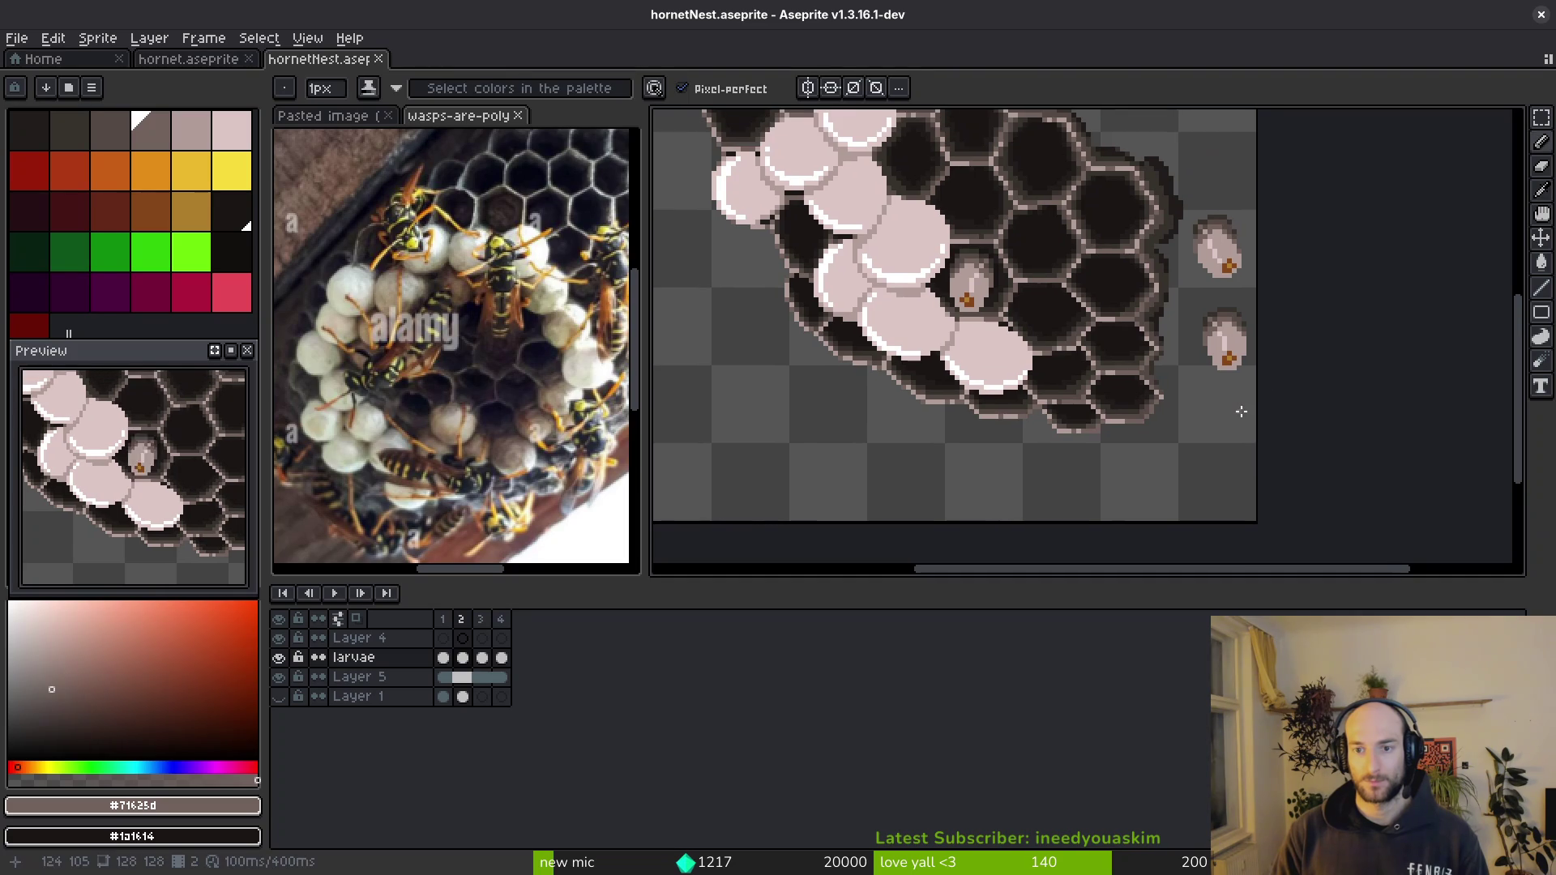
pyautogui.press('Right')
# - Marquee-select the bottom larva, nudge it one pixel right and save the sprite
pyautogui.press('m')
pyautogui.scroll(1, 1228, 425)
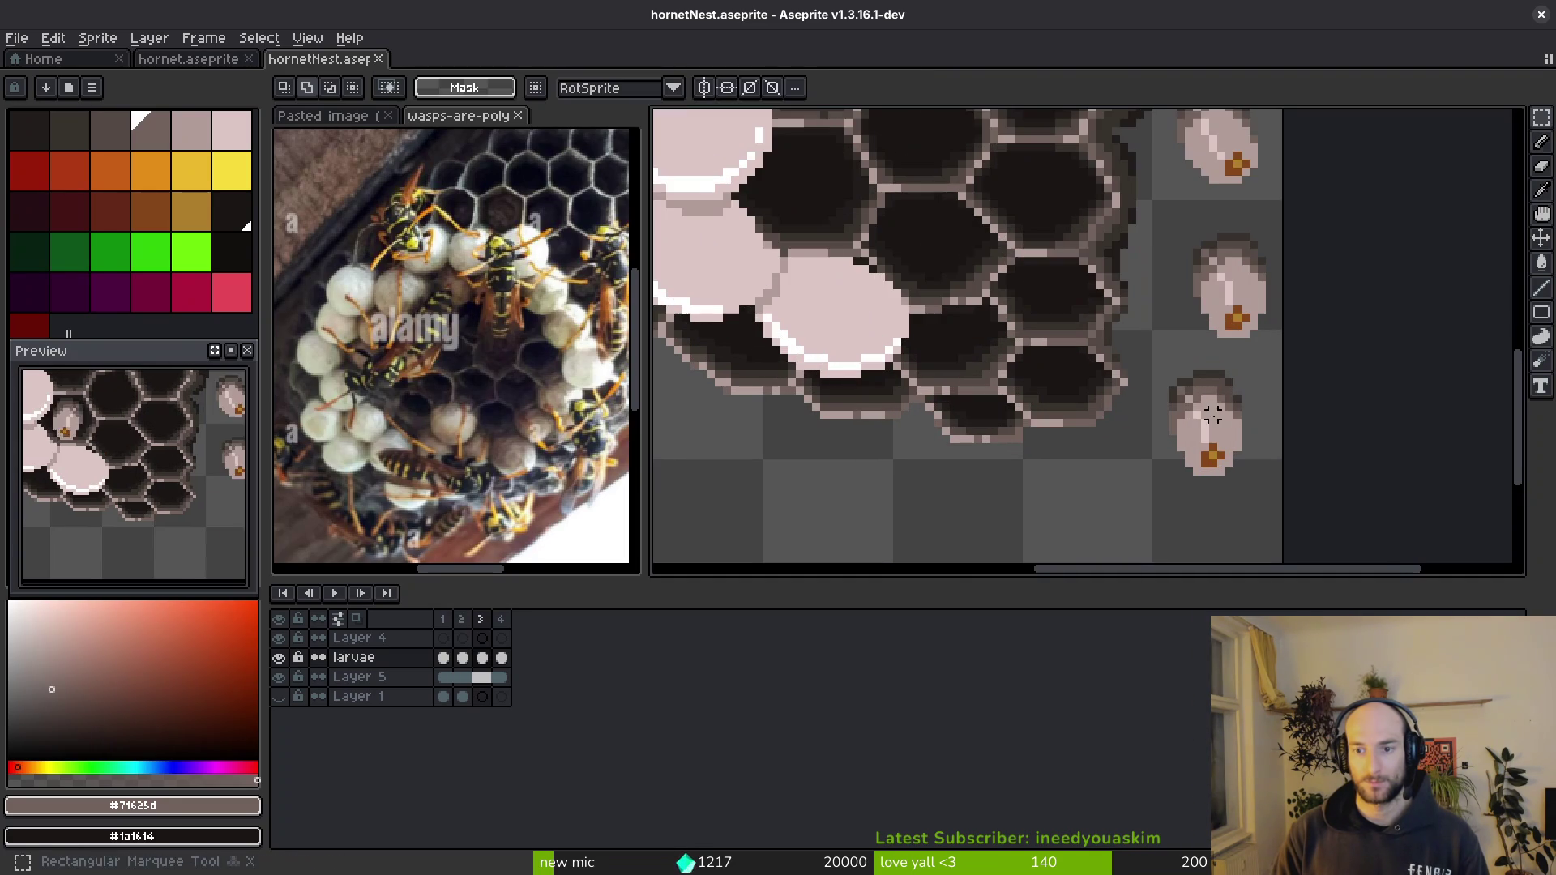
pyautogui.moveTo(1157, 365); pyautogui.dragTo(1283, 523)
pyautogui.press('Right')
pyautogui.hotkey('ctrl', 's')
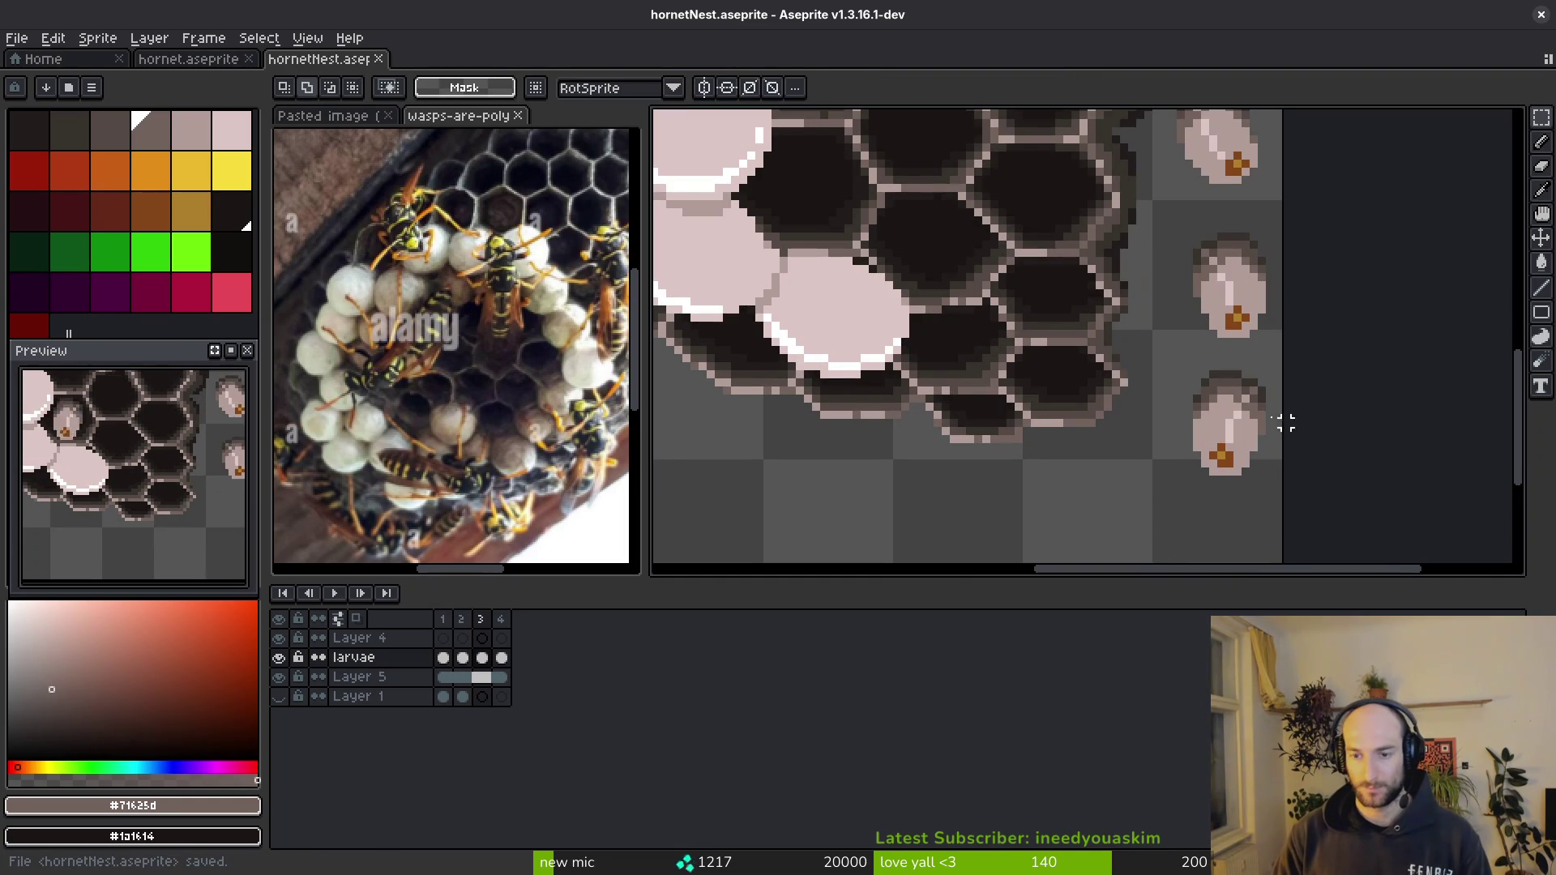
# - Select and shift the bottom larva right again, save, then undo the move and return to the Pencil
pyautogui.press('i')
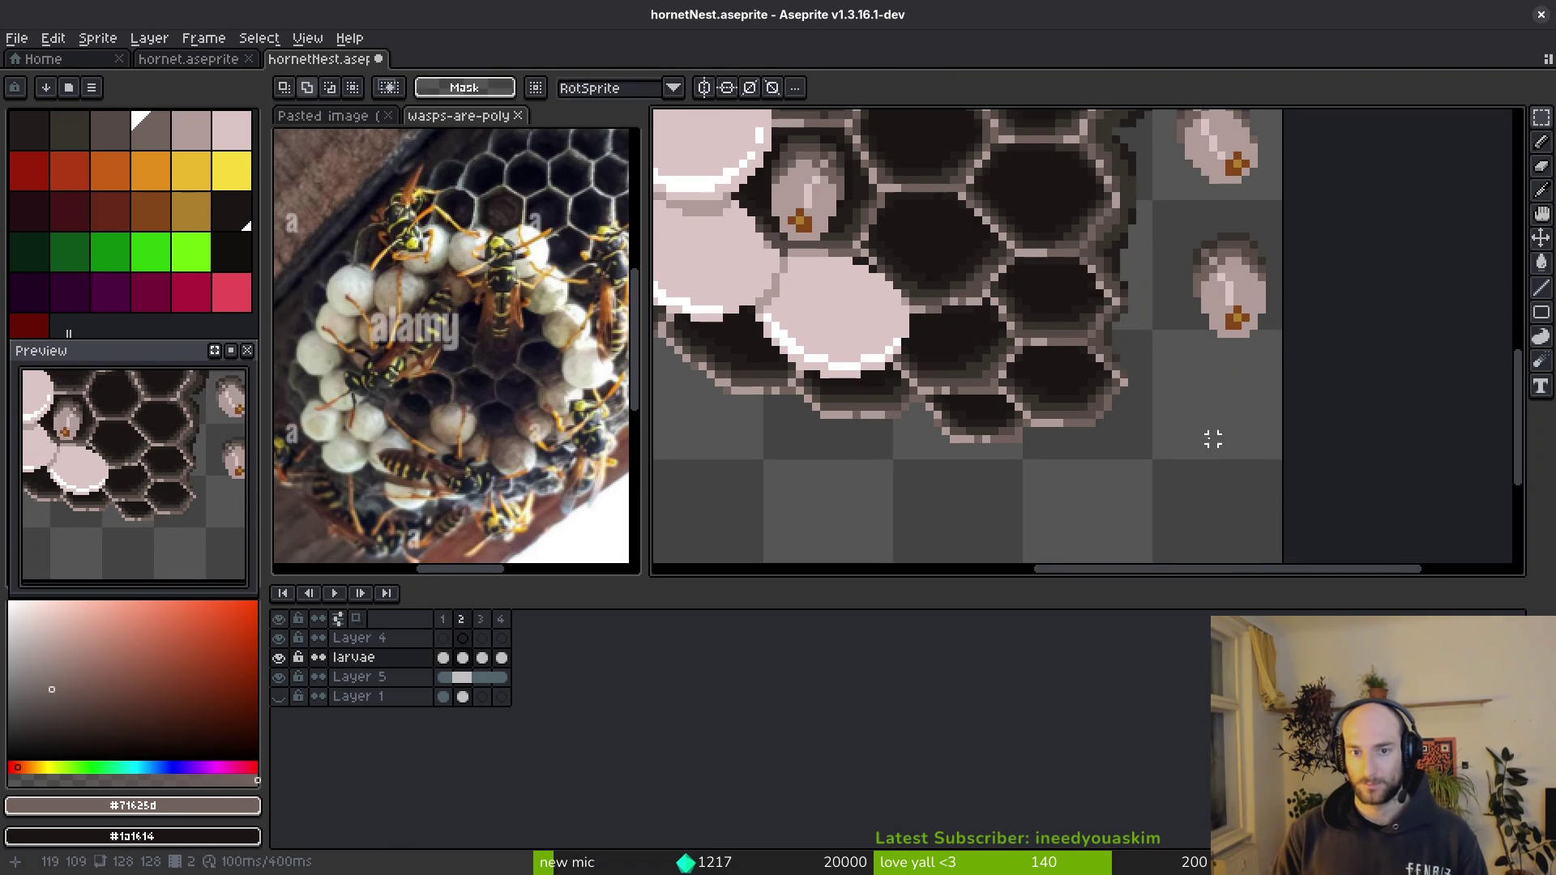
pyautogui.scroll(-1, 1237, 457)
pyautogui.press('m')
pyautogui.moveTo(1153, 374); pyautogui.dragTo(1258, 528)
pyautogui.press('Right')
pyautogui.hotkey('ctrl', 's')
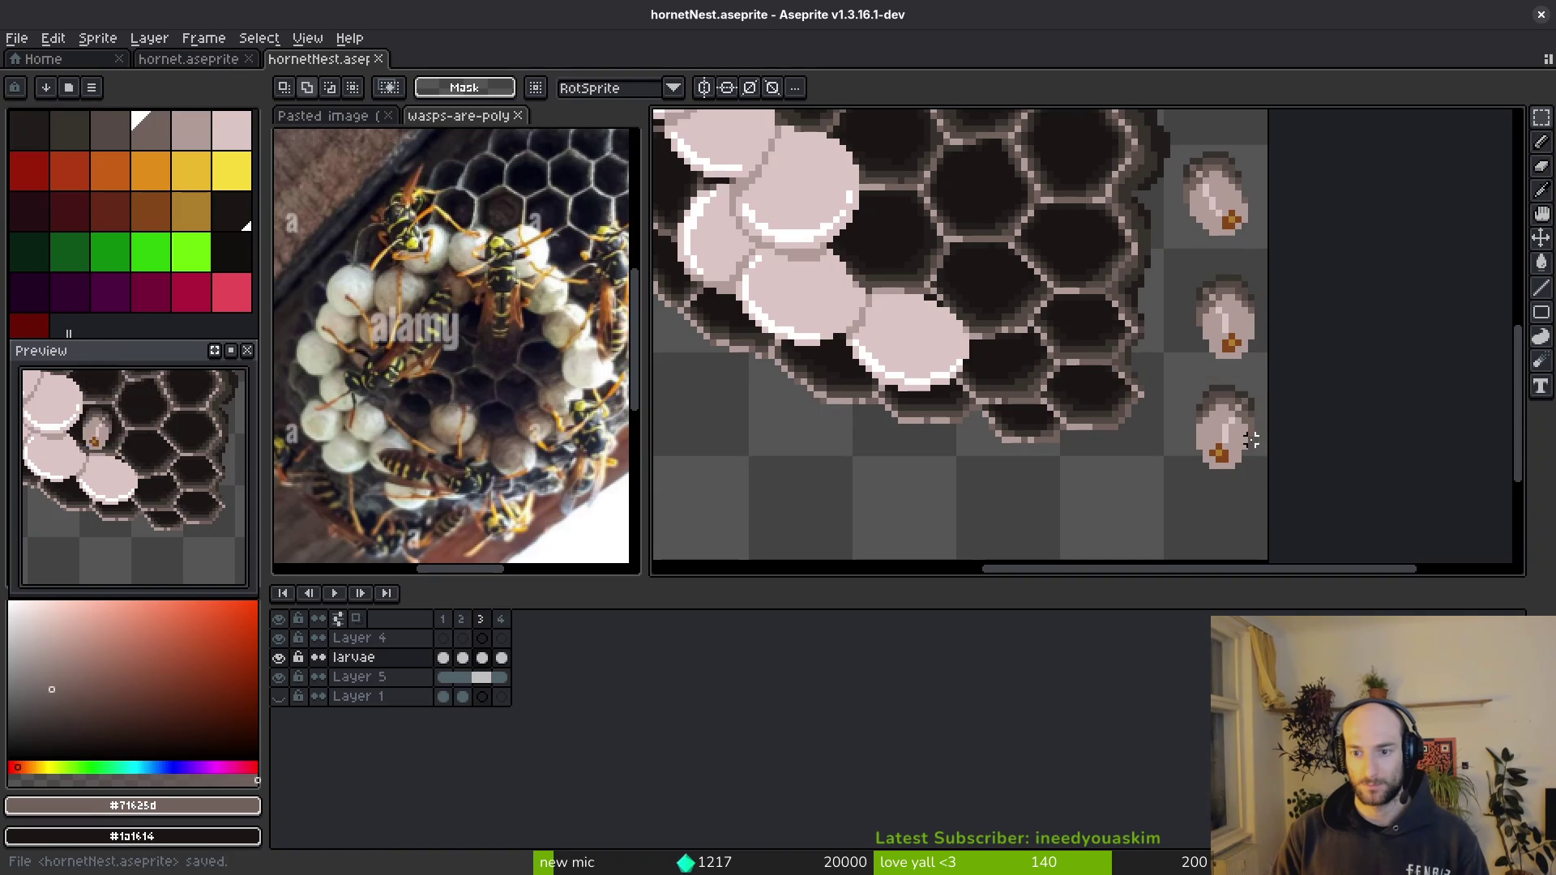
pyautogui.hotkey('ctrl', 'z')
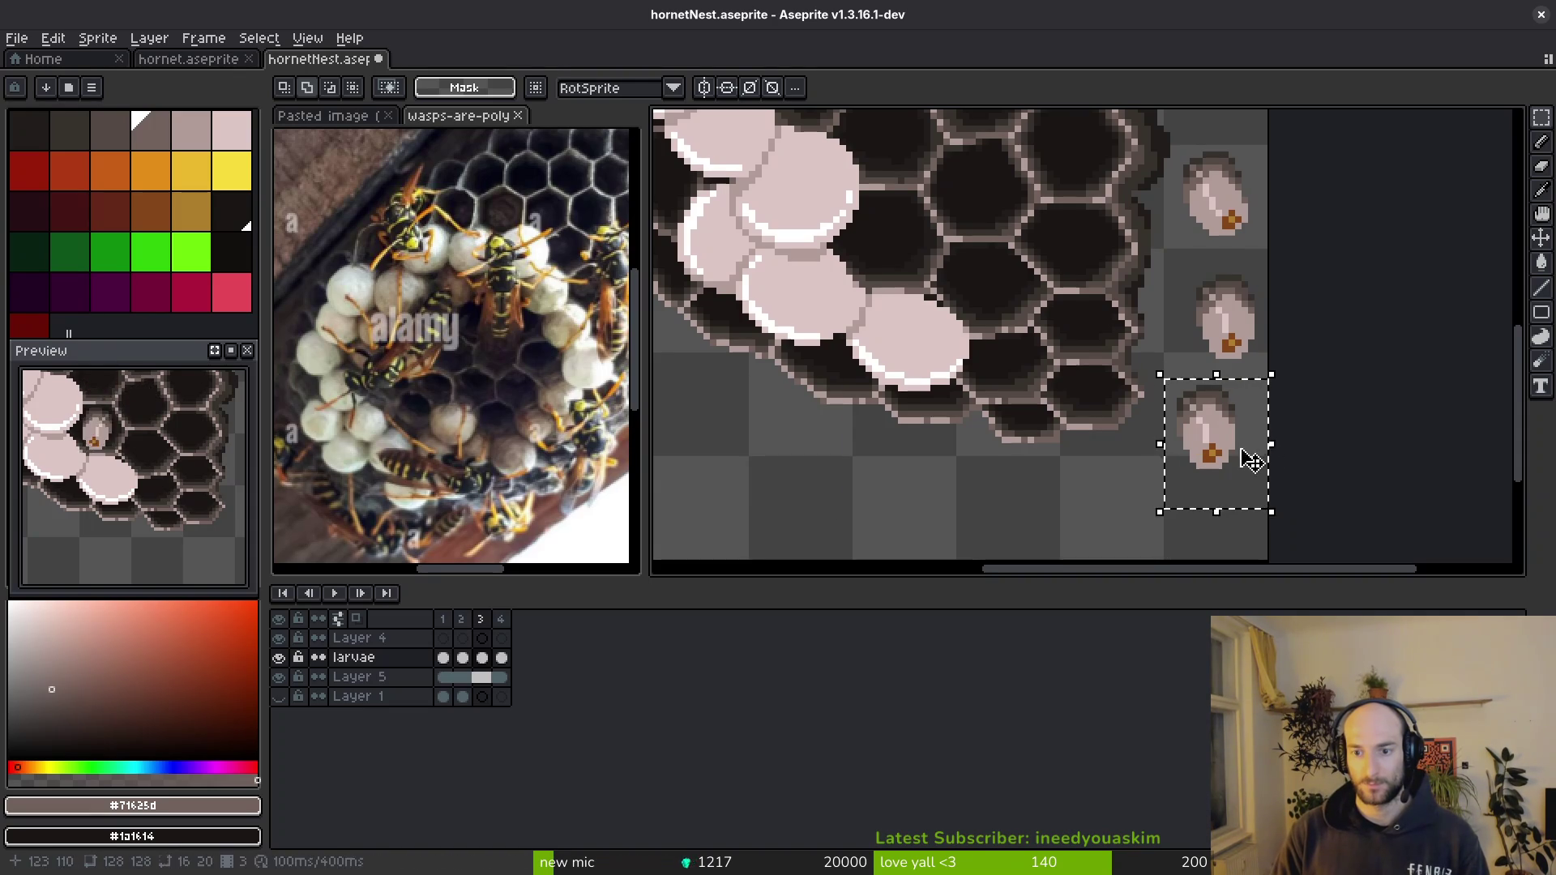
pyautogui.press('i')
pyautogui.scroll(1, 1244, 441)
pyautogui.press('b')
pyautogui.scroll(1, 1199, 424)
# - Sample the larva's light and brown-spot colours while checking the third frame
pyautogui.keyDown('alt'); pyautogui.click(1197, 431); pyautogui.keyUp('alt')
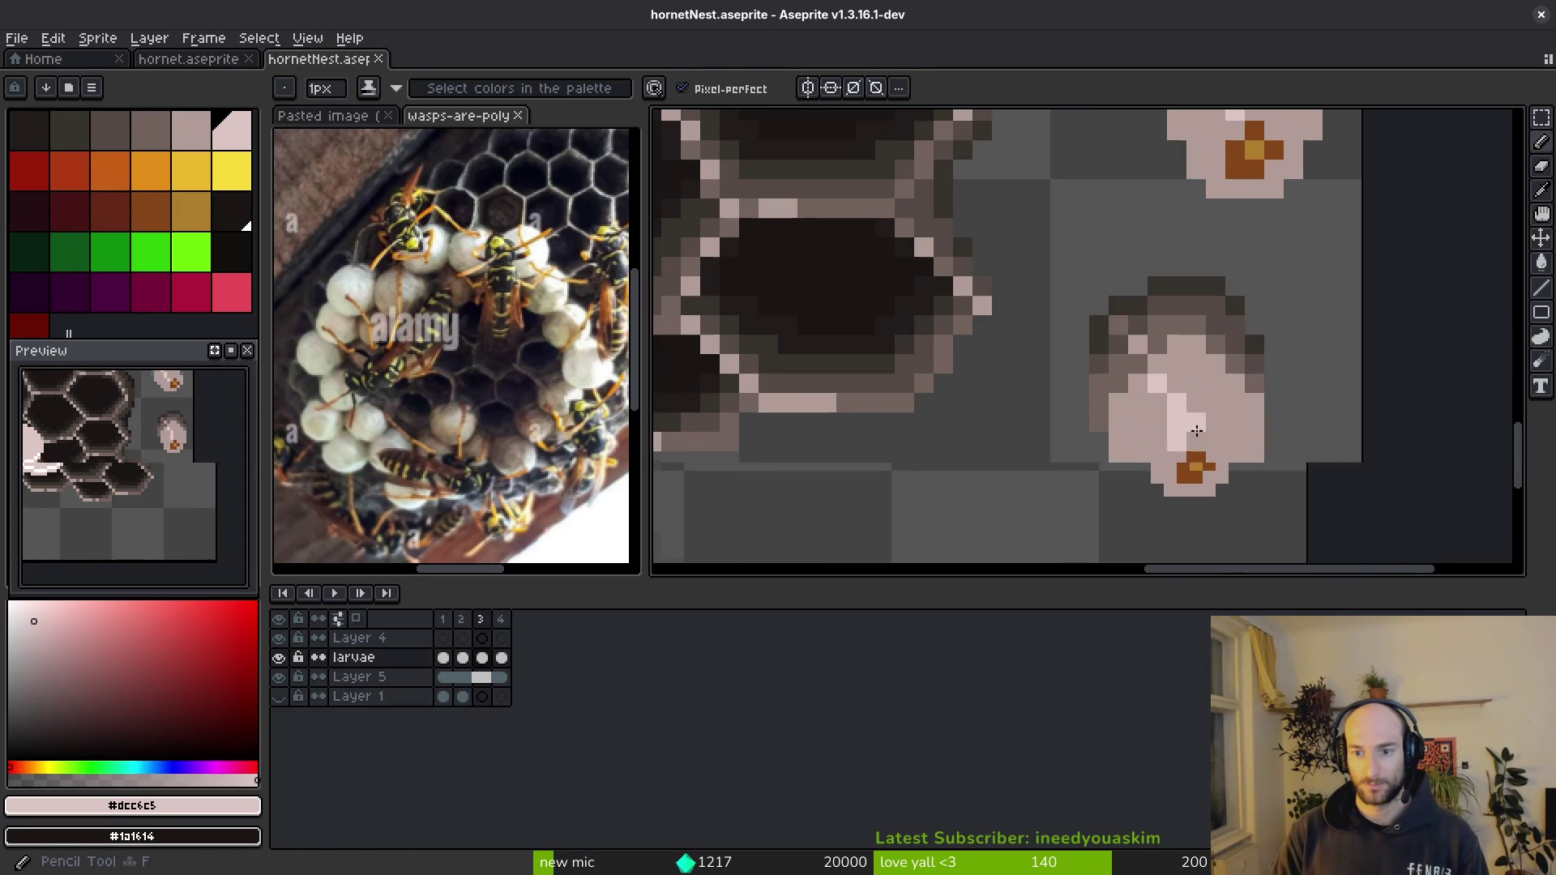
pyautogui.press('i')
pyautogui.scroll(-2, 1220, 425)
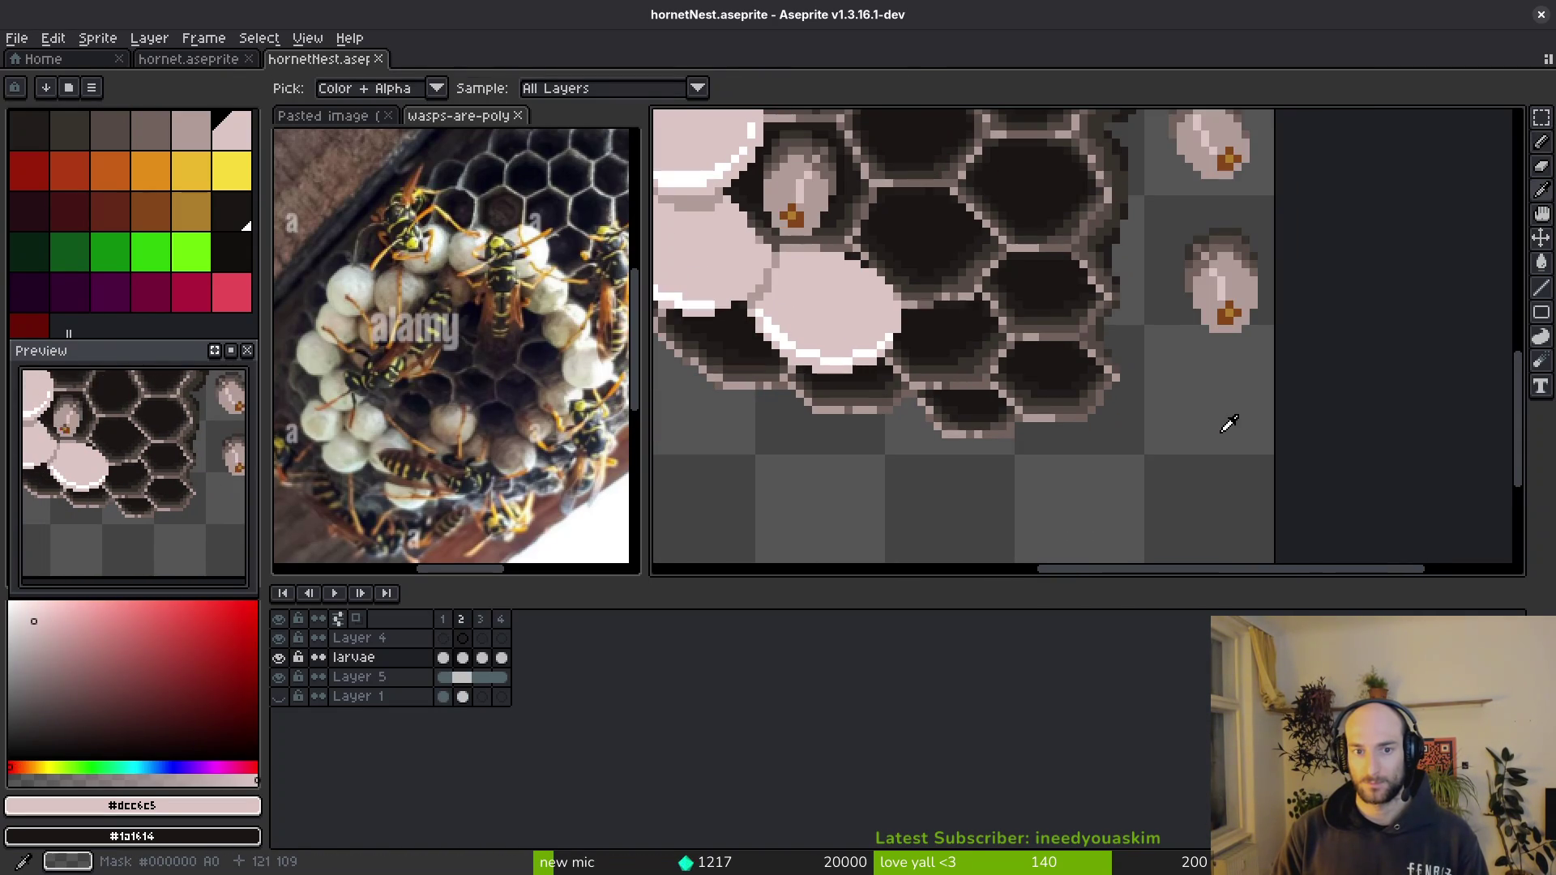
pyautogui.press('.')
pyautogui.scroll(1, 1228, 424)
pyautogui.scroll(1, 1180, 458)
pyautogui.keyDown('alt'); pyautogui.click(1161, 468); pyautogui.keyUp('alt')
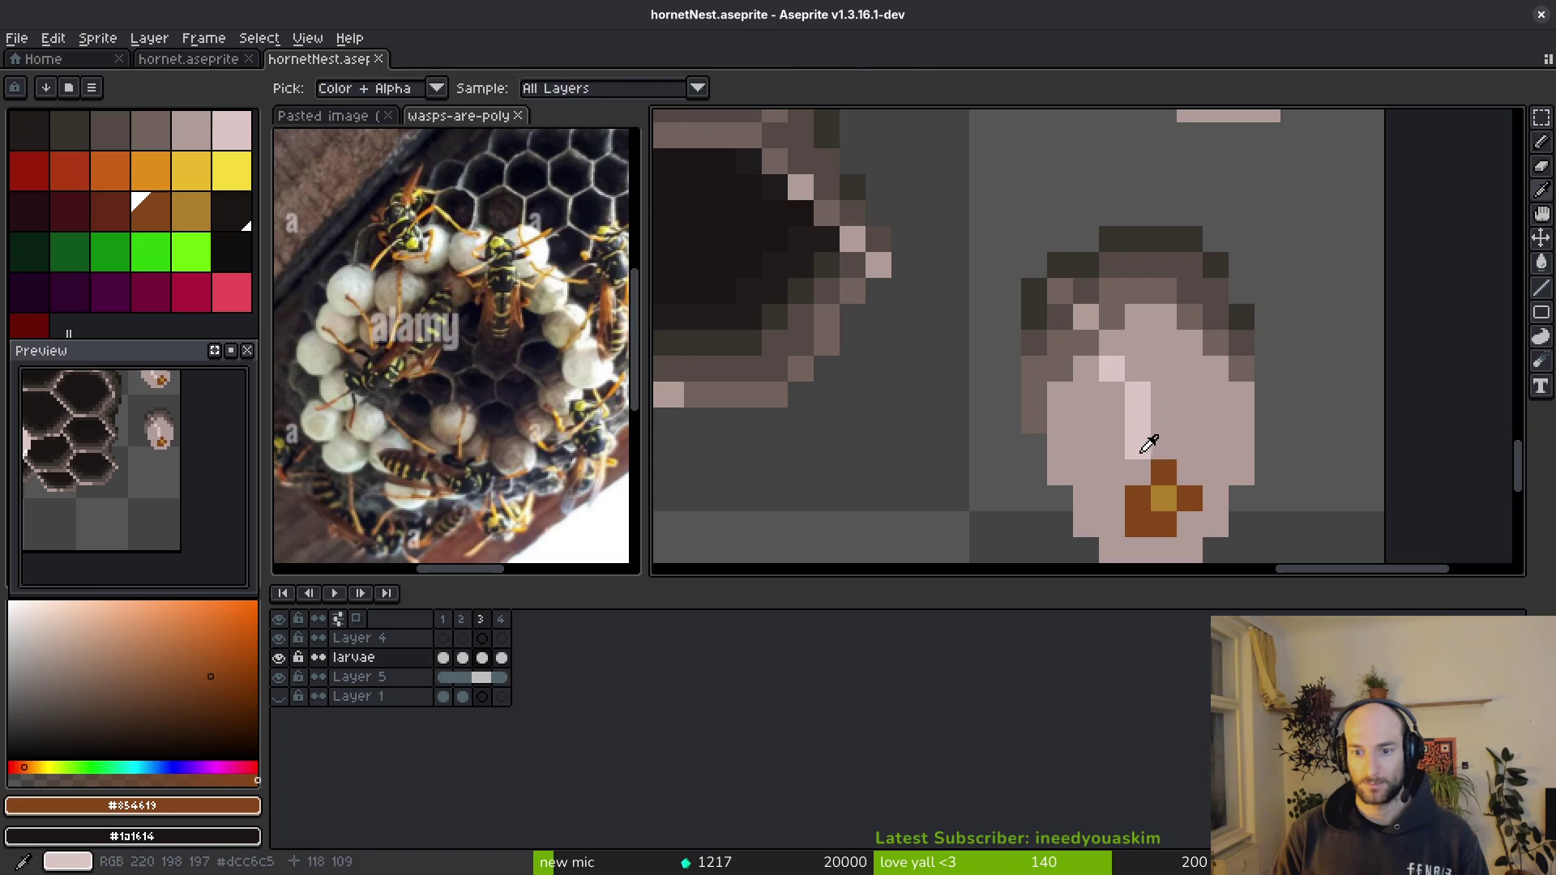
pyautogui.click(1149, 444)
pyautogui.press('b')
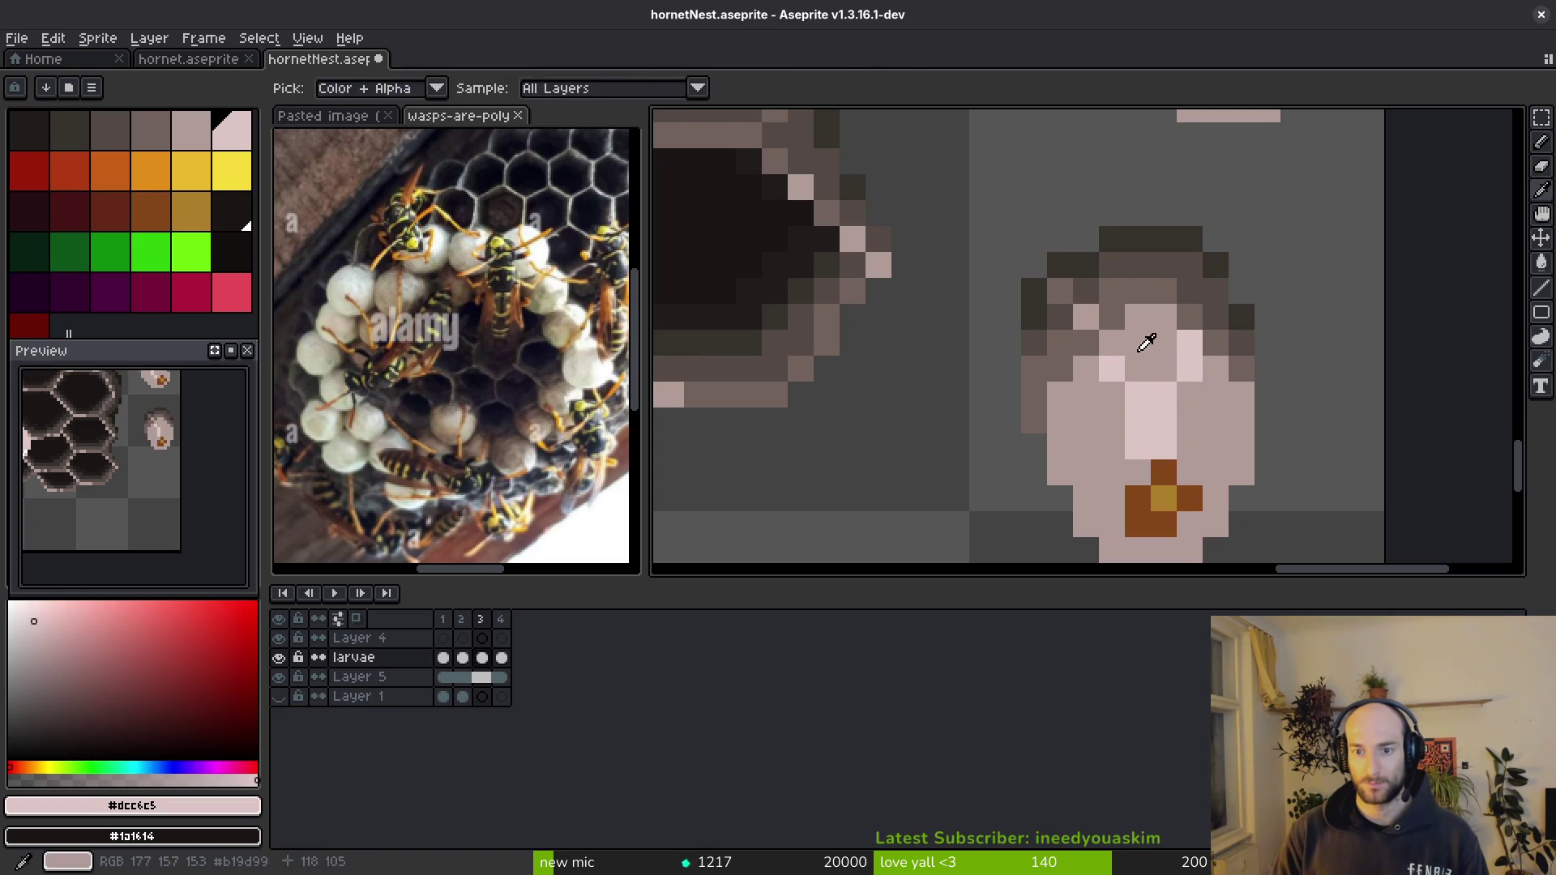
# - Darken two light pixels, add two light ones and lighten a pixel on the larva's right side
pyautogui.keyDown('alt'); pyautogui.click(1146, 337); pyautogui.keyUp('alt')
pyautogui.moveTo(1136, 419); pyautogui.dragTo(1128, 443)
pyautogui.moveTo(1183, 378); pyautogui.dragTo(1163, 395)
pyautogui.press('alt')
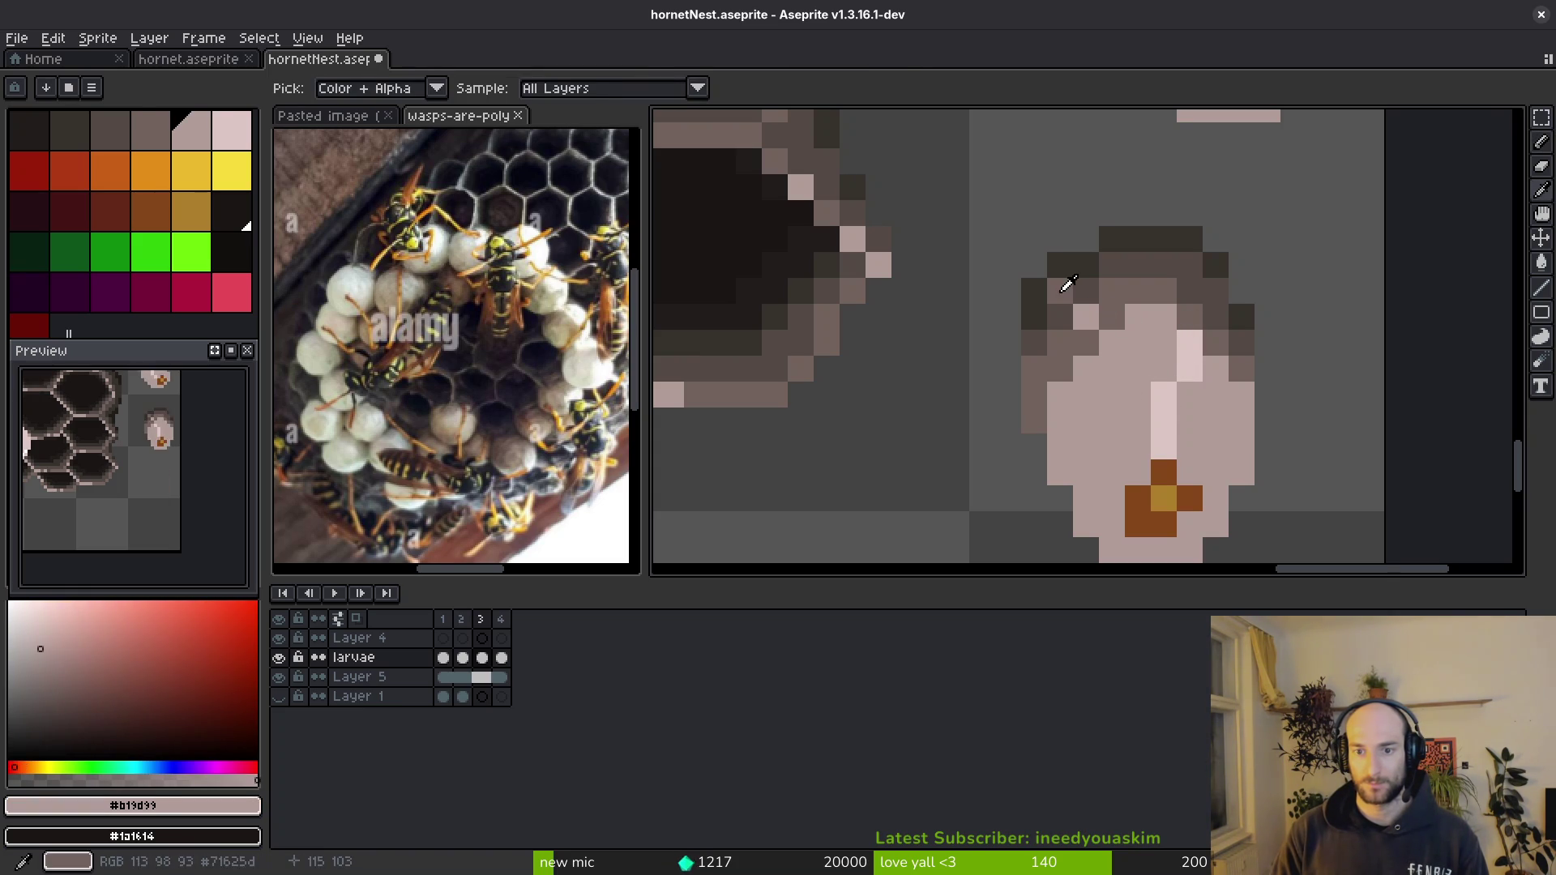
pyautogui.keyDown('alt'); pyautogui.click(1066, 284); pyautogui.keyUp('alt')
pyautogui.click(1213, 293)
pyautogui.keyDown('alt'); pyautogui.click(1098, 312); pyautogui.keyUp('alt')
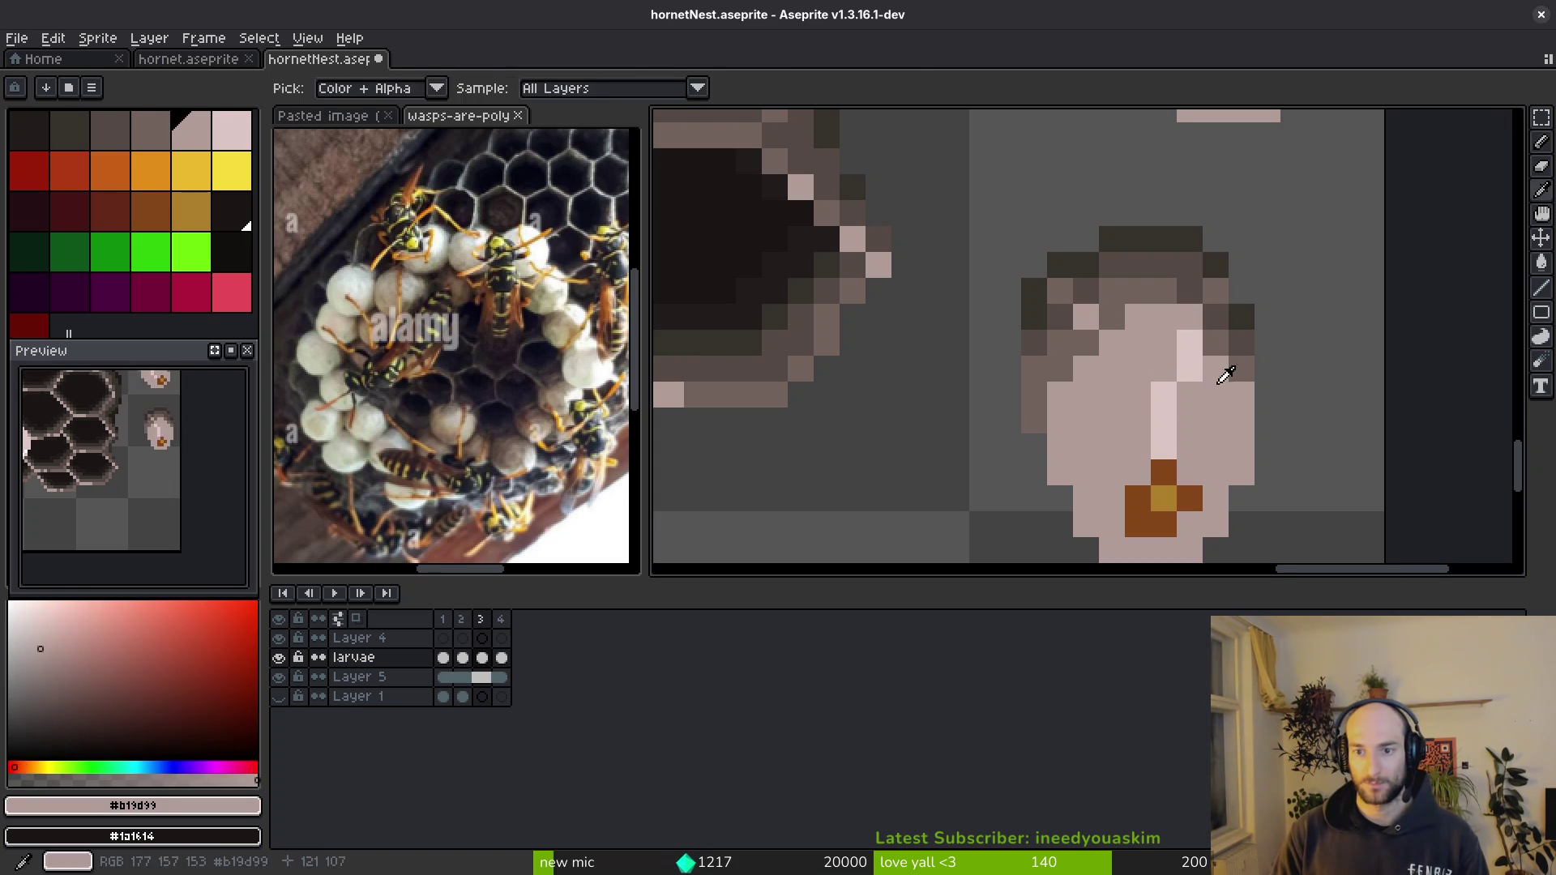
# - Repaint the darker pixels near the larva's top with sampled shades and save the sprite
pyautogui.keyDown('alt'); pyautogui.click(1185, 324); pyautogui.keyUp('alt')
pyautogui.keyDown('alt'); pyautogui.click(1189, 348); pyautogui.keyUp('alt')
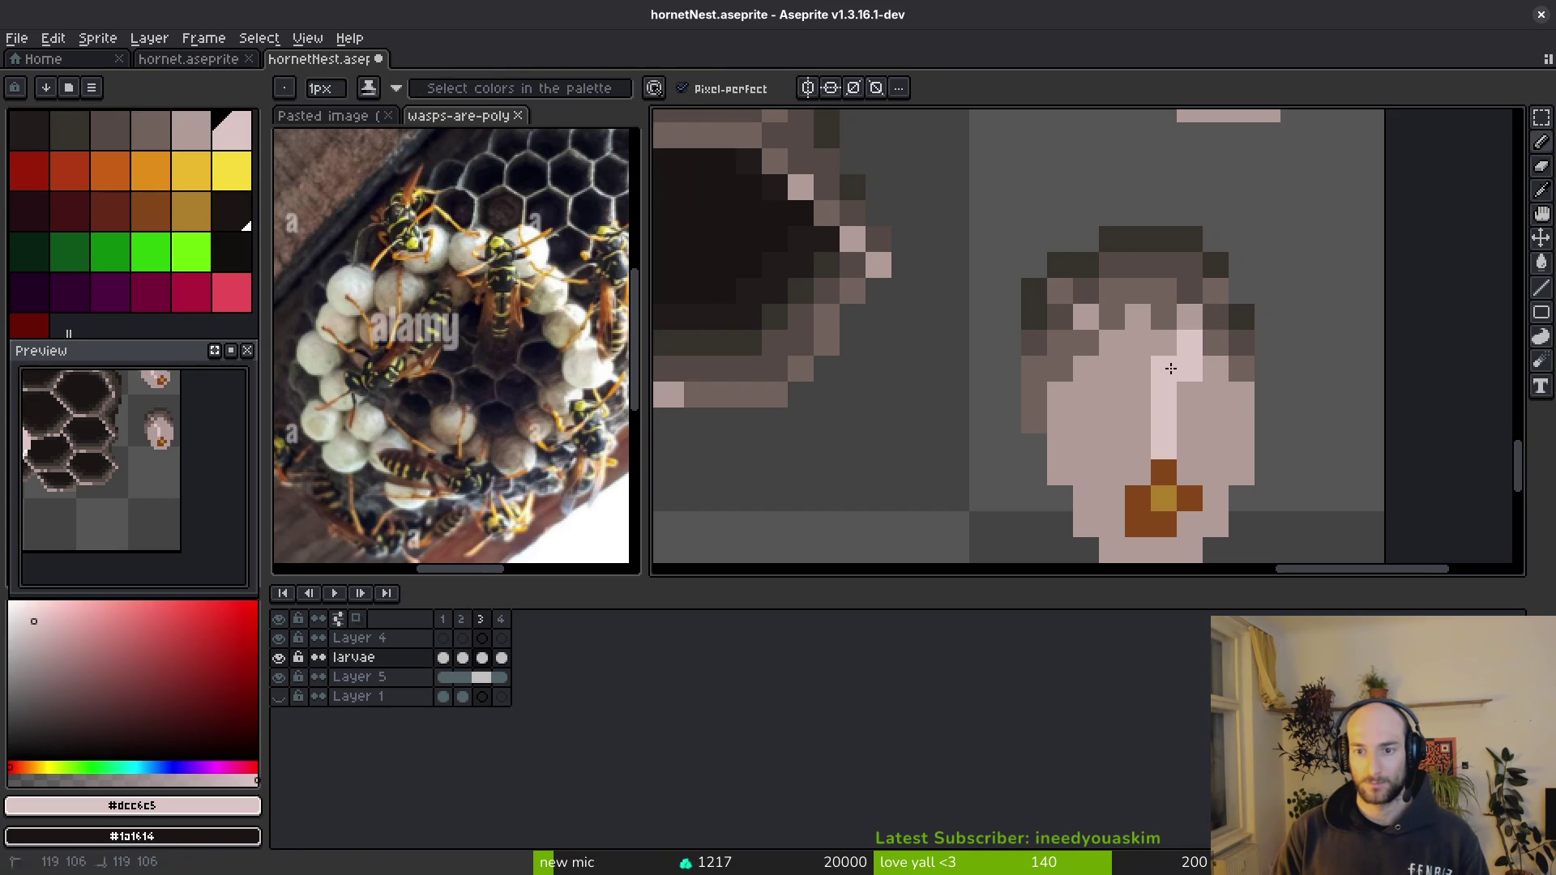
pyautogui.click(1163, 371)
pyautogui.keyDown('alt'); pyautogui.click(1204, 402); pyautogui.keyUp('alt')
pyautogui.click(1189, 372)
pyautogui.hotkey('ctrl', 's')
pyautogui.keyDown('alt'); pyautogui.click(1099, 313); pyautogui.keyUp('alt')
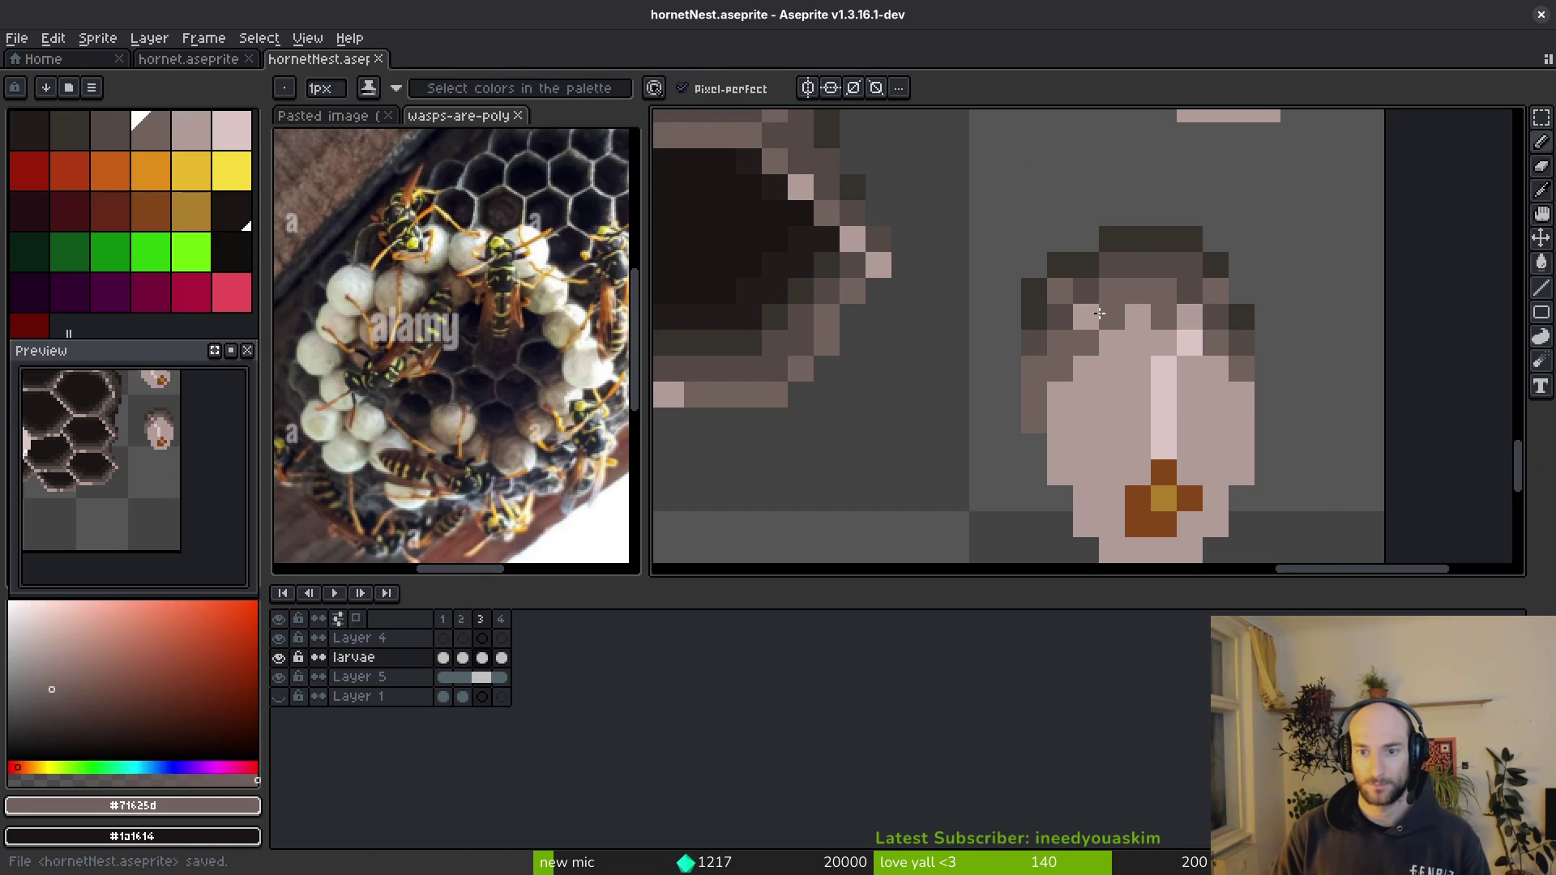
pyautogui.keyDown('alt'); pyautogui.click(1068, 293); pyautogui.keyUp('alt')
pyautogui.hotkey('ctrl', 's')
pyautogui.scroll(-5, 1159, 353)
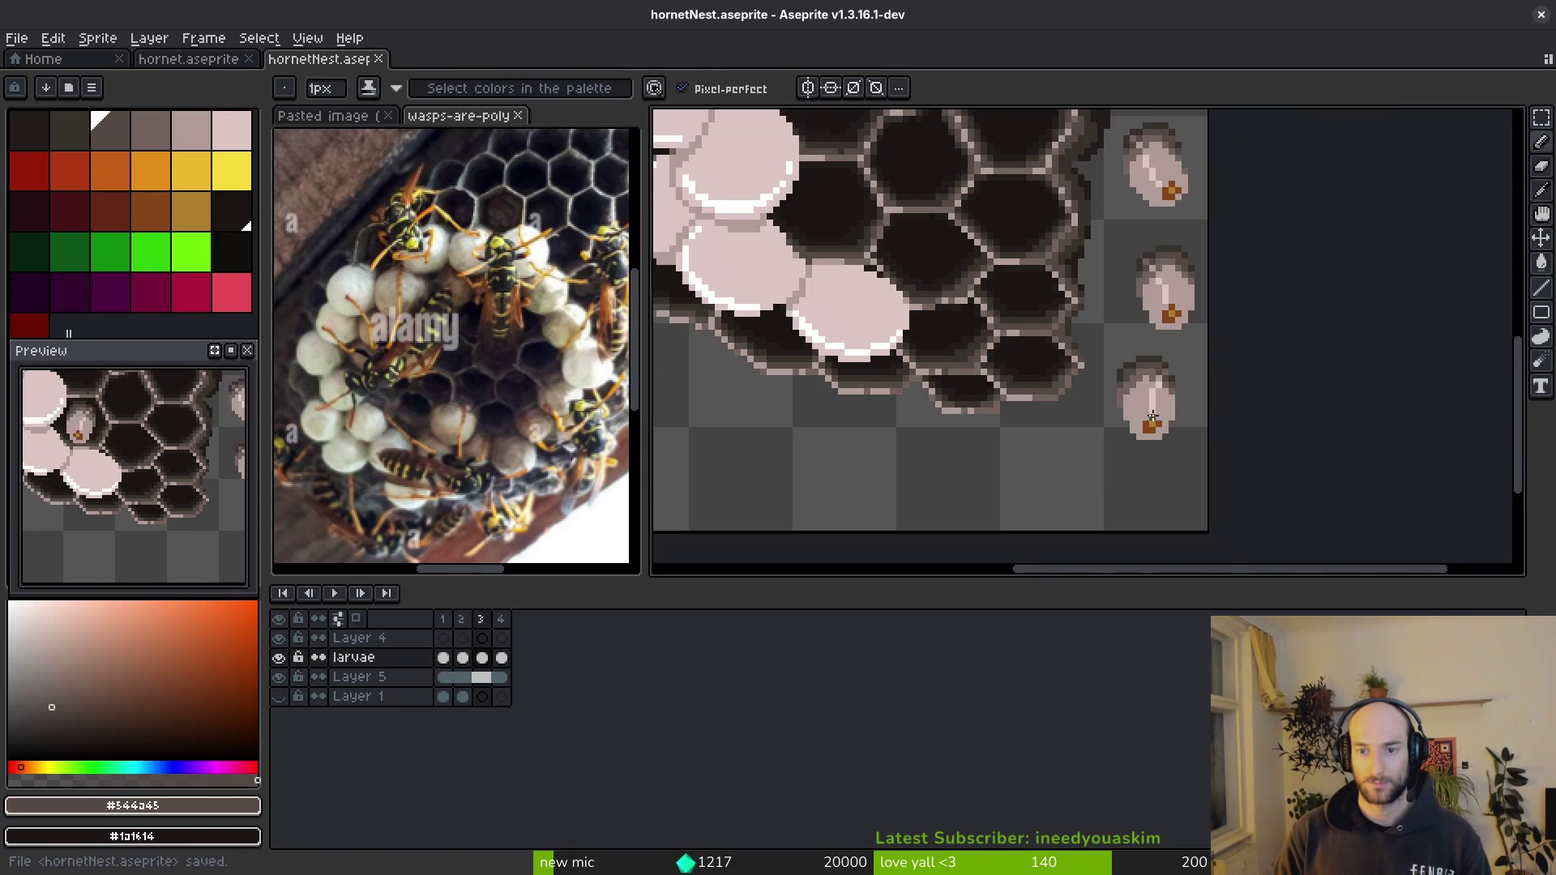
pyautogui.scroll(3, 1192, 424)
pyautogui.scroll(-3, 1181, 441)
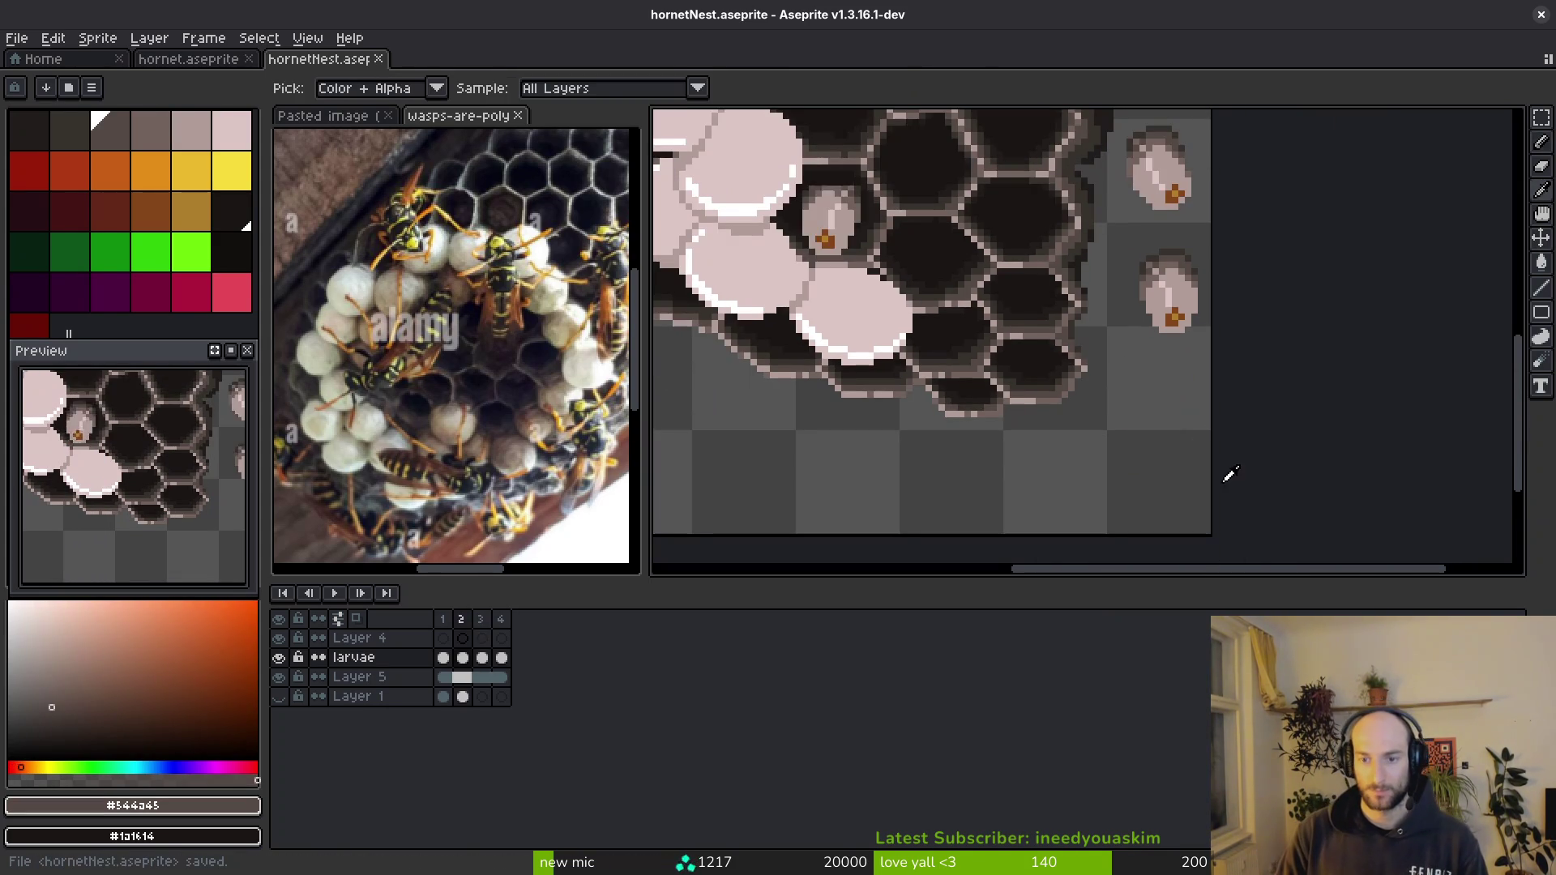
pyautogui.scroll(1, 1211, 373)
pyautogui.scroll(1, 1186, 359)
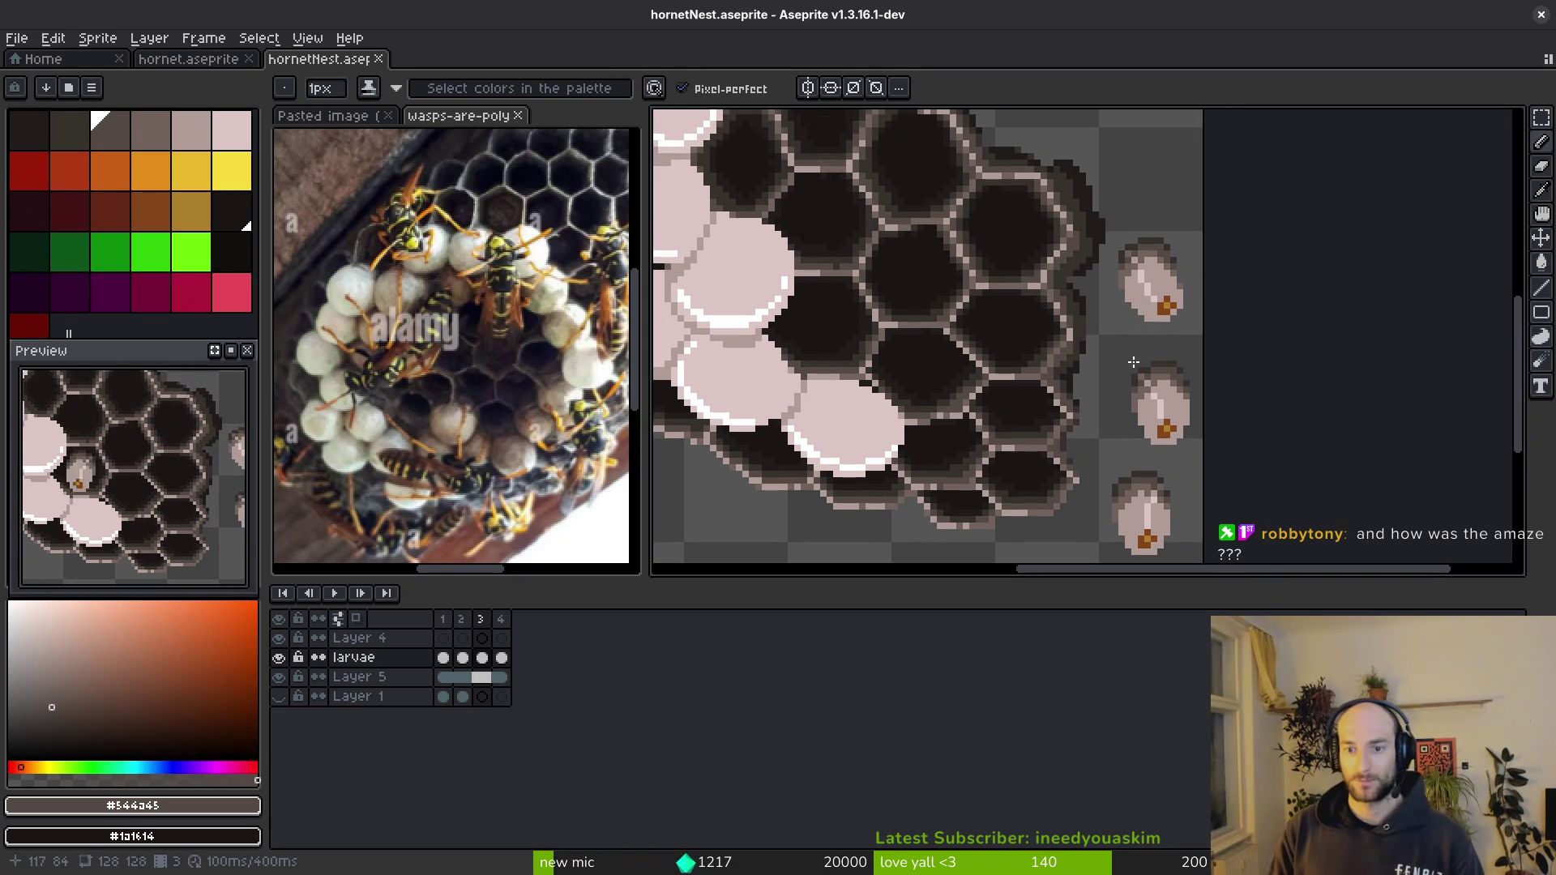
pyautogui.scroll(1, 1158, 345)
# - Copy the top larva and paste the duplicate down-left beside the comb
pyautogui.press('m')
pyautogui.moveTo(1105, 186); pyautogui.dragTo(1199, 330)
pyautogui.hotkey('ctrl', 'c')
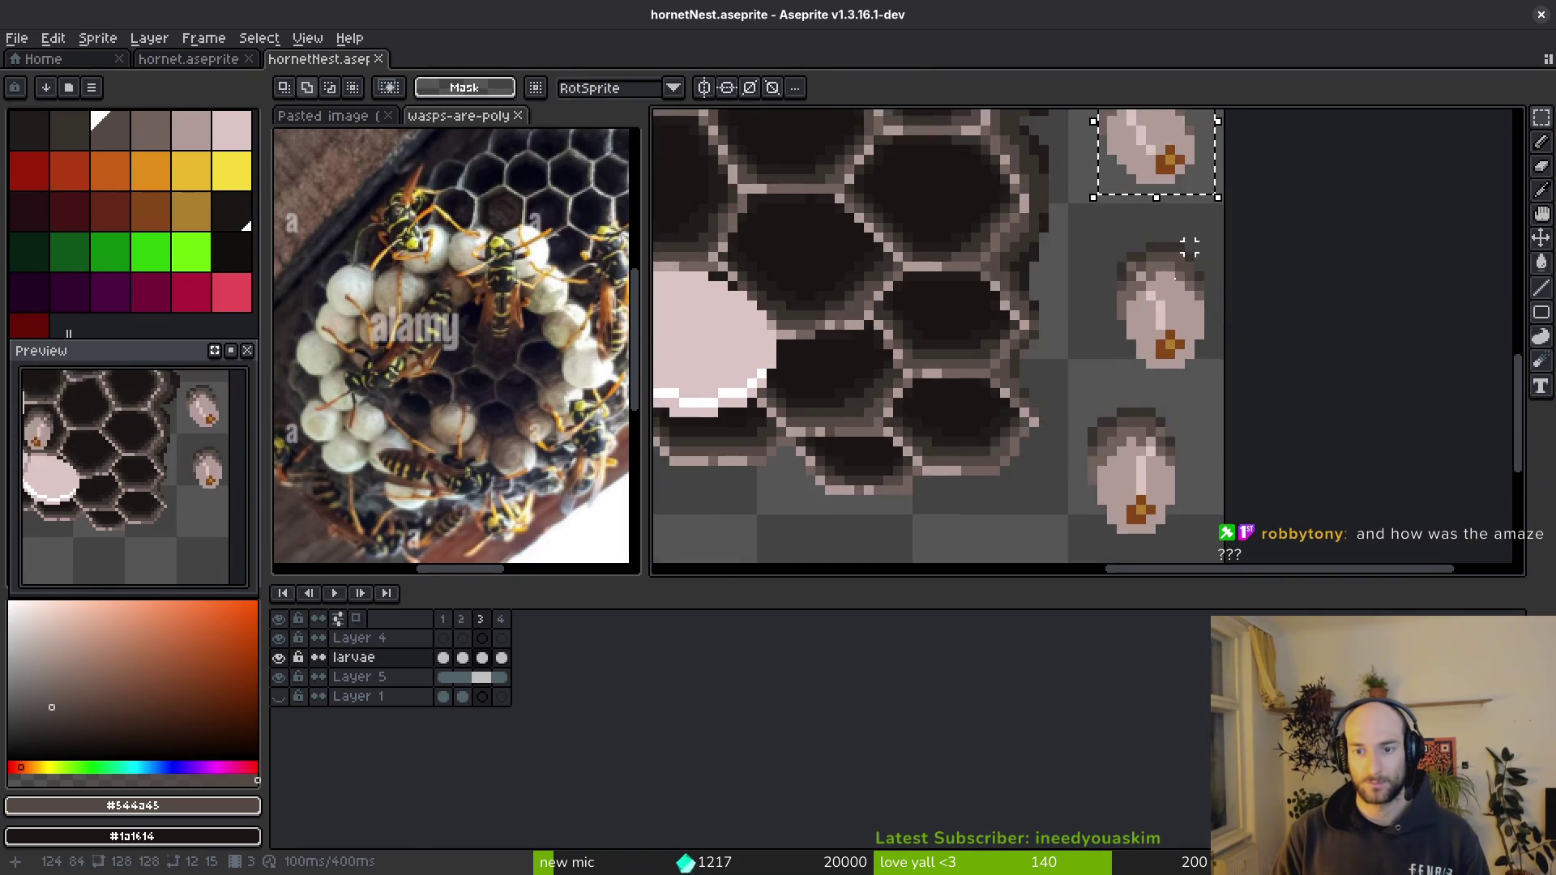
pyautogui.hotkey('ctrl', 'v')
pyautogui.moveTo(1128, 370); pyautogui.dragTo(1012, 448)
pyautogui.scroll(3, 1028, 410)
pyautogui.press('b')
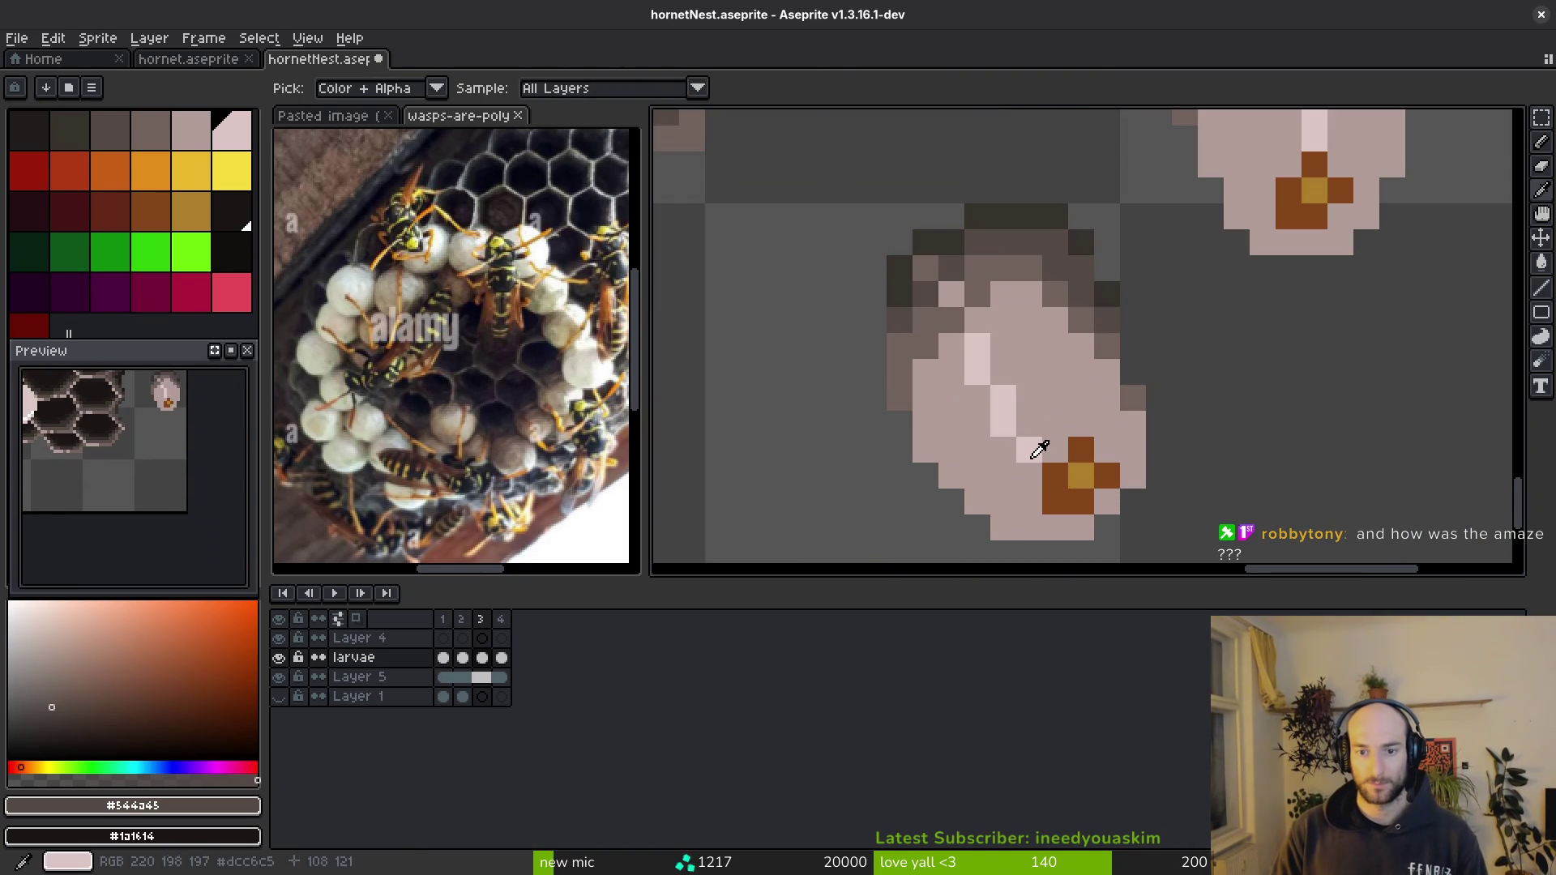
# - Add a light pixel to the pasted larva using sampled larva shades and save the sprite
pyautogui.keyDown('alt'); pyautogui.click(1024, 407); pyautogui.keyUp('alt')
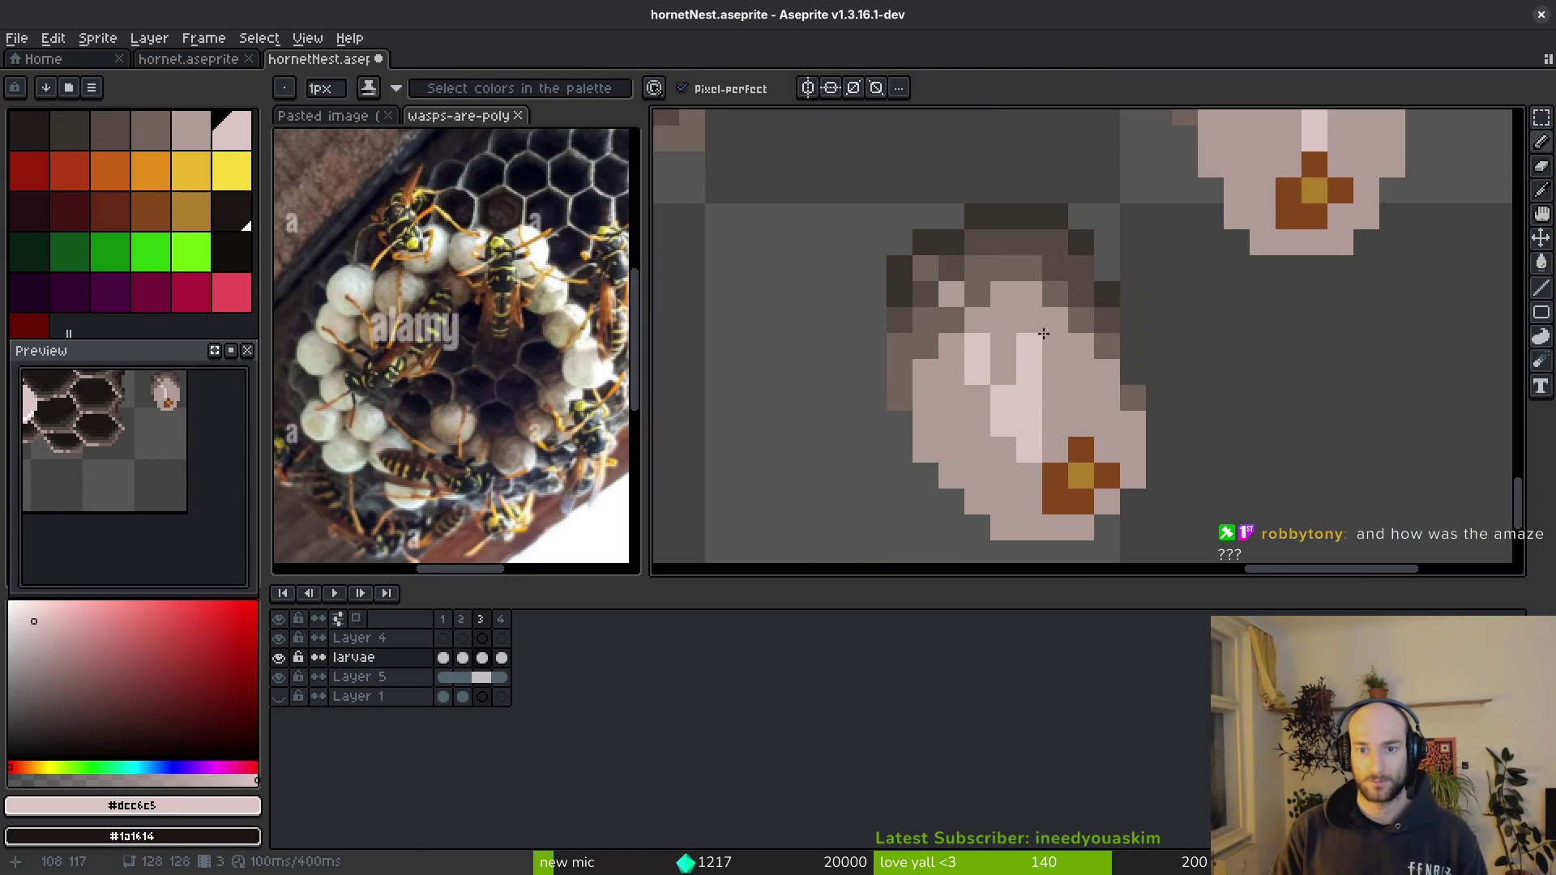
pyautogui.click(1052, 319)
pyautogui.keyDown('alt'); pyautogui.click(1043, 282); pyautogui.keyUp('alt')
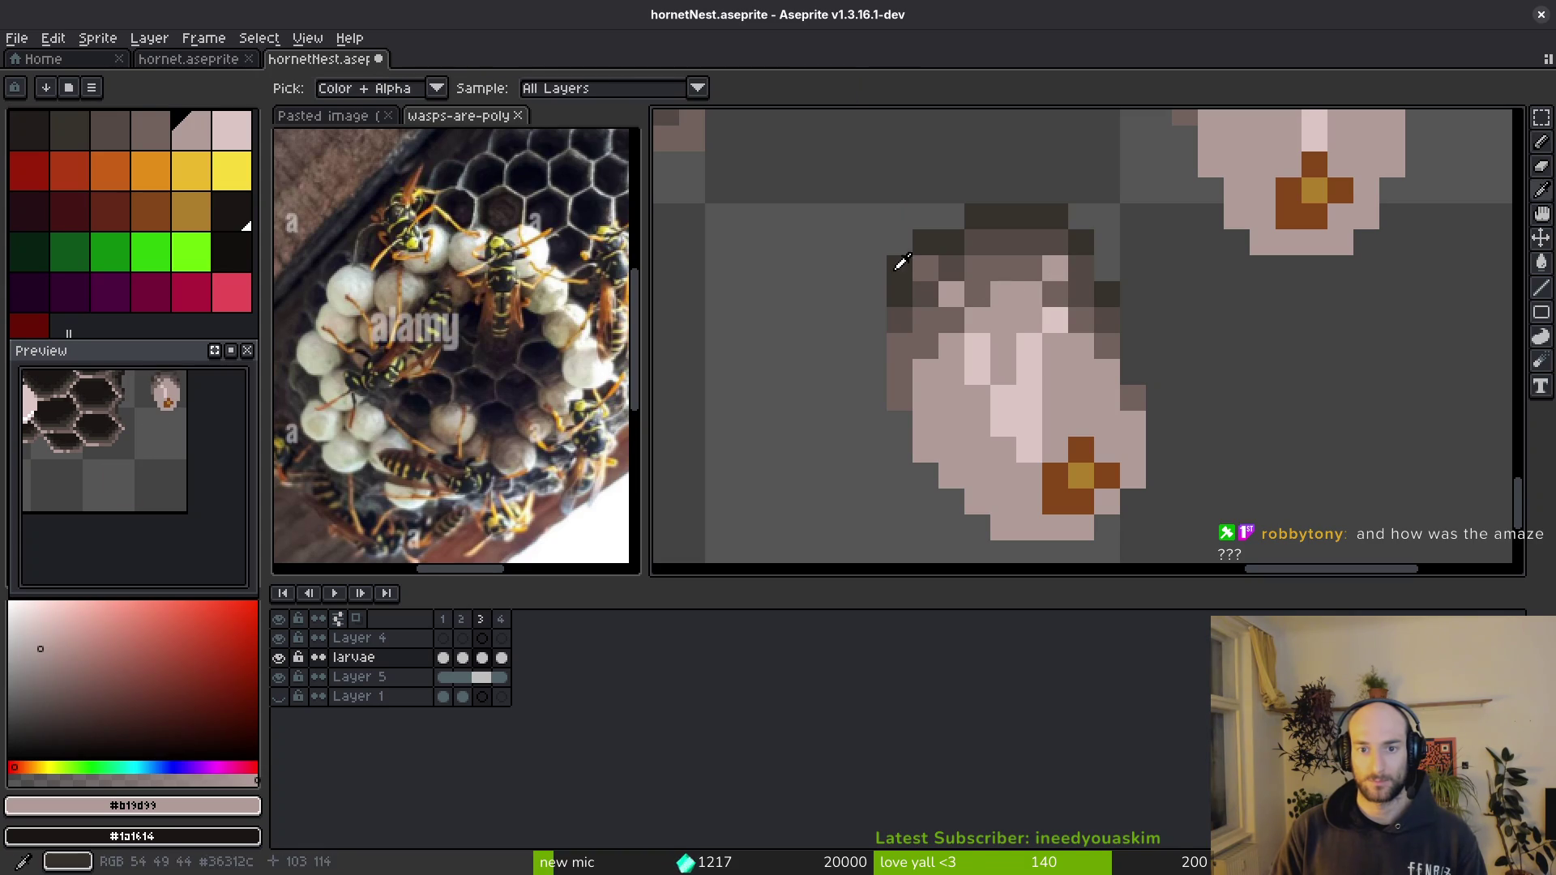
pyautogui.keyDown('alt'); pyautogui.click(921, 268); pyautogui.keyUp('alt')
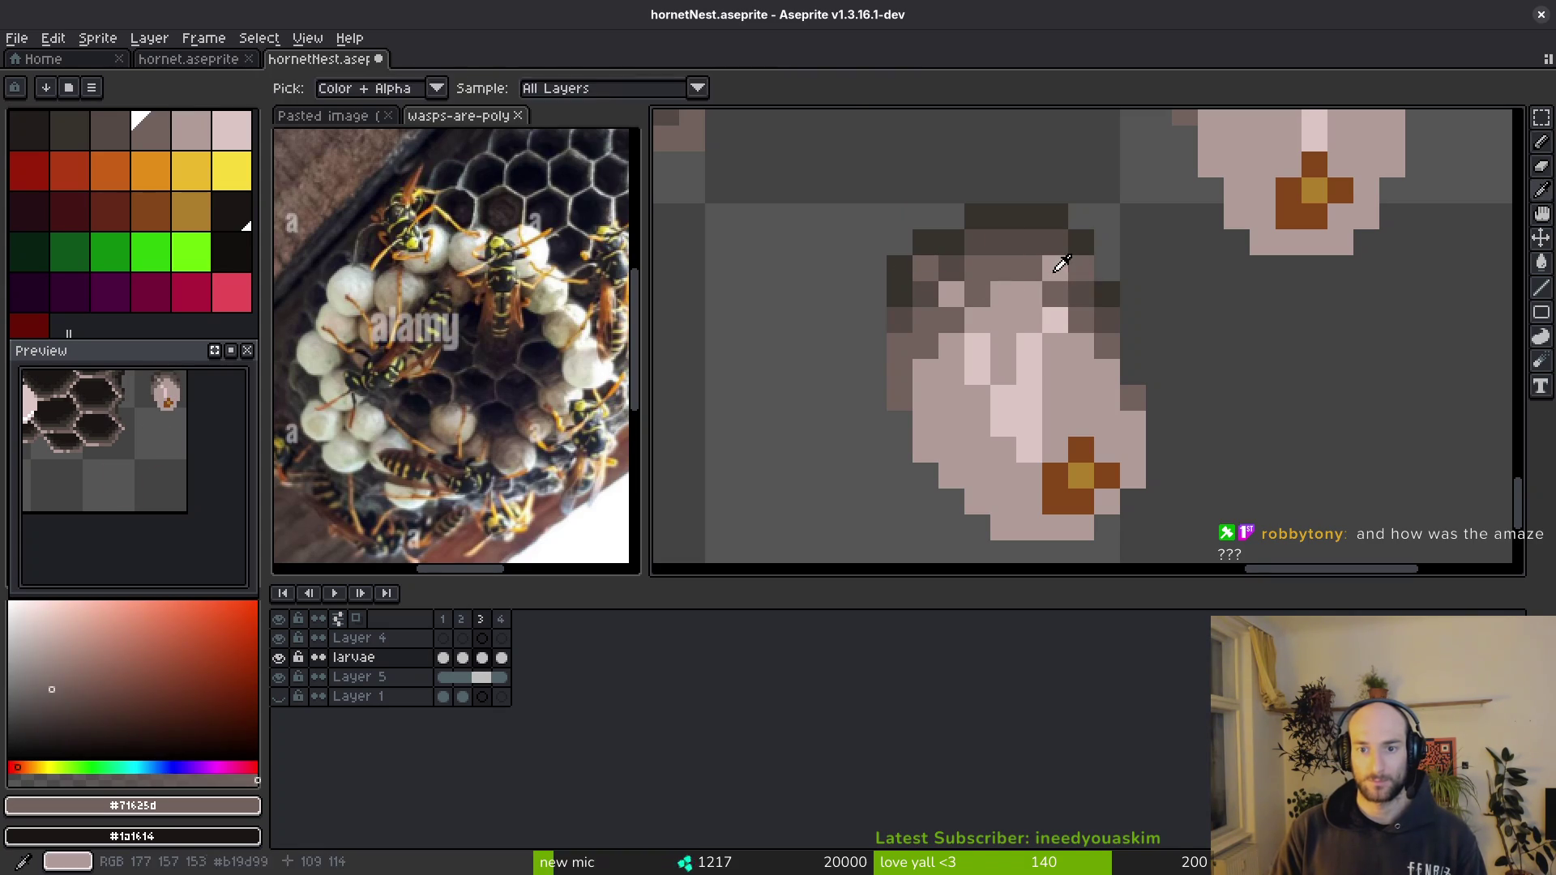
pyautogui.press('alt')
pyautogui.keyDown('alt'); pyautogui.click(1056, 268); pyautogui.keyUp('alt')
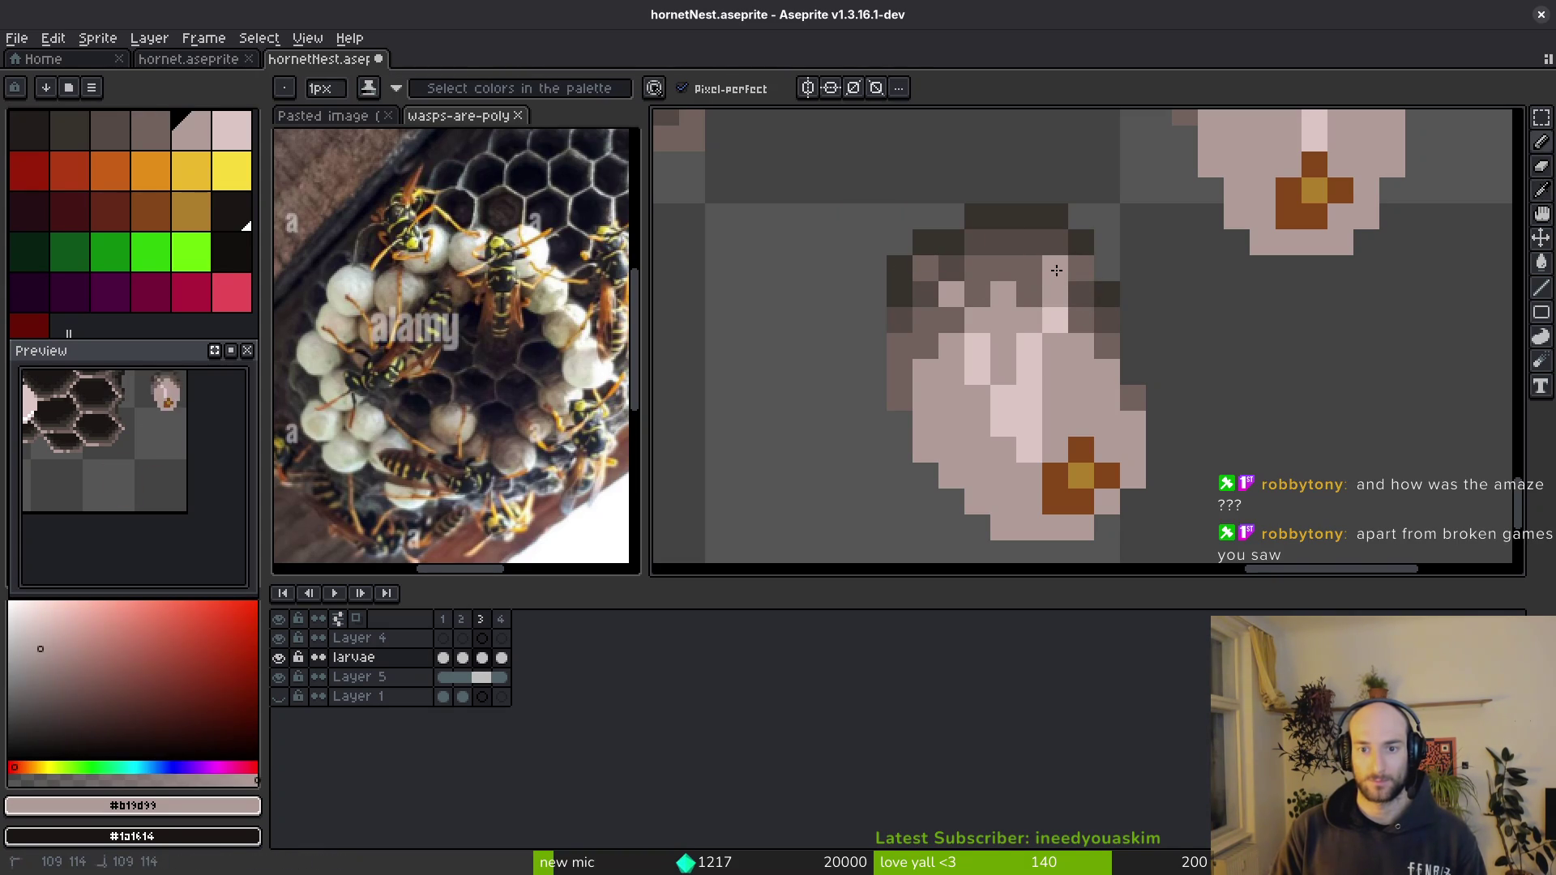
pyautogui.keyDown('alt'); pyautogui.click(1050, 270); pyautogui.keyUp('alt')
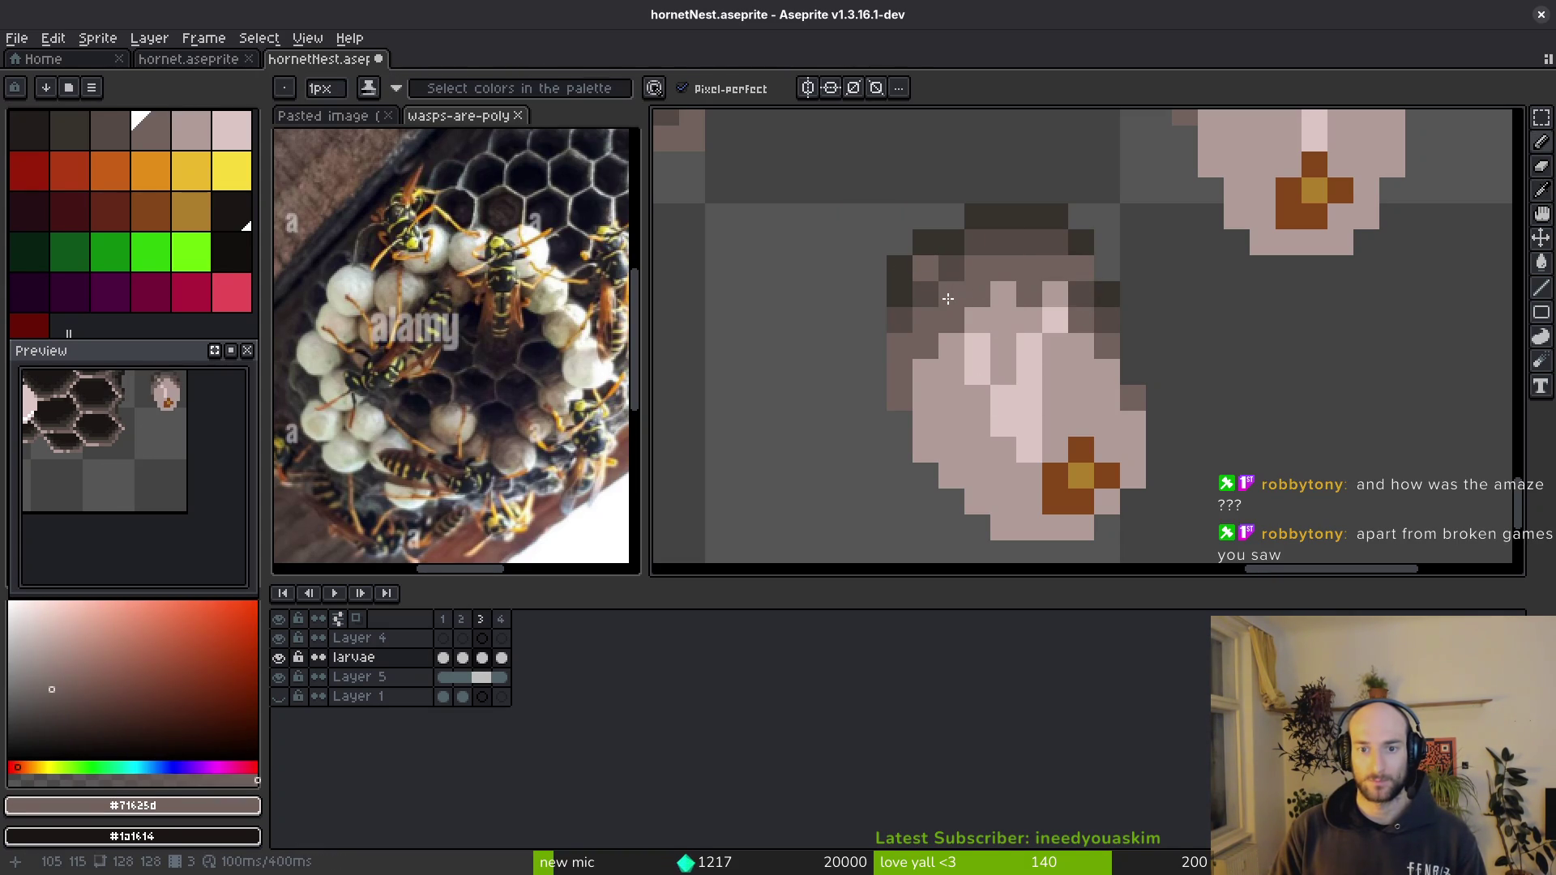
pyautogui.keyDown('alt'); pyautogui.click(949, 268); pyautogui.keyUp('alt')
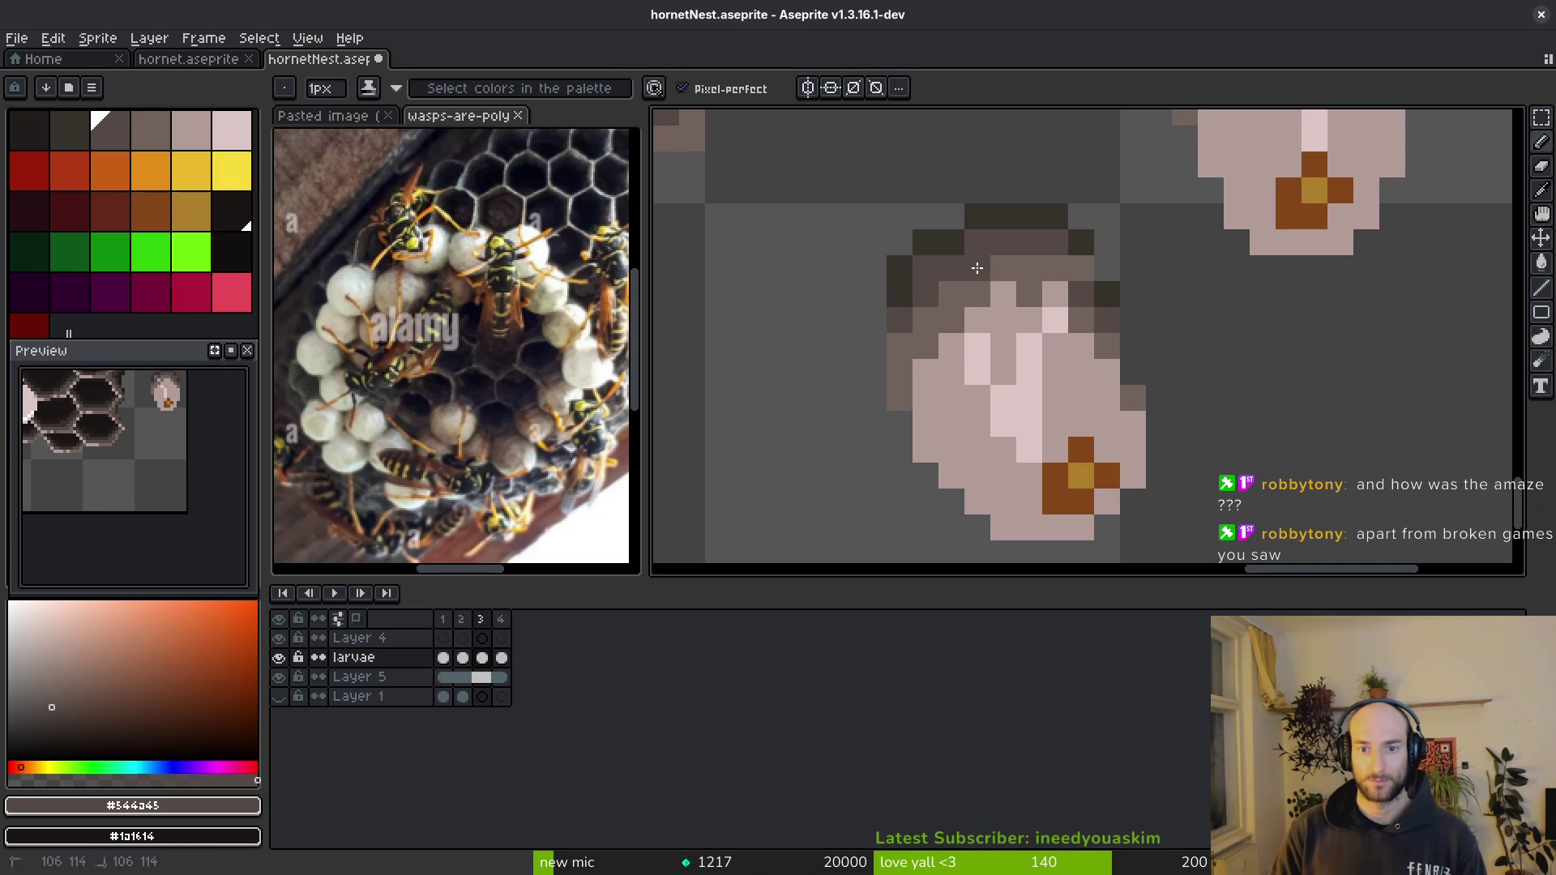
pyautogui.hotkey('ctrl', 's')
# - Repaint the larva's pale pixels mid-pink, pick the pale stripe colour and save
pyautogui.keyDown('alt'); pyautogui.click(1018, 323); pyautogui.keyUp('alt')
pyautogui.moveTo(1004, 413); pyautogui.dragTo(968, 374)
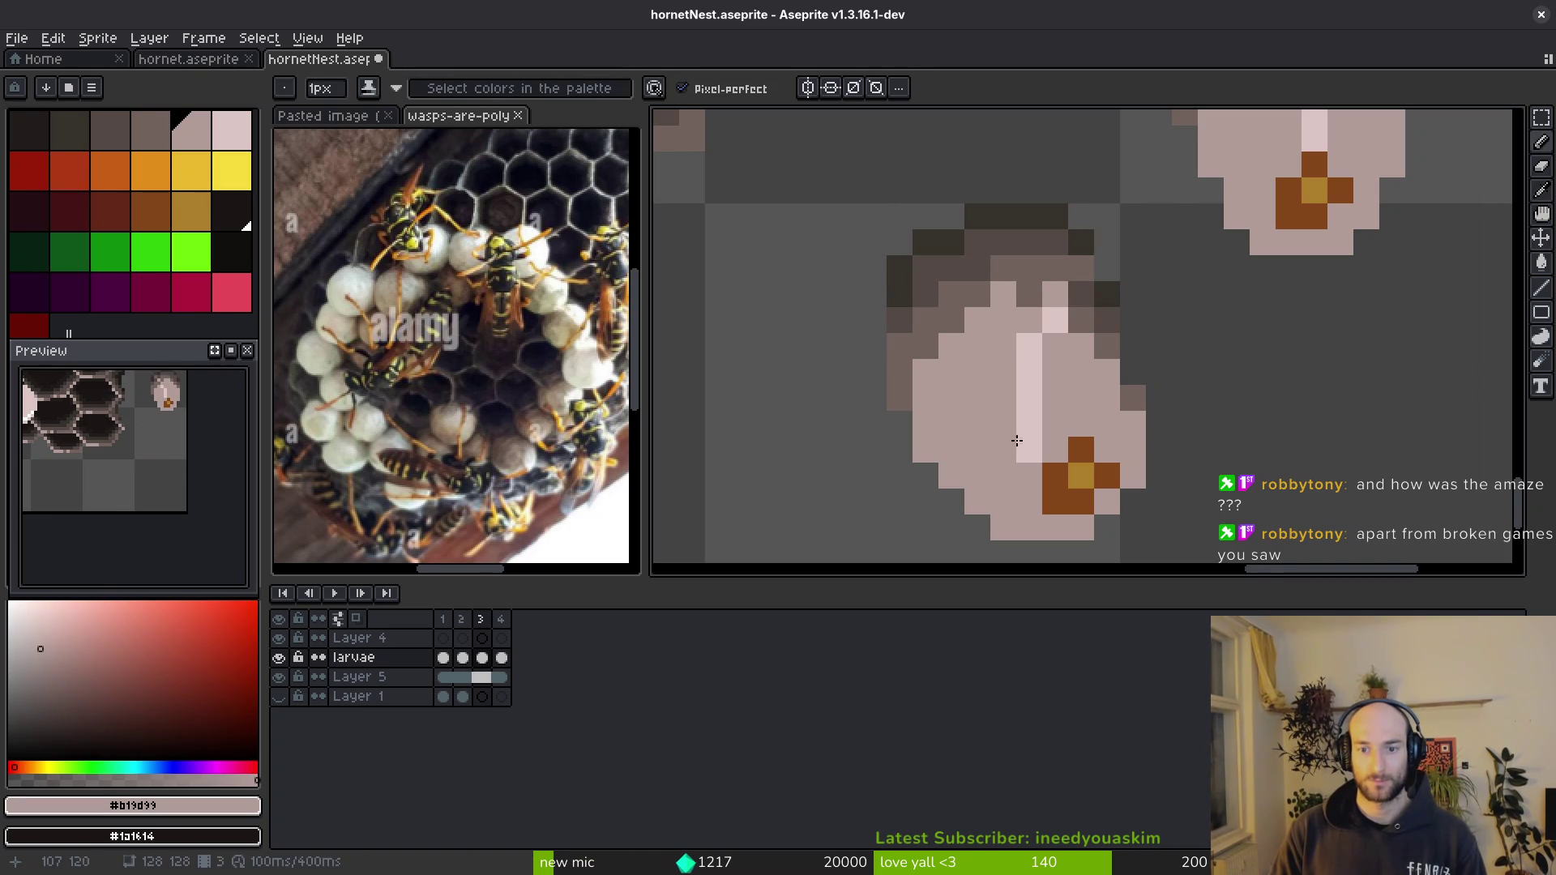
pyautogui.hotkey('ctrl', 's')
pyautogui.scroll(-3, 1070, 437)
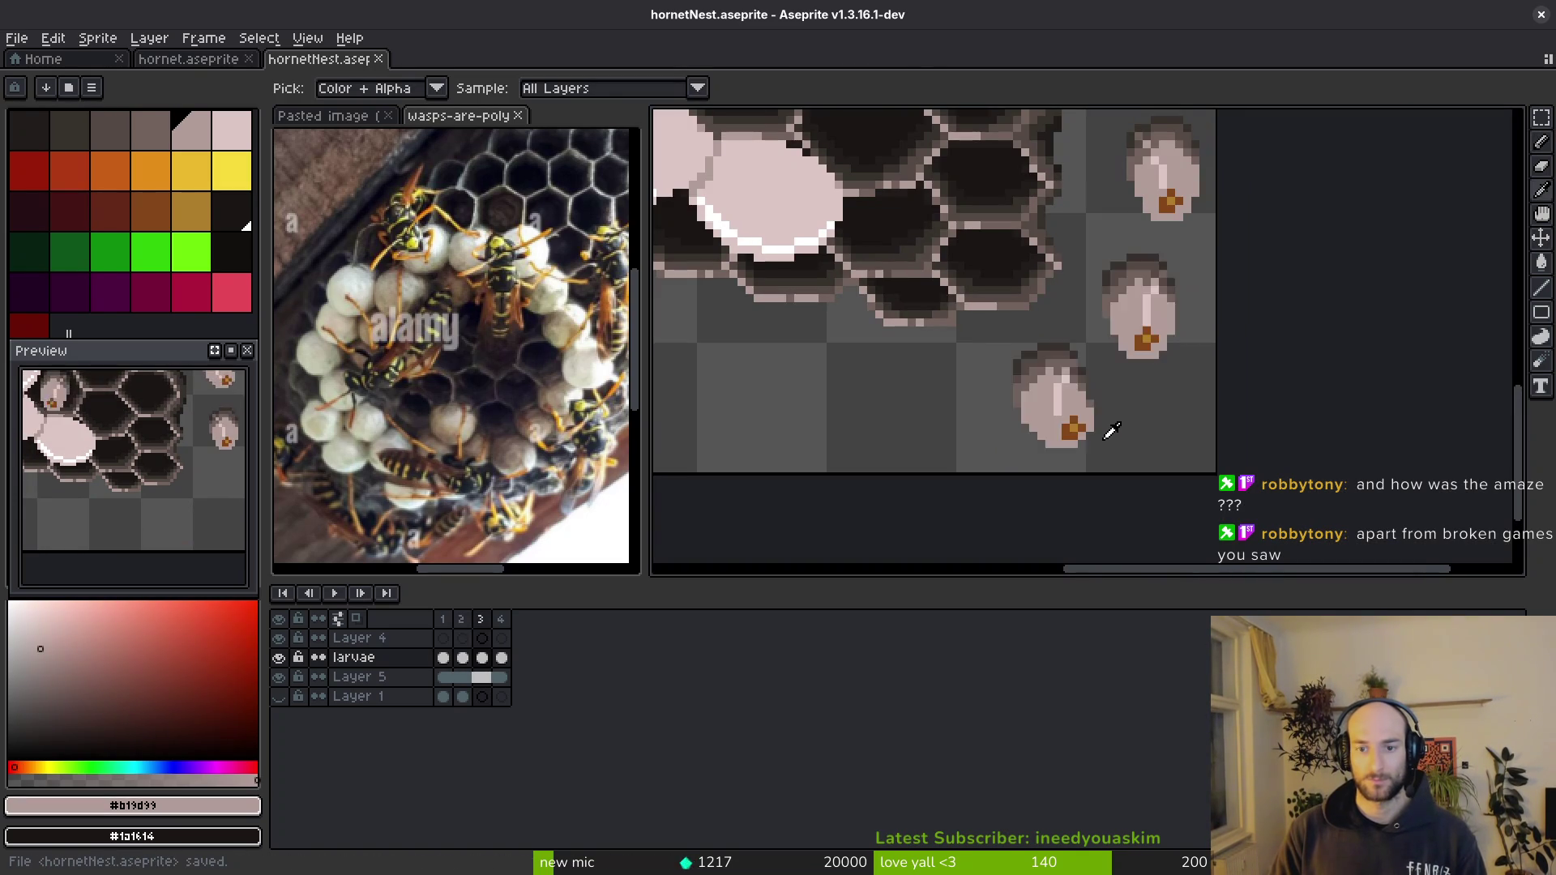
pyautogui.scroll(2, 1097, 429)
pyautogui.keyDown('alt'); pyautogui.click(1033, 365); pyautogui.keyUp('alt')
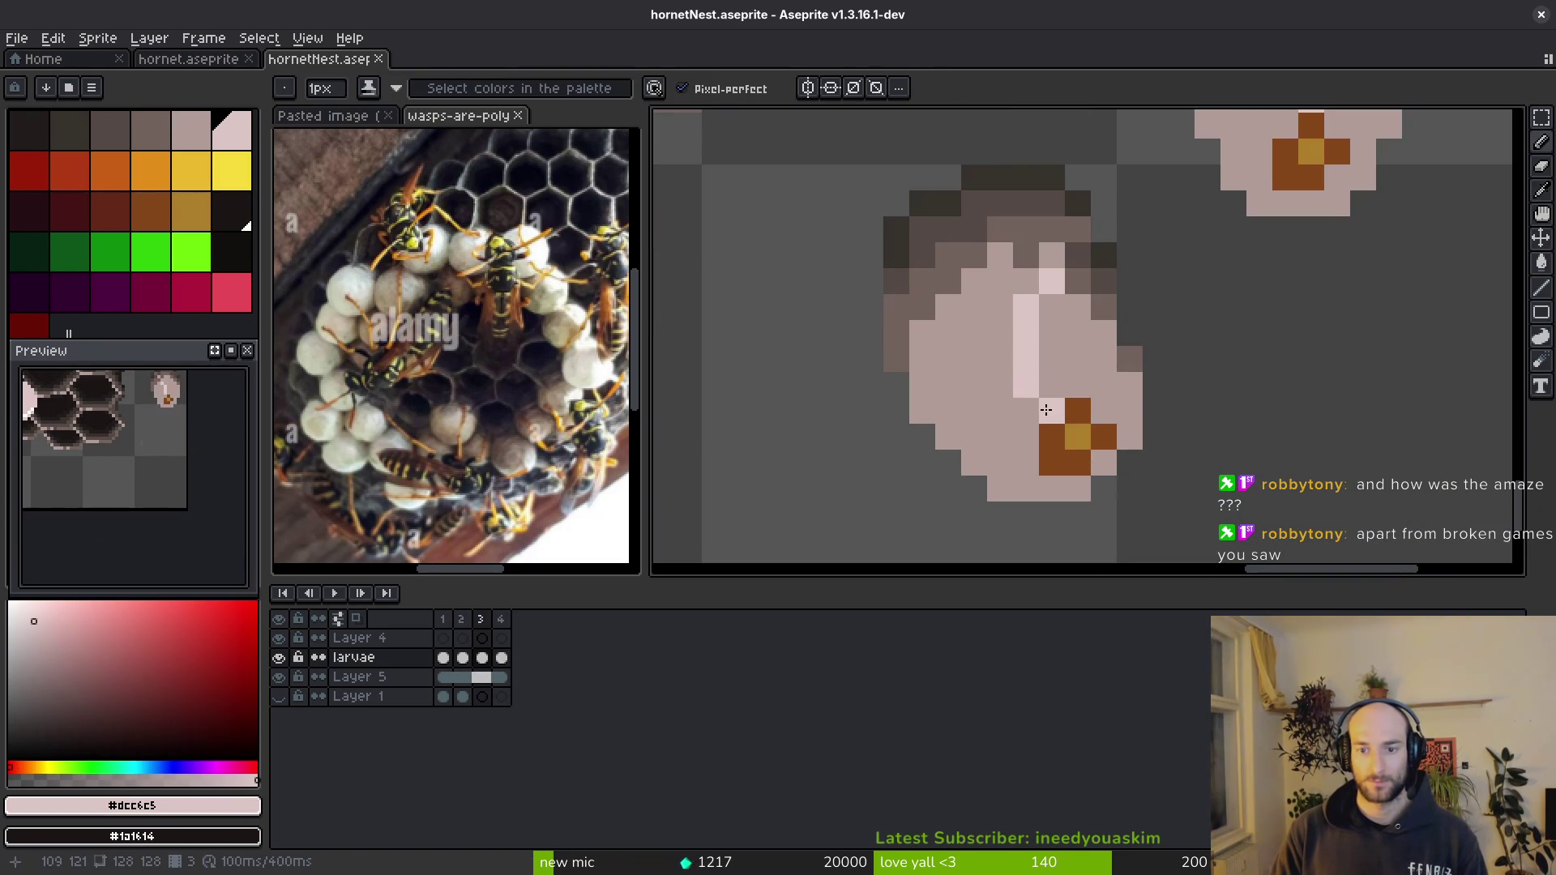
pyautogui.hotkey('ctrl', 's')
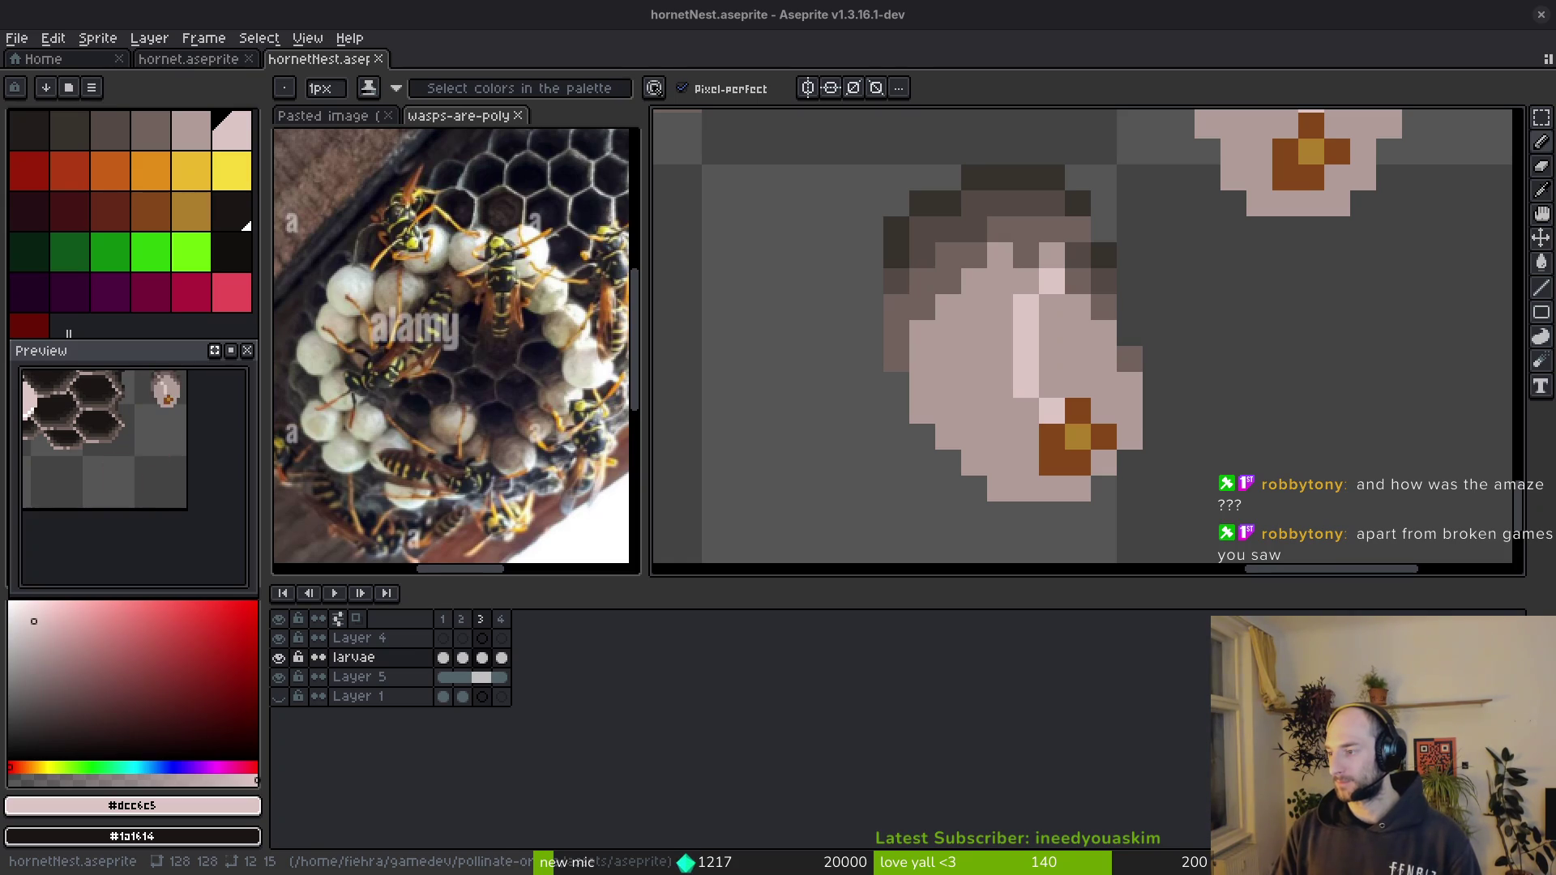
# - Switch from Aseprite to the terminal running Neovim
pyautogui.hotkey('alt', 'Tab')
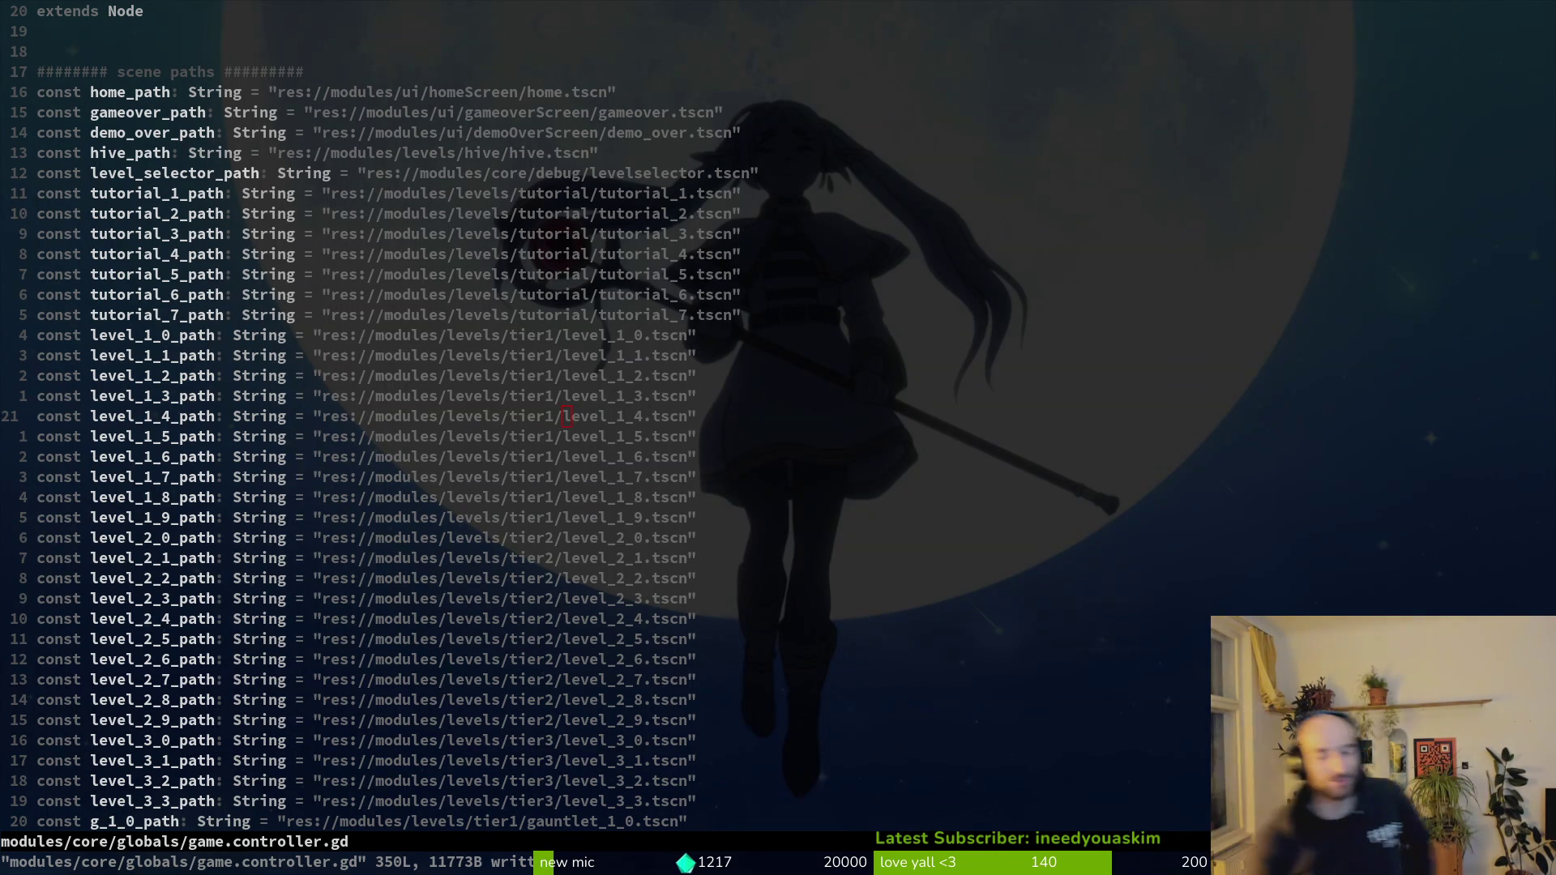
# - Switch back from Neovim to the hornet nest sprite in Aseprite
pyautogui.hotkey('alt', 'Tab')
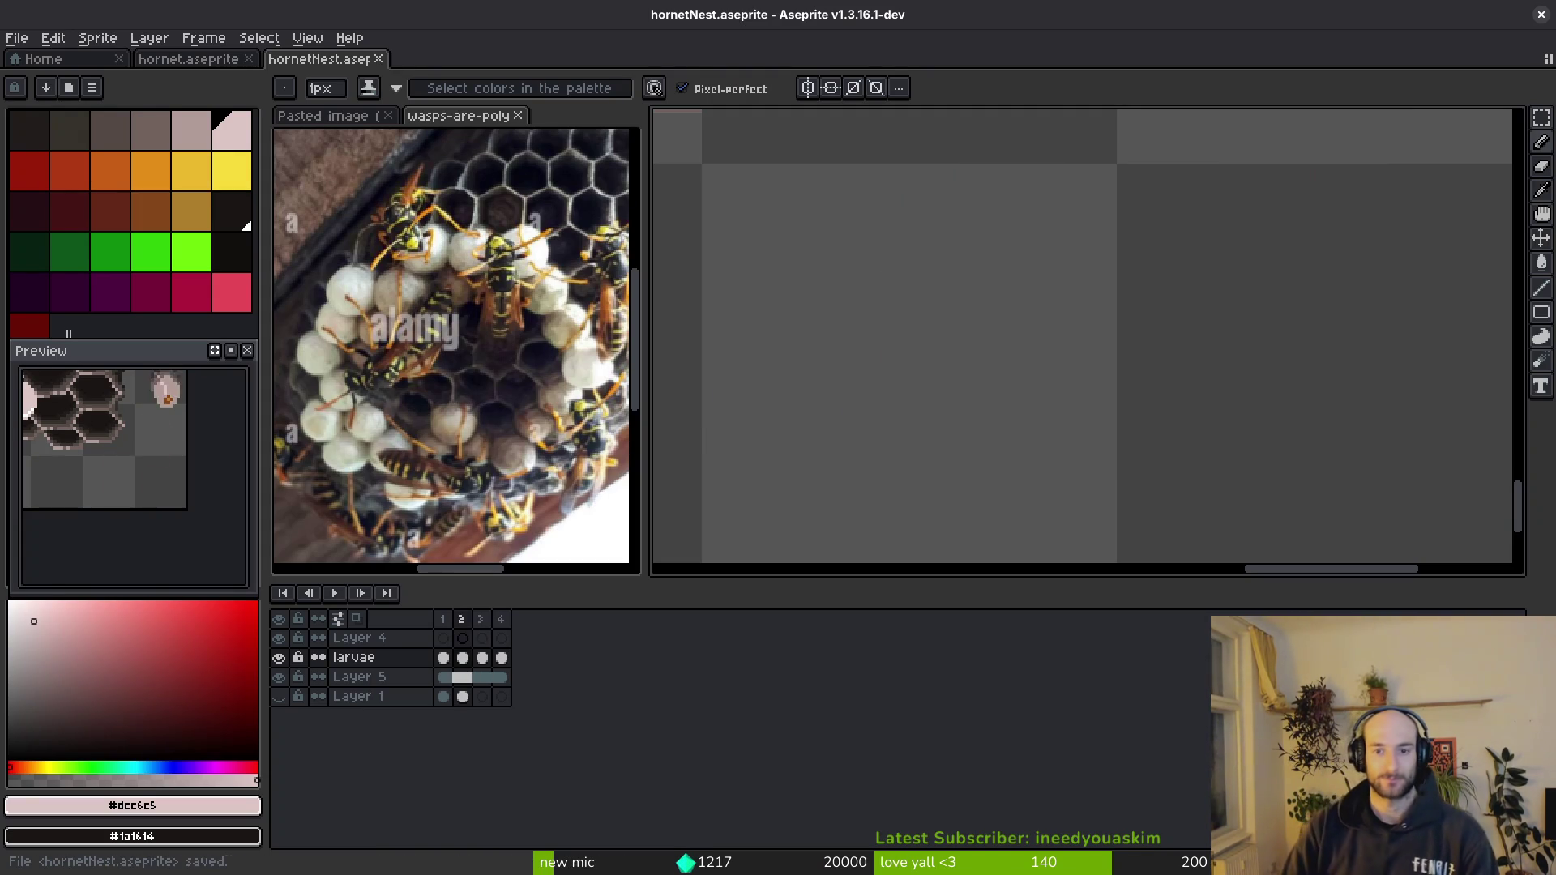
pyautogui.scroll(-6, 1018, 408)
pyautogui.scroll(-1, 1005, 410)
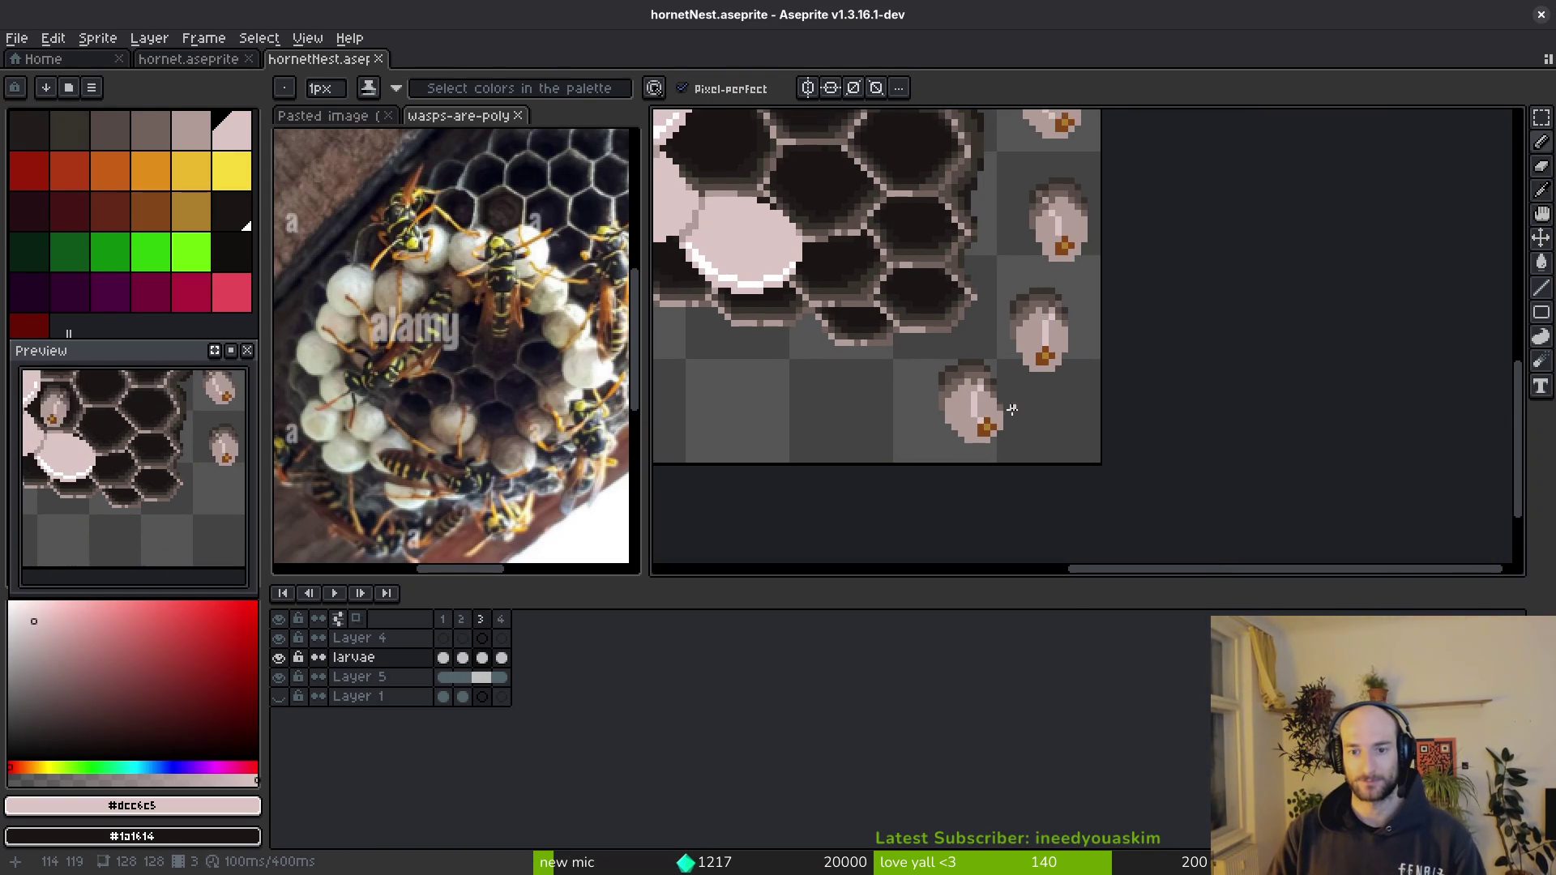
pyautogui.scroll(-1, 1024, 389)
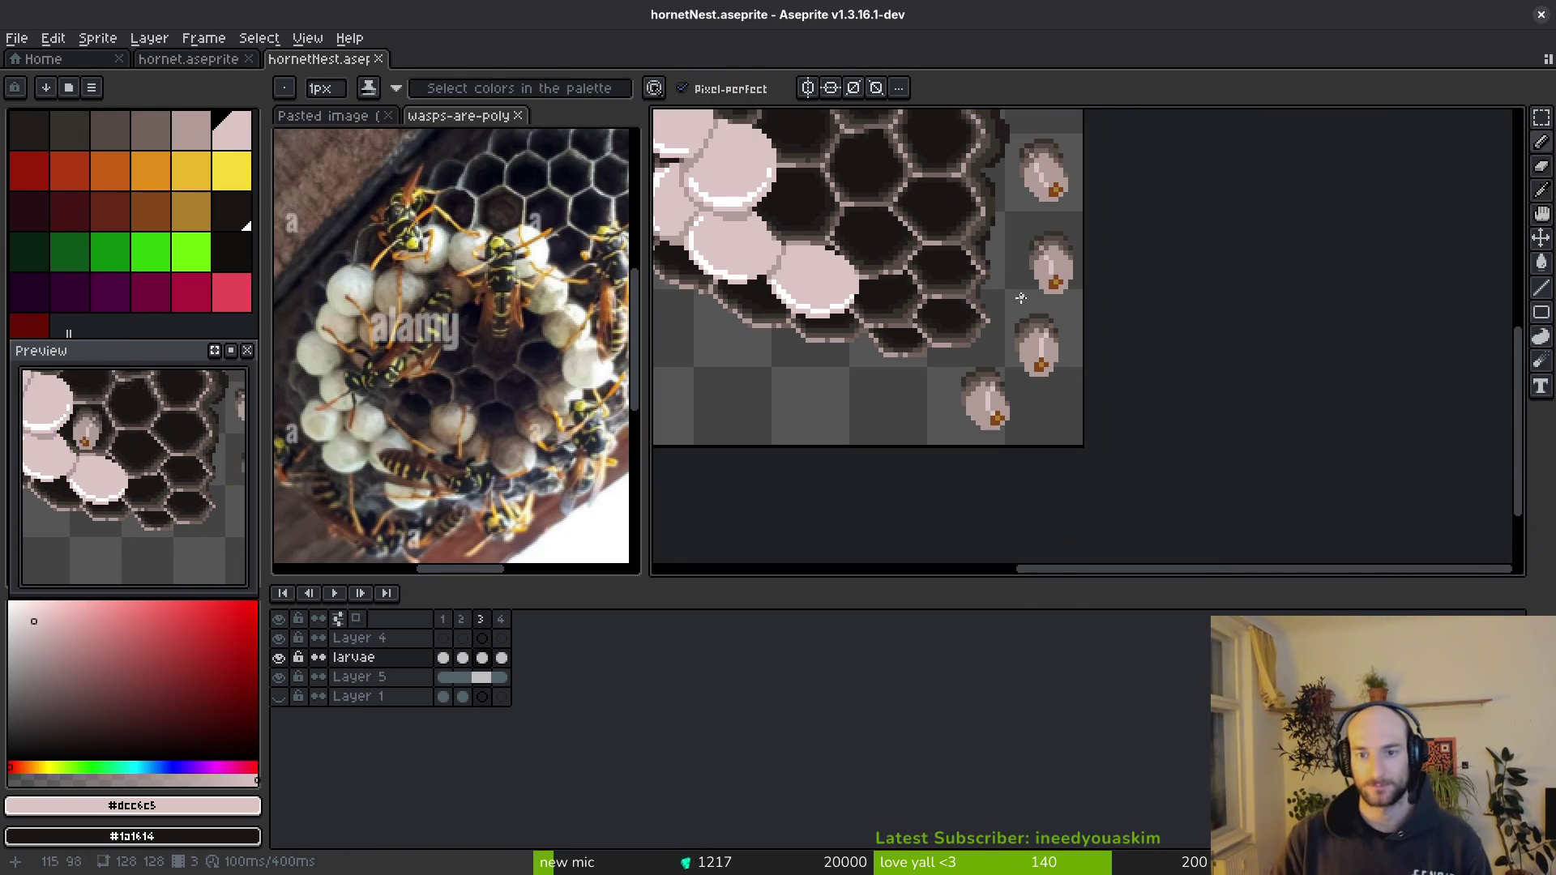
pyautogui.scroll(1, 944, 414)
# - Flip through the frames to compare larva positions, switch to Lasso and save
pyautogui.press('i')
pyautogui.press('Left')
pyautogui.press('Left')
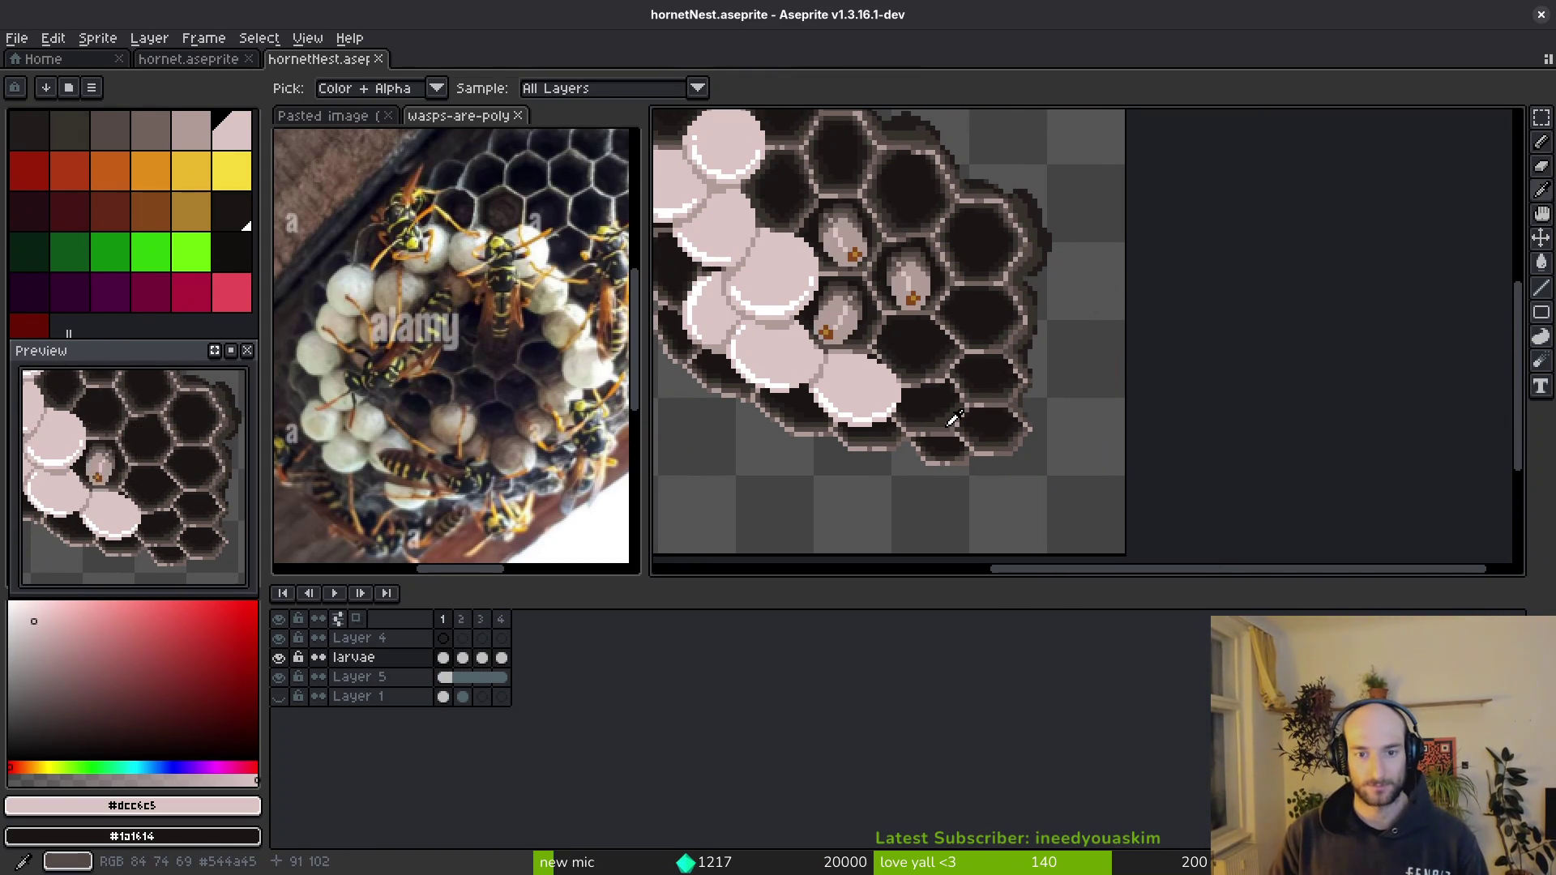
pyautogui.press('Right')
pyautogui.press('Left')
pyautogui.press('Right')
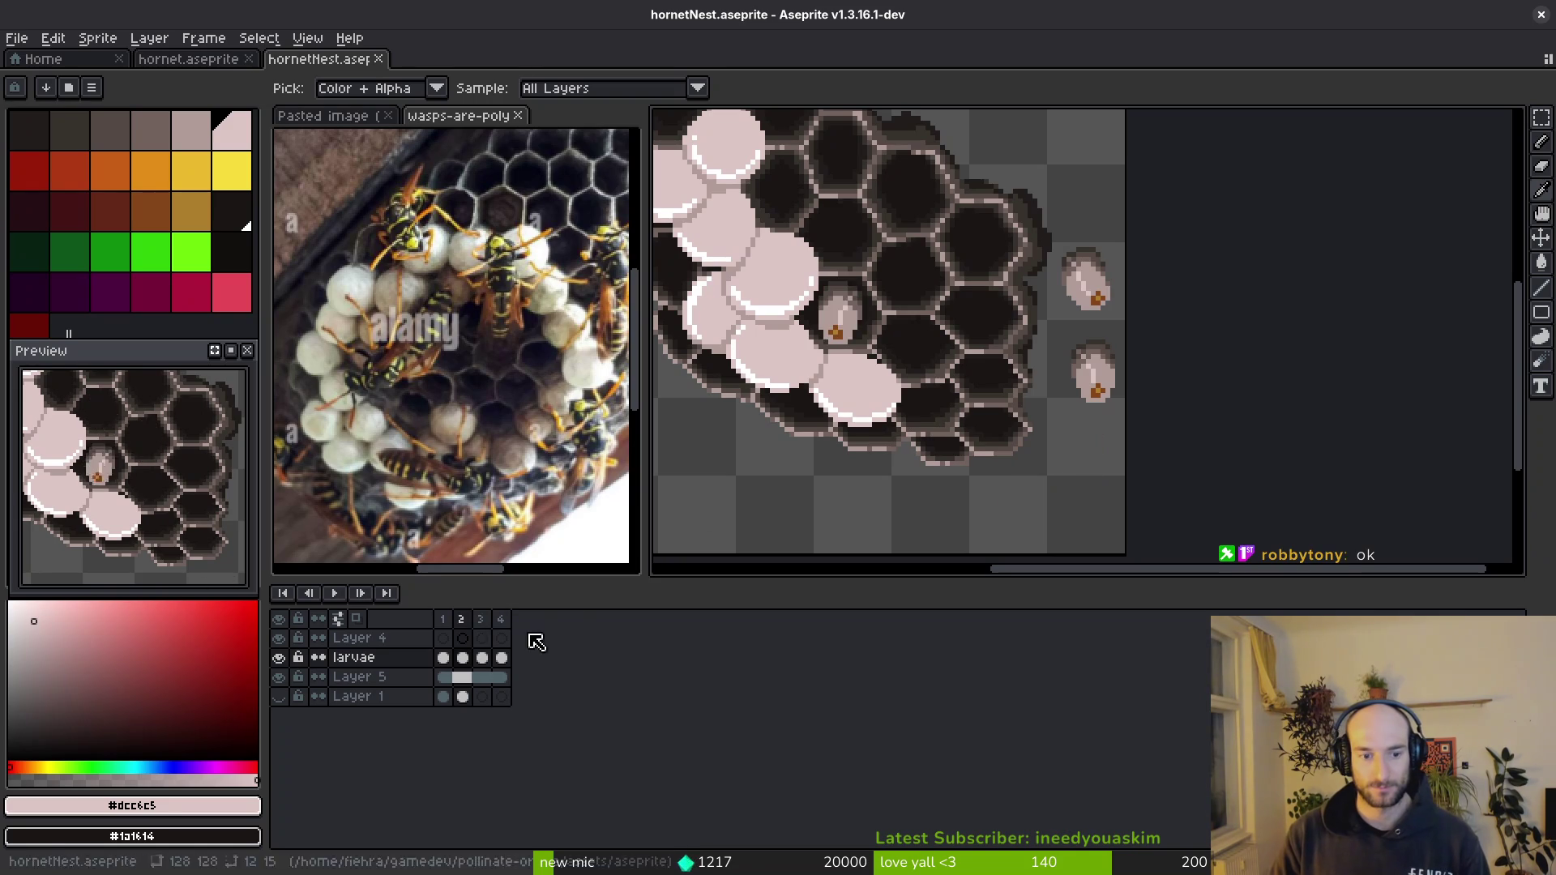
pyautogui.press('Right')
pyautogui.press('Left')
pyautogui.scroll(-1, 1096, 419)
pyautogui.hotkey('shift', 'q')
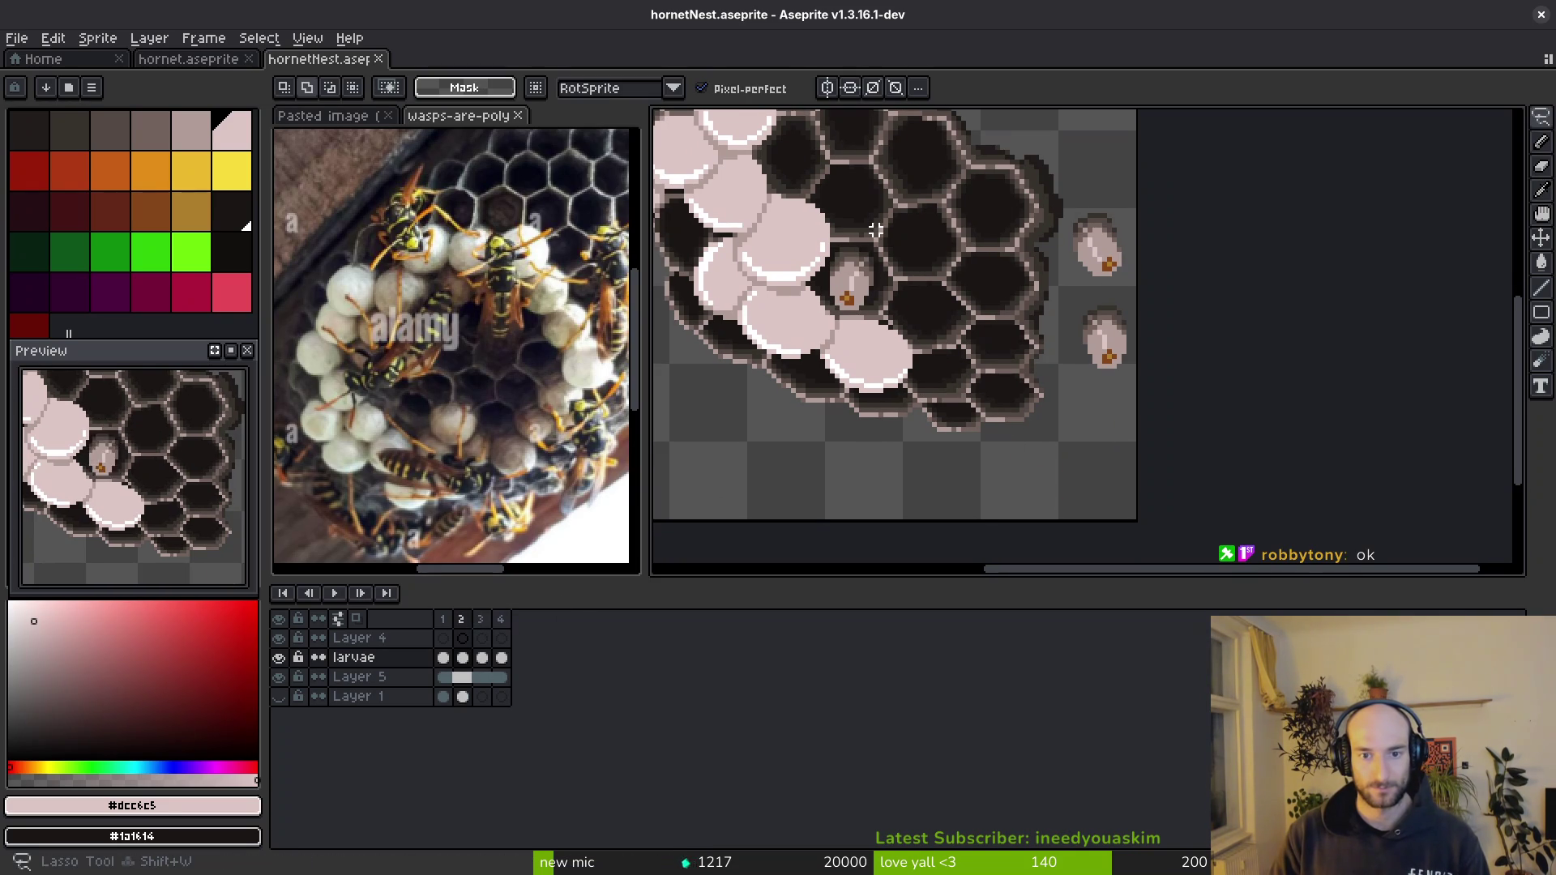
pyautogui.press('Right')
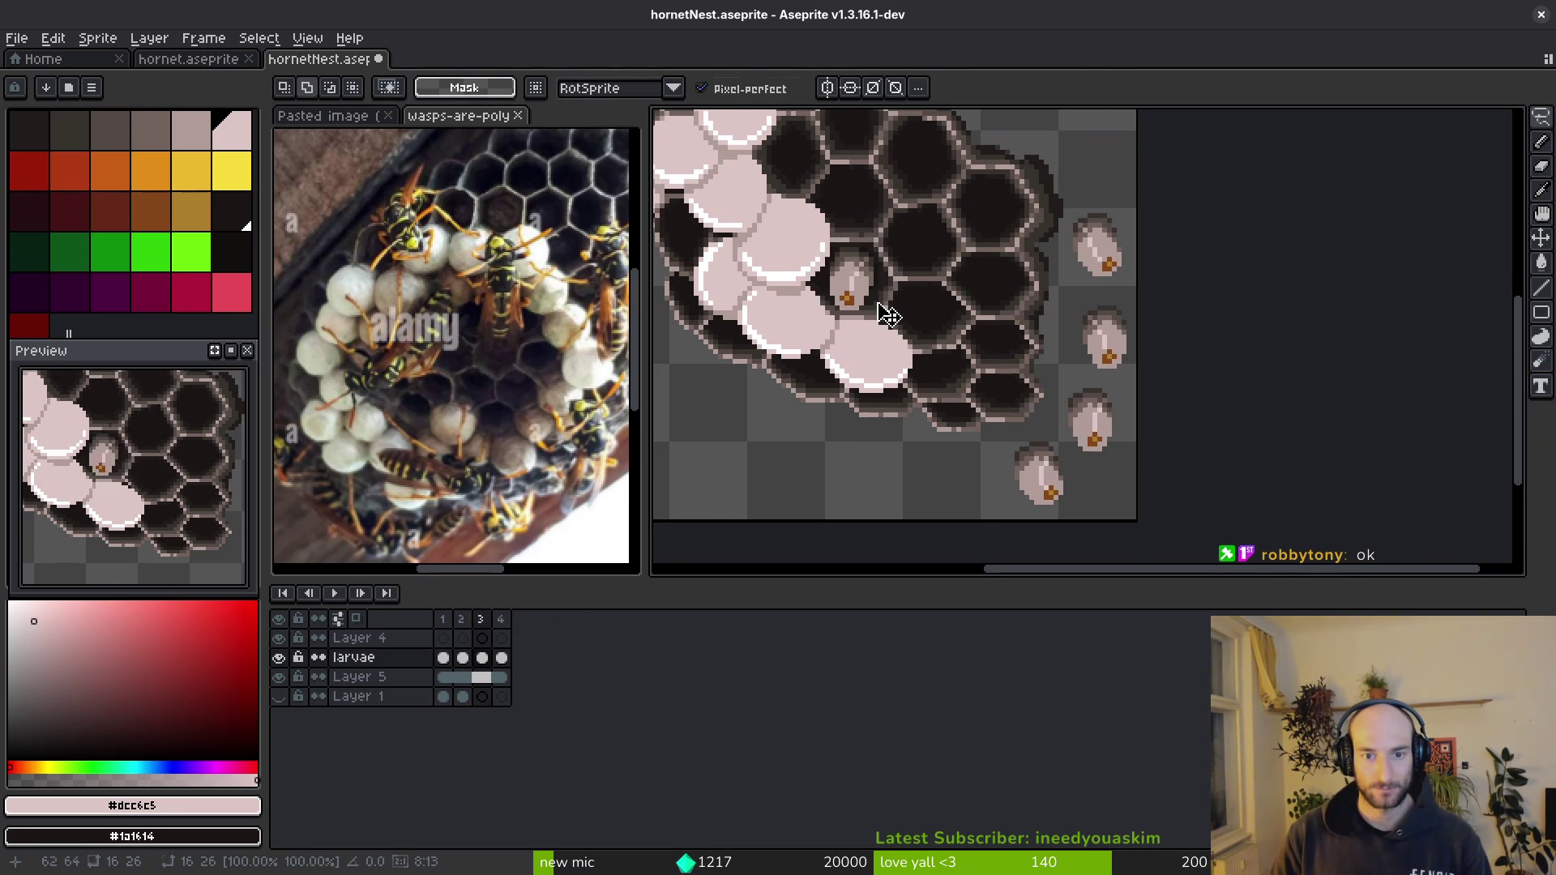
pyautogui.hotkey('ctrl', 's')
pyautogui.scroll(1, 921, 325)
pyautogui.scroll(-1, 937, 332)
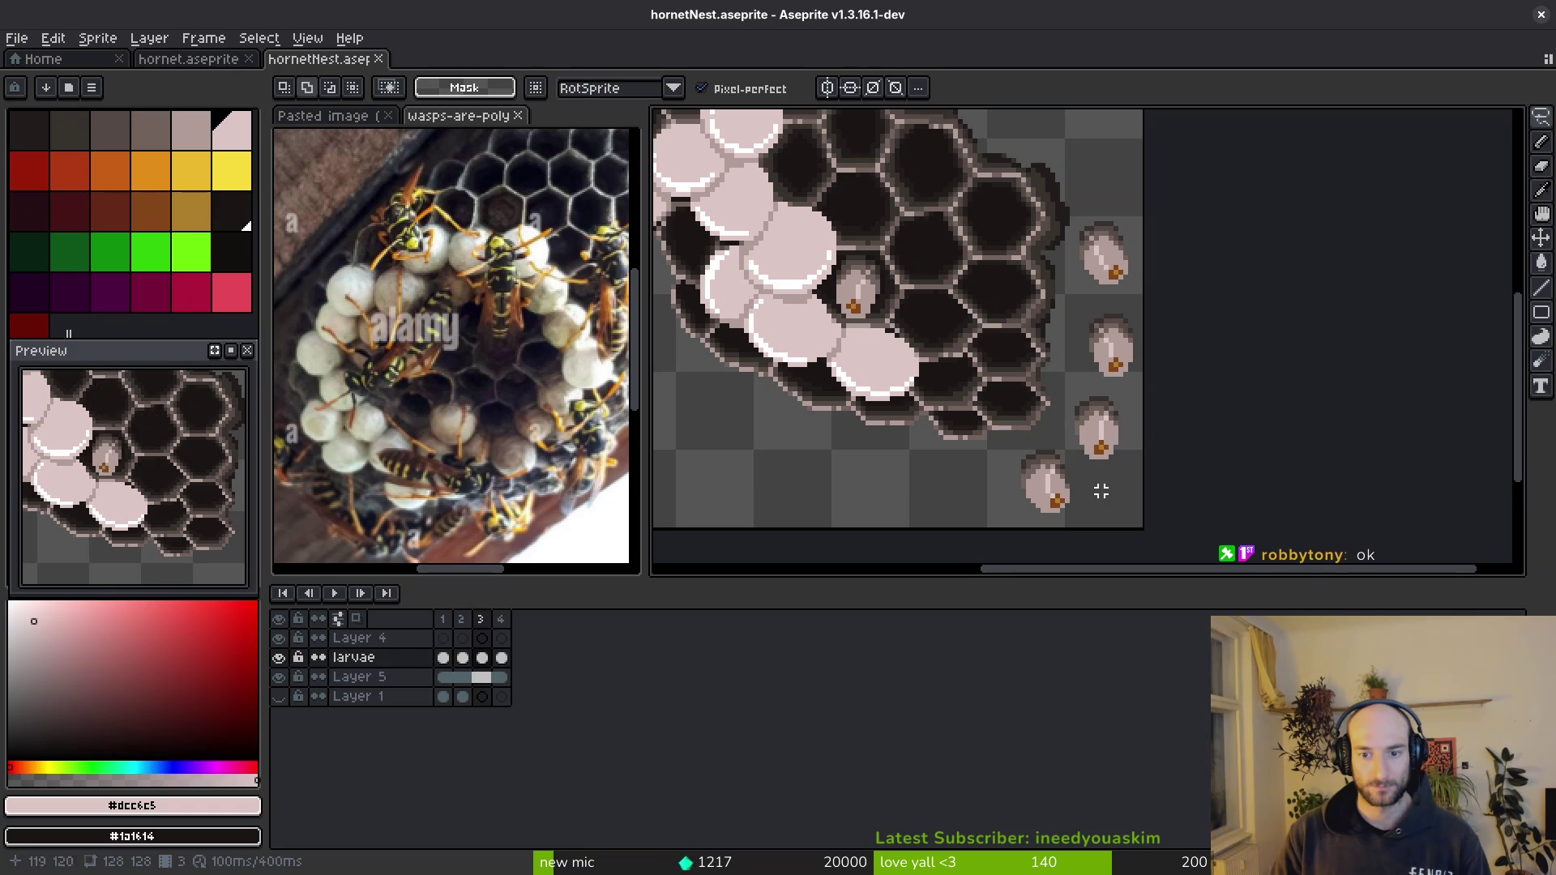
# - Lasso the bottom-right larva, move it into a comb cell, save and play the animation
pyautogui.moveTo(1019, 498); pyautogui.dragTo(1089, 479)
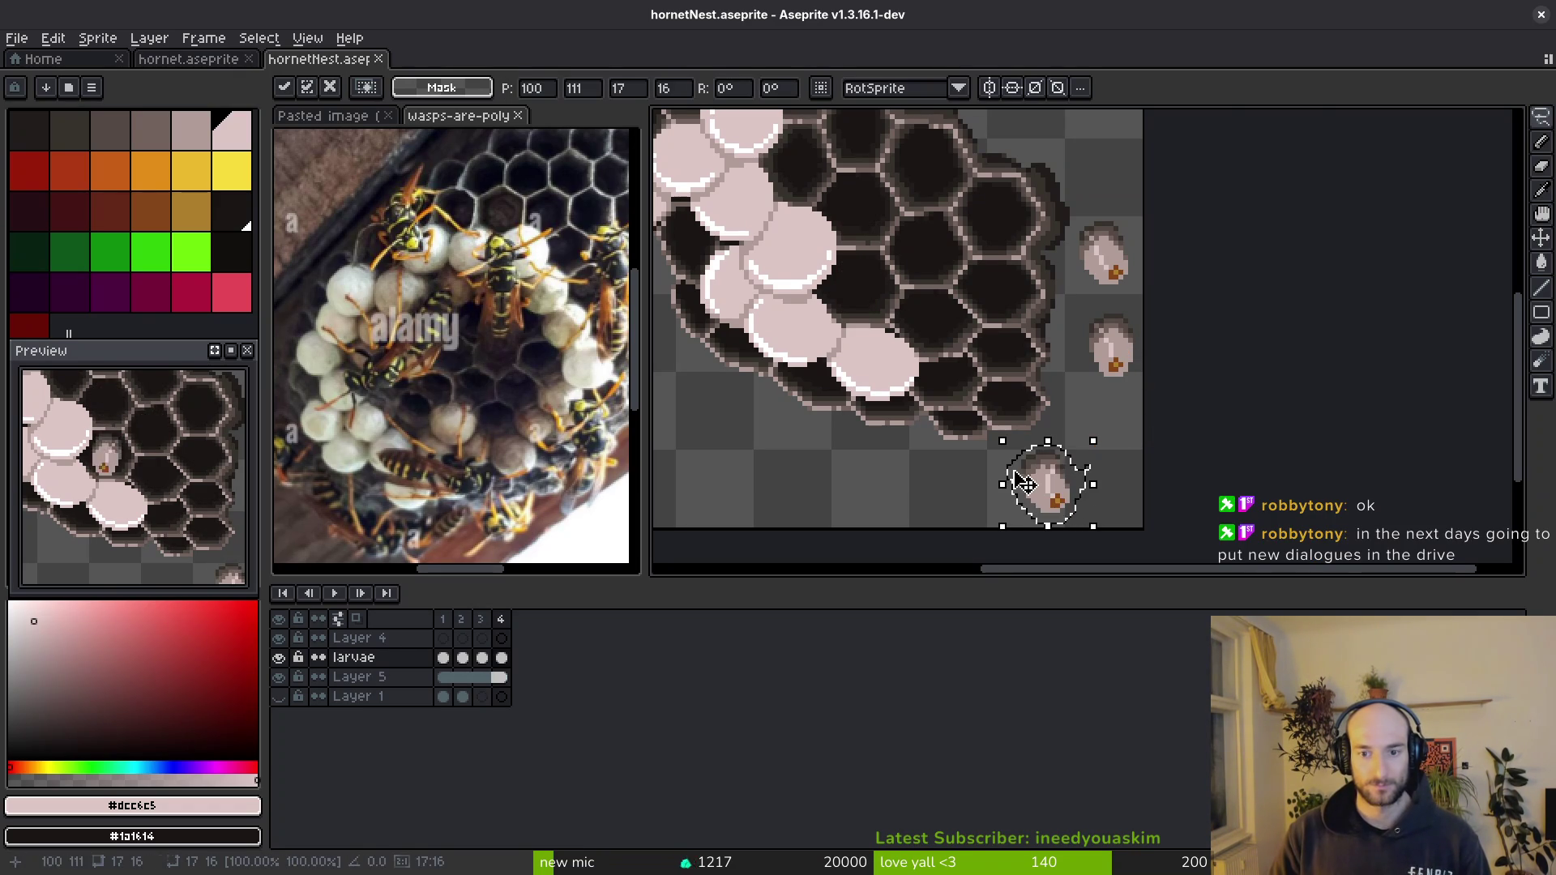
pyautogui.moveTo(1046, 515); pyautogui.dragTo(874, 351)
pyautogui.scroll(2, 858, 295)
pyautogui.moveTo(857, 294); pyautogui.dragTo(834, 263)
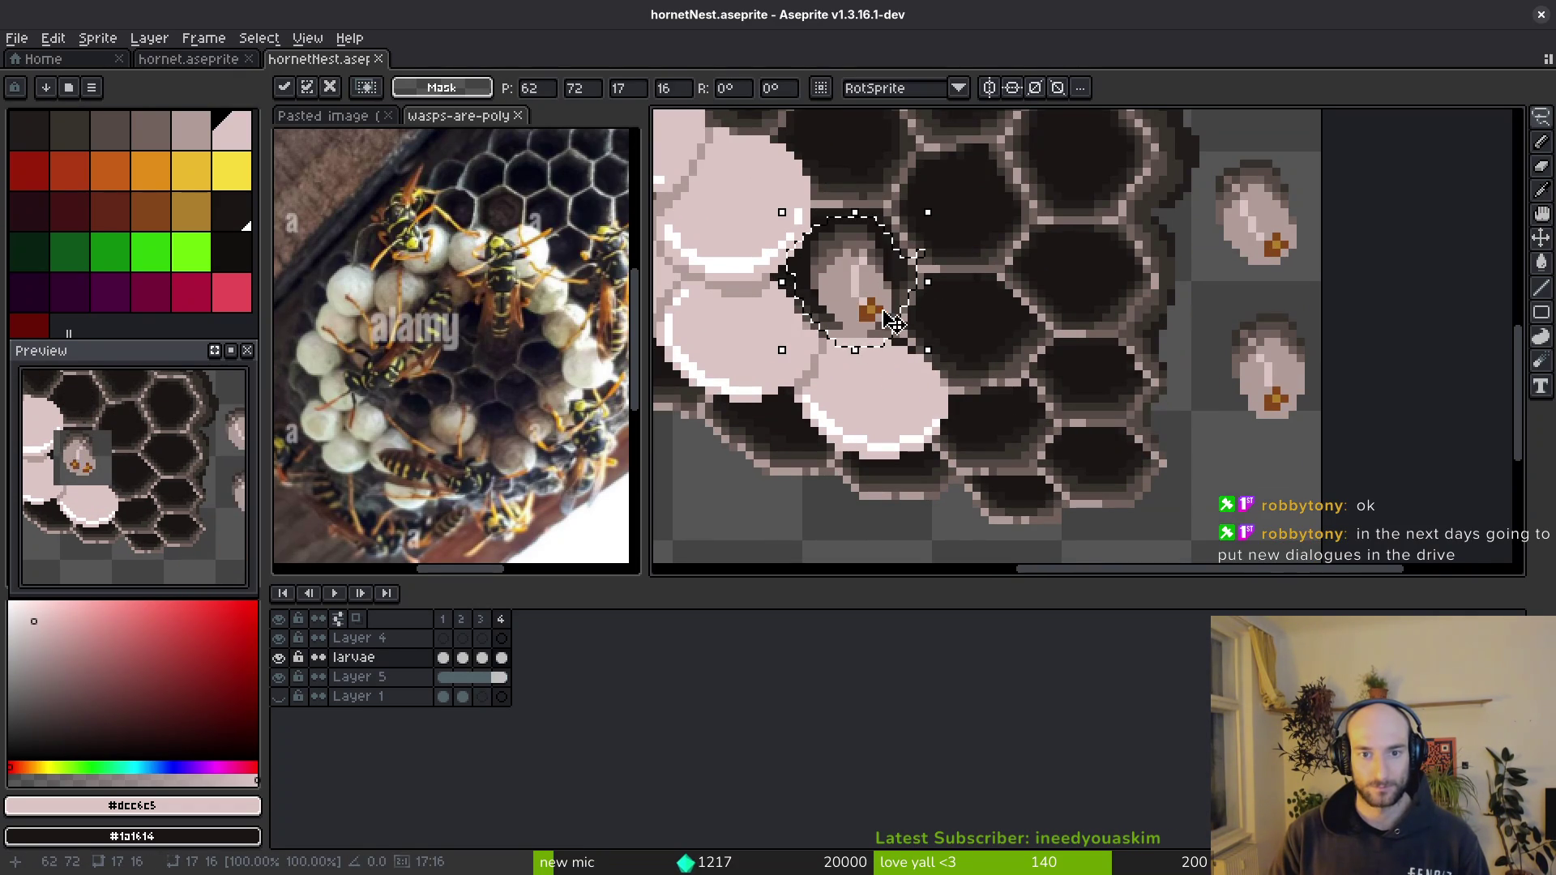
pyautogui.press('Return')
pyautogui.moveTo(910, 223)
pyautogui.mouseDown()
pyautogui.moveTo(911, 320)
pyautogui.moveTo(882, 293)
pyautogui.mouseUp()
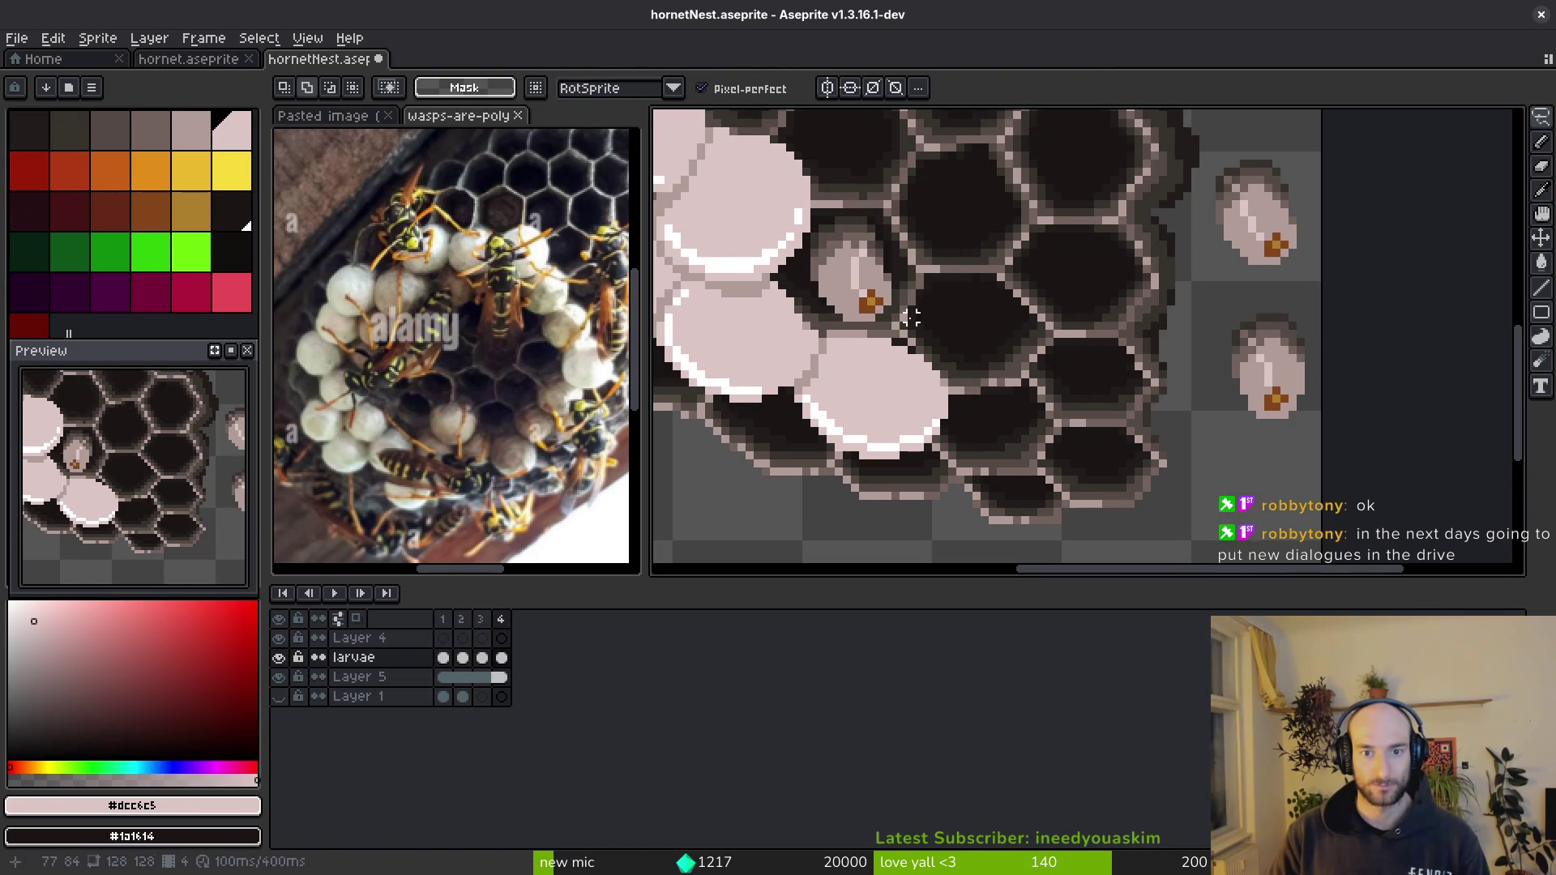
pyautogui.scroll(-3, 834, 260)
pyautogui.hotkey('ctrl', 's')
pyautogui.press('Return')
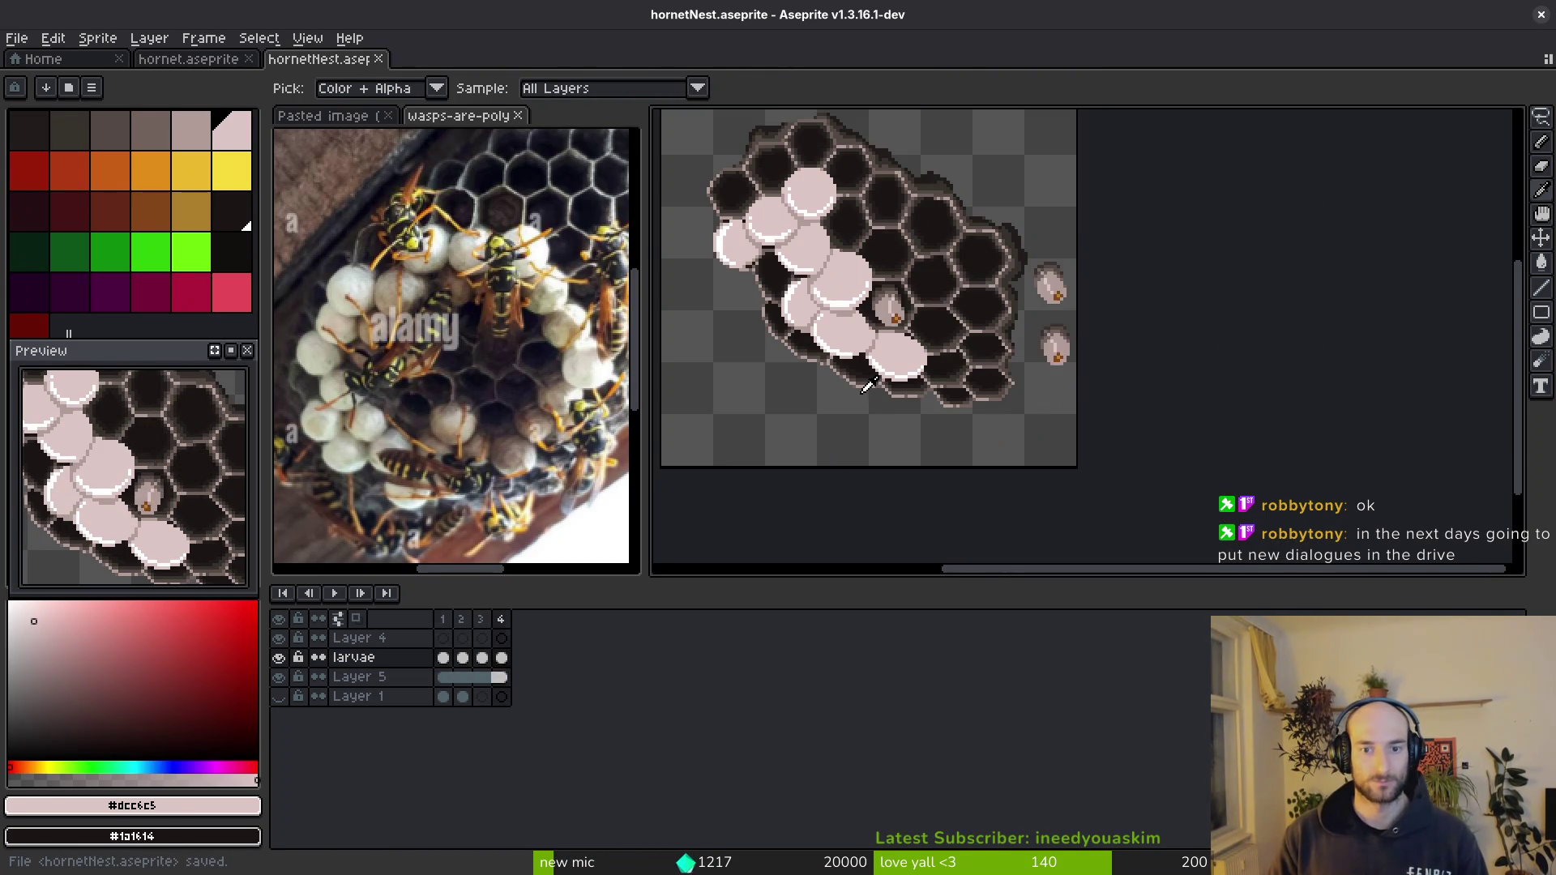
# - Select the lower larva outside the hive and move it into an empty comb cell
pyautogui.press('m')
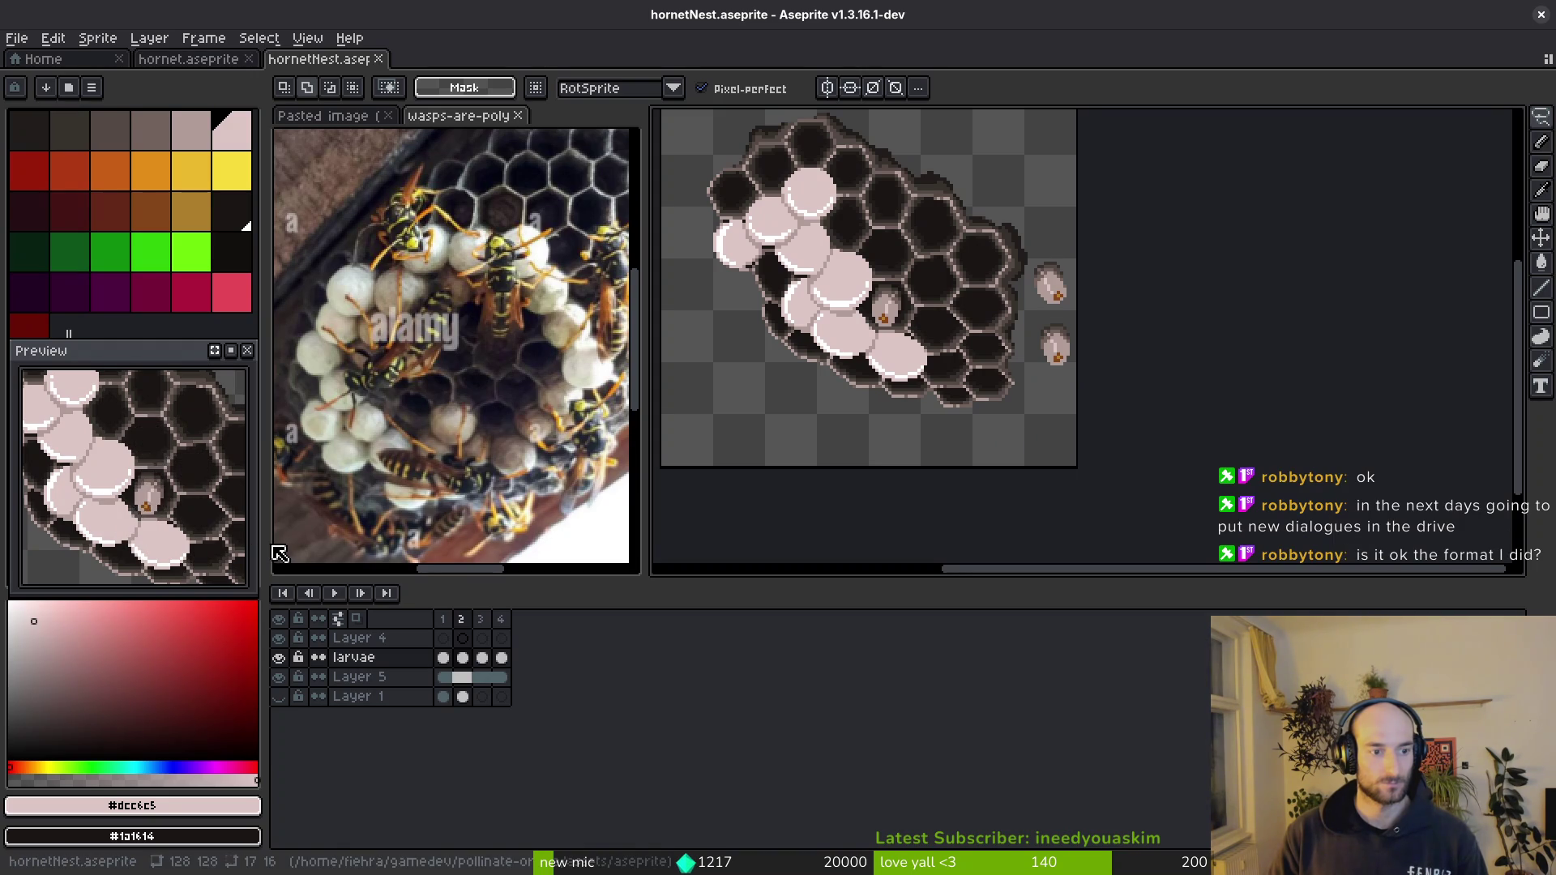
pyautogui.press('i')
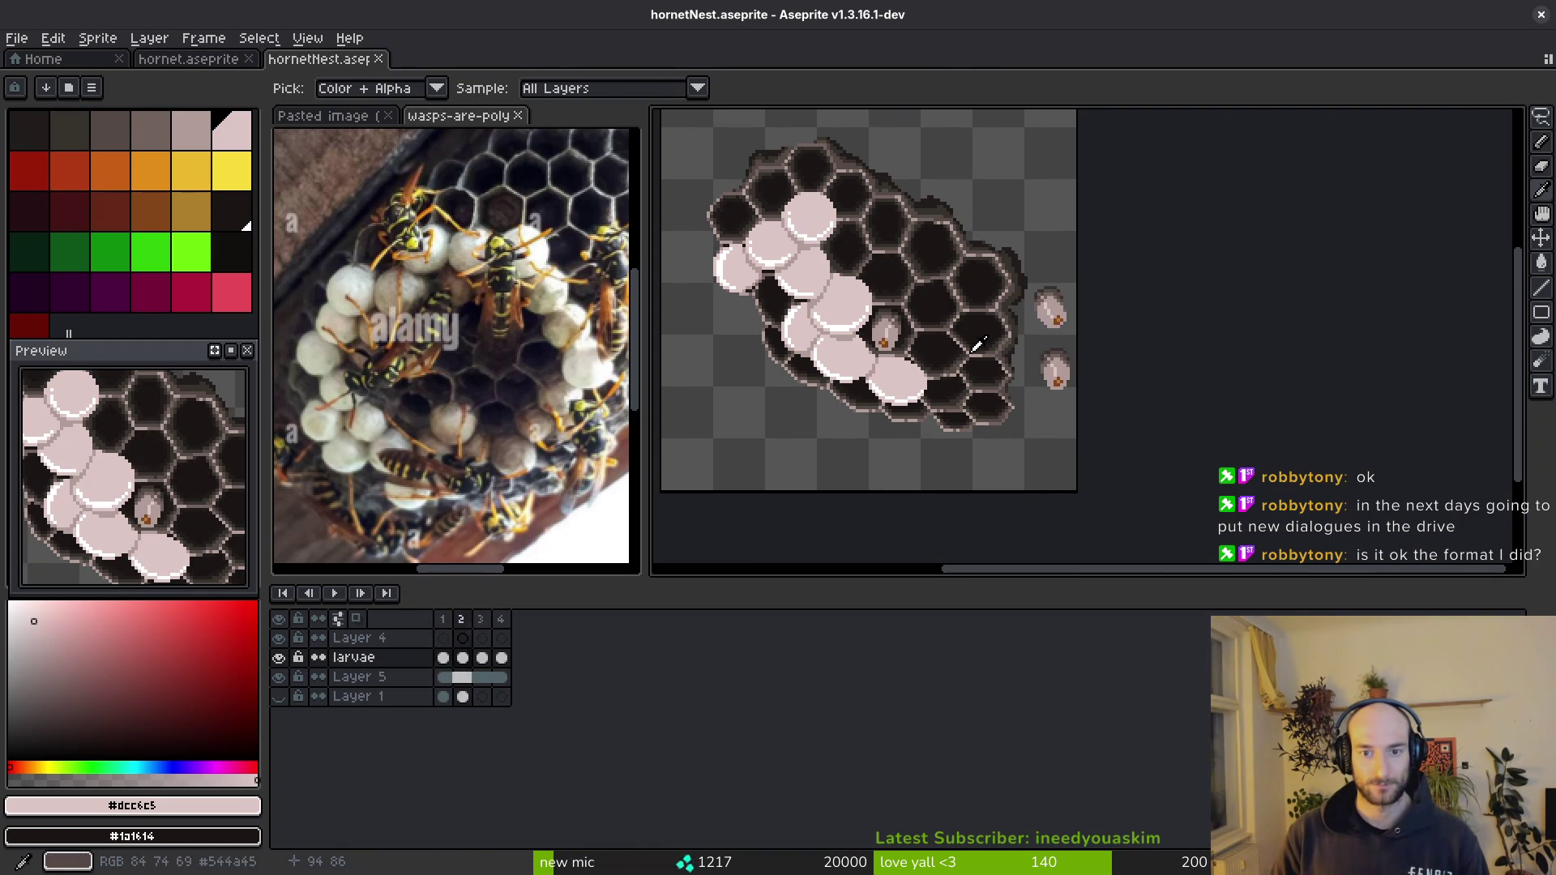
pyautogui.press('m')
pyautogui.scroll(5, 957, 307)
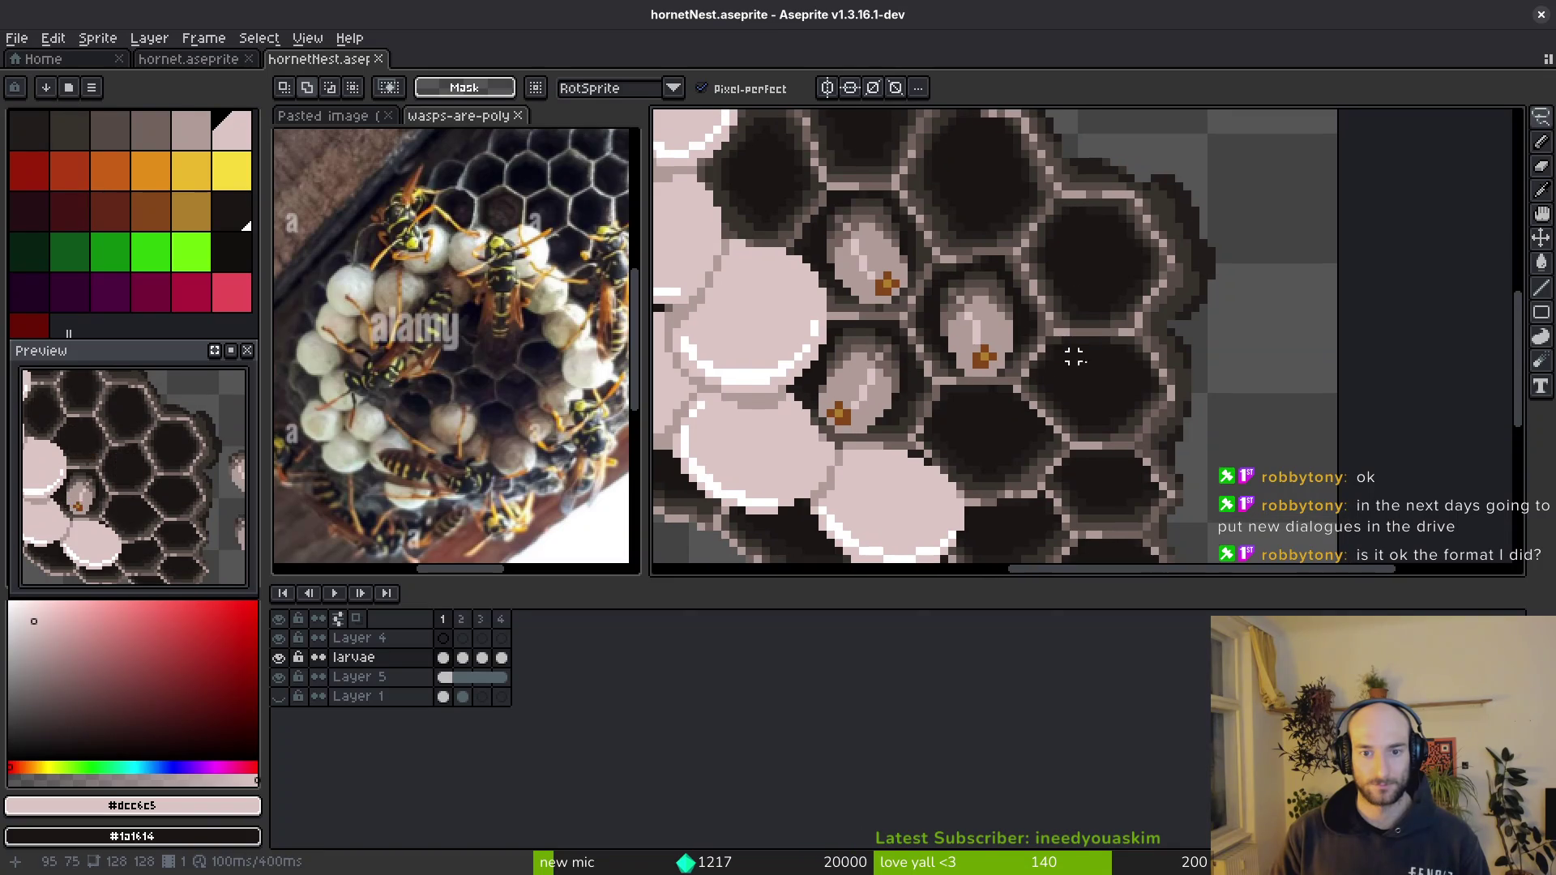
pyautogui.press('q')
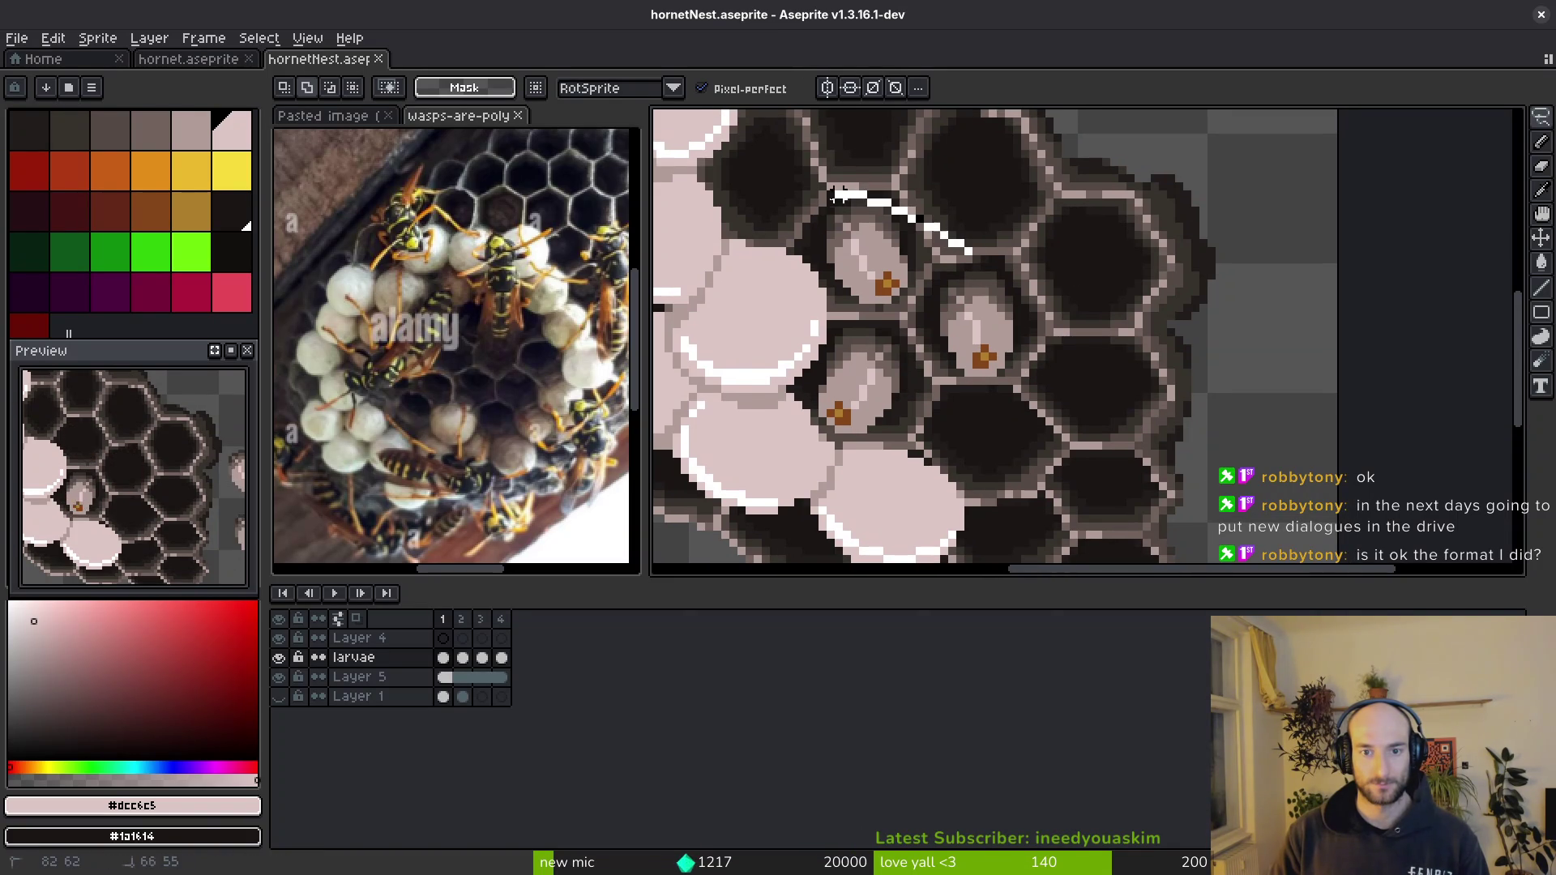
pyautogui.scroll(-1, 828, 304)
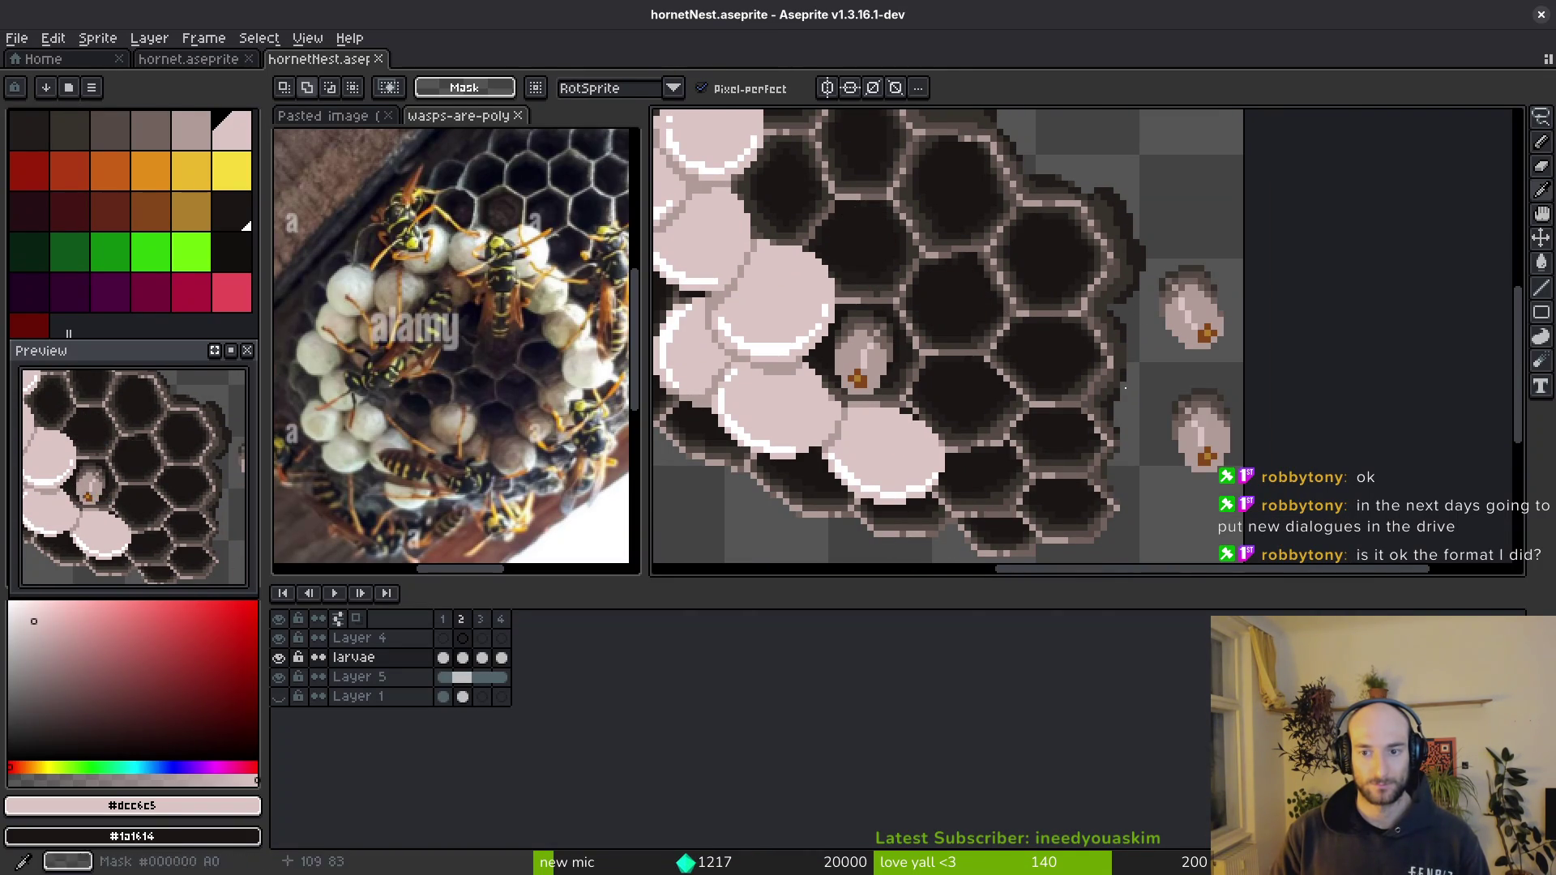
pyautogui.moveTo(1247, 288); pyautogui.dragTo(977, 325)
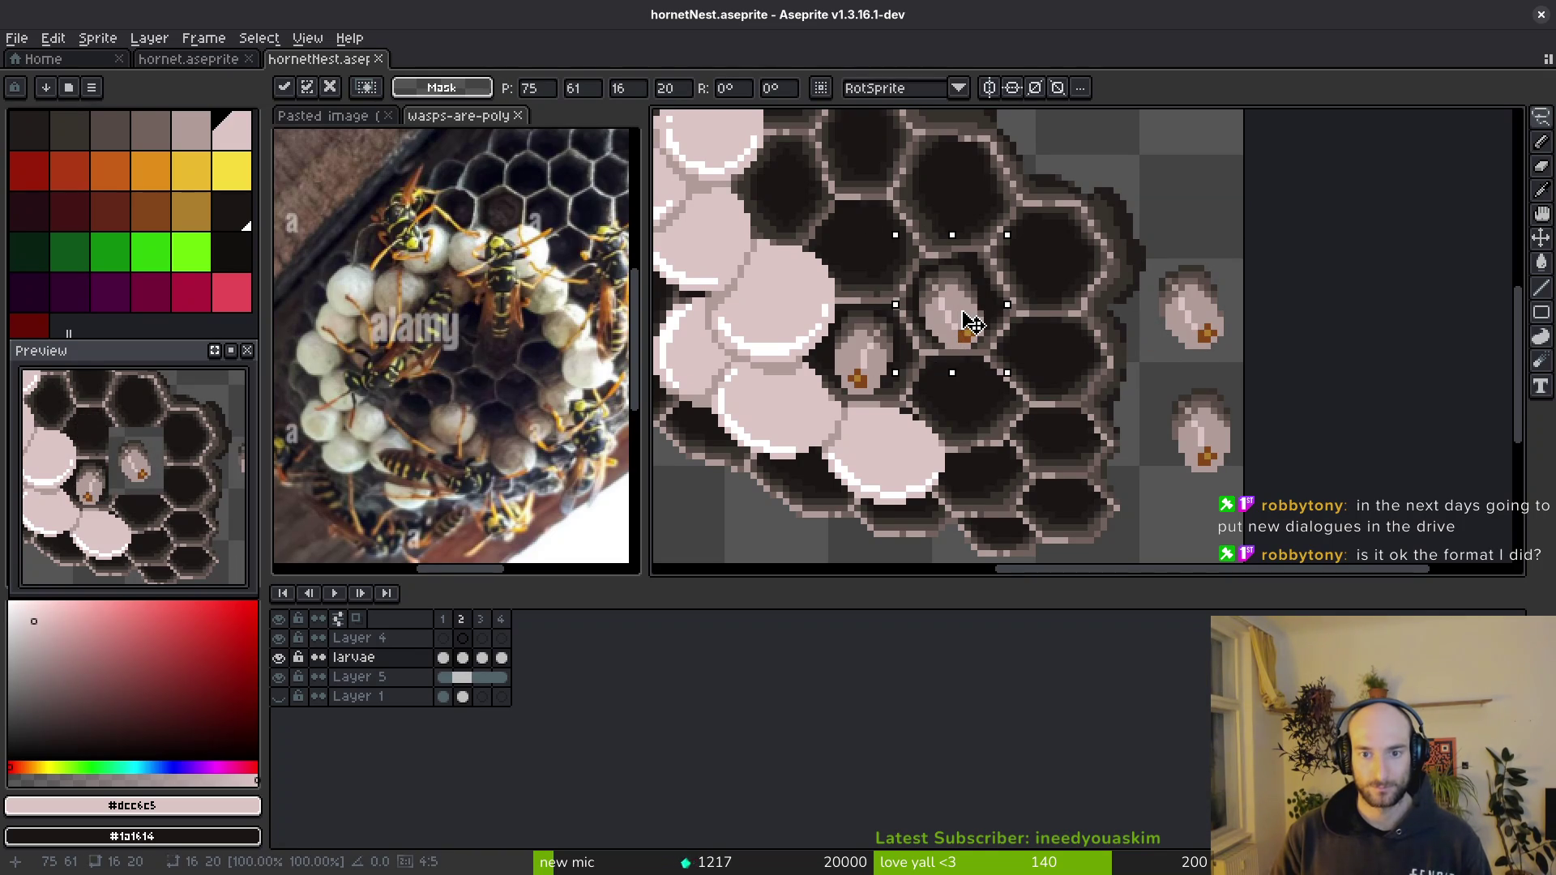
pyautogui.press('i')
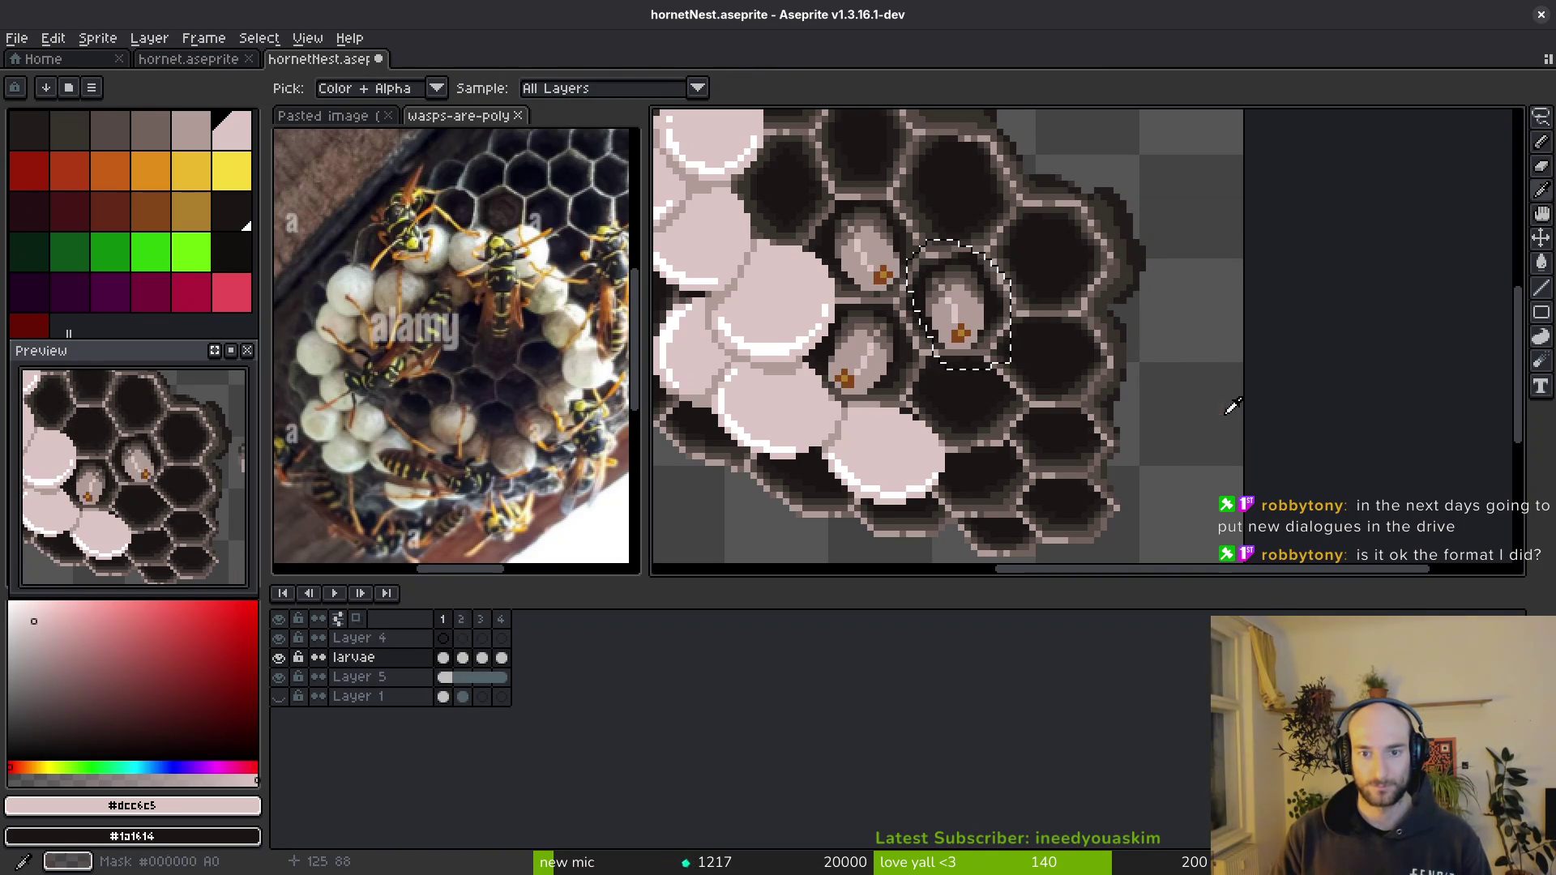
pyautogui.press('v')
pyautogui.moveTo(1212, 471); pyautogui.dragTo(1216, 477)
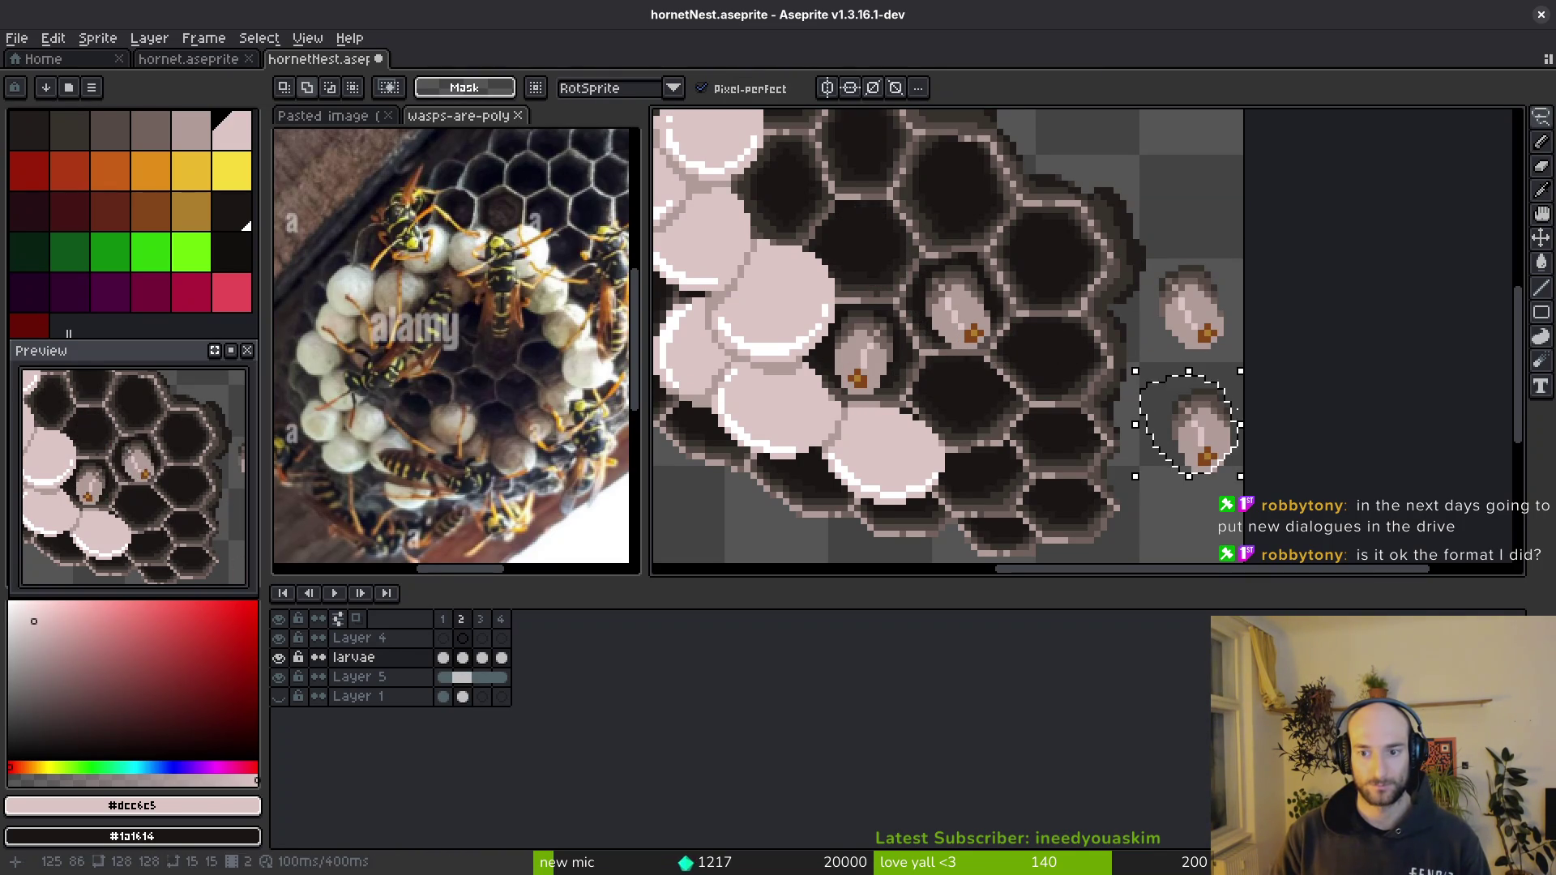
pyautogui.moveTo(1251, 389); pyautogui.dragTo(1299, 417)
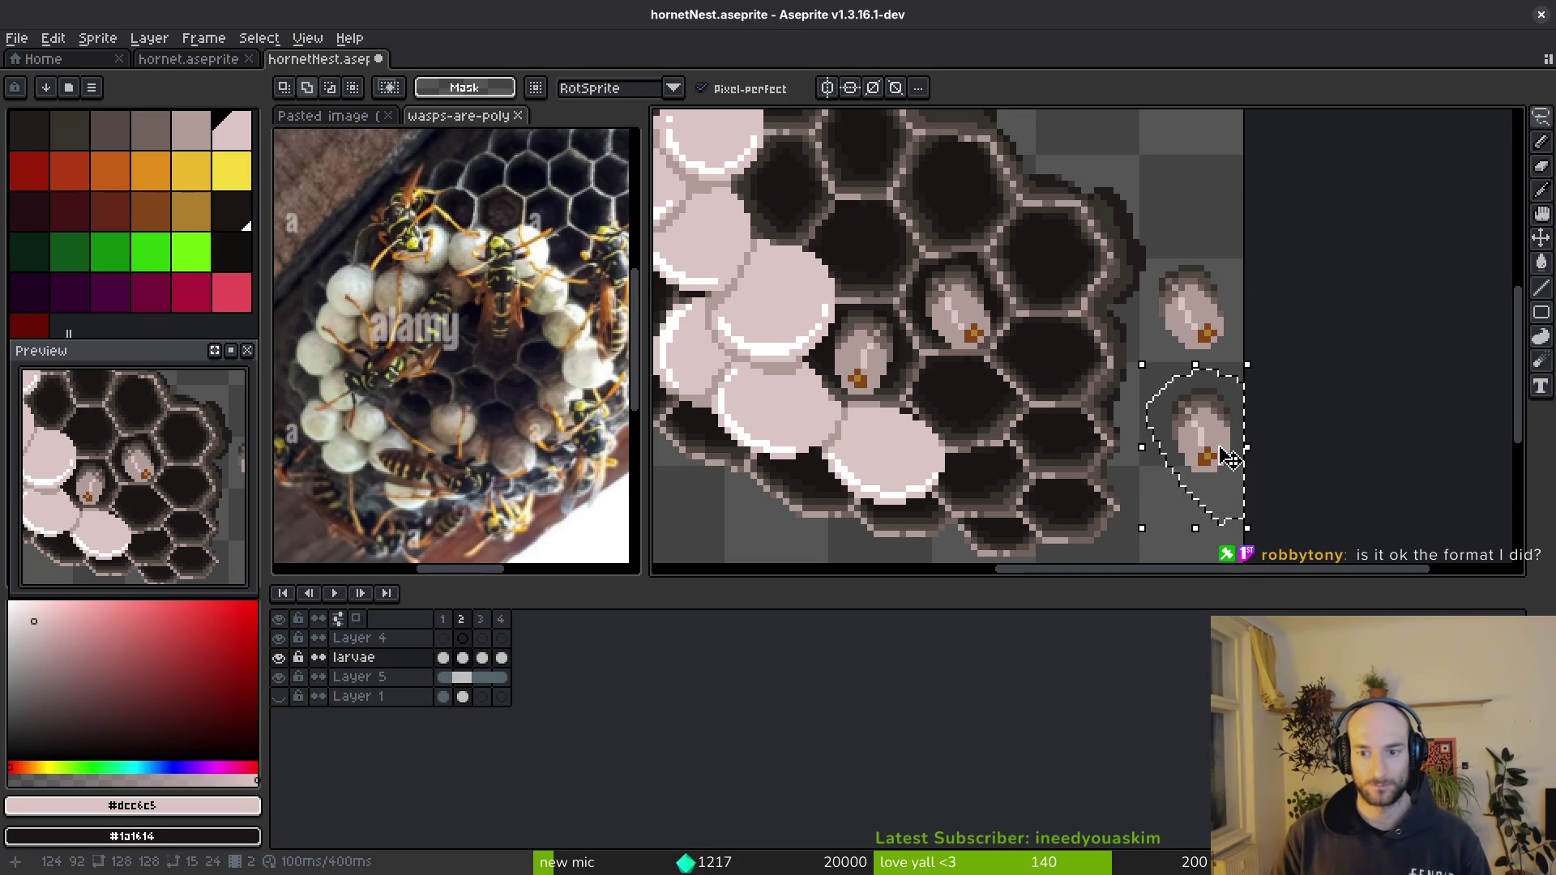
pyautogui.moveTo(1222, 451); pyautogui.dragTo(891, 268)
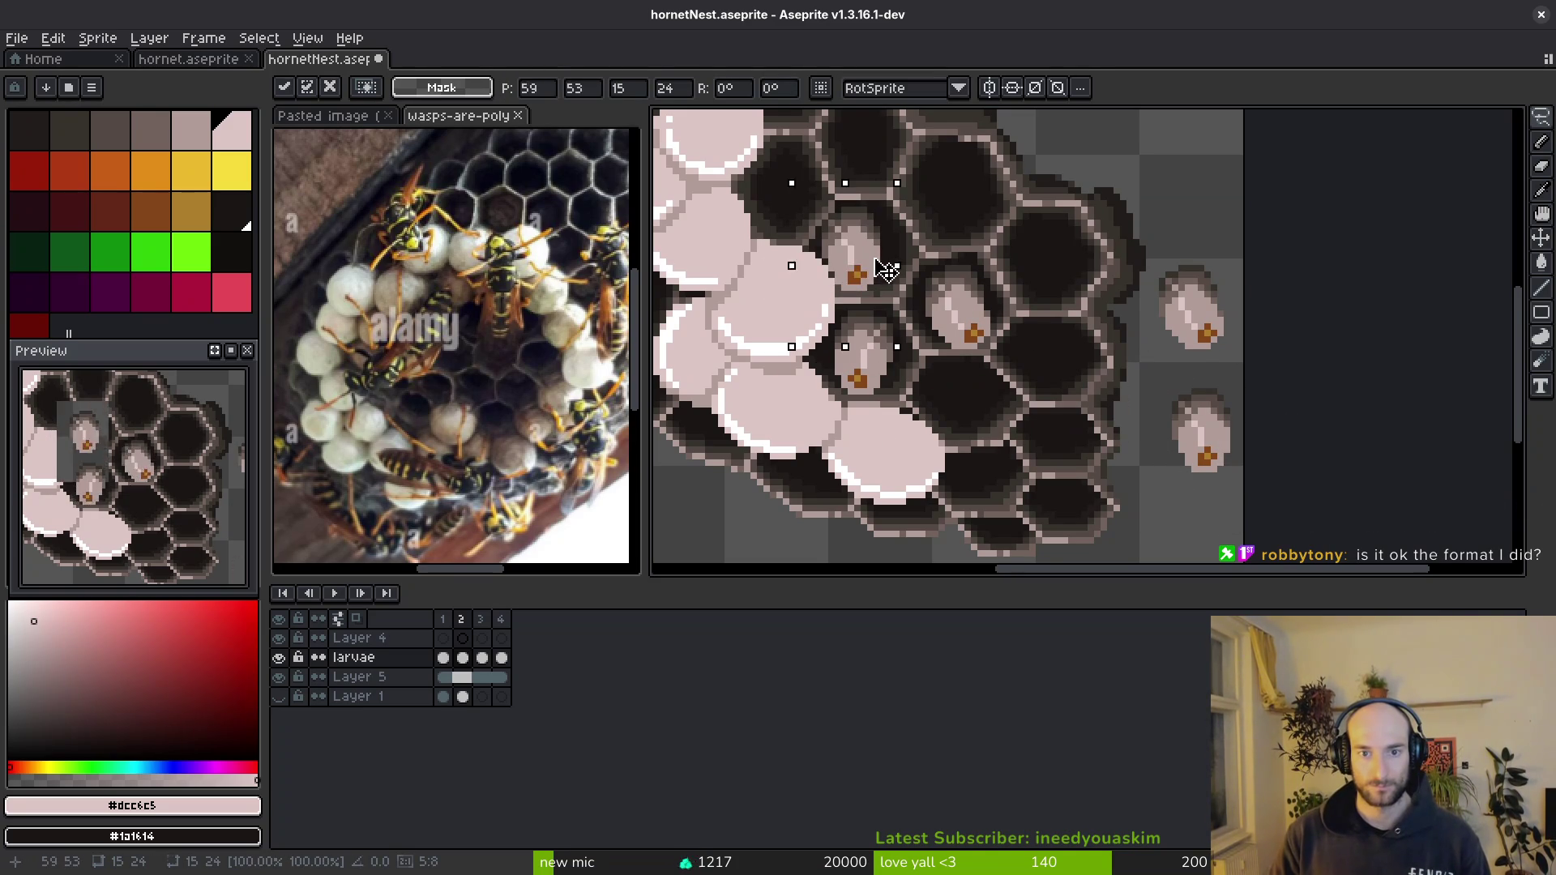
pyautogui.press('Return')
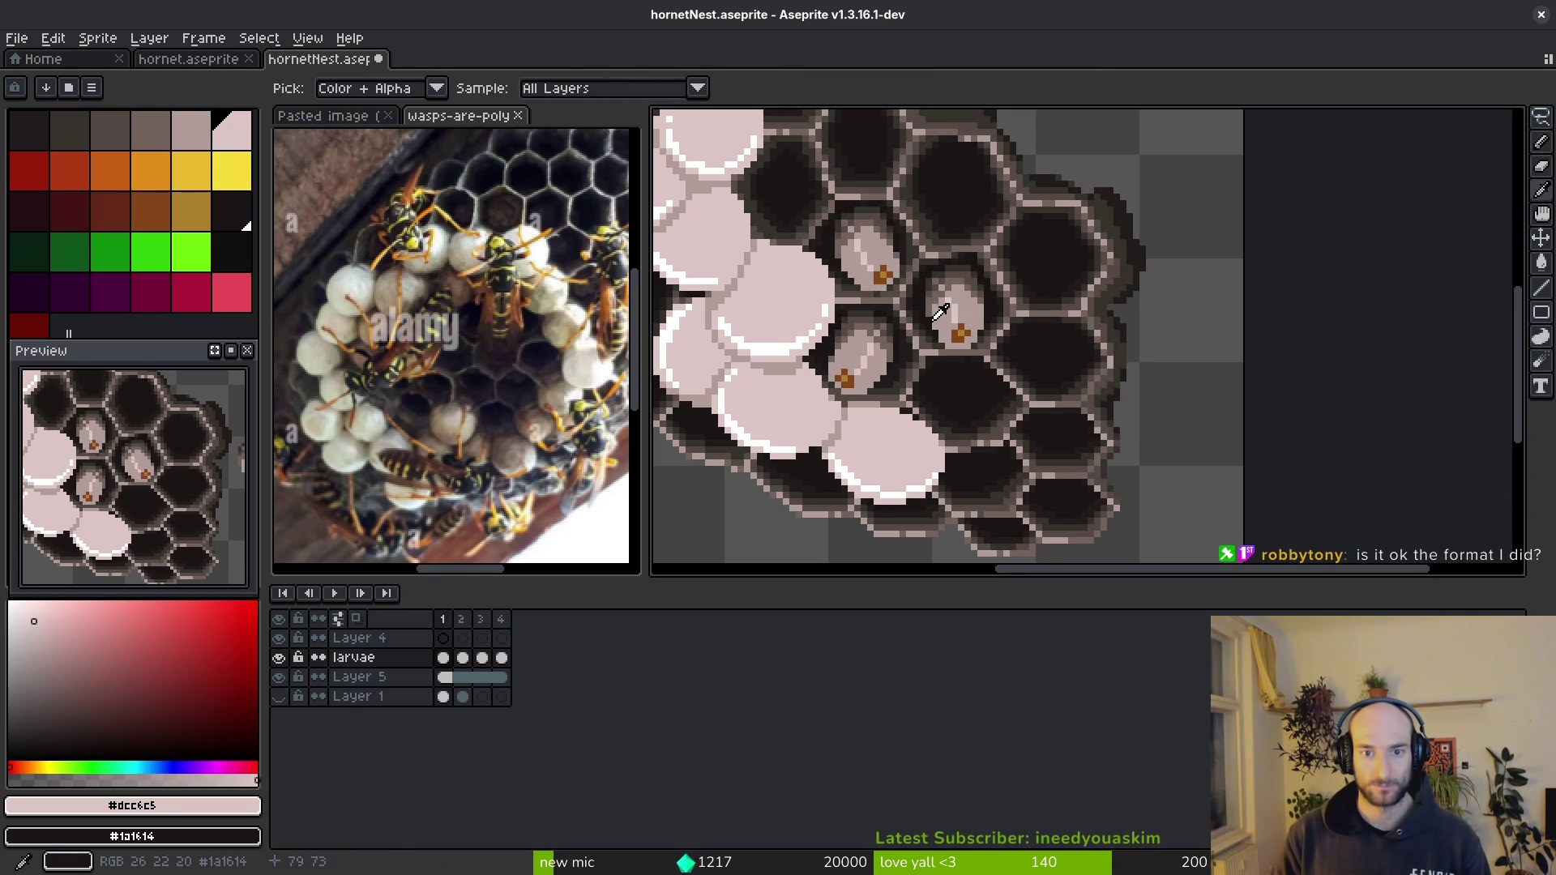
pyautogui.scroll(-2, 952, 383)
# - Step through the frames back to the first and clear the larva selection
pyautogui.press('Right')
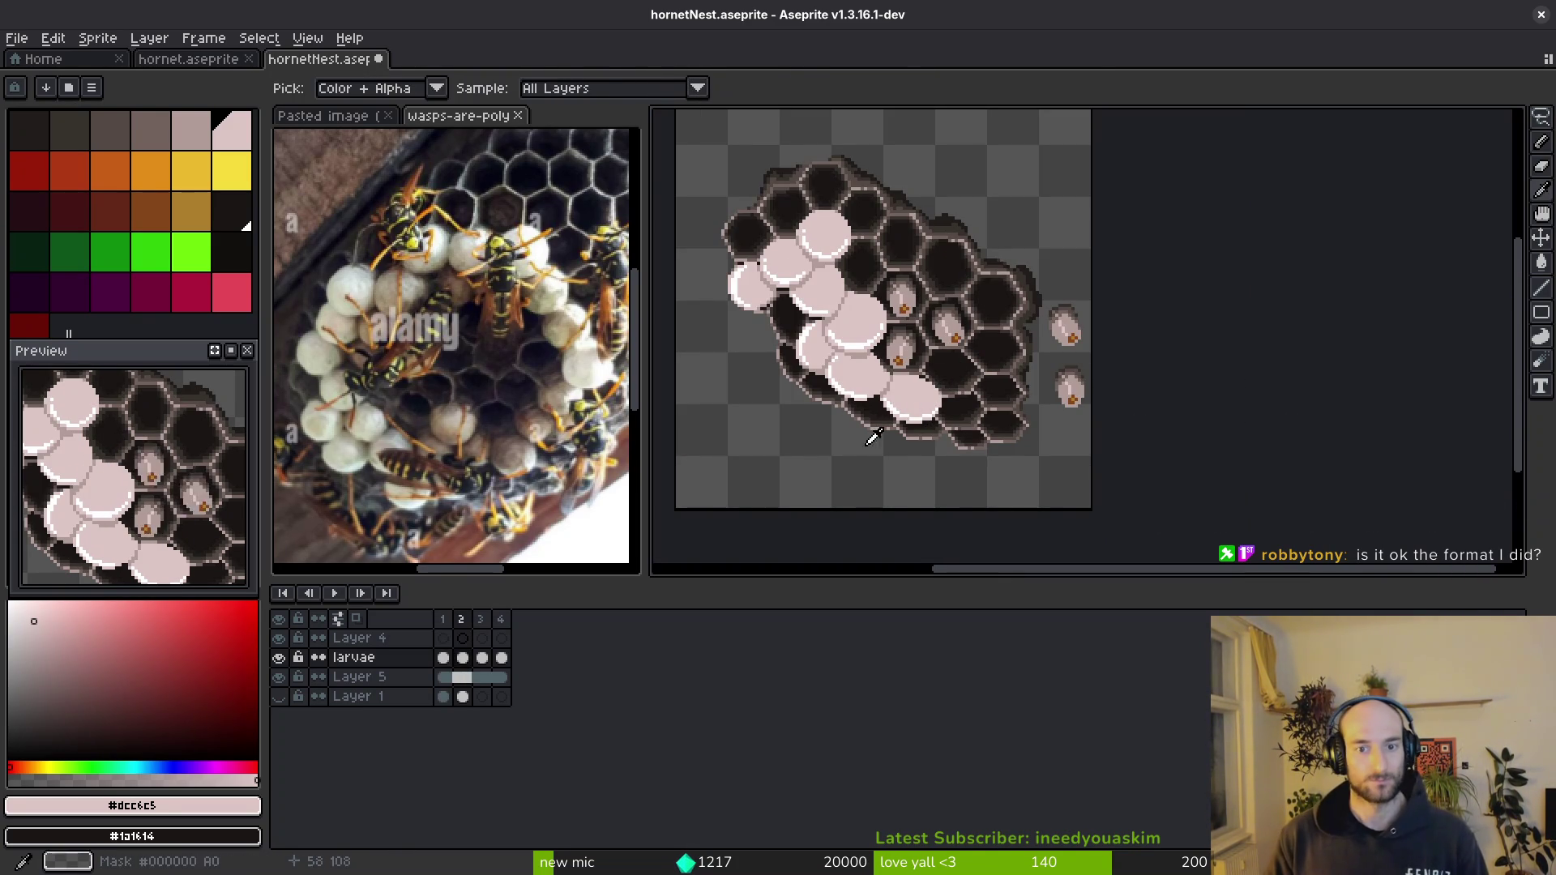
pyautogui.press('Right')
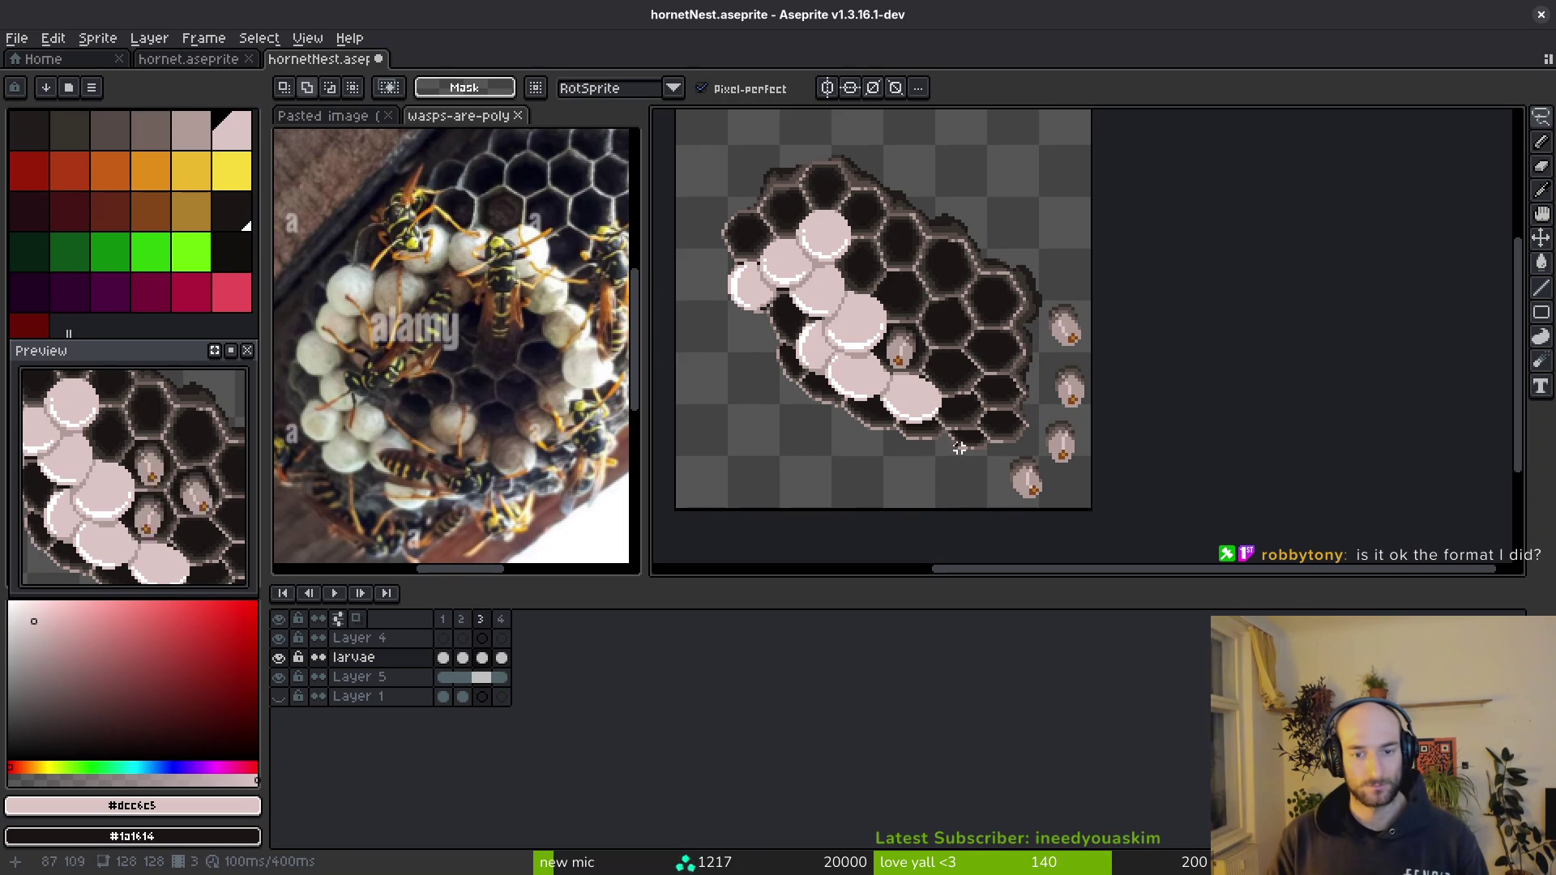
pyautogui.press('Left')
pyautogui.scroll(2, 924, 371)
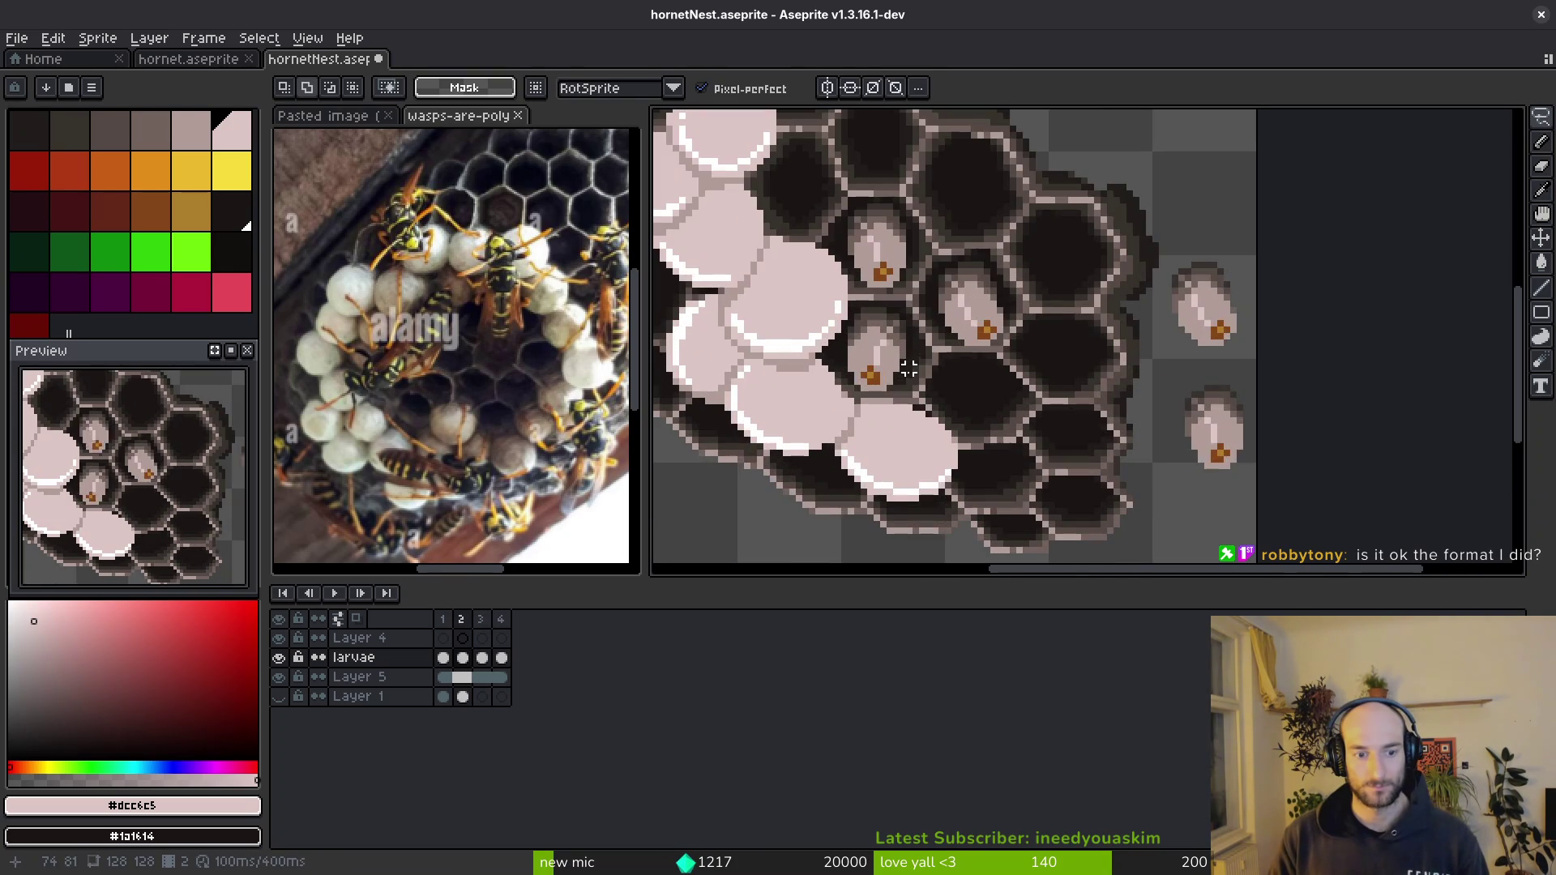
pyautogui.press('Left')
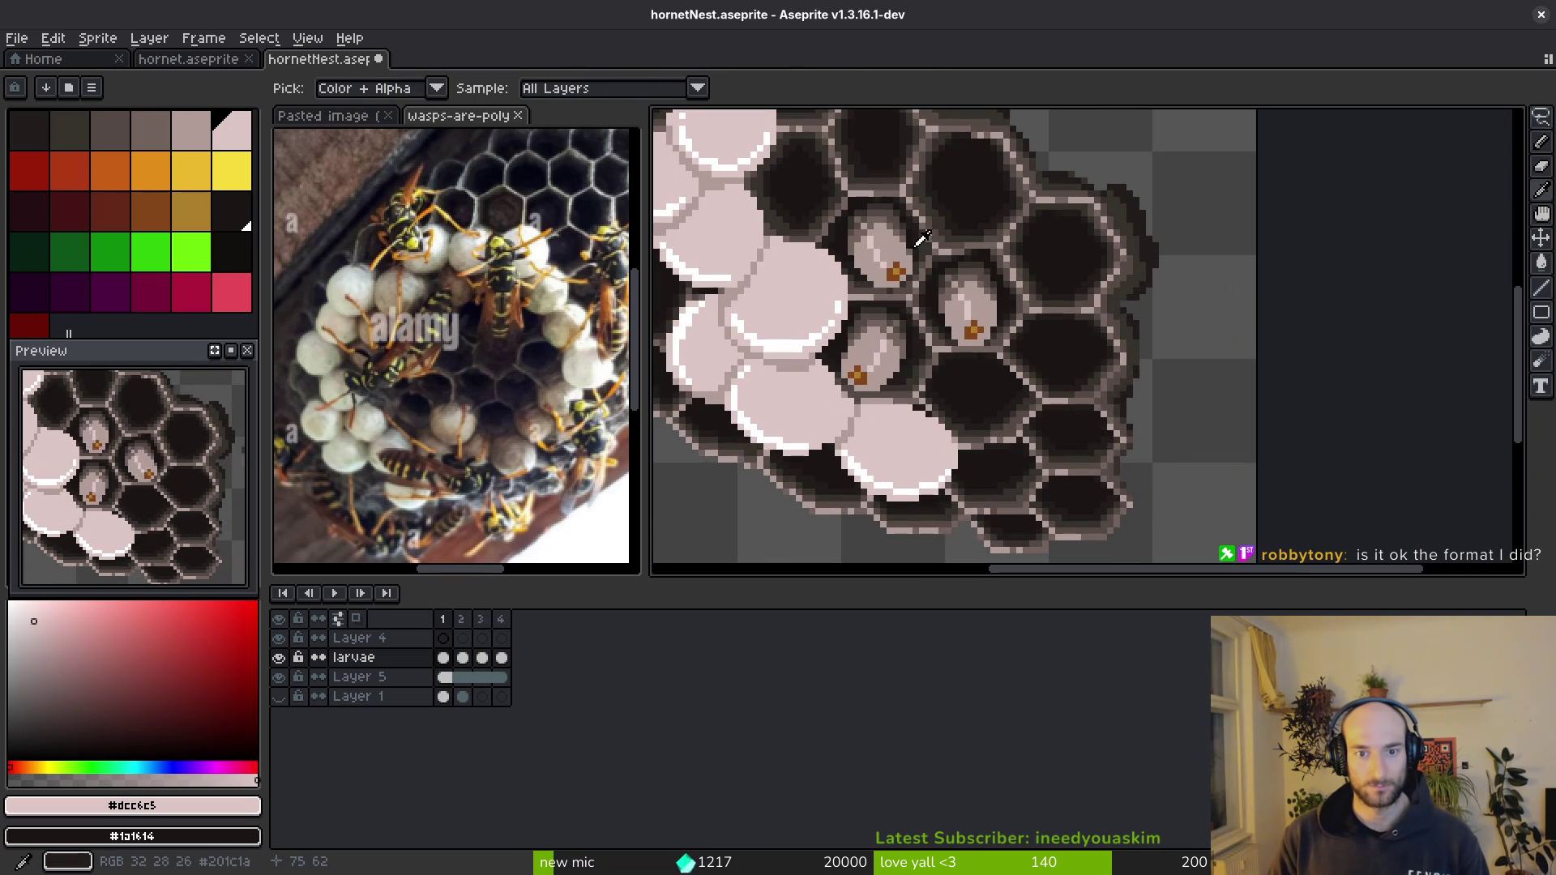
pyautogui.press('q')
pyautogui.hotkey('ctrl', 'd')
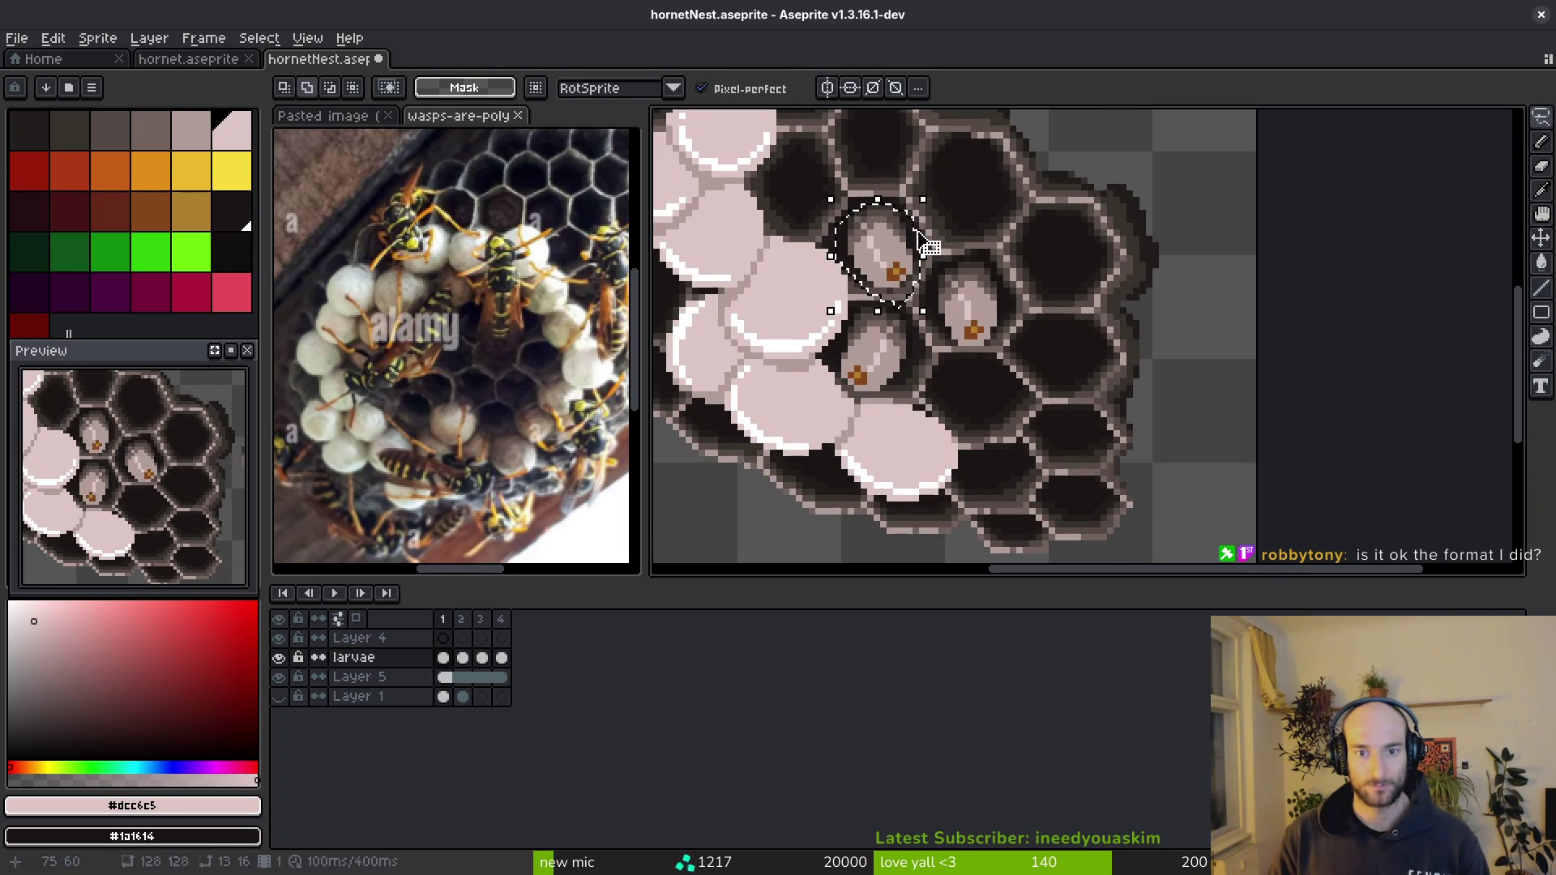
pyautogui.press('Right')
# - Place the larva in the upper cell on frames 2 and 4, nudge it right and save
pyautogui.press('i')
pyautogui.press('Right')
pyautogui.press('Left')
pyautogui.press('m')
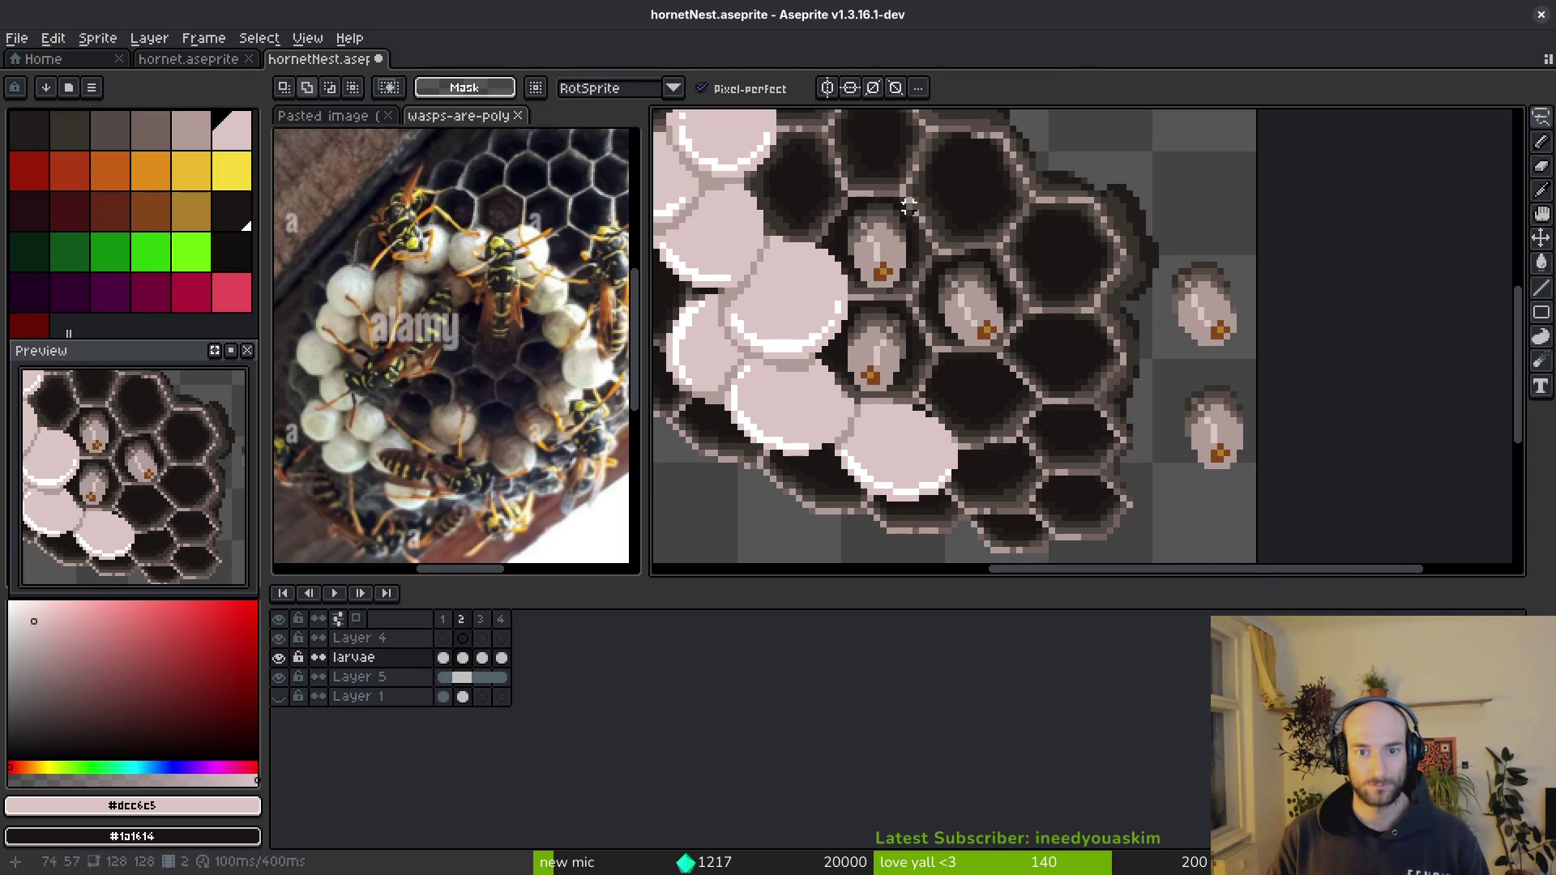
pyautogui.hotkey('ctrl', 'd')
pyautogui.press('i')
pyautogui.press('Right')
pyautogui.press('m')
pyautogui.press('Right')
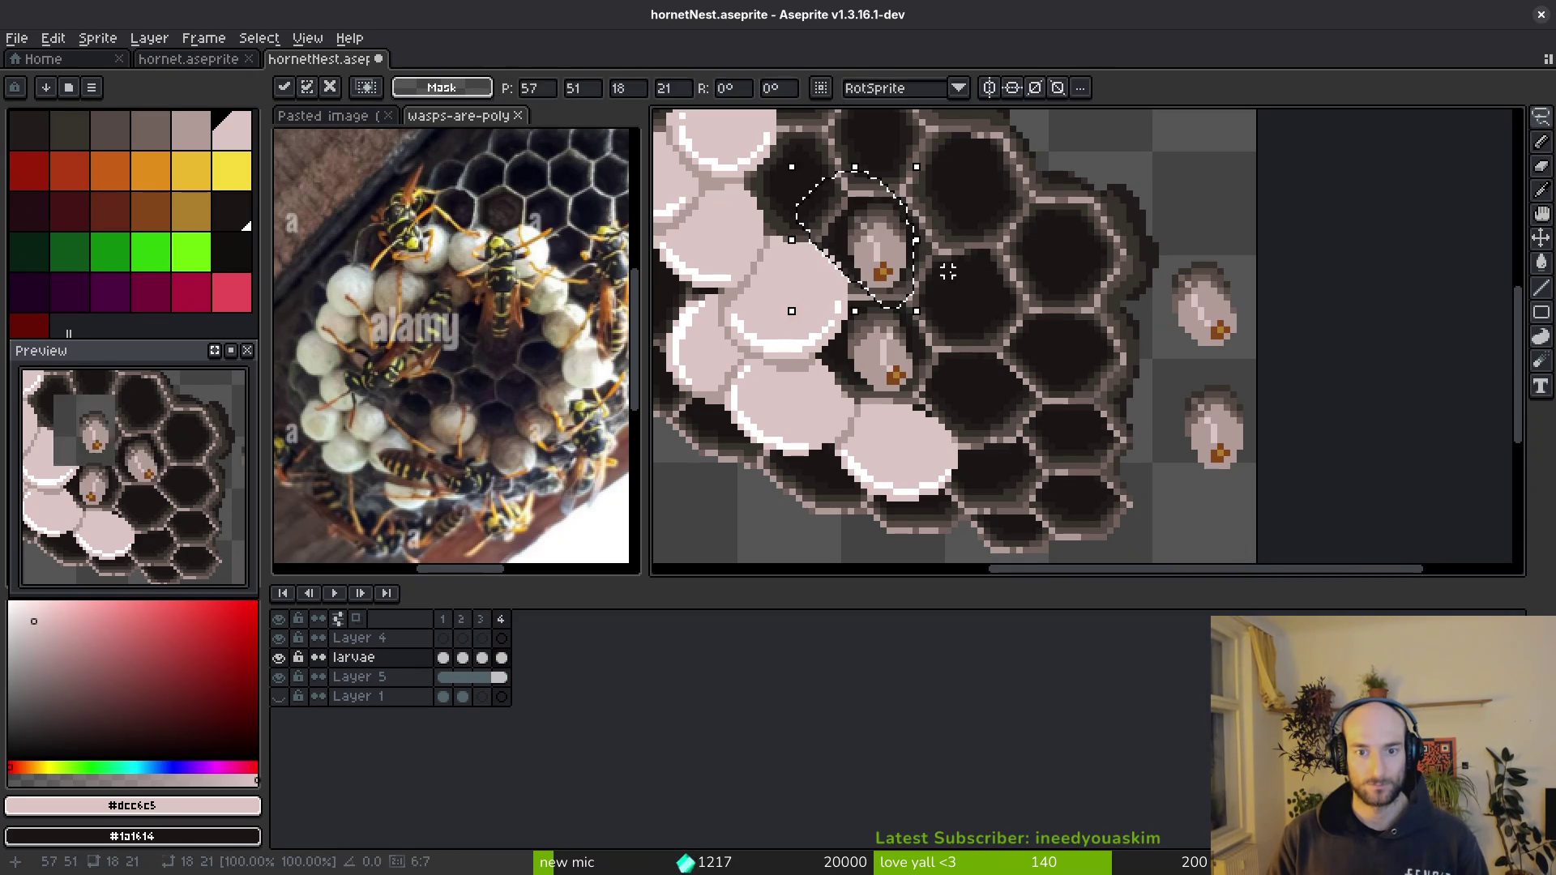
pyautogui.hotkey('ctrl', 's')
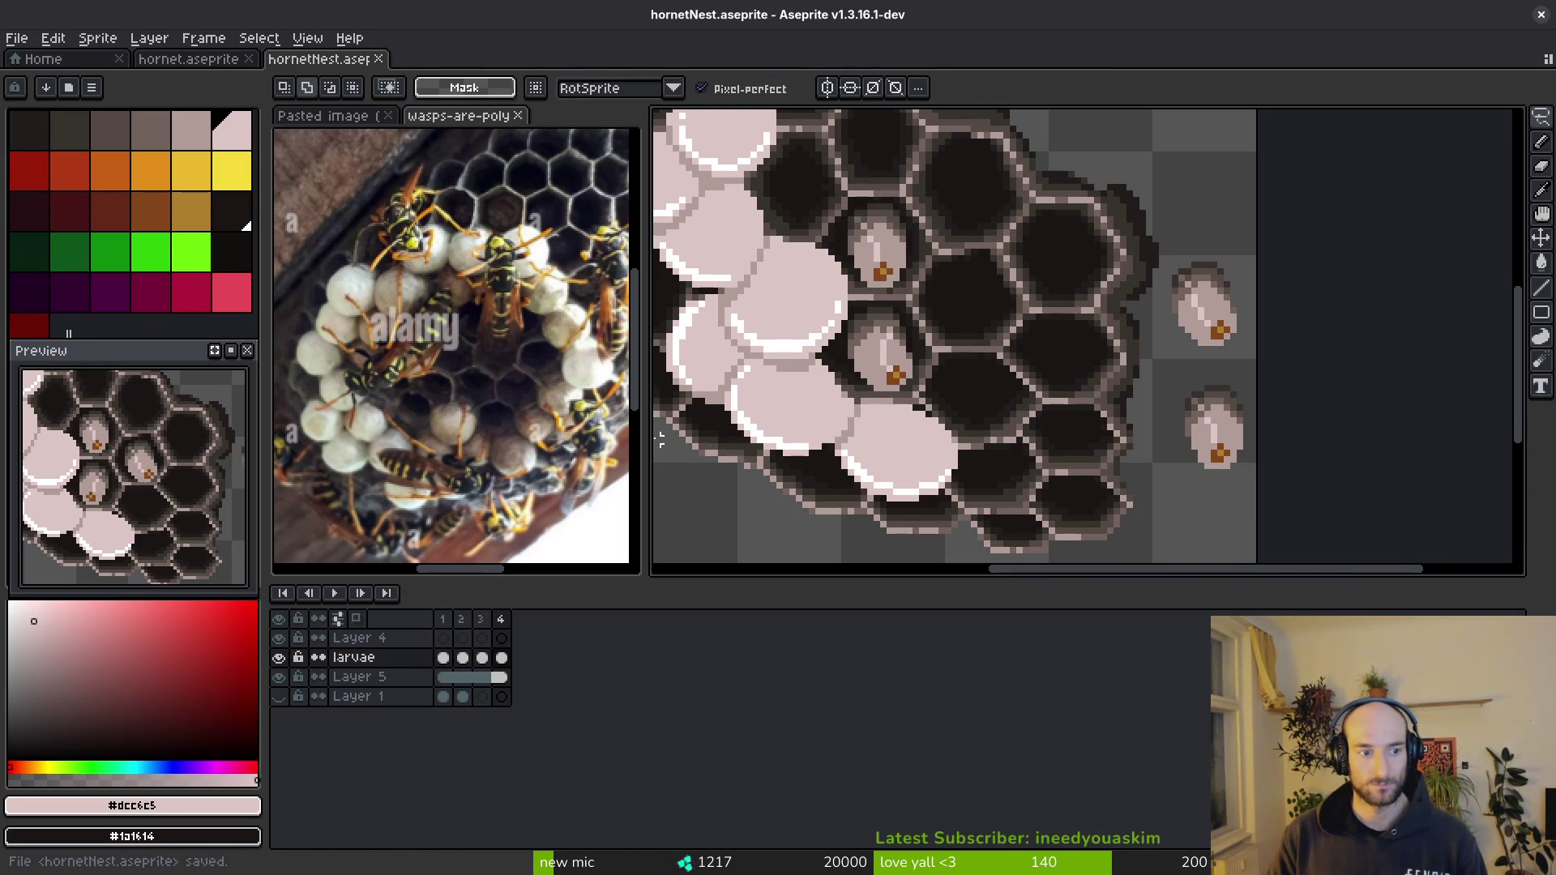
pyautogui.press('i')
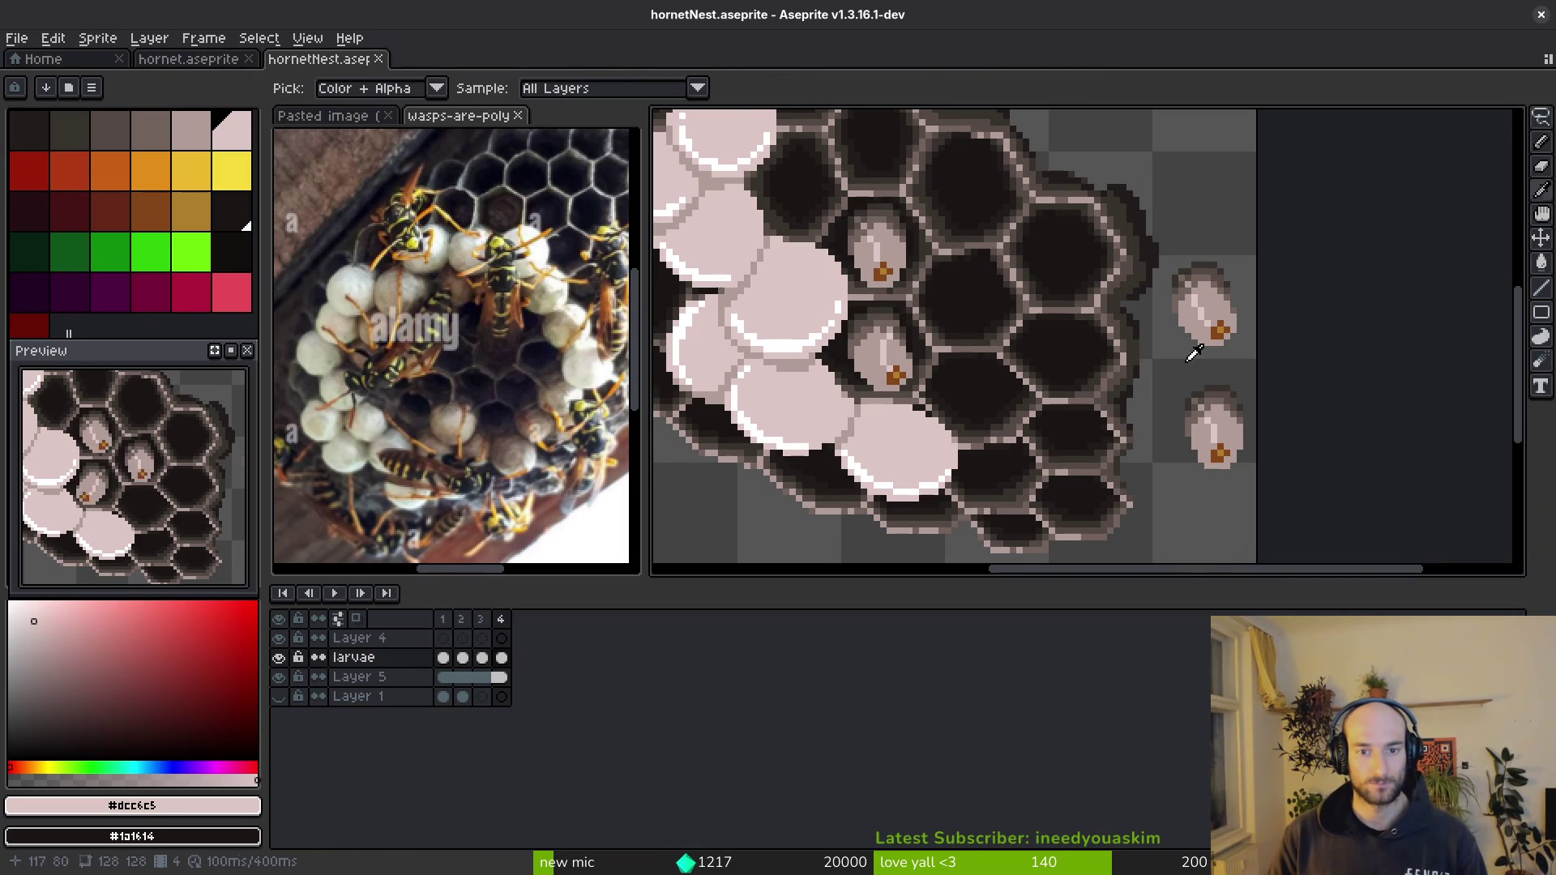
pyautogui.press('Left')
# - Add a fifth frame, link the Layer 5 cels across it and return to frame 4
pyautogui.press('Right')
pyautogui.hotkey('alt', 'b')
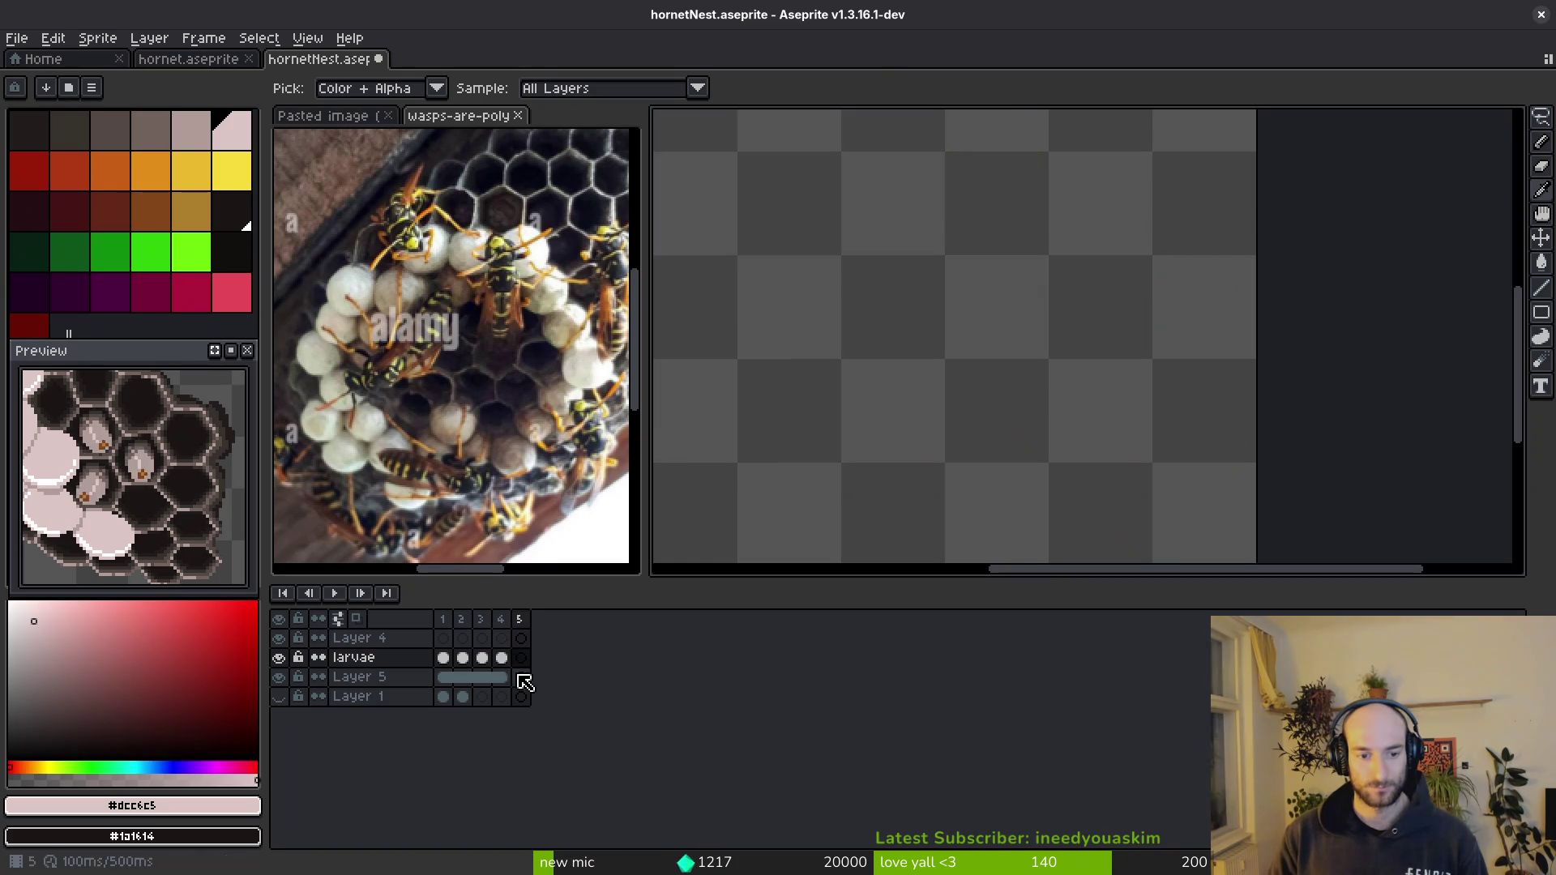
pyautogui.click(520, 677)
pyautogui.rightClick(514, 678)
pyautogui.click(602, 757)
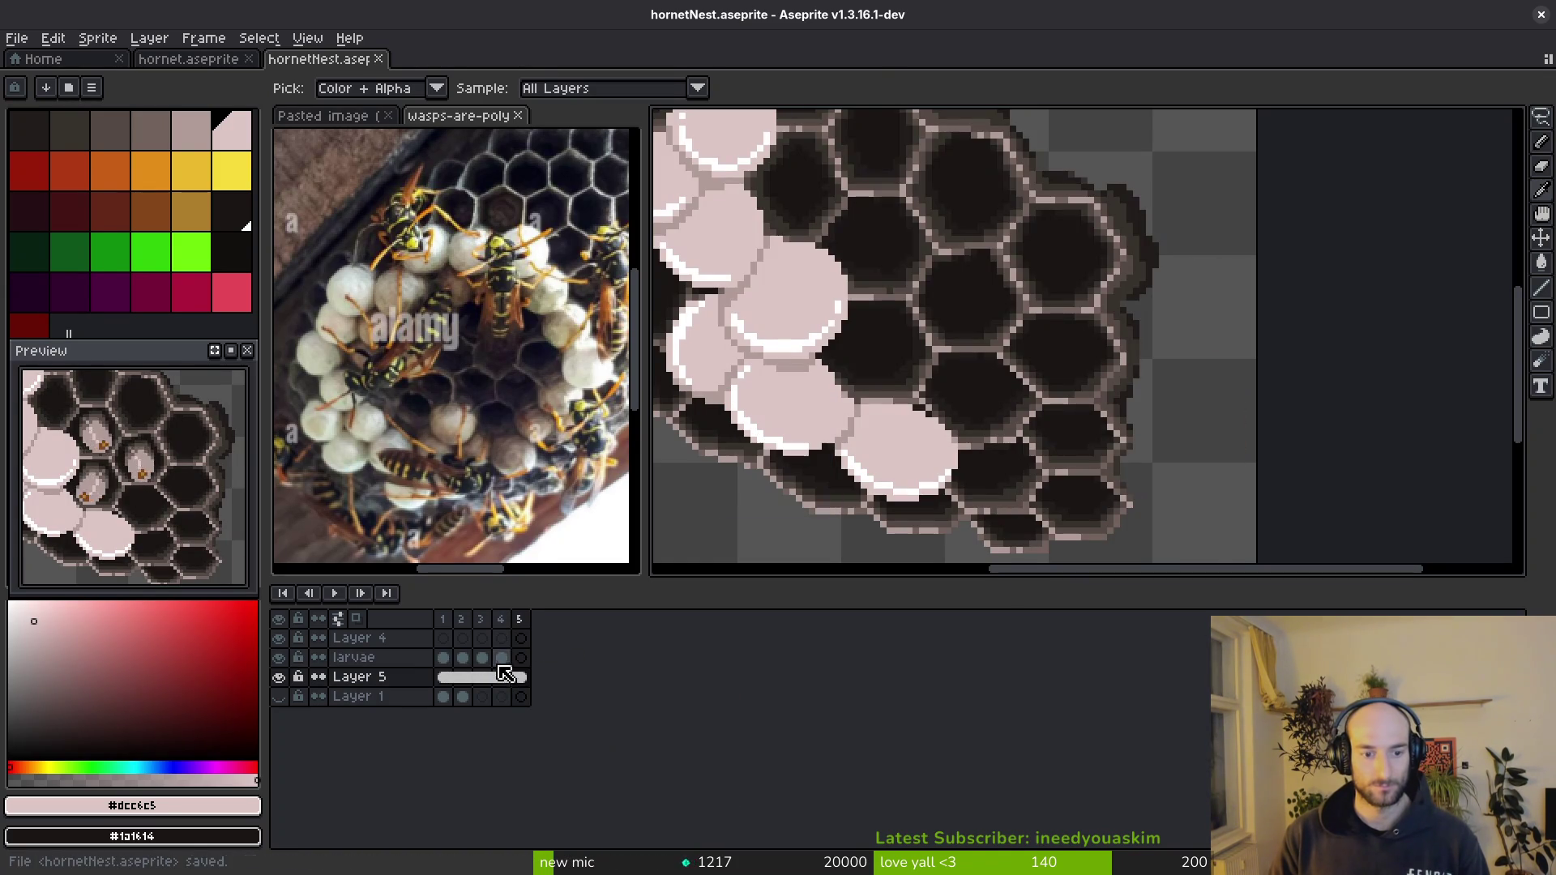
pyautogui.click(501, 658)
pyautogui.press('m')
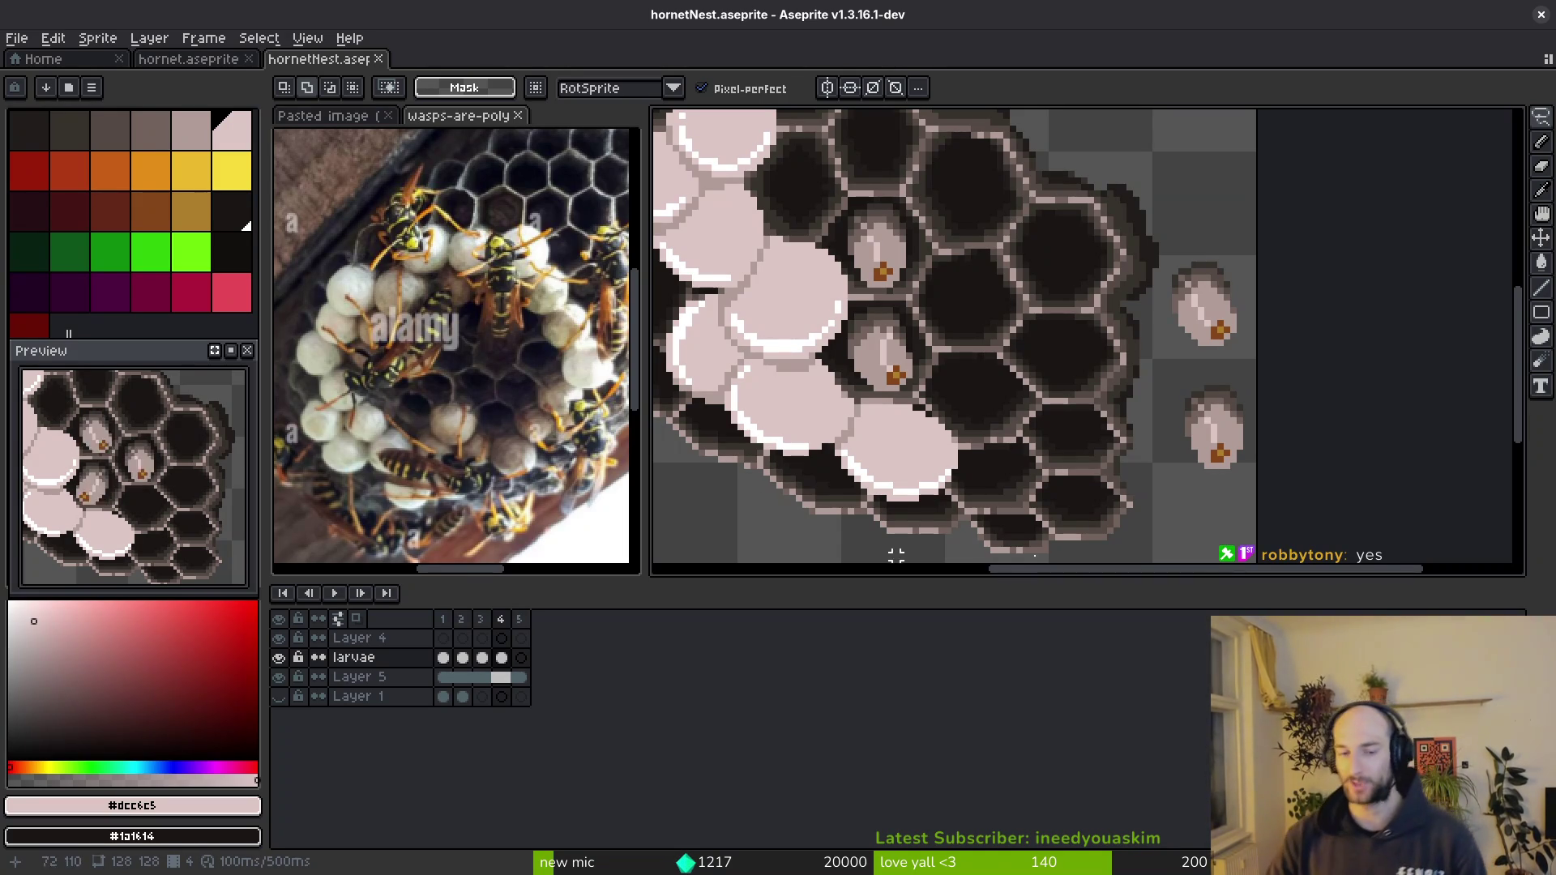
# - Paint over stray grey pixels between the larva caps with pale pink, add an outline pixel and save
pyautogui.moveTo(1186, 423); pyautogui.dragTo(1148, 428)
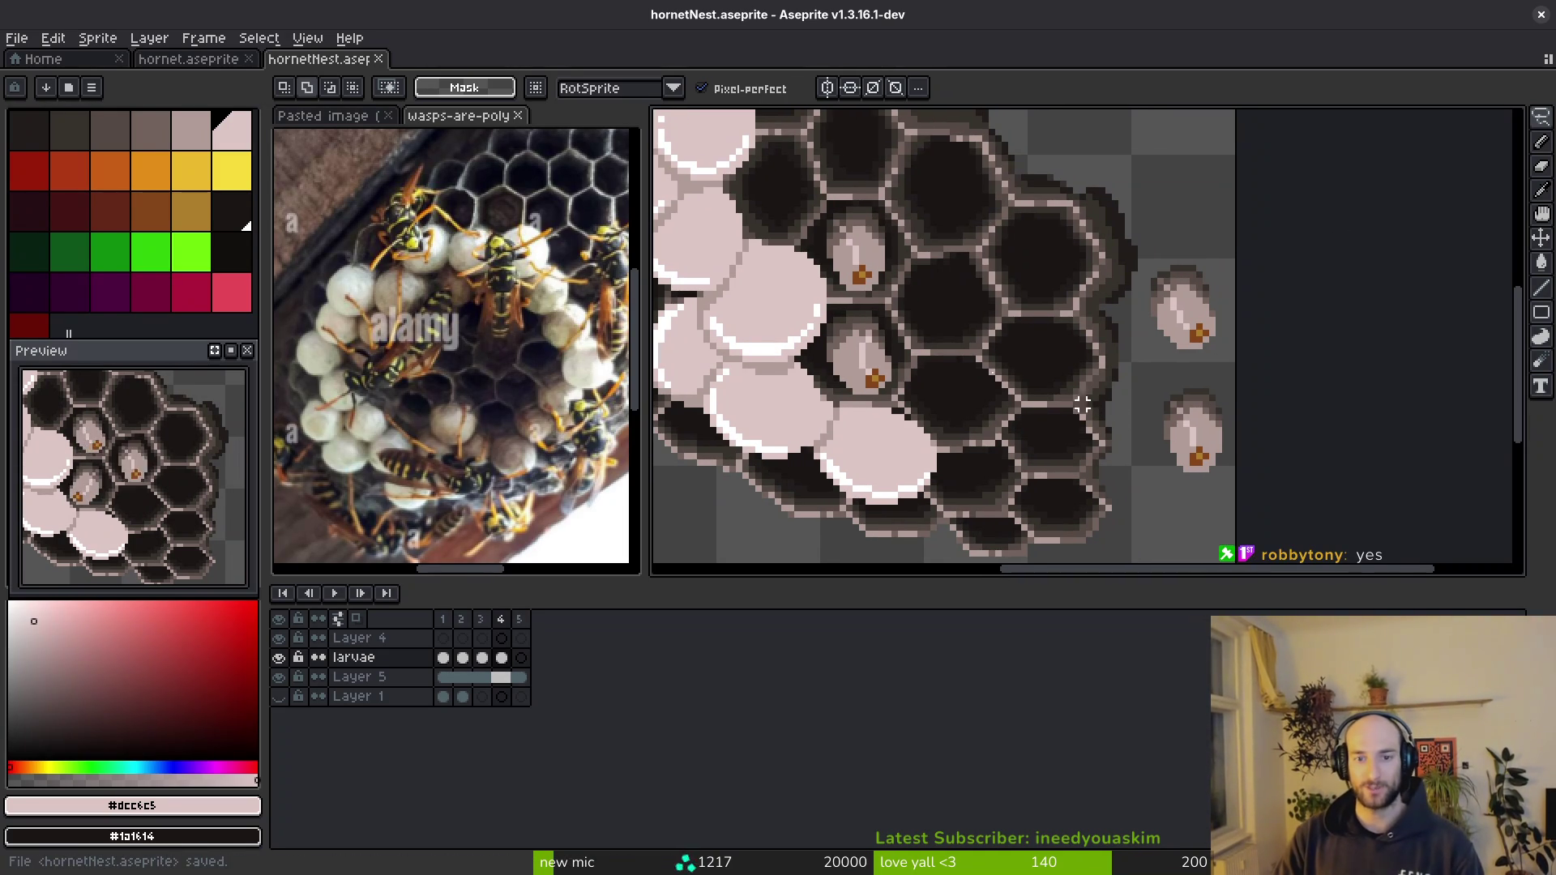
pyautogui.scroll(-2, 848, 353)
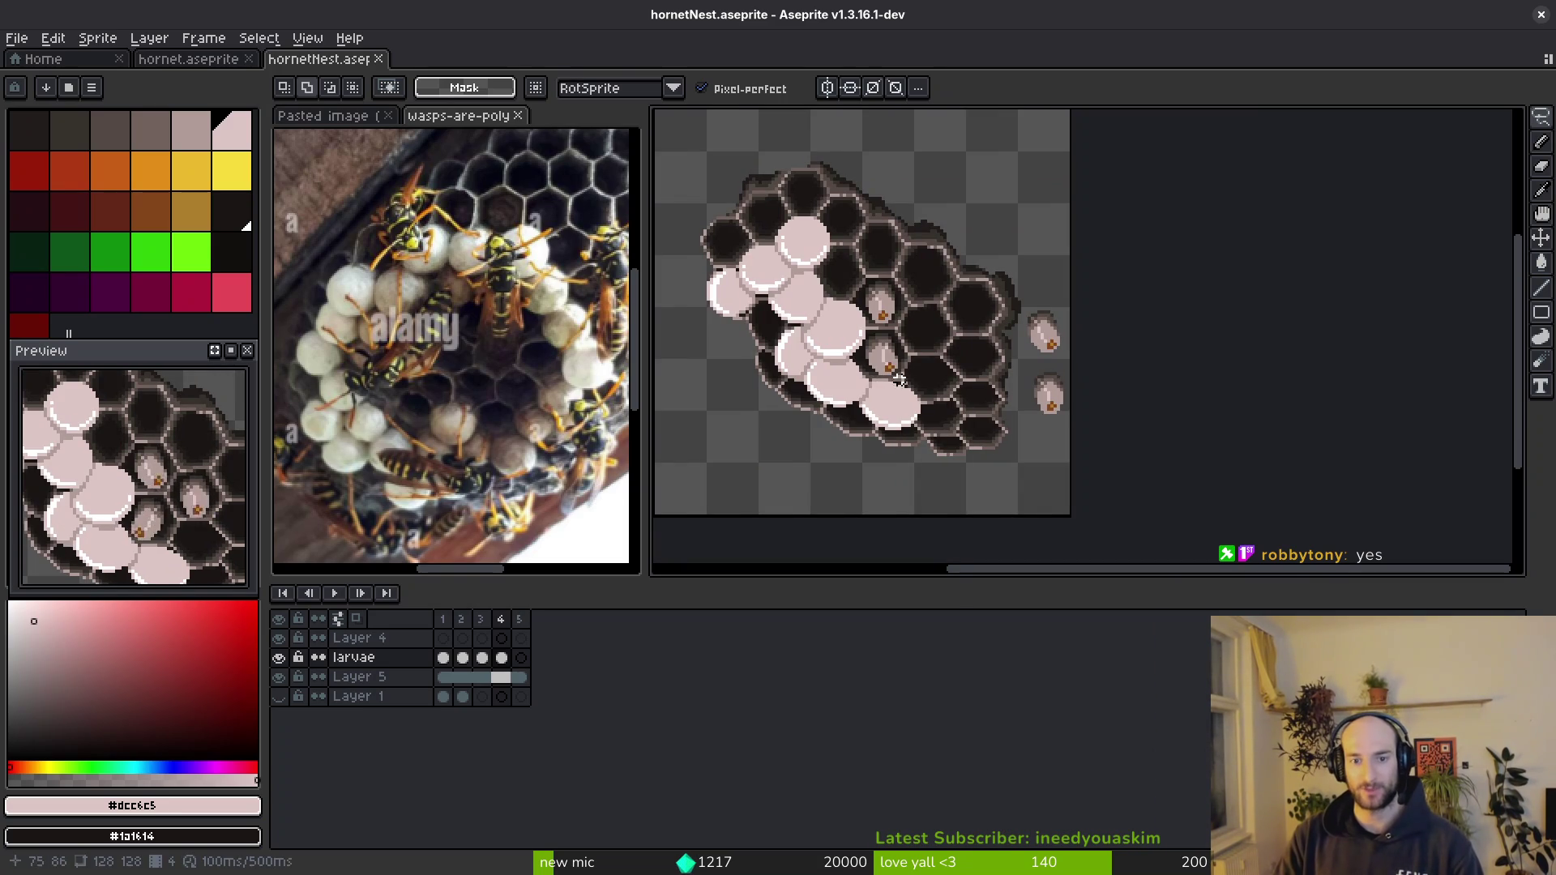
pyautogui.scroll(2, 815, 320)
pyautogui.scroll(1, 868, 306)
pyautogui.scroll(-2, 785, 264)
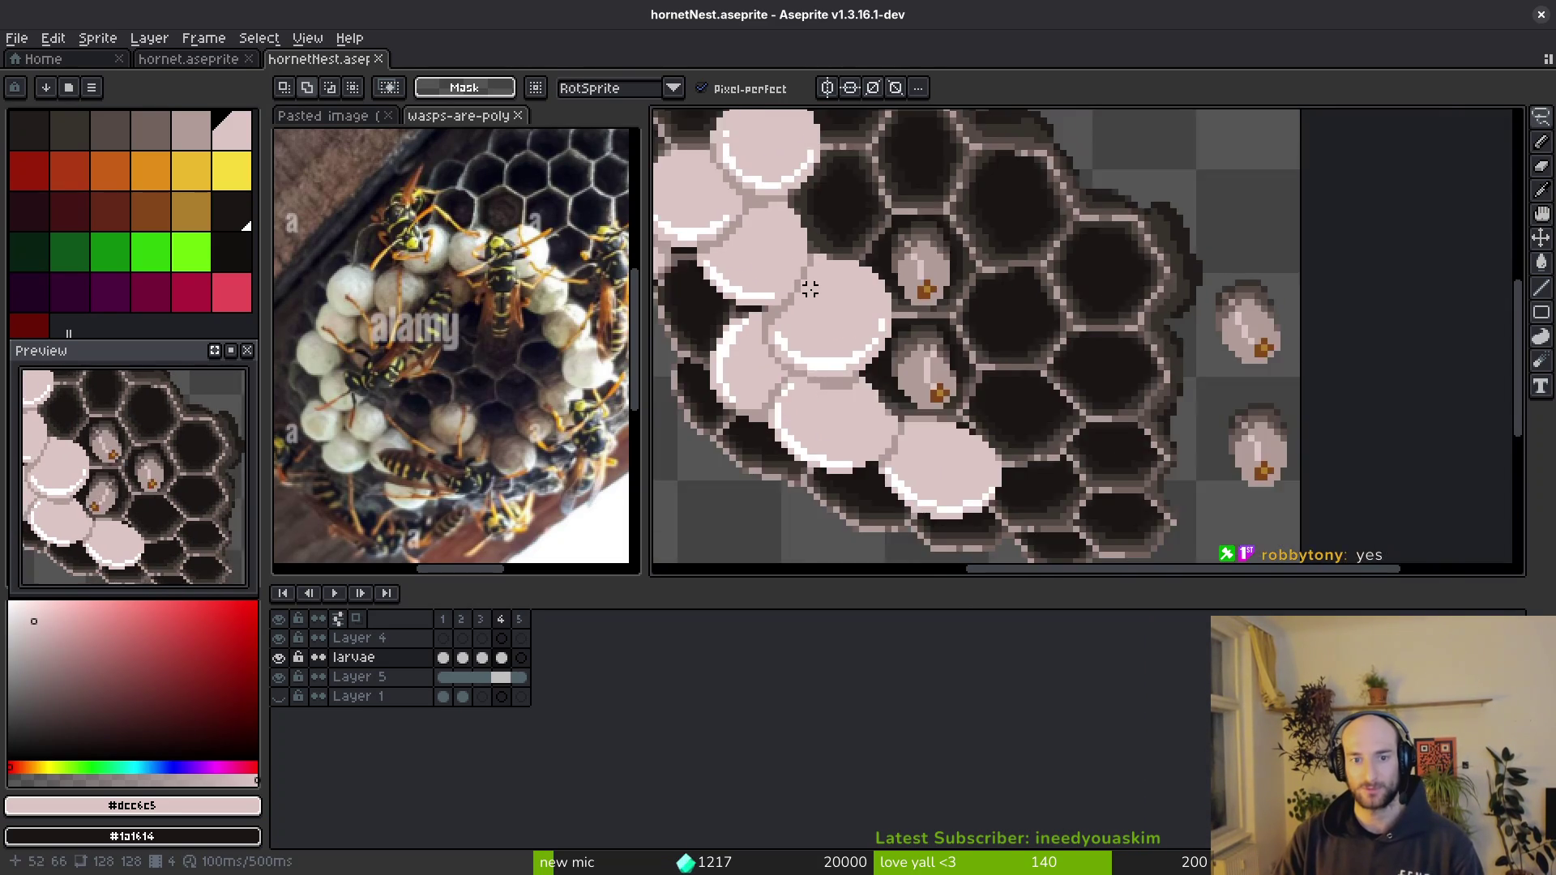
pyautogui.scroll(1, 807, 285)
pyautogui.scroll(1, 952, 362)
pyautogui.scroll(1, 965, 326)
pyautogui.press('b')
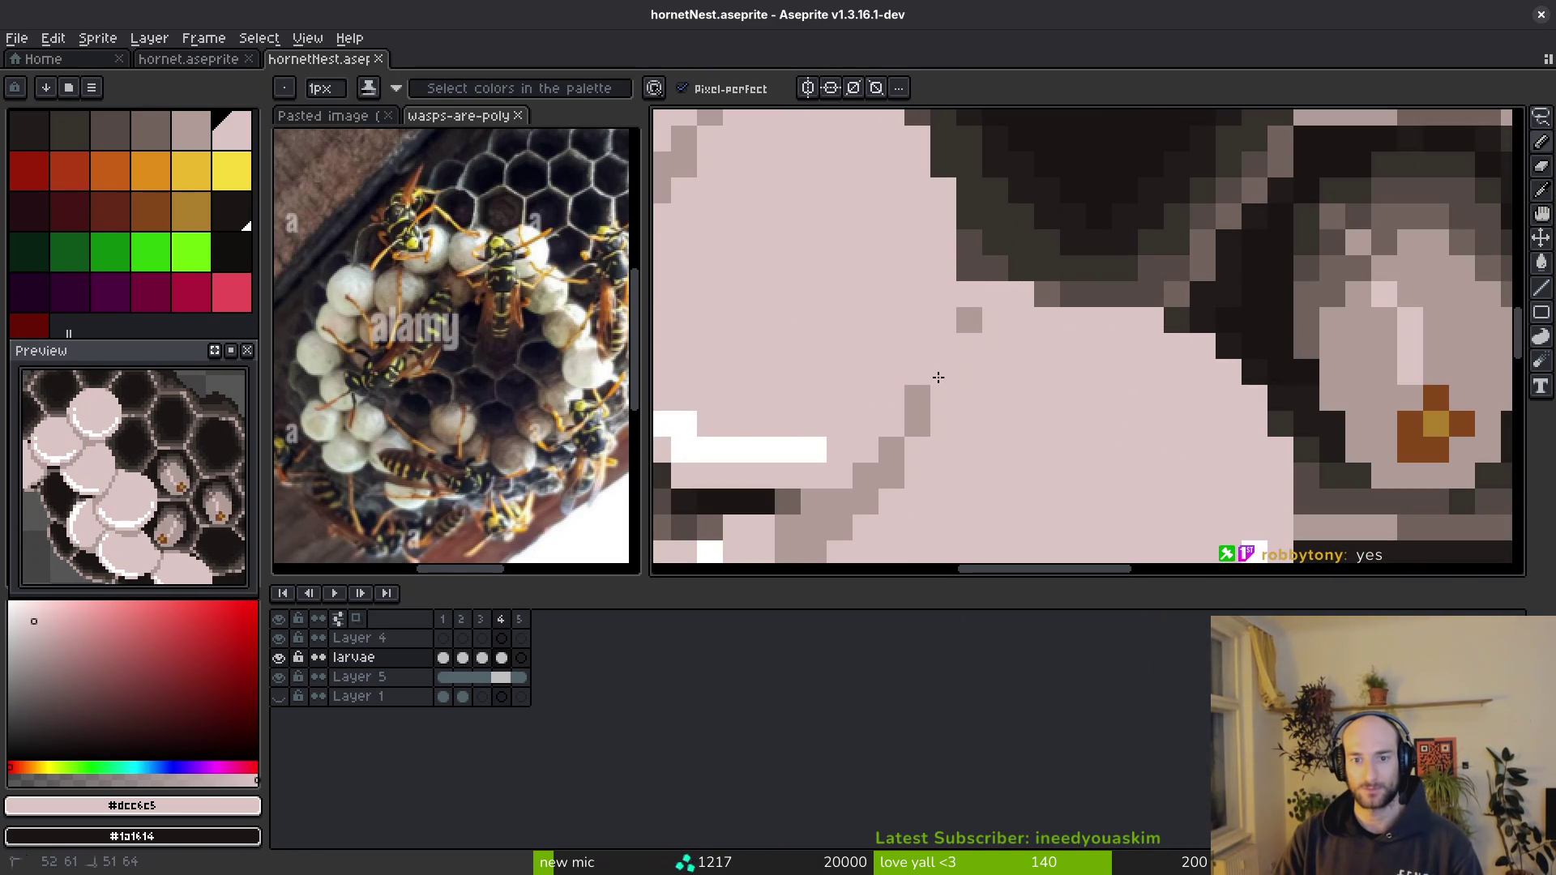
pyautogui.moveTo(937, 377); pyautogui.dragTo(877, 439)
pyautogui.keyDown('alt'); pyautogui.click(891, 476); pyautogui.keyUp('alt')
pyautogui.click(914, 457)
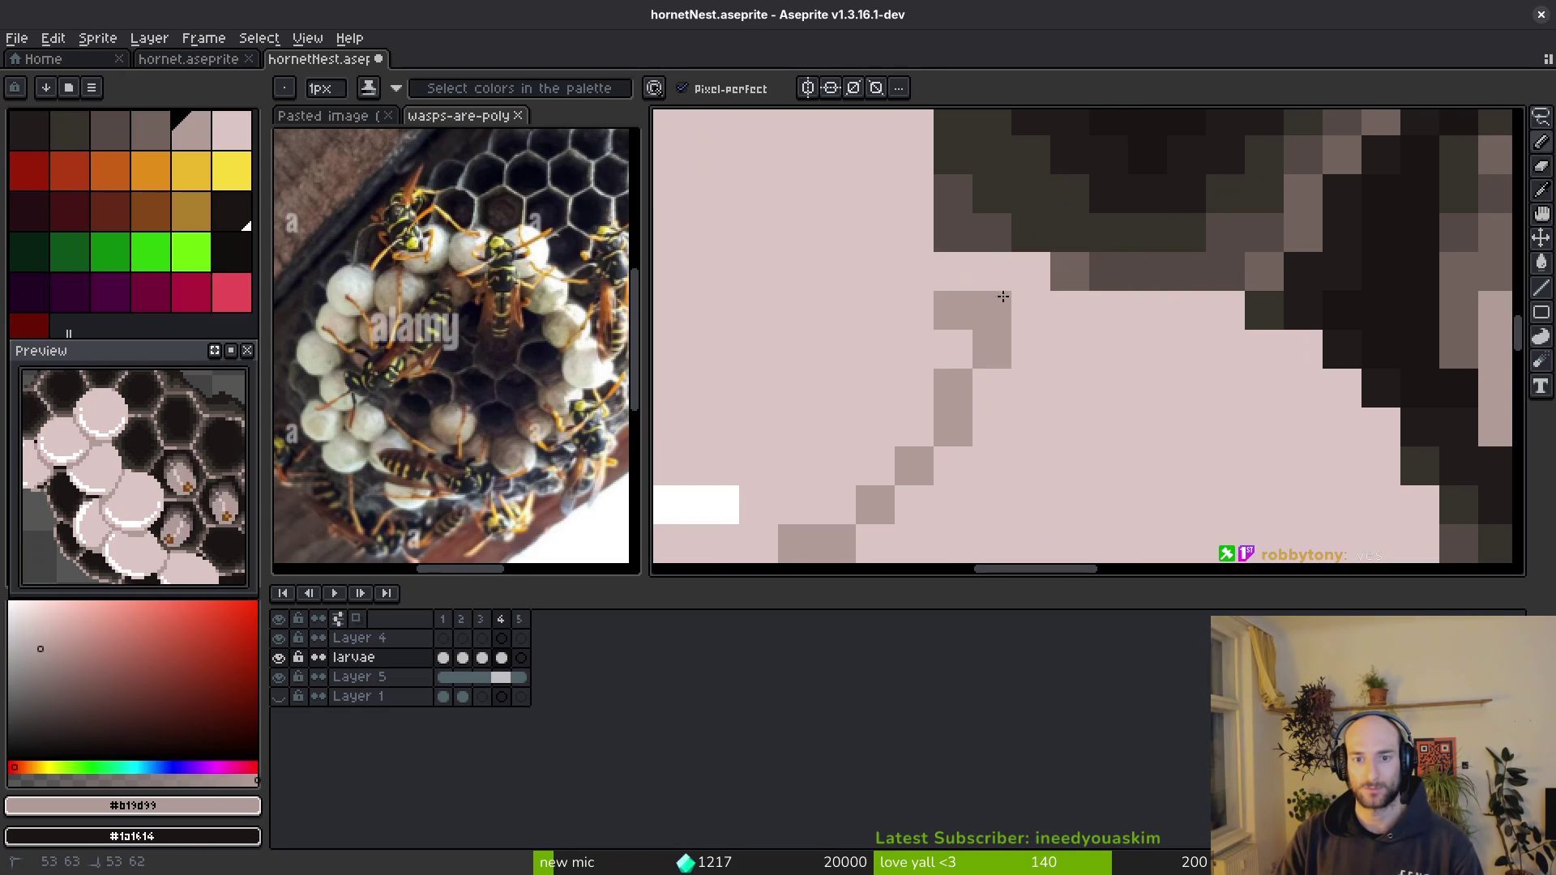
pyautogui.keyDown('alt'); pyautogui.click(896, 337); pyautogui.keyUp('alt')
pyautogui.hotkey('ctrl', 's')
pyautogui.scroll(-5, 1008, 414)
pyautogui.scroll(2, 991, 396)
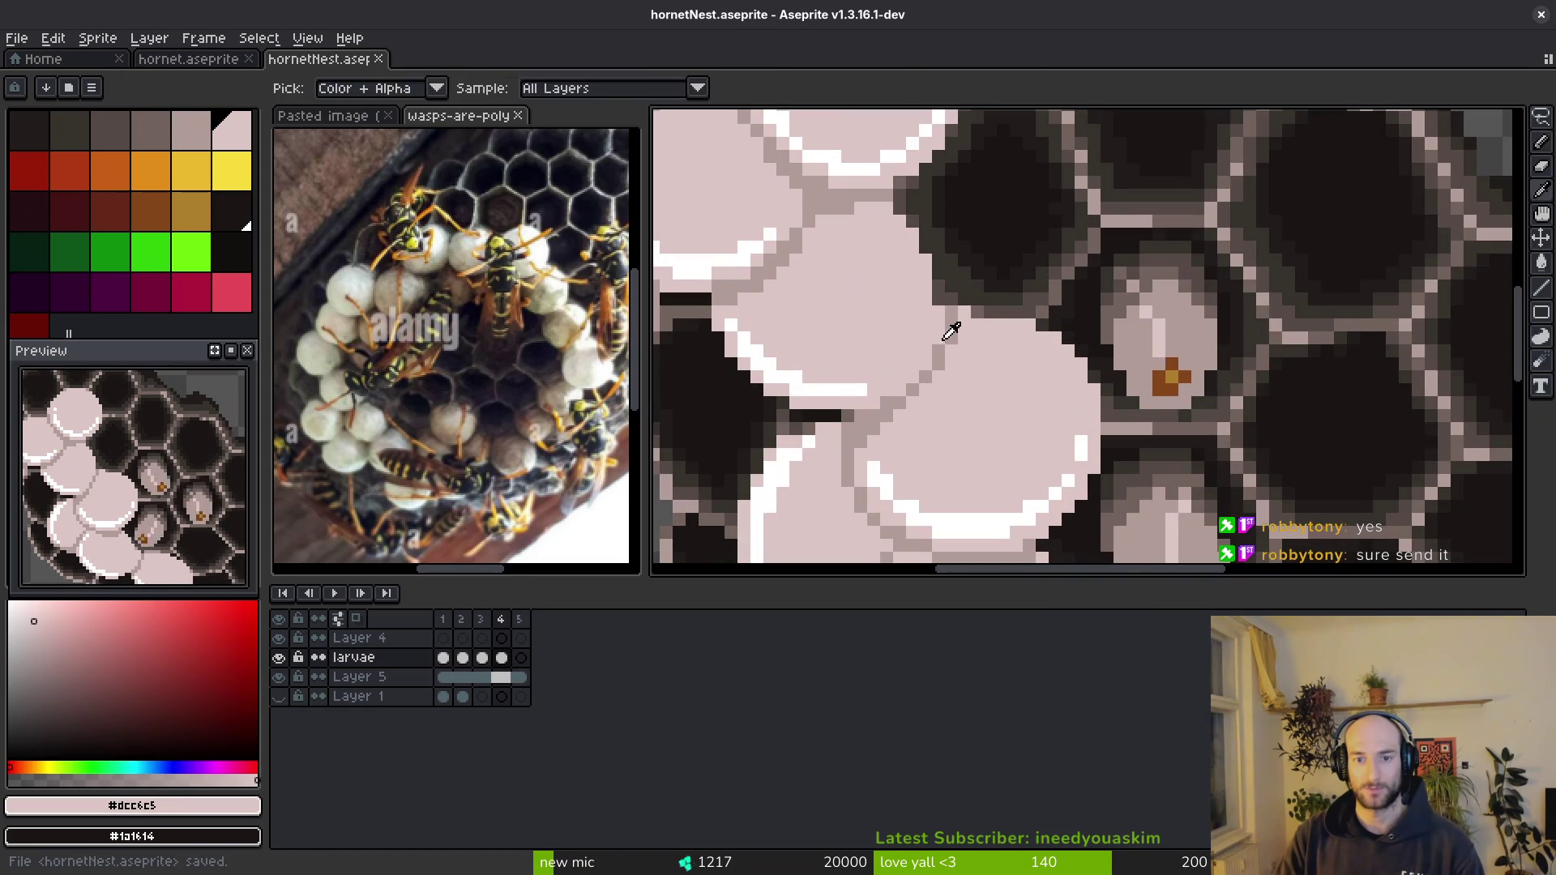
pyautogui.hotkey('ctrl', 's')
pyautogui.scroll(-1, 936, 316)
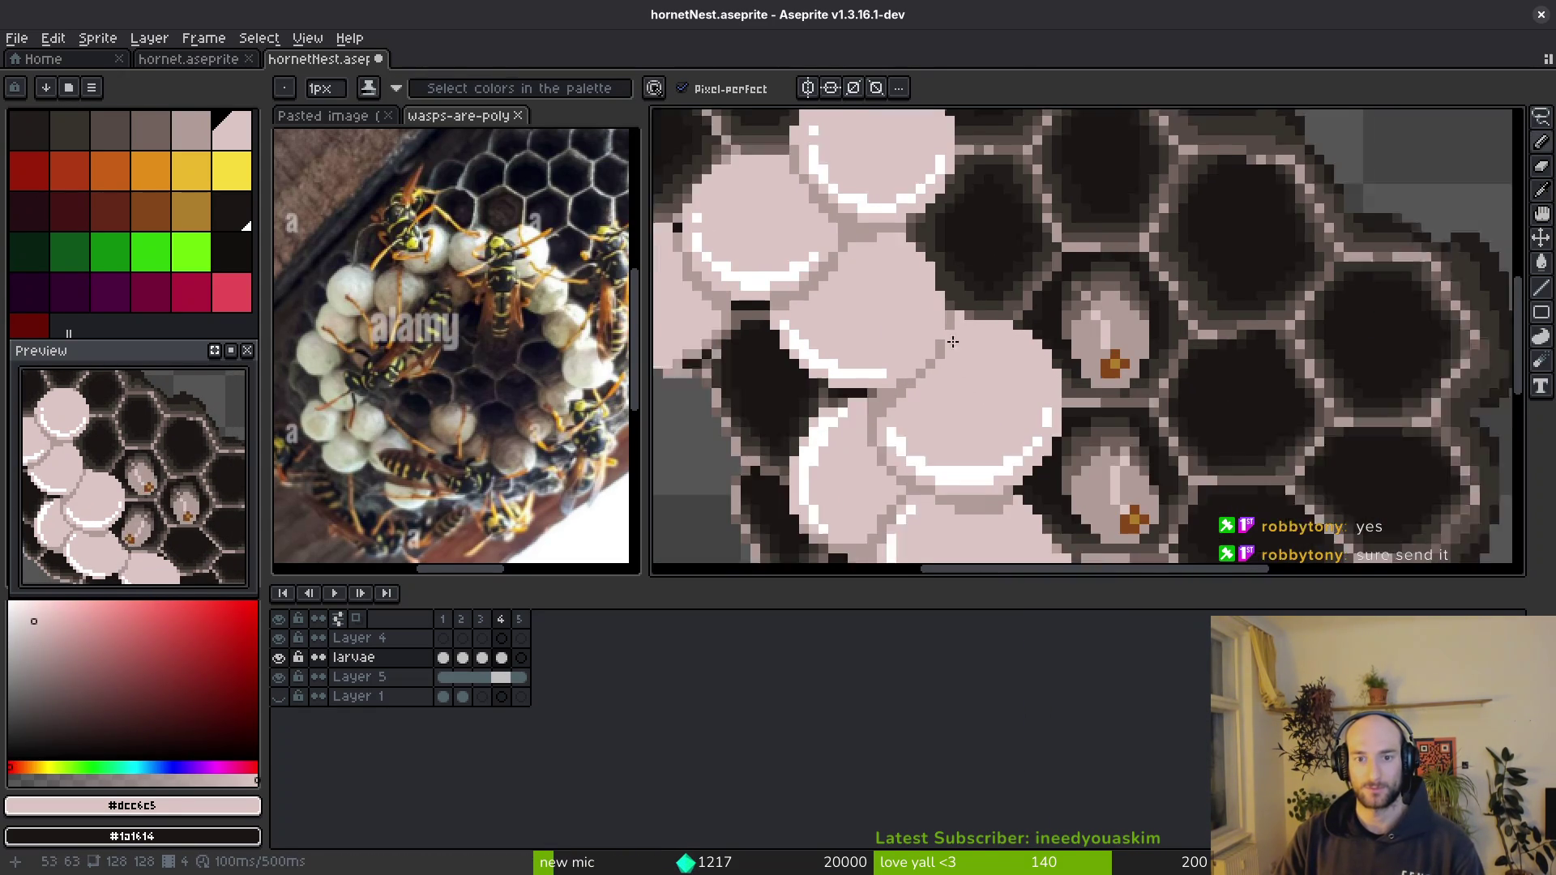
pyautogui.scroll(-1, 950, 362)
pyautogui.scroll(2, 952, 360)
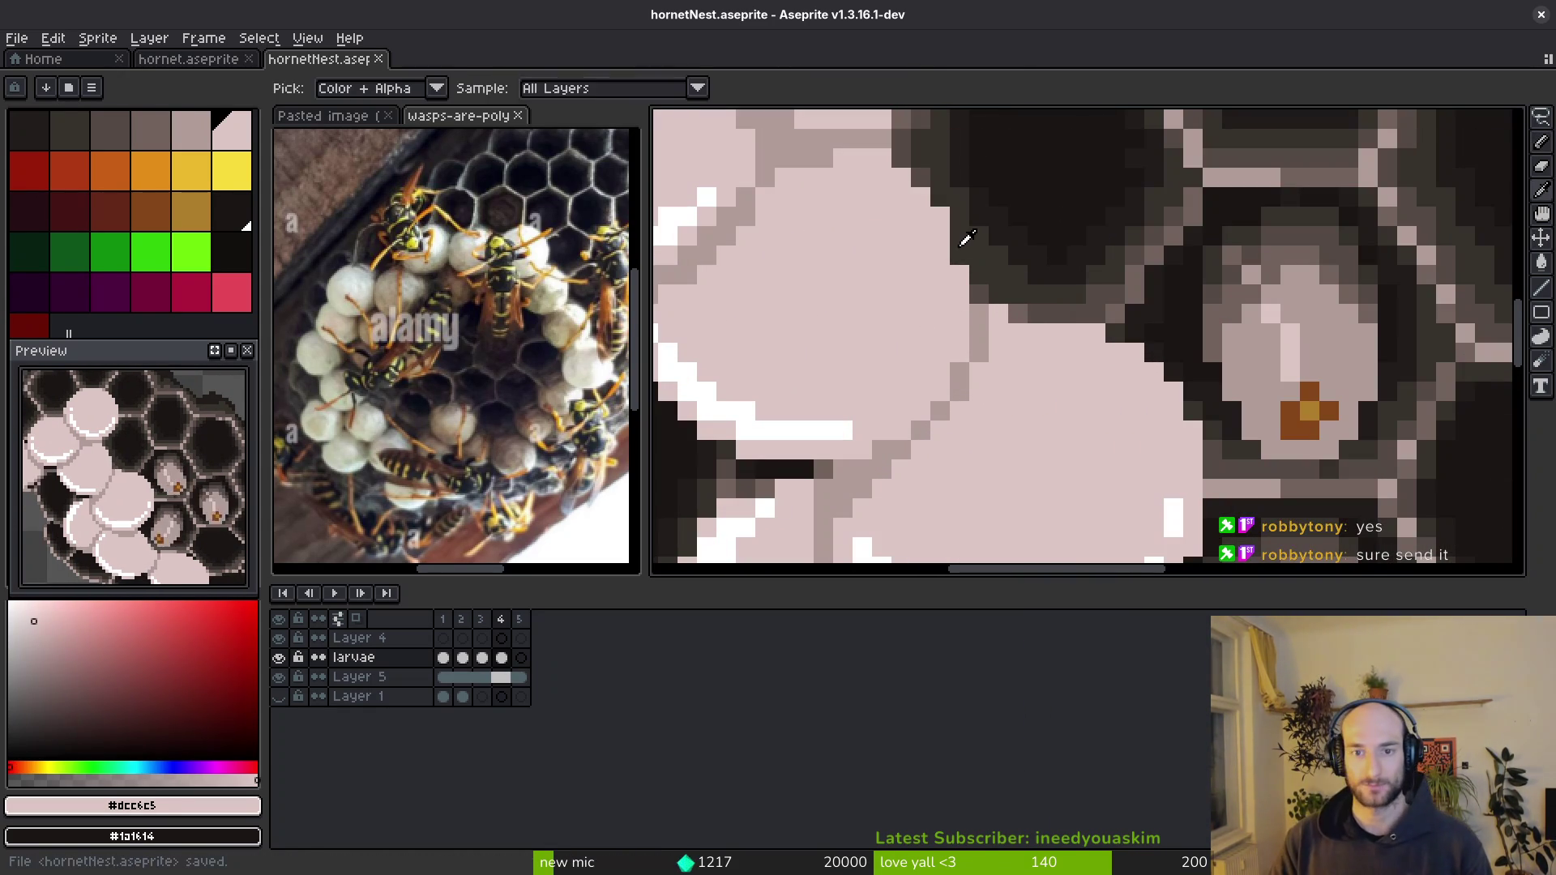
pyautogui.keyDown('alt'); pyautogui.click(956, 220); pyautogui.keyUp('alt')
pyautogui.keyDown('alt'); pyautogui.click(947, 179); pyautogui.keyUp('alt')
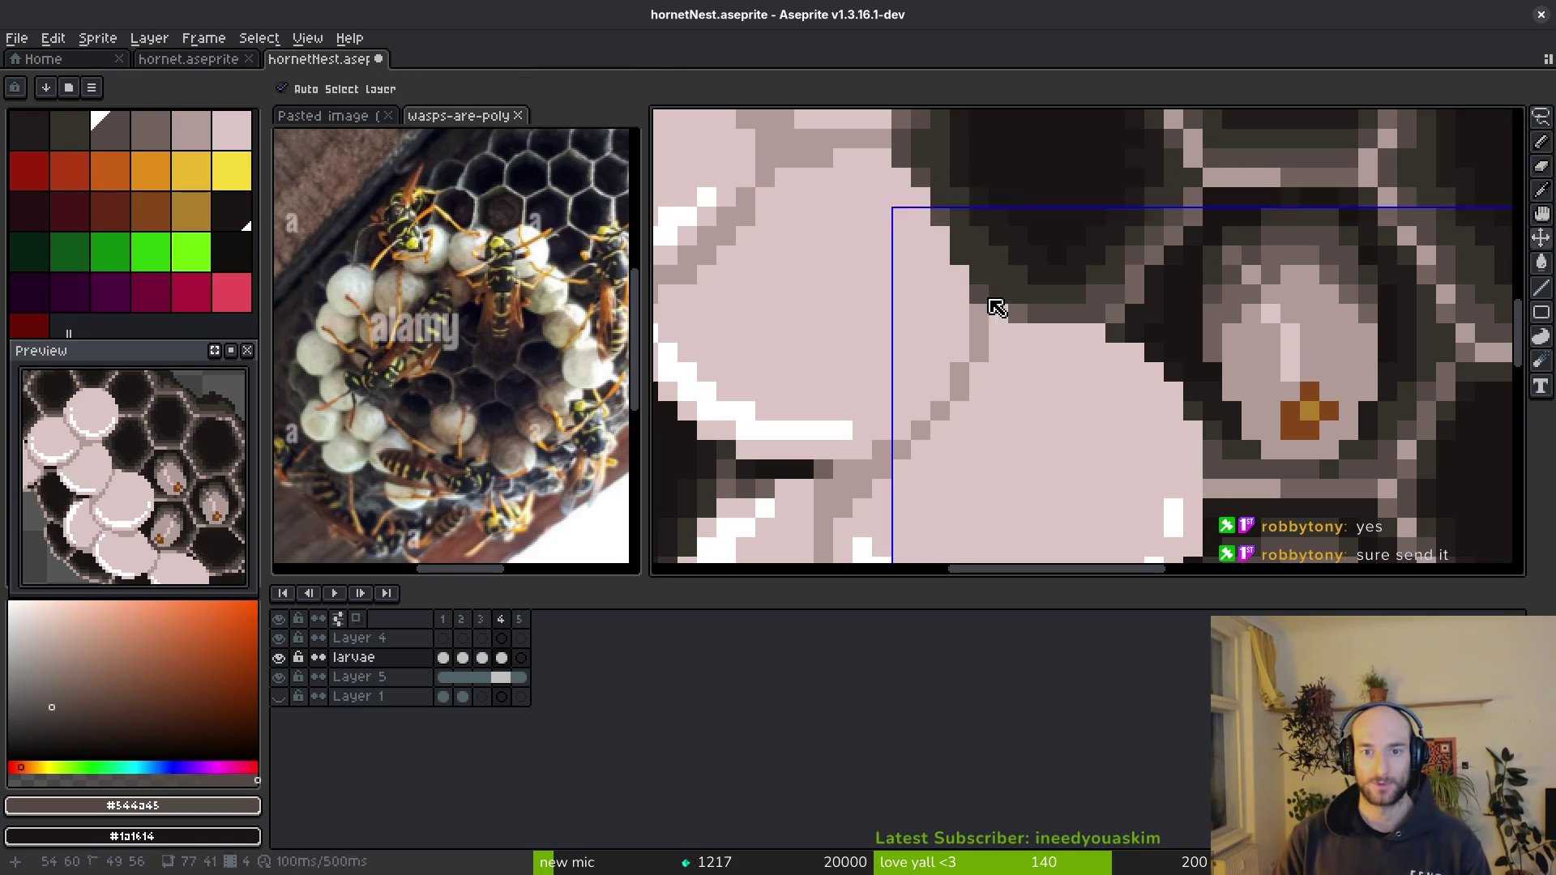
pyautogui.scroll(-3, 990, 313)
# - Save the sprite, then lasso a larva on frame 2 and paste it into frame 3
pyautogui.hotkey('ctrl', 's')
pyautogui.scroll(-2, 1021, 338)
pyautogui.scroll(1, 1021, 340)
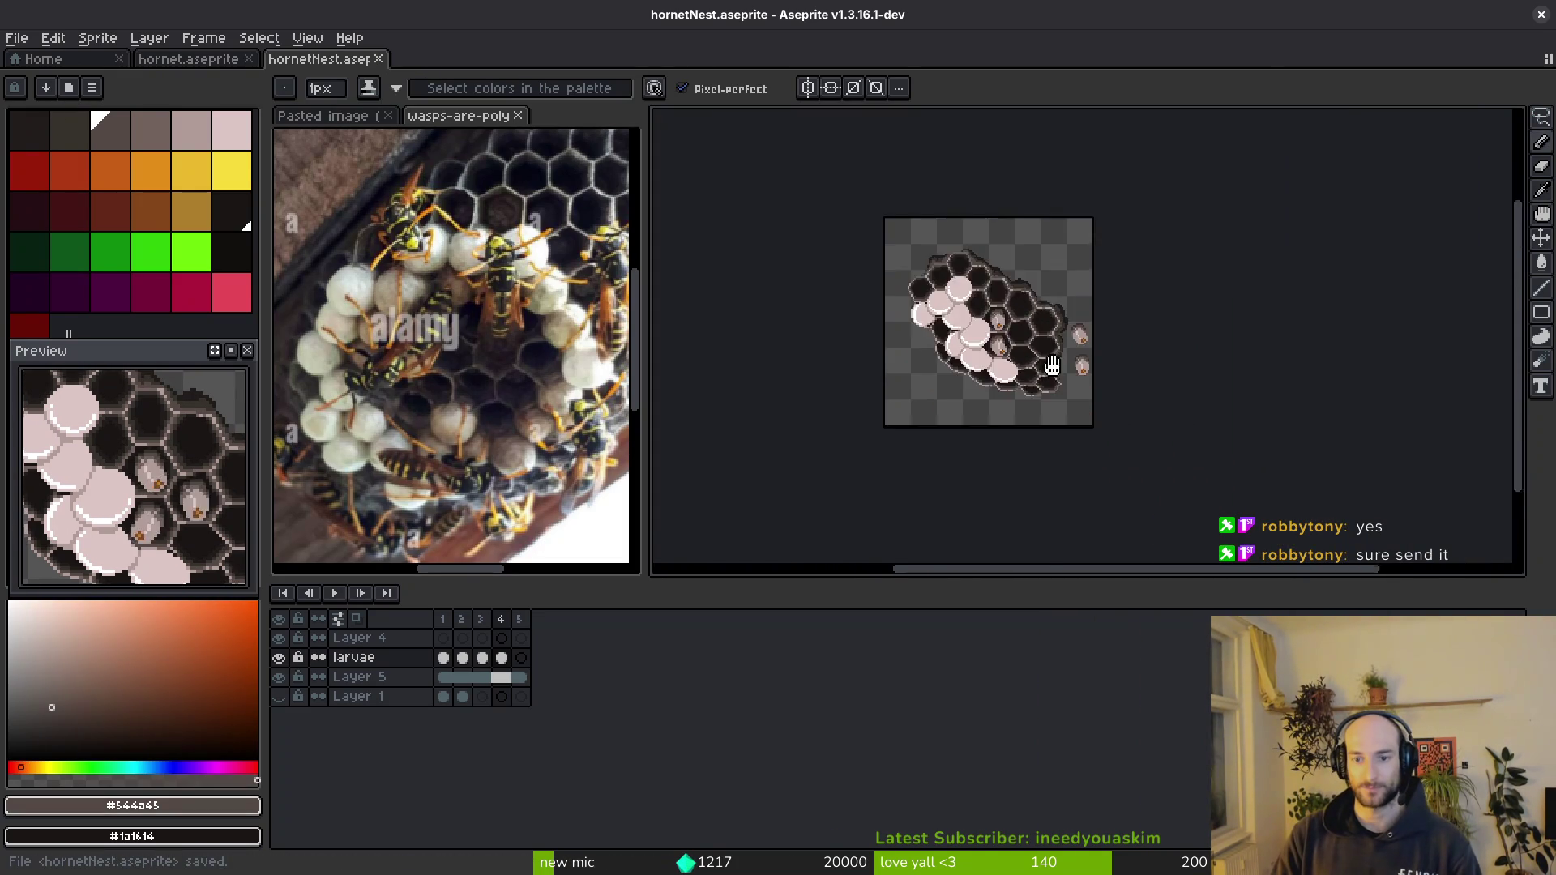
pyautogui.scroll(2, 1022, 353)
pyautogui.scroll(1, 1018, 371)
pyautogui.press('Left')
pyautogui.press('Left')
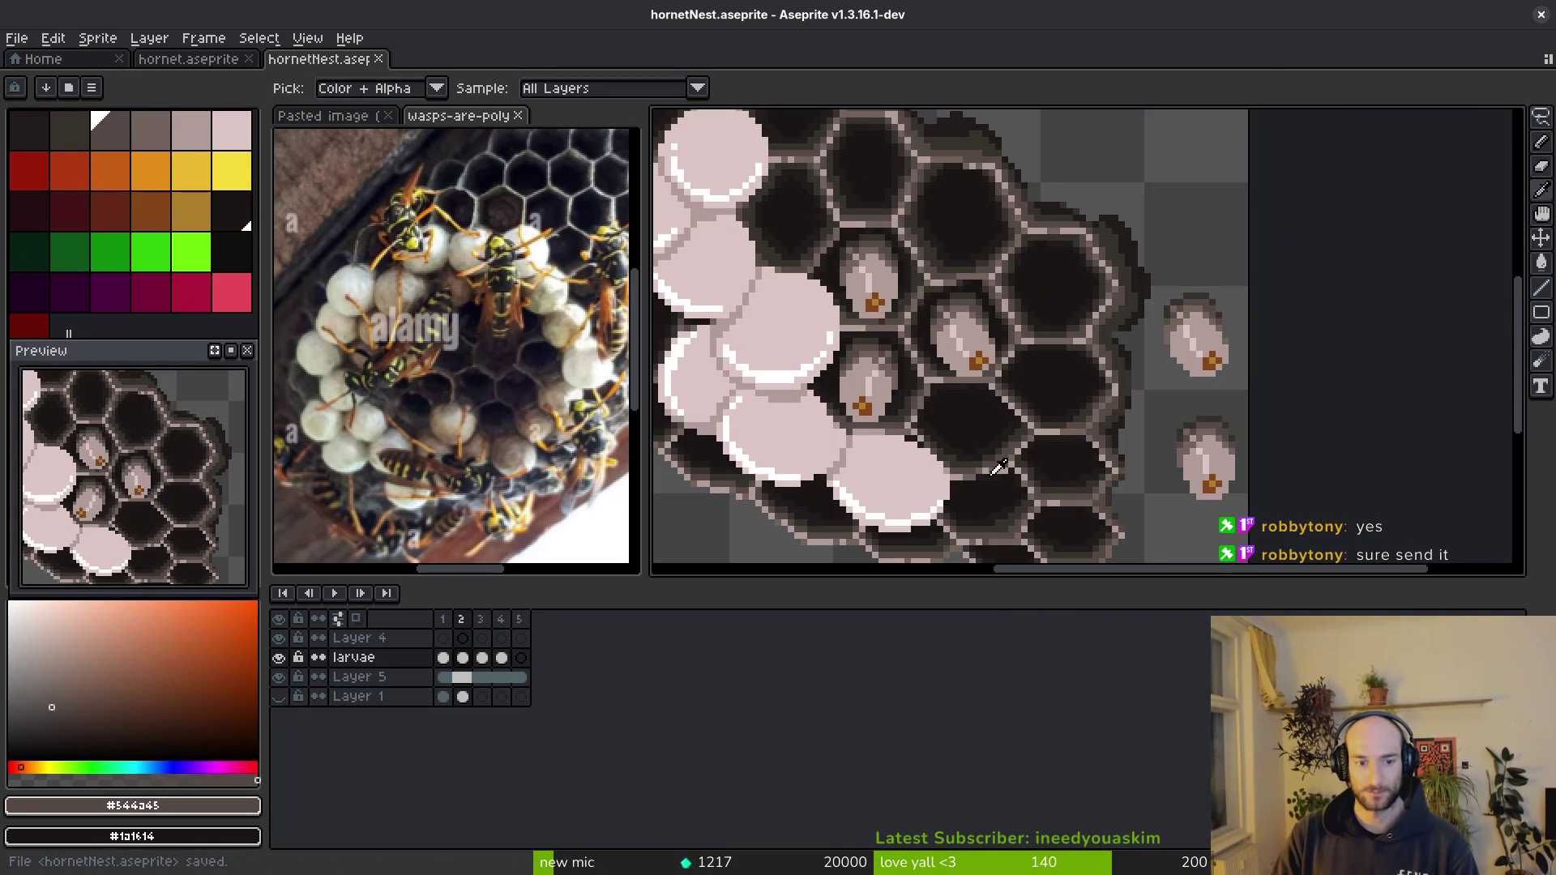
pyautogui.press('b')
pyautogui.scroll(-1, 1155, 365)
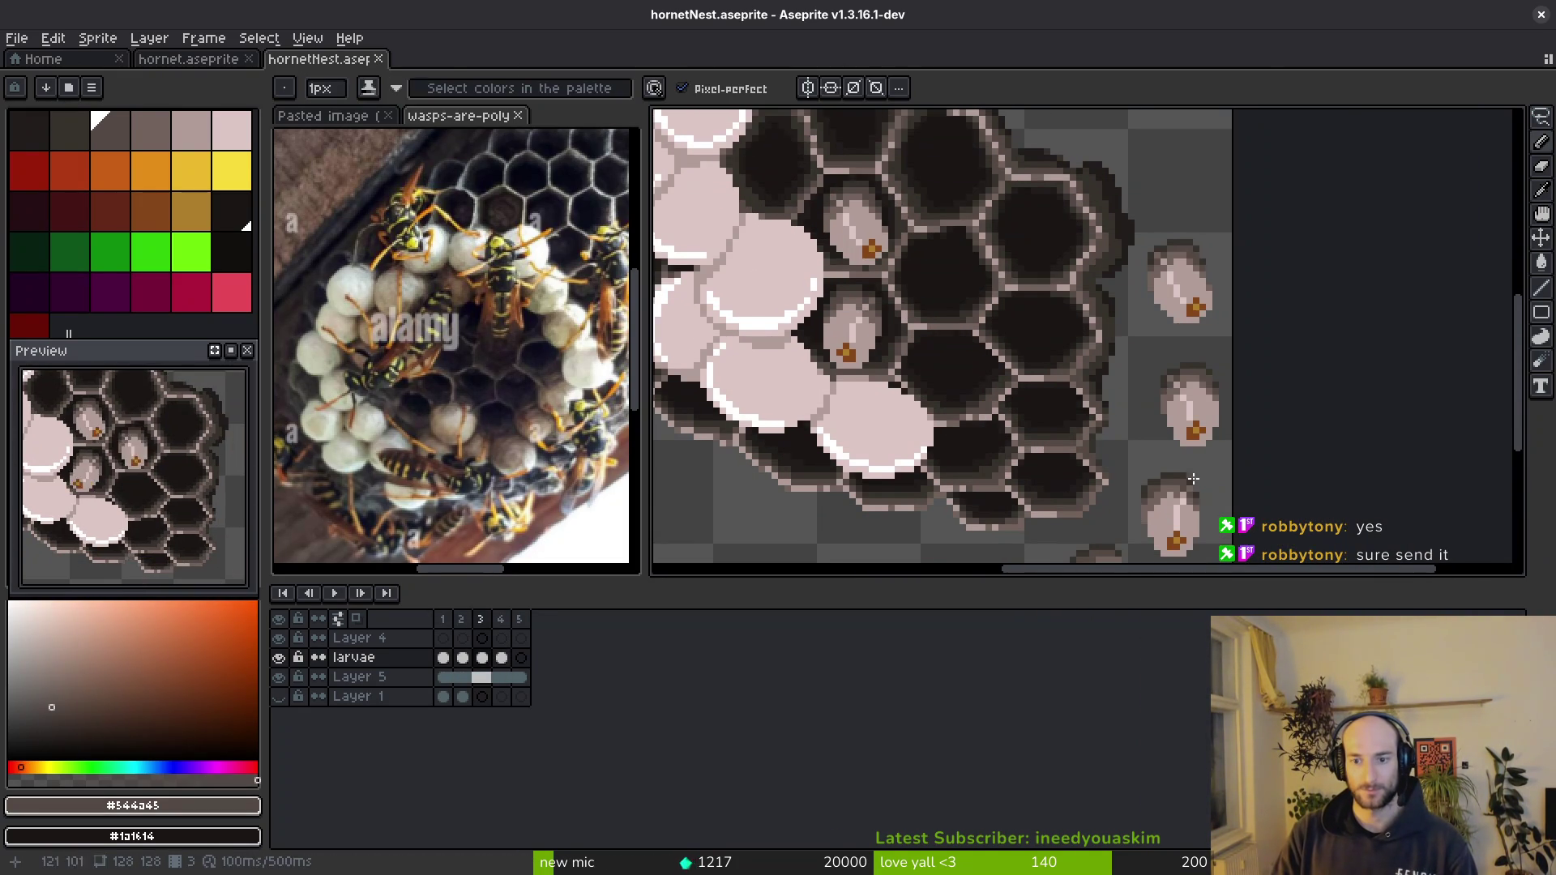
pyautogui.scroll(-1, 1216, 291)
pyautogui.press('Right')
pyautogui.scroll(1, 1216, 207)
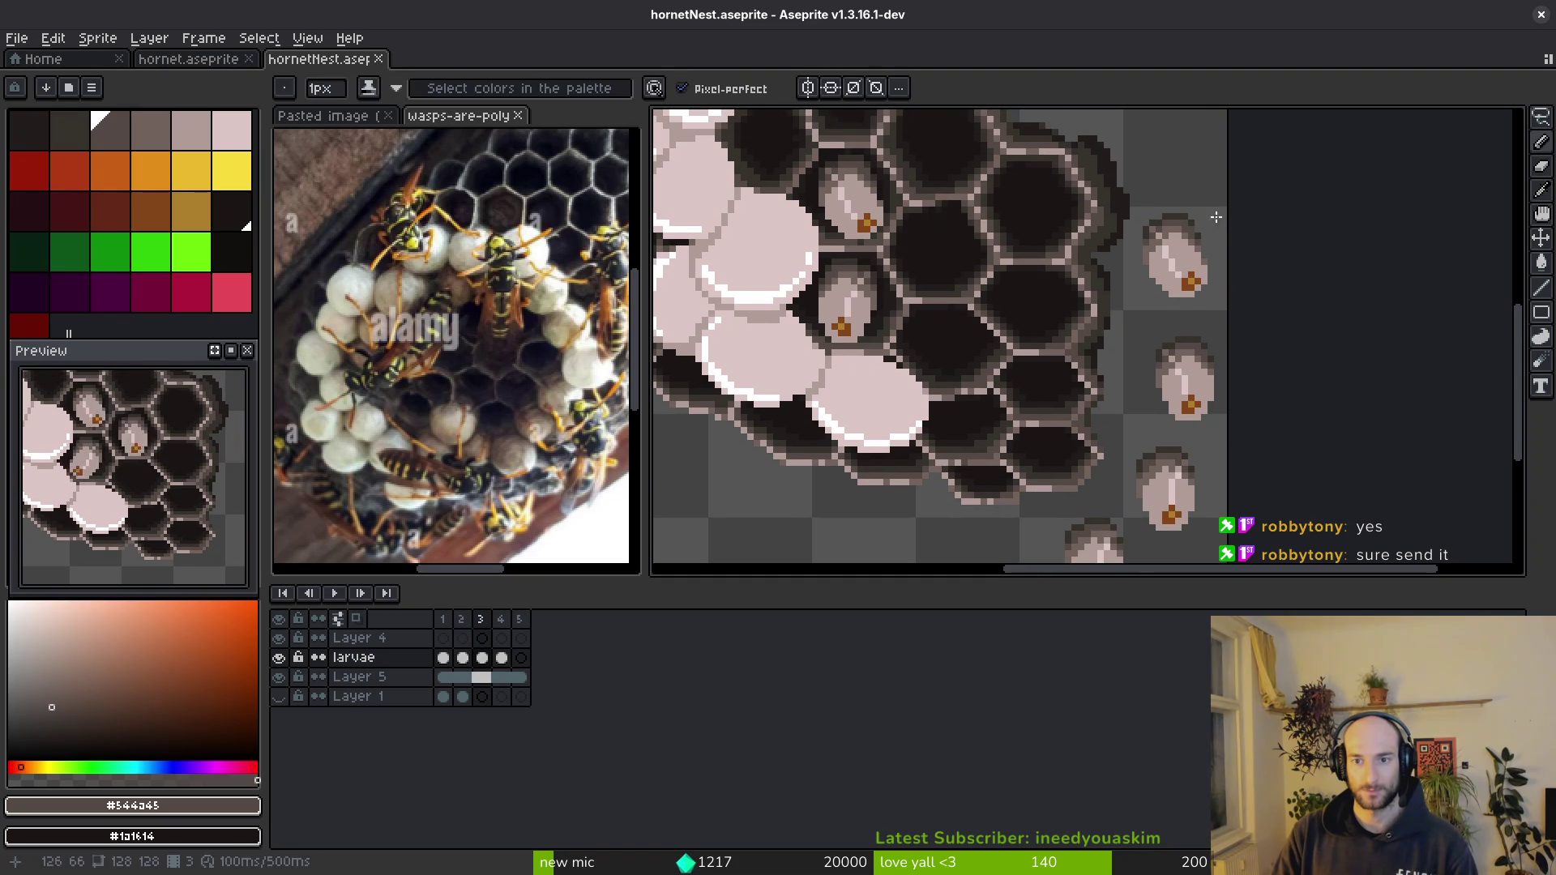
pyautogui.press('q')
pyautogui.moveTo(1201, 190)
pyautogui.mouseDown()
pyautogui.moveTo(1222, 261)
pyautogui.moveTo(1209, 304)
pyautogui.mouseUp()
pyautogui.hotkey('ctrl', 'c')
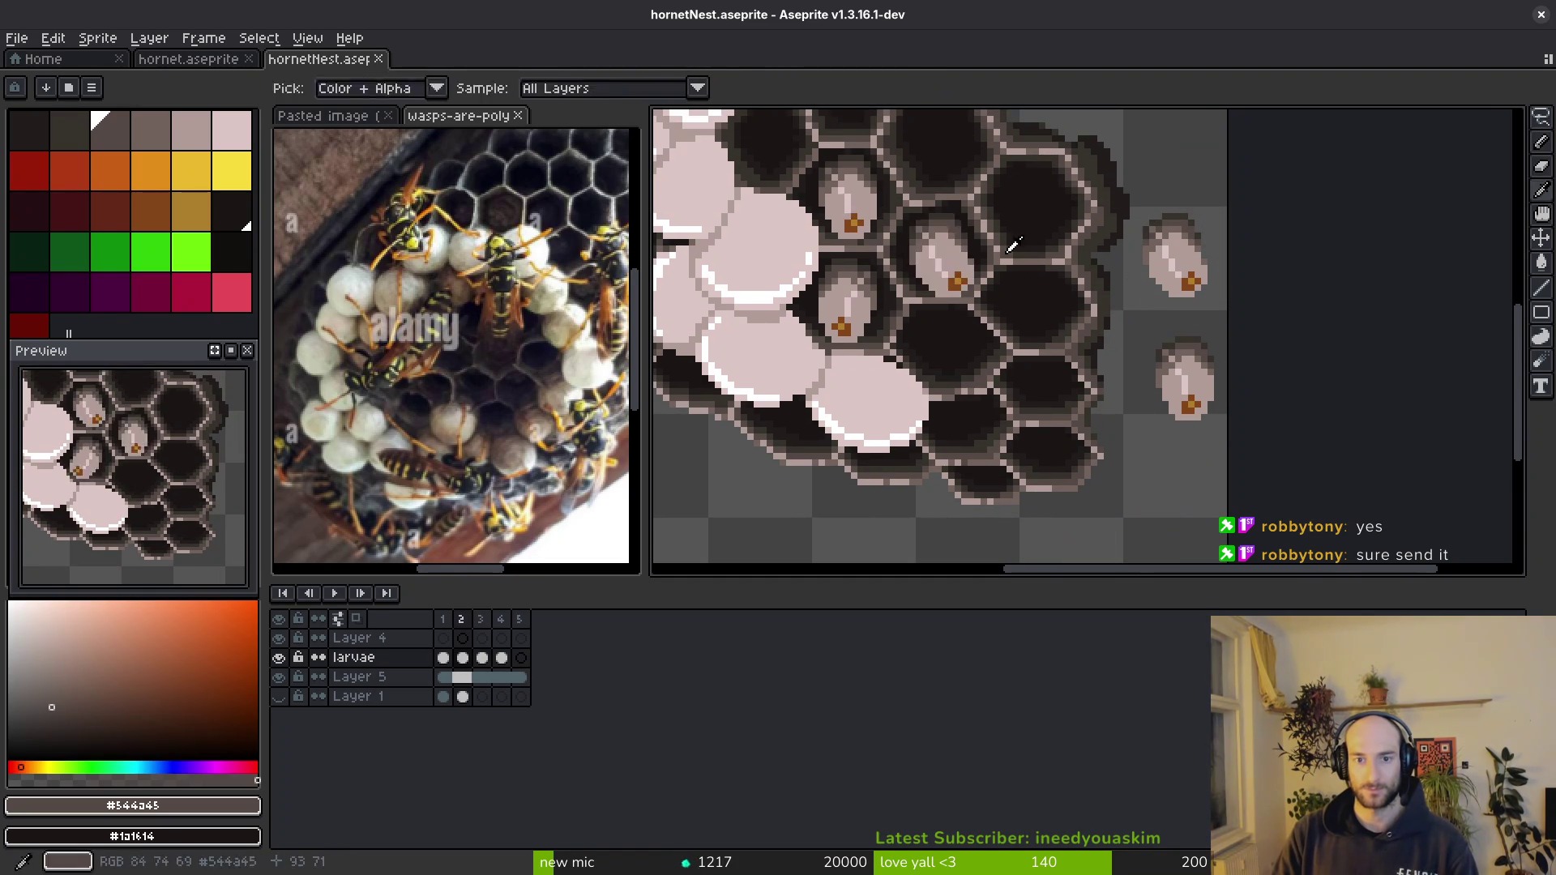
pyautogui.press('Left')
pyautogui.scroll(2, 924, 220)
pyautogui.moveTo(985, 191)
pyautogui.mouseDown()
pyautogui.moveTo(851, 244)
pyautogui.moveTo(991, 195)
pyautogui.mouseUp()
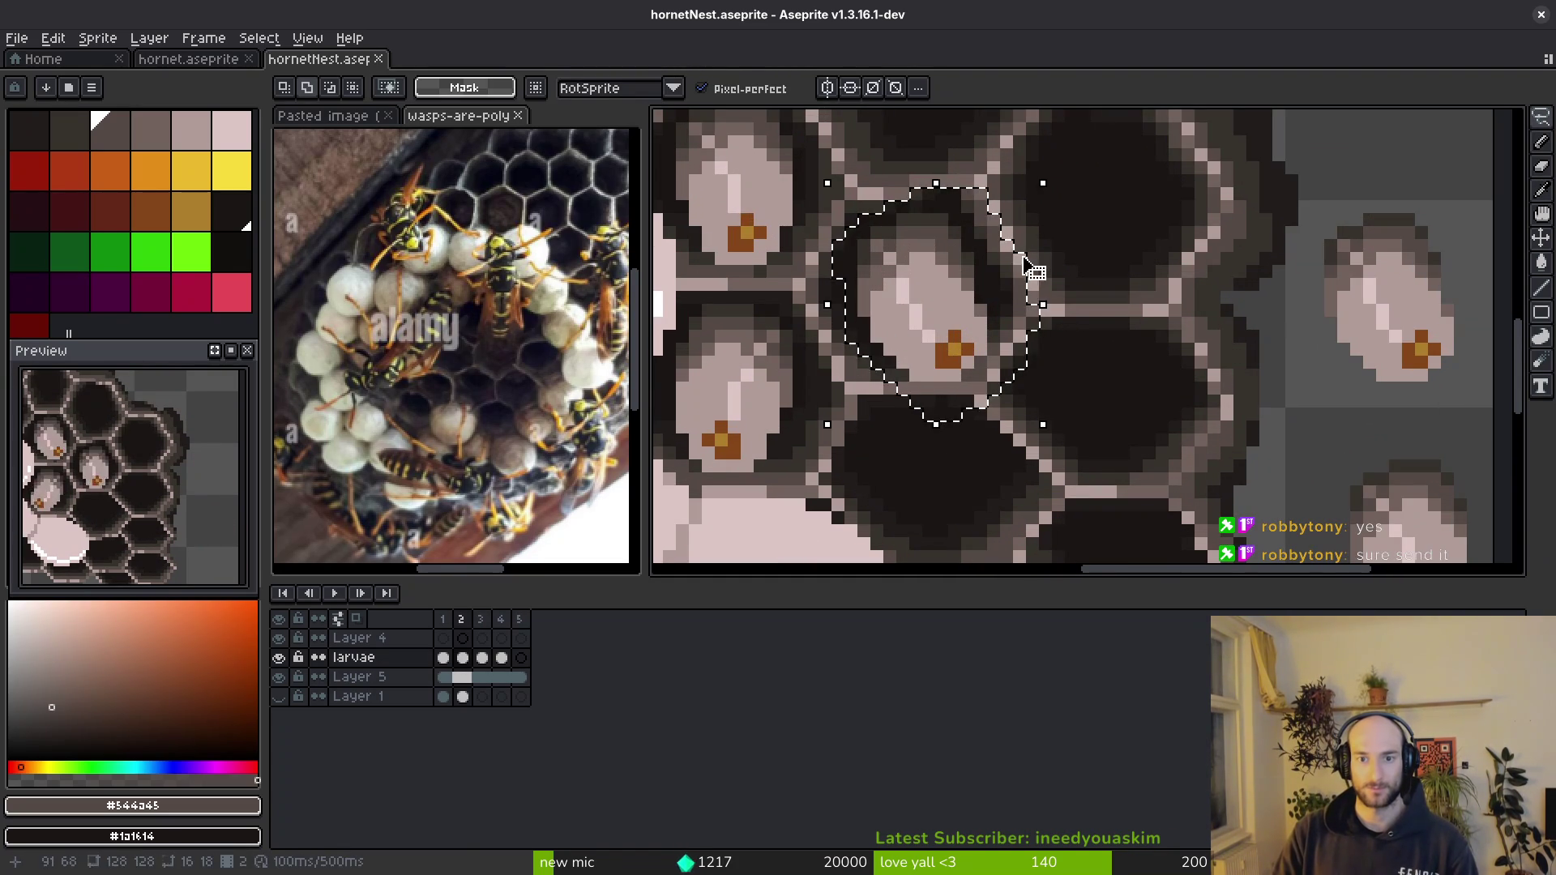
pyautogui.hotkey('ctrl', 'c')
pyautogui.press('Right')
pyautogui.hotkey('ctrl', 'v')
pyautogui.press('Return')
# - Paste the larva into frame 4's middle cell and save the nest sprite
pyautogui.hotkey('ctrl', 'c')
pyautogui.press('Right')
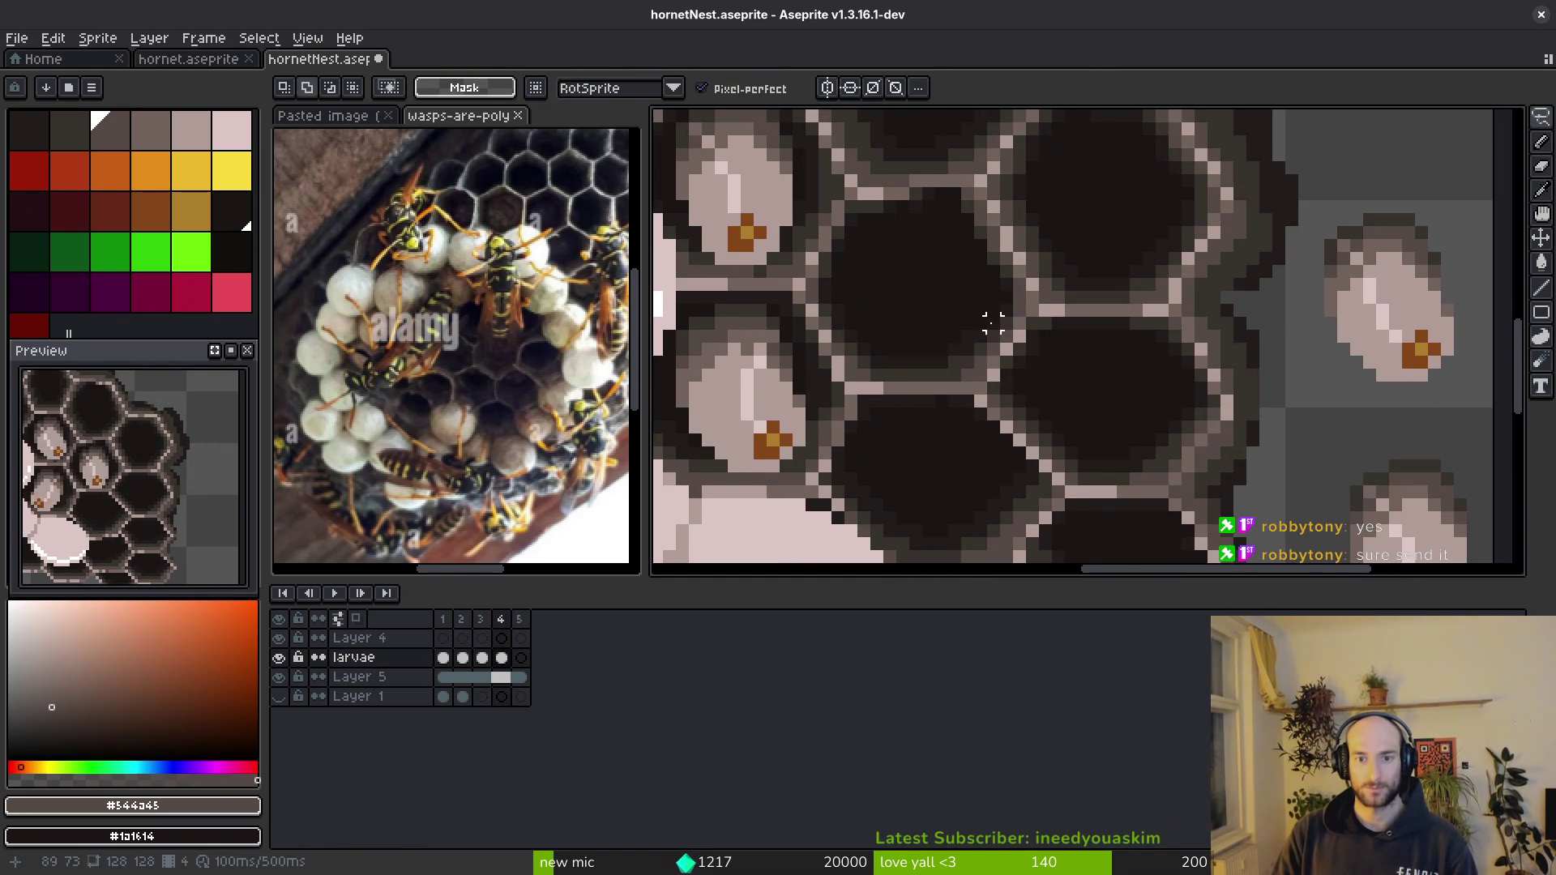
pyautogui.hotkey('ctrl', 'v')
pyautogui.press('Return')
pyautogui.hotkey('ctrl', 's')
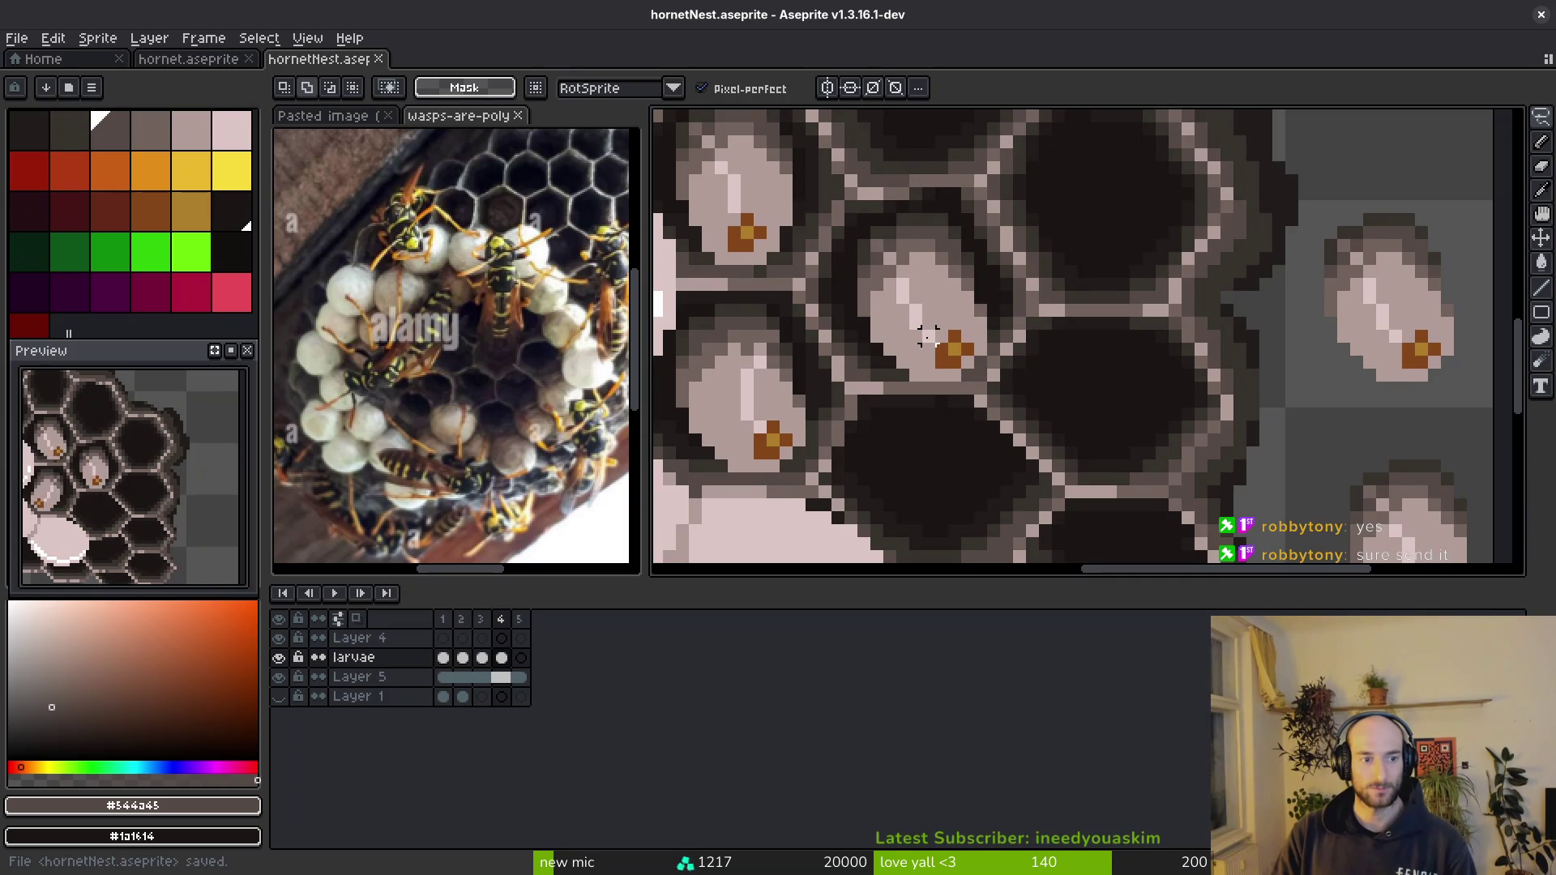
pyautogui.scroll(-1, 936, 316)
# - Copy the middle-cell larva and paste it into the empty fifth frame
pyautogui.press('Left')
pyautogui.press('Left')
pyautogui.press('i')
pyautogui.press('Left')
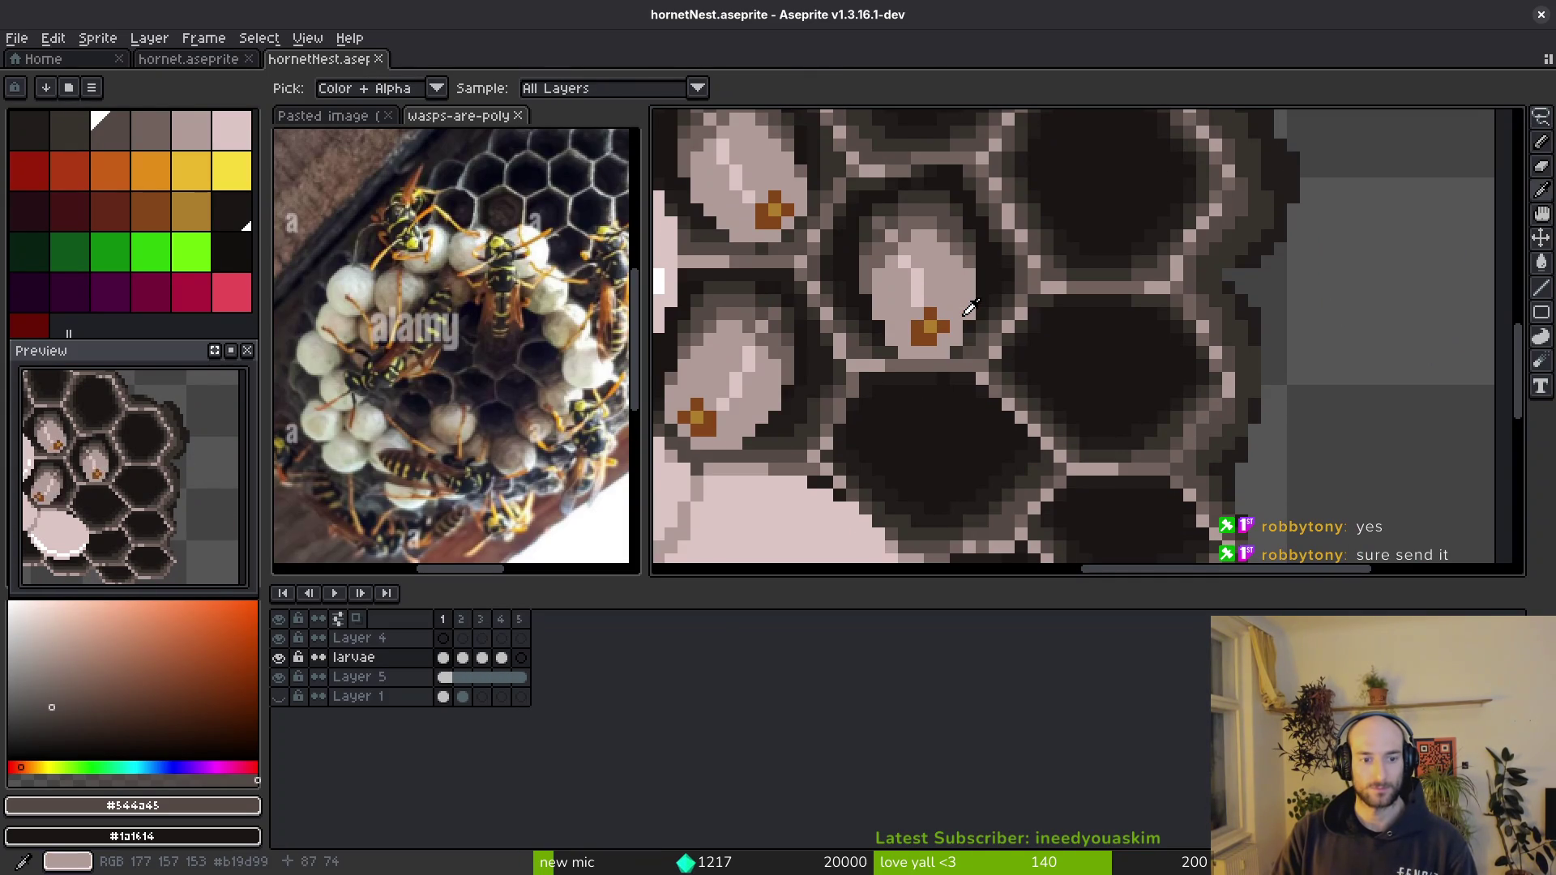
pyautogui.press('q')
pyautogui.moveTo(980, 179); pyautogui.dragTo(992, 197)
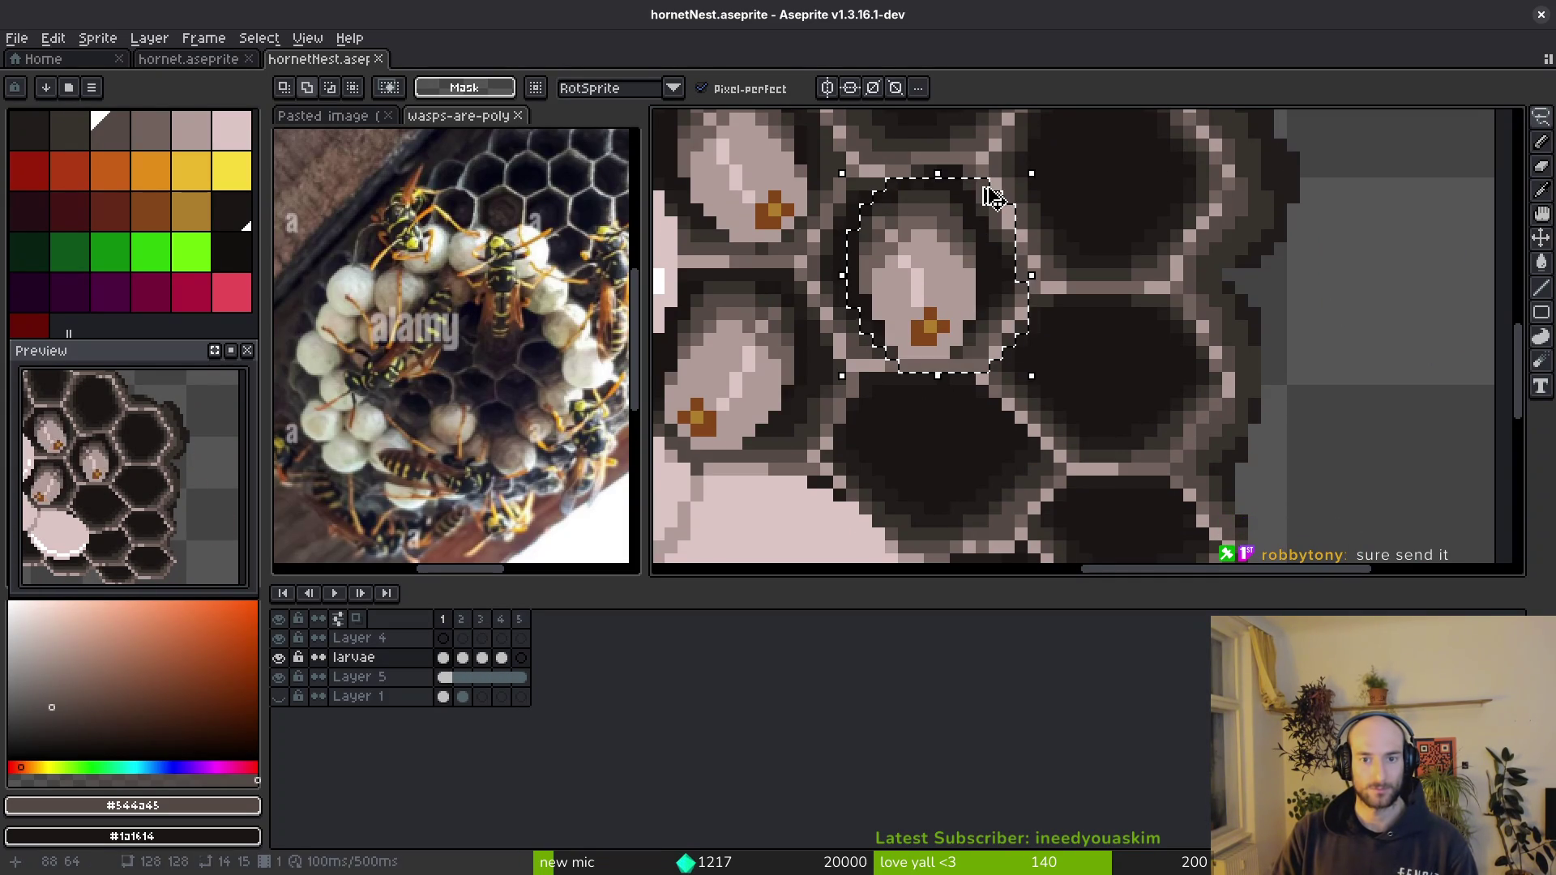
pyautogui.hotkey('ctrl', 'c')
pyautogui.press('Left')
pyautogui.hotkey('ctrl', 'v')
pyautogui.click(799, 433)
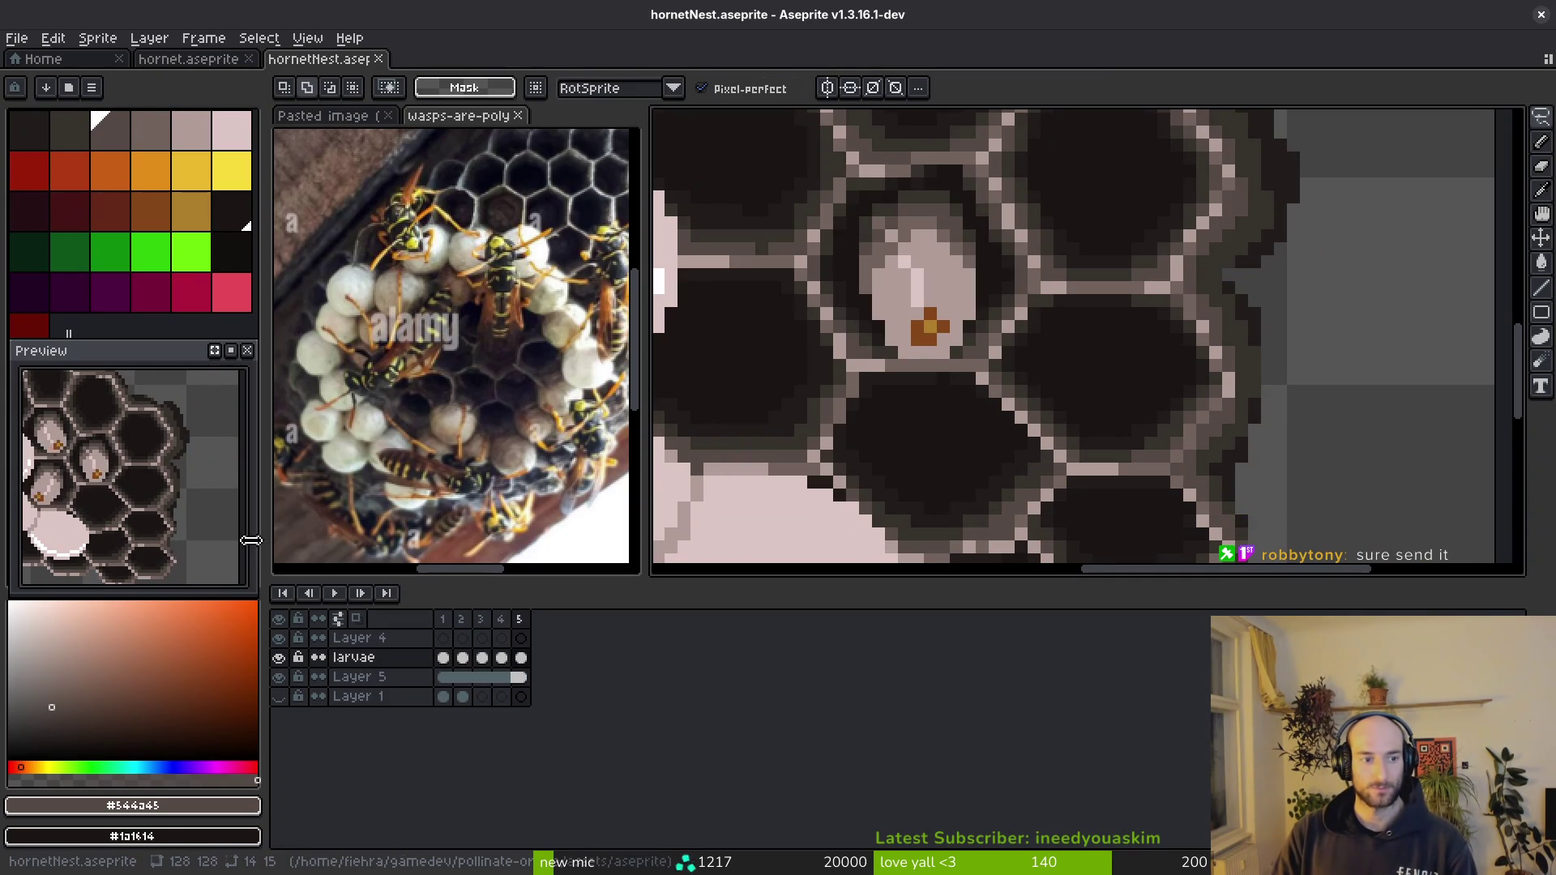
pyautogui.moveTo(79, 520); pyautogui.dragTo(109, 537)
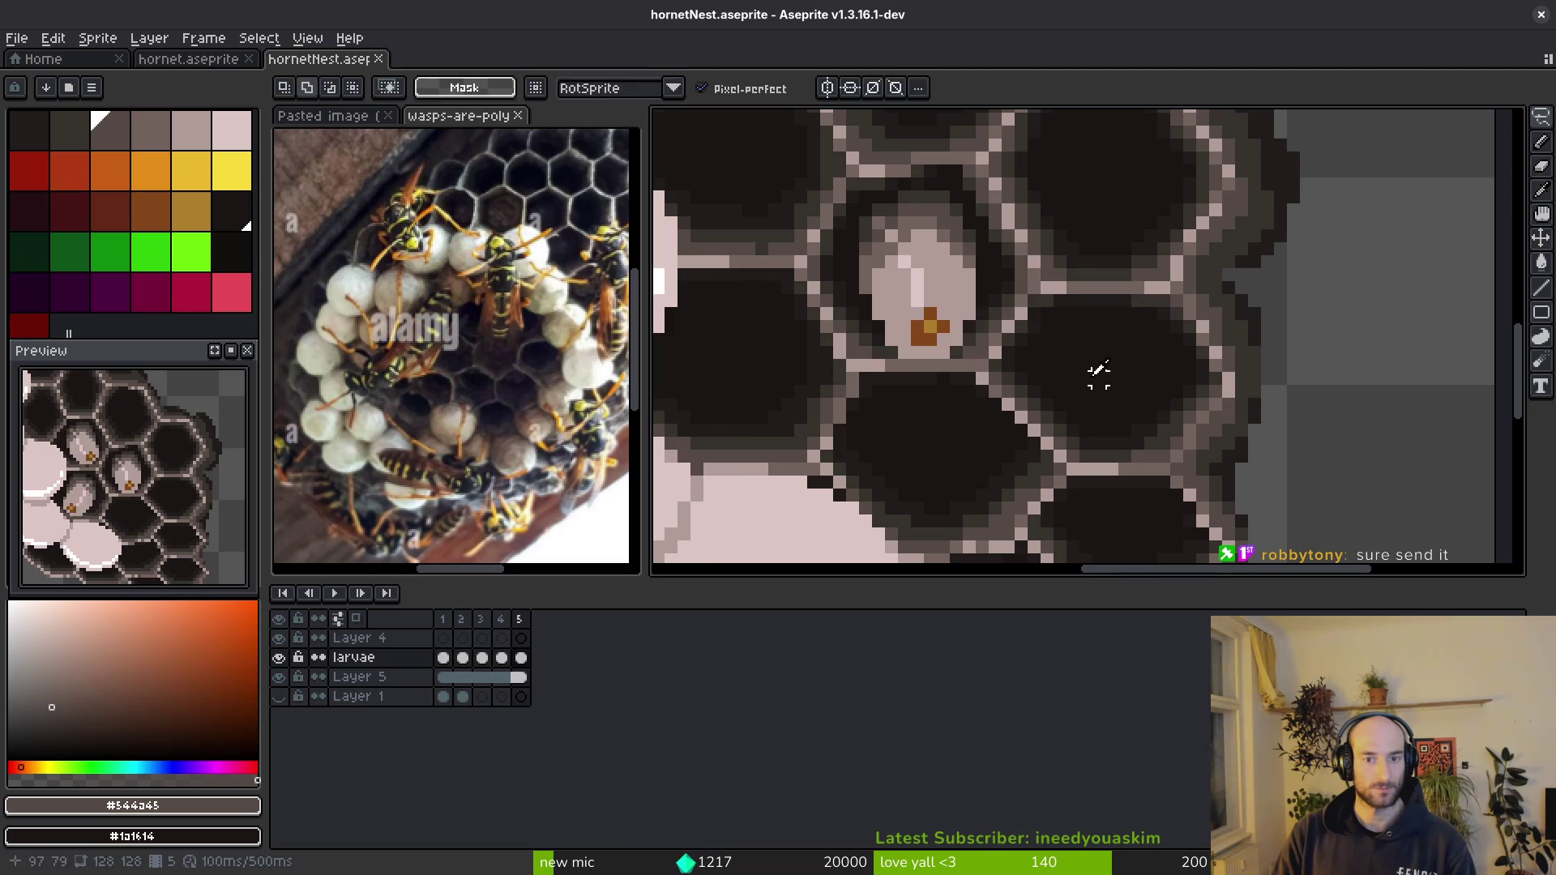
# - Step back and forth through the frames to compare larva placement
pyautogui.press('Left')
pyautogui.press('Left')
pyautogui.press('Left')
pyautogui.press('i')
pyautogui.press('Right')
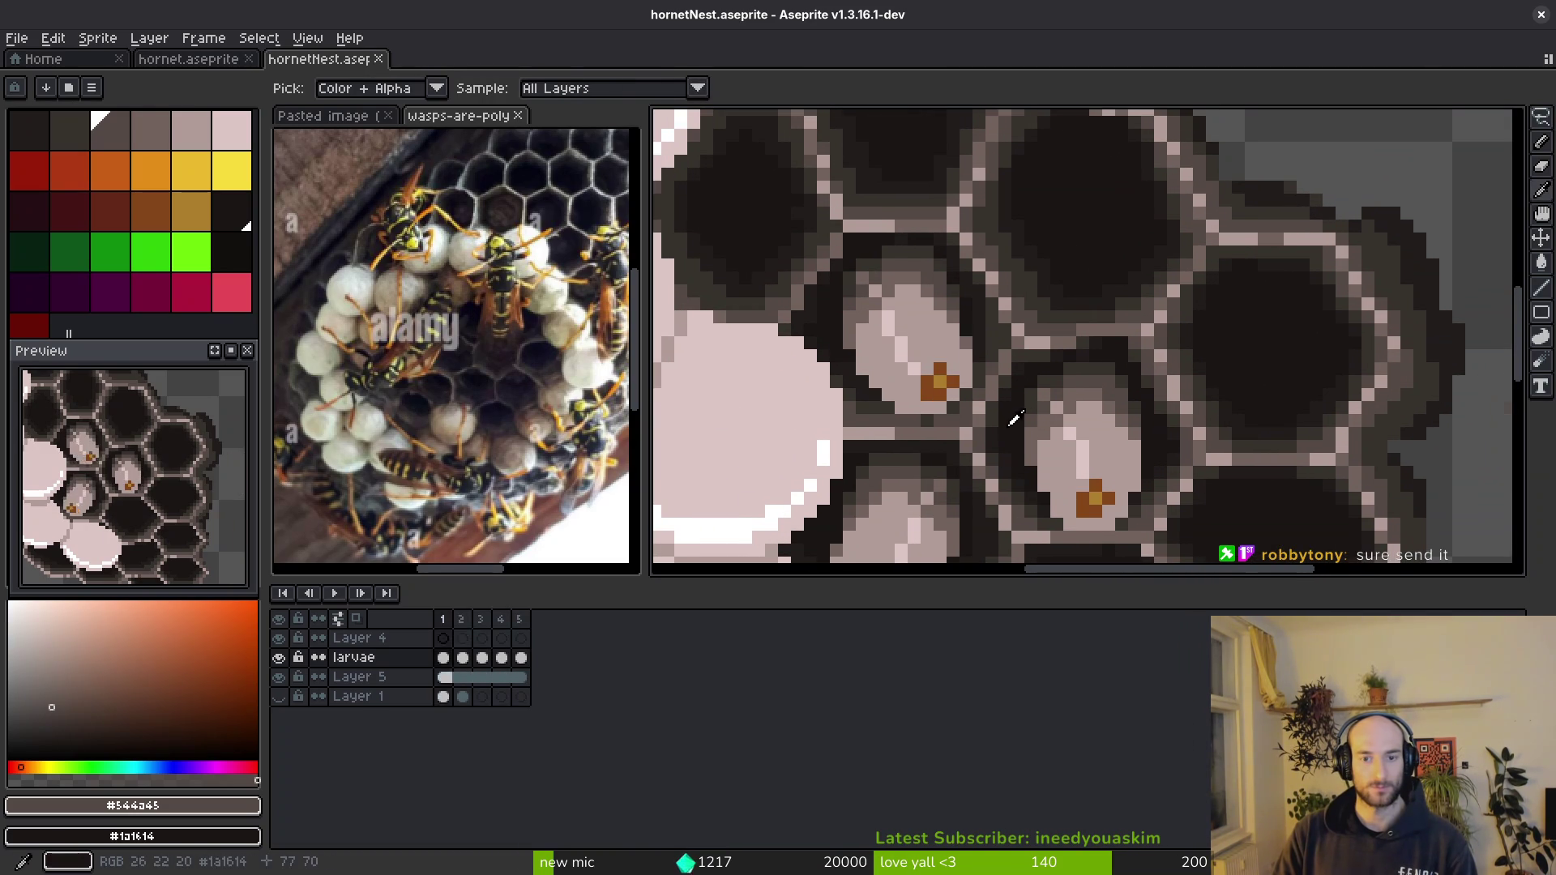
pyautogui.press('m')
pyautogui.press('Right')
pyautogui.press('i')
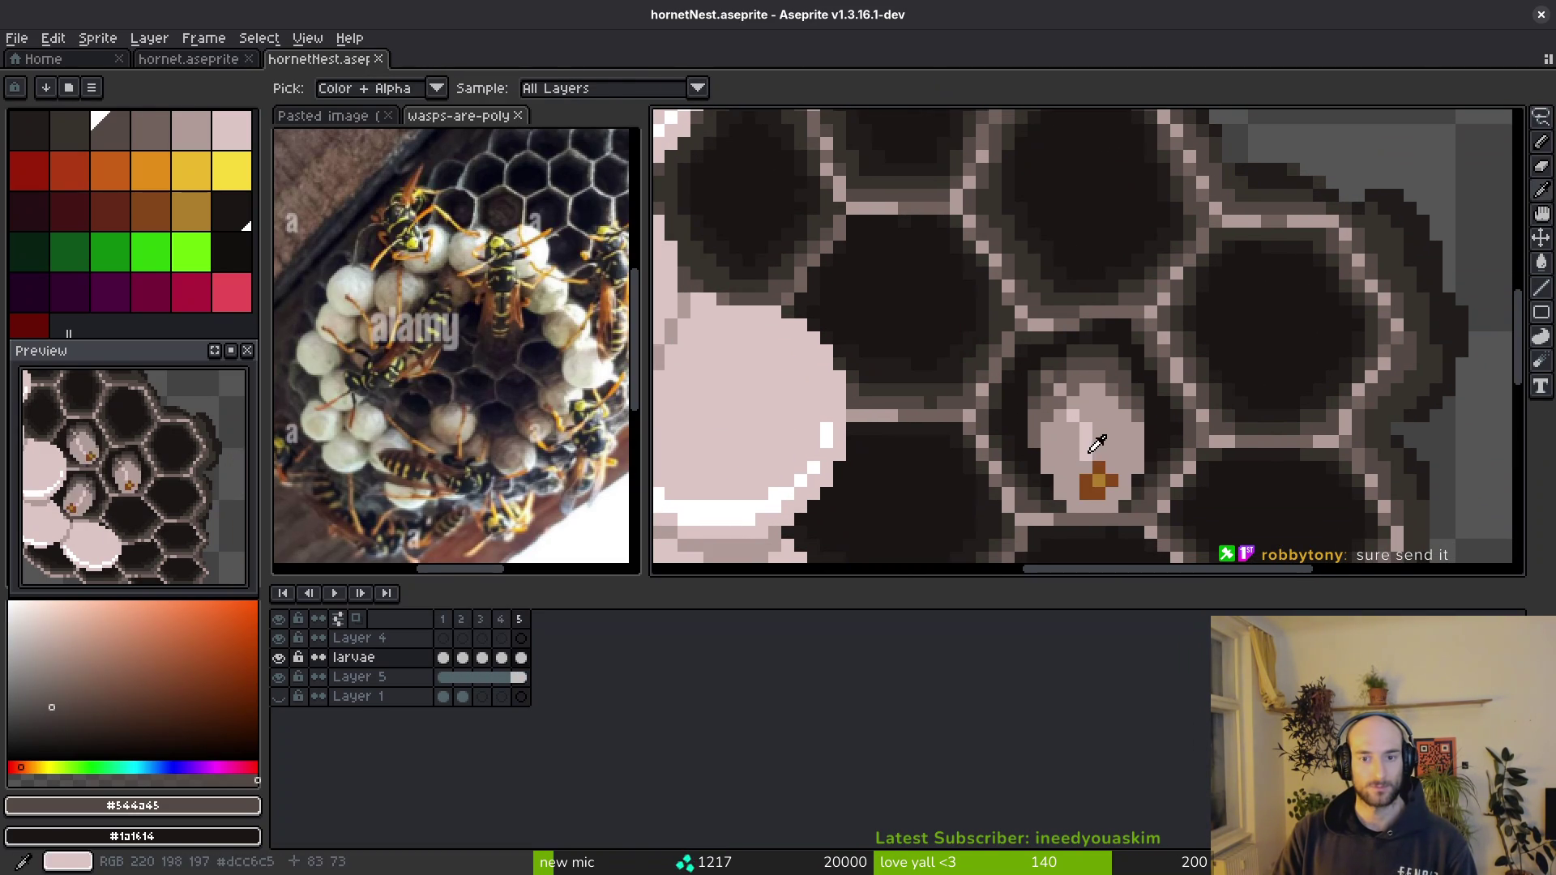
pyautogui.press('m')
pyautogui.press('i')
pyautogui.scroll(-2, 1058, 431)
pyautogui.press('Left')
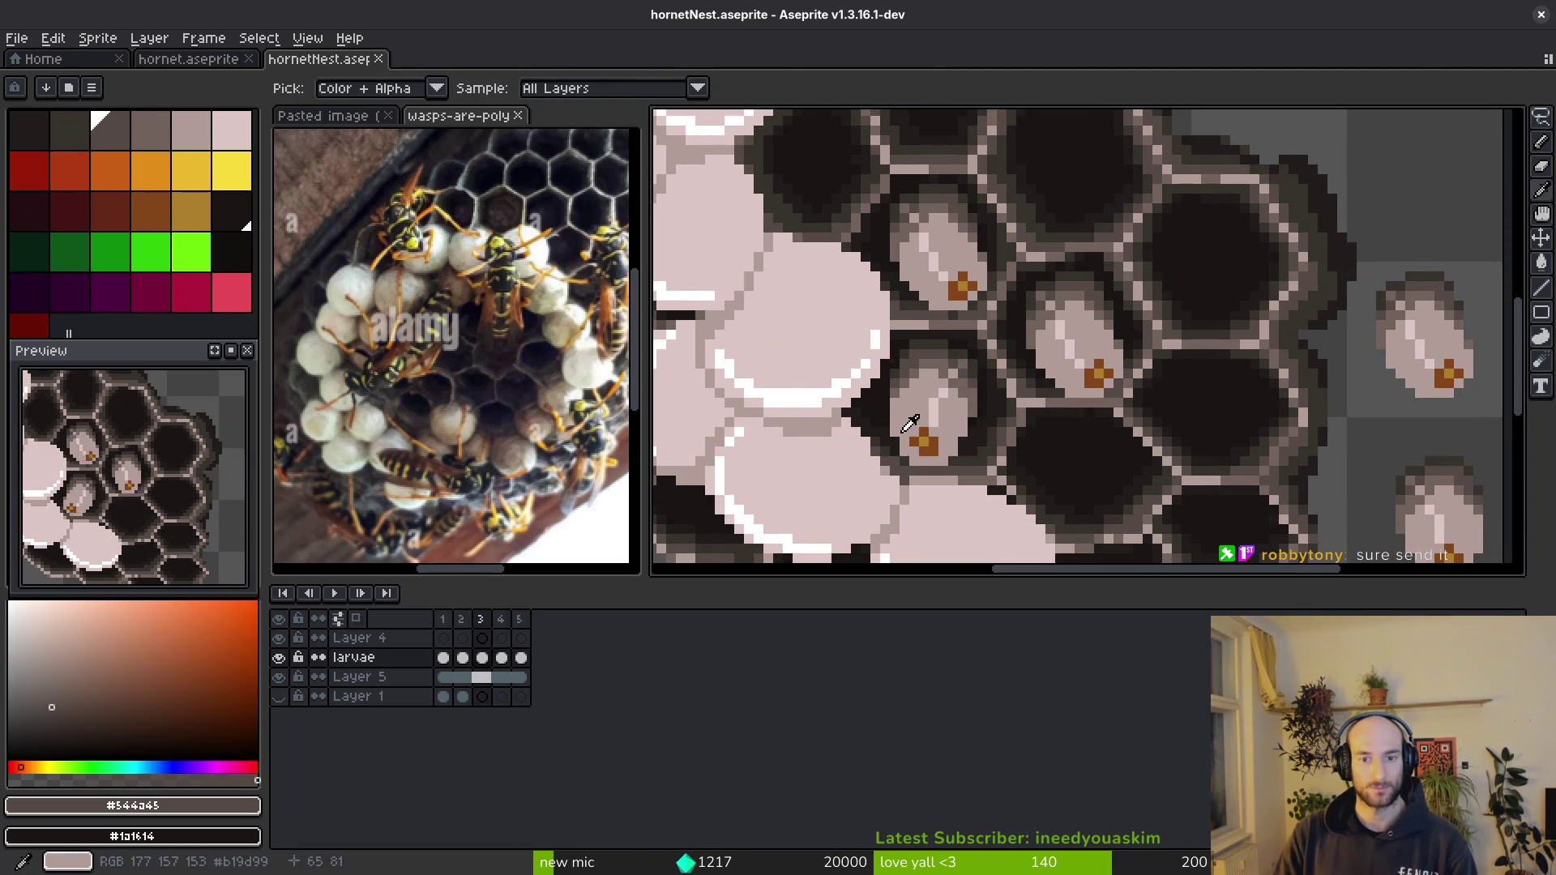
pyautogui.press('Right')
pyautogui.press('m')
pyautogui.press('i')
pyautogui.press('Left')
pyautogui.press('Left')
pyautogui.press('Left')
pyautogui.press('Right')
pyautogui.press('Right')
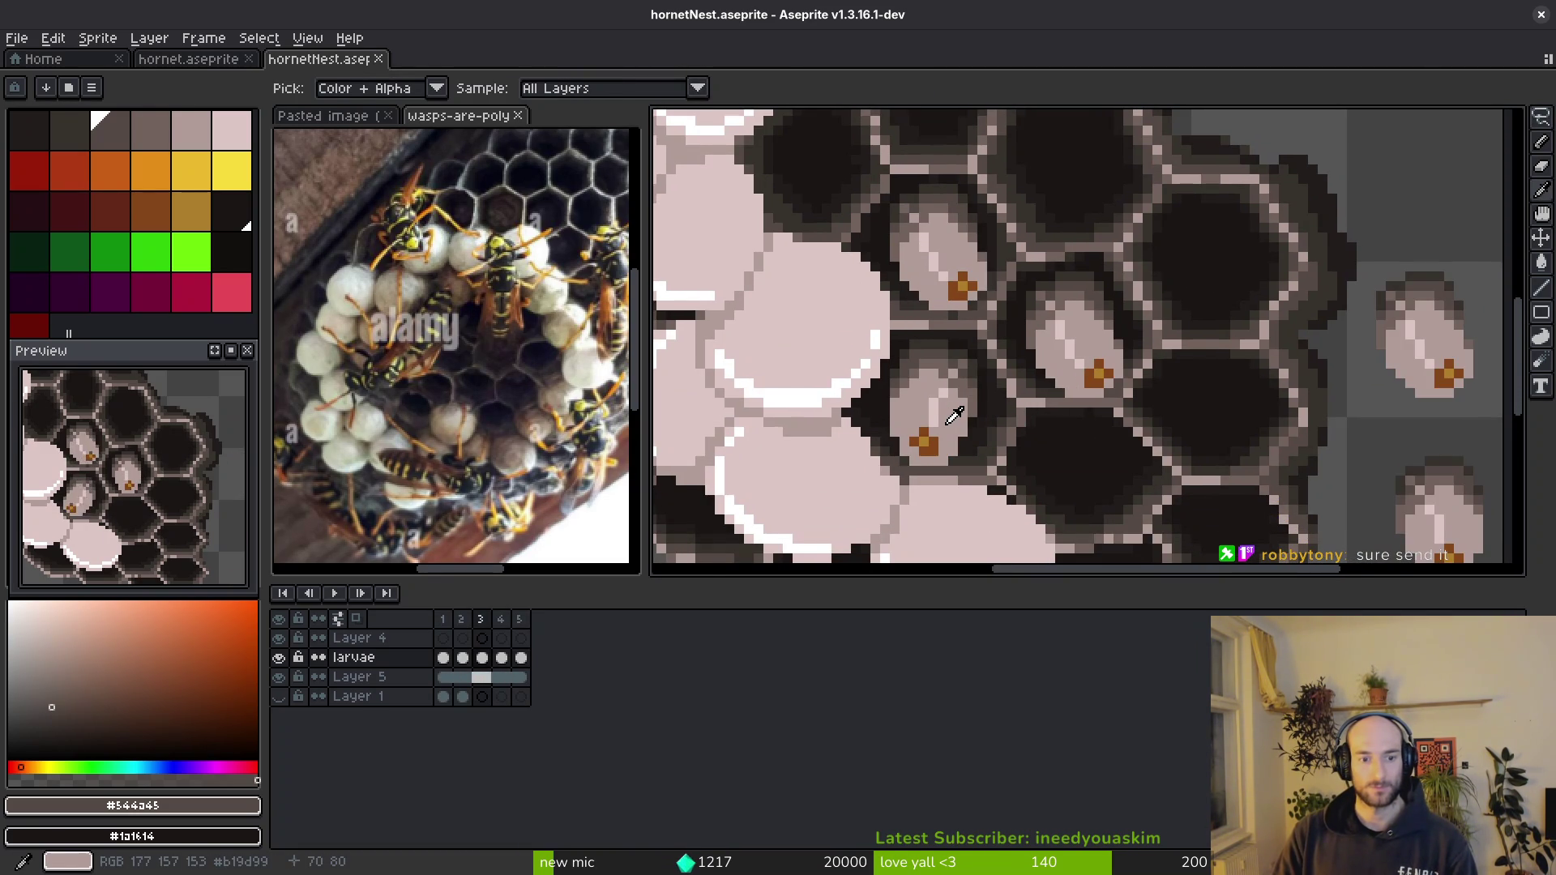
pyautogui.press('Right')
pyautogui.press('m')
pyautogui.press('Left')
pyautogui.press('i')
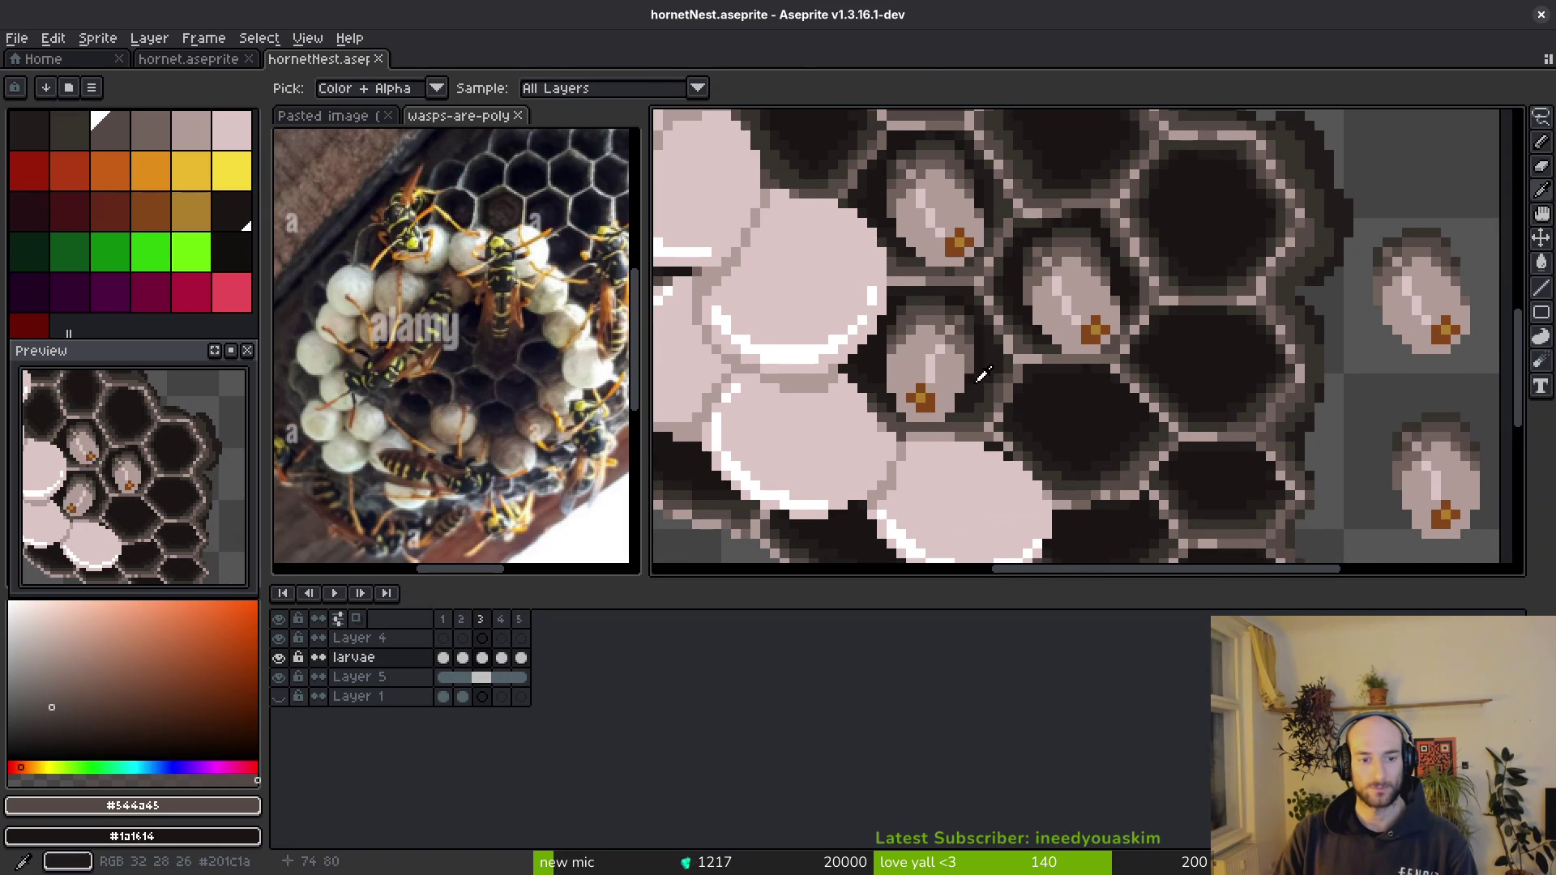
# - Lasso a larva on frame 3, carry it to frame 4, and save the sprite
pyautogui.click(445, 658)
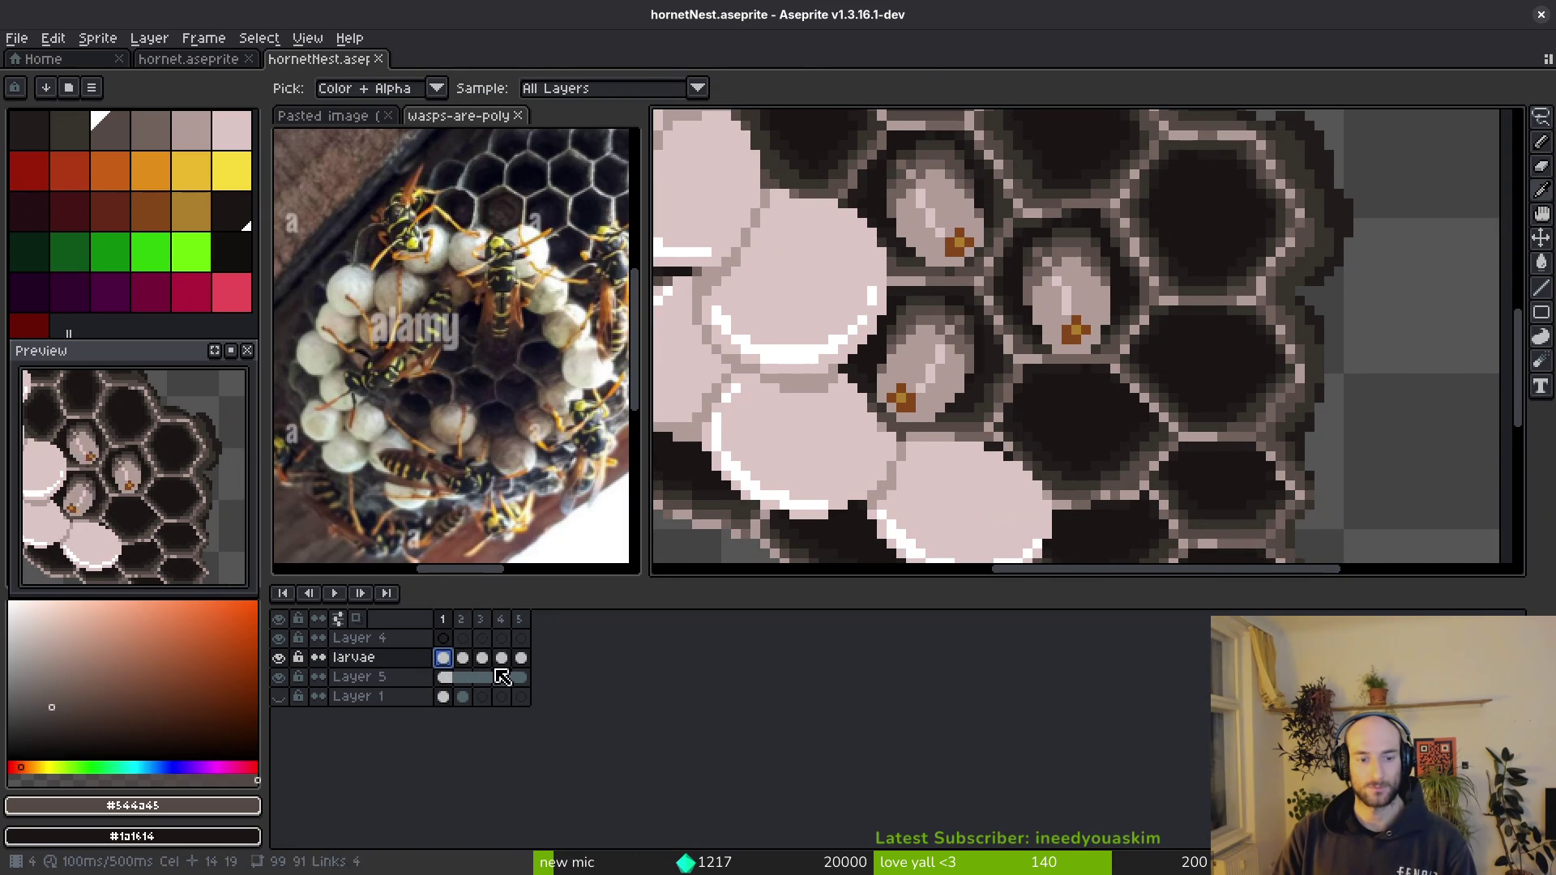
pyautogui.press('Right')
pyautogui.press('Right')
pyautogui.press('q')
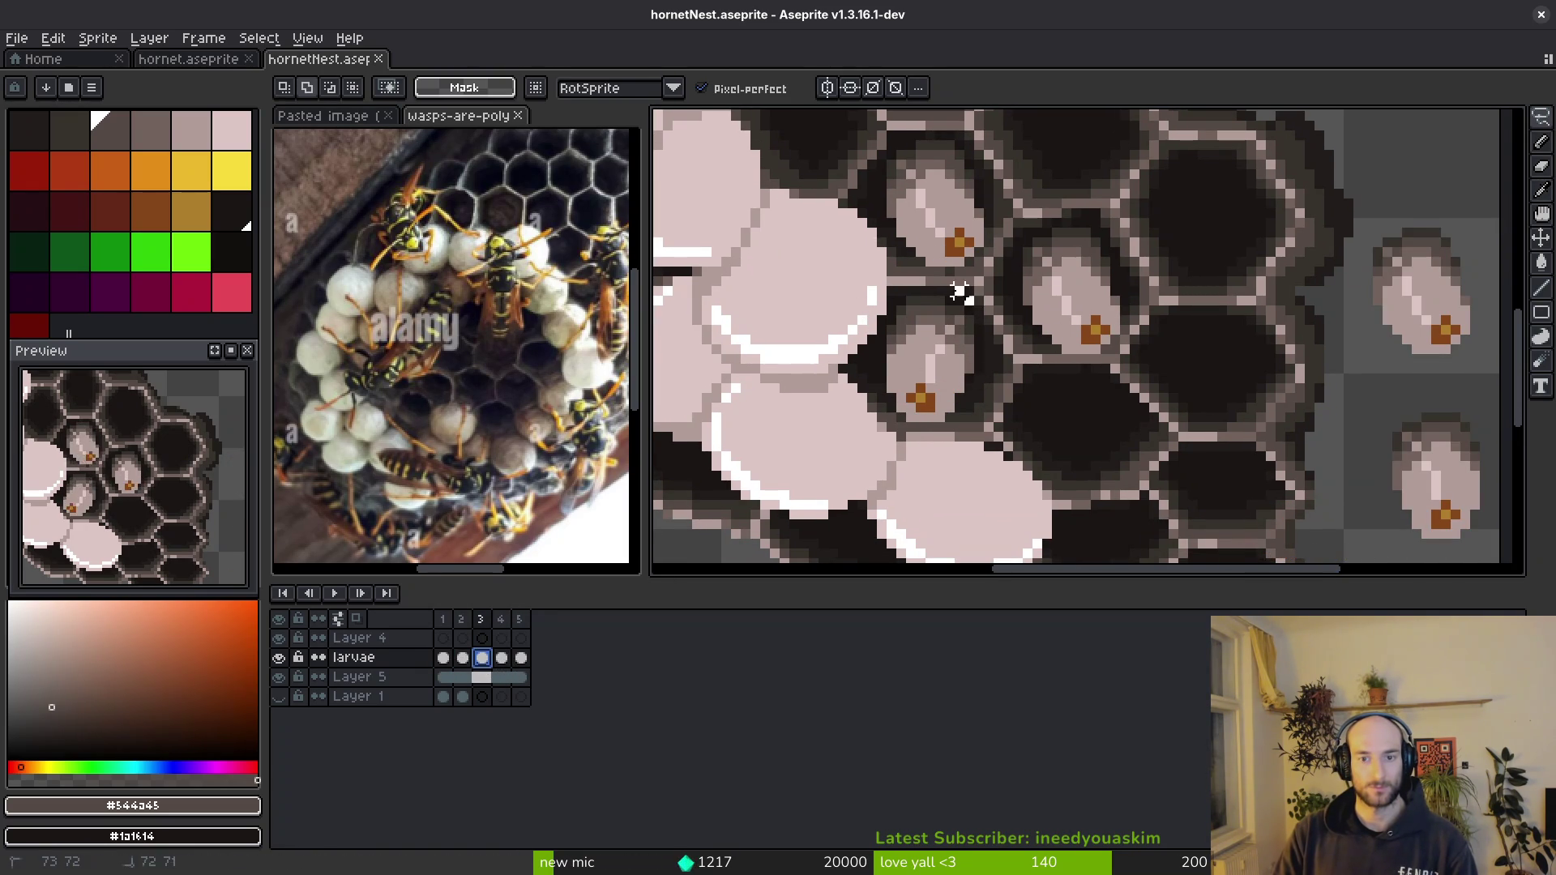
pyautogui.moveTo(994, 379); pyautogui.dragTo(997, 377)
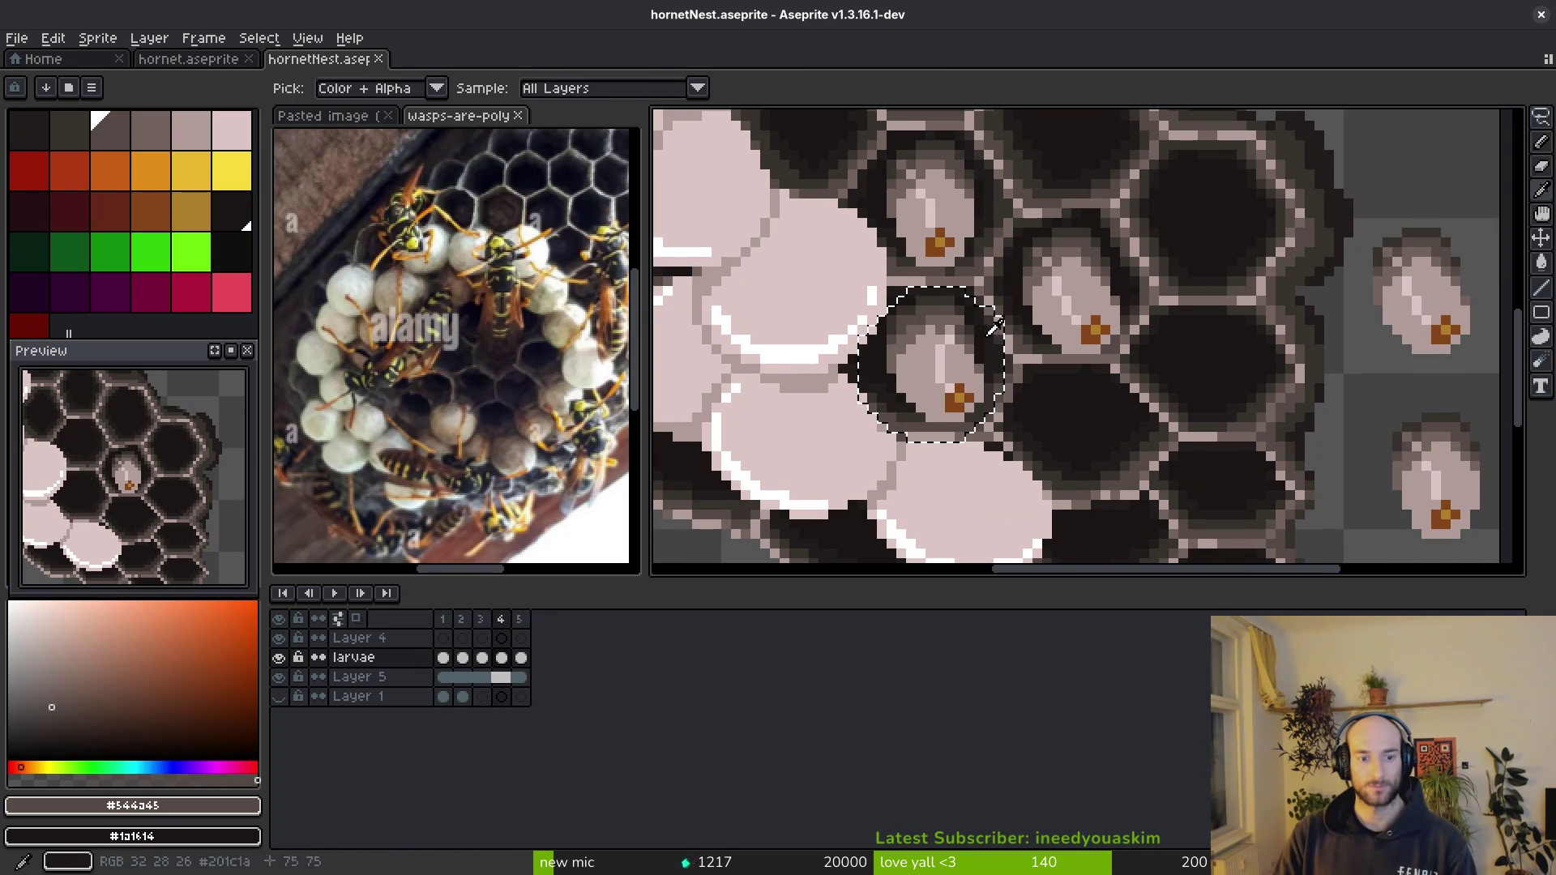
pyautogui.press('Right')
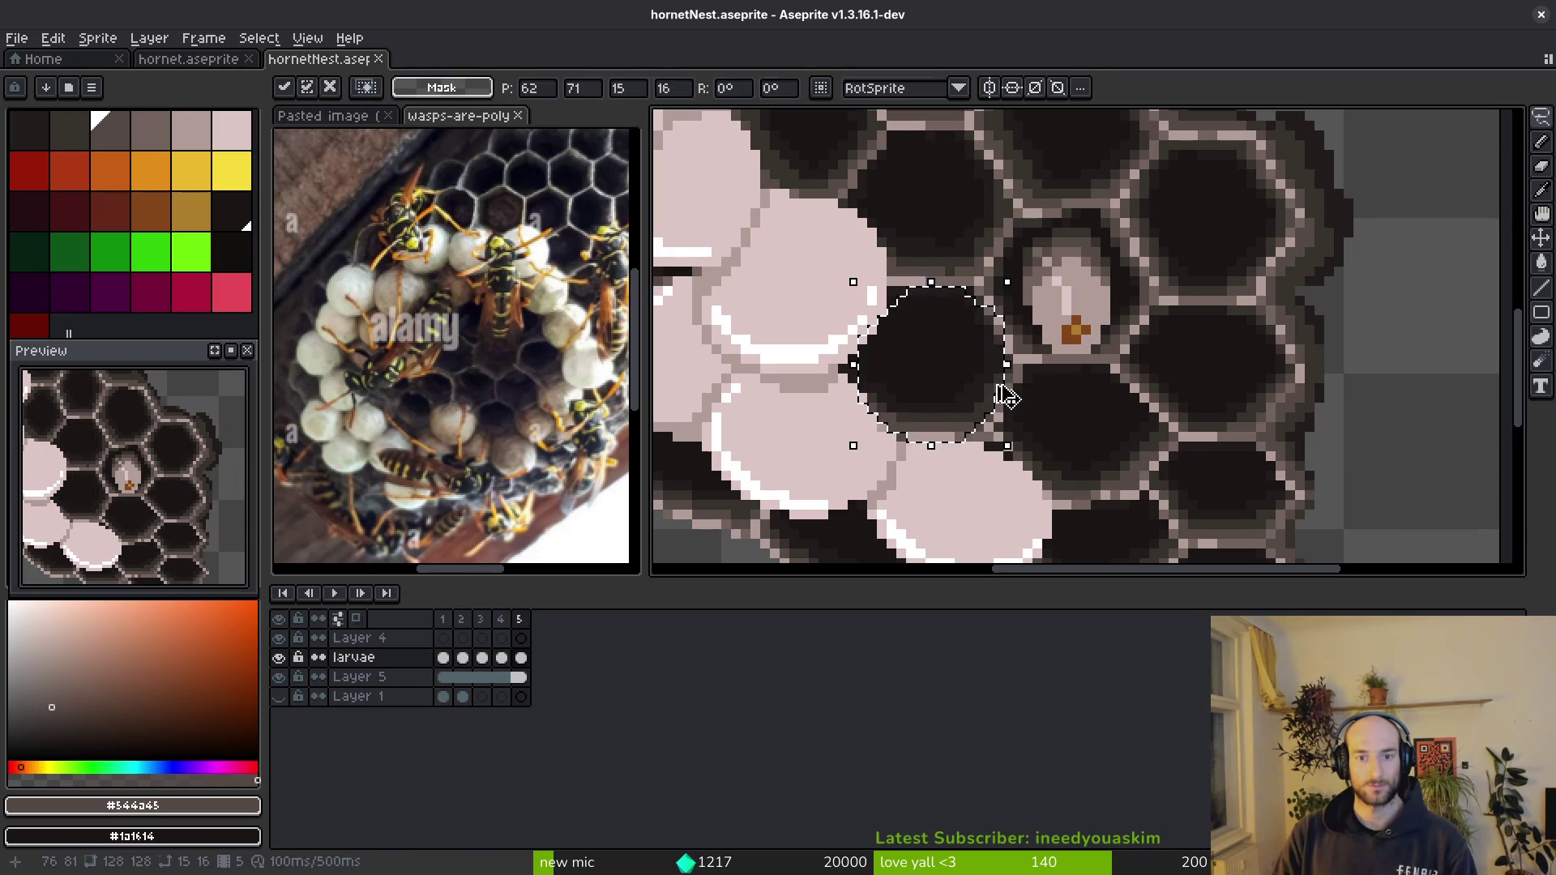
pyautogui.hotkey('ctrl', 's')
pyautogui.moveTo(838, 377); pyautogui.dragTo(968, 409)
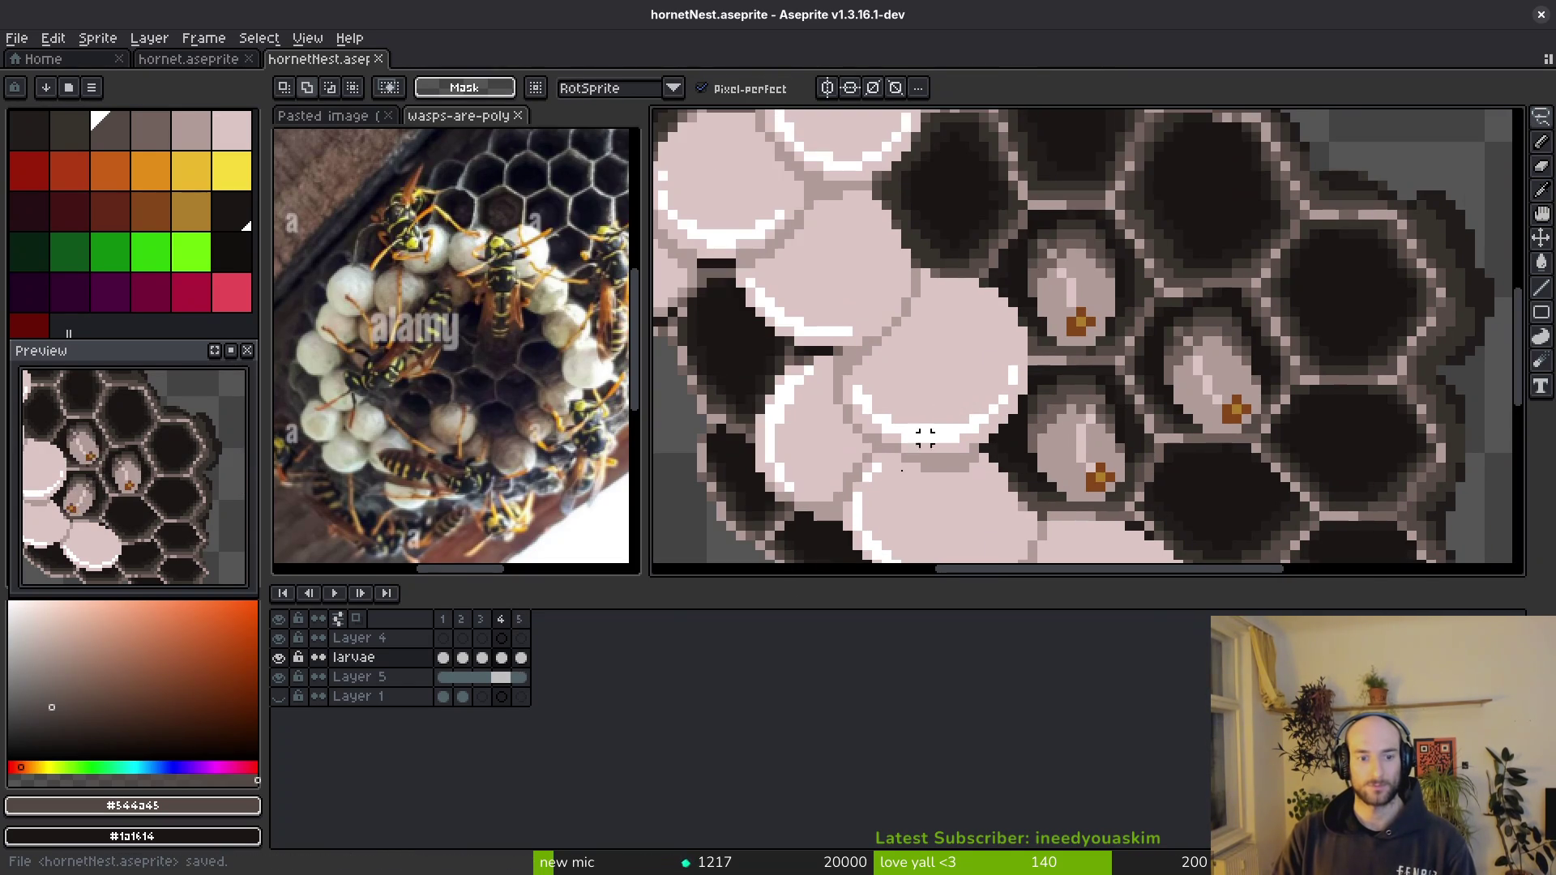
pyautogui.press('Left')
pyautogui.press('Right')
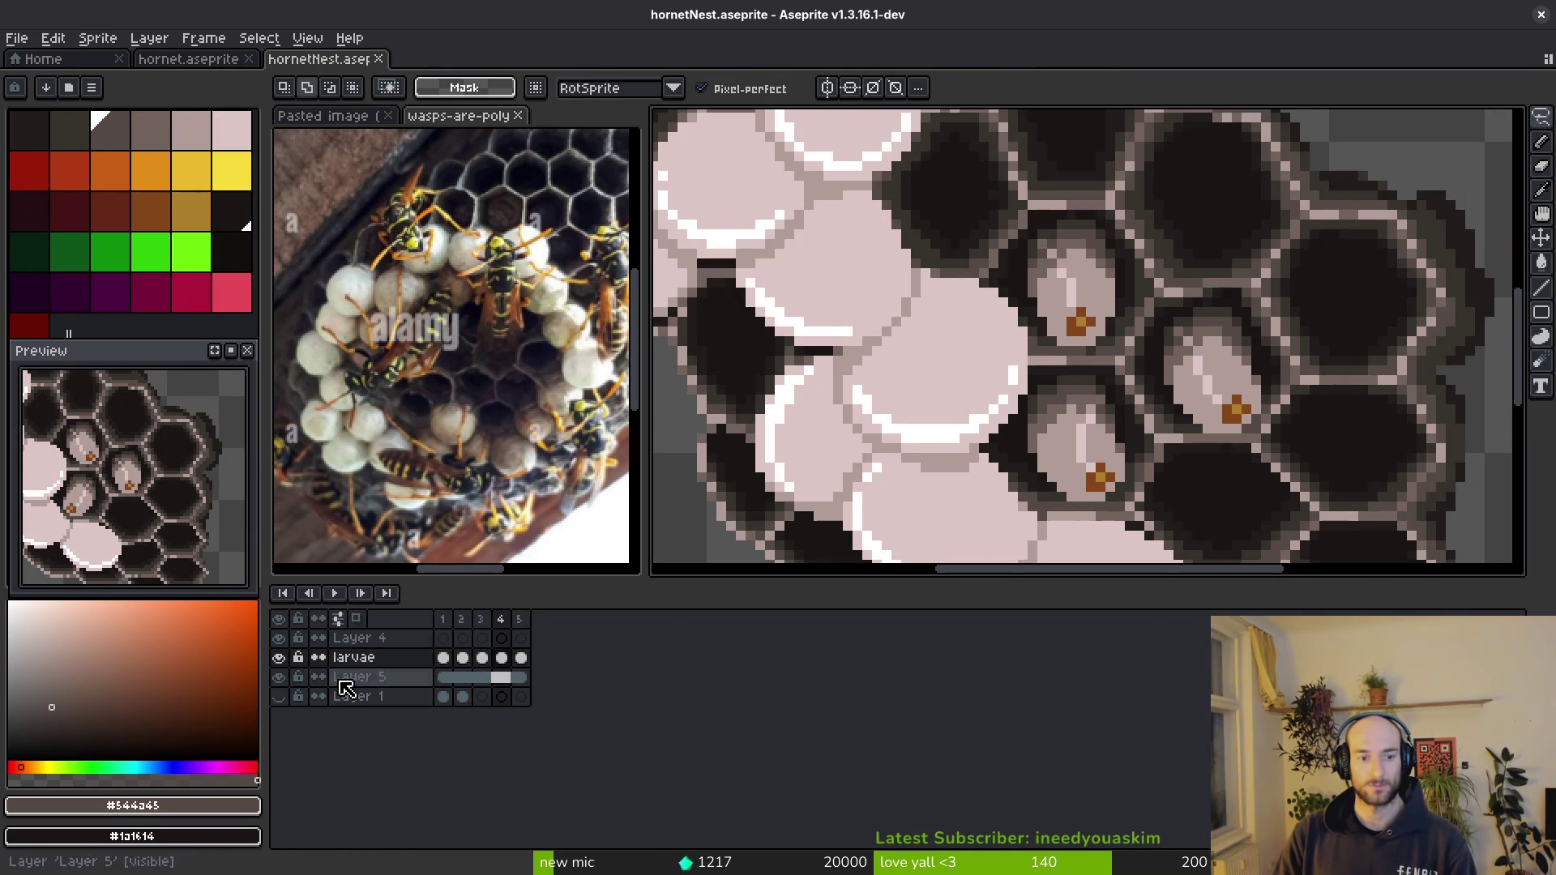
# - With the nest layer hidden, lasso and cut the larva sliver from larvae frame 4
pyautogui.click(278, 677)
pyautogui.moveTo(799, 340); pyautogui.dragTo(948, 210)
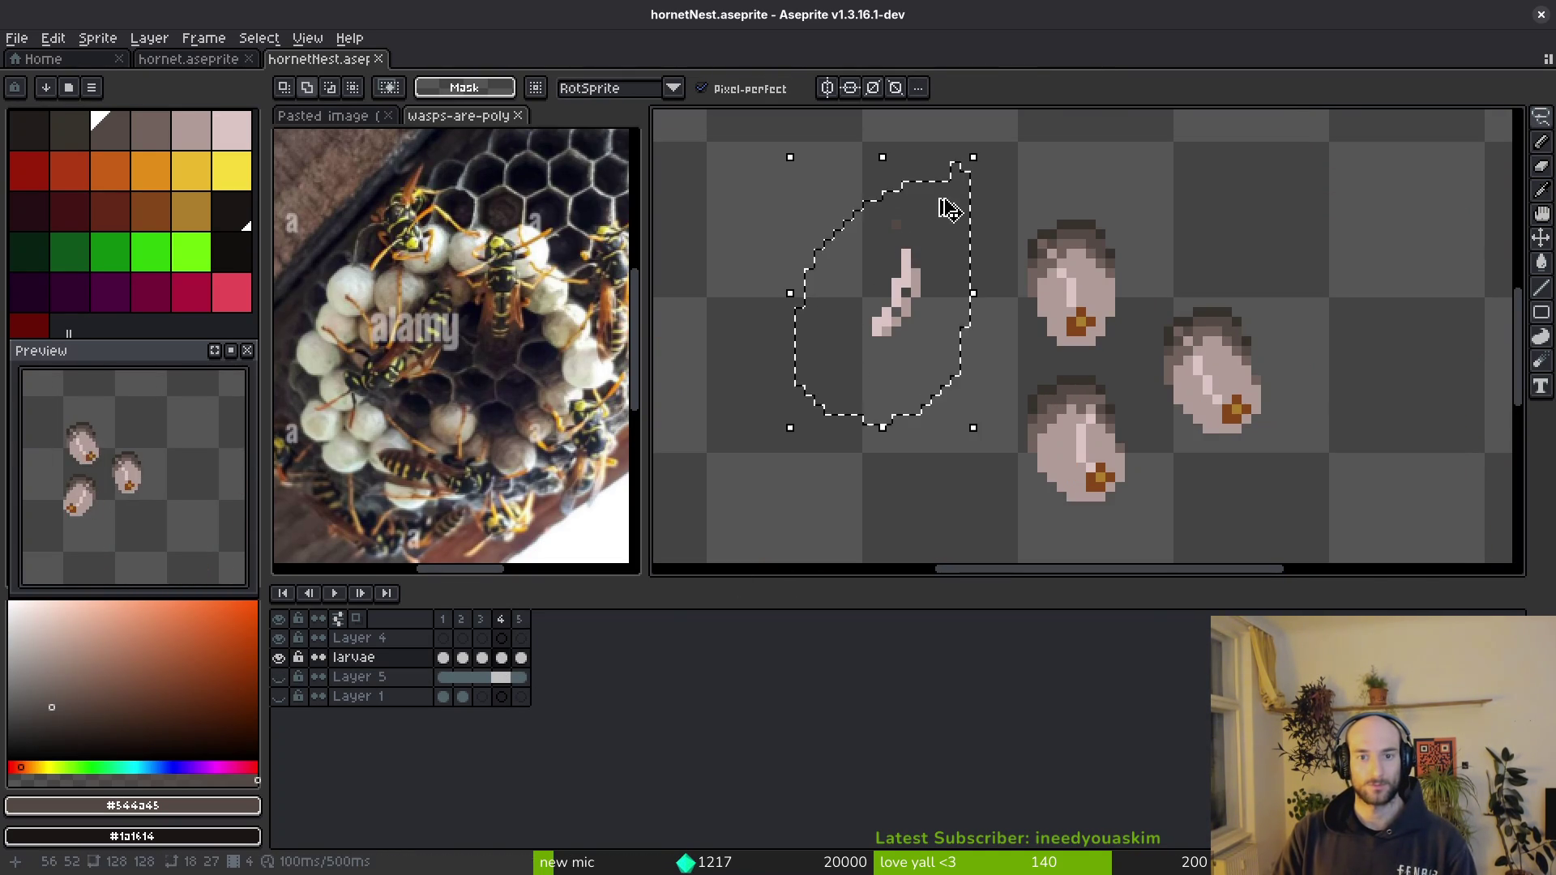
pyautogui.click(501, 657)
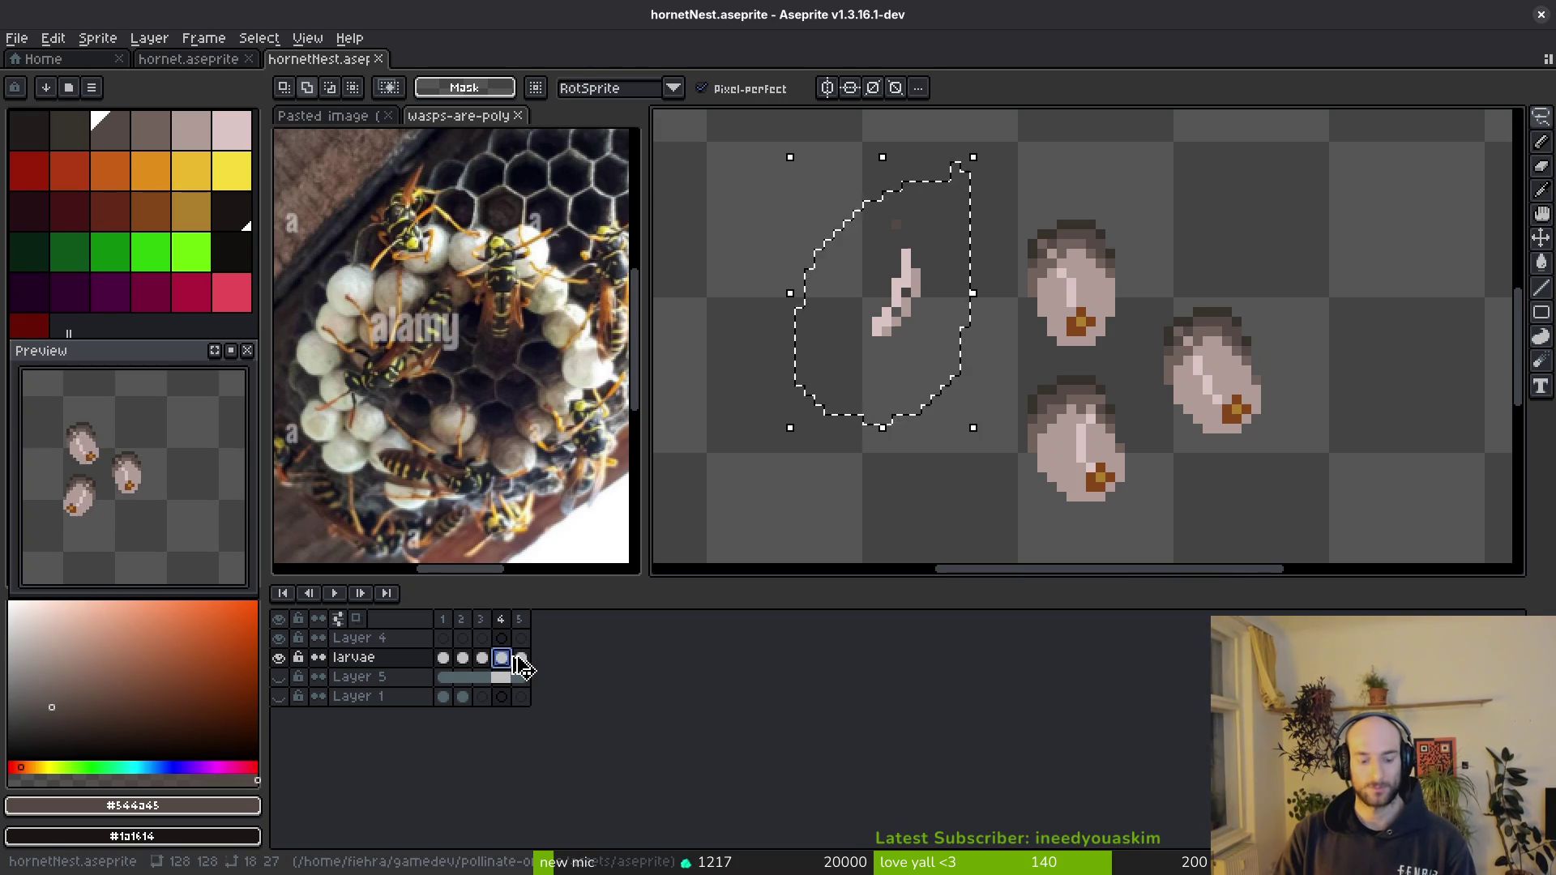
pyautogui.press('Delete')
# - Show the nest layer again and paste the sliver onto it, committing the paste
pyautogui.click(501, 677)
pyautogui.click(279, 677)
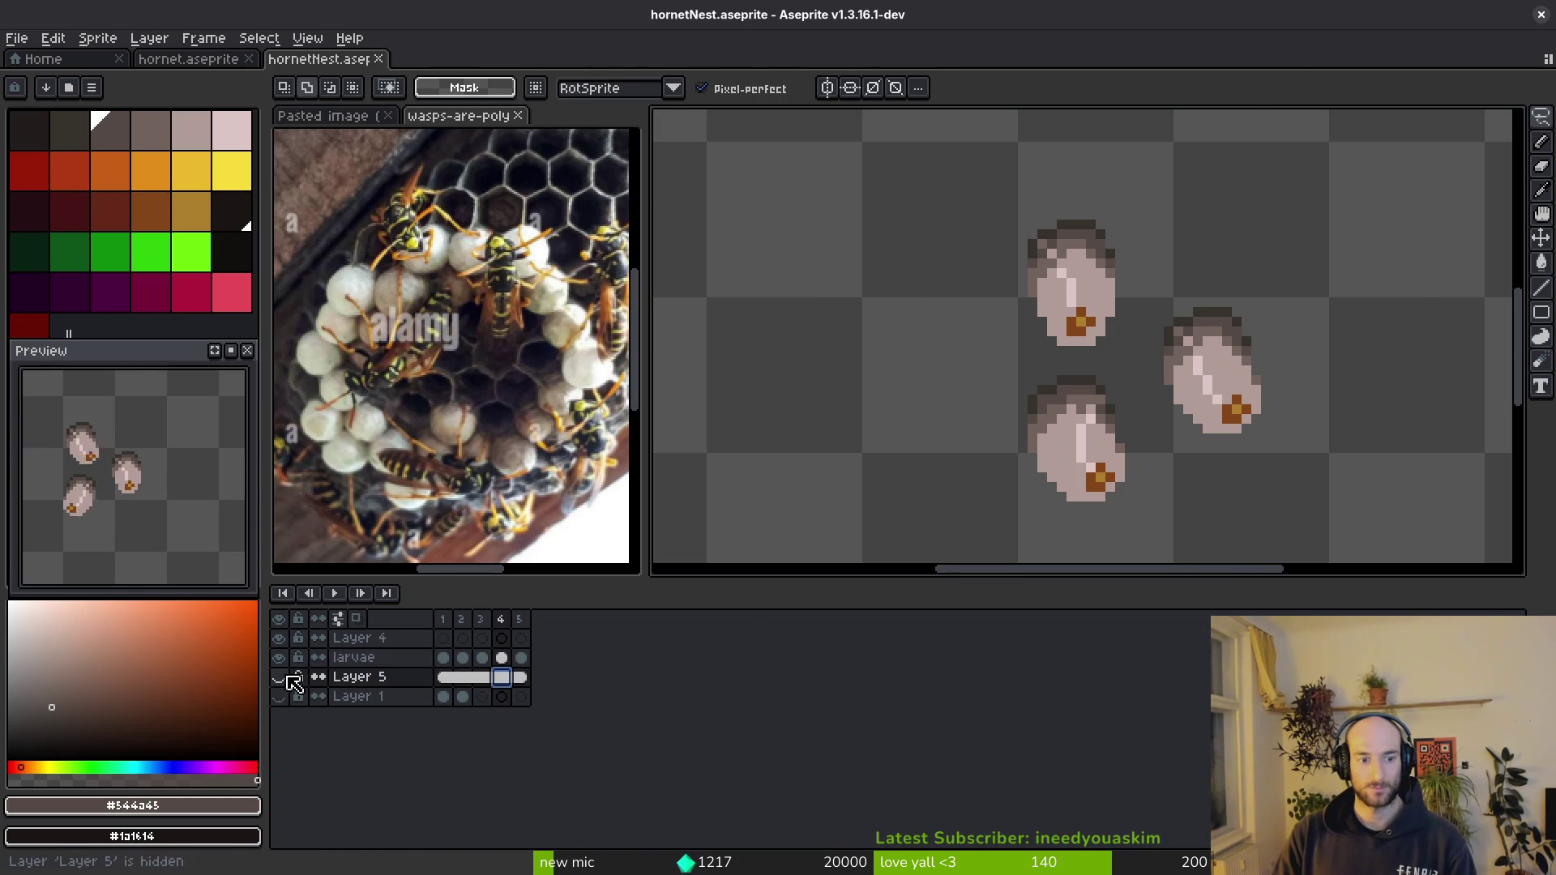
pyautogui.hotkey('ctrl', 'v')
pyautogui.click(808, 487)
pyautogui.scroll(-2, 963, 342)
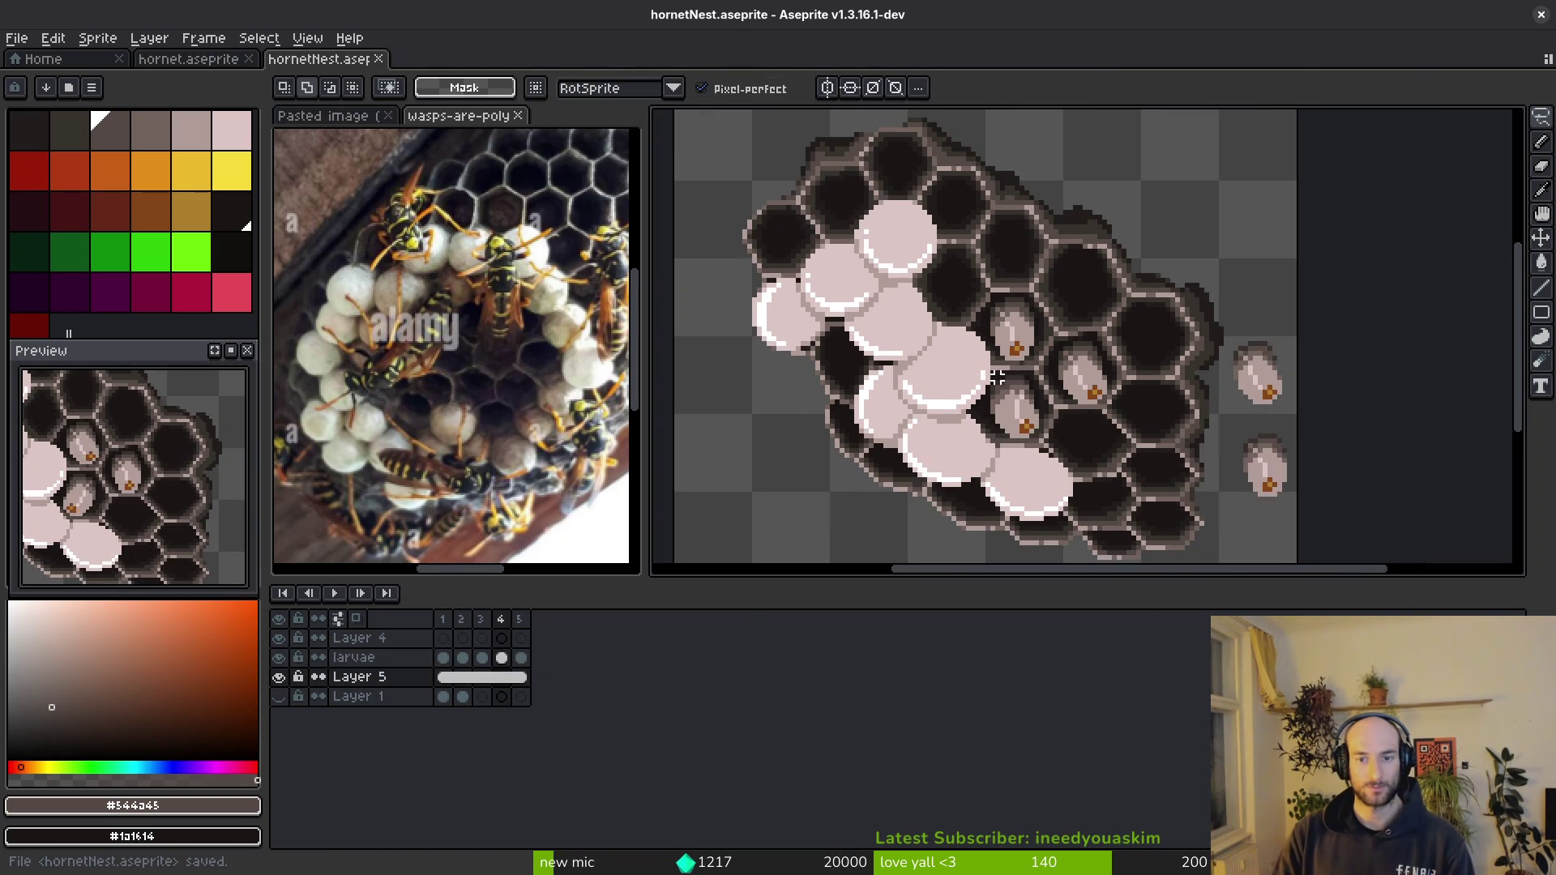
pyautogui.press('alt')
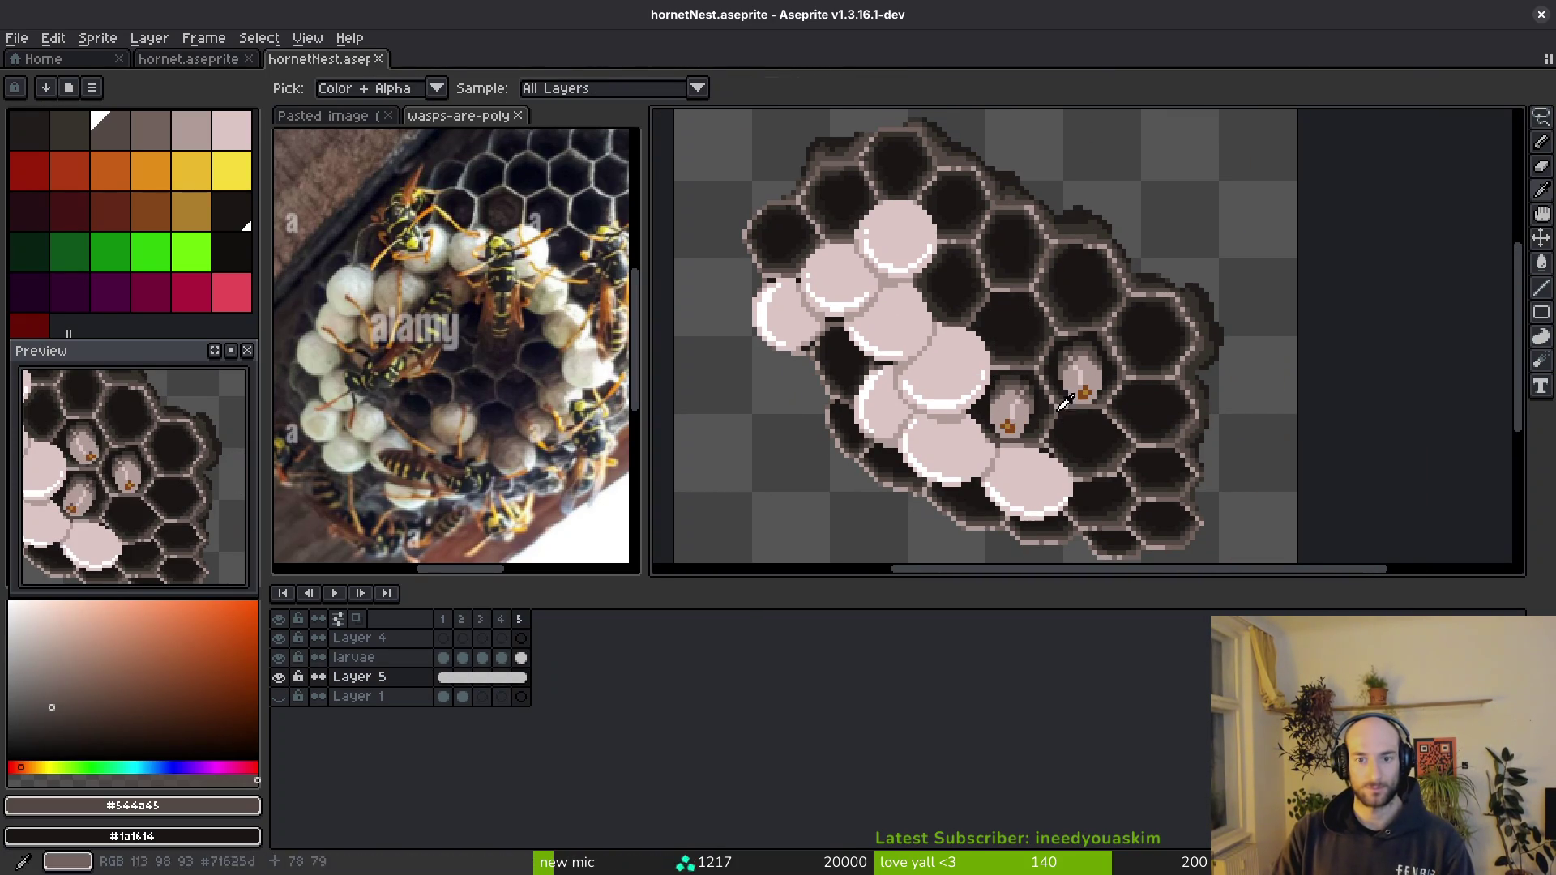
pyautogui.scroll(2, 1079, 347)
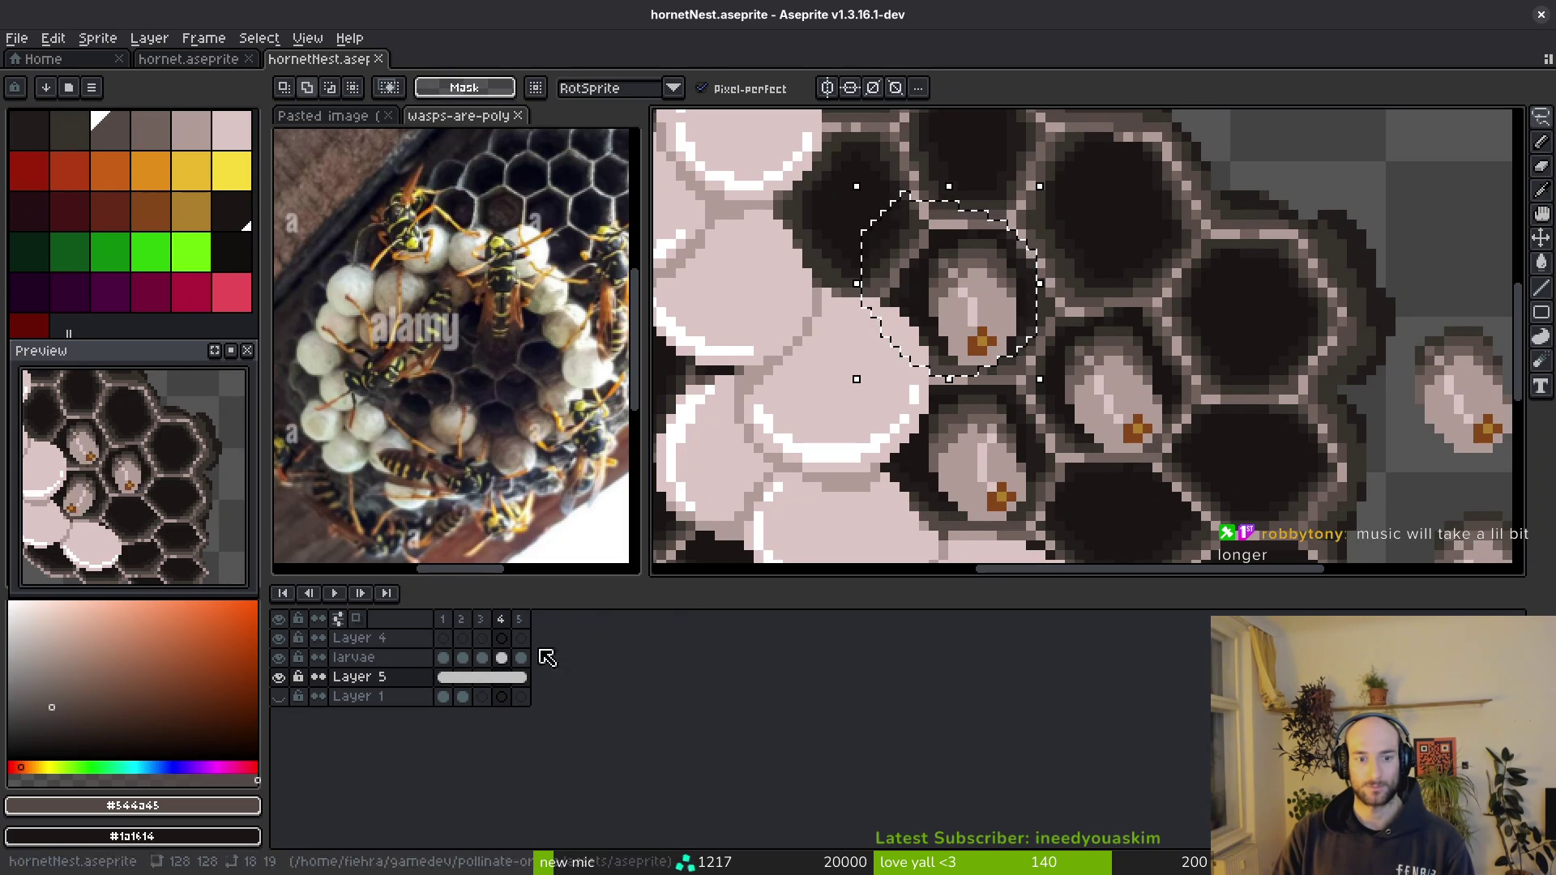
# - Lasso the upper-middle larva on larvae frame 4, step to frame 5 and save
pyautogui.click(443, 658)
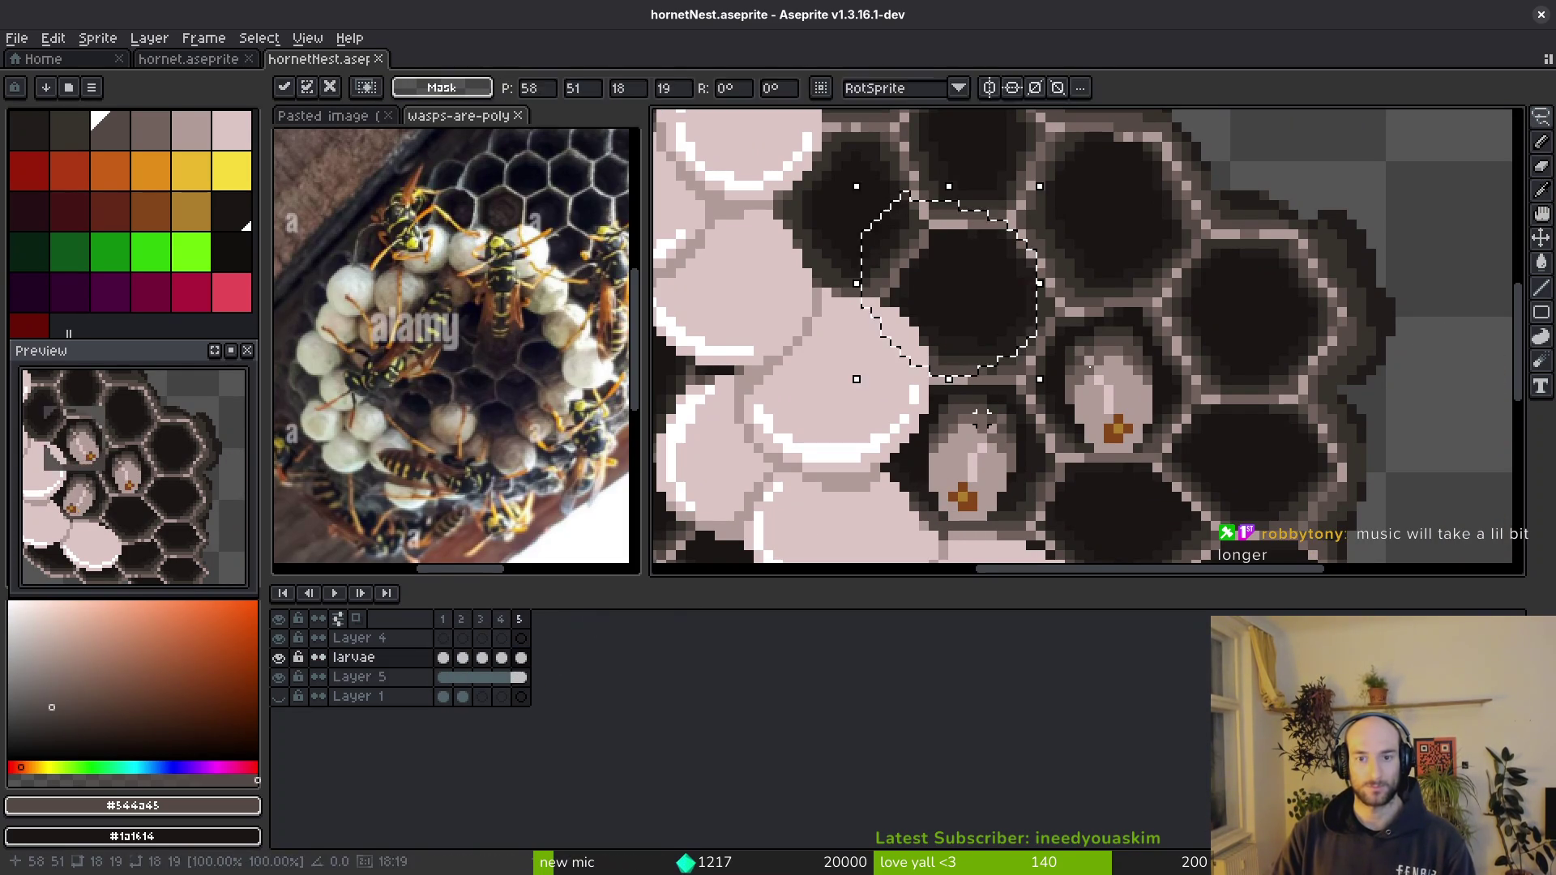
pyautogui.click(501, 657)
pyautogui.moveTo(915, 204); pyautogui.dragTo(1028, 250)
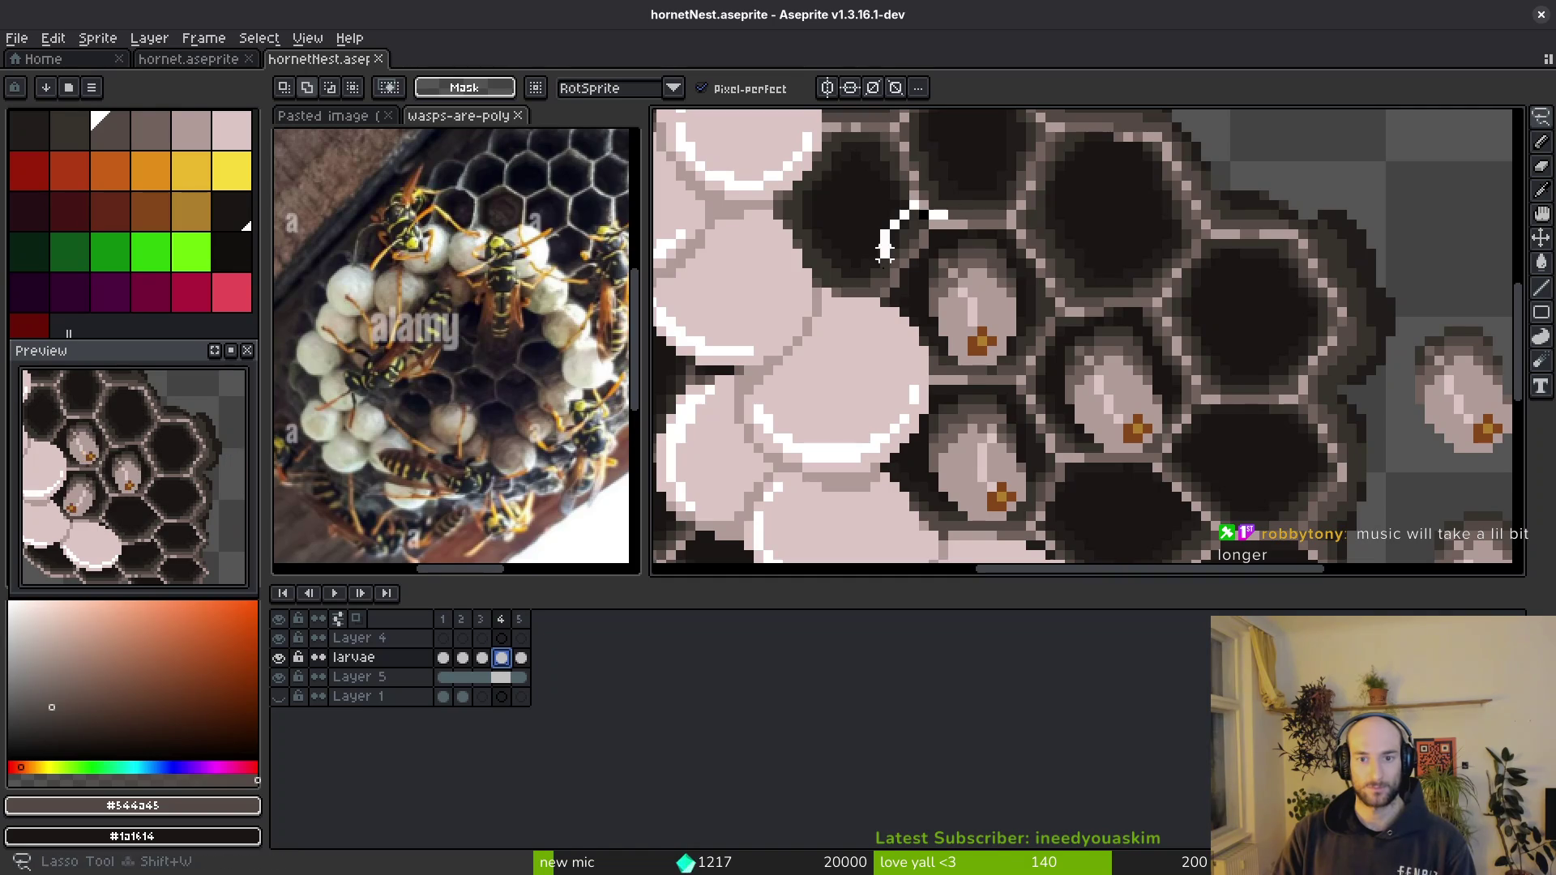
pyautogui.press('Right')
pyautogui.hotkey('ctrl', 's')
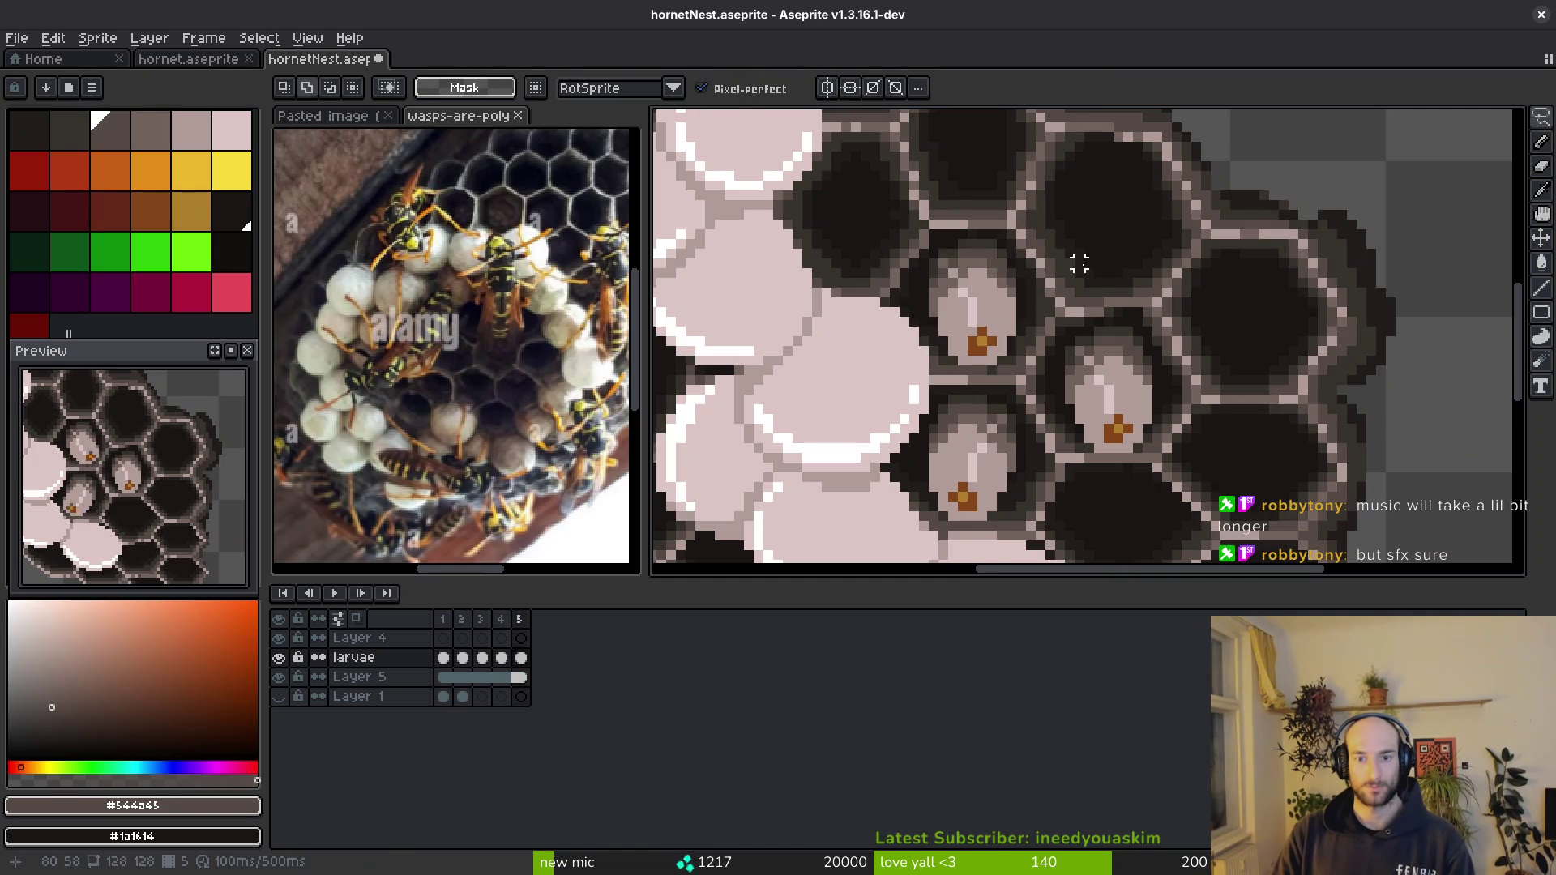
pyautogui.scroll(-4, 1011, 356)
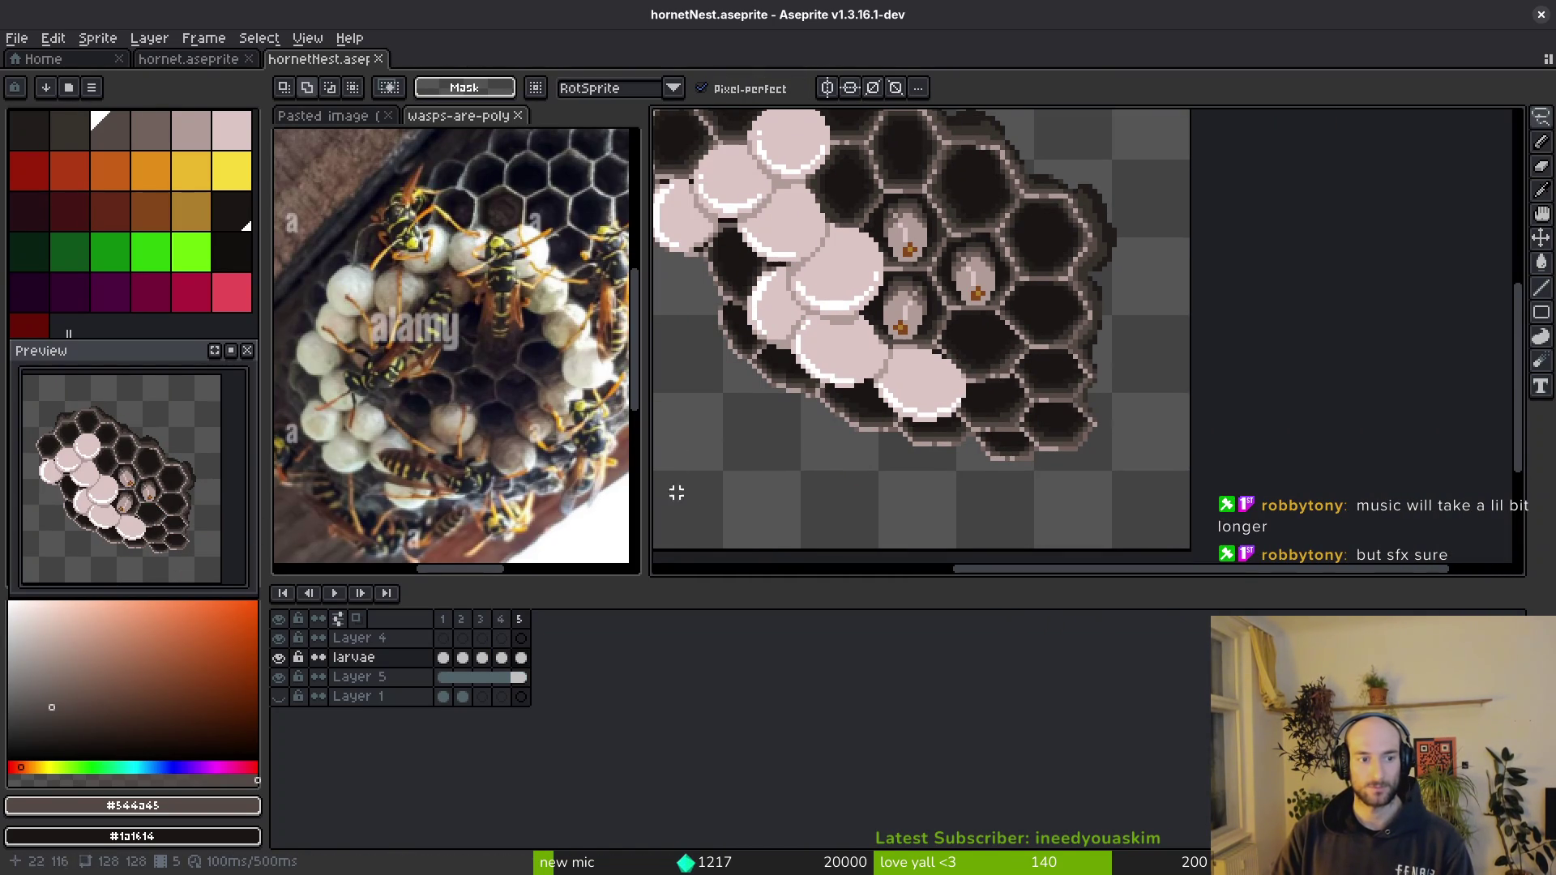
pyautogui.scroll(1, 831, 416)
pyautogui.scroll(1, 938, 361)
# - Select the two larvae right of the nest and erase them on frames 4 and 3
pyautogui.press('alt')
pyautogui.press('Left')
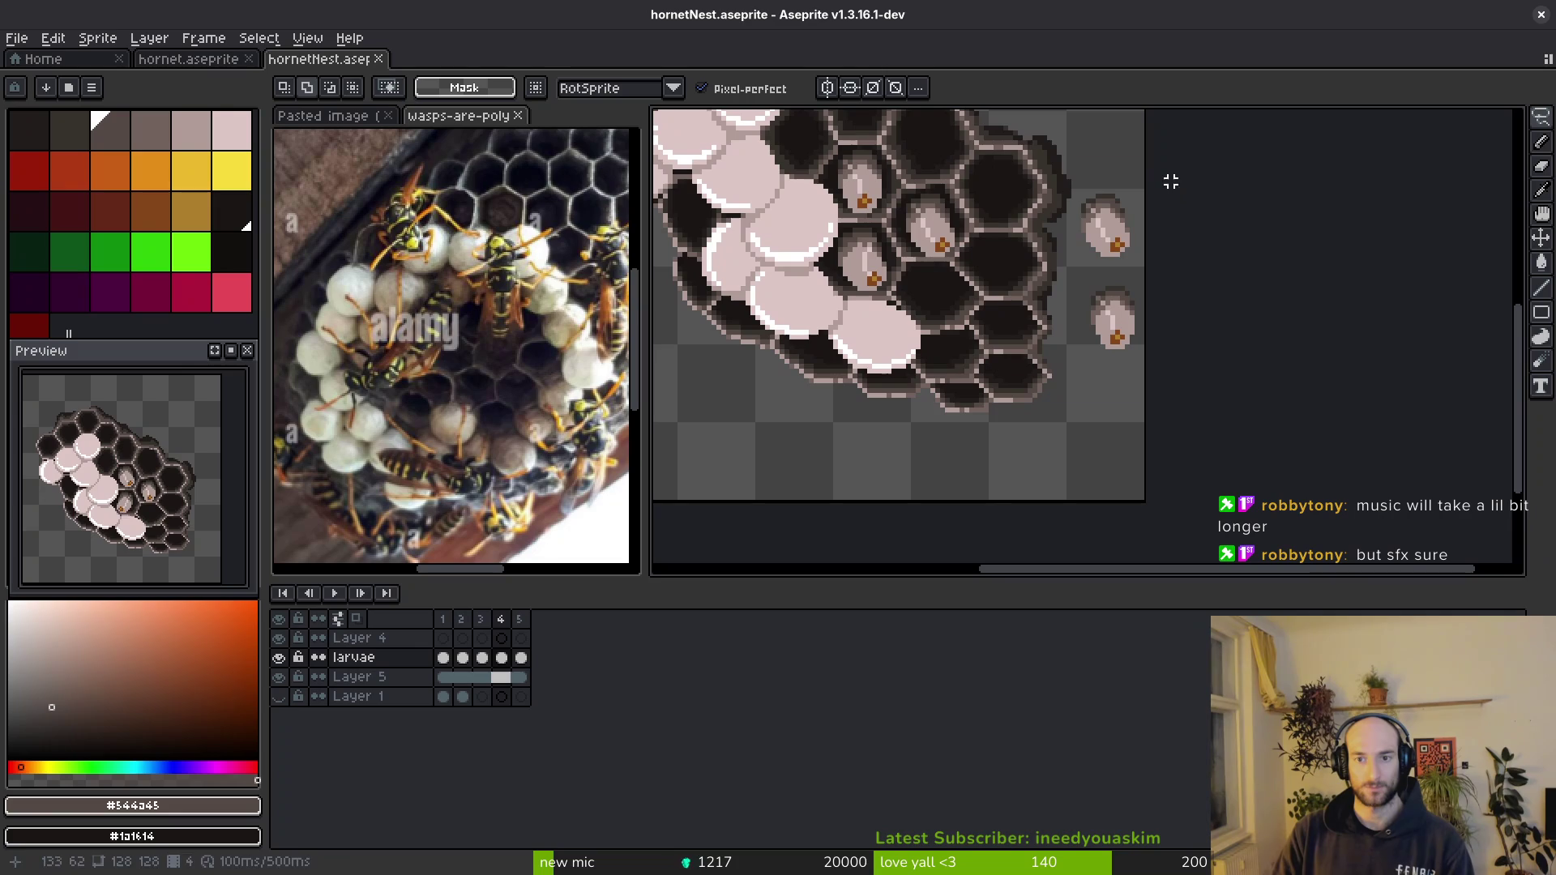
pyautogui.moveTo(1101, 164); pyautogui.dragTo(1144, 171)
pyautogui.moveTo(1127, 277); pyautogui.dragTo(1116, 403)
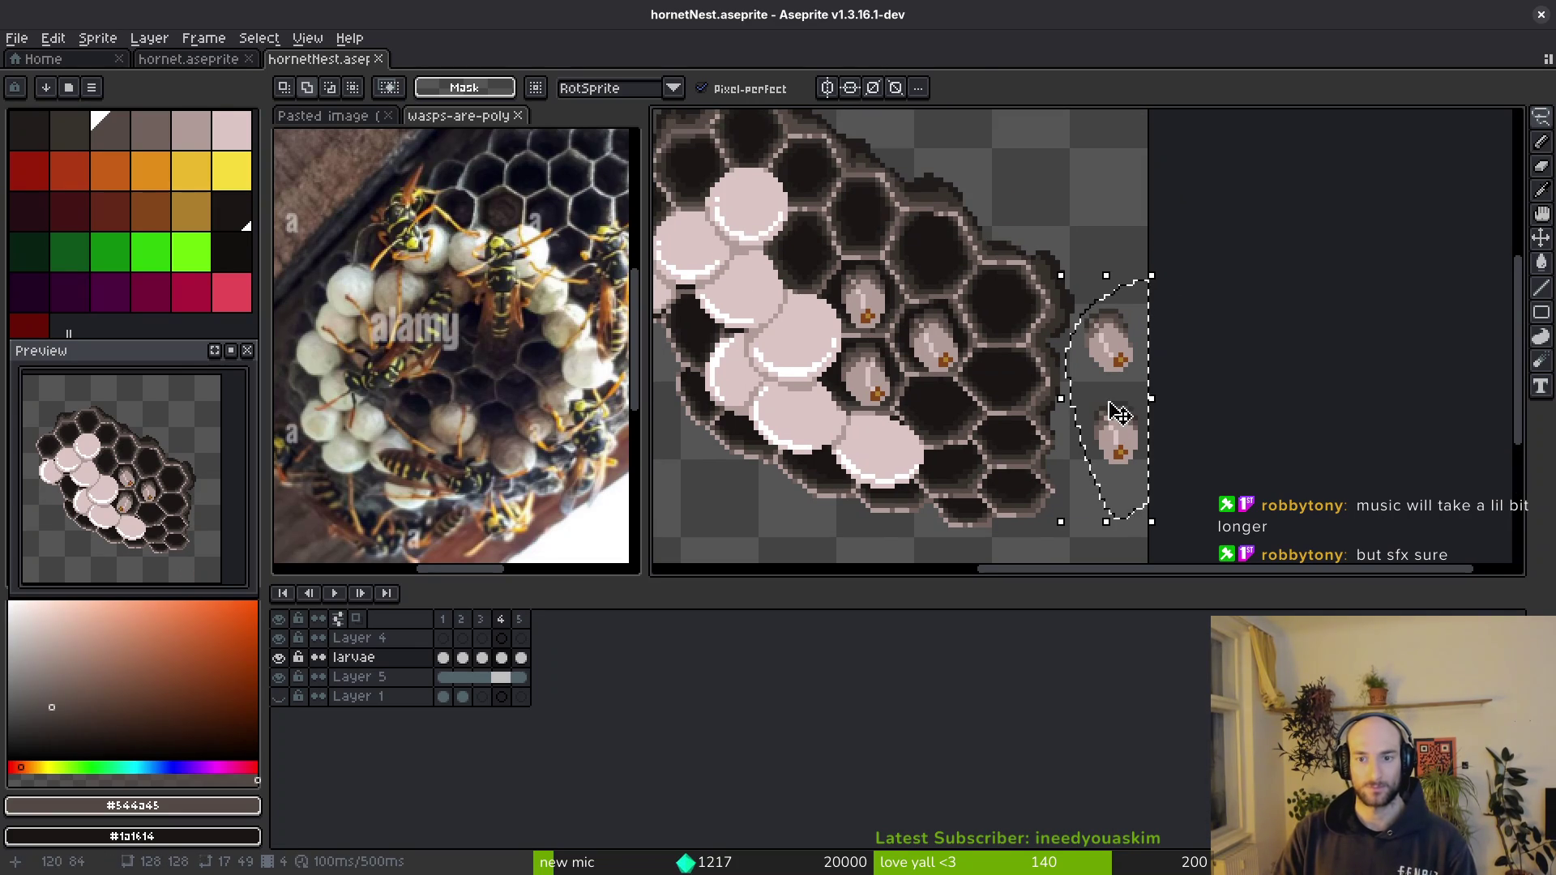
pyautogui.hotkey('ctrl', 'c')
pyautogui.press('Left')
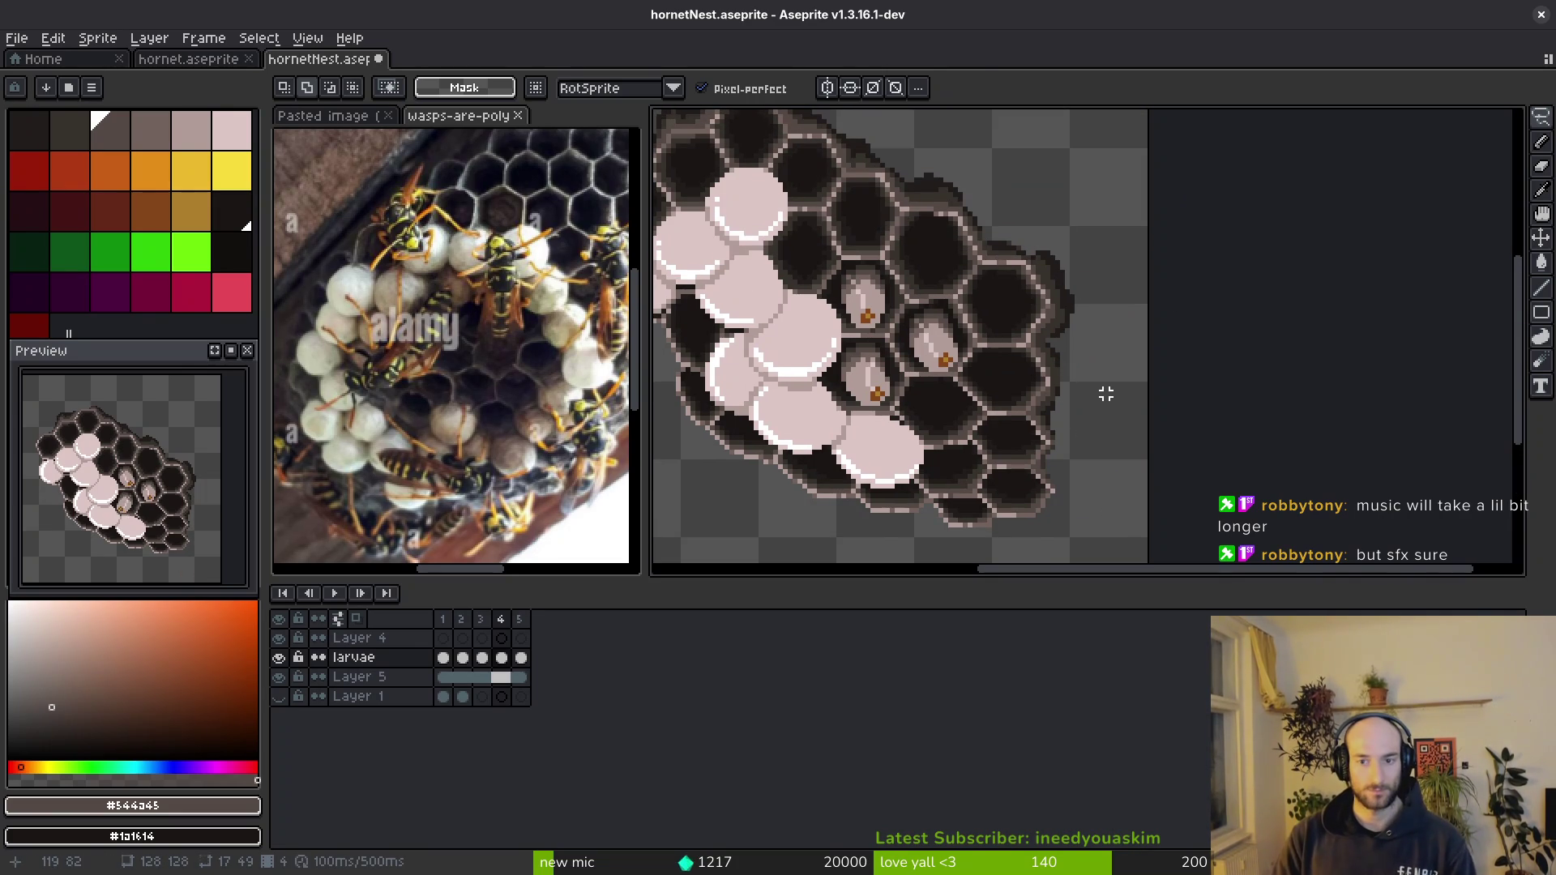
pyautogui.hotkey('ctrl', 'v')
pyautogui.click(1144, 266)
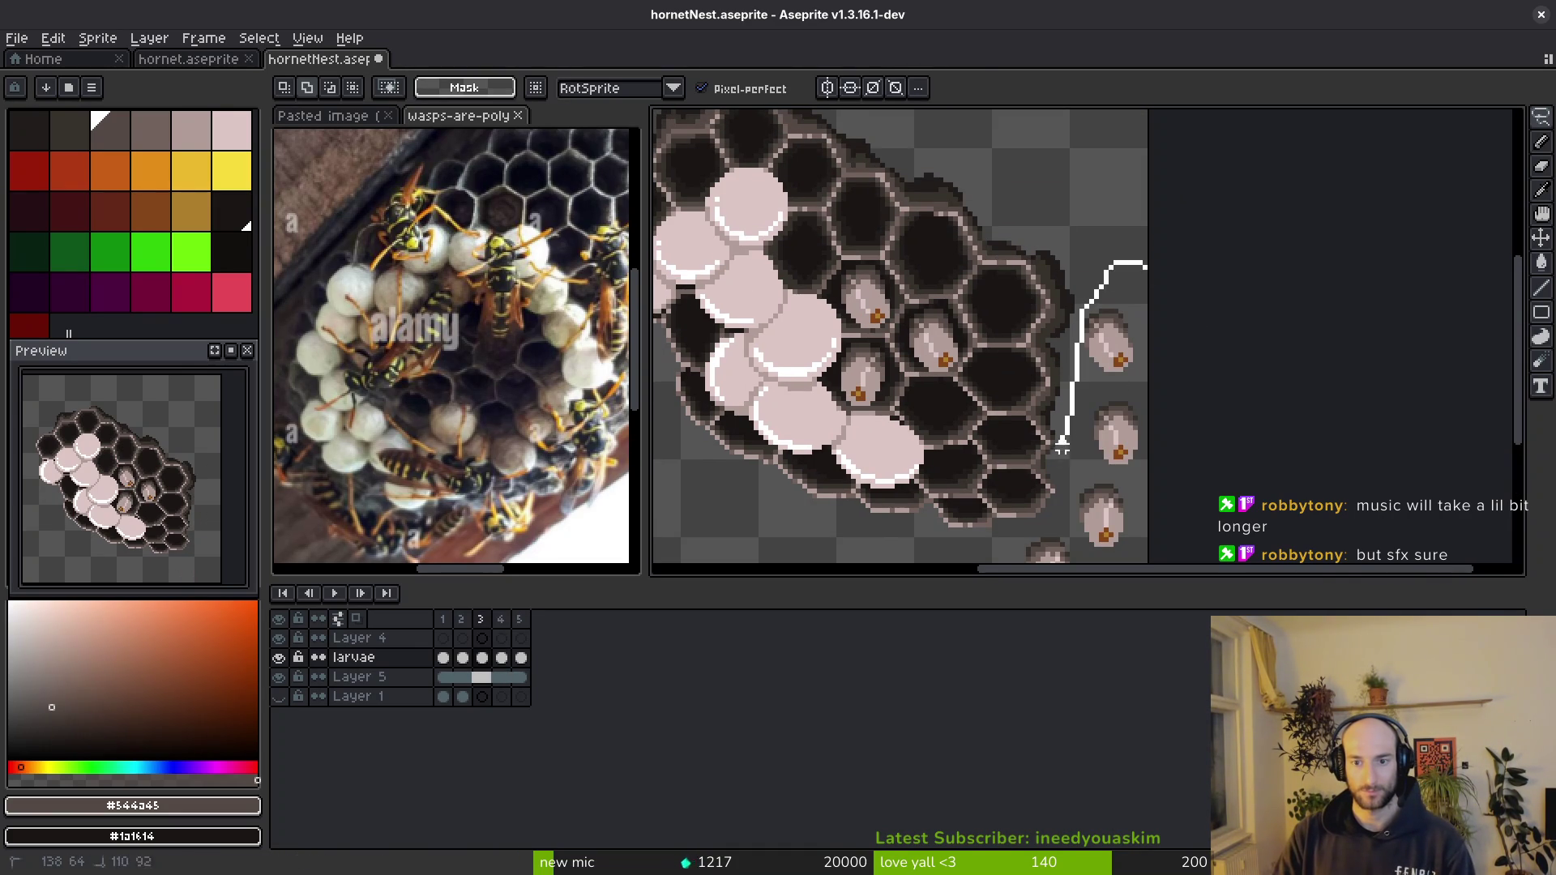
pyautogui.moveTo(1061, 449); pyautogui.dragTo(1183, 201)
pyautogui.press('Delete')
# - Erase the larvae beside the nest on frame 2, deselect, and save the sprite
pyautogui.press('Left')
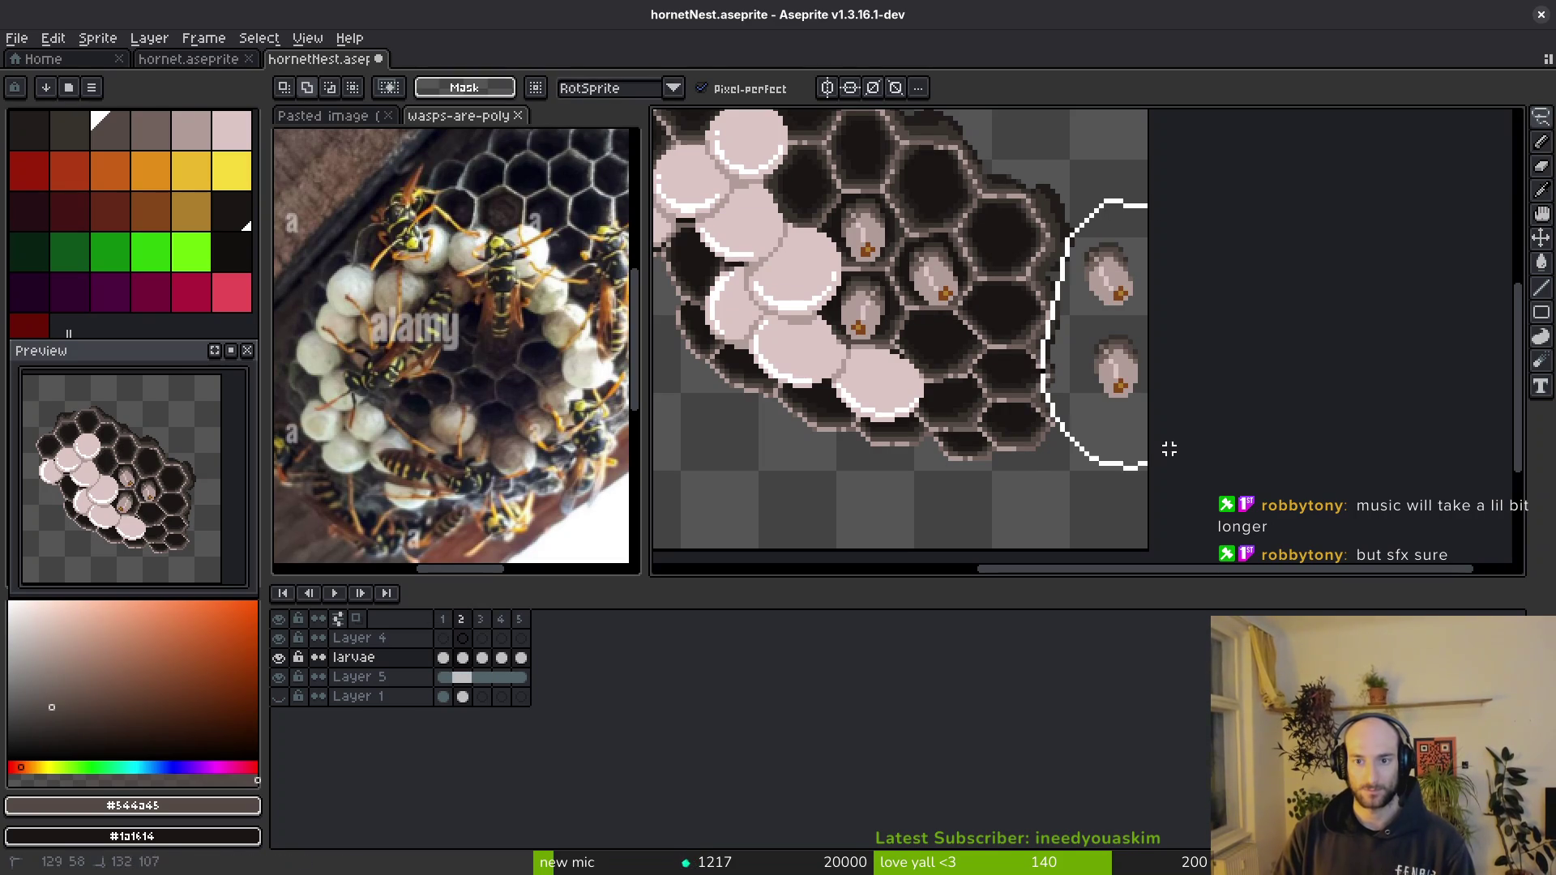
pyautogui.press('Delete')
pyautogui.hotkey('ctrl', 's')
pyautogui.press('i')
pyautogui.press('Return')
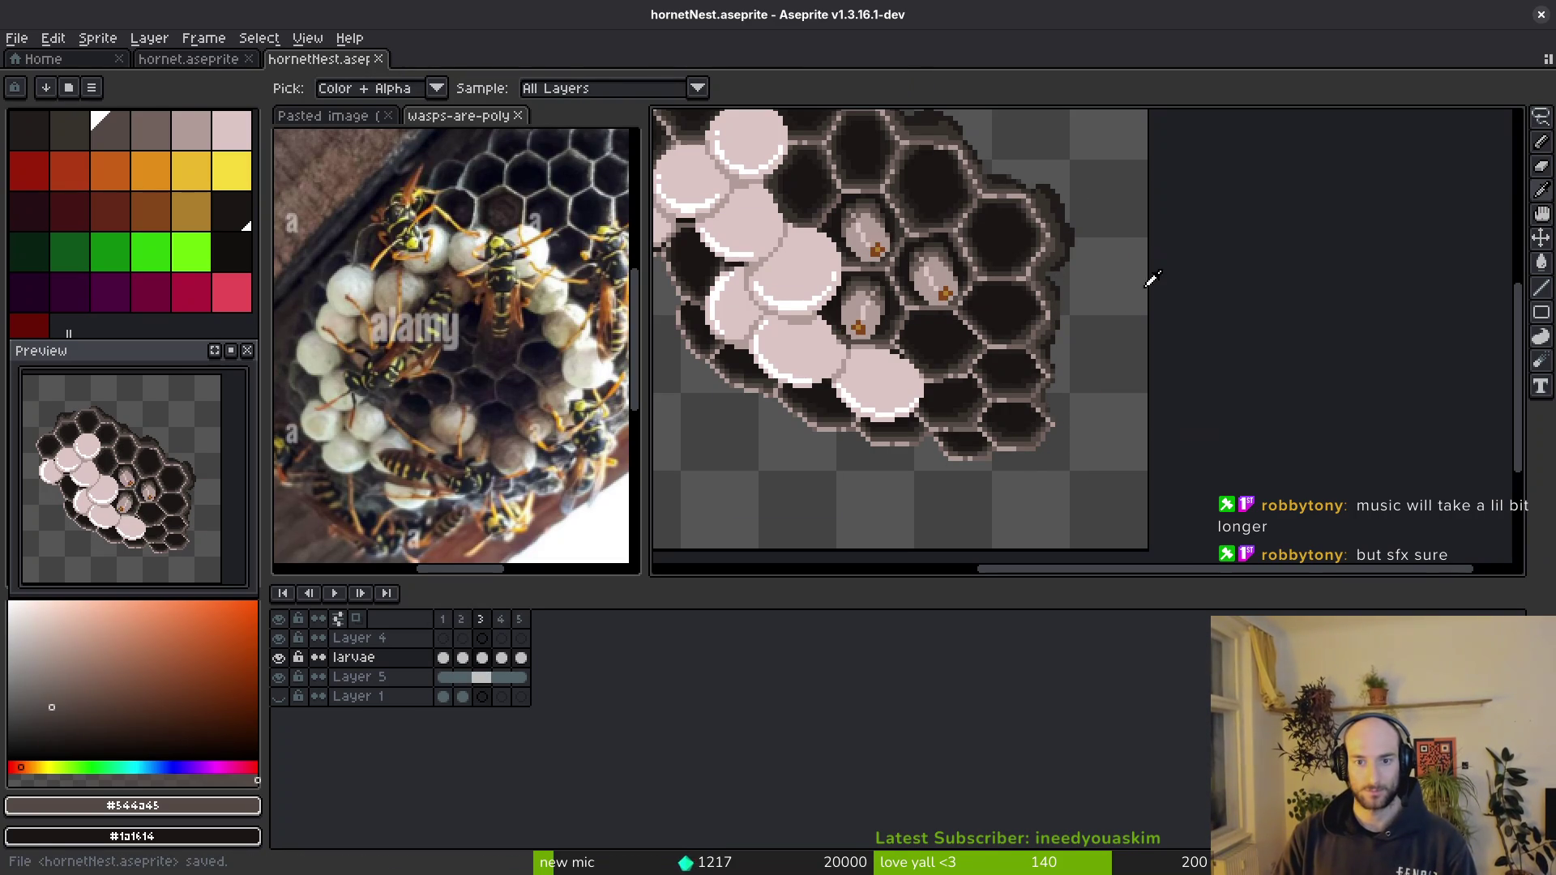
pyautogui.press('m')
pyautogui.hscroll(-3, 932, 406)
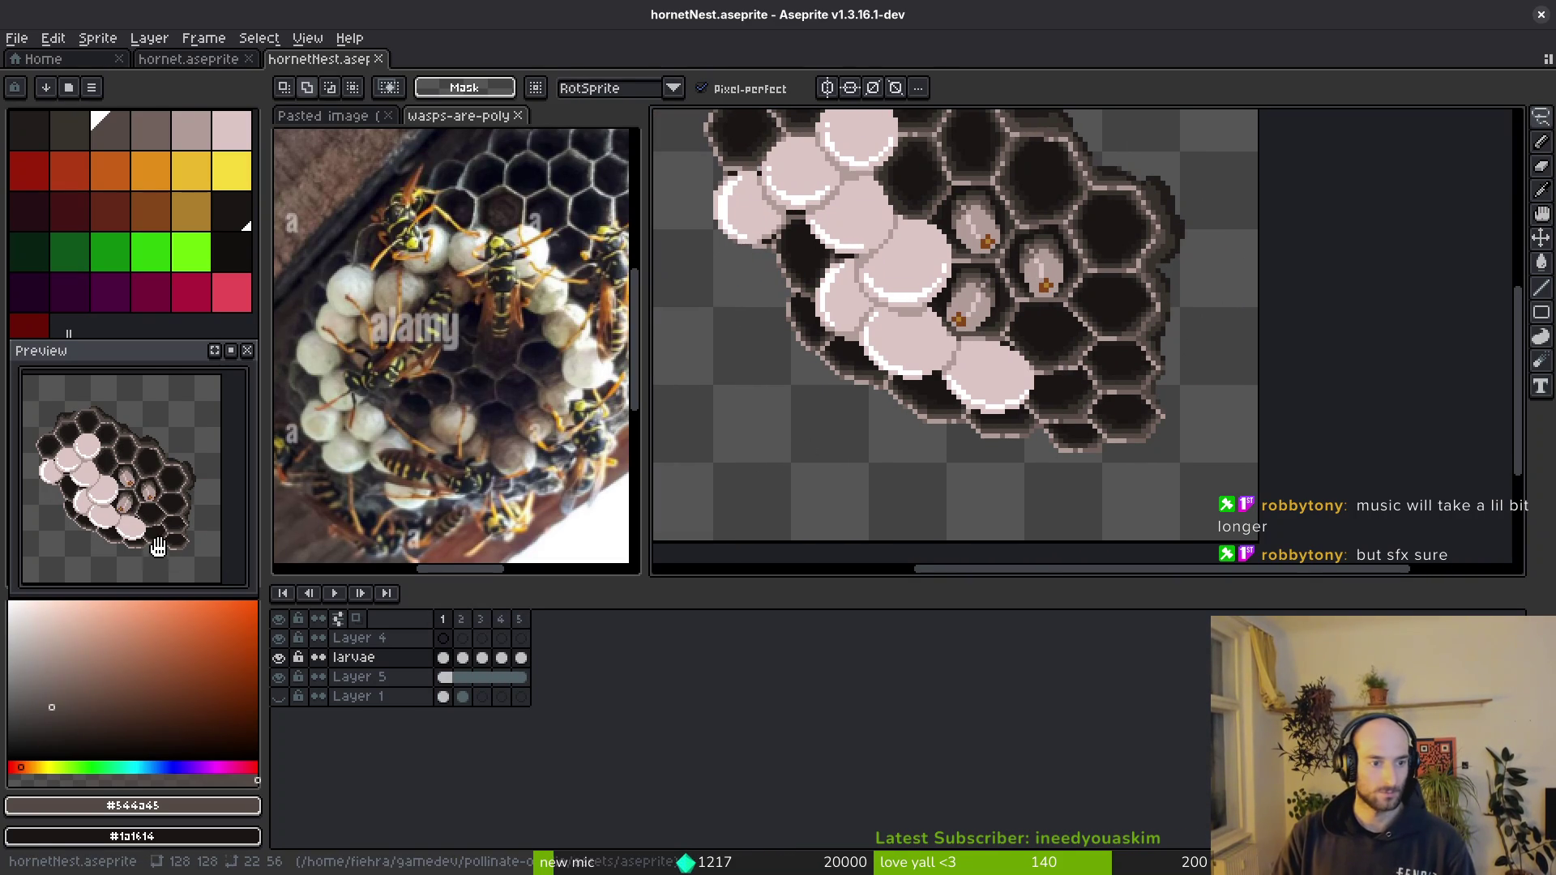
pyautogui.scroll(3, 159, 541)
# - Set the preview playback speed, save, and play then stop the nest animation
pyautogui.click(231, 352)
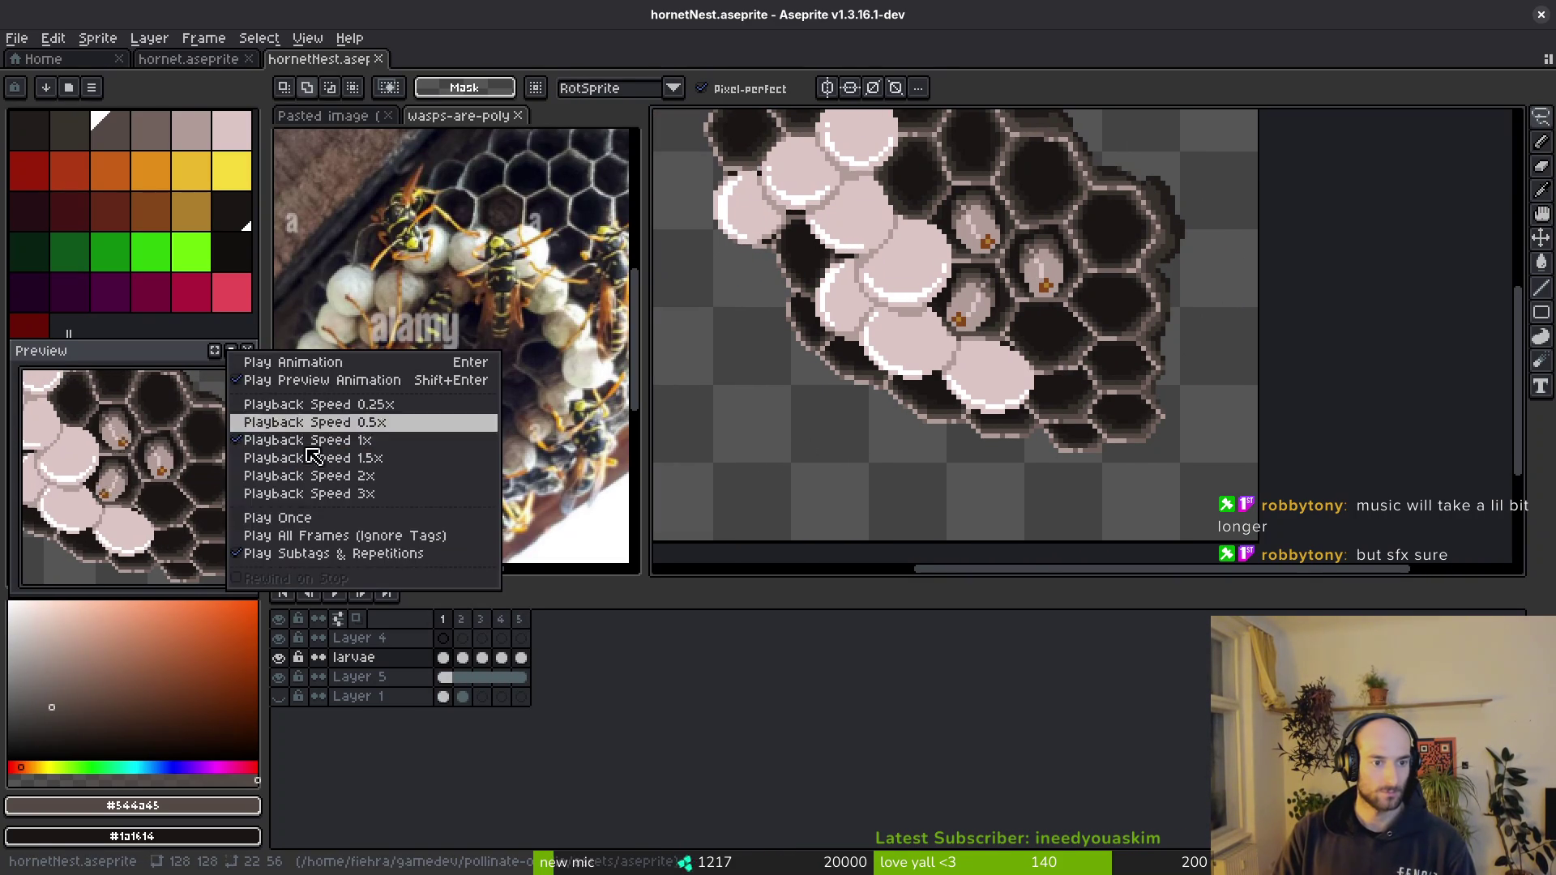
pyautogui.click(417, 443)
pyautogui.click(241, 357)
pyautogui.click(407, 430)
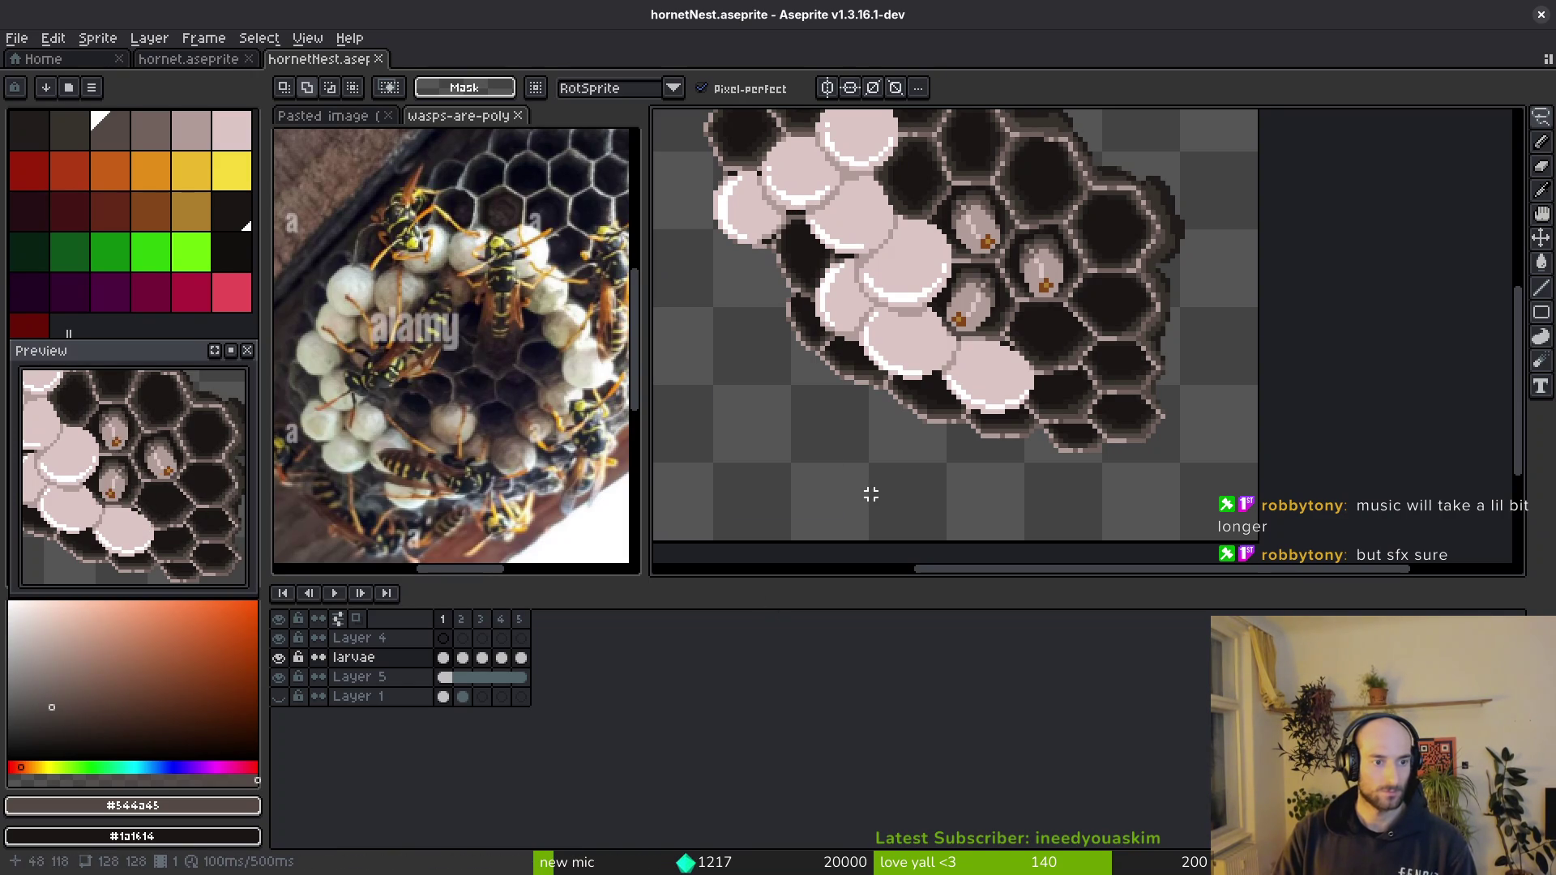
pyautogui.scroll(-1, 869, 495)
pyautogui.hotkey('ctrl', 's')
pyautogui.press('Return')
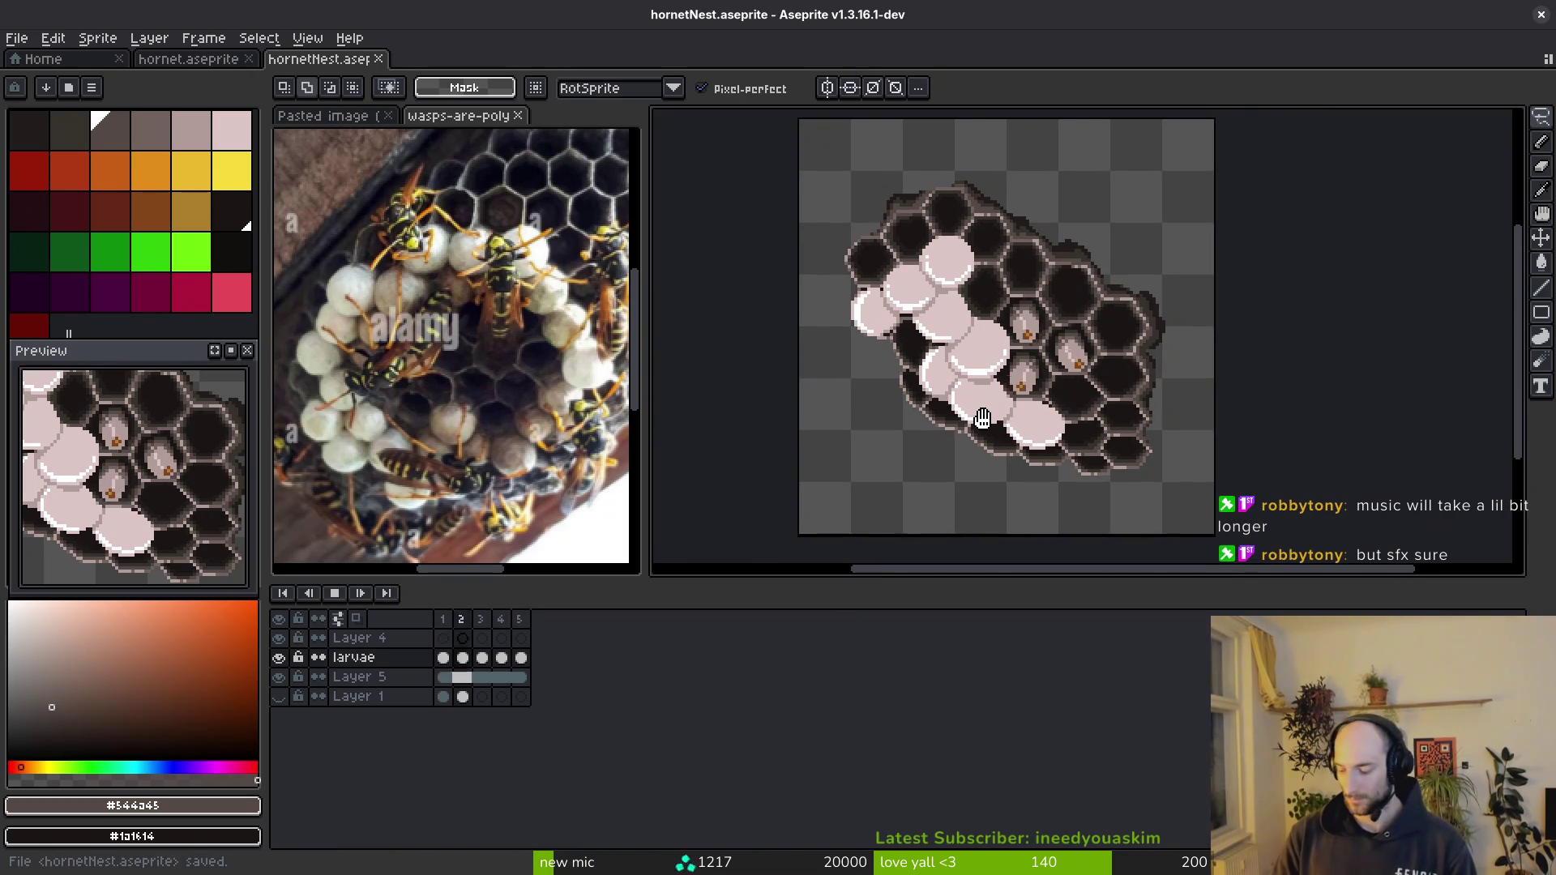
pyautogui.press('Return')
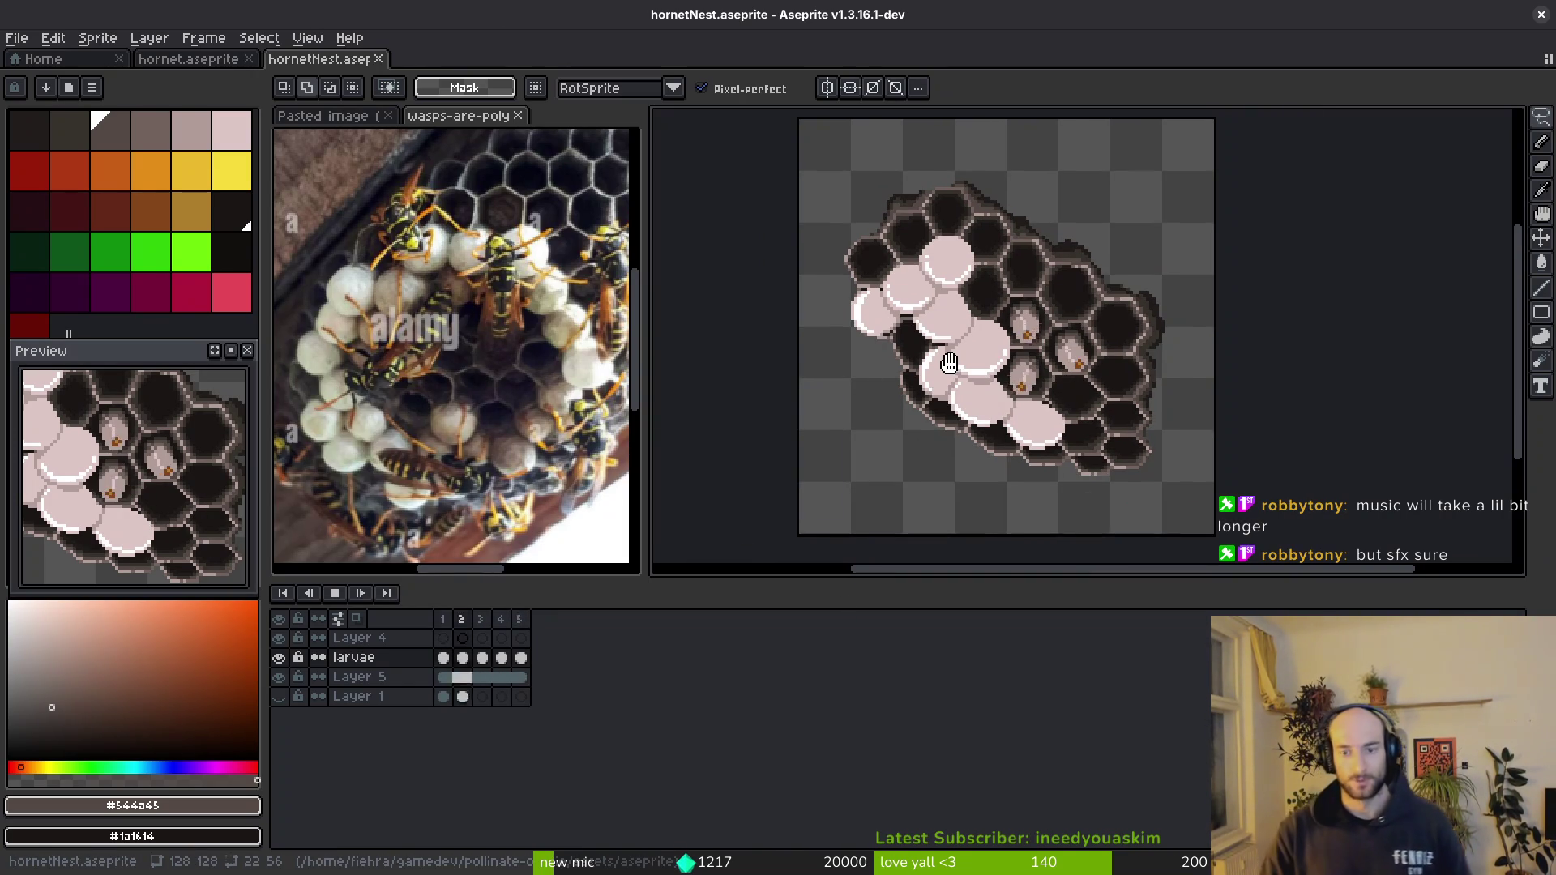
# - Generate the sprite sheet from all frames and begin exporting it as an image
pyautogui.hotkey('ctrl', 'e')
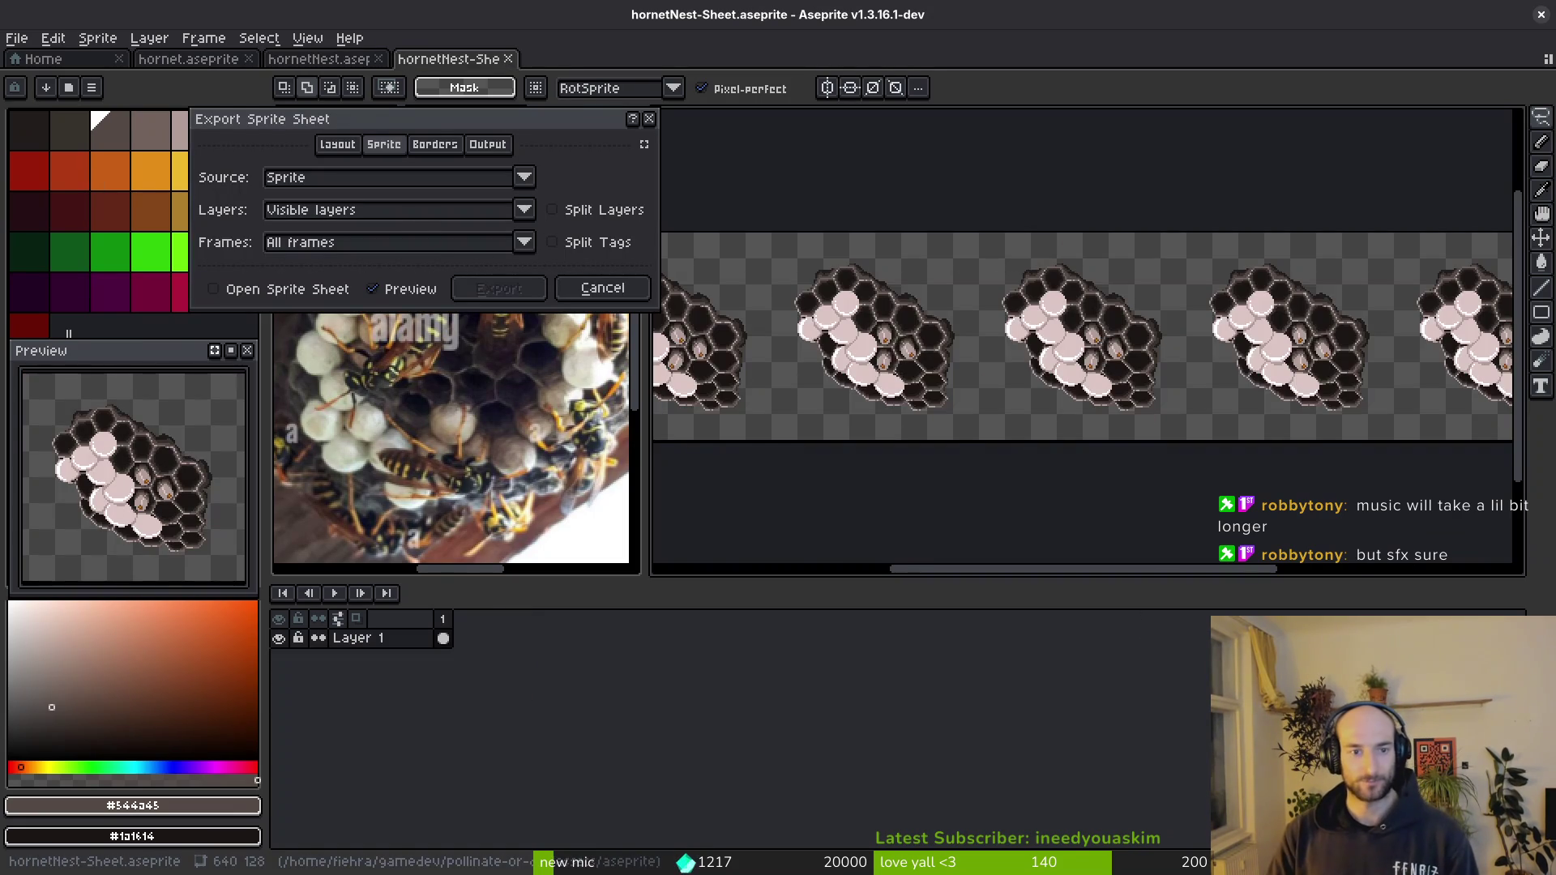
pyautogui.scroll(-2, 1115, 373)
pyautogui.click(505, 292)
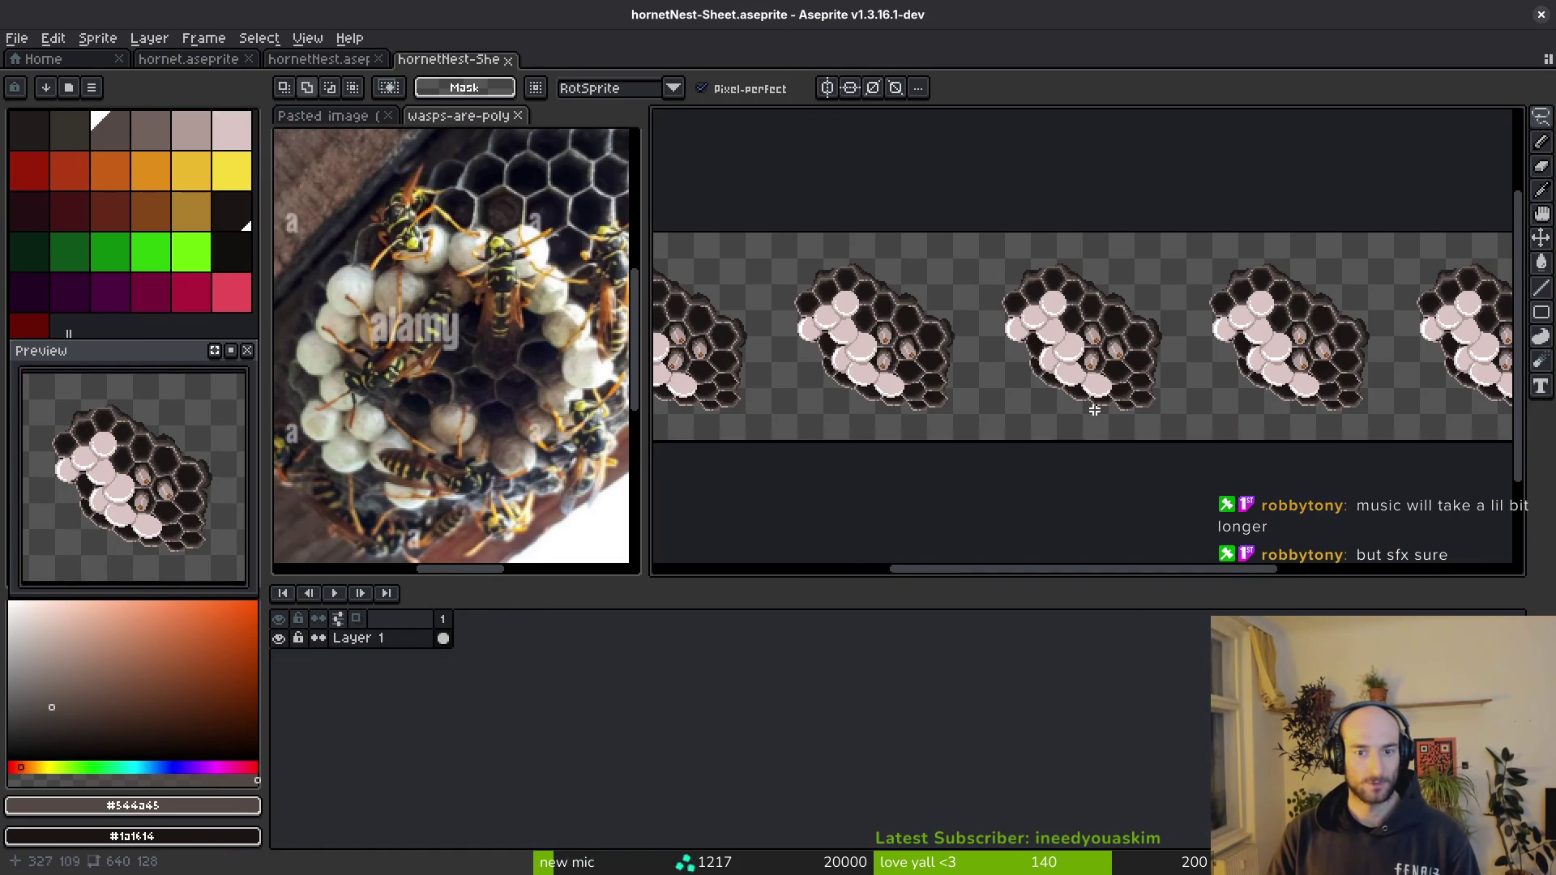
pyautogui.hotkey('ctrl', 'alt', 'shift', 's')
pyautogui.click(393, 76)
# - Choose the art/enemies folder as the destination for hornetNest-Sheet.png
pyautogui.click(464, 97)
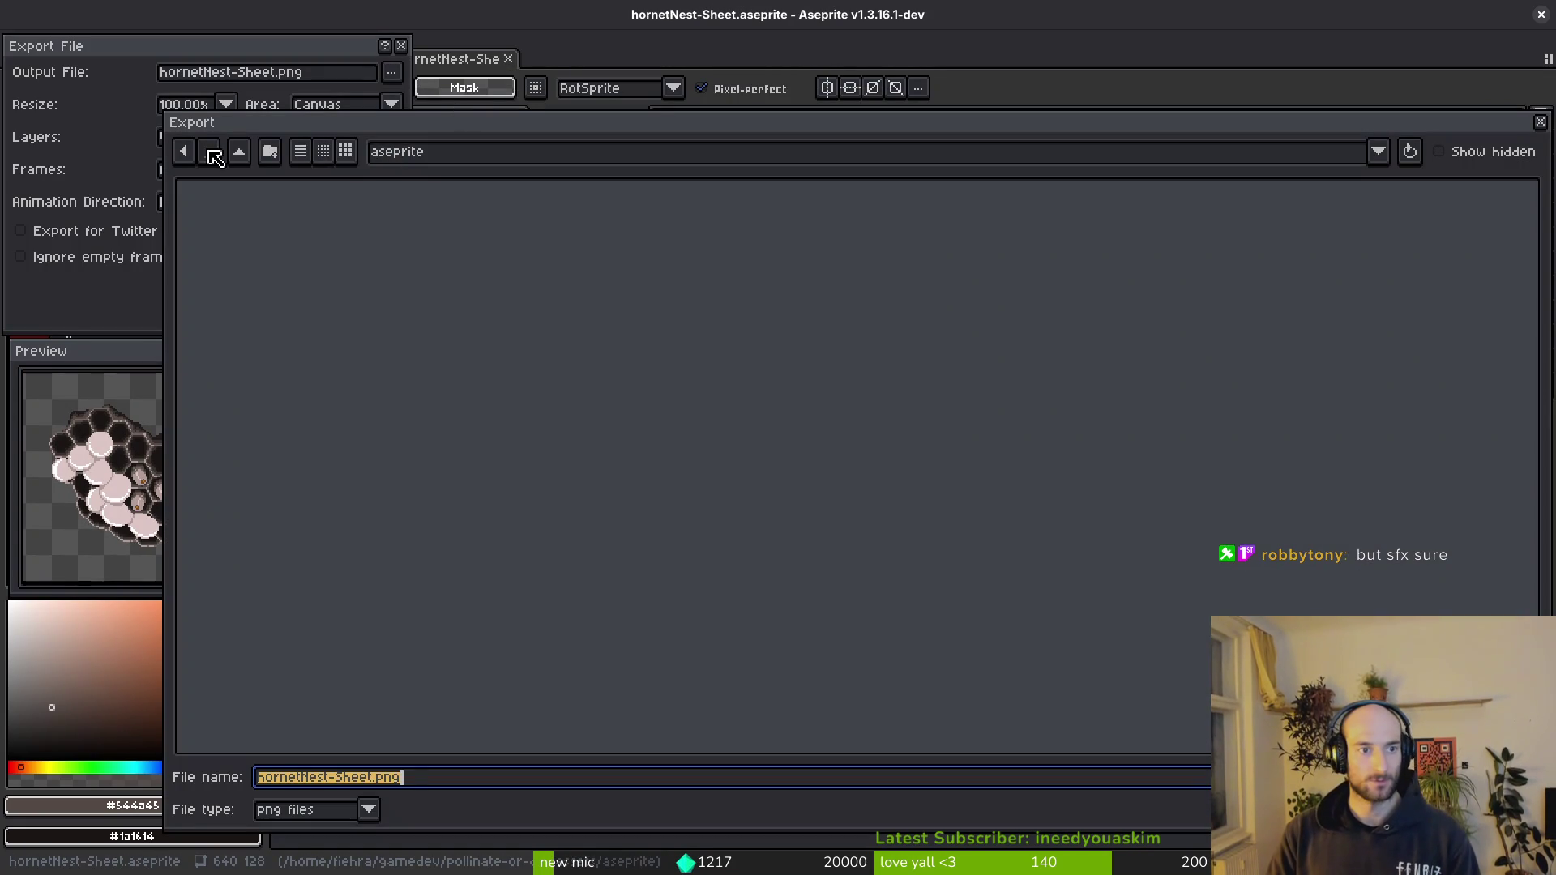
pyautogui.click(244, 155)
pyautogui.doubleClick(232, 237)
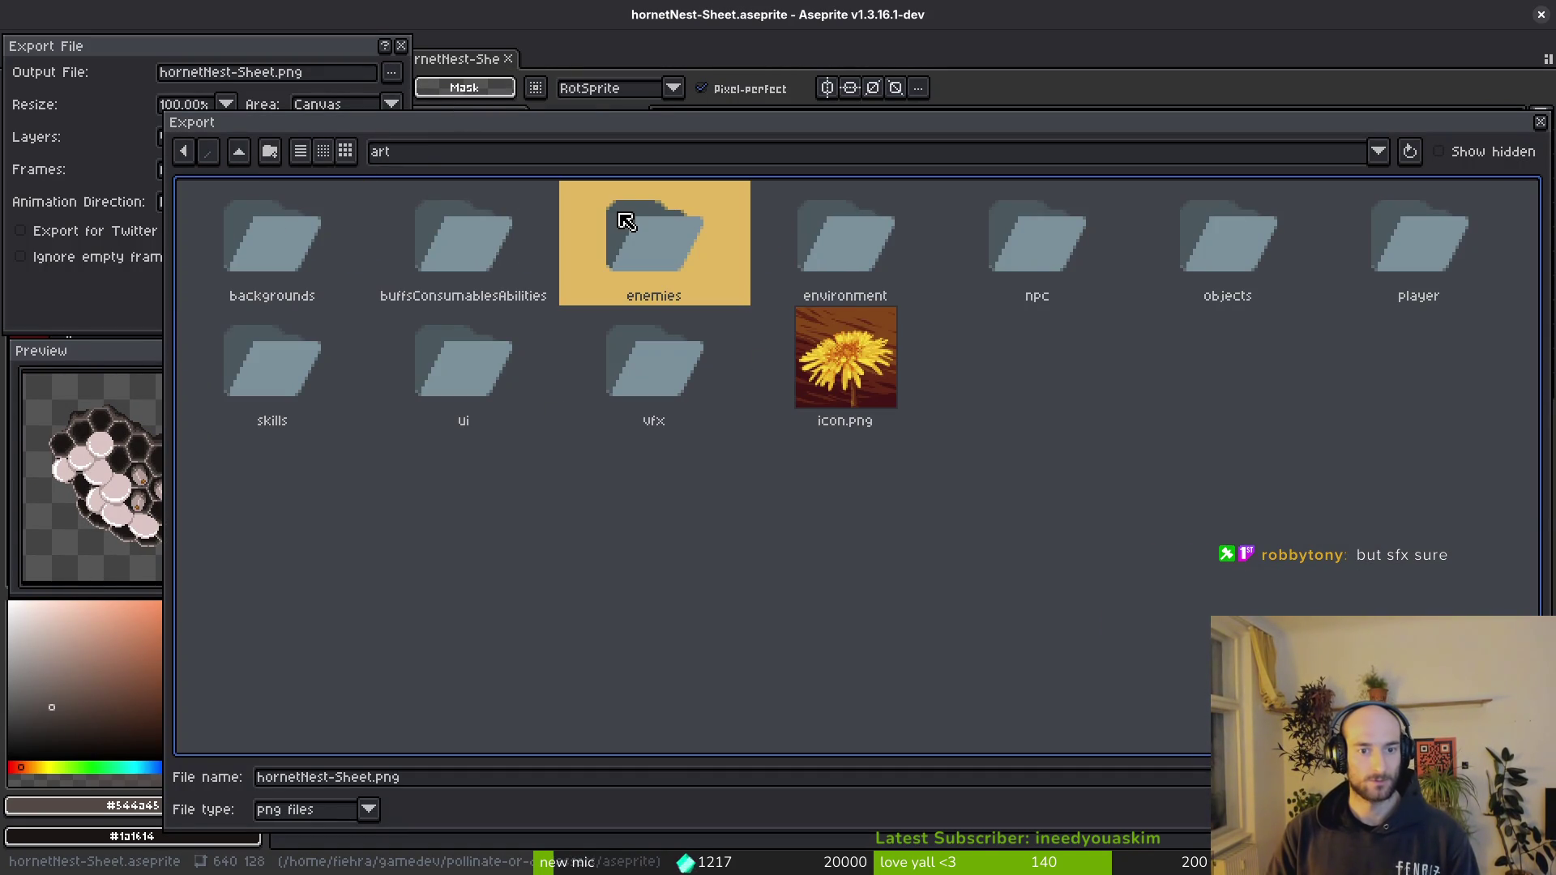
pyautogui.doubleClick(658, 255)
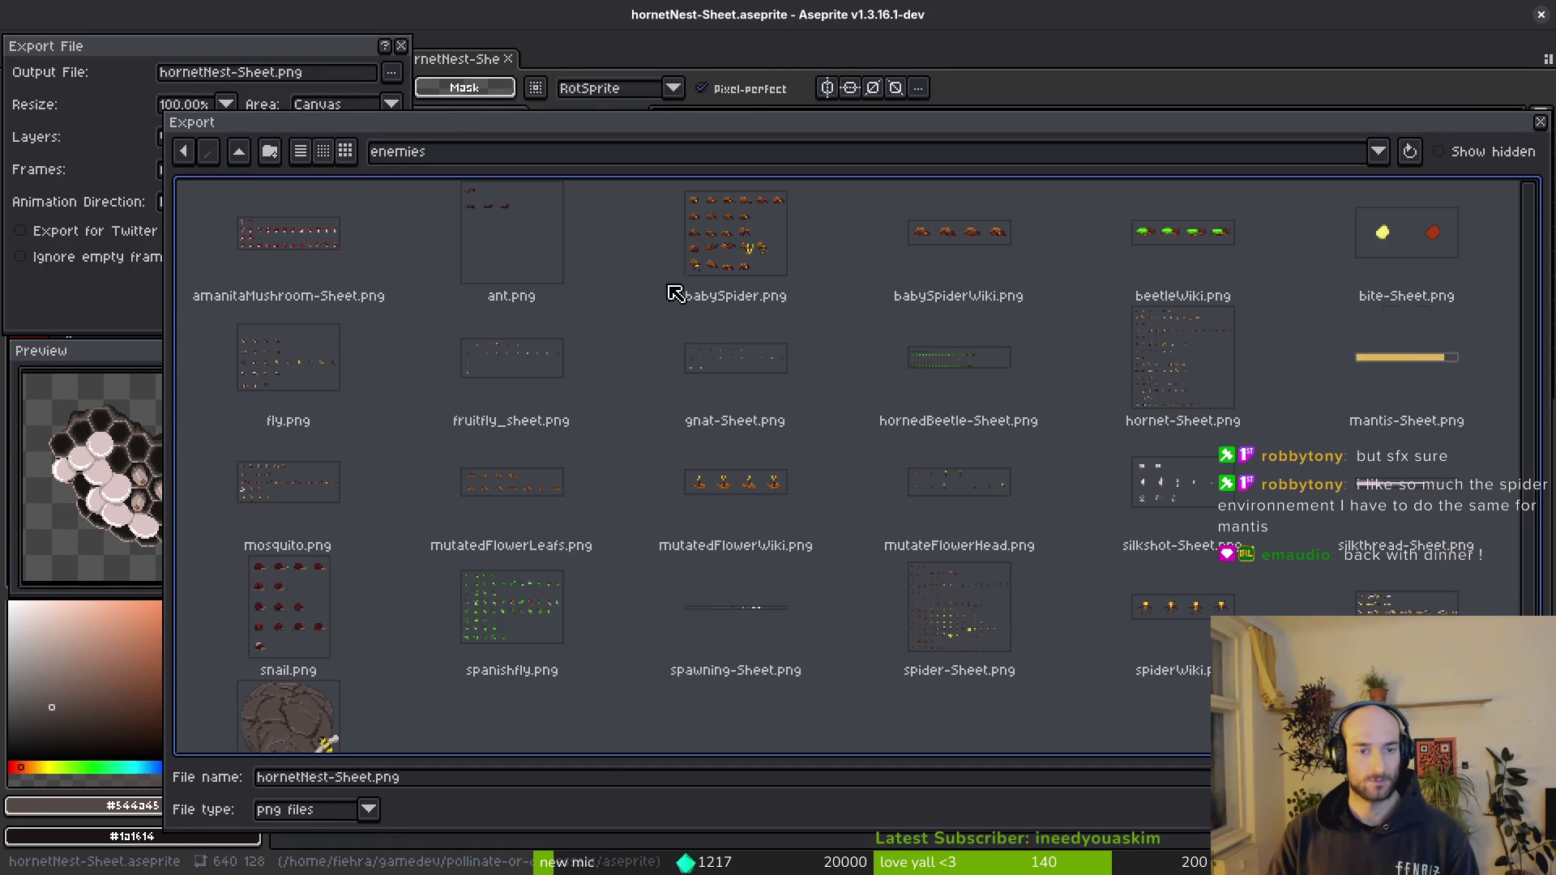
pyautogui.click(464, 780)
pyautogui.press('Return')
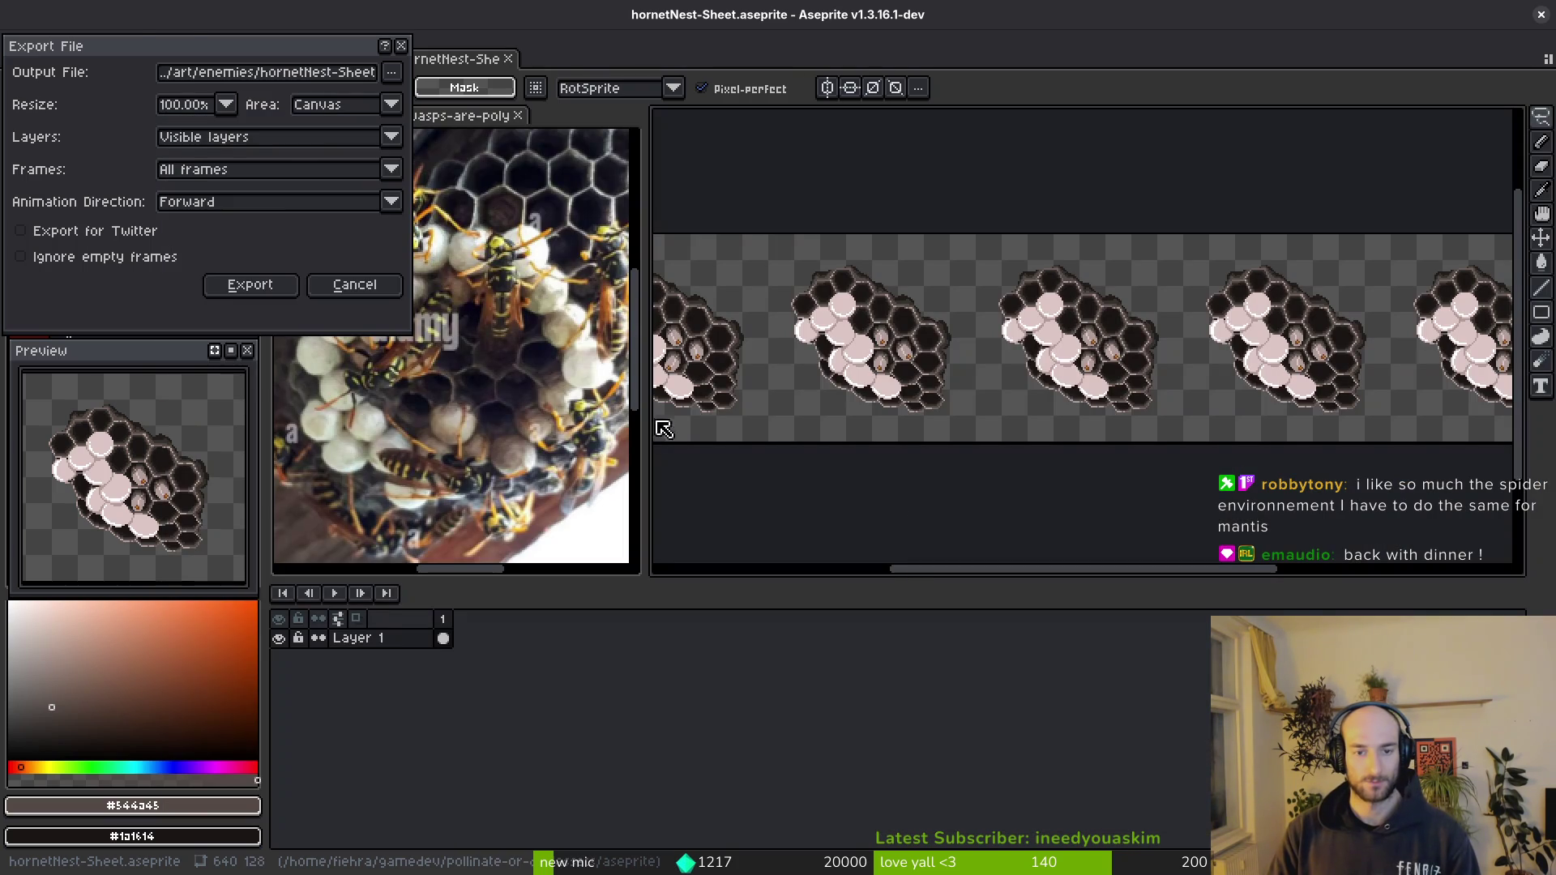
# - Export the sheet image and close the sprite sheet document
pyautogui.click(251, 286)
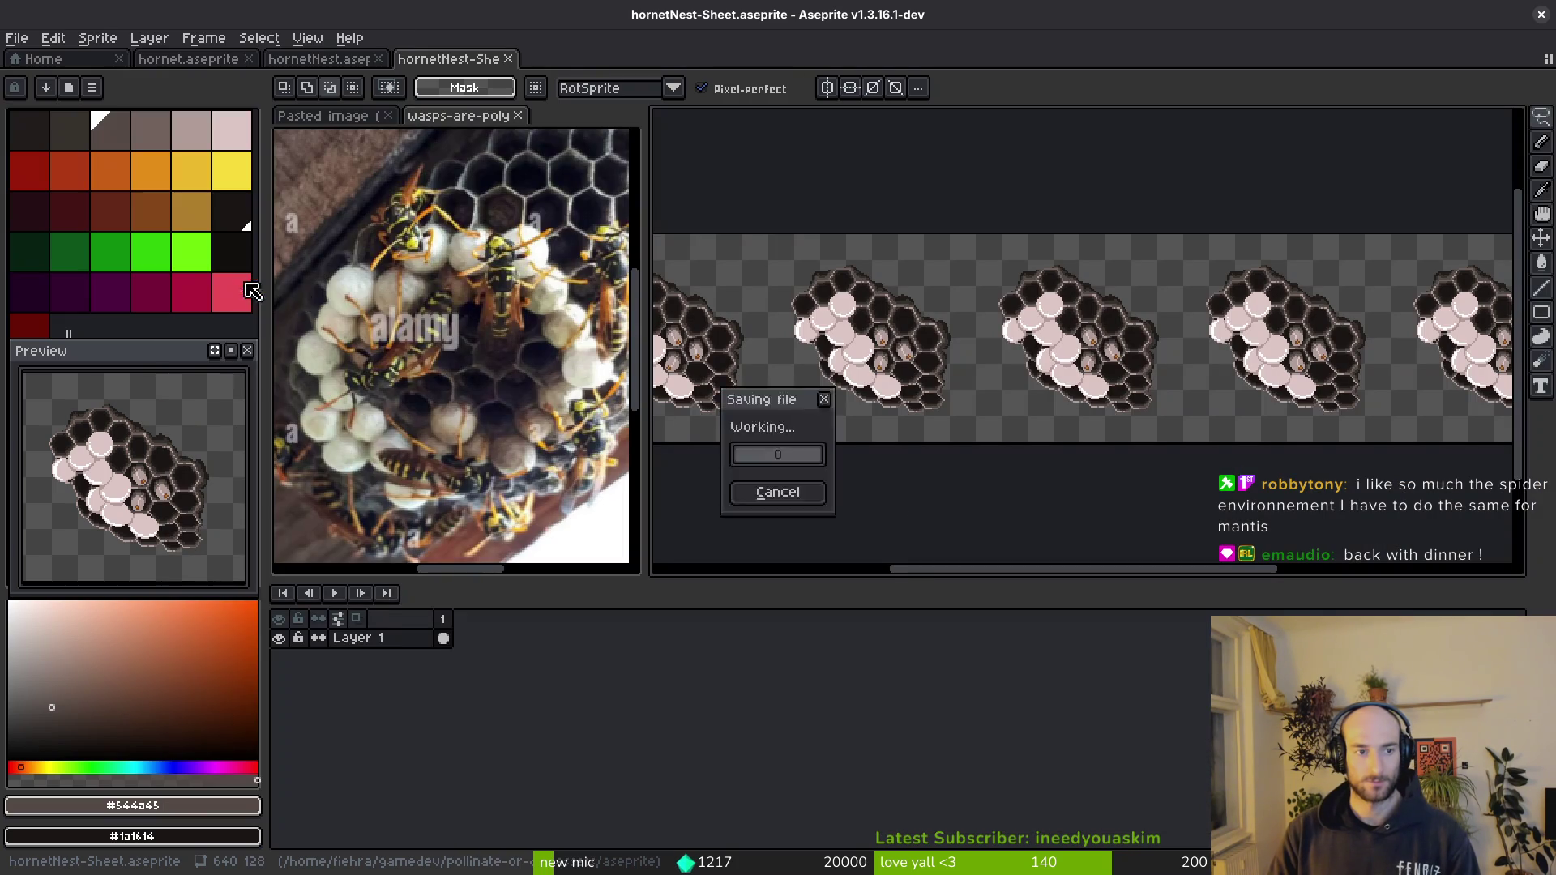
pyautogui.click(512, 60)
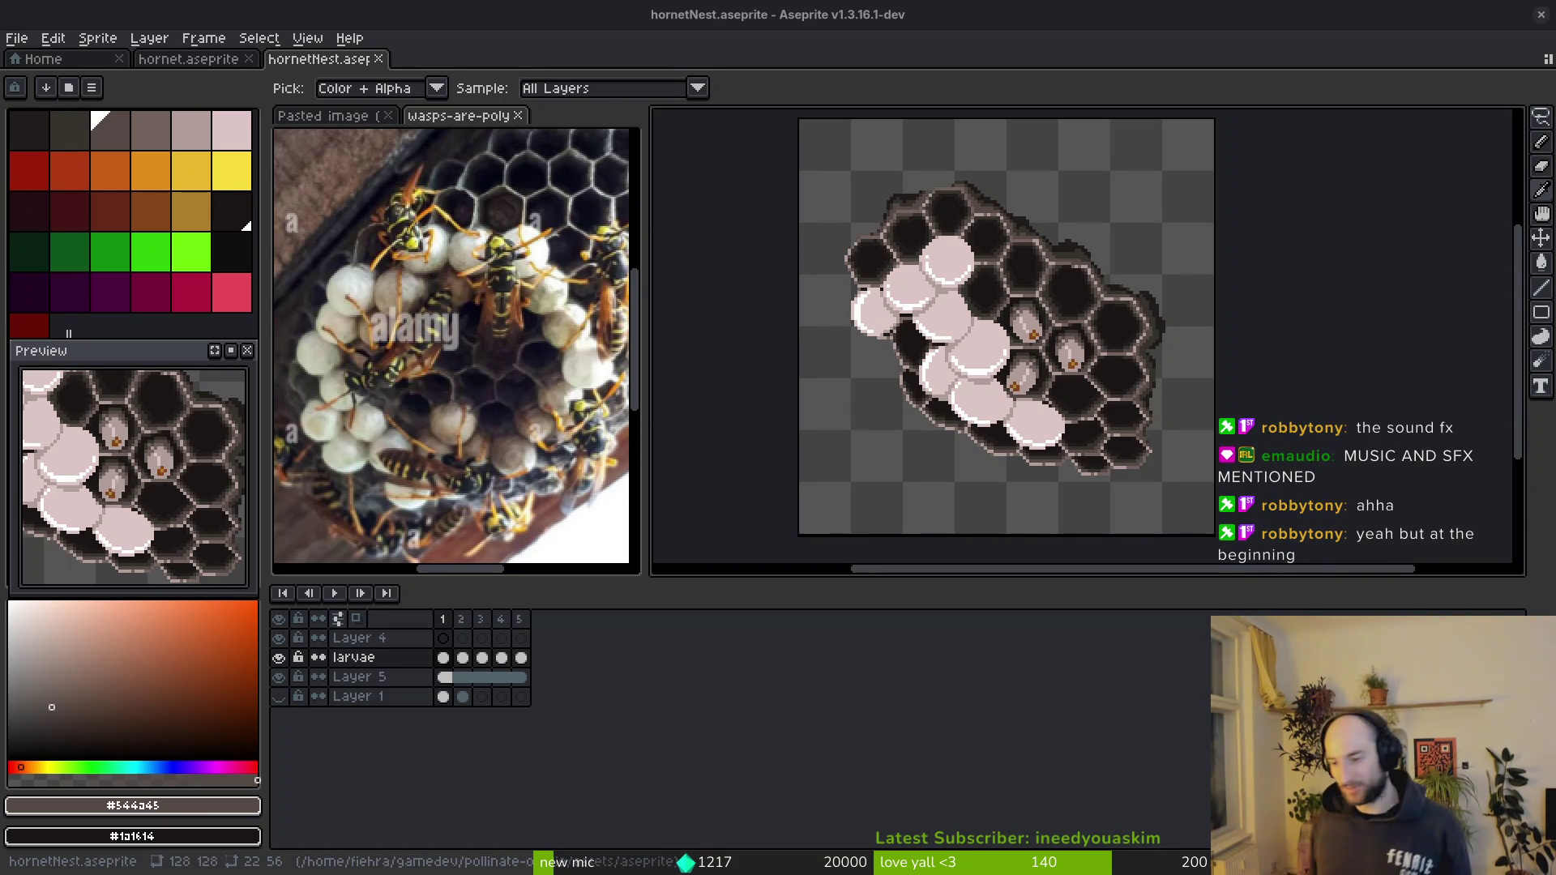
# - Erase a stray pixel on Layer 5's nest edge and save the sprite
pyautogui.press('m')
pyautogui.scroll(3, 985, 344)
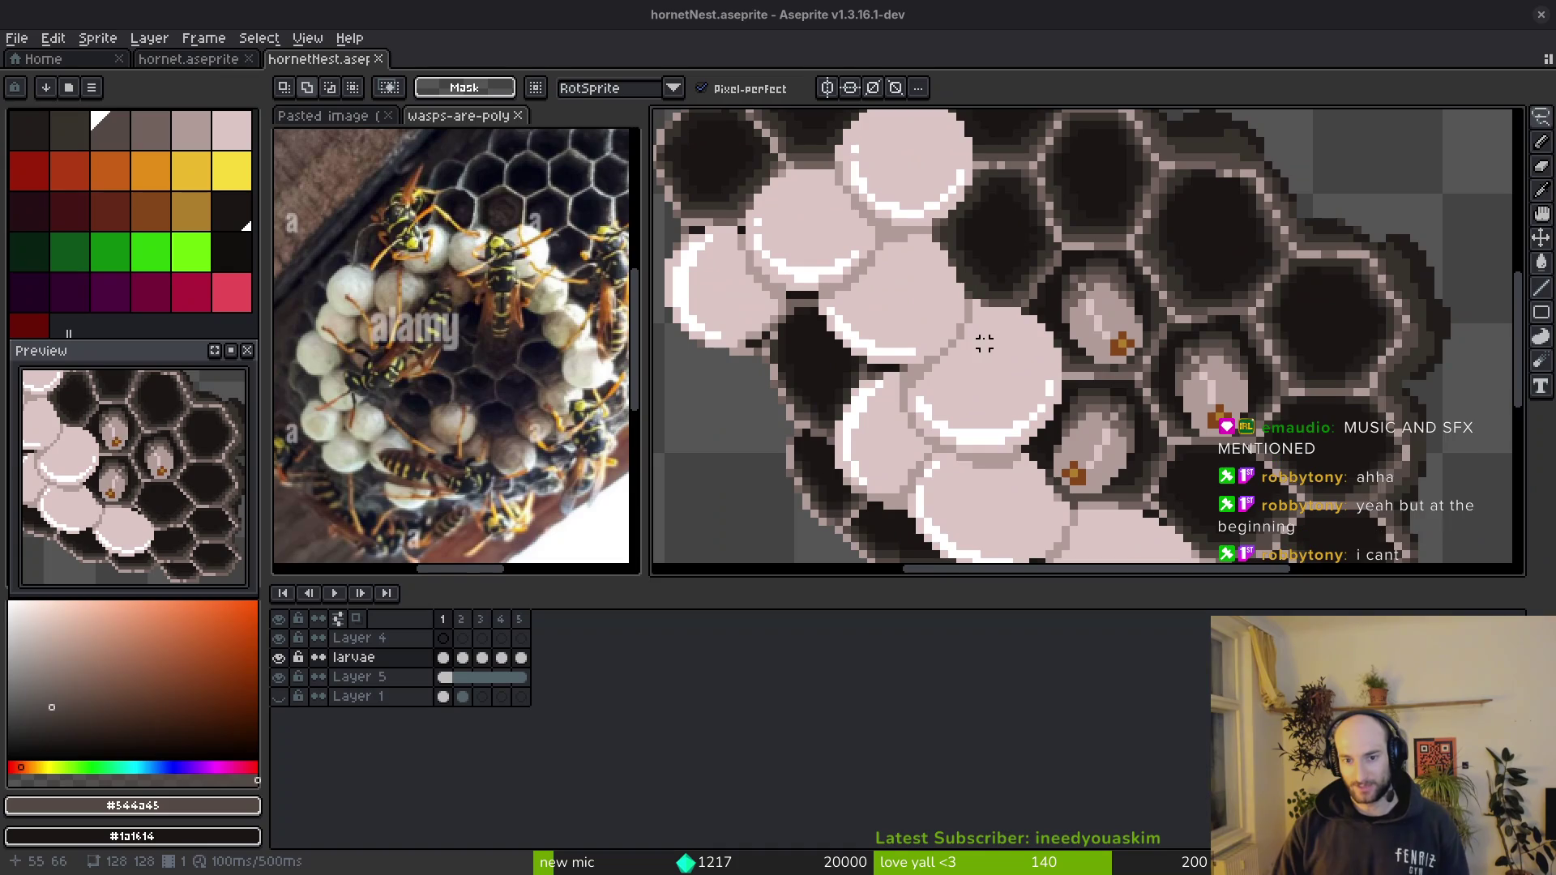
pyautogui.scroll(1, 944, 290)
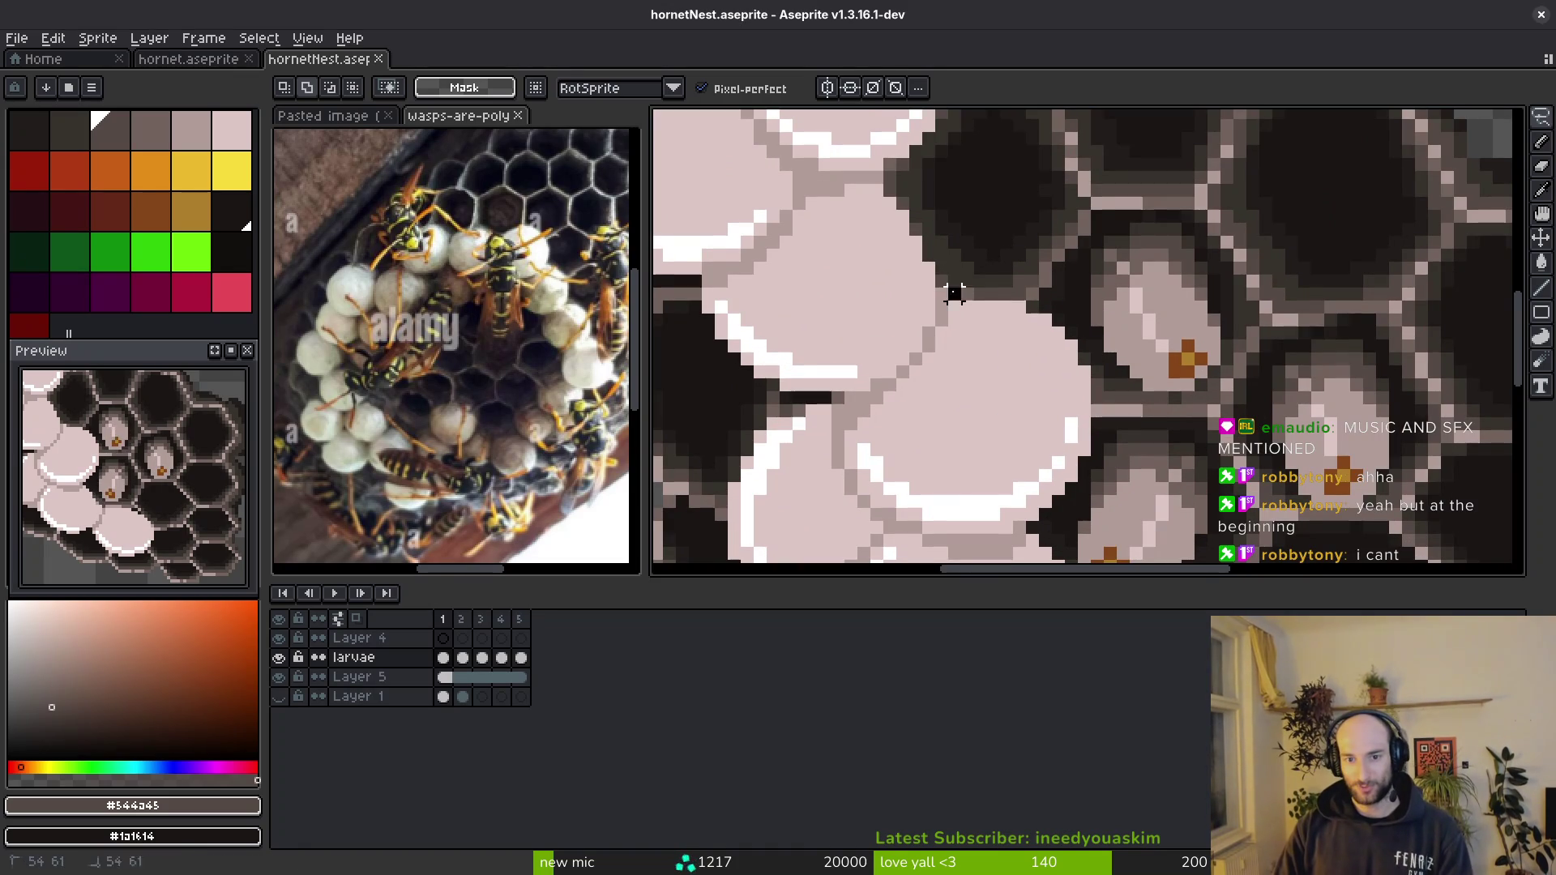
pyautogui.press('e')
pyautogui.scroll(1, 943, 289)
pyautogui.click(943, 290)
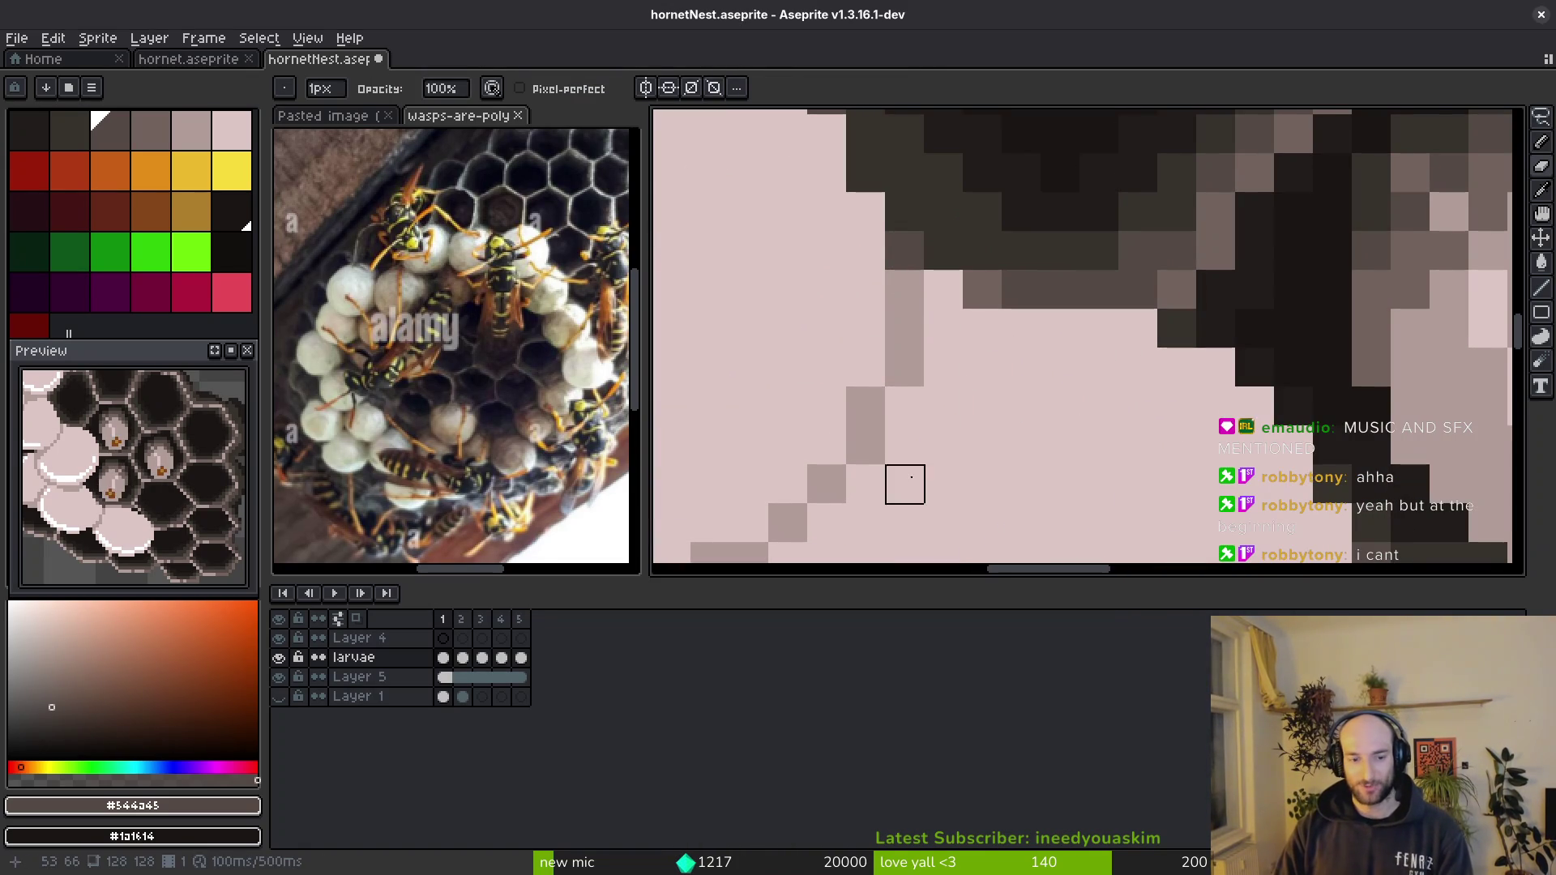
pyautogui.keyDown('ctrl'); pyautogui.click(944, 290); pyautogui.keyUp('ctrl')
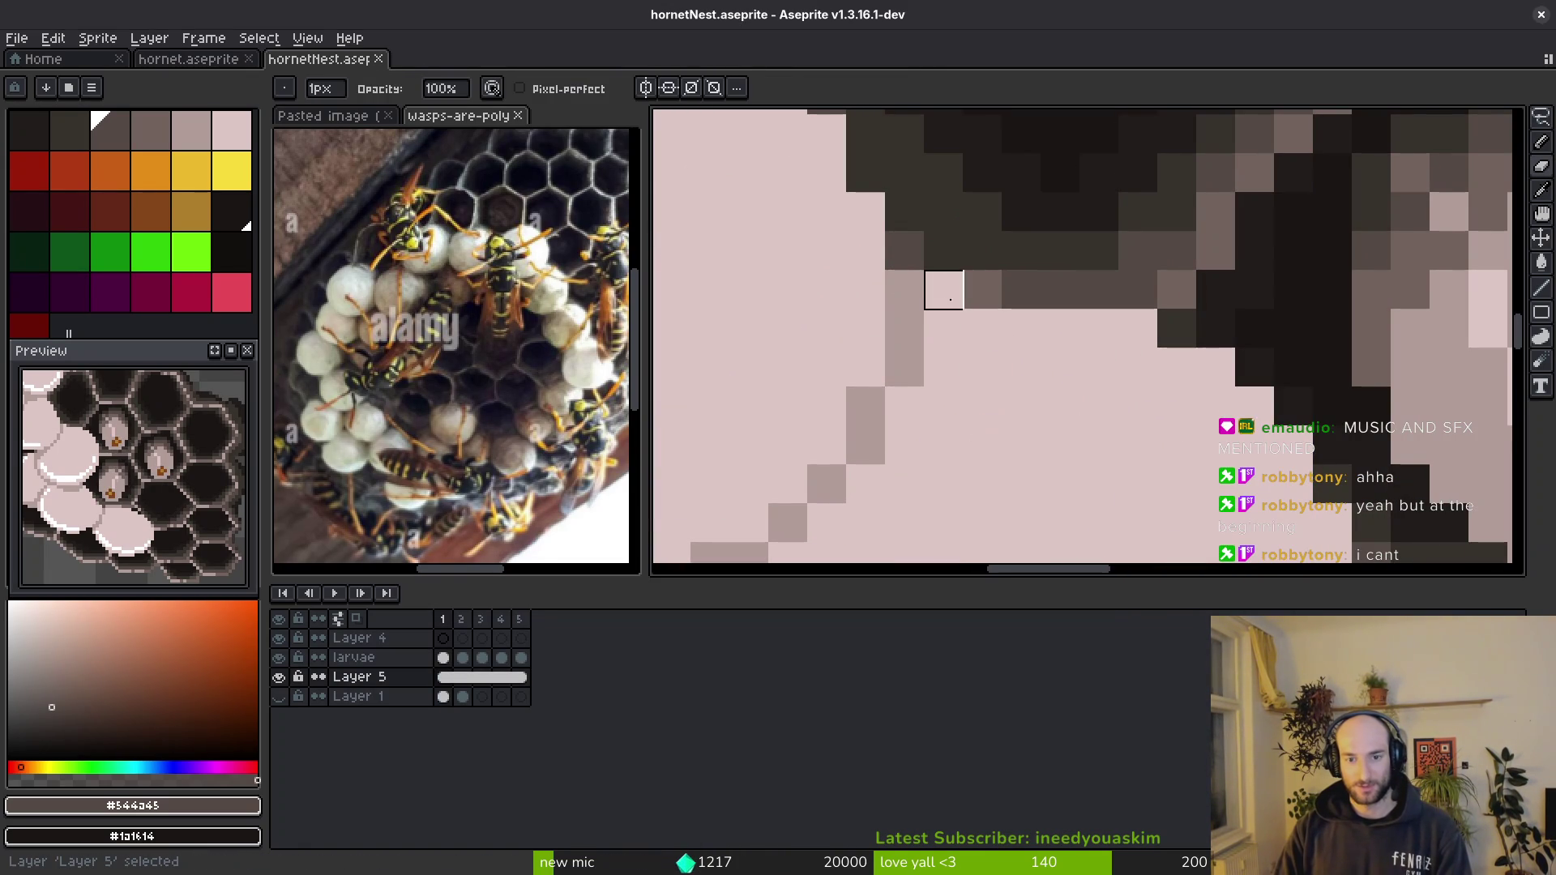
pyautogui.press('alt')
pyautogui.press('ctrl')
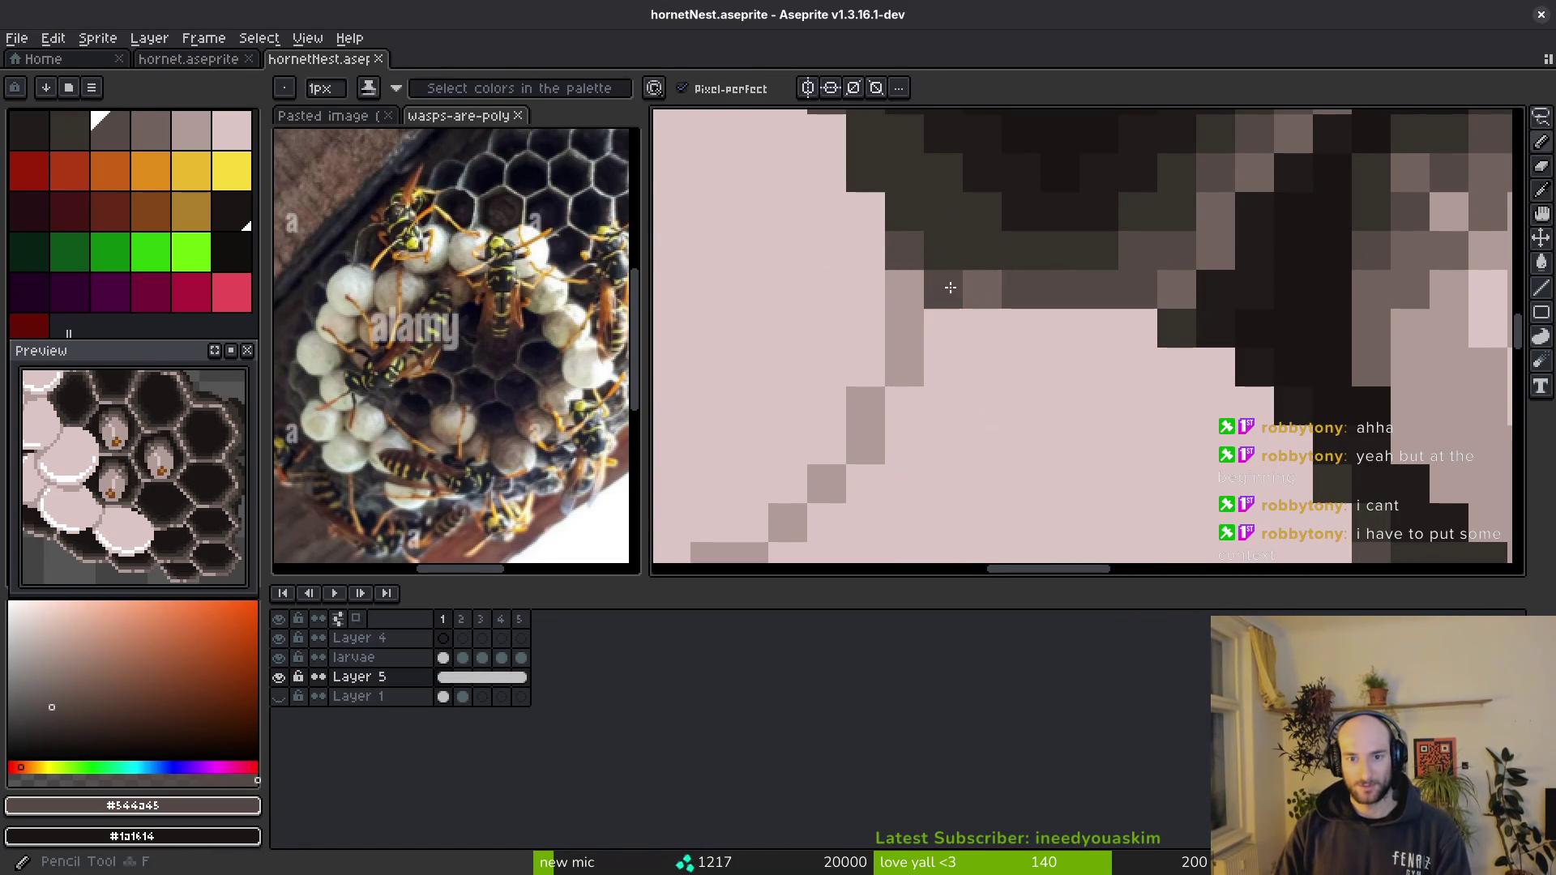
pyautogui.scroll(-2, 1000, 335)
pyautogui.scroll(-2, 1014, 352)
pyautogui.hotkey('ctrl', 's')
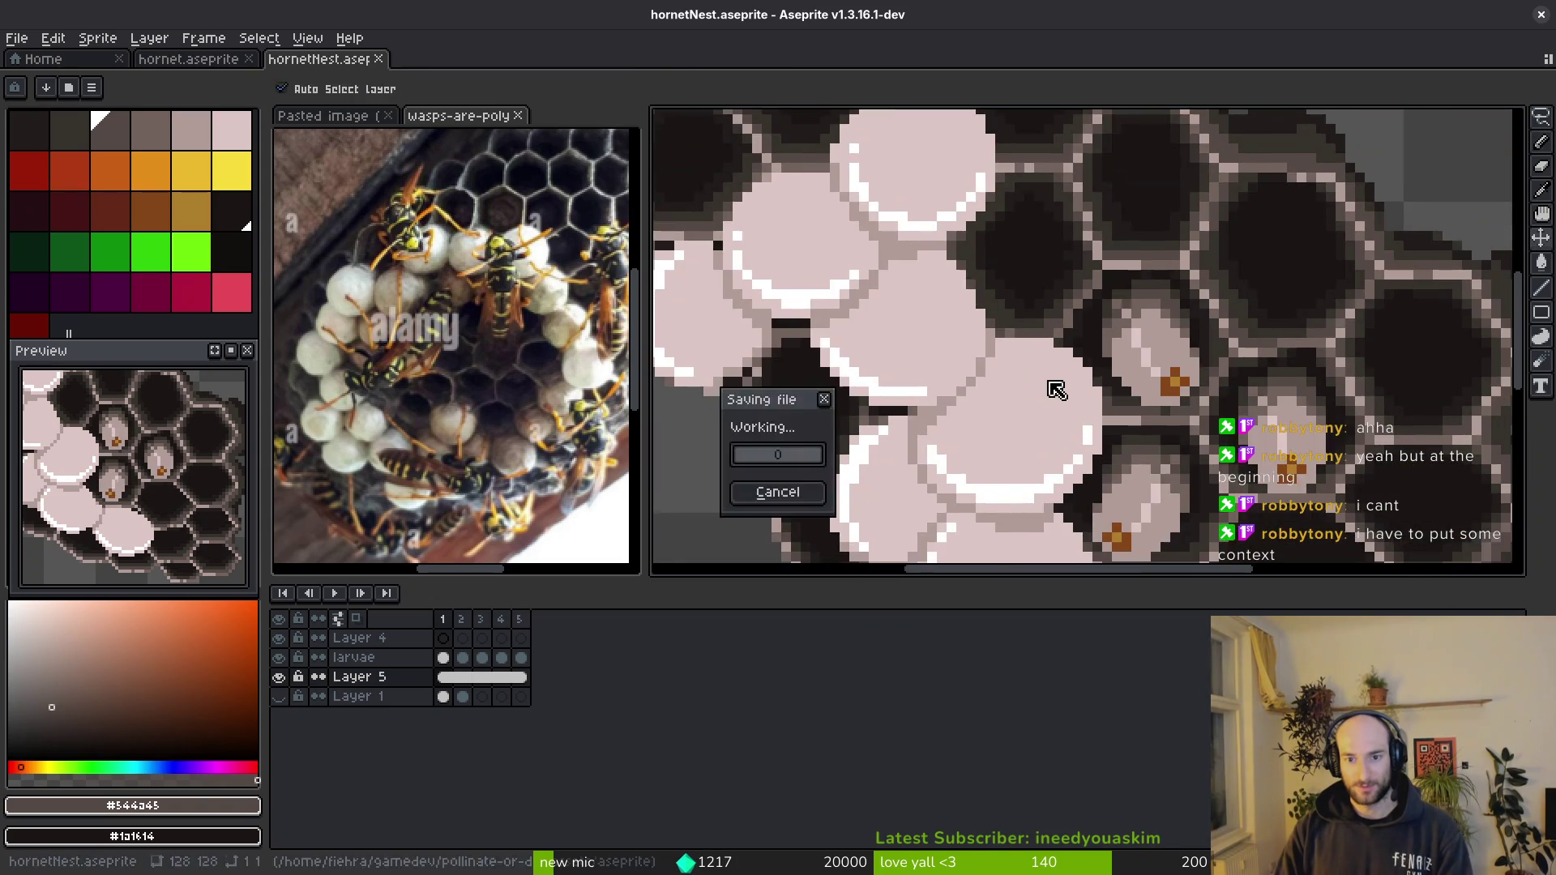
pyautogui.scroll(4, 1053, 392)
pyautogui.hotkey('ctrl', 's')
# - Repaint cell-edge pixels with the darker brown and #71625d mid-tone, save, and start the sheet export
pyautogui.click(962, 257)
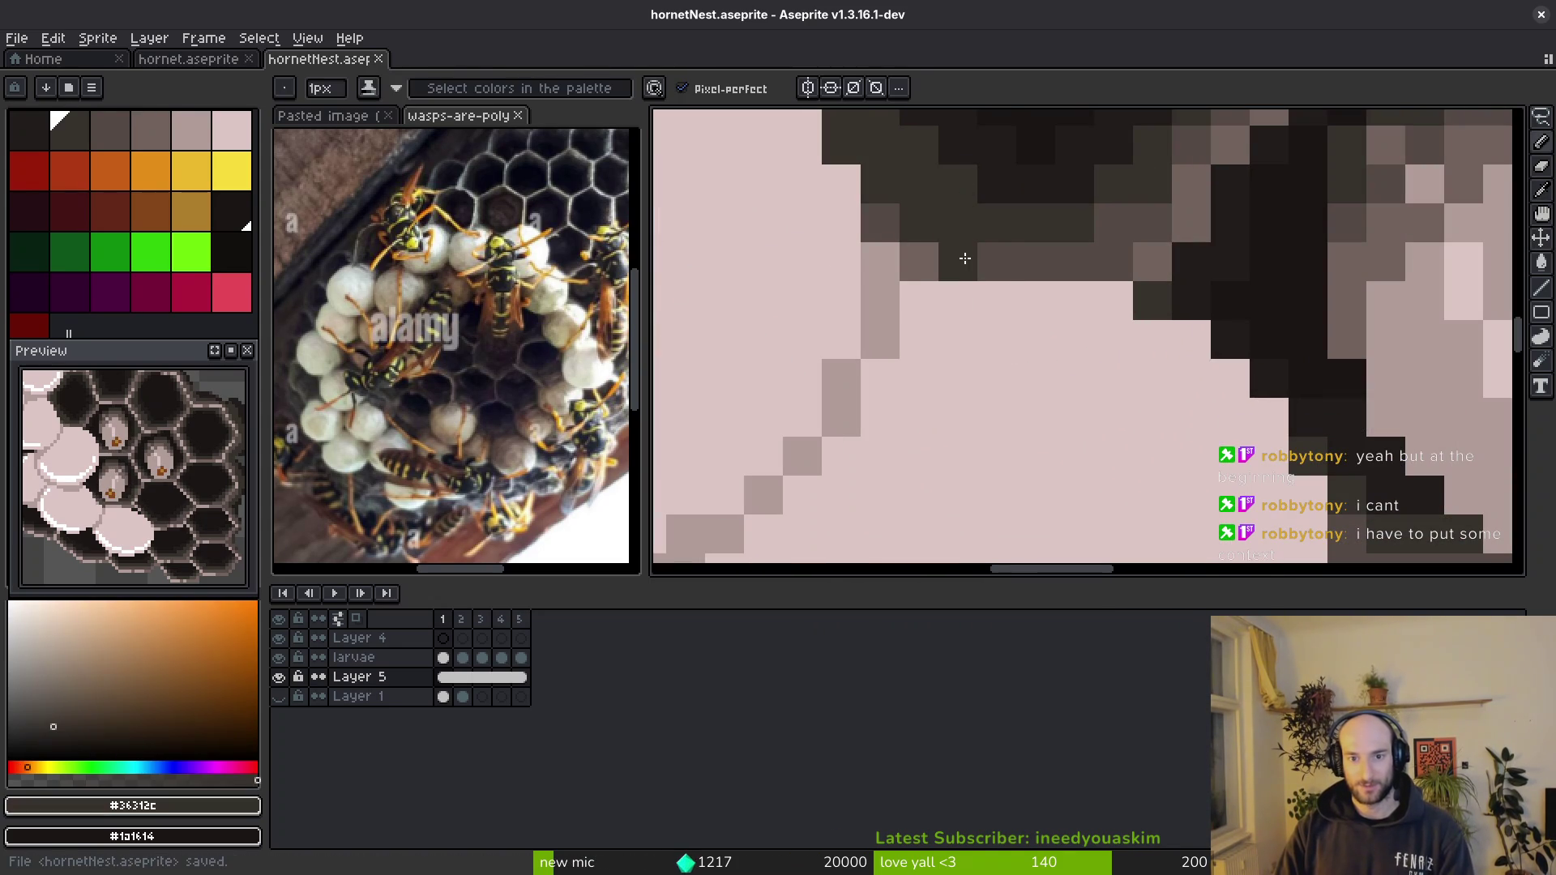
pyautogui.keyDown('alt'); pyautogui.click(985, 265); pyautogui.keyUp('alt')
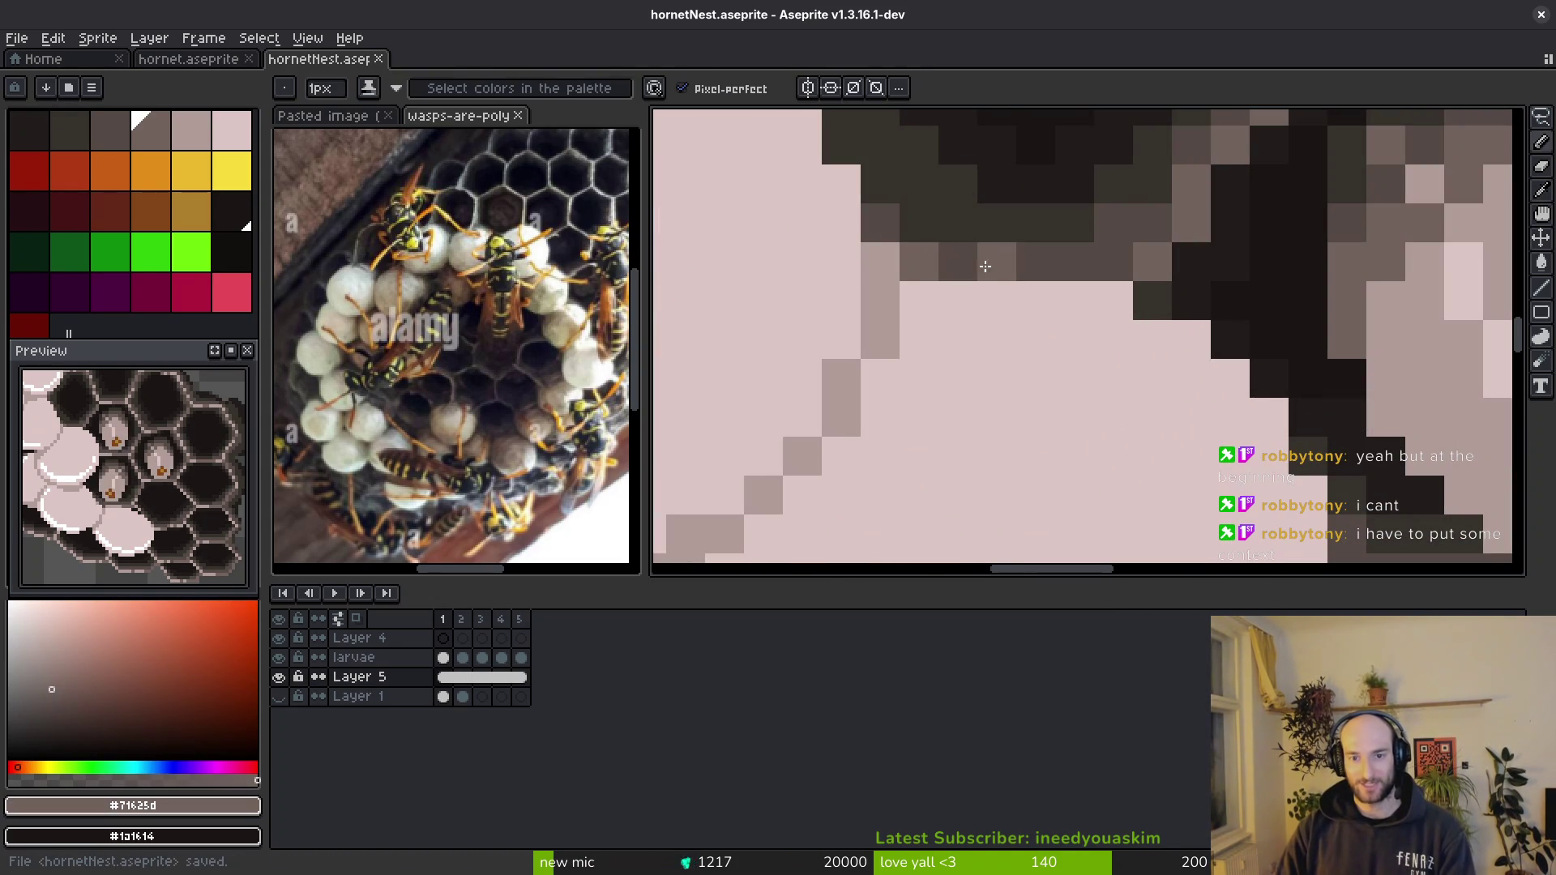
pyautogui.scroll(-4, 1151, 371)
pyautogui.press('alt')
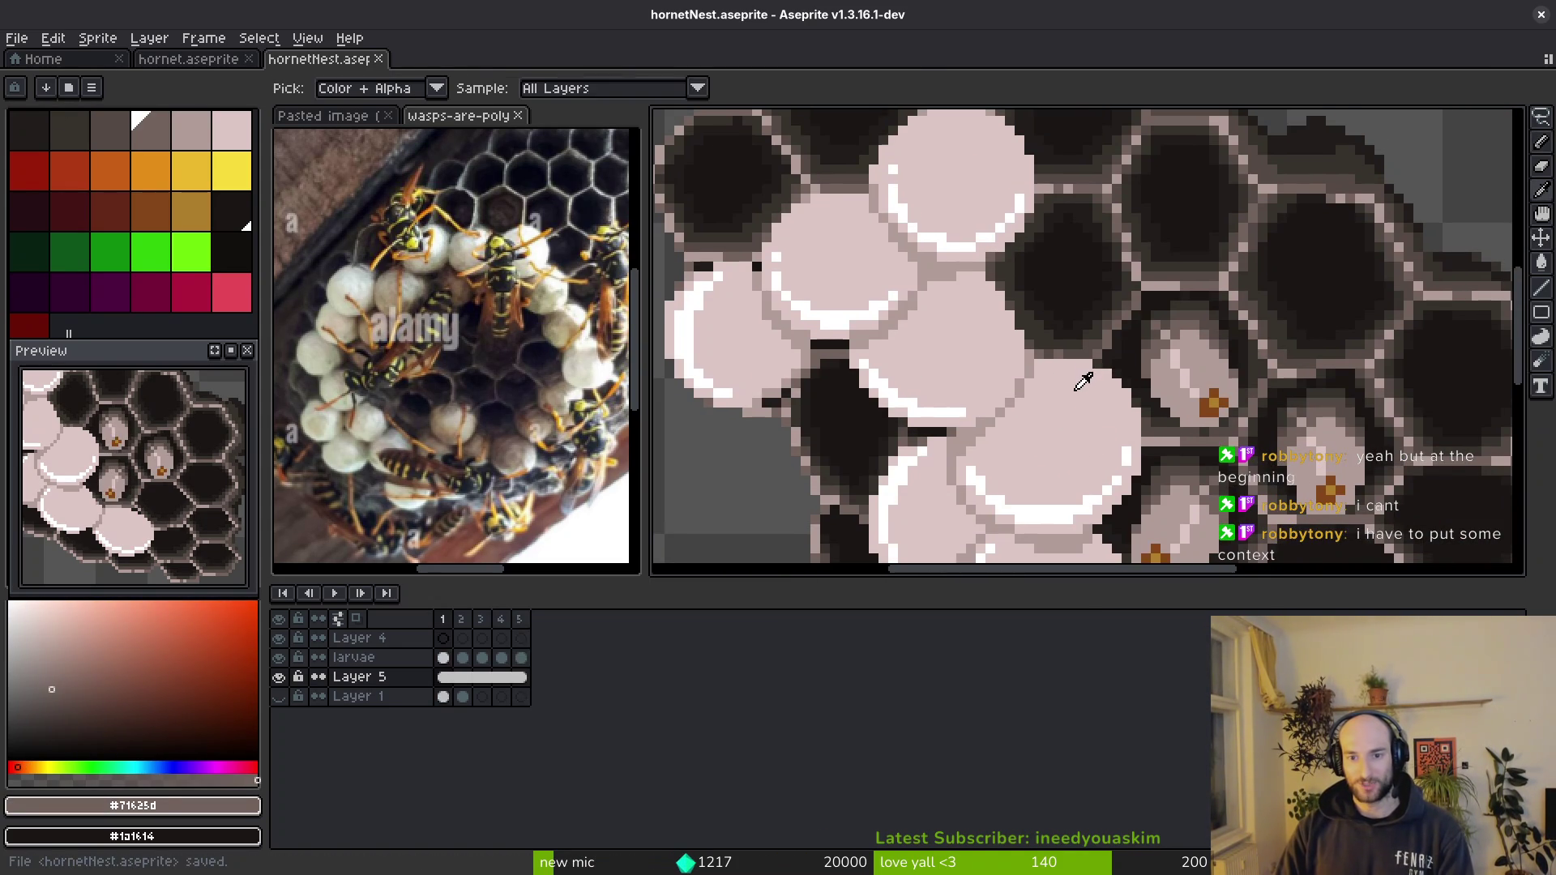
pyautogui.scroll(1, 1070, 432)
pyautogui.scroll(1, 1057, 469)
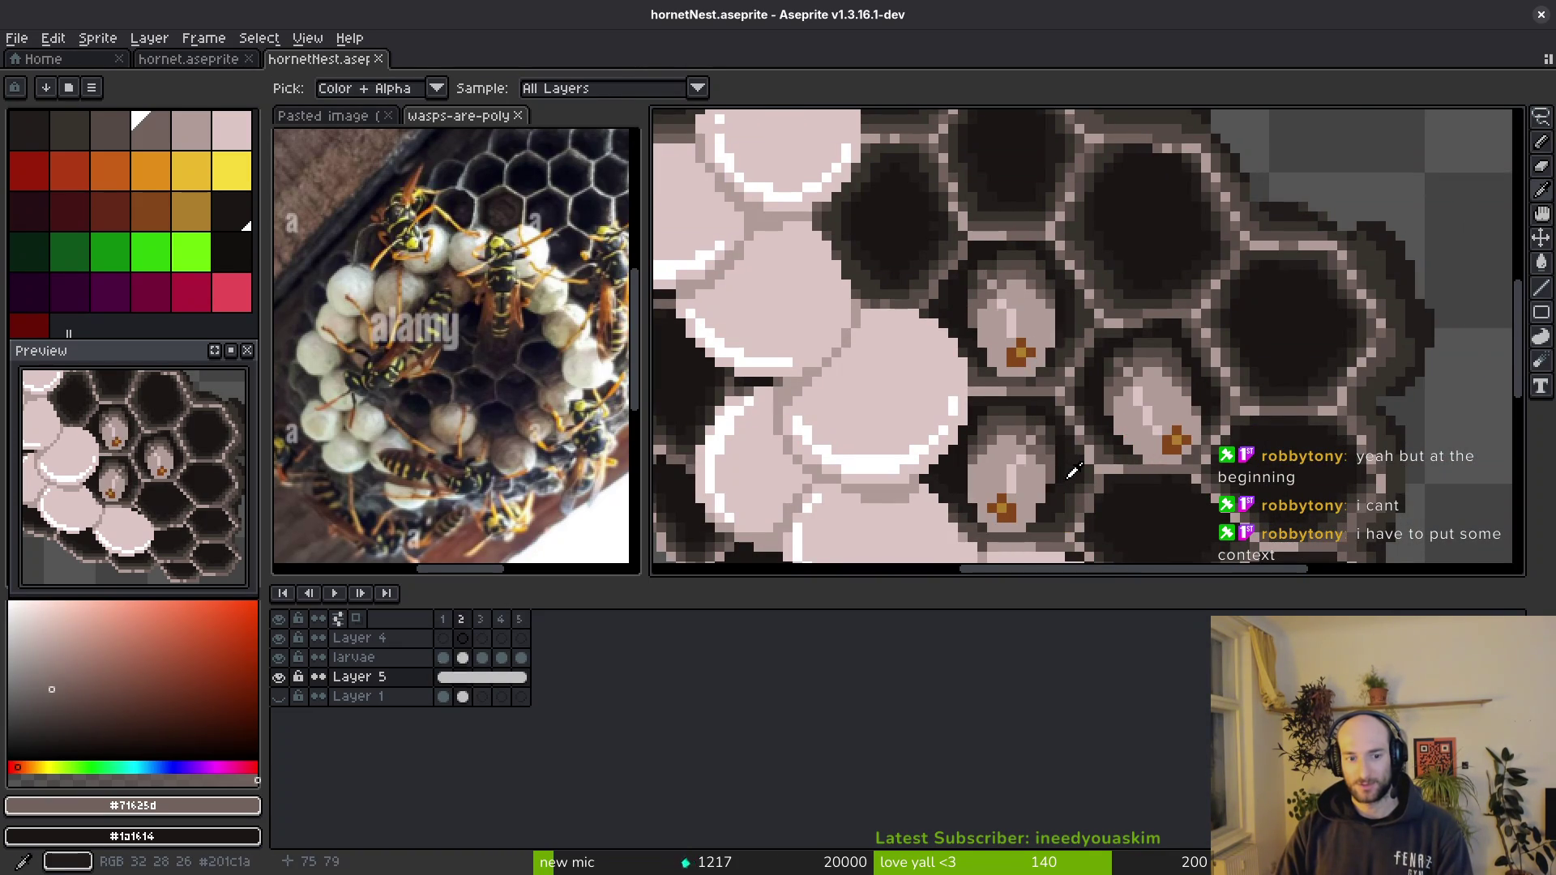
pyautogui.hotkey('ctrl', 's')
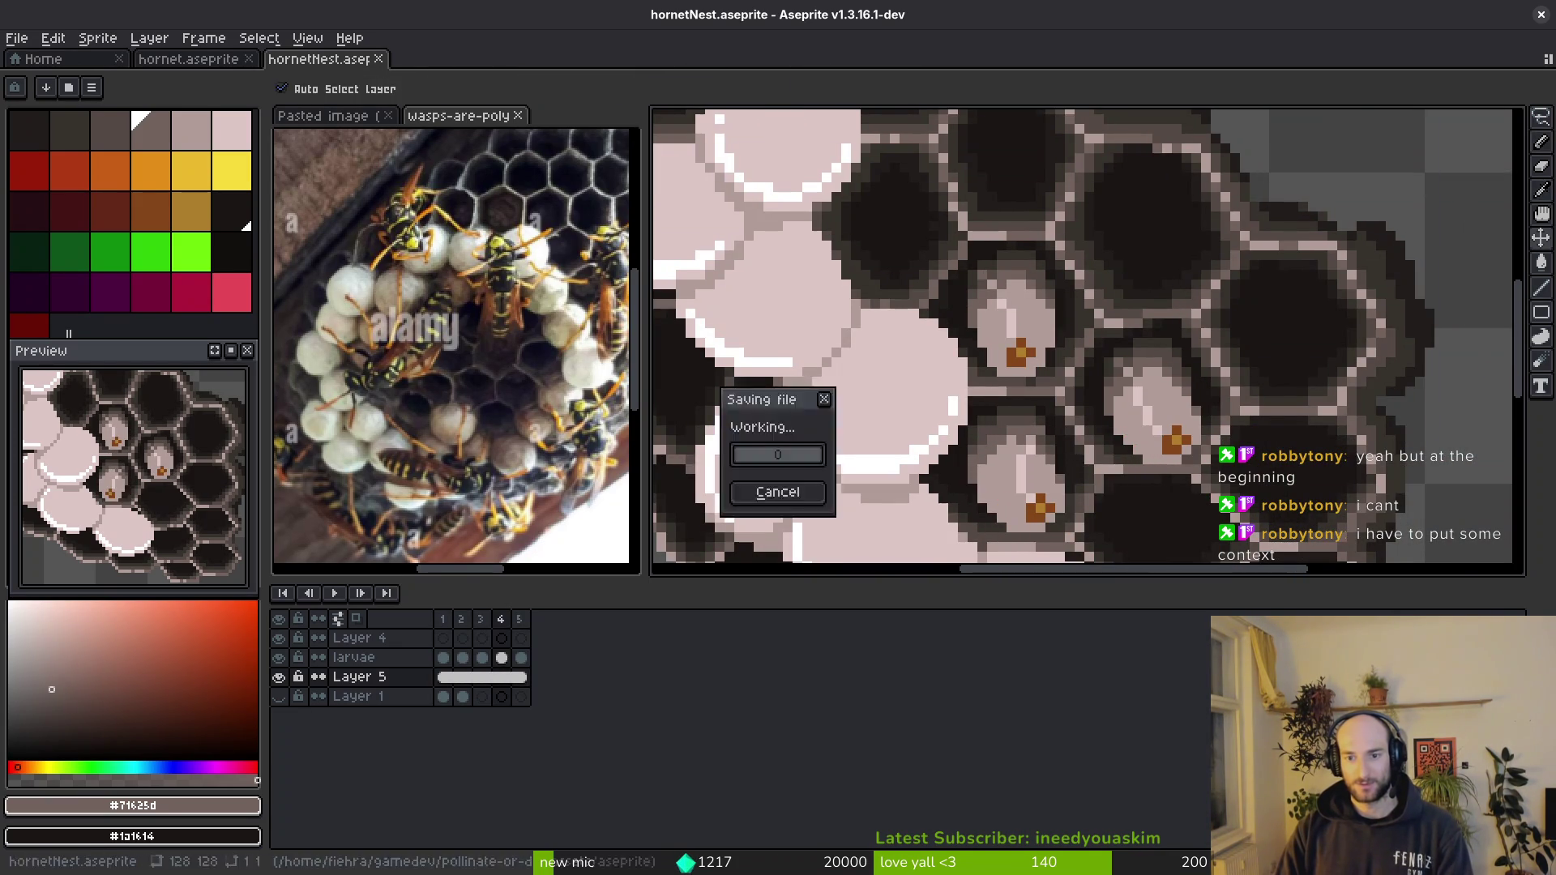
pyautogui.scroll(-3, 1033, 434)
pyautogui.press('i')
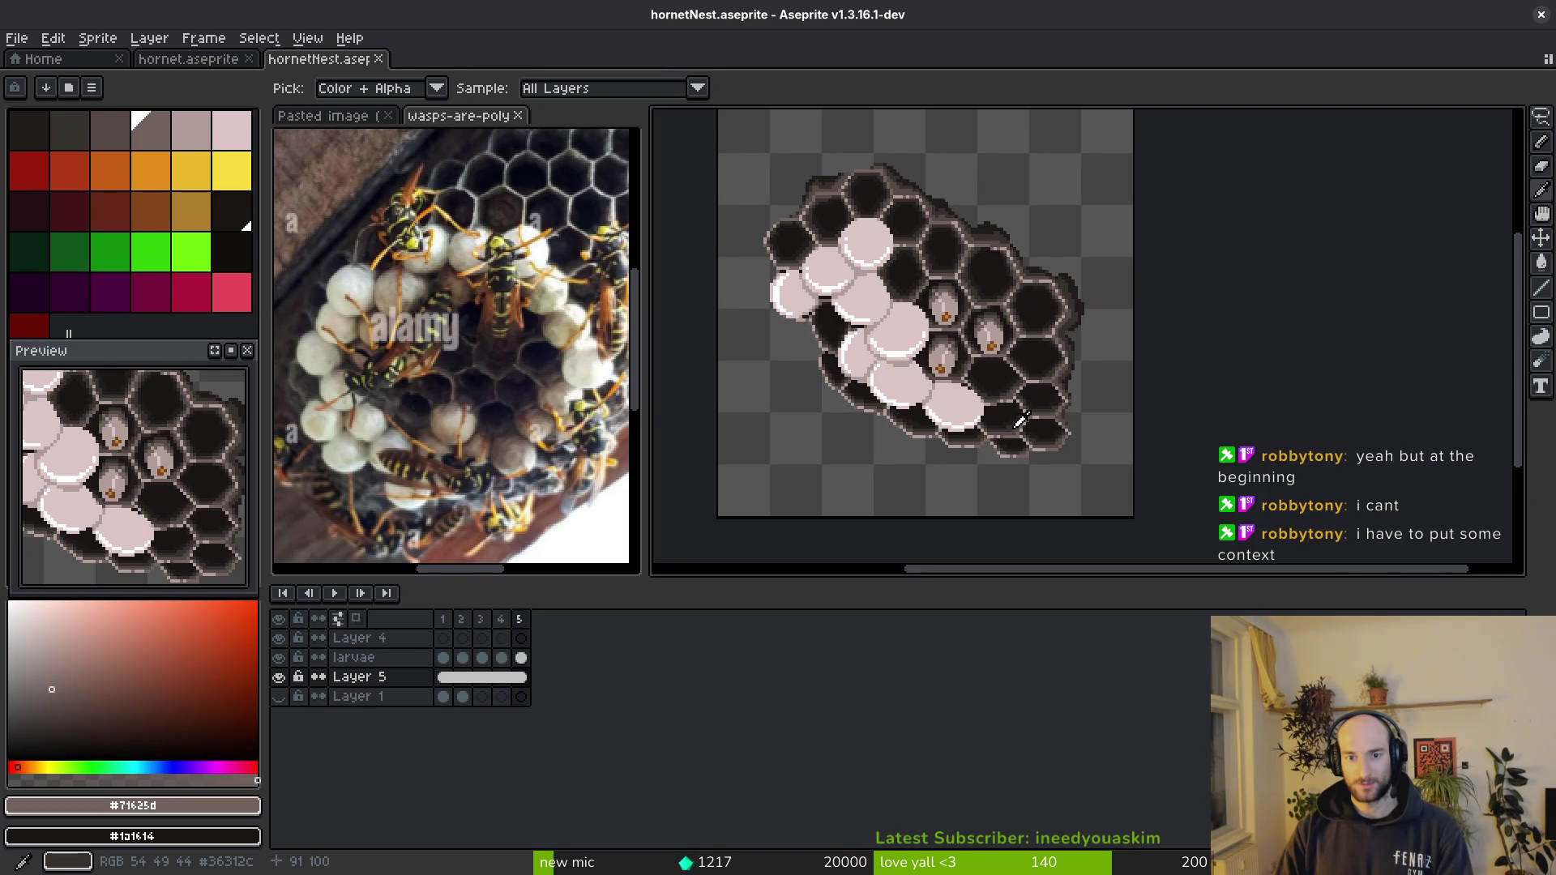
pyautogui.press('b')
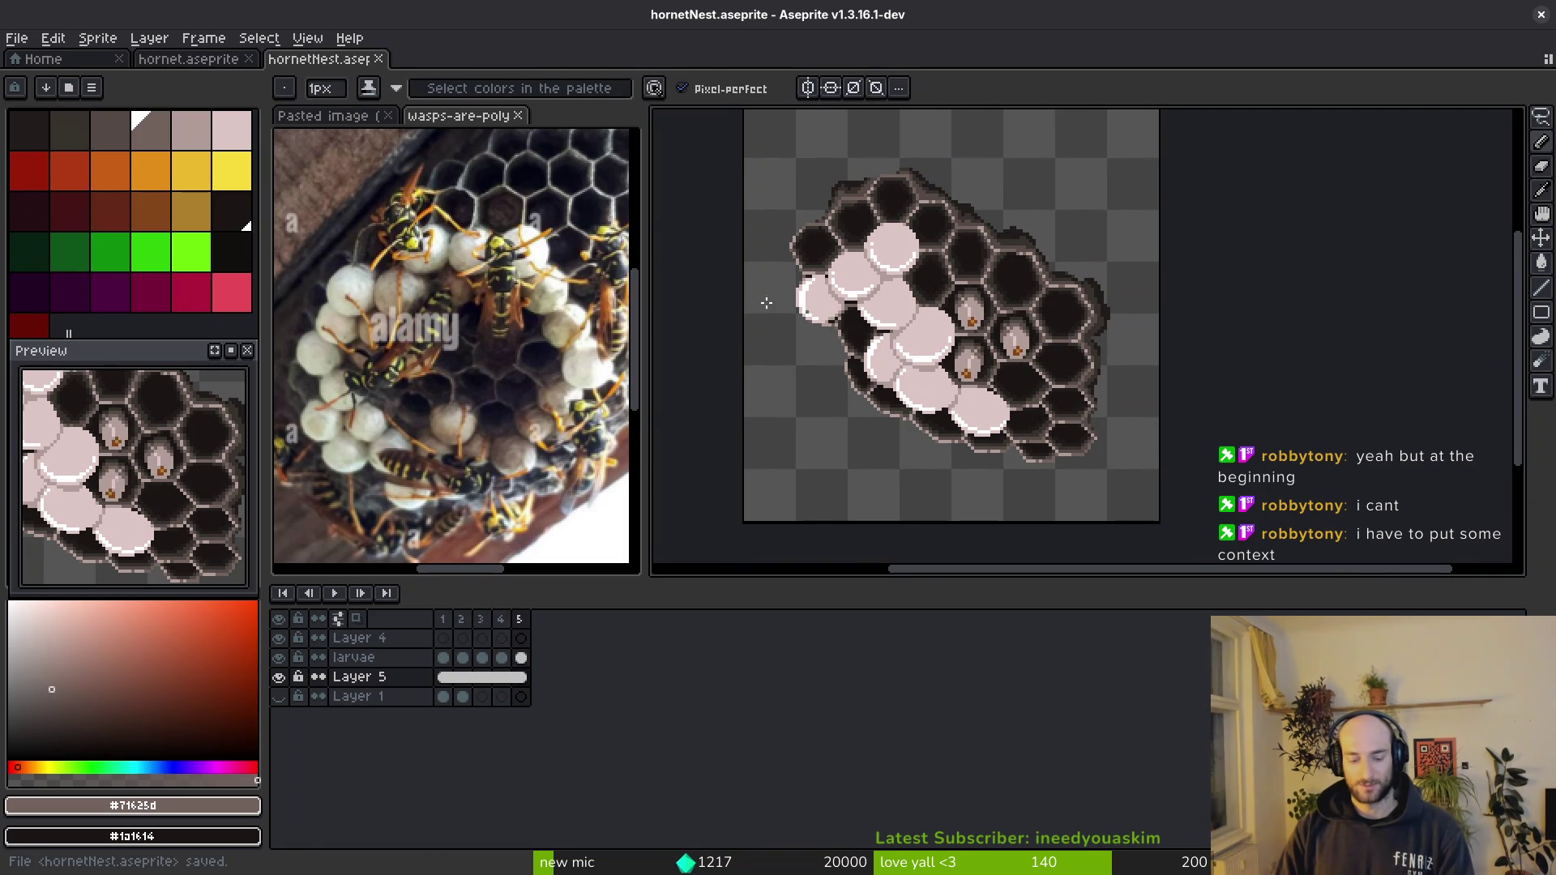
pyautogui.hotkey('ctrl', 'e')
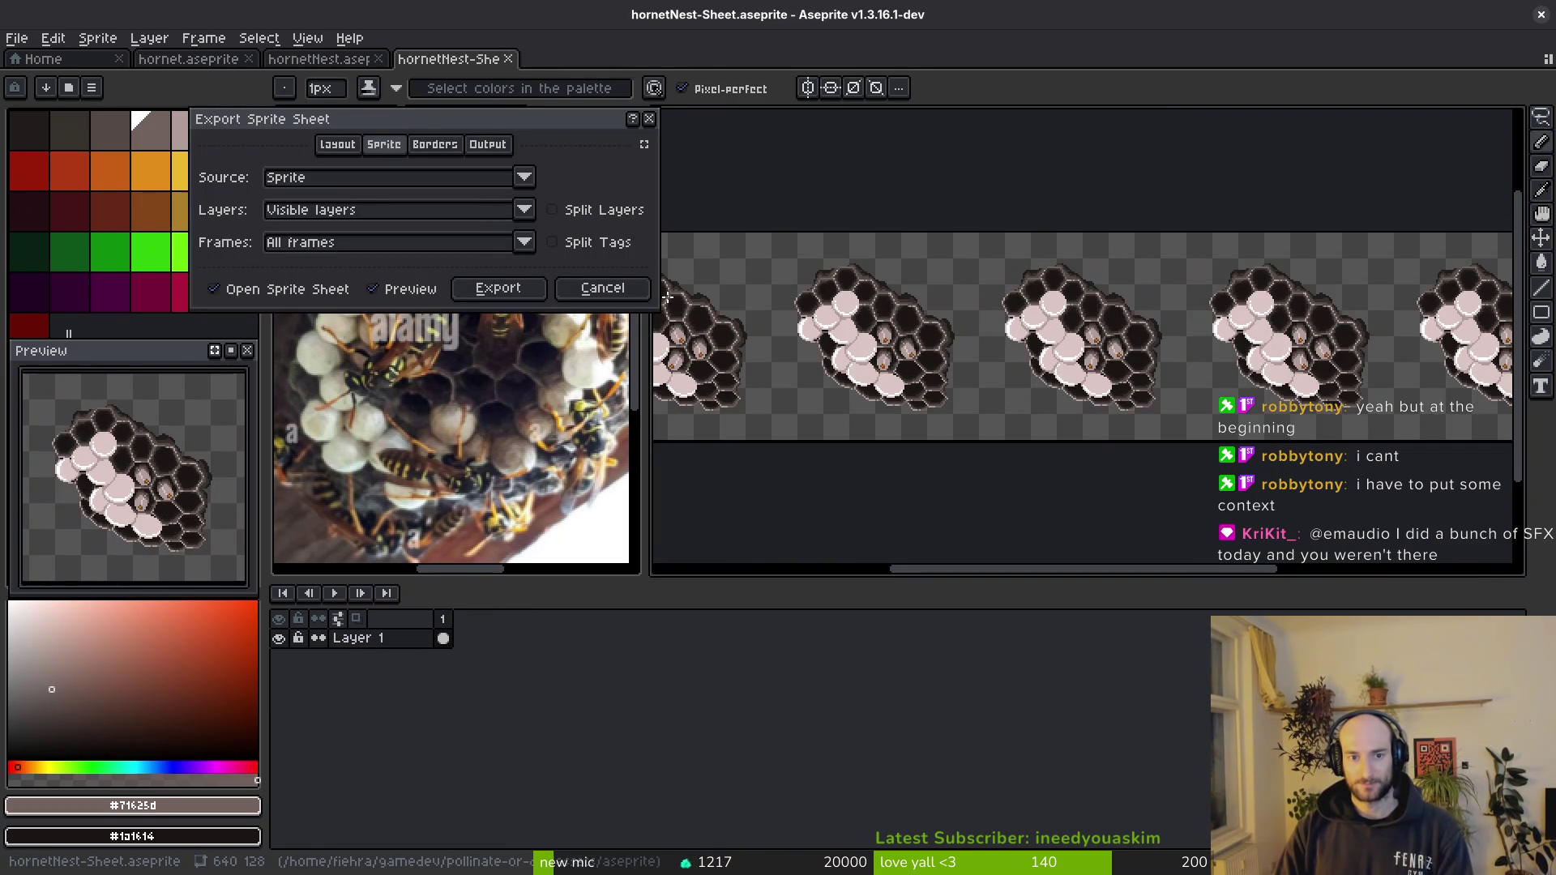
# - Generate the updated sheet and browse to the art/enemies folder for export
pyautogui.click(493, 288)
pyautogui.hotkey('ctrl', 'alt', 'shift', 's')
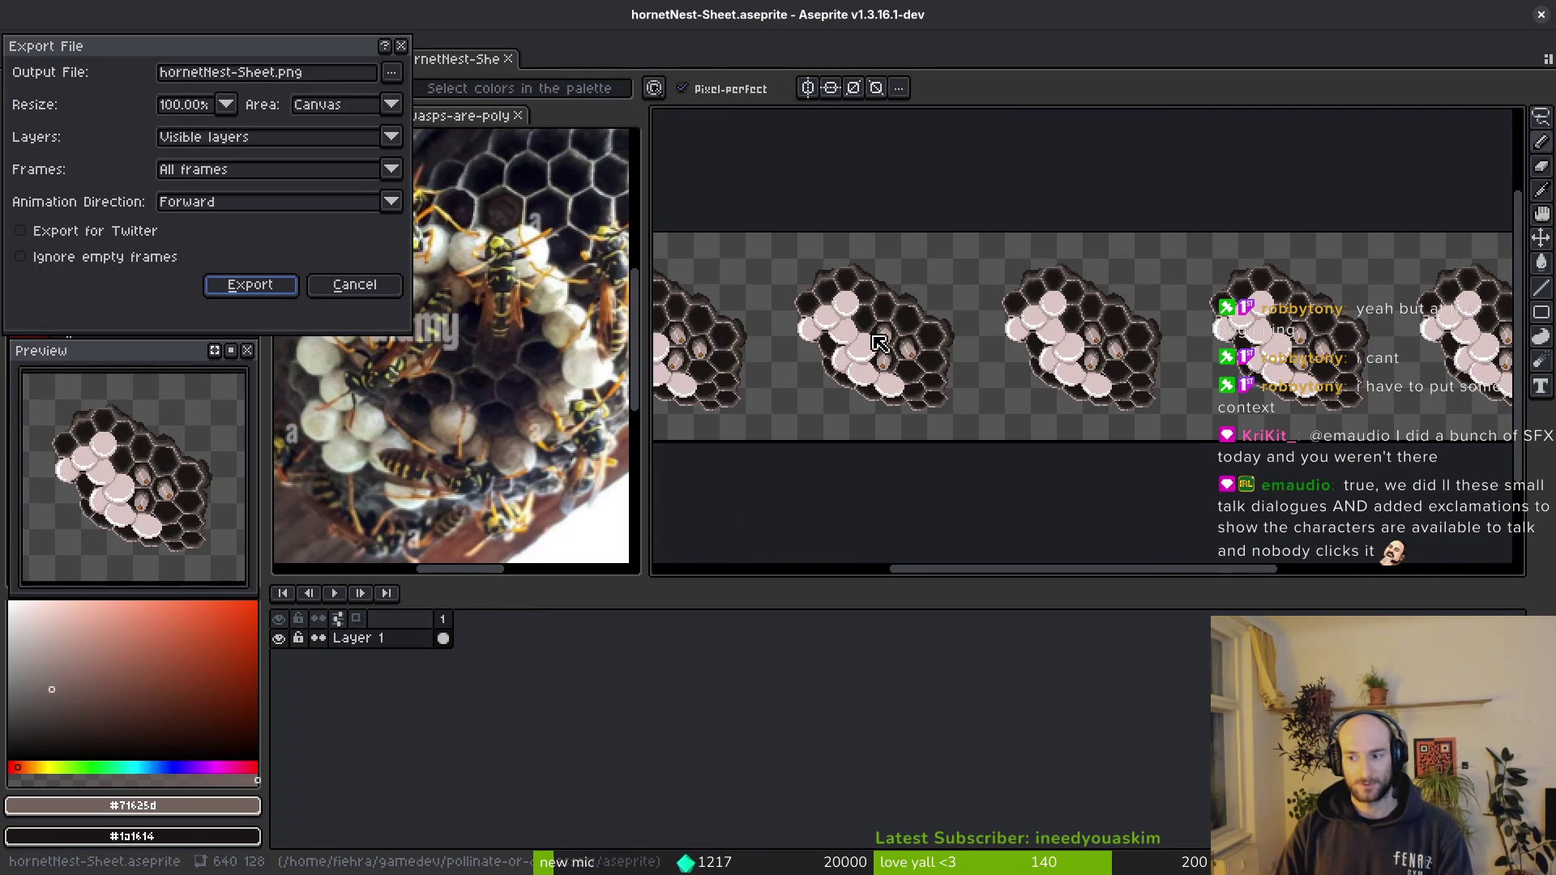
pyautogui.click(398, 81)
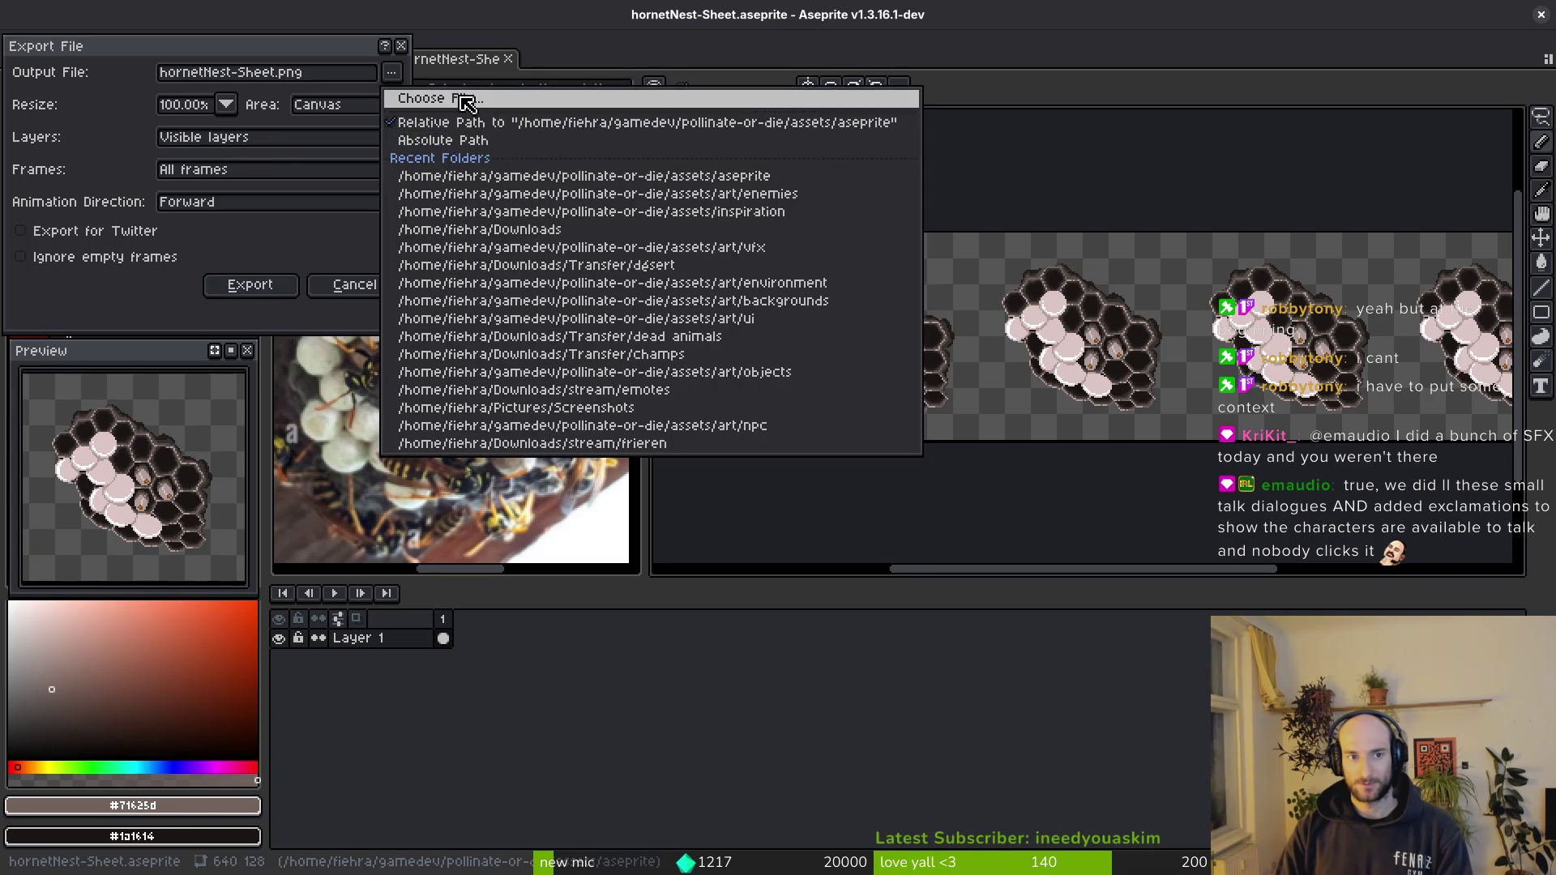
pyautogui.click(238, 151)
pyautogui.doubleClick(236, 241)
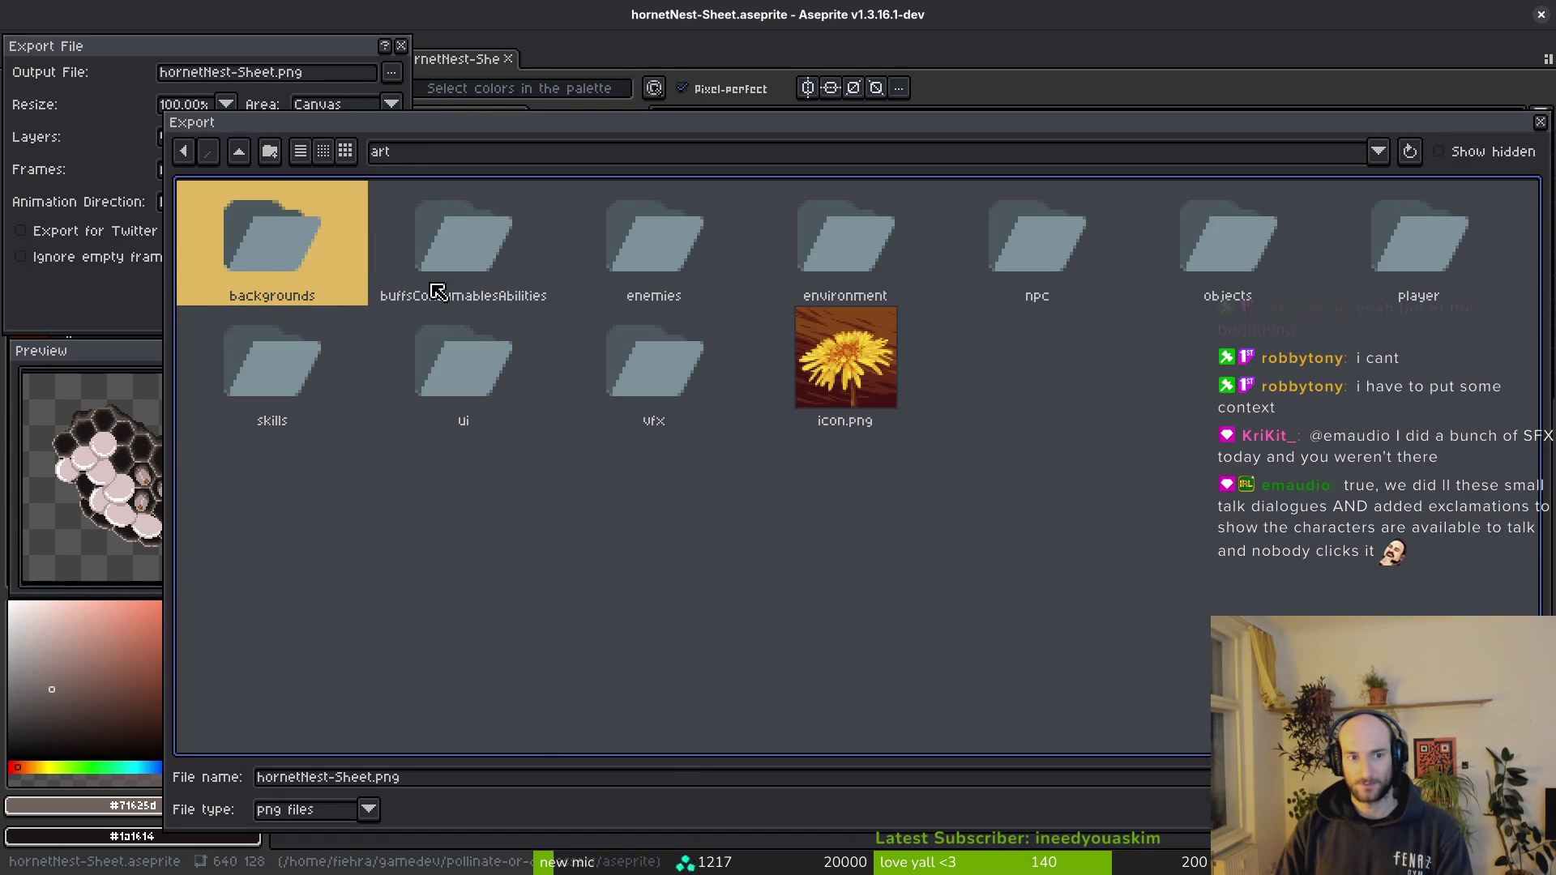
pyautogui.doubleClick(675, 241)
# - Export over the existing hornet-Sheet.png, confirming the overwrite
pyautogui.click(1178, 387)
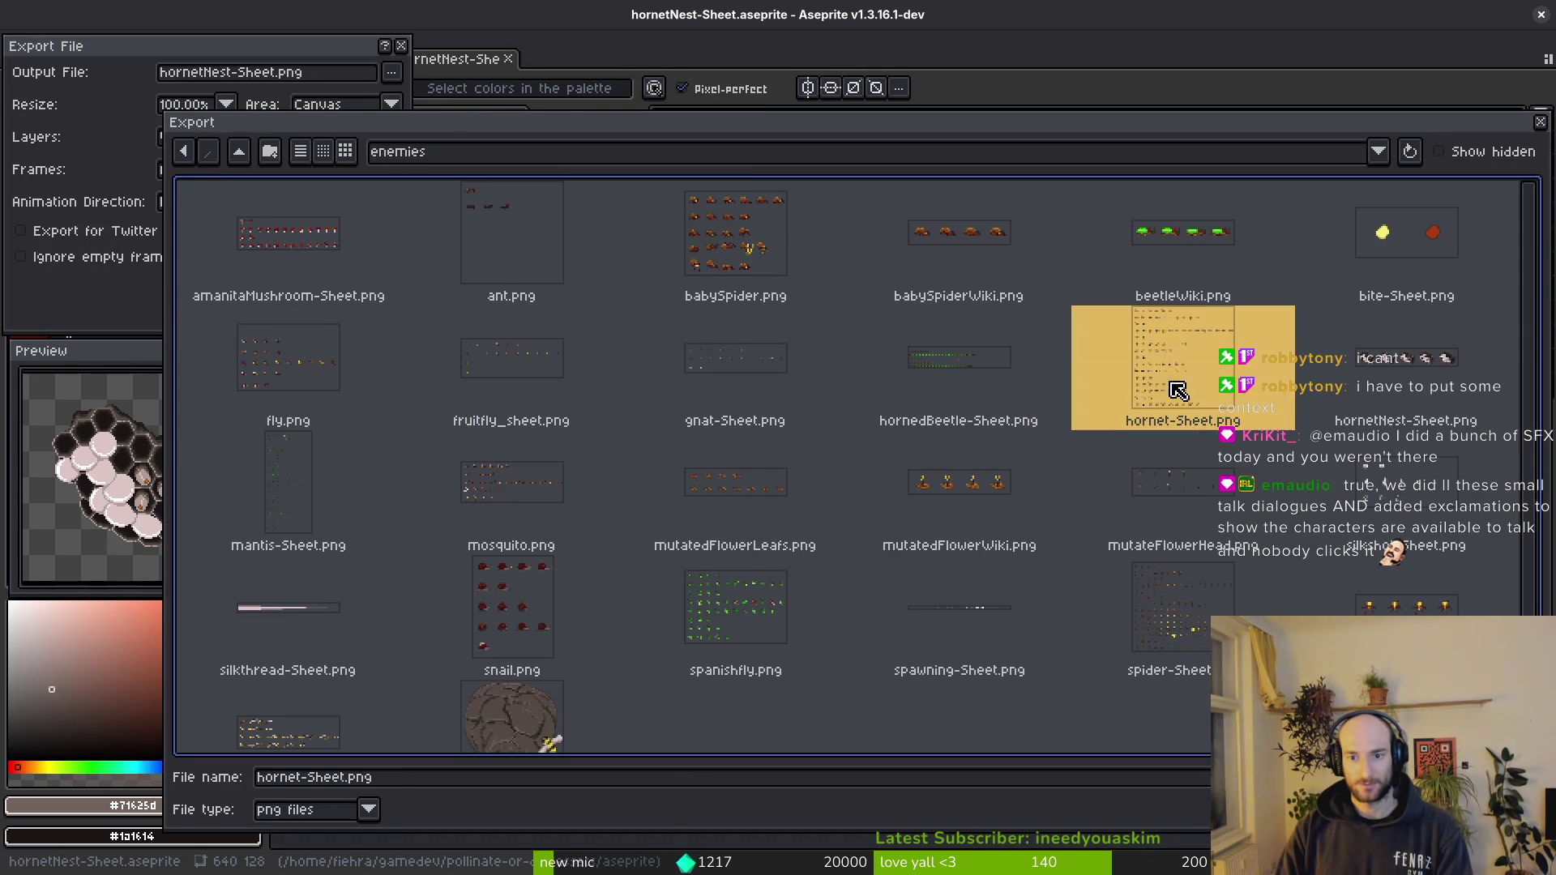
pyautogui.doubleClick(1178, 386)
pyautogui.click(663, 489)
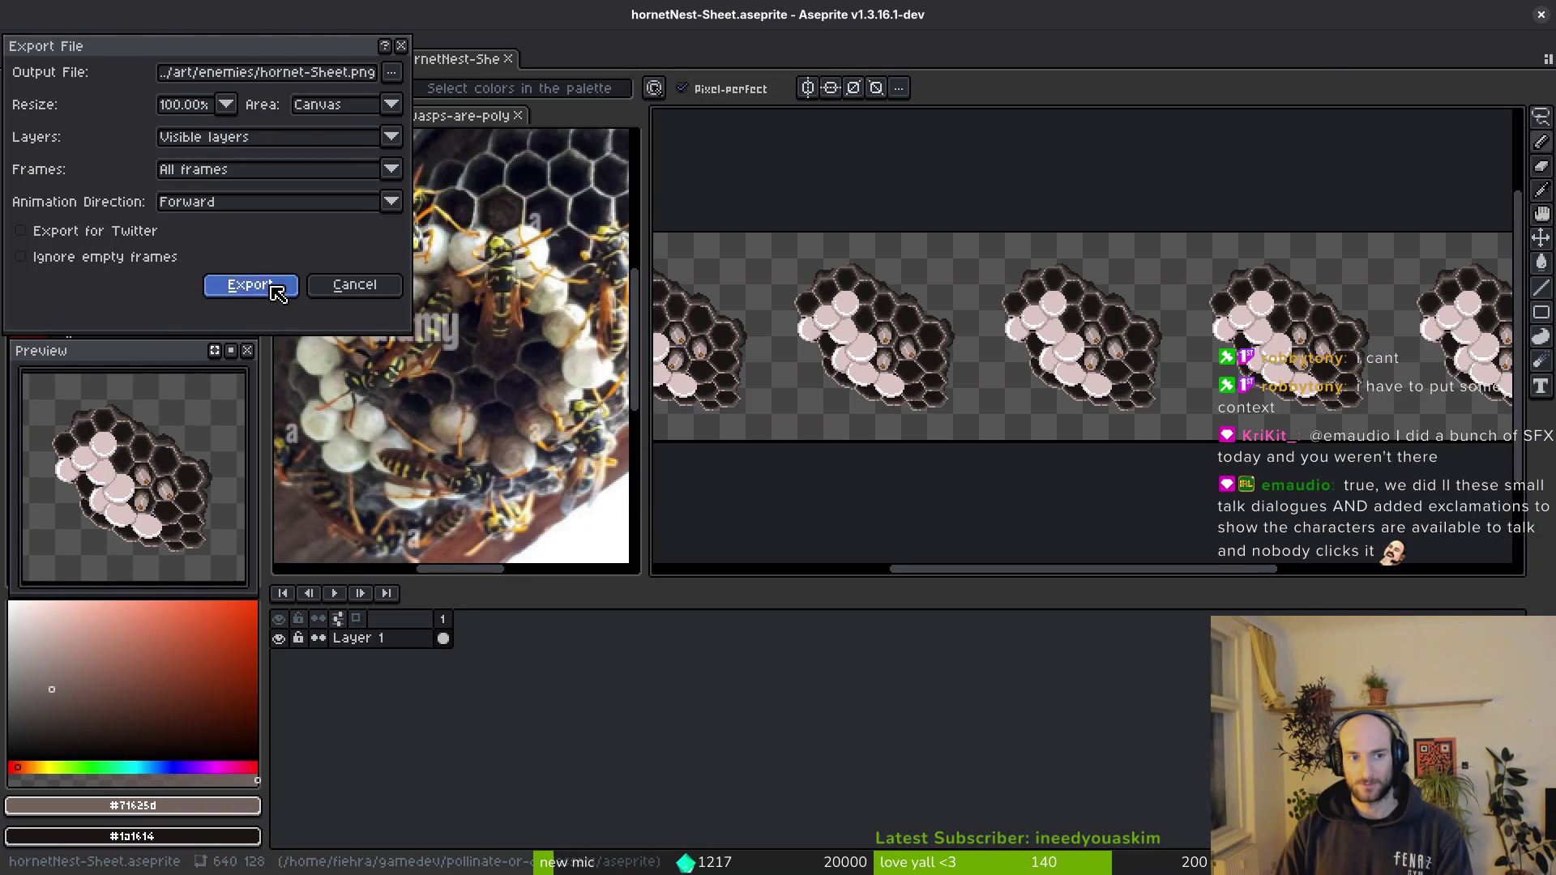
pyautogui.click(250, 283)
pyautogui.scroll(-3, 971, 390)
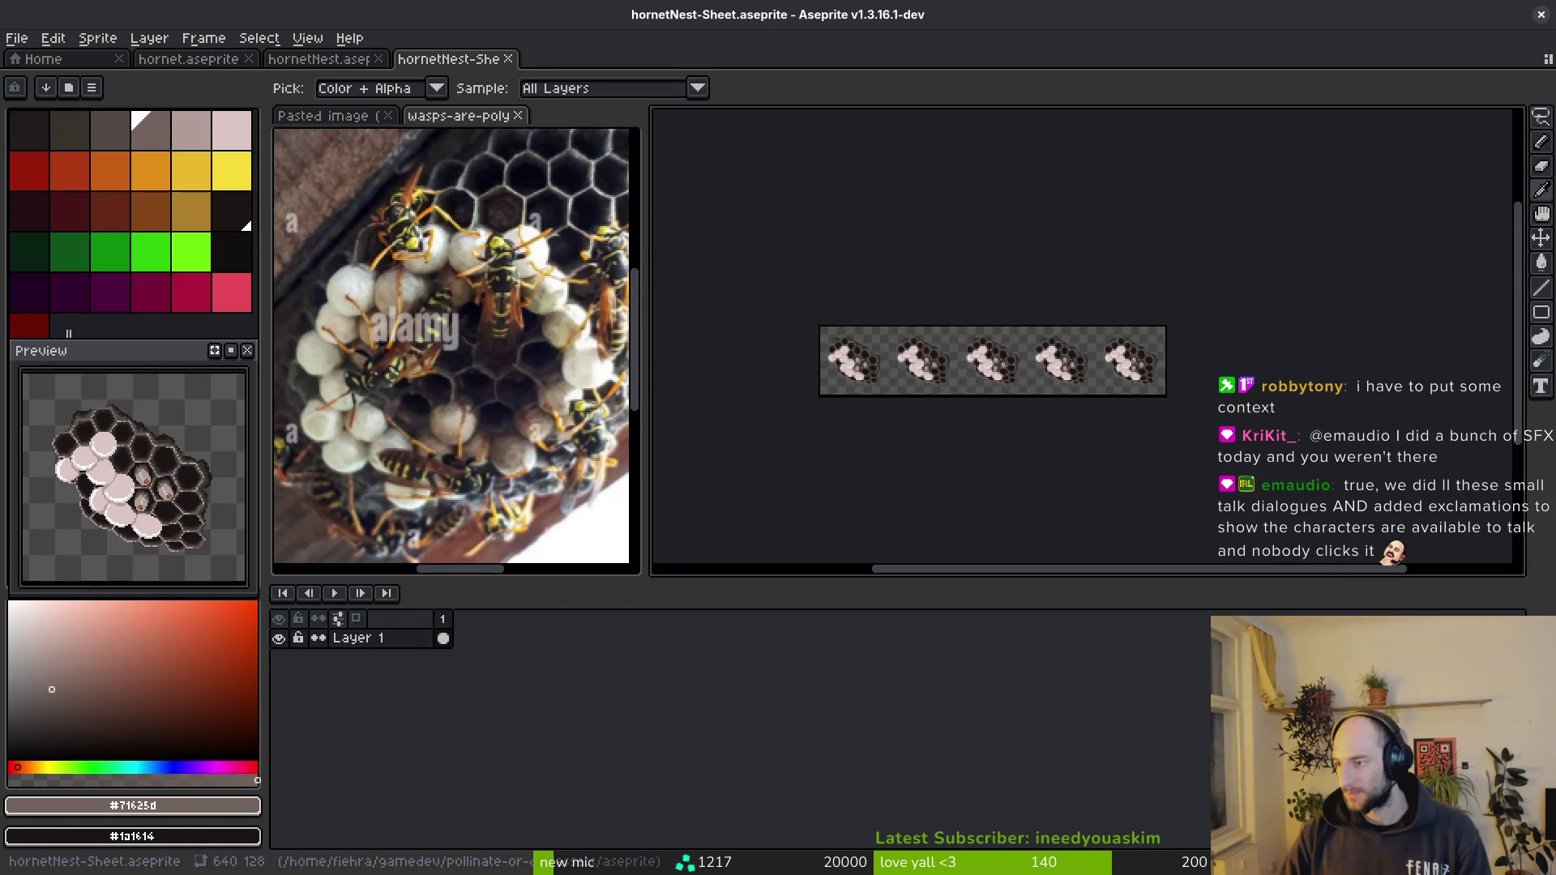
# - Reopen the sheet export settings and close them without exporting
pyautogui.hotkey('alt', 'Tab')
pyautogui.hotkey('alt', 'Tab')
pyautogui.moveTo(915, 395); pyautogui.dragTo(917, 394)
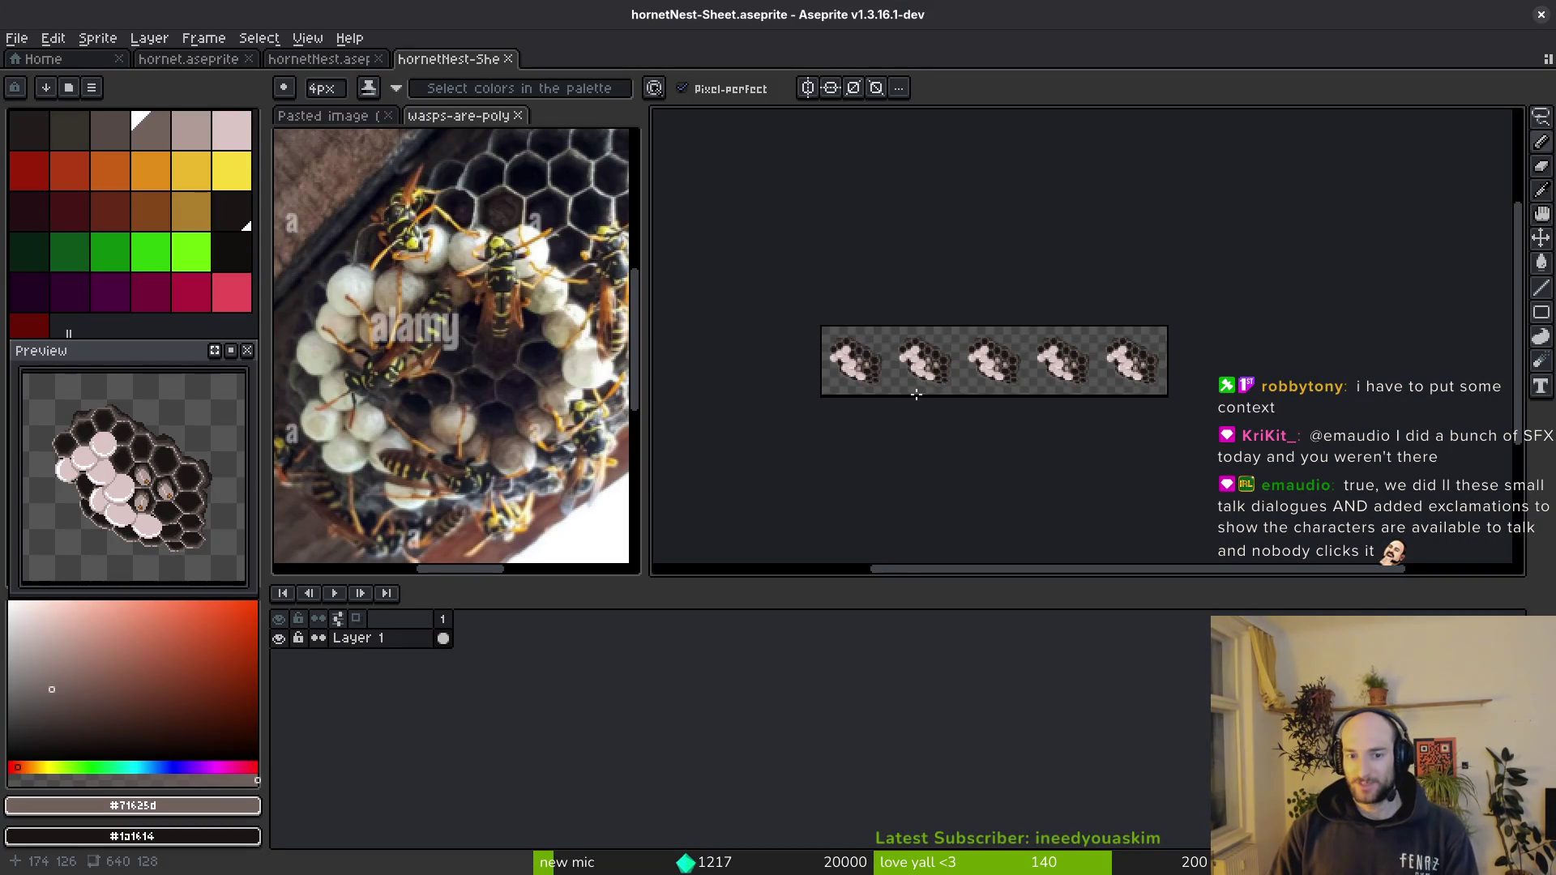
pyautogui.hotkey('ctrl', 'e')
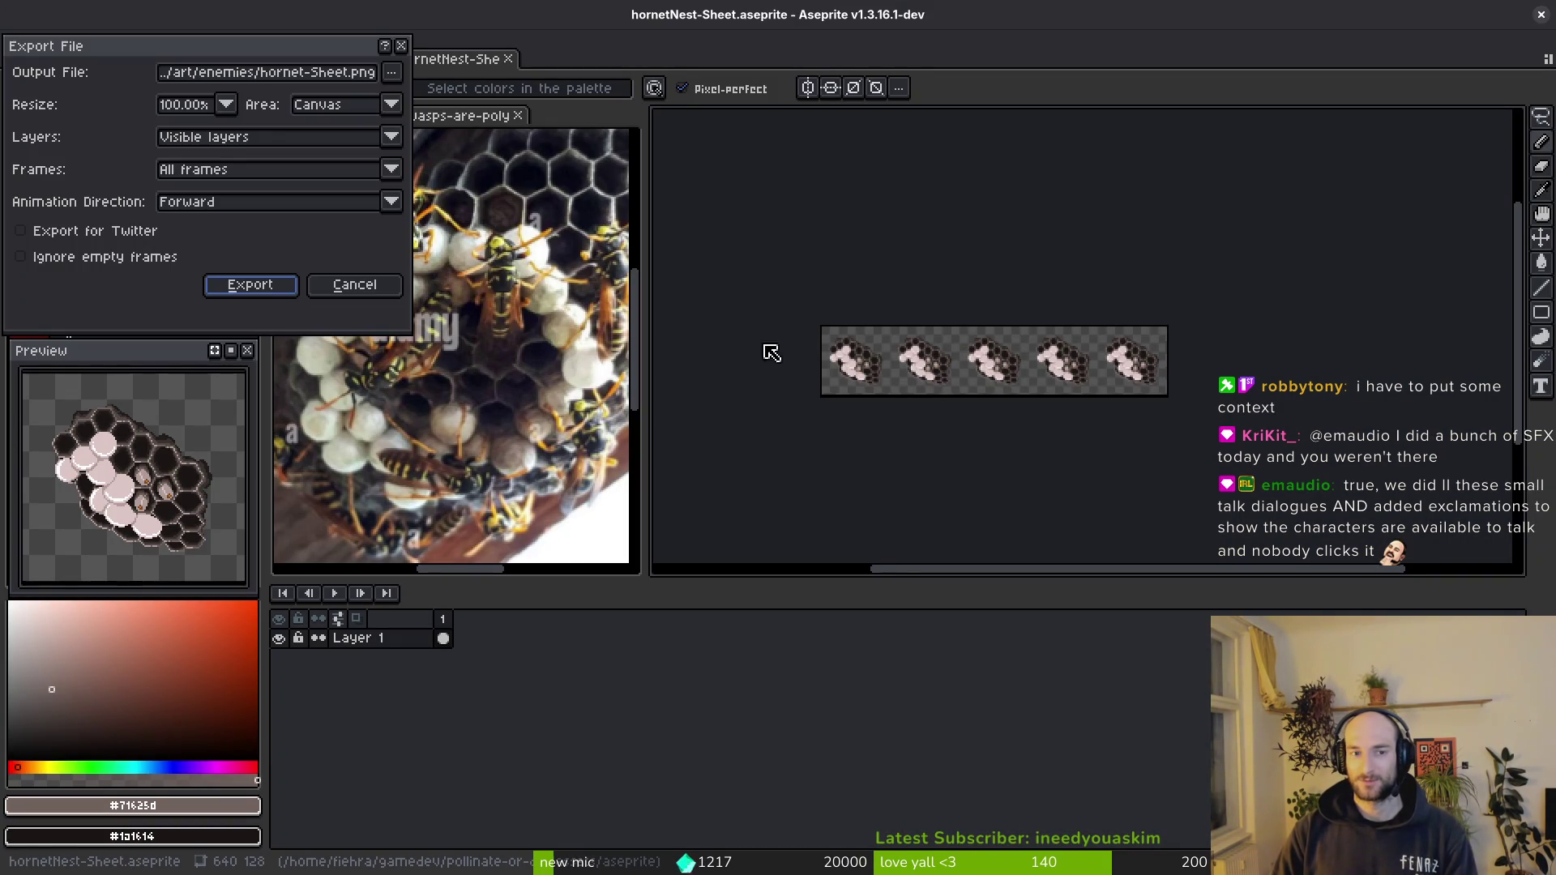
pyautogui.press('Return')
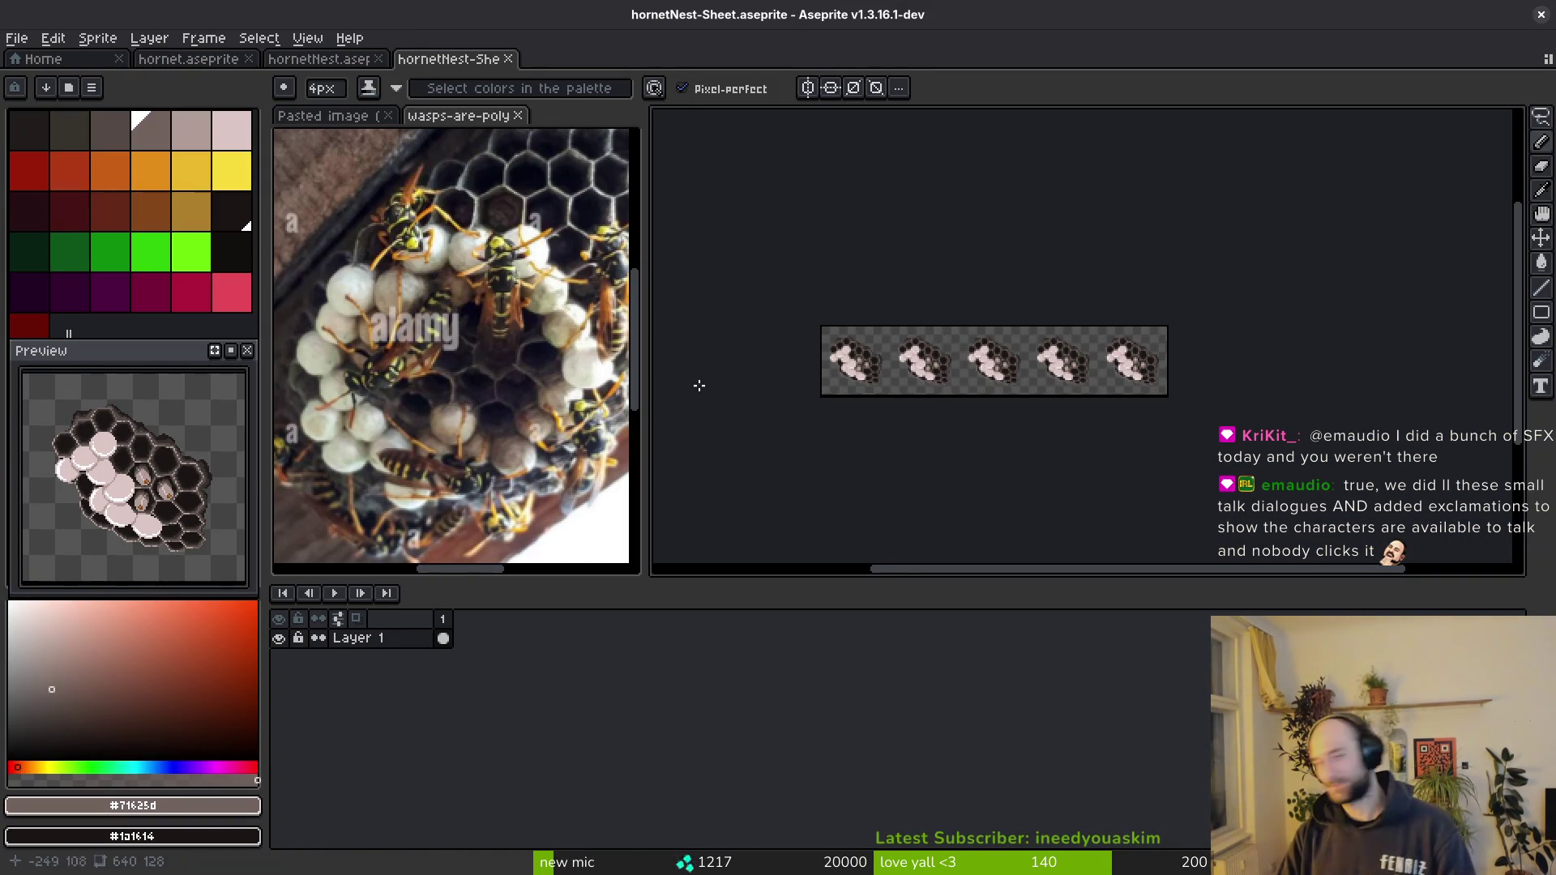
# - Delete the clinging and Loop tags from the hornet animation
pyautogui.click(195, 59)
pyautogui.hotkey('ctrl', 'e')
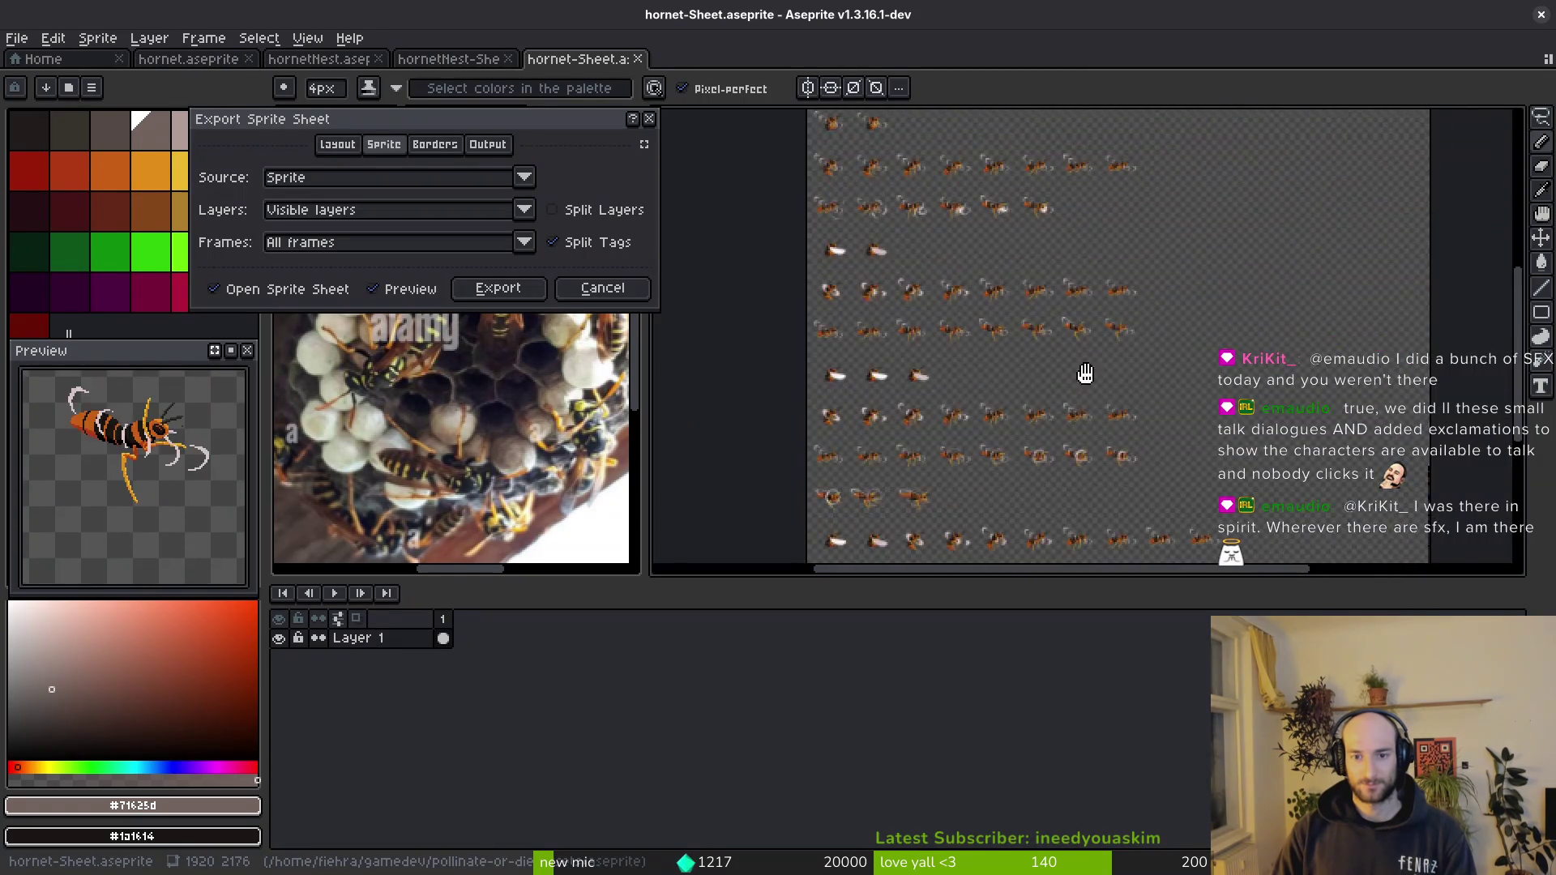
pyautogui.scroll(-2, 932, 440)
pyautogui.scroll(3, 933, 441)
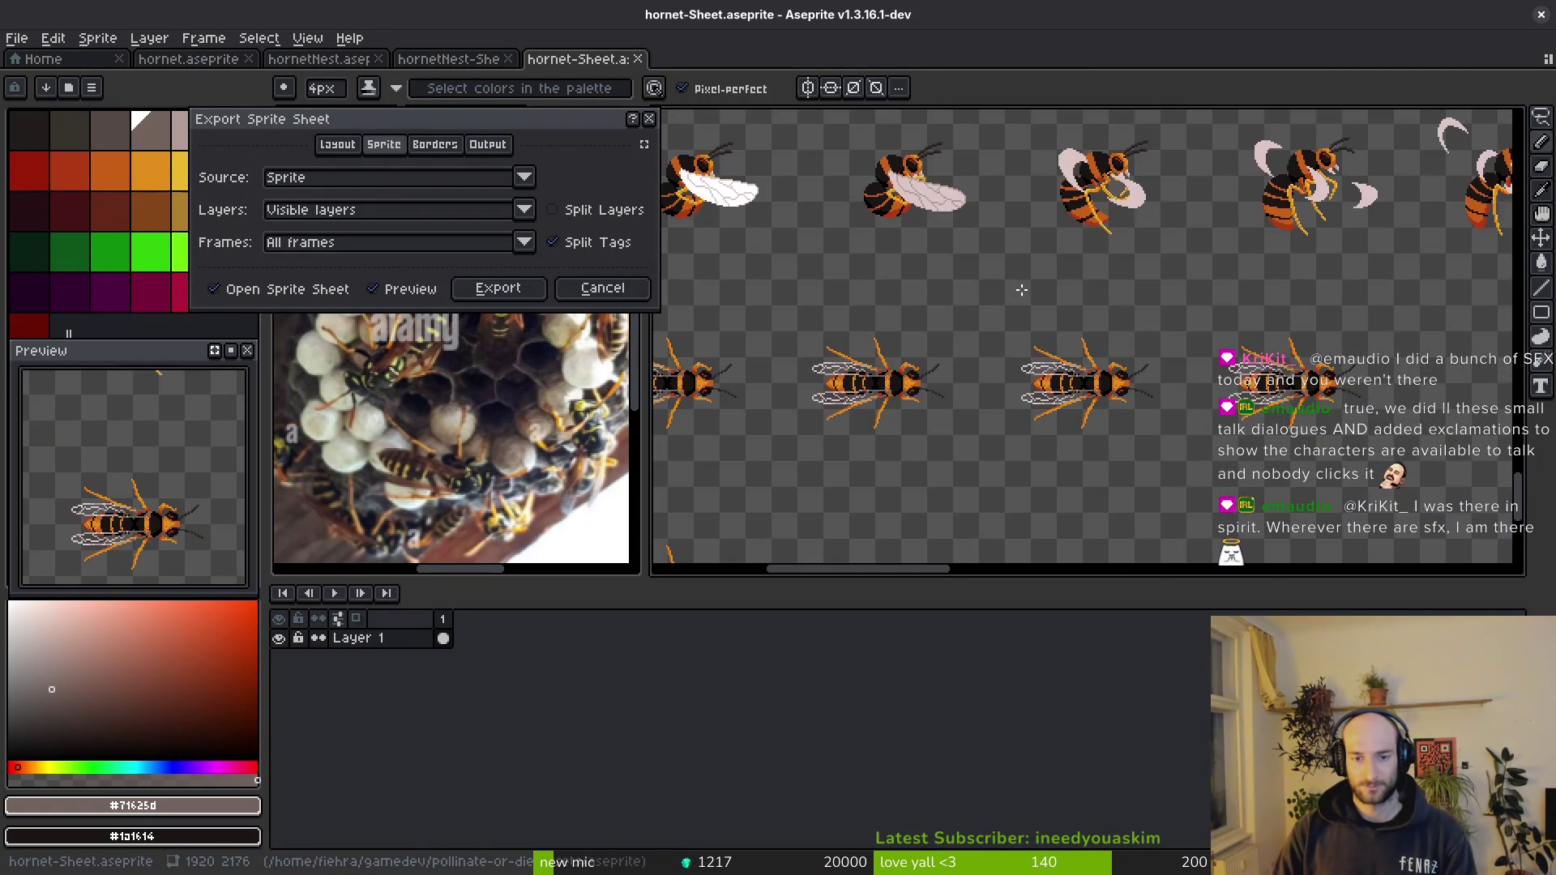
pyautogui.scroll(-3, 932, 440)
pyautogui.click(648, 120)
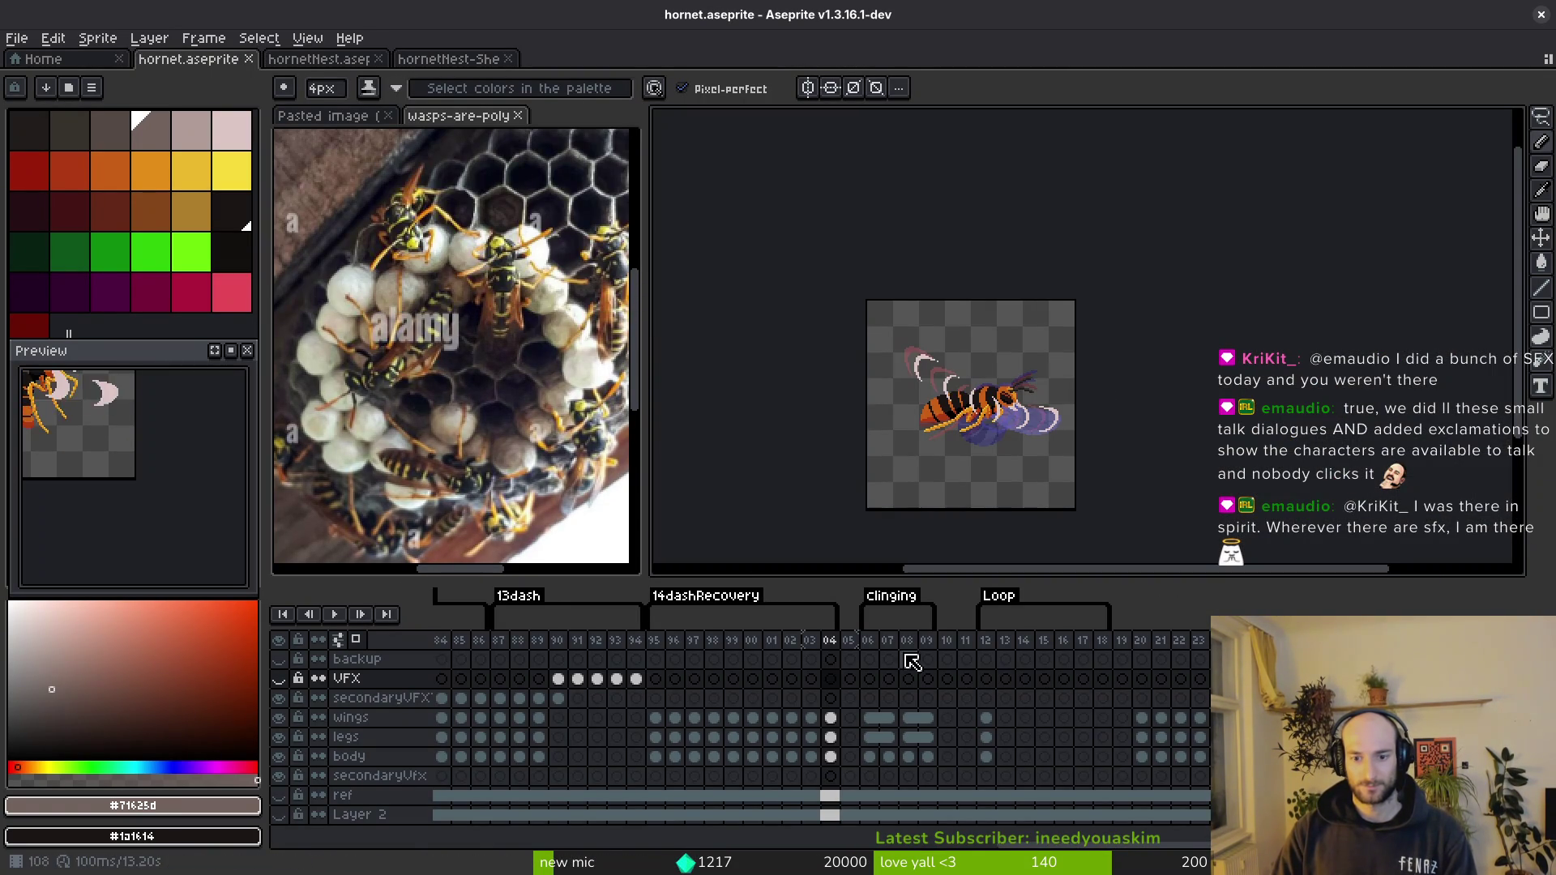
pyautogui.moveTo(867, 641); pyautogui.dragTo(986, 641)
pyautogui.click(1082, 641)
pyautogui.rightClick(896, 596)
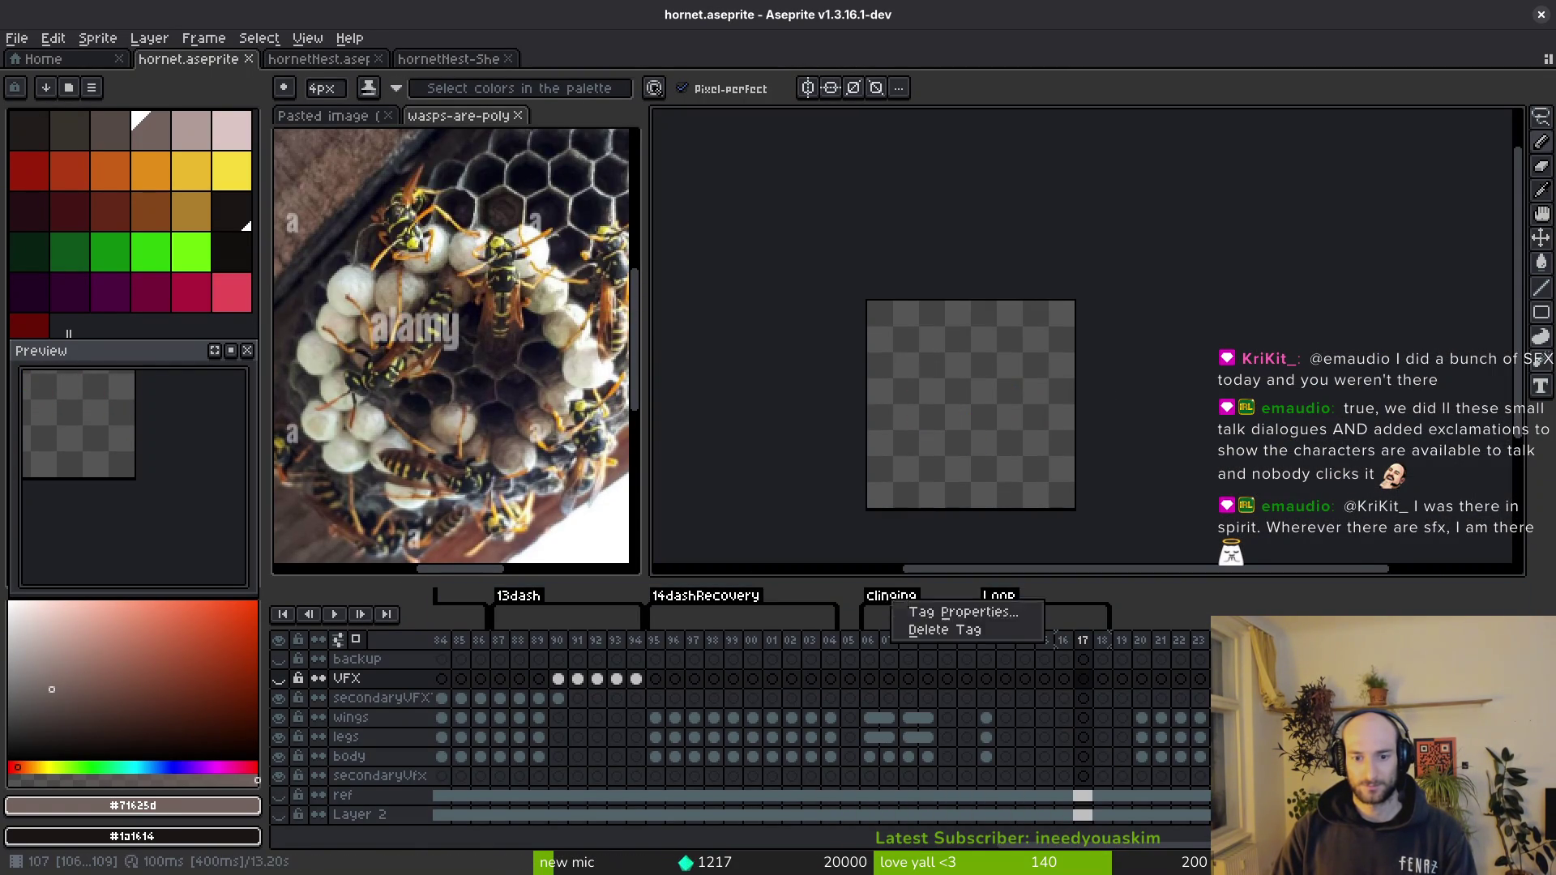
pyautogui.click(938, 630)
pyautogui.rightClick(994, 596)
pyautogui.click(1013, 627)
# - Export the hornet sprite sheet over hornet-Sheet.png in the enemies folder
pyautogui.hotkey('ctrl', 'e')
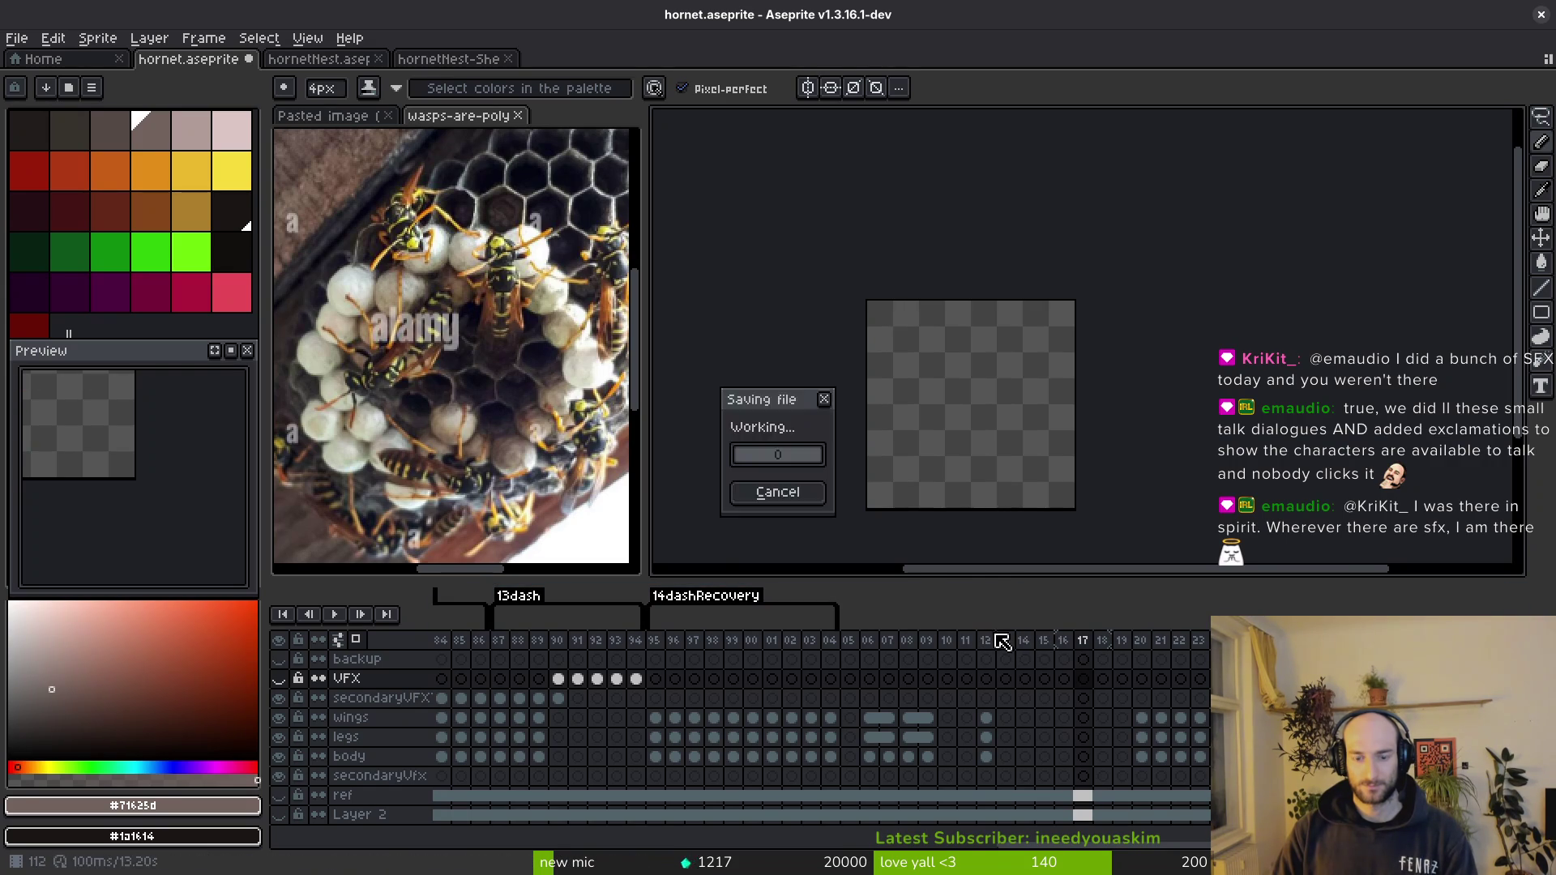
pyautogui.moveTo(1163, 245); pyautogui.dragTo(923, 186)
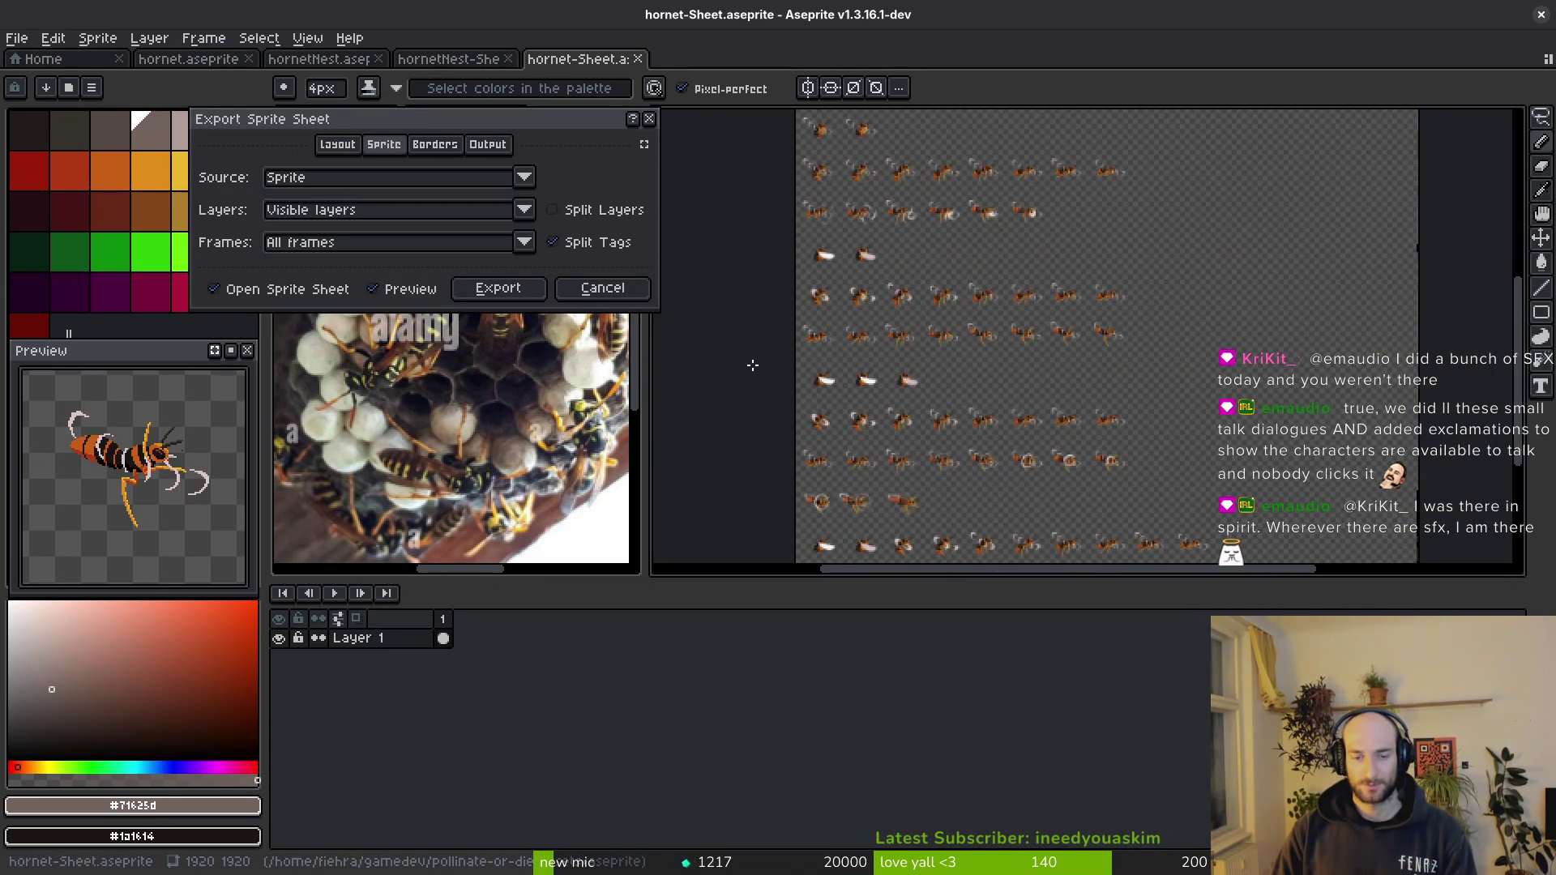
pyautogui.click(498, 288)
pyautogui.click(392, 72)
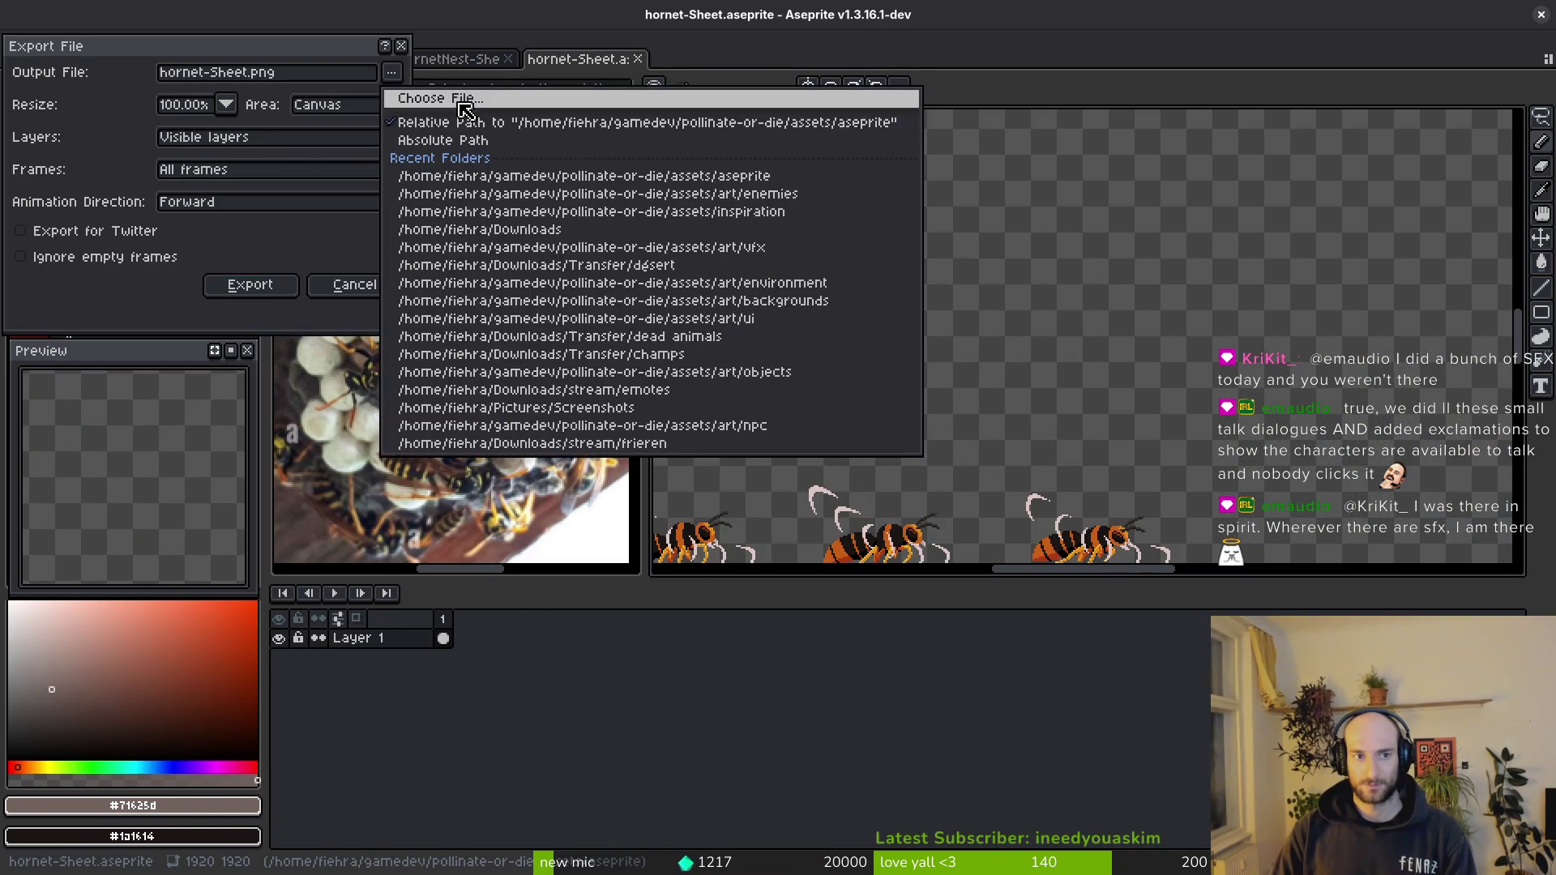
pyautogui.click(456, 101)
pyautogui.click(239, 151)
pyautogui.doubleClick(243, 233)
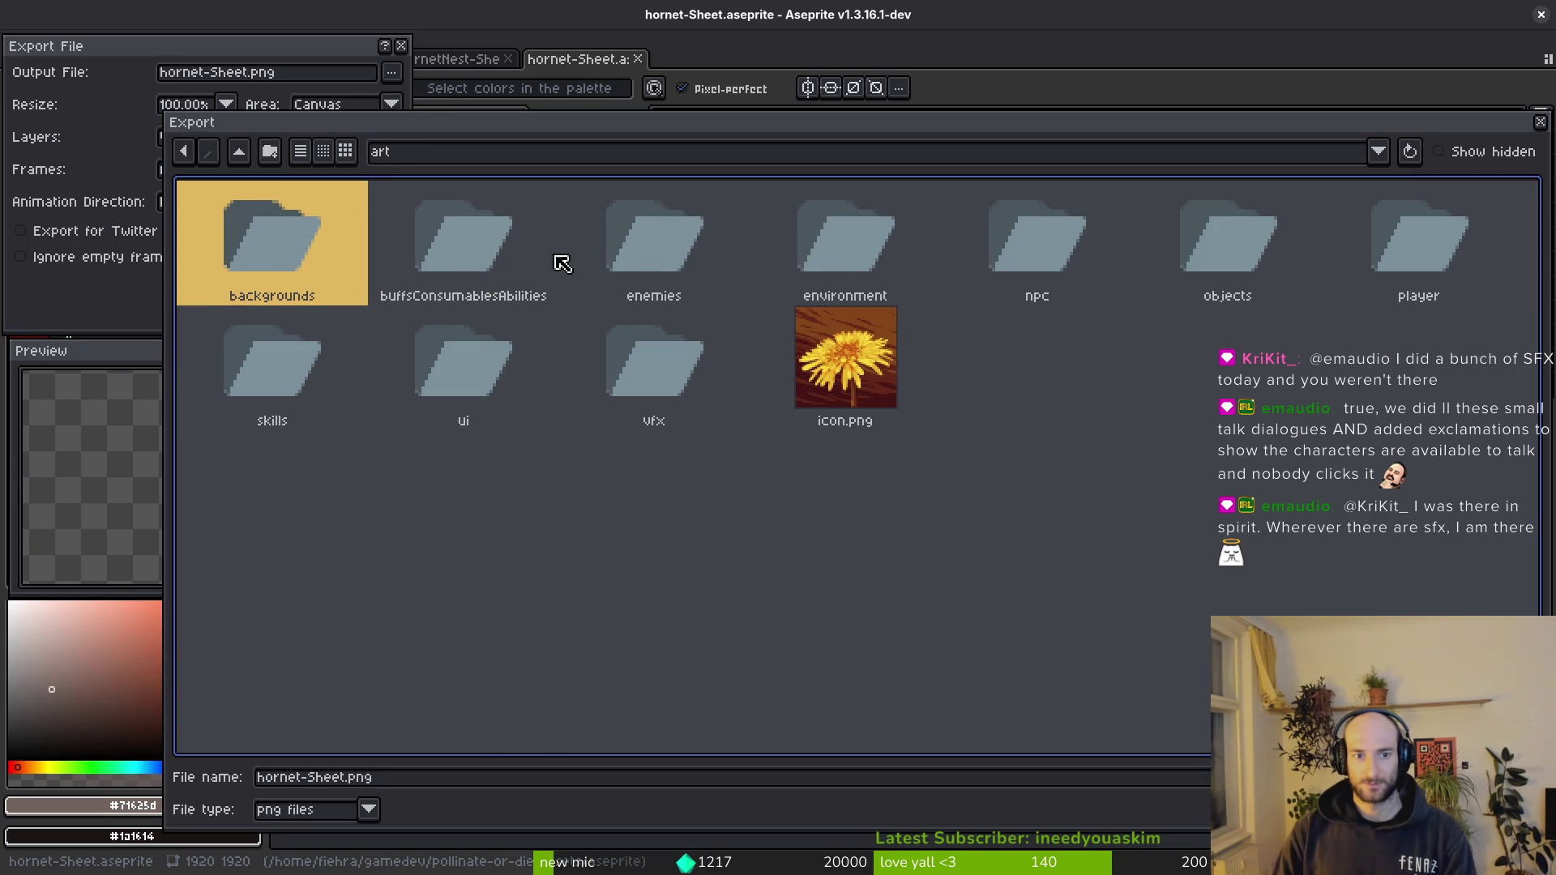
pyautogui.doubleClick(655, 262)
pyautogui.doubleClick(1186, 390)
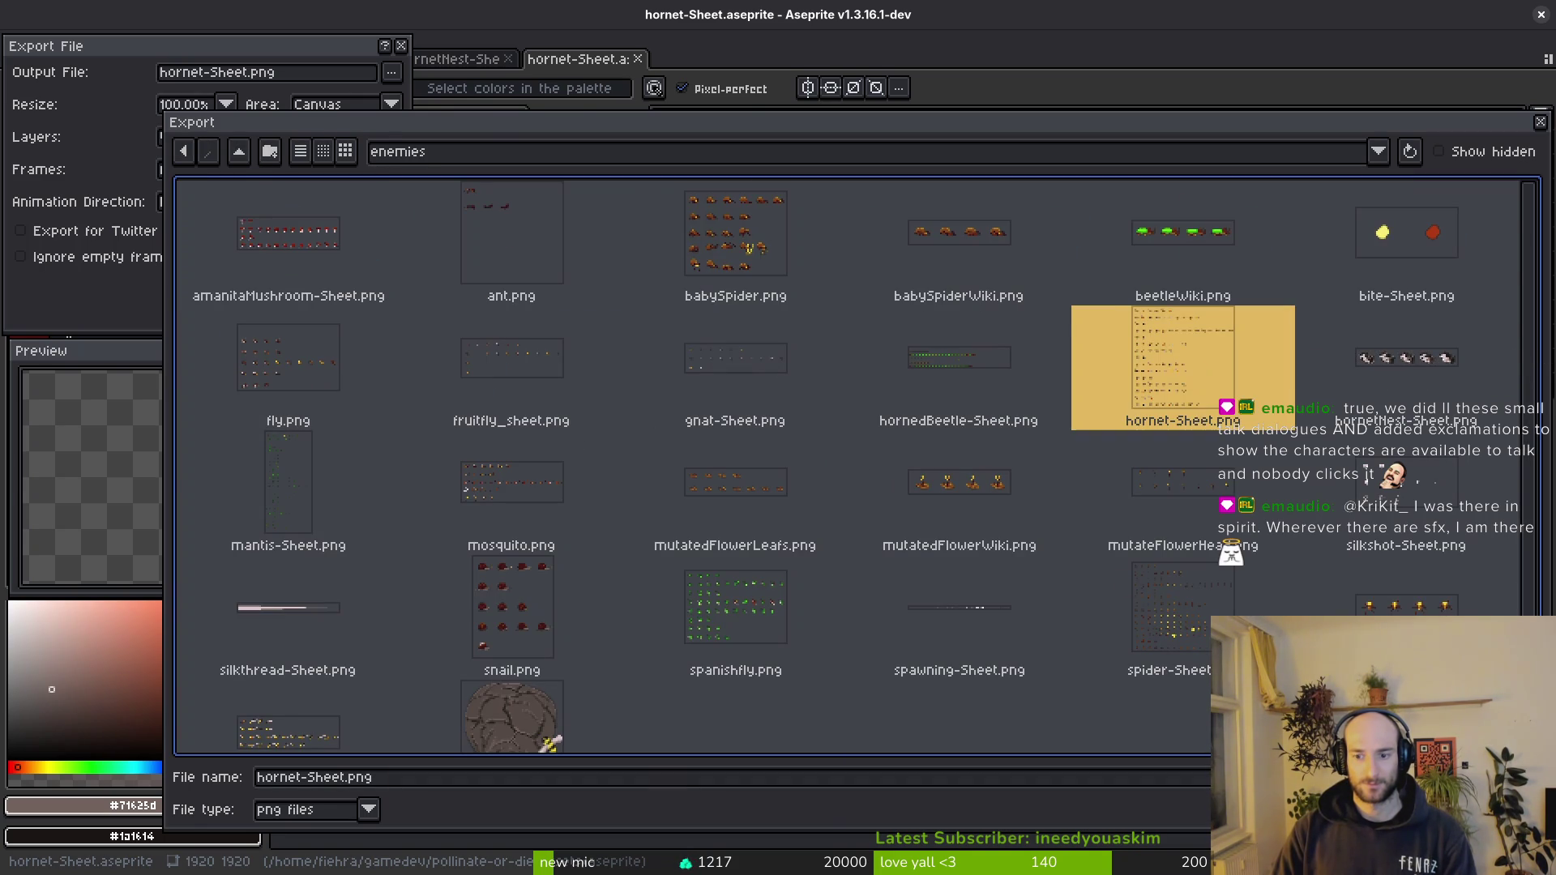
pyautogui.click(678, 492)
pyautogui.click(251, 284)
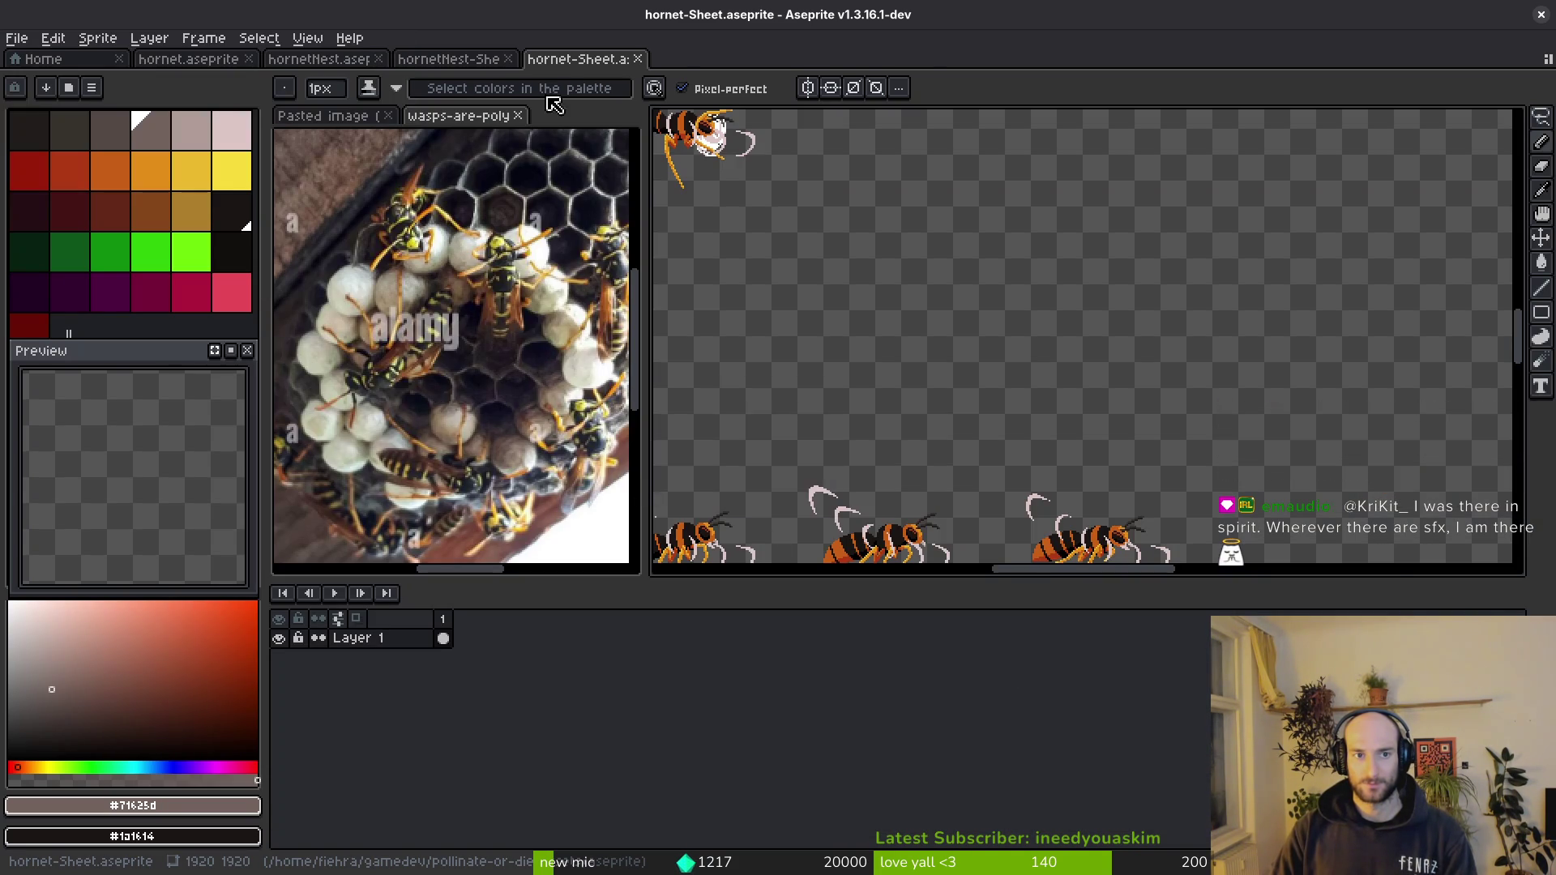
# - Return to the nest sheet document and bring up its export settings
pyautogui.click(504, 59)
pyautogui.hotkey('ctrl', 'alt', 'shift', 's')
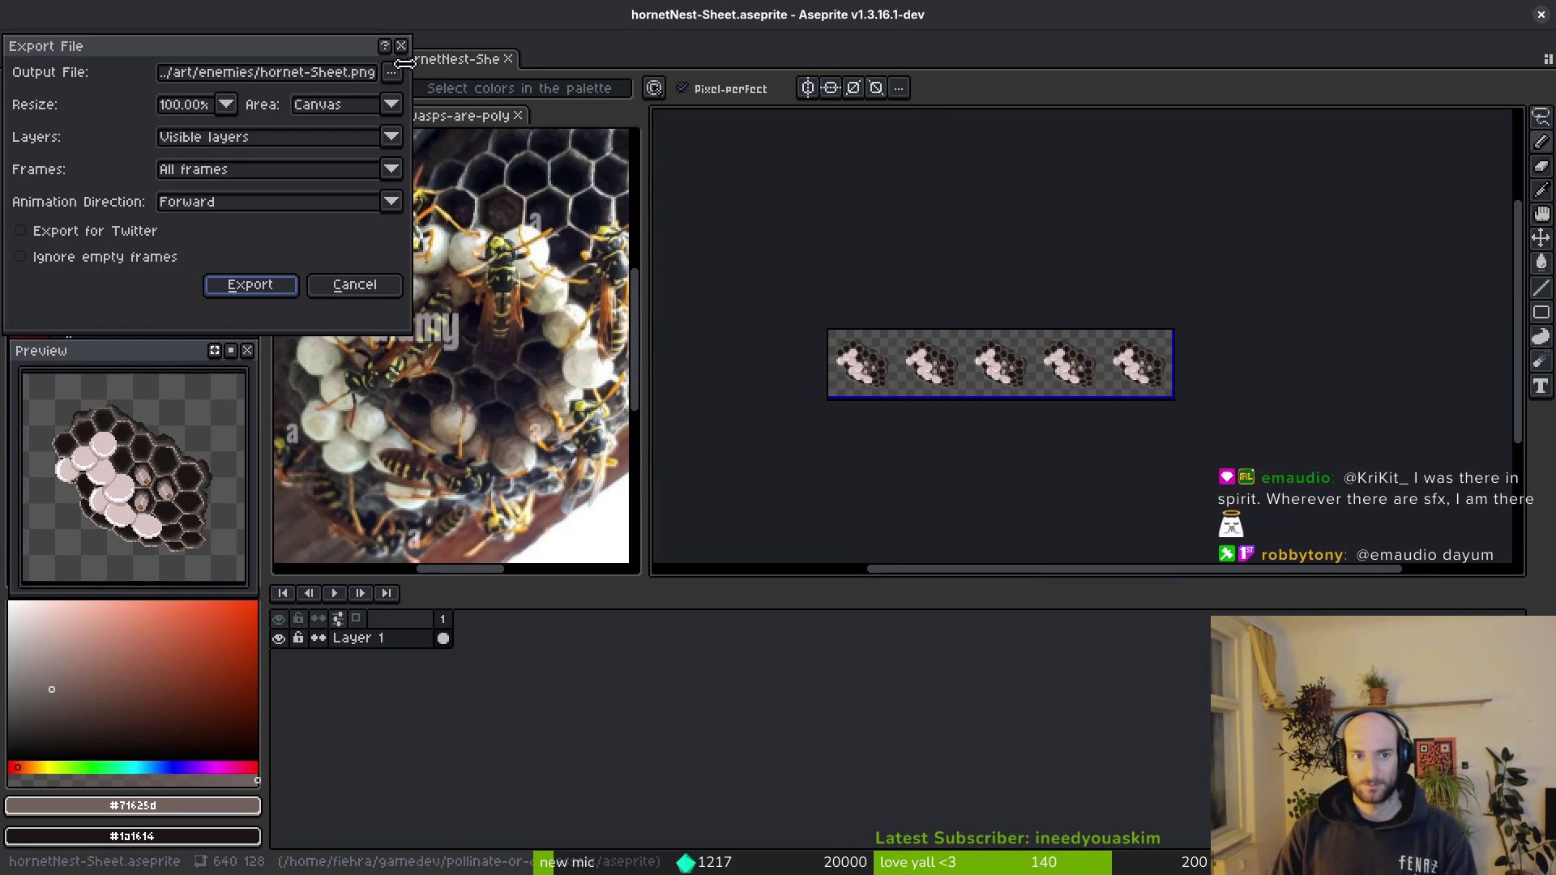
# - Bring up the choices for the nest sheet's output file location
pyautogui.click(393, 70)
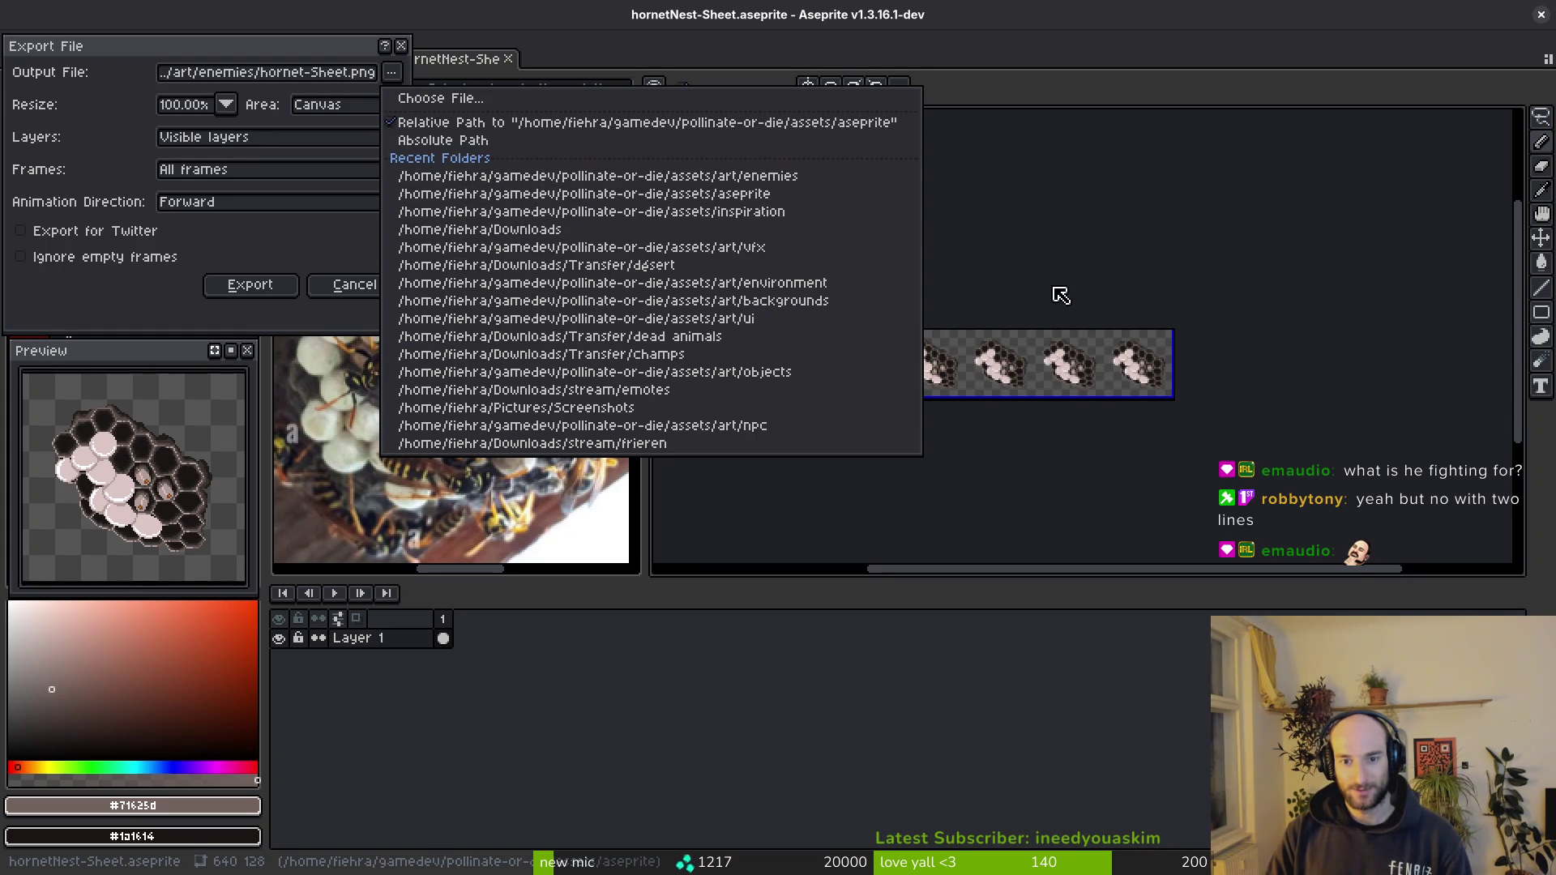
# - Export the nest sheet over hornetNest-Sheet.png in the enemies folder
pyautogui.press('Escape')
pyautogui.press('Escape')
pyautogui.hotkey('ctrl', 'alt', 'shift', 's')
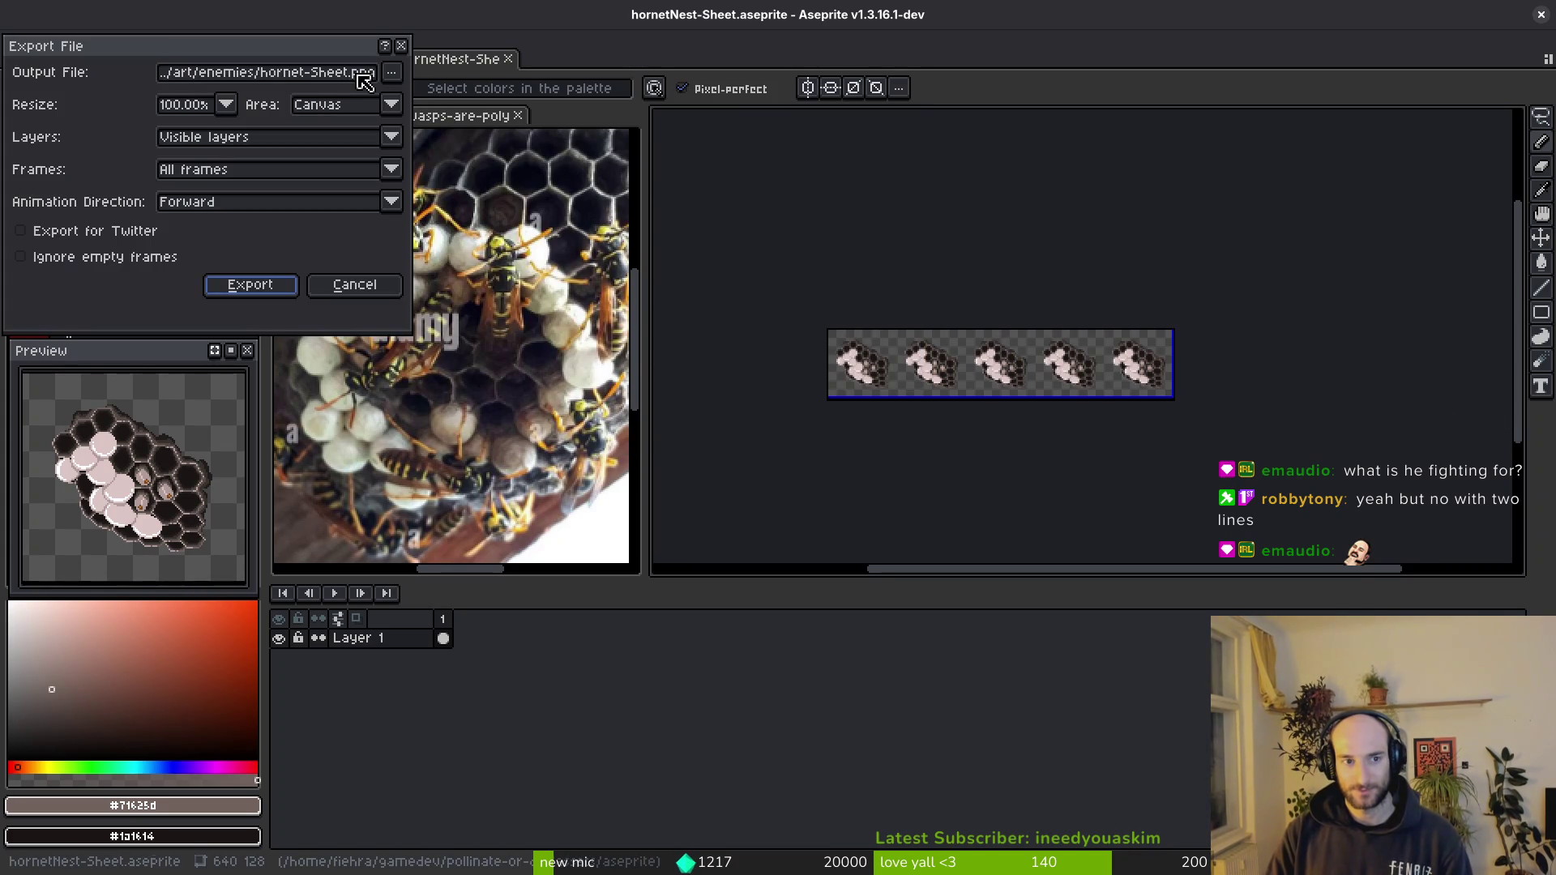
pyautogui.click(390, 72)
pyautogui.click(429, 98)
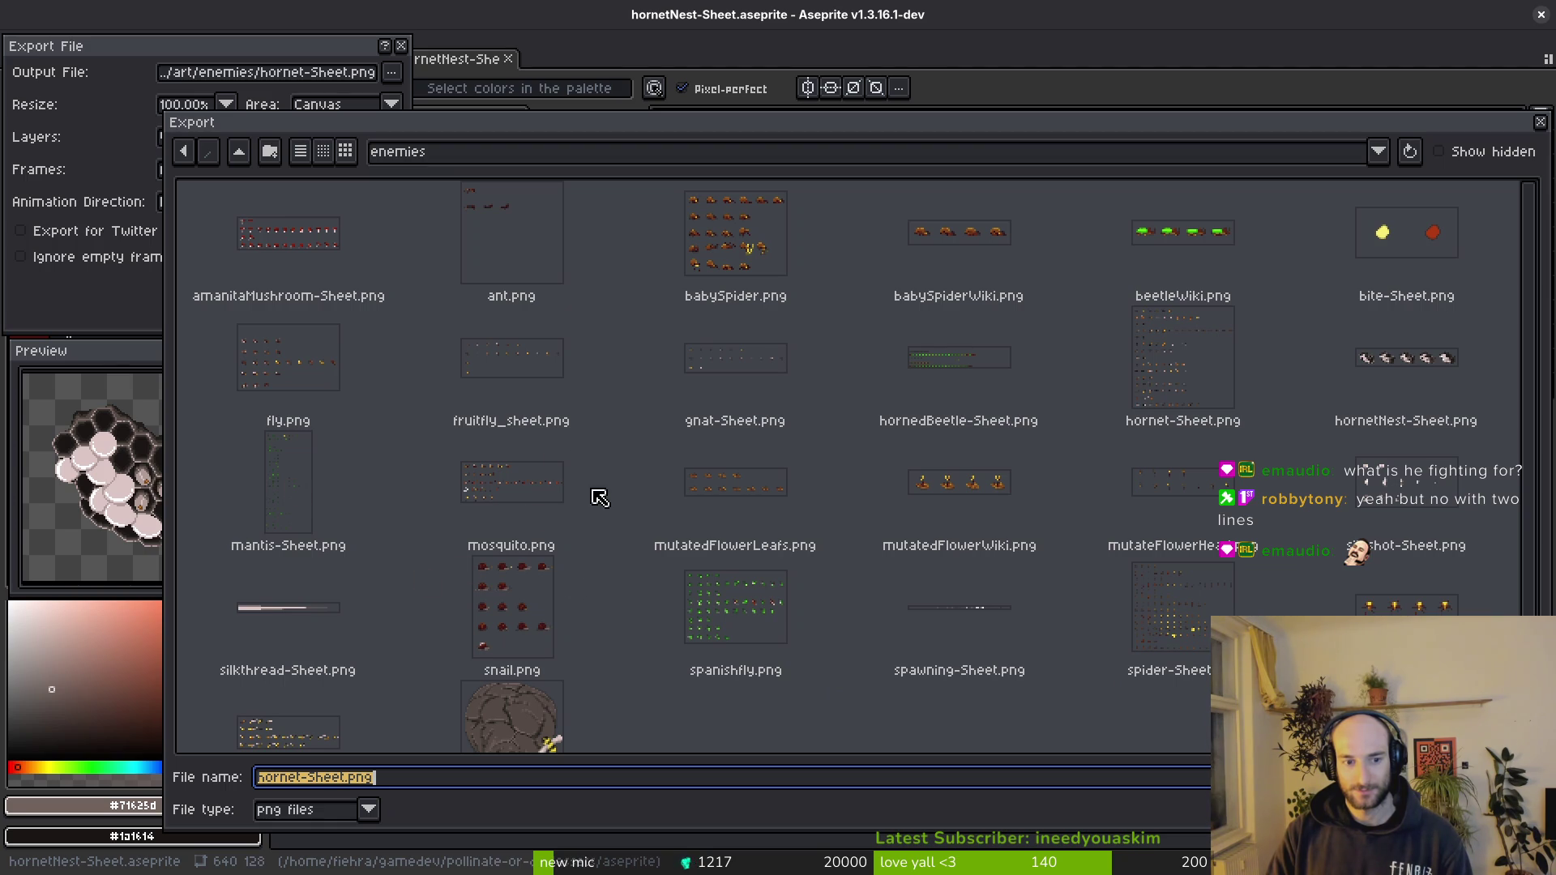
pyautogui.click(1425, 387)
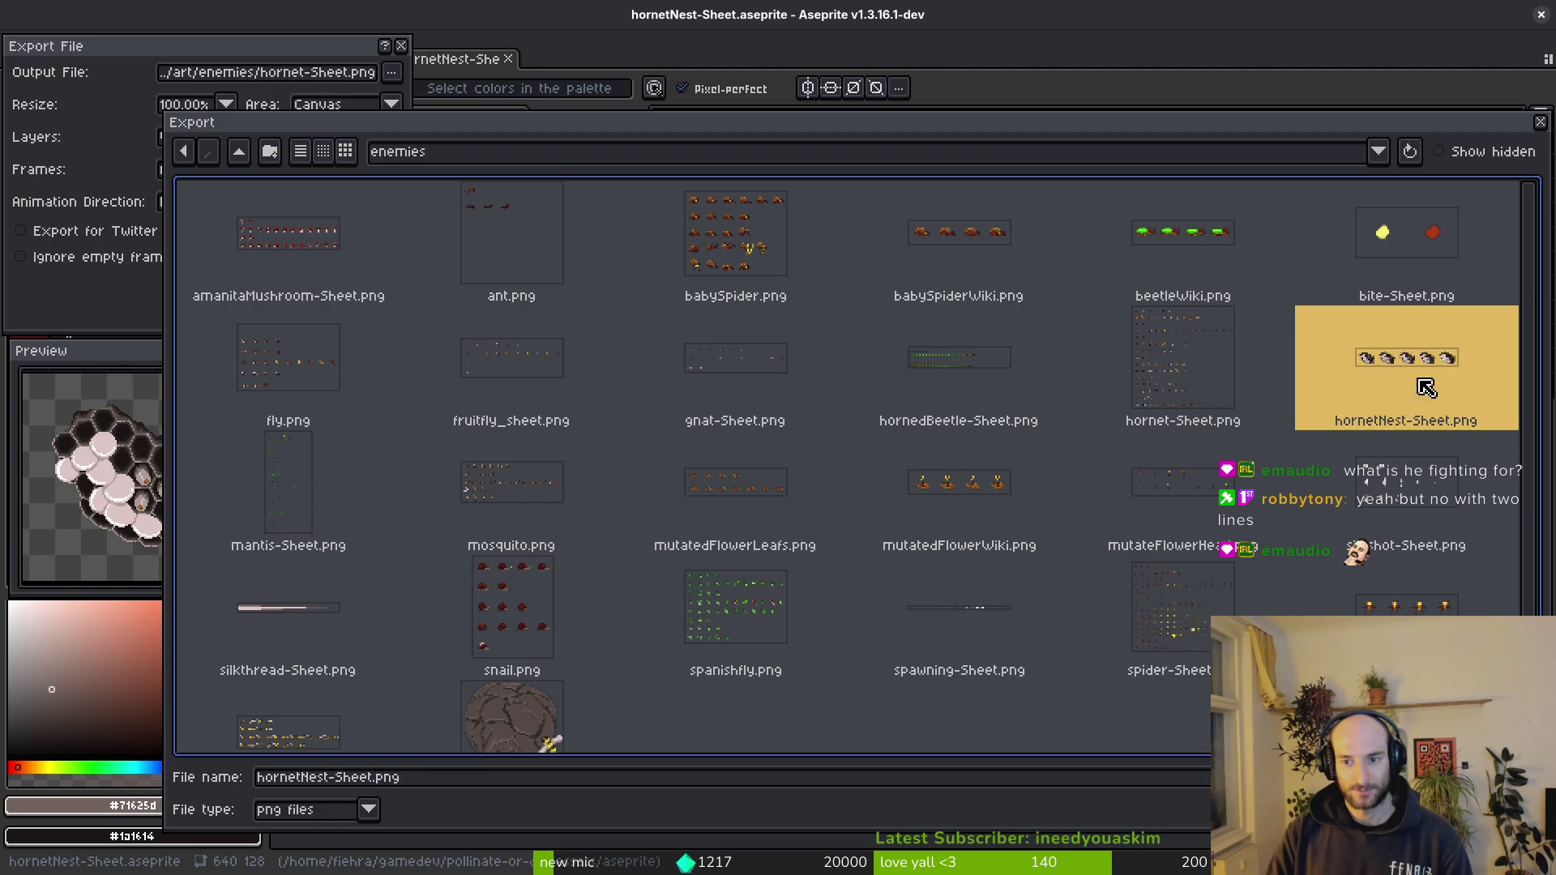
pyautogui.press('Return')
pyautogui.click(672, 492)
pyautogui.click(250, 283)
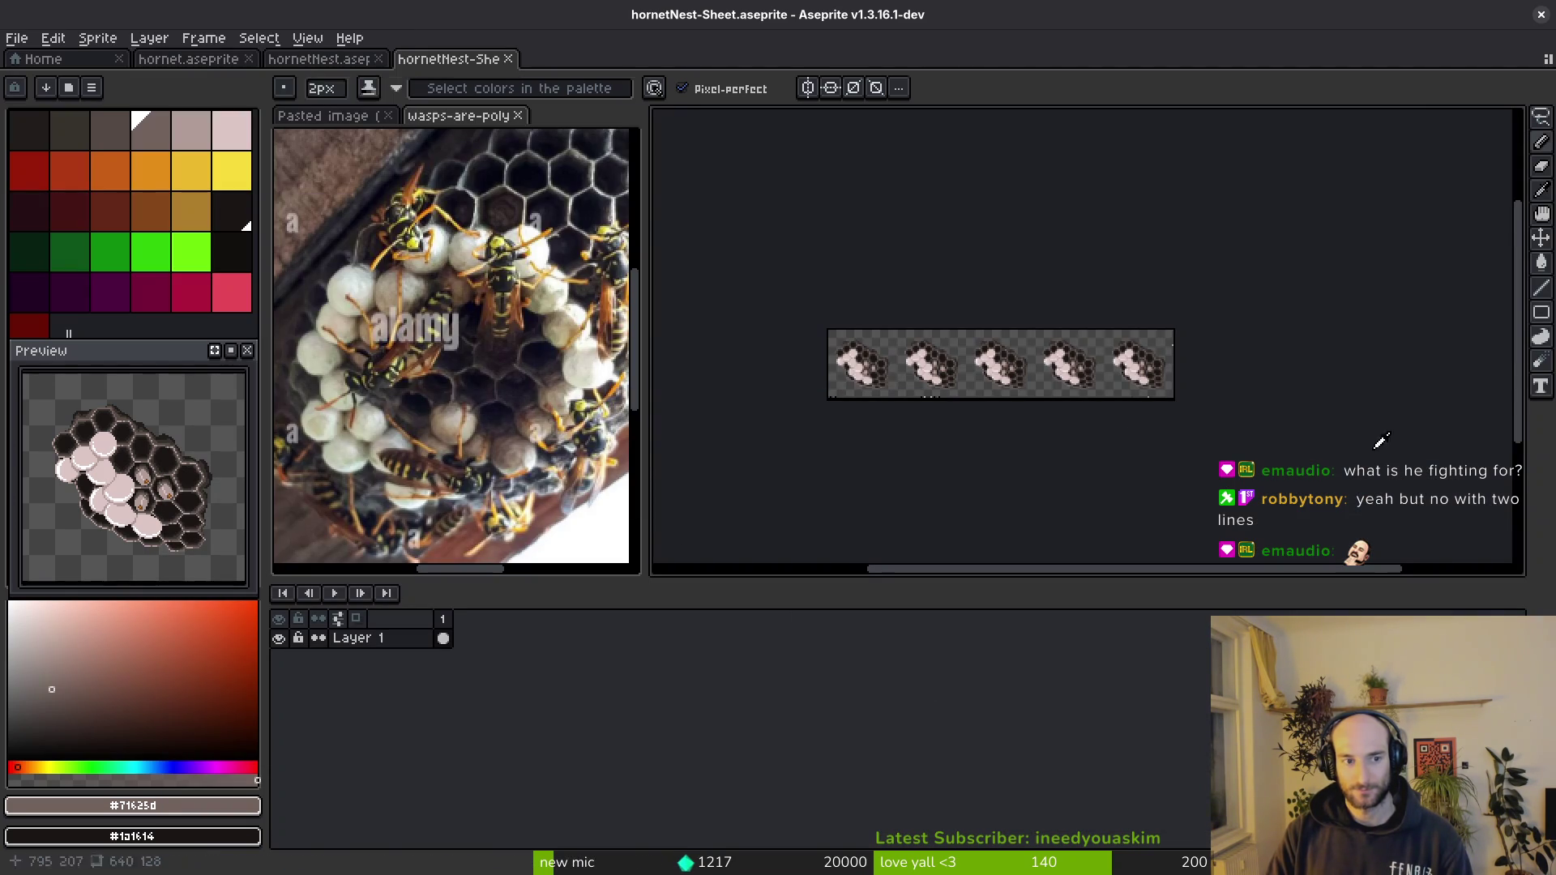
# - Switch to Godot and start a new empty scene
pyautogui.hotkey('alt', 'Tab')
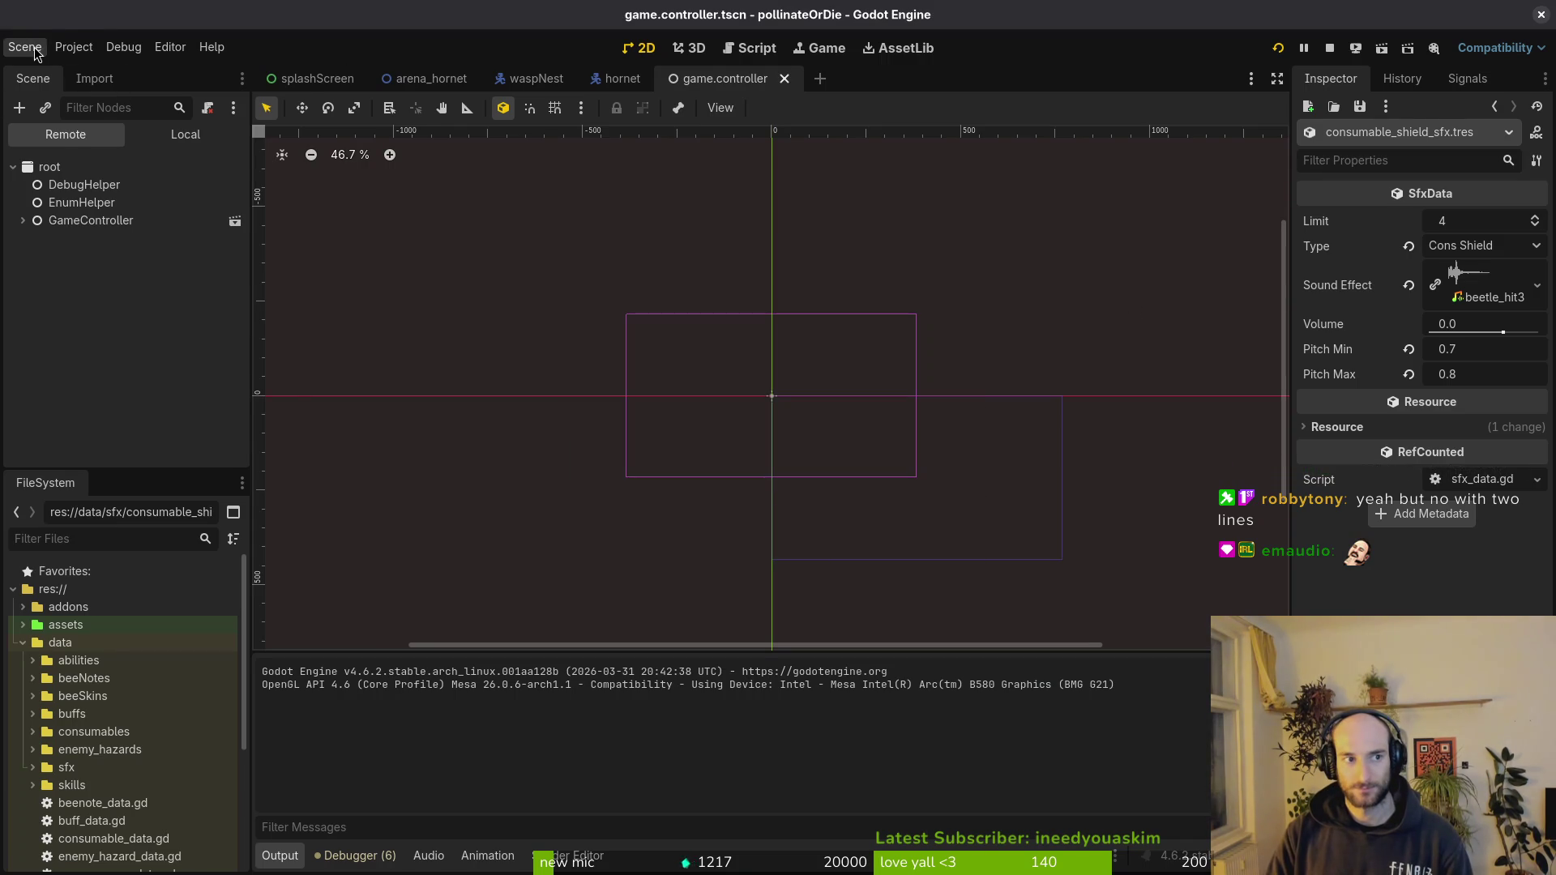
pyautogui.click(24, 46)
pyautogui.click(47, 76)
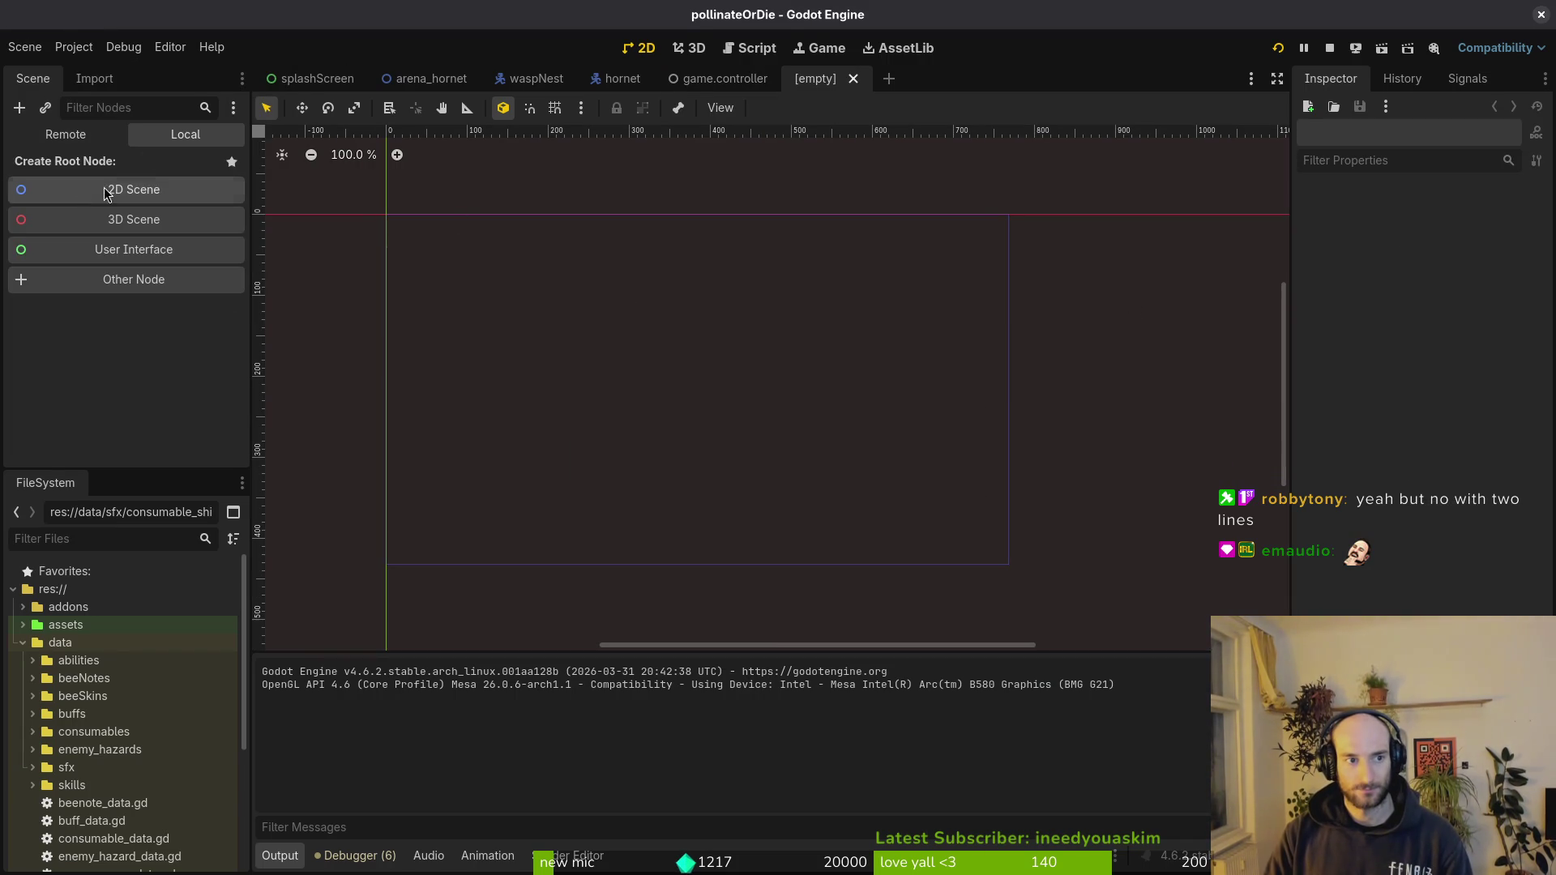
# - Create a 2D root node named hornetNest with a Sprite2D child
pyautogui.click(88, 198)
pyautogui.doubleClick(110, 170)
pyautogui.write('horn')
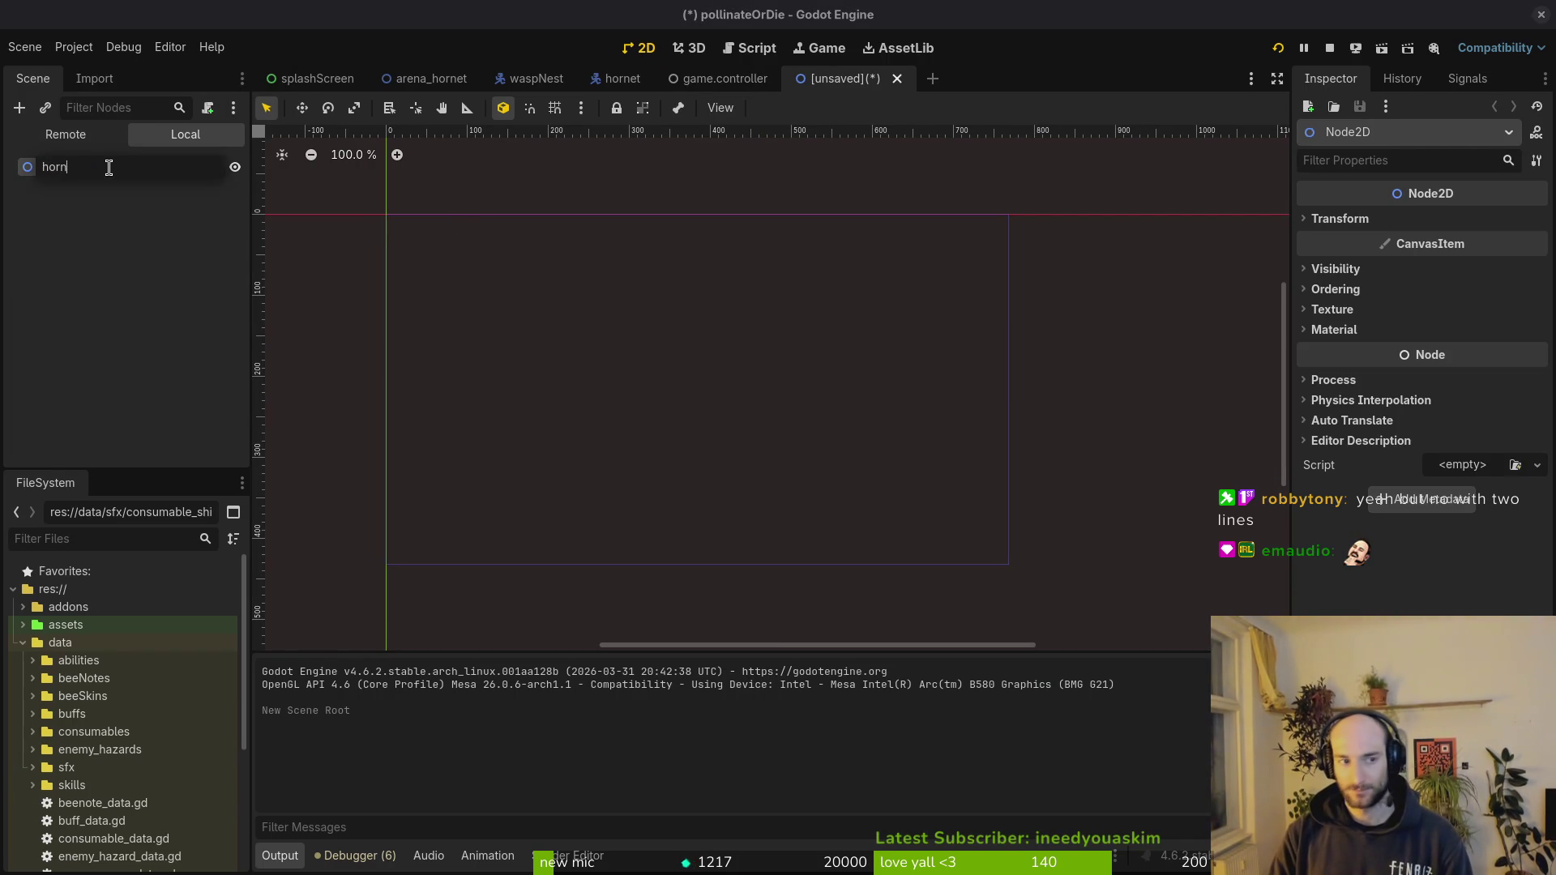
pyautogui.write('etNest')
pyautogui.press('Return')
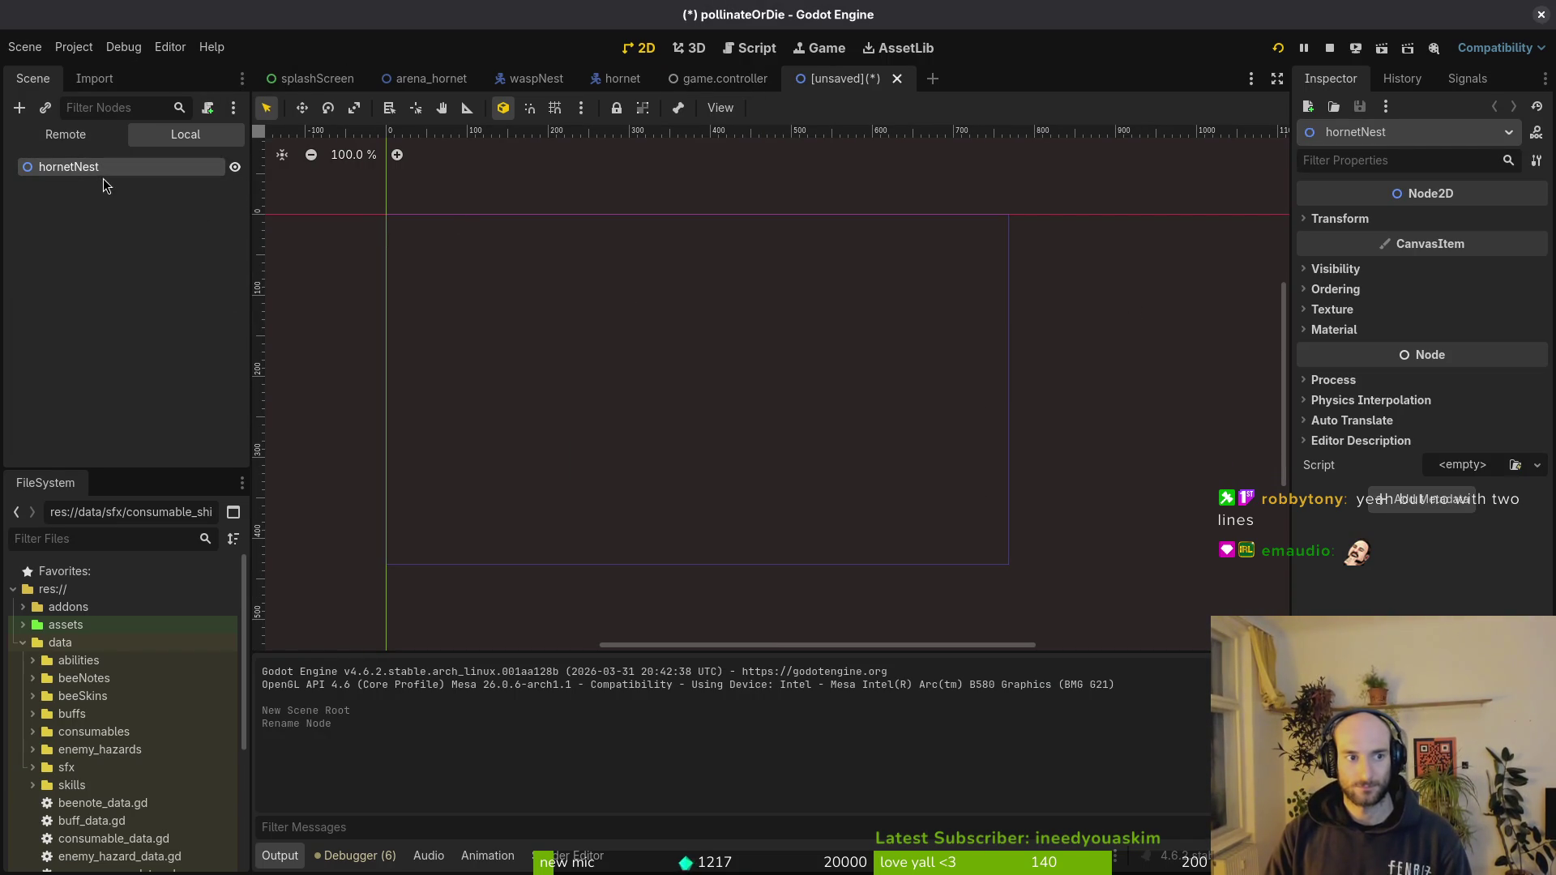
pyautogui.hotkey('ctrl', 'a')
pyautogui.write('sprite')
pyautogui.press('Return')
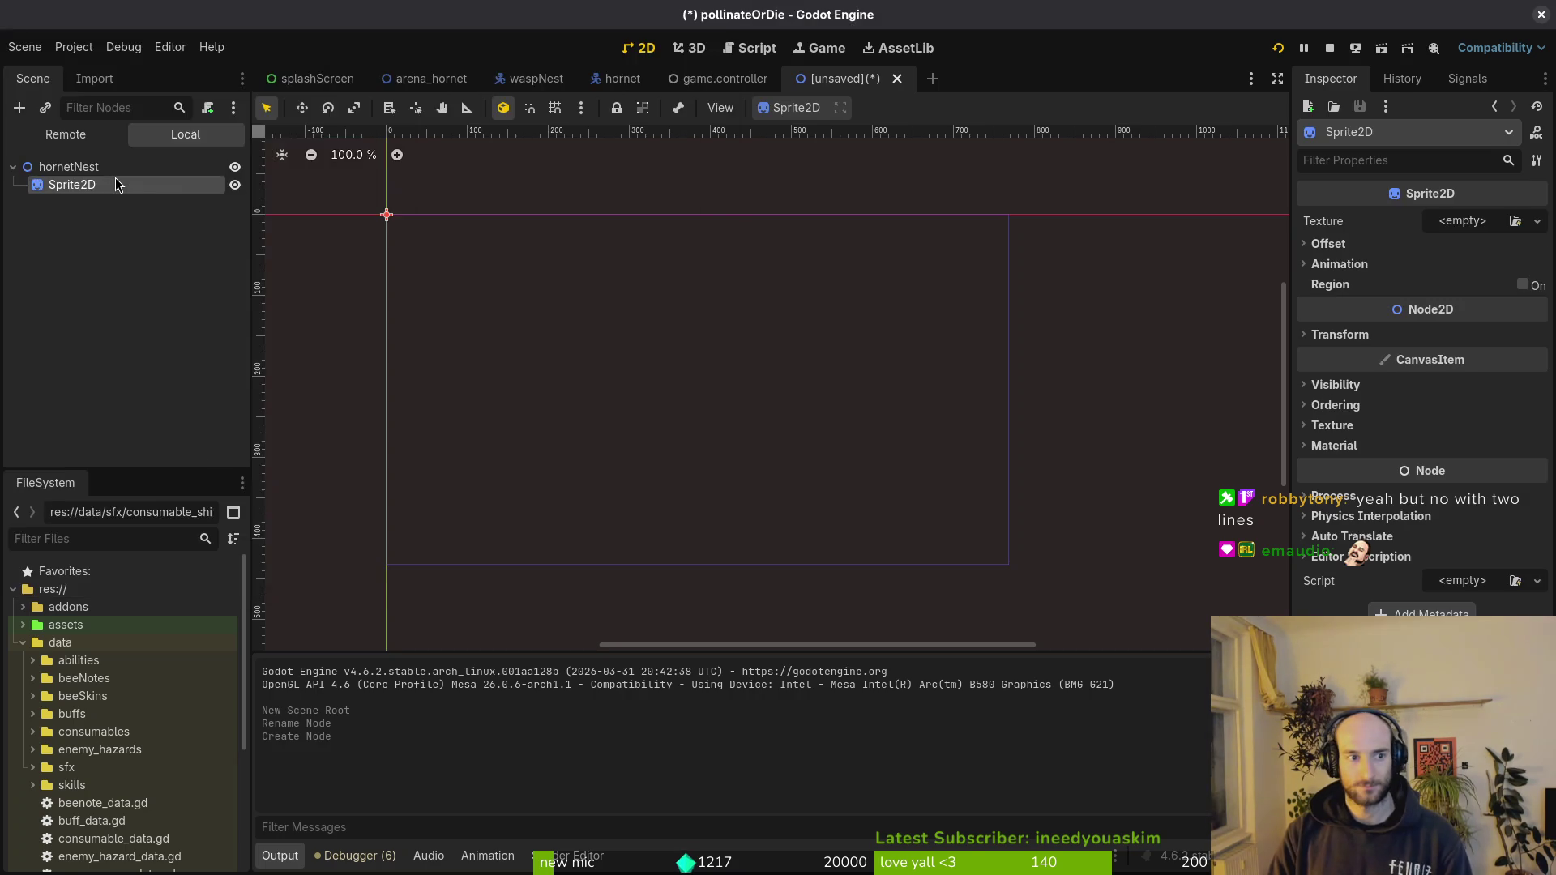
pyautogui.hotkey('ctrl', 'a')
pyautogui.write('animp')
pyautogui.press('Escape')
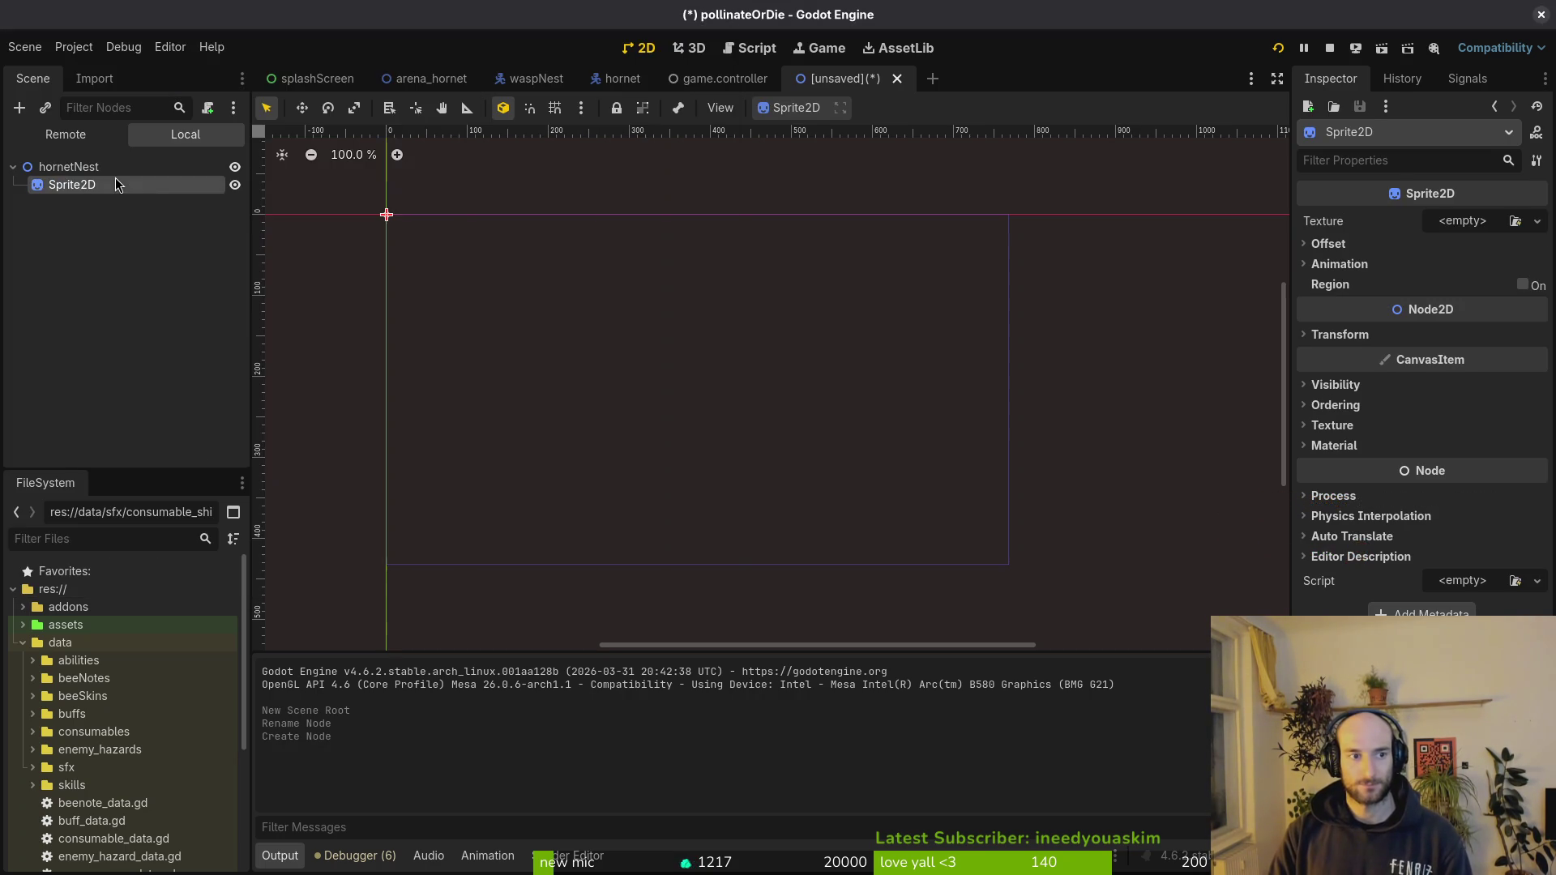
# - Add an AnimationPlayer under the hornetNest root
pyautogui.click(115, 178)
pyautogui.hotkey('ctrl', 'a')
pyautogui.write('nimpd')
pyautogui.press('BackSpace')
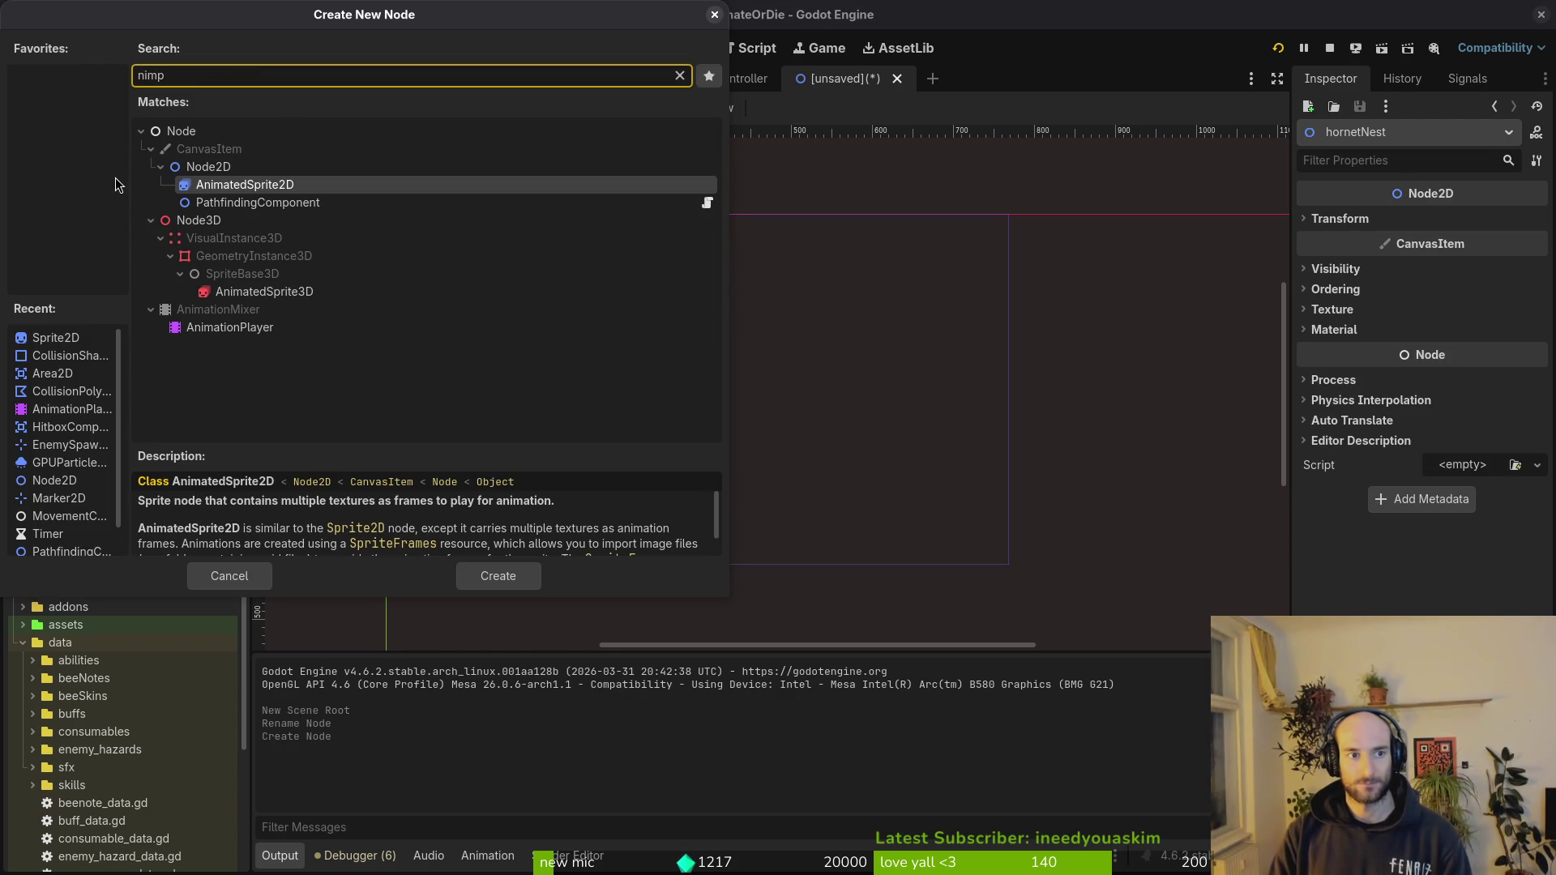
pyautogui.press('Down')
pyautogui.press('Down')
pyautogui.press('Down')
pyautogui.press('Down')
pyautogui.press('Down')
pyautogui.press('Down')
pyautogui.press('Down')
pyautogui.press('Down')
pyautogui.press('Return')
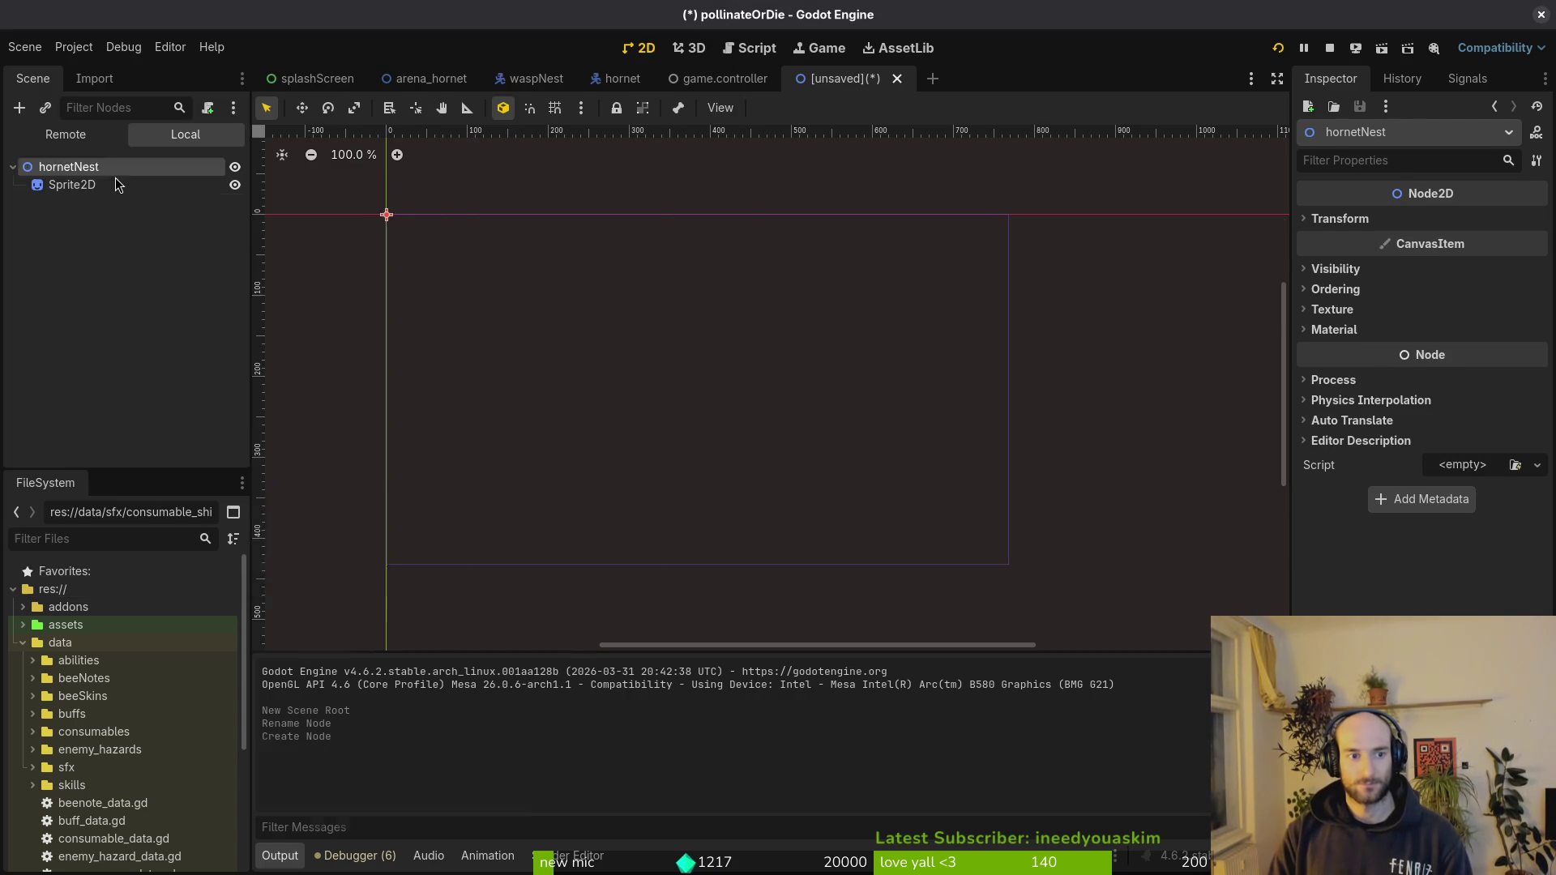
# - Create an animation named active that autoplays on load at 6 FPS
pyautogui.click(116, 177)
pyautogui.click(503, 506)
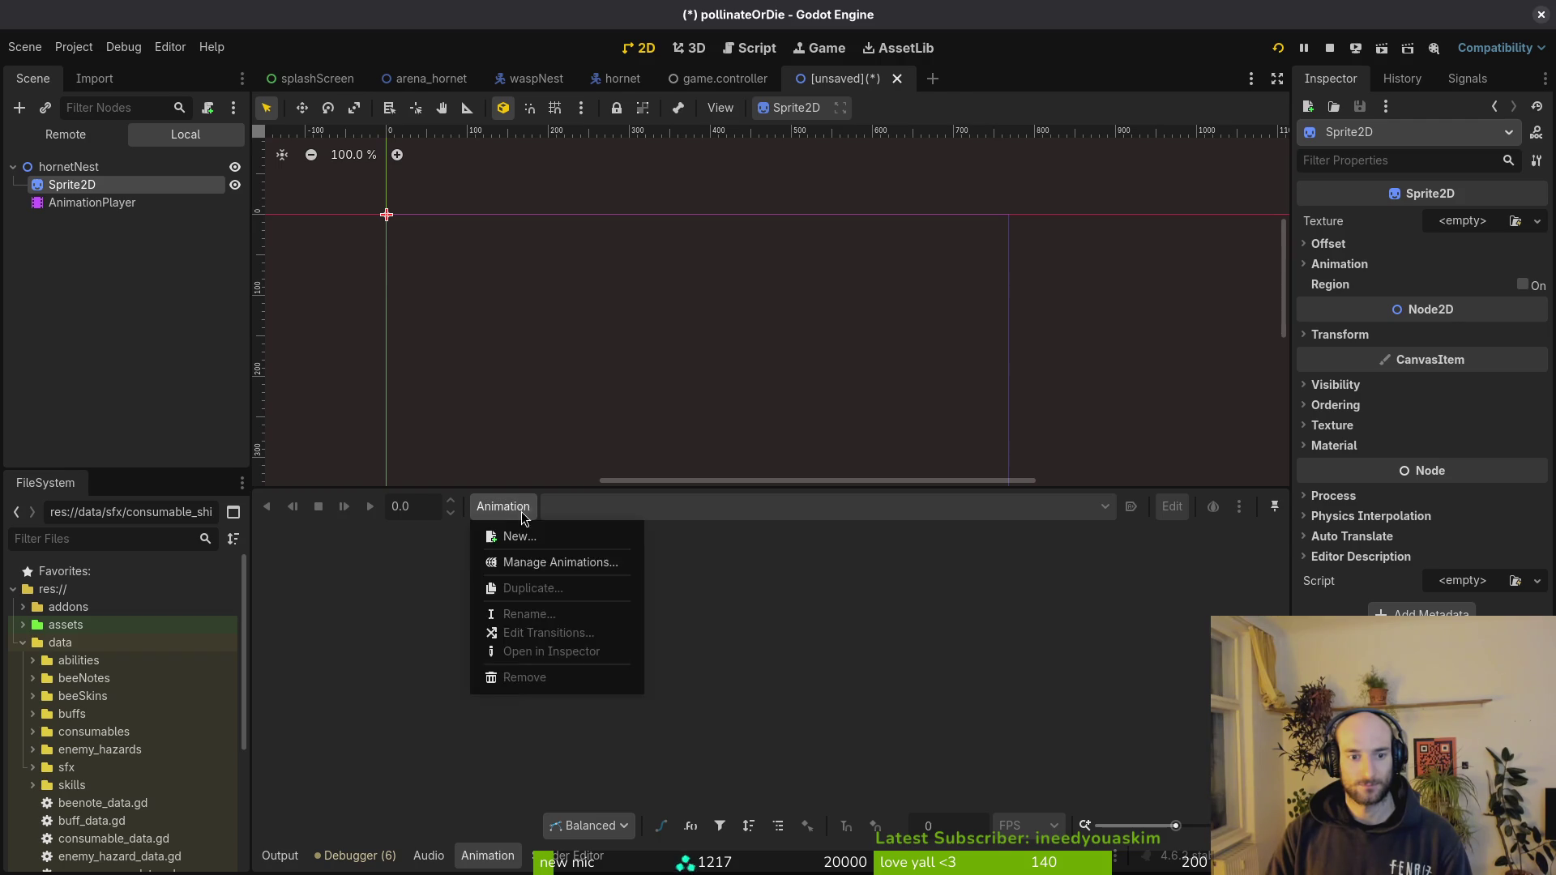
pyautogui.click(556, 545)
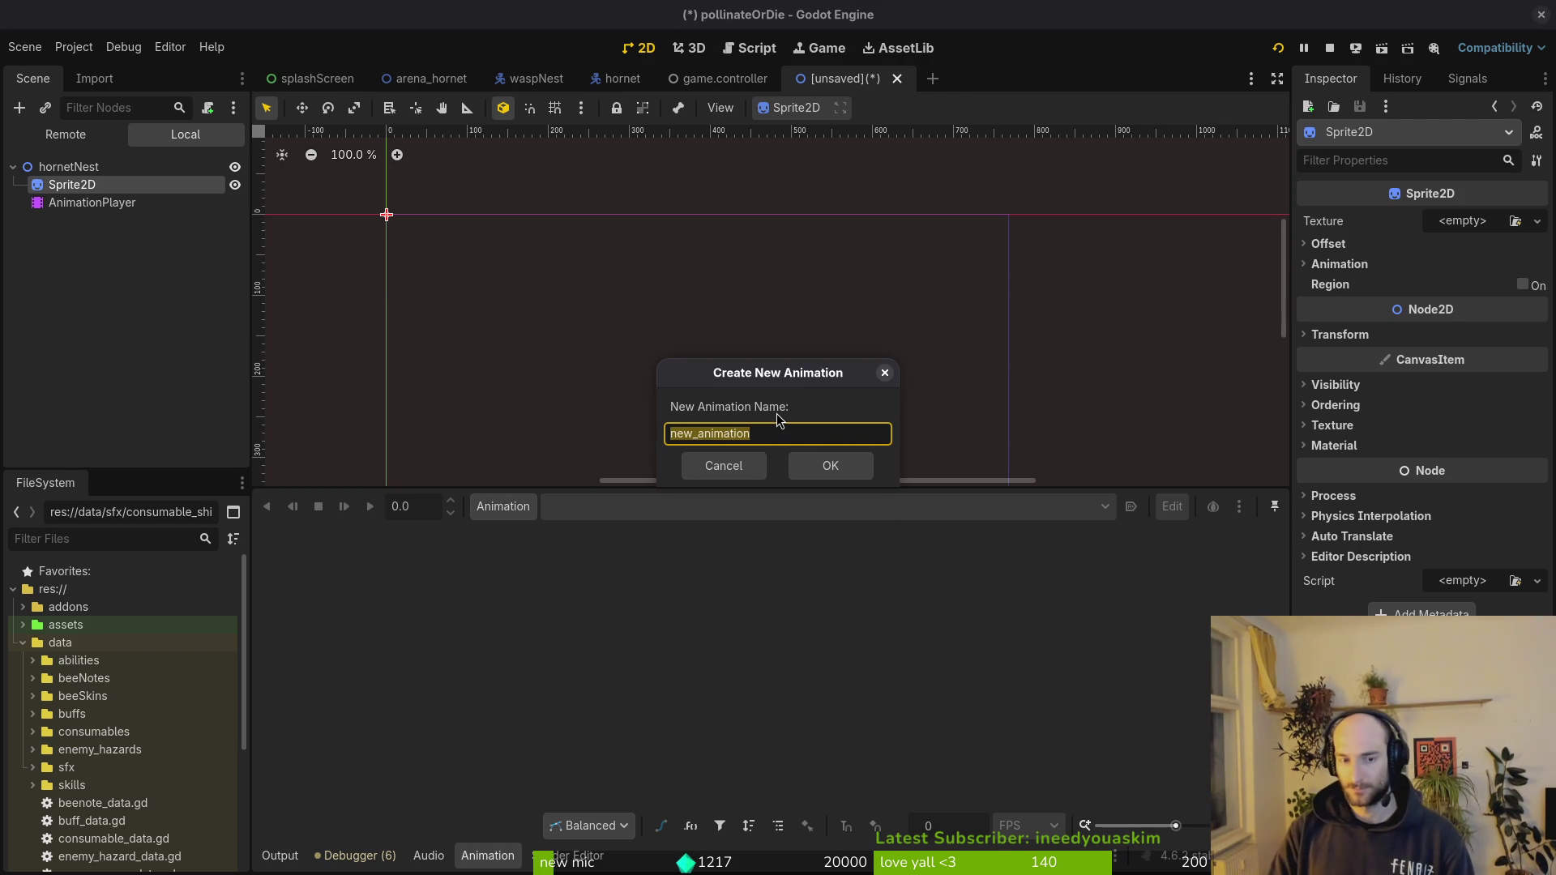
pyautogui.write('active')
pyautogui.press('Return')
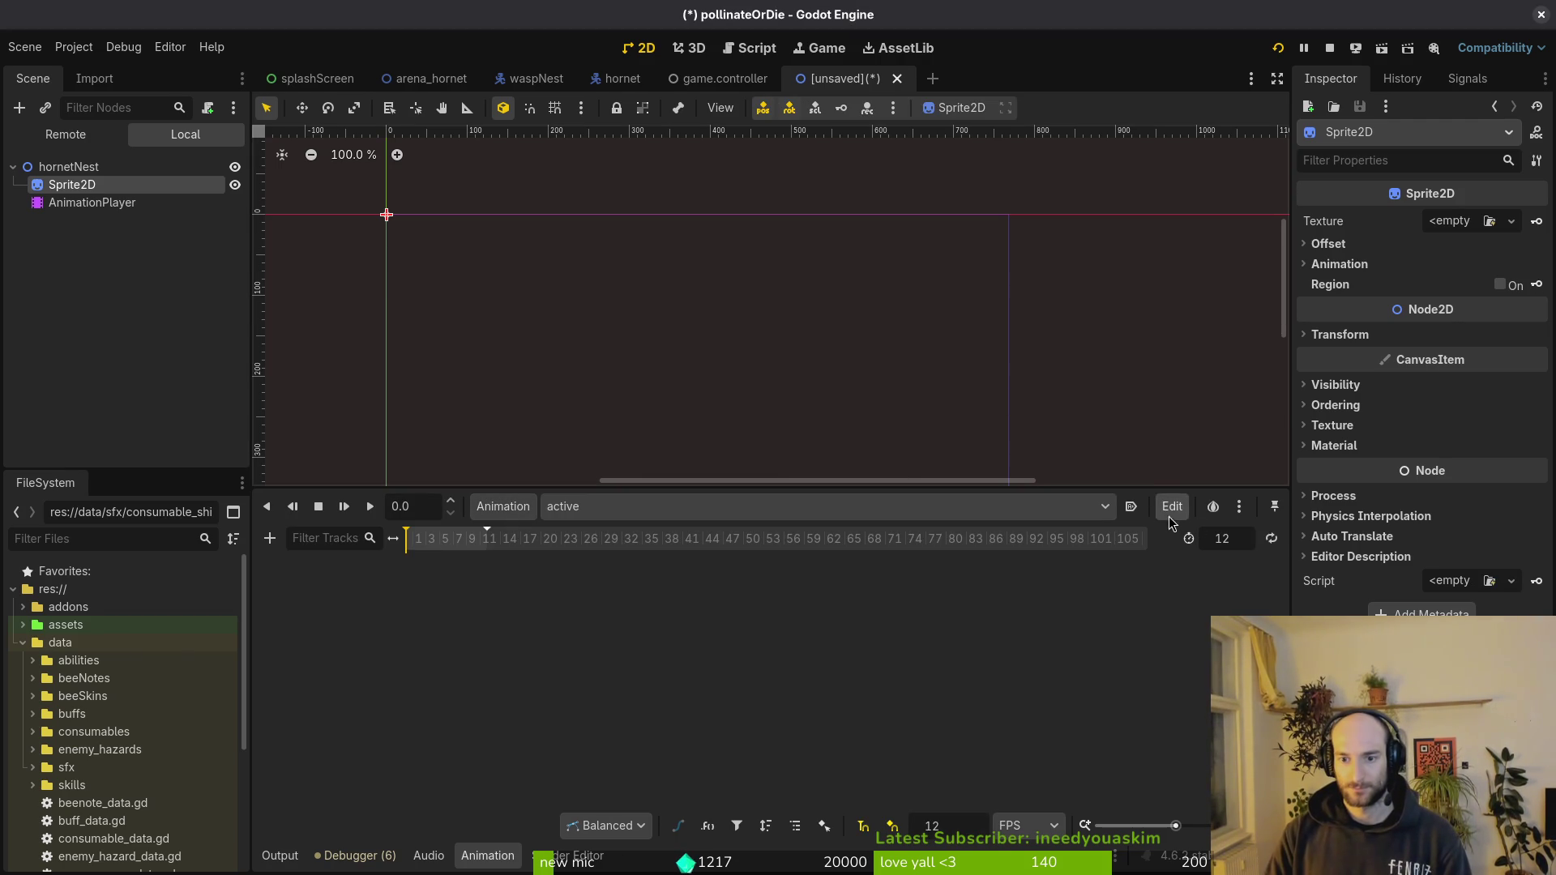
pyautogui.click(1131, 506)
pyautogui.write('6')
pyautogui.press('Return')
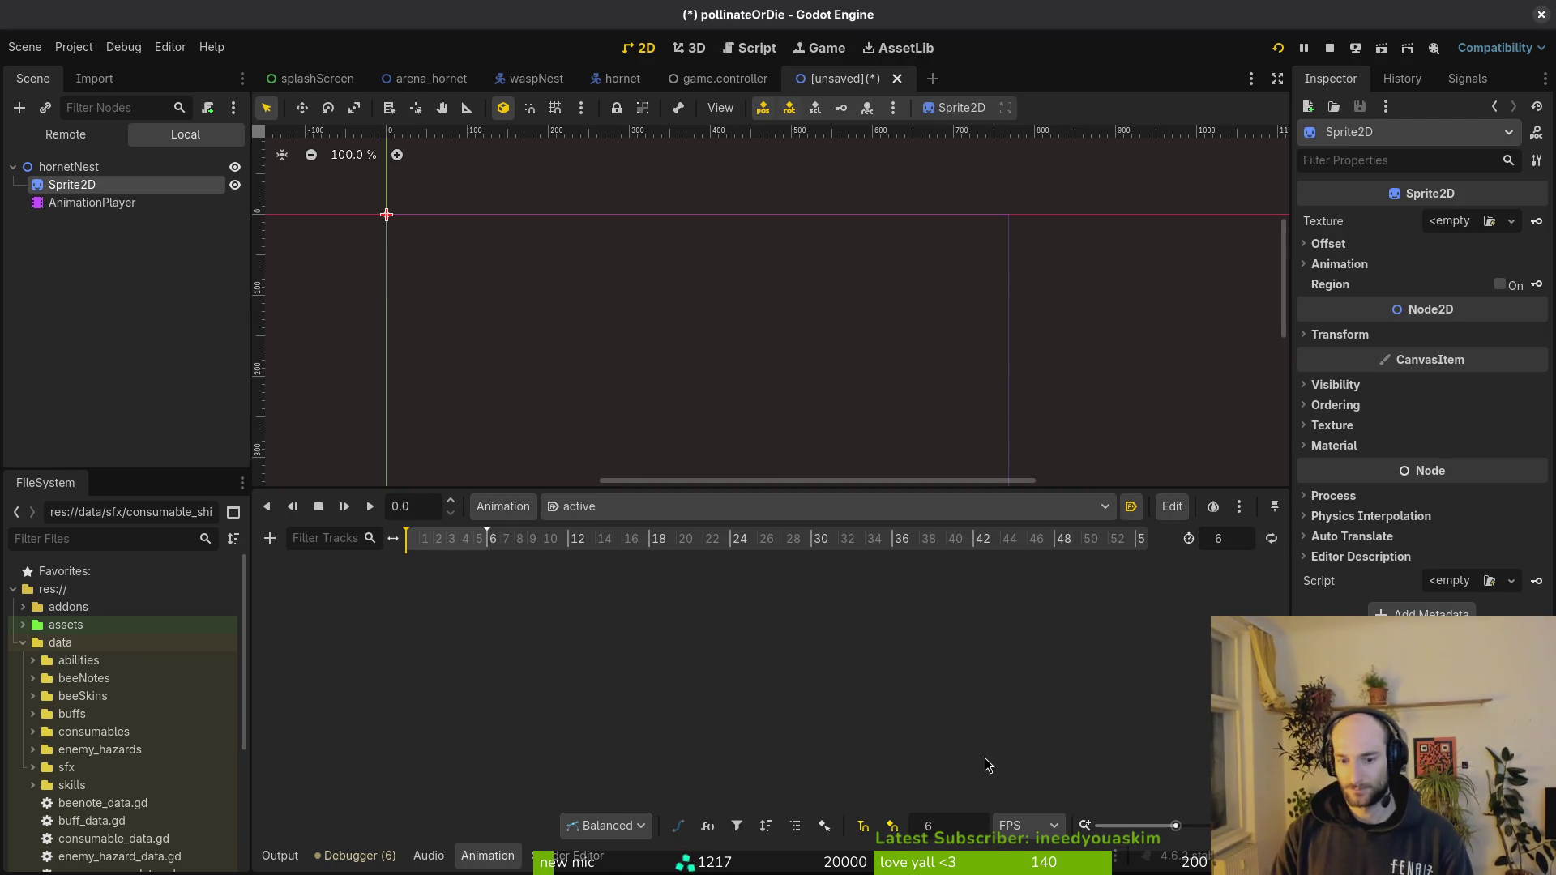
# - Save the scene as hornet_nest.tscn in a new hornetNest folder under modules/objects
pyautogui.hotkey('ctrl', 's')
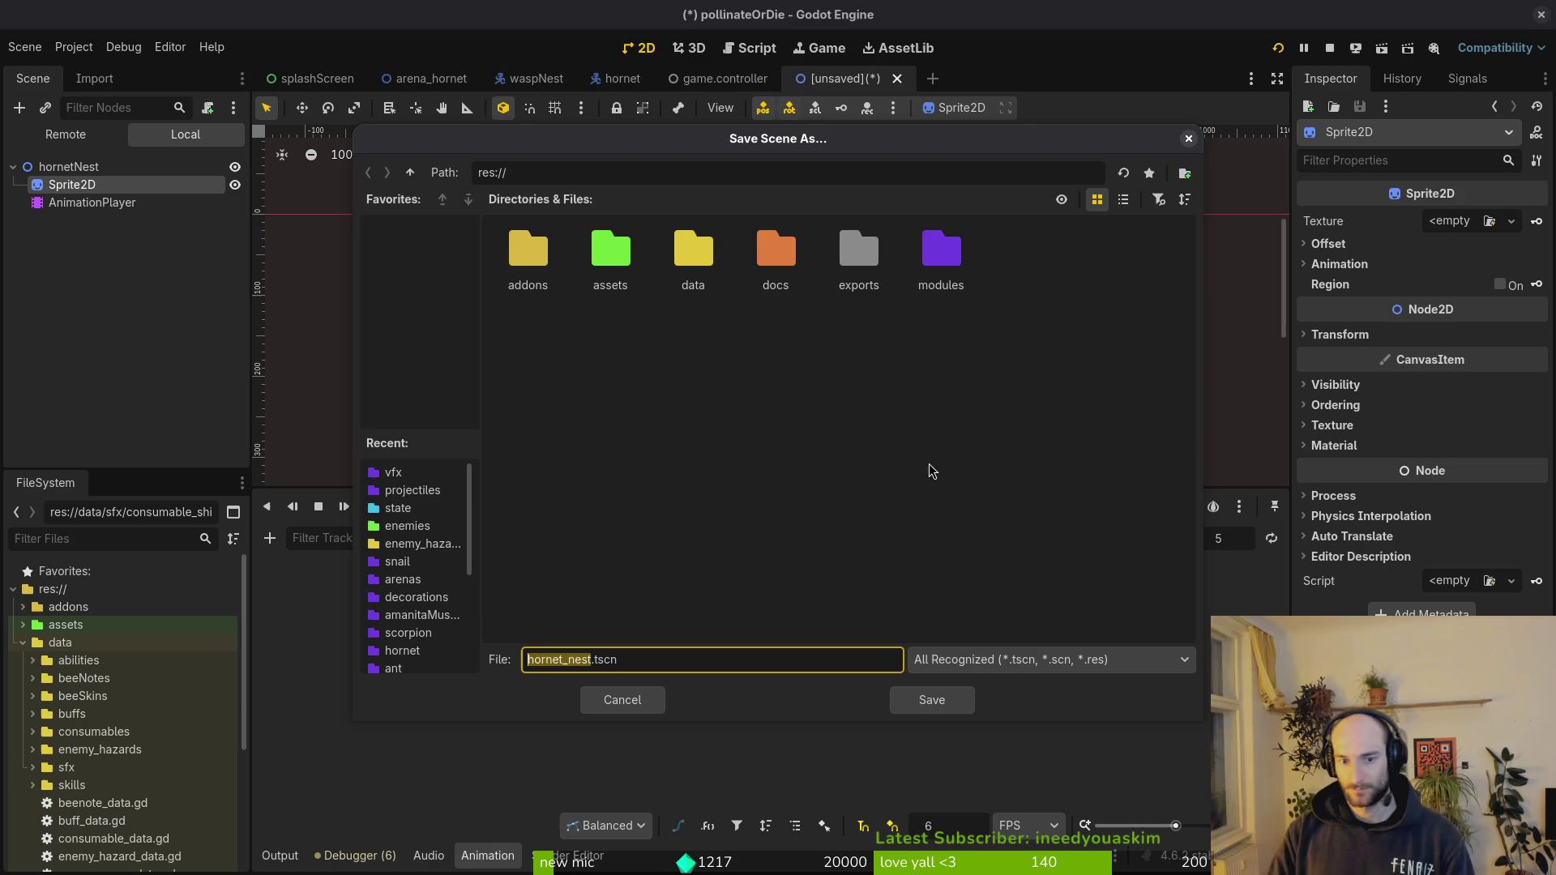
pyautogui.doubleClick(938, 262)
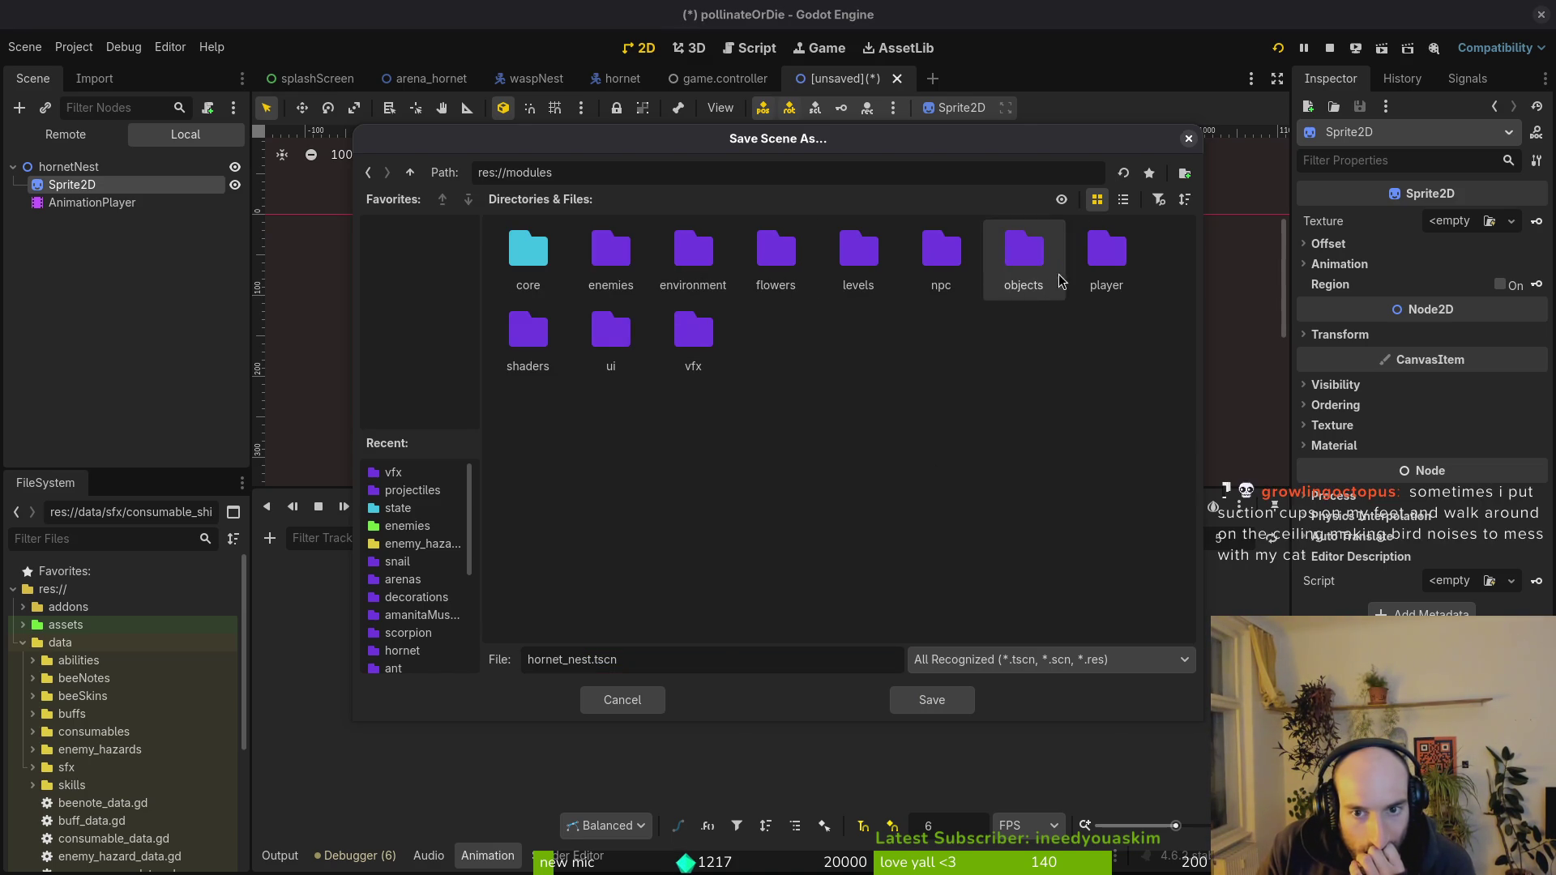
pyautogui.doubleClick(1023, 259)
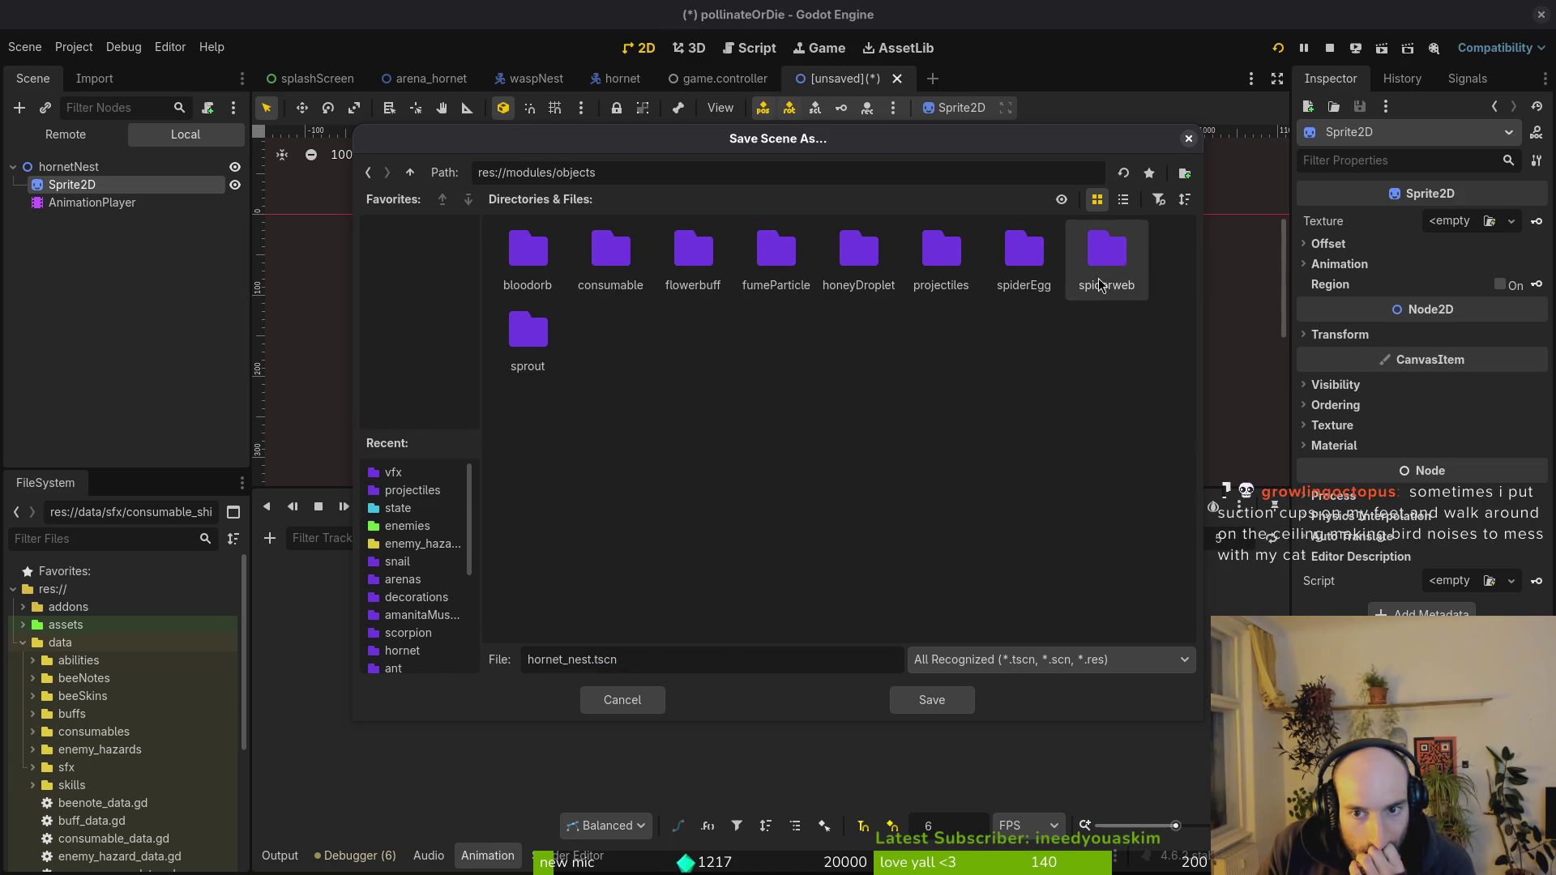
pyautogui.rightClick(649, 340)
pyautogui.click(718, 349)
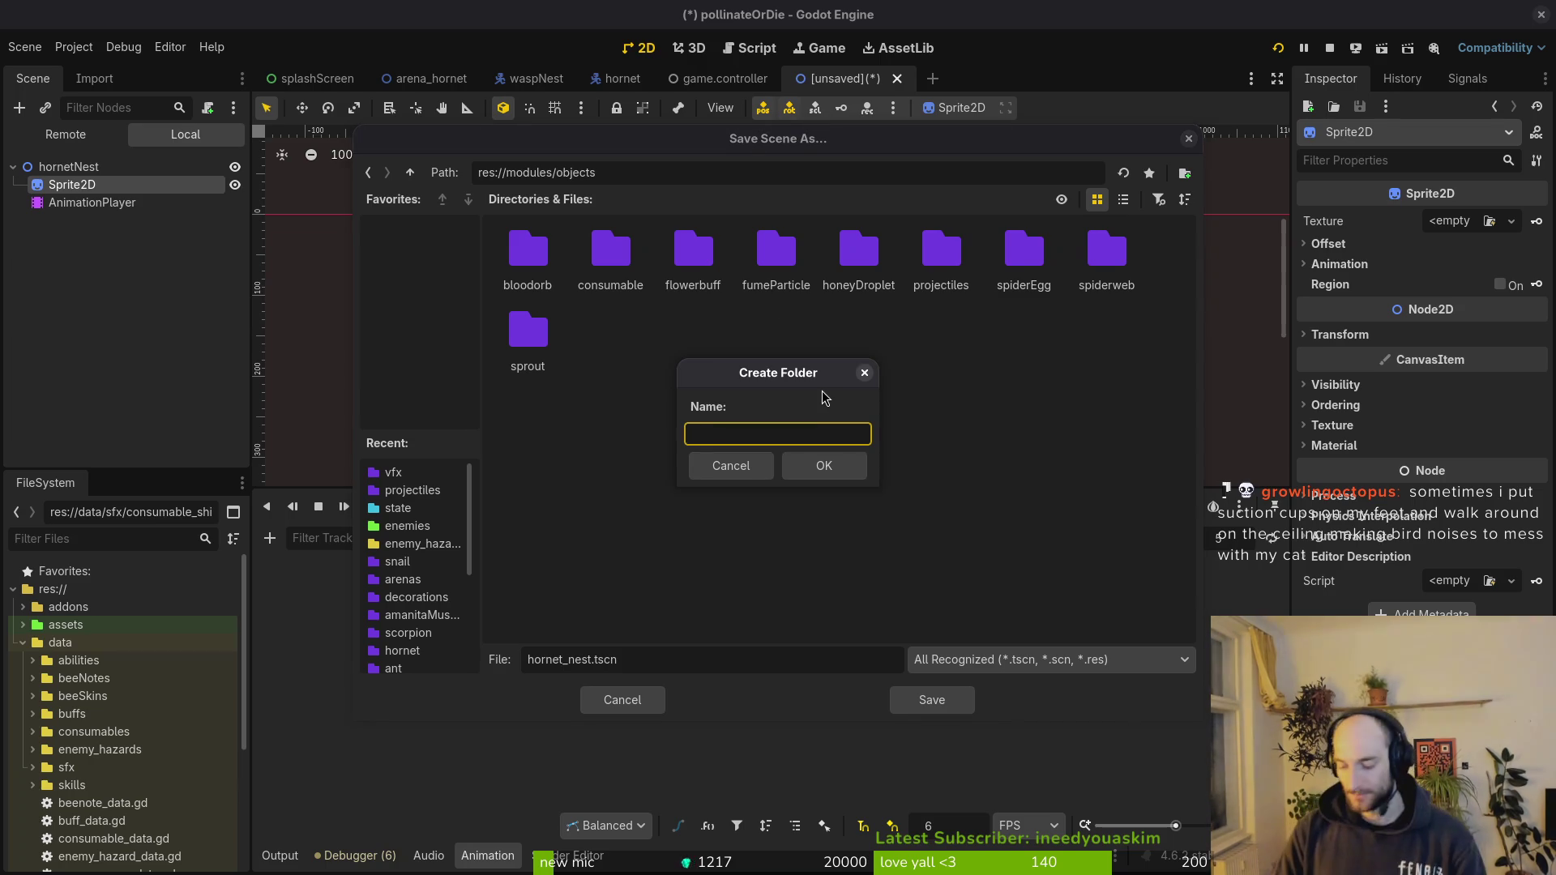
pyautogui.write('ir')
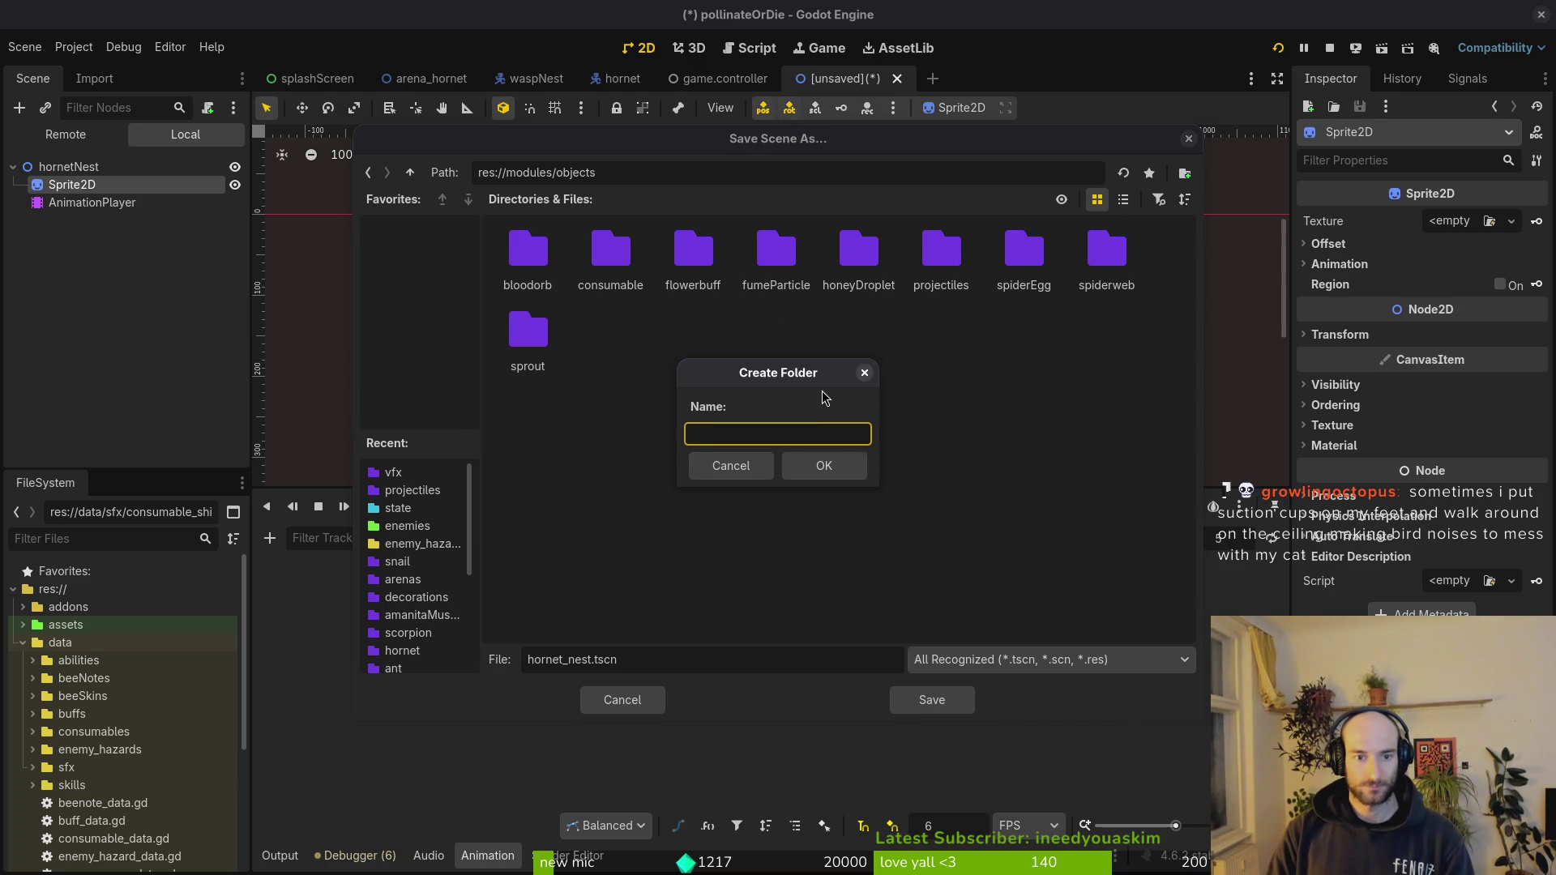
pyautogui.write('est')
pyautogui.press('Return')
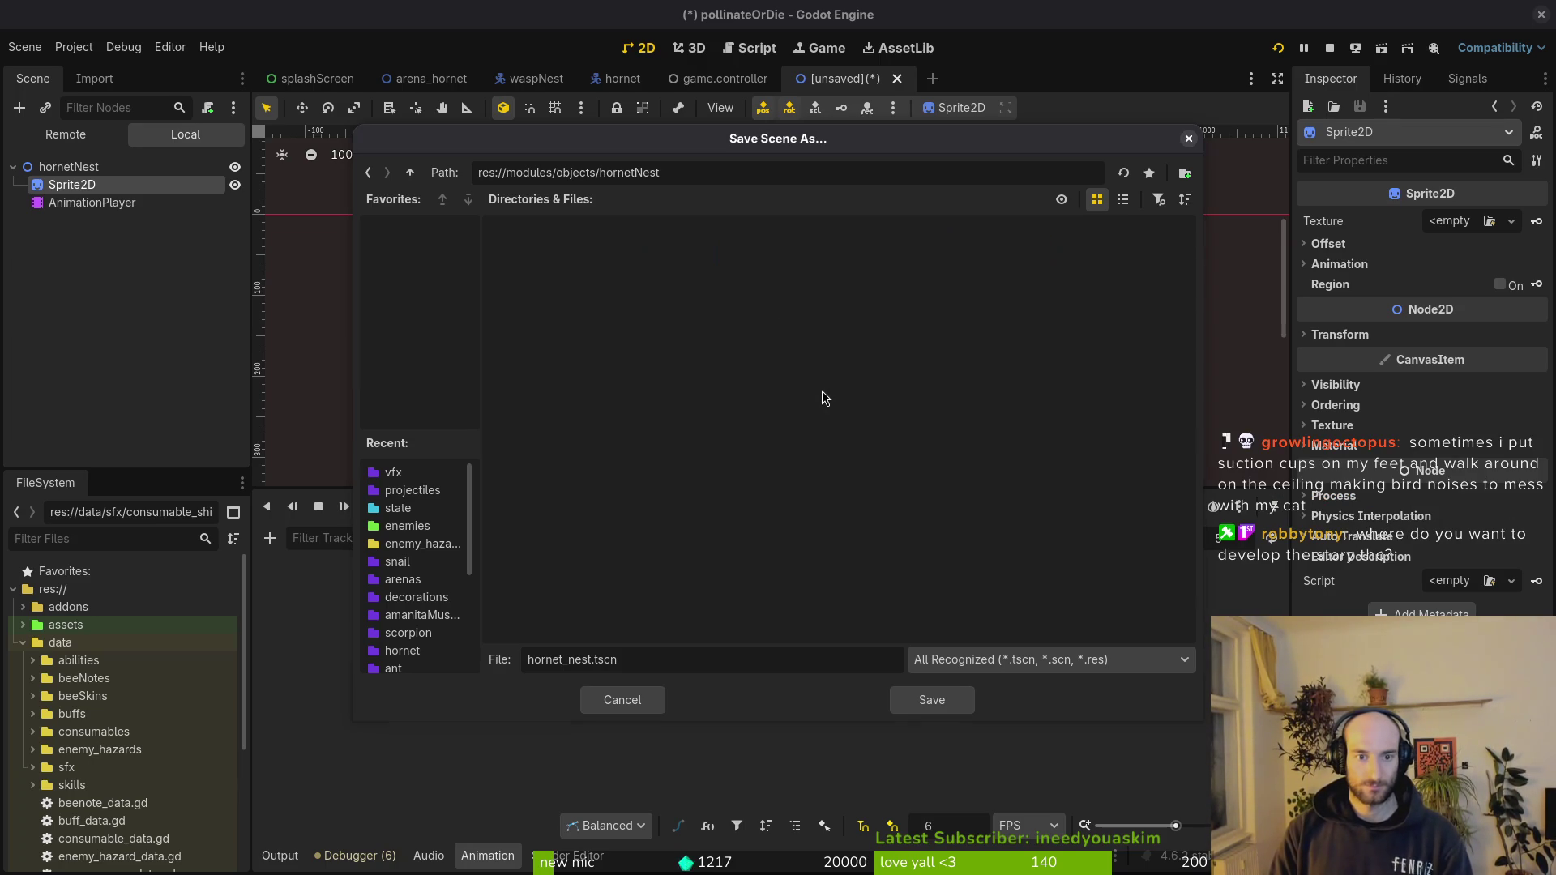
pyautogui.click(931, 700)
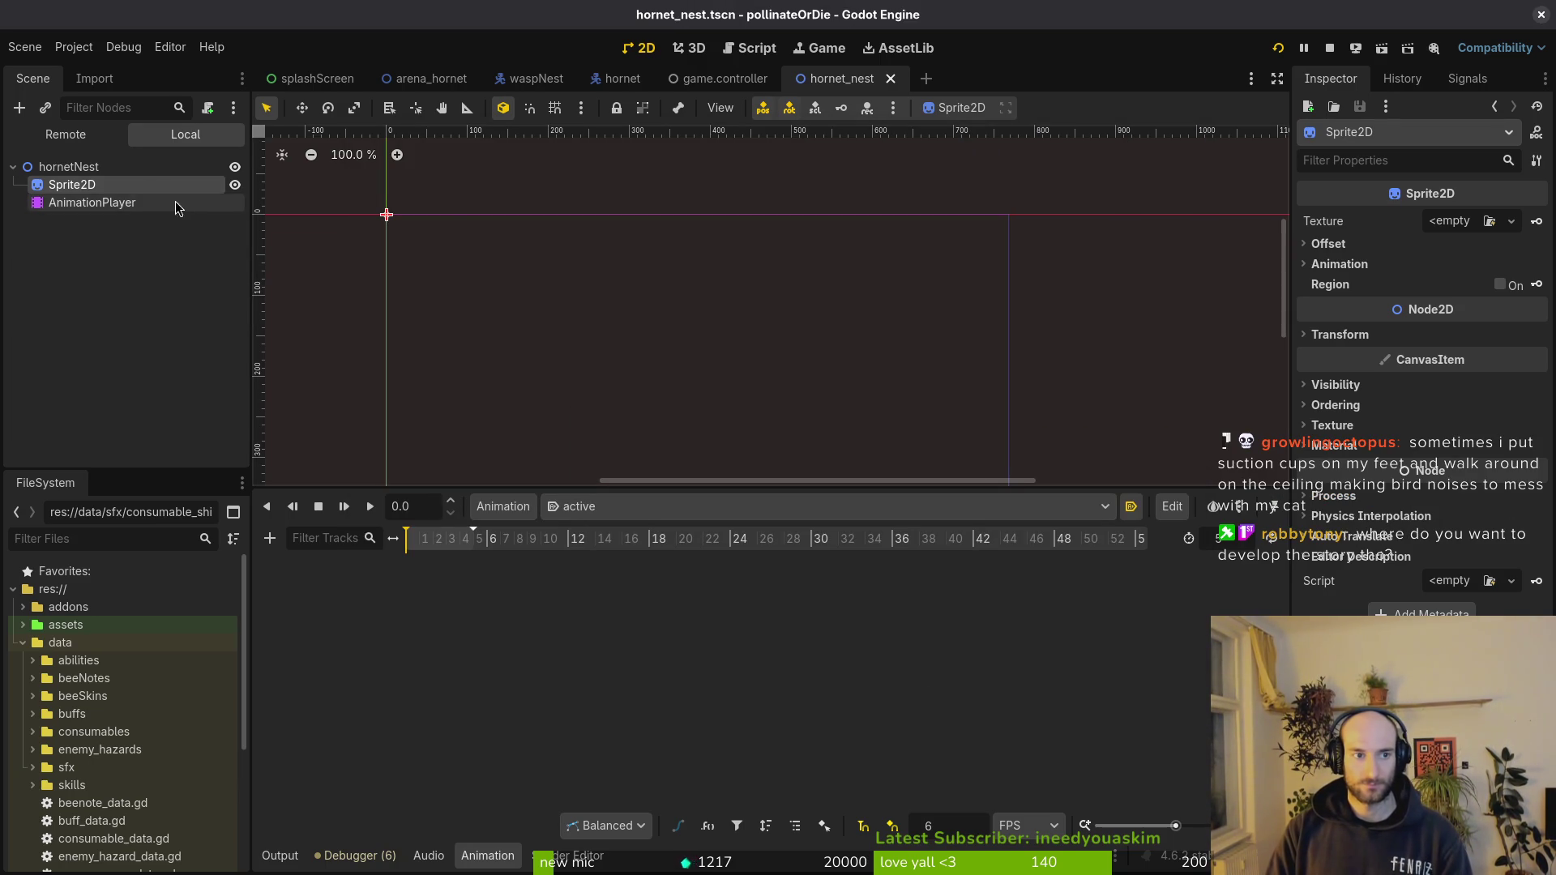
# - Start attaching a script to the hornetNest root node
pyautogui.click(122, 167)
pyautogui.rightClick(123, 167)
pyautogui.click(184, 284)
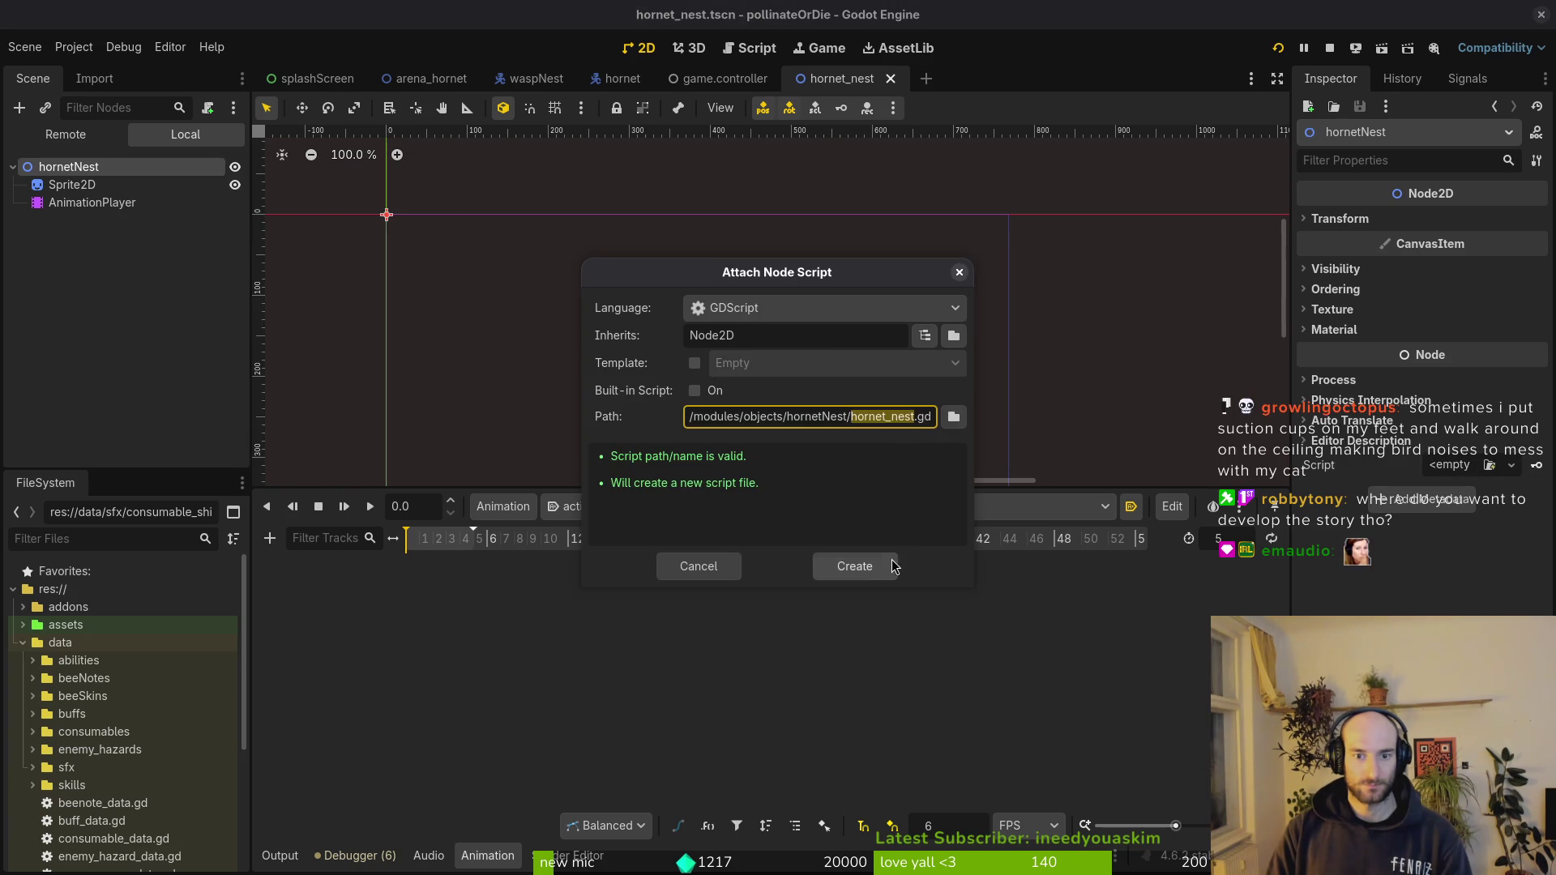
# - Create the hornet_nest.gd script, save the scene and test-run the game
pyautogui.click(857, 567)
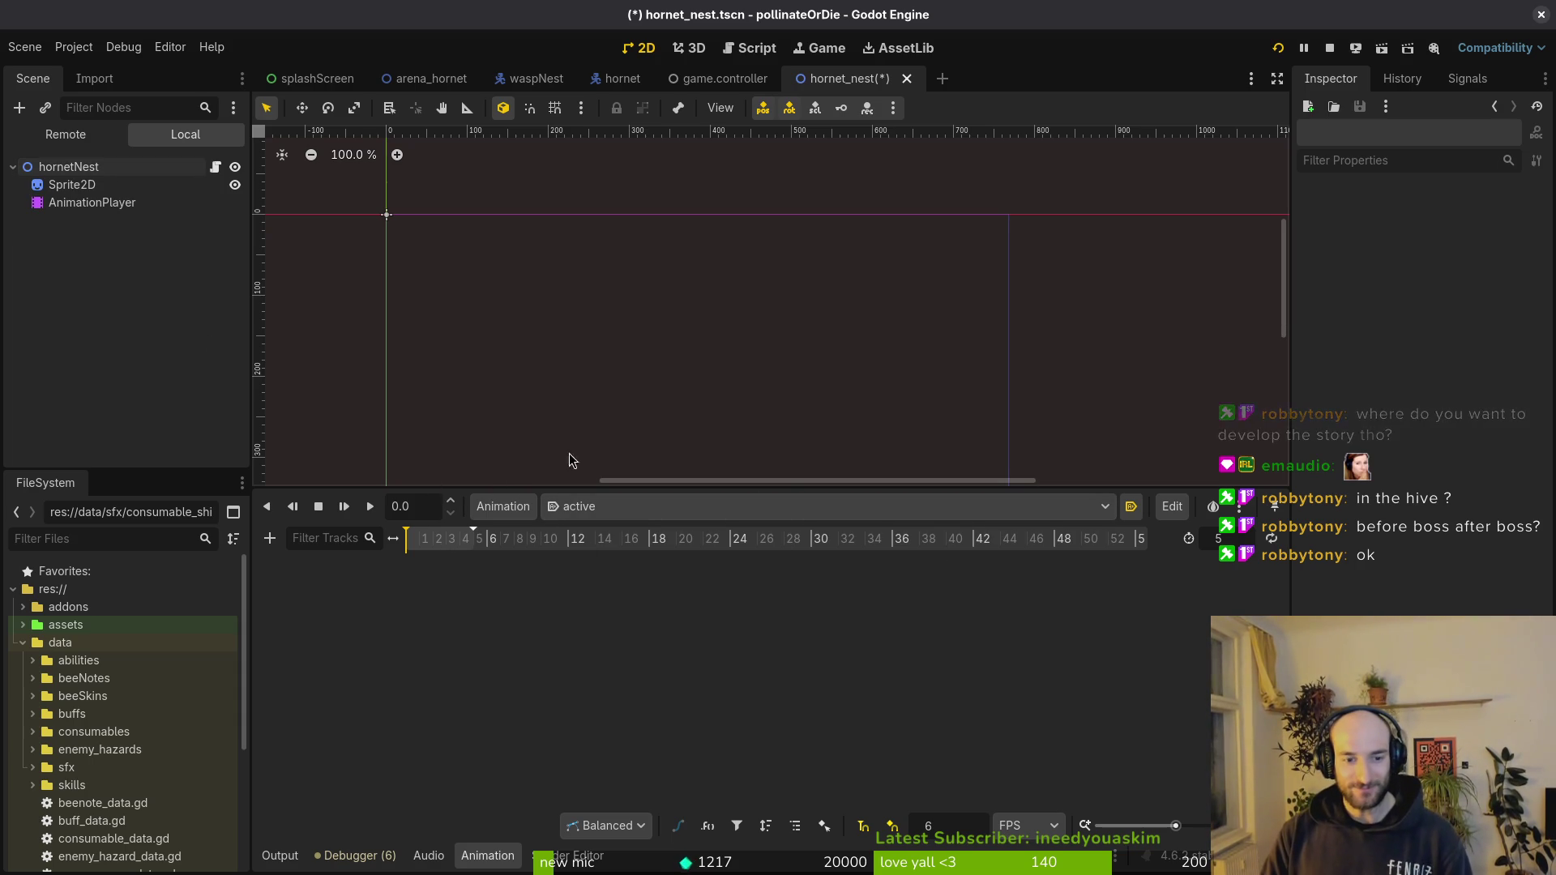
pyautogui.scroll(5, 504, 570)
pyautogui.hotkey('ctrl', 's')
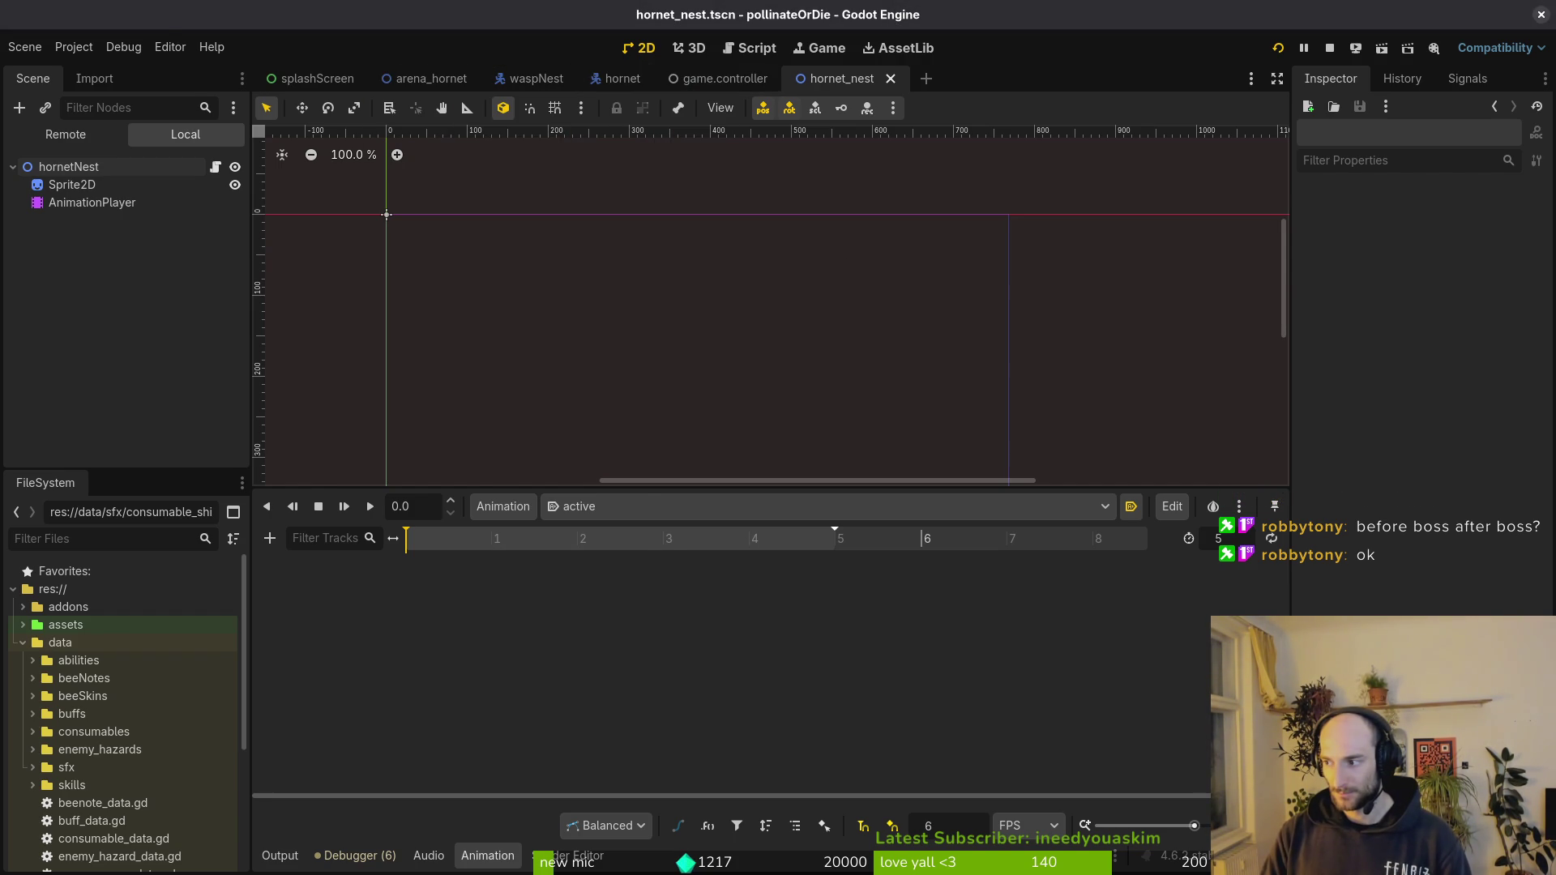
pyautogui.press('F8')
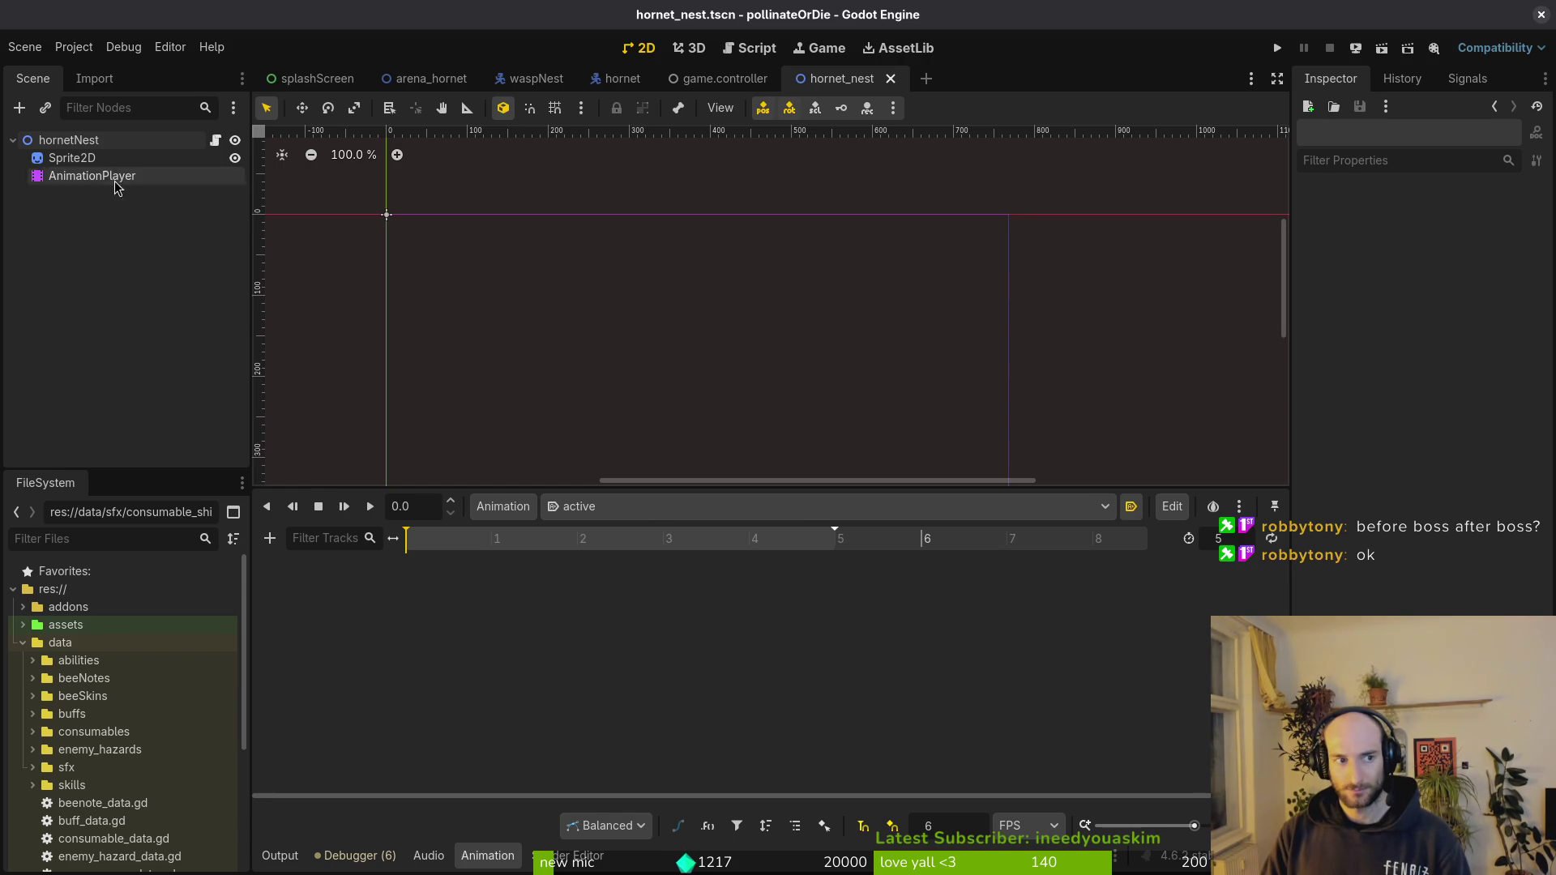
# - Check the Sprite2D's texture loading options and dismiss them
pyautogui.click(73, 158)
pyautogui.click(1445, 222)
pyautogui.click(1398, 606)
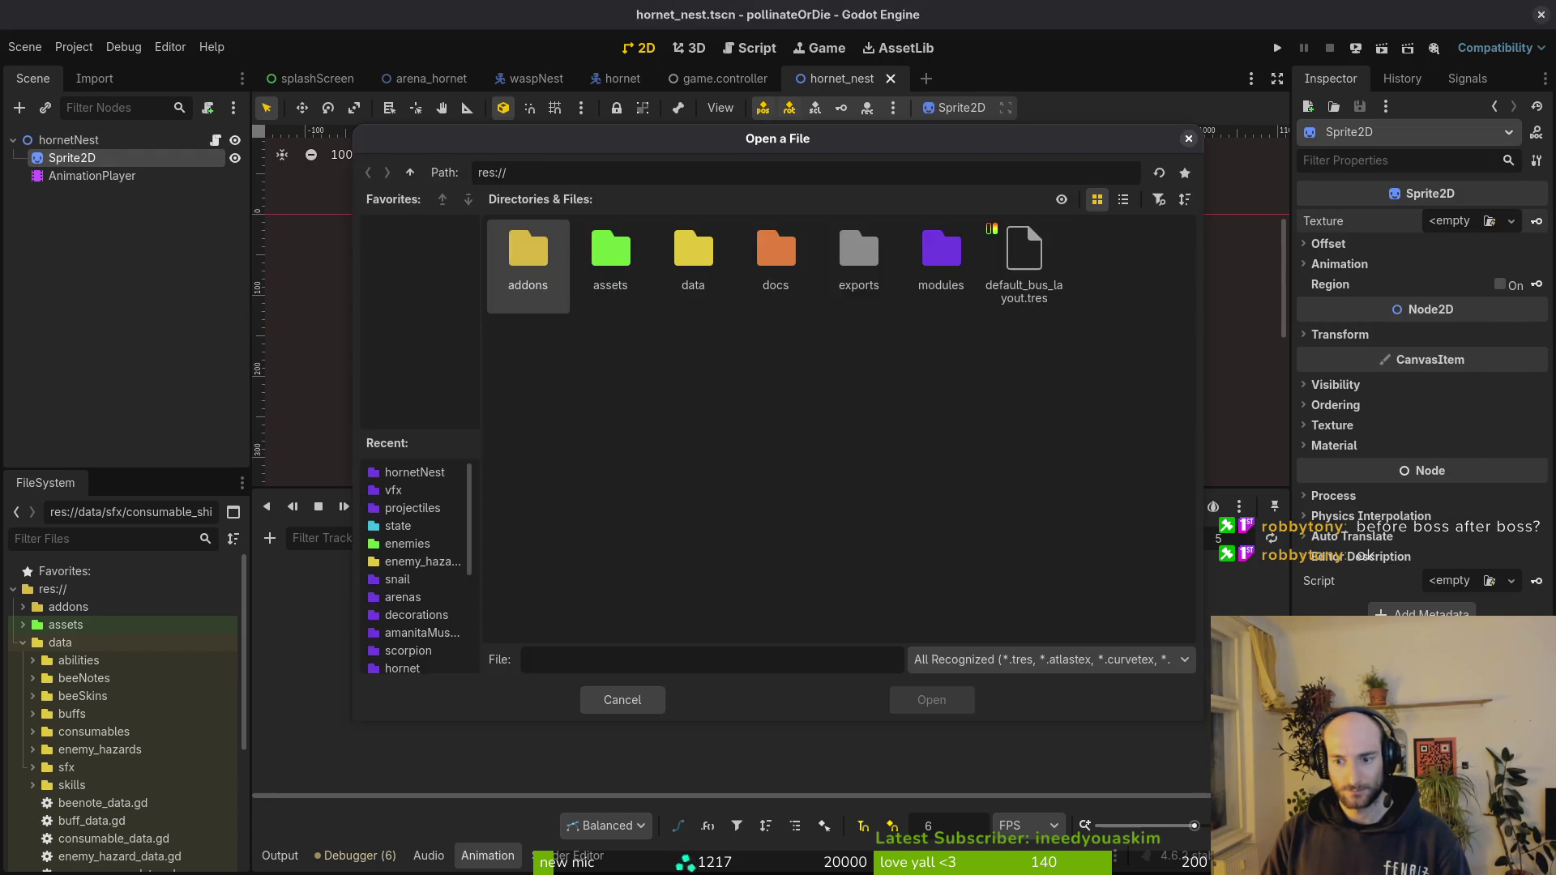
pyautogui.press('Escape')
# - Move hornetNest-Sheet.png from assets/art/enemies to assets/art/objects in the file manager
pyautogui.press('super+e')
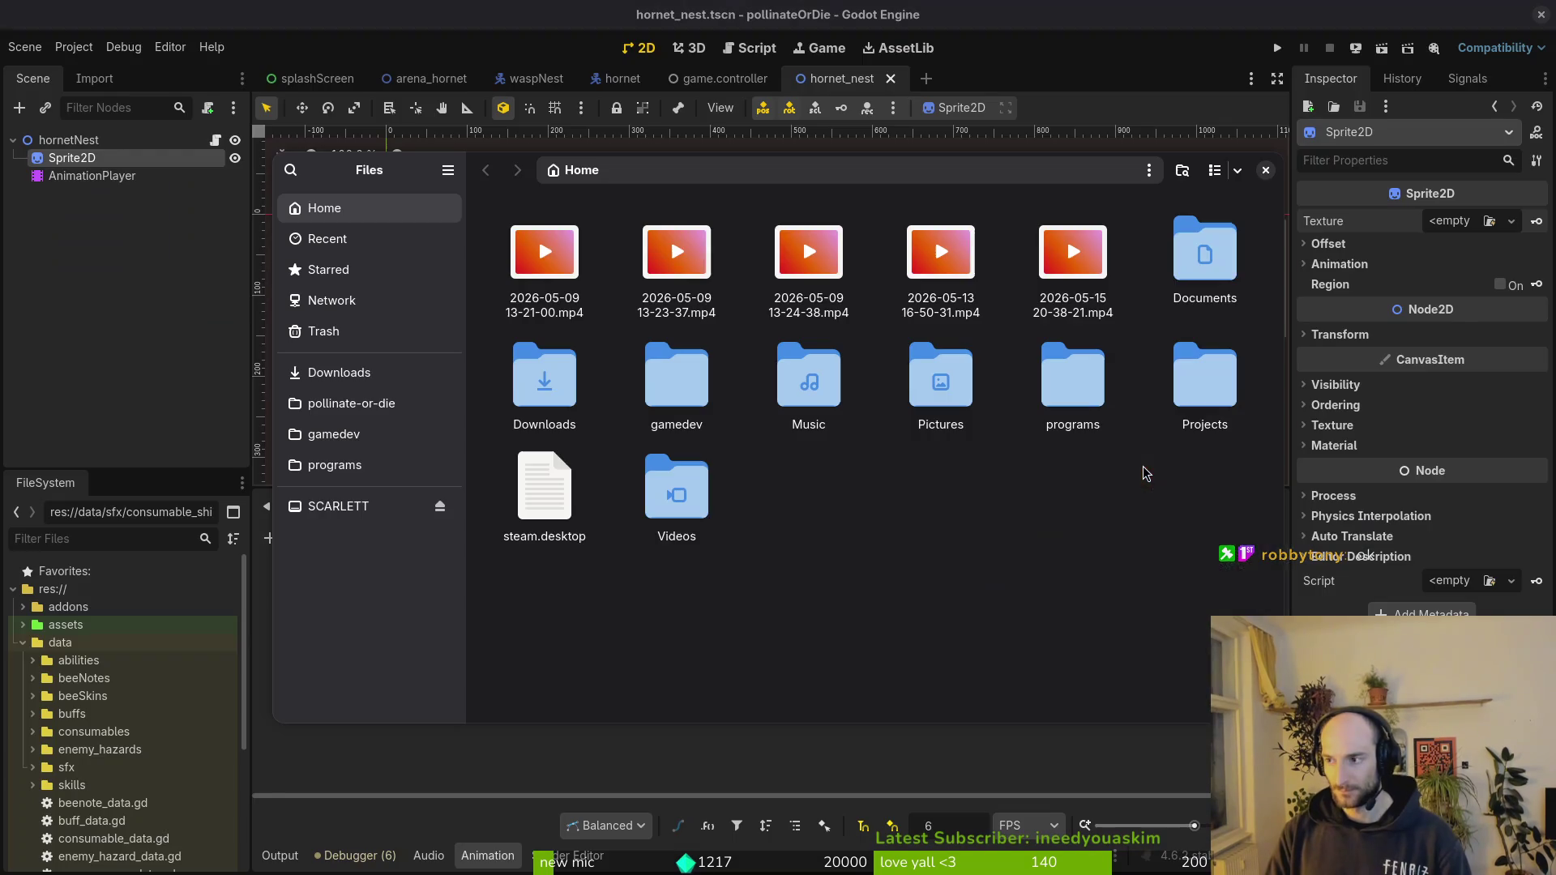
pyautogui.click(357, 405)
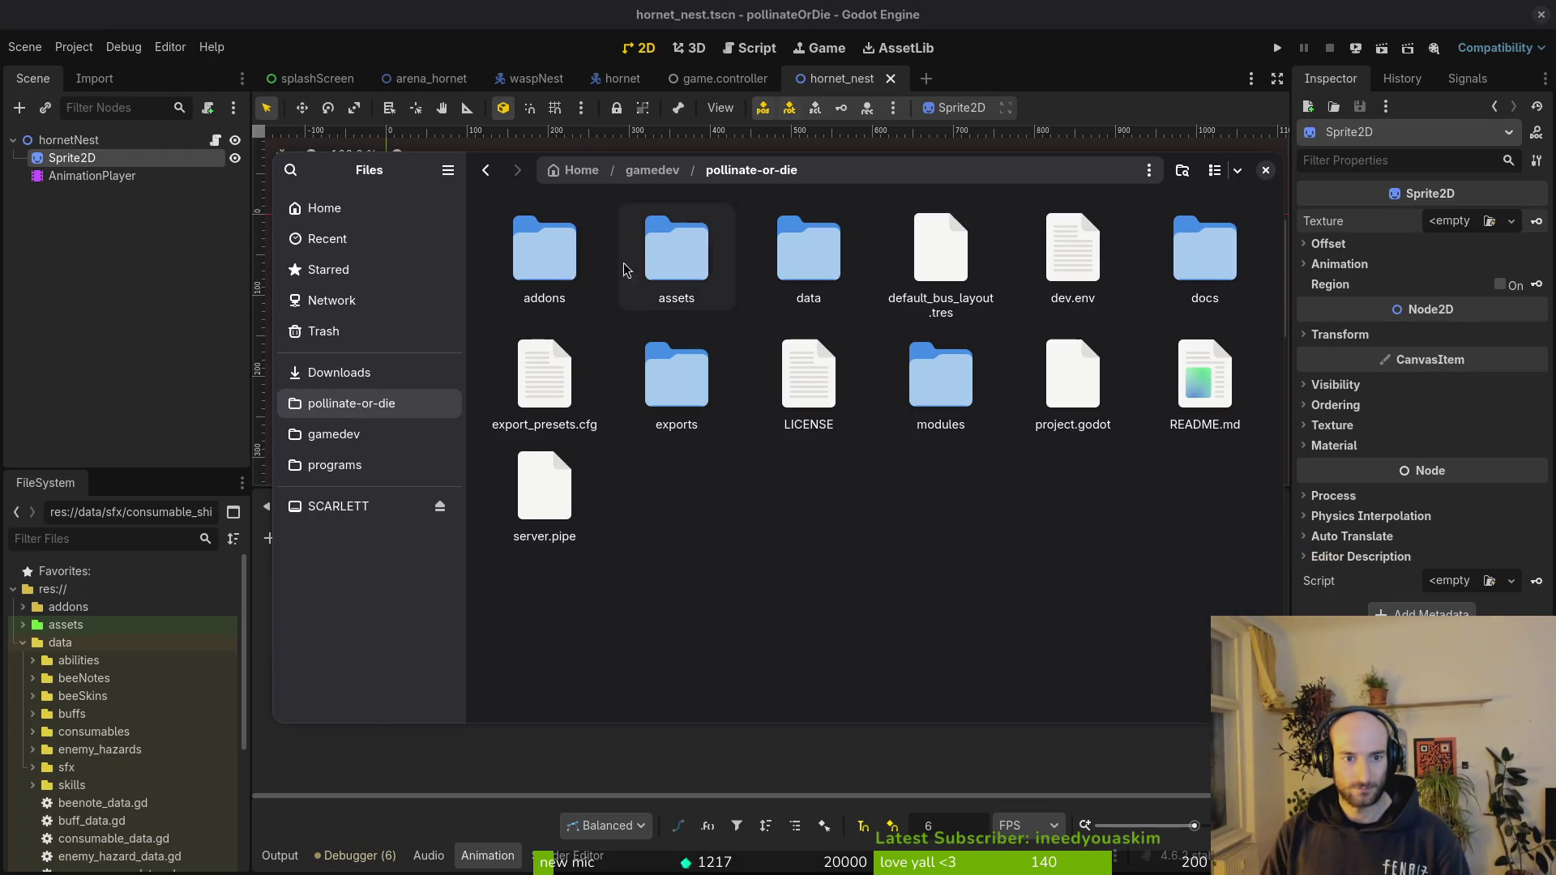
pyautogui.doubleClick(676, 255)
pyautogui.doubleClick(544, 253)
pyautogui.doubleClick(809, 256)
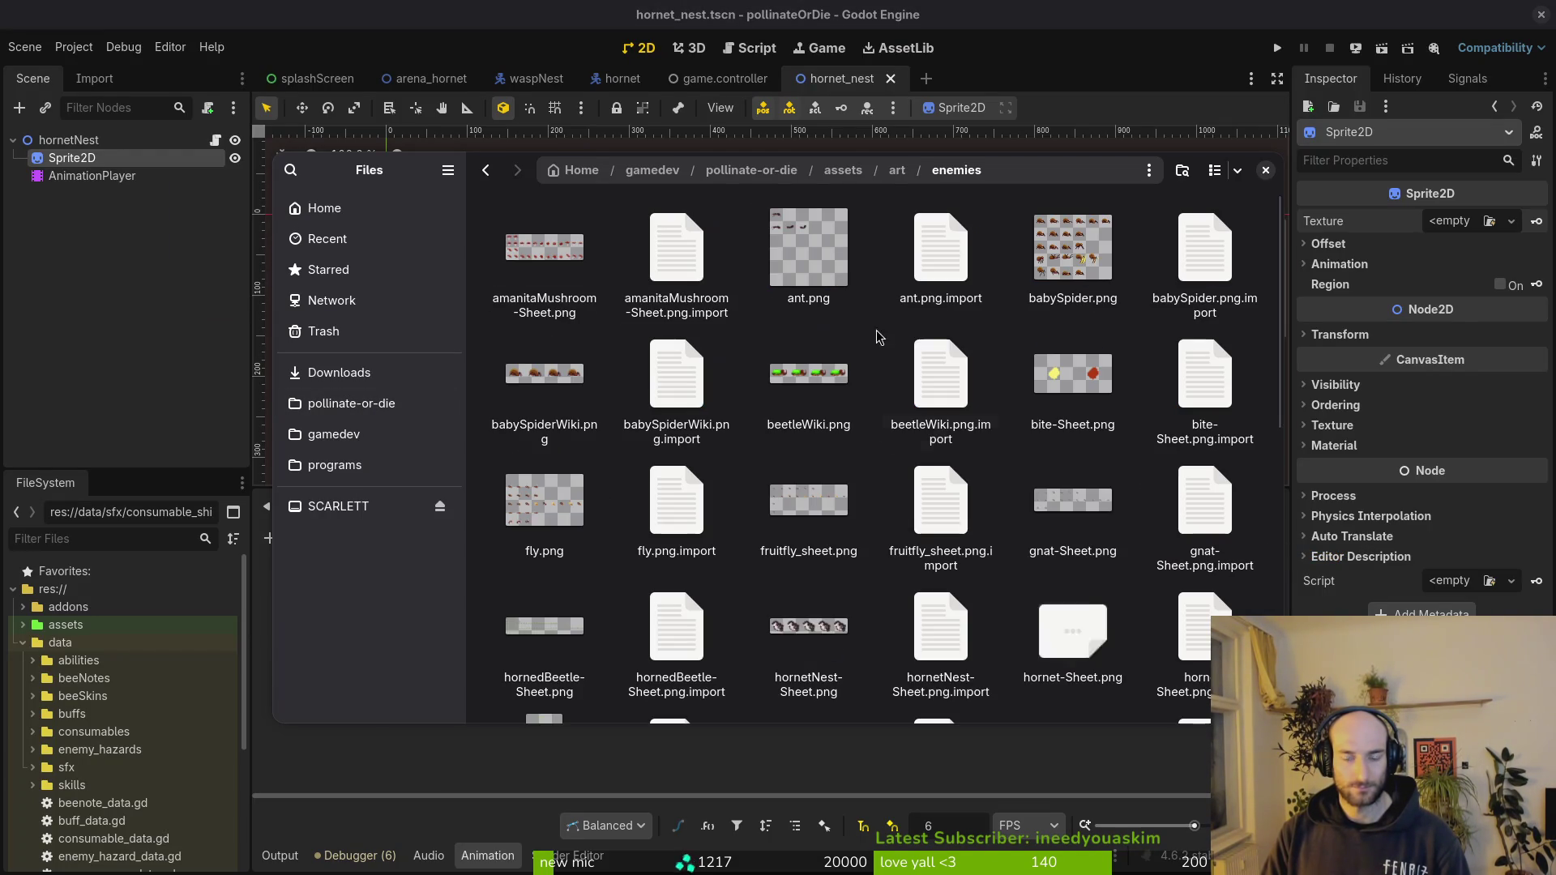
pyautogui.scroll(-5, 1098, 622)
pyautogui.scroll(1, 1089, 572)
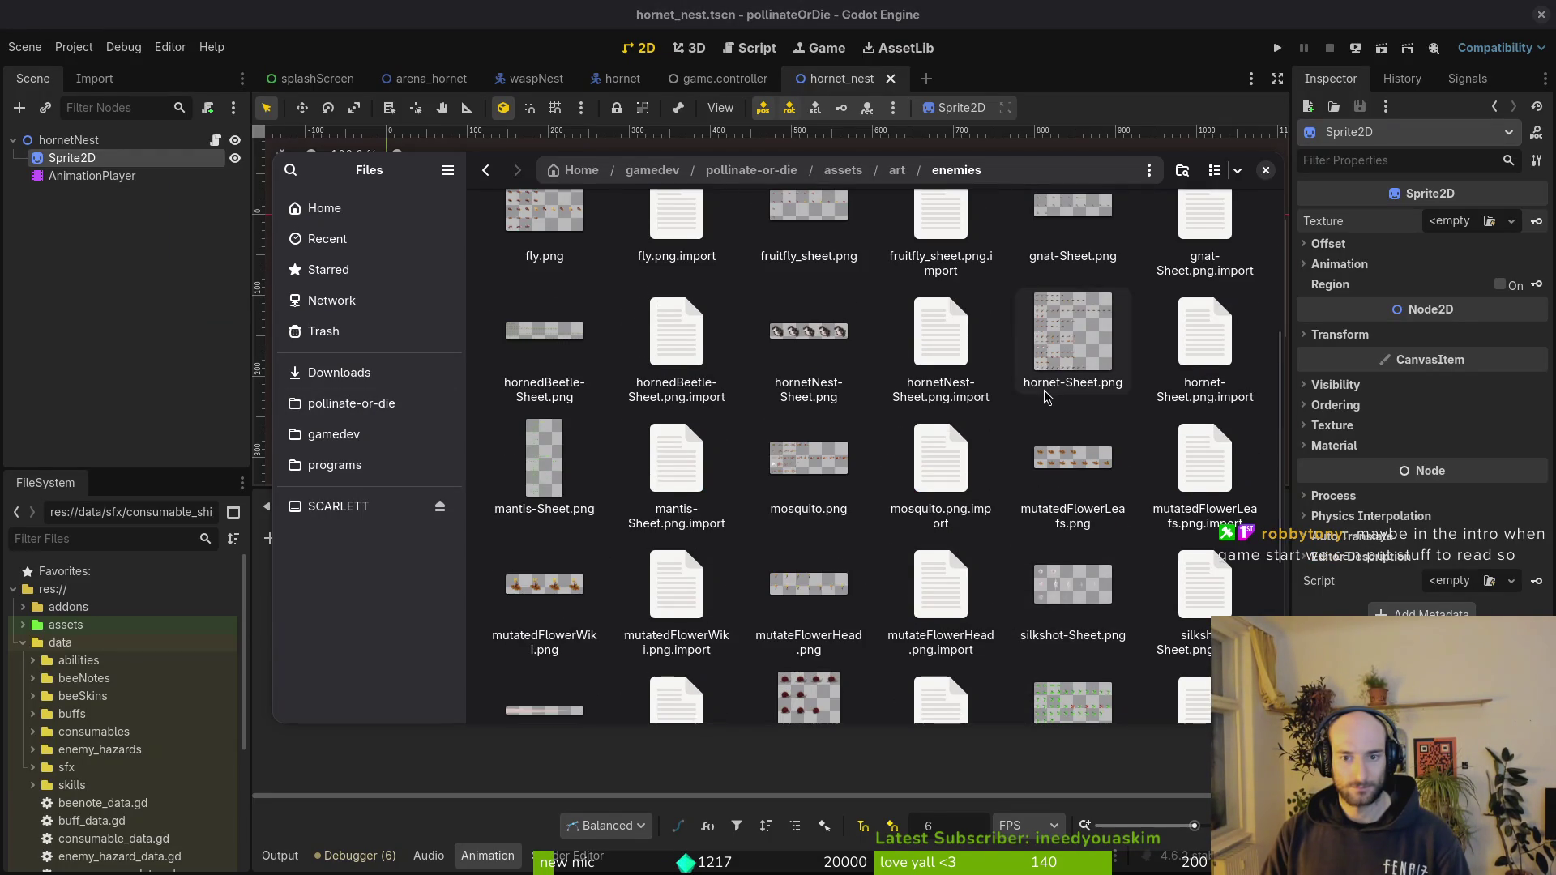
pyautogui.click(836, 341)
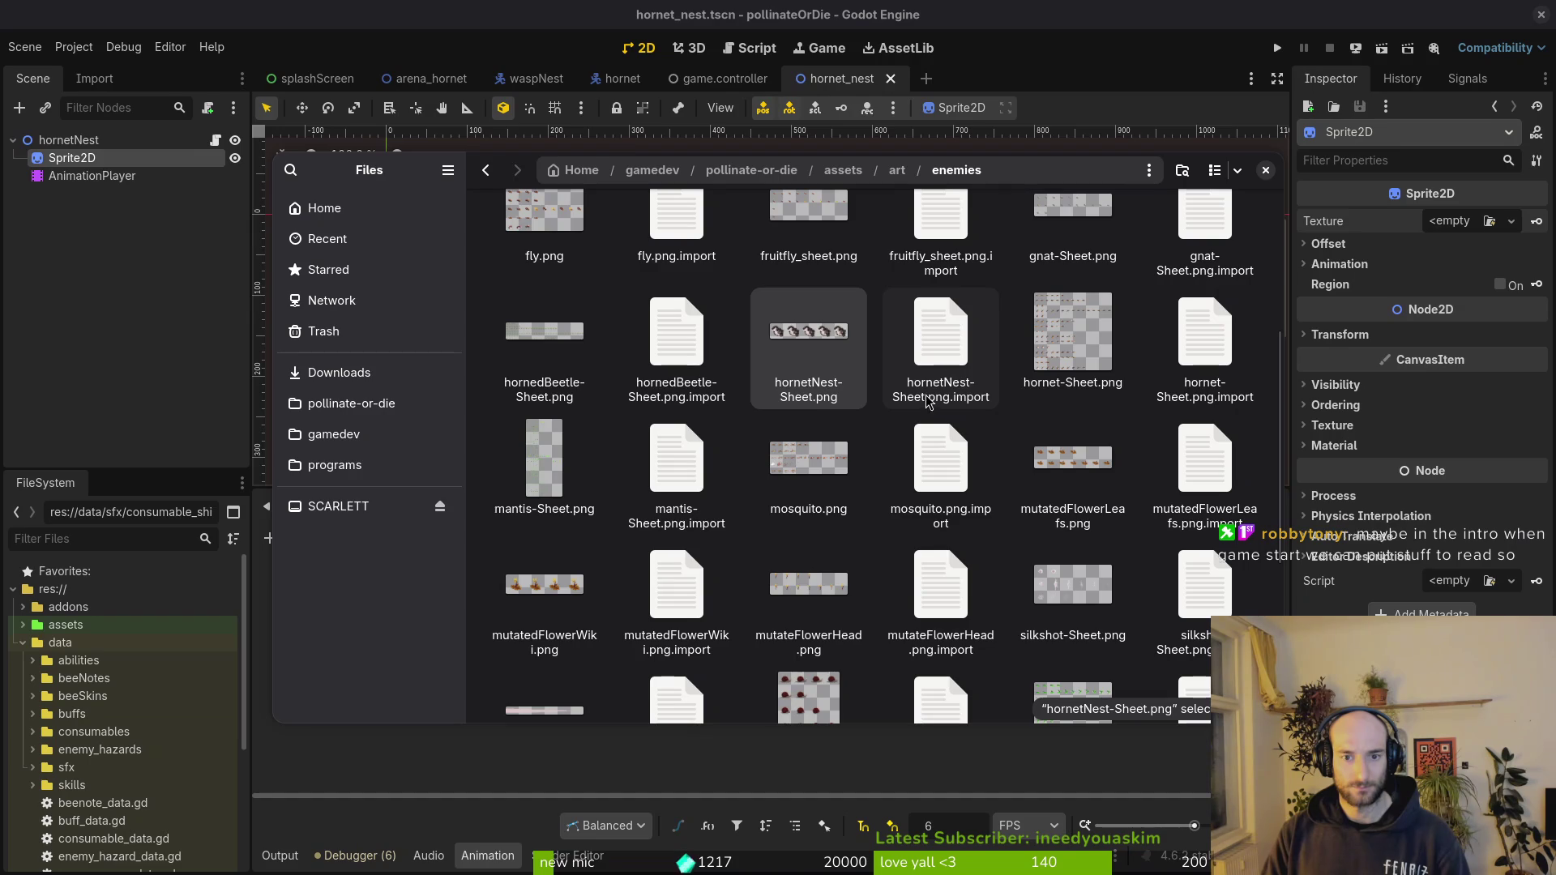
pyautogui.hotkey('alt', 'Left')
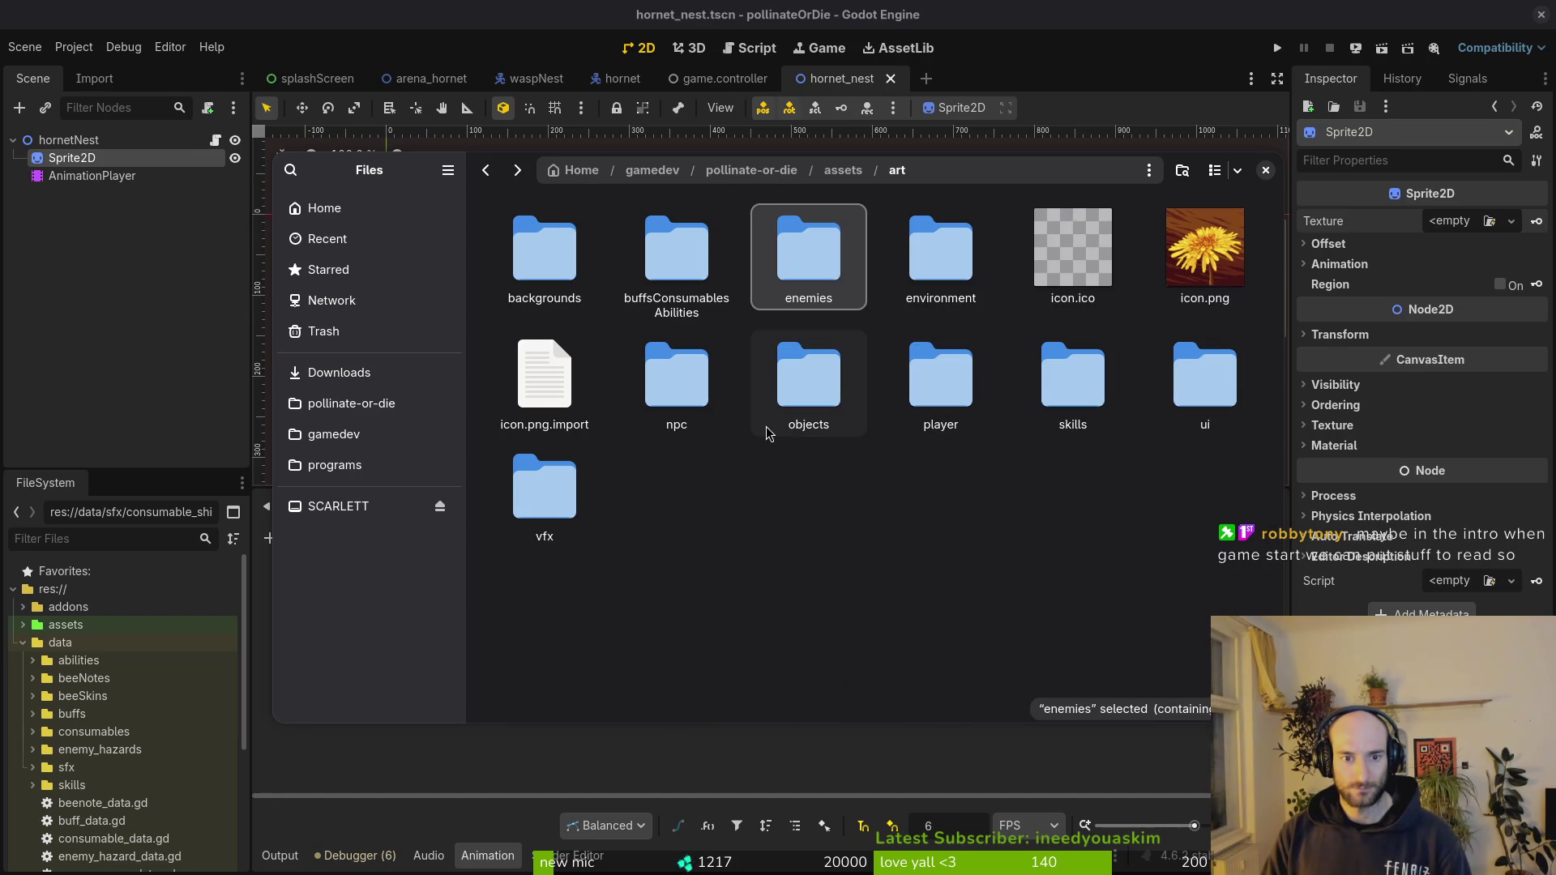
pyautogui.doubleClick(808, 387)
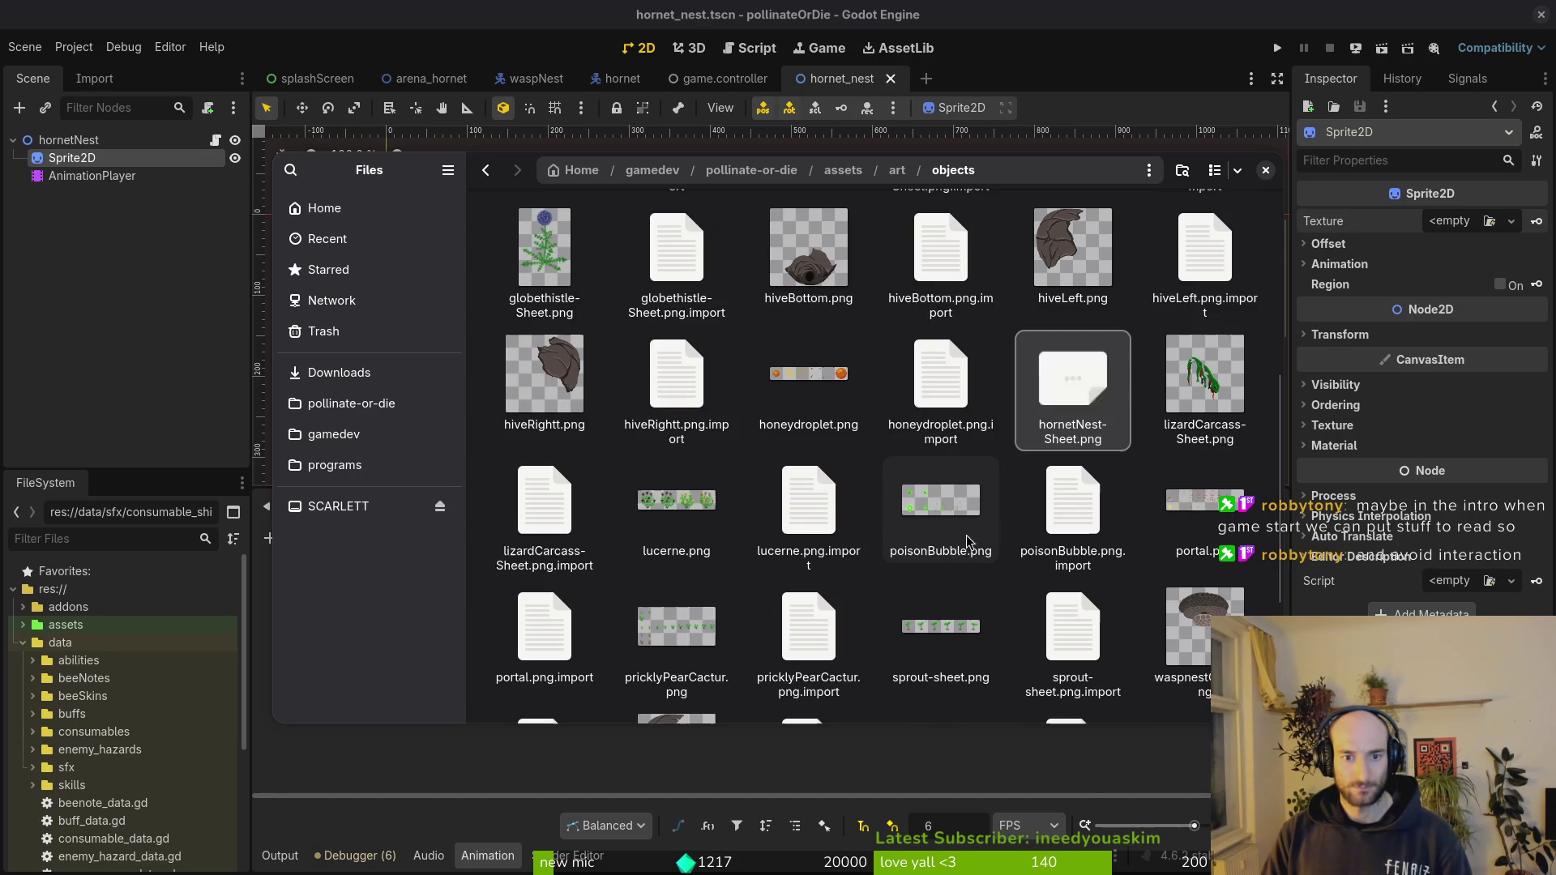
pyautogui.click(1265, 171)
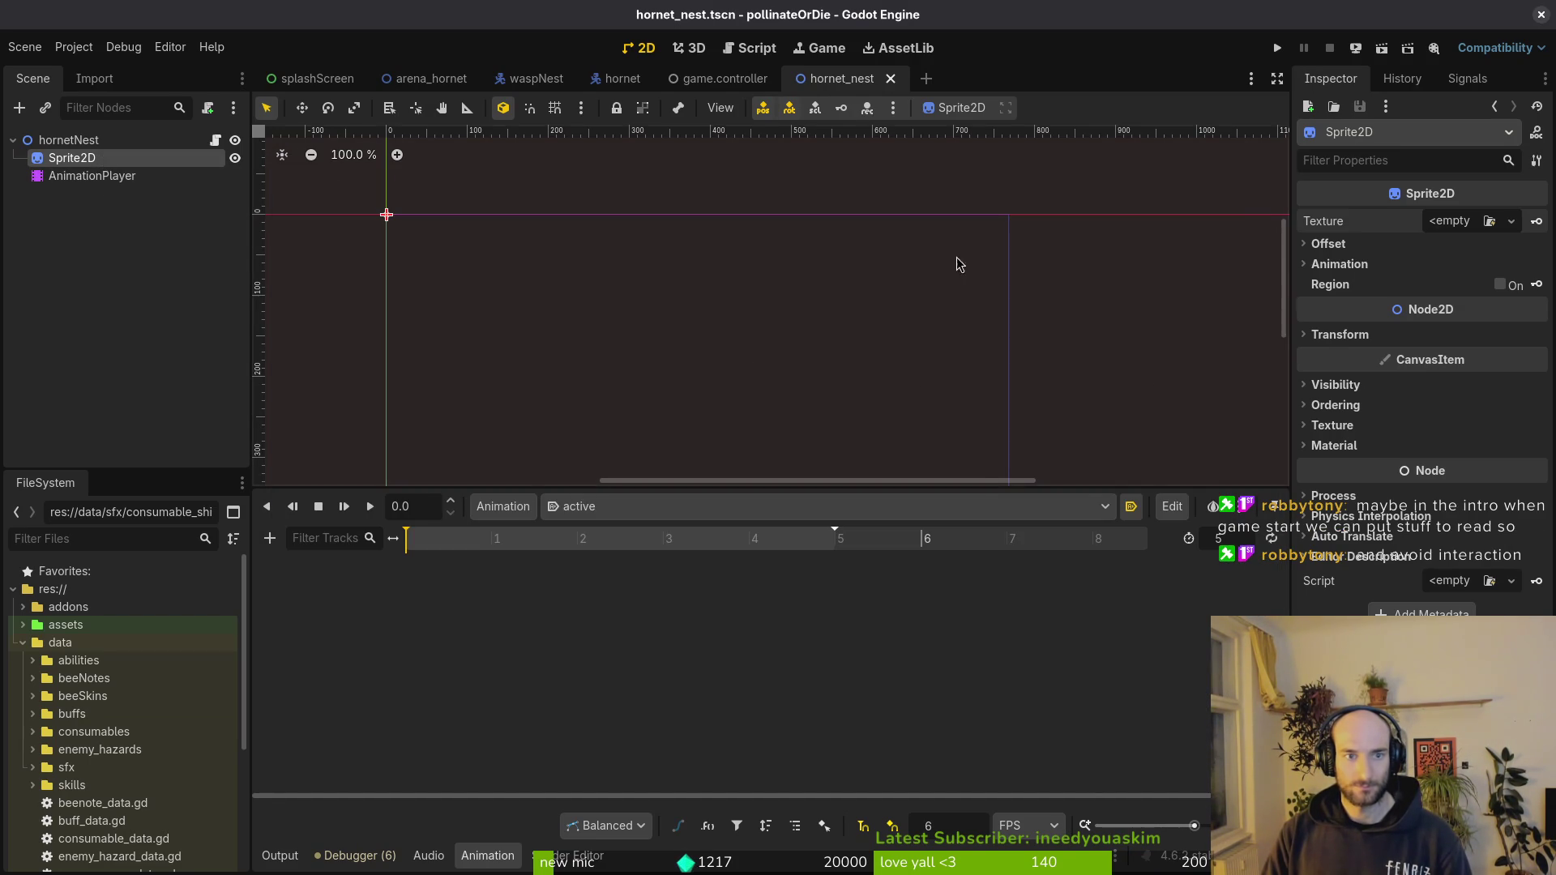
# - Quick-load hornetNest-Sheet.png as the sprite texture with 5 horizontal frames and save
pyautogui.click(1460, 220)
pyautogui.click(1381, 605)
pyautogui.write('horn')
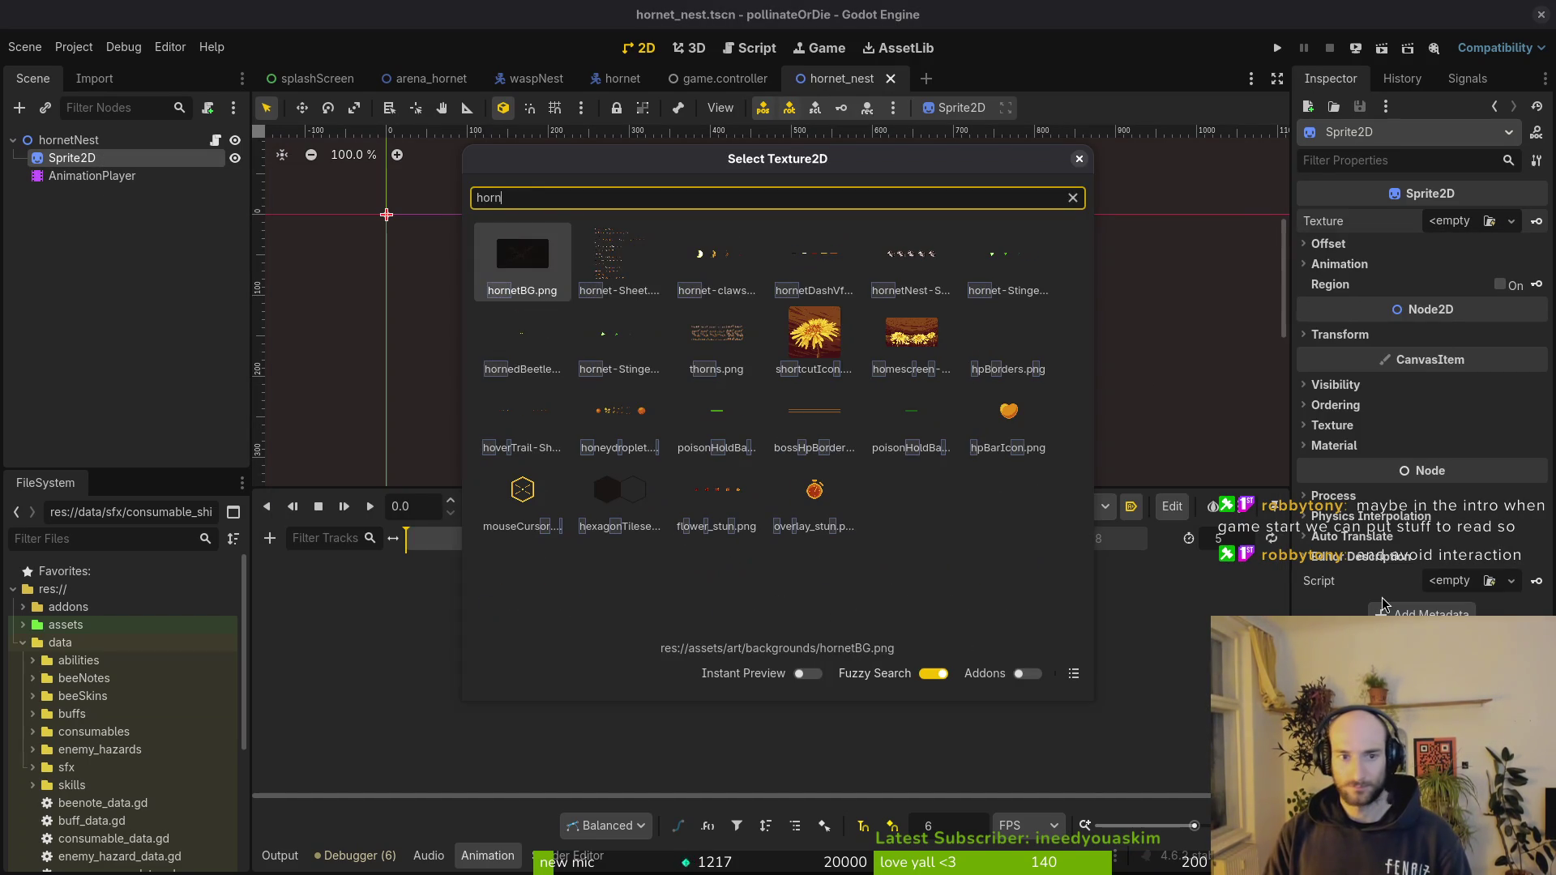
pyautogui.press('Right')
pyautogui.press('Right')
pyautogui.press('Right')
pyautogui.press('Return')
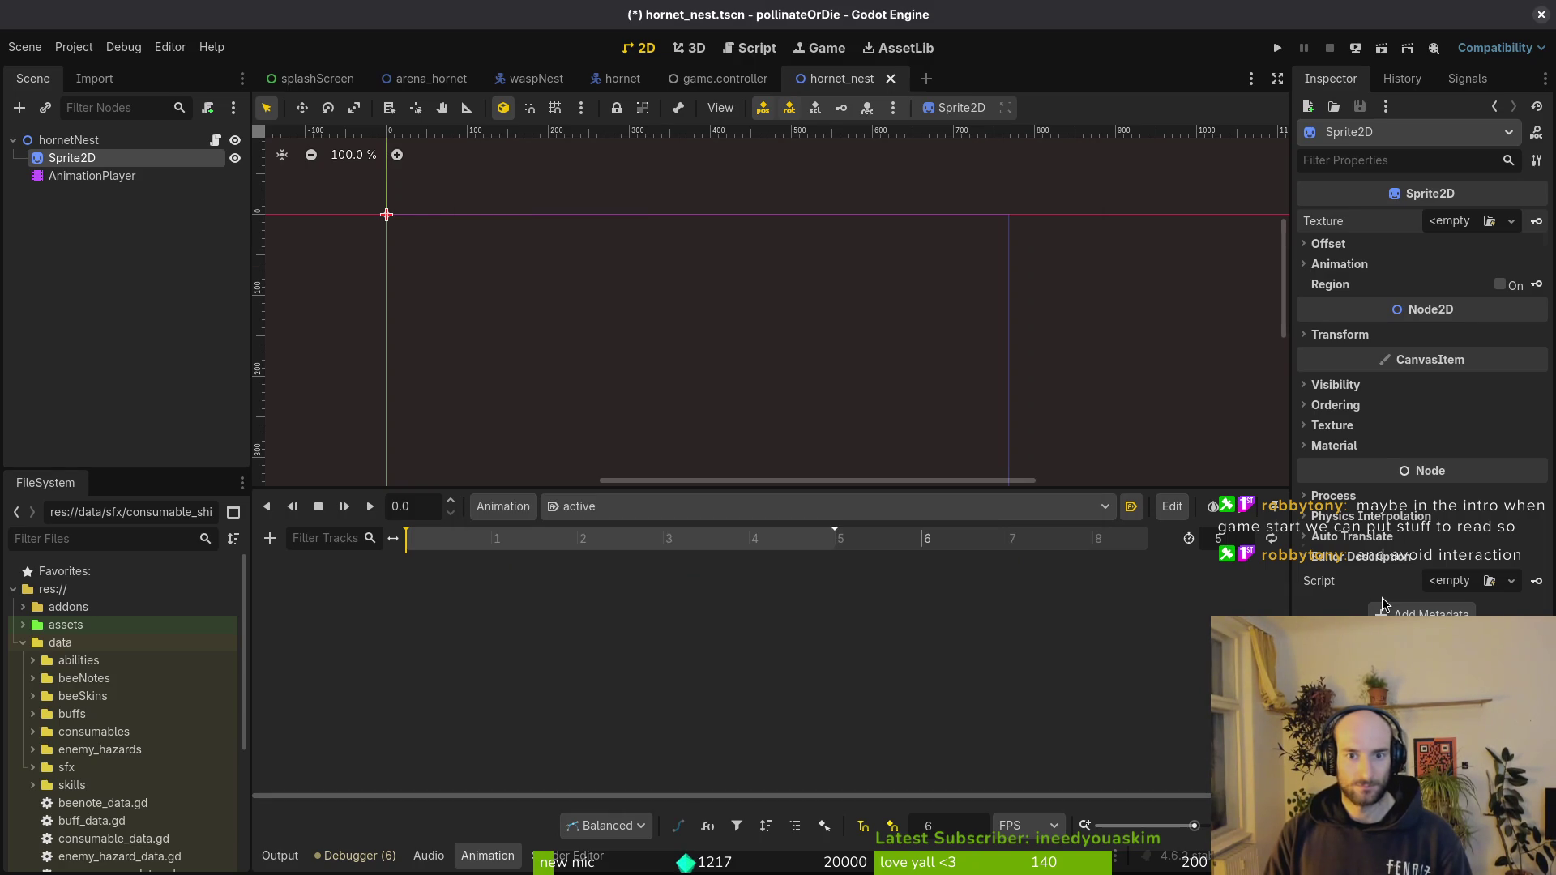
pyautogui.click(1362, 294)
pyautogui.click(1451, 313)
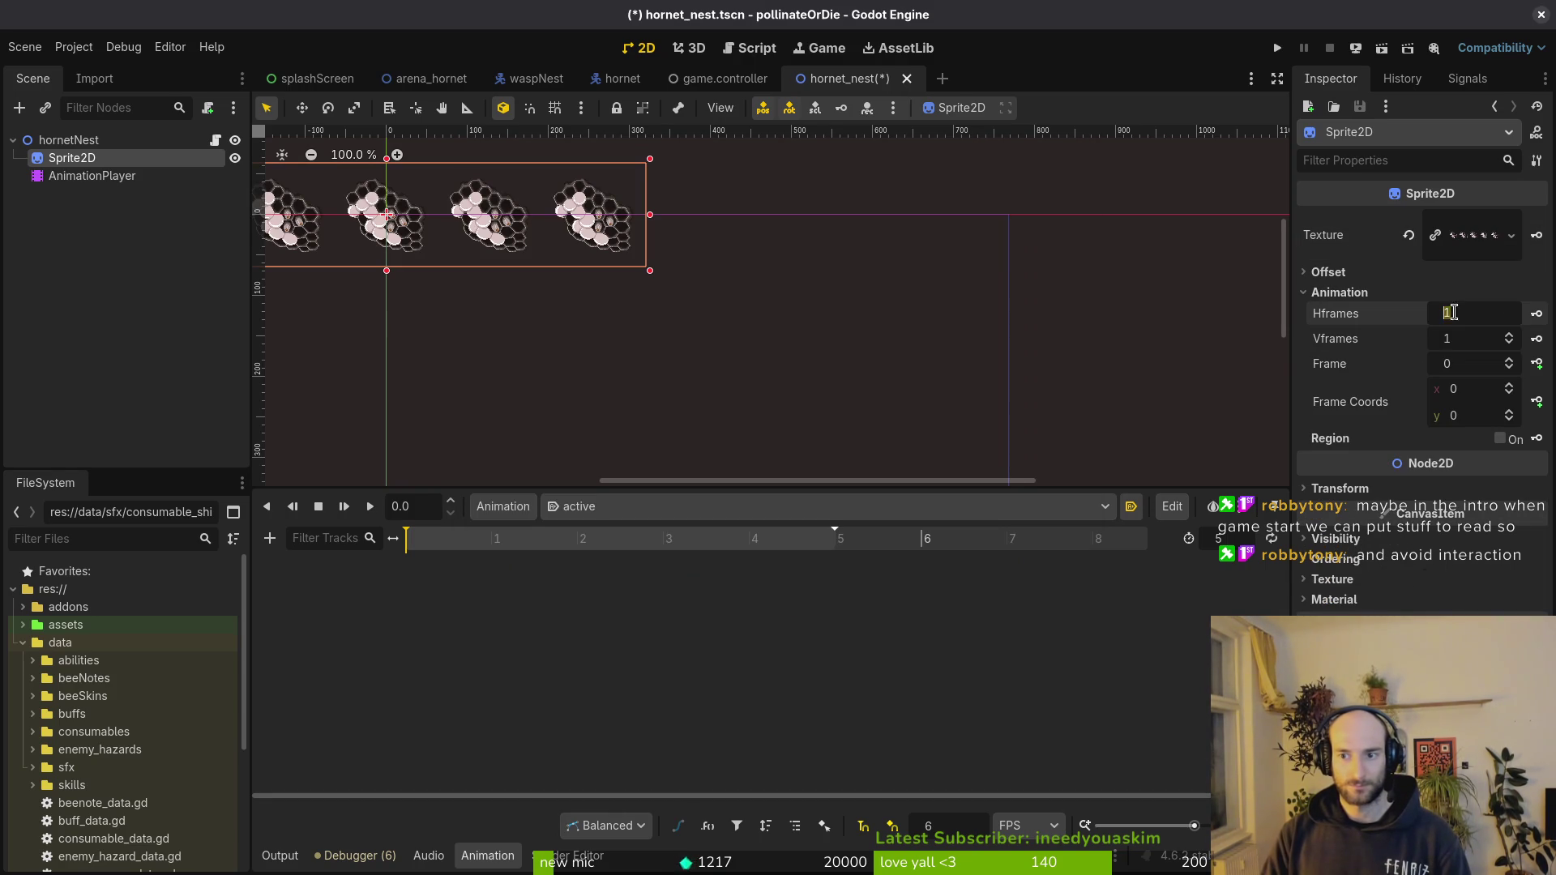
pyautogui.write('5')
pyautogui.press('Return')
pyautogui.hotkey('ctrl', 's')
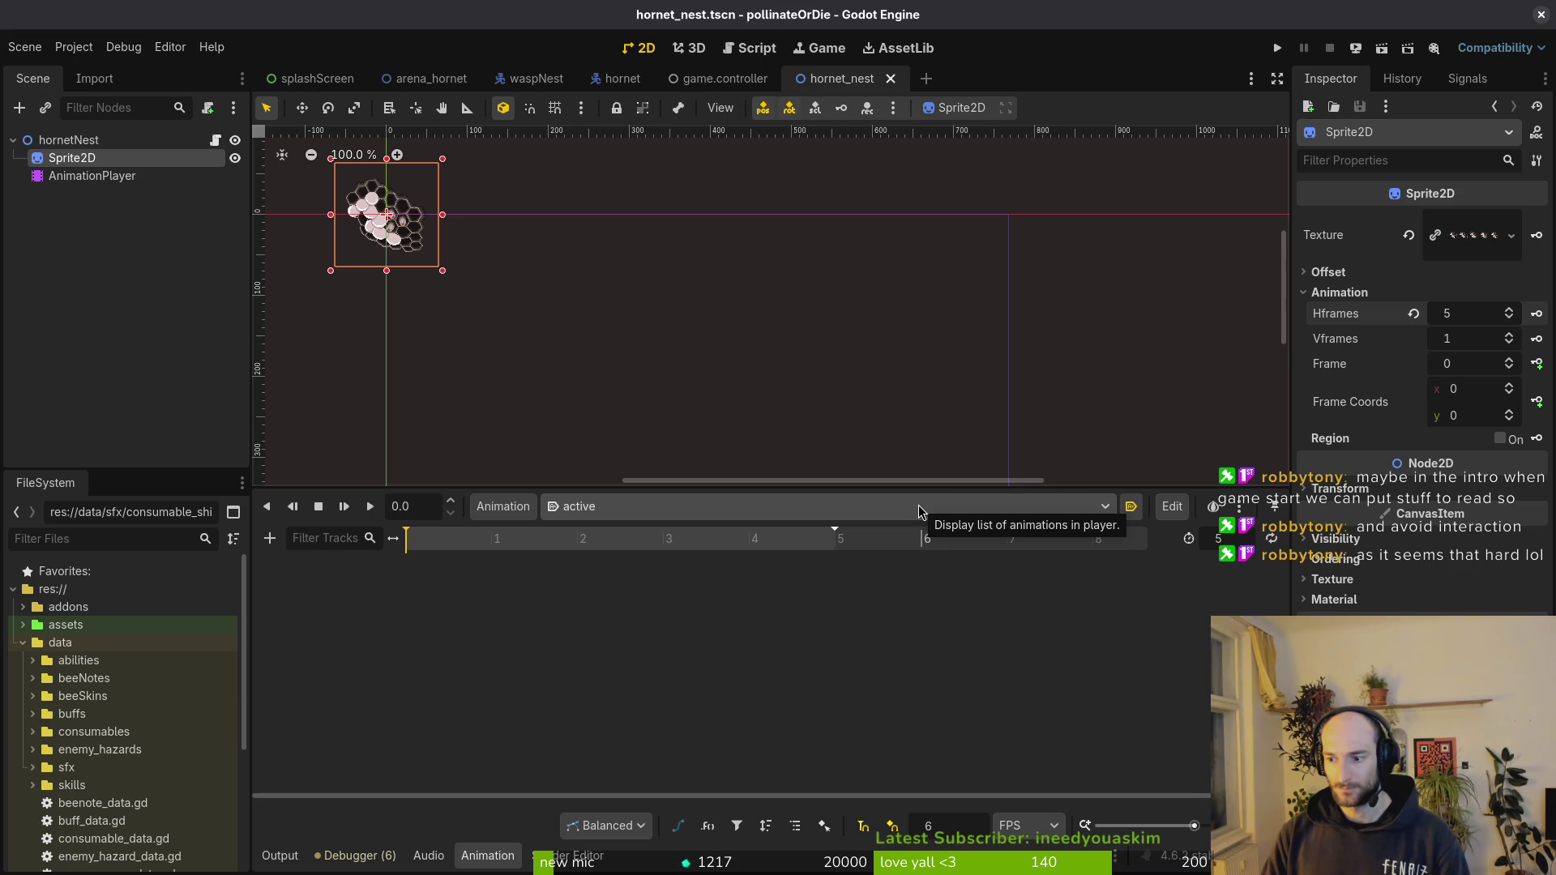
pyautogui.scroll(-3, 610, 391)
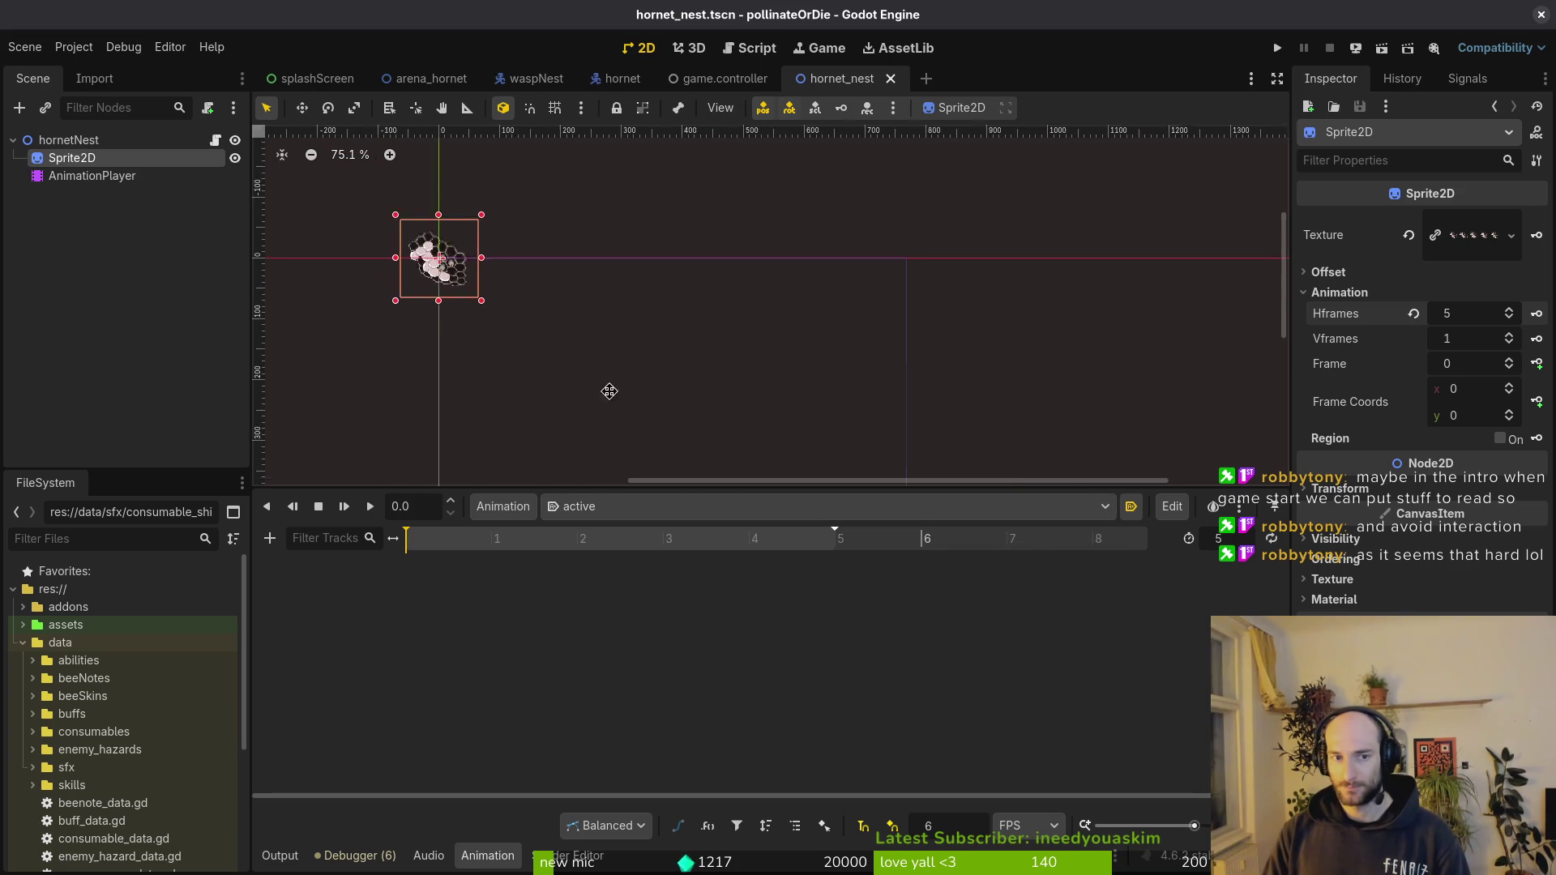
pyautogui.scroll(2, 645, 341)
pyautogui.scroll(2, 688, 315)
# - Save the scene and key the Sprite2D's current frame into the active animation
pyautogui.click(984, 332)
pyautogui.scroll(2, 985, 330)
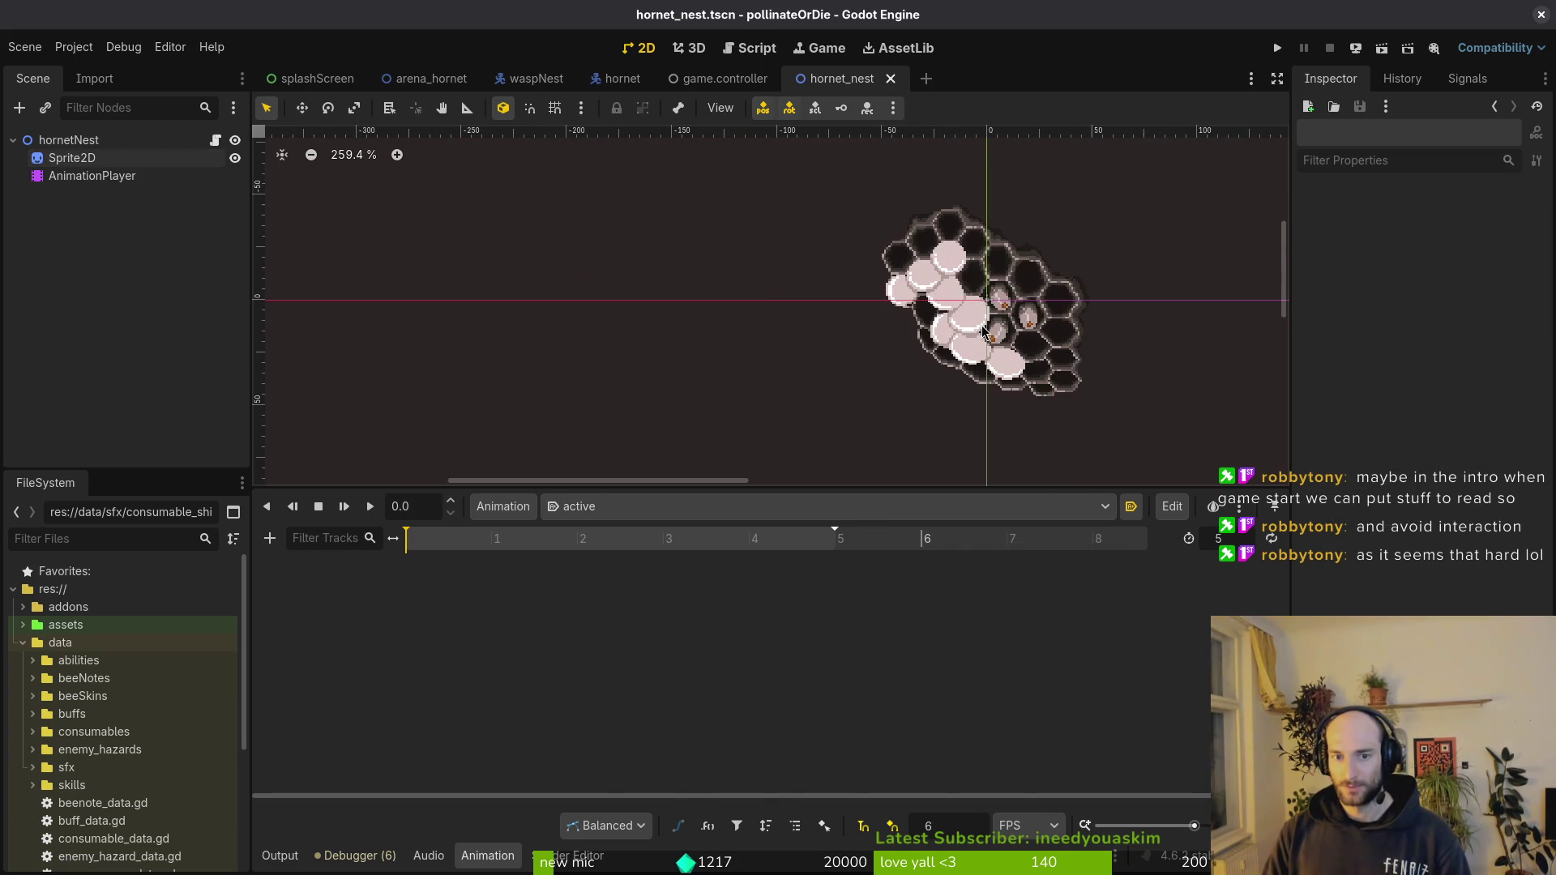
pyautogui.moveTo(861, 500); pyautogui.dragTo(845, 653)
pyautogui.scroll(2, 855, 339)
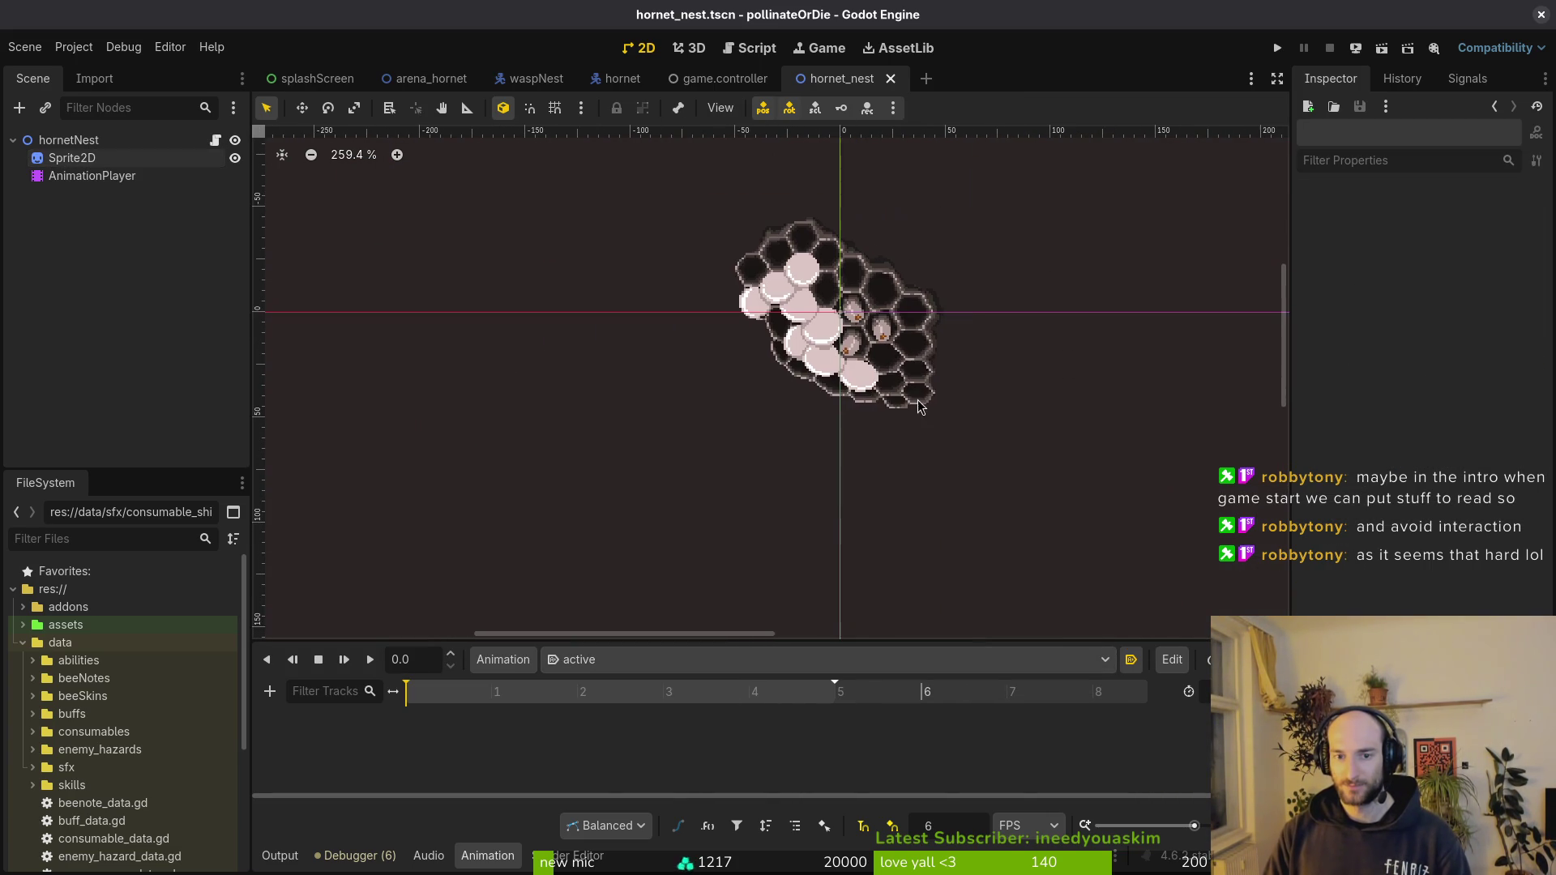
pyautogui.scroll(2, 855, 338)
pyautogui.scroll(3, 856, 339)
pyautogui.scroll(2, 844, 486)
pyautogui.scroll(-1, 827, 469)
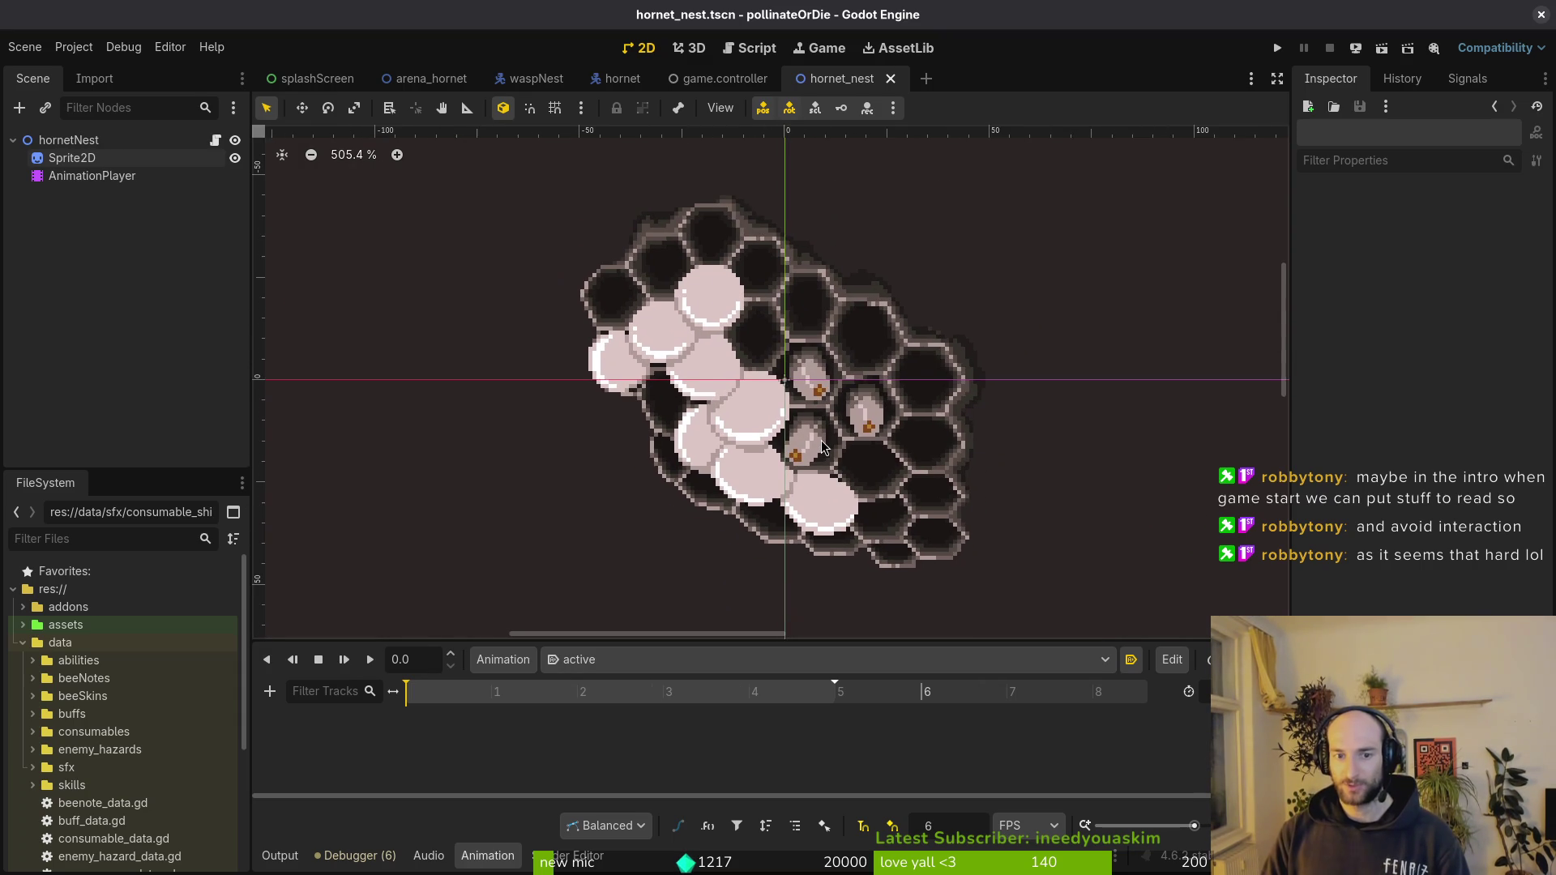
pyautogui.scroll(-1, 812, 448)
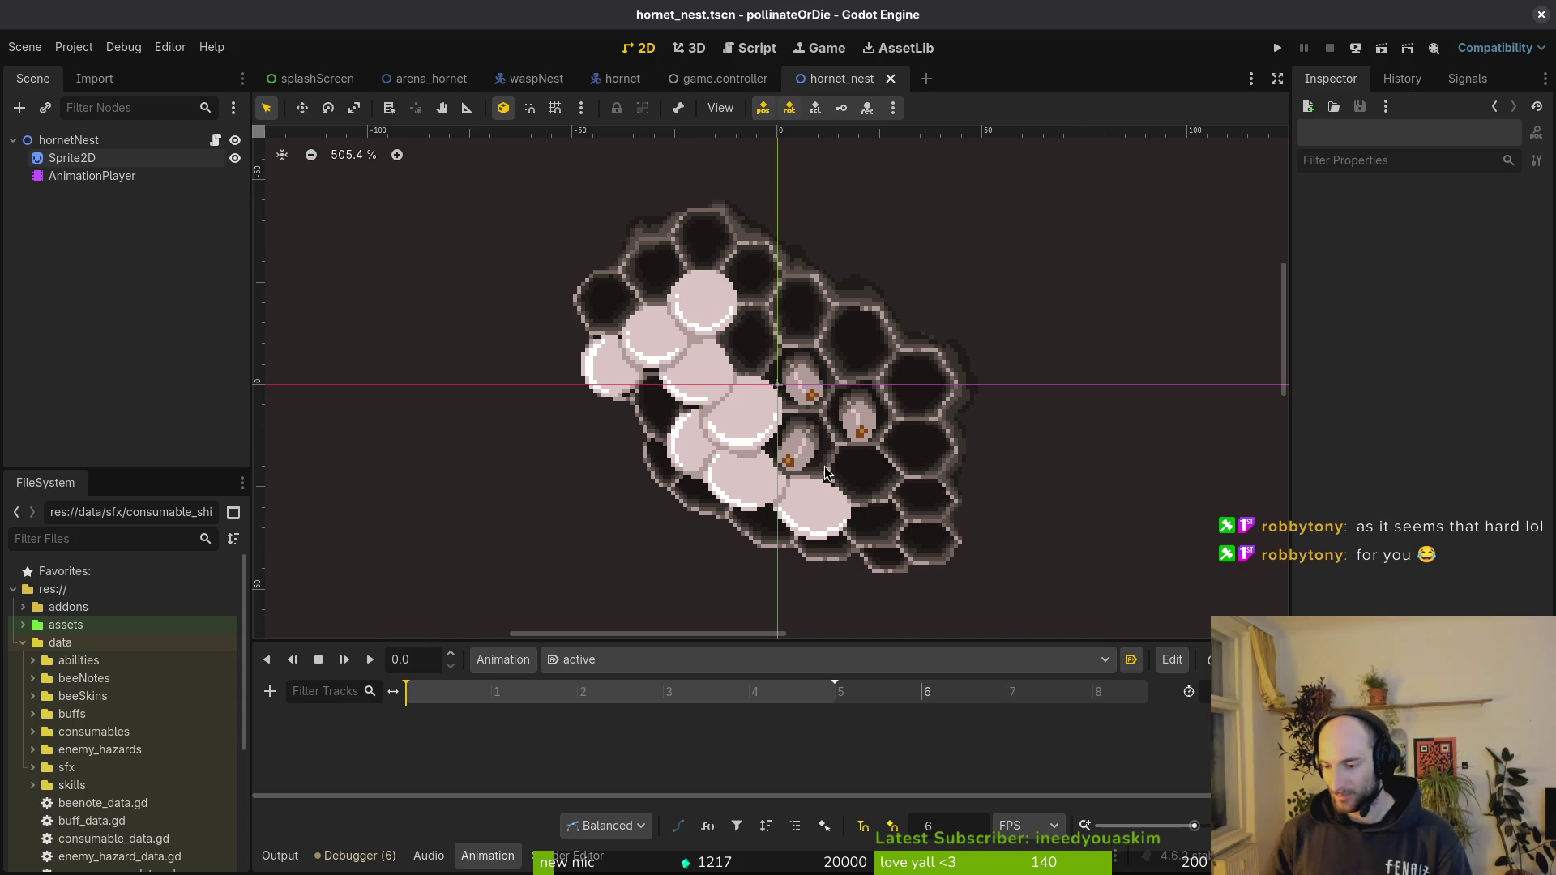
pyautogui.scroll(-2, 989, 411)
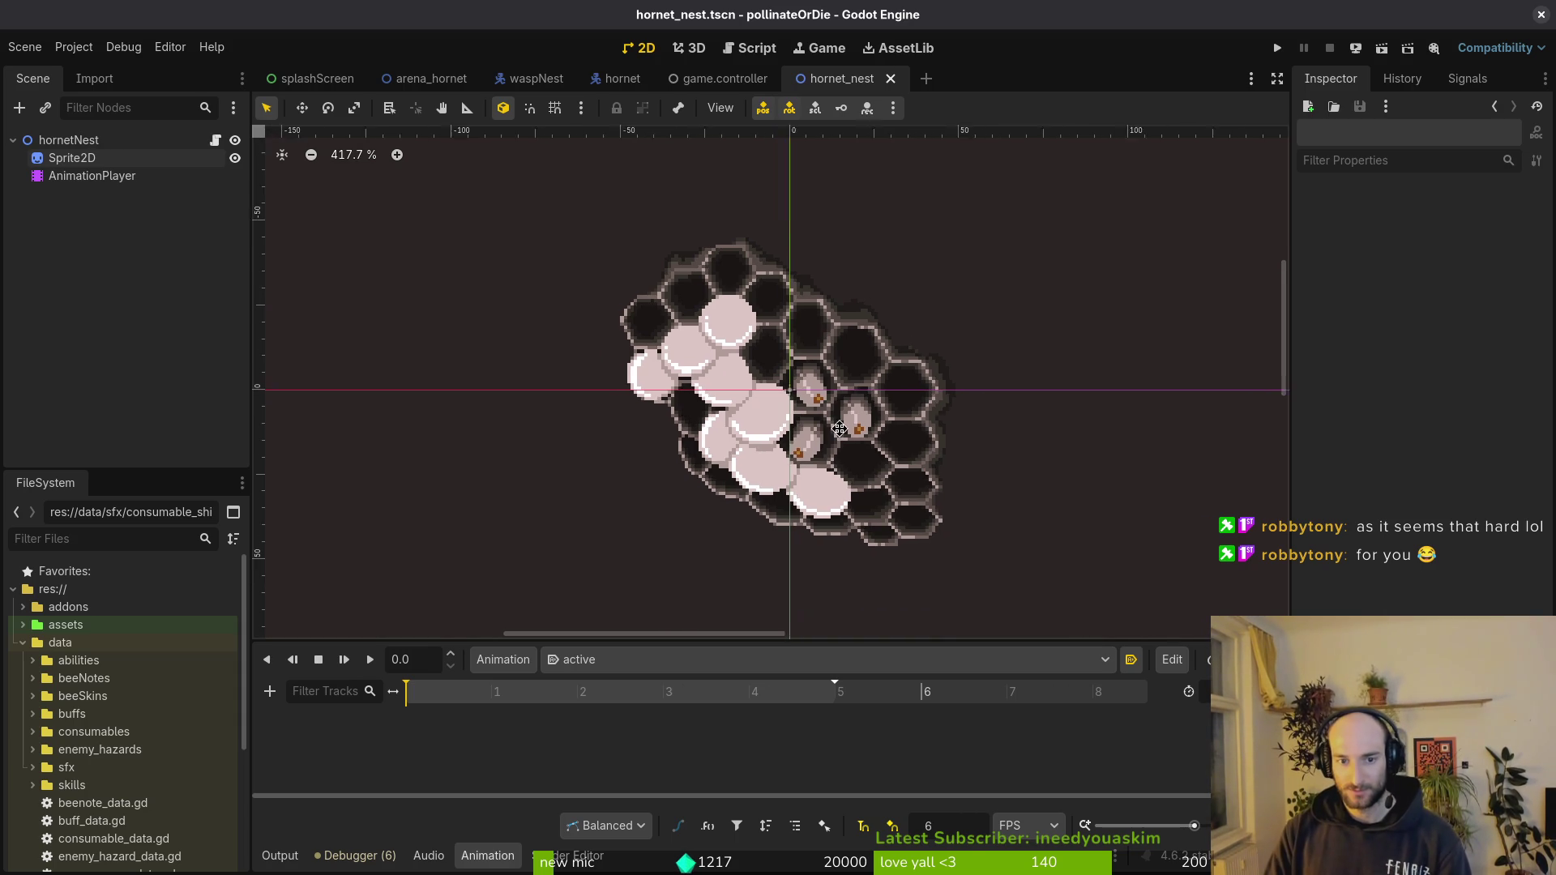
pyautogui.hotkey('ctrl', 's')
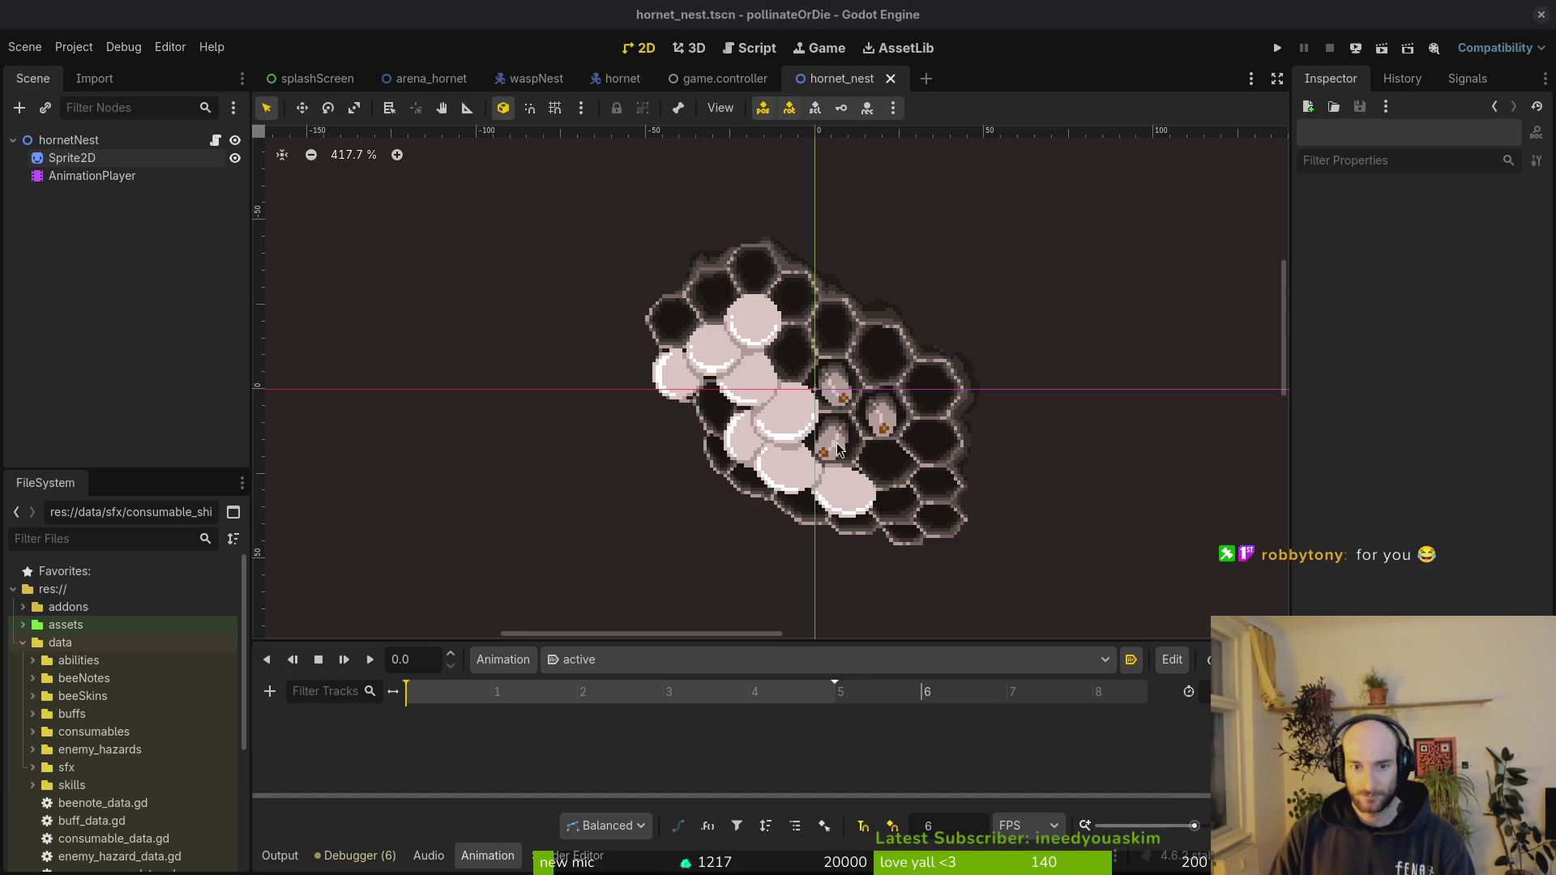
pyautogui.click(71, 158)
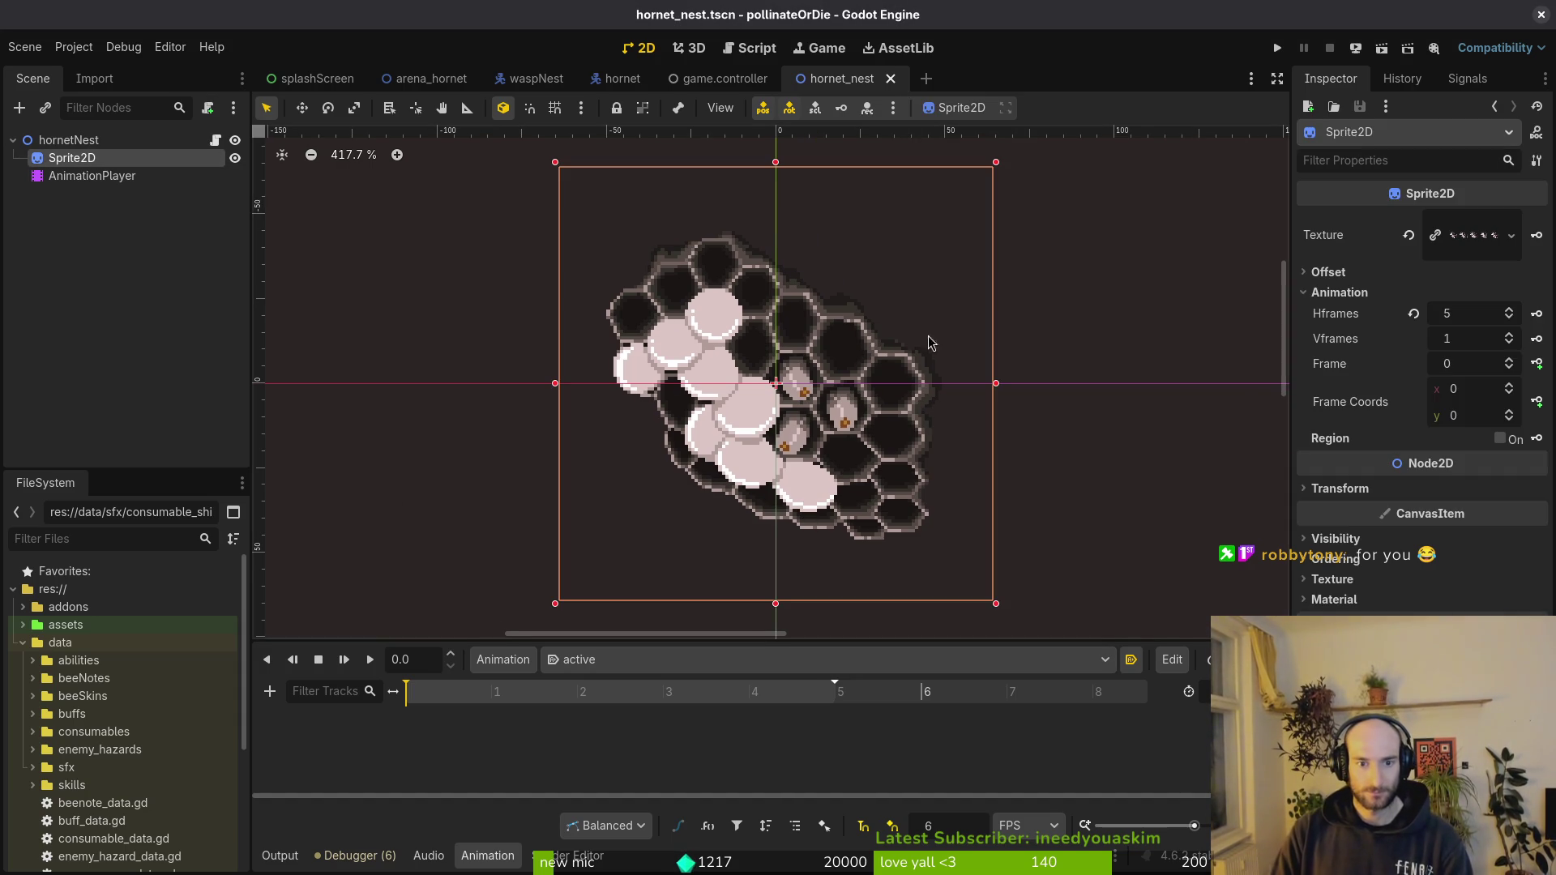
pyautogui.click(1538, 365)
# - Create the frame track, key sprite frames 1 through 4, save and play the animation
pyautogui.click(866, 487)
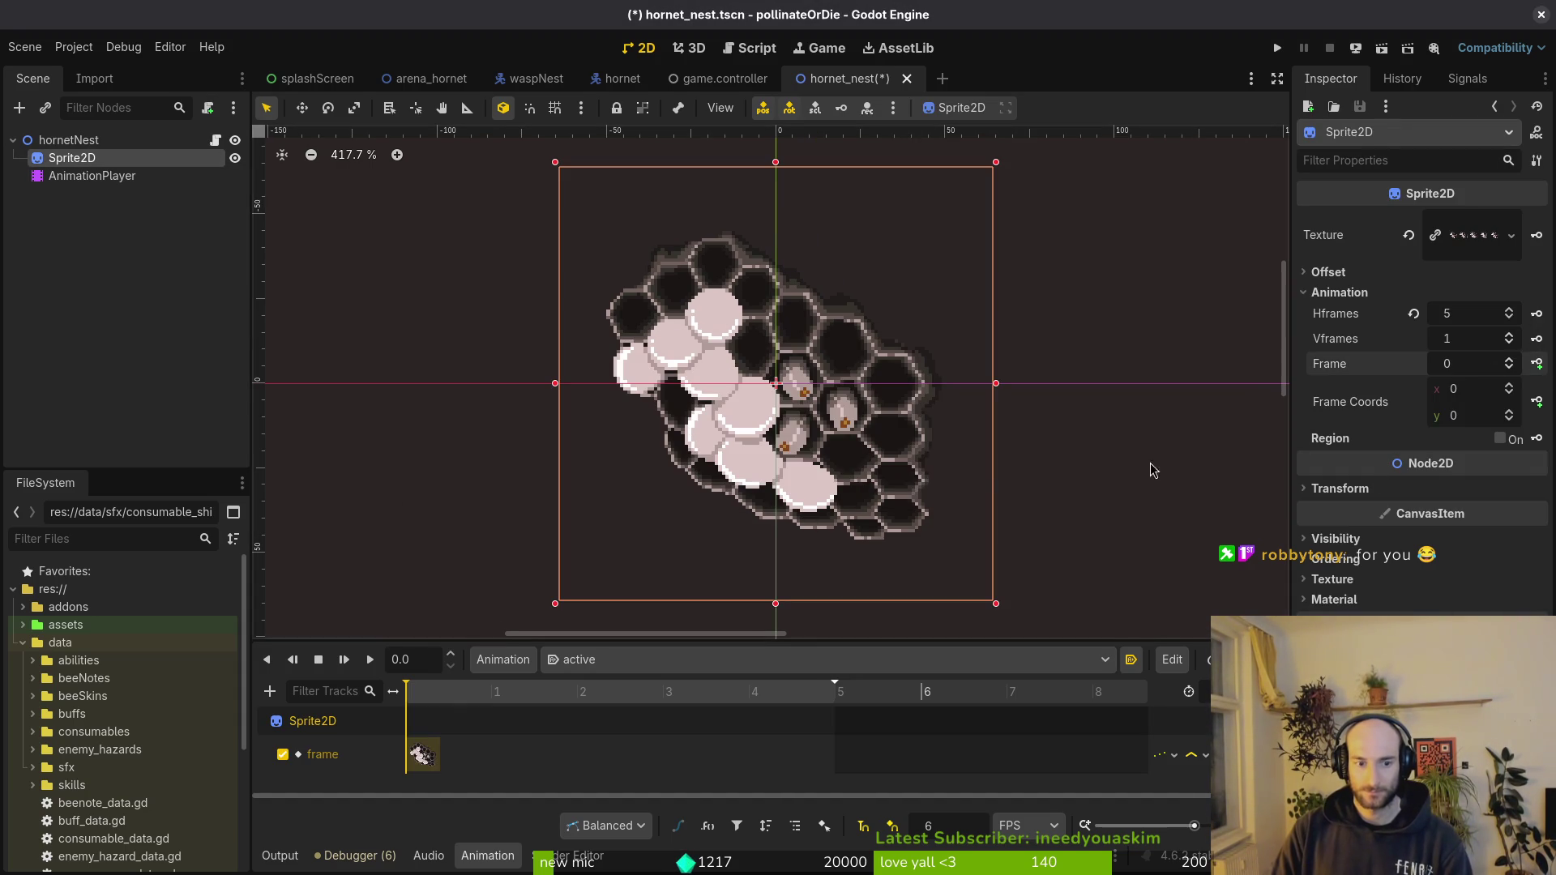
pyautogui.click(1539, 364)
pyautogui.click(1539, 365)
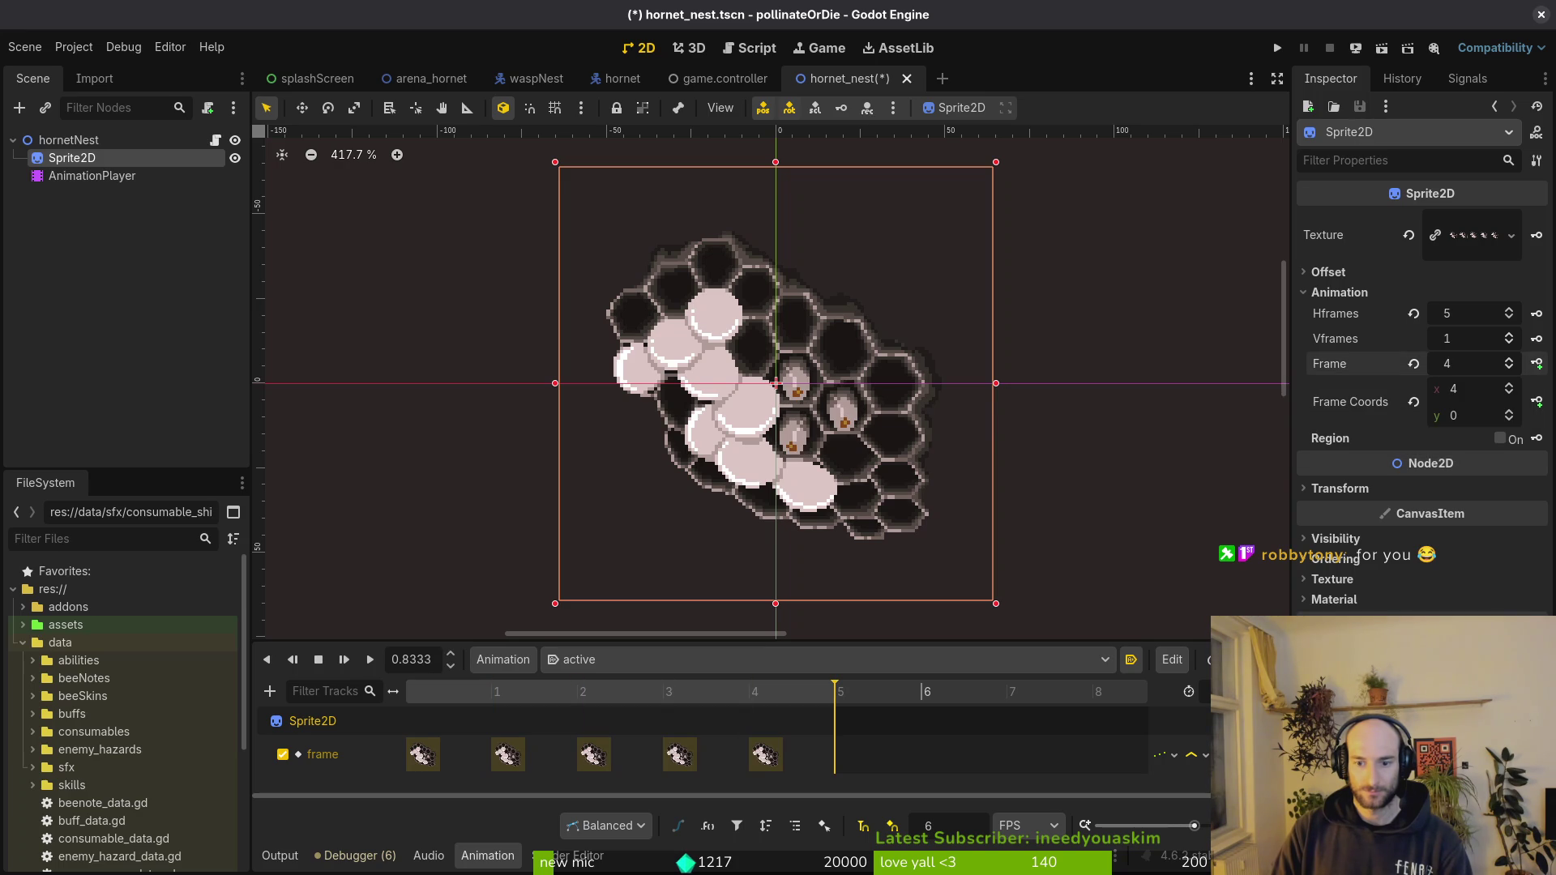
pyautogui.hotkey('ctrl', 's')
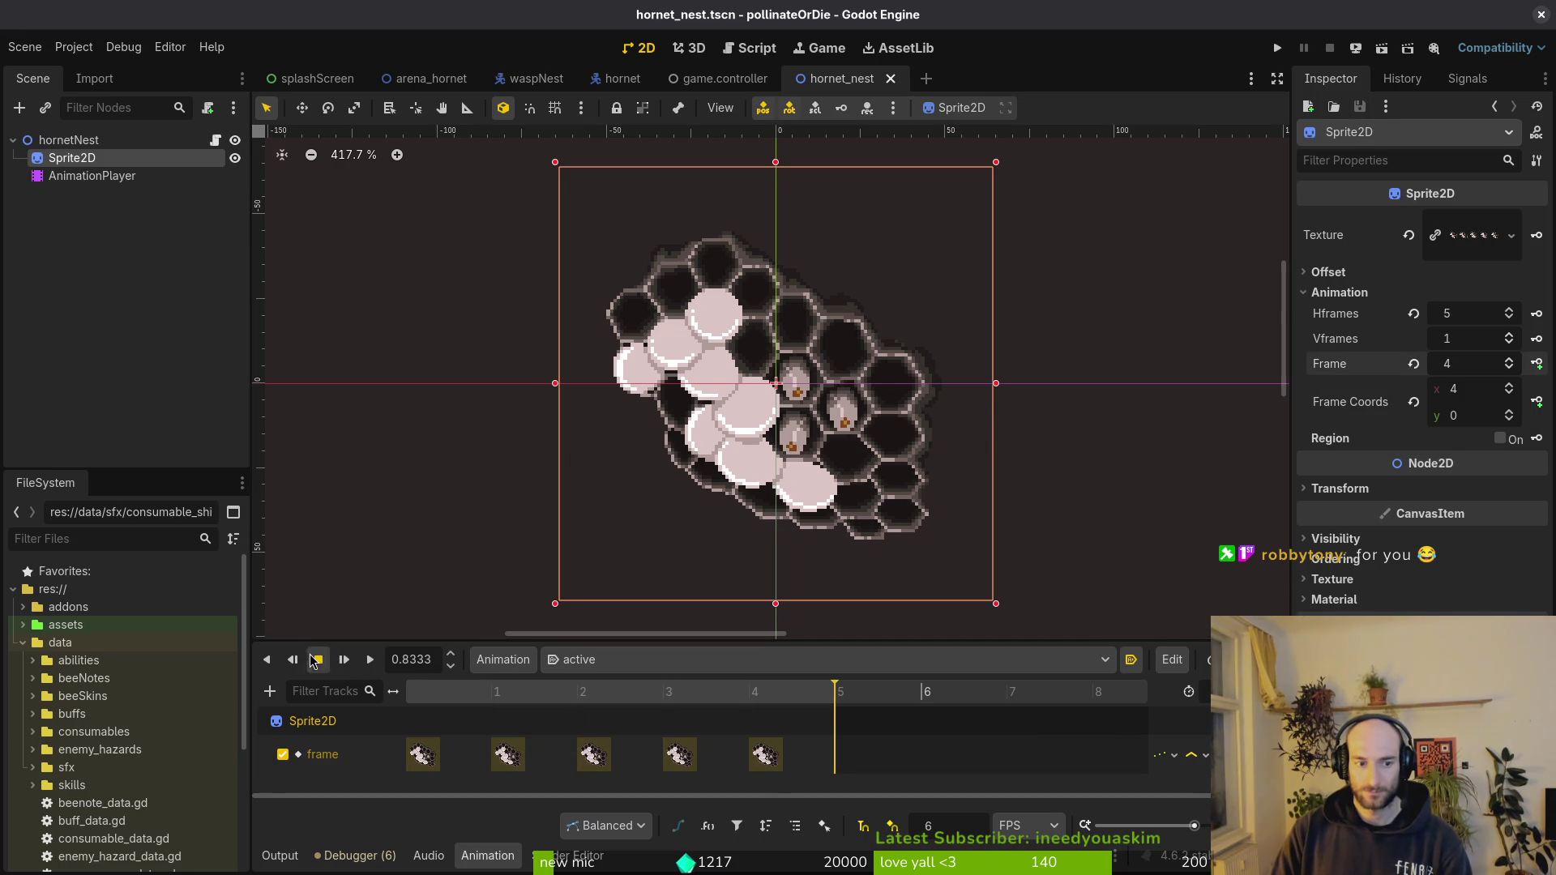
pyautogui.click(369, 659)
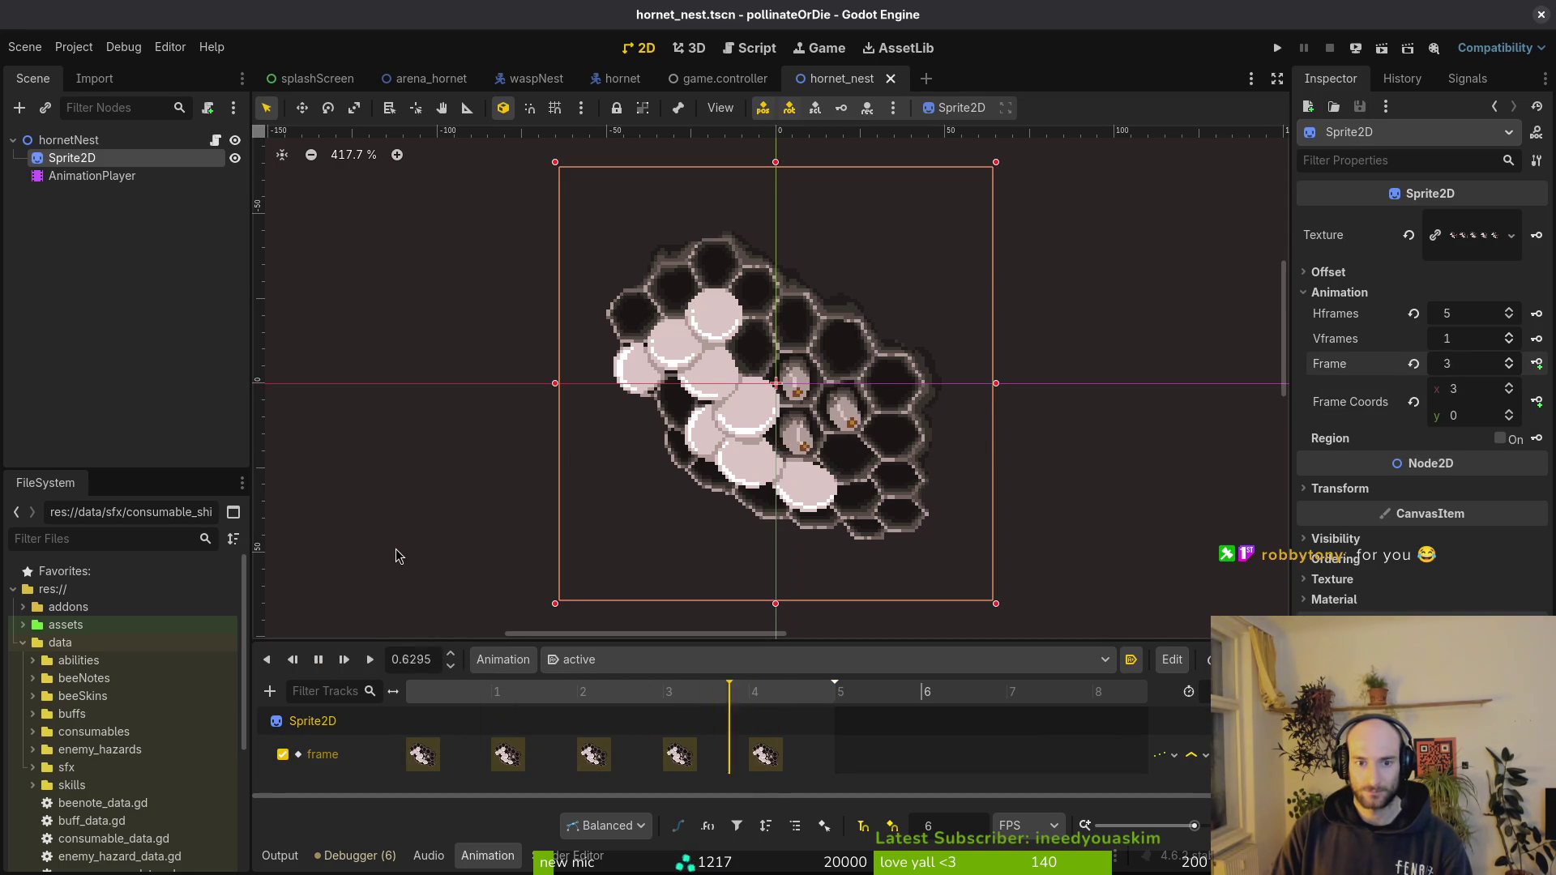
pyautogui.scroll(-1, 778, 498)
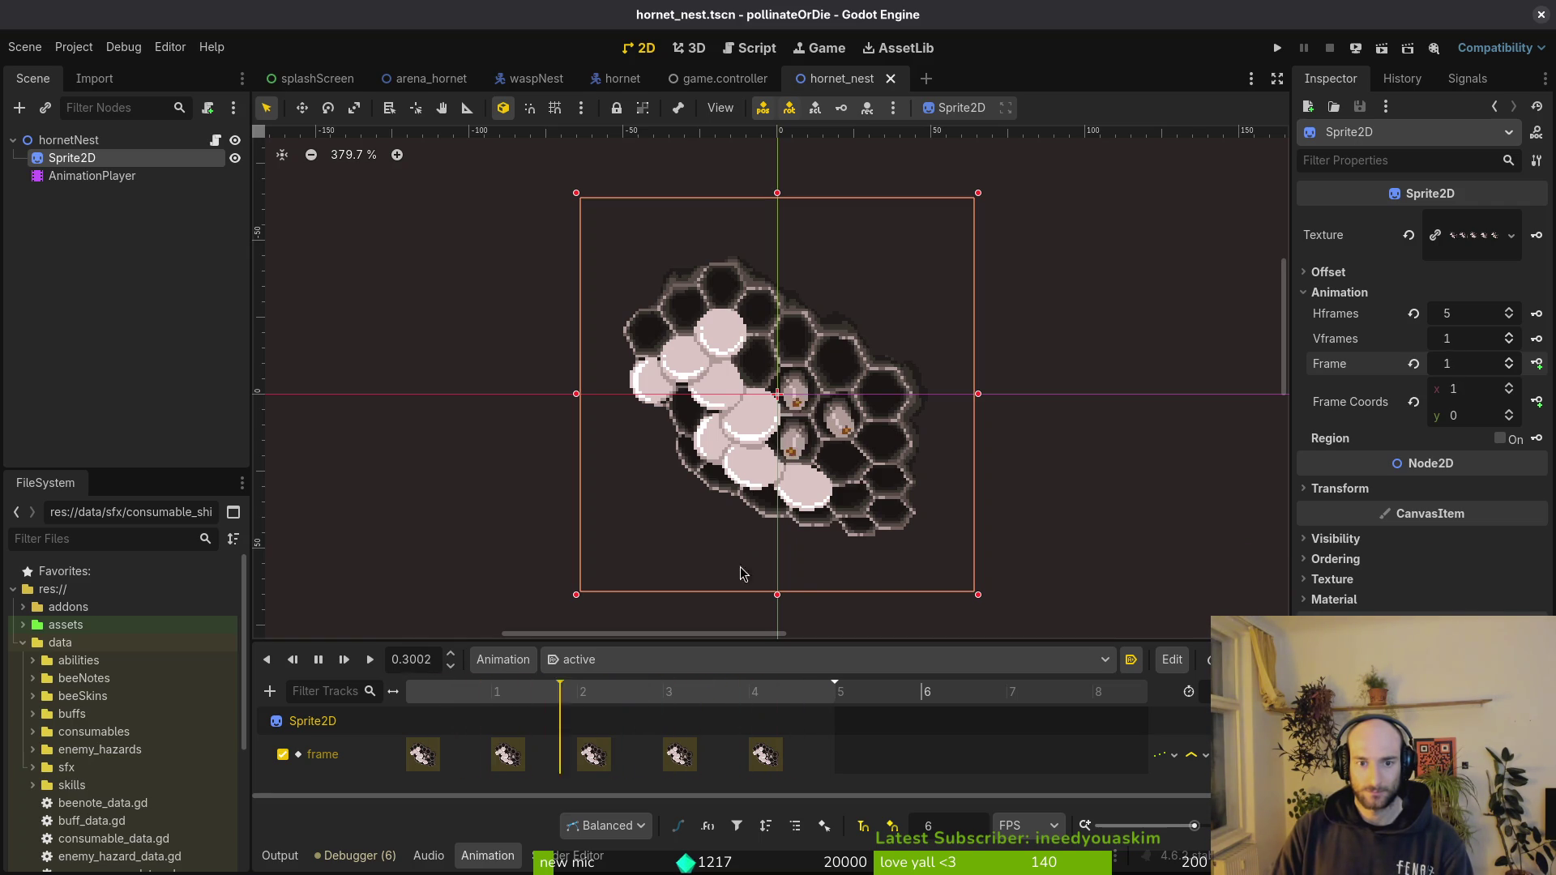
# - Set the animation to 5 FPS, space the five keys one unit apart ending at 5, and save
pyautogui.click(1116, 826)
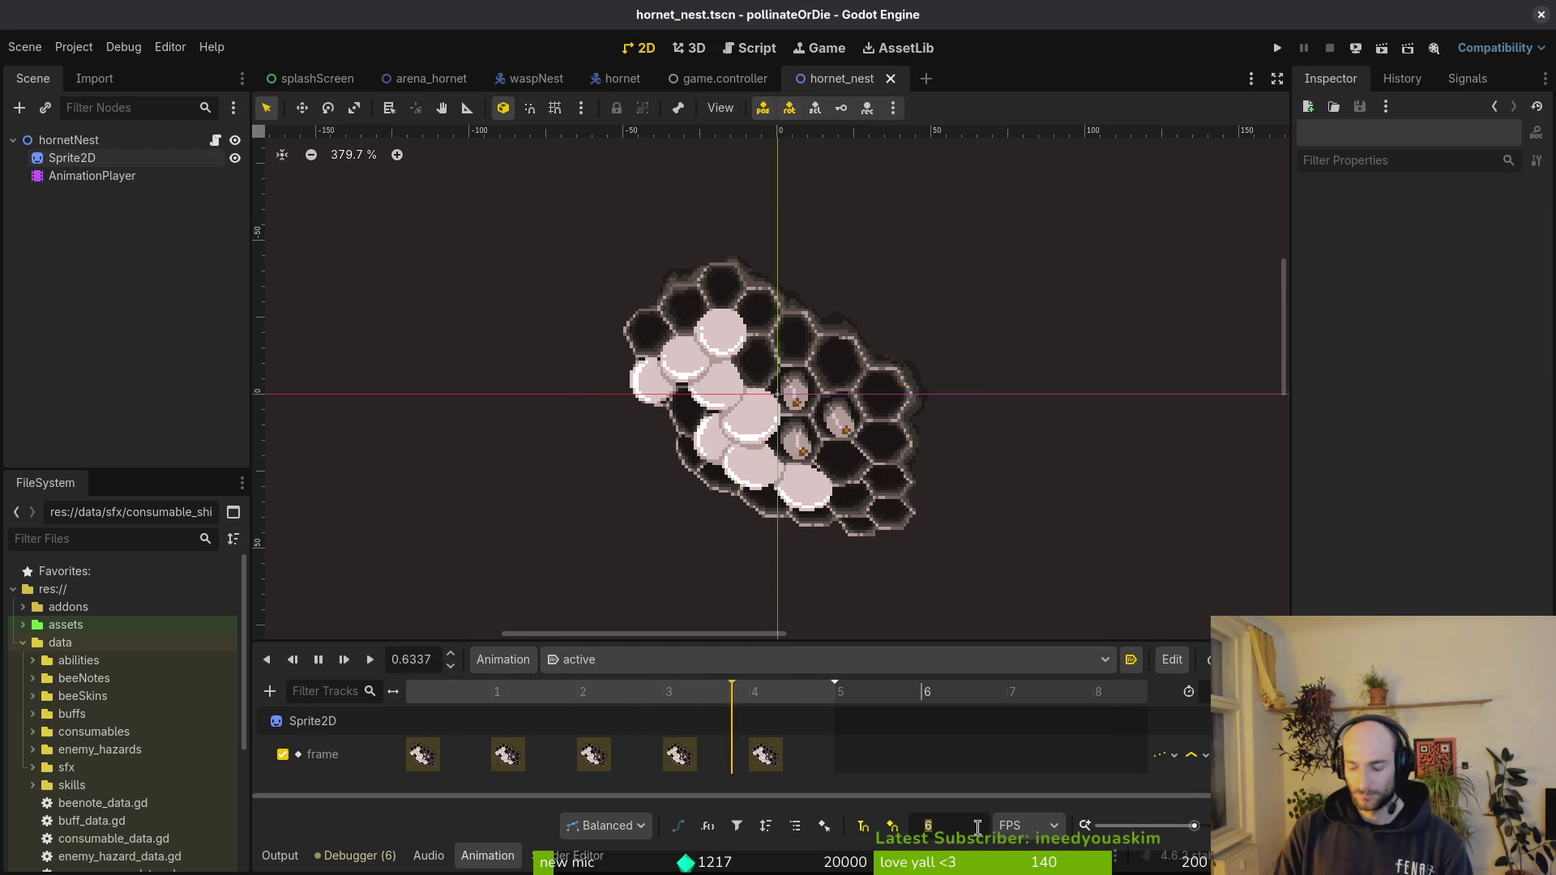
pyautogui.write('5')
pyautogui.press('Return')
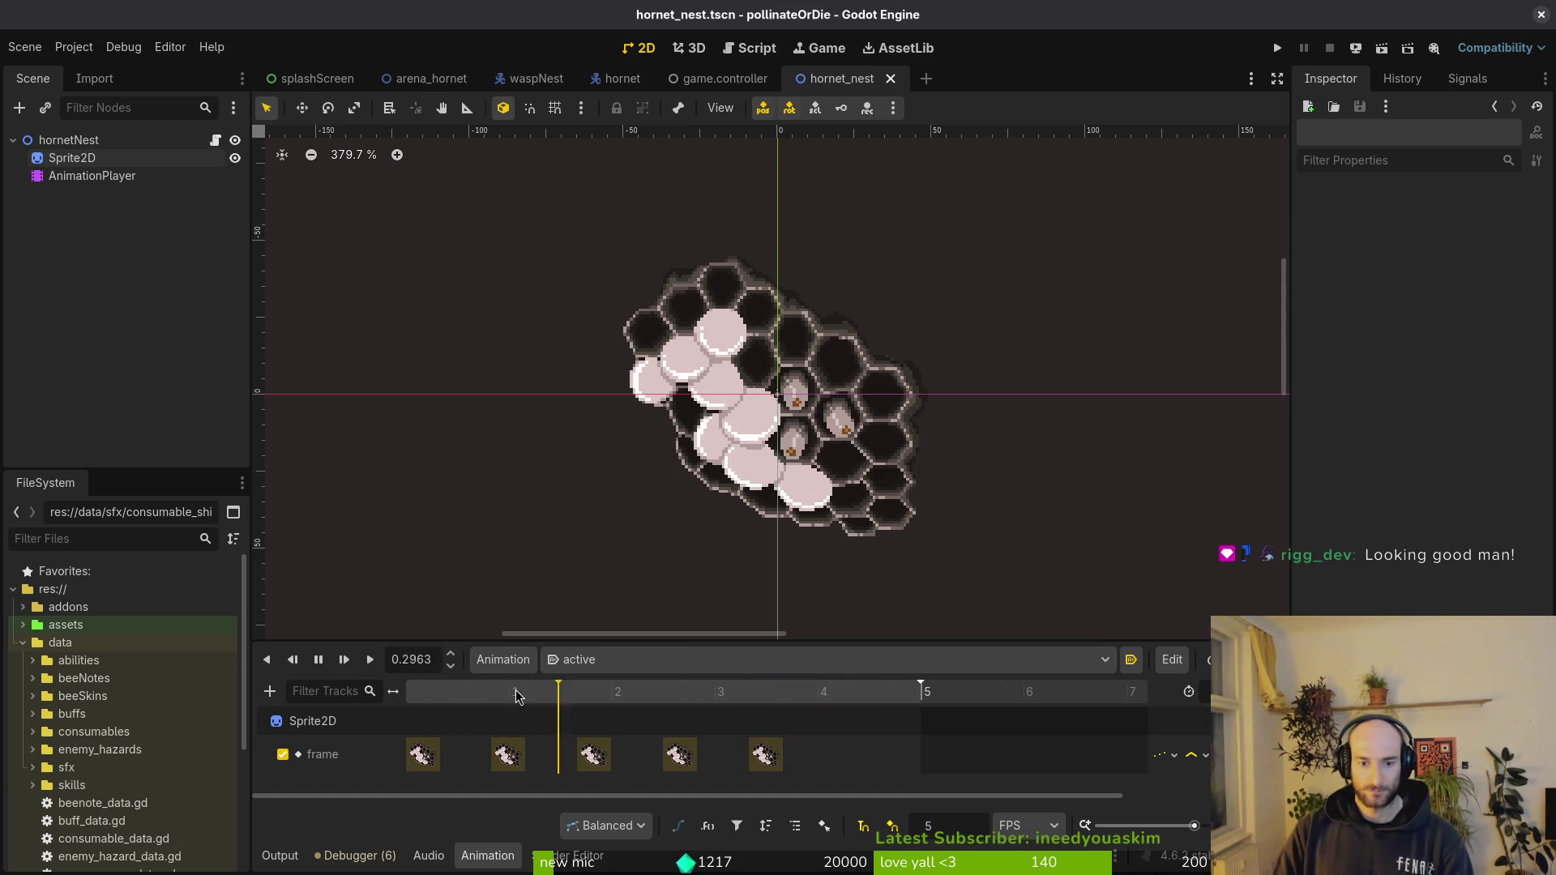
pyautogui.moveTo(764, 753); pyautogui.dragTo(730, 754)
pyautogui.moveTo(593, 754); pyautogui.dragTo(627, 754)
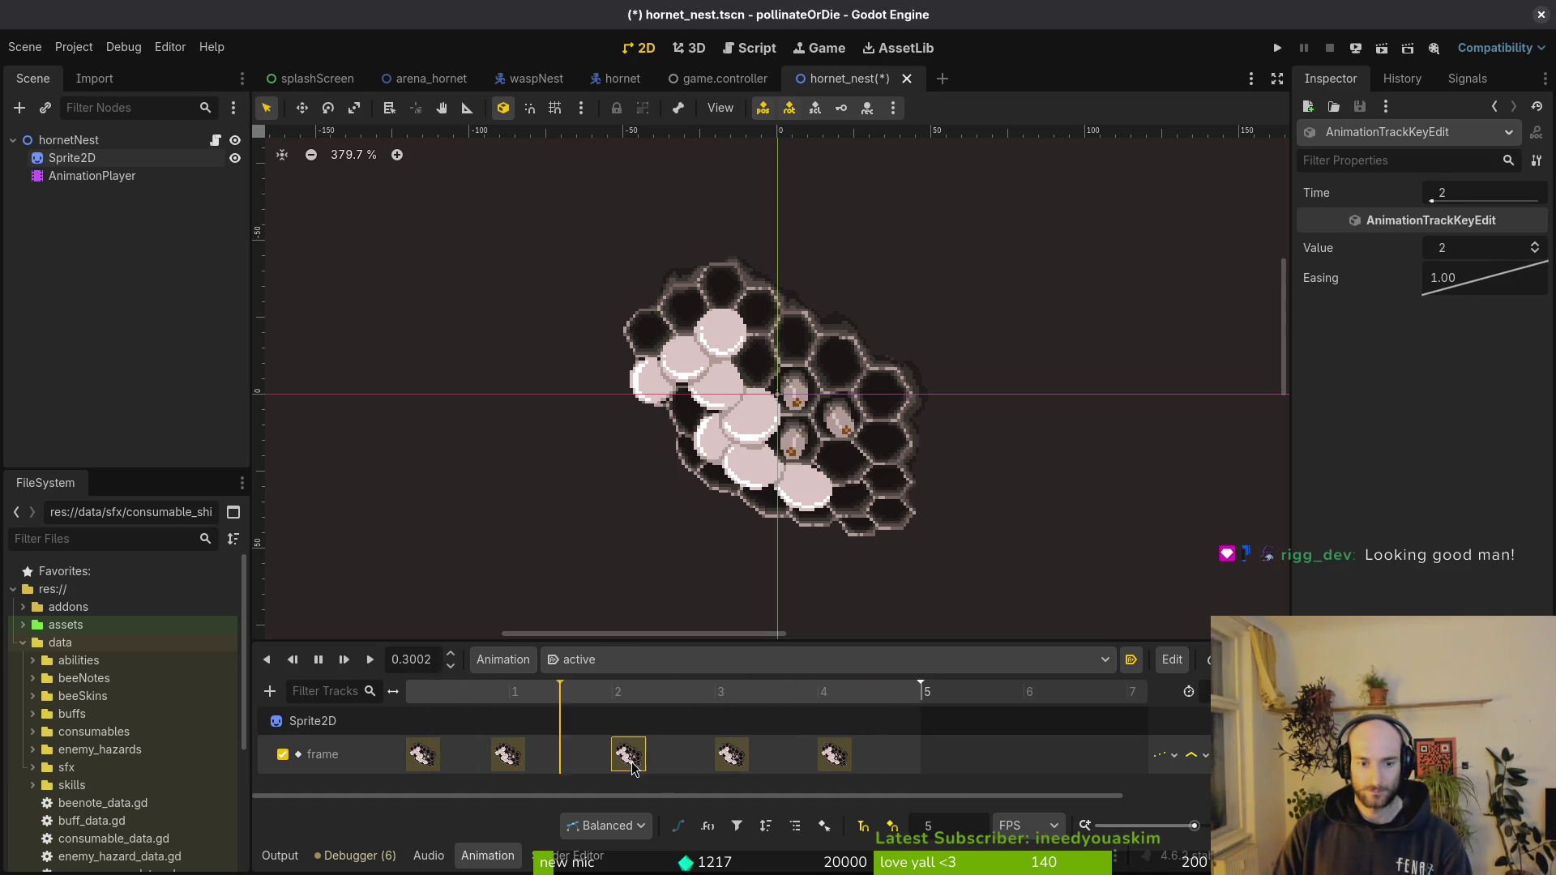
pyautogui.moveTo(508, 755); pyautogui.dragTo(526, 755)
pyautogui.hotkey('ctrl', 's')
pyautogui.scroll(-1, 790, 547)
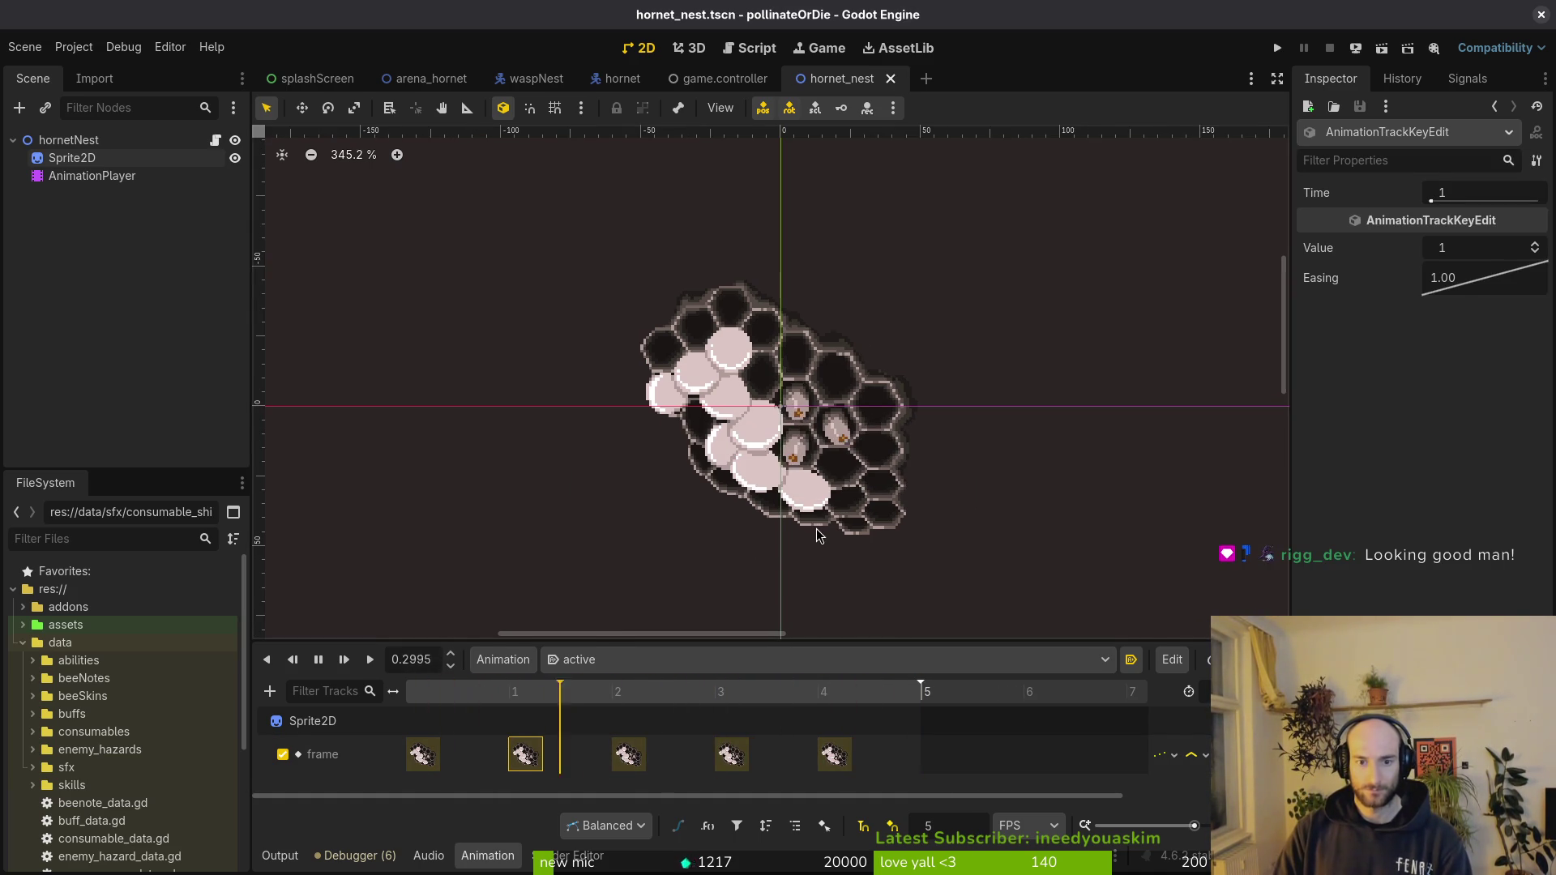
pyautogui.scroll(-1, 812, 543)
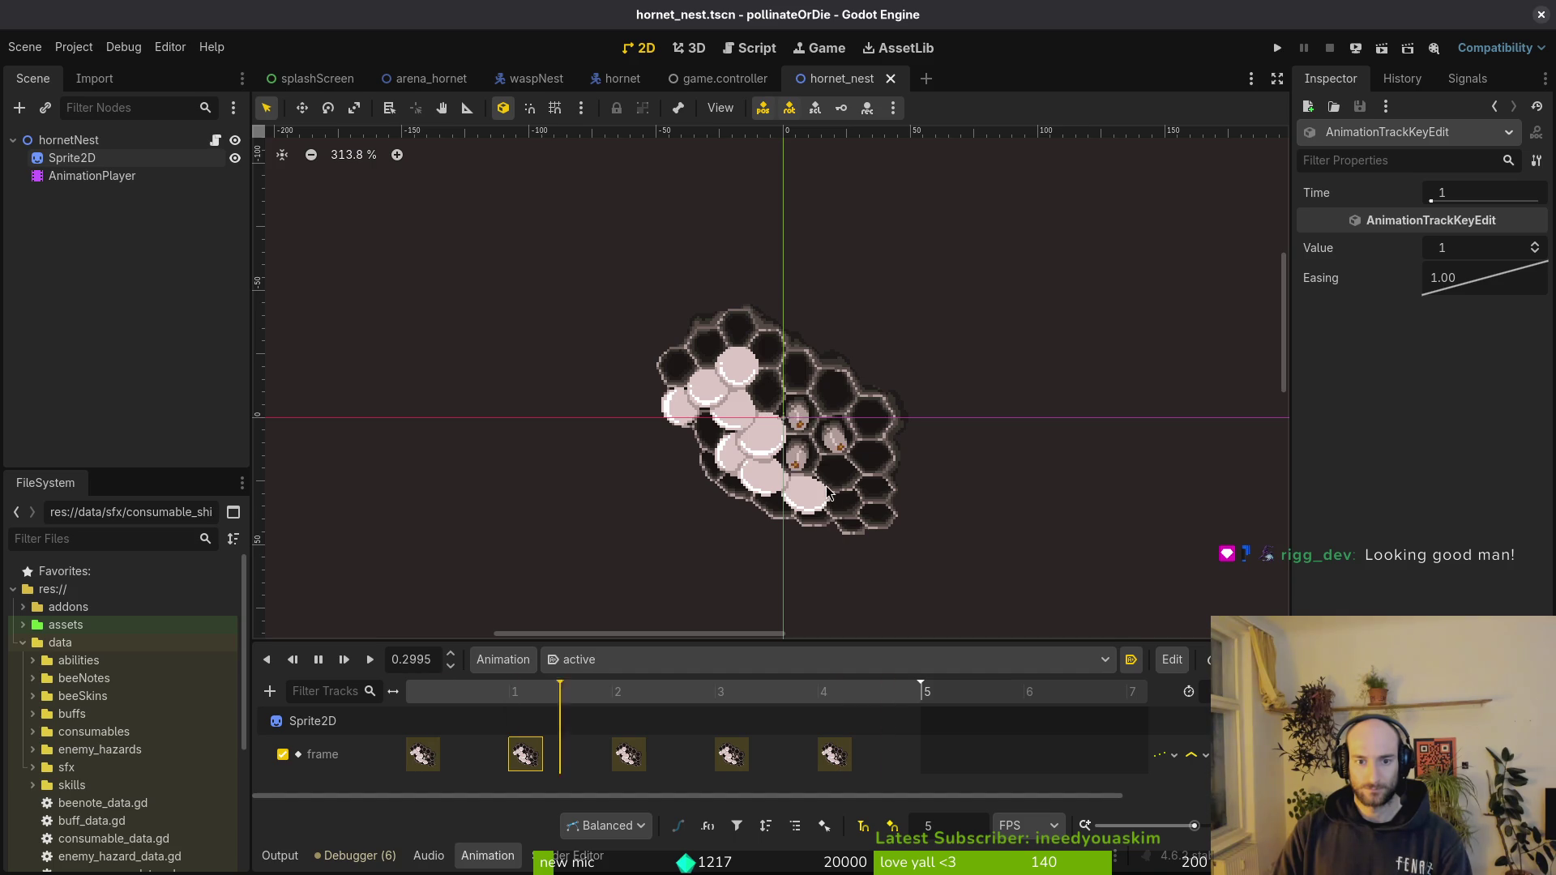
pyautogui.scroll(-1, 560, 359)
pyautogui.scroll(1, 414, 286)
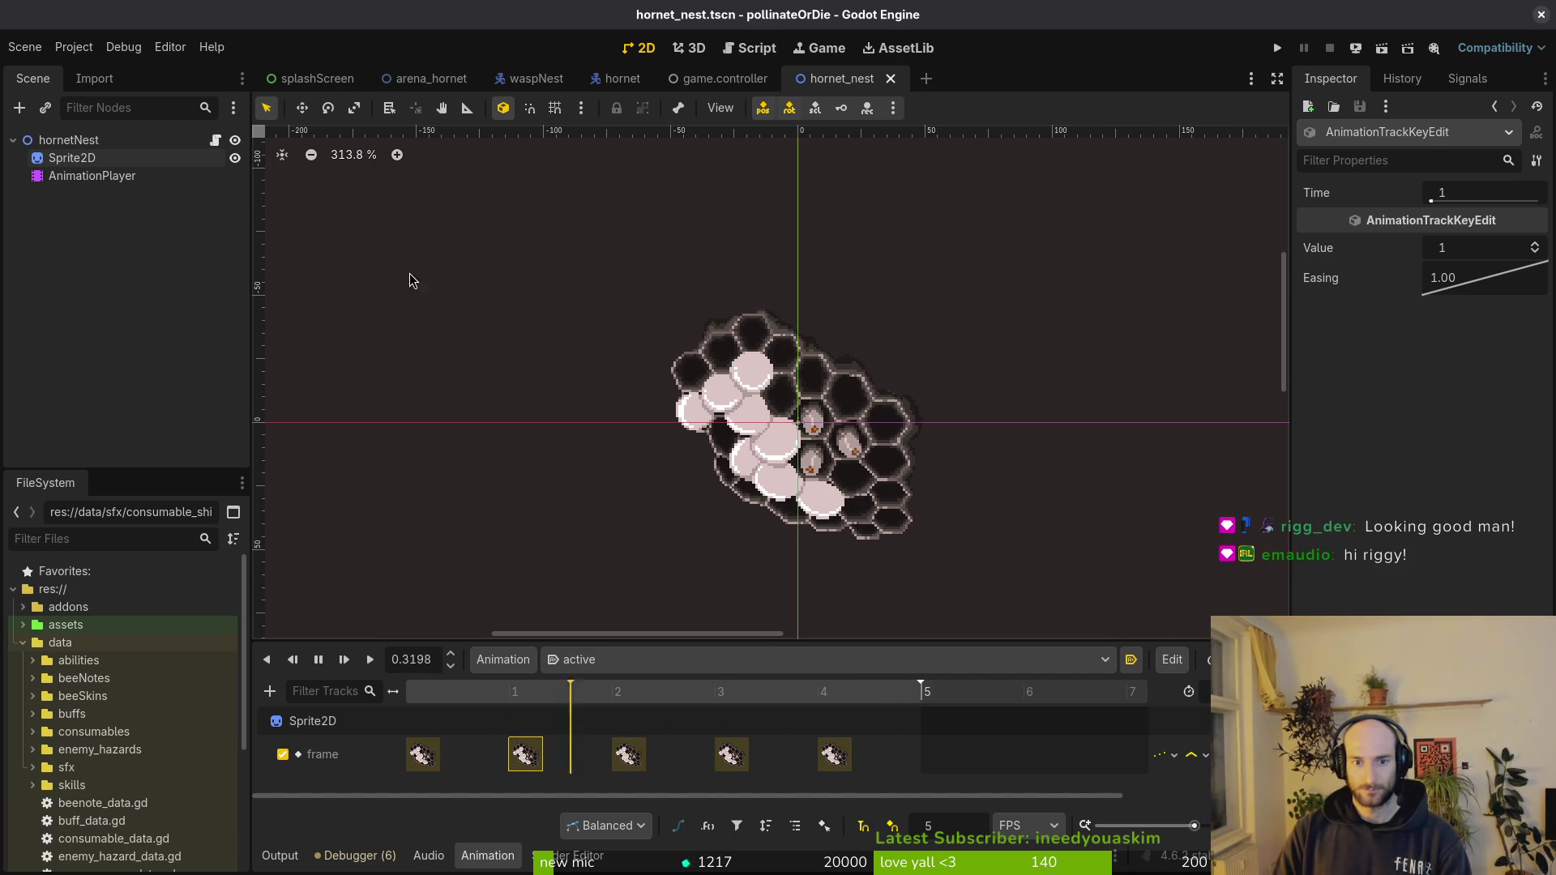
pyautogui.click(428, 79)
# - Reveal the hornet_nest scene file in the FileSystem dock from its scene tab
pyautogui.click(860, 78)
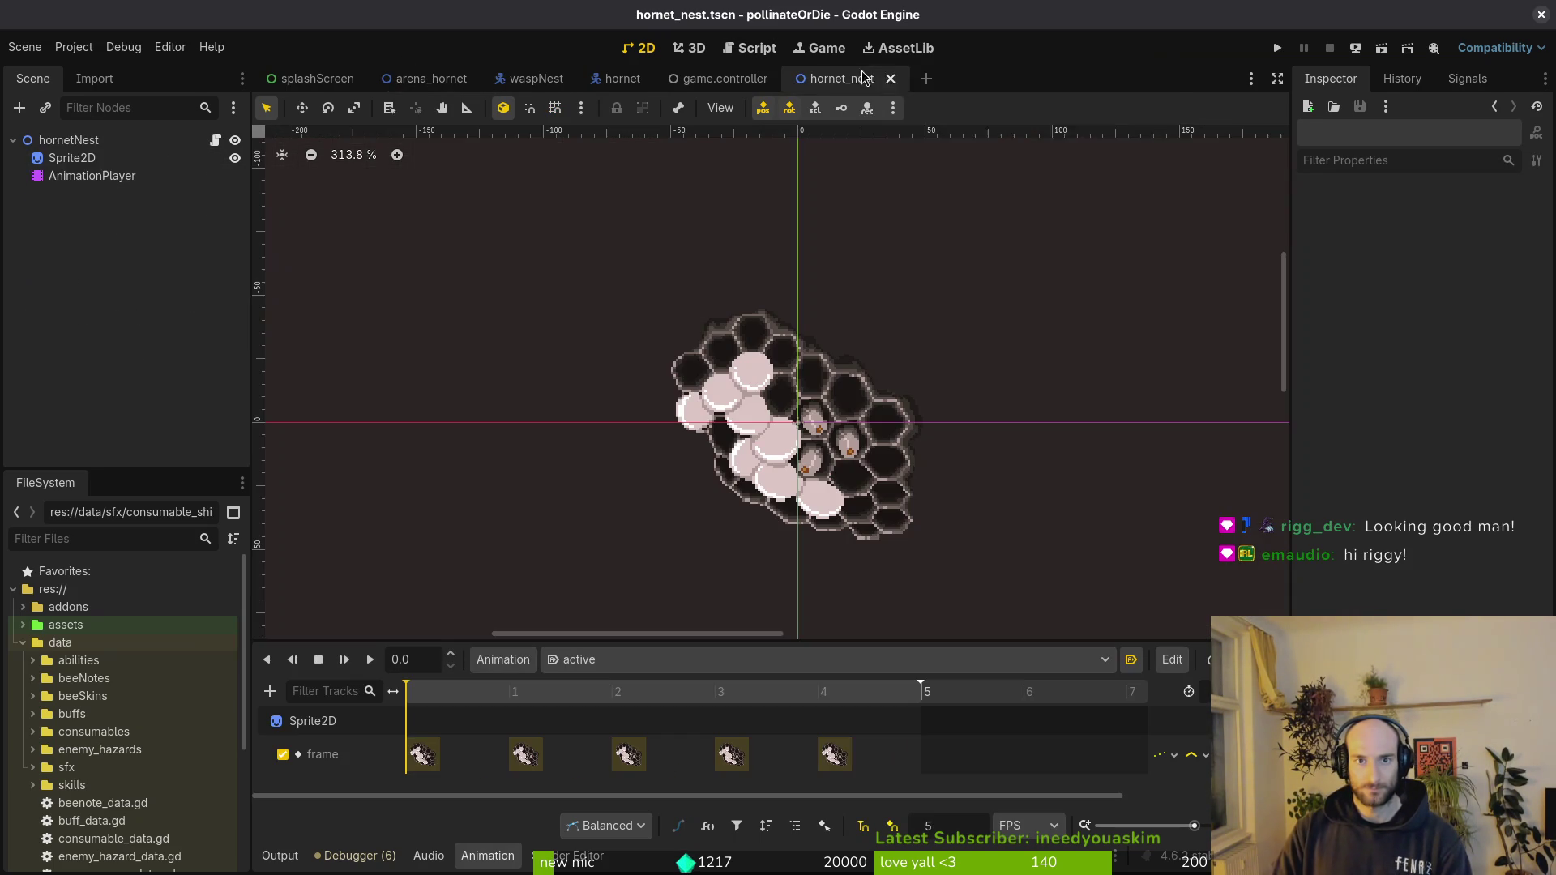
pyautogui.rightClick(863, 78)
pyautogui.click(900, 169)
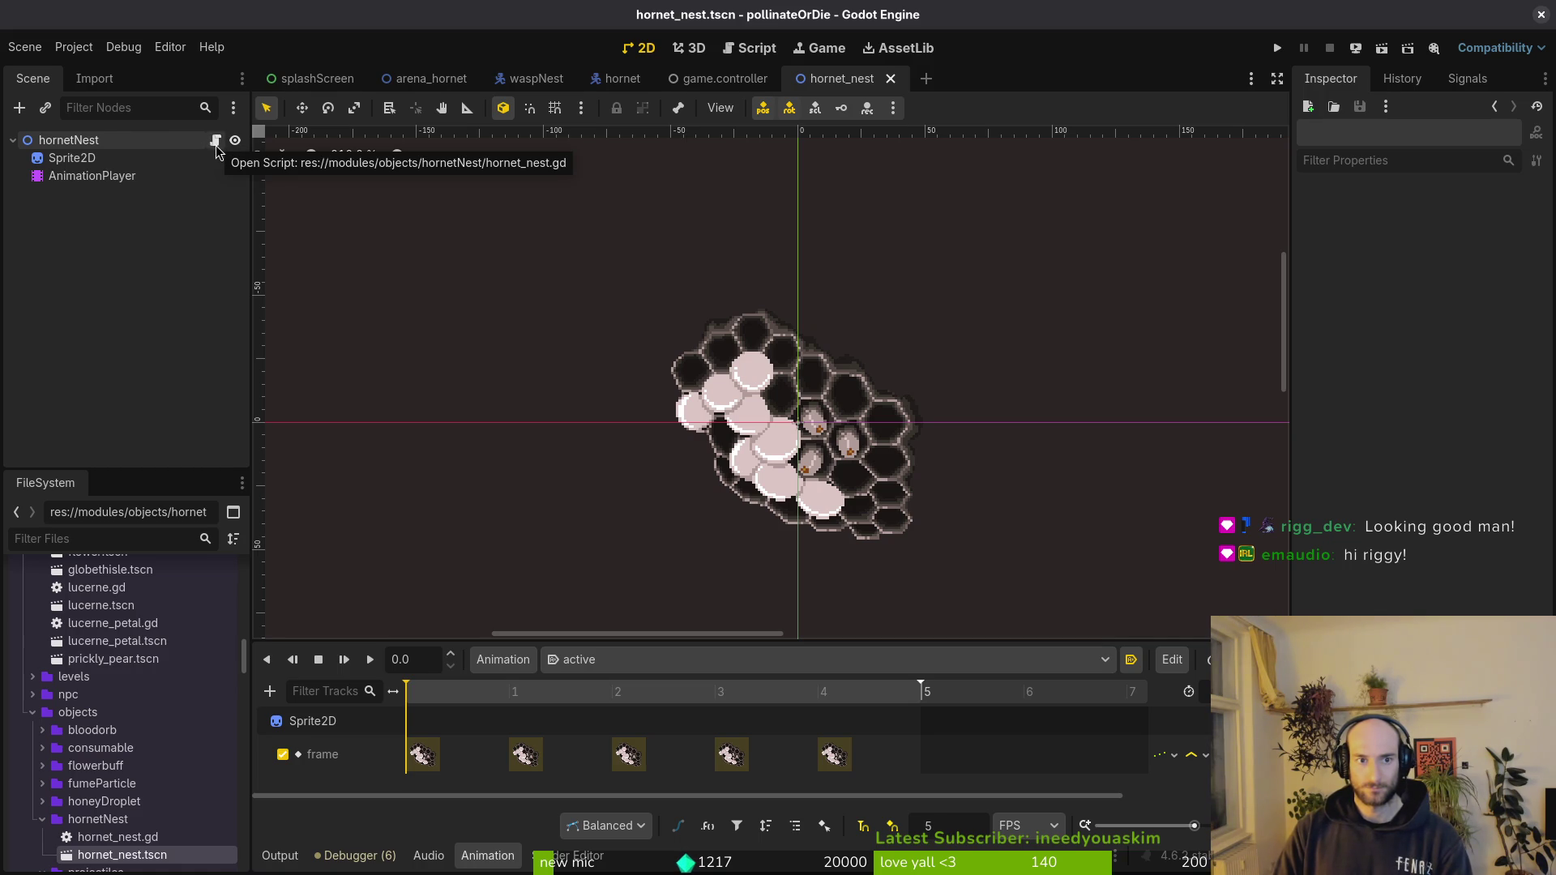
# - Detach the script from the hornetNest root node, save, and bring up the game controller scene
pyautogui.rightClick(115, 143)
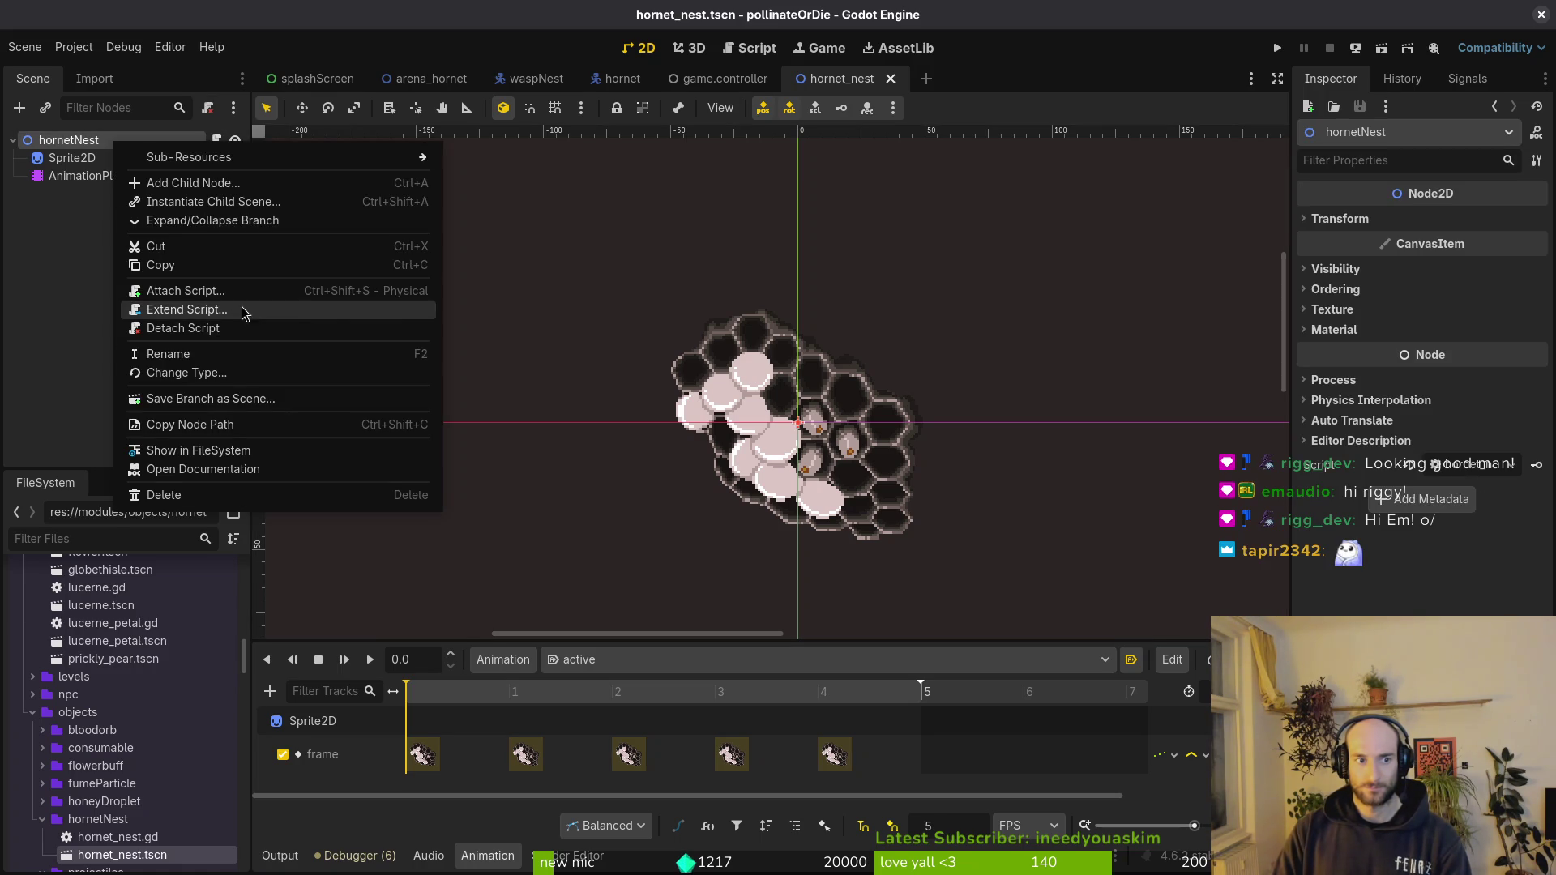
pyautogui.click(191, 328)
pyautogui.hotkey('ctrl', 's')
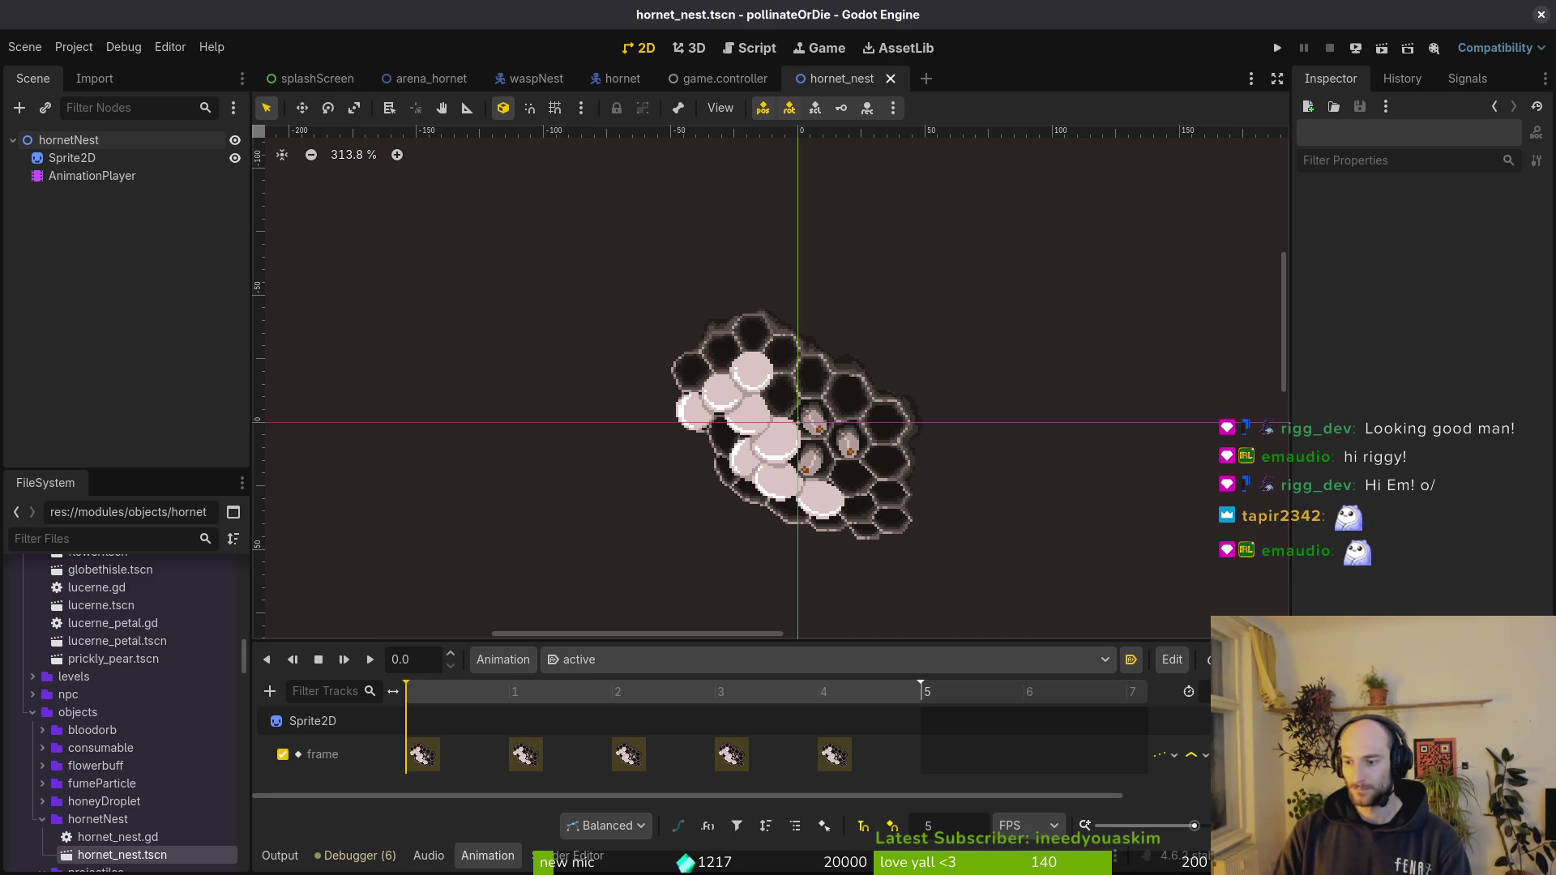
pyautogui.scroll(5, 857, 494)
pyautogui.scroll(2, 857, 495)
pyautogui.scroll(-4, 856, 495)
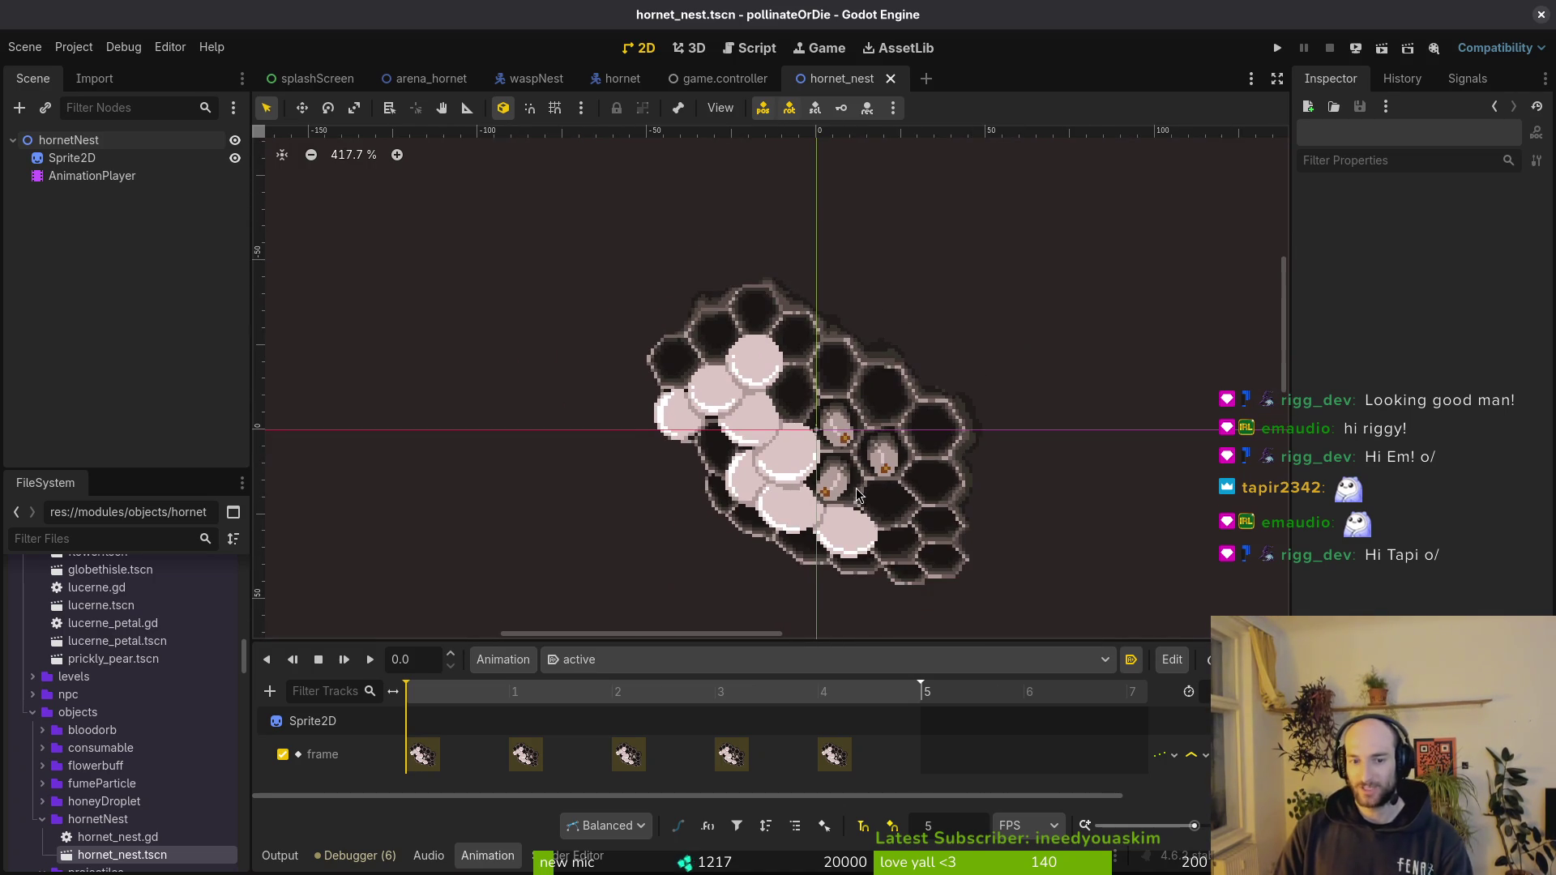
pyautogui.scroll(1, 858, 495)
pyautogui.scroll(-2, 791, 460)
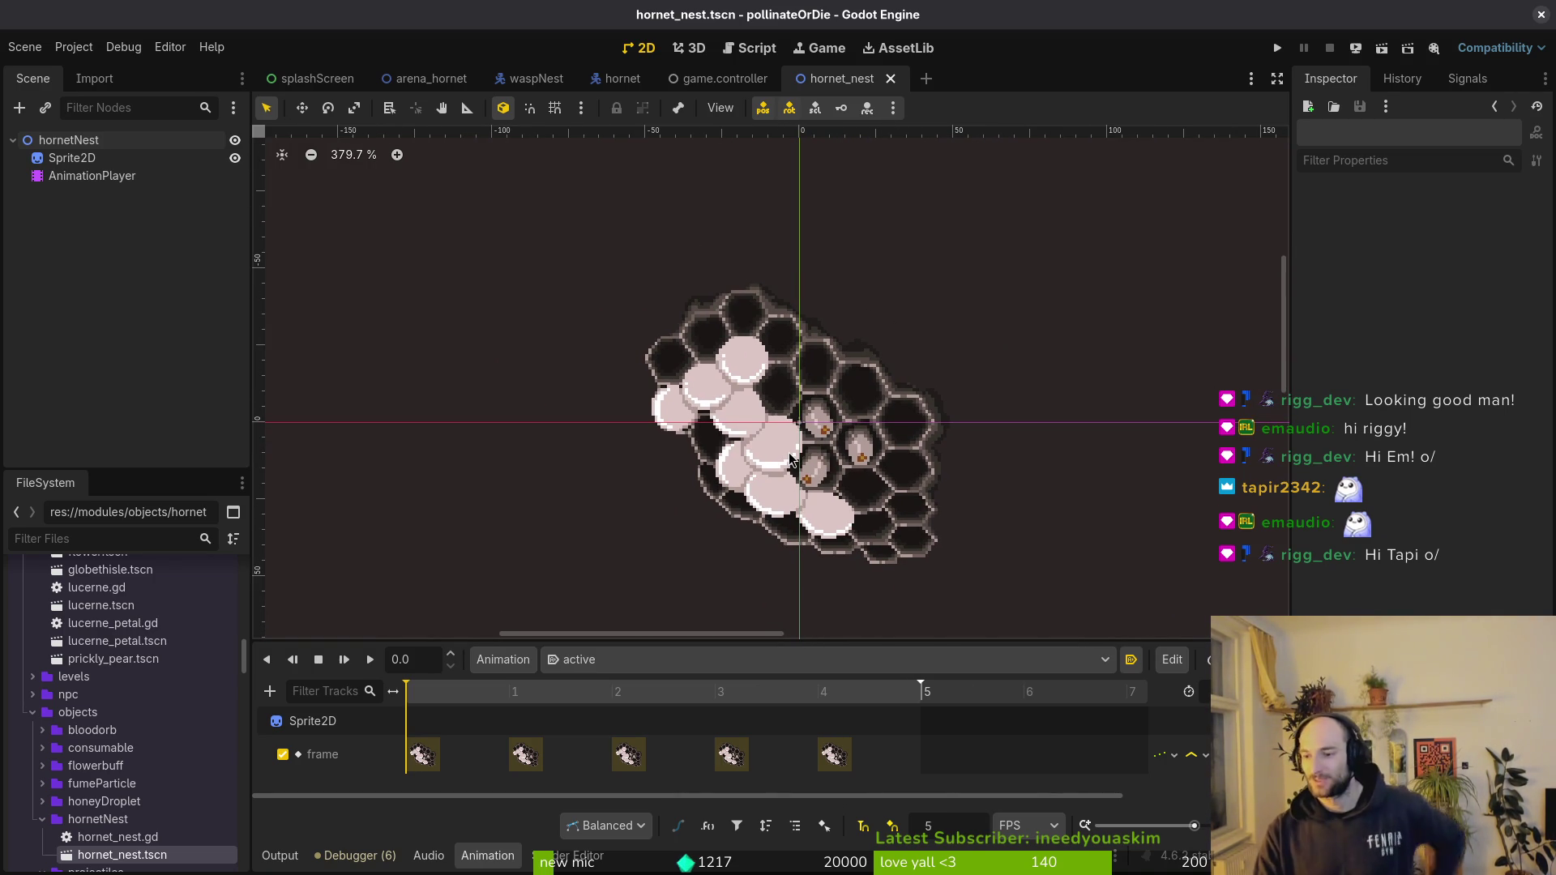
pyautogui.scroll(-3, 932, 482)
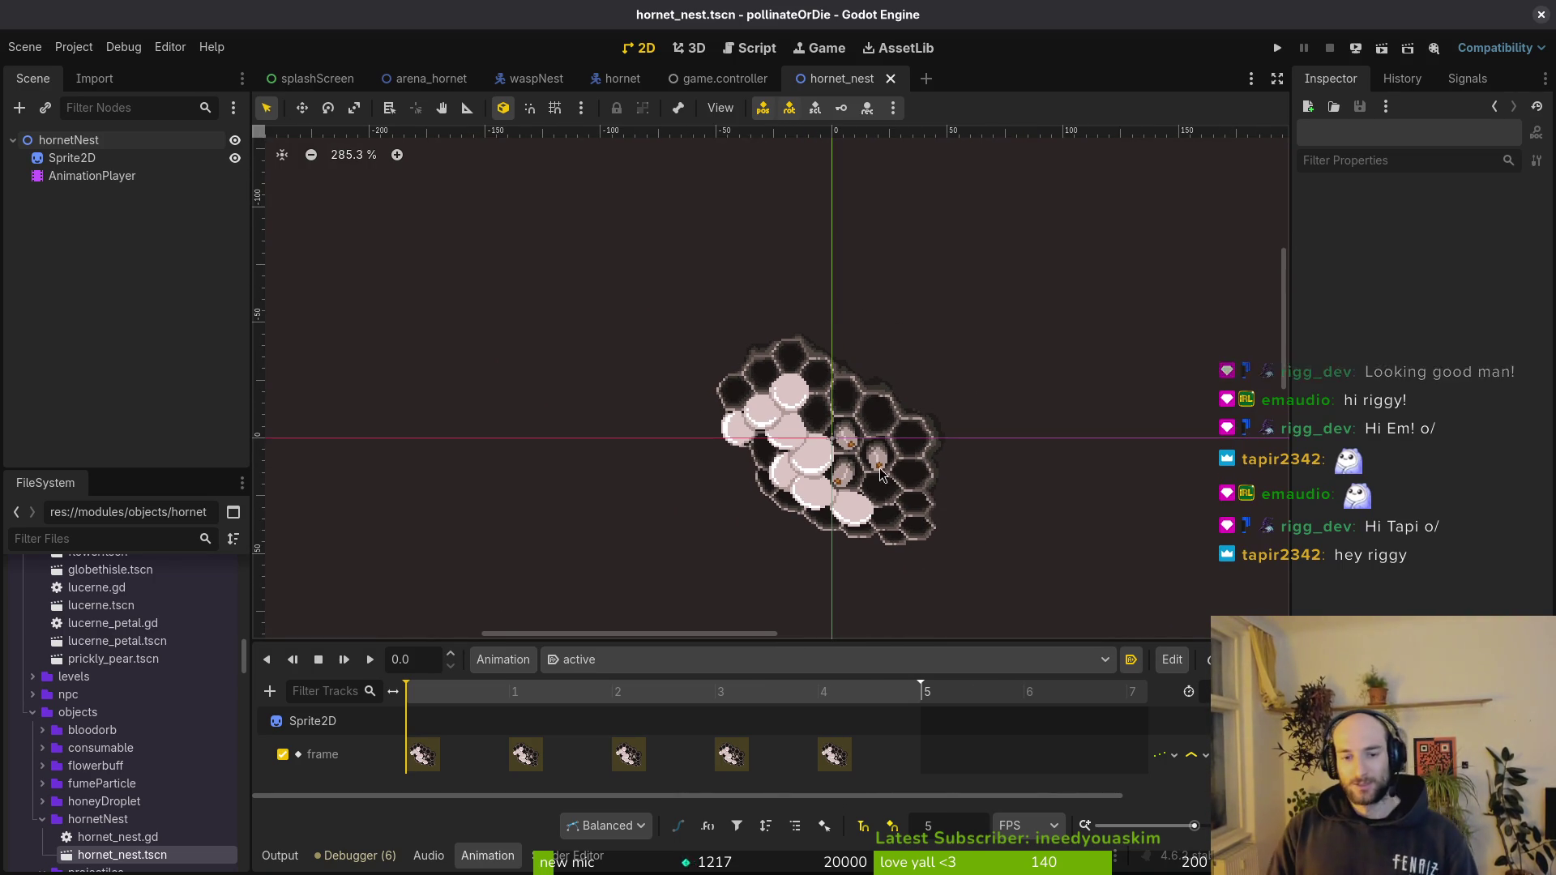
pyautogui.scroll(-2, 881, 474)
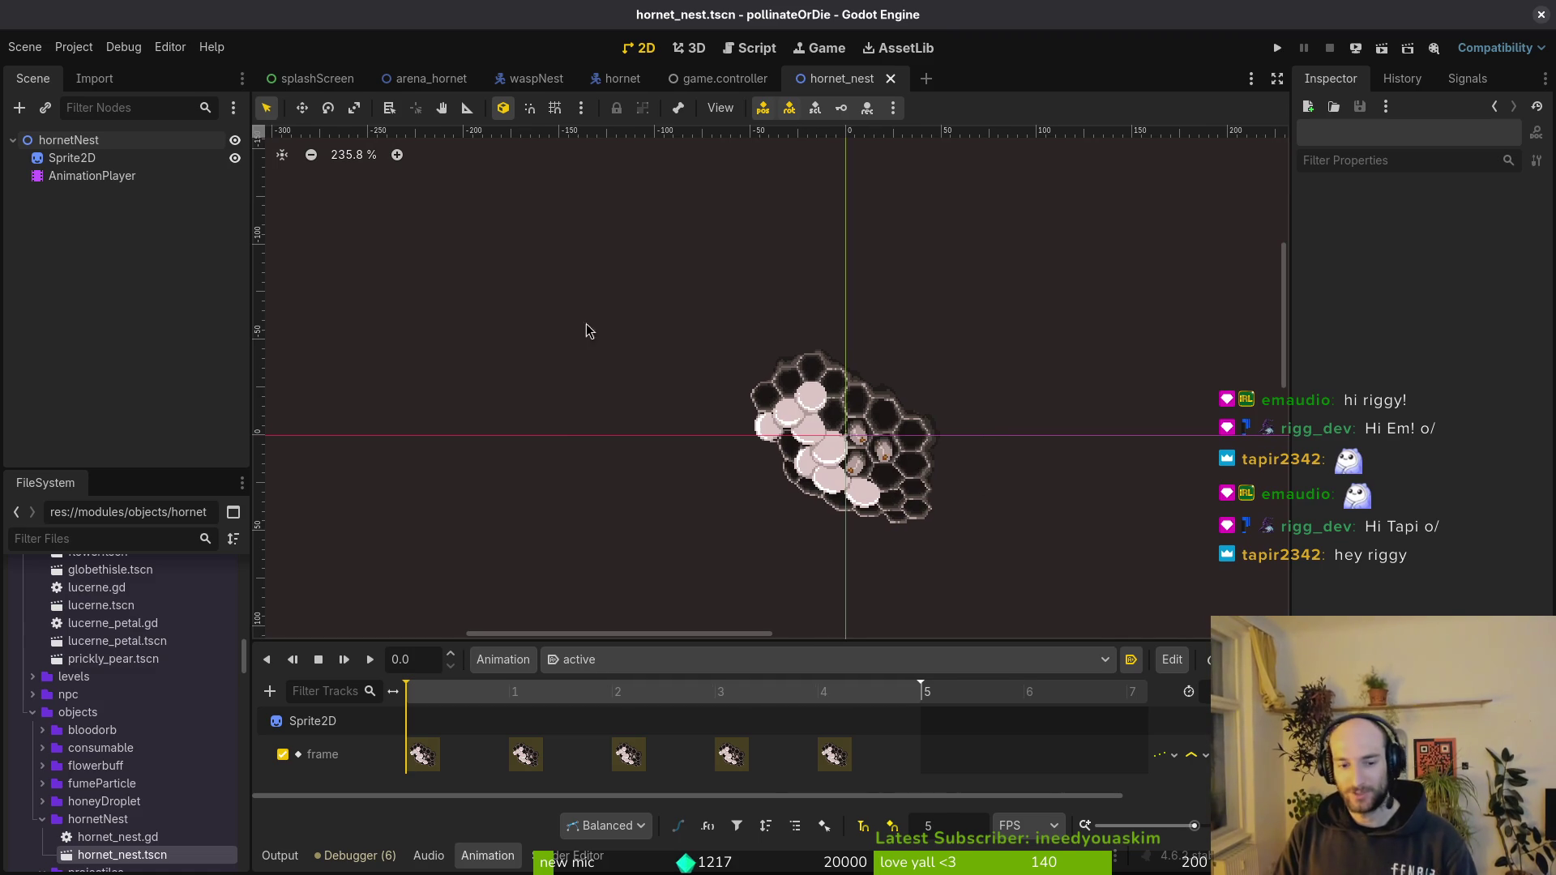
pyautogui.click(725, 78)
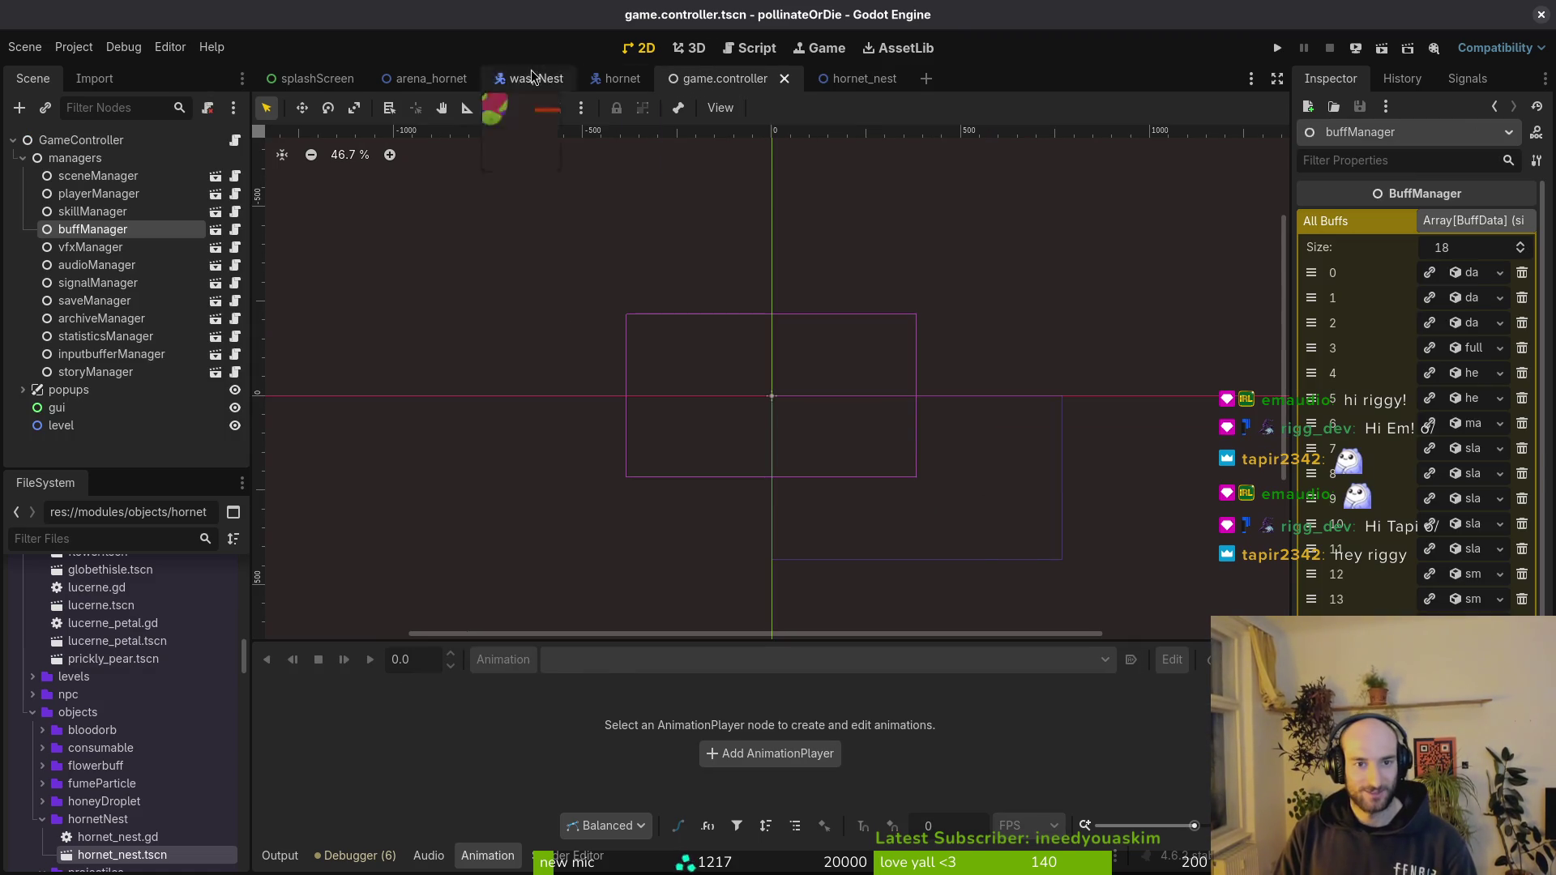
# - Drop hornet_nest.tscn into the hornet arena near its top-right edge, then switch to Aseprite
pyautogui.click(474, 81)
pyautogui.moveTo(118, 863); pyautogui.dragTo(1040, 347)
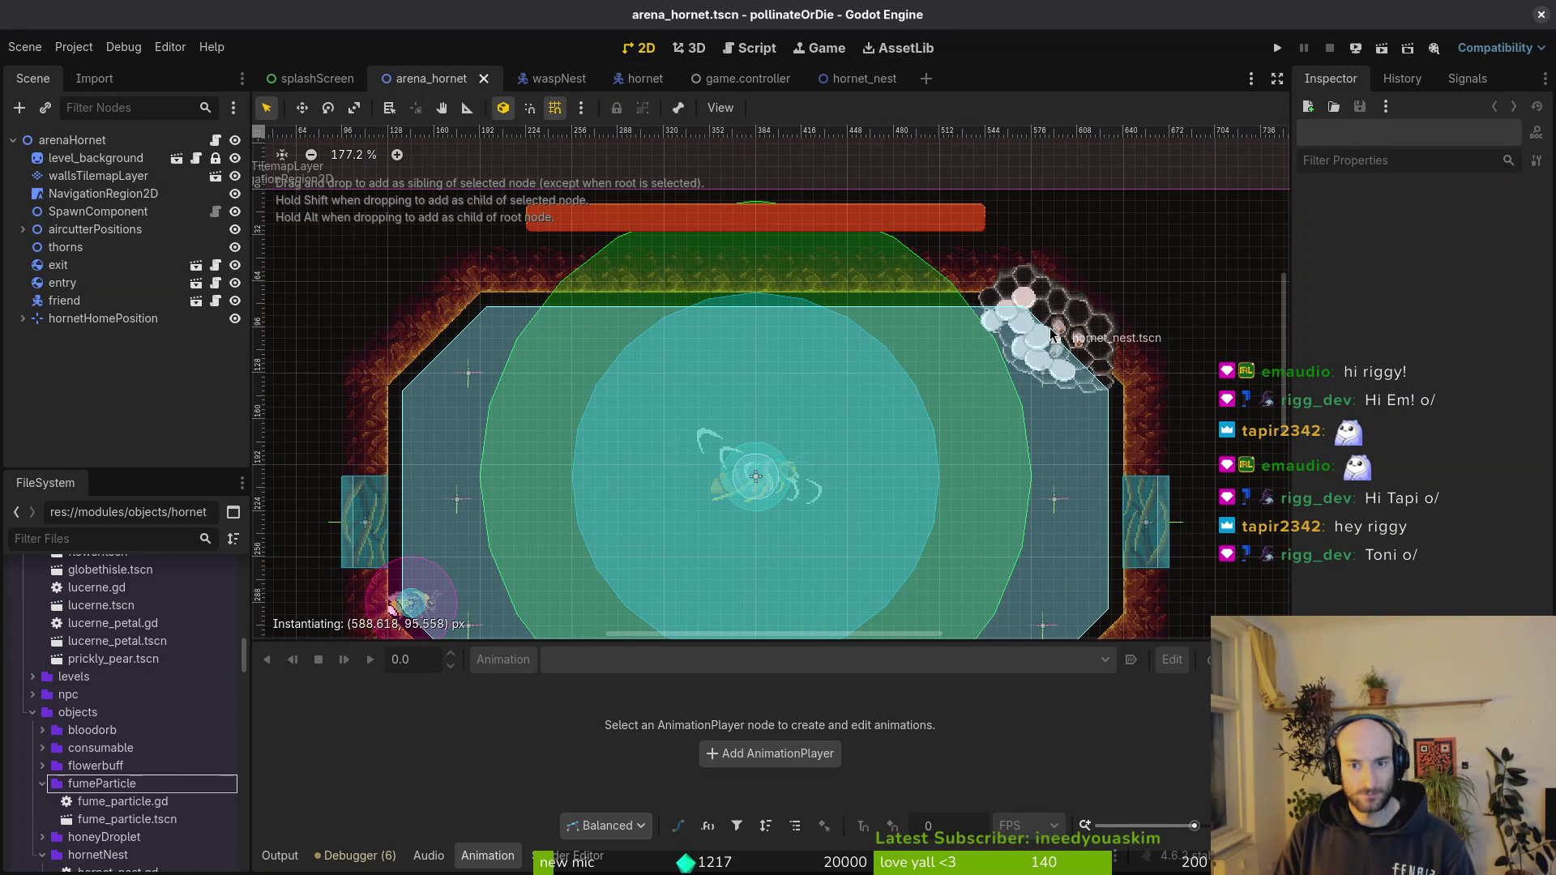
pyautogui.moveTo(1041, 347); pyautogui.dragTo(1034, 339)
pyautogui.hotkey('alt', 'Tab')
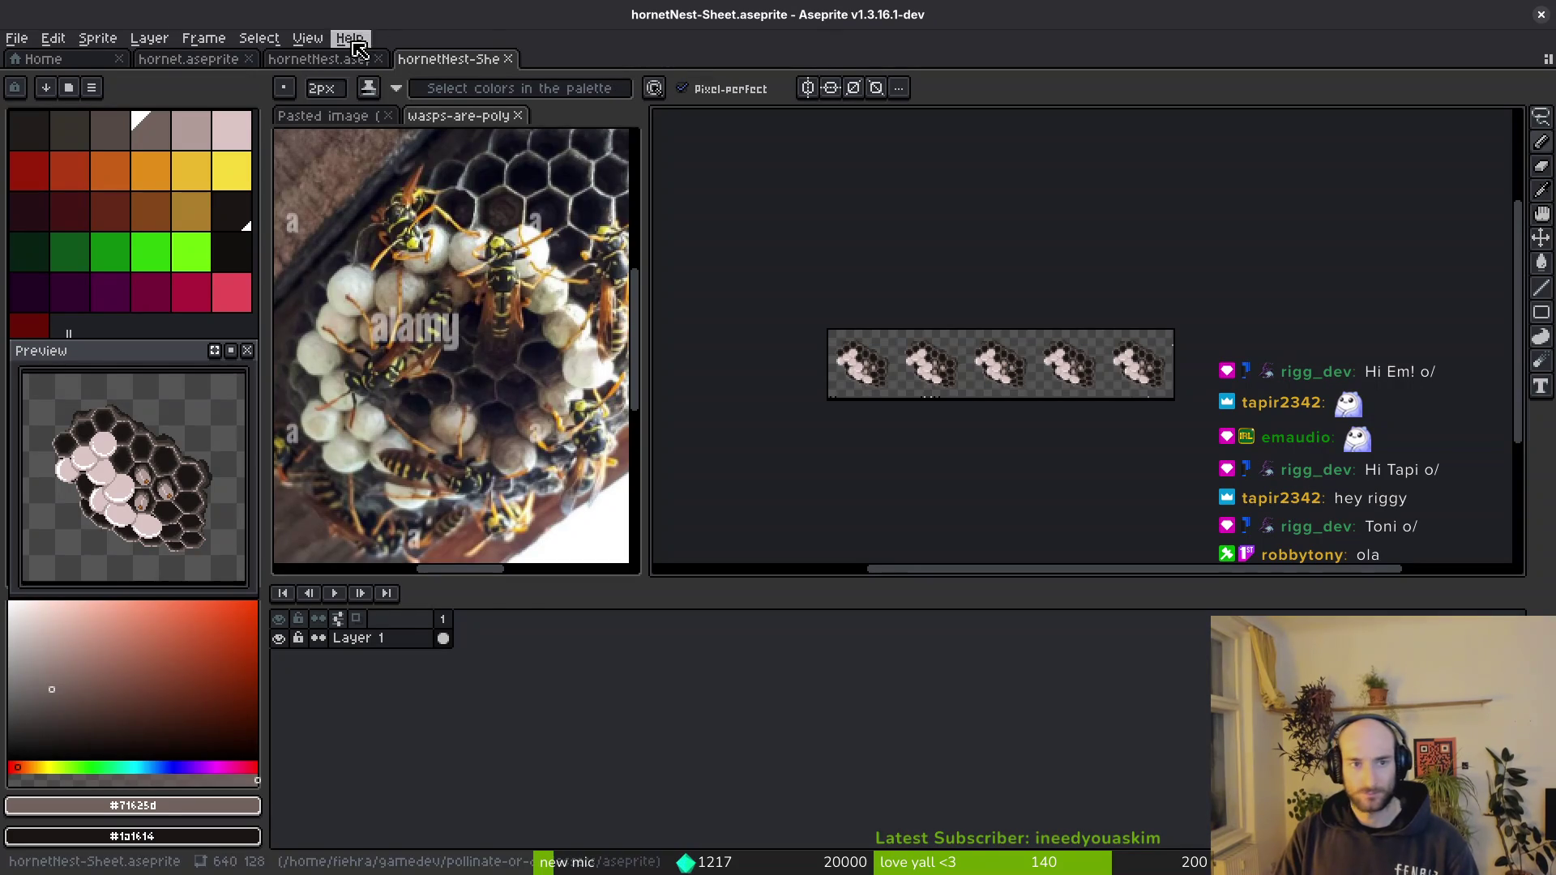
# - In the layered hornetNest sprite, try moving a rectangular block of hive cells and undo it
pyautogui.click(347, 59)
pyautogui.scroll(2, 1080, 370)
pyautogui.scroll(2, 1080, 370)
pyautogui.scroll(1, 1078, 366)
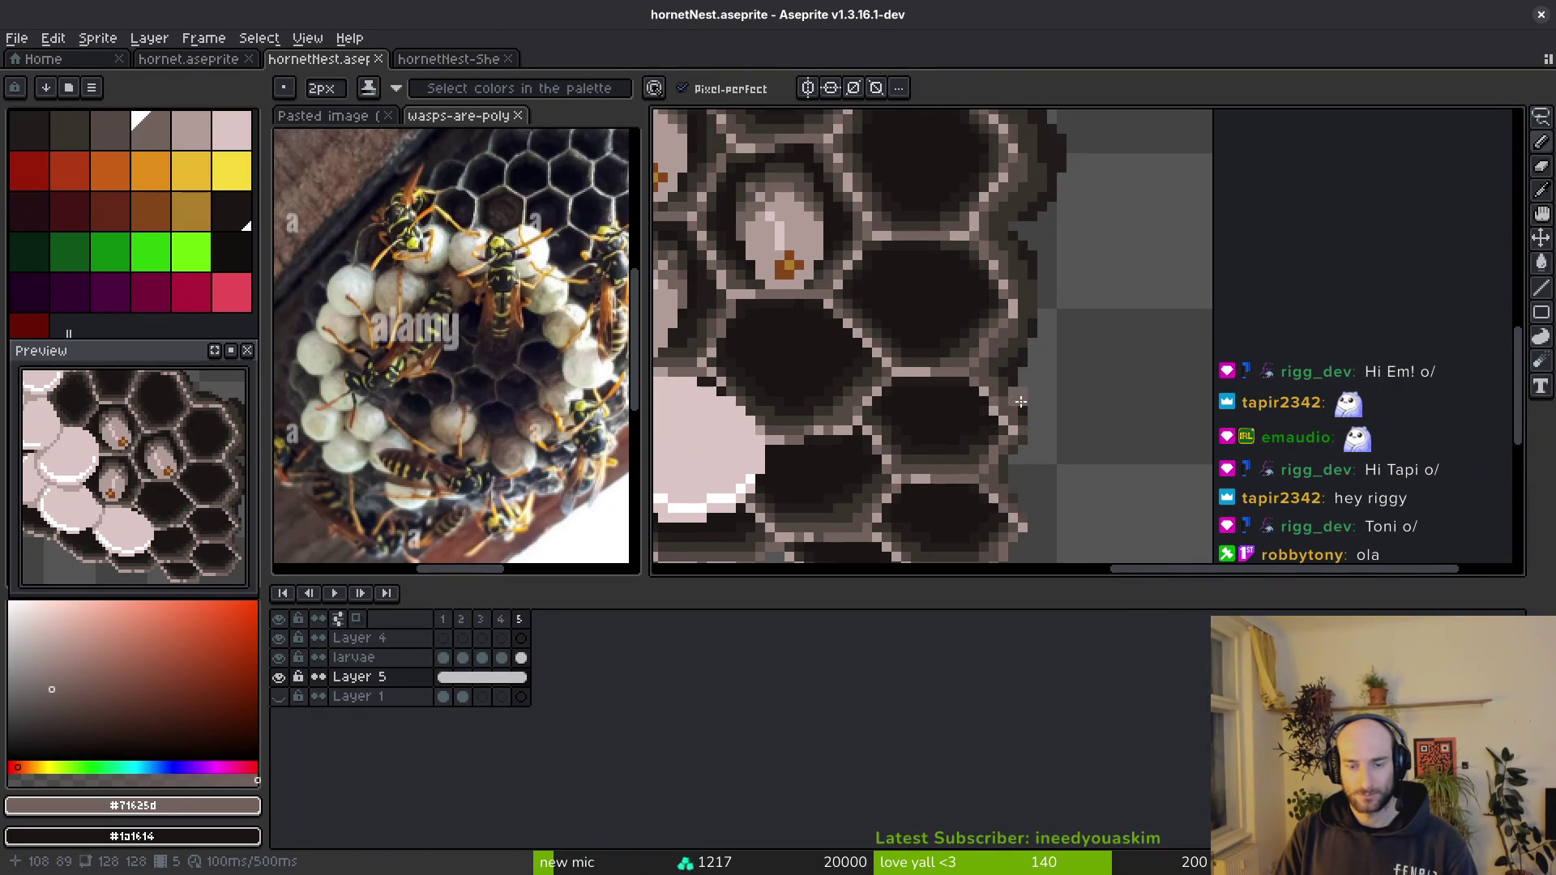
pyautogui.press('m')
pyautogui.moveTo(1051, 228); pyautogui.dragTo(810, 484)
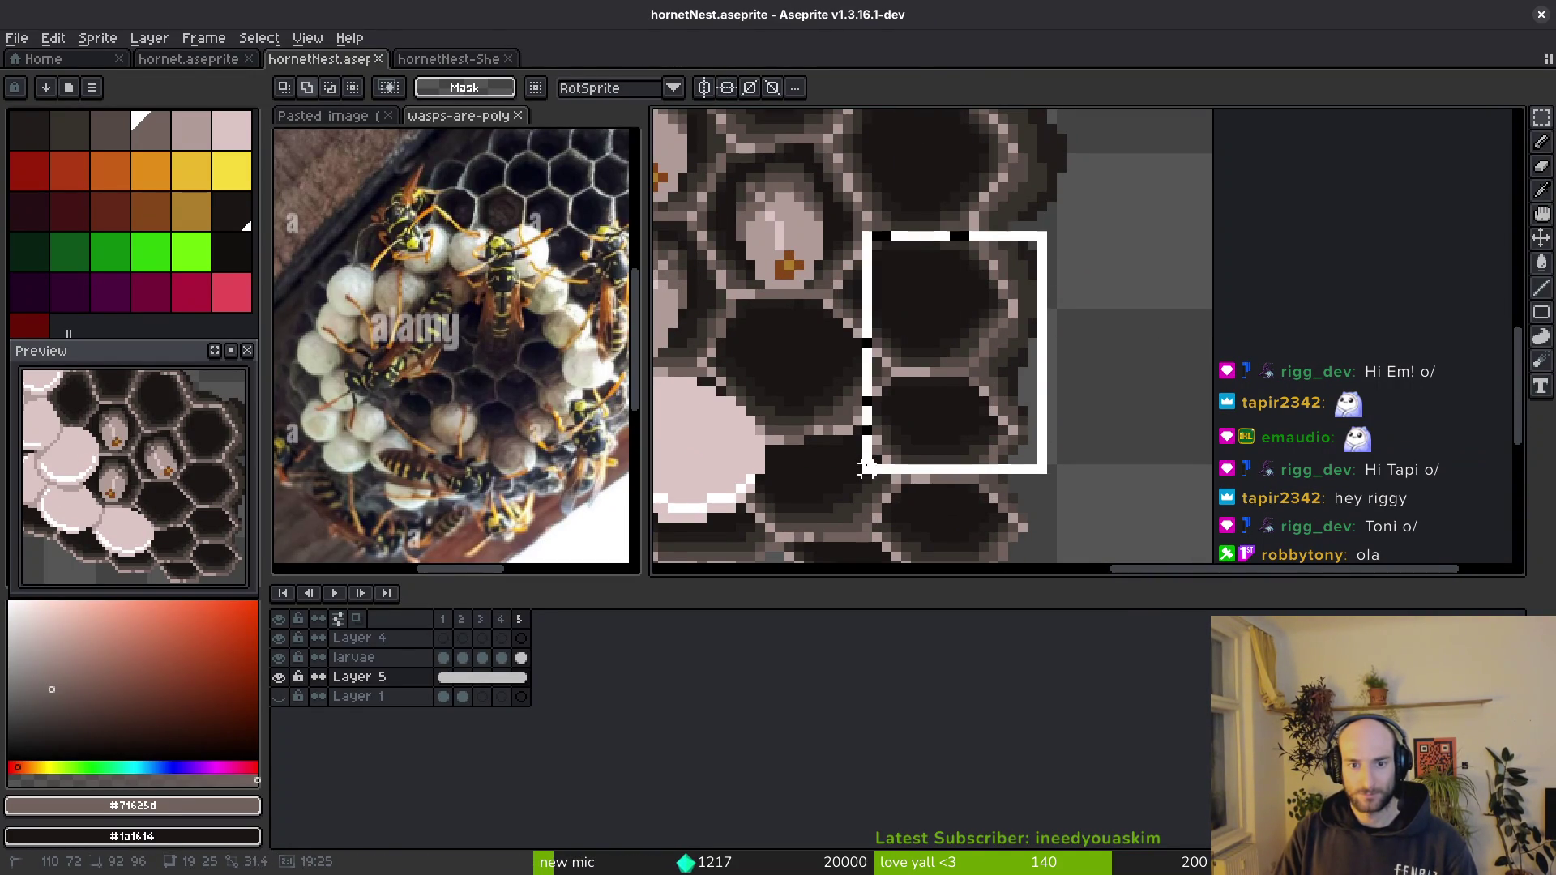
pyautogui.moveTo(932, 410); pyautogui.dragTo(1110, 362)
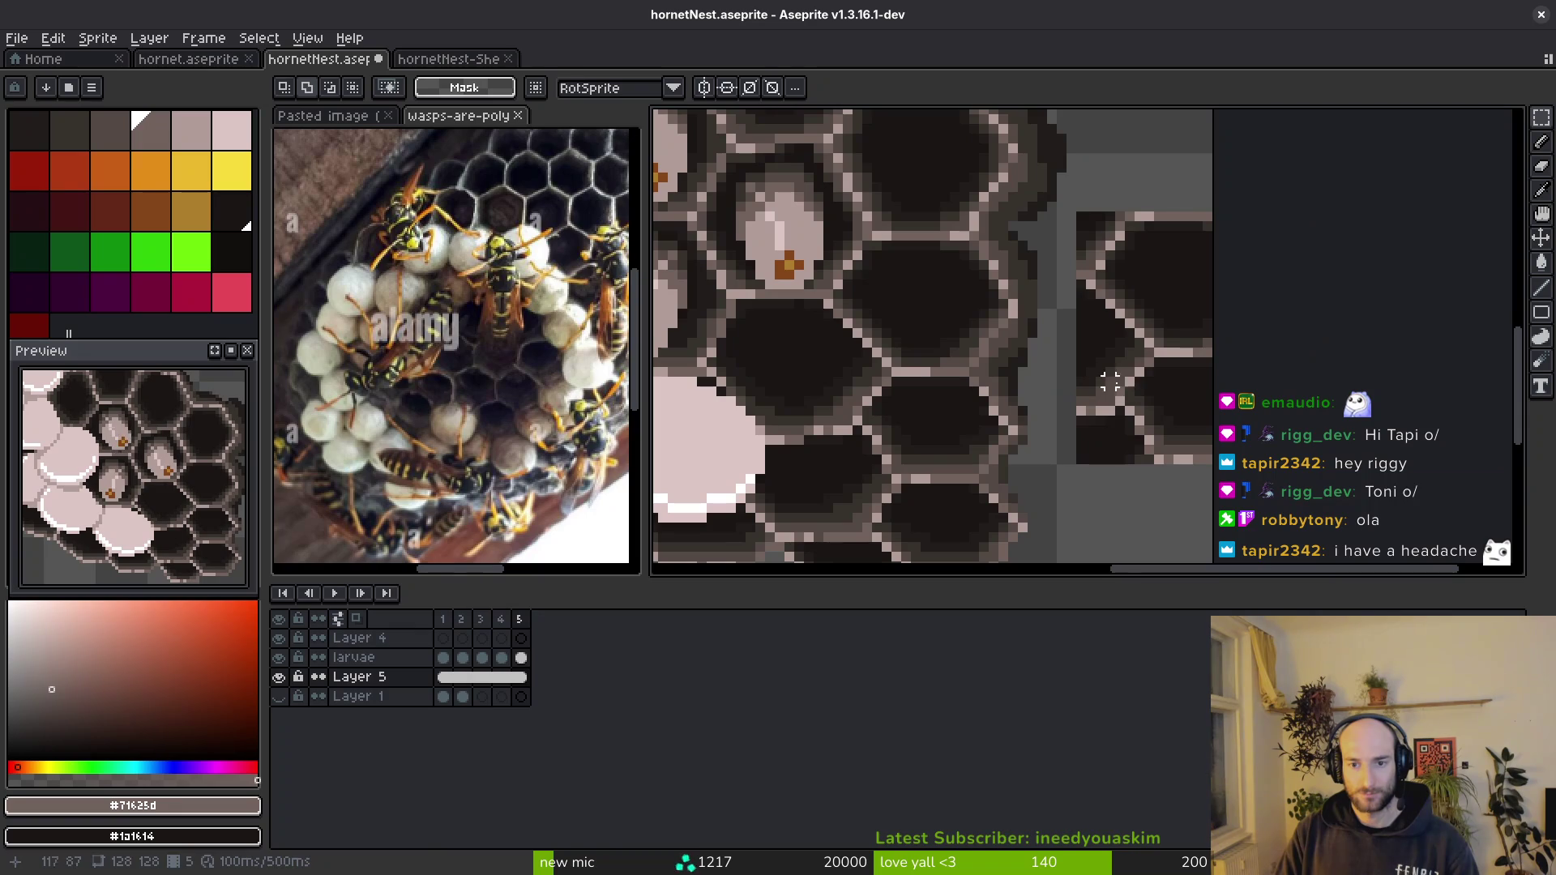
pyautogui.hotkey('ctrl', 'z')
pyautogui.press('q')
# - Lasso the honeycomb's right-edge cells, shift them up and right, and commit the move
pyautogui.moveTo(981, 238); pyautogui.dragTo(956, 237)
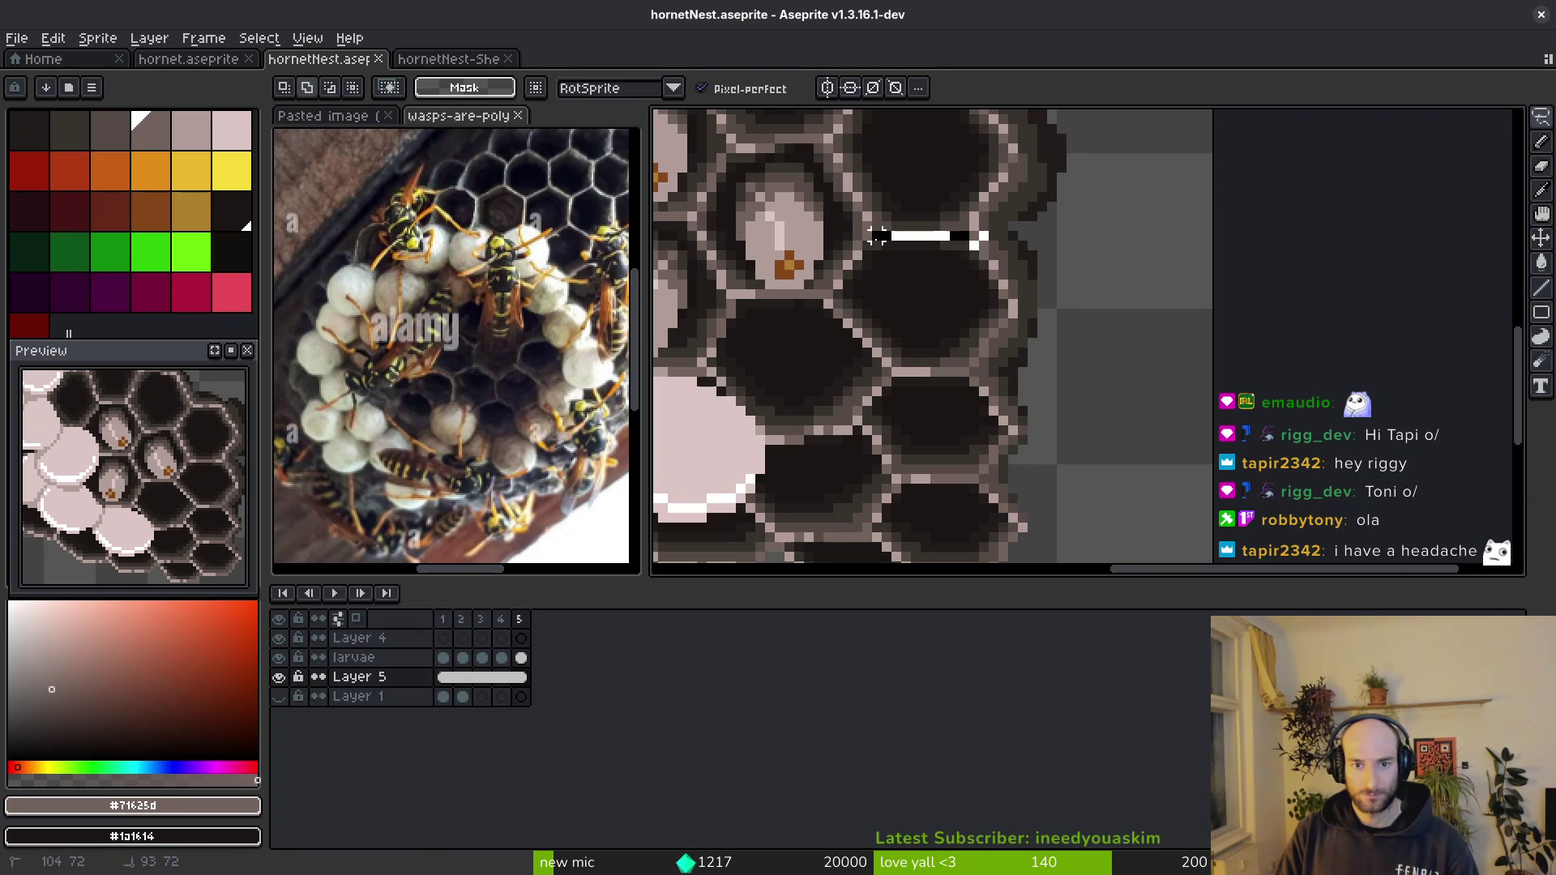
pyautogui.moveTo(829, 275)
pyautogui.mouseDown()
pyautogui.moveTo(826, 307)
pyautogui.moveTo(876, 363)
pyautogui.mouseUp()
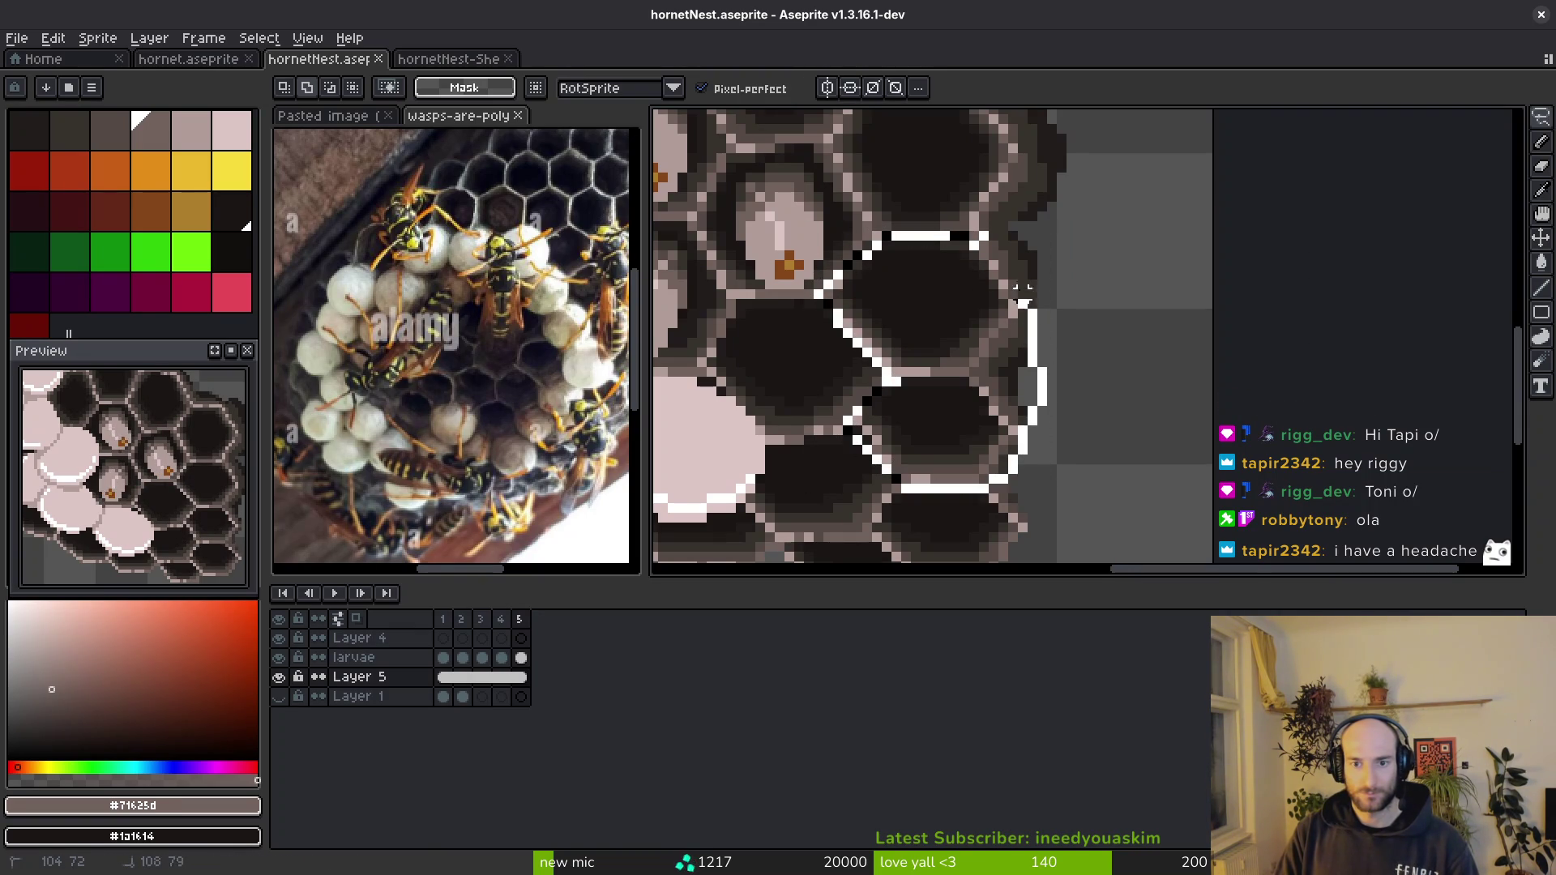
pyautogui.moveTo(1012, 453); pyautogui.dragTo(982, 236)
pyautogui.moveTo(1029, 418)
pyautogui.mouseDown()
pyautogui.moveTo(1127, 316)
pyautogui.moveTo(1103, 331)
pyautogui.moveTo(999, 255)
pyautogui.mouseUp()
pyautogui.press('Return')
# - Lasso the lower part of an outer hexagon cell, clear it to transparency, and save the sprite
pyautogui.press('b')
pyautogui.scroll(2, 1118, 353)
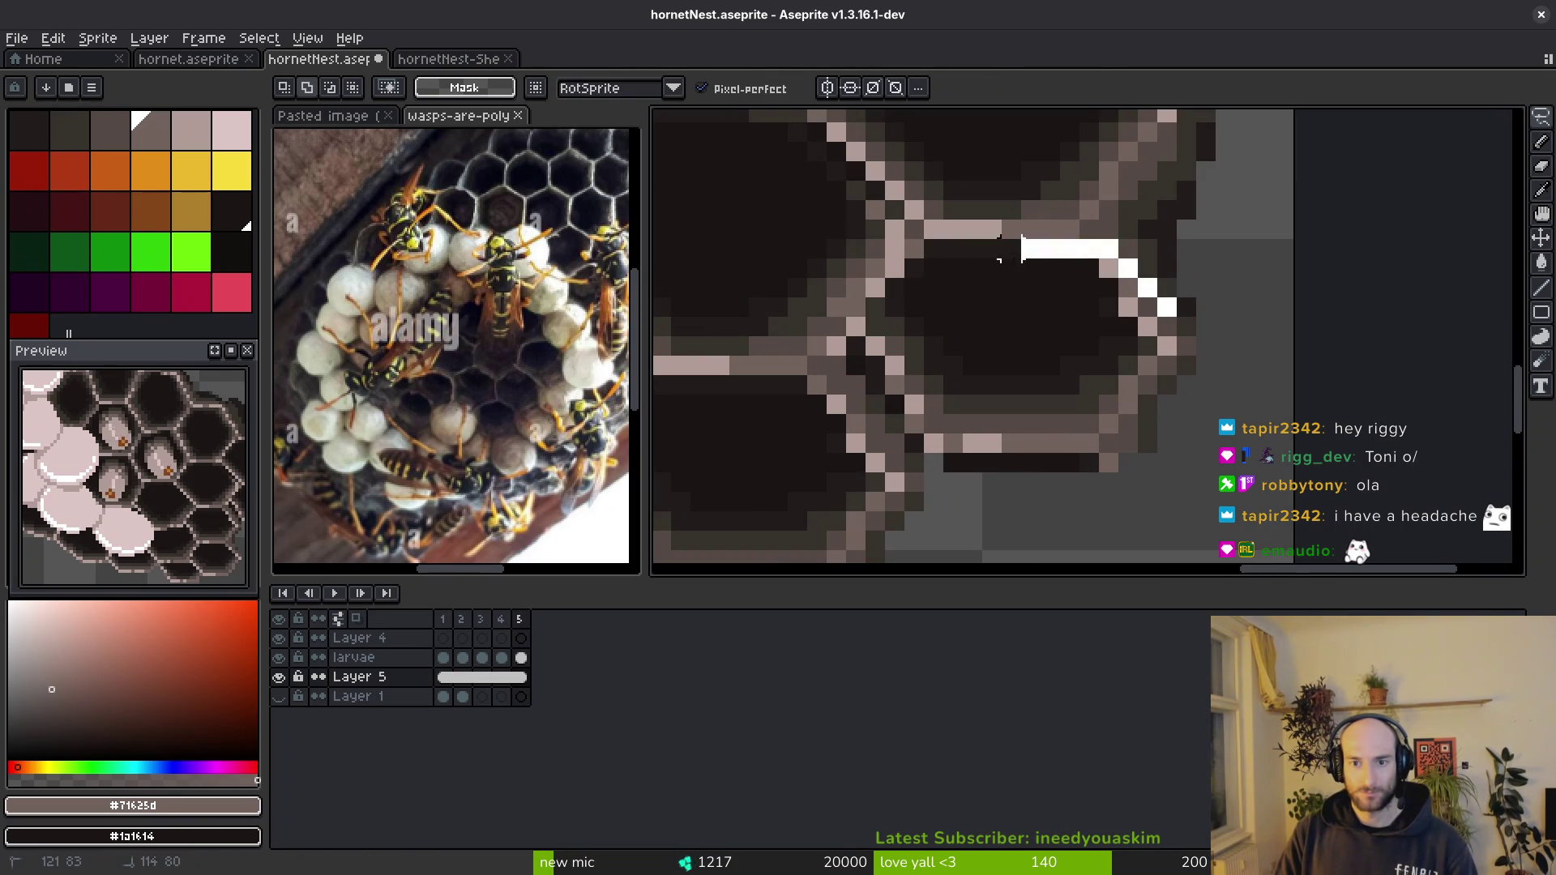
pyautogui.hotkey('ctrl', 'z')
pyautogui.scroll(-2, 1076, 347)
pyautogui.moveTo(1192, 211)
pyautogui.mouseDown()
pyautogui.moveTo(940, 191)
pyautogui.moveTo(1204, 219)
pyautogui.mouseUp()
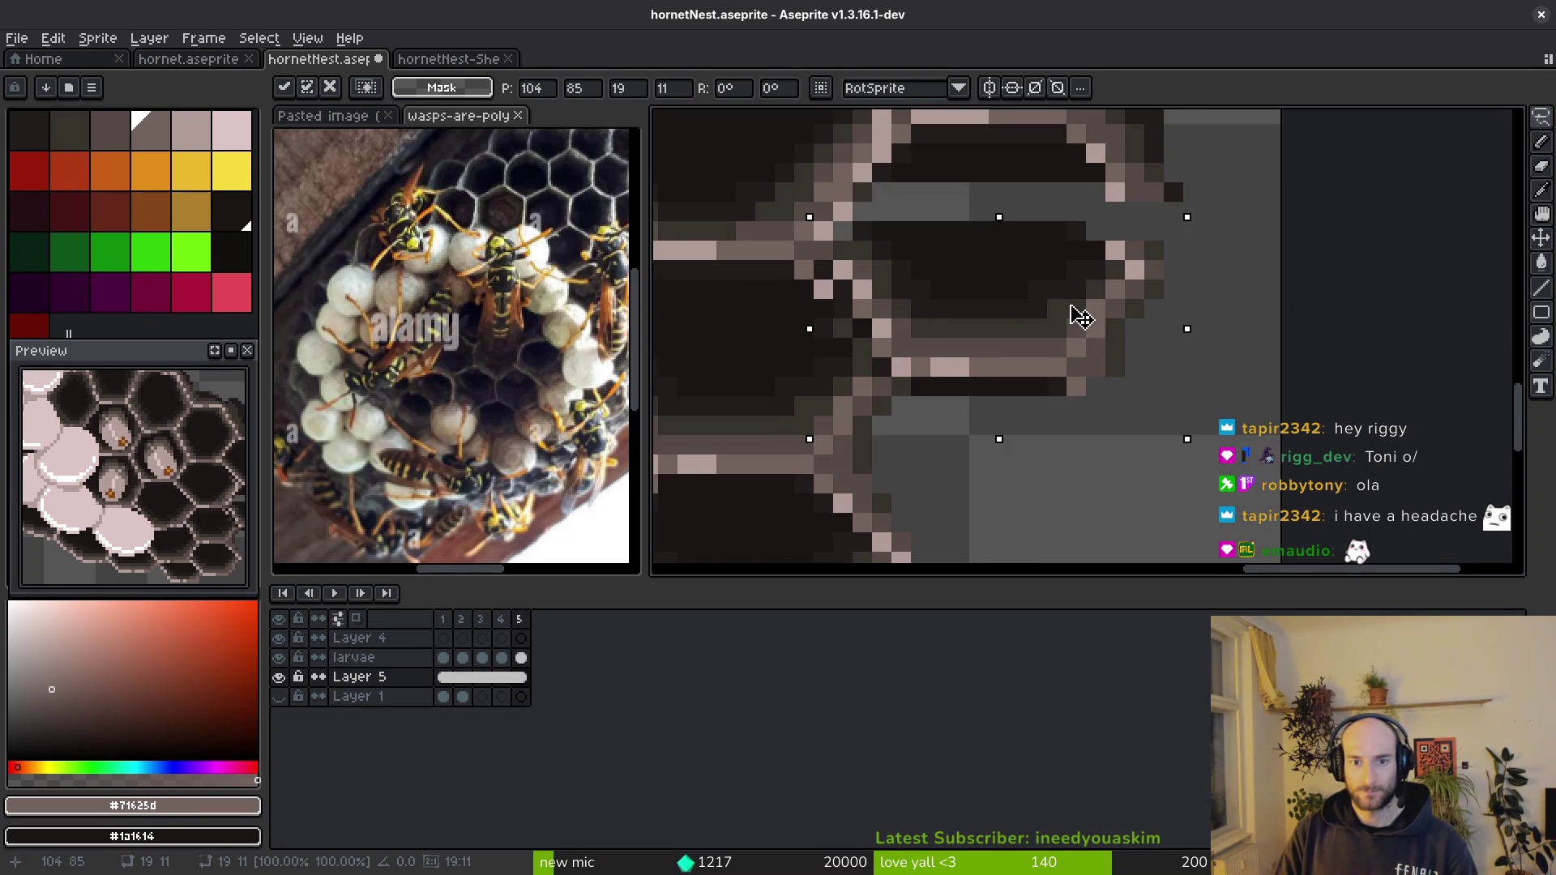
pyautogui.moveTo(1095, 292); pyautogui.dragTo(1154, 307)
pyautogui.scroll(2, 1035, 319)
pyautogui.moveTo(906, 262); pyautogui.dragTo(1210, 395)
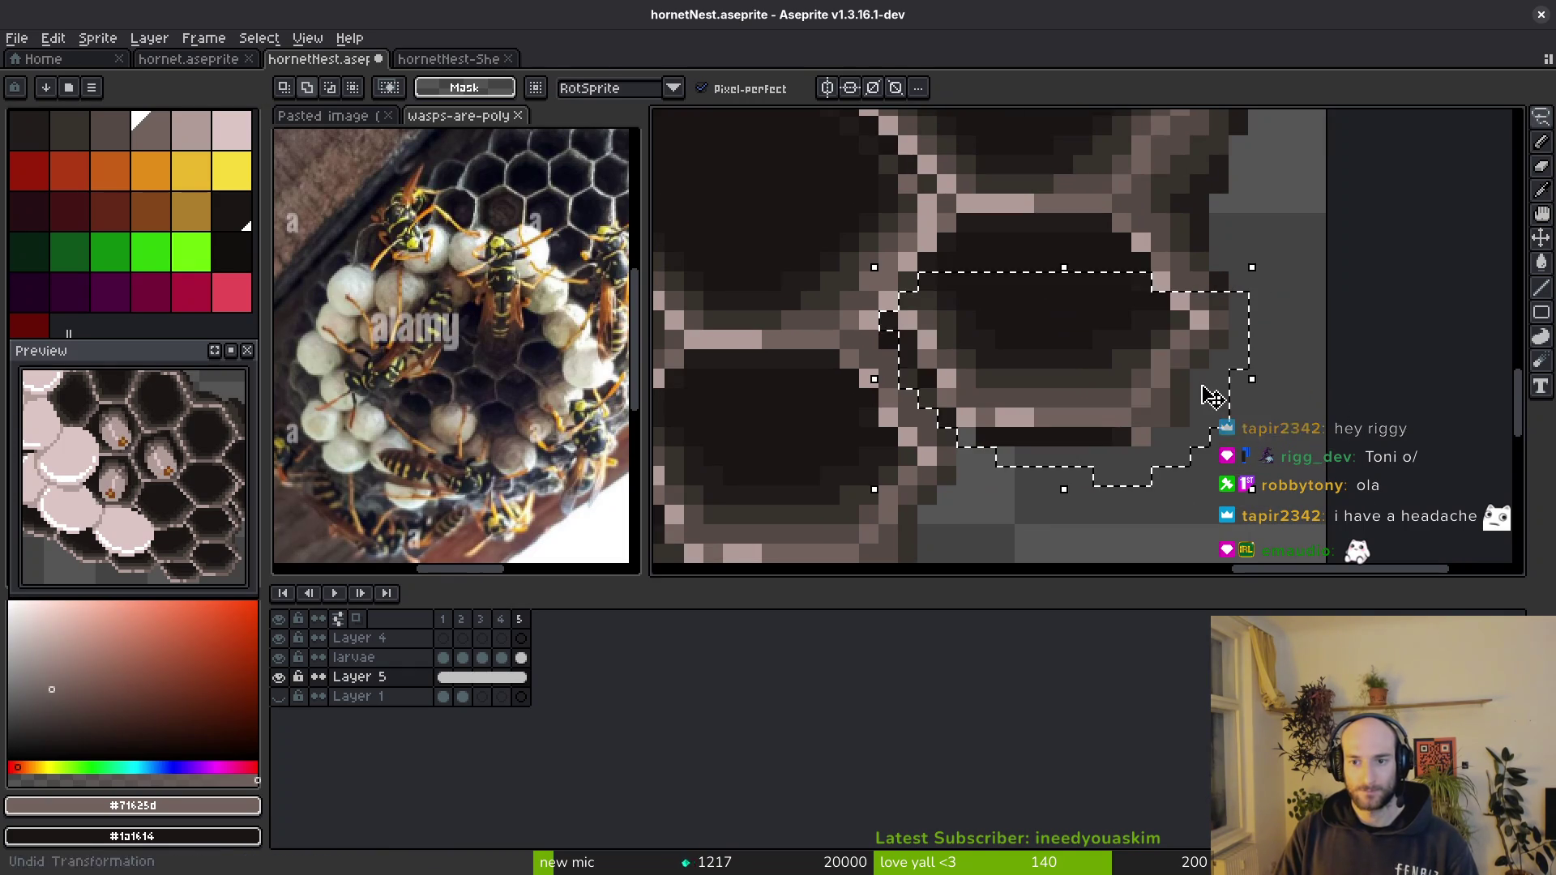
pyautogui.hotkey('ctrl', 'd')
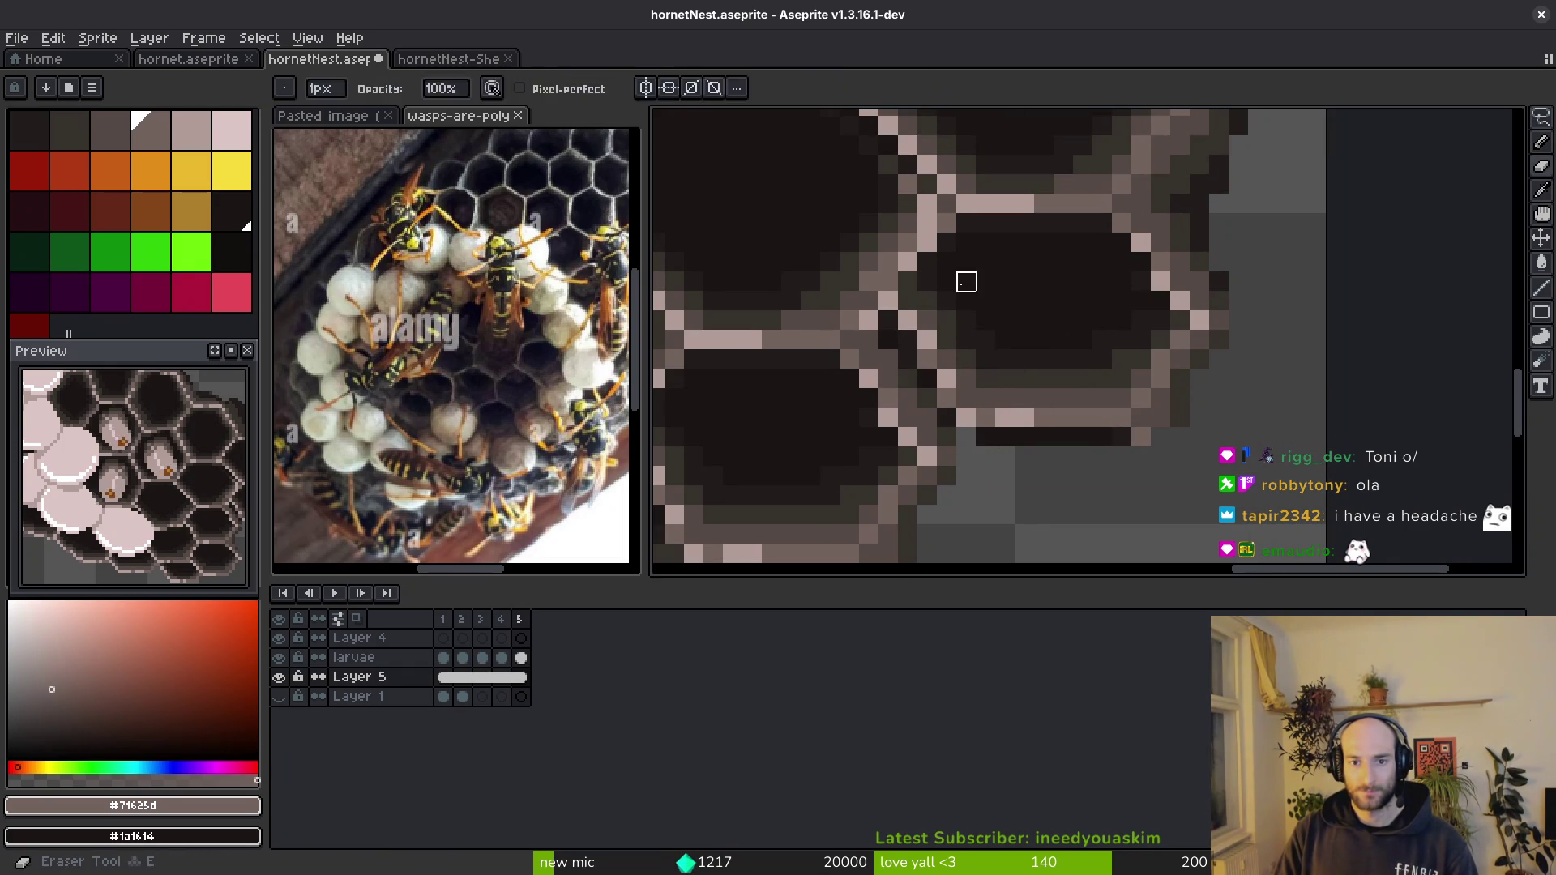
pyautogui.moveTo(966, 279); pyautogui.dragTo(1179, 355)
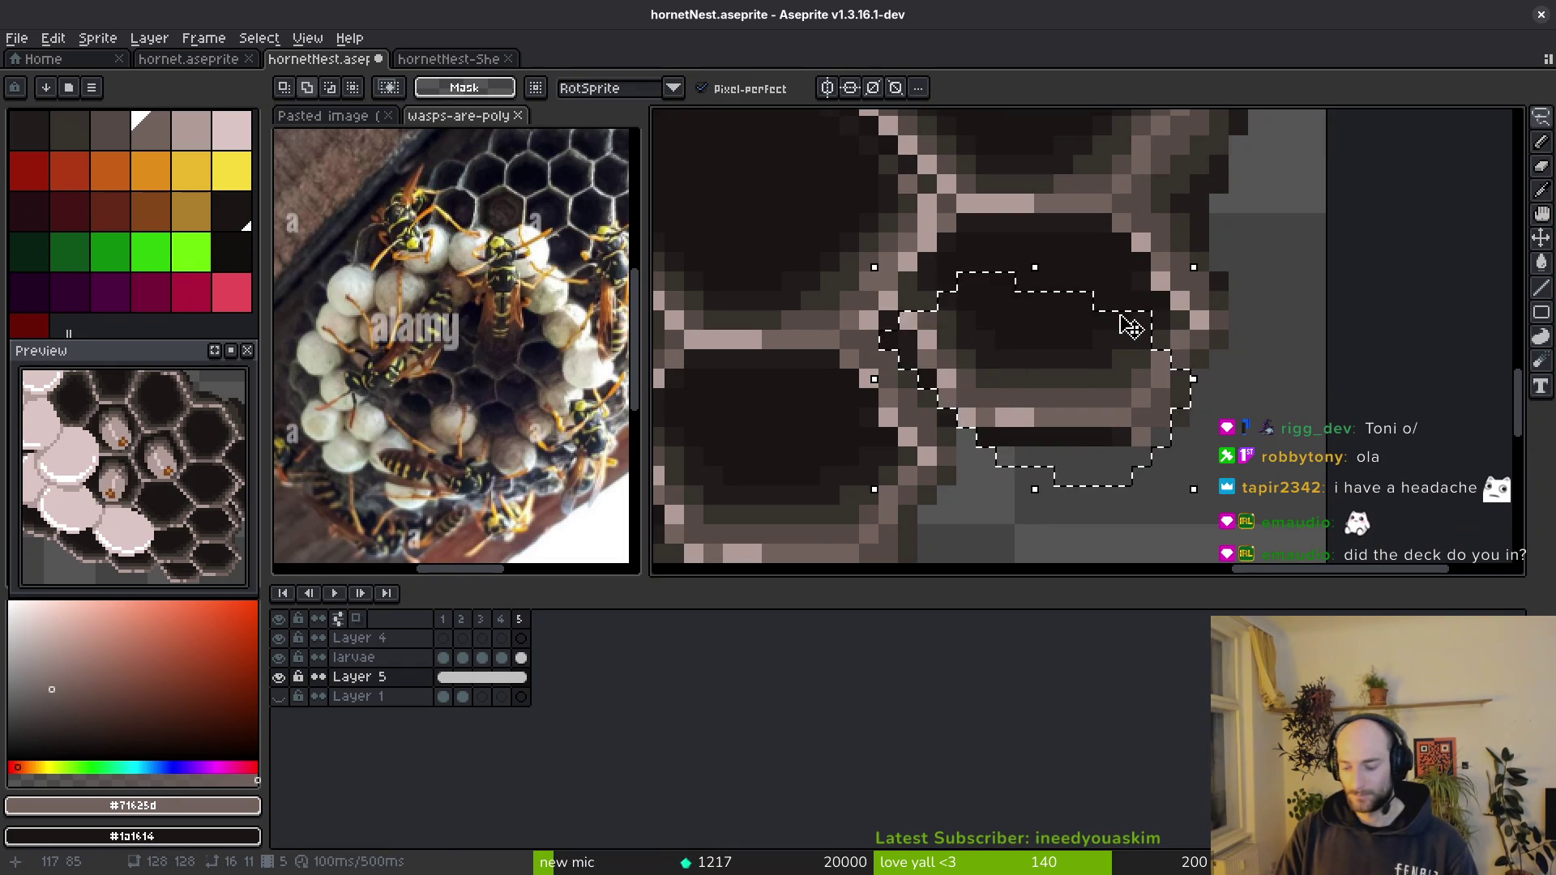
pyautogui.press('Delete')
pyautogui.scroll(-3, 1094, 372)
pyautogui.scroll(-2, 1082, 382)
pyautogui.hotkey('ctrl', 's')
pyautogui.scroll(4, 1082, 382)
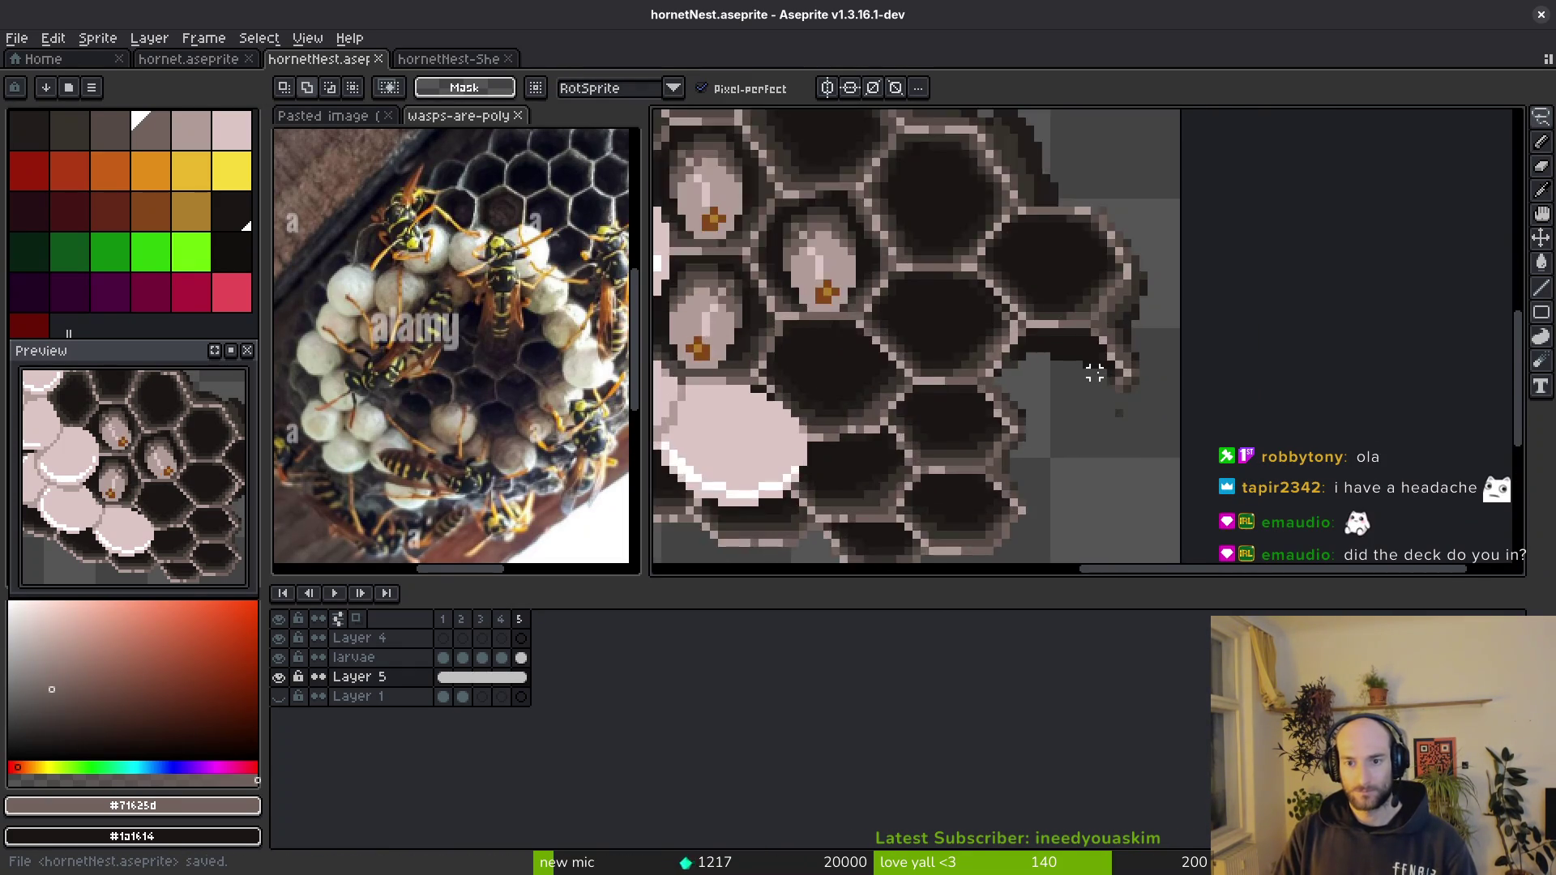
pyautogui.scroll(2, 1083, 381)
pyautogui.press('i')
# - Draw a light rim line from the hexagon corner, erase a stray pink pixel, and darken the cell hole
pyautogui.keyDown('alt'); pyautogui.click(1144, 292); pyautogui.keyUp('alt')
pyautogui.click(1144, 319)
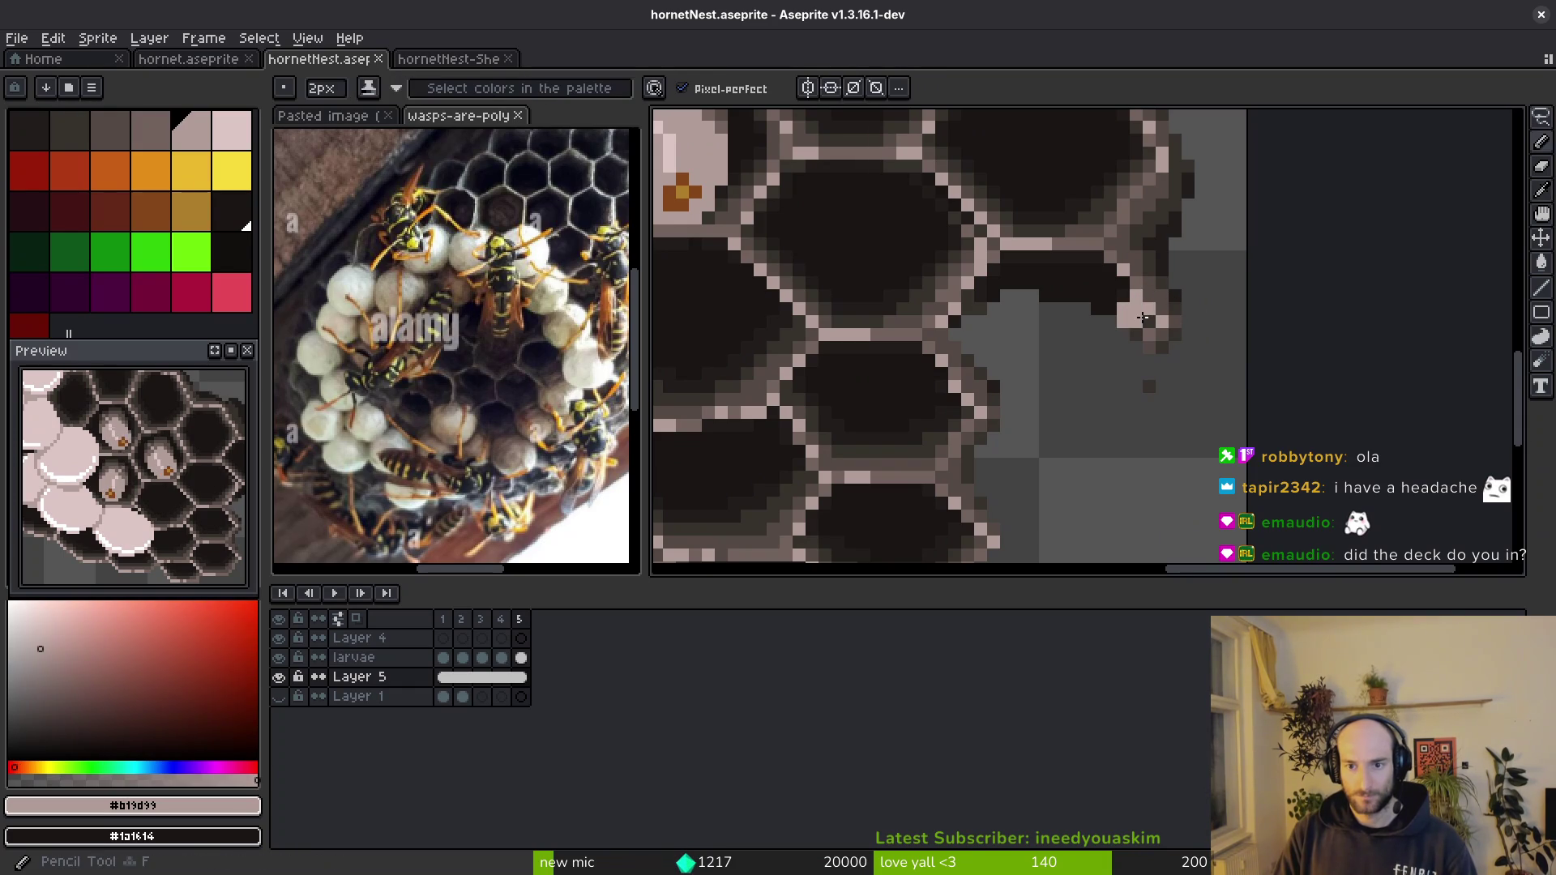
pyautogui.press('l')
pyautogui.moveTo(1138, 325)
pyautogui.mouseDown()
pyautogui.moveTo(1098, 385)
pyautogui.moveTo(1022, 395)
pyautogui.moveTo(1063, 371)
pyautogui.mouseUp()
pyautogui.scroll(2, 994, 396)
pyautogui.press('e')
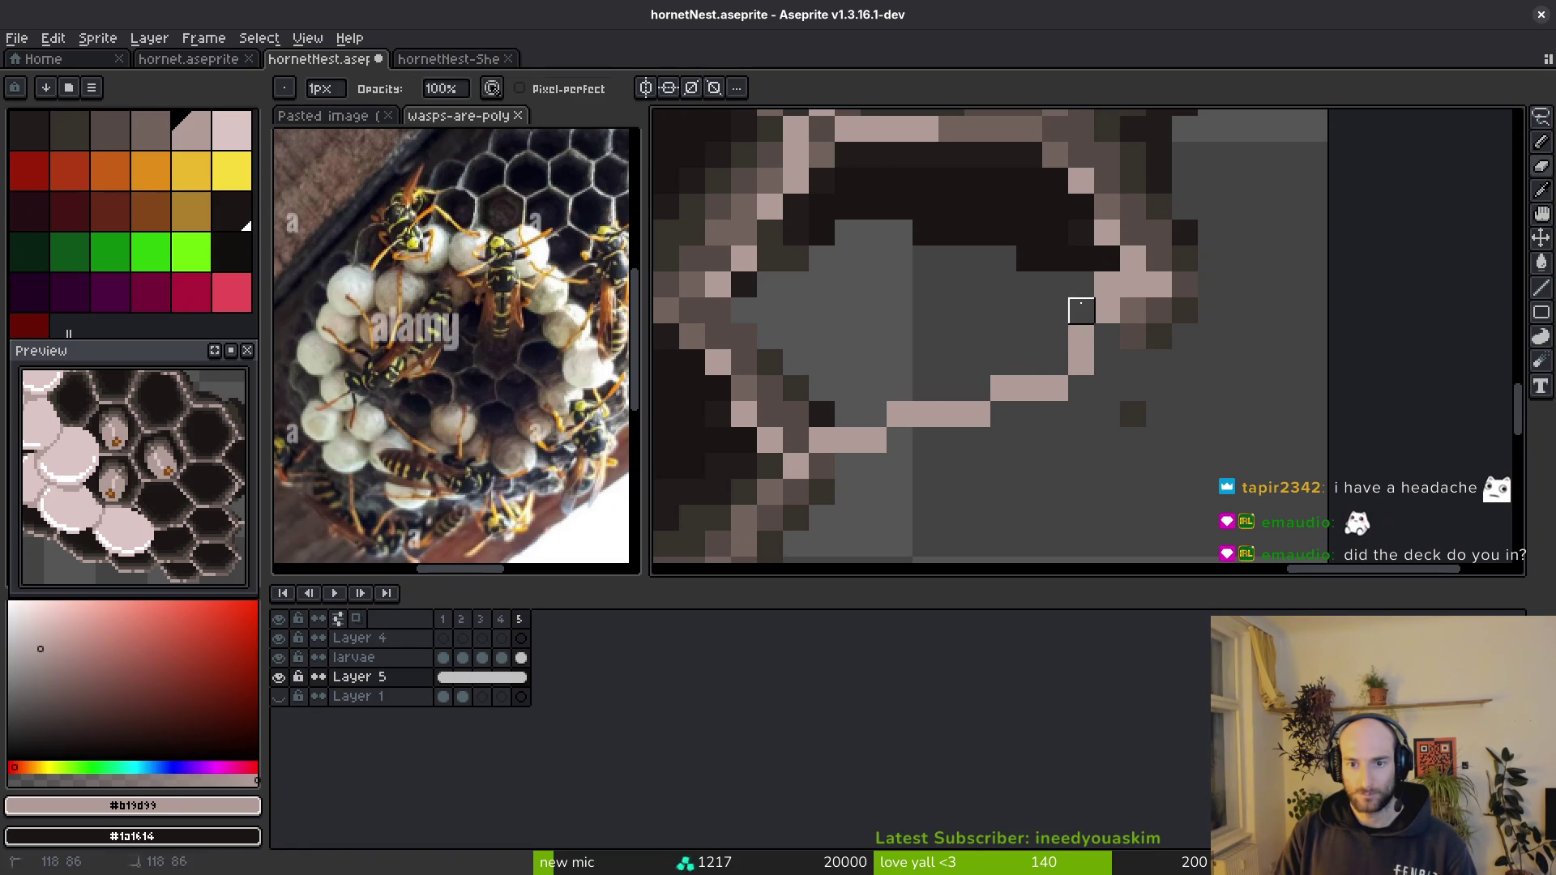
pyautogui.click(1108, 285)
pyautogui.keyDown('alt'); pyautogui.click(1073, 236); pyautogui.keyUp('alt')
pyautogui.press('g')
pyautogui.click(909, 329)
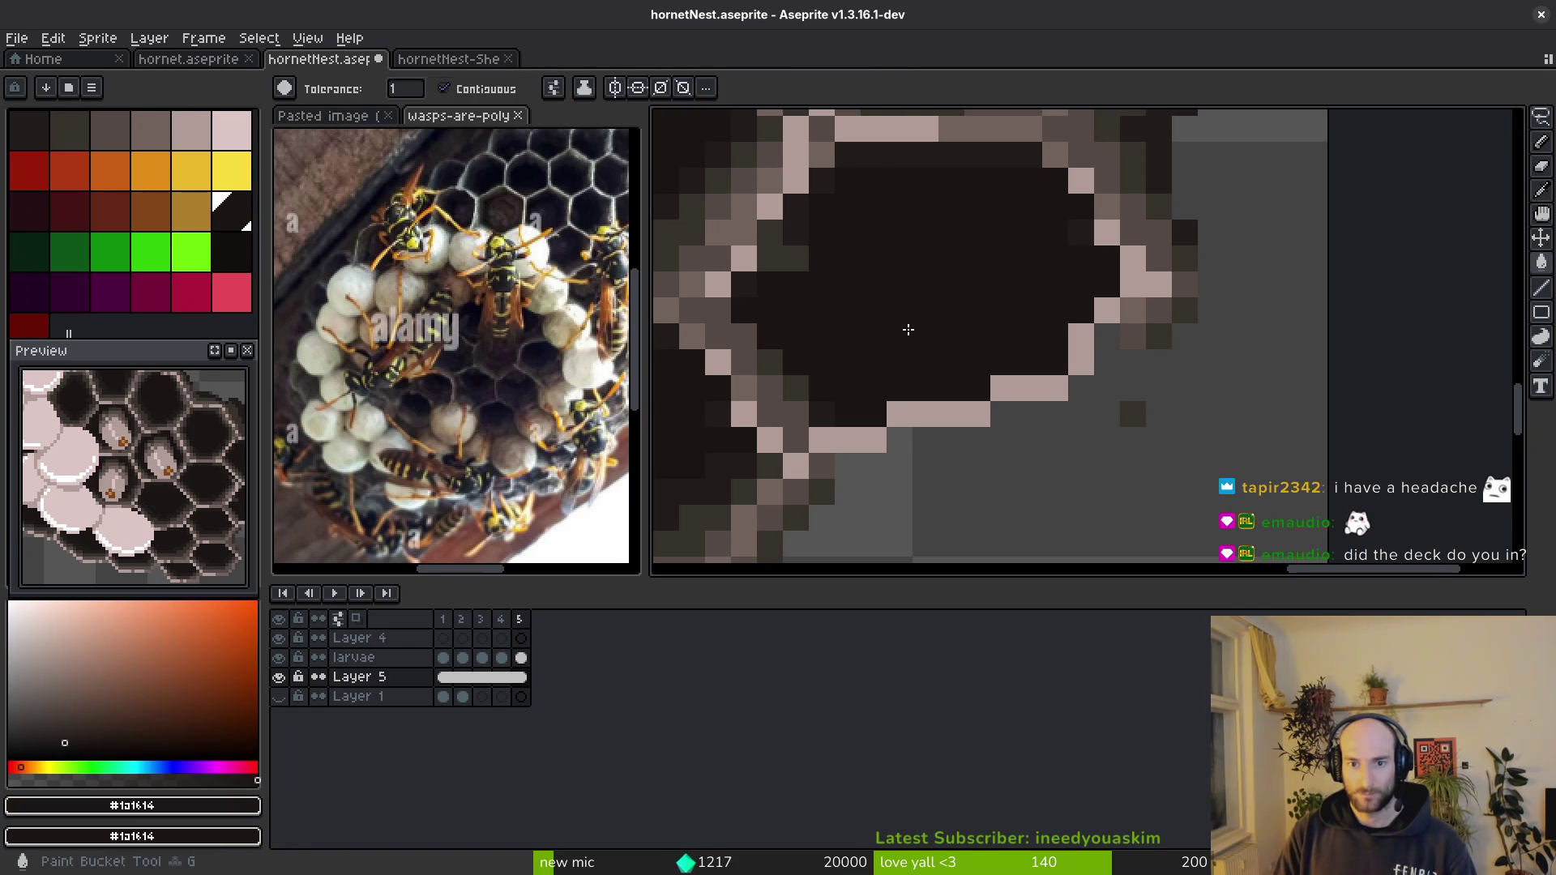
pyautogui.press('b')
pyautogui.hotkey('ctrl', 'z')
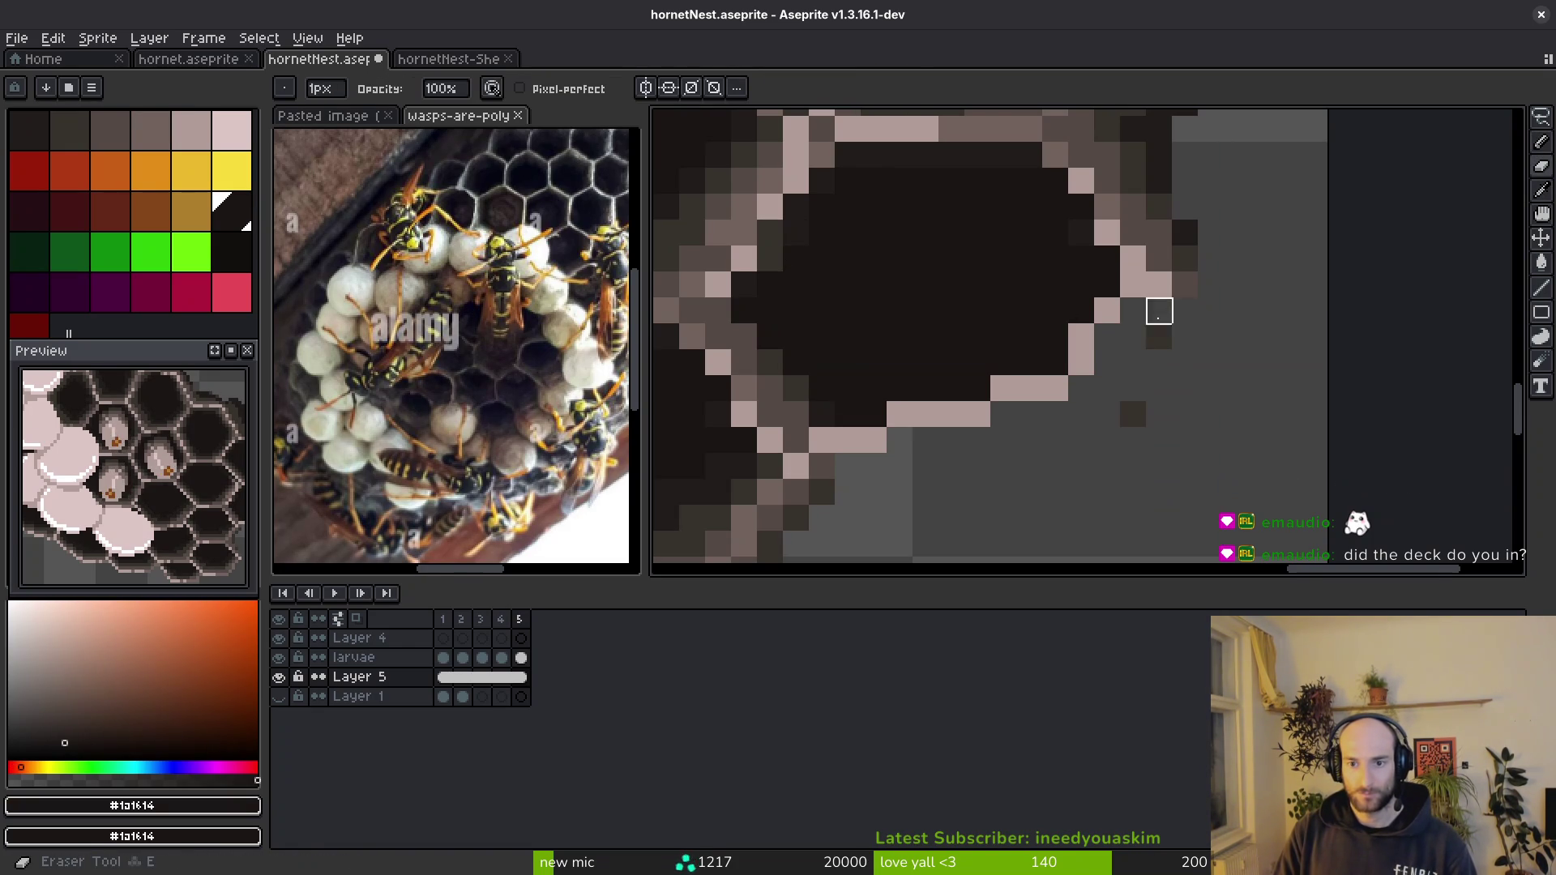
# - Darken pixels along the pink rim with the mauve and dark brown shades
pyautogui.press('alt')
pyautogui.keyDown('alt'); pyautogui.click(849, 466); pyautogui.keyUp('alt')
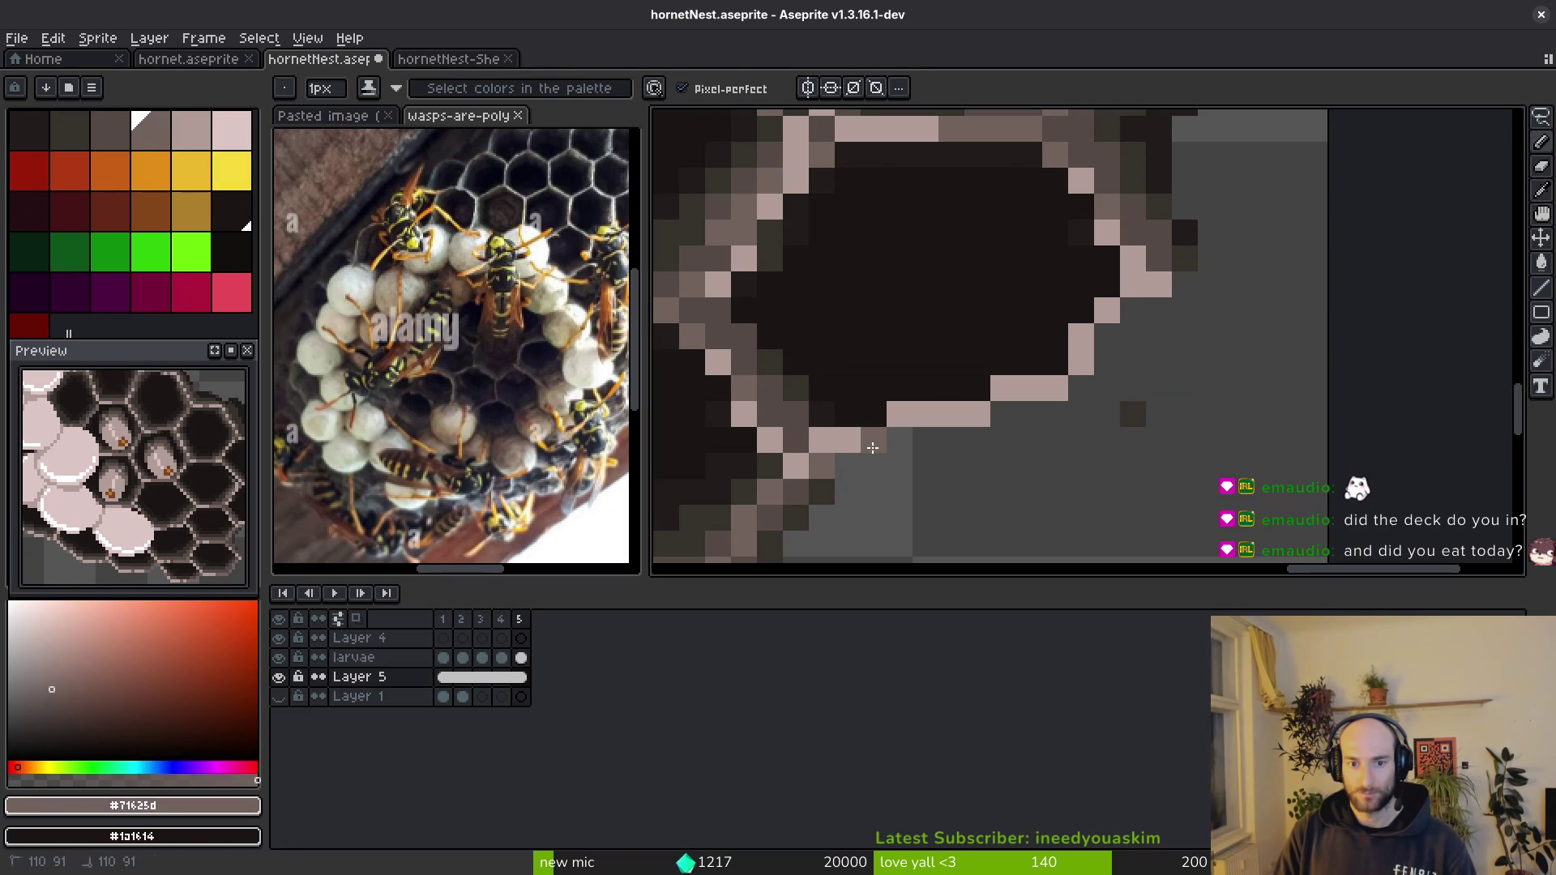
pyautogui.click(934, 421)
pyautogui.moveTo(1029, 387); pyautogui.dragTo(1074, 365)
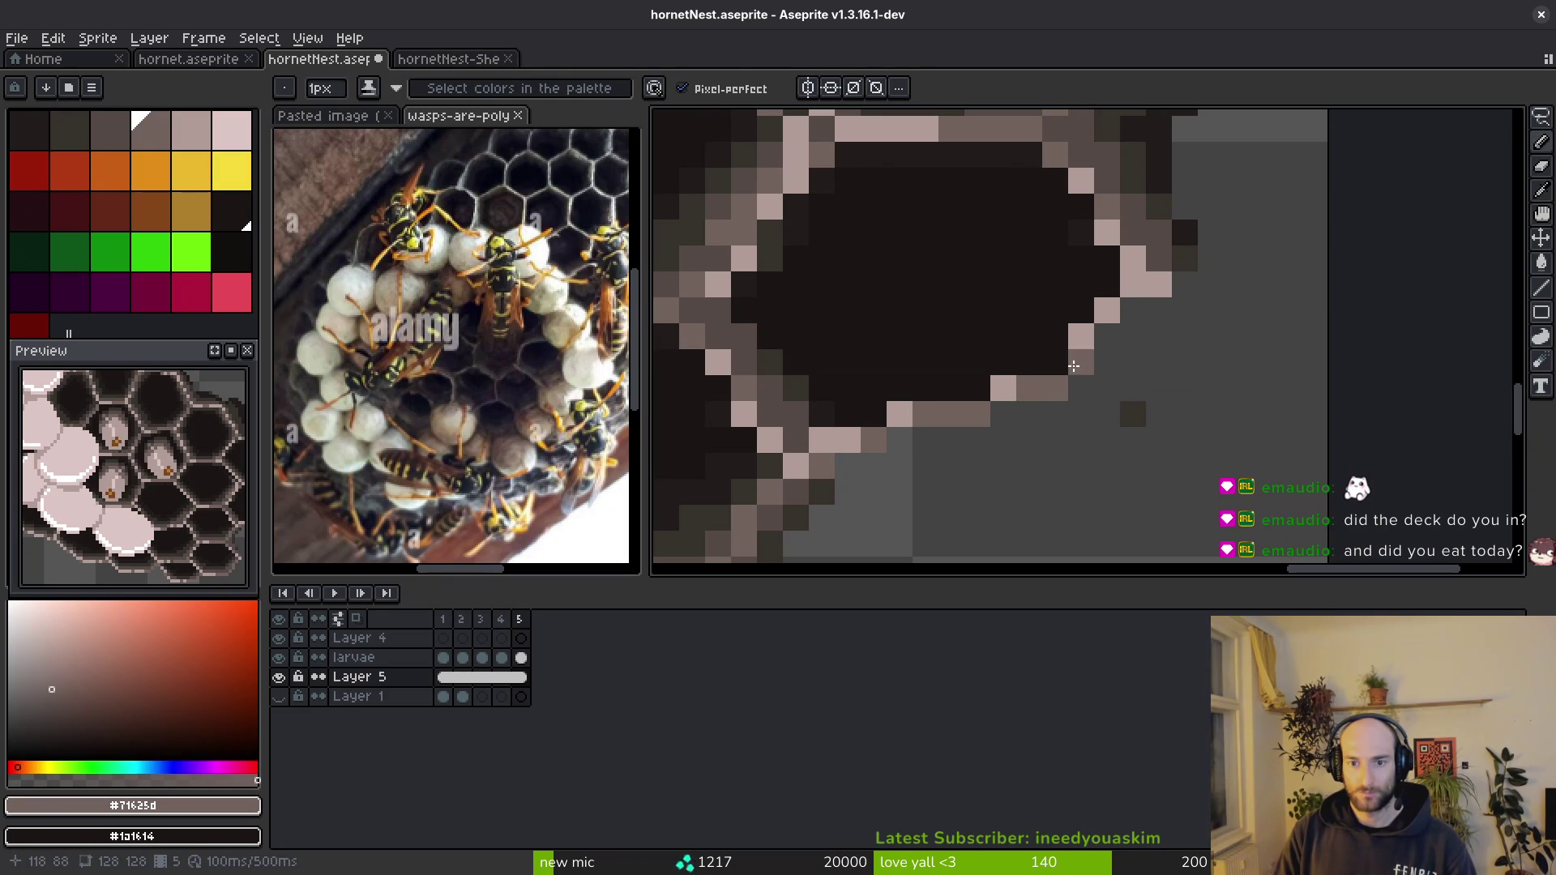
pyautogui.keyDown('alt'); pyautogui.click(1129, 409); pyautogui.keyUp('alt')
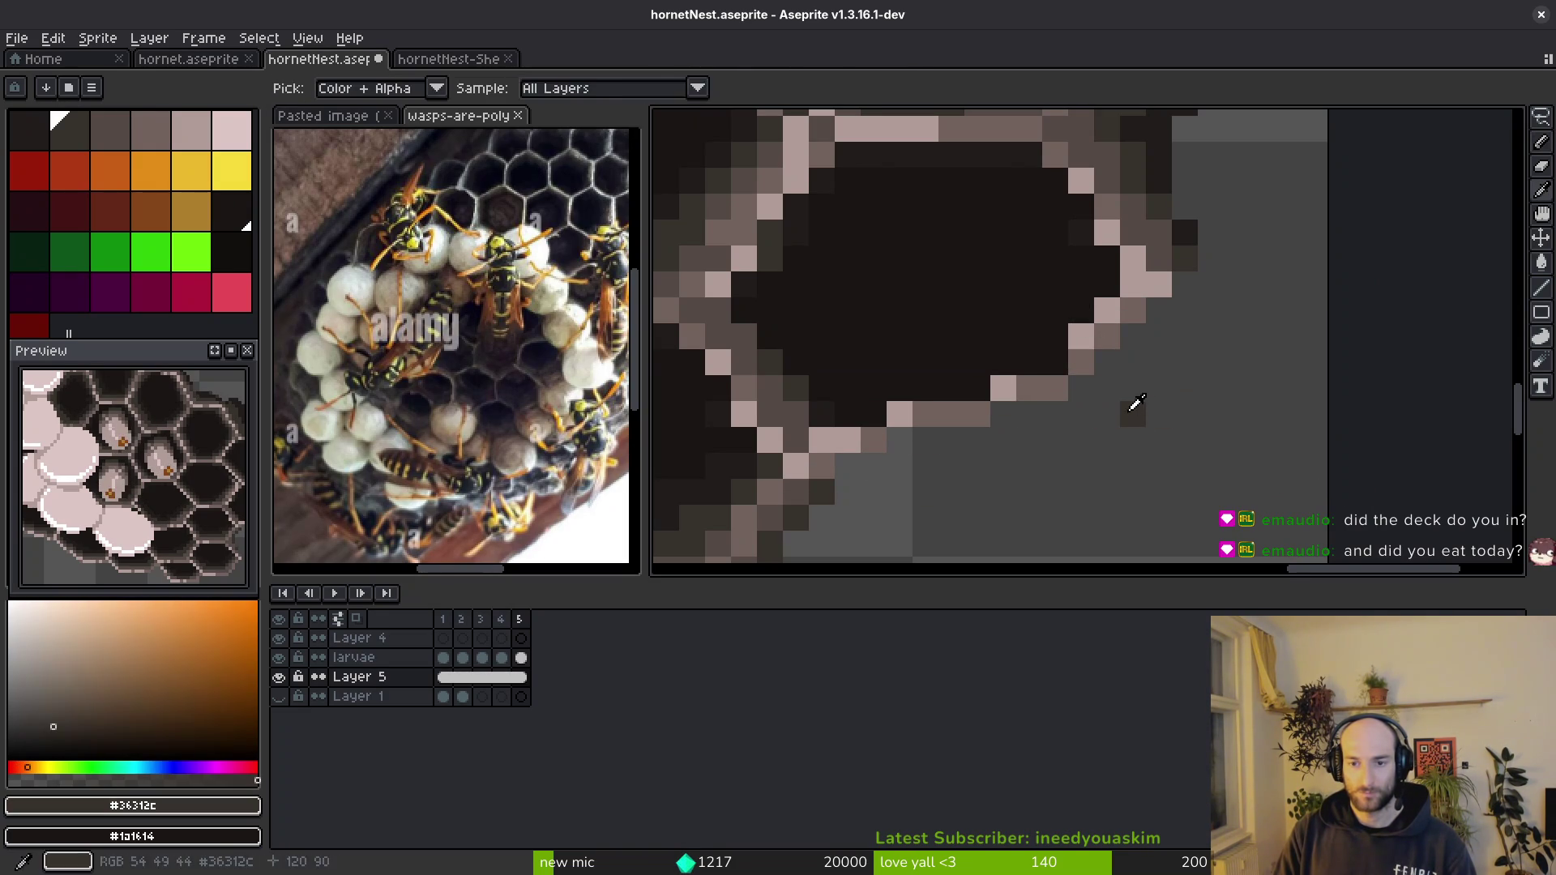
pyautogui.click(1161, 255)
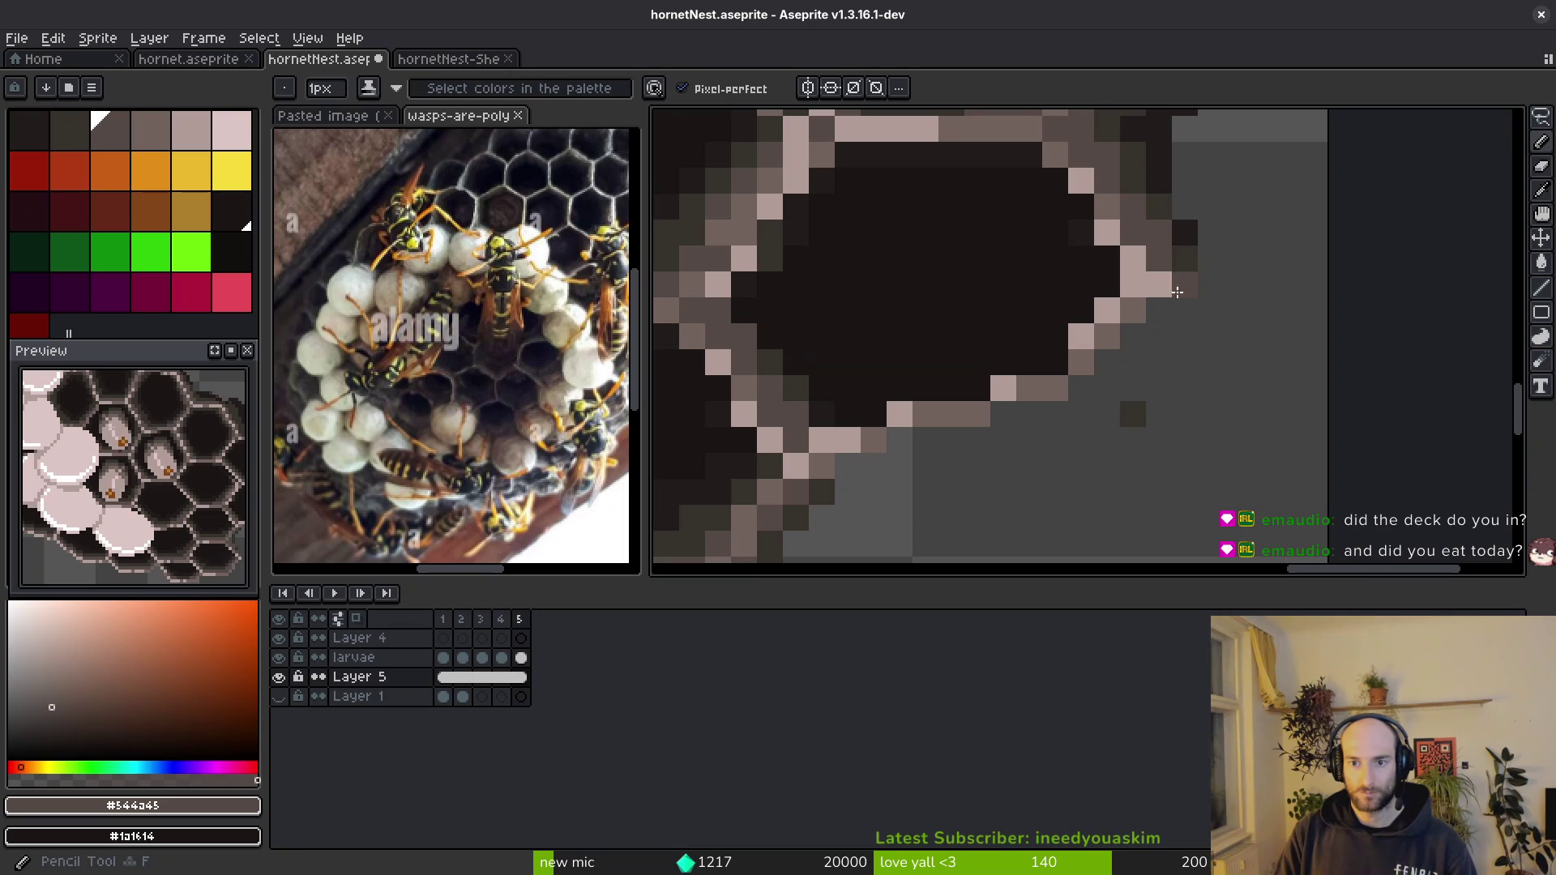
# - Repaint the hexagon's lower-right and right rim pixels in dark brown
pyautogui.moveTo(956, 496); pyautogui.dragTo(1223, 338)
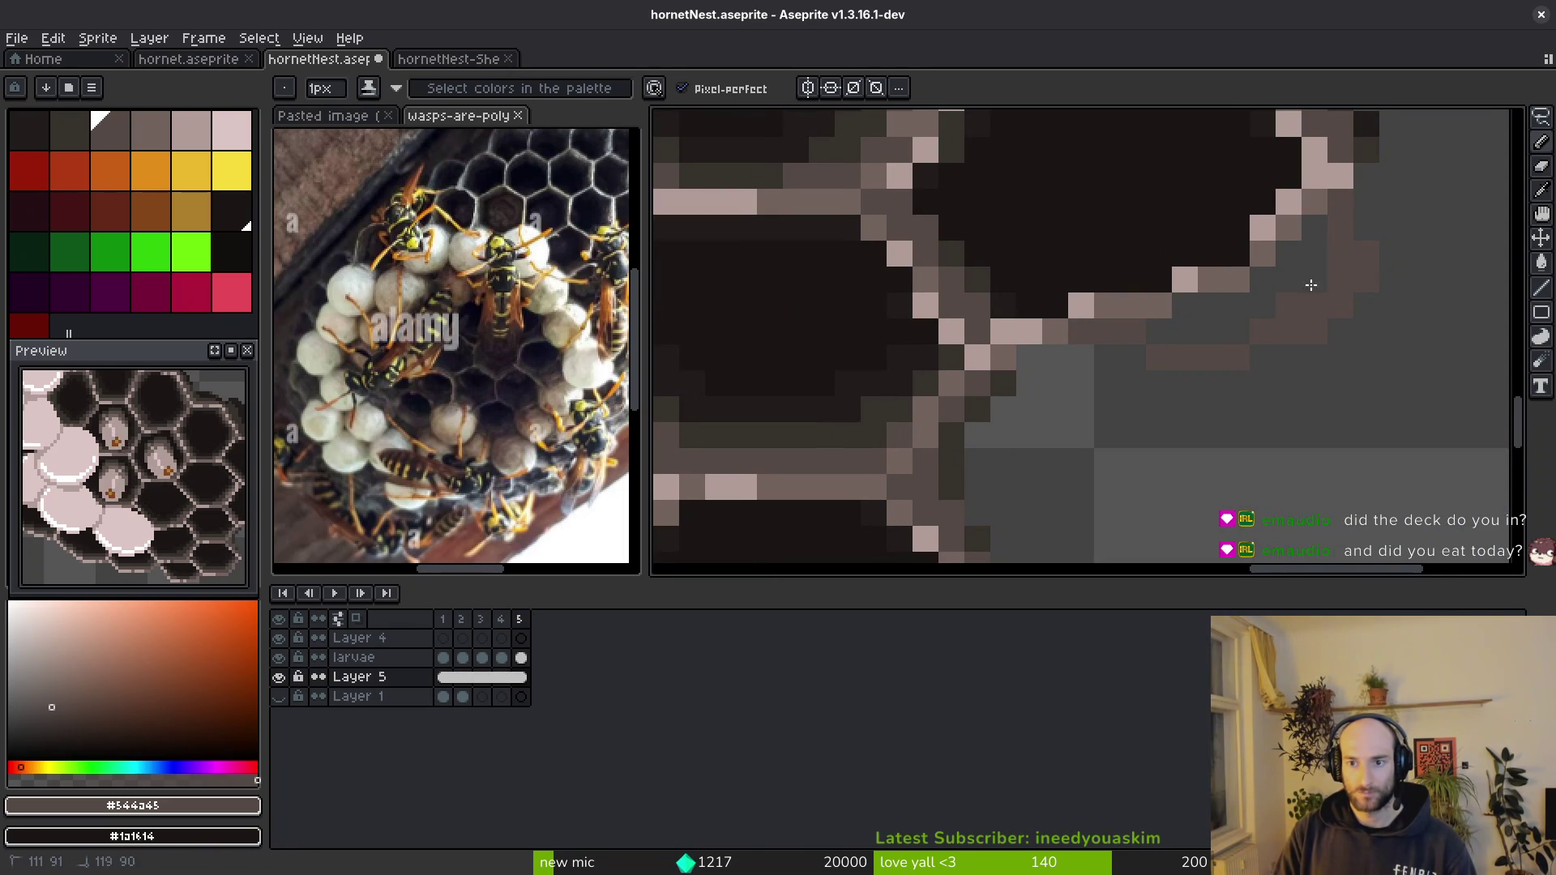
pyautogui.moveTo(1158, 324); pyautogui.dragTo(1055, 402)
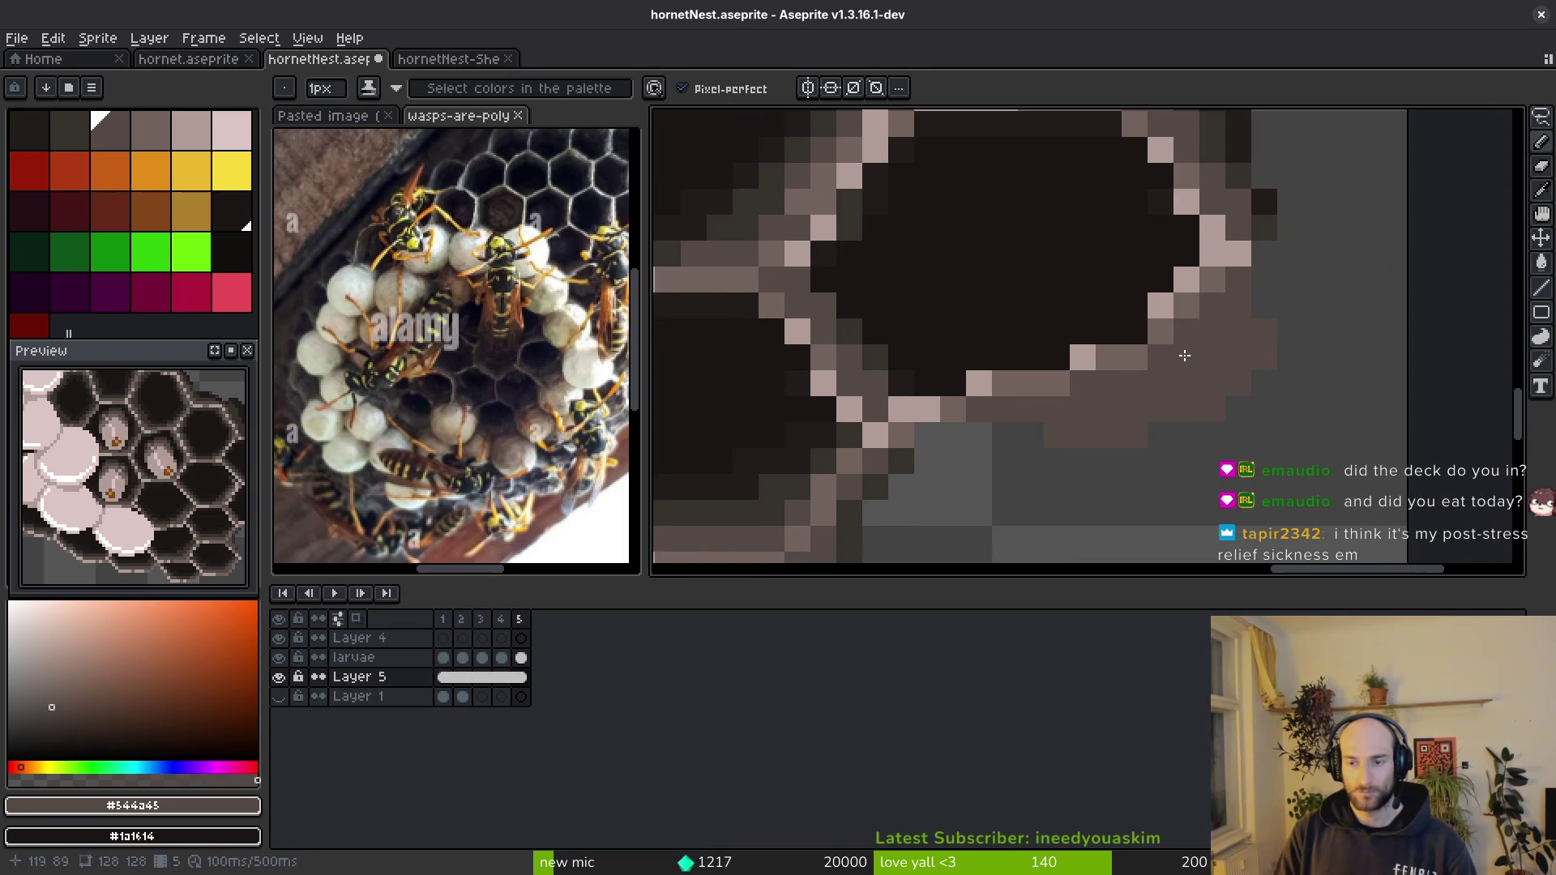
pyautogui.keyDown('alt'); pyautogui.click(1261, 237); pyautogui.keyUp('alt')
pyautogui.click(1210, 359)
pyautogui.moveTo(1207, 375)
pyautogui.mouseDown()
pyautogui.moveTo(1272, 353)
pyautogui.moveTo(1108, 436)
pyautogui.mouseUp()
pyautogui.hotkey('ctrl', 'z')
pyautogui.moveTo(1198, 392)
pyautogui.mouseDown()
pyautogui.moveTo(1256, 331)
pyautogui.moveTo(1118, 410)
pyautogui.mouseUp()
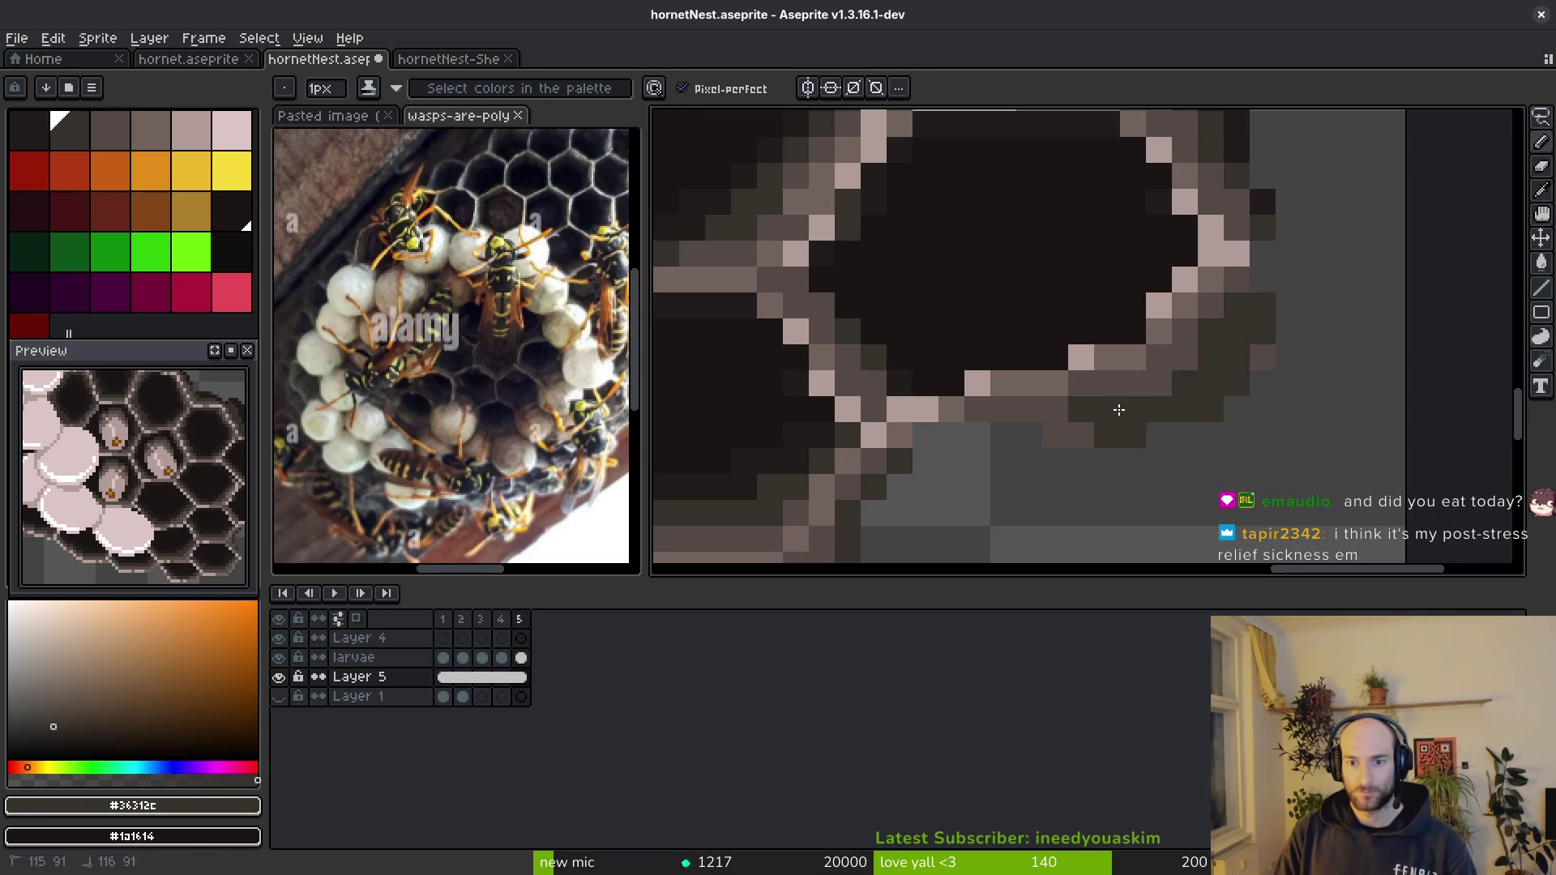
pyautogui.keyDown('alt'); pyautogui.click(1244, 279); pyautogui.keyUp('alt')
pyautogui.keyDown('alt'); pyautogui.click(1262, 306); pyautogui.keyUp('alt')
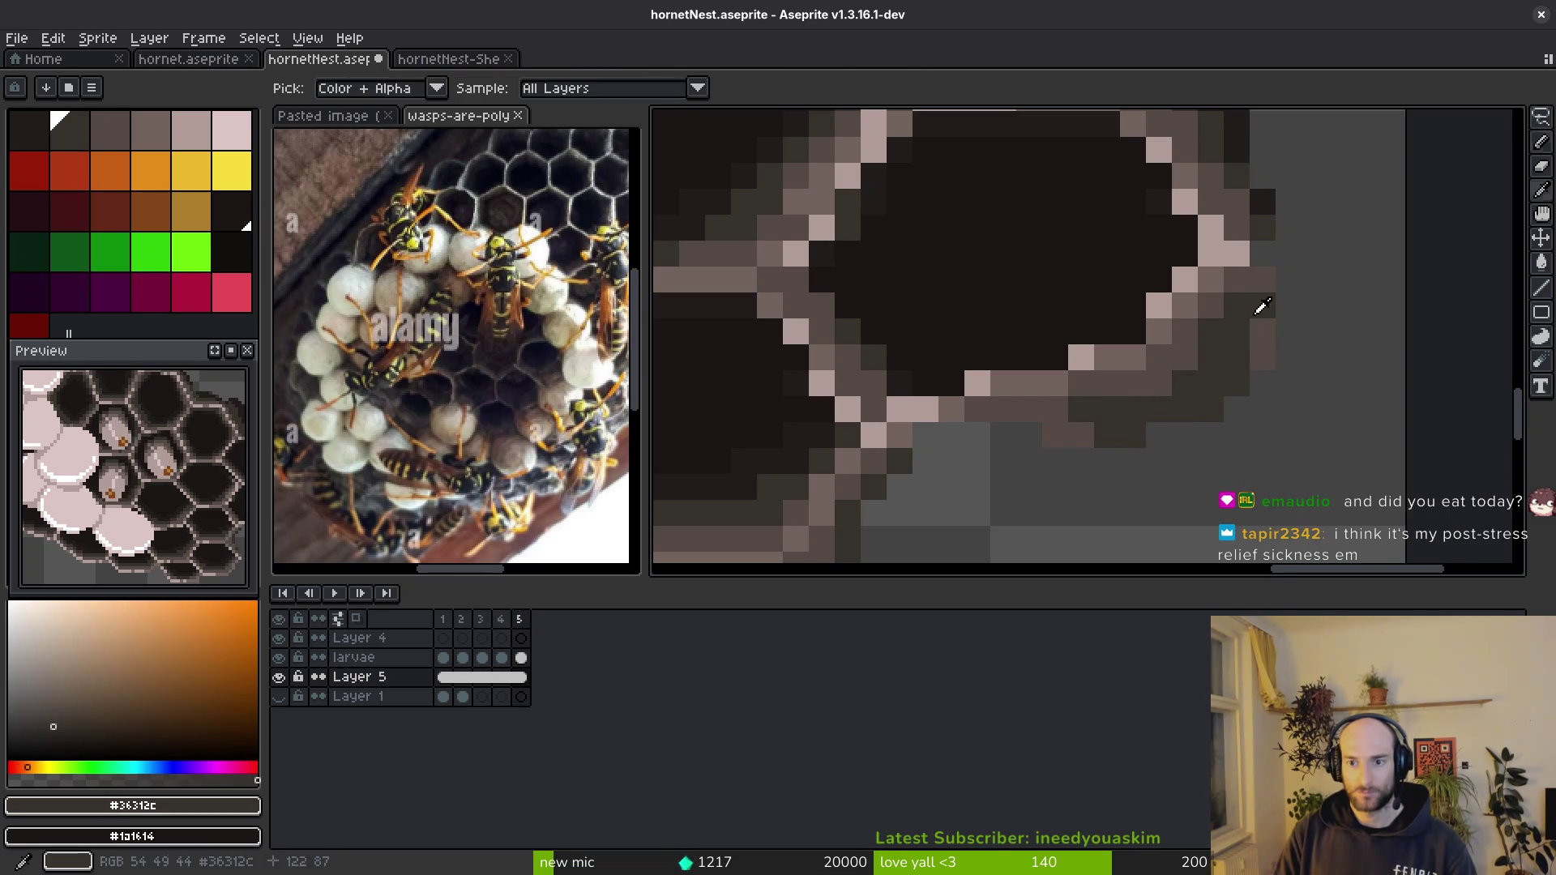
pyautogui.moveTo(1257, 267)
pyautogui.mouseDown()
pyautogui.moveTo(1209, 337)
pyautogui.moveTo(1203, 405)
pyautogui.mouseUp()
pyautogui.keyDown('alt'); pyautogui.click(1209, 232); pyautogui.keyUp('alt')
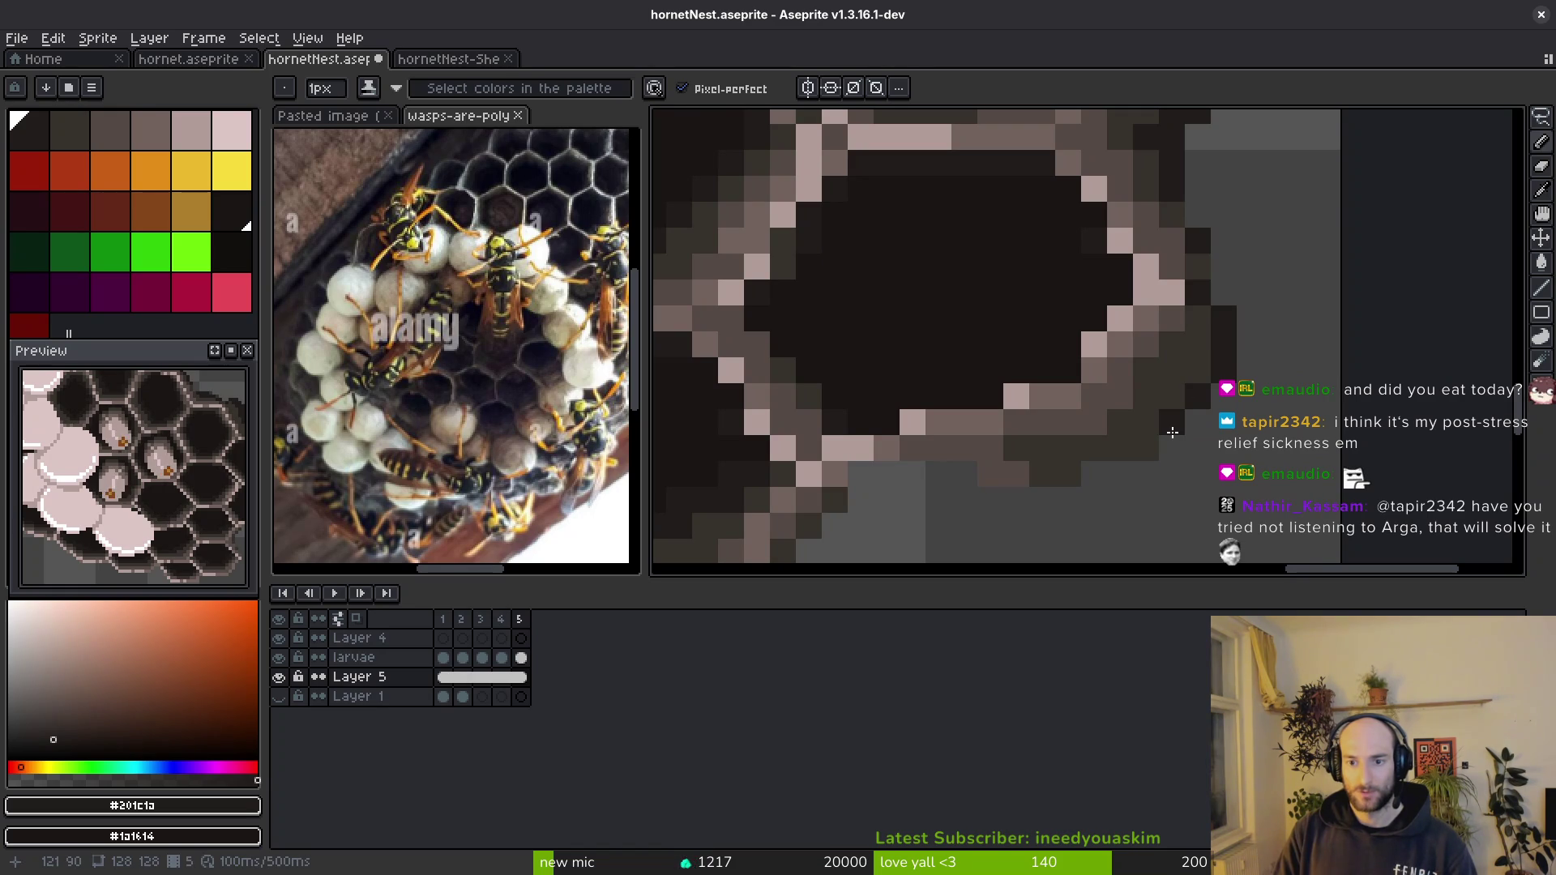
pyautogui.scroll(-4, 1173, 432)
# - Save, touch up rim pixels with grey and a diagonal dark stroke, and save again
pyautogui.hotkey('ctrl', 's')
pyautogui.scroll(-1, 1193, 467)
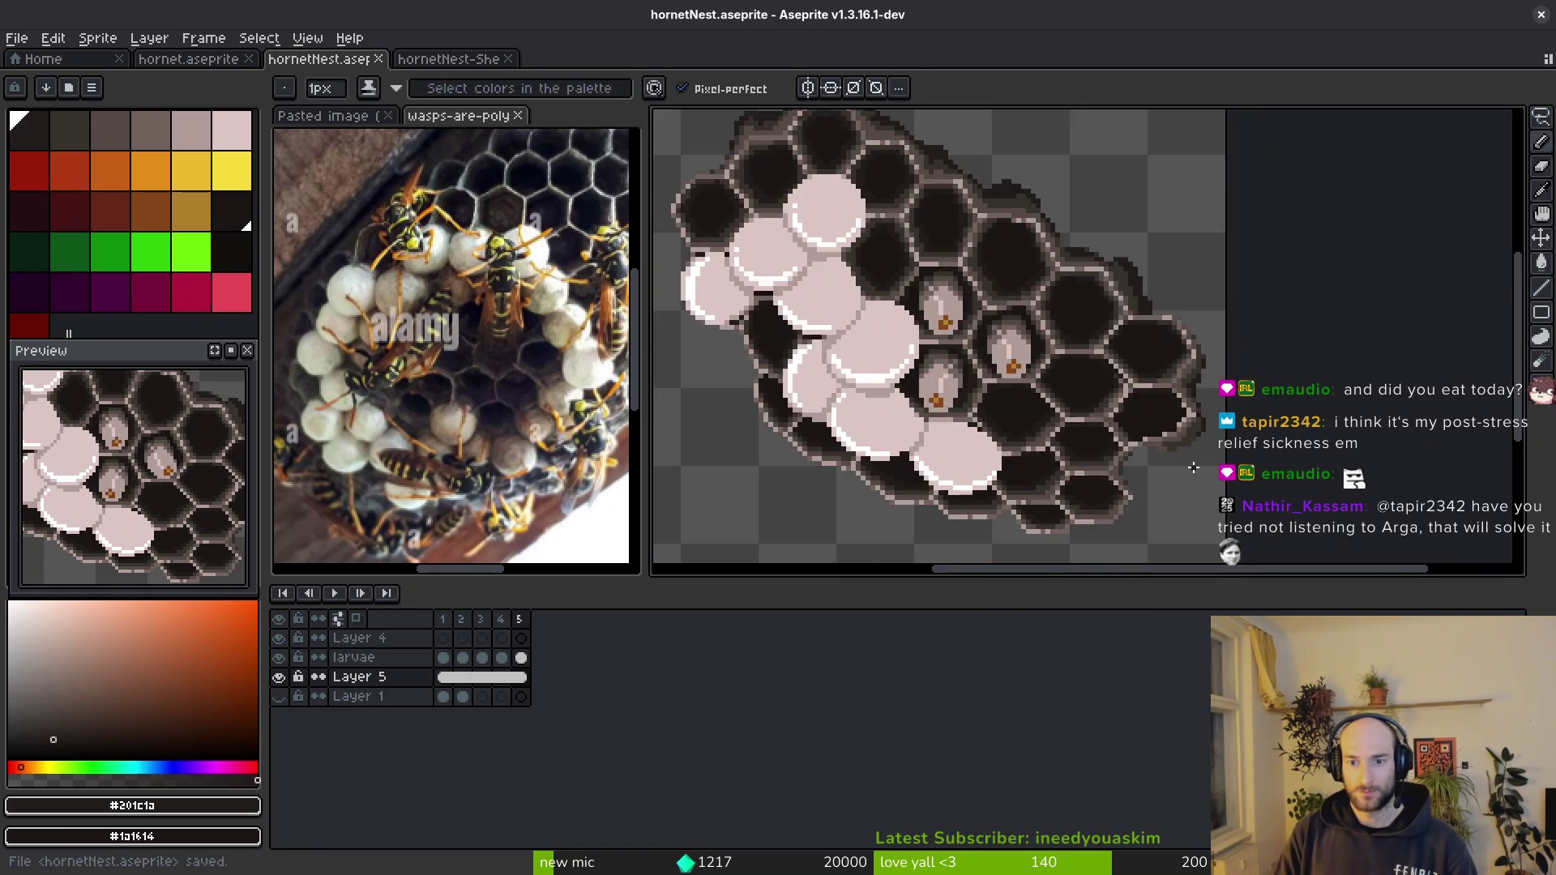
pyautogui.scroll(2, 1192, 468)
pyautogui.scroll(1, 1193, 468)
pyautogui.keyDown('alt'); pyautogui.click(1077, 405); pyautogui.keyUp('alt')
pyautogui.click(1160, 382)
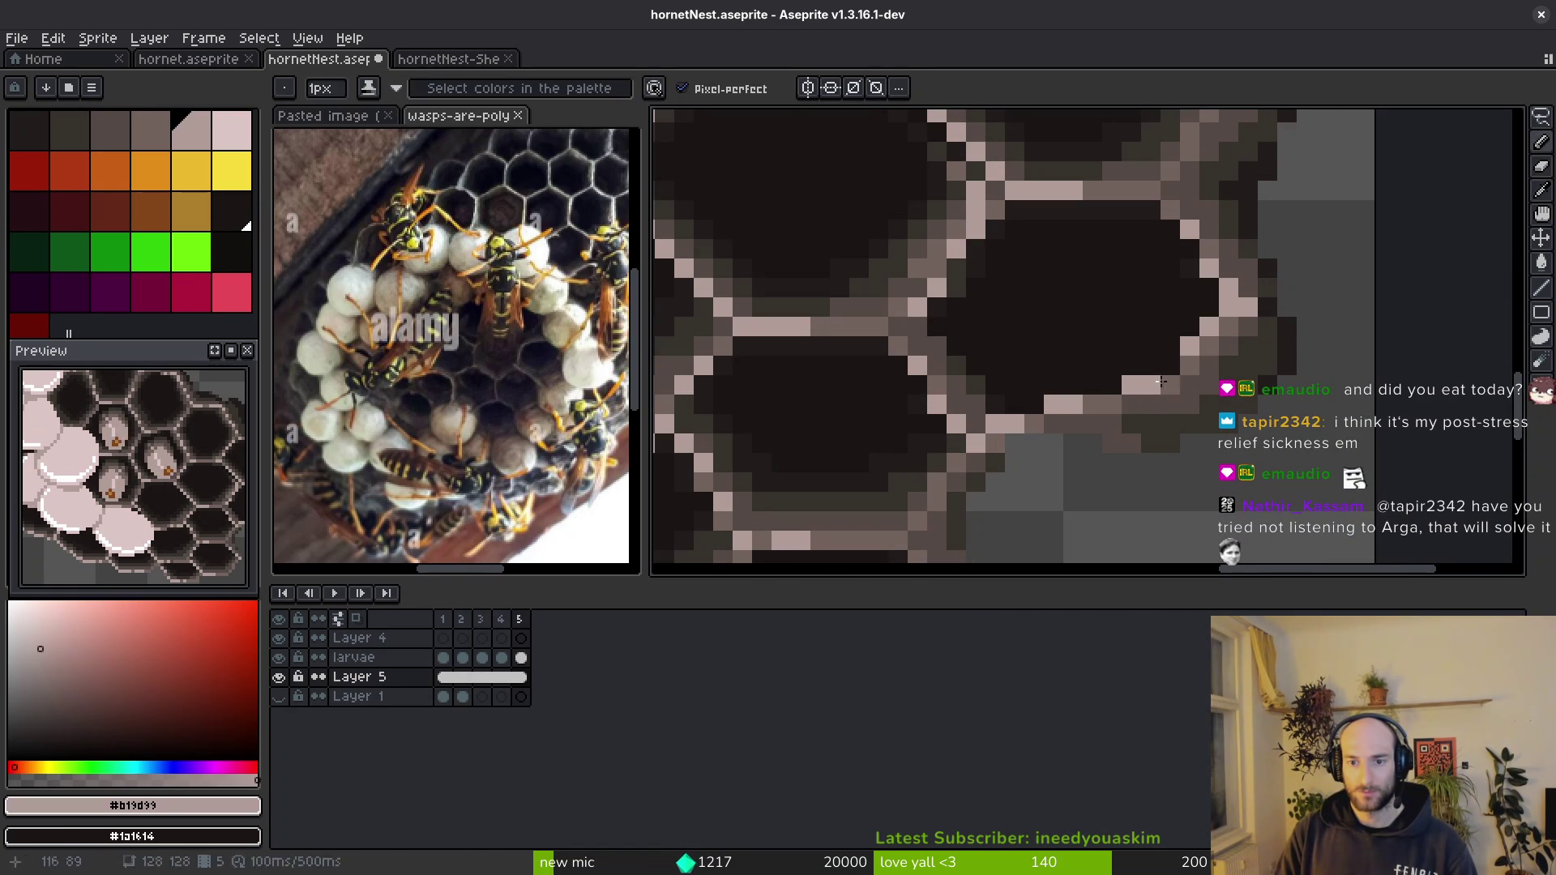
pyautogui.hotkey('ctrl', 'z')
pyautogui.scroll(3, 991, 391)
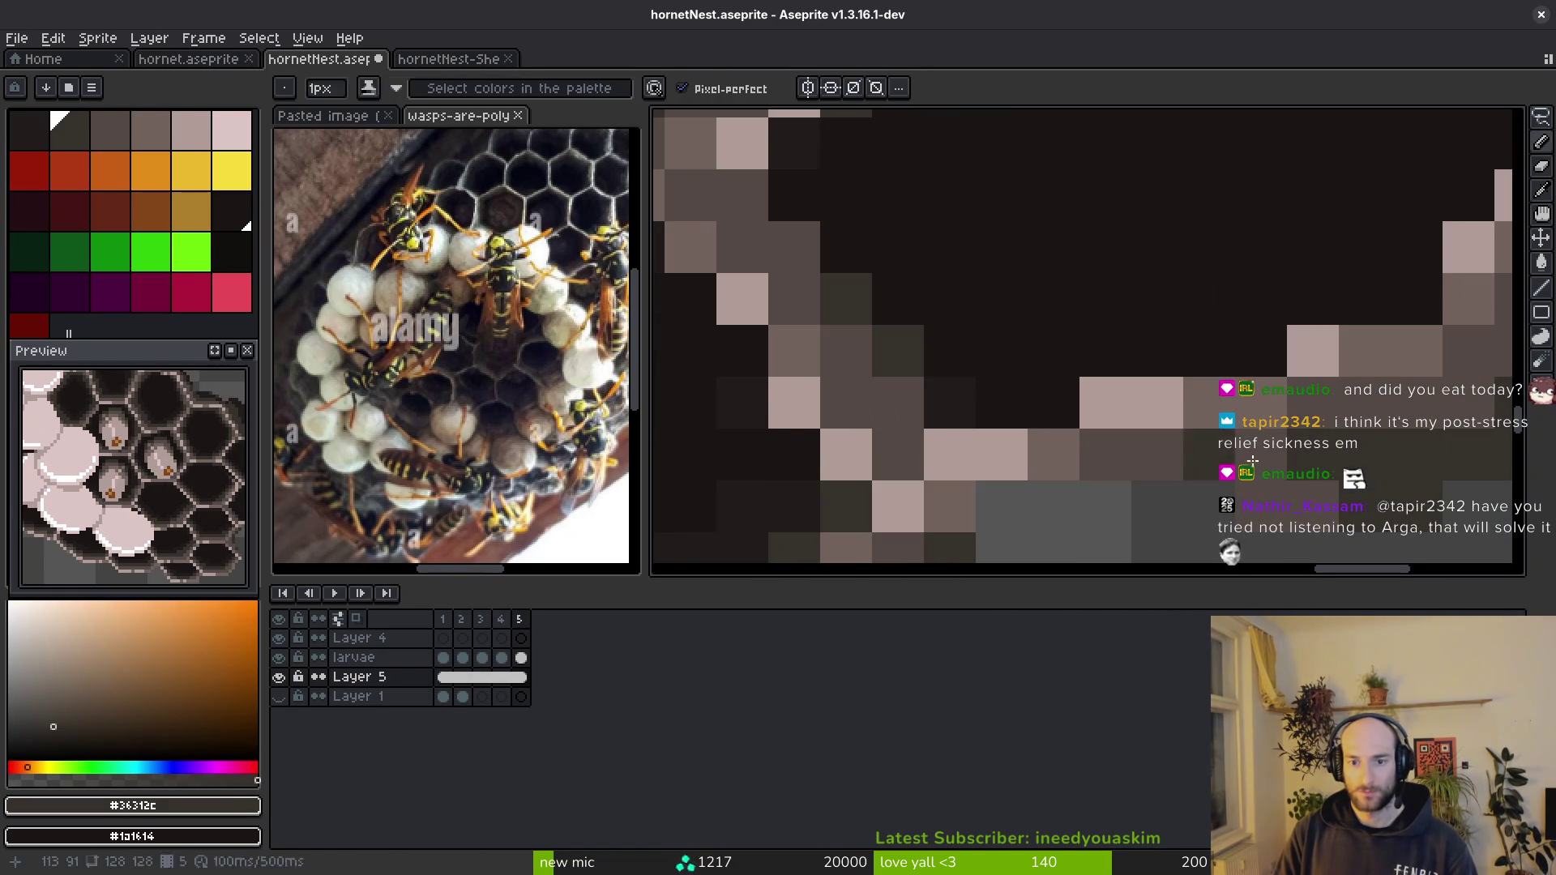
pyautogui.scroll(-1, 916, 441)
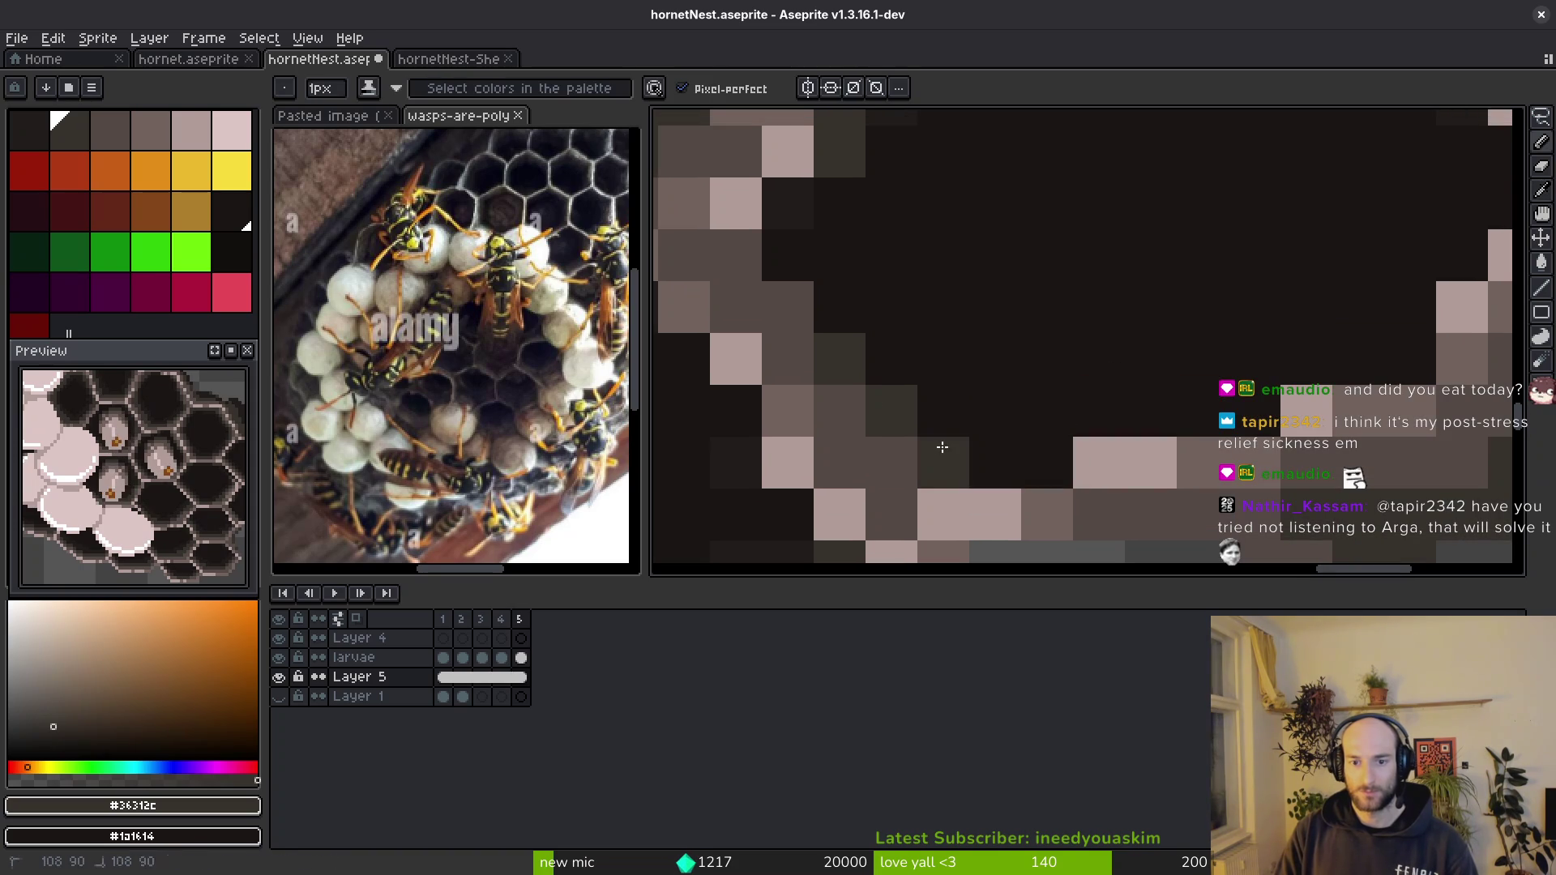
pyautogui.keyDown('alt'); pyautogui.click(883, 451); pyautogui.keyUp('alt')
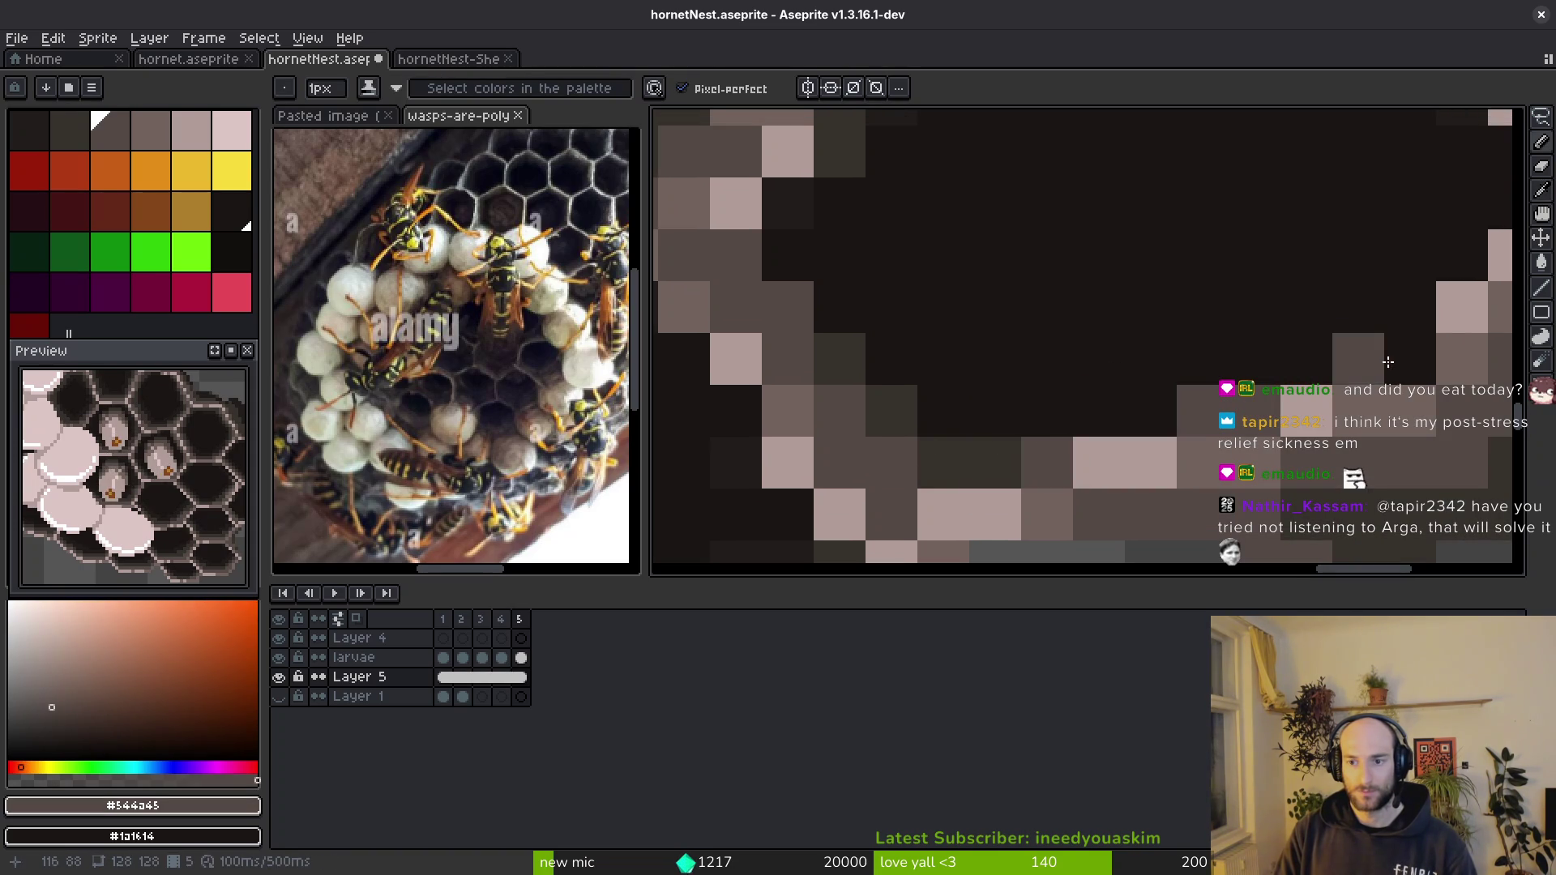
pyautogui.scroll(2, 1387, 361)
pyautogui.hscroll(3, 1386, 359)
pyautogui.click(1338, 366)
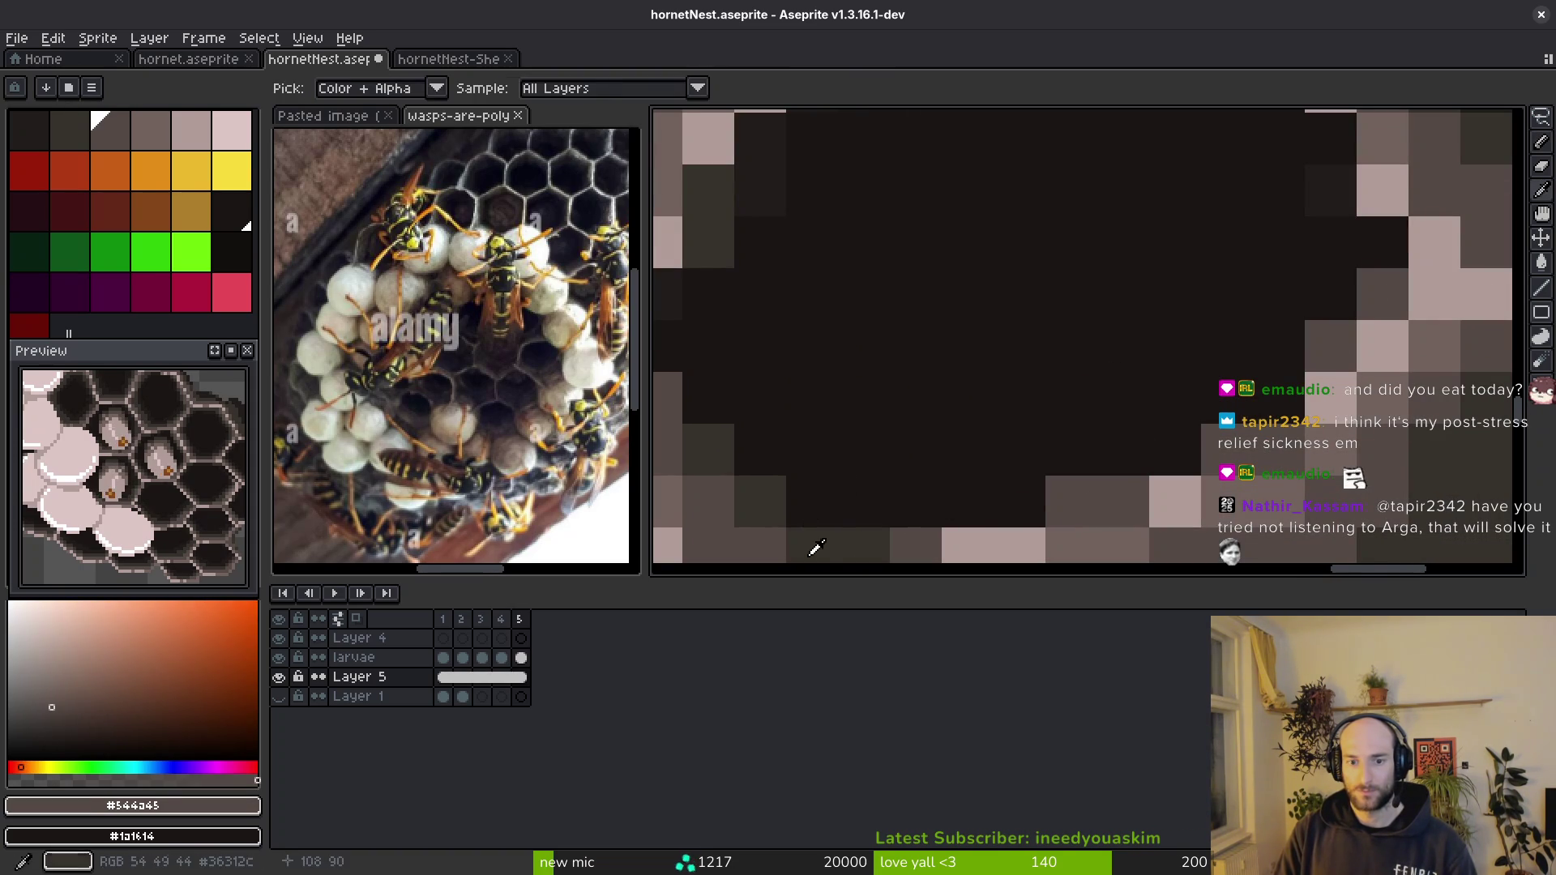
pyautogui.keyDown('alt'); pyautogui.click(817, 548); pyautogui.keyUp('alt')
pyautogui.moveTo(916, 500); pyautogui.dragTo(1211, 419)
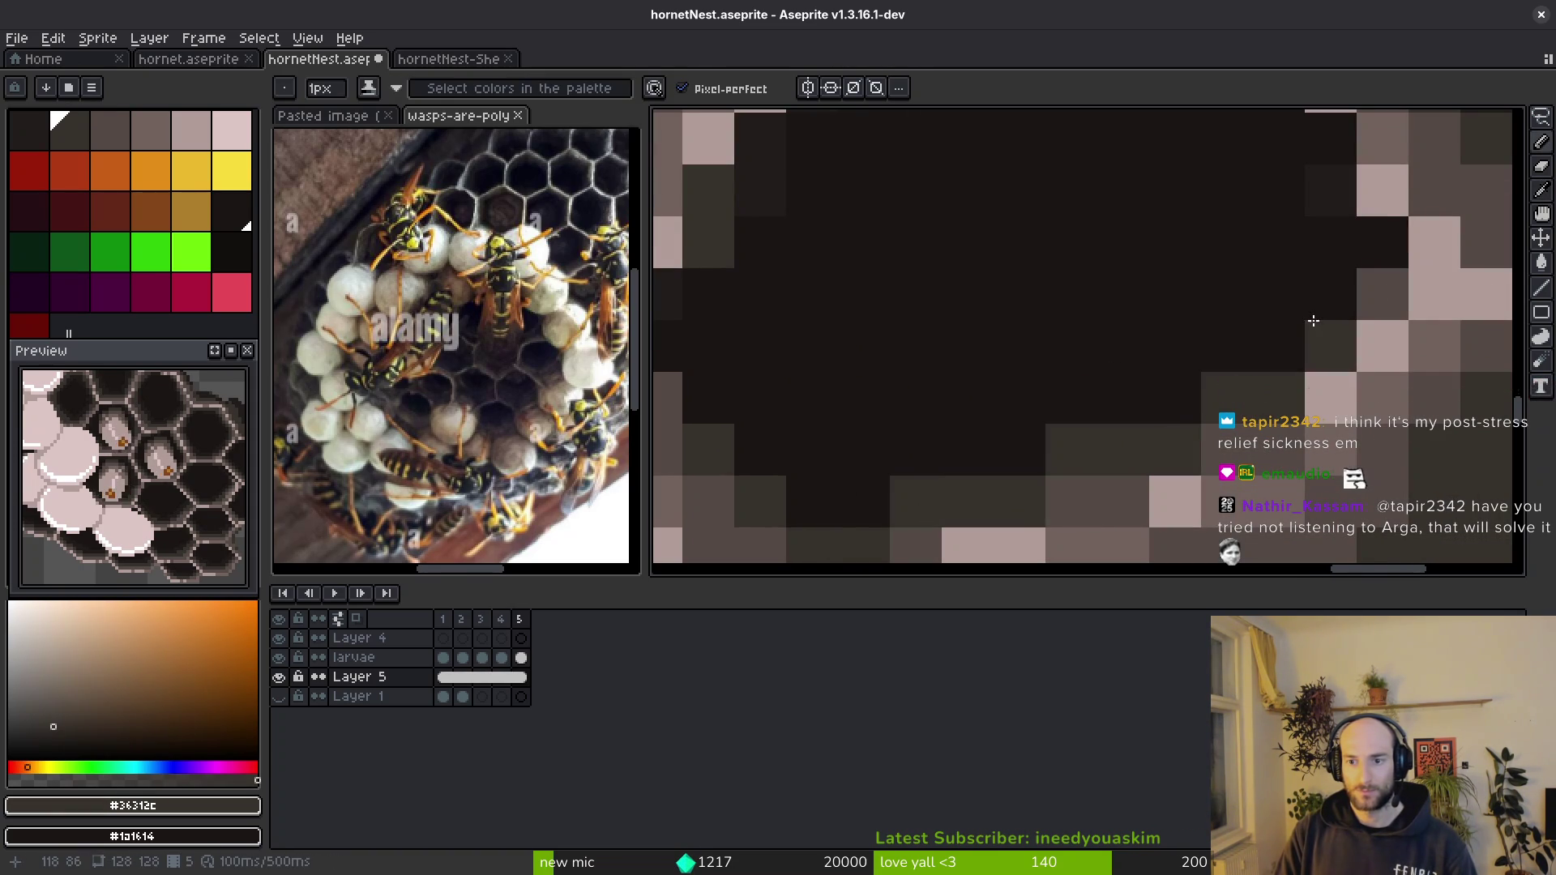
pyautogui.scroll(2, 1293, 365)
pyautogui.scroll(1, 1295, 317)
pyautogui.keyDown('alt'); pyautogui.click(1295, 291); pyautogui.keyUp('alt')
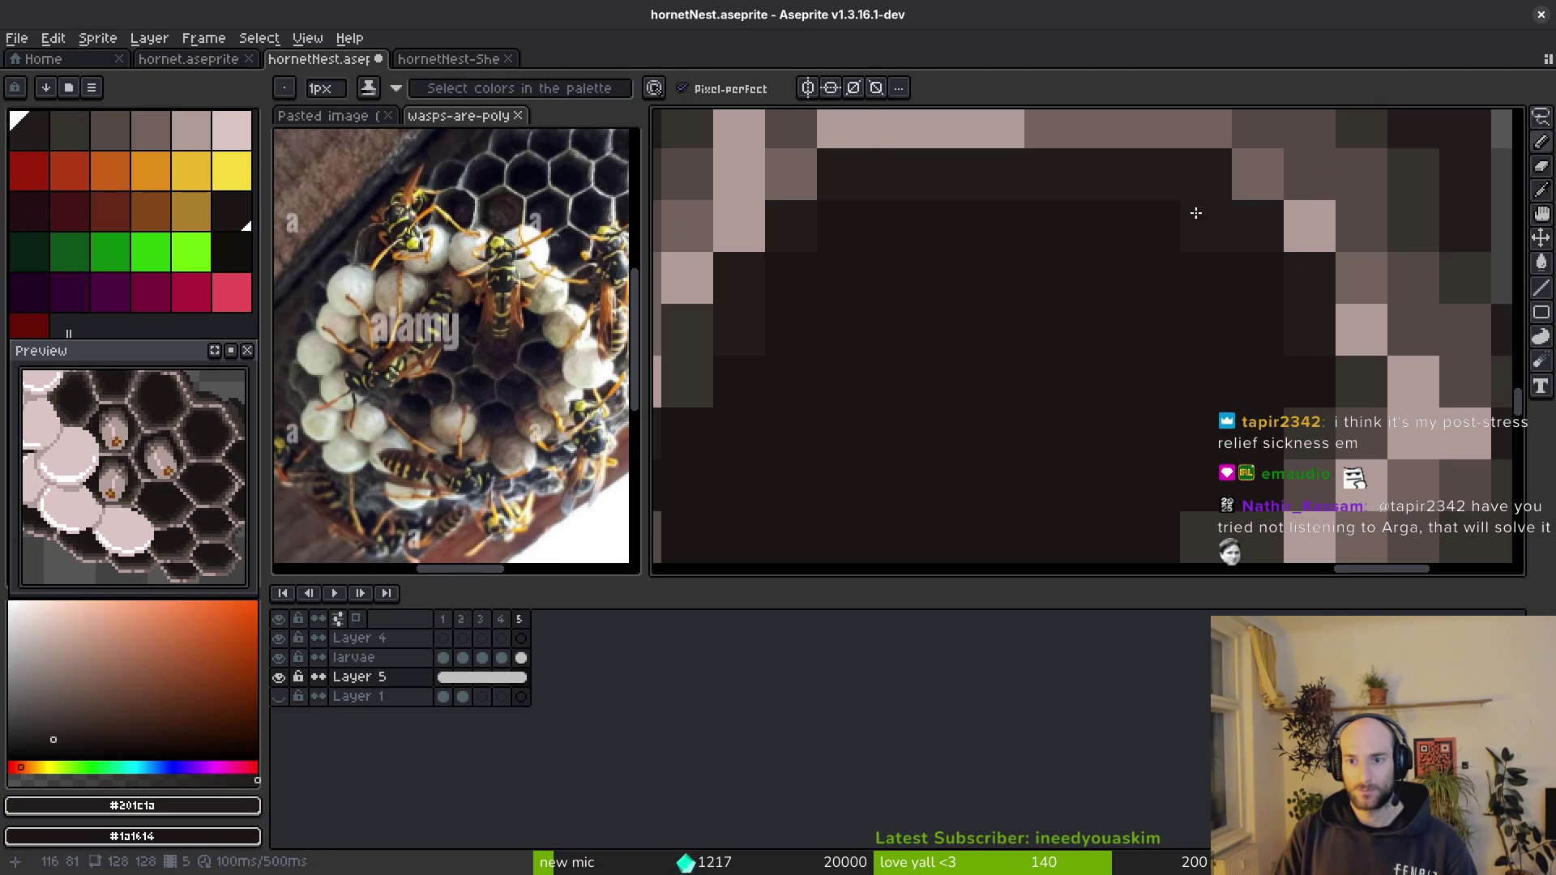
pyautogui.hscroll(-2, 1289, 290)
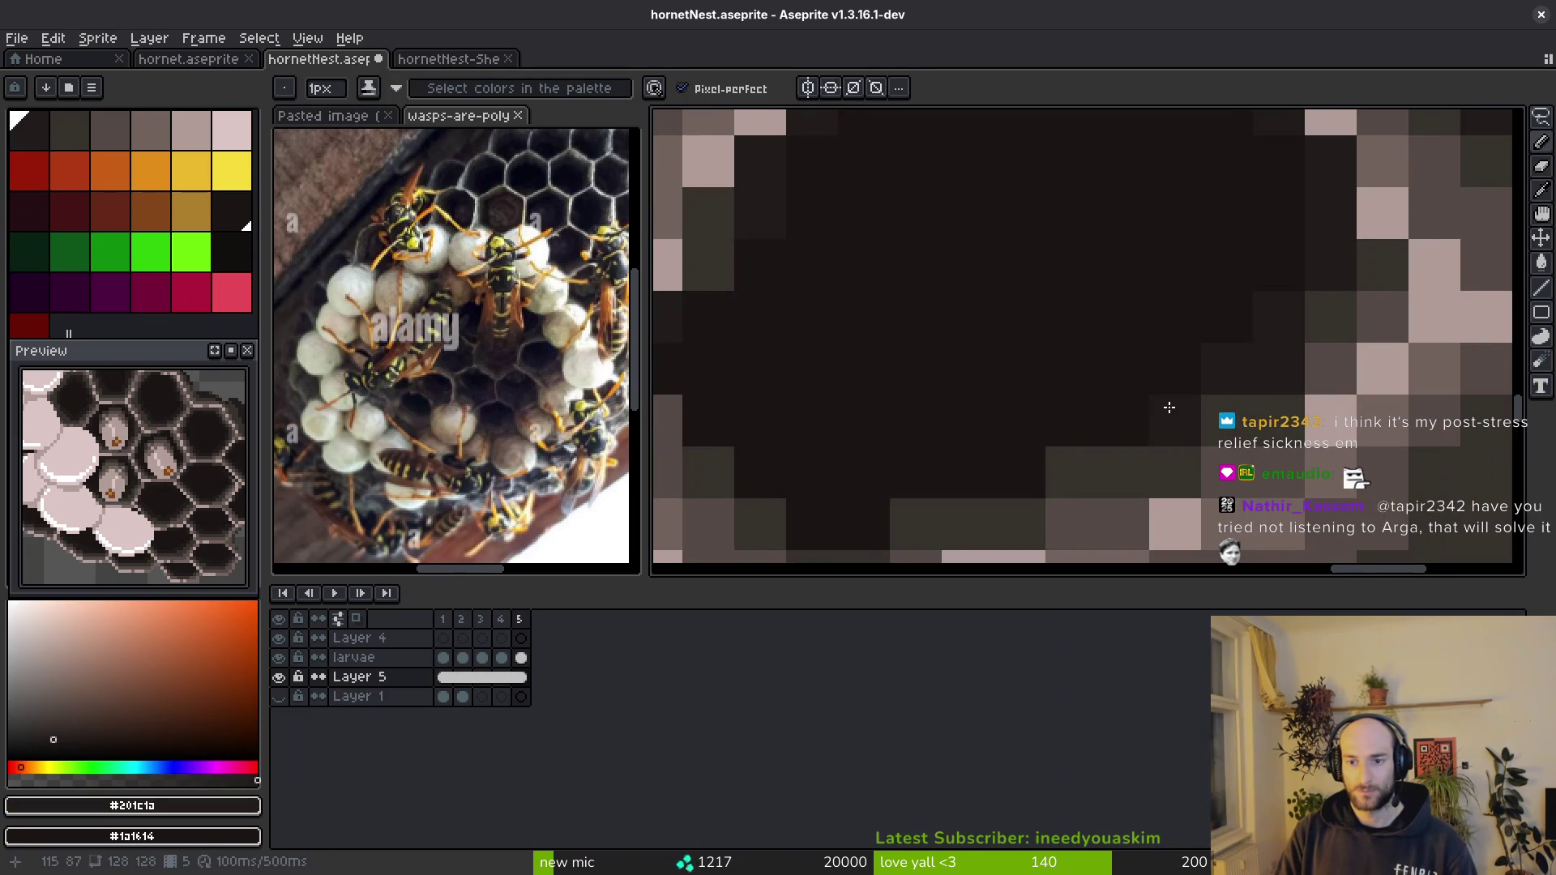
pyautogui.hscroll(-2, 1061, 439)
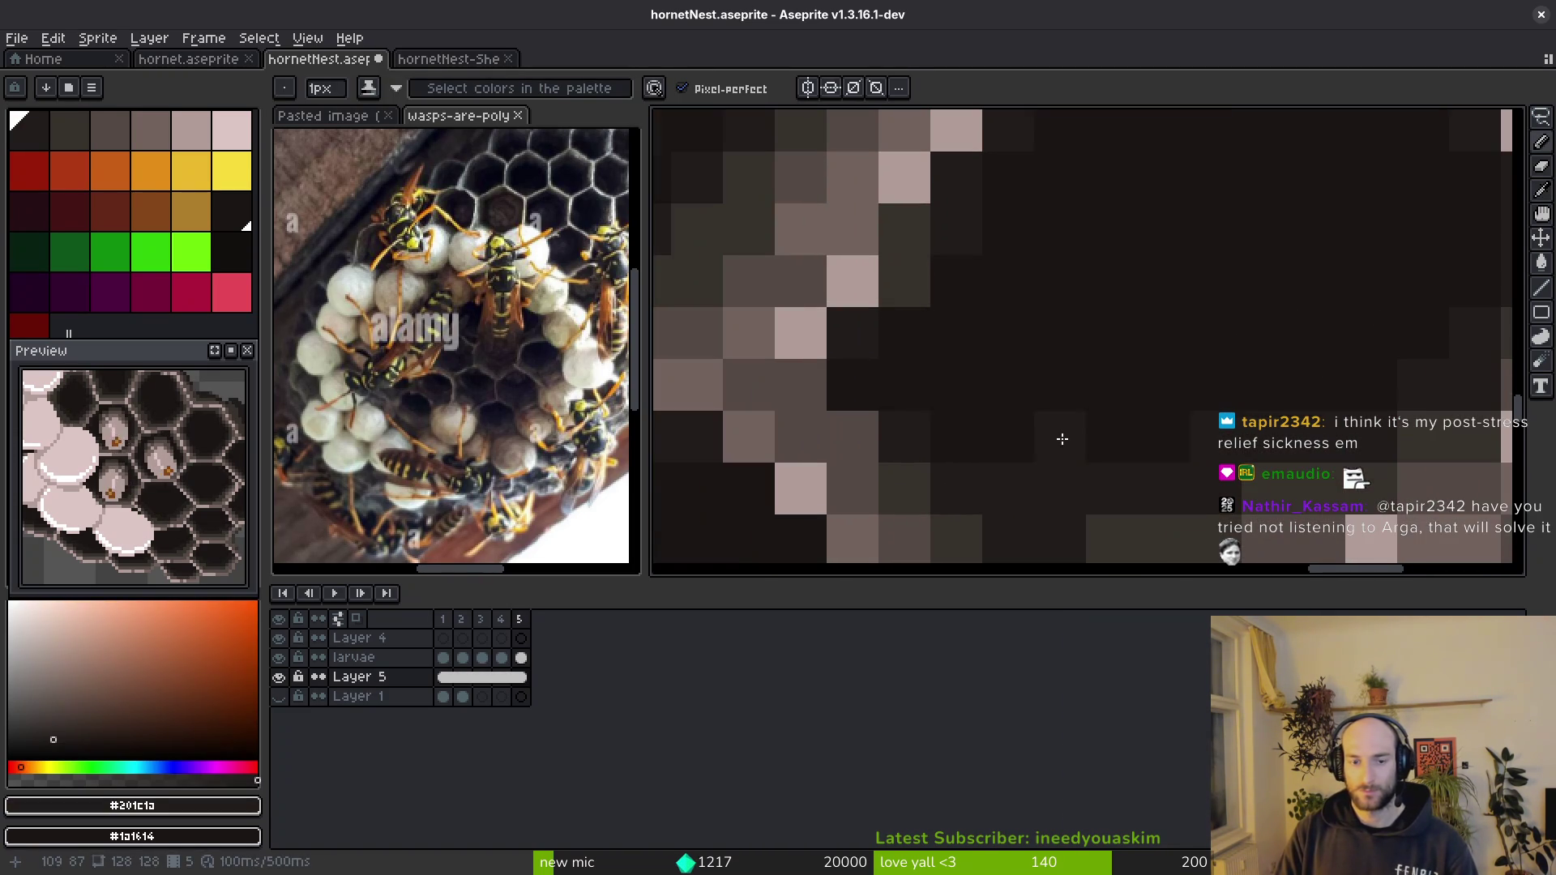
pyautogui.scroll(-5, 952, 257)
pyautogui.hotkey('ctrl', 's')
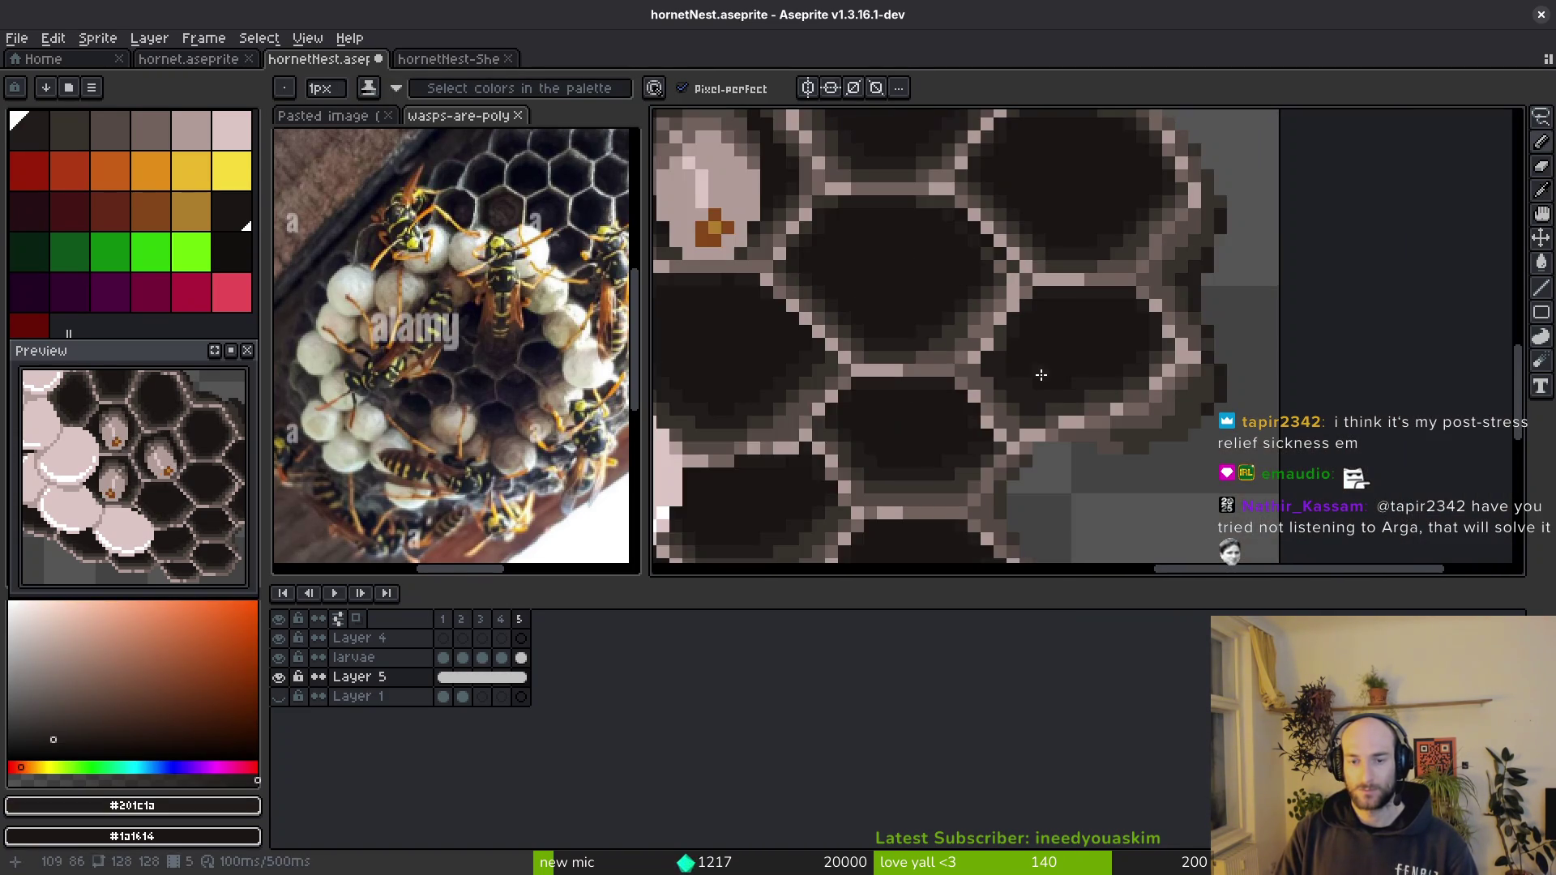
pyautogui.scroll(2, 1069, 435)
pyautogui.scroll(3, 1068, 449)
# - Save the sprite once more and pick the pale pink and darker wall shades from the canvas
pyautogui.press('e')
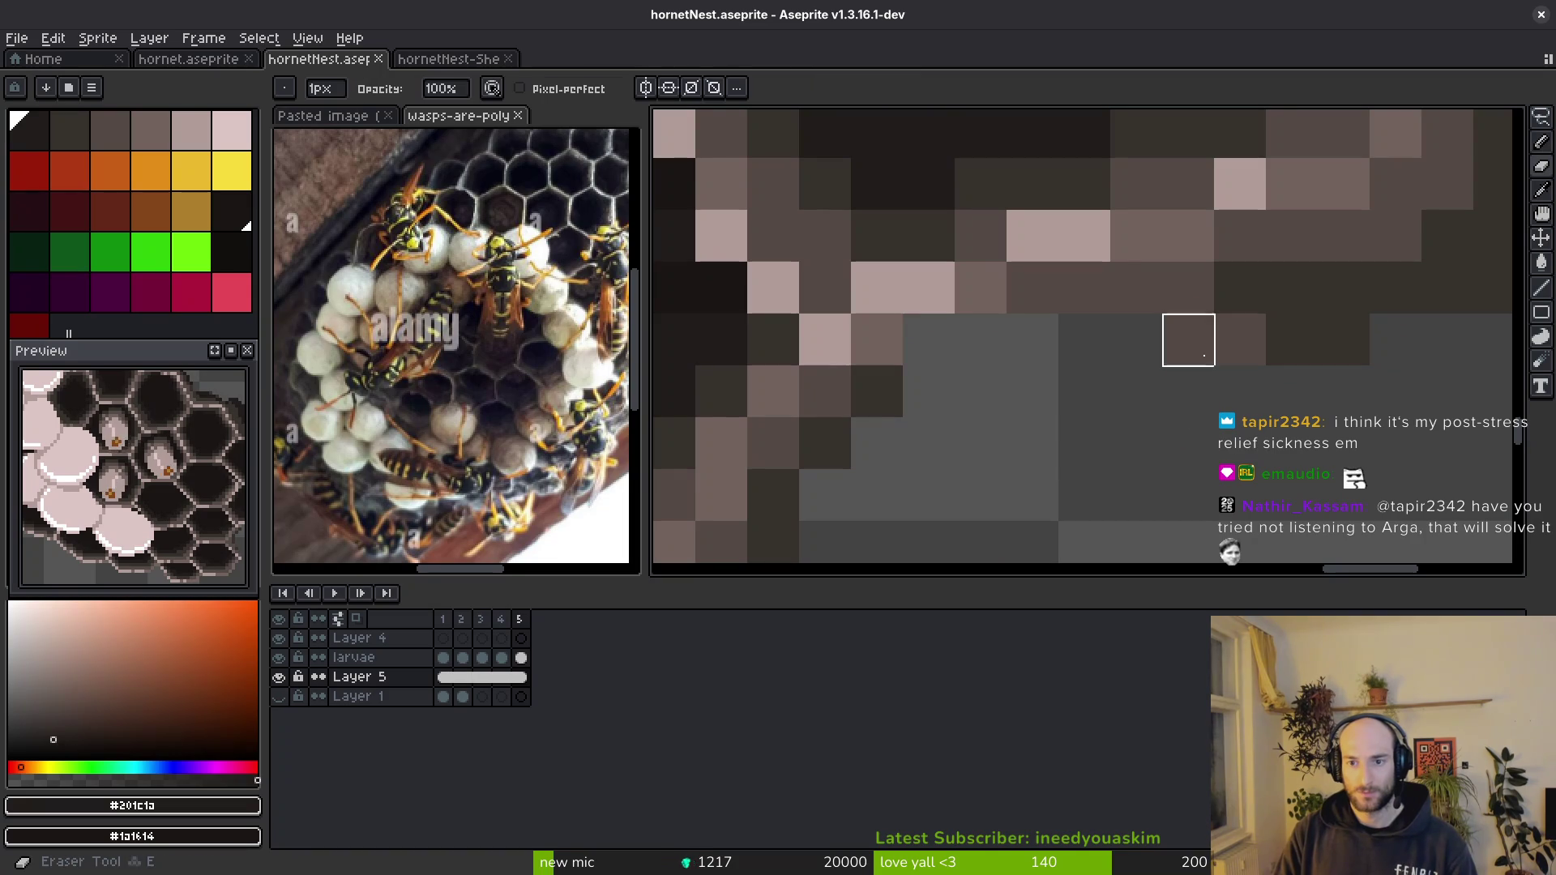
pyautogui.scroll(-3, 1128, 489)
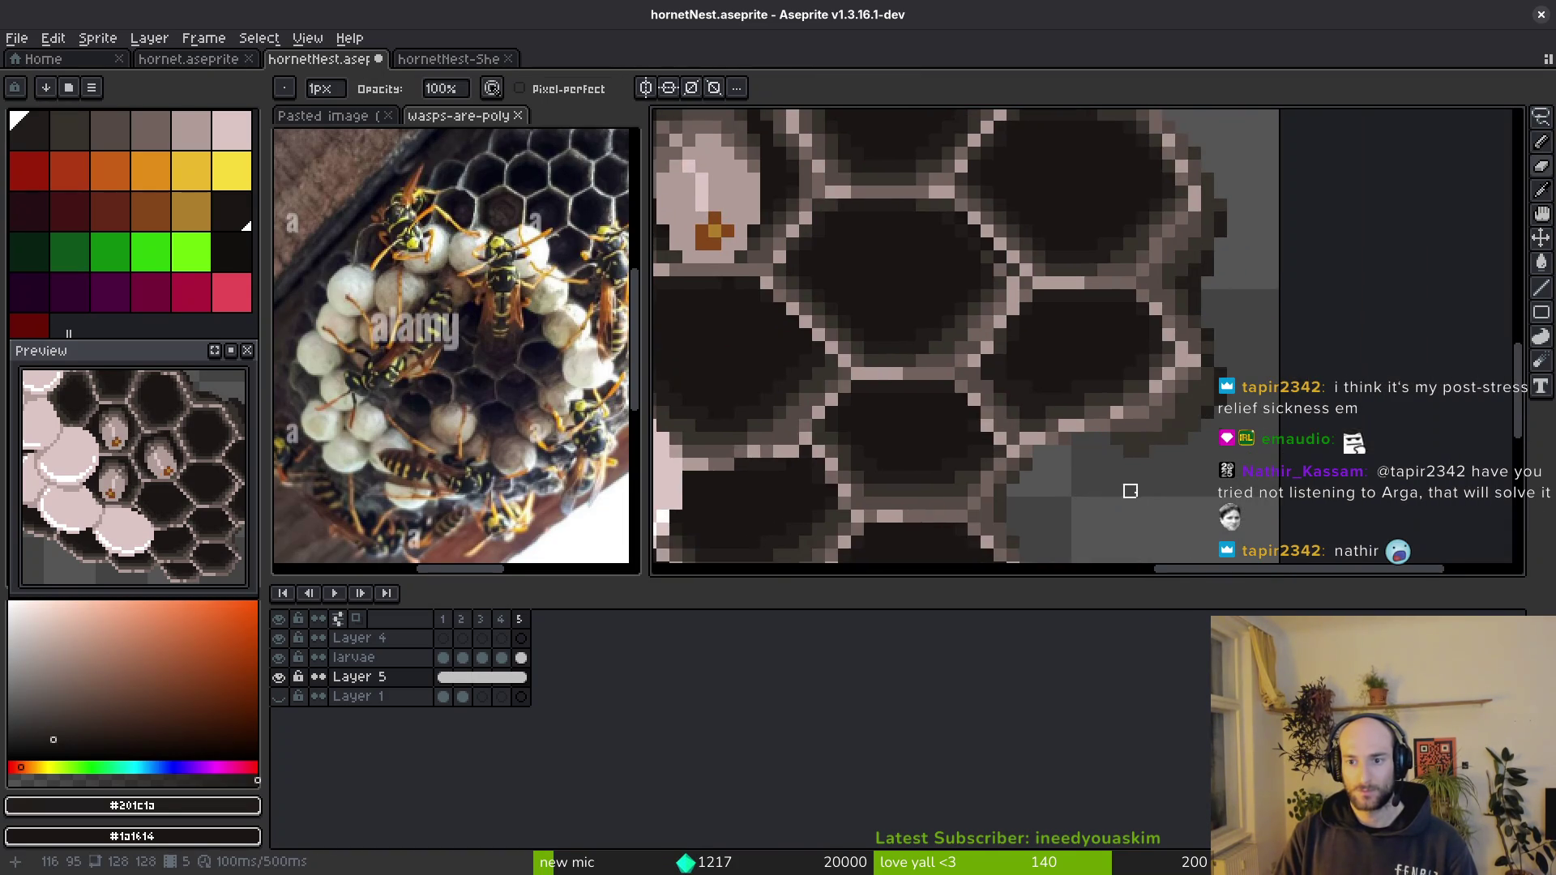
pyautogui.scroll(-2, 1129, 481)
pyautogui.hotkey('ctrl', 's')
pyautogui.hotkey('ctrl', 's')
pyautogui.scroll(-2, 1124, 493)
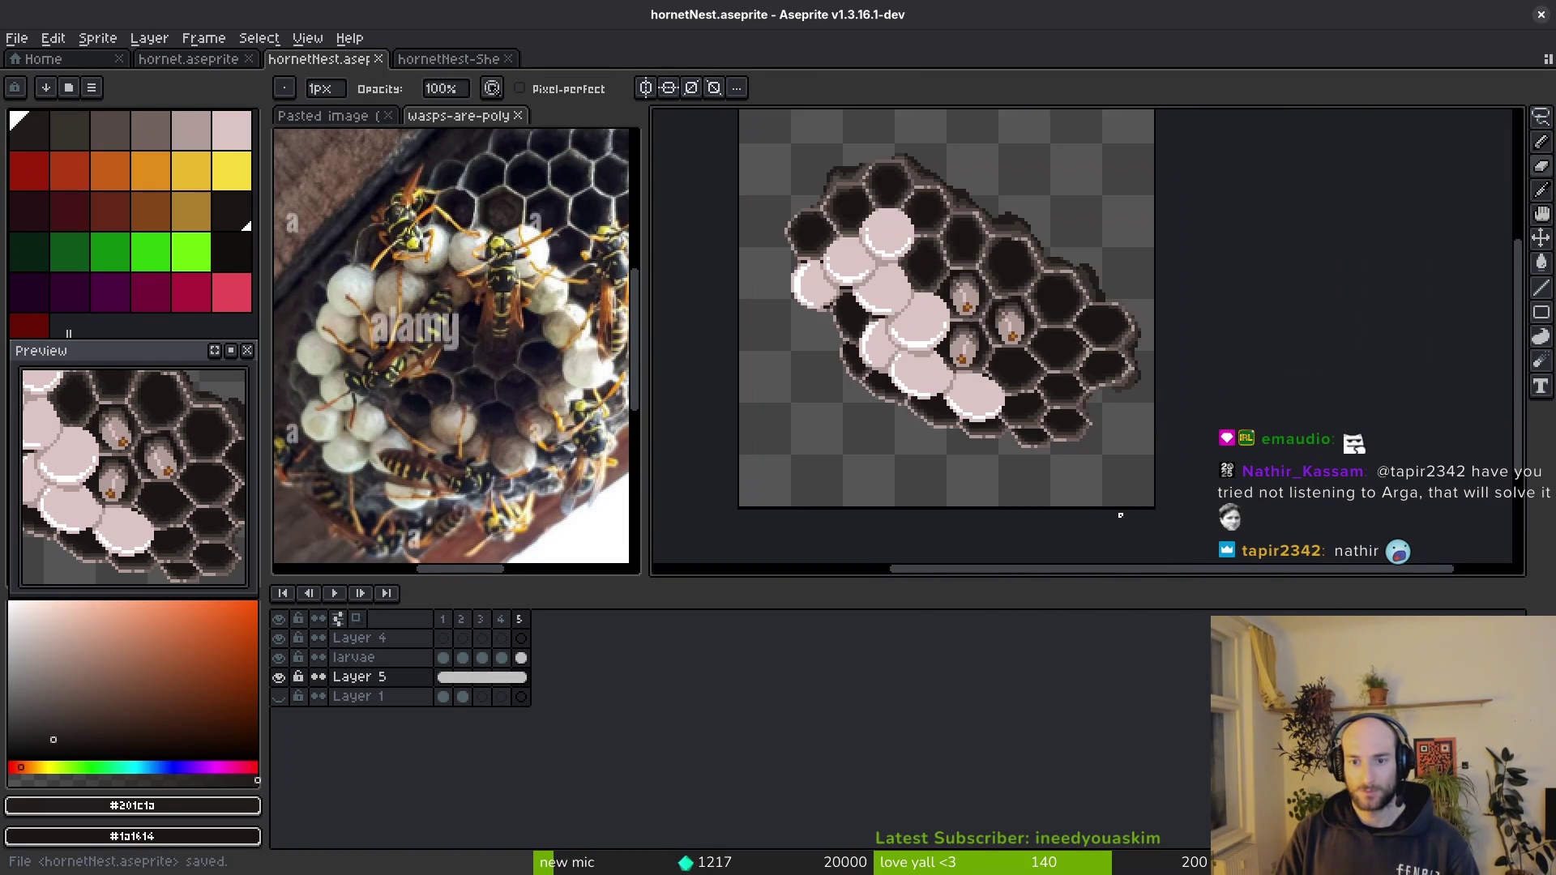
pyautogui.scroll(4, 1112, 413)
pyautogui.scroll(2, 1110, 409)
pyautogui.scroll(1, 948, 410)
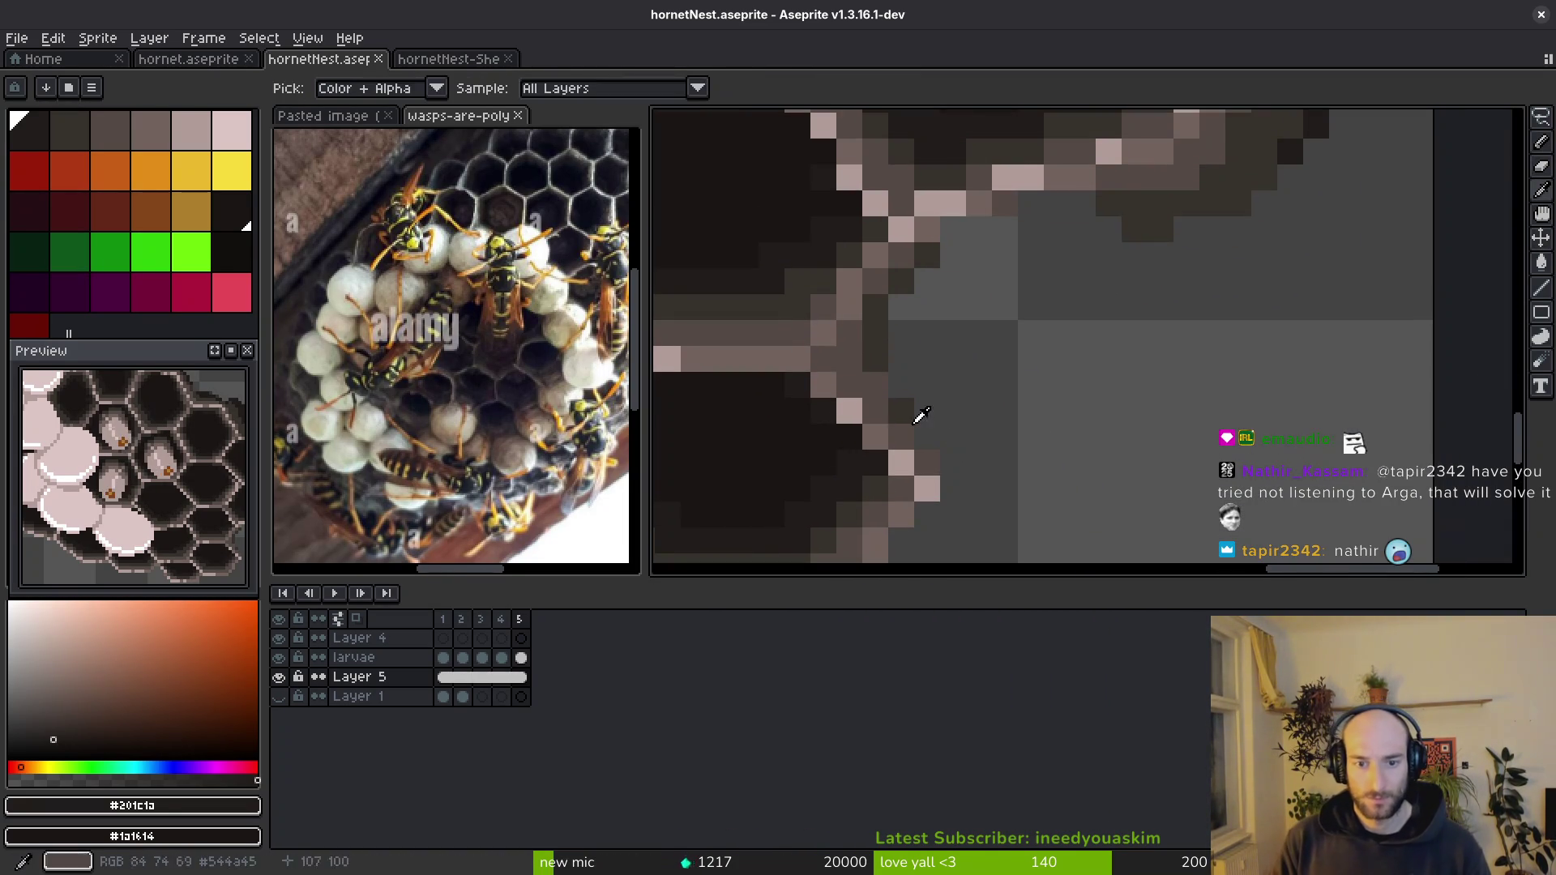
pyautogui.keyDown('alt'); pyautogui.click(906, 477); pyautogui.keyUp('alt')
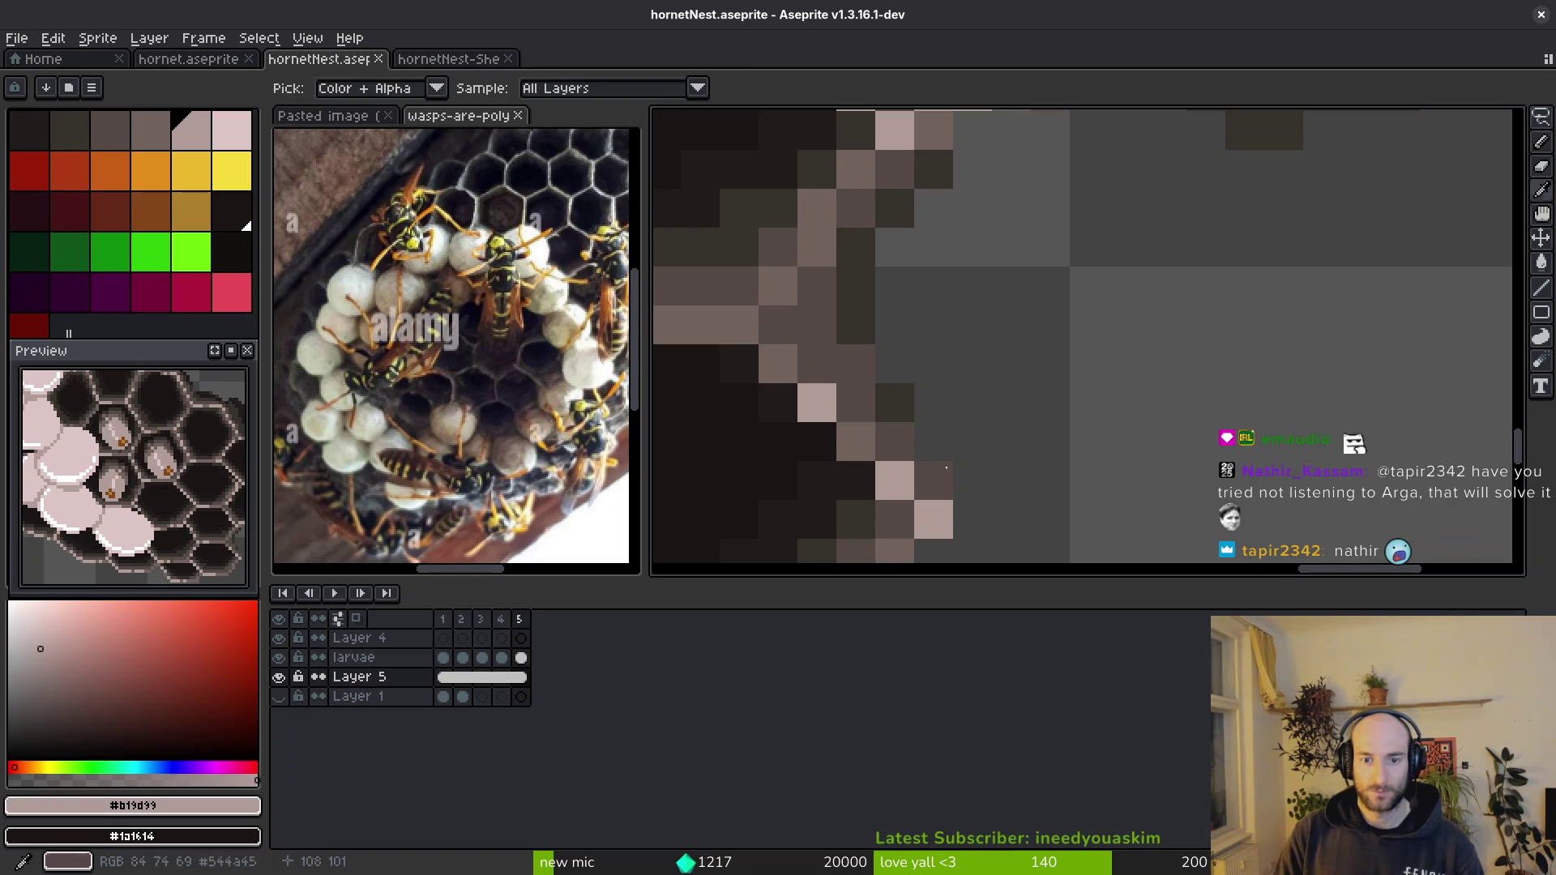
pyautogui.keyDown('alt'); pyautogui.click(897, 513); pyautogui.keyUp('alt')
pyautogui.scroll(-2, 949, 462)
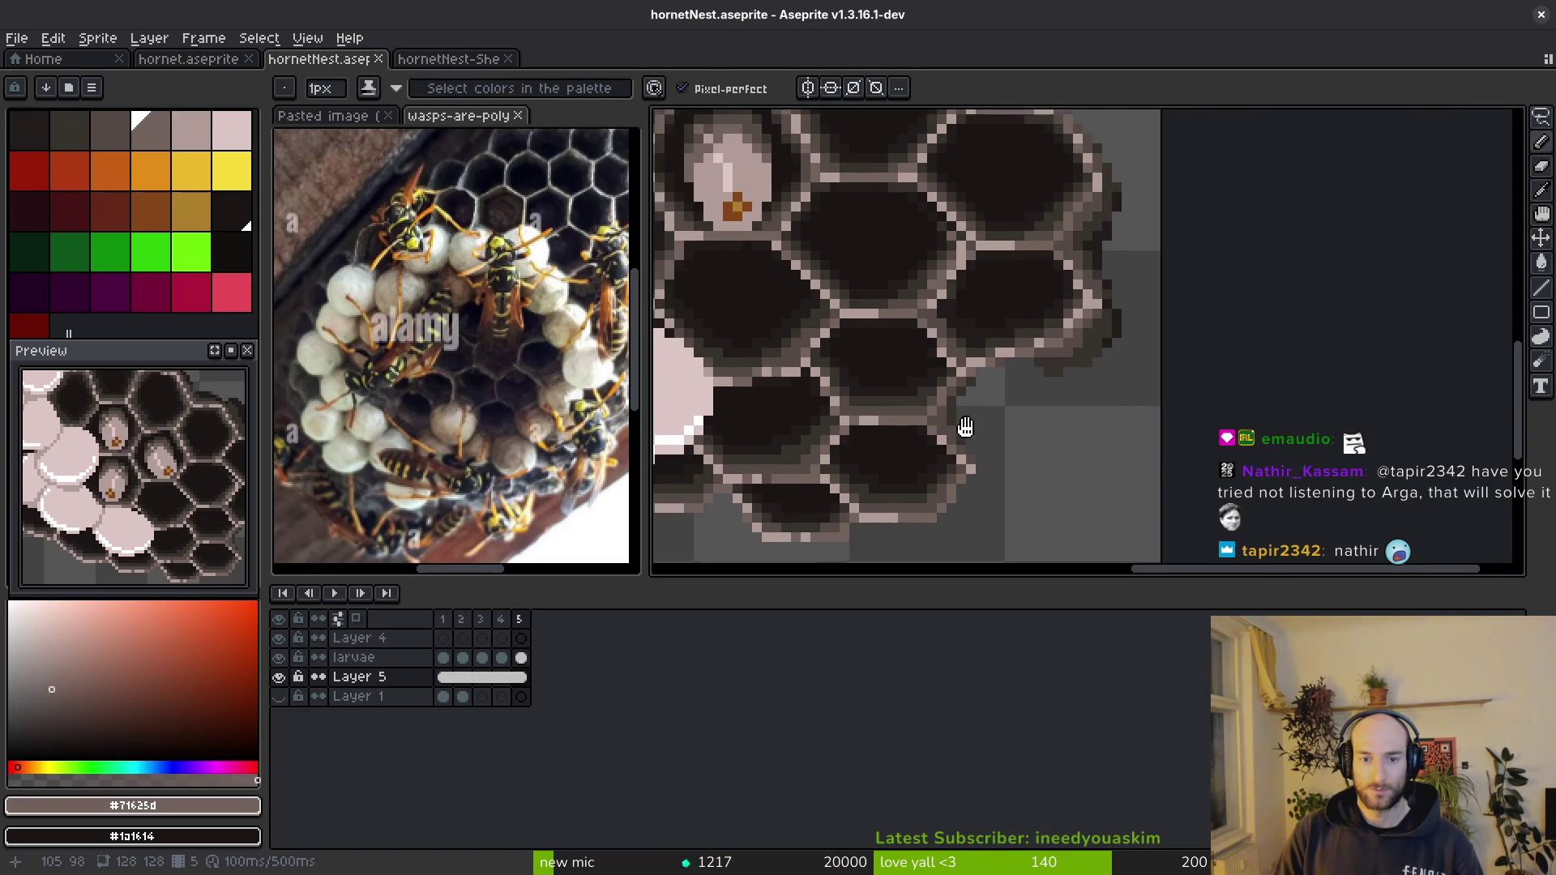
pyautogui.scroll(1, 965, 425)
# - Draw the new edge cell's wall lines in pale pink and a dark brown diagonal edge
pyautogui.press('l')
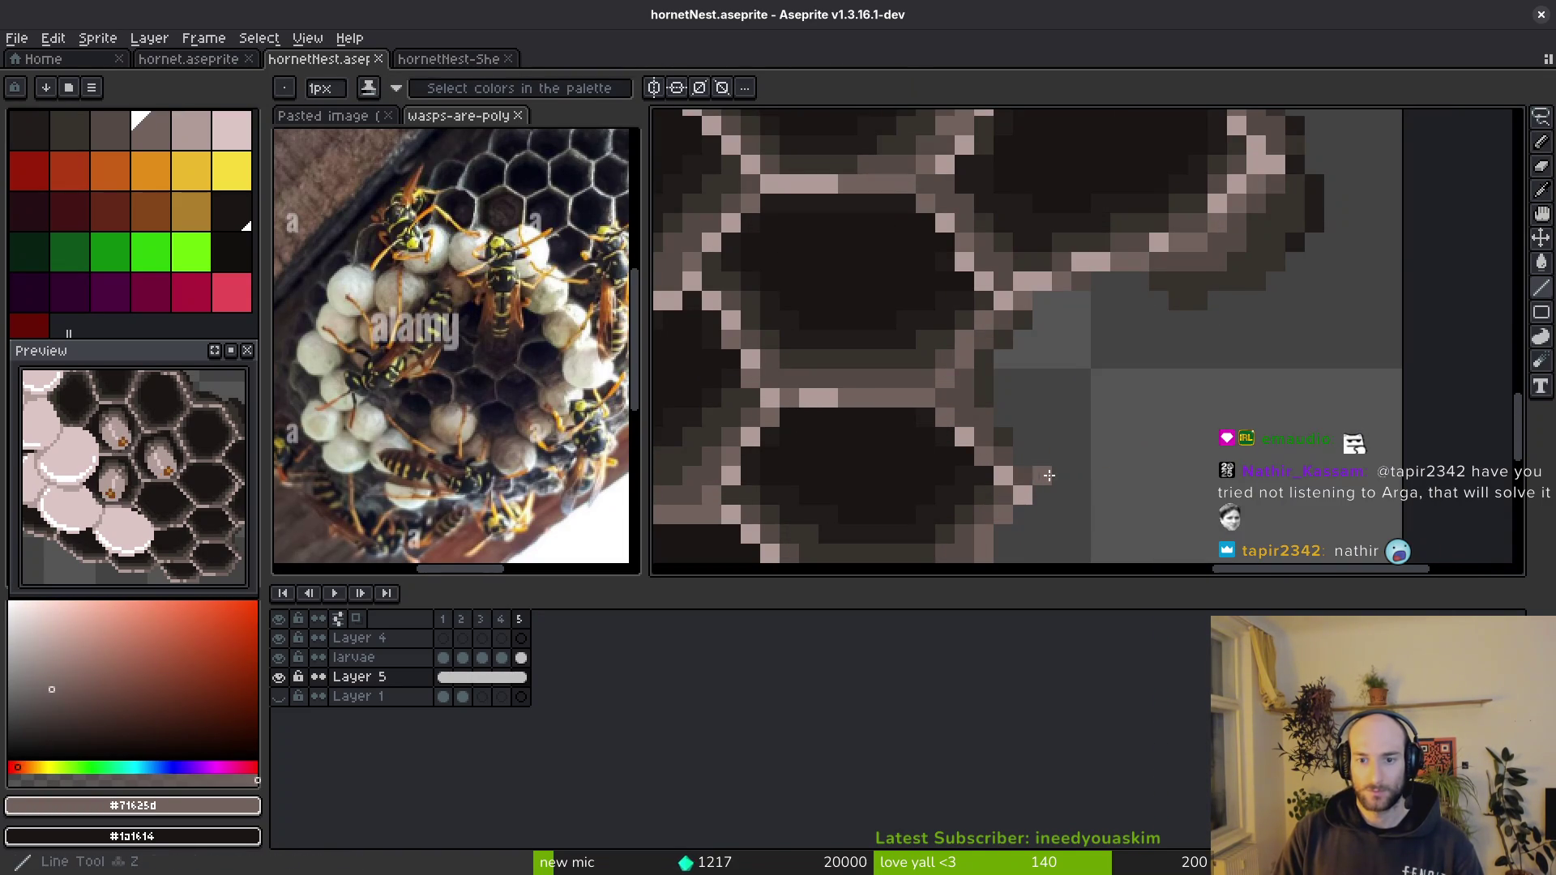
pyautogui.moveTo(1131, 440)
pyautogui.mouseDown()
pyautogui.moveTo(1192, 358)
pyautogui.moveTo(1176, 269)
pyautogui.mouseUp()
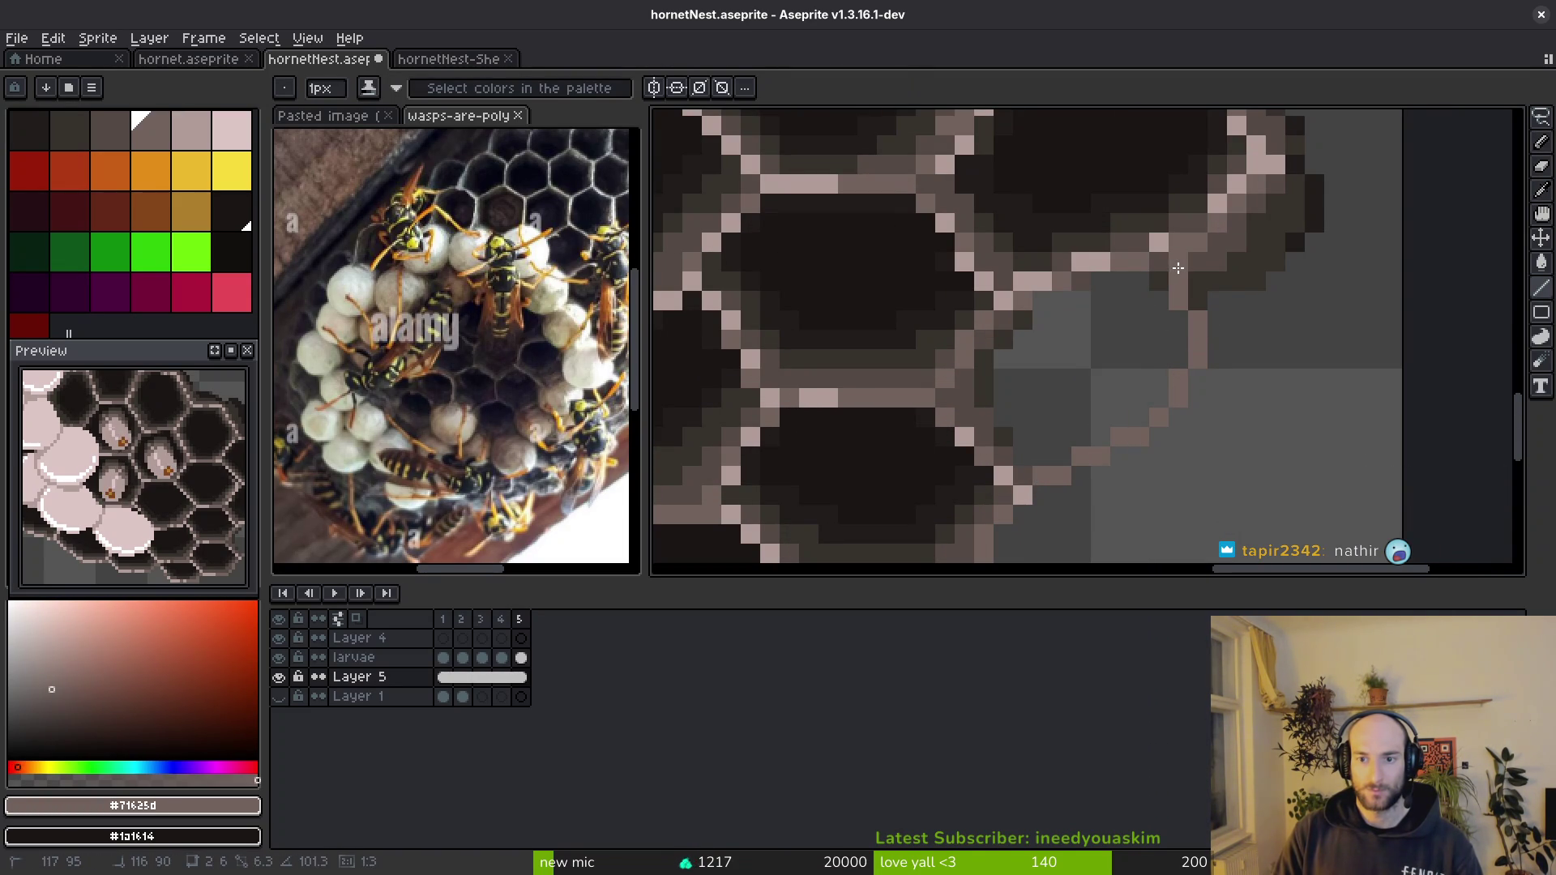
pyautogui.keyDown('alt'); pyautogui.click(1165, 239); pyautogui.keyUp('alt')
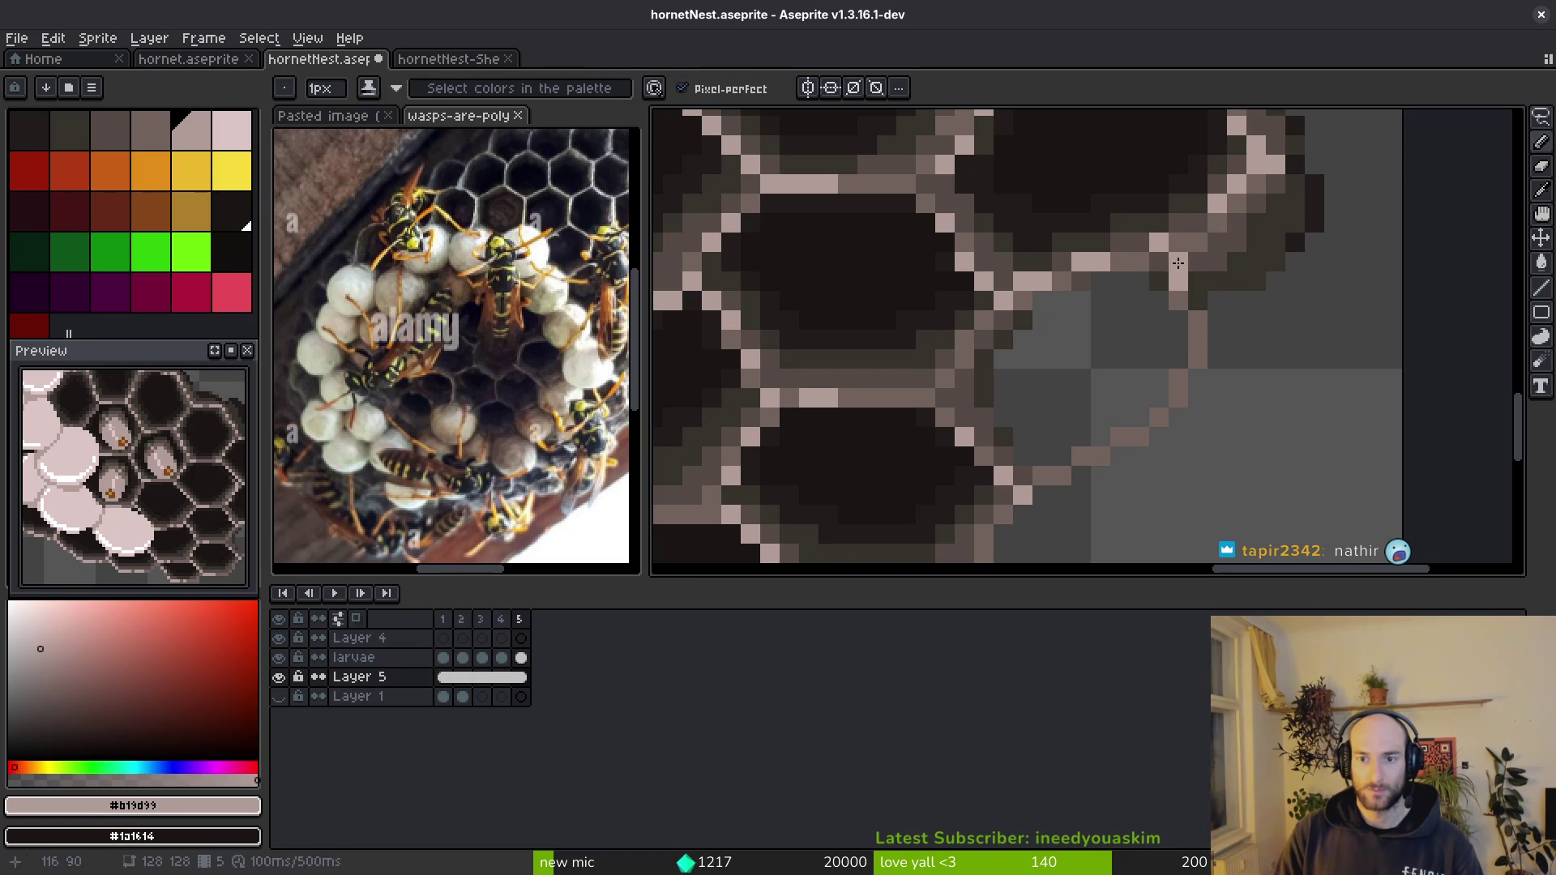
pyautogui.click(1167, 412)
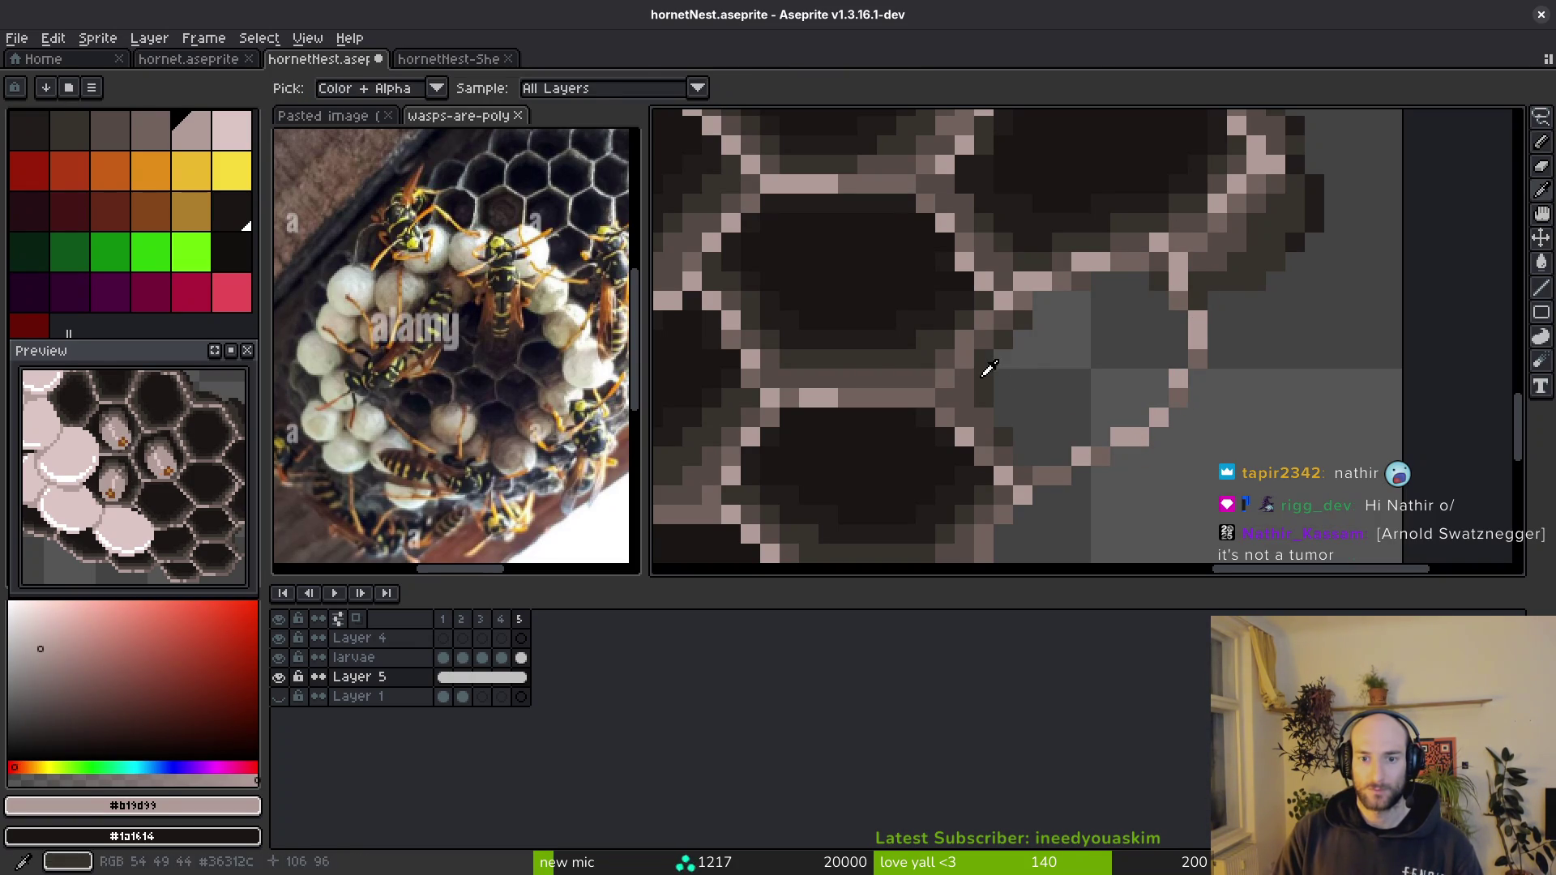
pyautogui.keyDown('alt'); pyautogui.click(990, 369); pyautogui.keyUp('alt')
pyautogui.scroll(2, 1004, 445)
pyautogui.keyDown('alt'); pyautogui.click(1017, 476); pyautogui.keyUp('alt')
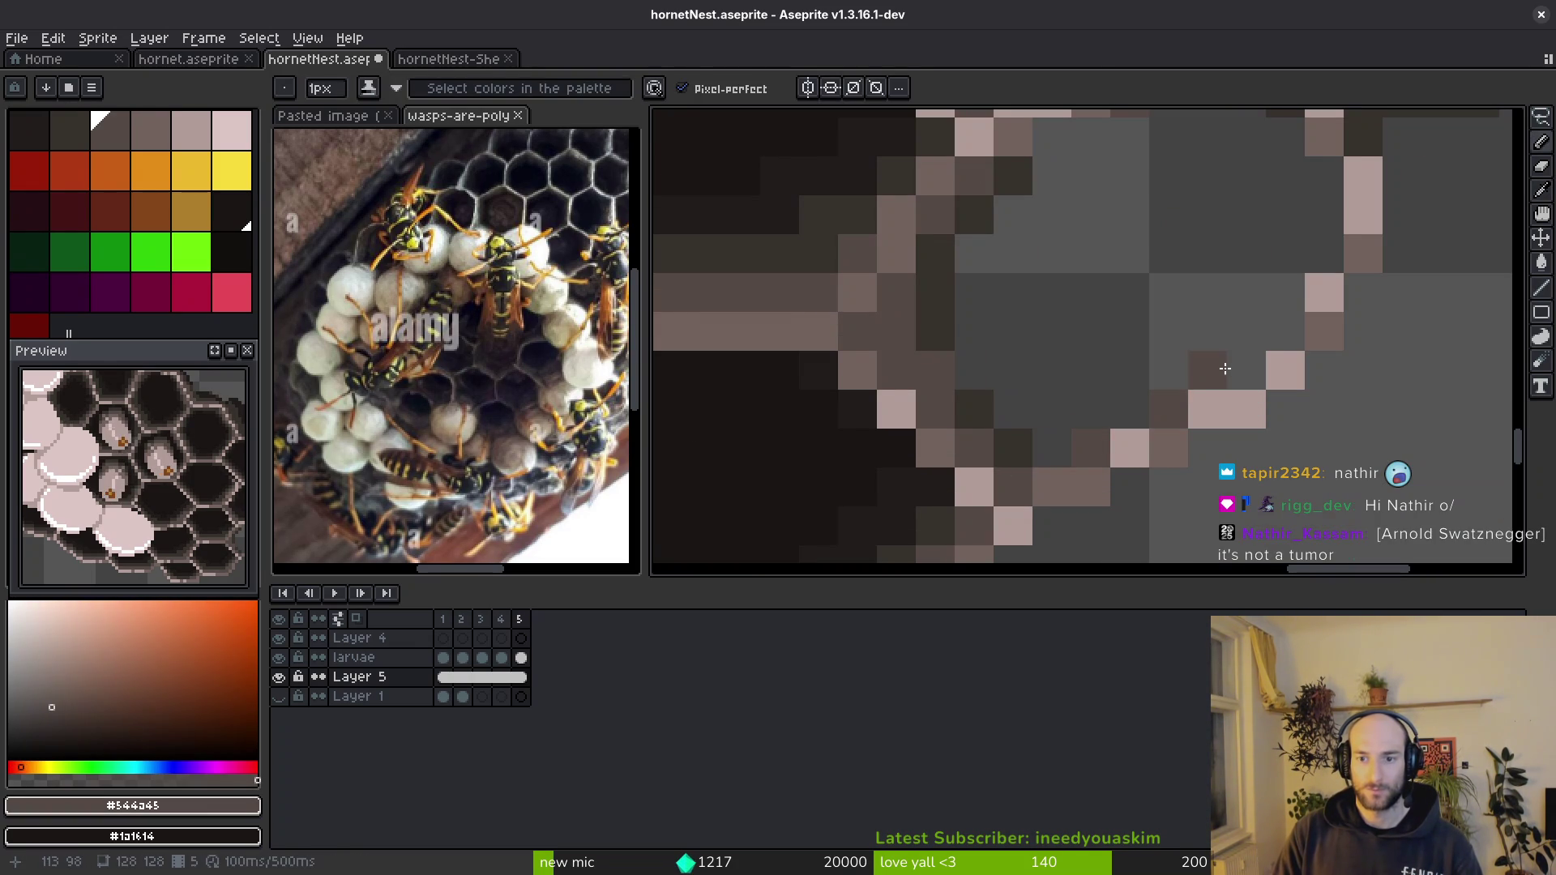
pyautogui.keyDown('alt'); pyautogui.click(1046, 442); pyautogui.keyUp('alt')
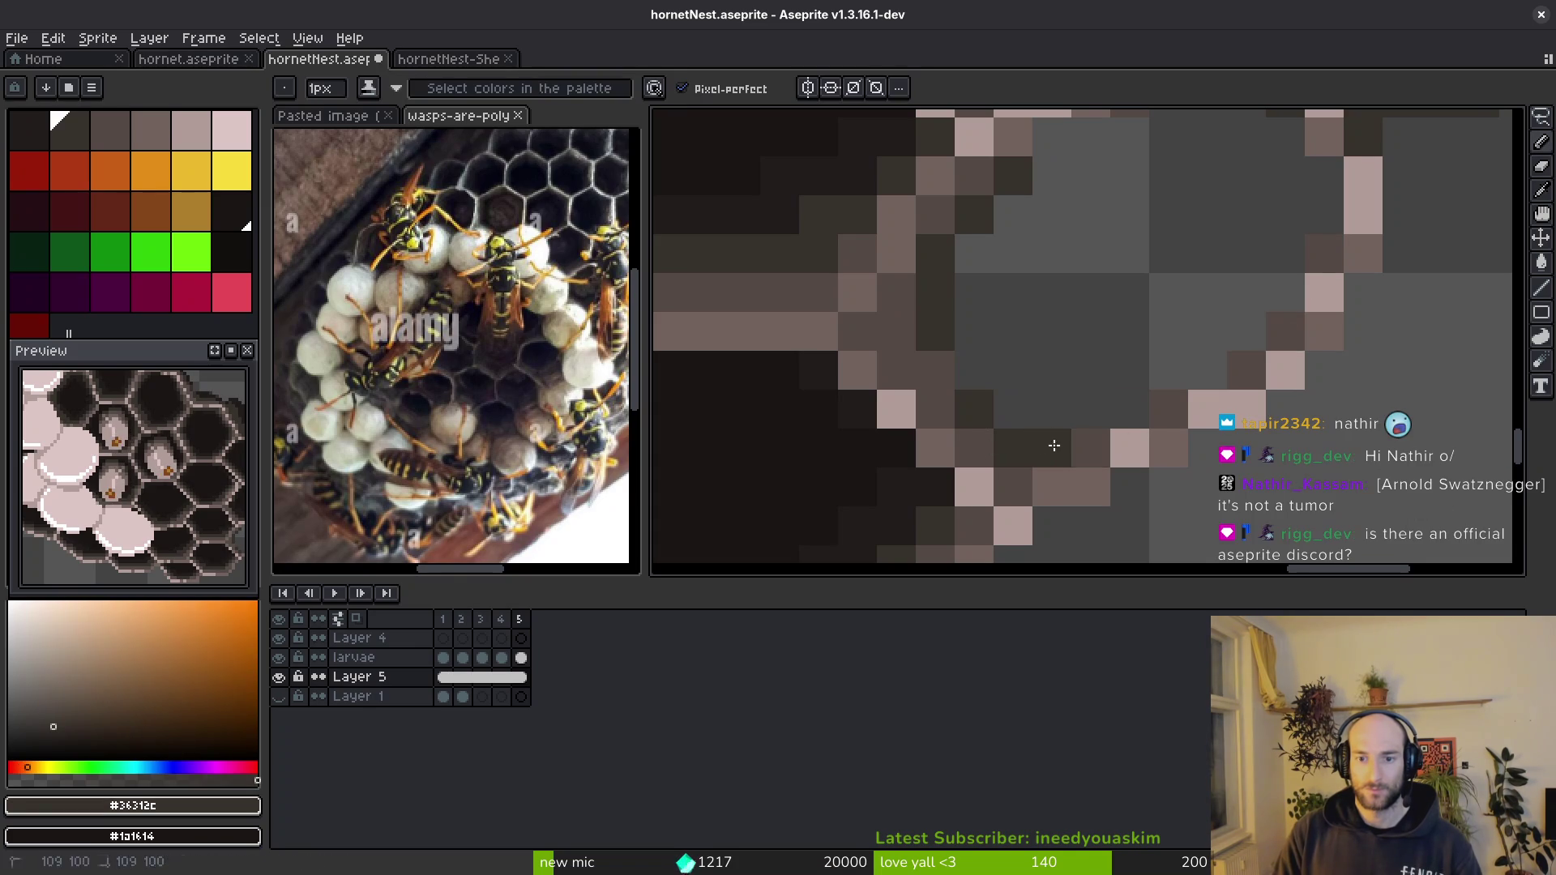
pyautogui.moveTo(1169, 387); pyautogui.dragTo(1320, 172)
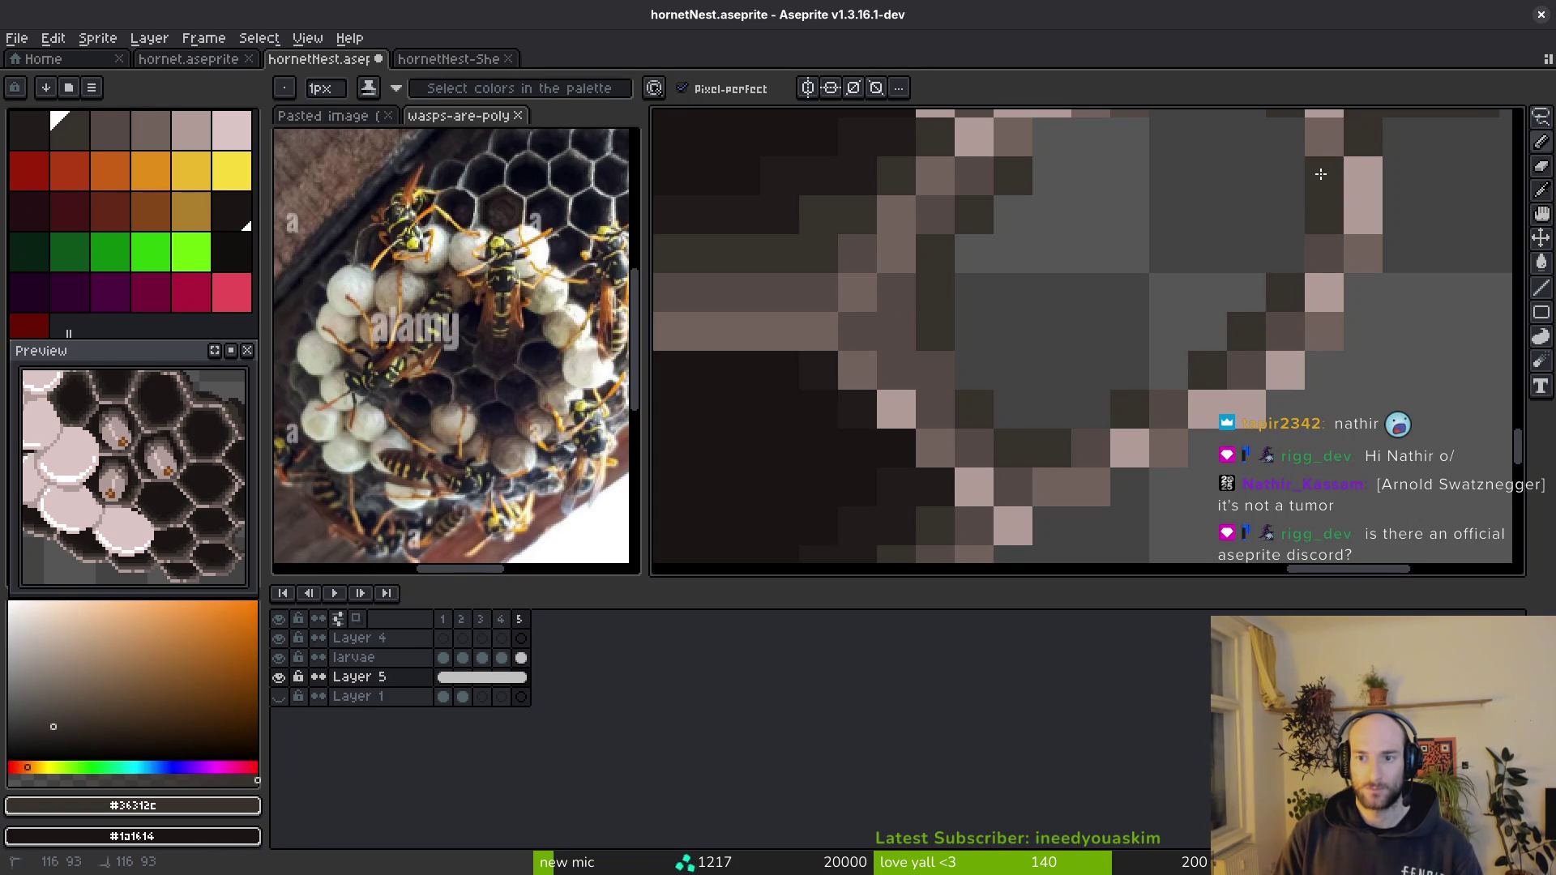
pyautogui.scroll(4, 1285, 258)
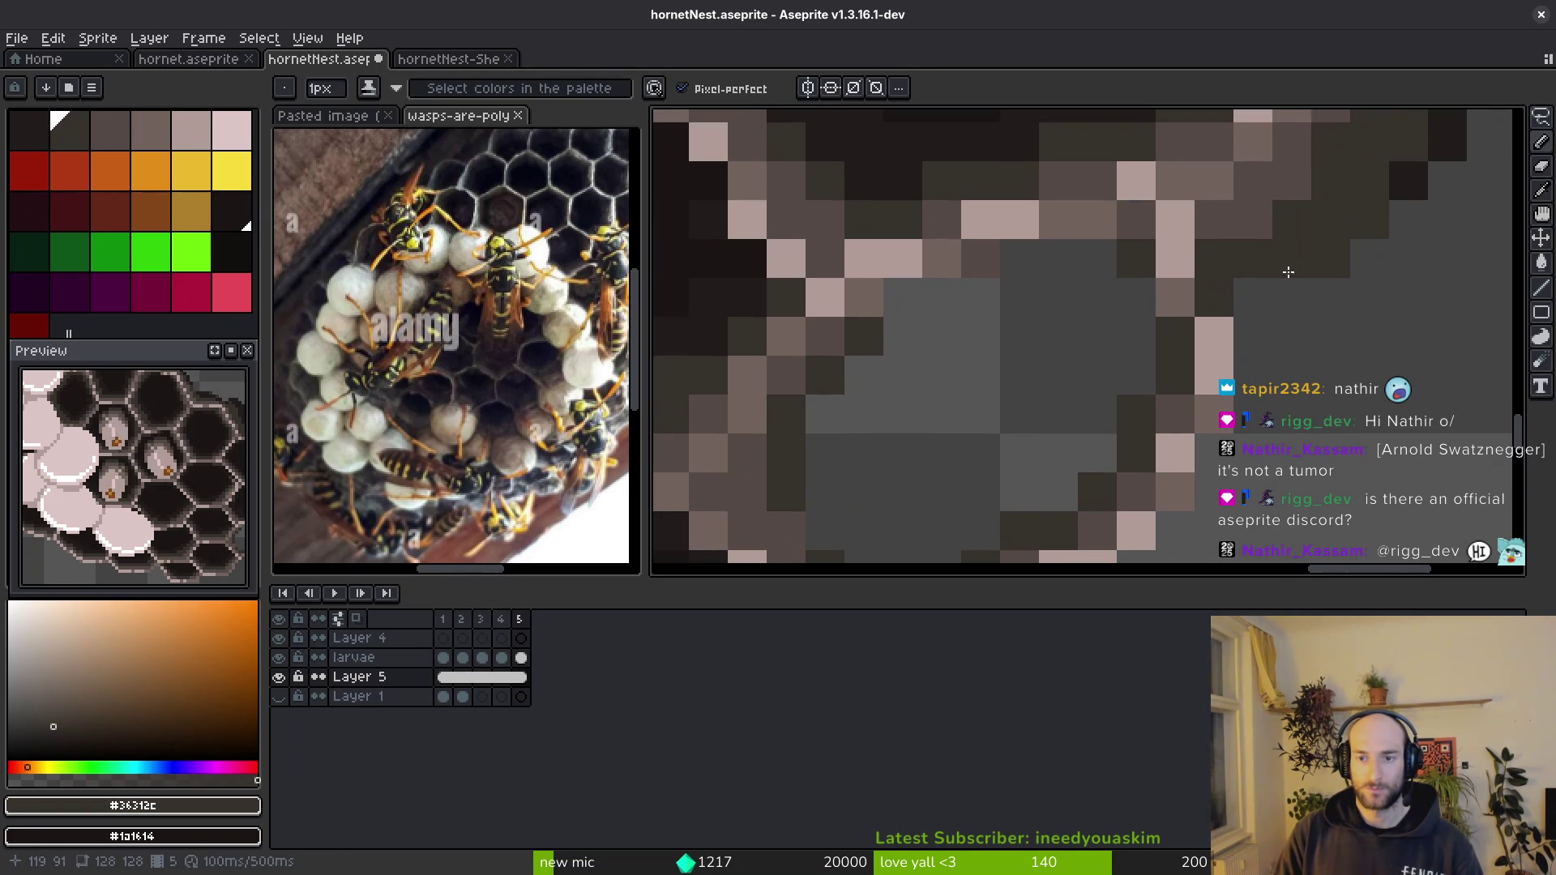
pyautogui.scroll(-2, 1285, 229)
# - Outline the cell in near-black and flood-fill its grey interior with the dark colour
pyautogui.keyDown('alt'); pyautogui.click(1158, 188); pyautogui.keyUp('alt')
pyautogui.scroll(2, 1143, 268)
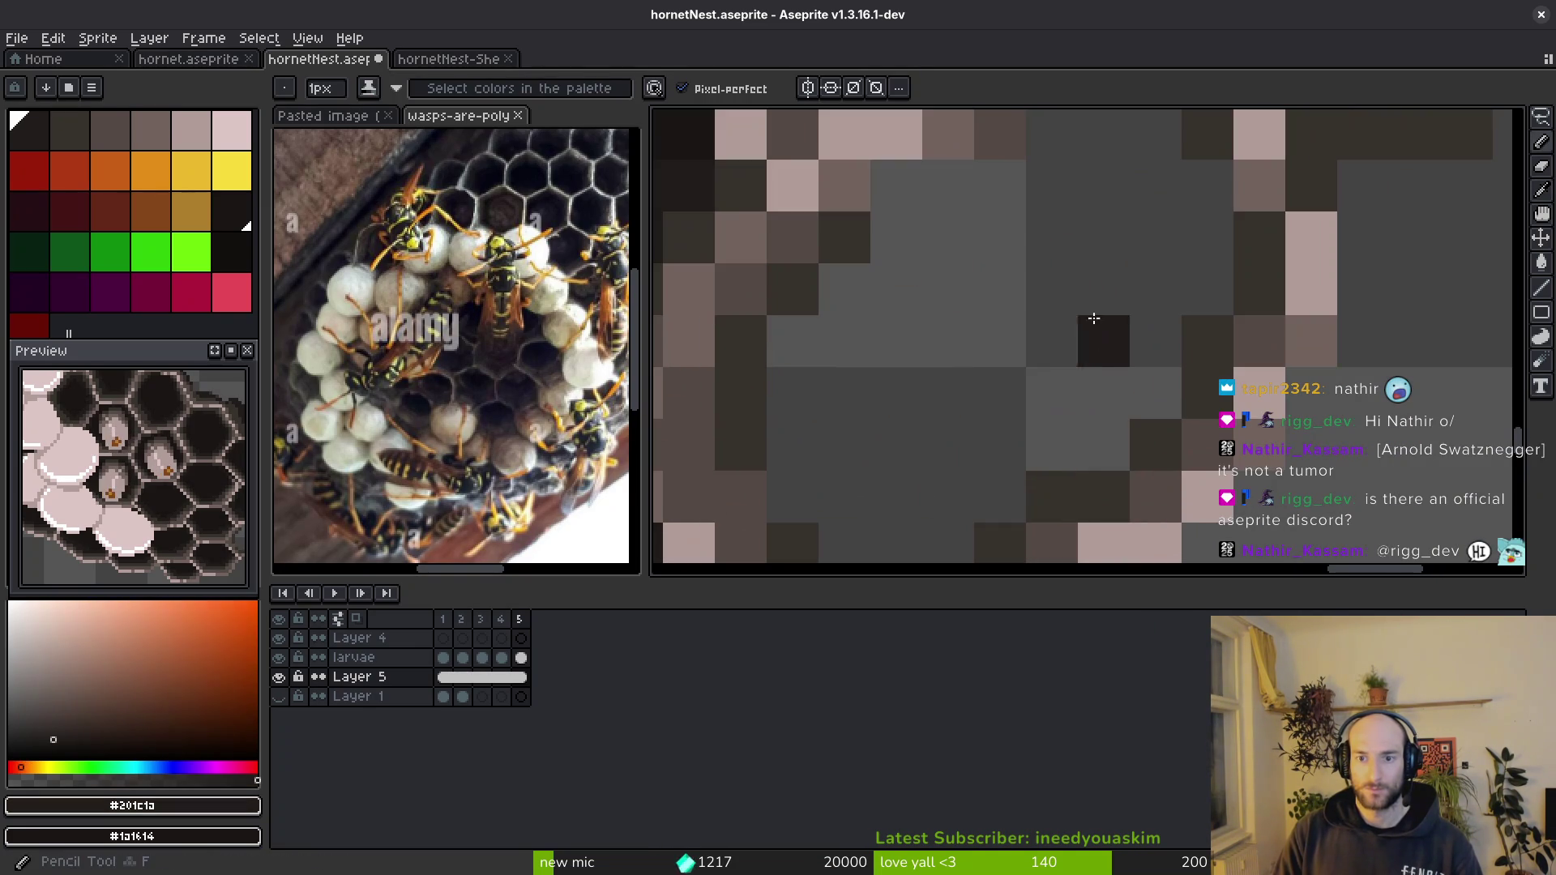
pyautogui.moveTo(1213, 285)
pyautogui.mouseDown()
pyautogui.moveTo(1146, 418)
pyautogui.moveTo(1035, 451)
pyautogui.mouseUp()
pyautogui.scroll(-1, 1095, 390)
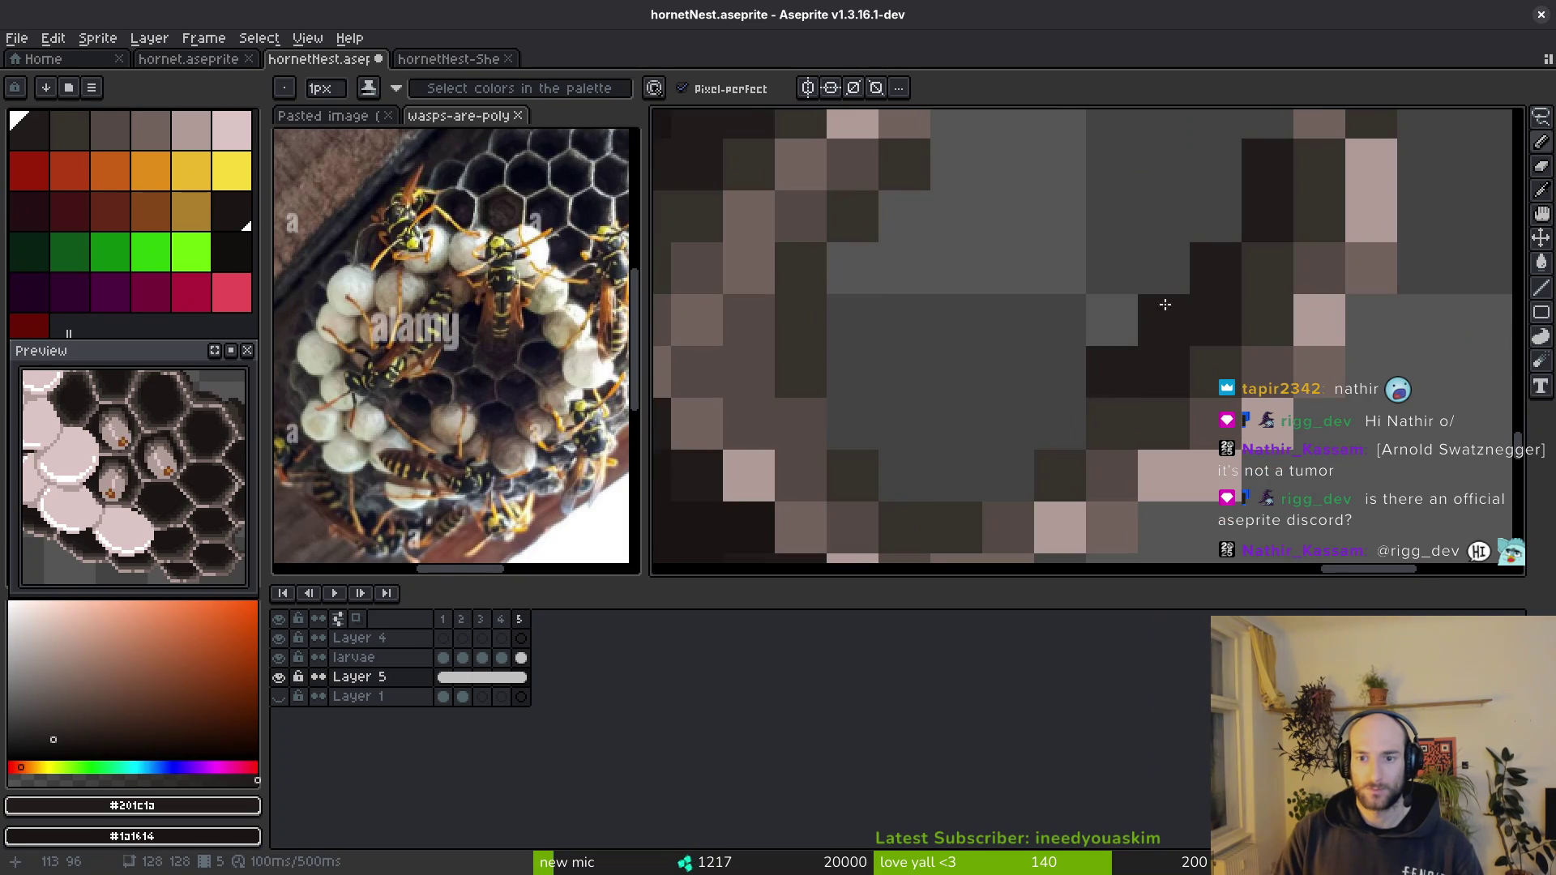
pyautogui.moveTo(1164, 313)
pyautogui.mouseDown()
pyautogui.moveTo(1038, 454)
pyautogui.moveTo(903, 475)
pyautogui.moveTo(962, 442)
pyautogui.moveTo(846, 271)
pyautogui.mouseUp()
pyautogui.scroll(-3, 845, 270)
pyautogui.moveTo(1164, 292); pyautogui.dragTo(1164, 358)
pyautogui.moveTo(904, 343); pyautogui.dragTo(844, 358)
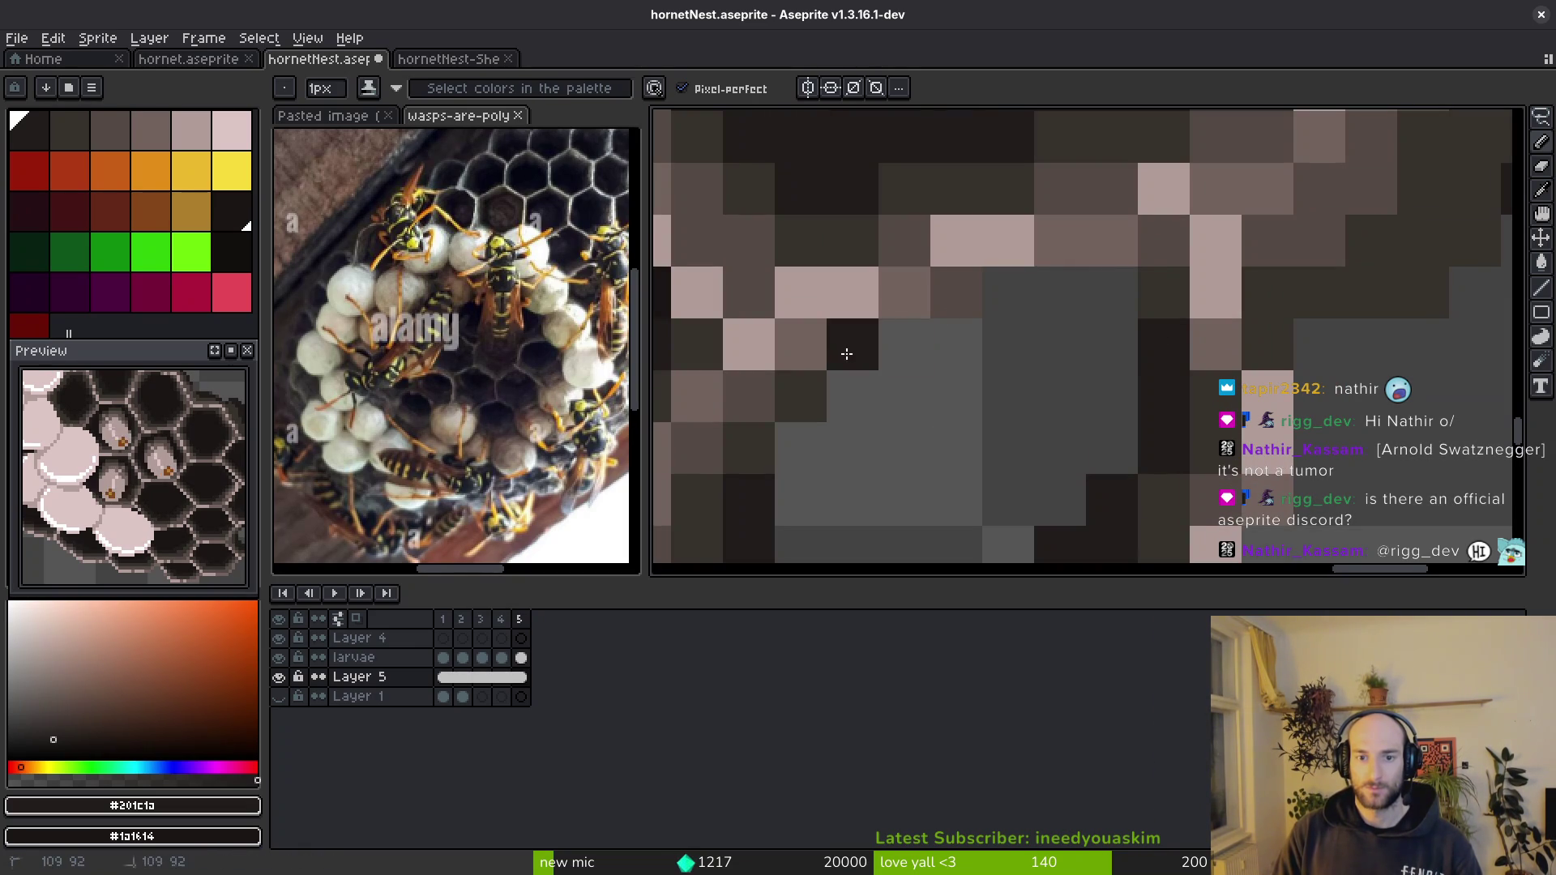
pyautogui.moveTo(956, 292); pyautogui.dragTo(924, 379)
pyautogui.hotkey('ctrl', 'z')
pyautogui.keyDown('alt'); pyautogui.click(879, 351); pyautogui.keyUp('alt')
pyautogui.scroll(-2, 865, 268)
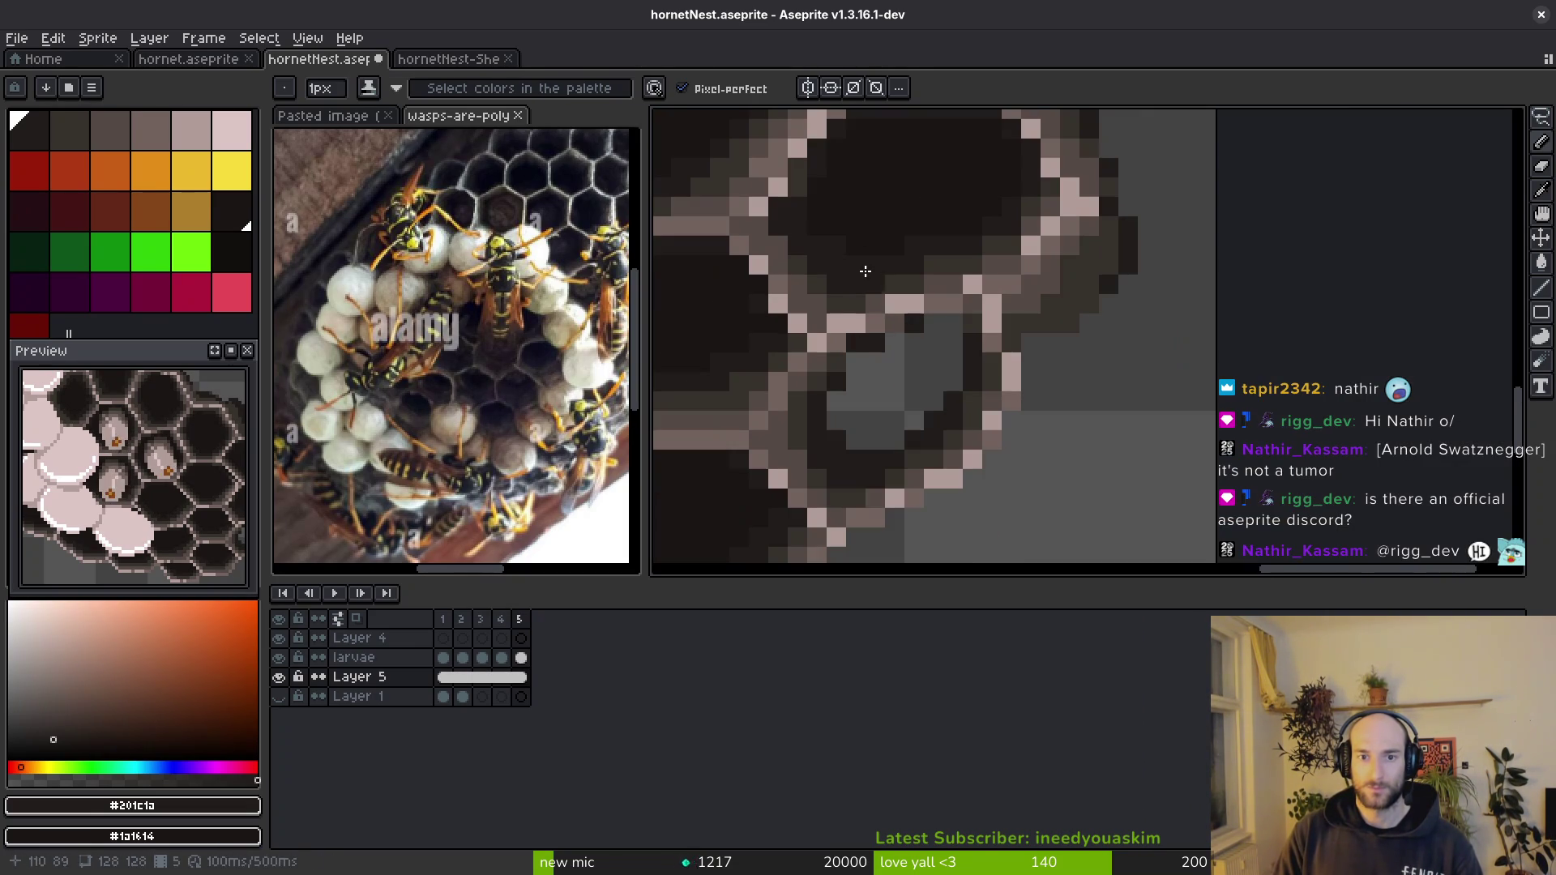
pyautogui.press('g')
pyautogui.click(911, 391)
pyautogui.scroll(-1, 920, 406)
pyautogui.scroll(-1, 973, 426)
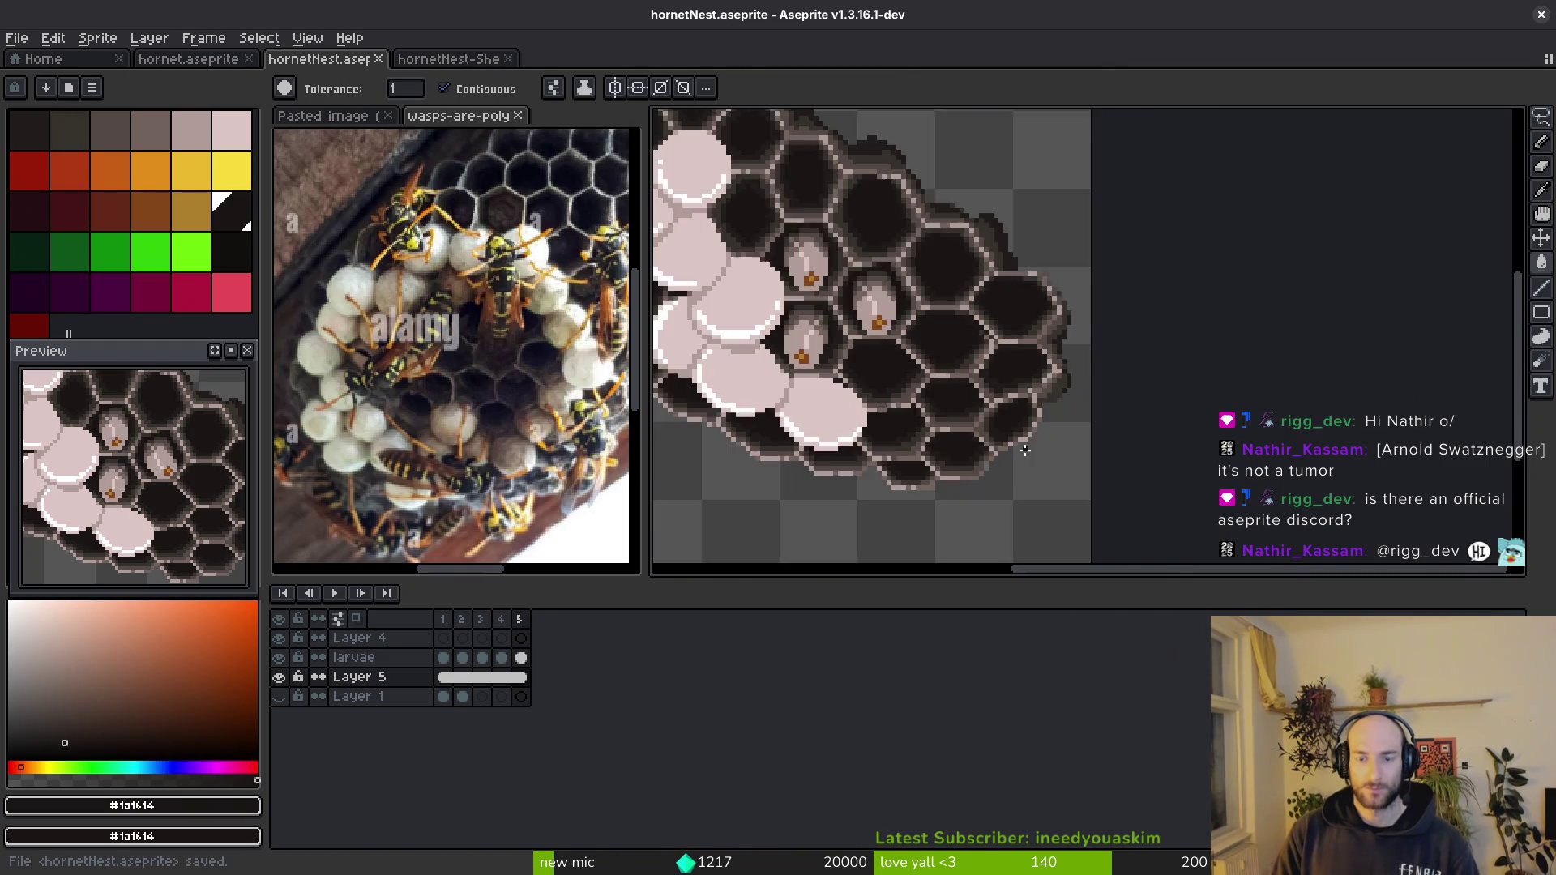
pyautogui.scroll(-1, 1024, 453)
# - Save on the first frame, check the nest in the Godot arena, and save the sprite again
pyautogui.hotkey('ctrl', 's')
pyautogui.press('Return')
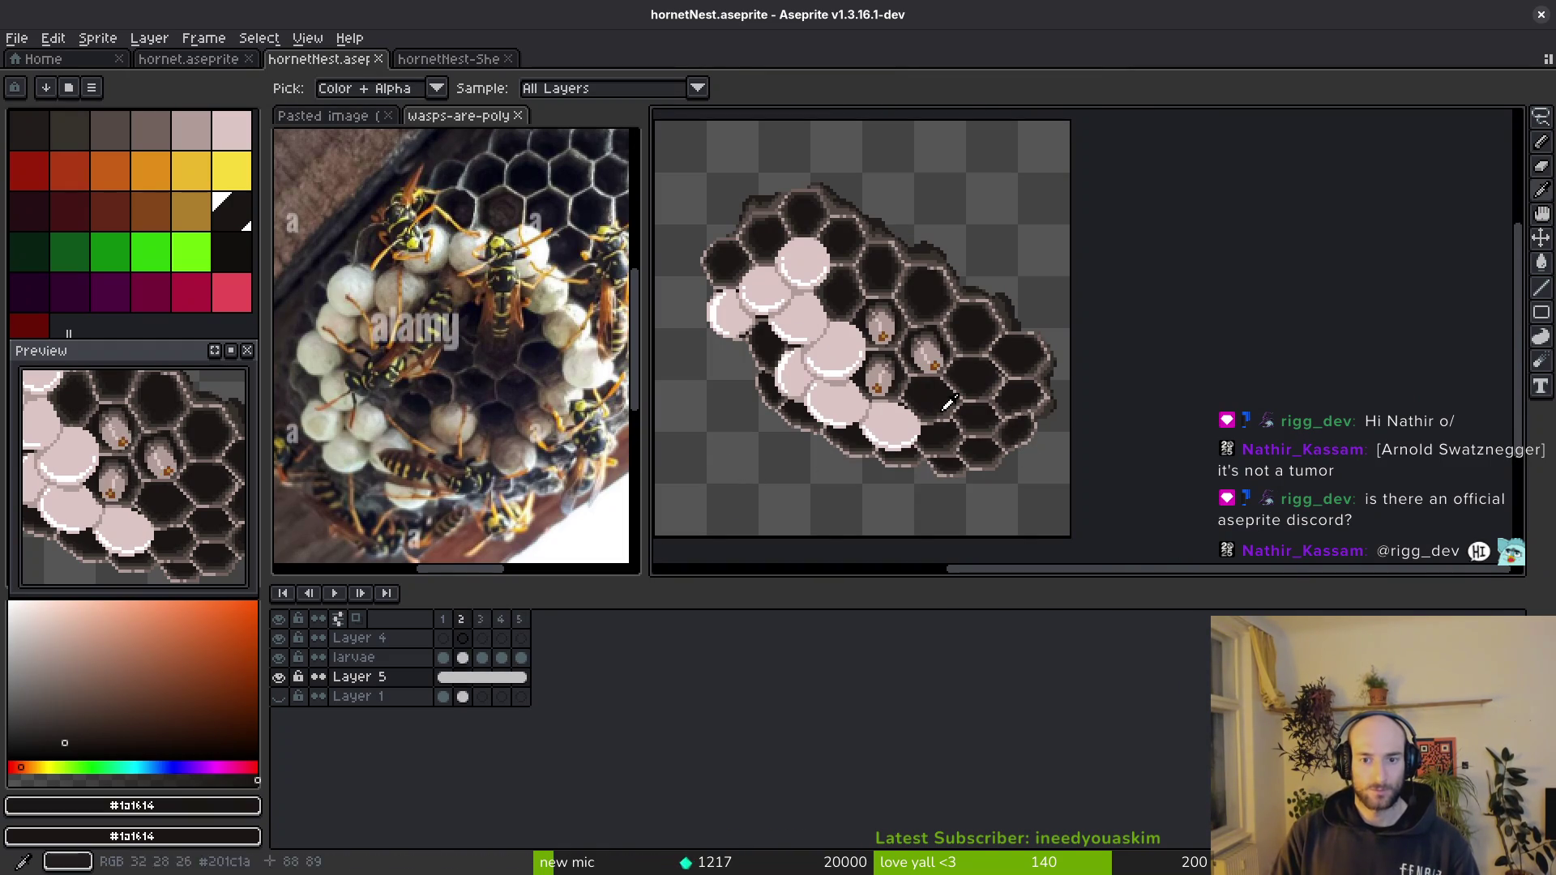
pyautogui.hotkey('ctrl', 's')
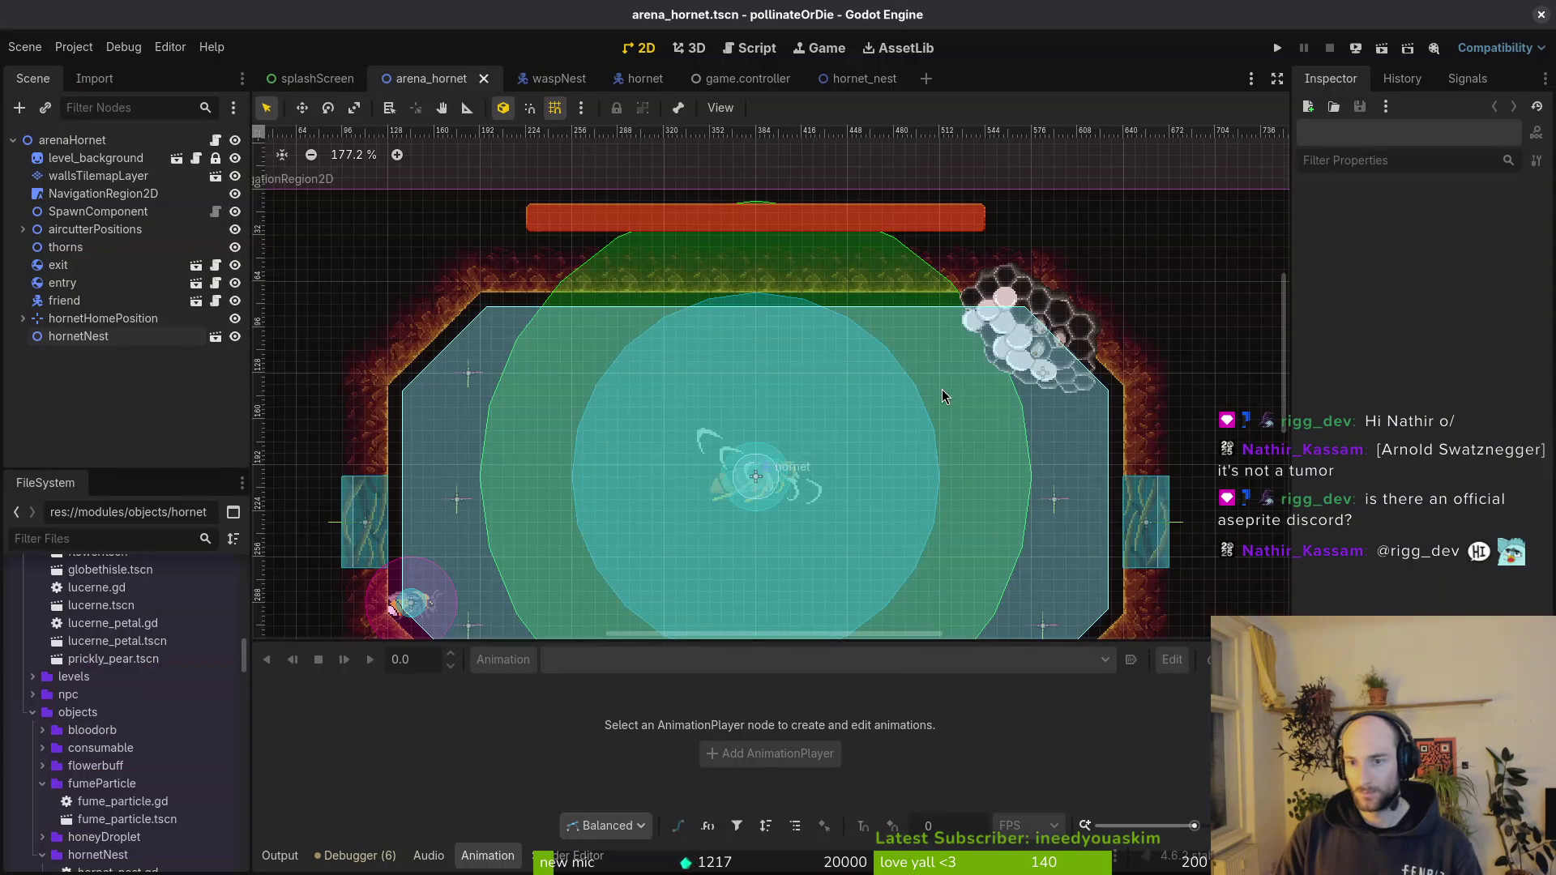
pyautogui.hotkey('alt', 'Tab')
pyautogui.scroll(3, 1077, 398)
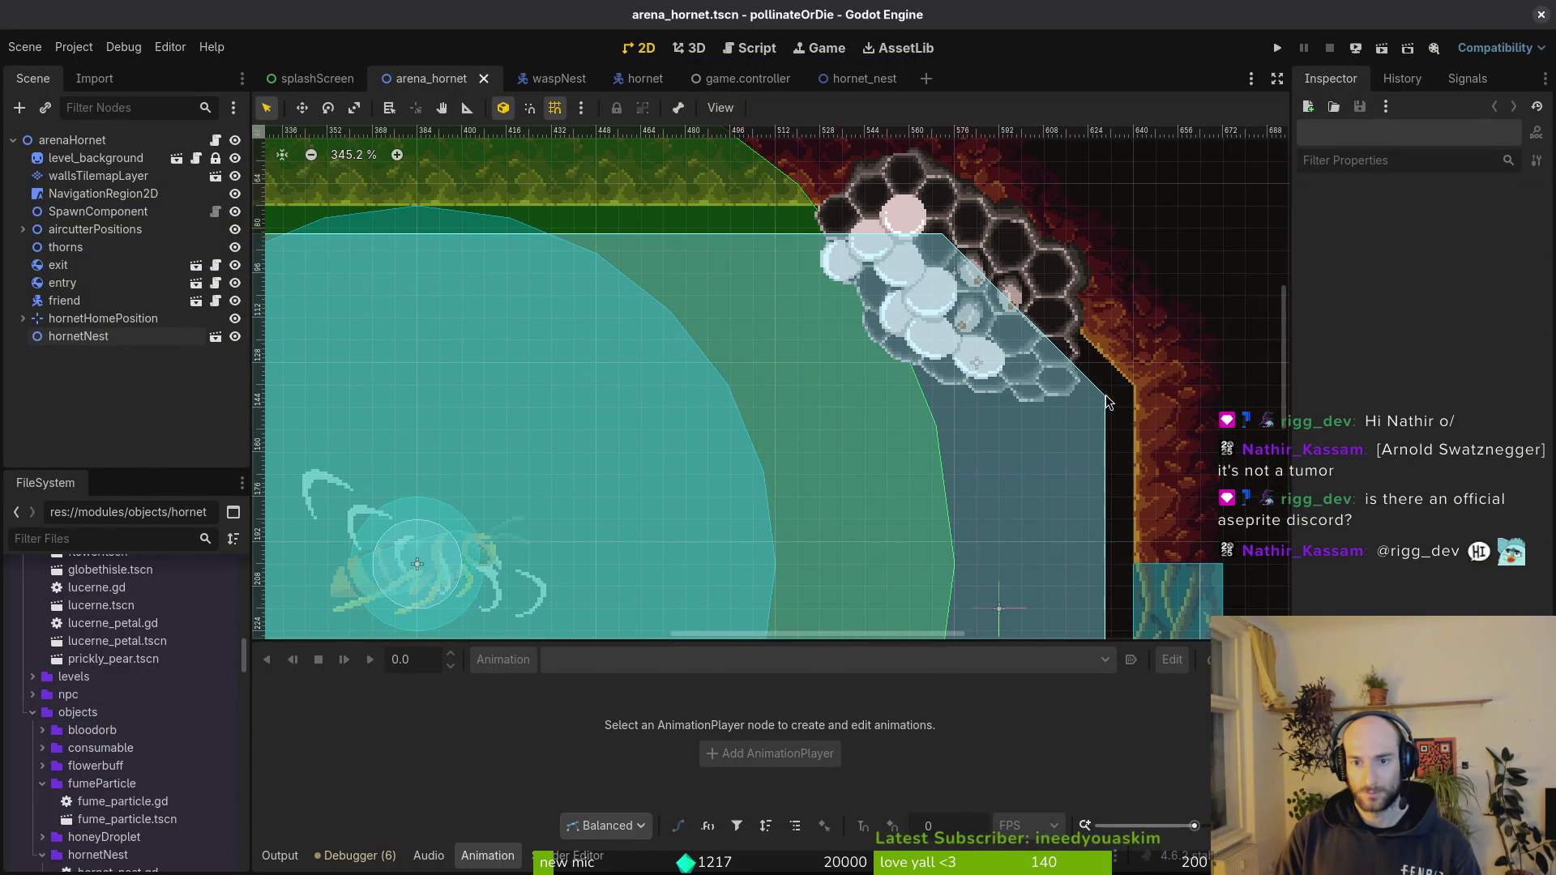
pyautogui.moveTo(1106, 401); pyautogui.dragTo(1080, 462)
pyautogui.scroll(-2, 1053, 406)
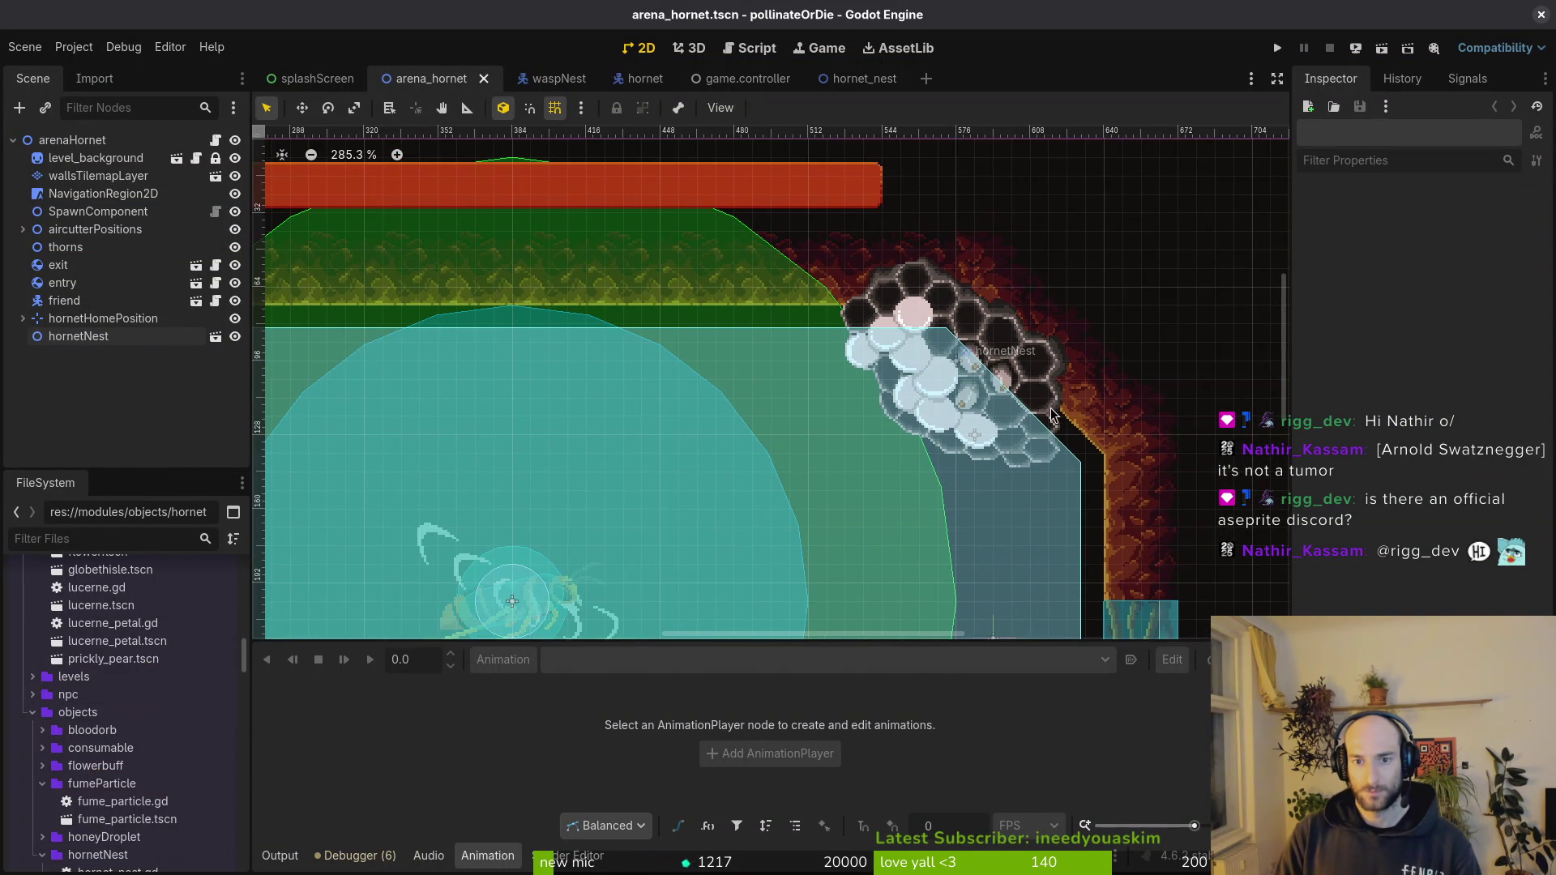
pyautogui.scroll(-2, 1054, 406)
pyautogui.hotkey('alt', 'Tab')
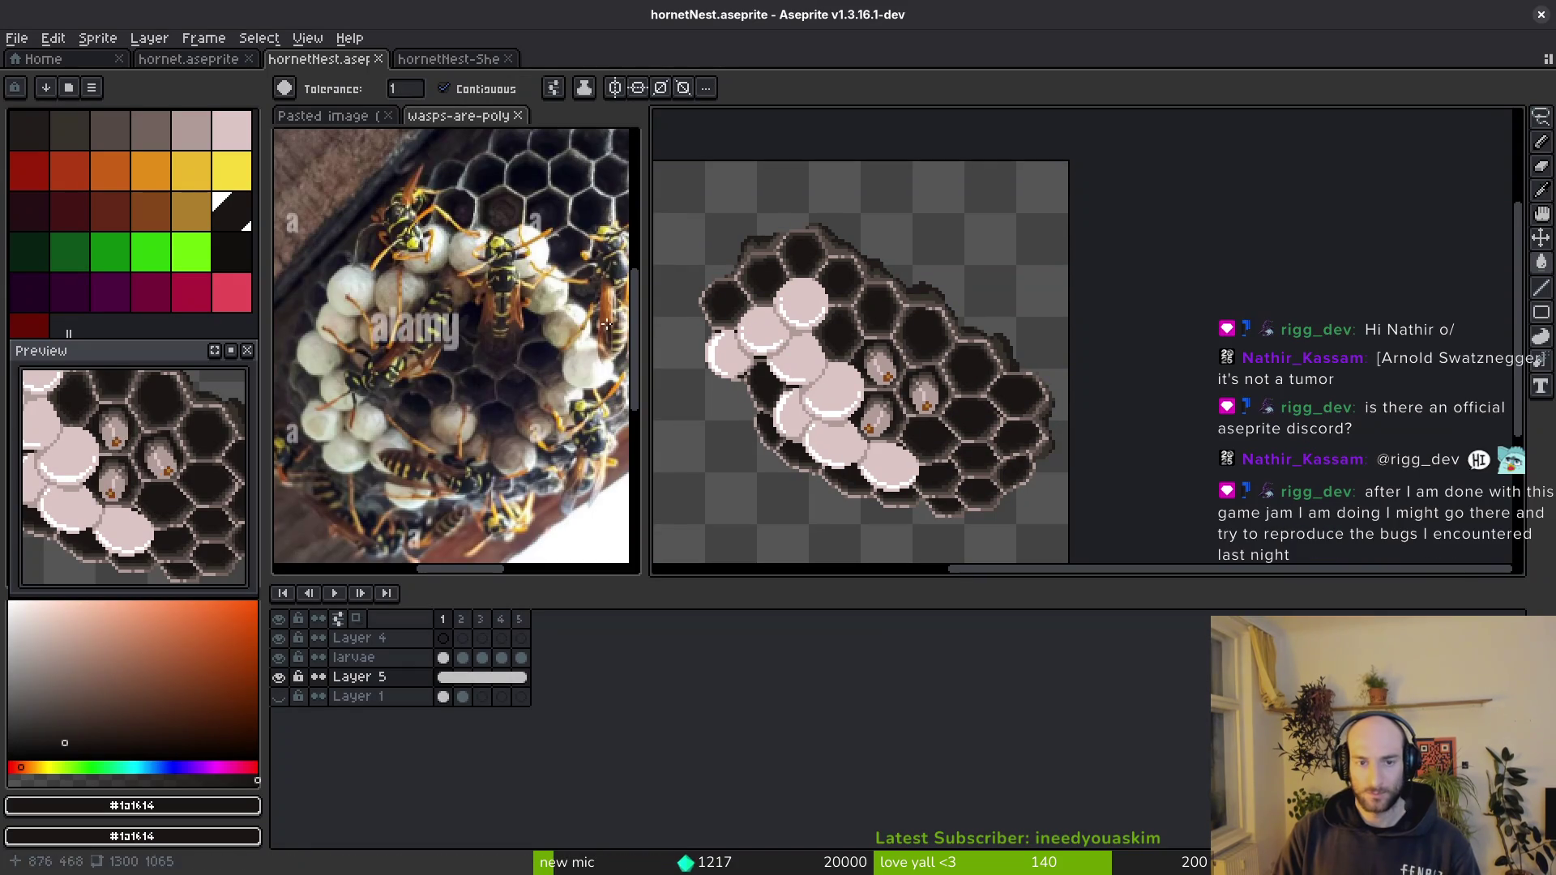
pyautogui.hotkey('ctrl', 's')
pyautogui.moveTo(914, 328); pyautogui.dragTo(939, 346)
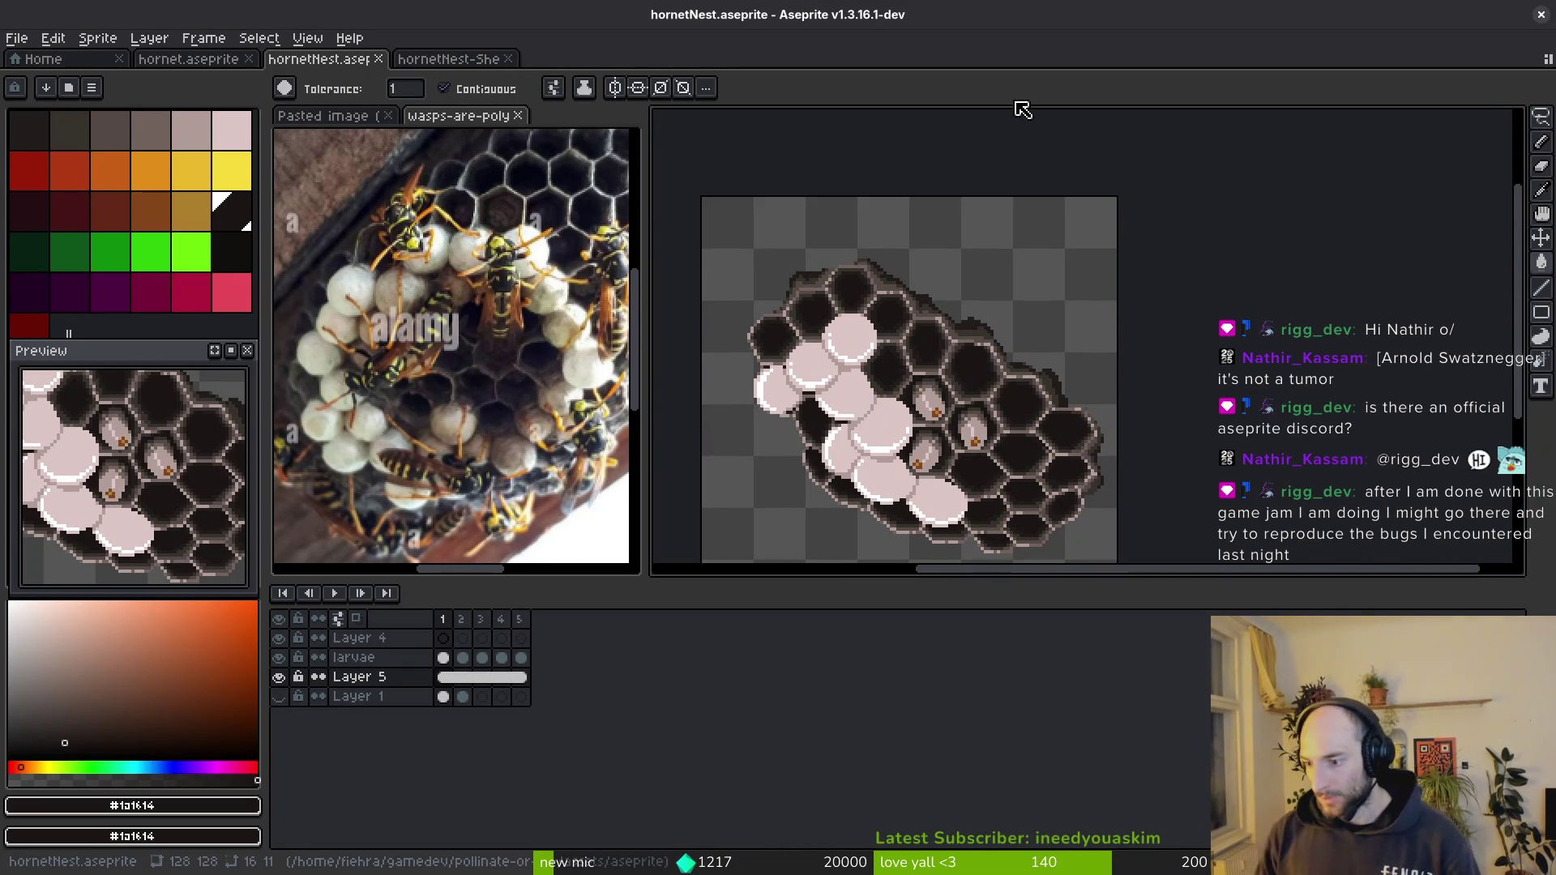
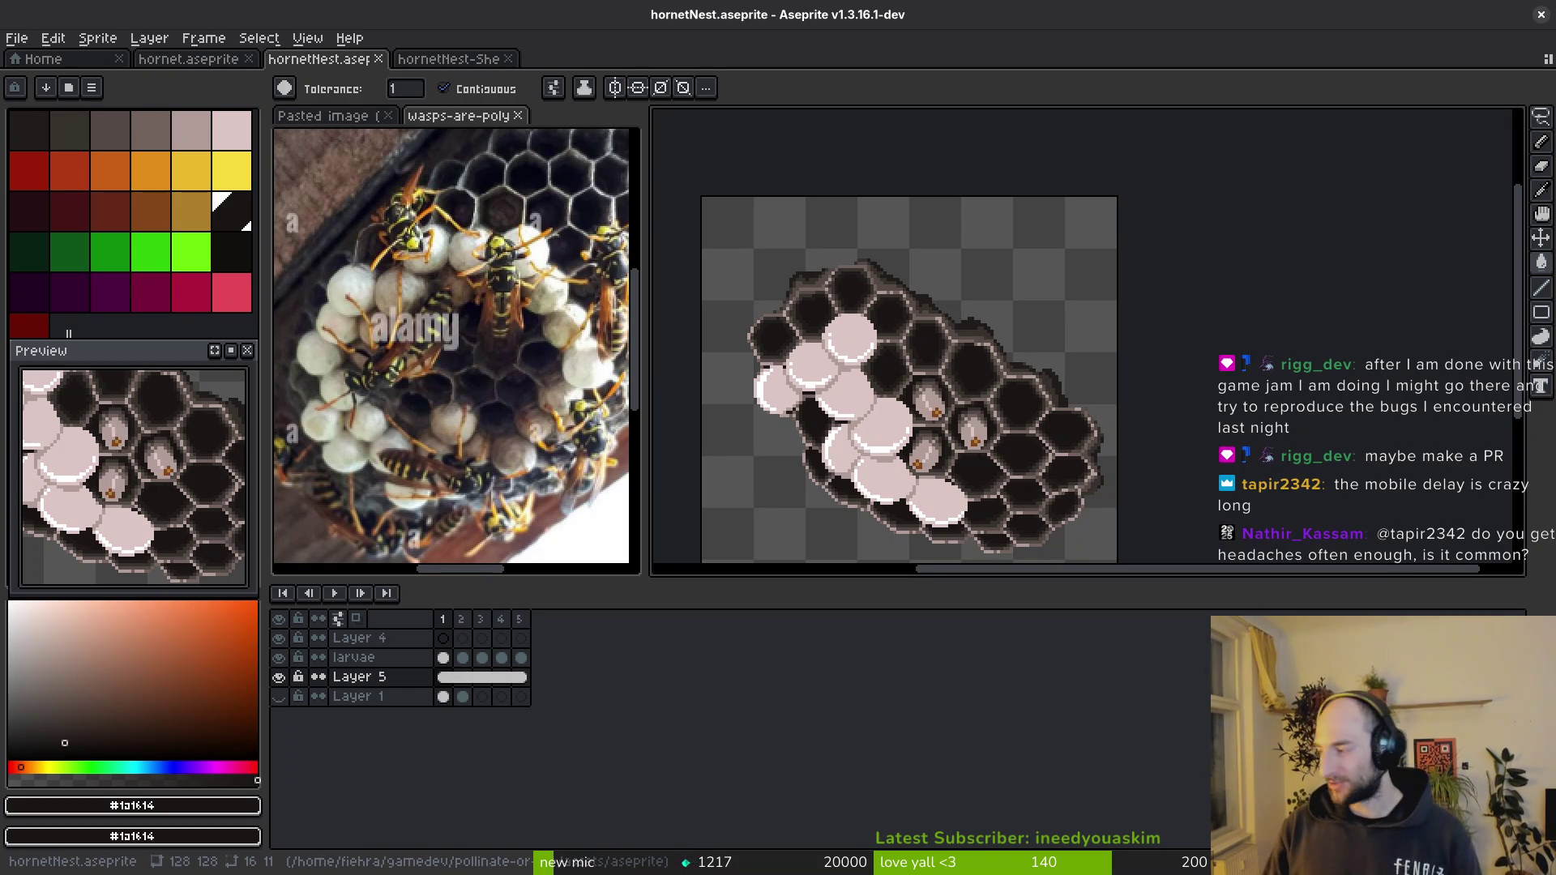
pyautogui.scroll(2, 945, 256)
pyautogui.scroll(2, 947, 256)
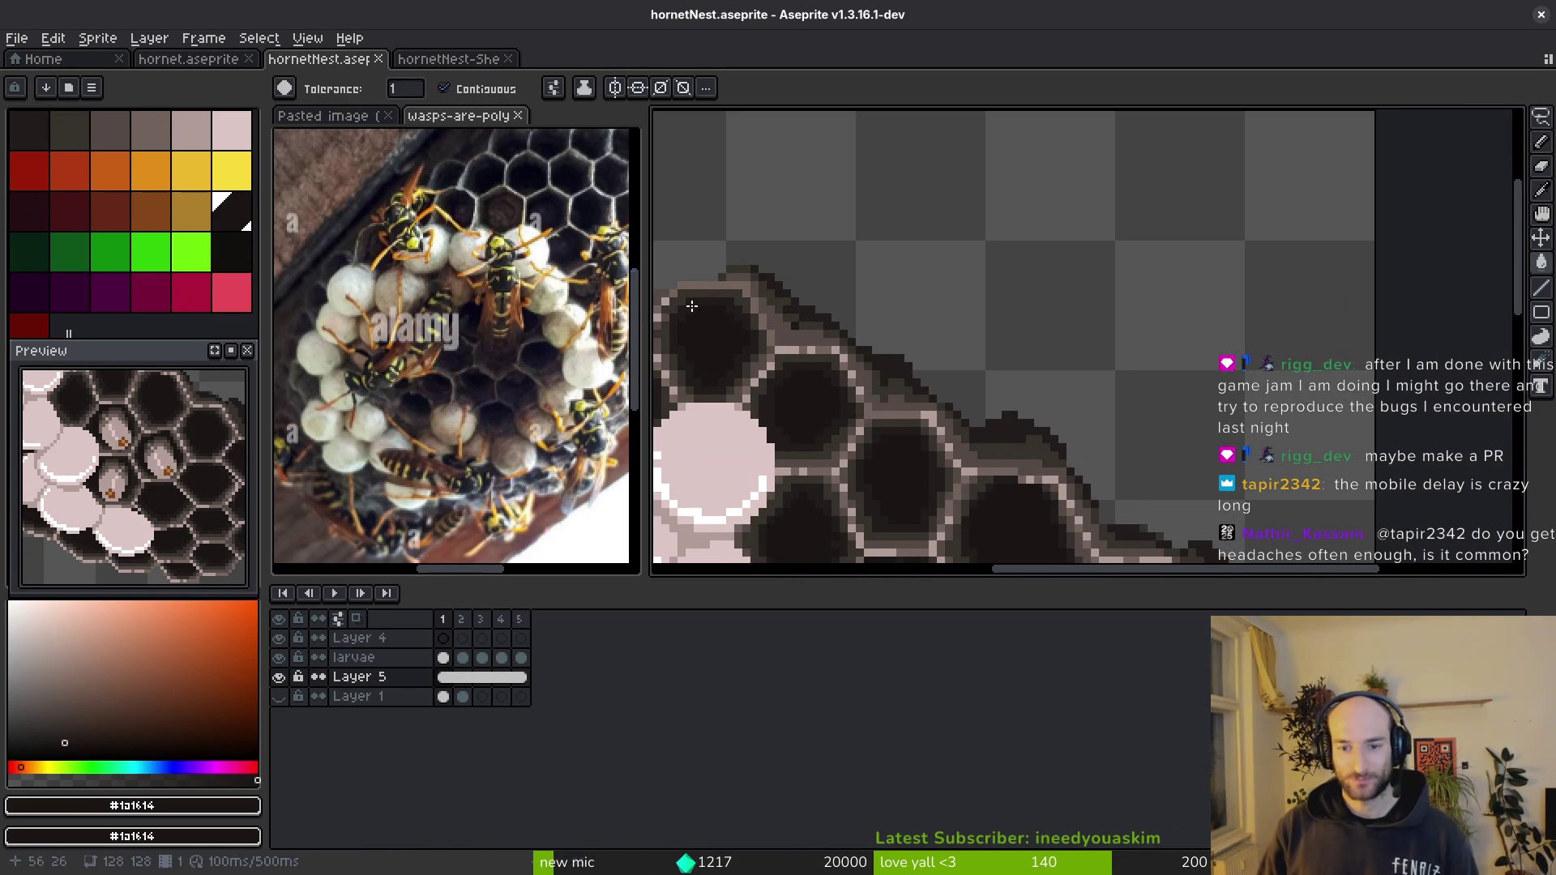
# - Pick the orange-brown outline swatch and switch to the Pencil for single-pixel drawing
pyautogui.click(151, 210)
pyautogui.scroll(-2, 925, 366)
pyautogui.hotkey('alt', 'Tab')
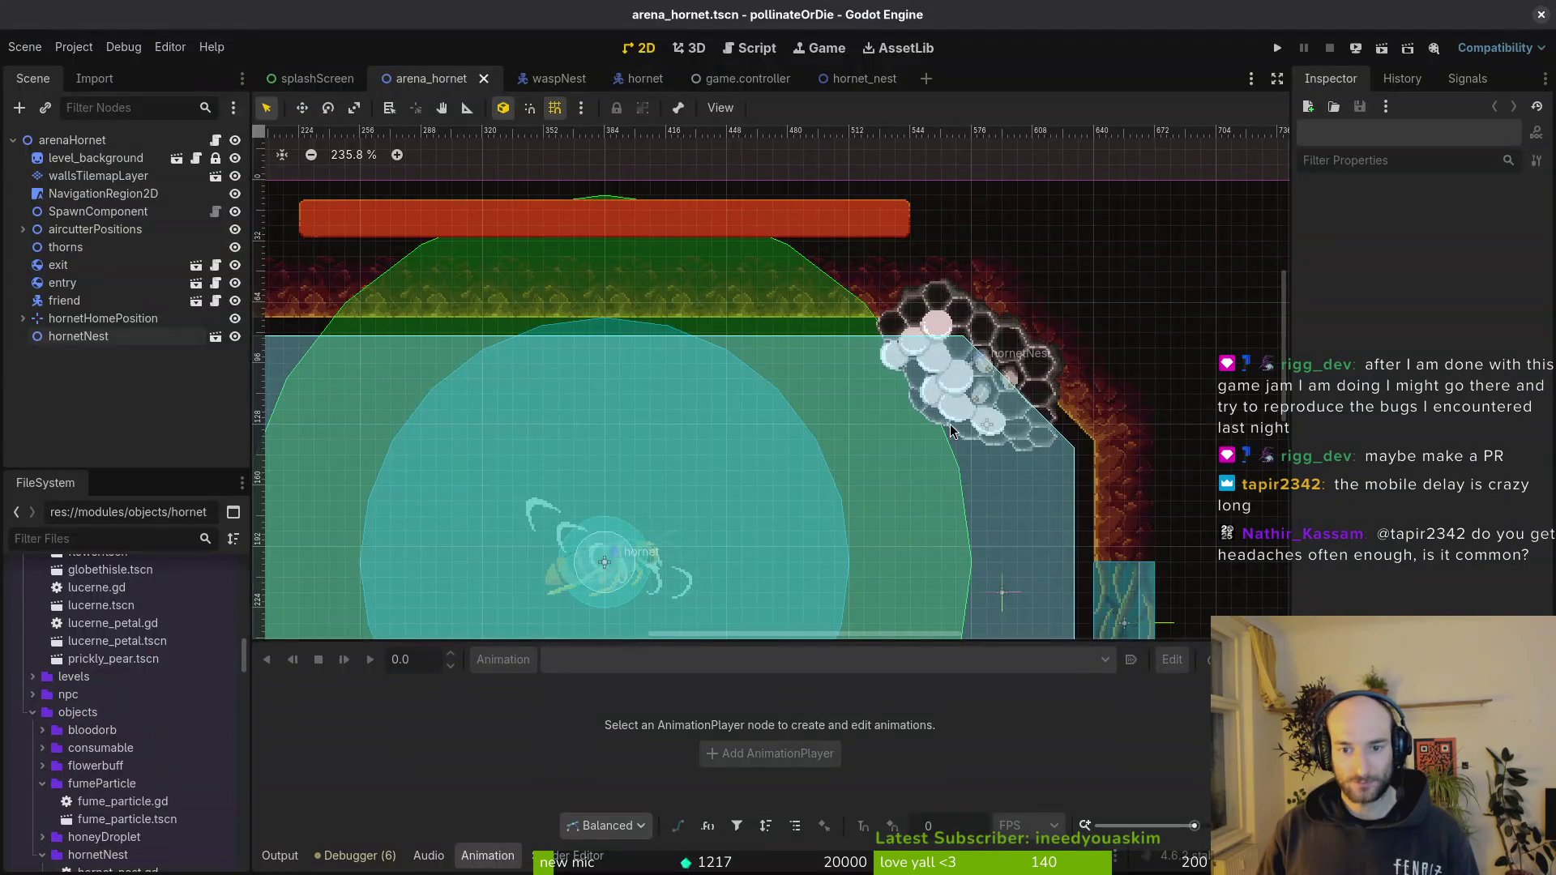
pyautogui.hotkey('alt', 'Tab')
pyautogui.scroll(1, 983, 341)
pyautogui.press('b')
pyautogui.scroll(2, 983, 340)
pyautogui.scroll(1, 885, 383)
pyautogui.scroll(-1, 824, 352)
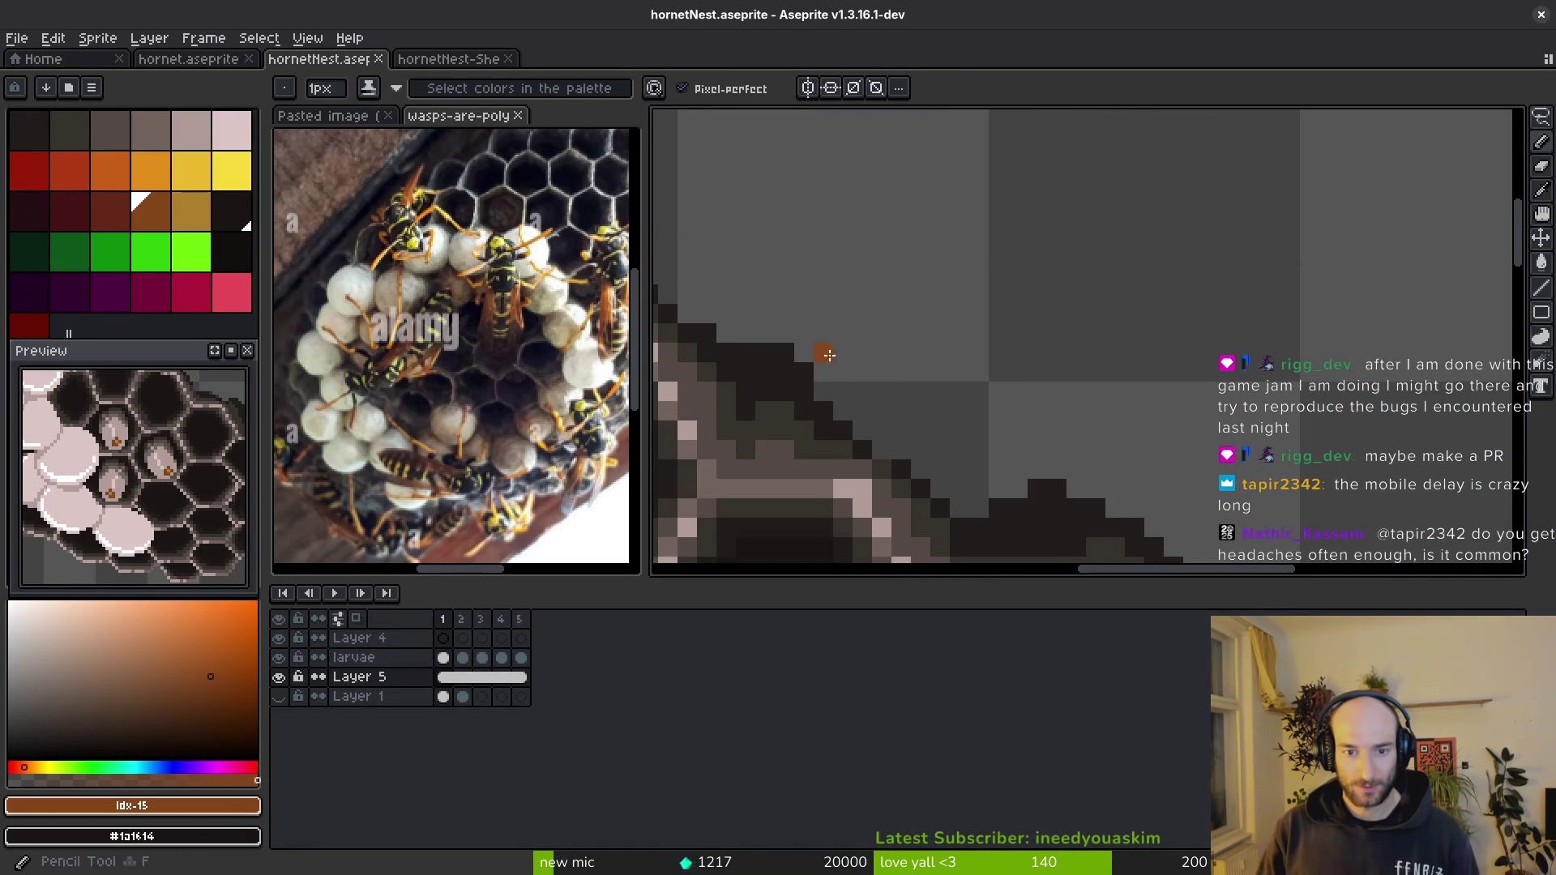
# - Trace the orange-brown outline along the hive's upper edge
pyautogui.moveTo(824, 352); pyautogui.dragTo(918, 450)
pyautogui.moveTo(1032, 470); pyautogui.dragTo(1076, 470)
pyautogui.moveTo(1101, 483); pyautogui.dragTo(999, 315)
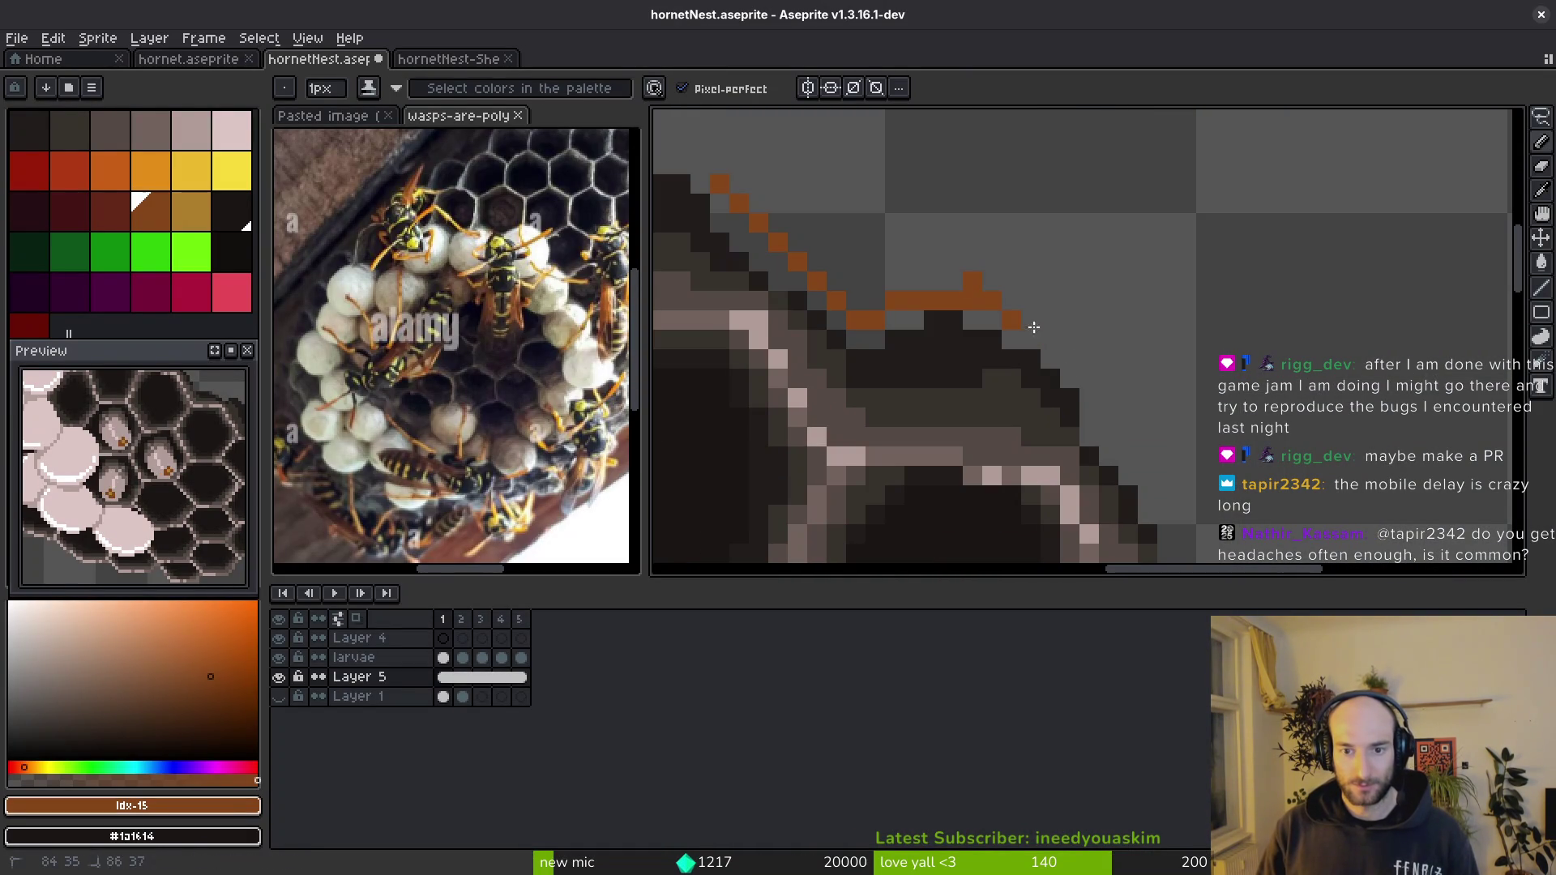
pyautogui.moveTo(1071, 356); pyautogui.dragTo(1067, 249)
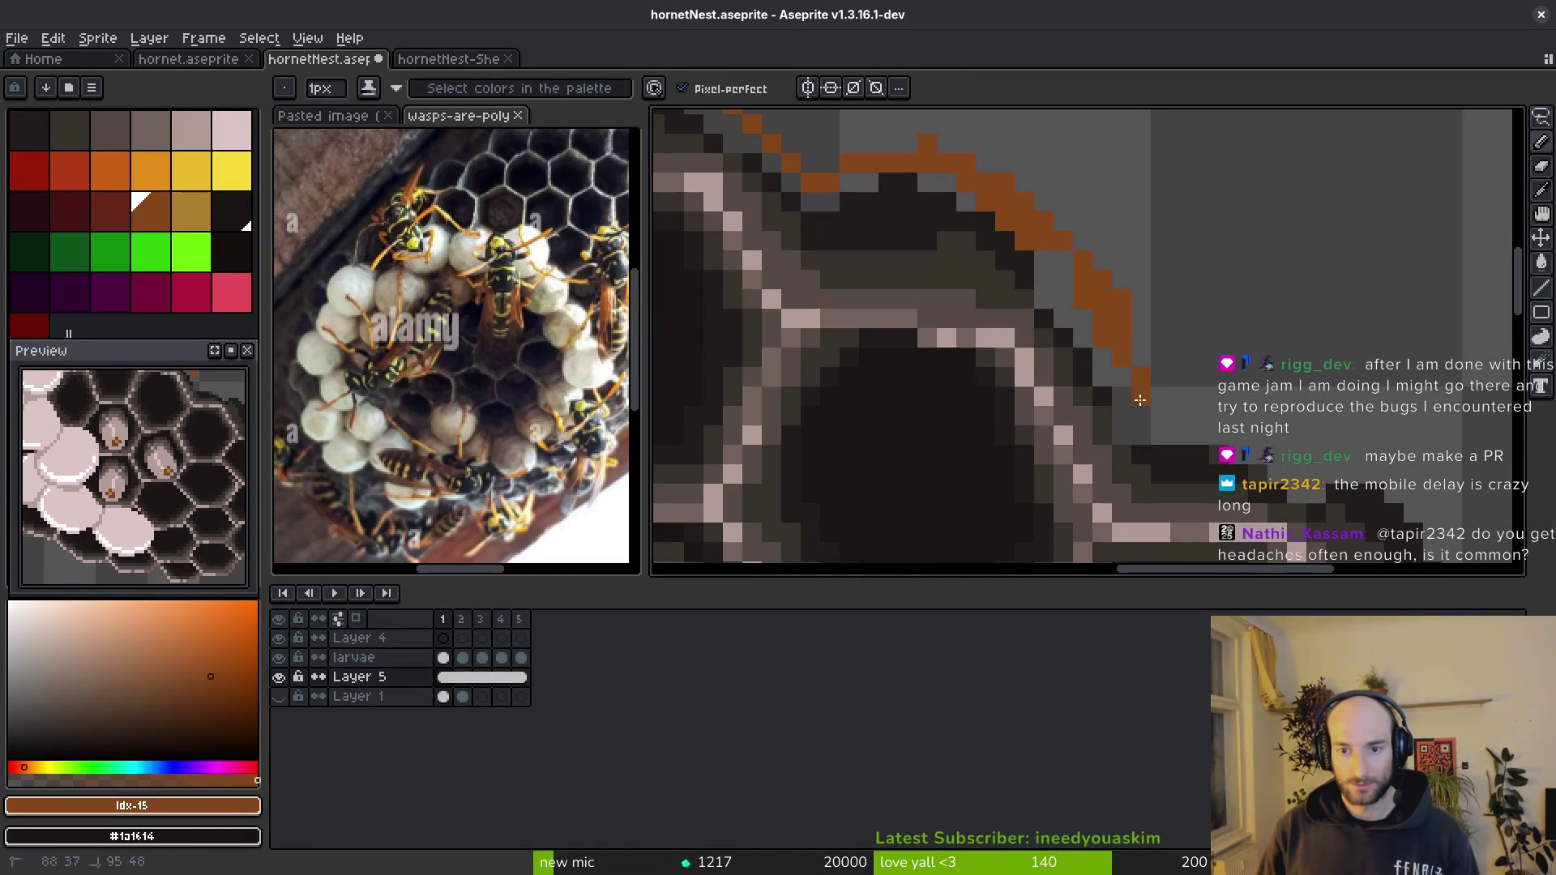
pyautogui.scroll(-1, 1153, 345)
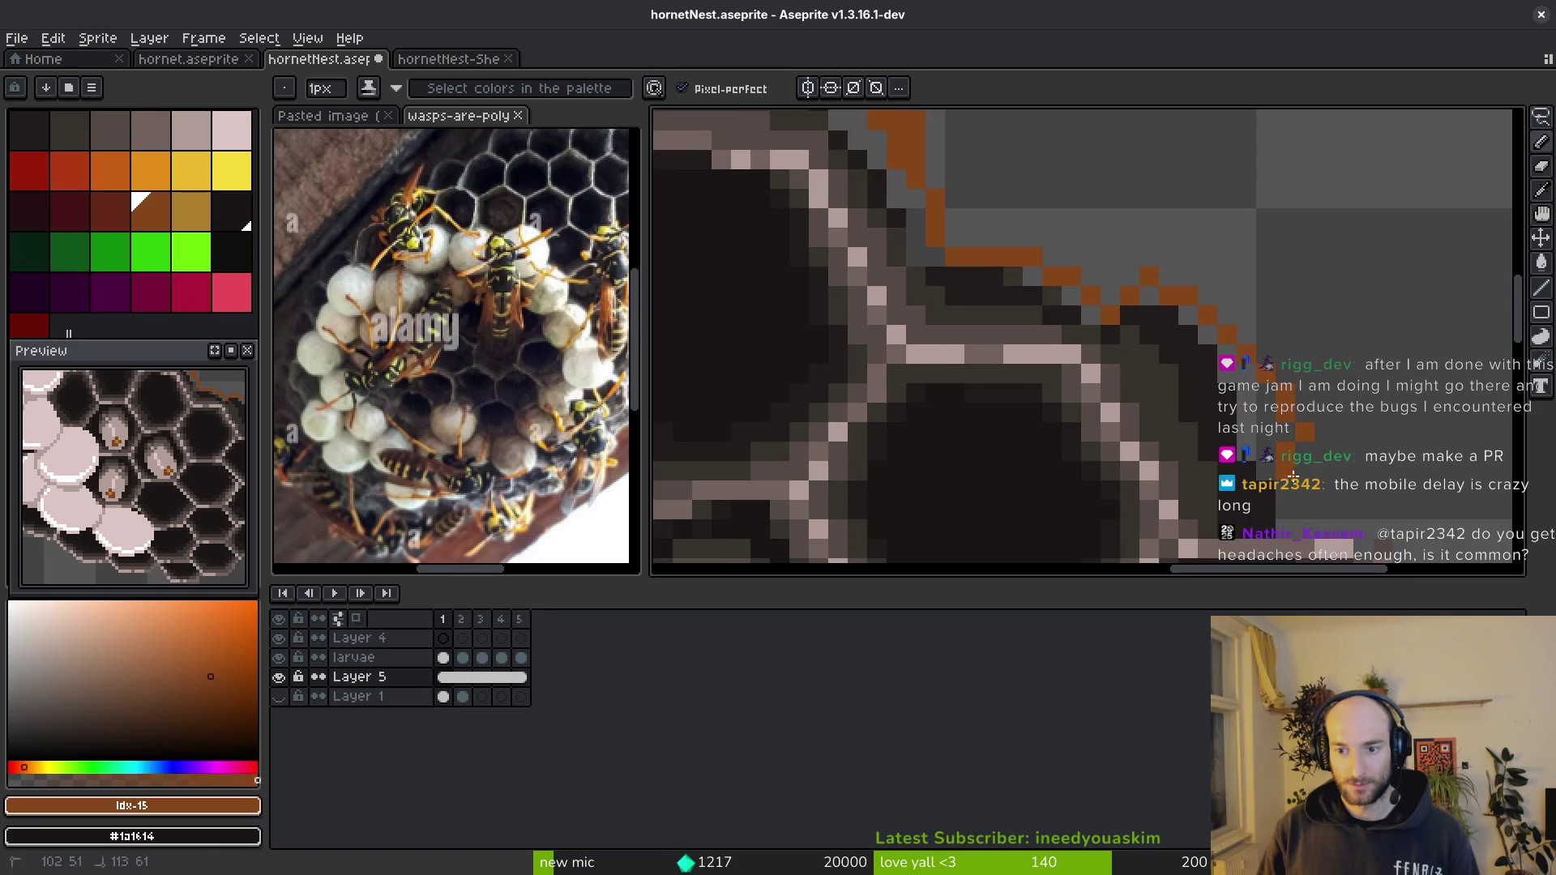
pyautogui.moveTo(1405, 512); pyautogui.dragTo(1214, 298)
pyautogui.scroll(-3, 1184, 305)
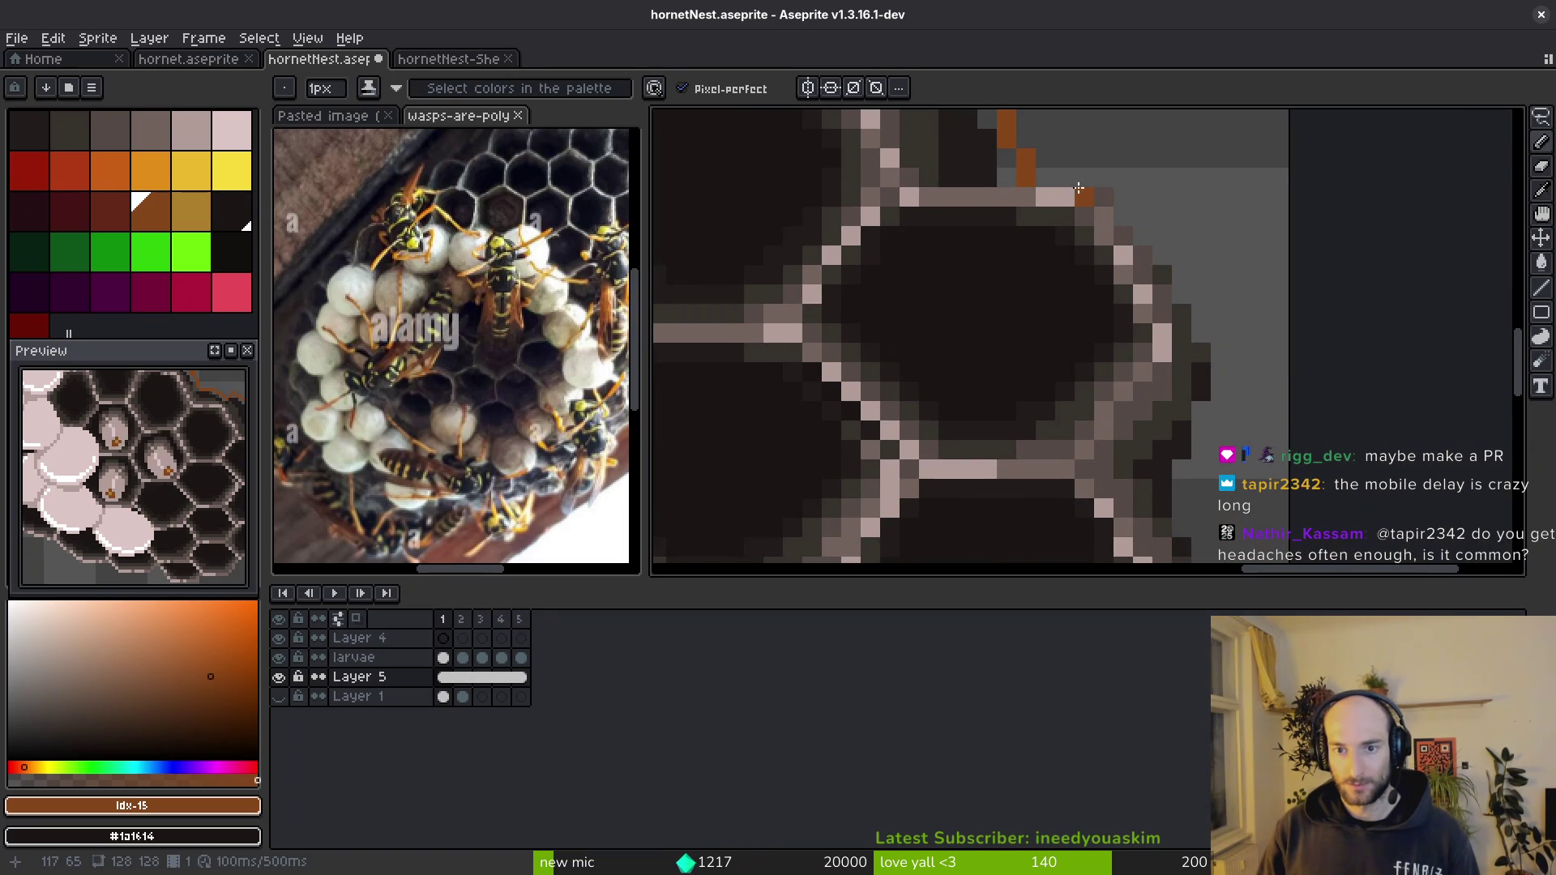
pyautogui.scroll(-3, 1156, 201)
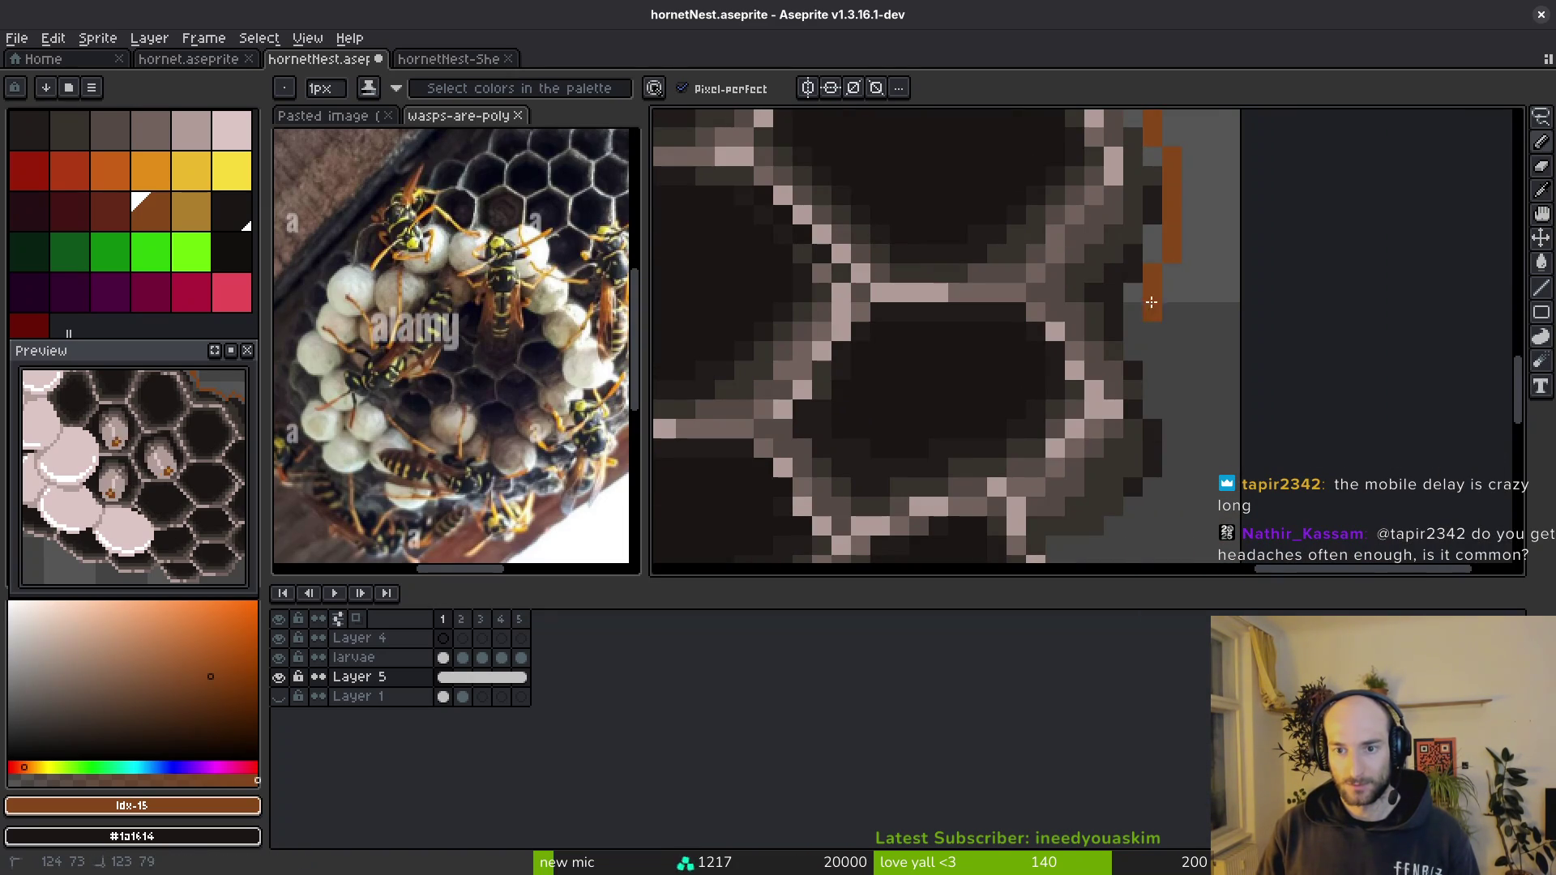
# - Continue the orange-brown outline down the hive's right side and diagonal edge
pyautogui.moveTo(1150, 302); pyautogui.dragTo(1170, 413)
pyautogui.scroll(-3, 1170, 413)
pyautogui.moveTo(1182, 207); pyautogui.dragTo(1122, 357)
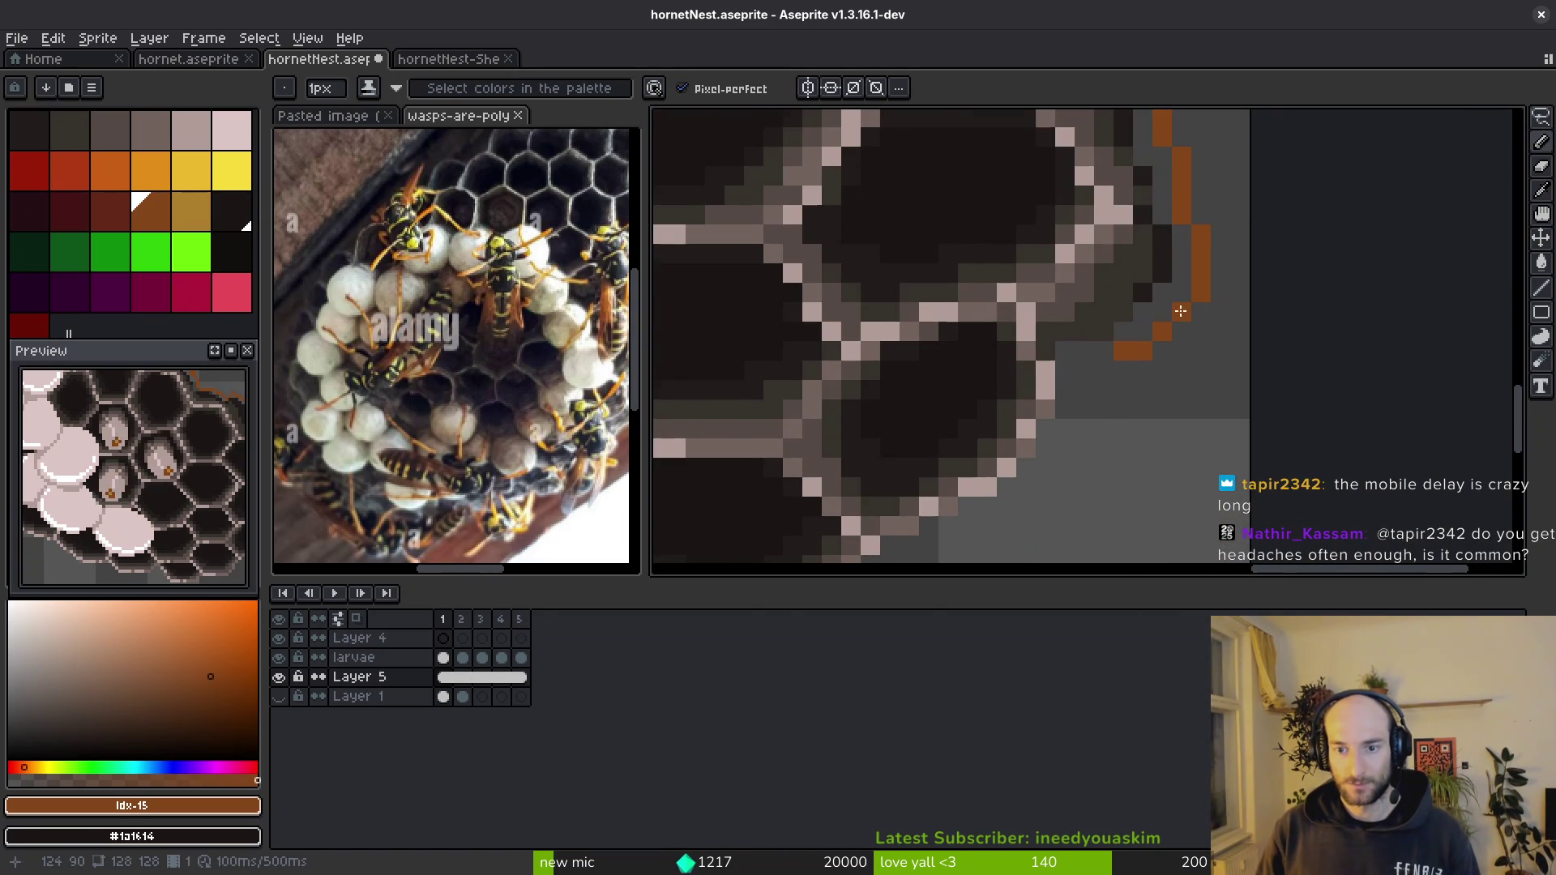
pyautogui.scroll(-3, 1180, 311)
pyautogui.scroll(2, 1203, 325)
pyautogui.scroll(1, 1211, 331)
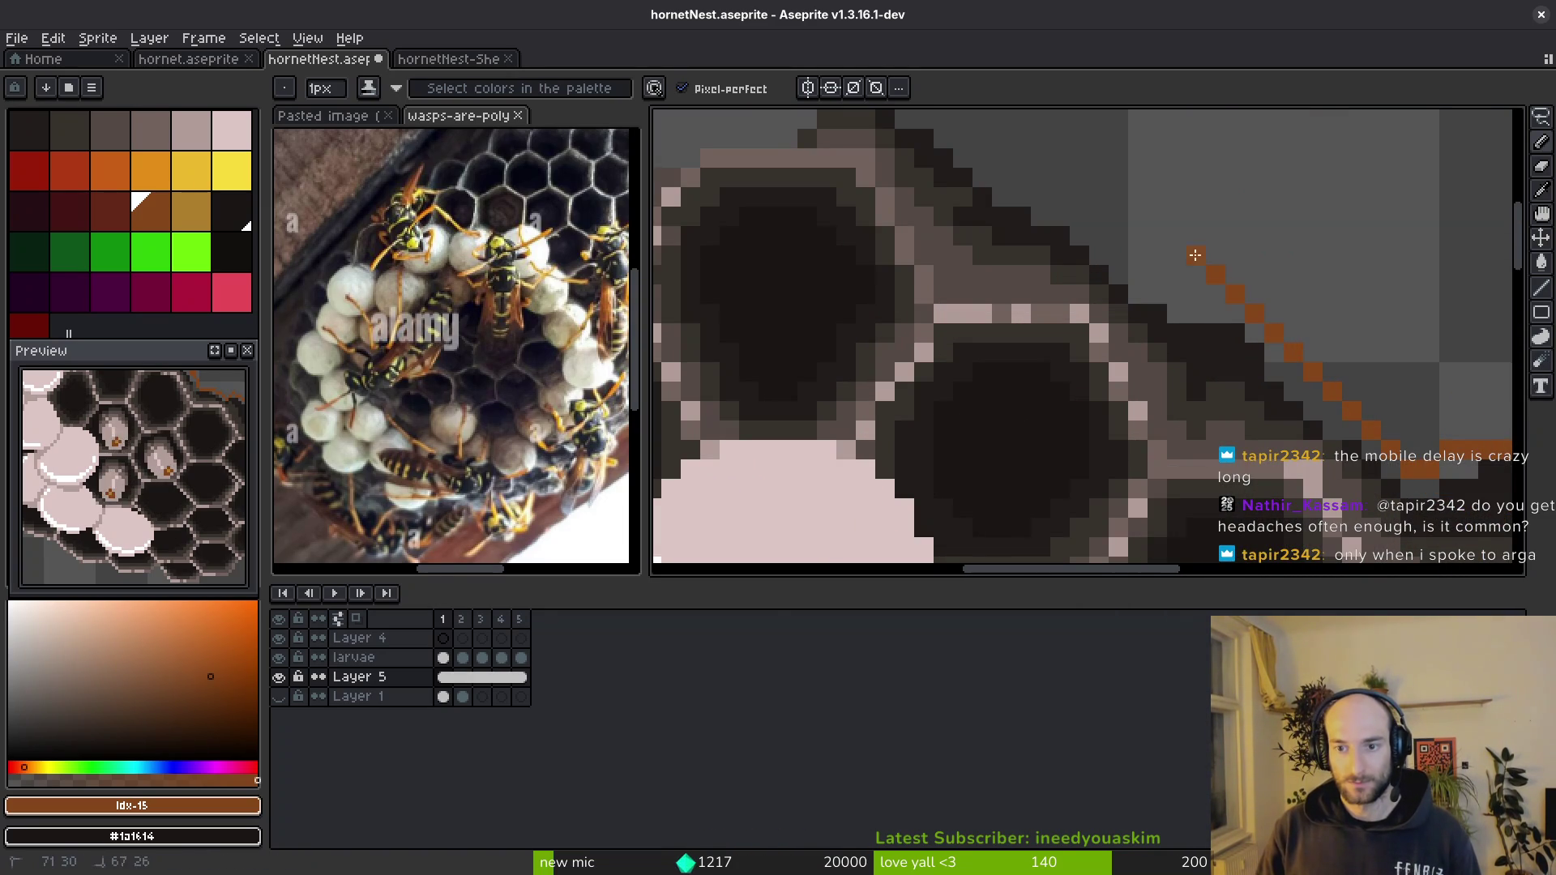
pyautogui.scroll(2, 1195, 254)
pyautogui.moveTo(1229, 341); pyautogui.dragTo(1234, 352)
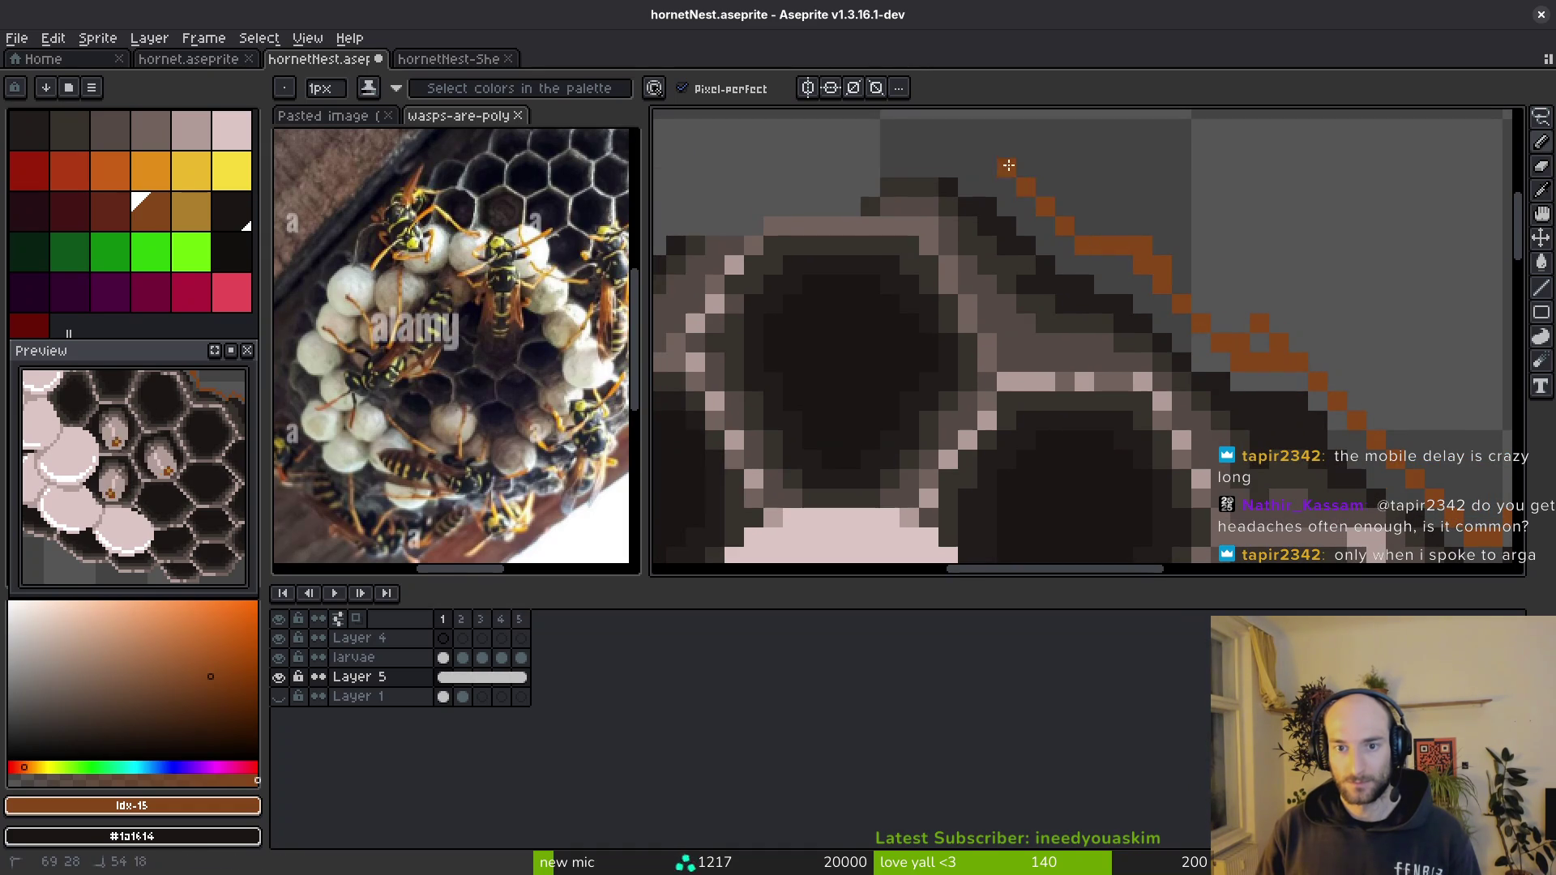
pyautogui.scroll(1, 1009, 166)
pyautogui.hscroll(-3, 1008, 166)
pyautogui.moveTo(1192, 226); pyautogui.dragTo(1058, 226)
pyautogui.hscroll(-3, 989, 268)
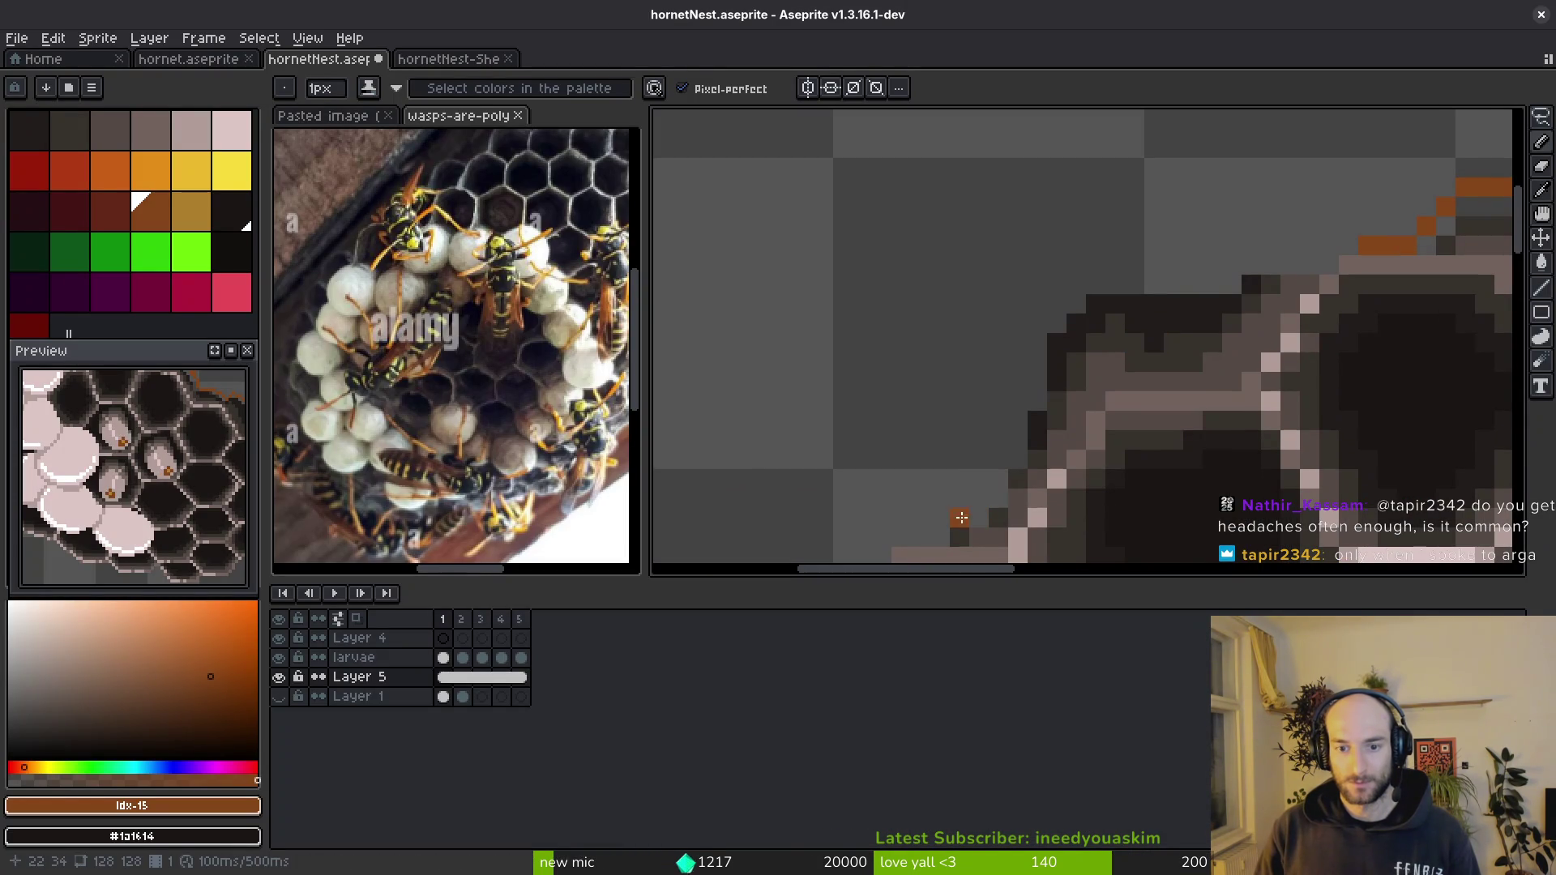
pyautogui.moveTo(1035, 355); pyautogui.dragTo(1127, 286)
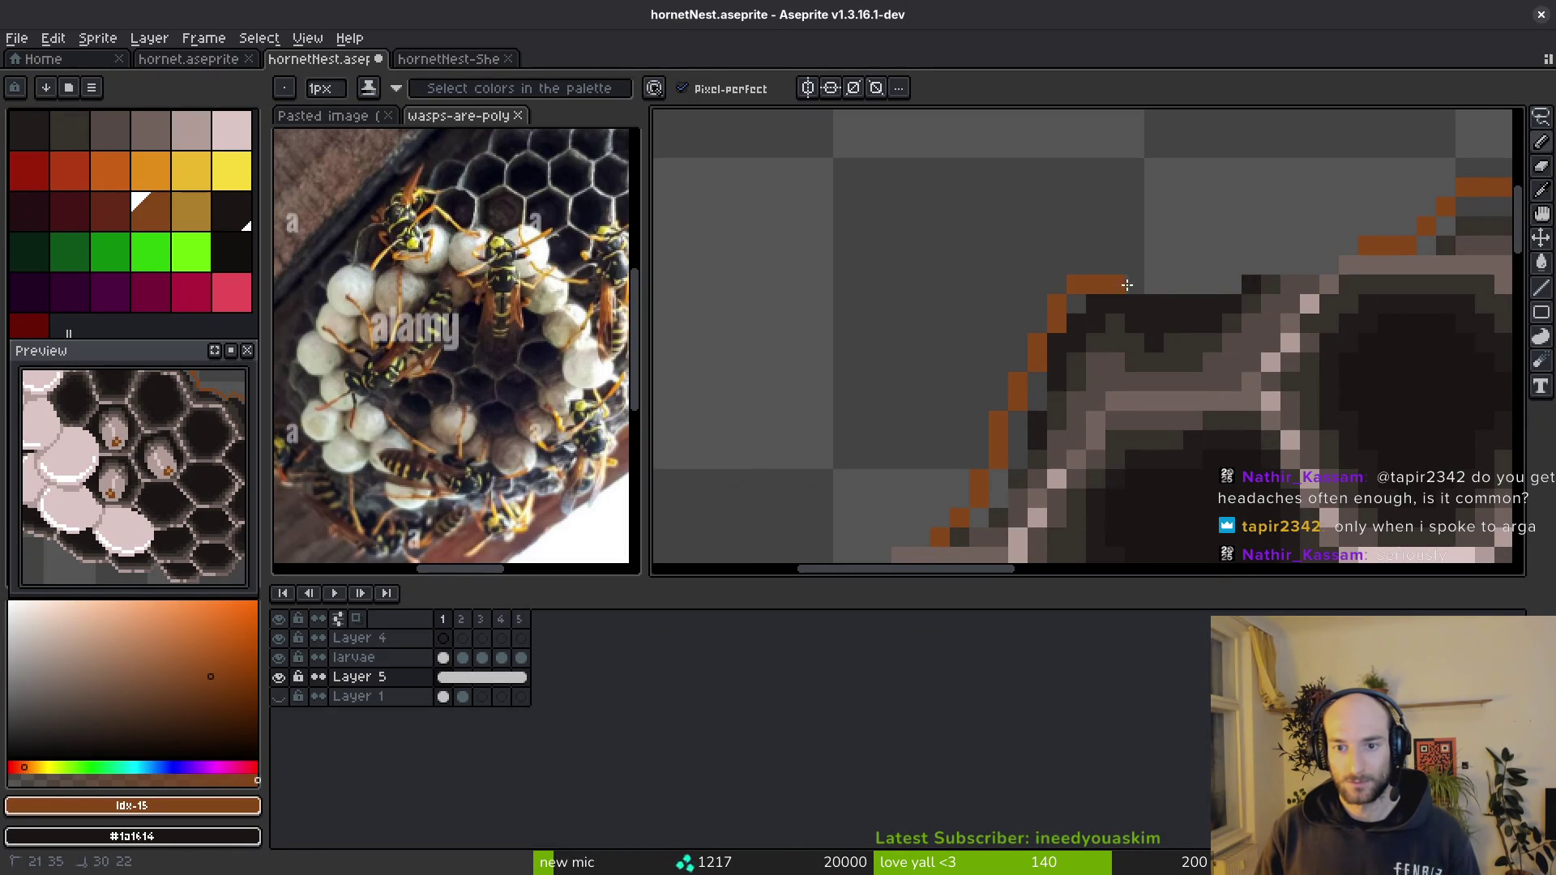
pyautogui.scroll(-3, 1300, 251)
pyautogui.scroll(3, 1217, 366)
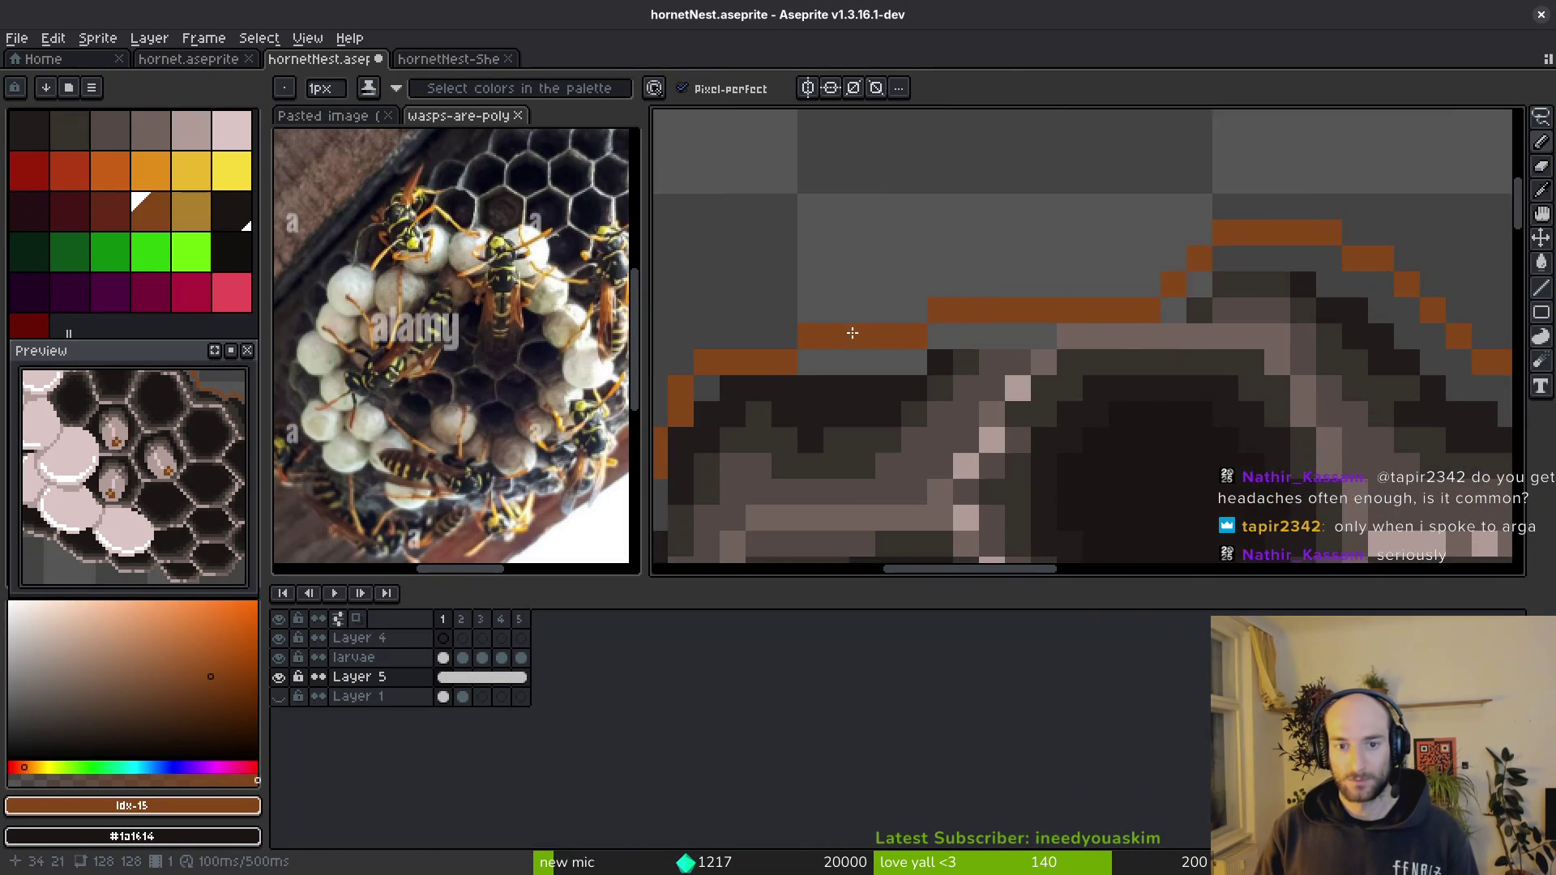
pyautogui.scroll(1, 1155, 463)
pyautogui.scroll(-2, 1063, 517)
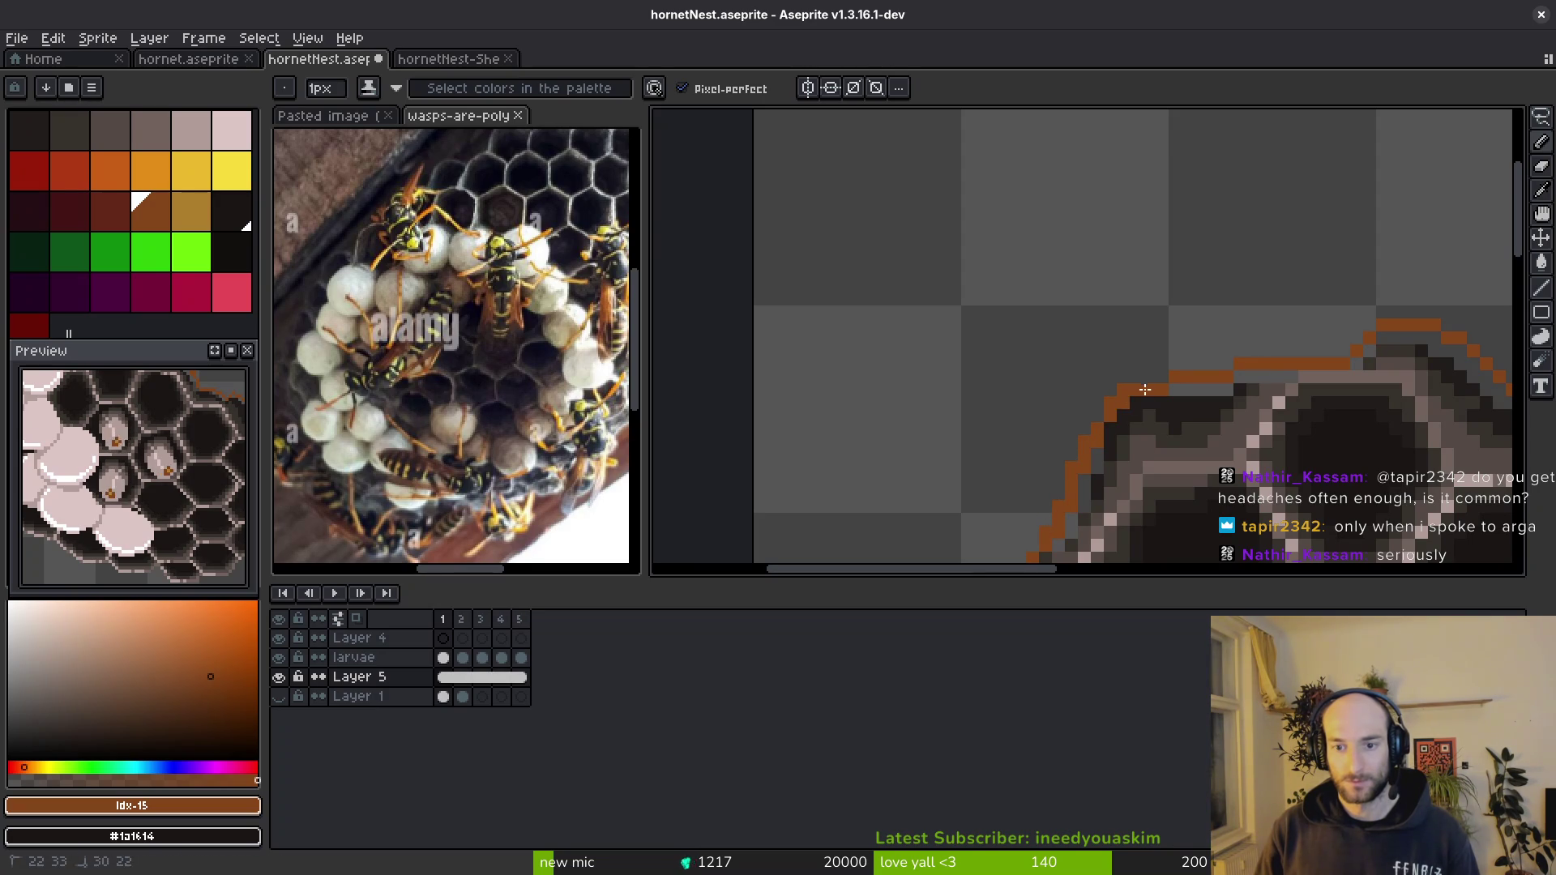
pyautogui.scroll(1, 1149, 379)
pyautogui.scroll(1, 1149, 370)
pyautogui.scroll(1, 1137, 316)
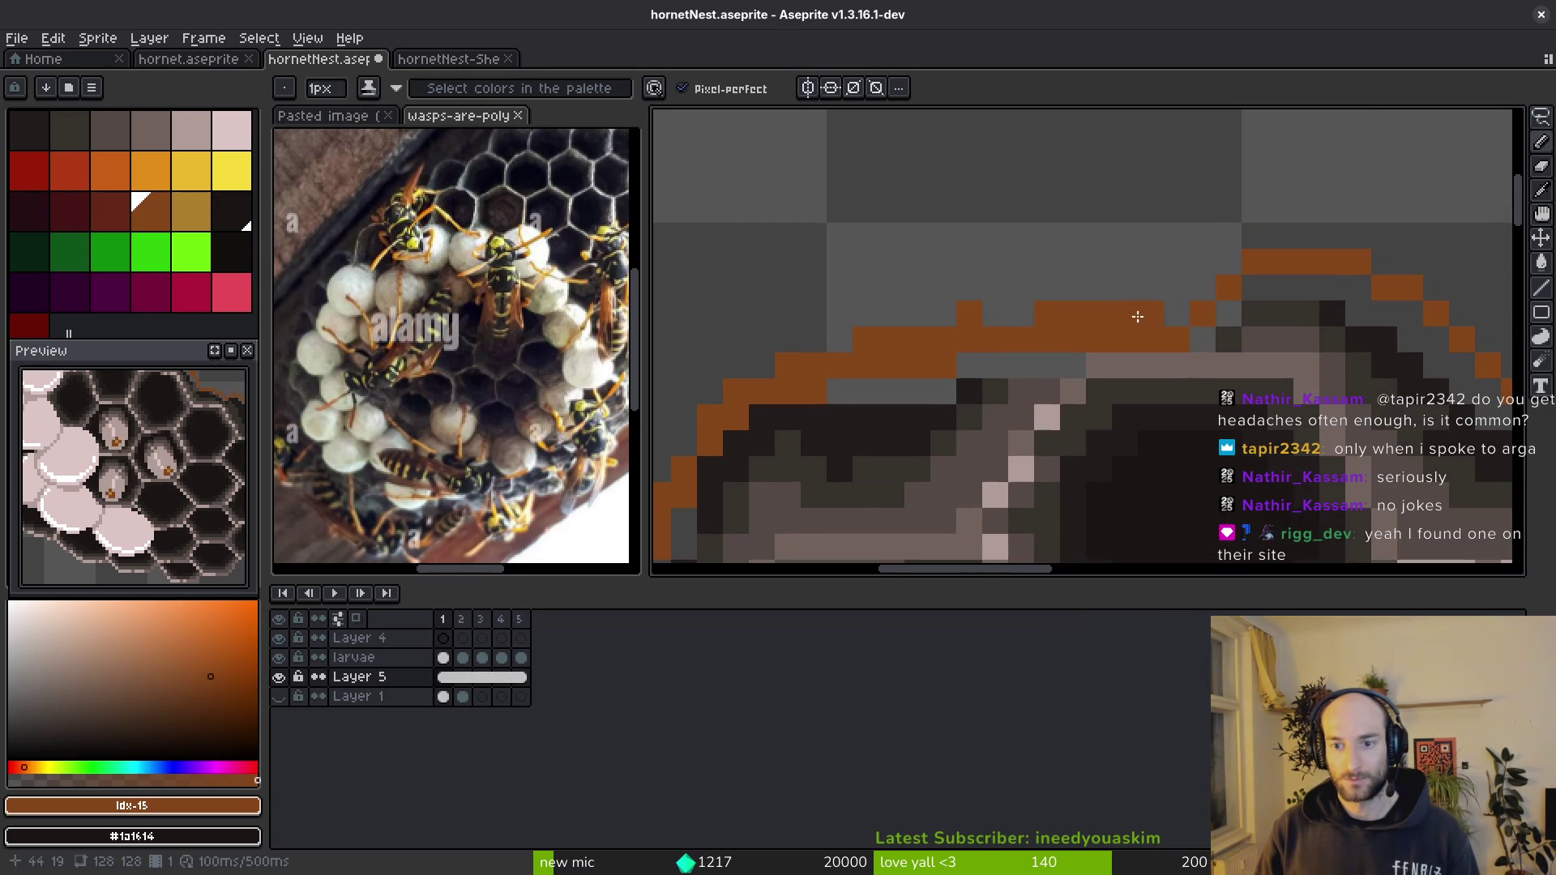
# - Finish the orange outline across the top and connect the diagonal to the horizontal run
pyautogui.moveTo(1043, 310)
pyautogui.mouseDown()
pyautogui.moveTo(1232, 295)
pyautogui.moveTo(967, 231)
pyautogui.moveTo(1119, 278)
pyautogui.moveTo(1036, 243)
pyautogui.moveTo(1242, 389)
pyautogui.mouseUp()
pyautogui.moveTo(1206, 336); pyautogui.dragTo(1092, 257)
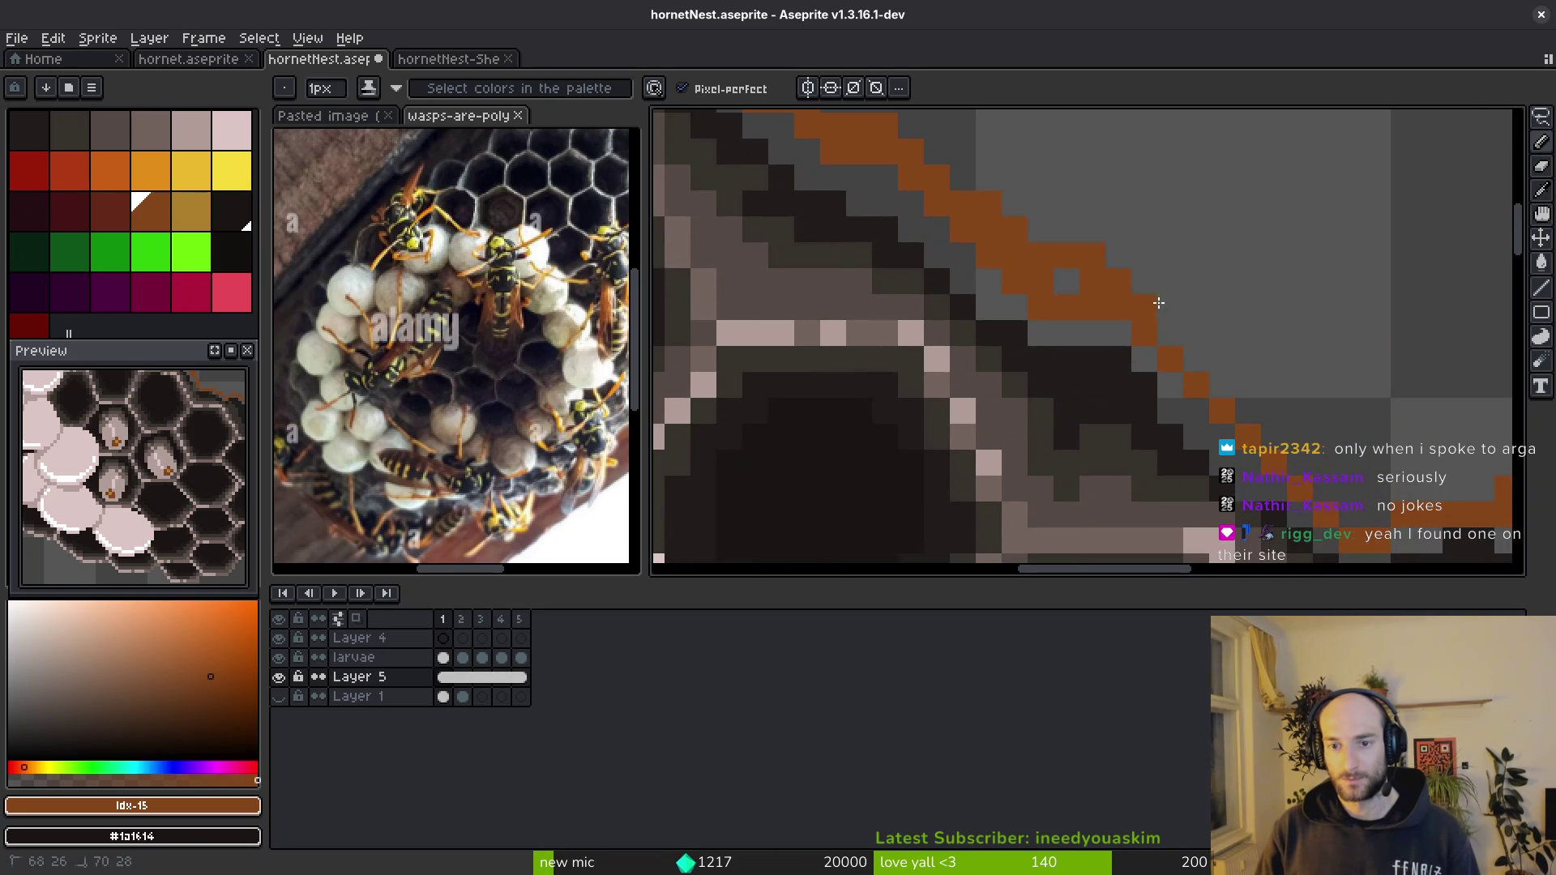
pyautogui.moveTo(1157, 303); pyautogui.dragTo(1082, 265)
pyautogui.moveTo(1150, 314)
pyautogui.mouseDown()
pyautogui.moveTo(1217, 365)
pyautogui.moveTo(1167, 330)
pyautogui.moveTo(928, 256)
pyautogui.mouseUp()
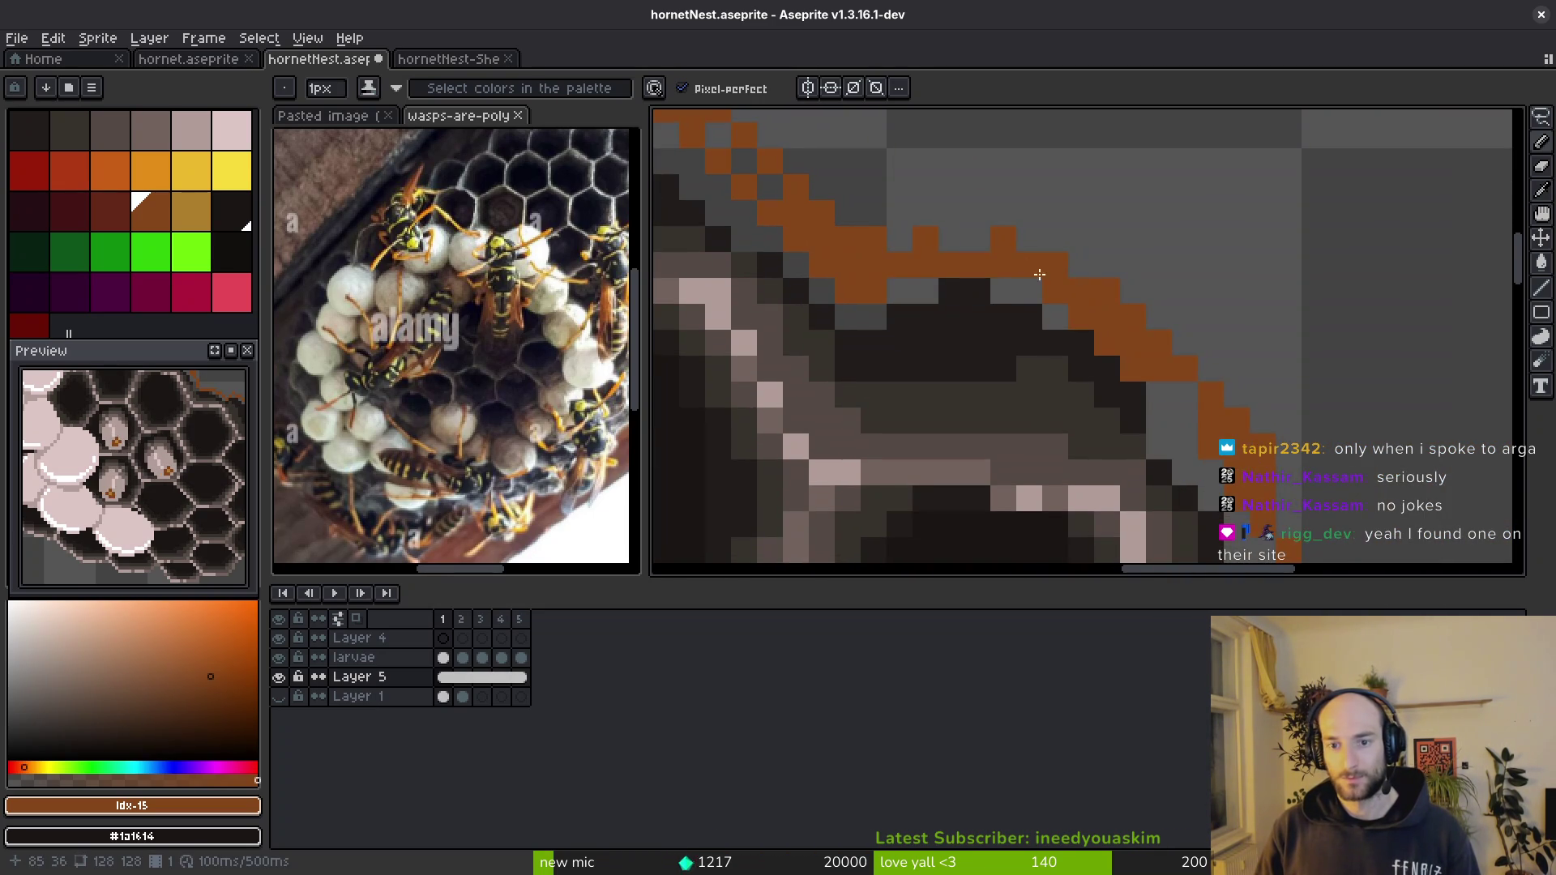
pyautogui.moveTo(1035, 268); pyautogui.dragTo(987, 230)
pyautogui.moveTo(1135, 417); pyautogui.dragTo(979, 284)
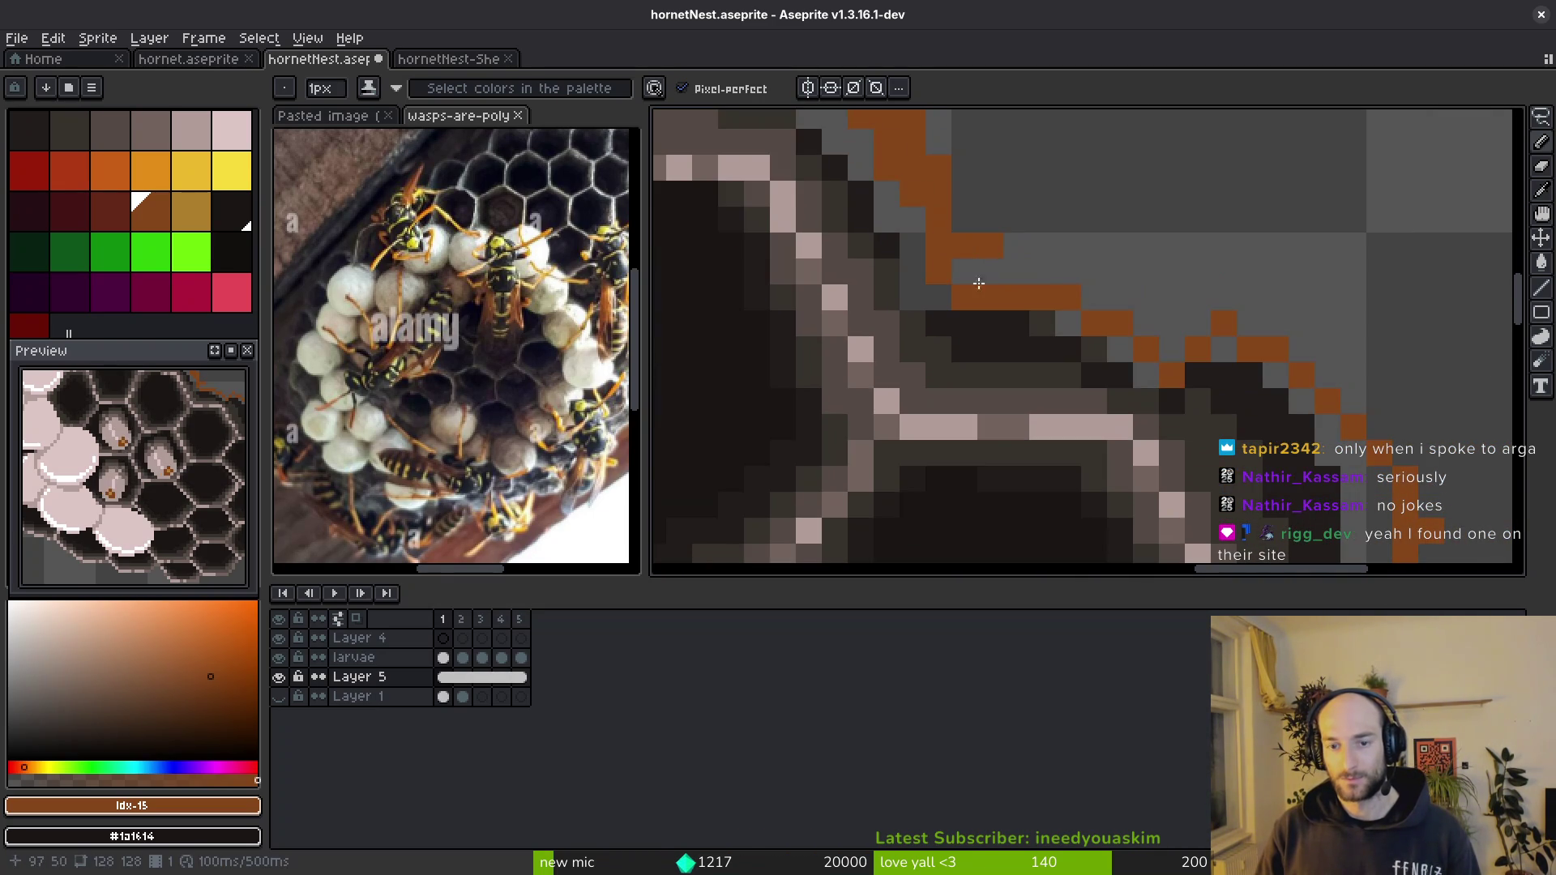
# - Inspect the sprite and extend the orange outline further down the right side
pyautogui.moveTo(1125, 312); pyautogui.dragTo(1125, 235)
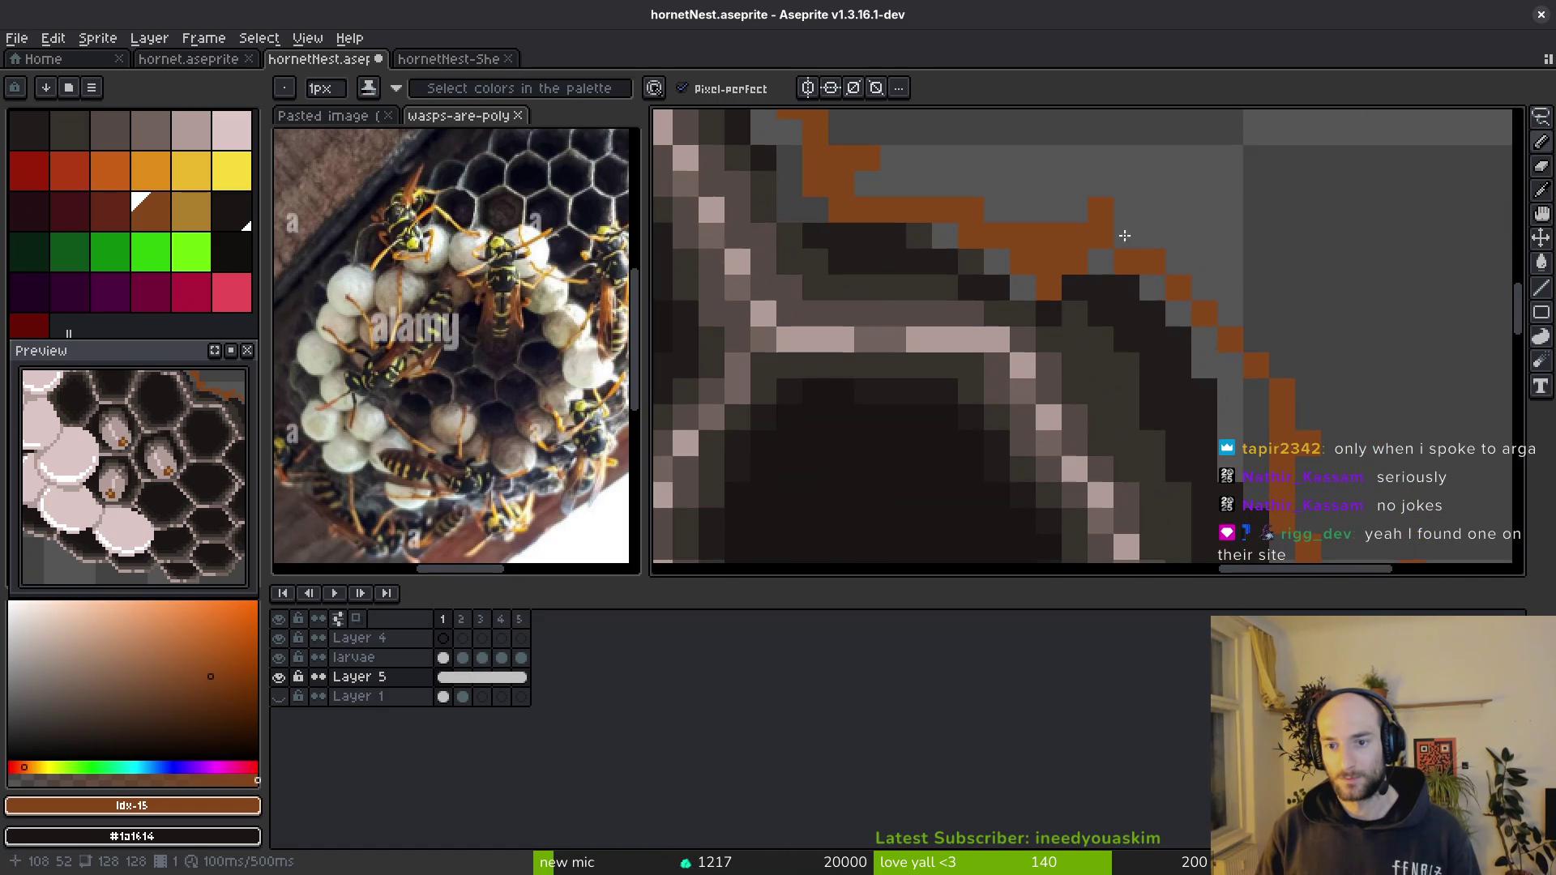
pyautogui.moveTo(1260, 327); pyautogui.dragTo(1125, 224)
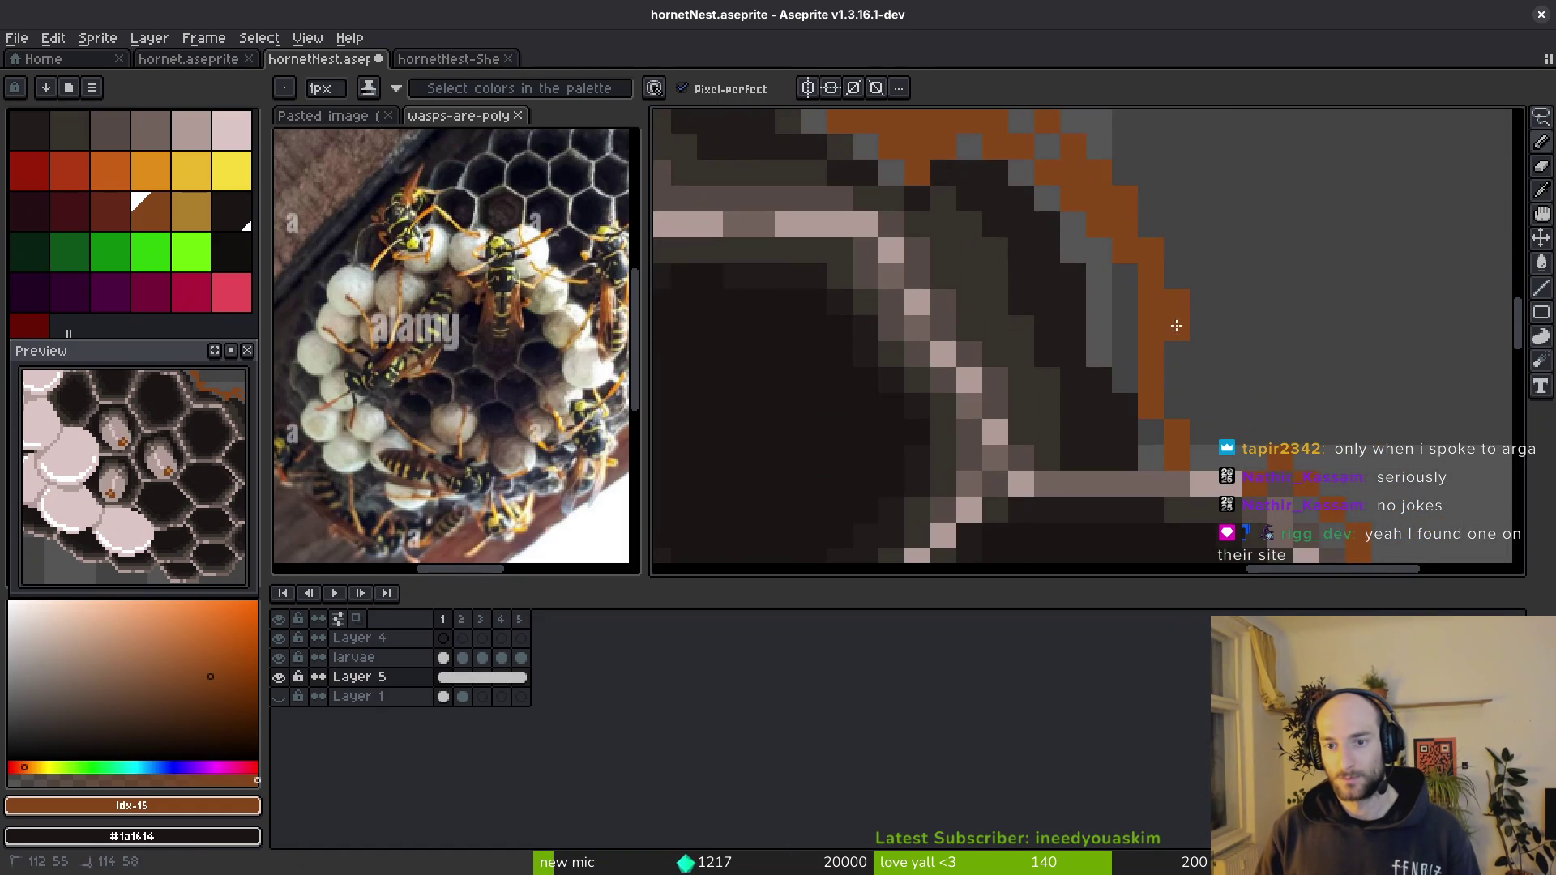
pyautogui.moveTo(1203, 420); pyautogui.dragTo(1115, 286)
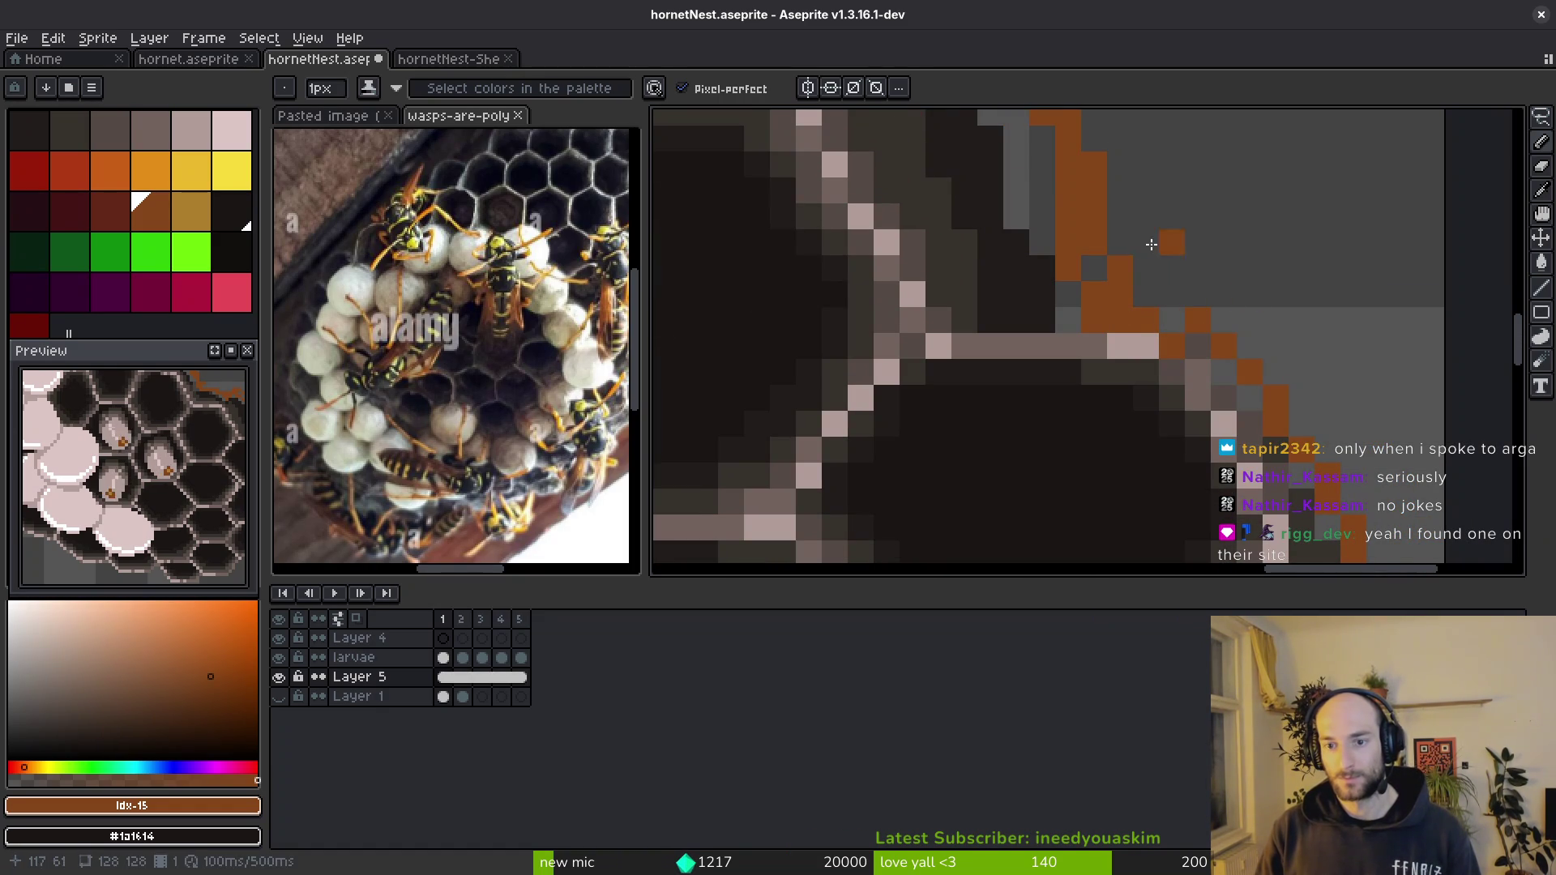
pyautogui.moveTo(1274, 385); pyautogui.dragTo(1177, 229)
pyautogui.moveTo(1140, 397)
pyautogui.mouseDown()
pyautogui.moveTo(1142, 285)
pyautogui.moveTo(1228, 350)
pyautogui.moveTo(1186, 424)
pyautogui.mouseUp()
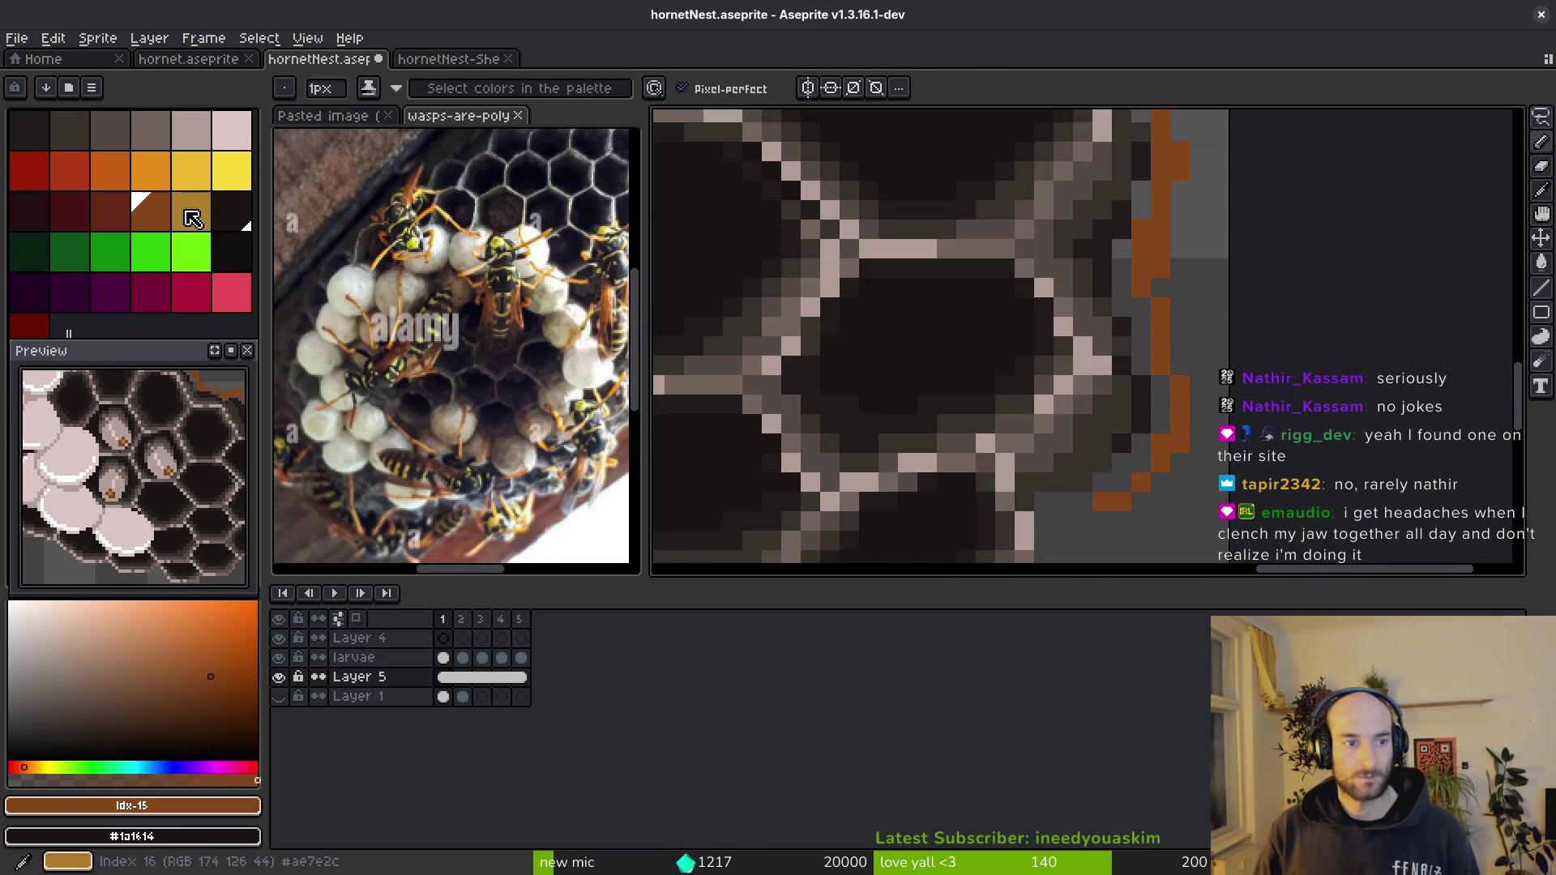
pyautogui.moveTo(1130, 481); pyautogui.dragTo(1167, 377)
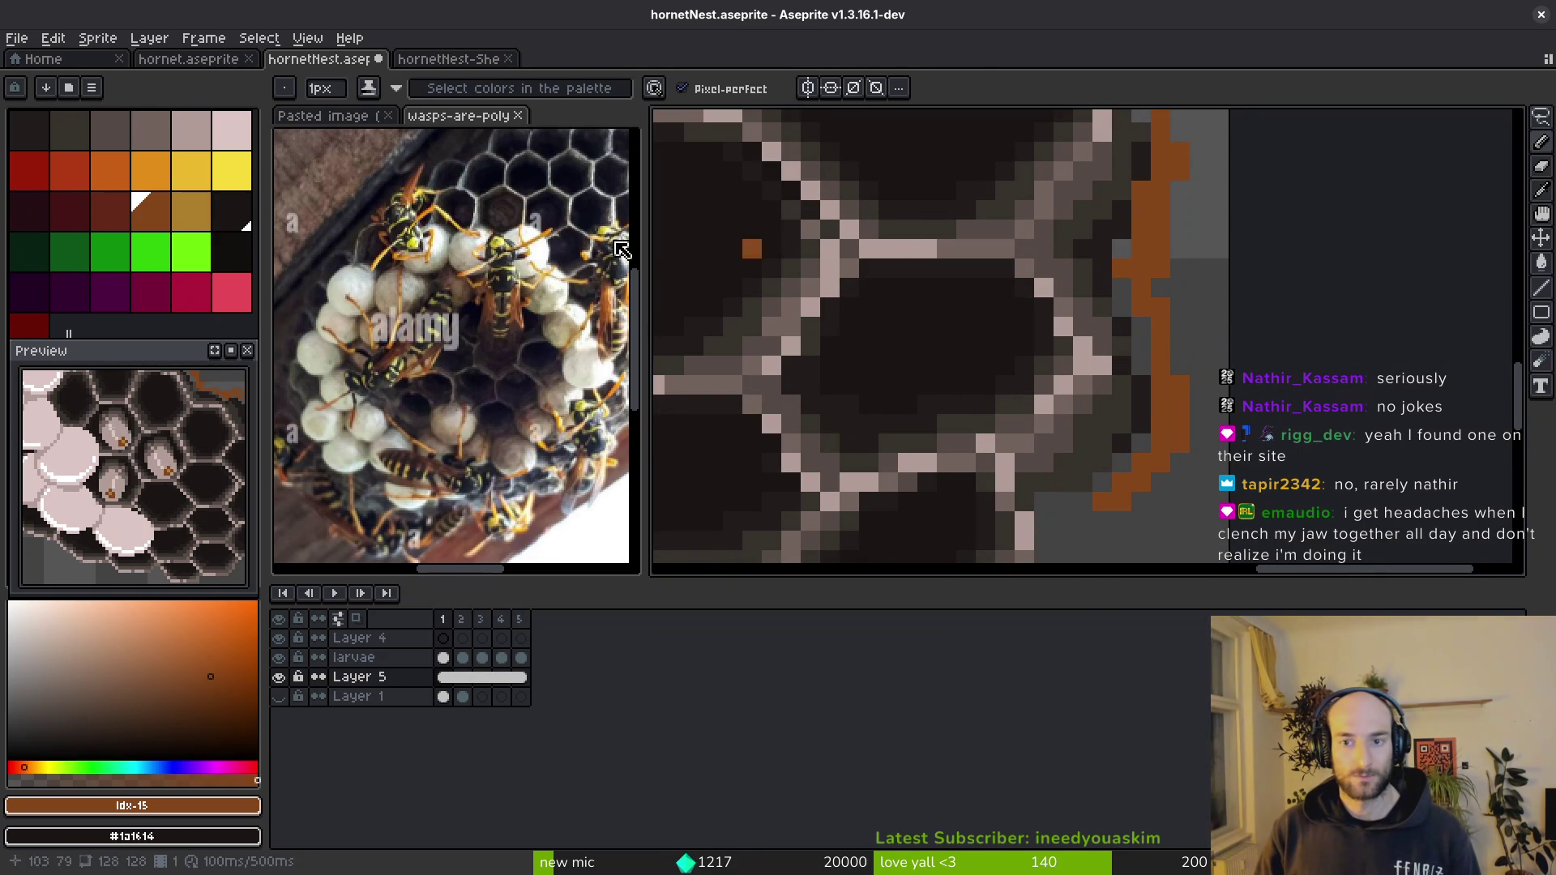
# - Paint golden highlight pixels inside the right-edge outline, save, and undo a misplaced run
pyautogui.press(']')
pyautogui.moveTo(1139, 186); pyautogui.dragTo(1139, 365)
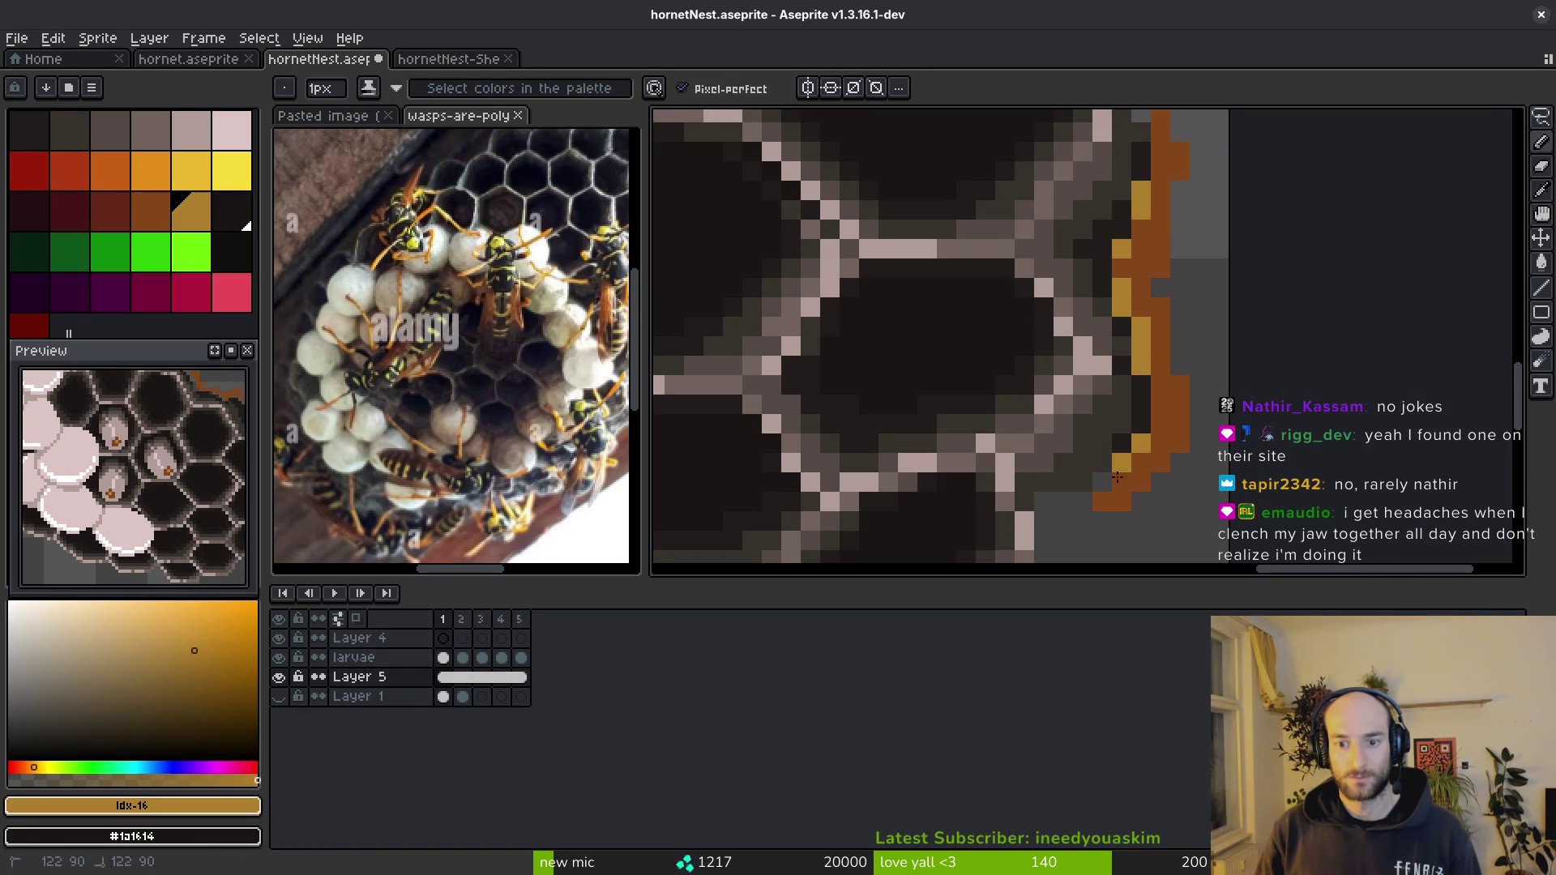
pyautogui.scroll(-2, 1164, 425)
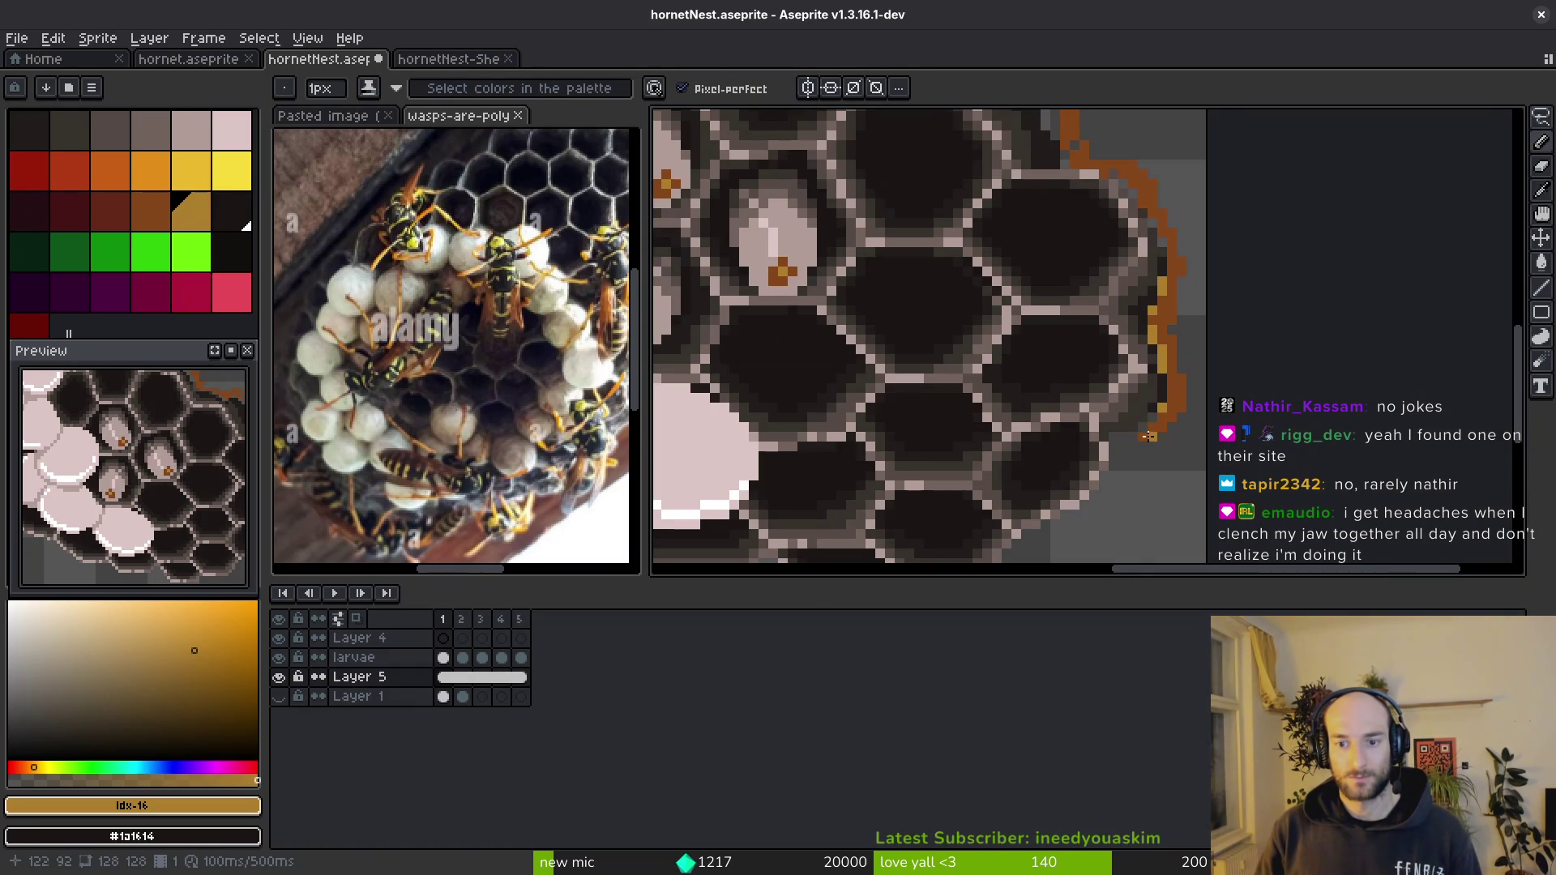
pyautogui.scroll(3, 1152, 420)
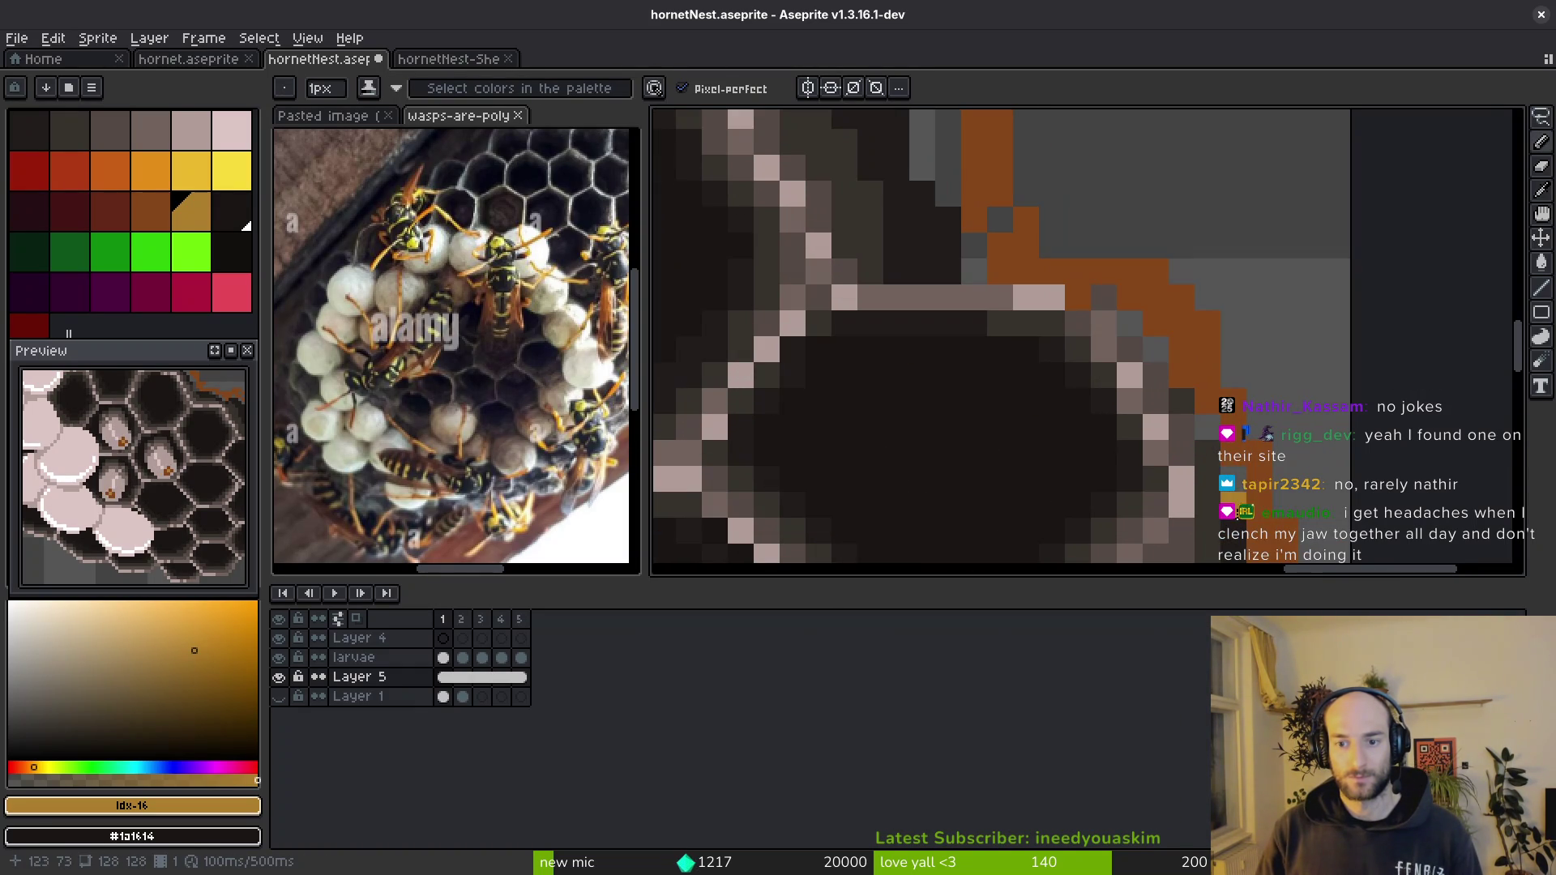
pyautogui.moveTo(1207, 426)
pyautogui.mouseDown()
pyautogui.moveTo(1101, 299)
pyautogui.moveTo(1217, 450)
pyautogui.mouseUp()
pyautogui.hotkey('ctrl', 's')
pyautogui.moveTo(1086, 428); pyautogui.dragTo(1025, 247)
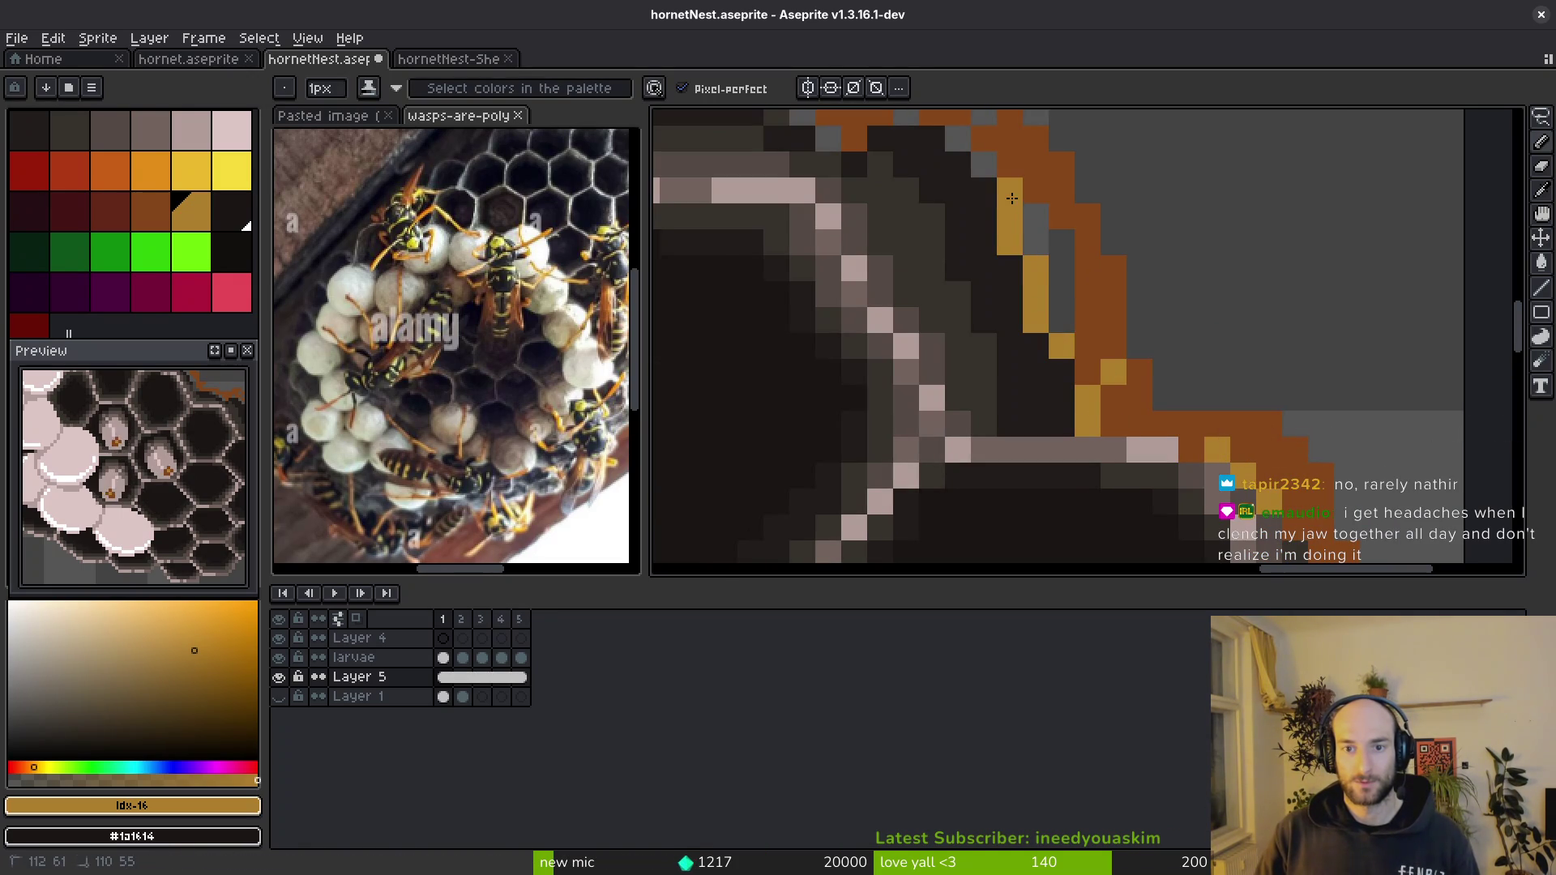
pyautogui.hotkey('ctrl', 'z')
pyautogui.press('i')
# - Re-pick the gold colour and paint highlight runs up-left along the upper-right outline
pyautogui.click(1053, 279)
pyautogui.press('g')
pyautogui.scroll(-2, 1128, 359)
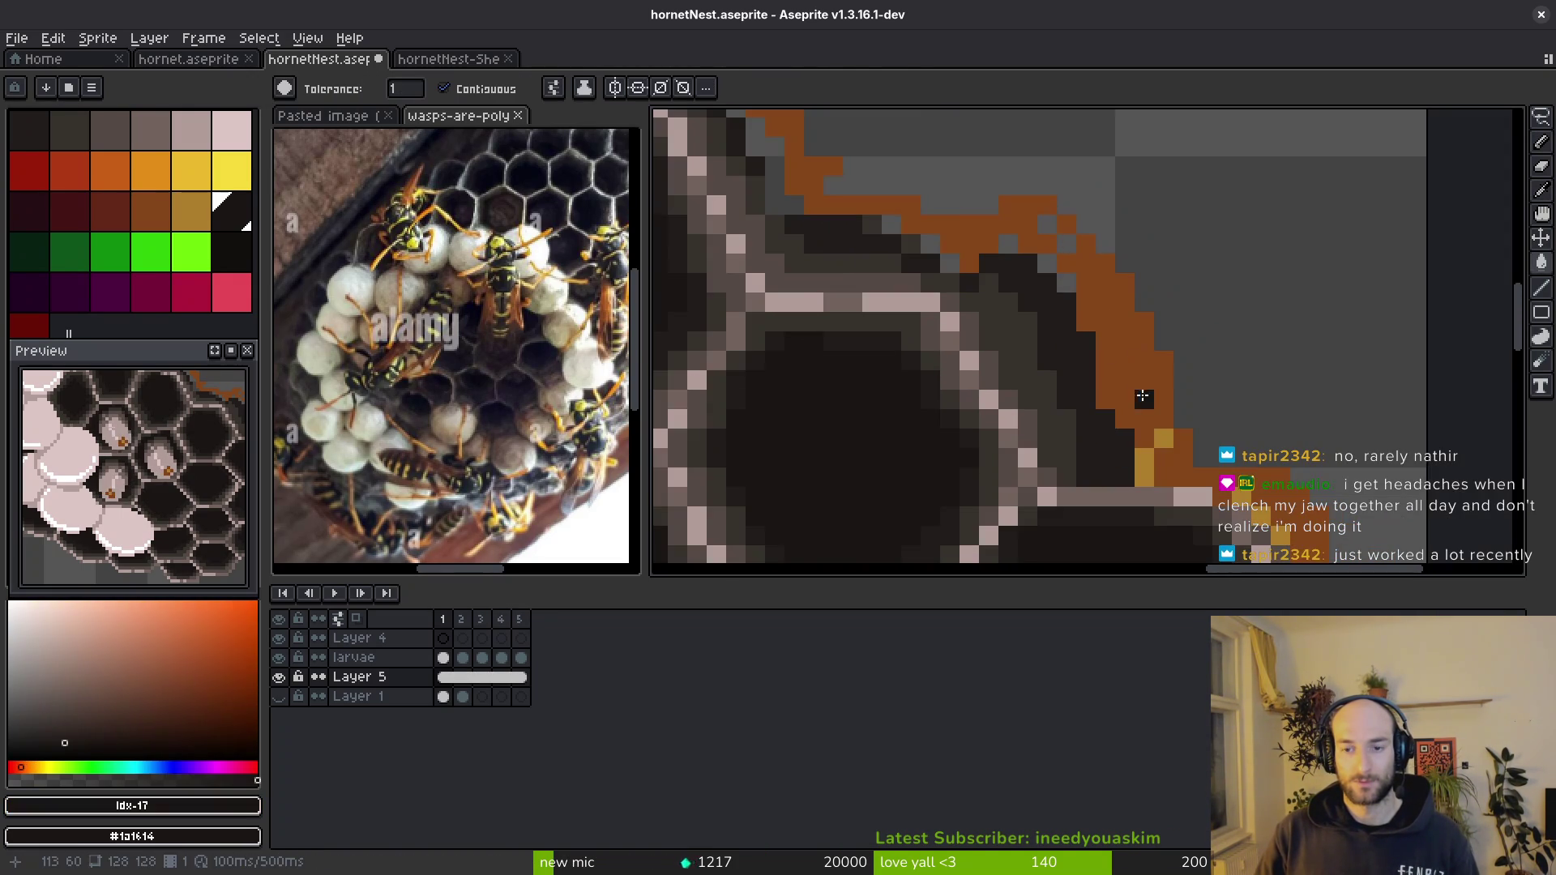
pyautogui.scroll(2, 1143, 396)
pyautogui.scroll(-2, 1081, 417)
pyautogui.keyDown('alt'); pyautogui.click(1156, 441); pyautogui.keyUp('alt')
pyautogui.scroll(3, 1156, 441)
pyautogui.press('b')
pyautogui.click(1057, 357)
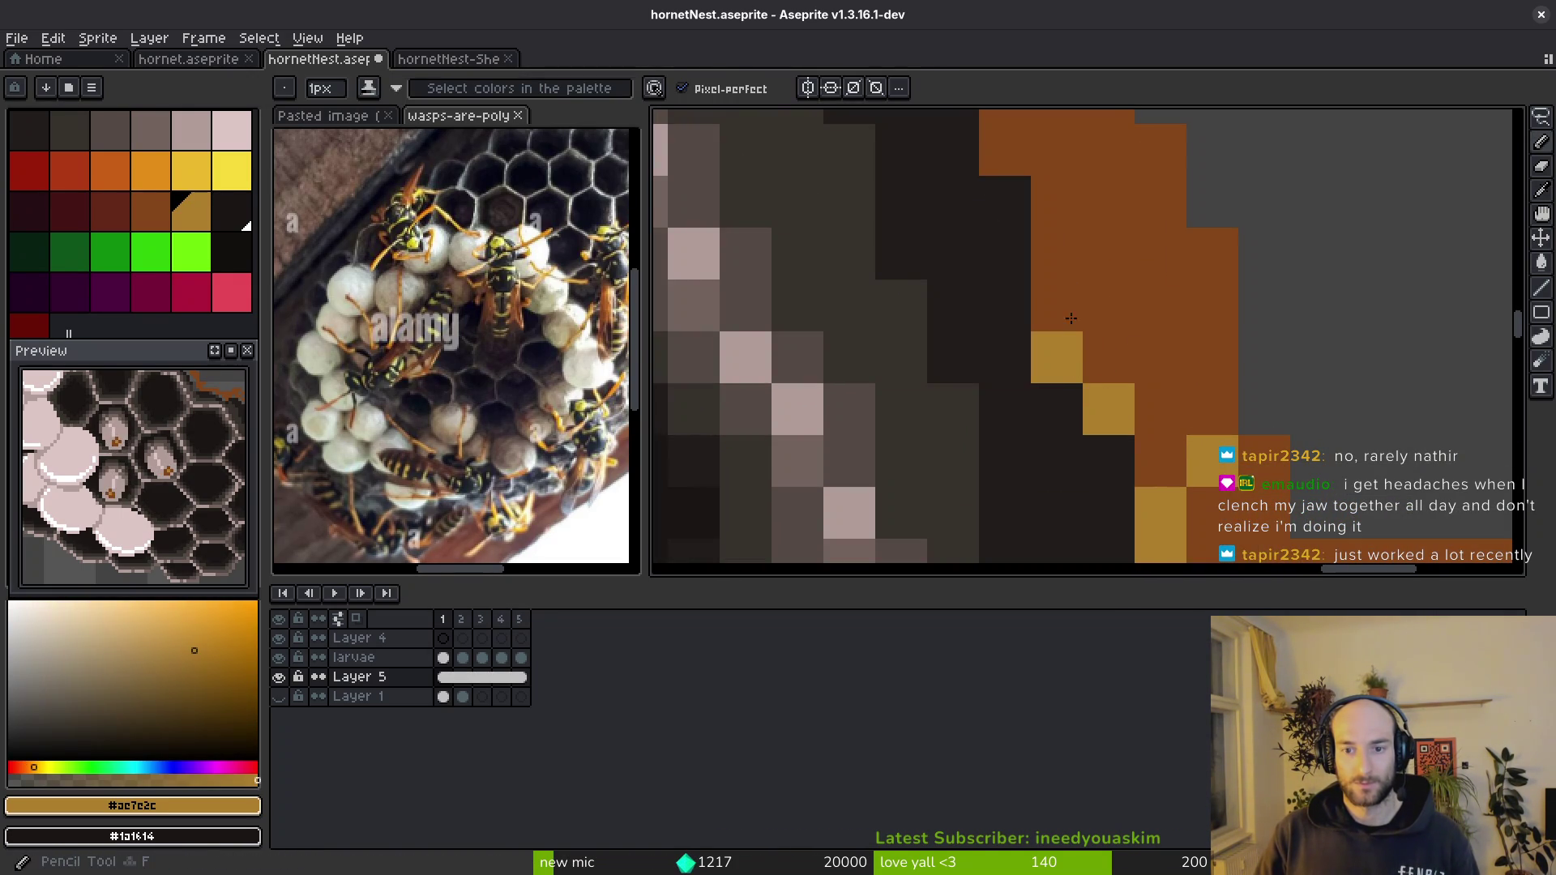
pyautogui.scroll(-1, 1071, 319)
pyautogui.moveTo(1069, 355)
pyautogui.mouseDown()
pyautogui.moveTo(1070, 253)
pyautogui.moveTo(965, 149)
pyautogui.mouseUp()
pyautogui.scroll(-1, 1144, 324)
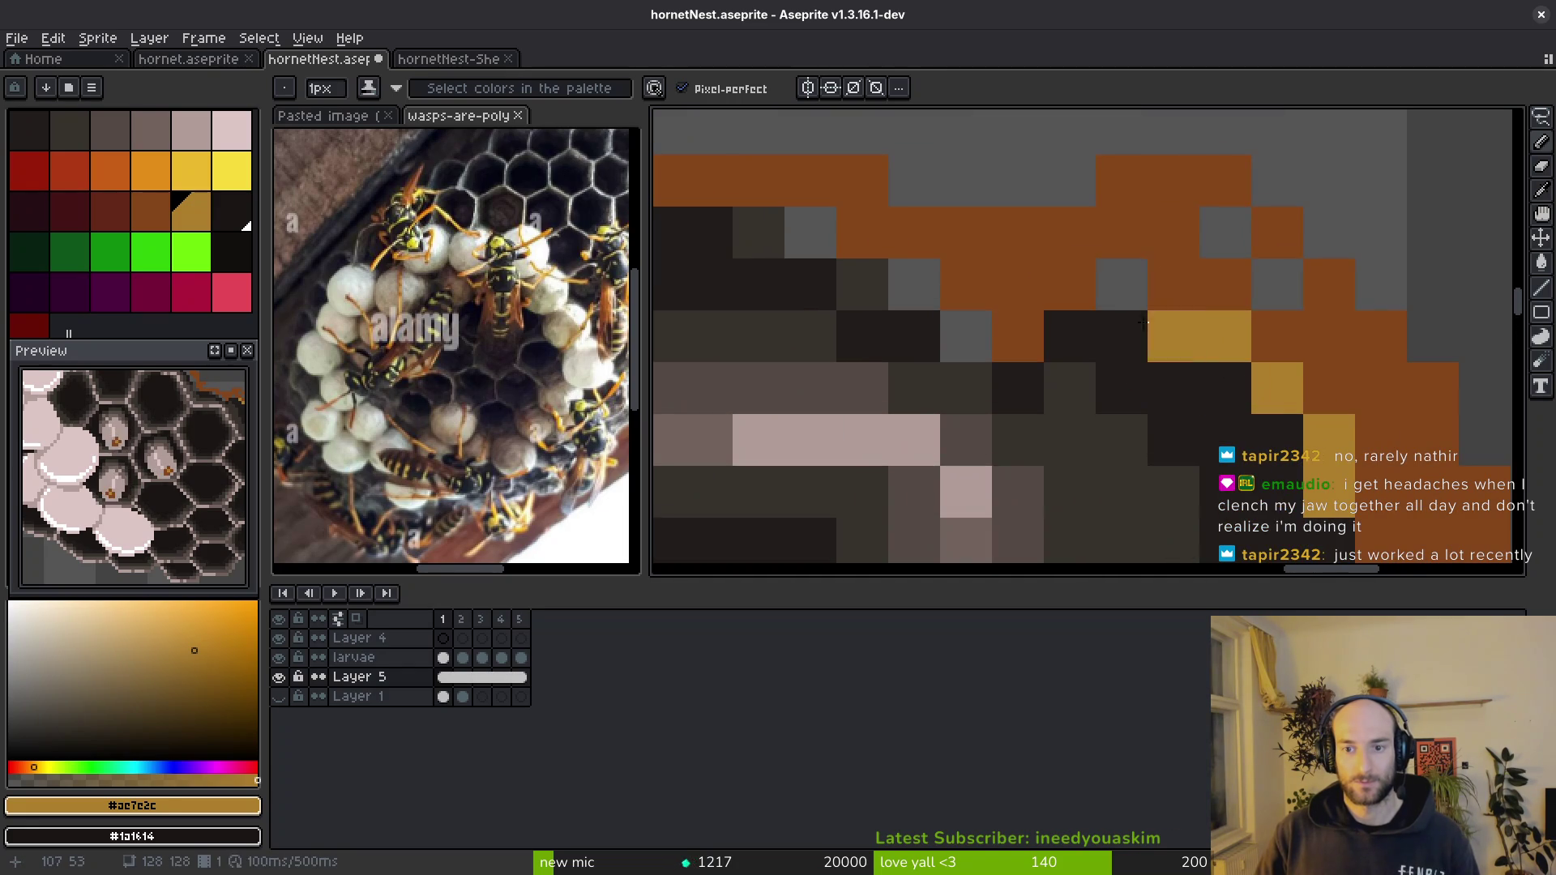
pyautogui.moveTo(1143, 323)
pyautogui.mouseDown()
pyautogui.moveTo(1017, 336)
pyautogui.moveTo(838, 233)
pyautogui.mouseUp()
pyautogui.scroll(-1, 1152, 291)
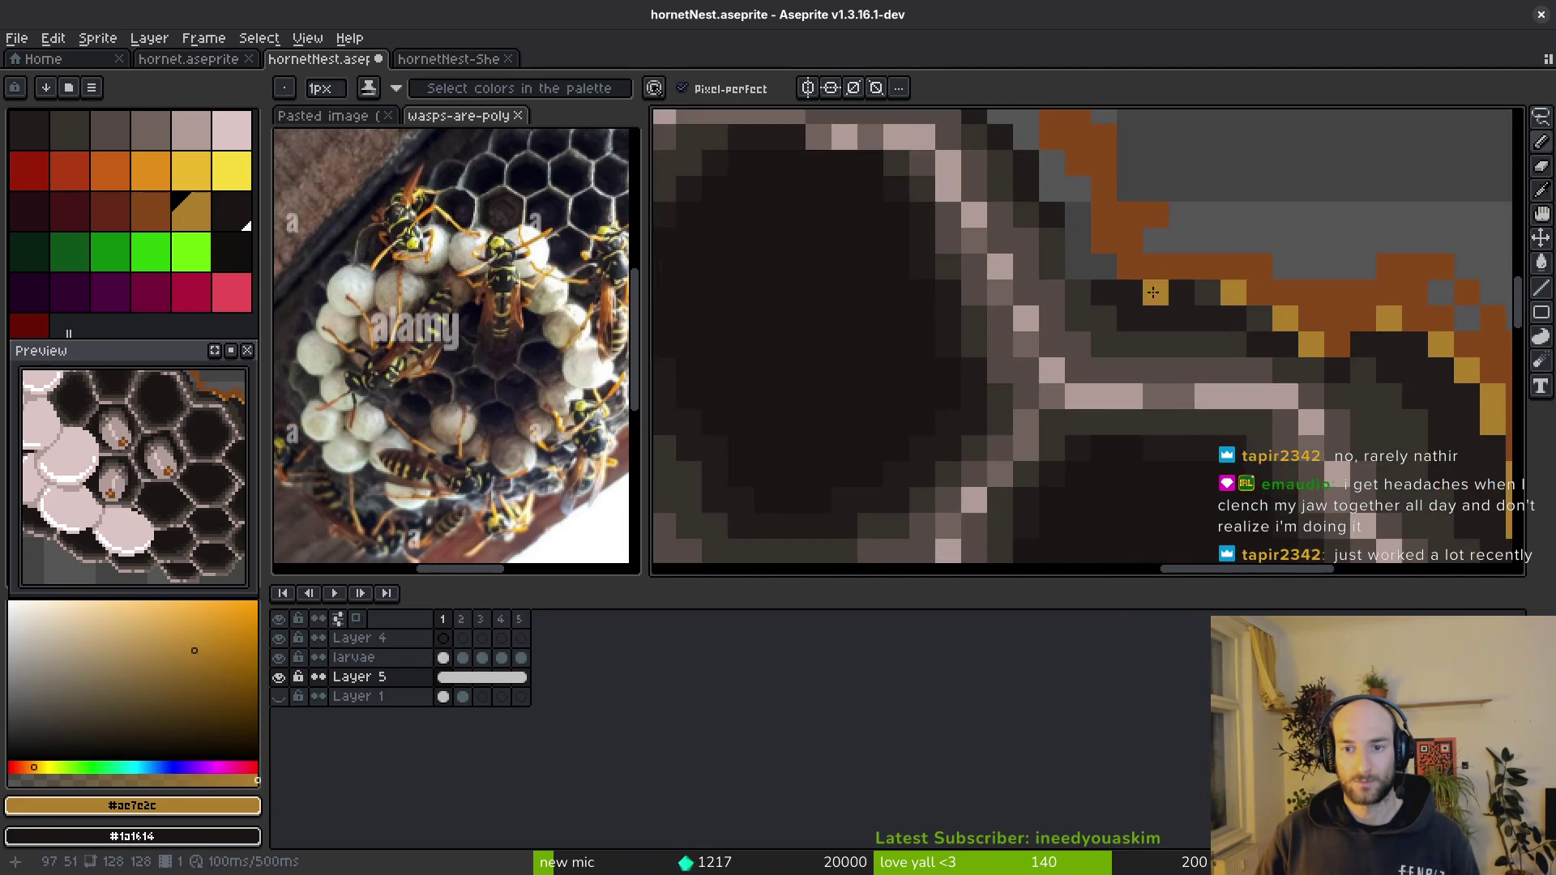
pyautogui.scroll(1, 1153, 291)
# - Add single gold pixels and diagonal gold runs inside the outline, undoing a misplaced one
pyautogui.click(1133, 408)
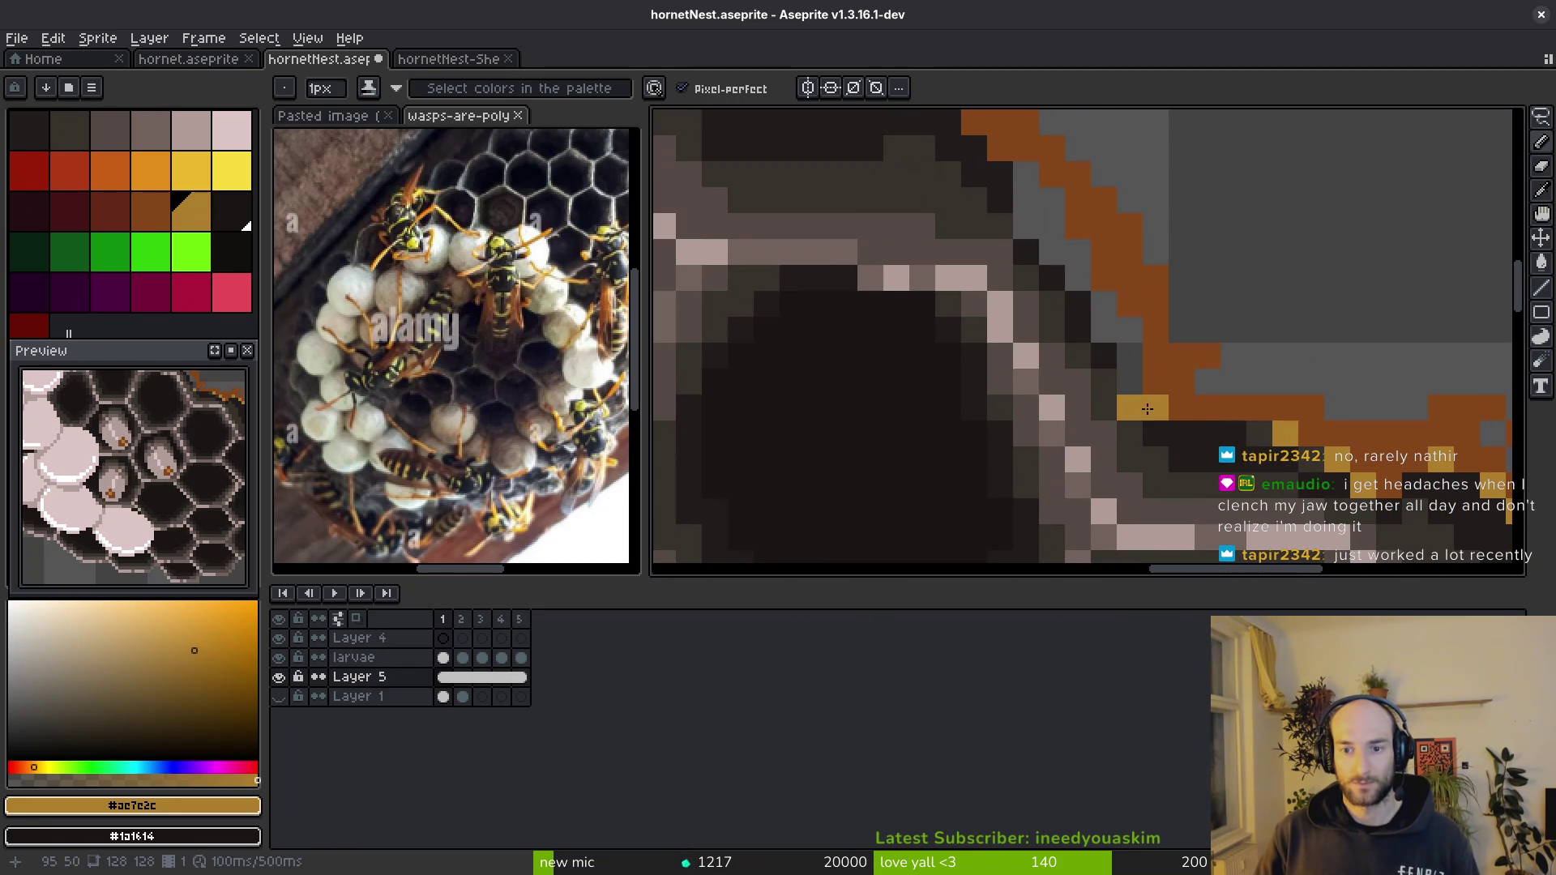
pyautogui.scroll(1, 1104, 334)
pyautogui.click(1115, 354)
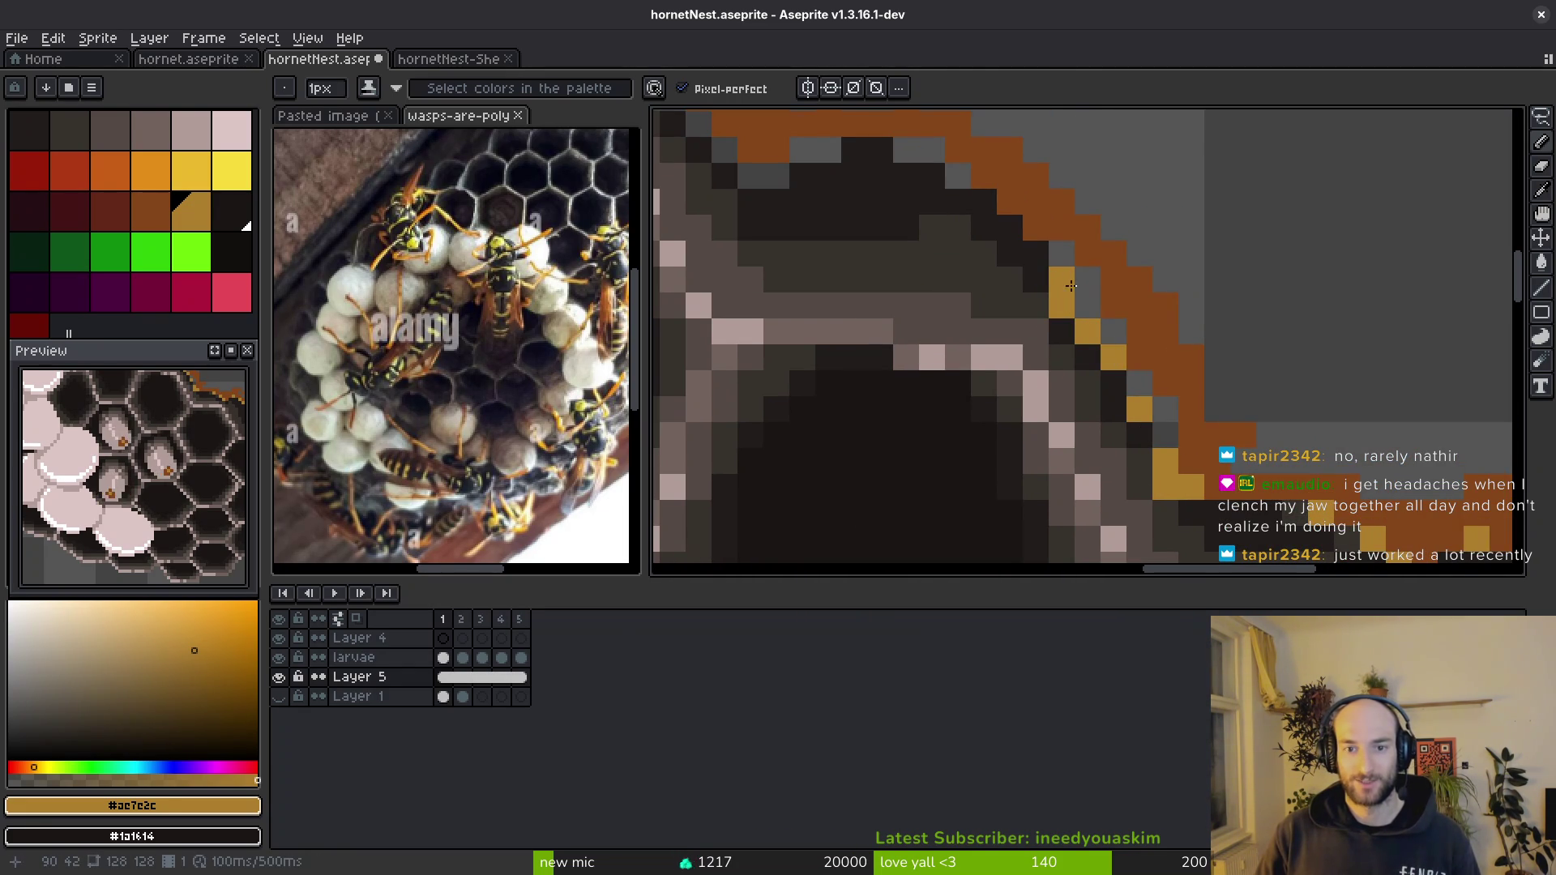
pyautogui.scroll(-1, 1165, 410)
pyautogui.scroll(1, 886, 299)
pyautogui.click(1190, 259)
pyautogui.hotkey('ctrl', 'z')
pyautogui.click(1136, 248)
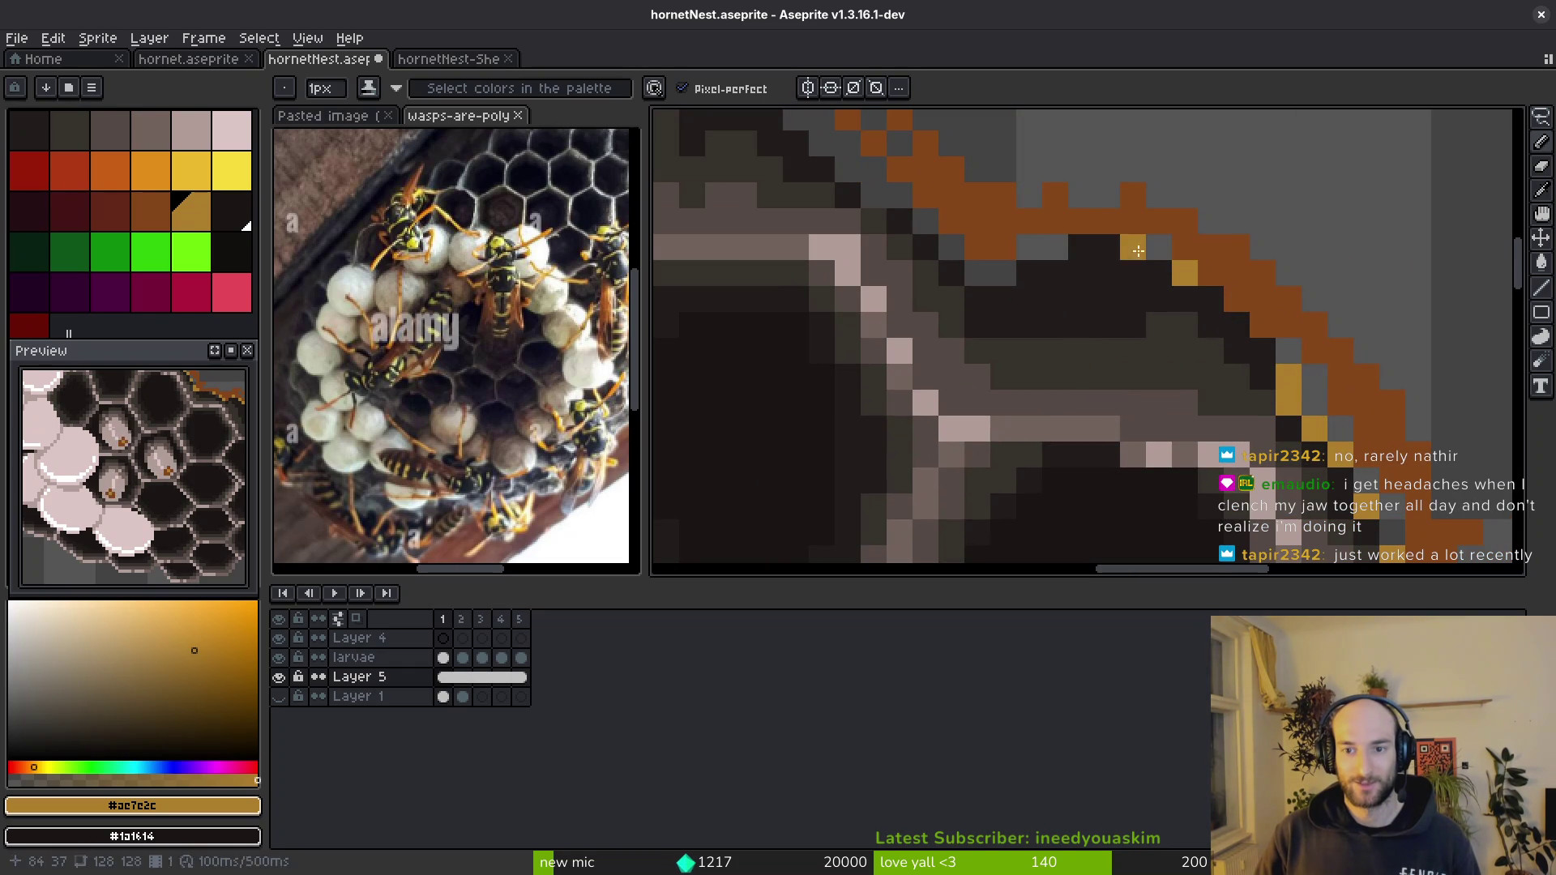
pyautogui.moveTo(1067, 260)
pyautogui.mouseDown()
pyautogui.moveTo(1031, 248)
pyautogui.moveTo(977, 273)
pyautogui.moveTo(890, 195)
pyautogui.mouseUp()
pyautogui.scroll(1, 891, 196)
pyautogui.scroll(-1, 1167, 393)
pyautogui.scroll(1, 1167, 393)
pyautogui.moveTo(1105, 458)
pyautogui.mouseDown()
pyautogui.moveTo(1028, 419)
pyautogui.moveTo(962, 342)
pyautogui.mouseUp()
pyautogui.hscroll(-2, 944, 302)
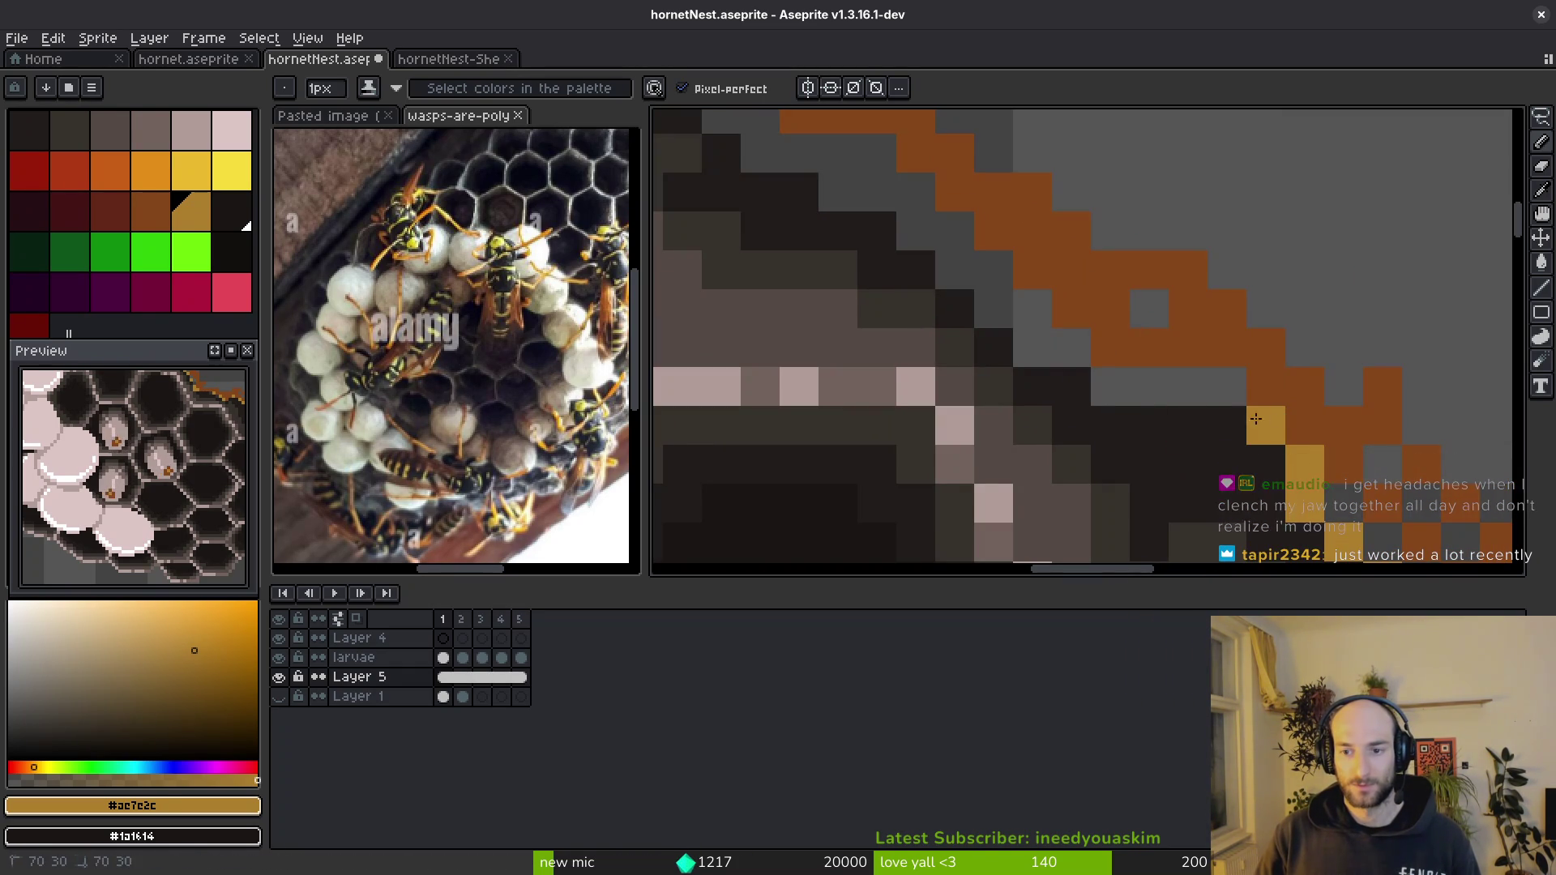
pyautogui.moveTo(1150, 387)
pyautogui.mouseDown()
pyautogui.moveTo(1117, 393)
pyautogui.moveTo(1045, 351)
pyautogui.mouseUp()
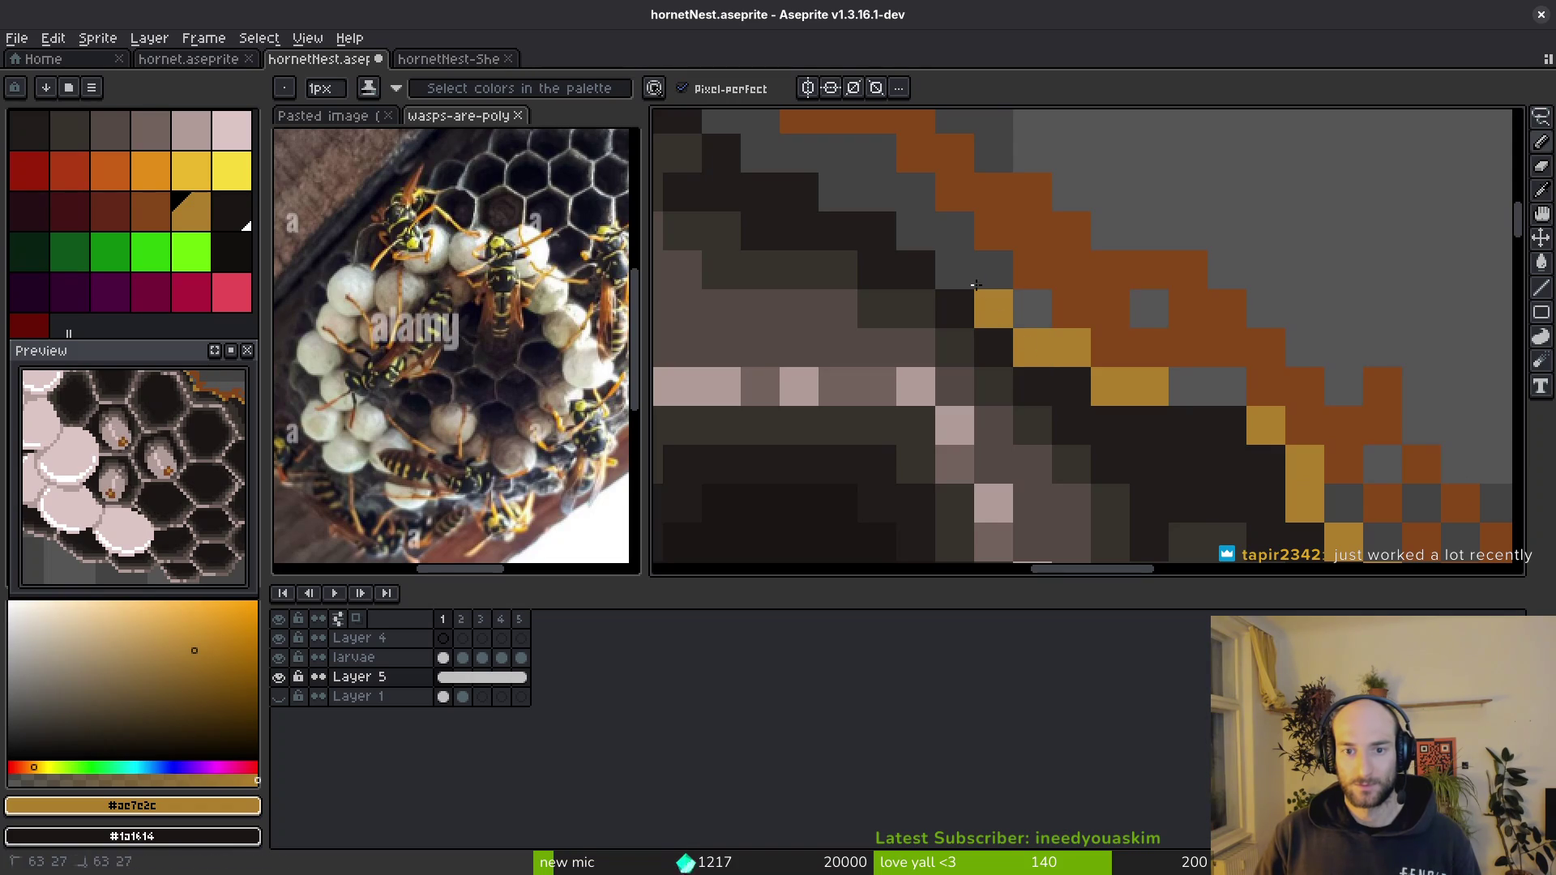
pyautogui.moveTo(976, 285); pyautogui.dragTo(1110, 437)
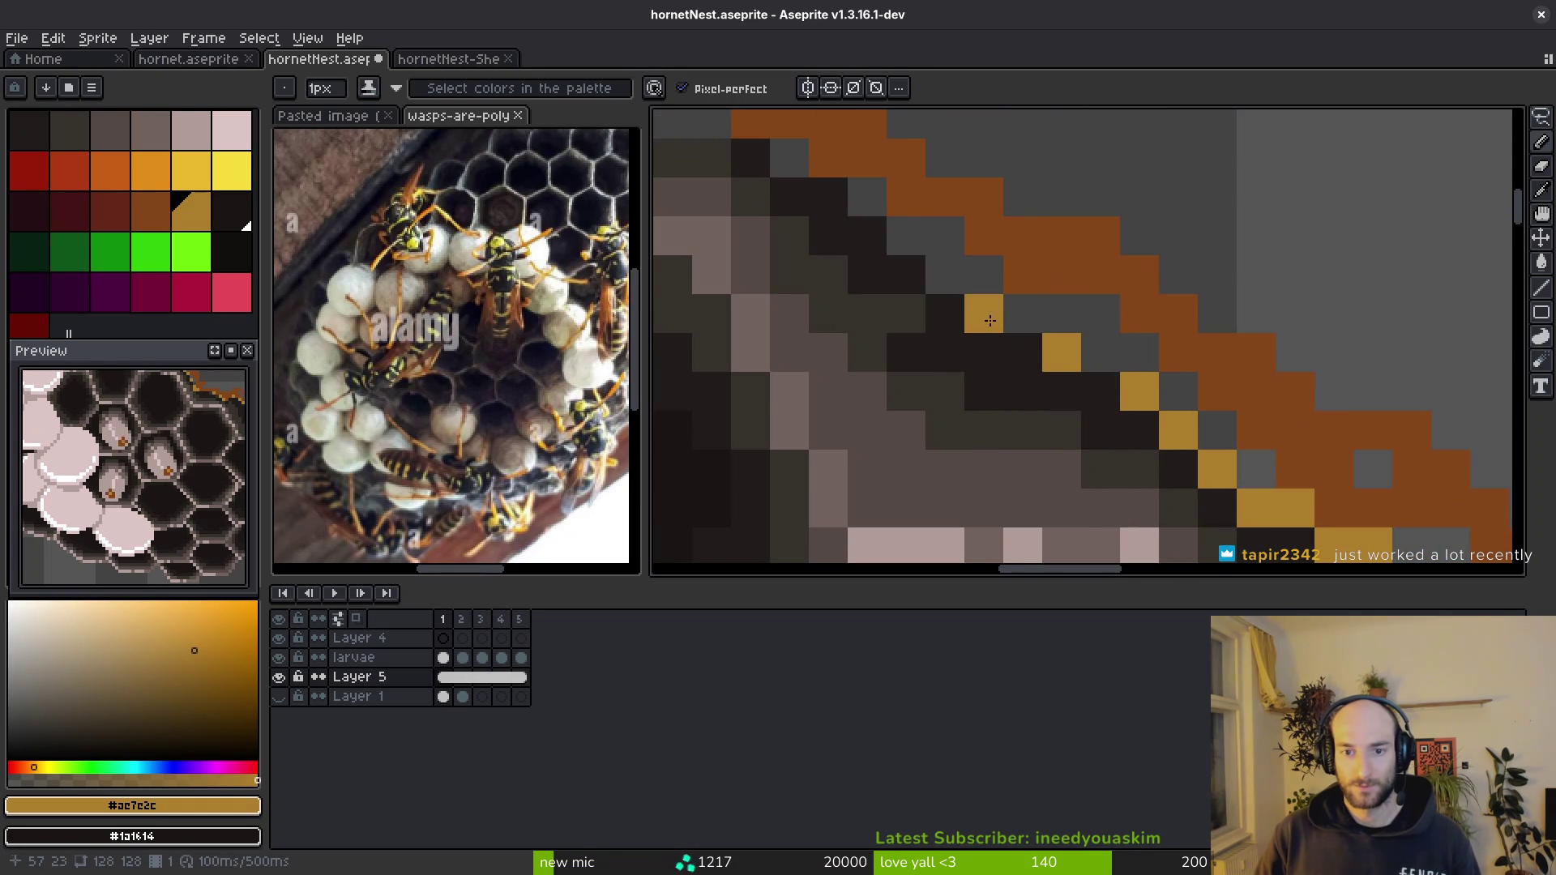
pyautogui.scroll(-3, 815, 176)
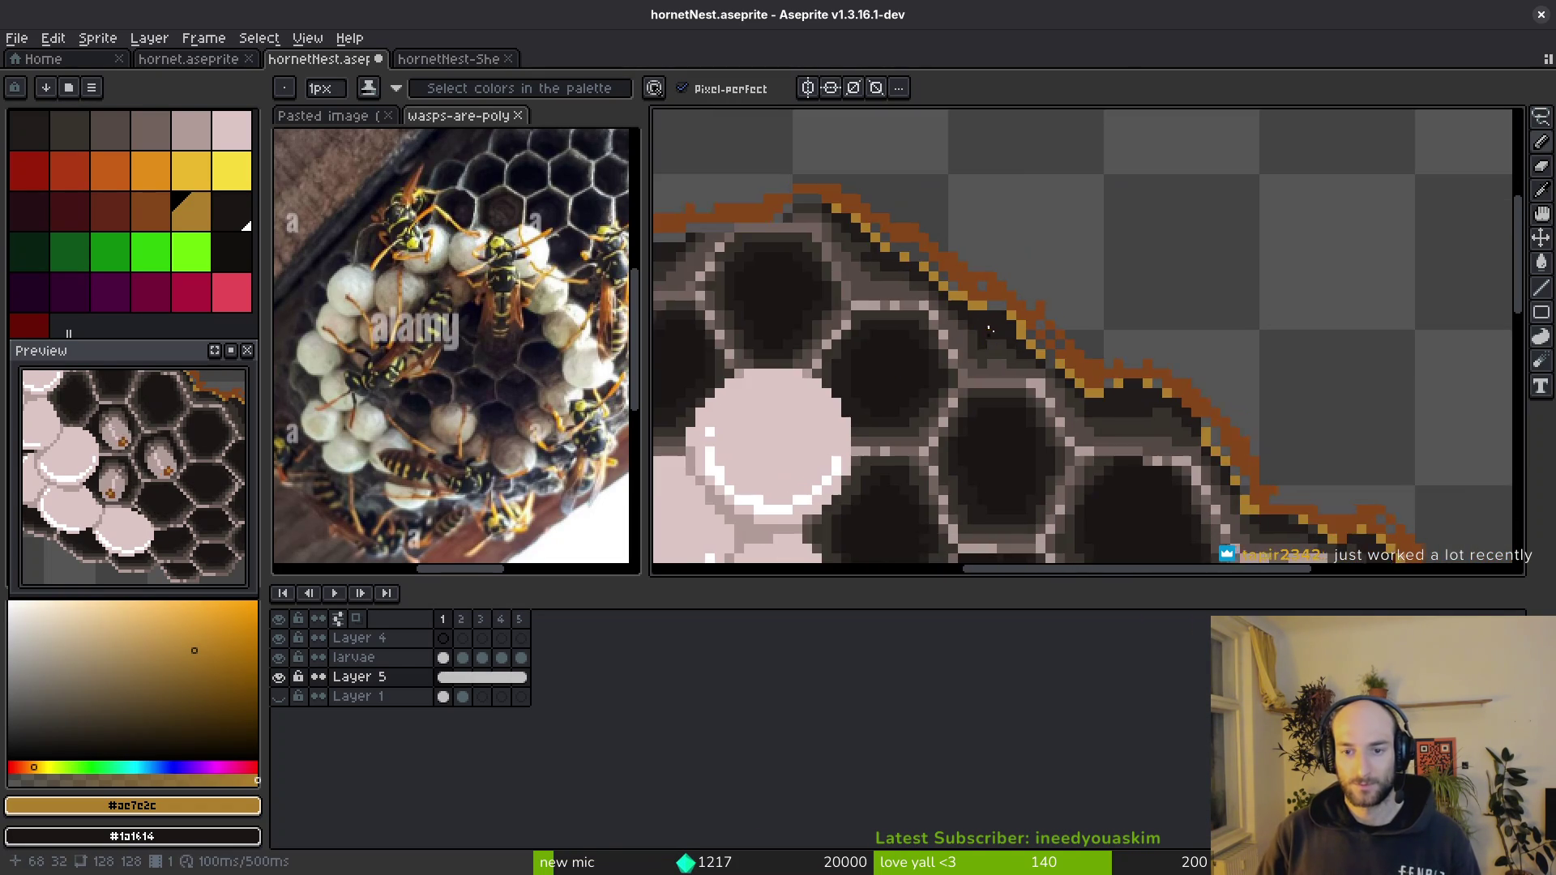
pyautogui.scroll(-2, 1165, 456)
pyautogui.scroll(1, 1165, 456)
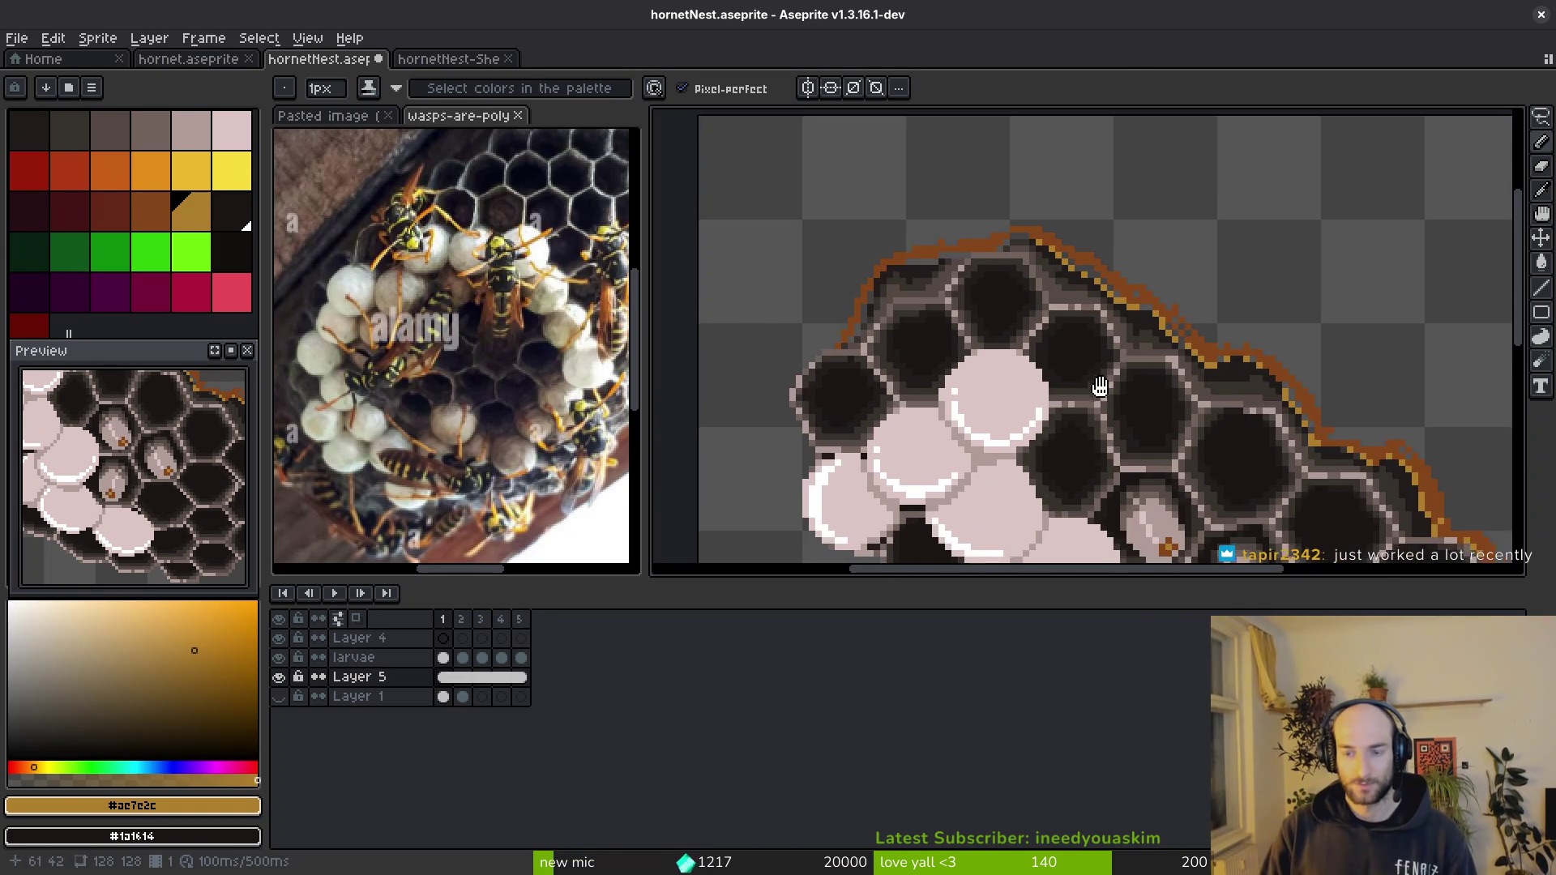
pyautogui.scroll(1, 1161, 444)
pyautogui.scroll(2, 1157, 429)
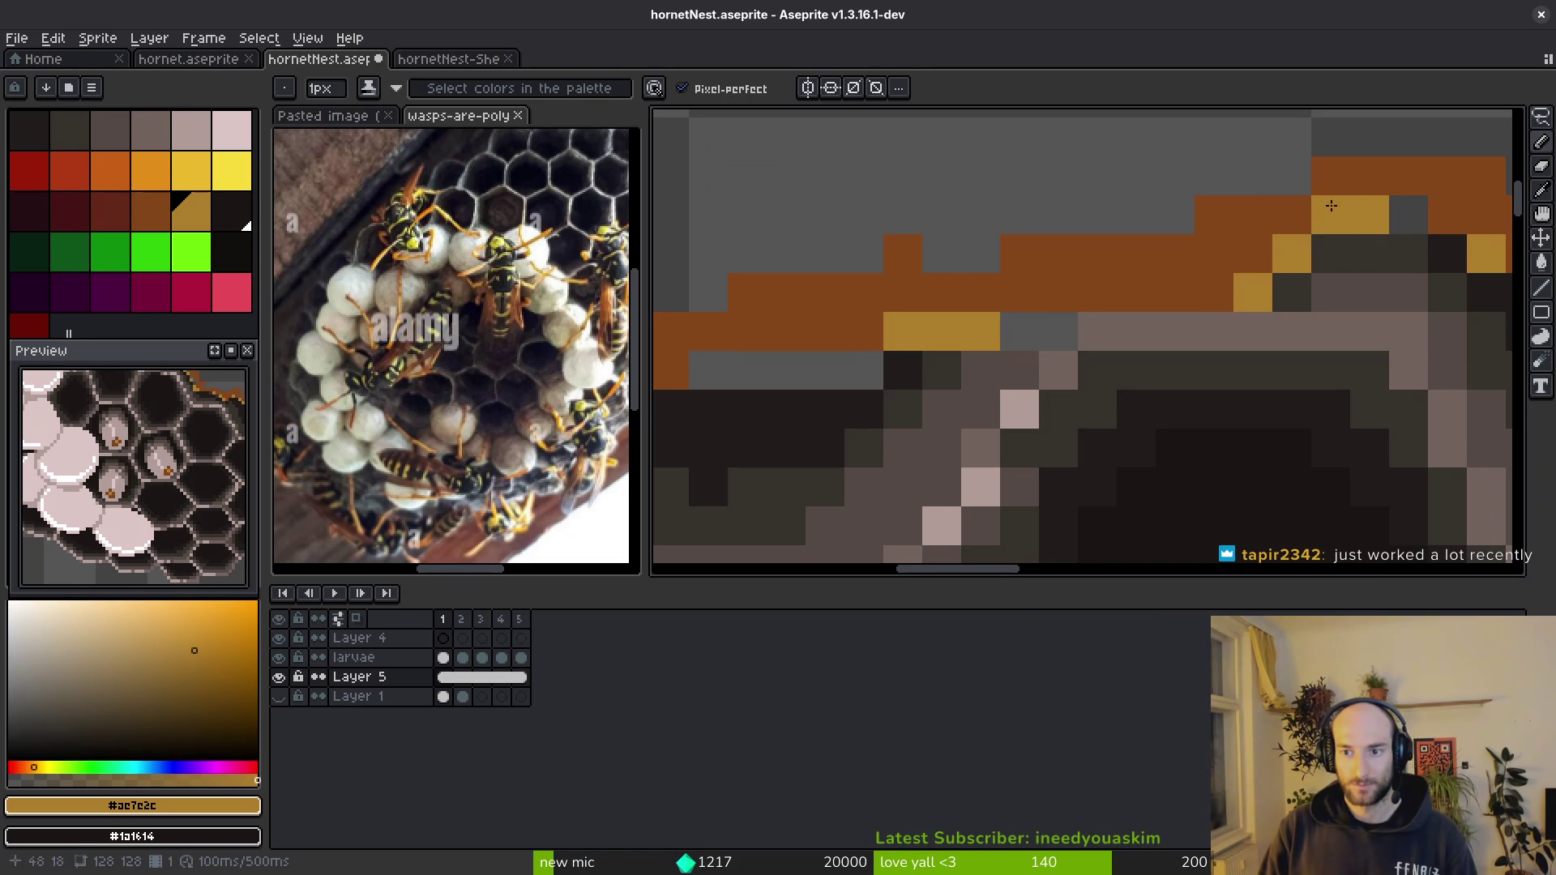
pyautogui.scroll(-1, 1331, 206)
pyautogui.scroll(1, 1116, 388)
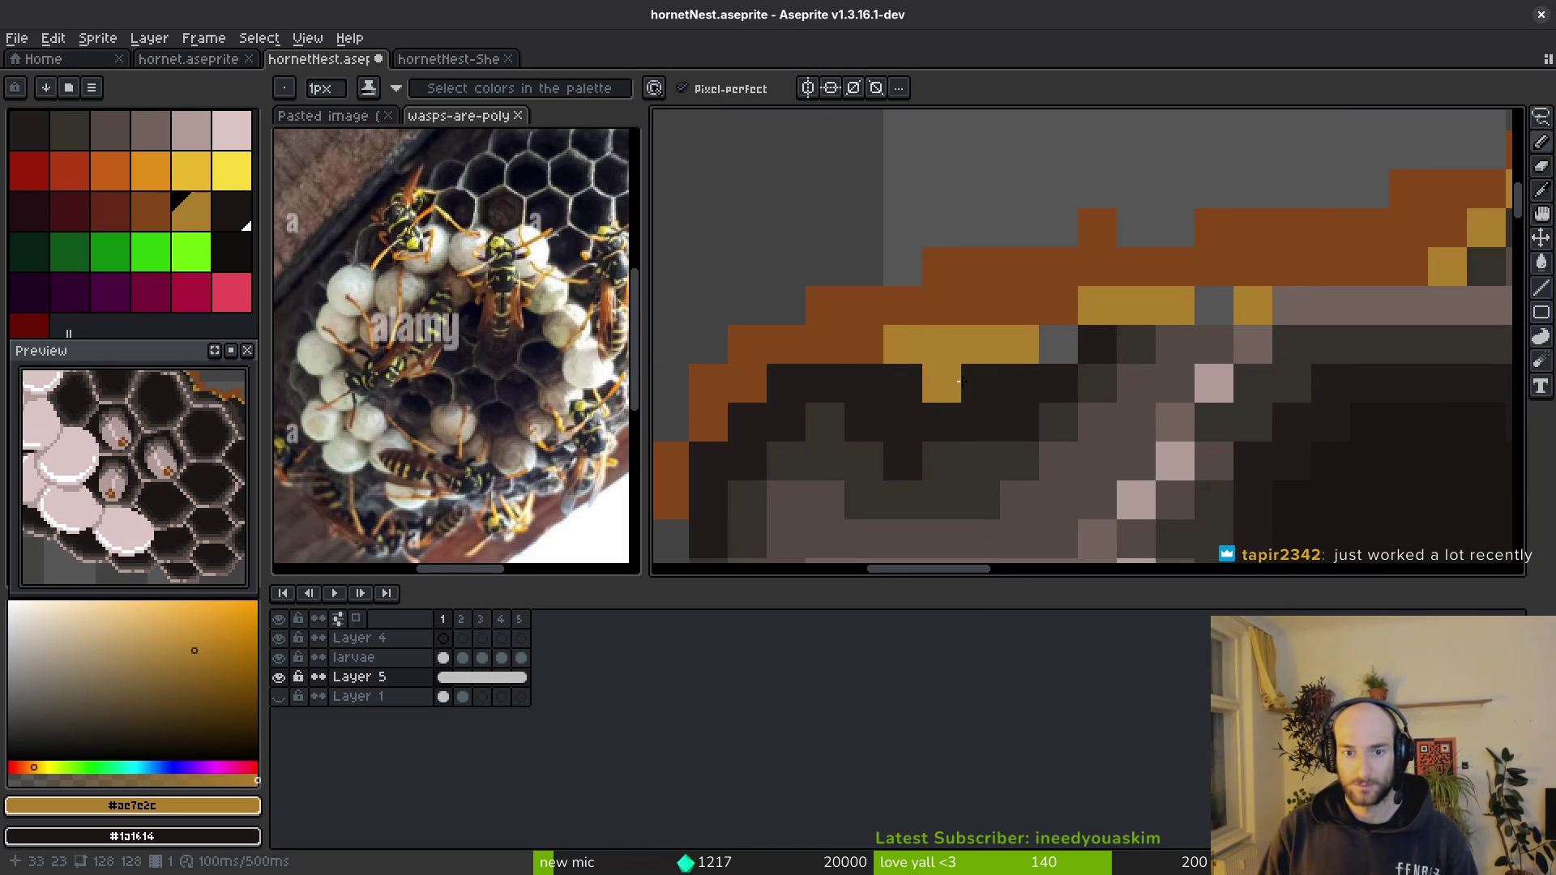
pyautogui.hscroll(-2, 958, 381)
pyautogui.scroll(-2, 903, 279)
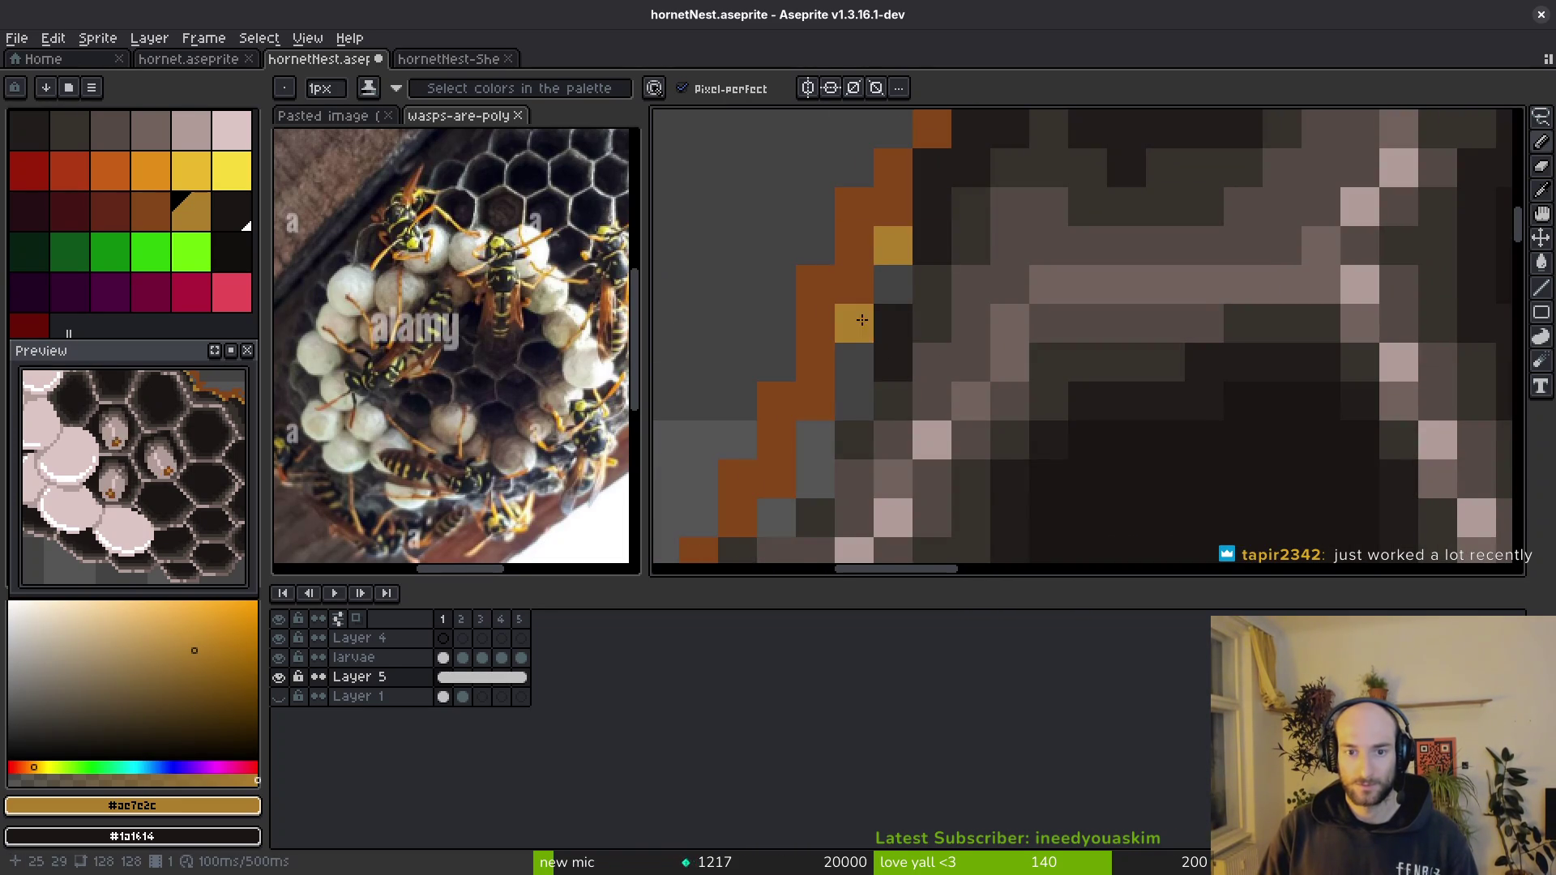
pyautogui.hscroll(-2, 950, 287)
pyautogui.scroll(-1, 949, 287)
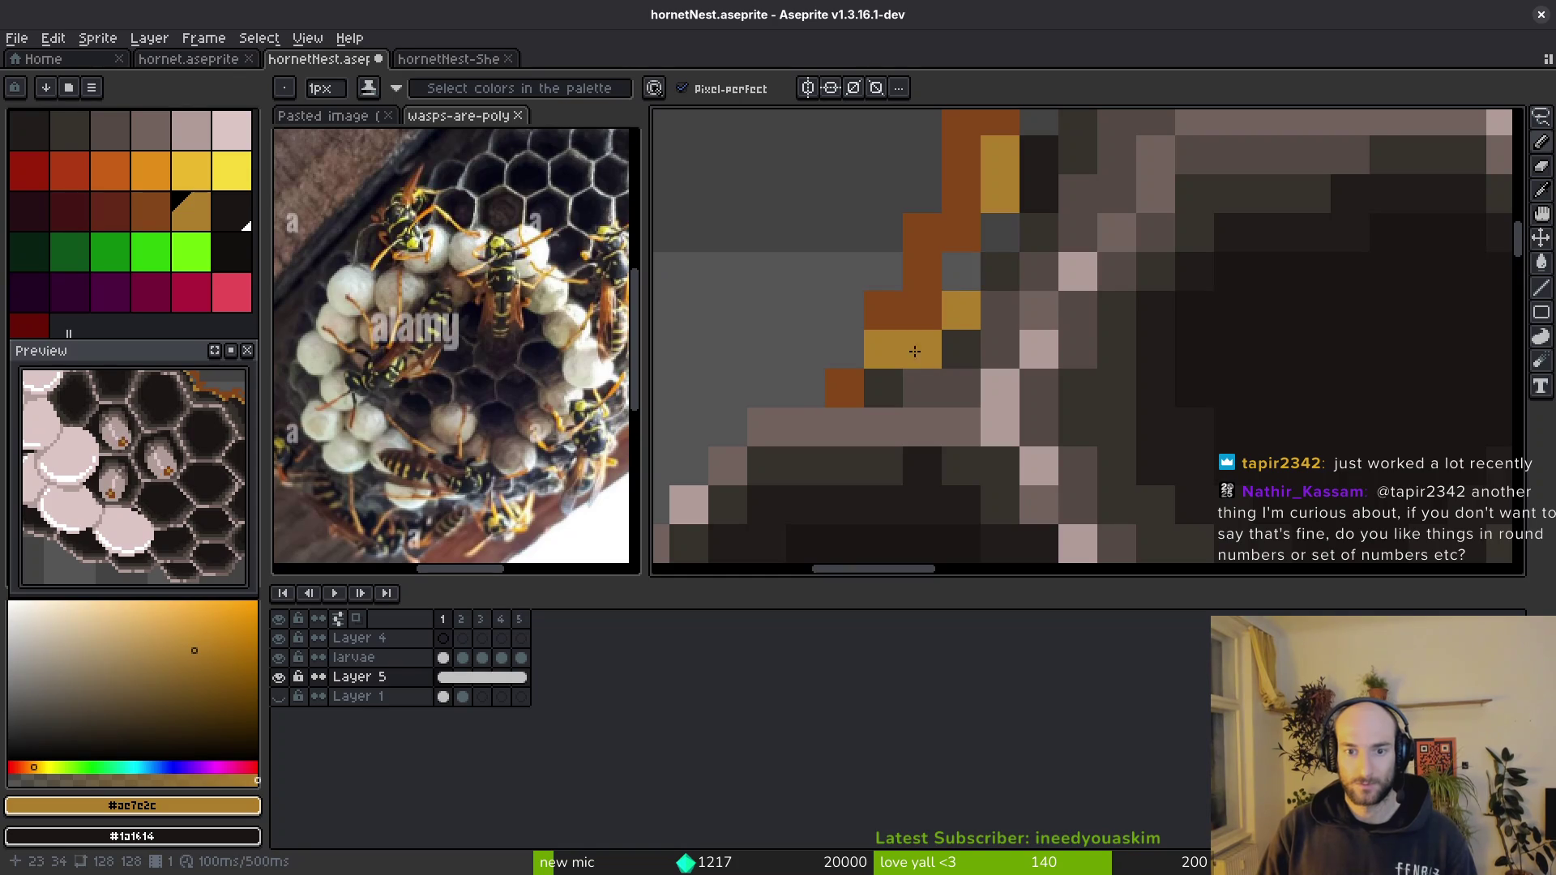
# - Place a gold highlight pixel on the nest's upper-left outline
pyautogui.click(925, 347)
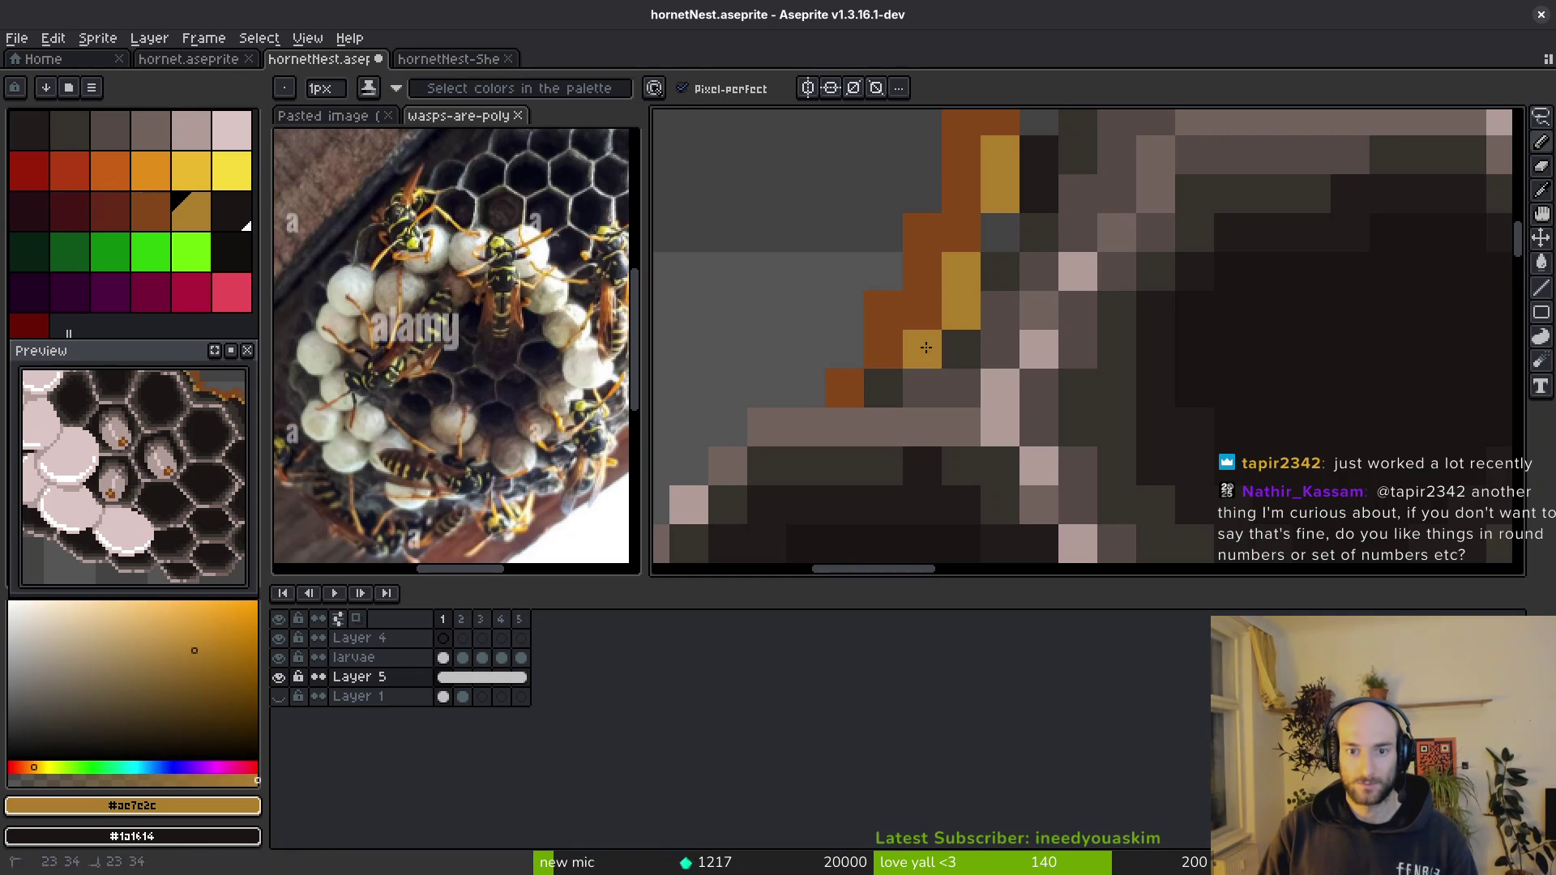
# - Recolour outer outline pixels on the upper-left diagonal and top edge with the dark red swatch
pyautogui.click(170, 206)
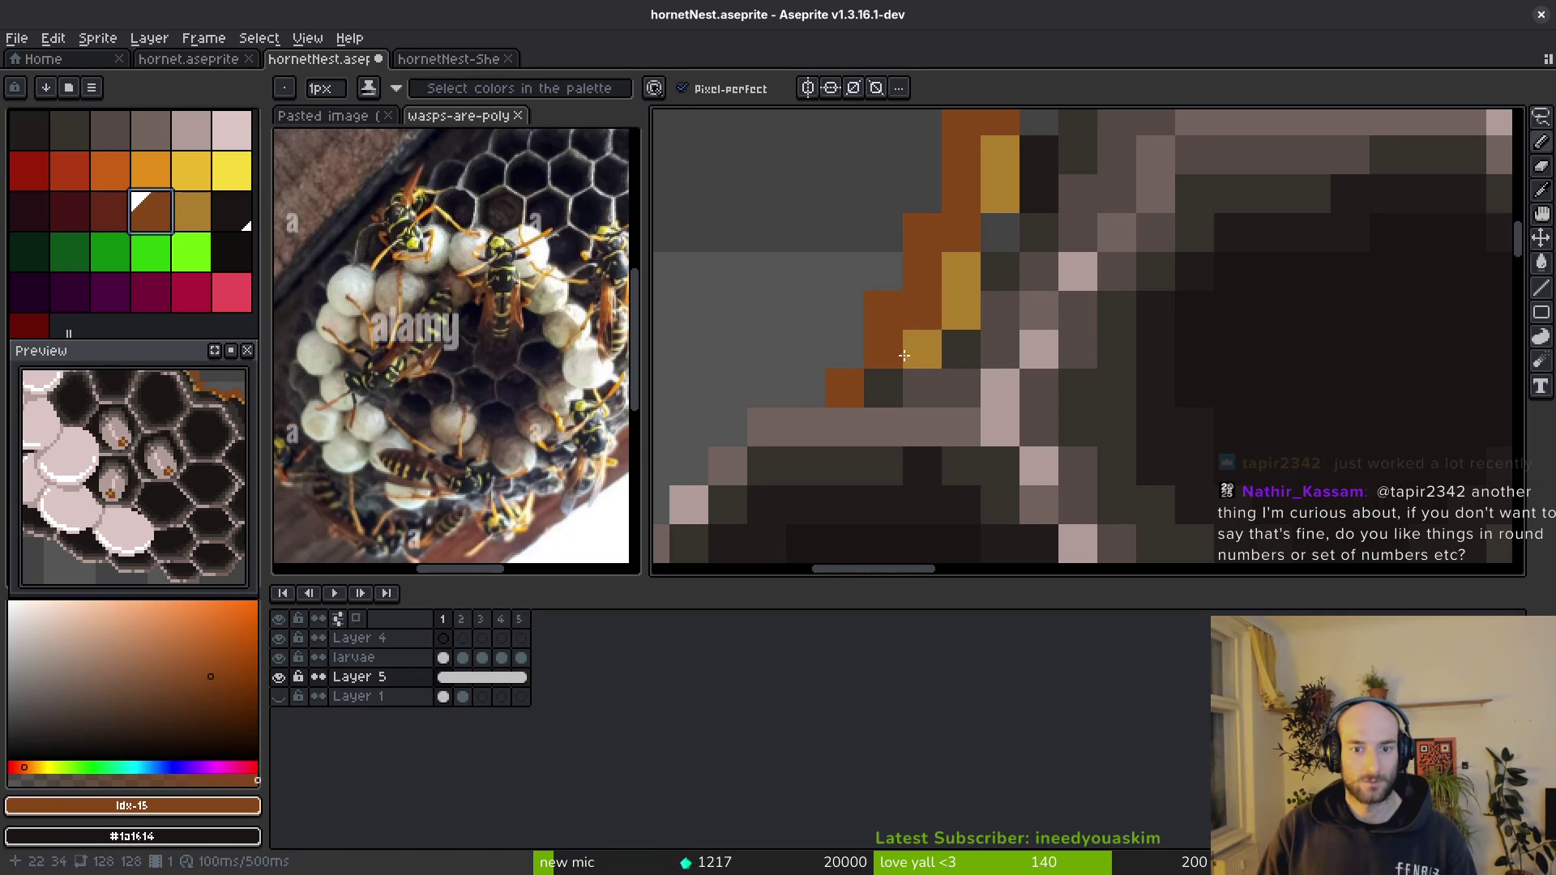
pyautogui.click(113, 209)
pyautogui.click(947, 341)
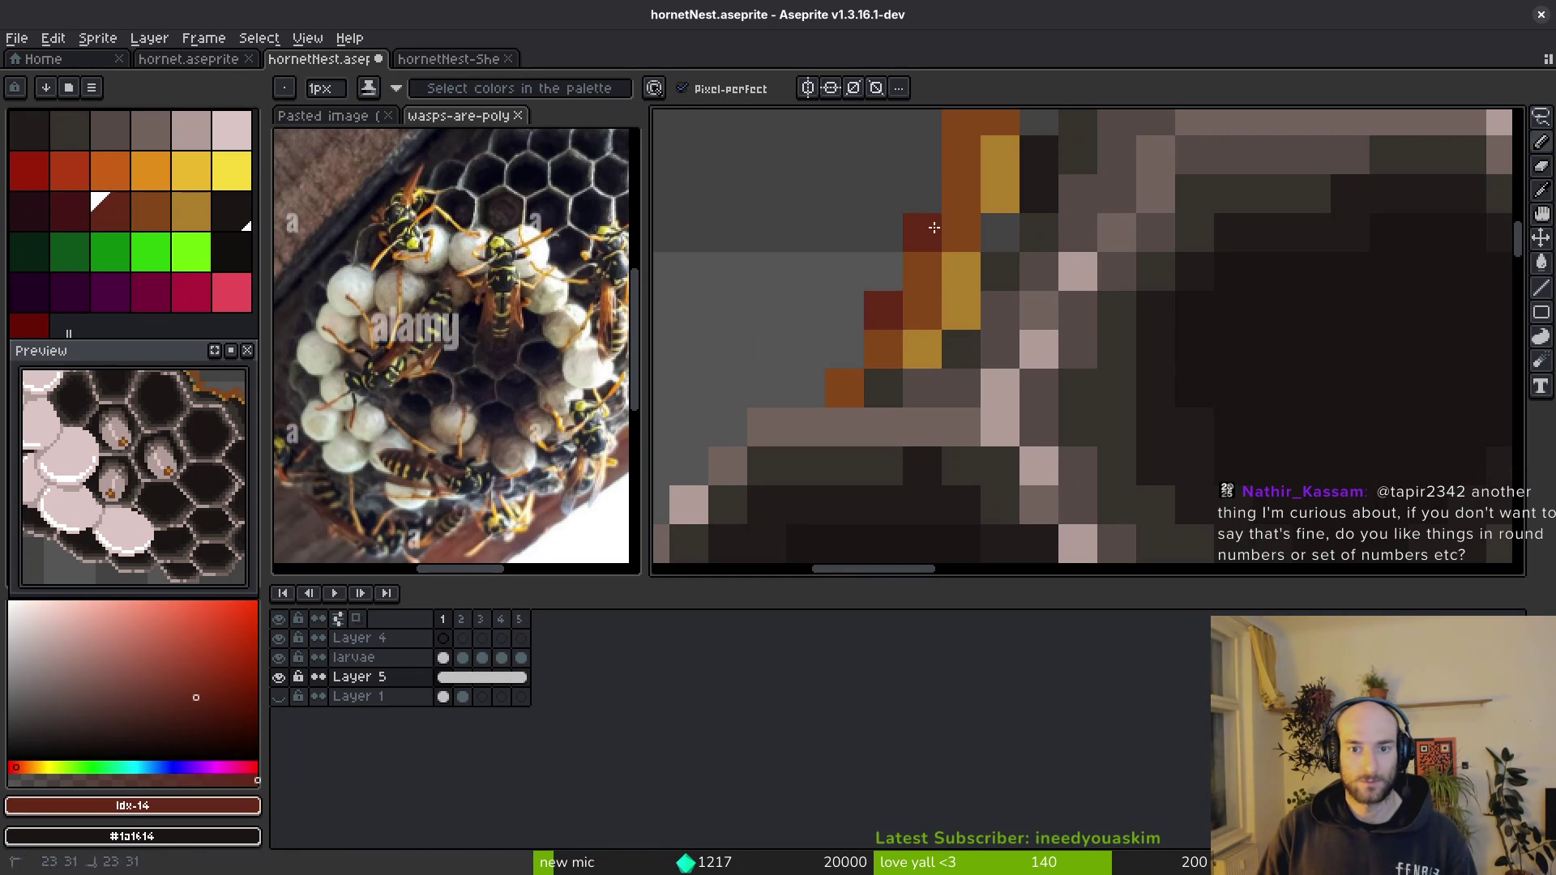
pyautogui.scroll(2, 933, 227)
pyautogui.scroll(2, 1016, 204)
pyautogui.hscroll(1, 1011, 220)
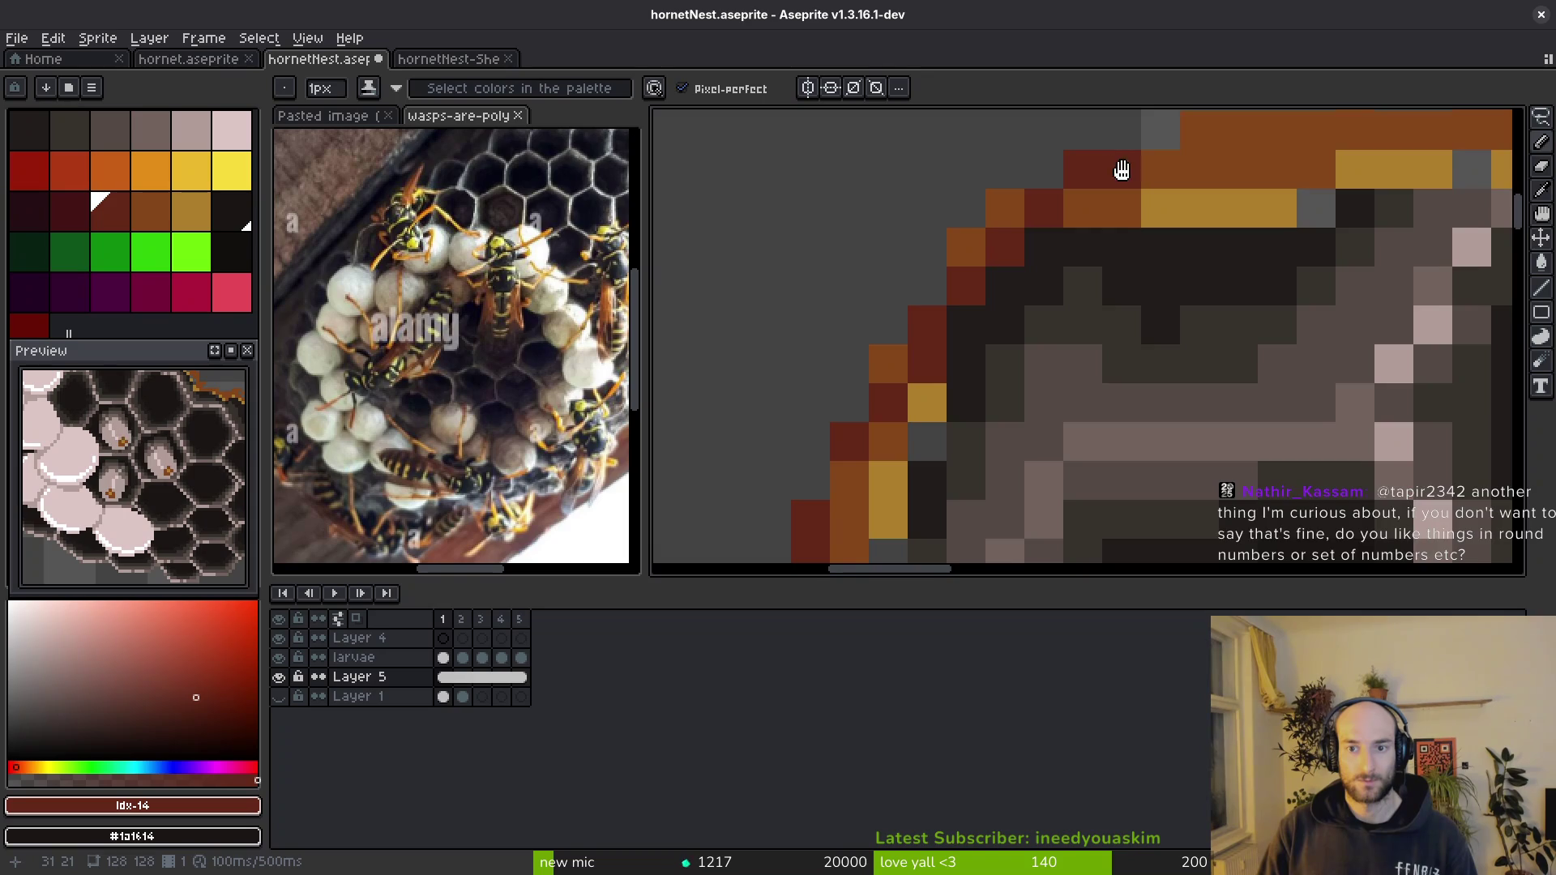
pyautogui.moveTo(1121, 171); pyautogui.dragTo(1008, 264)
pyautogui.click(960, 357)
pyautogui.moveTo(1109, 208); pyautogui.dragTo(1252, 208)
pyautogui.scroll(1, 1137, 187)
pyautogui.hscroll(2, 1136, 185)
pyautogui.click(1095, 178)
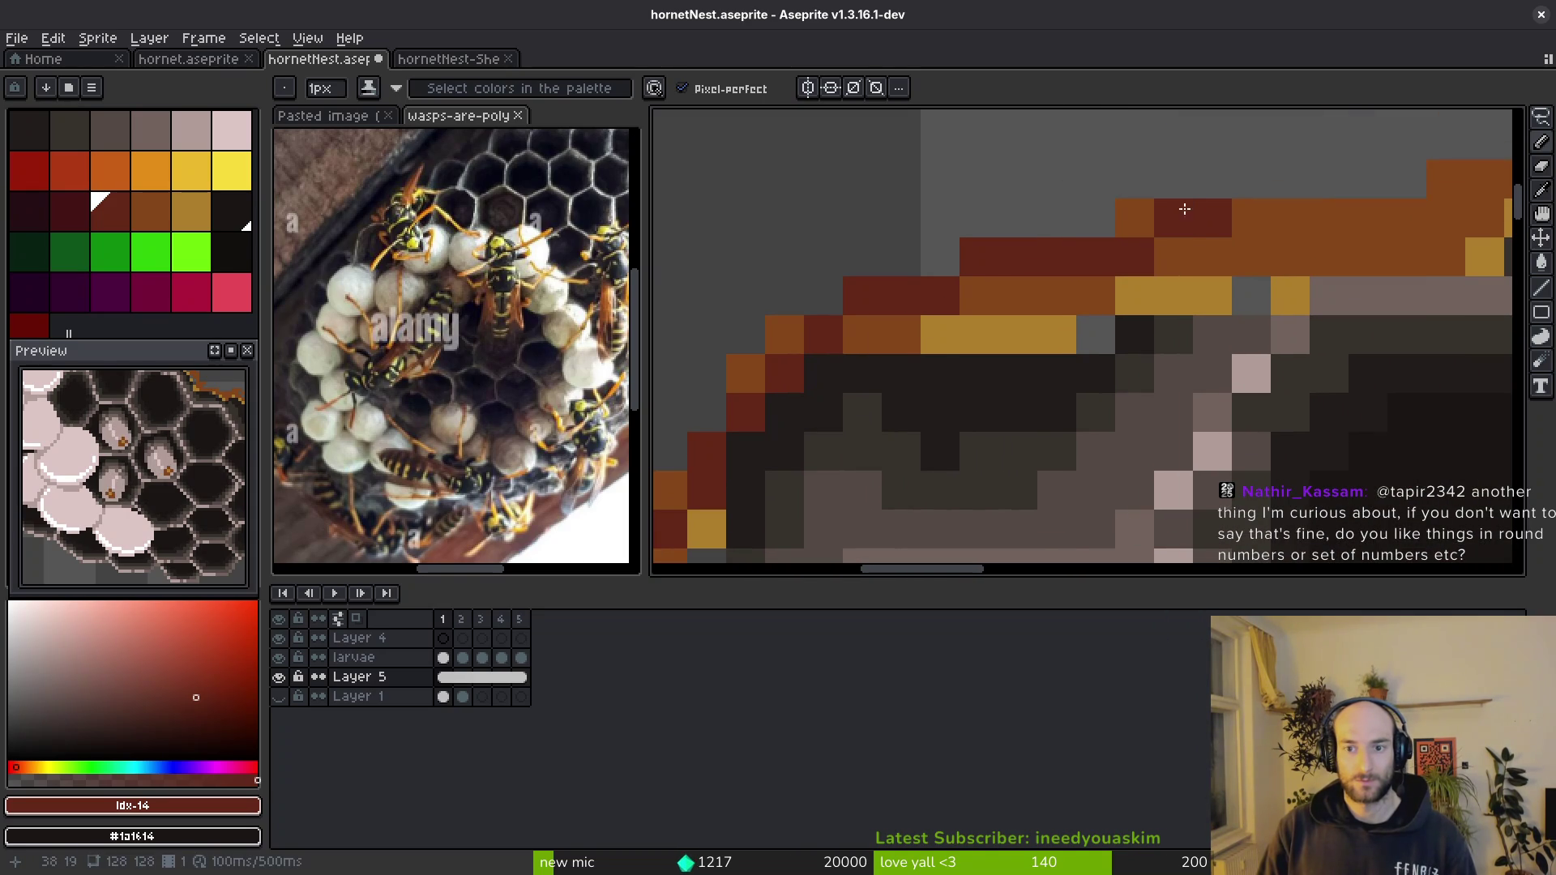
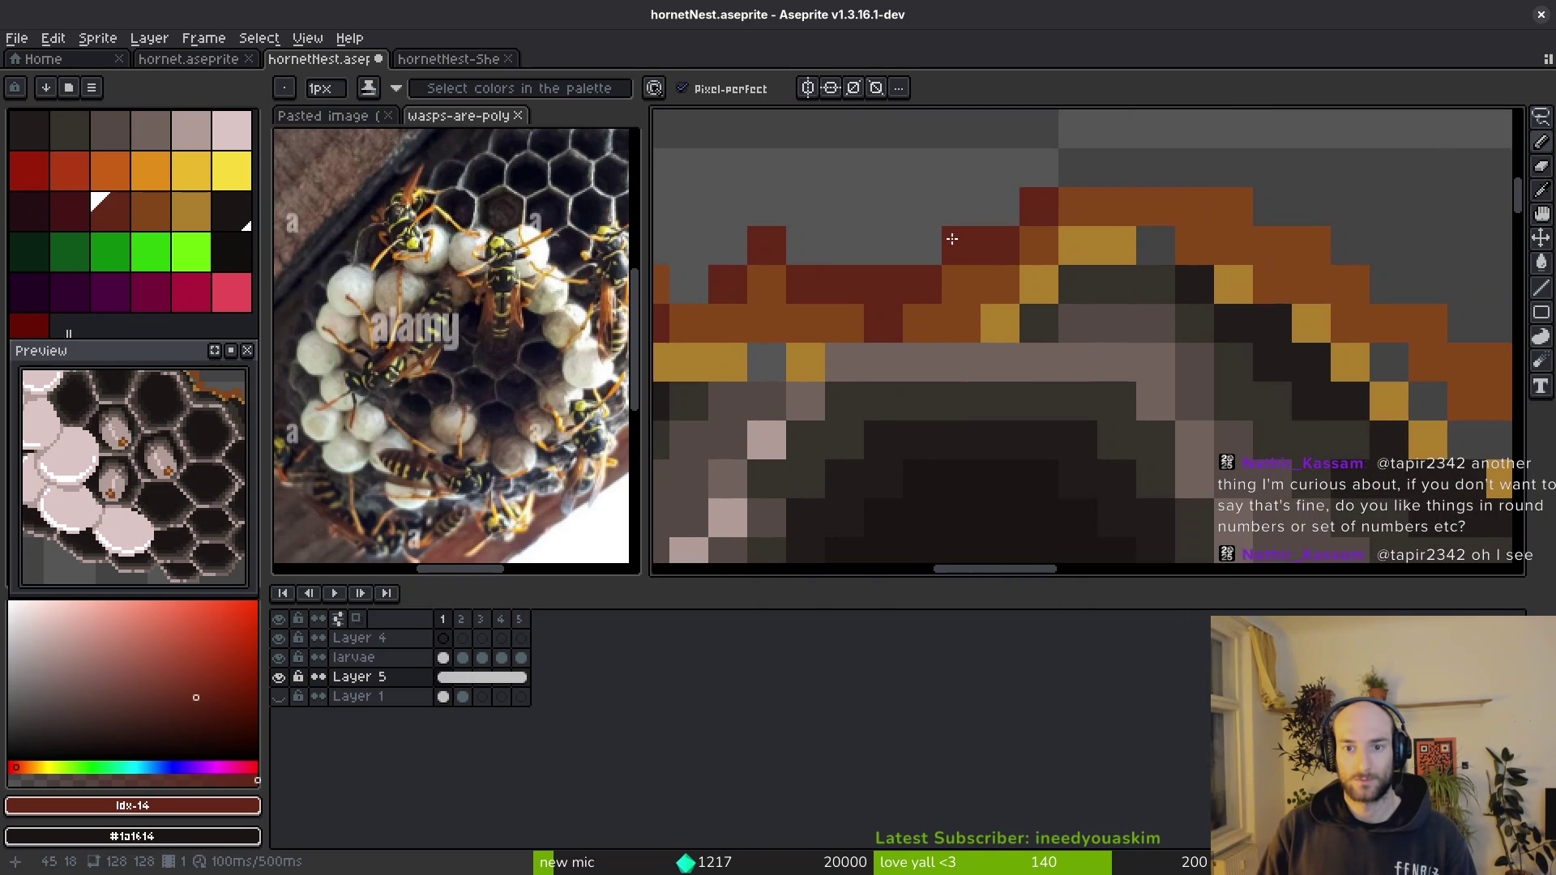
# - Line the orange rim's top edge with dark-red #632718 outline pixels across the band
pyautogui.moveTo(1034, 186); pyautogui.dragTo(1253, 186)
pyautogui.hscroll(3, 1001, 207)
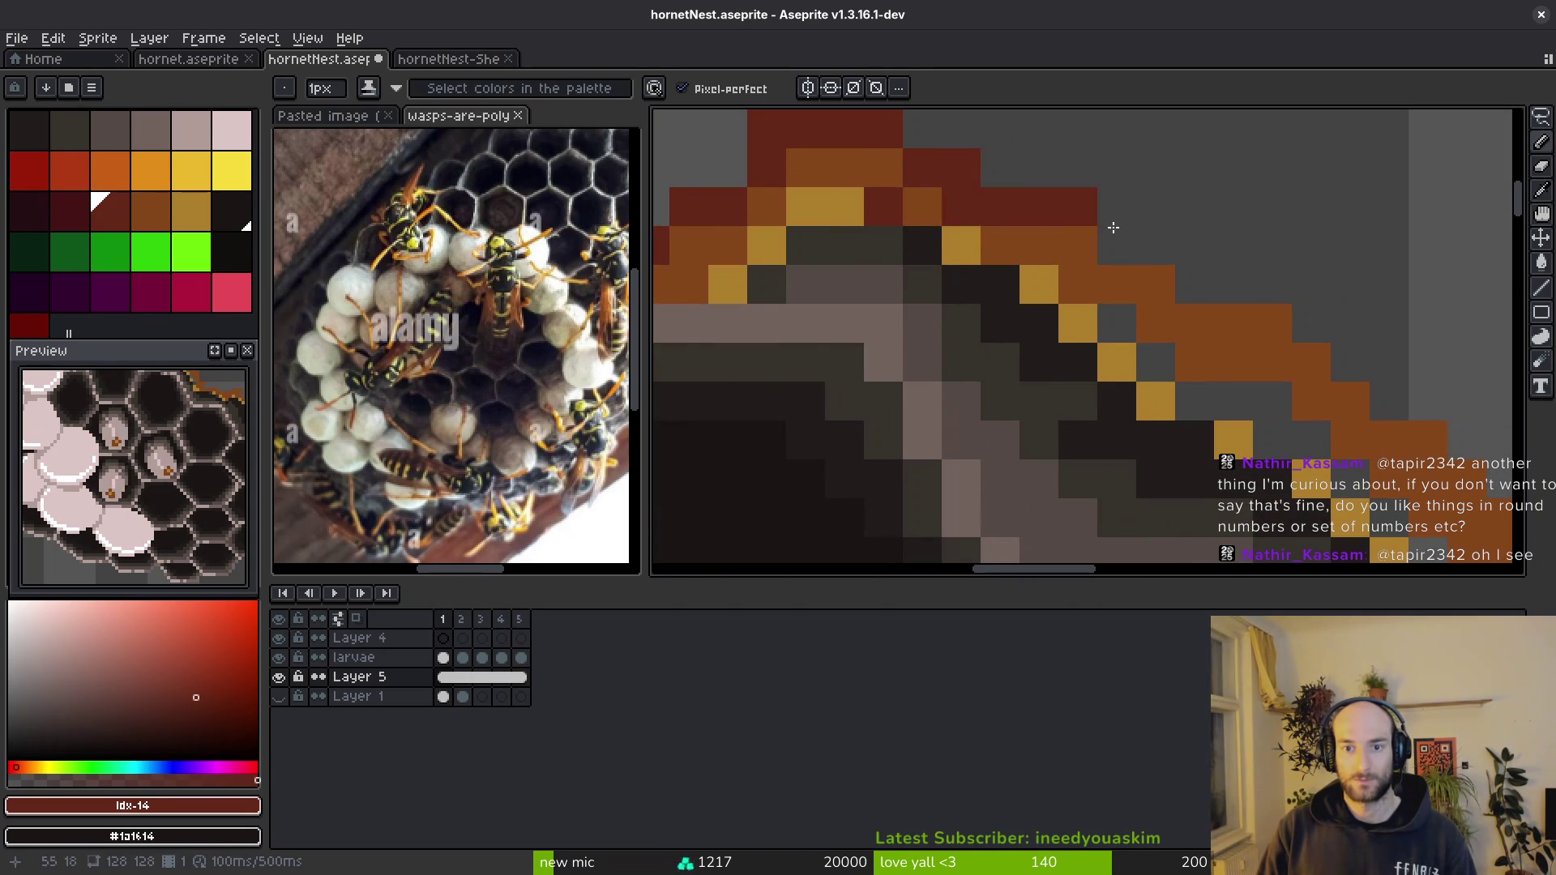
pyautogui.moveTo(1113, 227); pyautogui.dragTo(1233, 324)
pyautogui.hscroll(4, 1234, 324)
pyautogui.scroll(-2, 1094, 268)
pyautogui.keyDown('alt'); pyautogui.click(984, 227); pyautogui.keyUp('alt')
pyautogui.keyDown('alt'); pyautogui.click(937, 177); pyautogui.keyUp('alt')
pyautogui.click(944, 241)
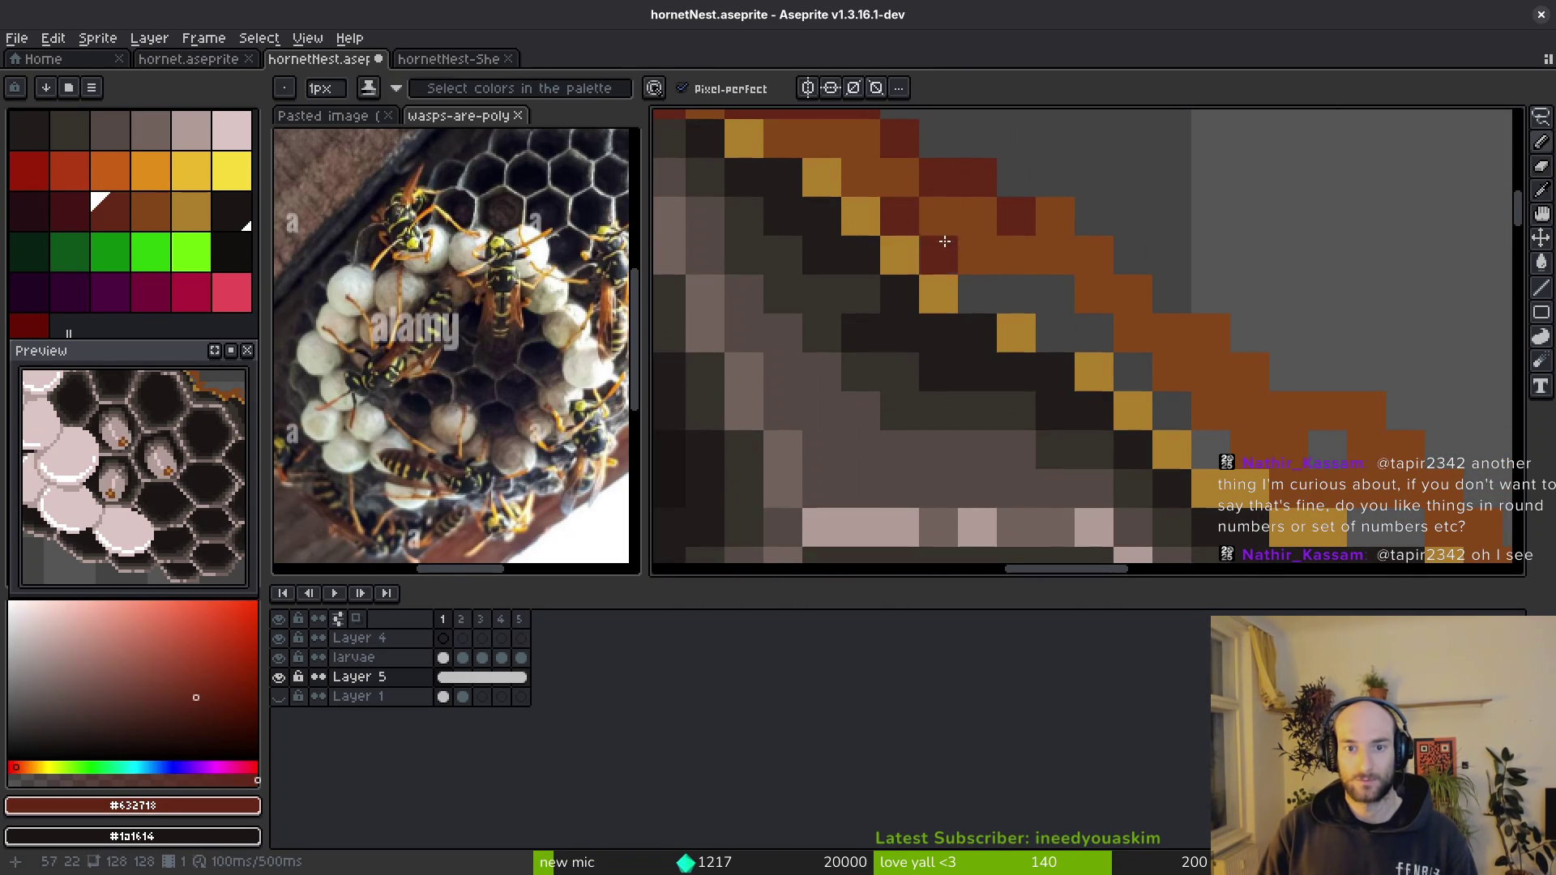
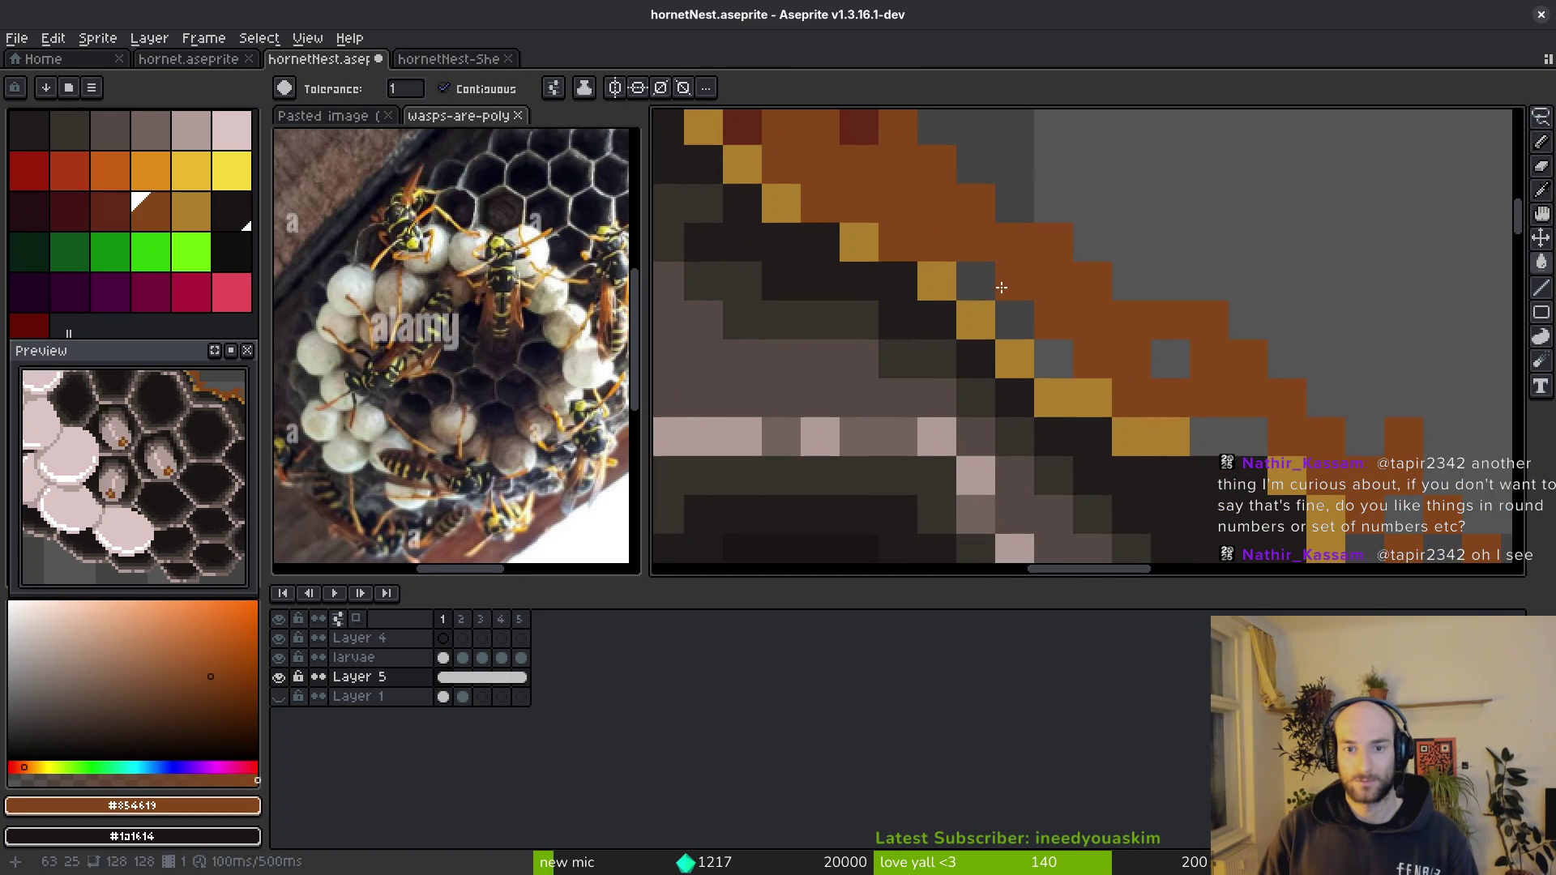
pyautogui.scroll(1, 1034, 305)
# - Sample dark red and orange and repaint the upper rim's stray dark red pixels orange
pyautogui.press('b')
pyautogui.keyDown('alt'); pyautogui.click(844, 163); pyautogui.keyUp('alt')
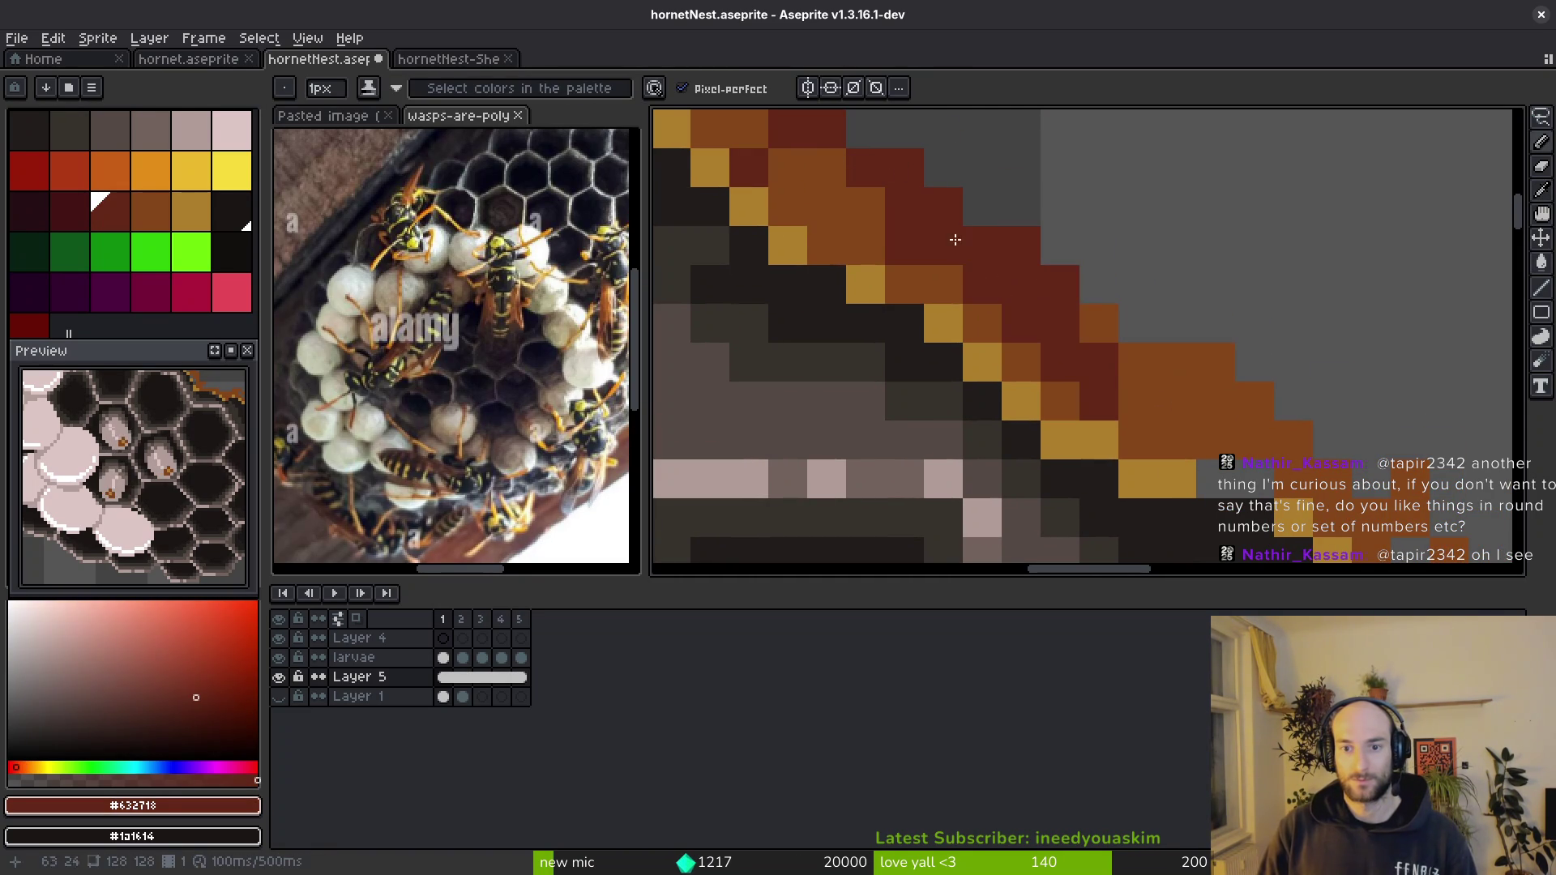
pyautogui.keyDown('alt'); pyautogui.click(1078, 396); pyautogui.keyUp('alt')
pyautogui.moveTo(1065, 321); pyautogui.dragTo(1030, 310)
pyautogui.keyDown('alt'); pyautogui.click(1079, 360); pyautogui.keyUp('alt')
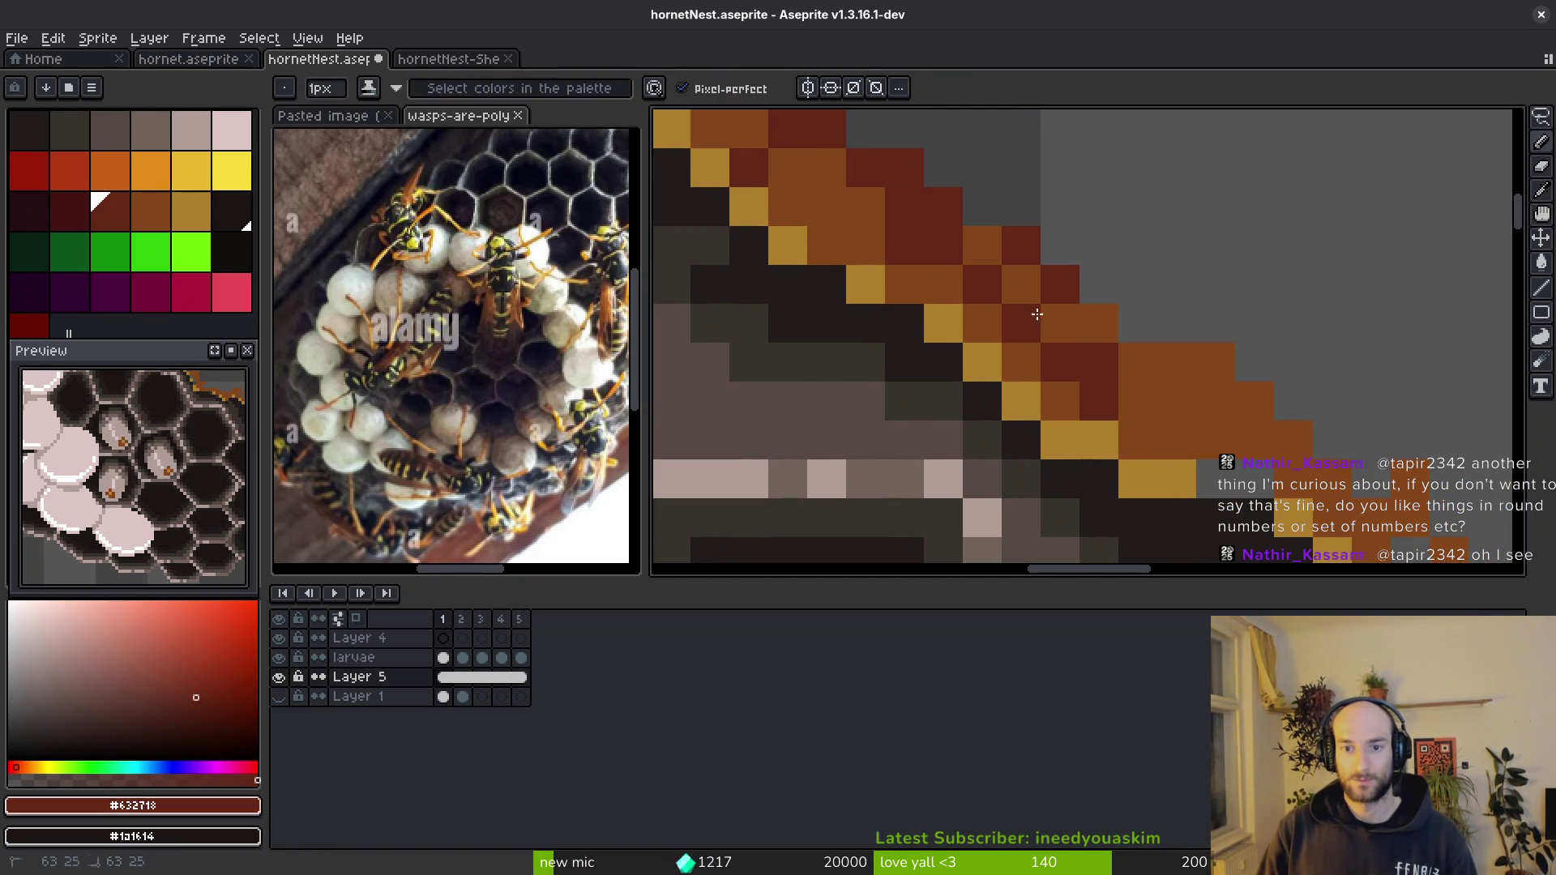
pyautogui.scroll(1, 968, 298)
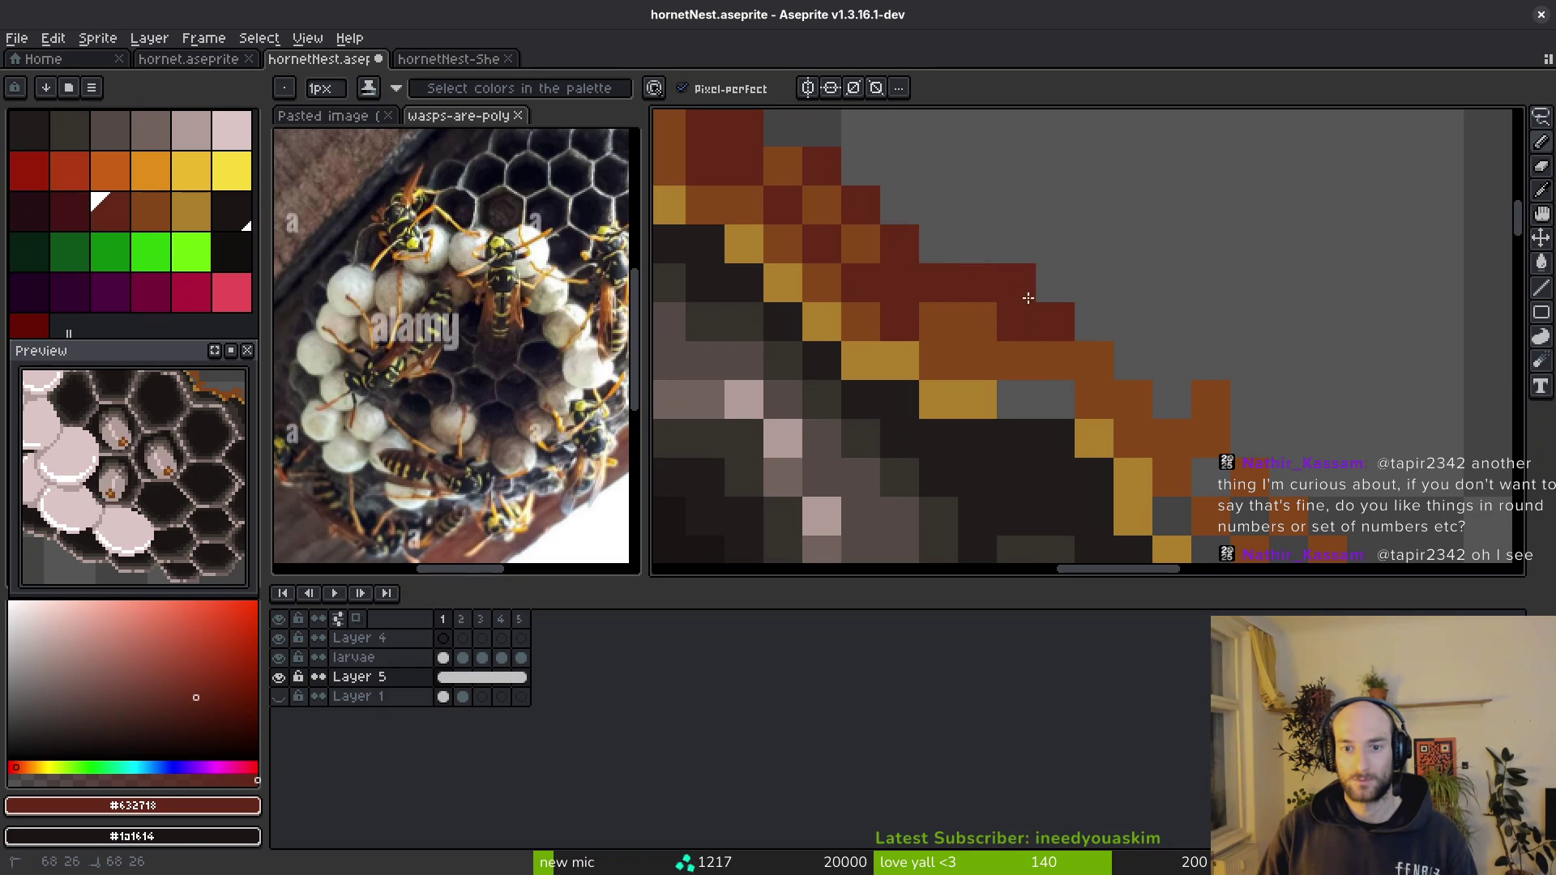
pyautogui.scroll(-5, 872, 214)
pyautogui.hscroll(5, 872, 214)
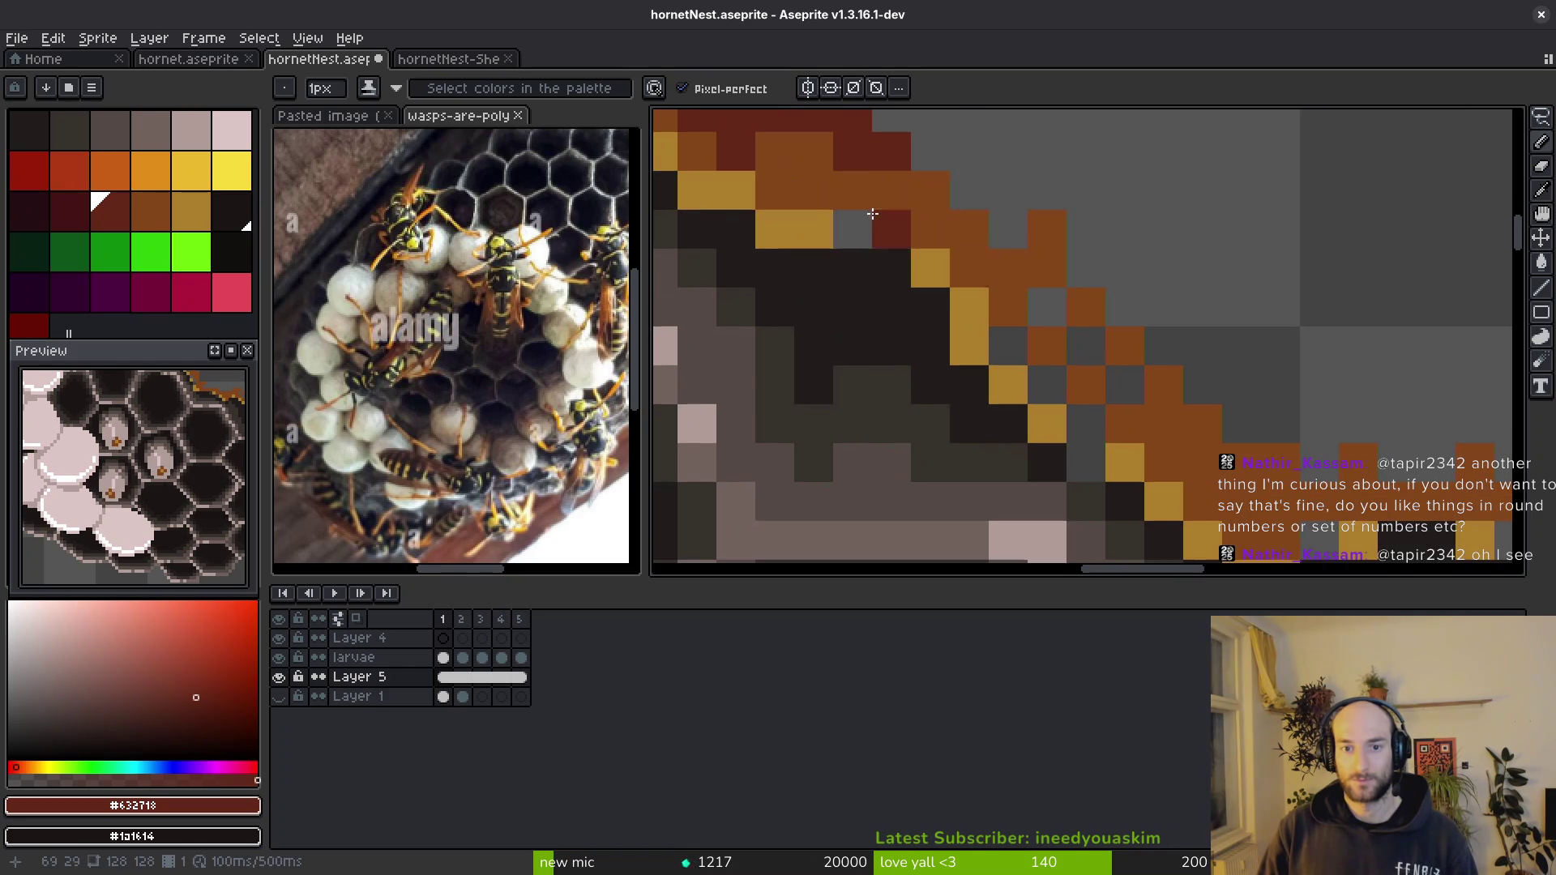
# - Fill grey gap pixels with orange and add dark red shading pixels along the upper rim
pyautogui.keyDown('alt'); pyautogui.click(962, 220); pyautogui.keyUp('alt')
pyautogui.click(852, 228)
pyautogui.click(933, 203)
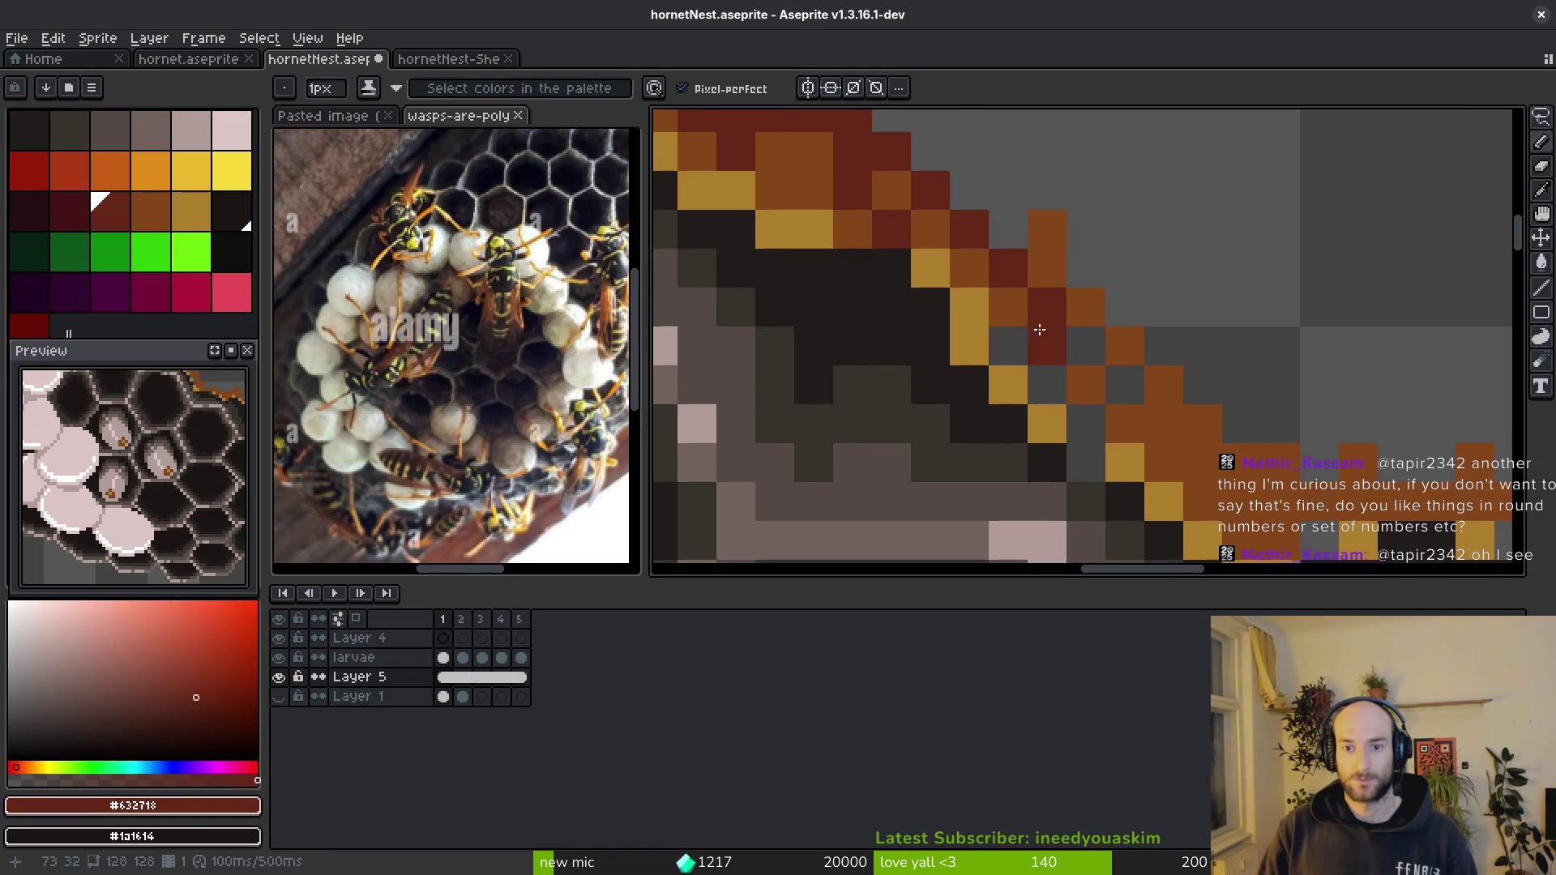
pyautogui.scroll(-1, 1009, 346)
pyautogui.hscroll(1, 1009, 347)
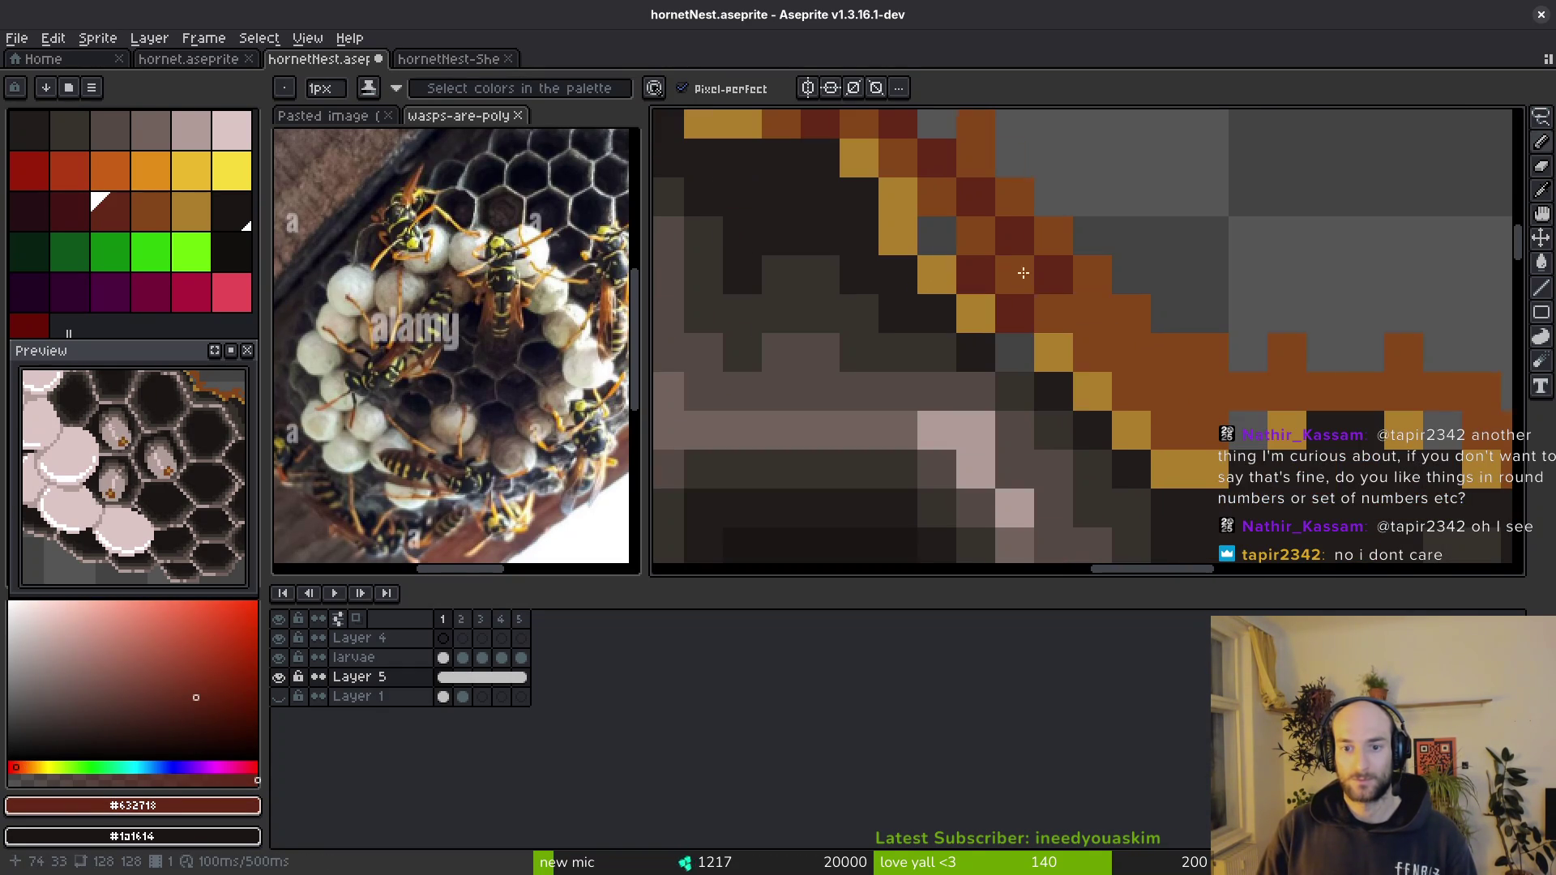
pyautogui.keyDown('alt'); pyautogui.click(1013, 312); pyautogui.keyUp('alt')
pyautogui.scroll(-1, 976, 327)
pyautogui.hscroll(1, 976, 327)
pyautogui.scroll(1, 976, 328)
pyautogui.keyDown('alt'); pyautogui.click(928, 174); pyautogui.keyUp('alt')
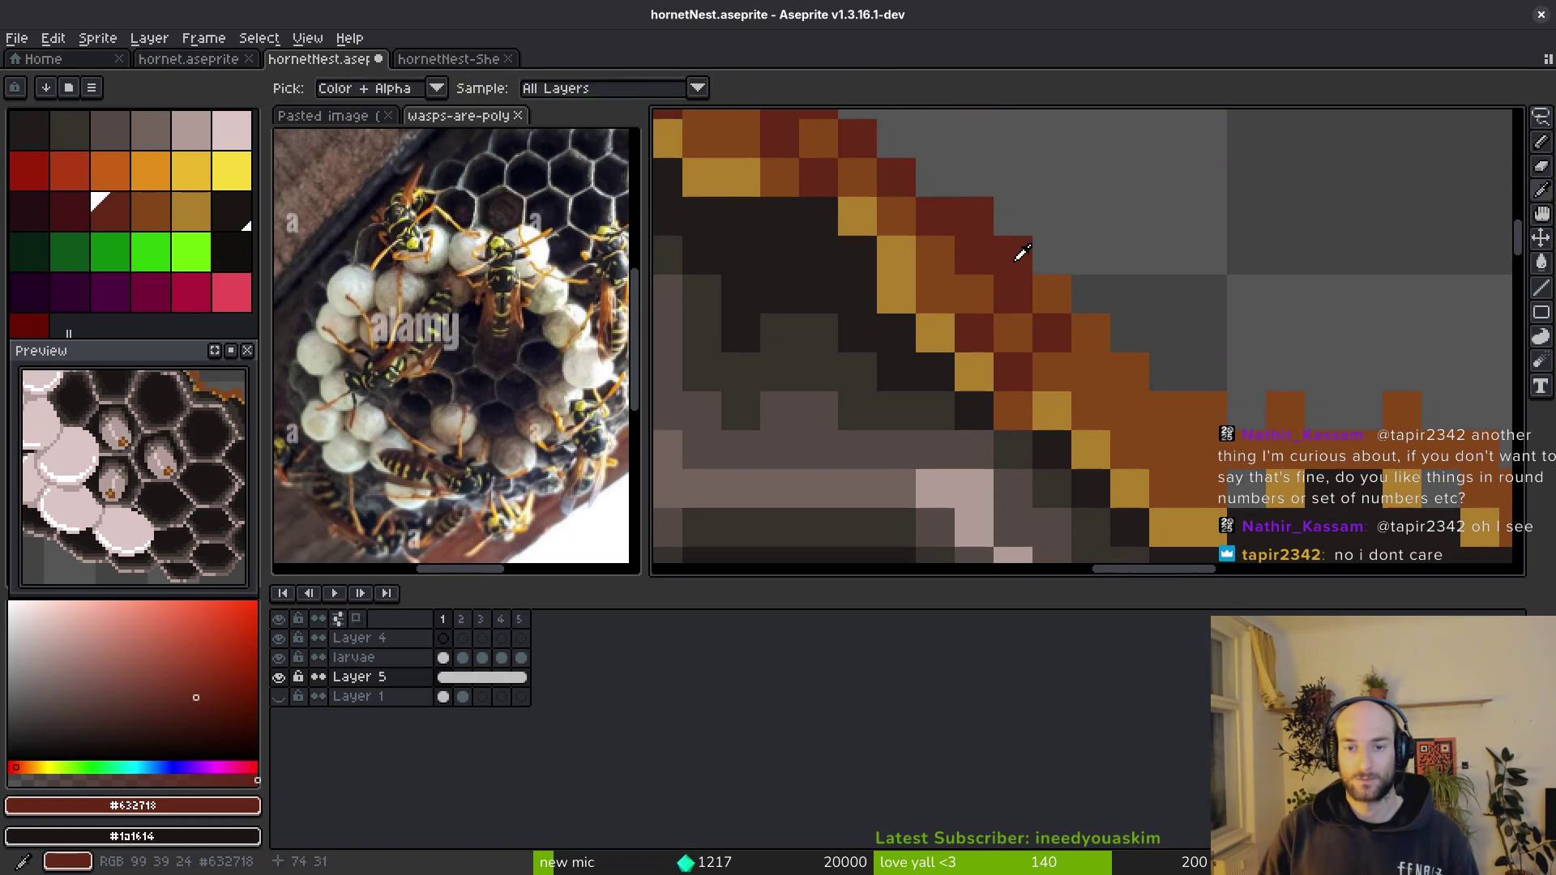
# - Add dark red shading pixels further down the rim while following its right edge
pyautogui.moveTo(1131, 414); pyautogui.dragTo(833, 243)
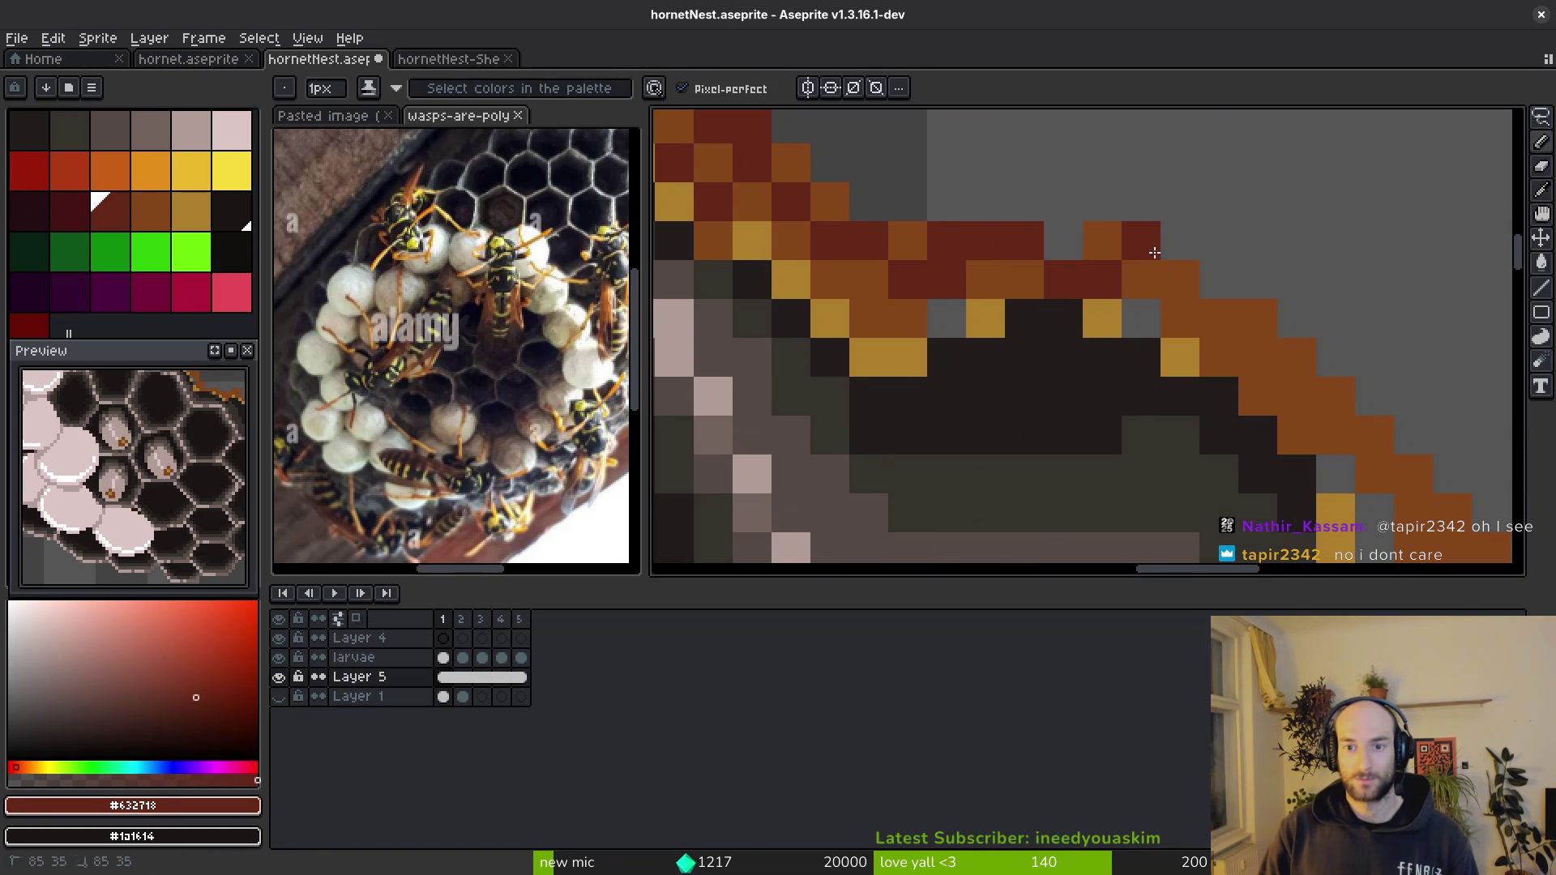
pyautogui.moveTo(1284, 386); pyautogui.dragTo(1069, 274)
pyautogui.click(1091, 302)
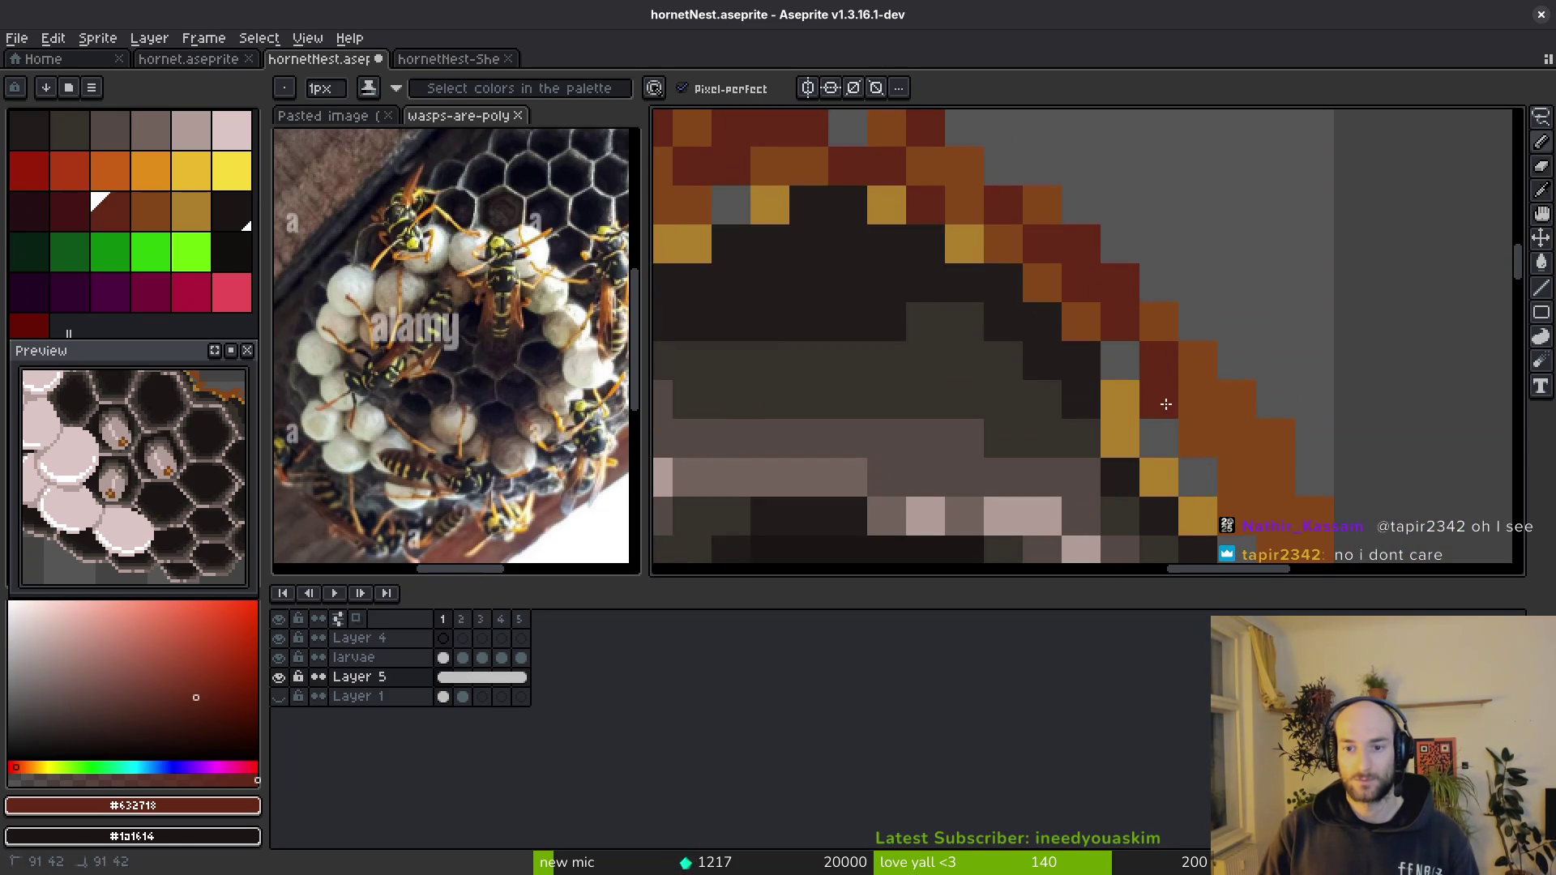
pyautogui.moveTo(1165, 405); pyautogui.dragTo(955, 197)
pyautogui.click(1075, 309)
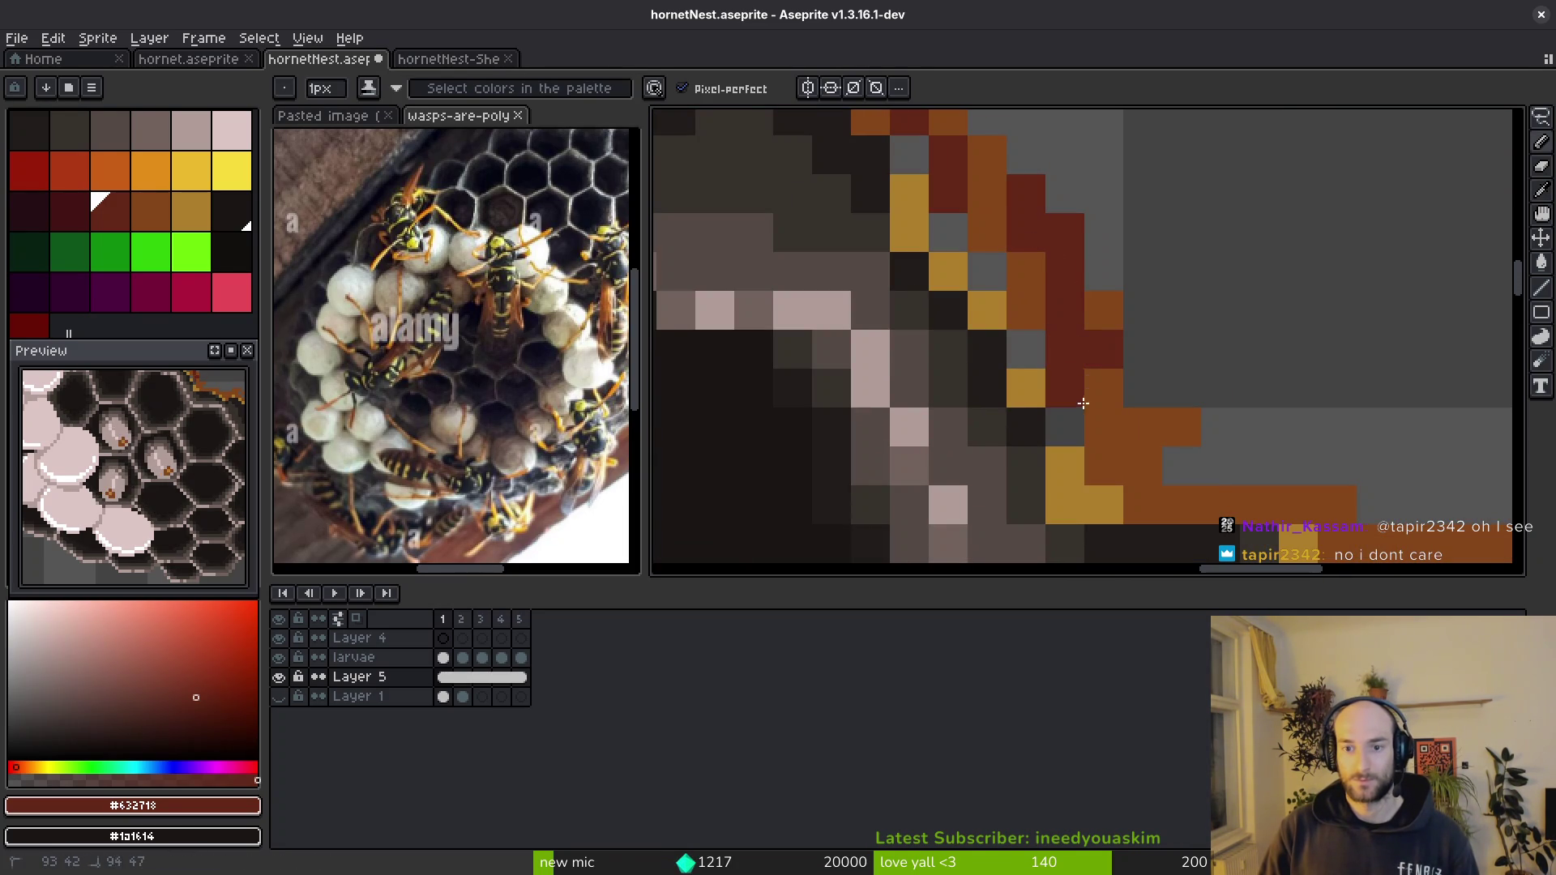
# - Paint orange pixels along the lower rim edge and fill its grey gap
pyautogui.click(1084, 402)
pyautogui.keyDown('alt'); pyautogui.click(1102, 417); pyautogui.keyUp('alt')
pyautogui.moveTo(1065, 389); pyautogui.dragTo(1036, 352)
pyautogui.click(948, 233)
# - Paint a dark red column of shading pixels along the lower rim
pyautogui.keyDown('alt'); pyautogui.click(1004, 236); pyautogui.keyUp('alt')
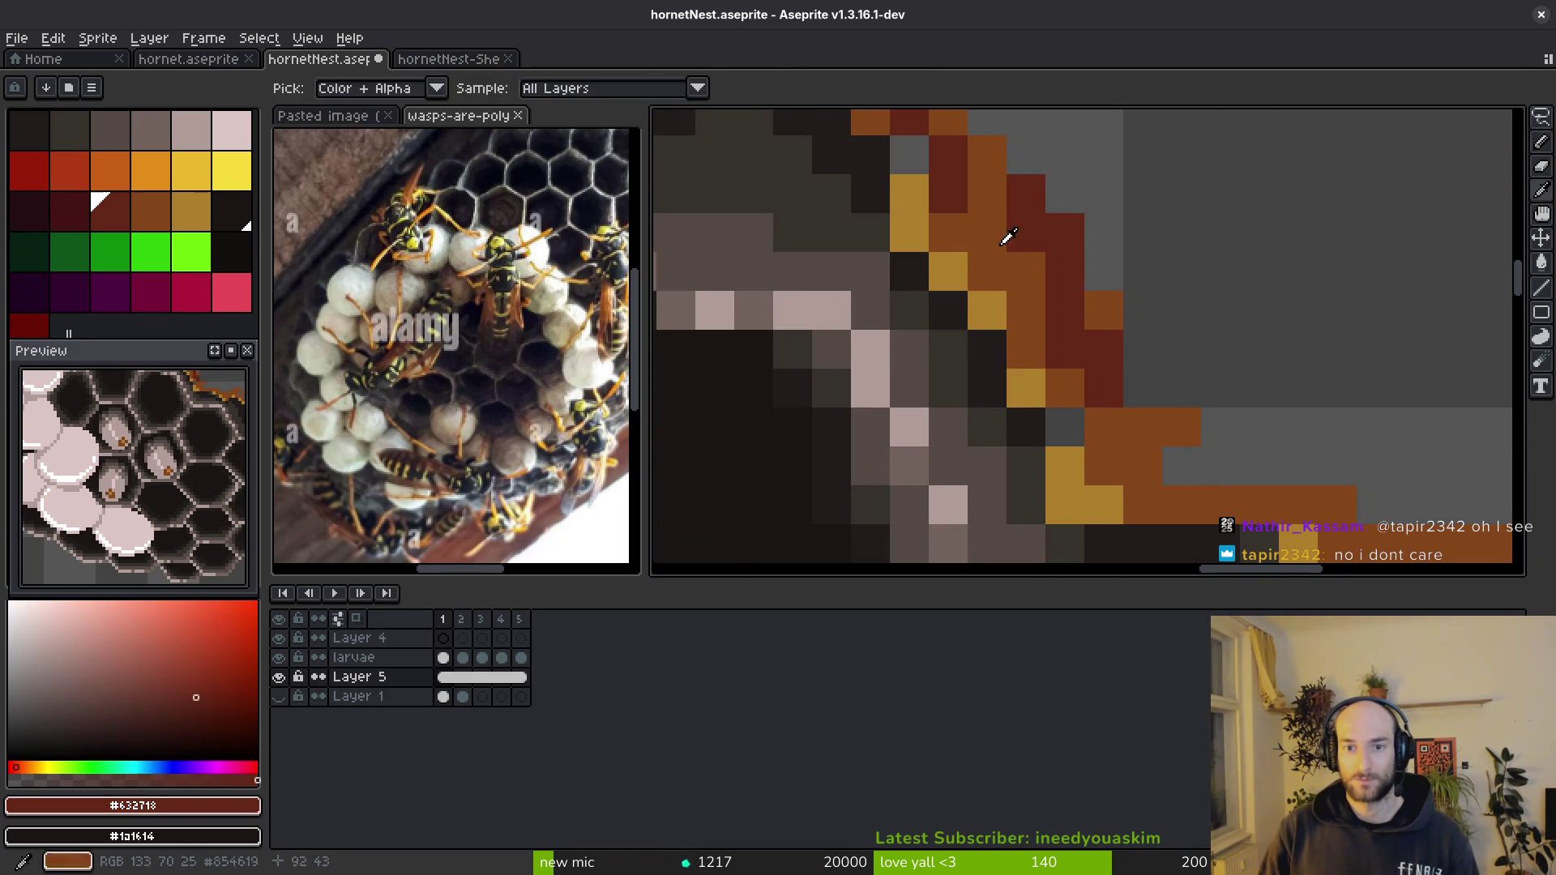
pyautogui.moveTo(991, 273)
pyautogui.mouseDown()
pyautogui.moveTo(980, 220)
pyautogui.moveTo(986, 254)
pyautogui.moveTo(1069, 350)
pyautogui.mouseUp()
pyautogui.click(985, 254)
pyautogui.scroll(-3, 987, 215)
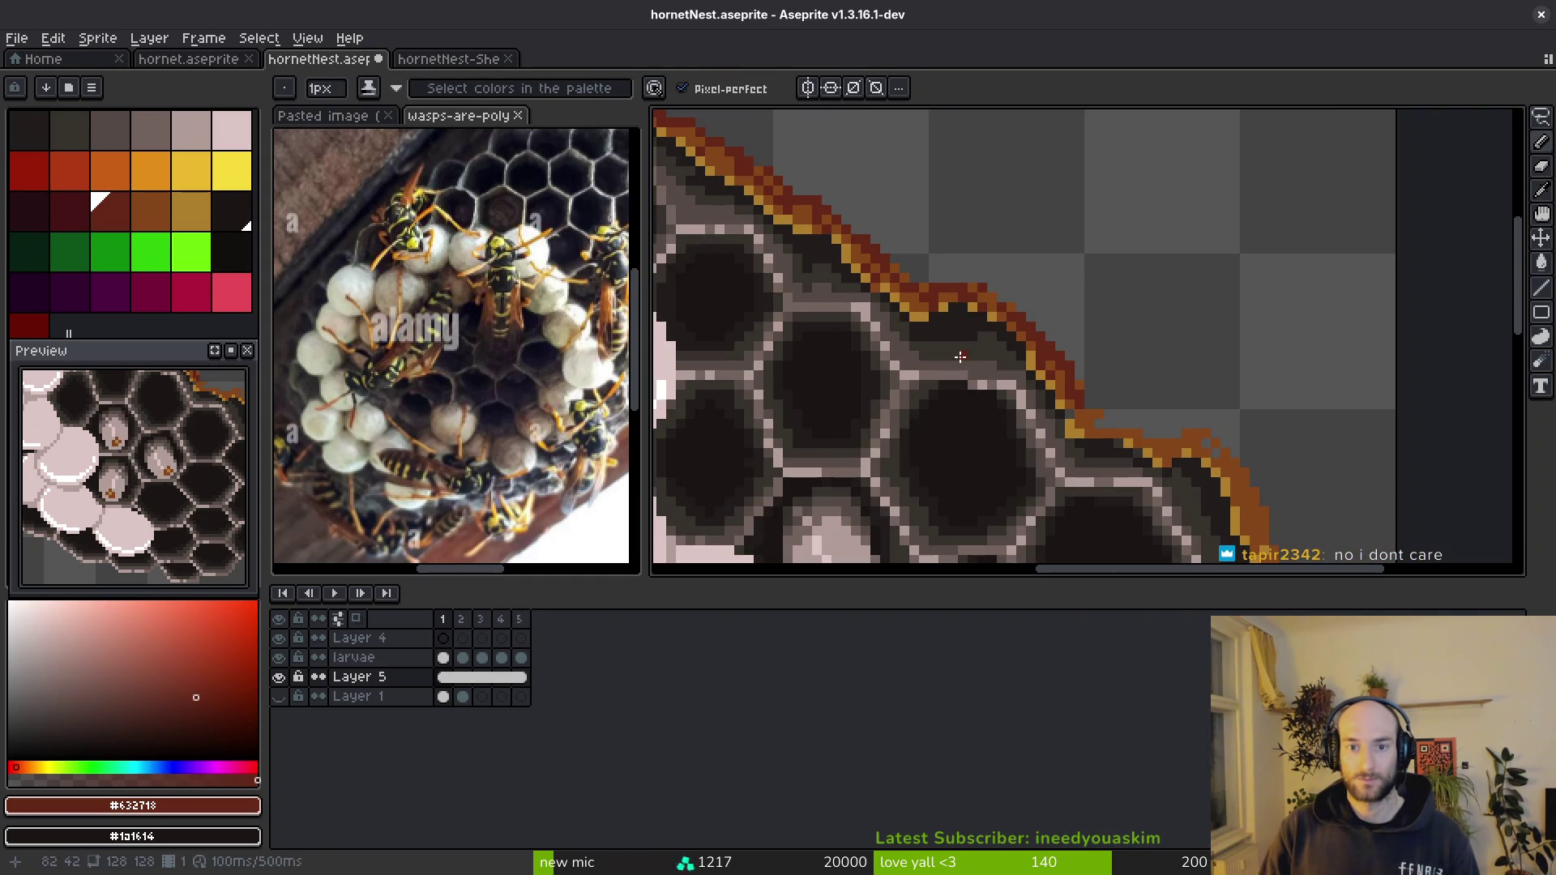
pyautogui.scroll(-2, 955, 353)
pyautogui.scroll(4, 973, 364)
pyautogui.scroll(3, 1021, 329)
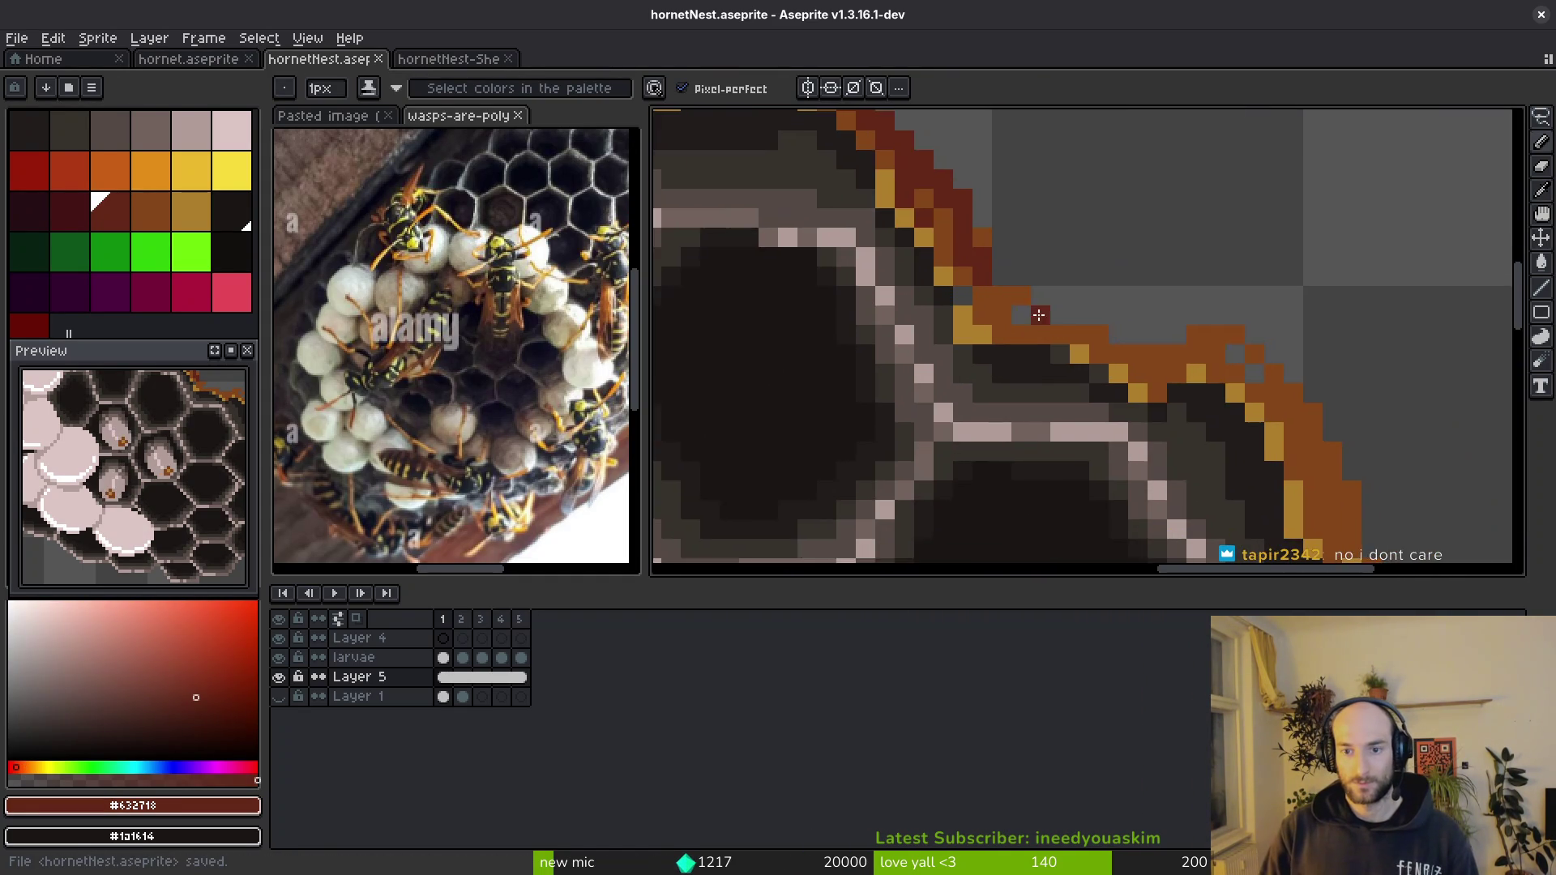
pyautogui.scroll(1, 998, 280)
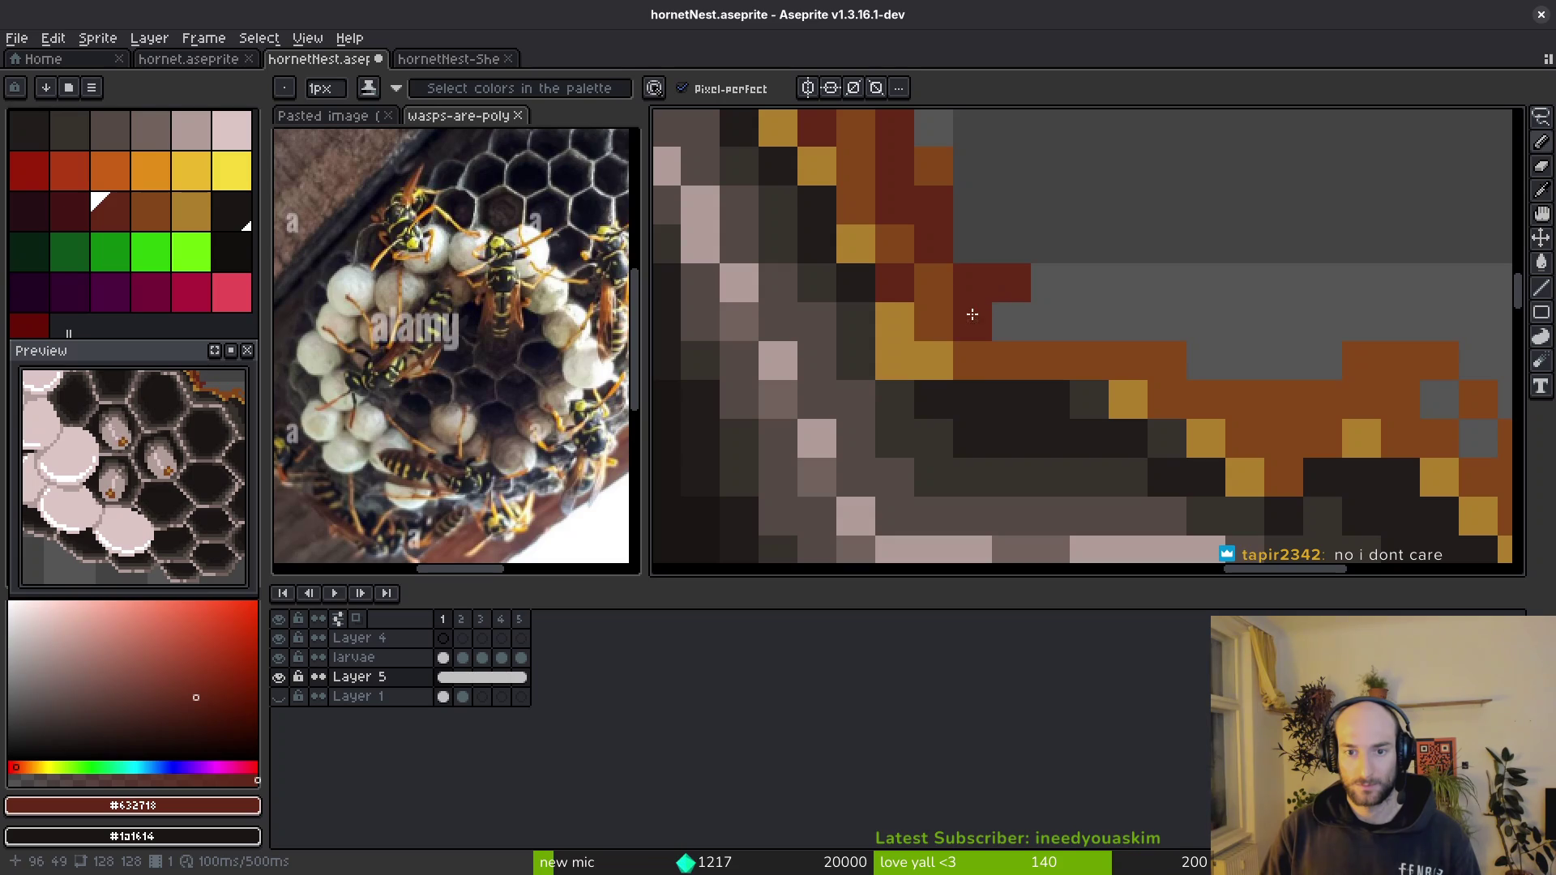
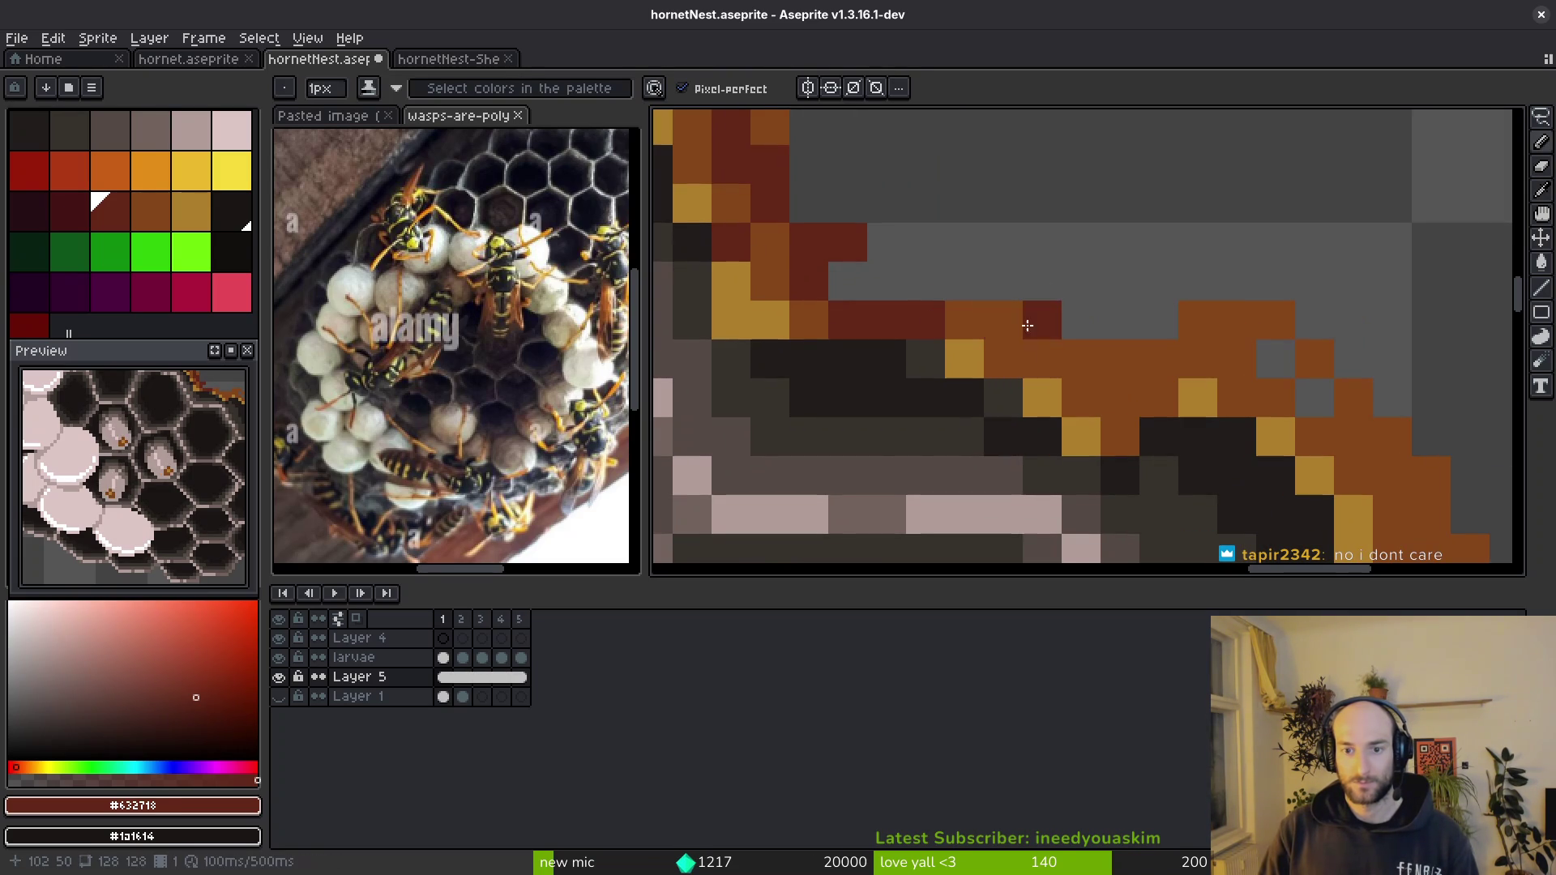
# - Draw dark red #632718 outline pixels along the upper stretch of the nest's right edge
pyautogui.moveTo(1248, 322); pyautogui.dragTo(1021, 271)
pyautogui.click(1019, 270)
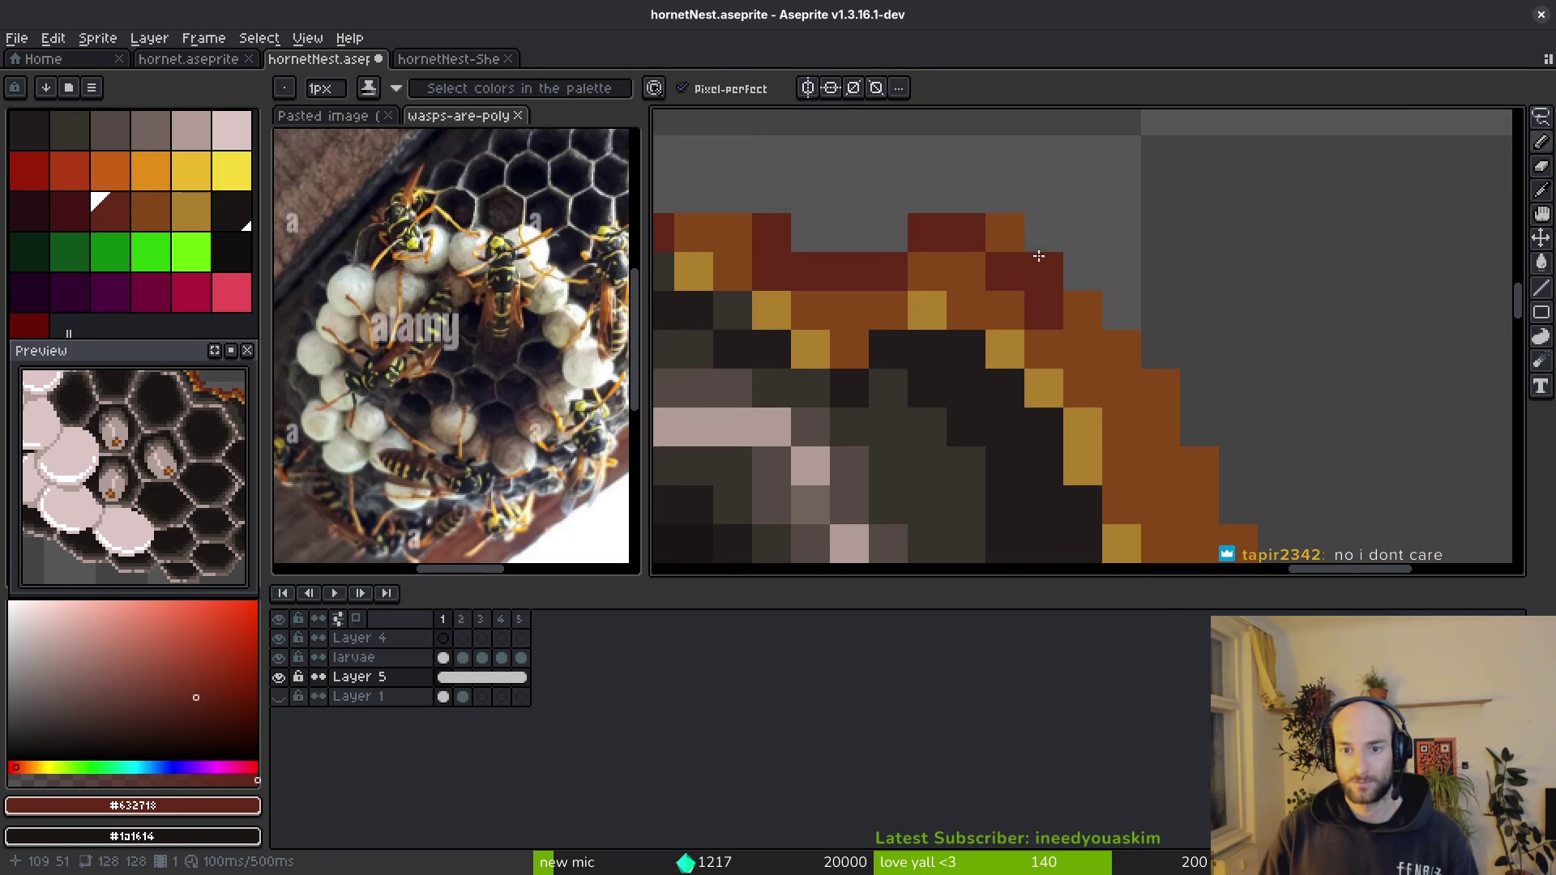
pyautogui.click(988, 225)
pyautogui.moveTo(1134, 441); pyautogui.dragTo(980, 226)
pyautogui.click(1068, 306)
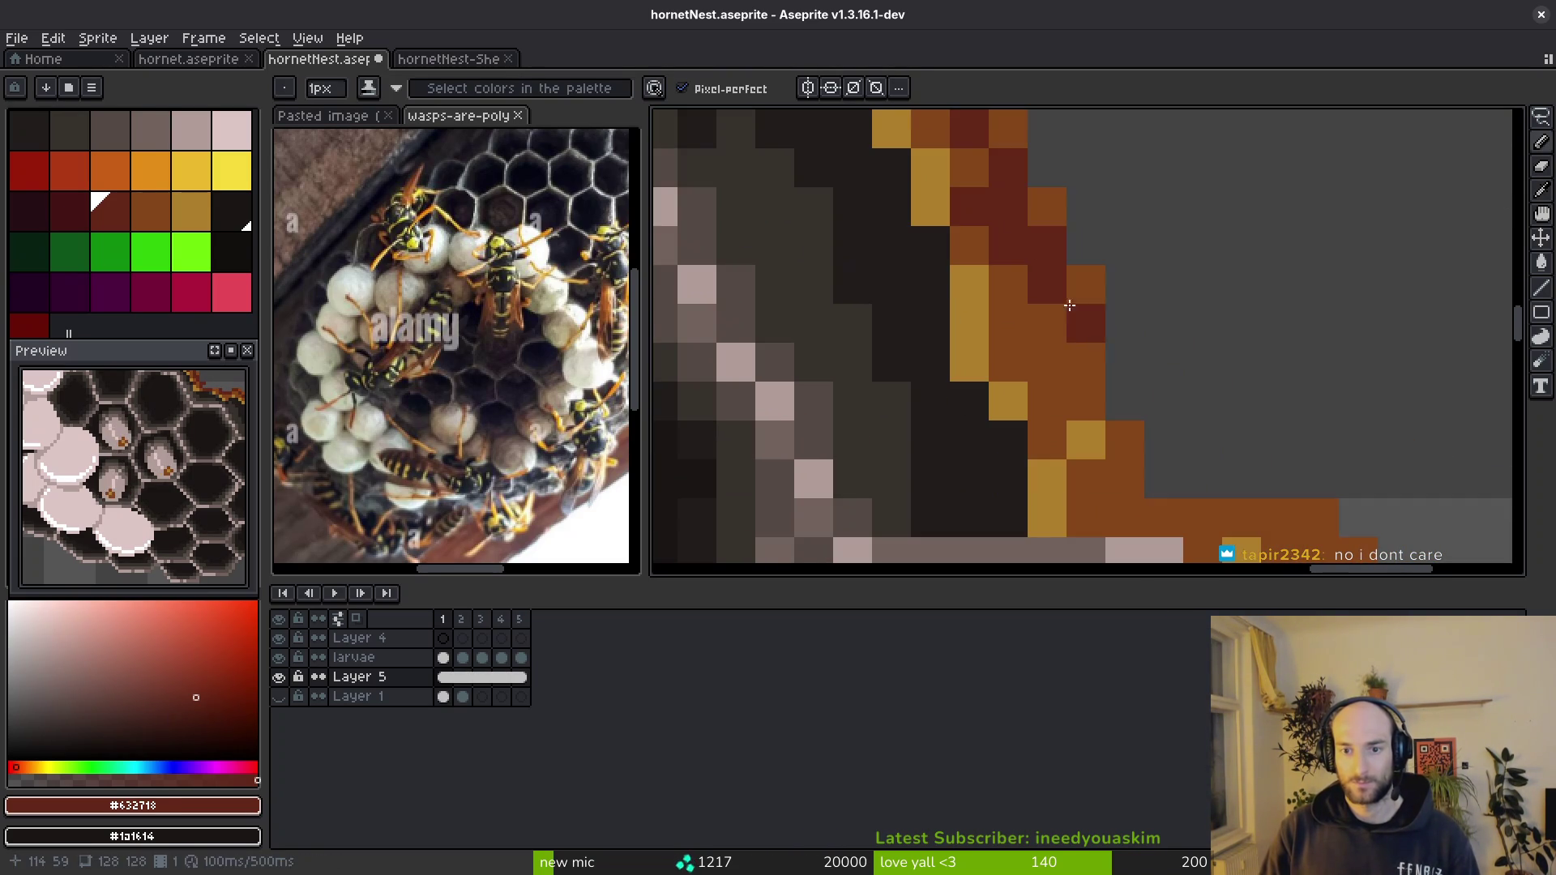
pyautogui.click(1060, 343)
pyautogui.moveTo(1060, 342); pyautogui.dragTo(1049, 298)
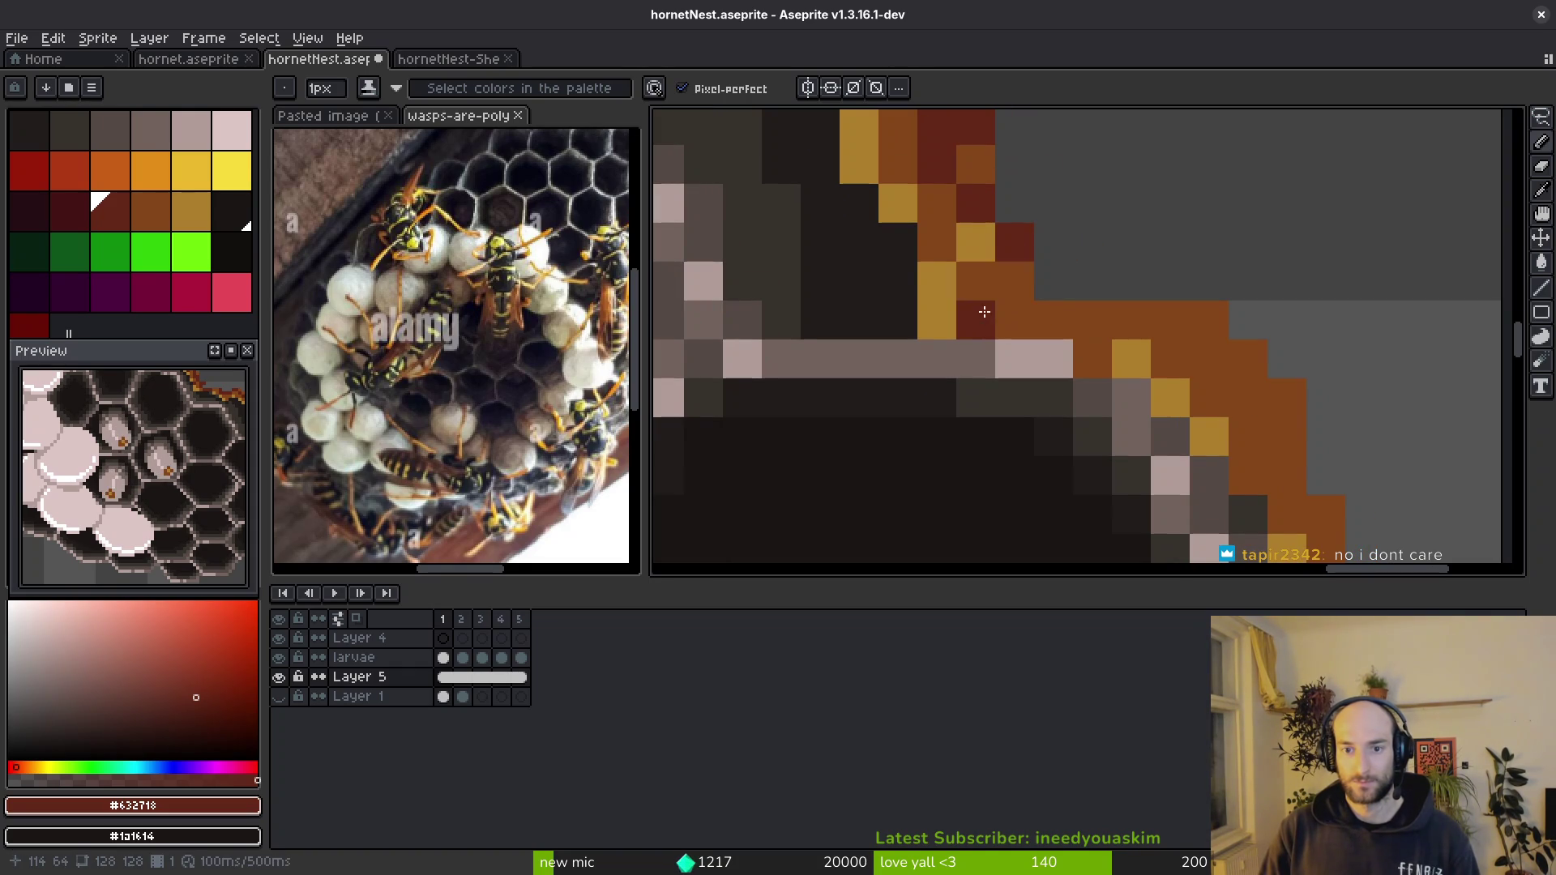
pyautogui.moveTo(1212, 352); pyautogui.dragTo(1033, 264)
pyautogui.click(1005, 220)
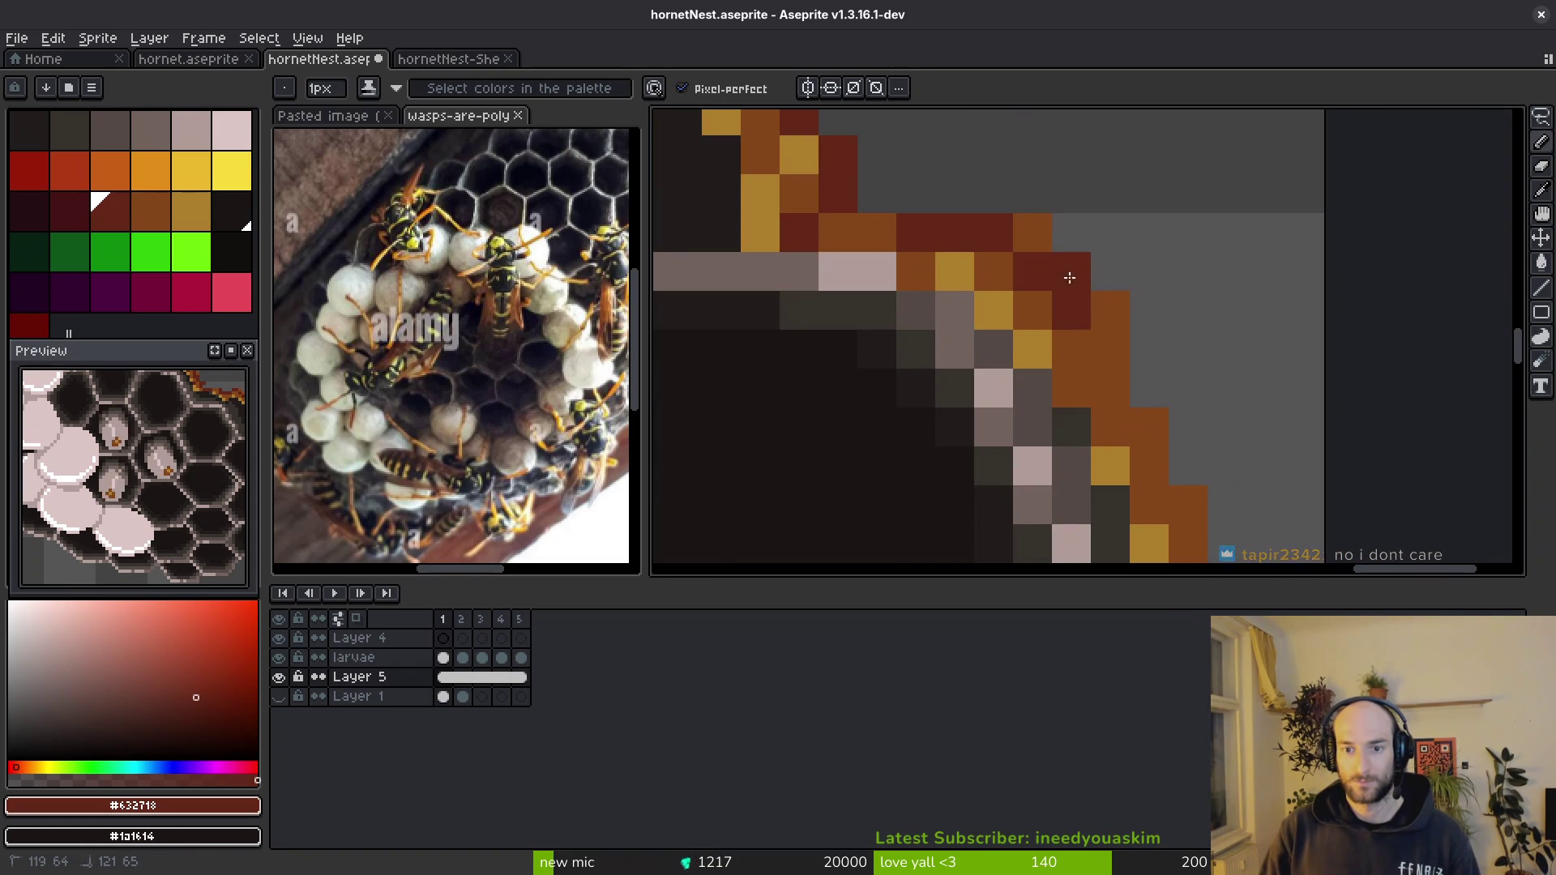
# - Continue the dark red outline down the right edge toward the nest's bottom
pyautogui.moveTo(1116, 368); pyautogui.dragTo(1011, 252)
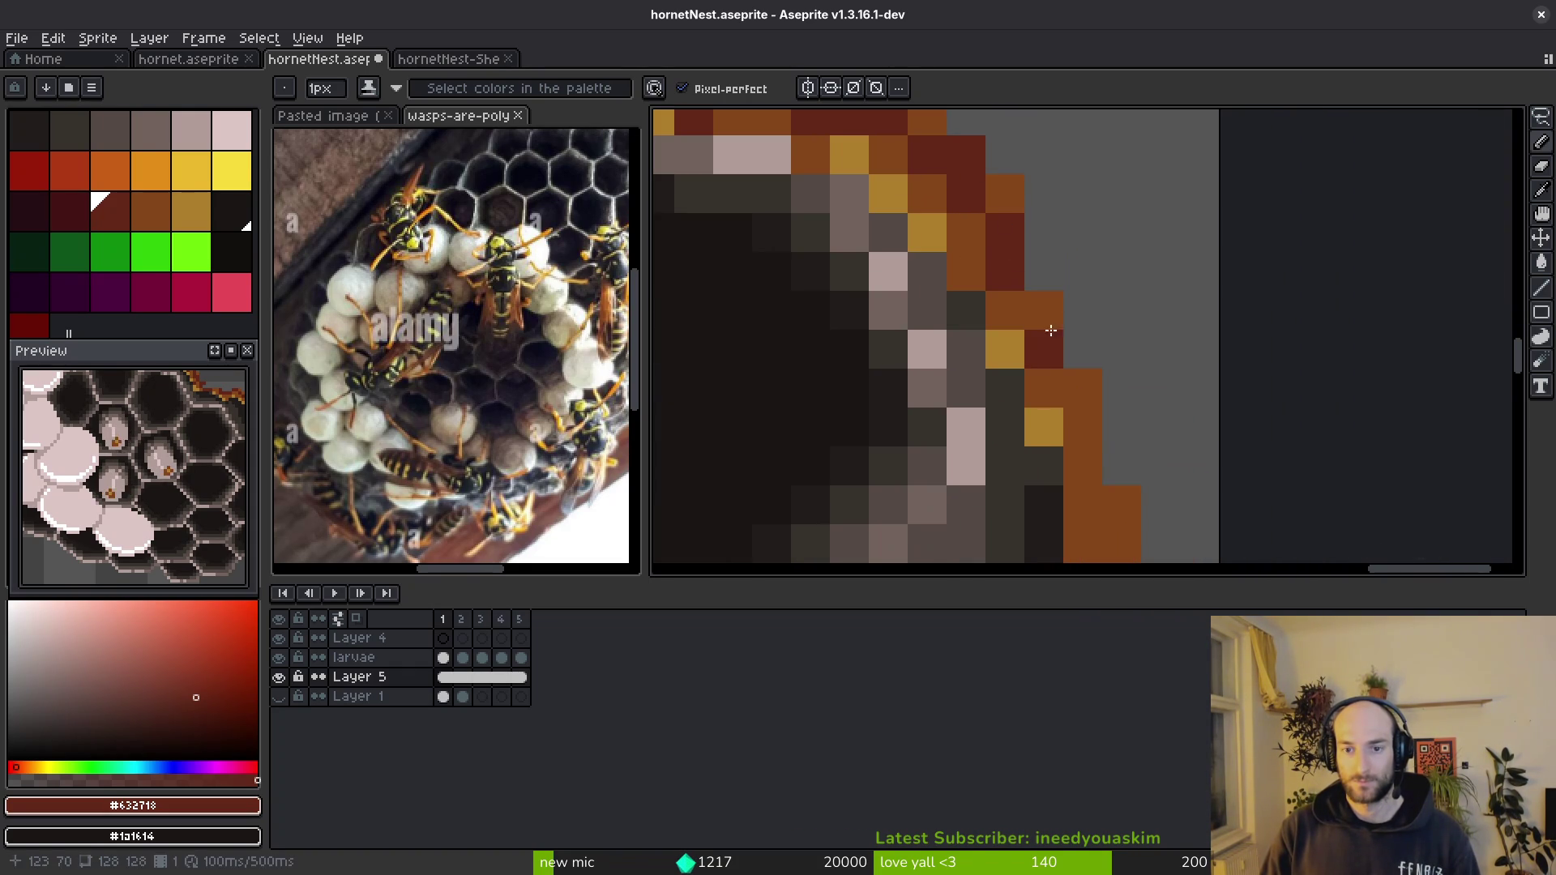
pyautogui.moveTo(1091, 427); pyautogui.dragTo(1070, 417)
pyautogui.click(1082, 301)
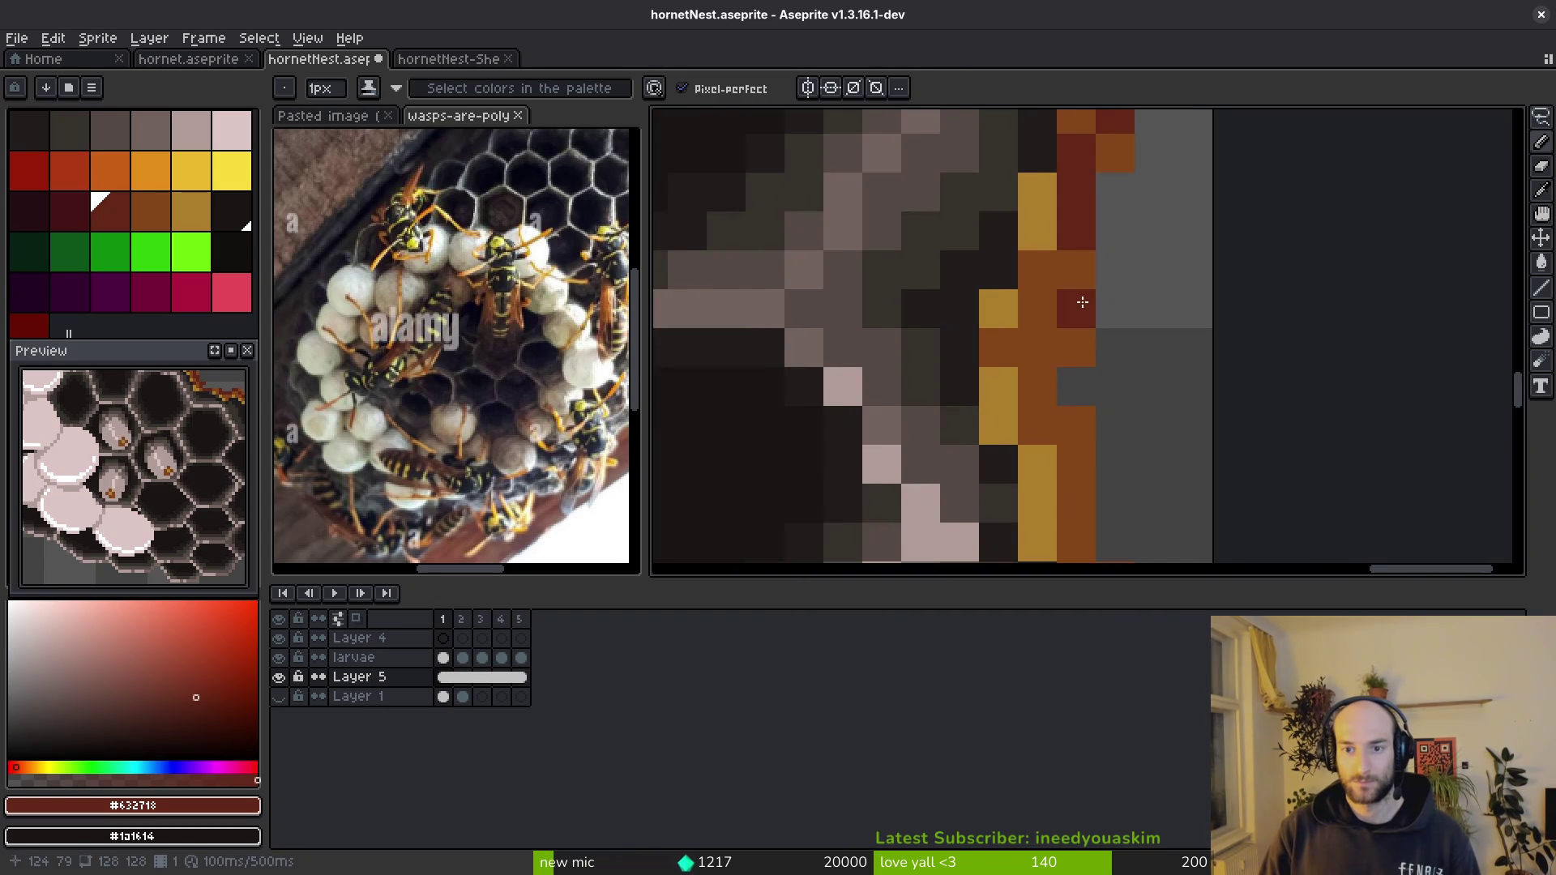
pyautogui.click(1114, 192)
pyautogui.scroll(-2, 1108, 170)
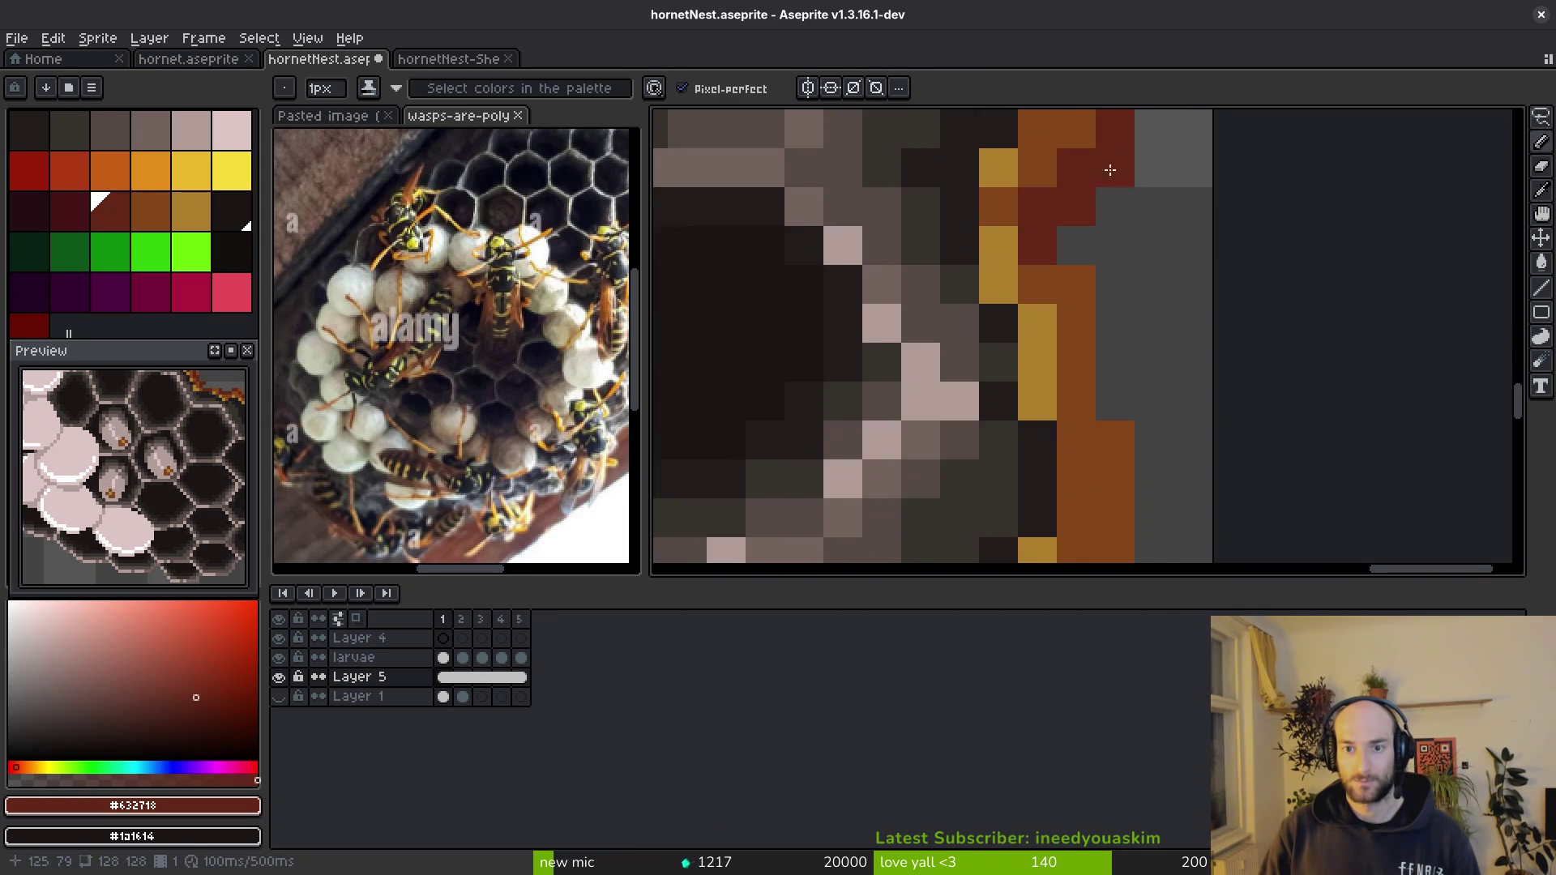
pyautogui.moveTo(1107, 311); pyautogui.dragTo(1053, 426)
pyautogui.scroll(-3, 1054, 365)
pyautogui.click(1056, 261)
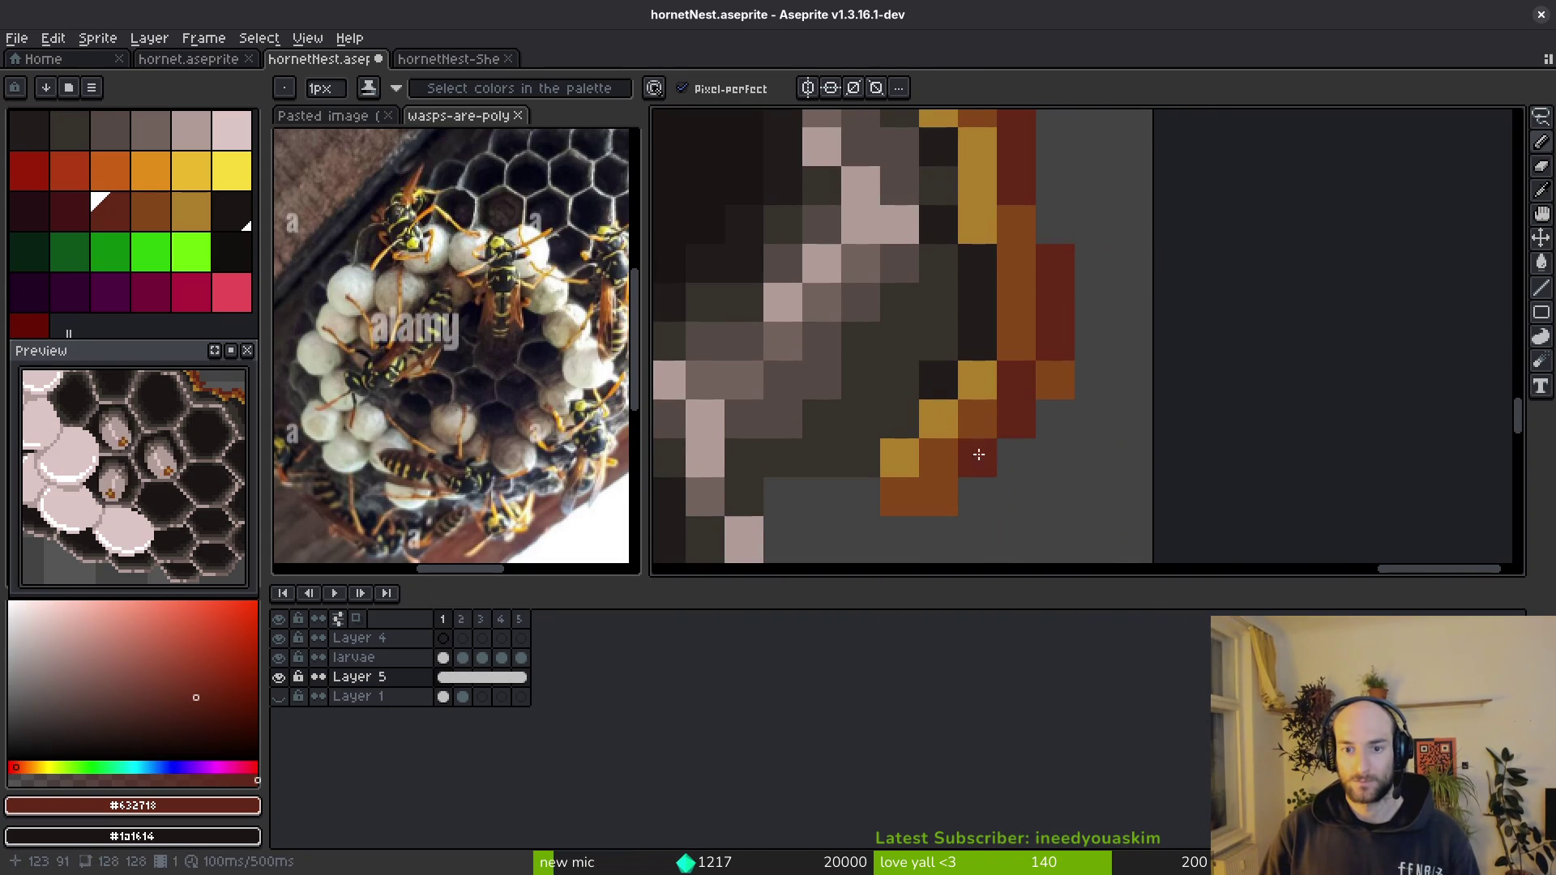
pyautogui.scroll(-3, 1015, 380)
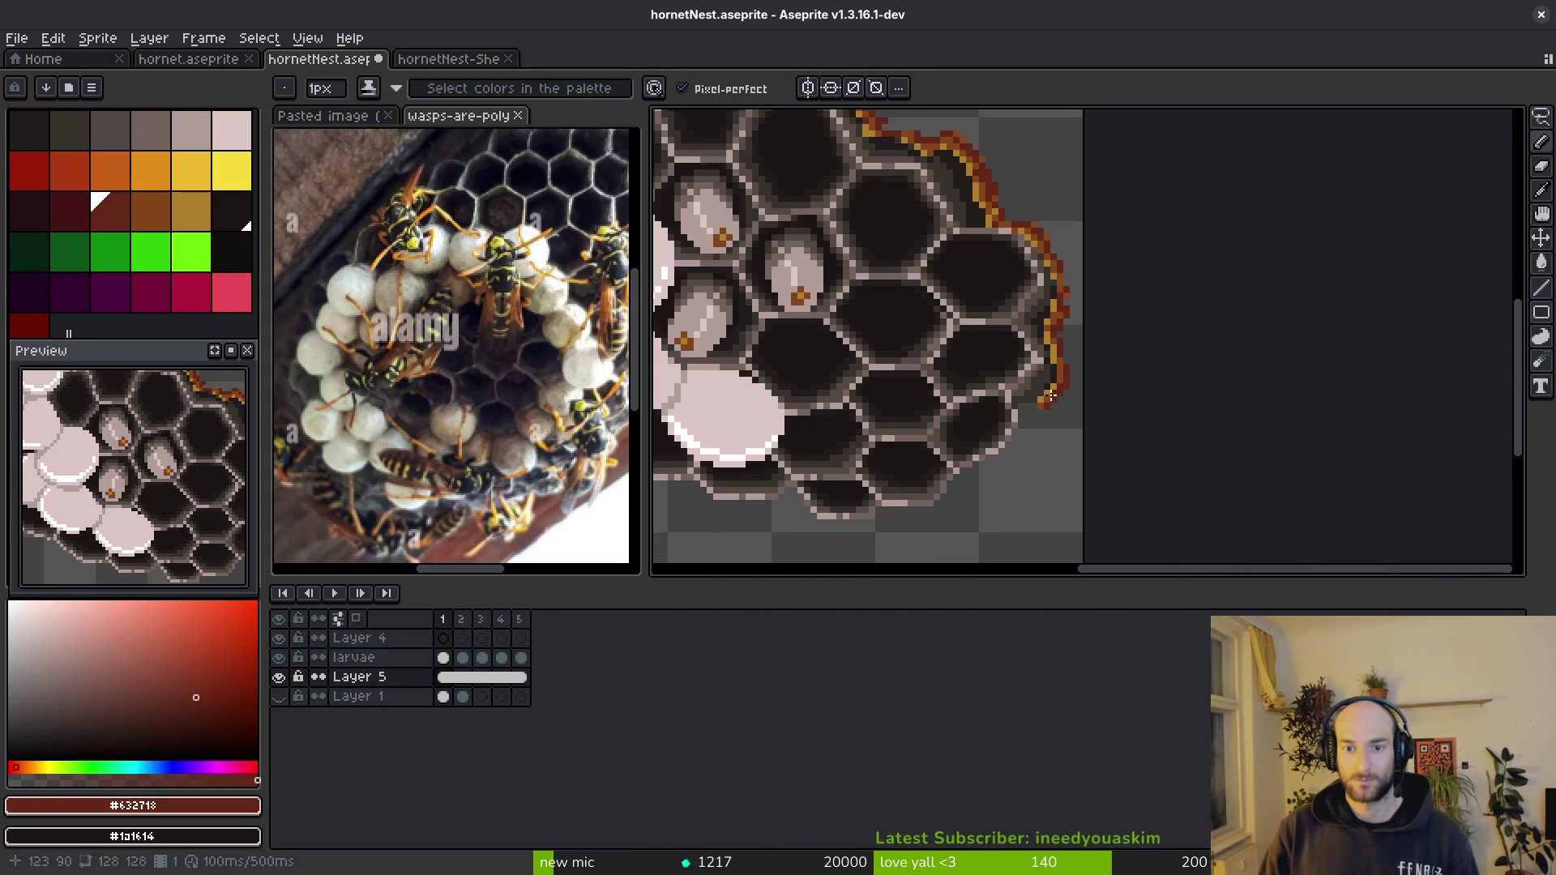
pyautogui.scroll(2, 1034, 377)
pyautogui.scroll(2, 1049, 456)
# - Erase the stray pixels below the nest's bottom edge and save the sprite
pyautogui.press('e')
pyautogui.click(1049, 456)
pyautogui.click(955, 449)
pyautogui.scroll(-2, 1058, 449)
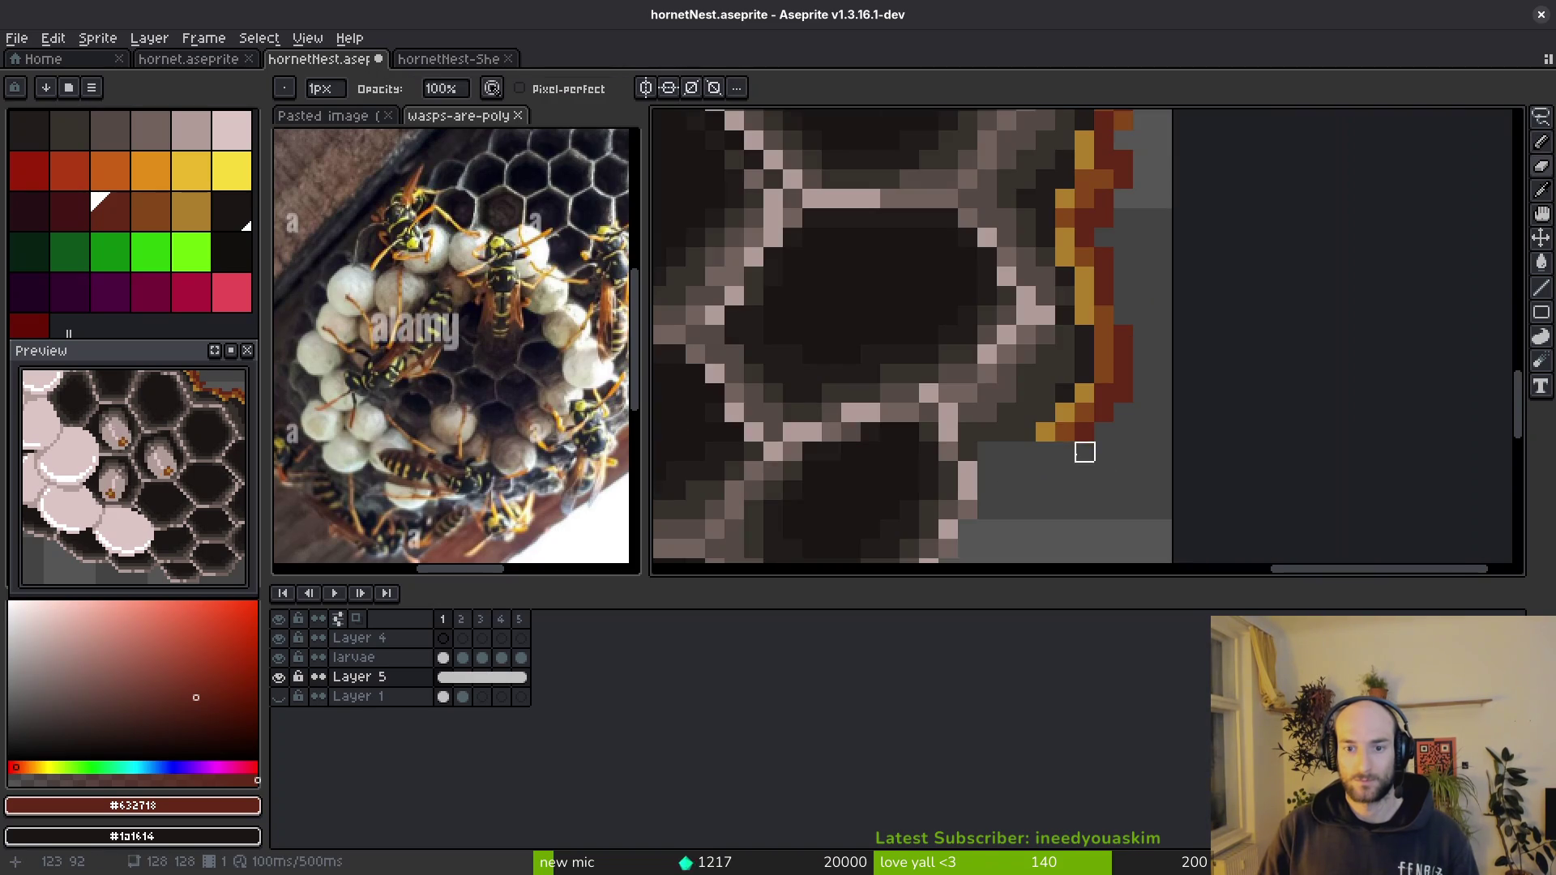
pyautogui.keyDown('alt'); pyautogui.click(1070, 442); pyautogui.keyUp('alt')
pyautogui.scroll(1, 1068, 439)
pyautogui.keyDown('alt'); pyautogui.click(1109, 428); pyautogui.keyUp('alt')
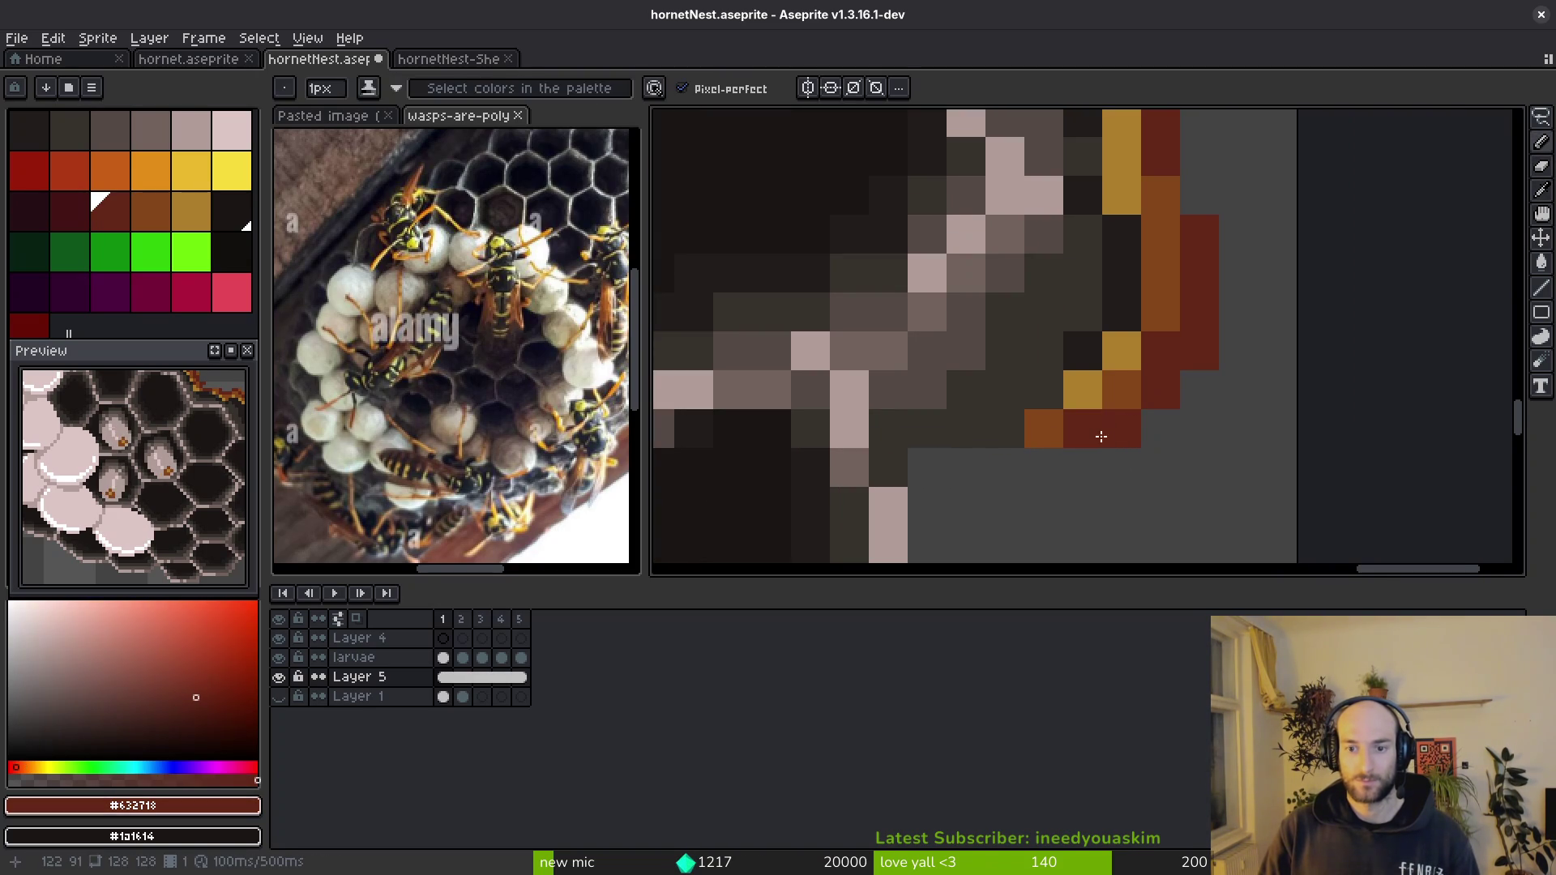
pyautogui.hotkey('ctrl', 's')
pyautogui.scroll(-3, 1144, 460)
pyautogui.scroll(-2, 1139, 459)
pyautogui.hscroll(-2, 970, 340)
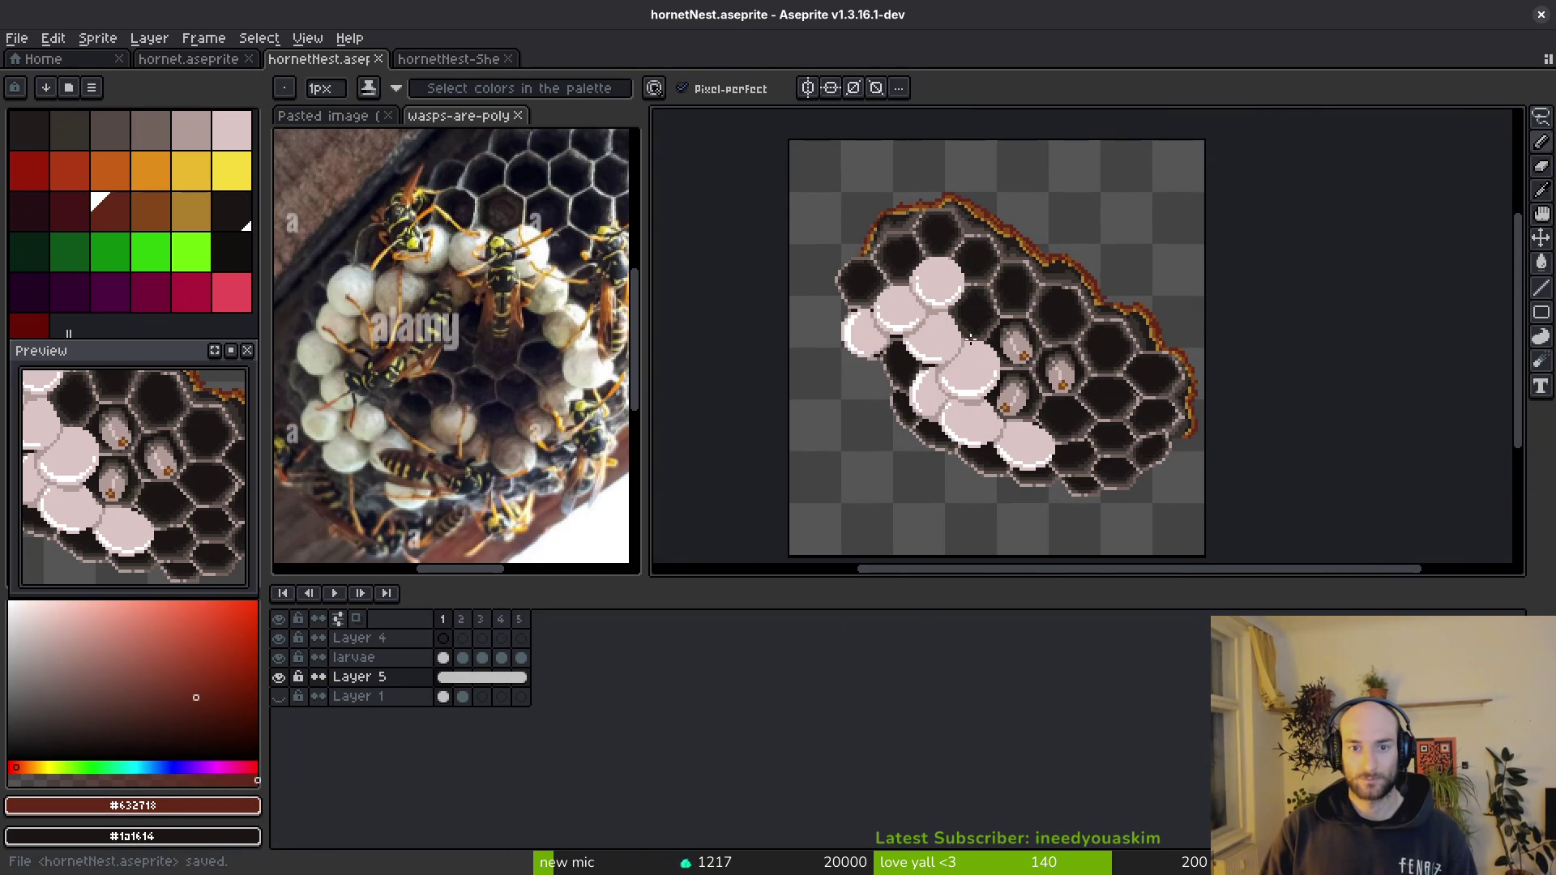
# - Generate a sprite sheet from all frames and point its image export at the art/objects folder
pyautogui.hotkey('ctrl', 'e')
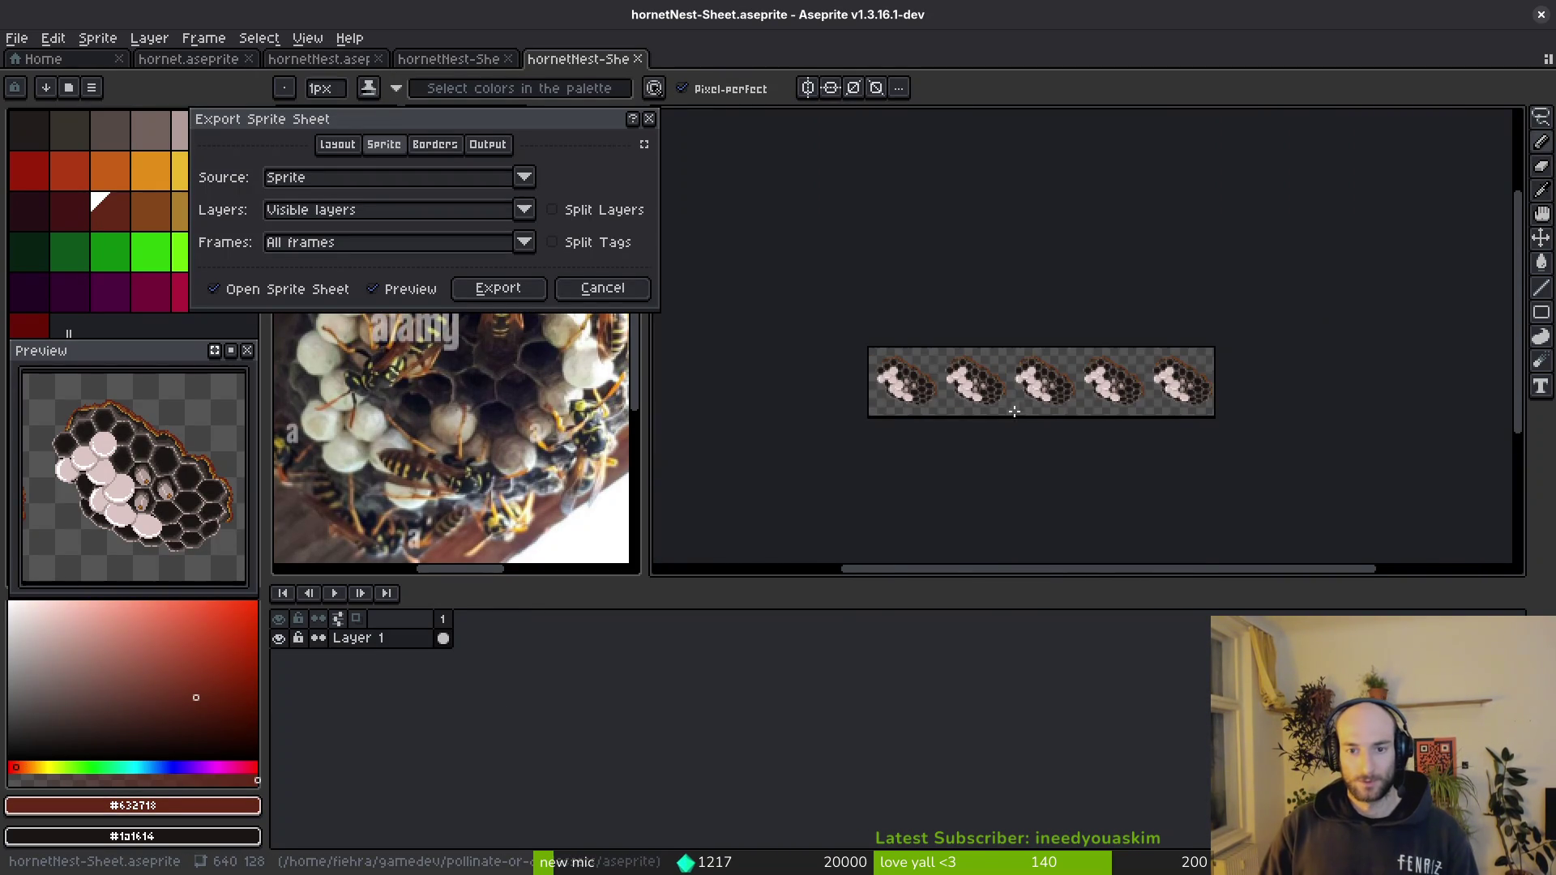
pyautogui.click(492, 287)
pyautogui.hotkey('ctrl', 'shift', 'e')
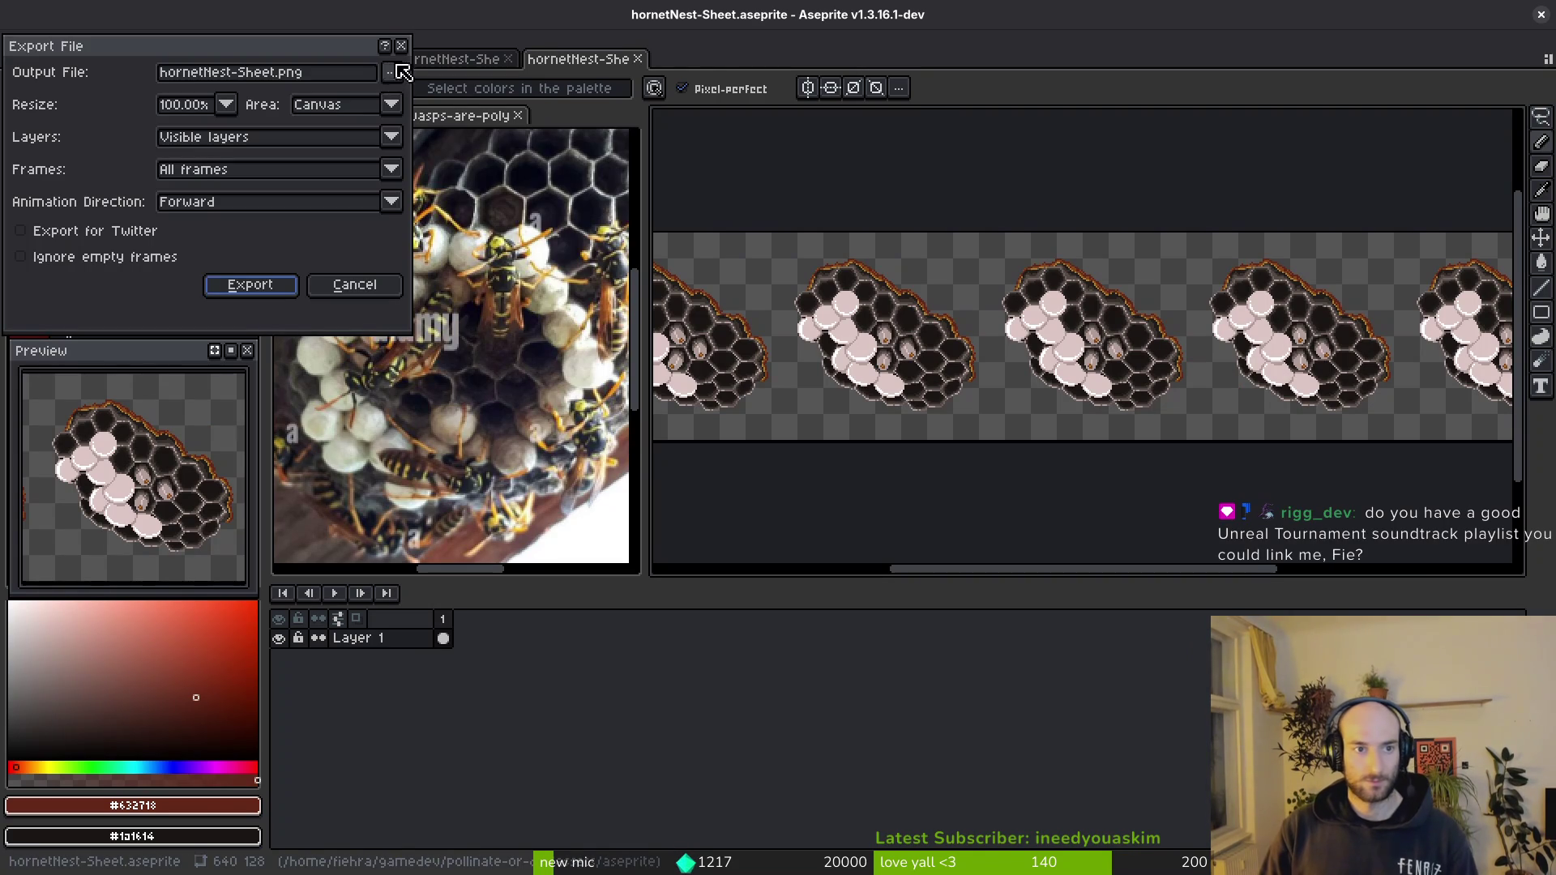
pyautogui.click(392, 72)
pyautogui.click(419, 94)
pyautogui.click(238, 152)
pyautogui.doubleClick(256, 249)
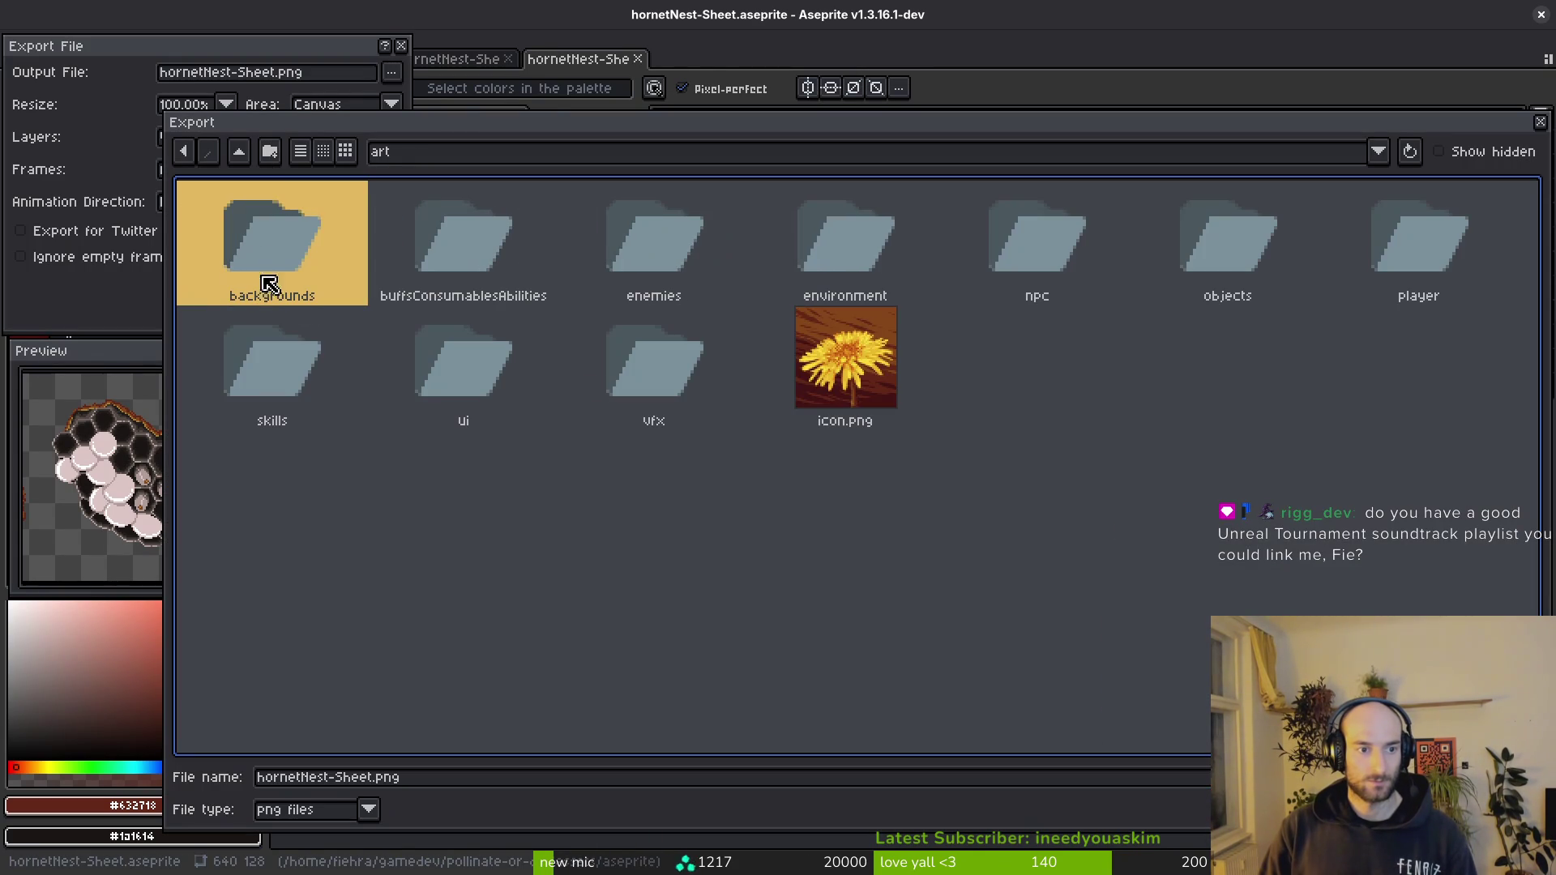
pyautogui.doubleClick(1228, 244)
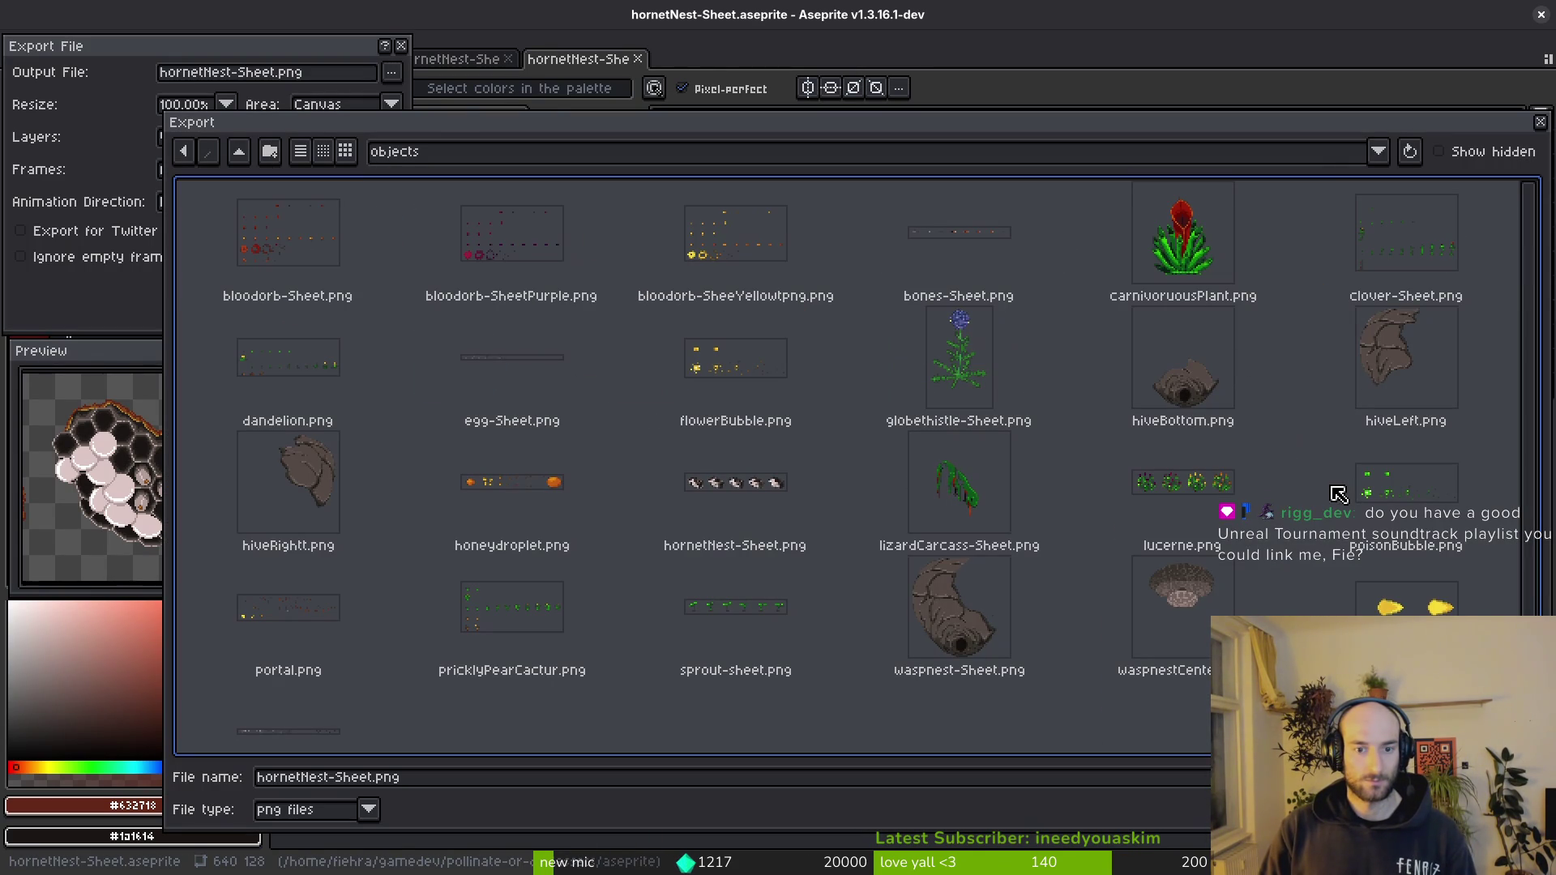
# - Export over the existing hornetNest-Sheet.png, then run the project from the Godot editor
pyautogui.click(737, 483)
pyautogui.doubleClick(734, 487)
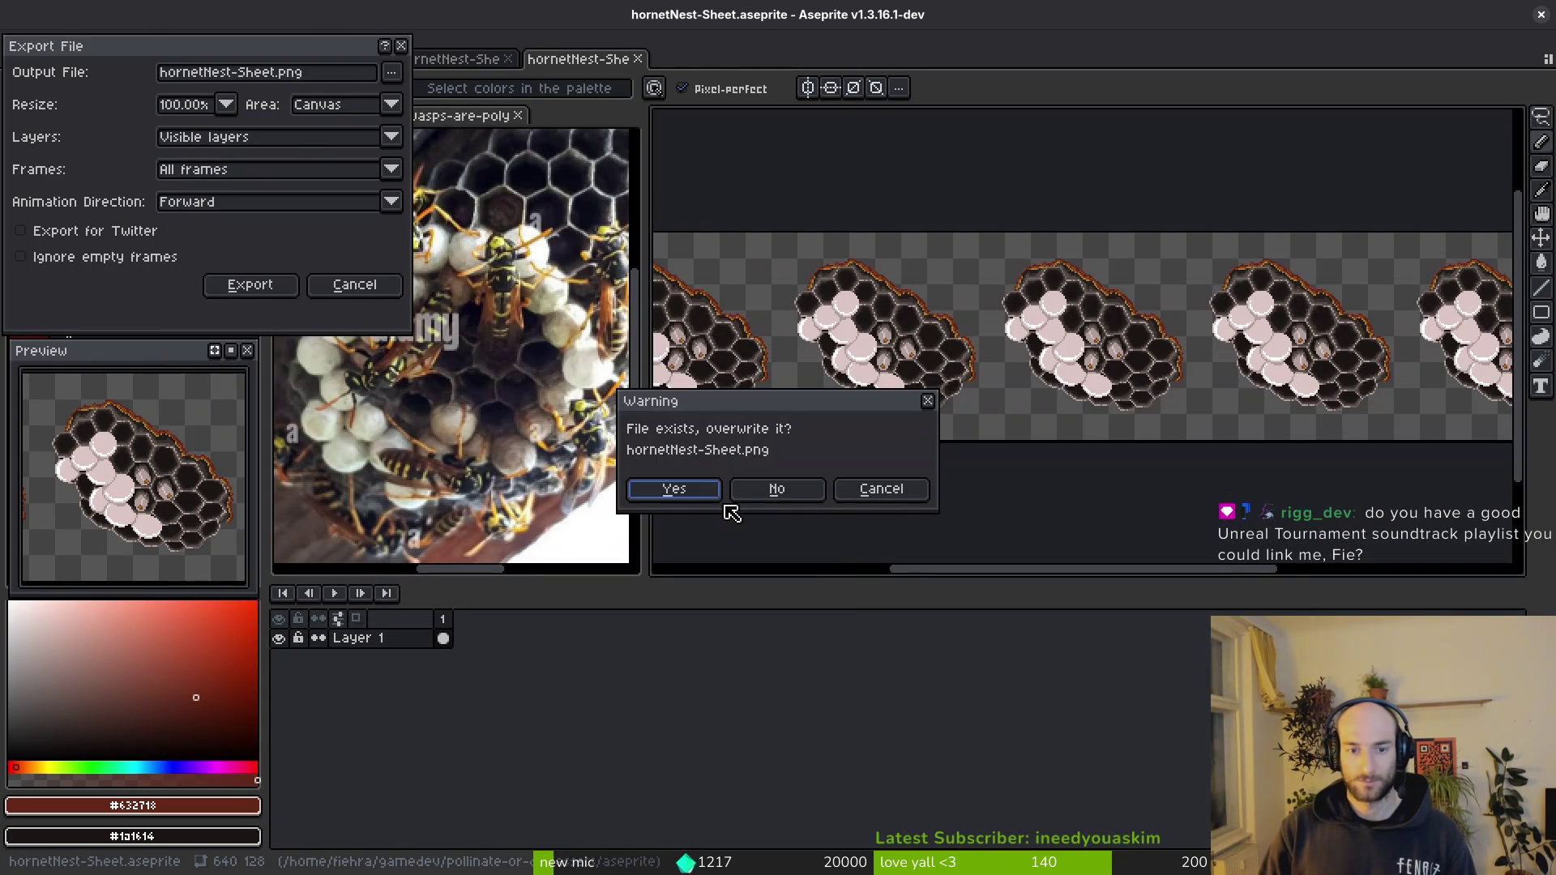
pyautogui.click(674, 495)
pyautogui.click(252, 294)
pyautogui.hotkey('alt', 'Tab')
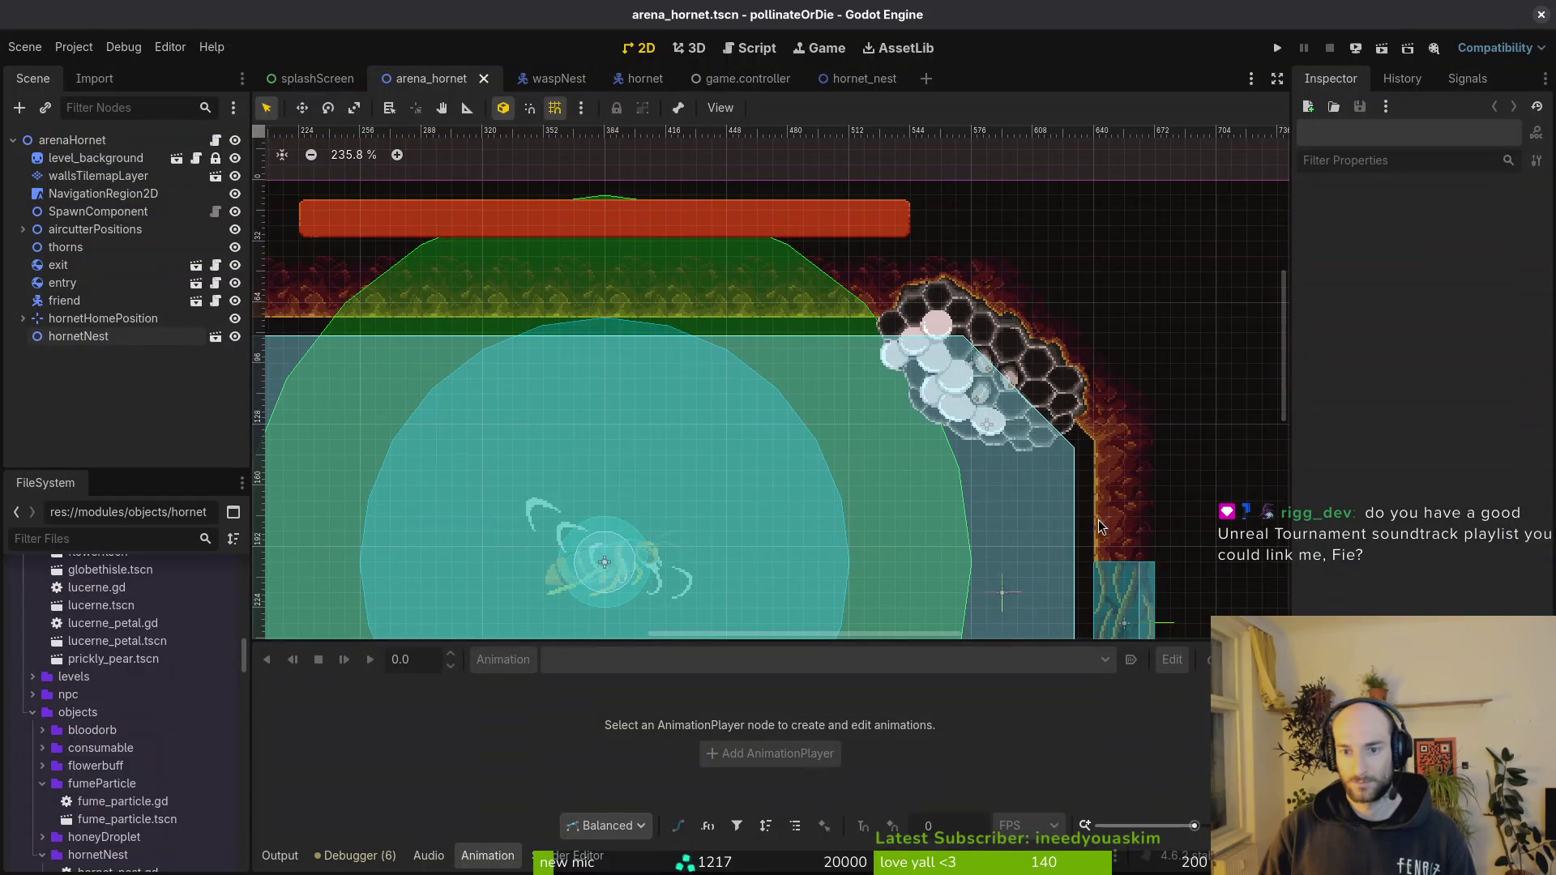
pyautogui.click(1278, 47)
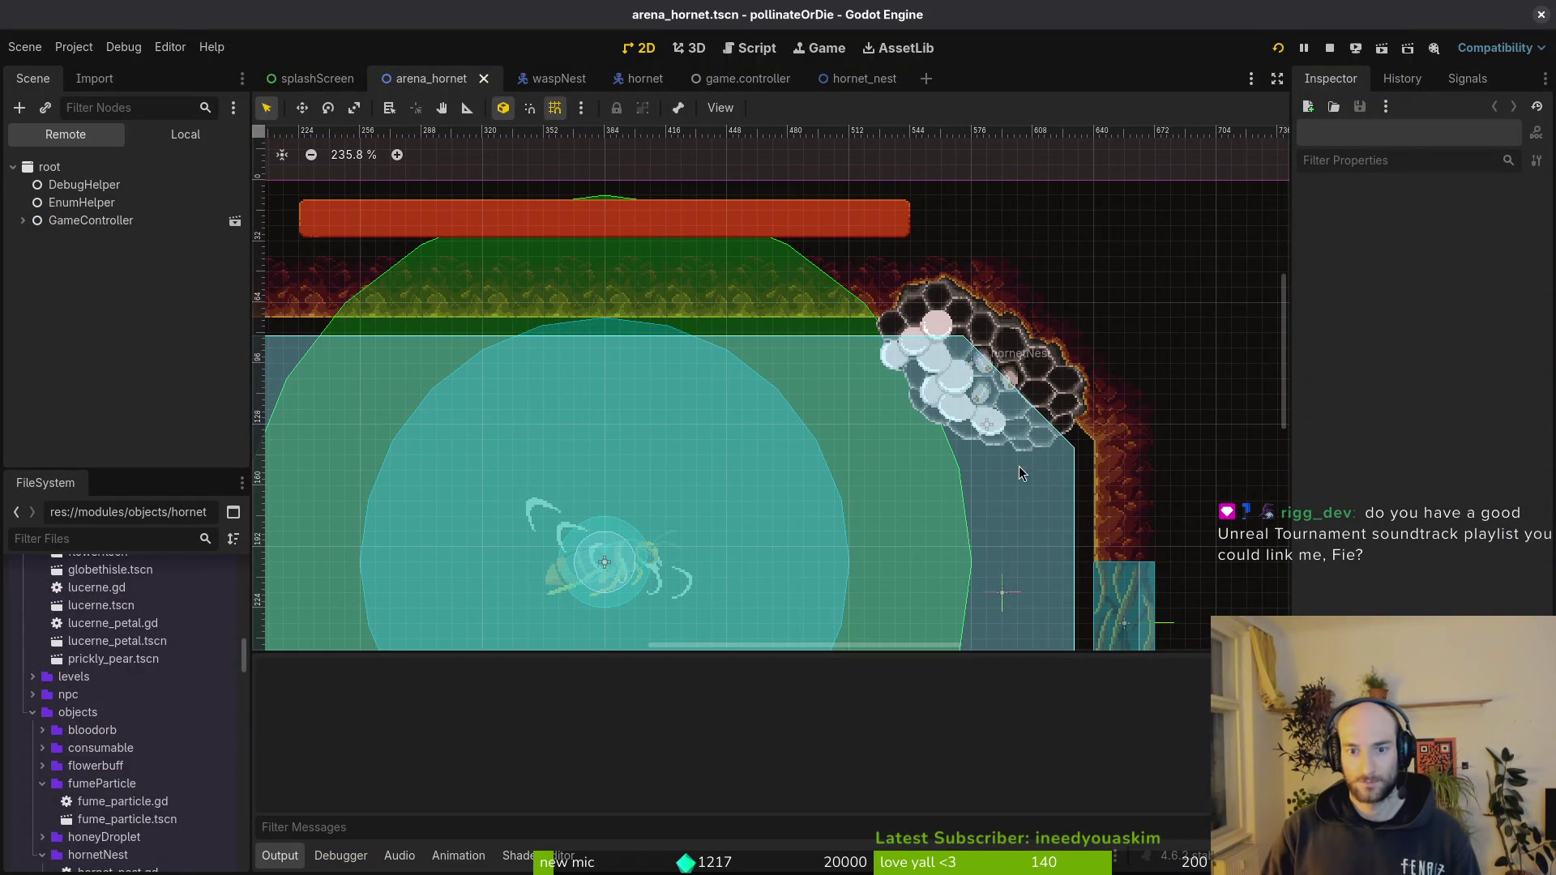
# - Skip the splash and load the hornet arena from the F1 debug level select
pyautogui.press('Return')
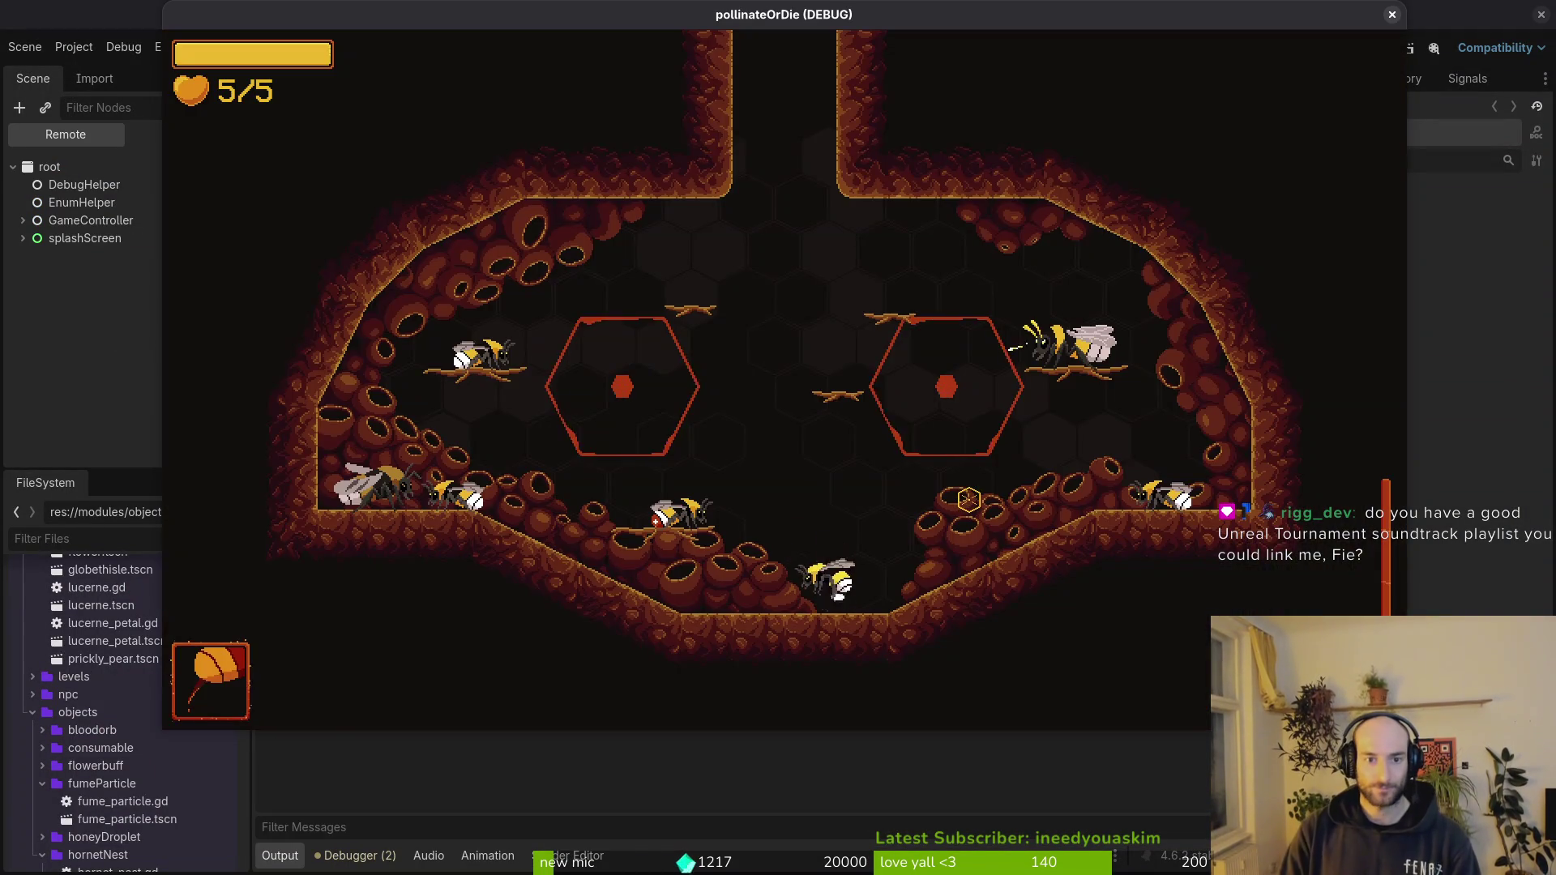
pyautogui.press('F1')
pyautogui.press('Right')
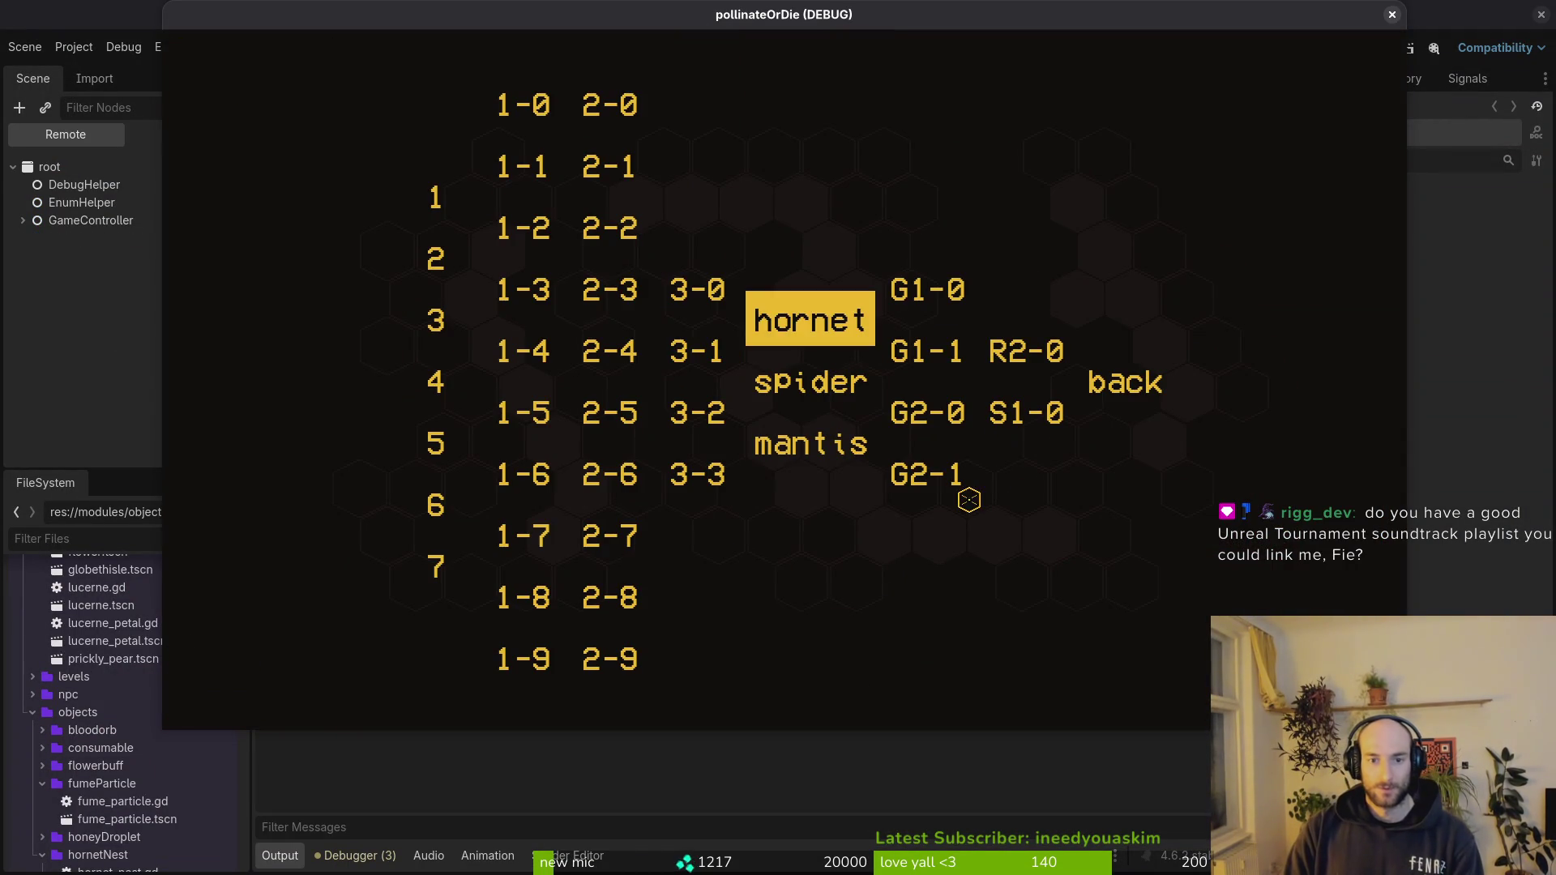
pyautogui.press('Return')
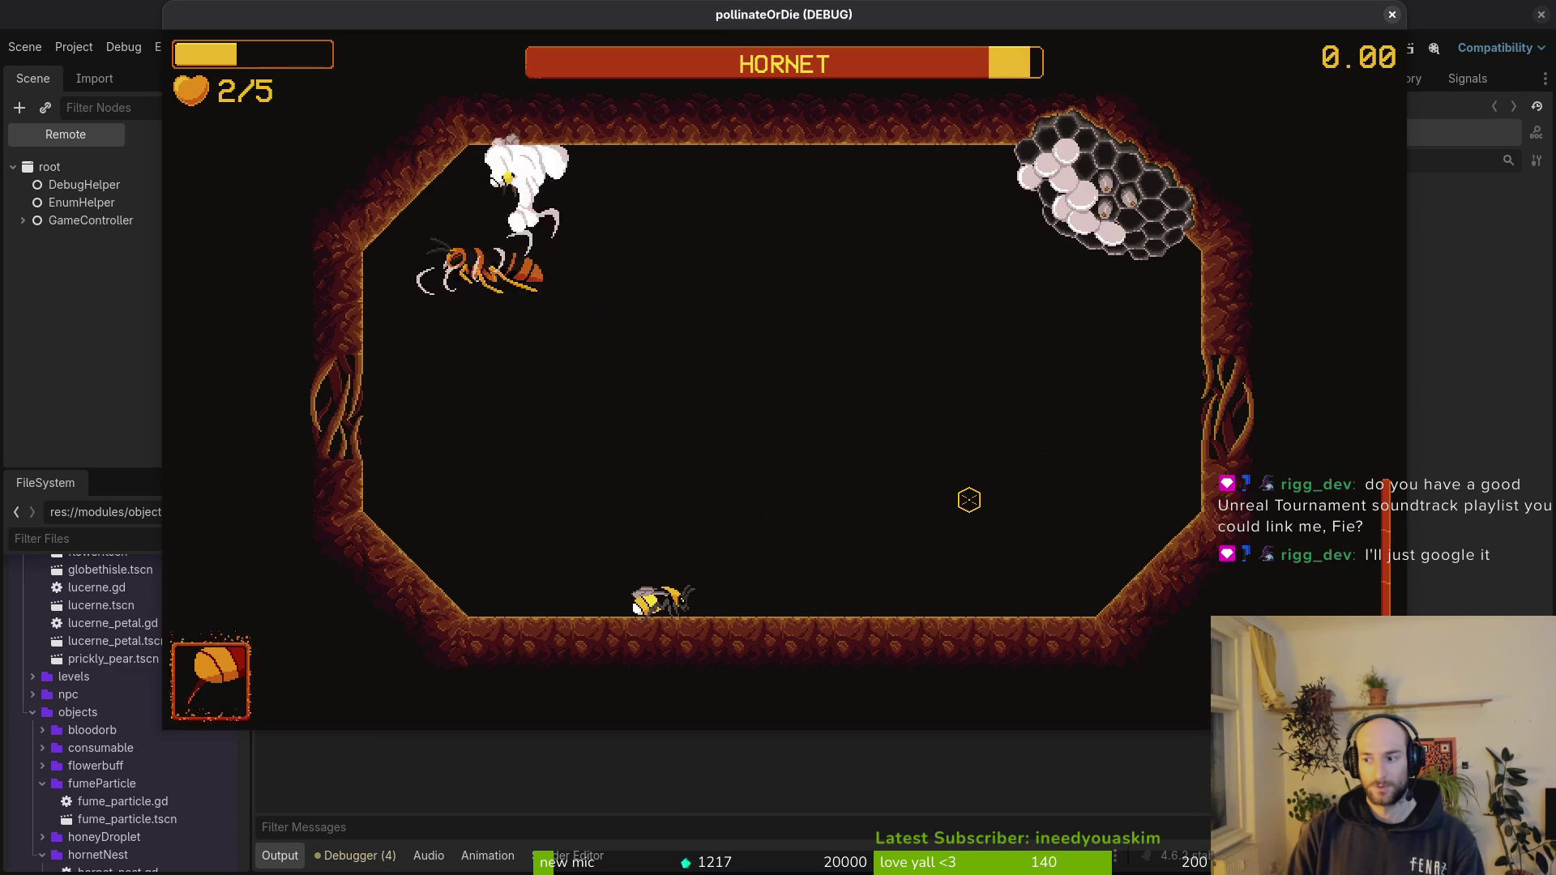
# - Fight the hornet, dodging its spikes until the bee dies, then pick hornet again in level select
pyautogui.press('Escape')
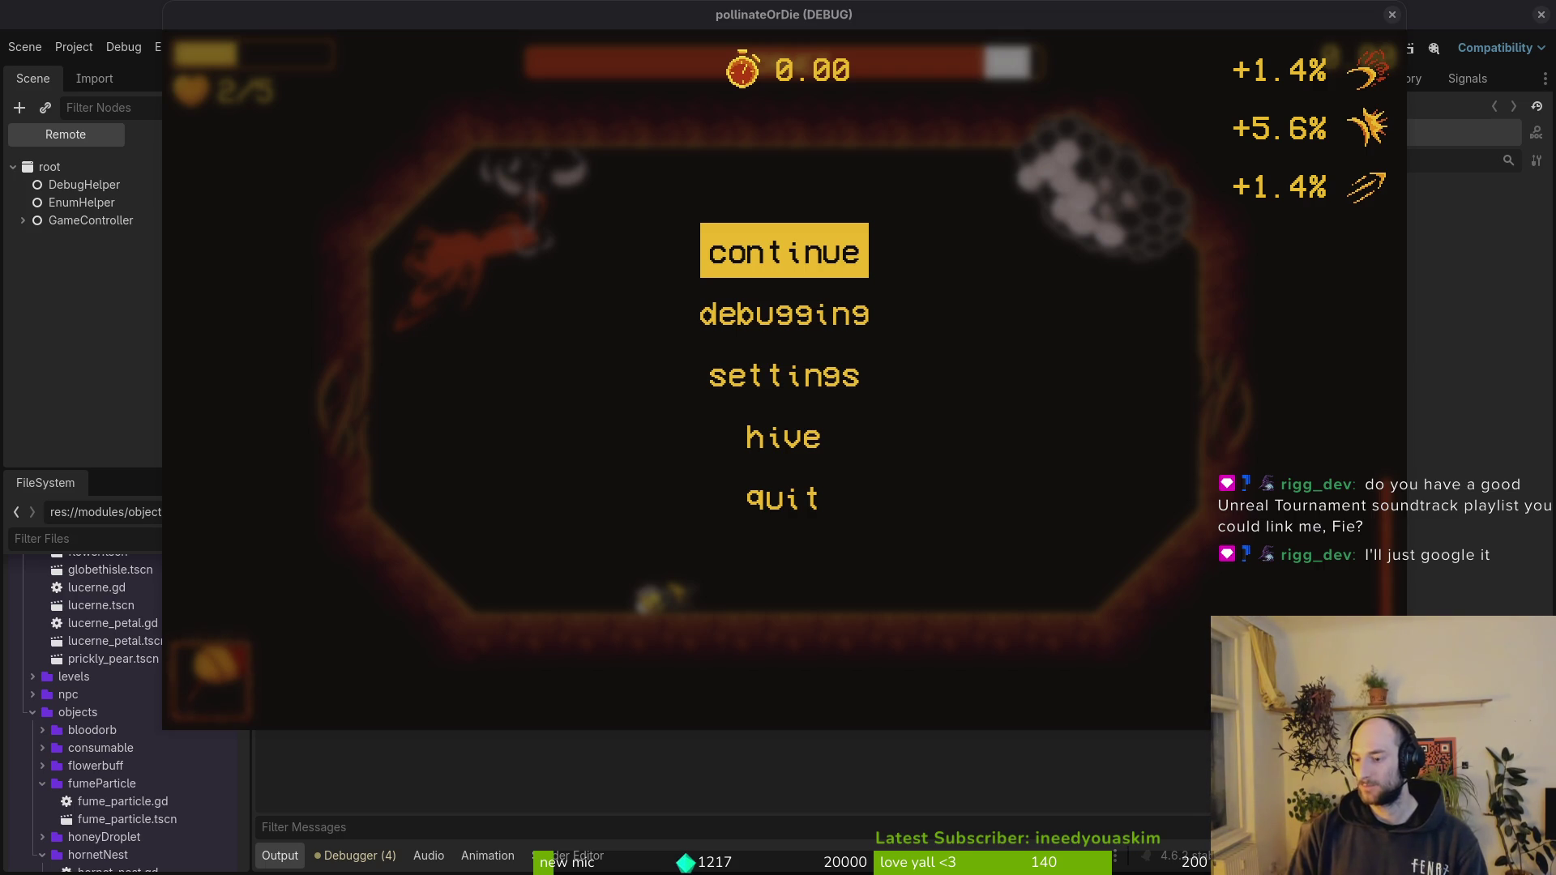
pyautogui.click(832, 236)
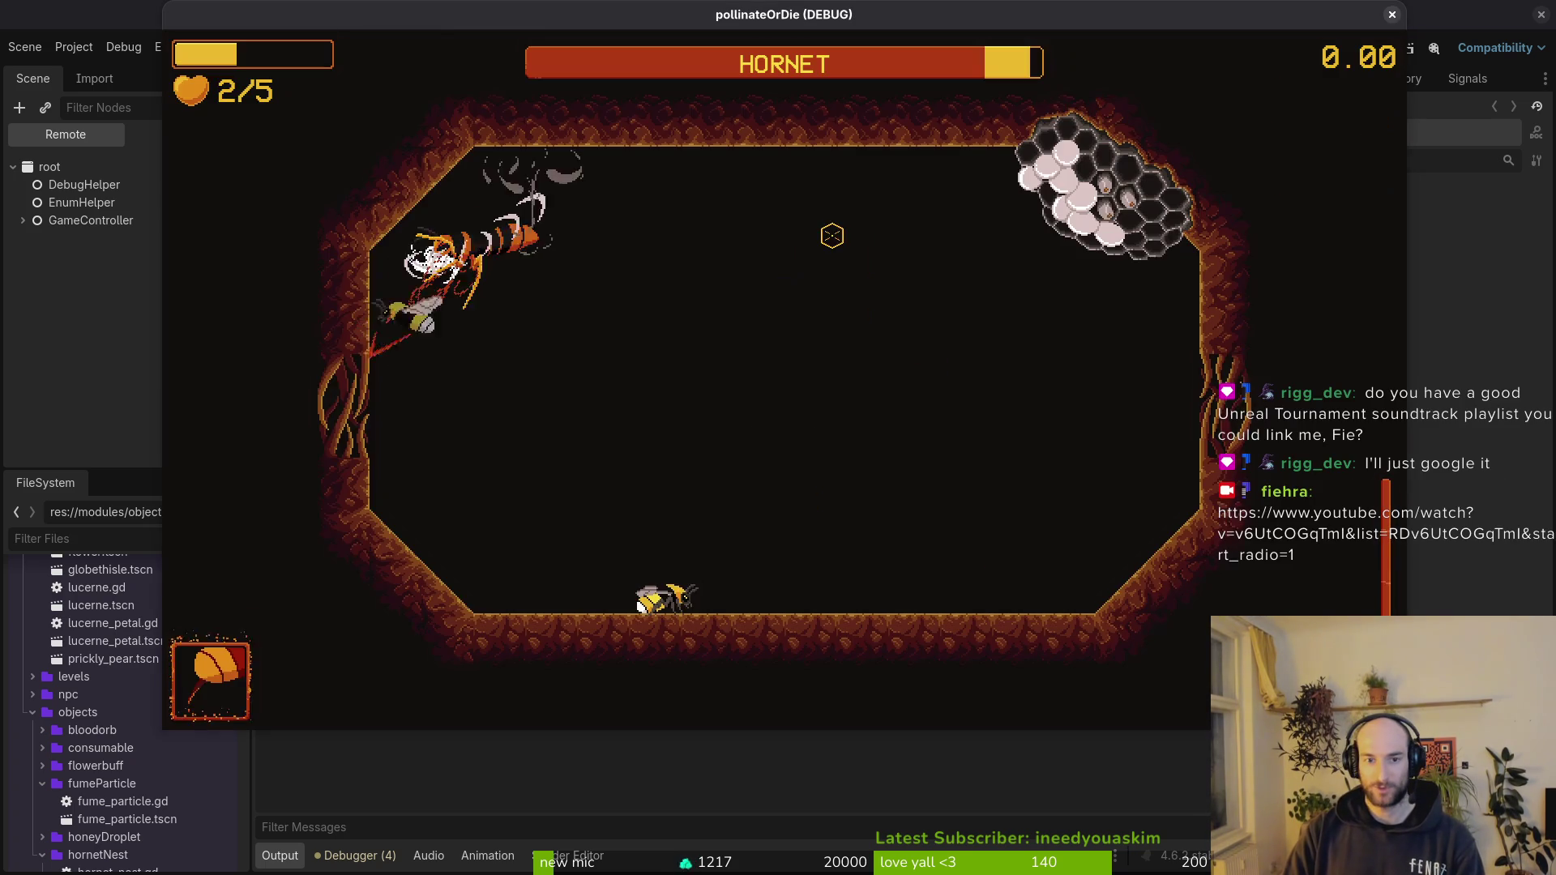
pyautogui.press('Right')
pyautogui.press('Down')
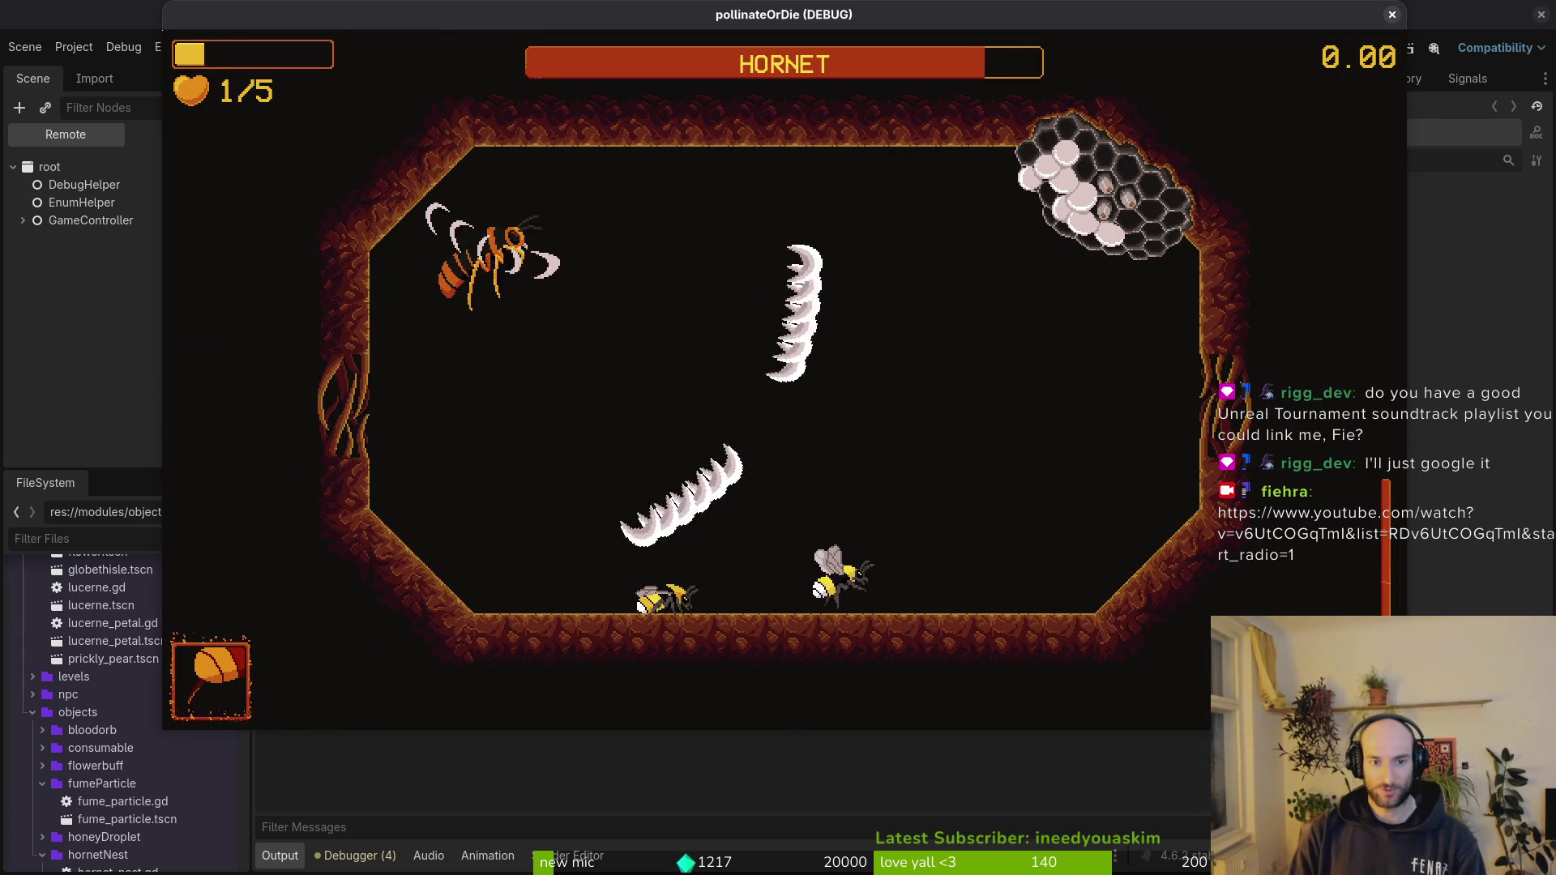
pyautogui.press('Up')
pyautogui.press('Left')
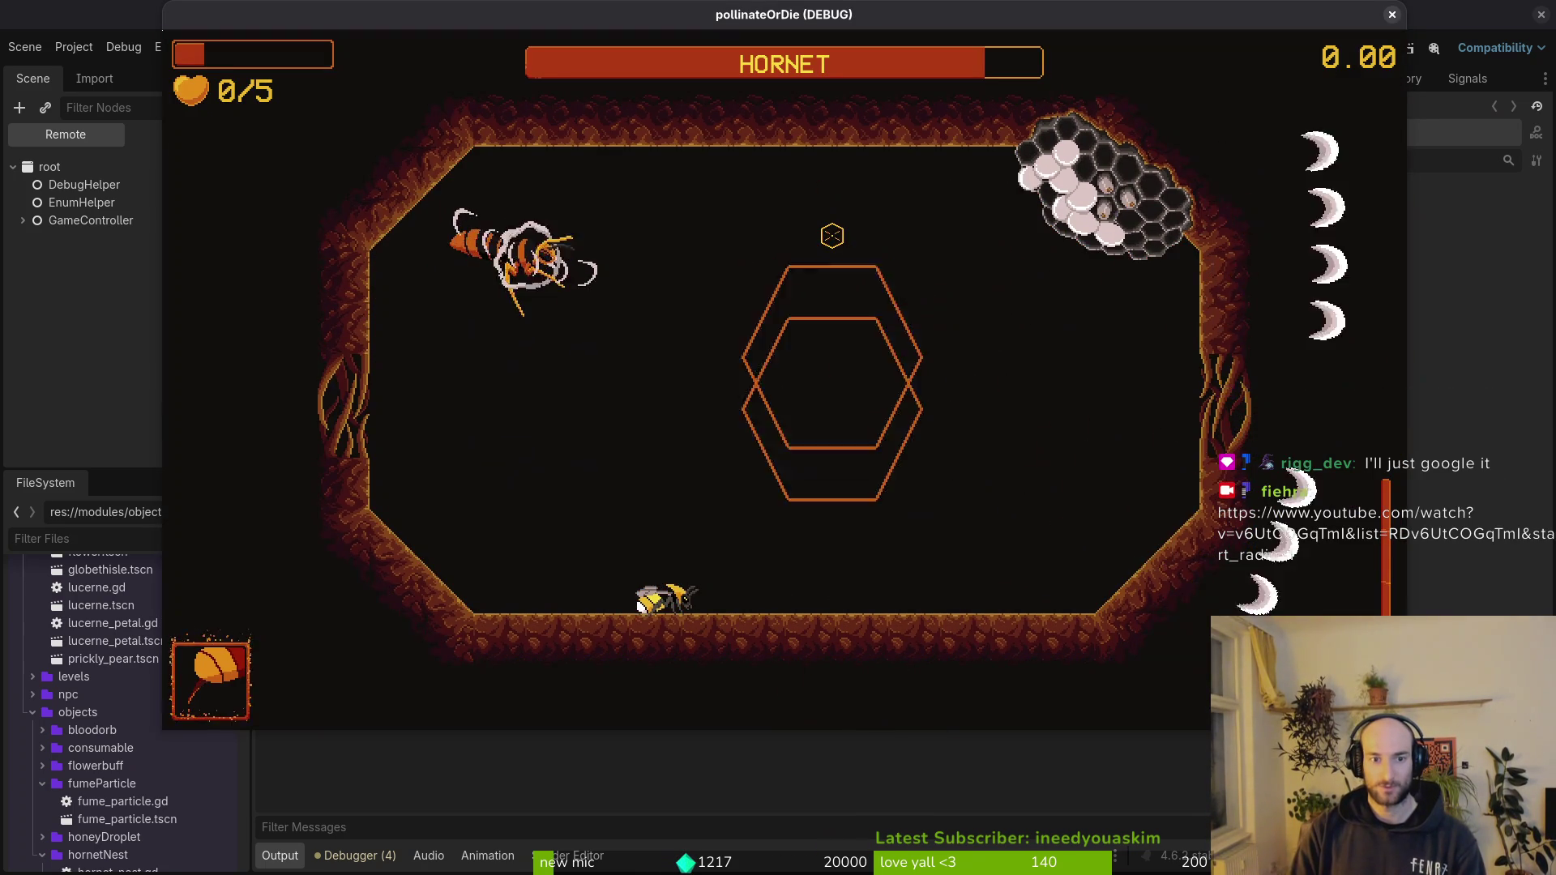
pyautogui.press('Escape')
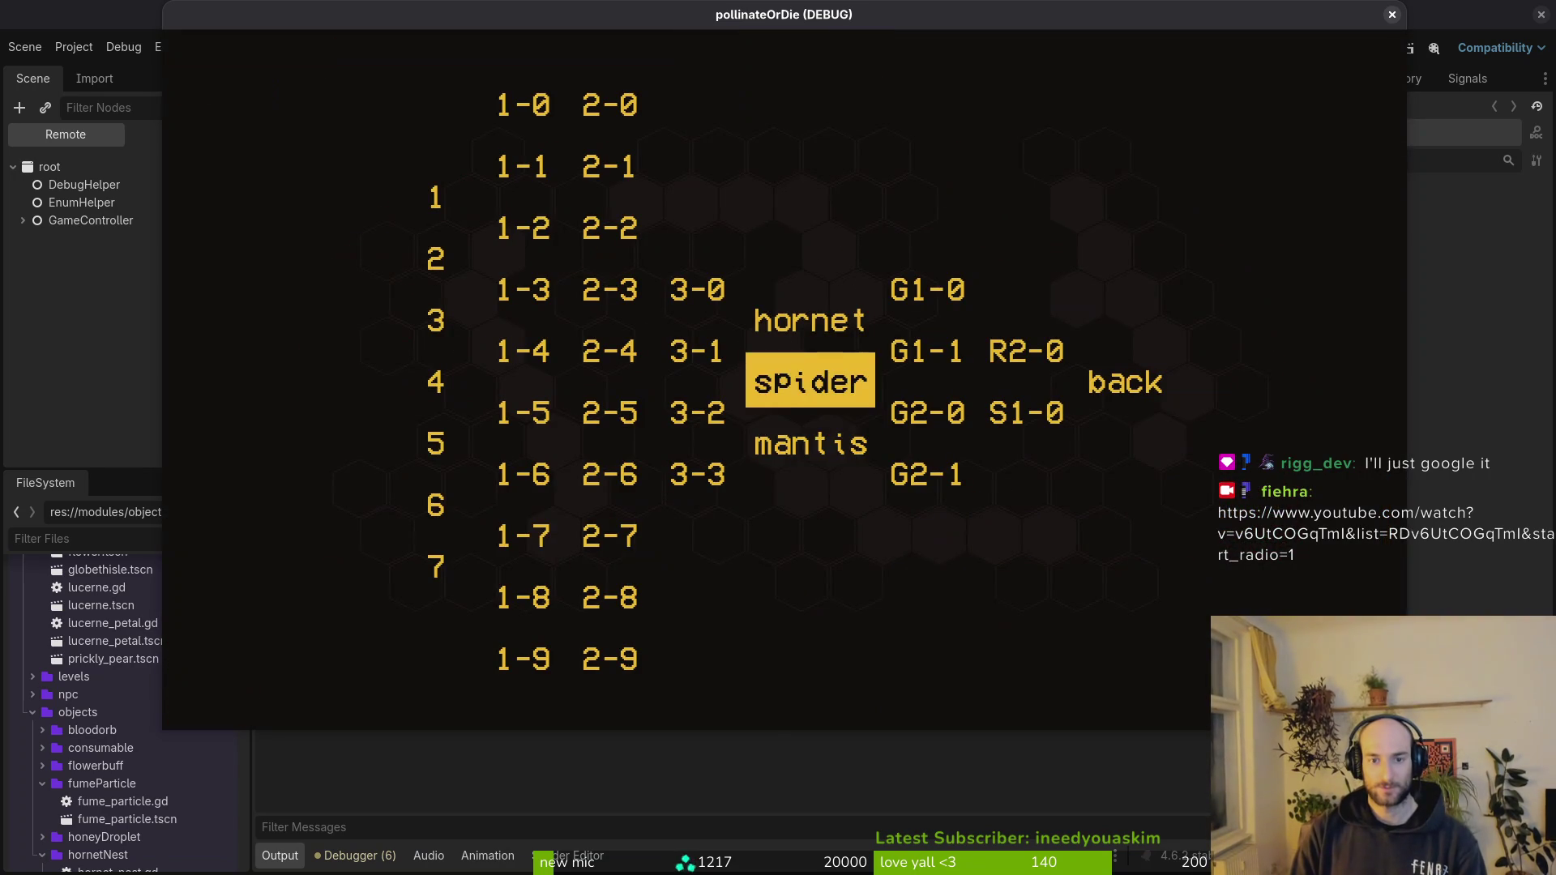
pyautogui.press('Down')
pyautogui.press('Down')
# - Reload the hornet arena and fly the bee around it dodging the crescent and laser attacks
pyautogui.press('Return')
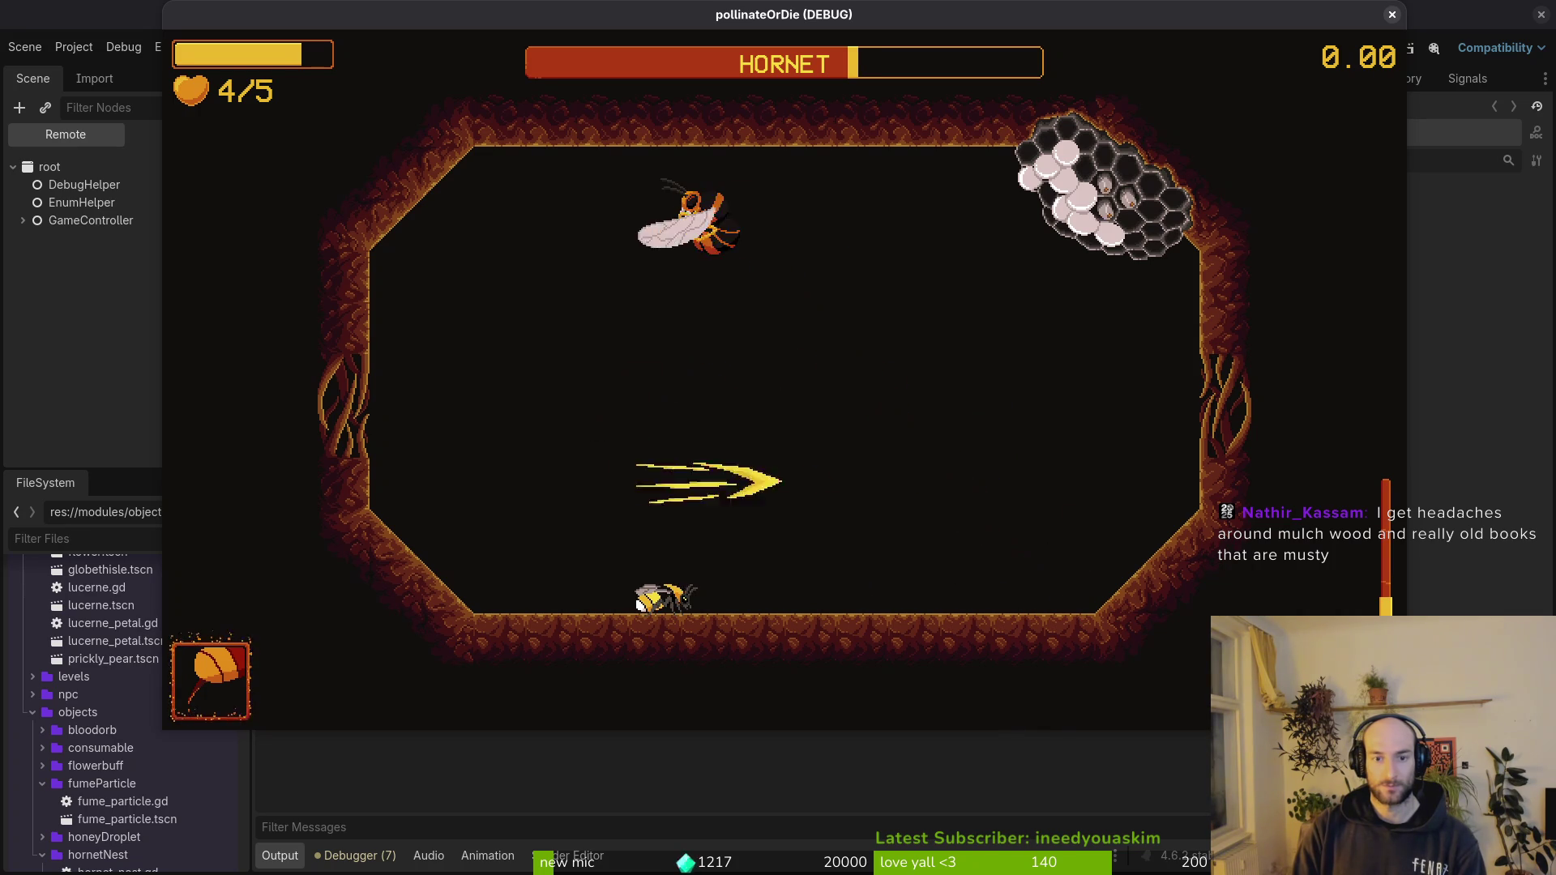
pyautogui.press('d')
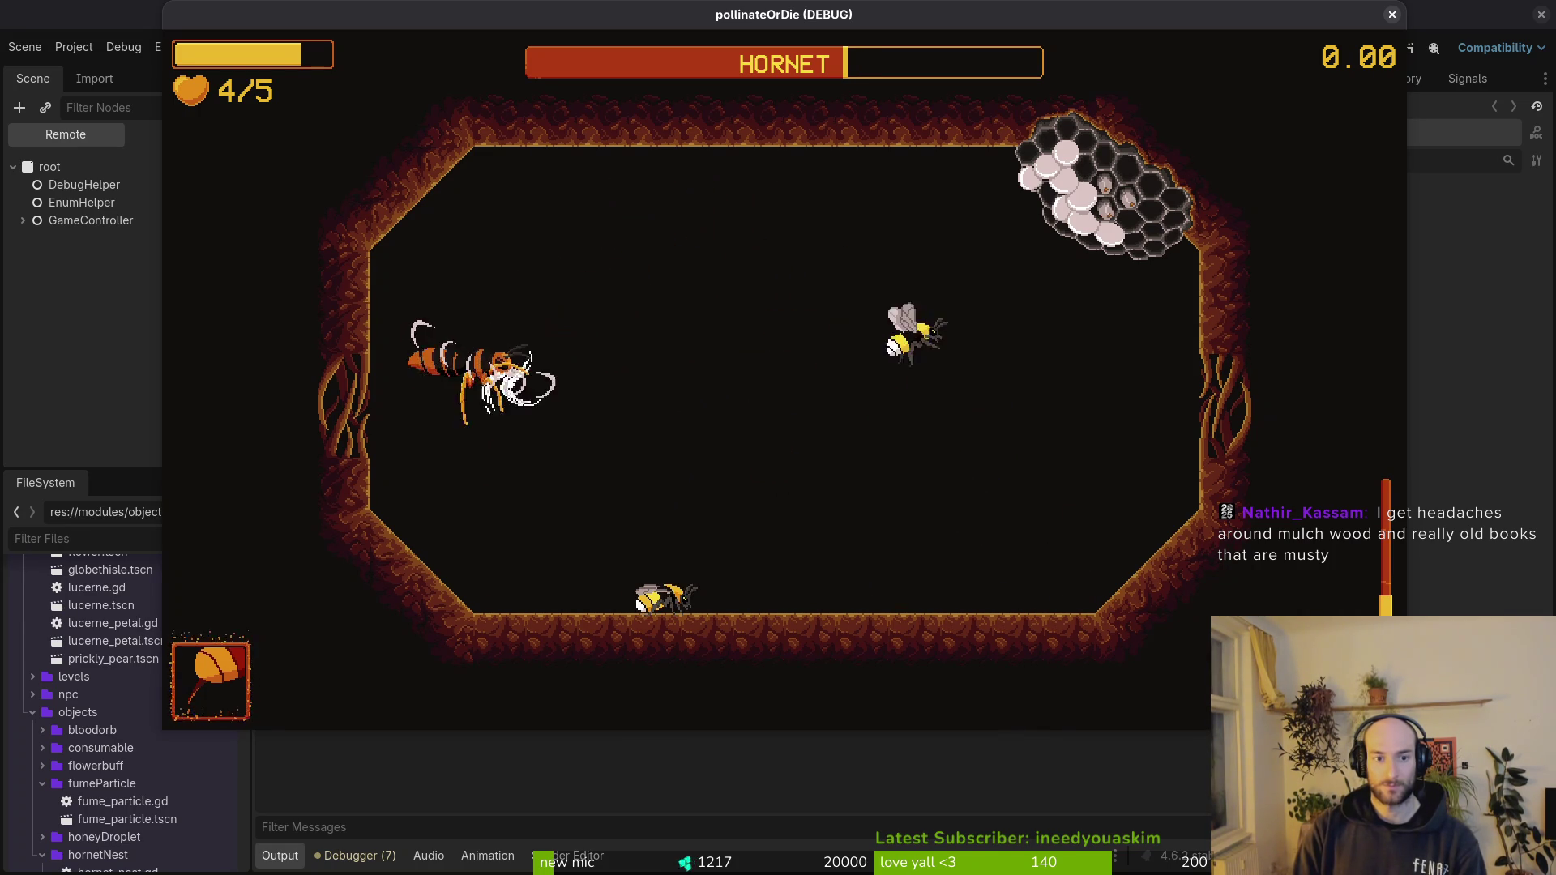
pyautogui.press('s')
pyautogui.press('s')
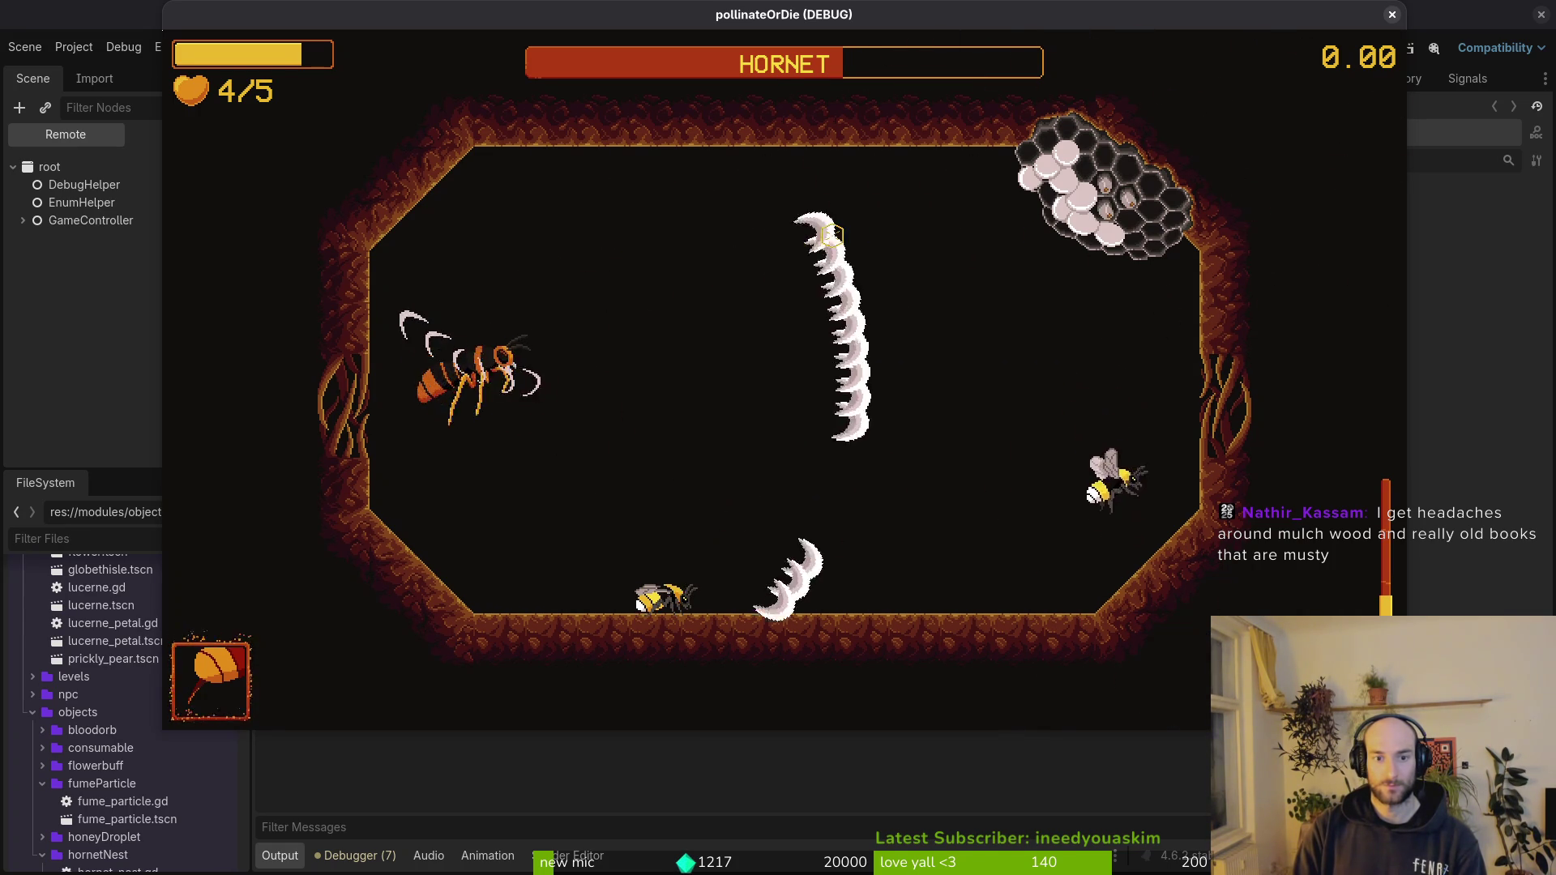
pyautogui.press('a')
pyautogui.press('w')
pyautogui.press('a')
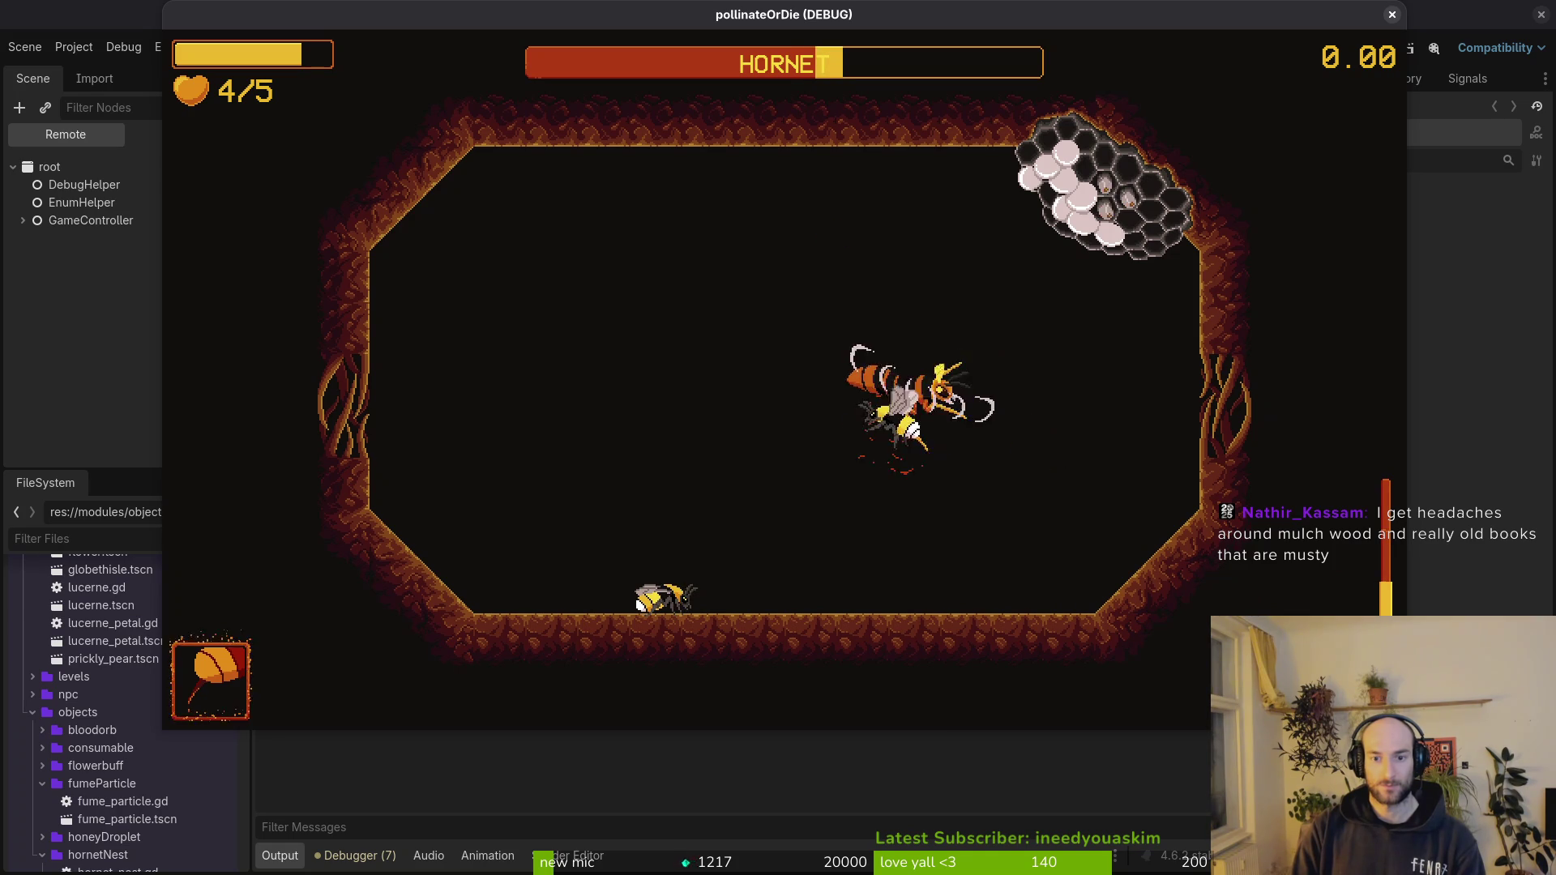
pyautogui.press('w')
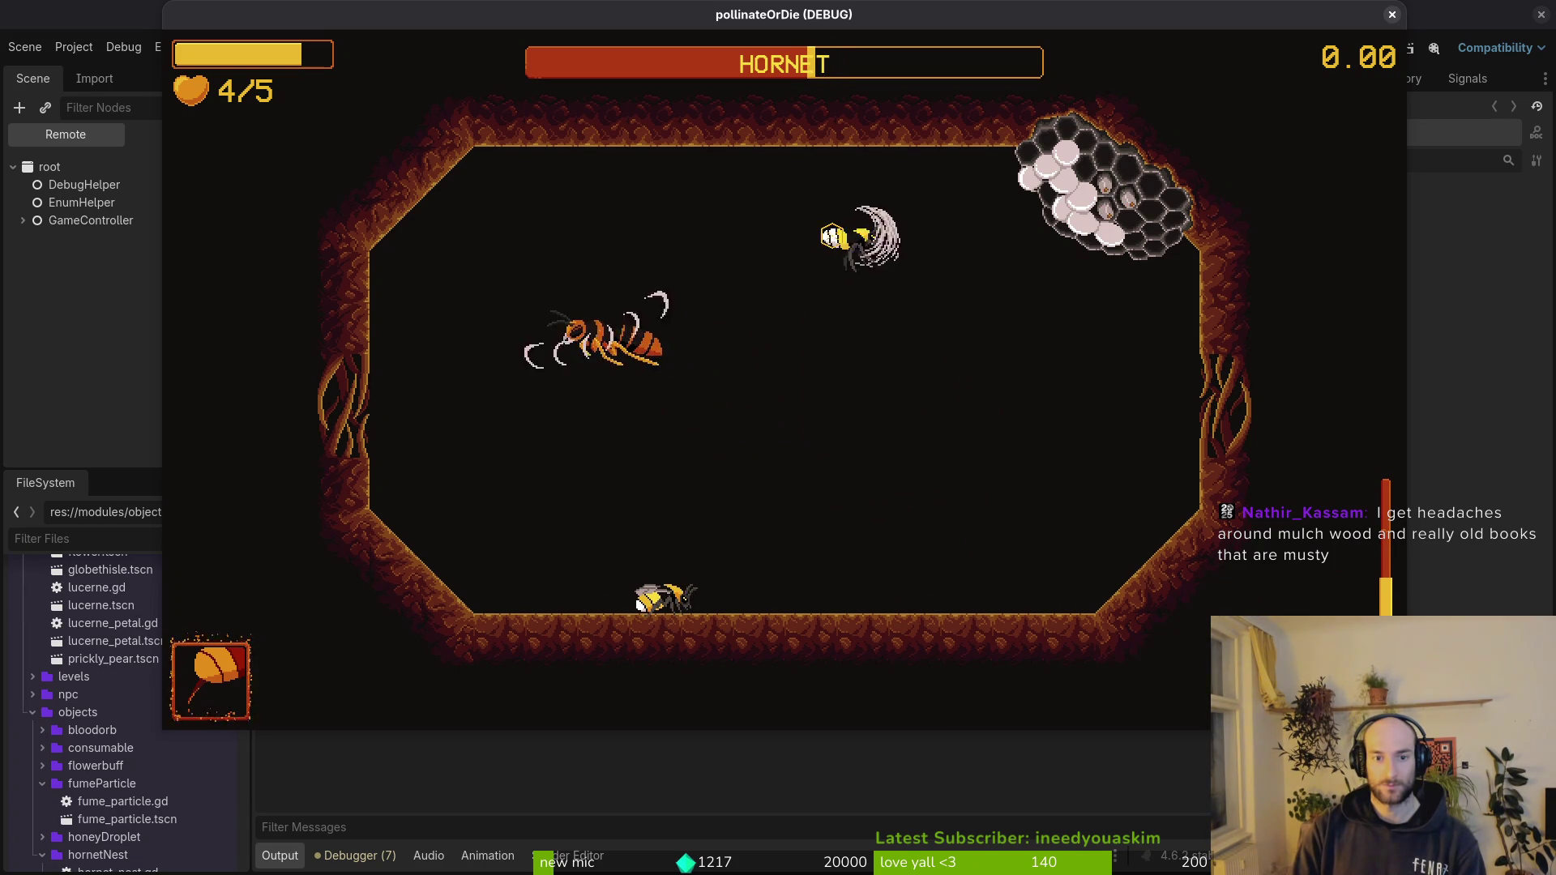
pyautogui.press('d')
pyautogui.press('s')
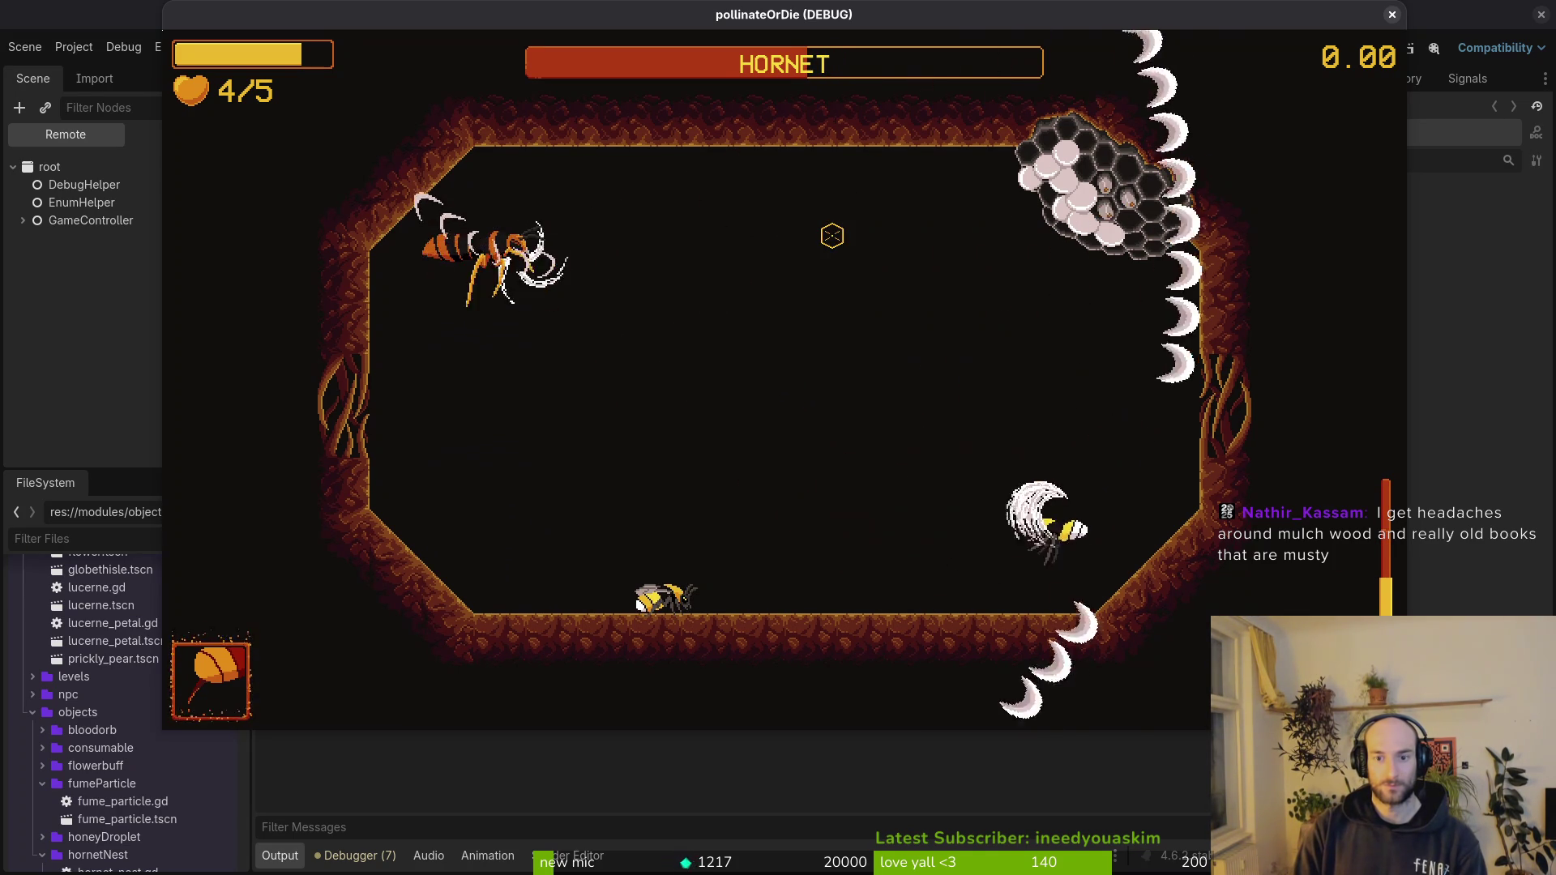
pyautogui.press('a')
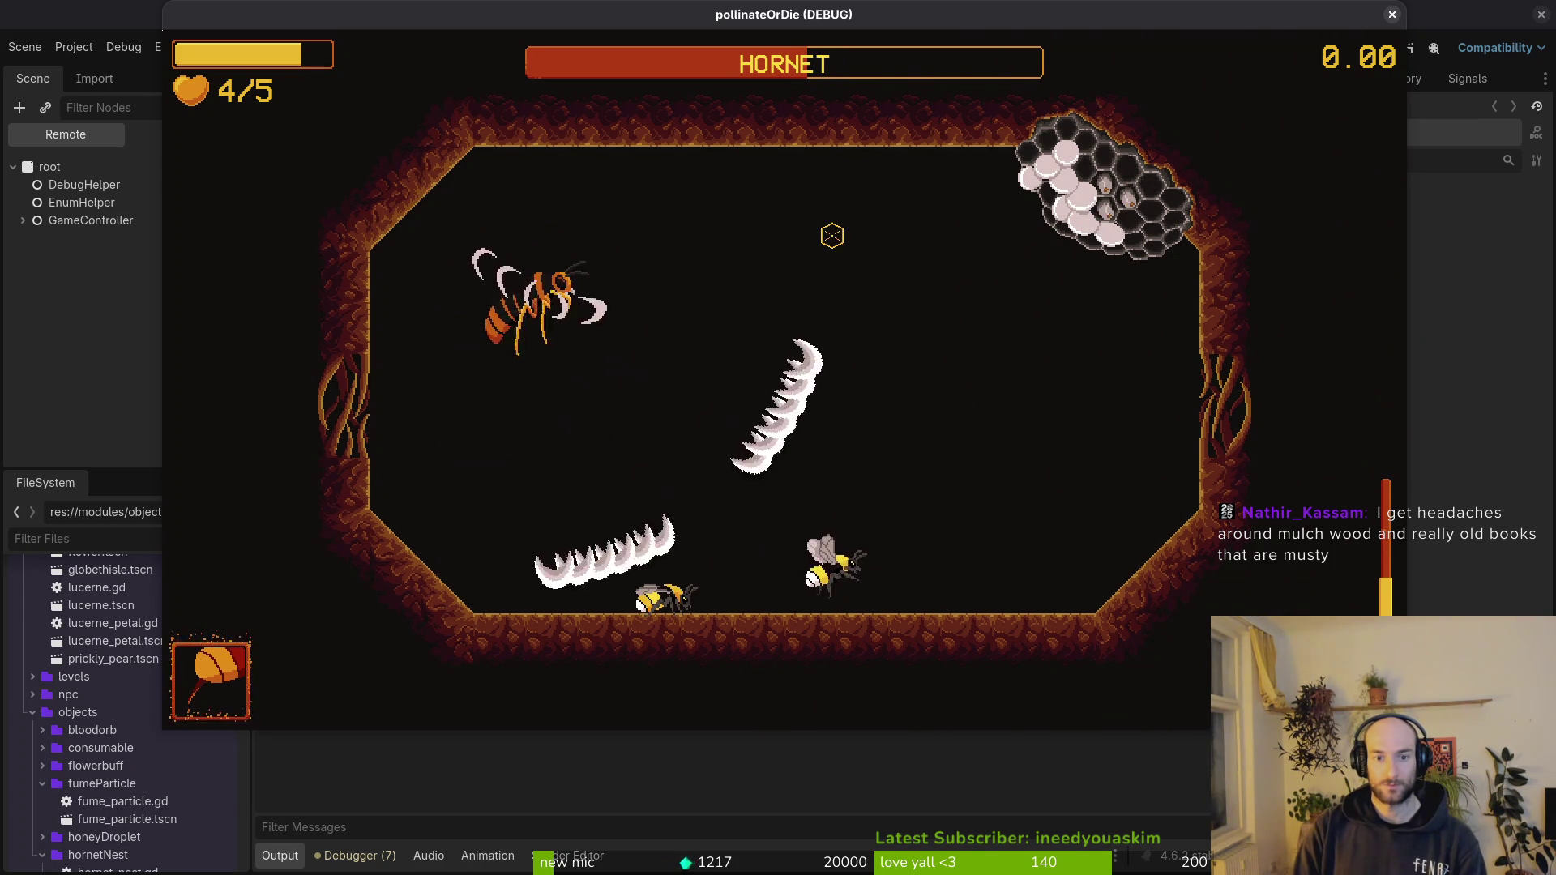
pyautogui.press('w')
pyautogui.press('s')
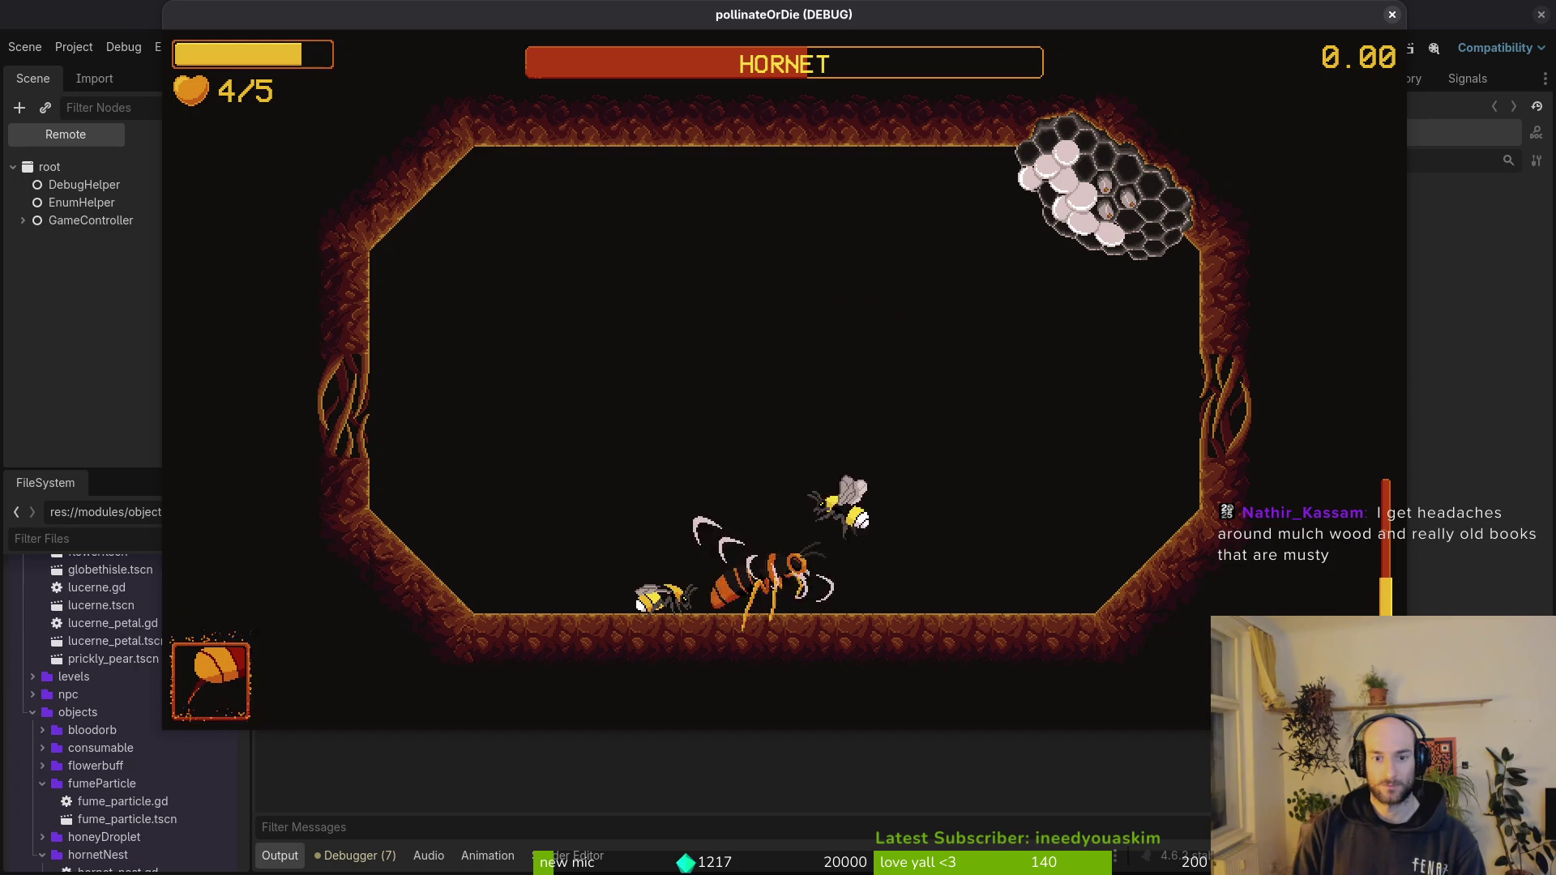
pyautogui.press('a')
pyautogui.press('w')
pyautogui.press('w')
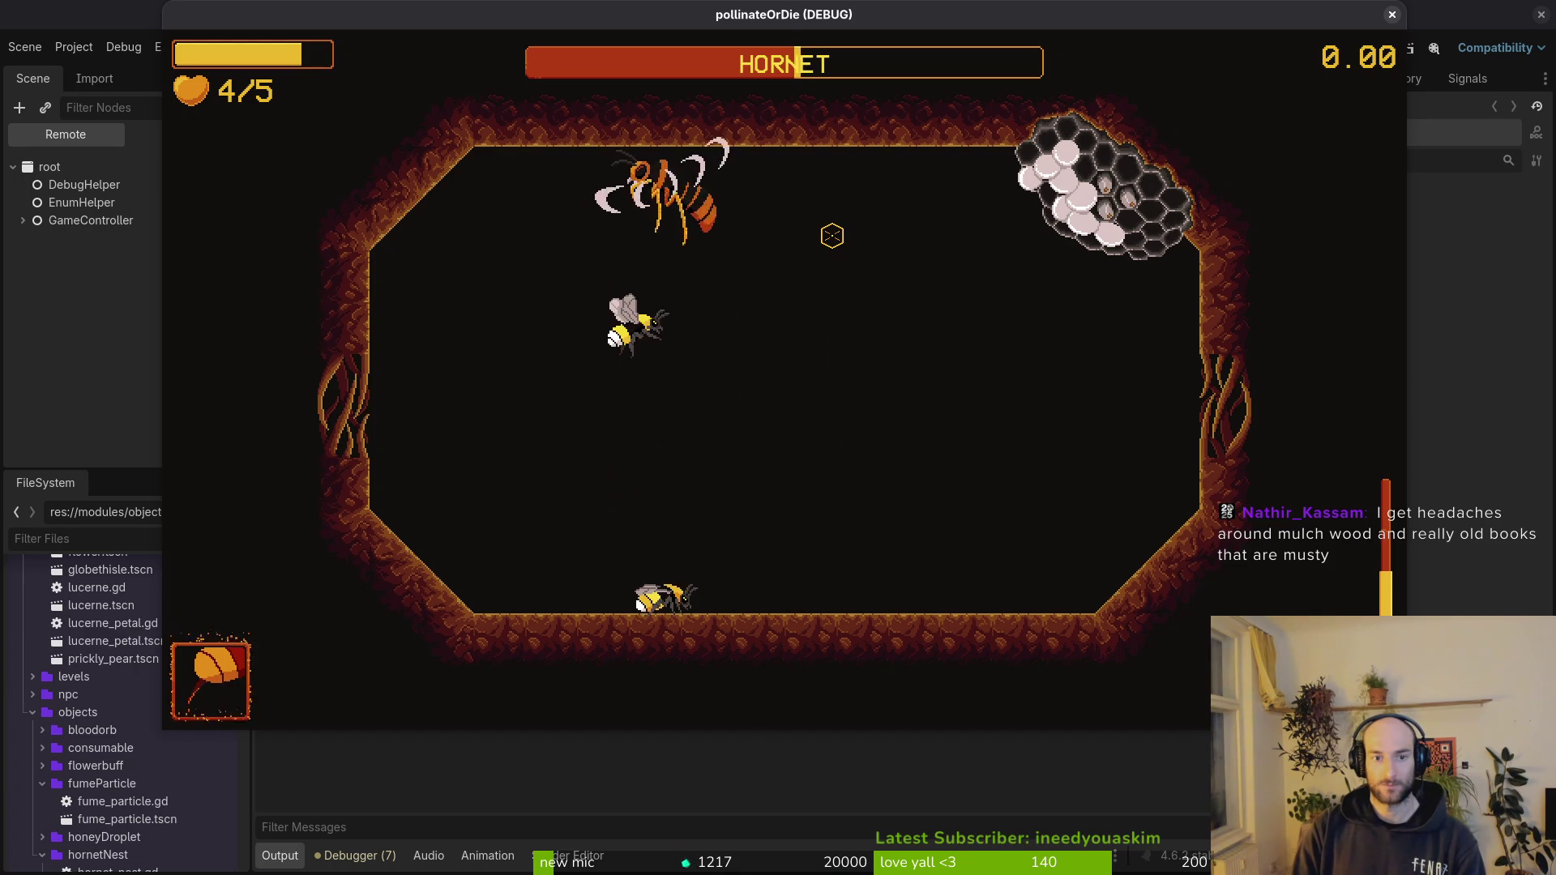
pyautogui.press('s')
pyautogui.press('a')
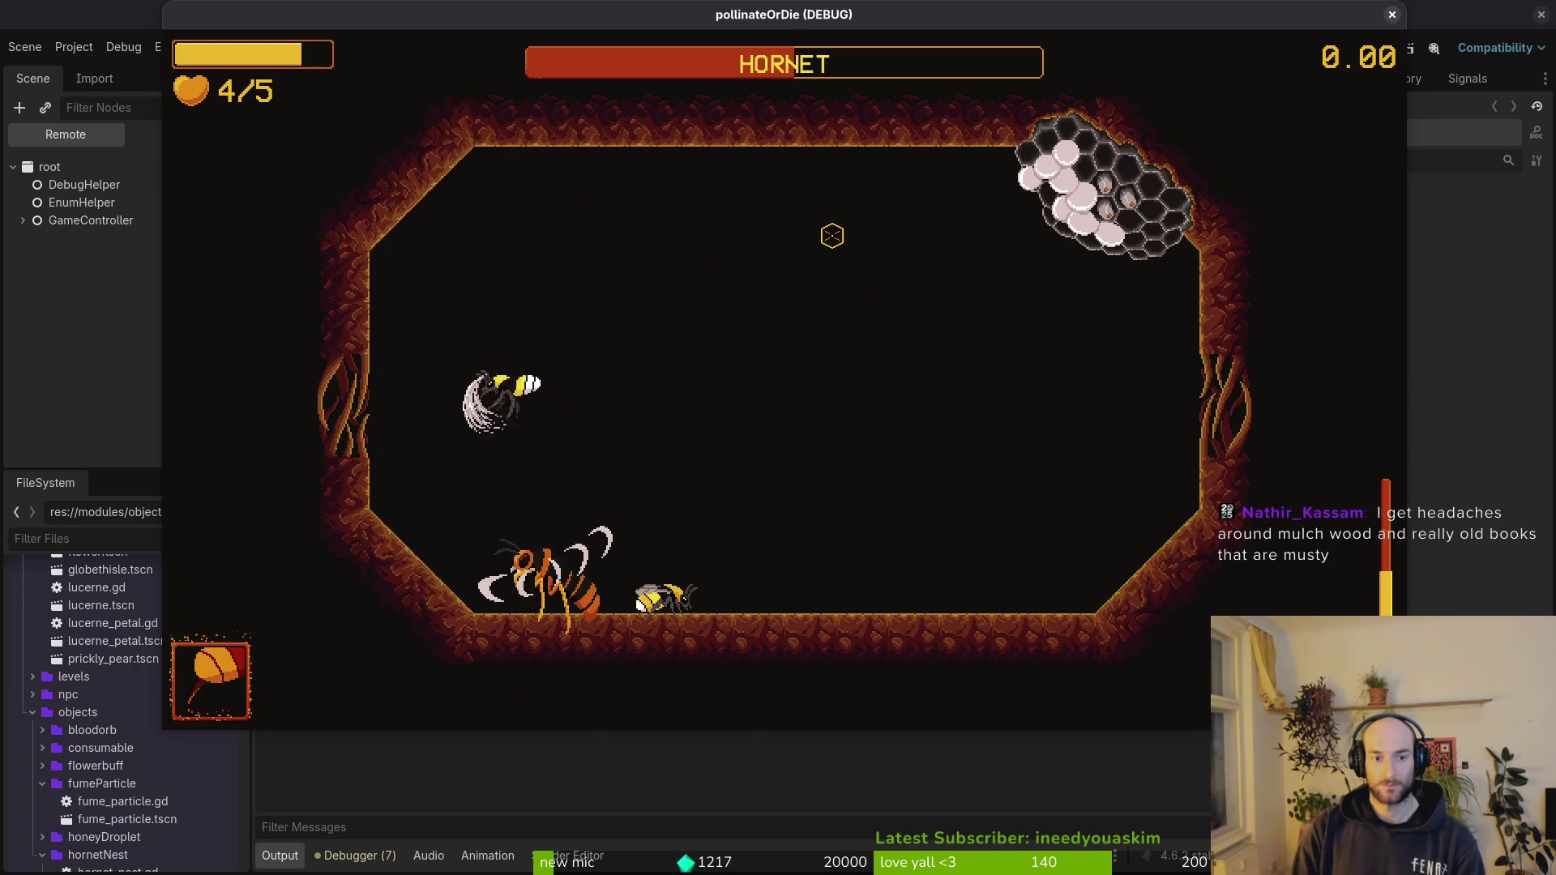
pyautogui.press('w')
pyautogui.press('d')
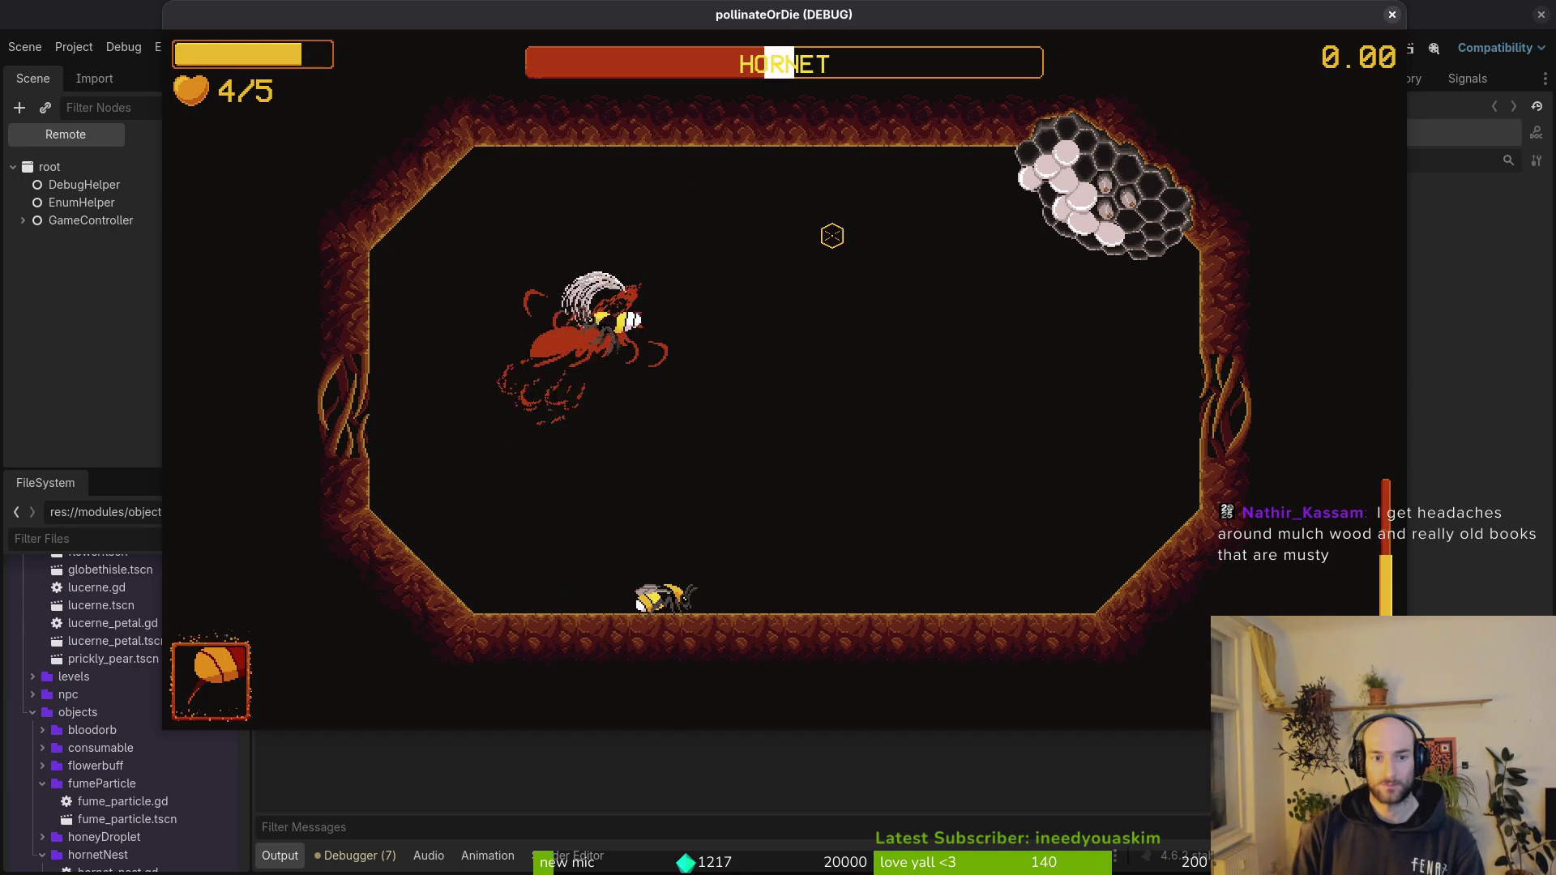
# - Circle close to the hornet, striking it repeatedly while slipping away from its claws
pyautogui.press('d')
pyautogui.press('s')
pyautogui.press('w')
pyautogui.press('a')
pyautogui.press('s')
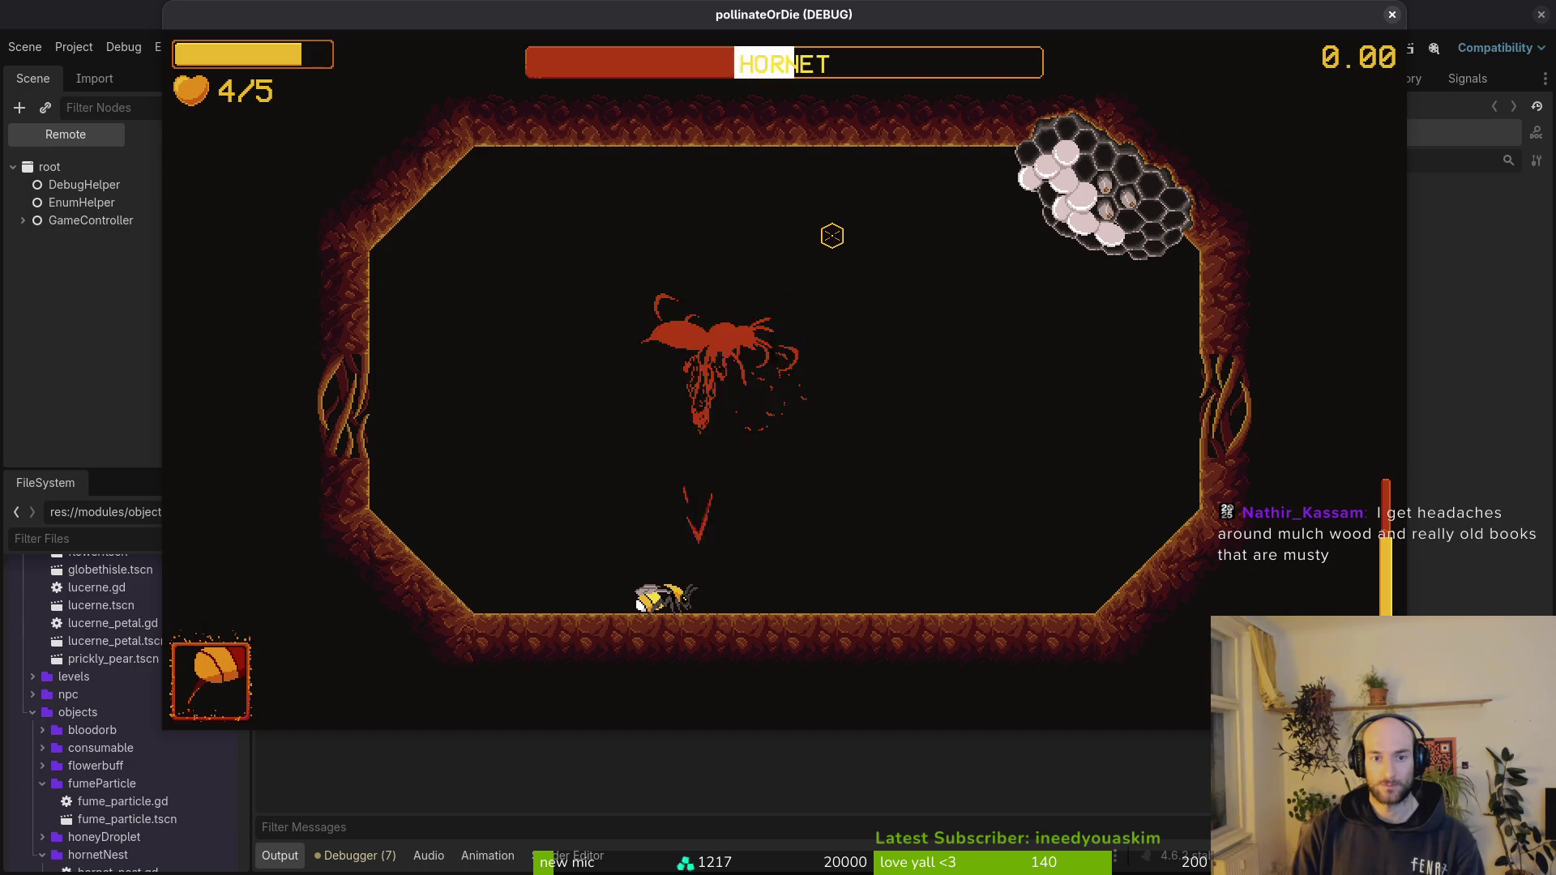
pyautogui.press('w')
pyautogui.press('d')
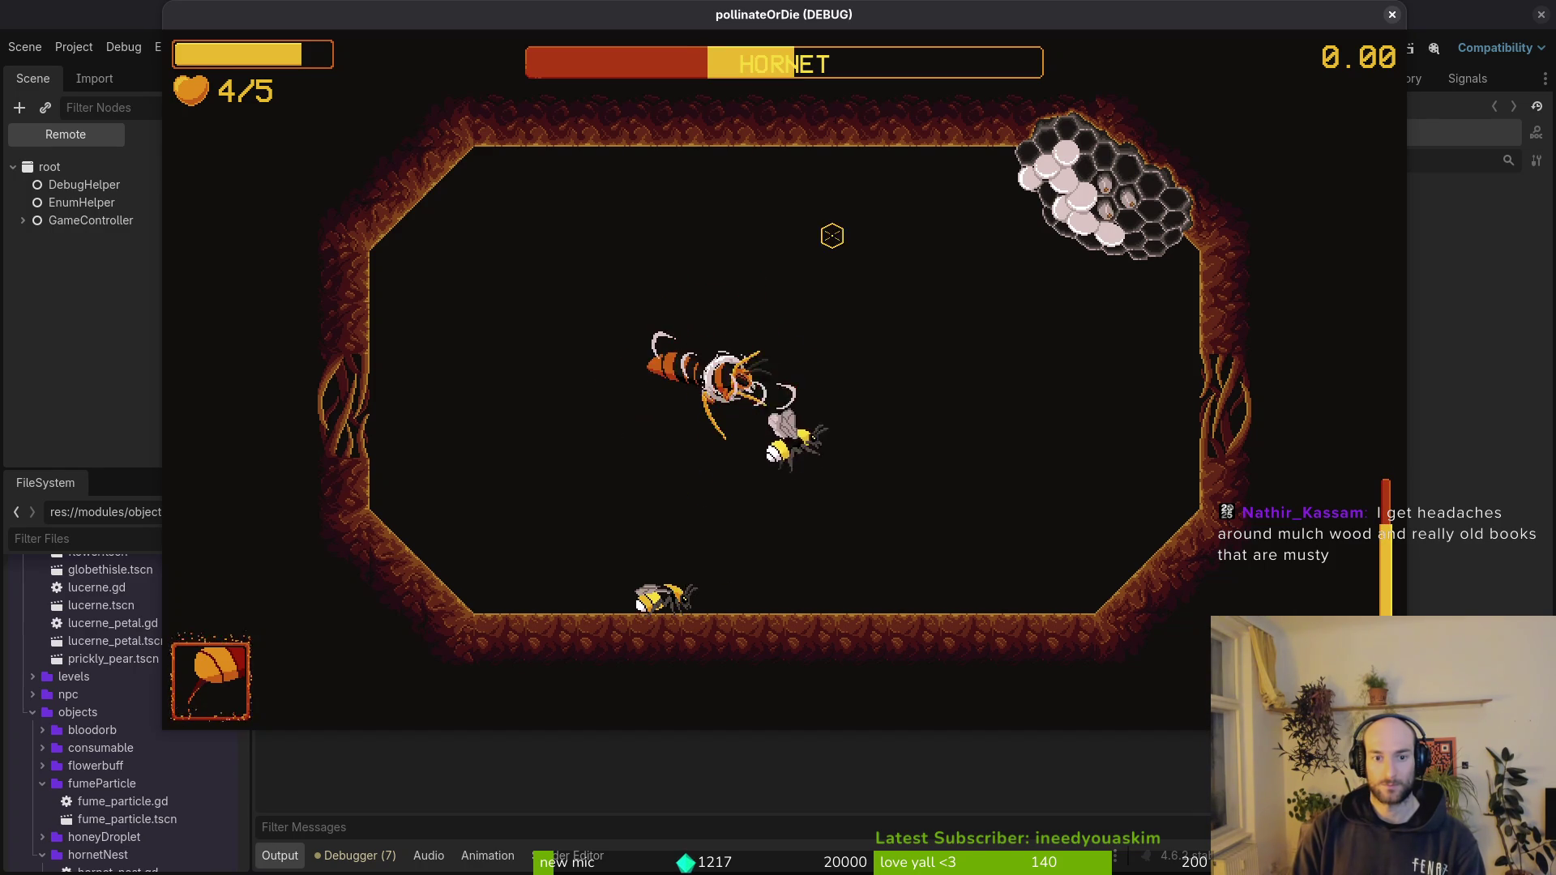
pyautogui.press('a')
pyautogui.press('w')
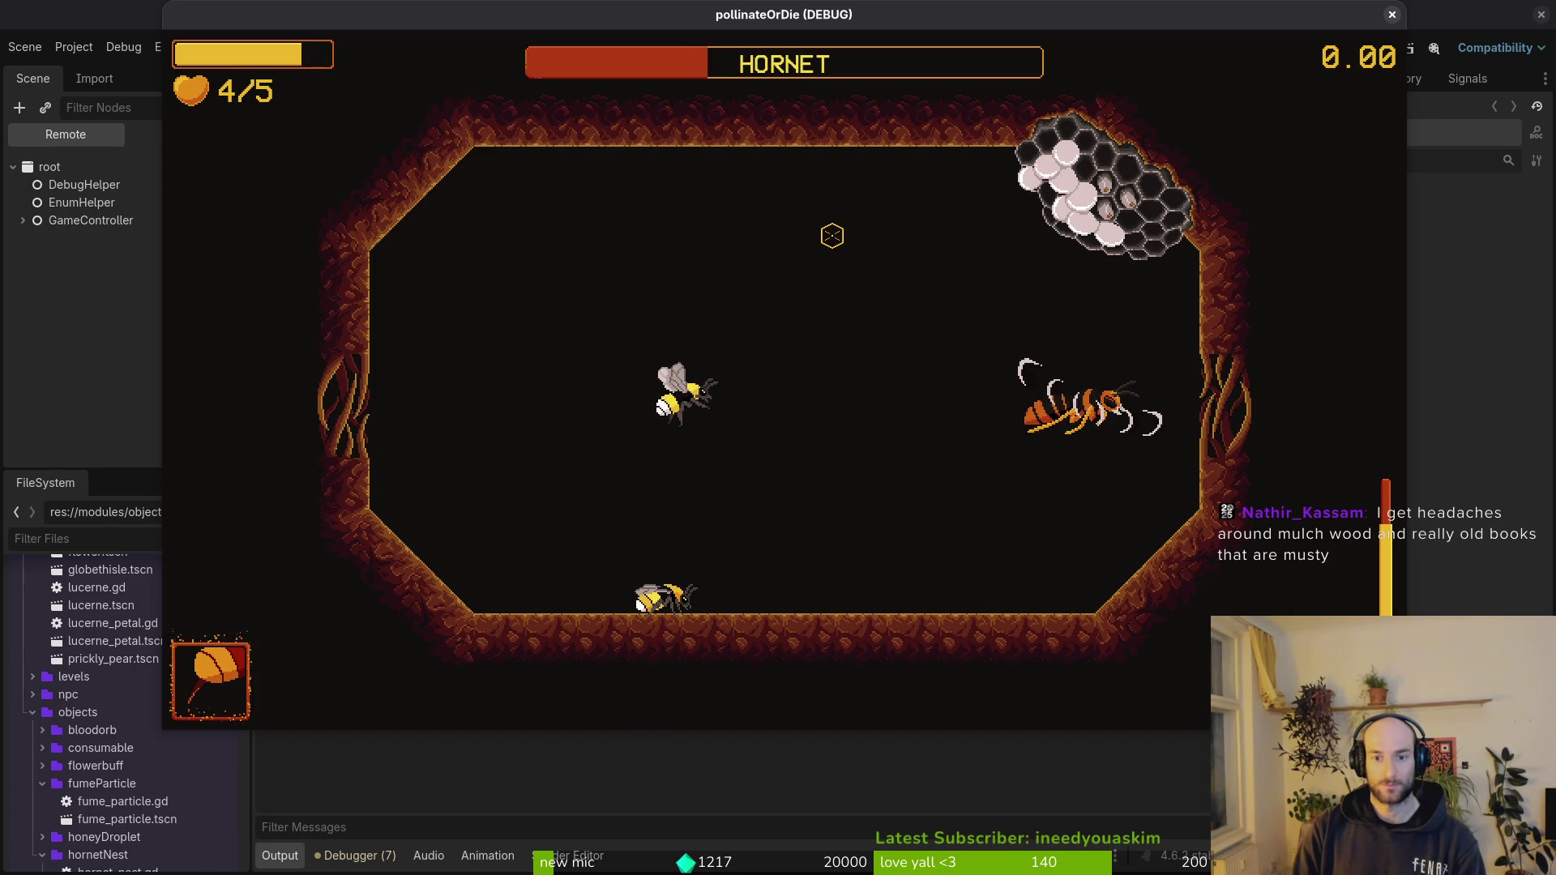
pyautogui.press('d')
pyautogui.press('a')
pyautogui.press('w')
pyautogui.press('w')
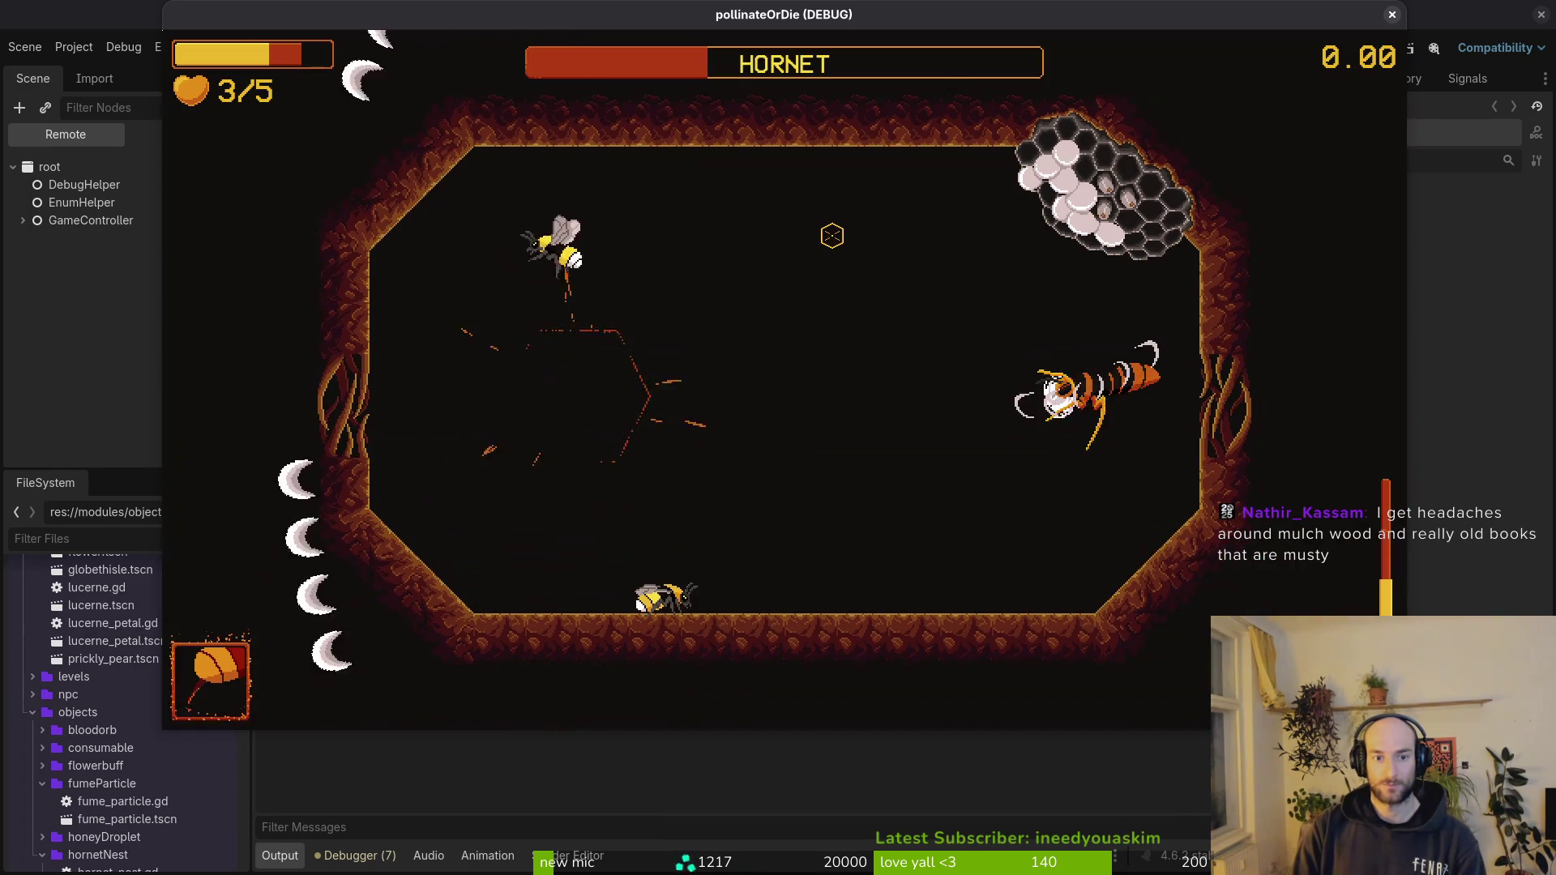
pyautogui.press('a')
pyautogui.press('s')
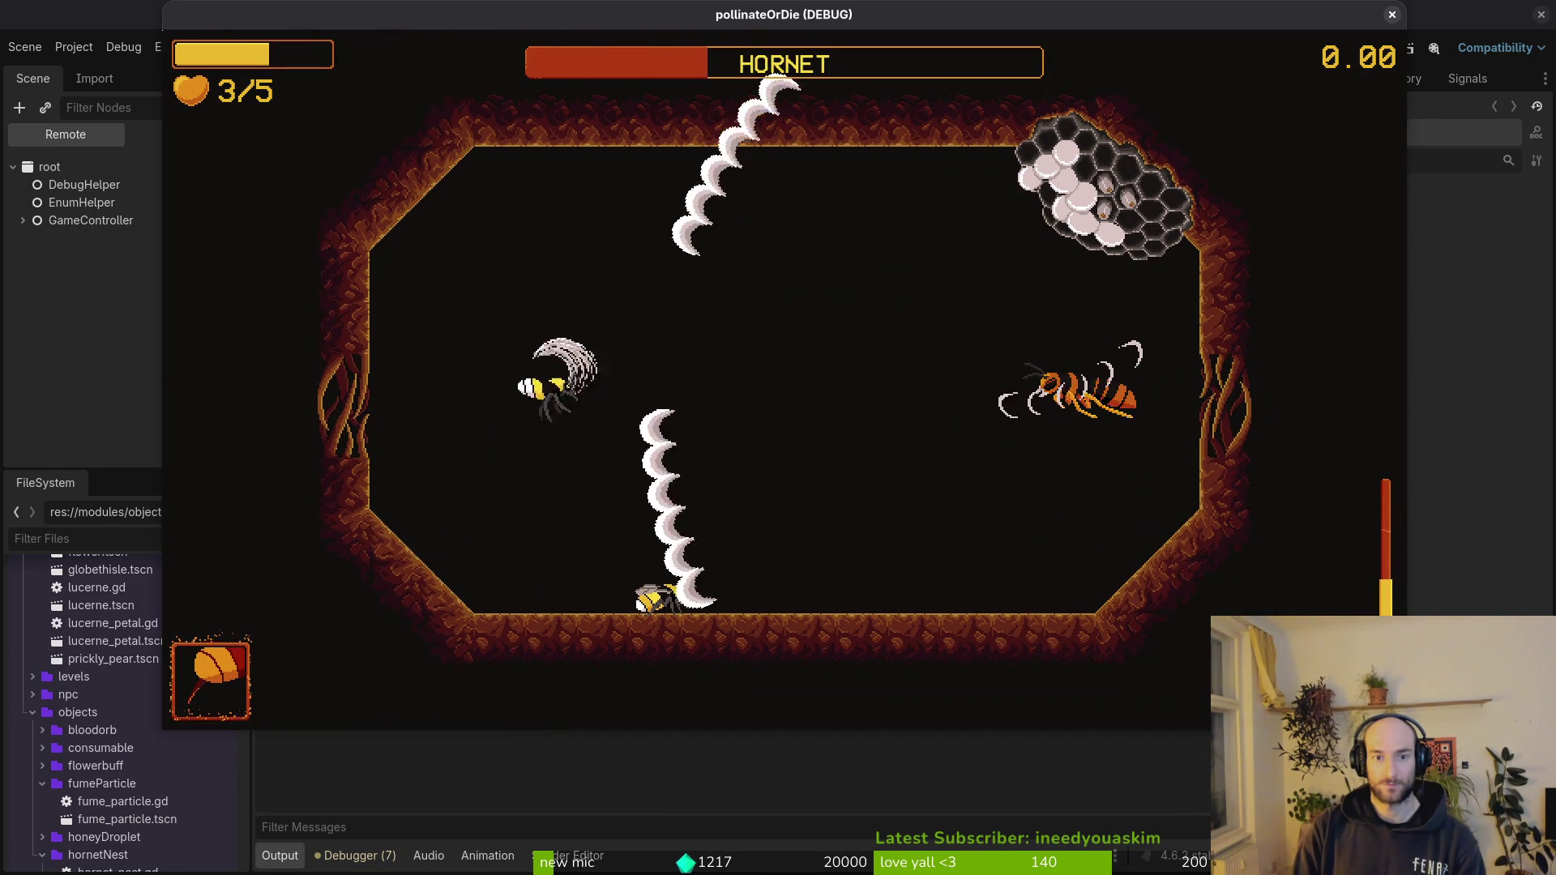
pyautogui.press('s')
pyautogui.press('w')
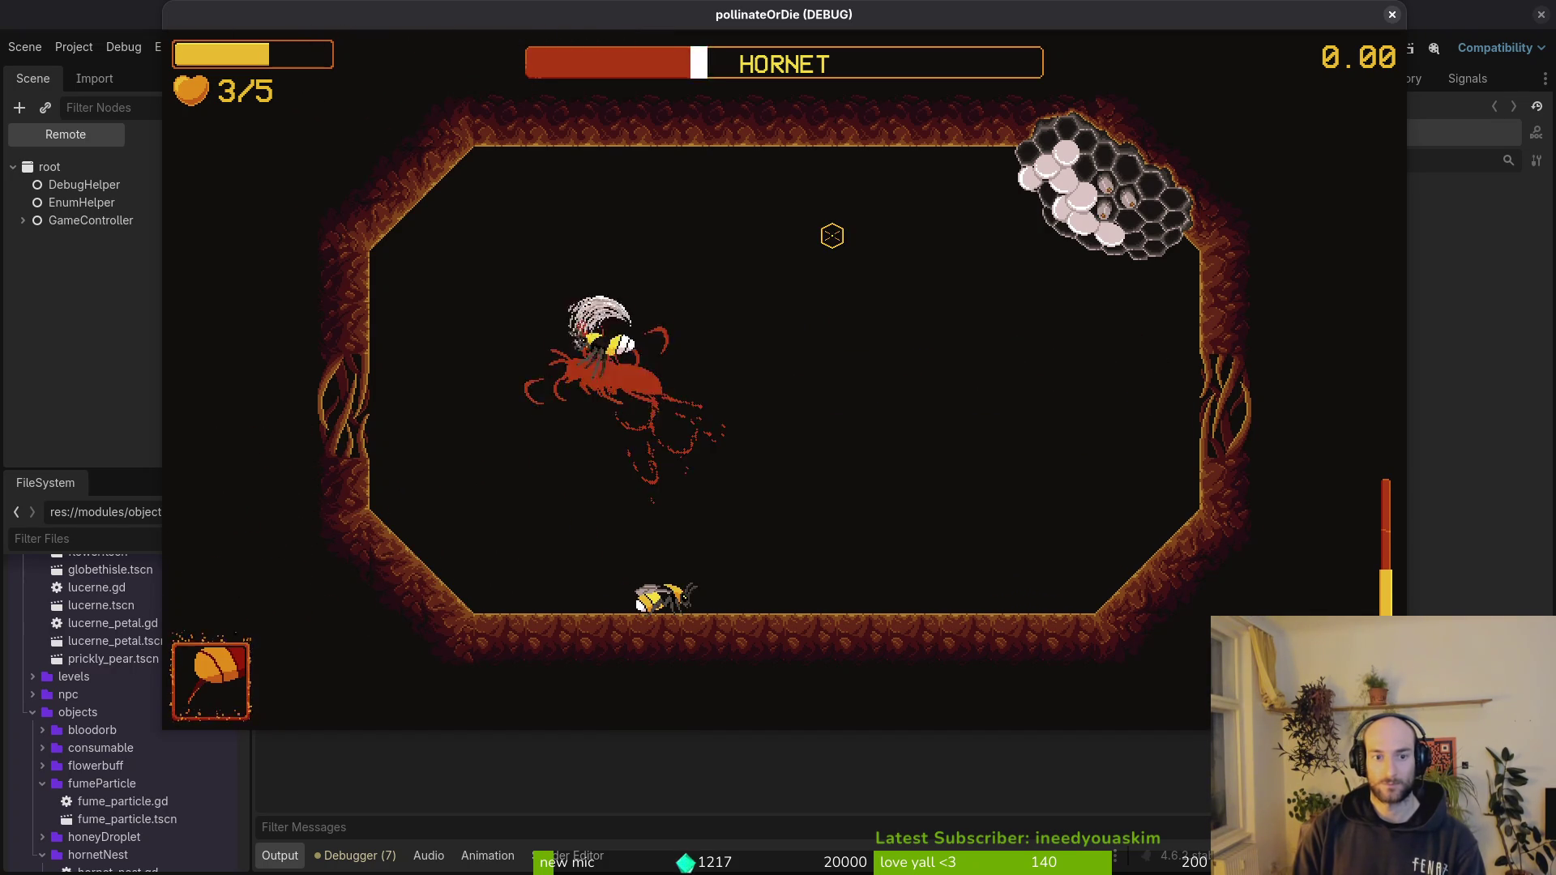
# - Dive at the hornet to cut its health to about a third, pause, and switch to Neovim's file finder
pyautogui.press('d')
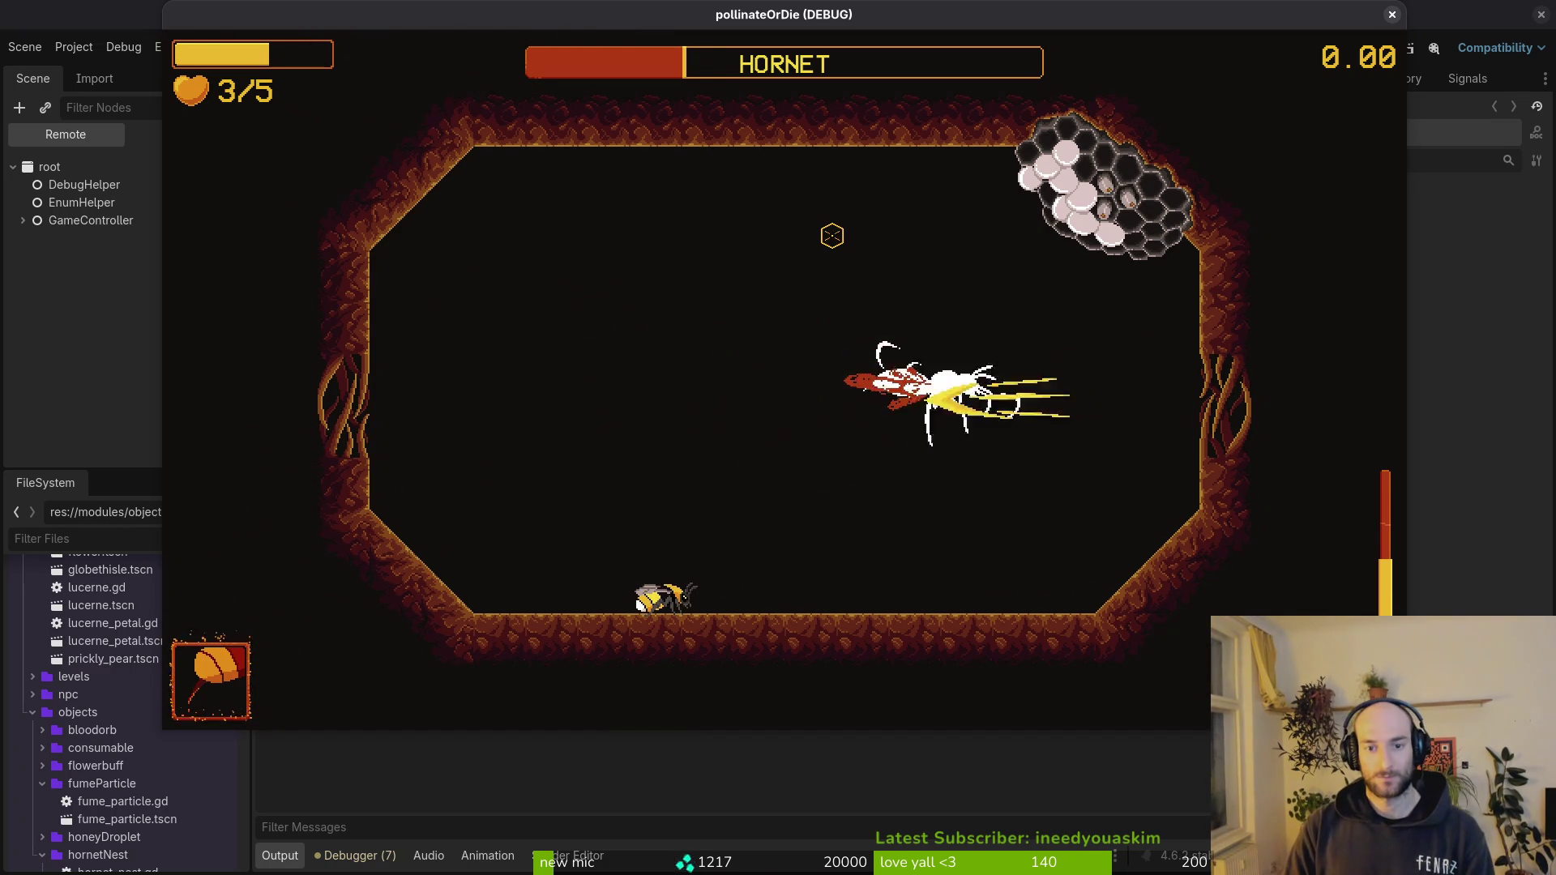
pyautogui.press('a')
pyautogui.press('w')
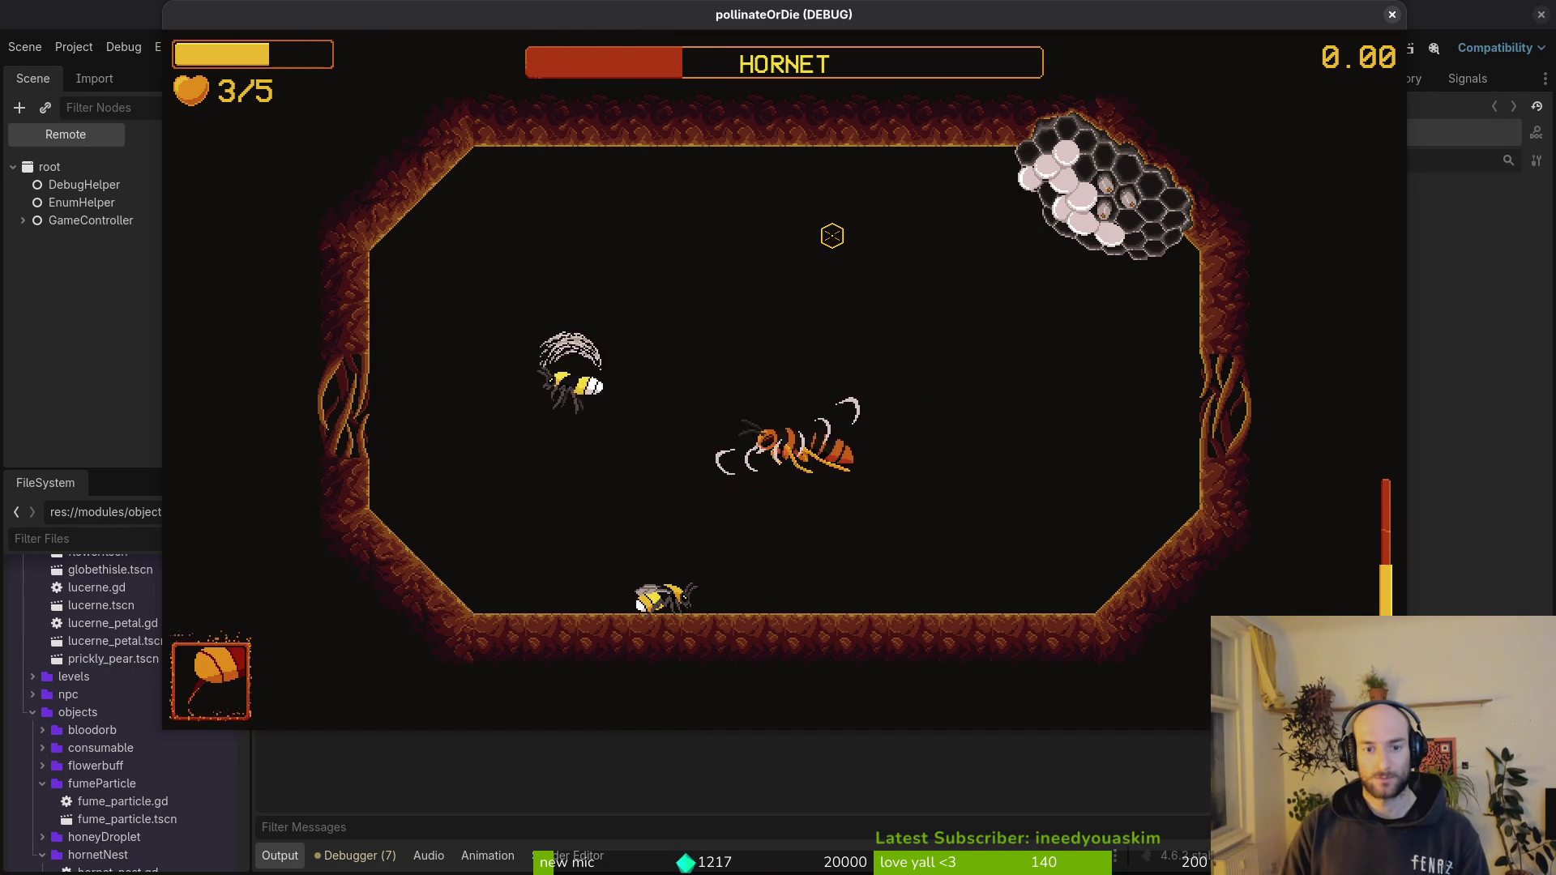
pyautogui.press('d')
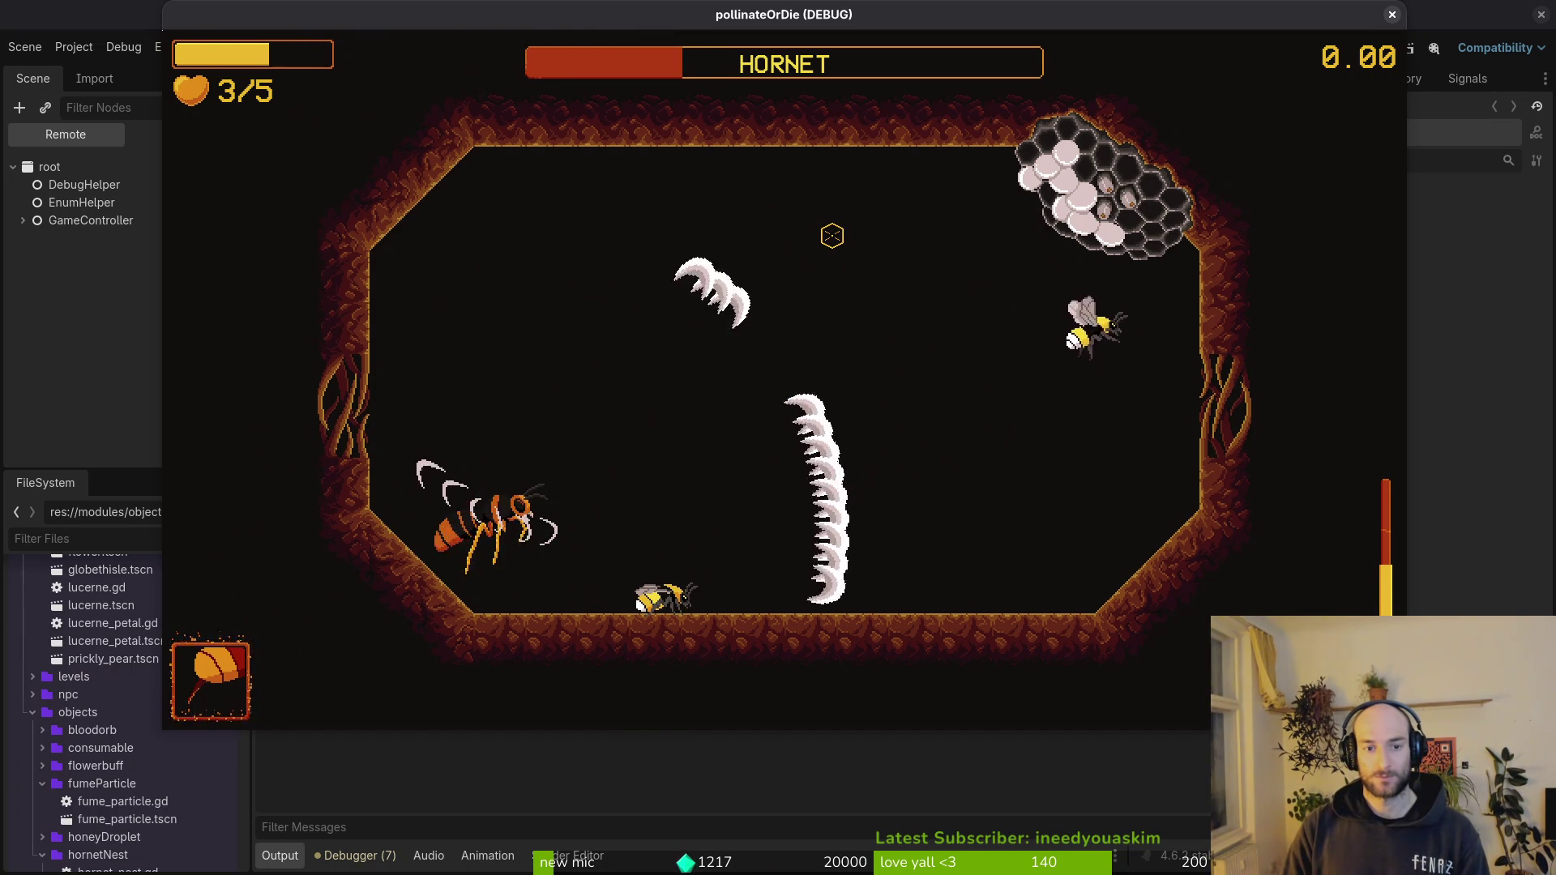
pyautogui.press('a')
pyautogui.press('s')
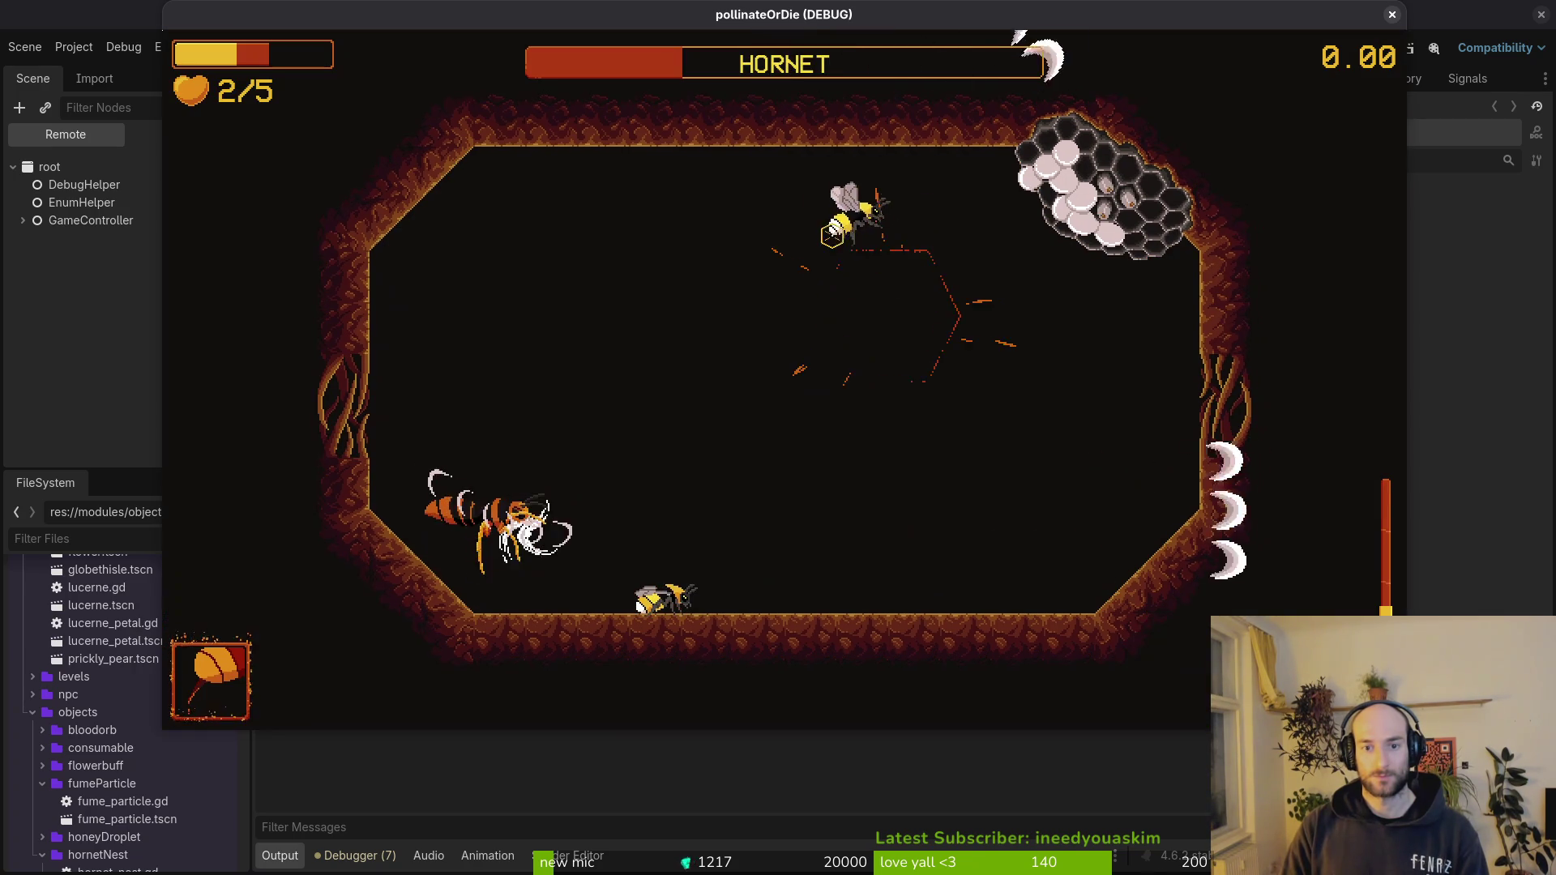
pyautogui.press('s')
pyautogui.press('w')
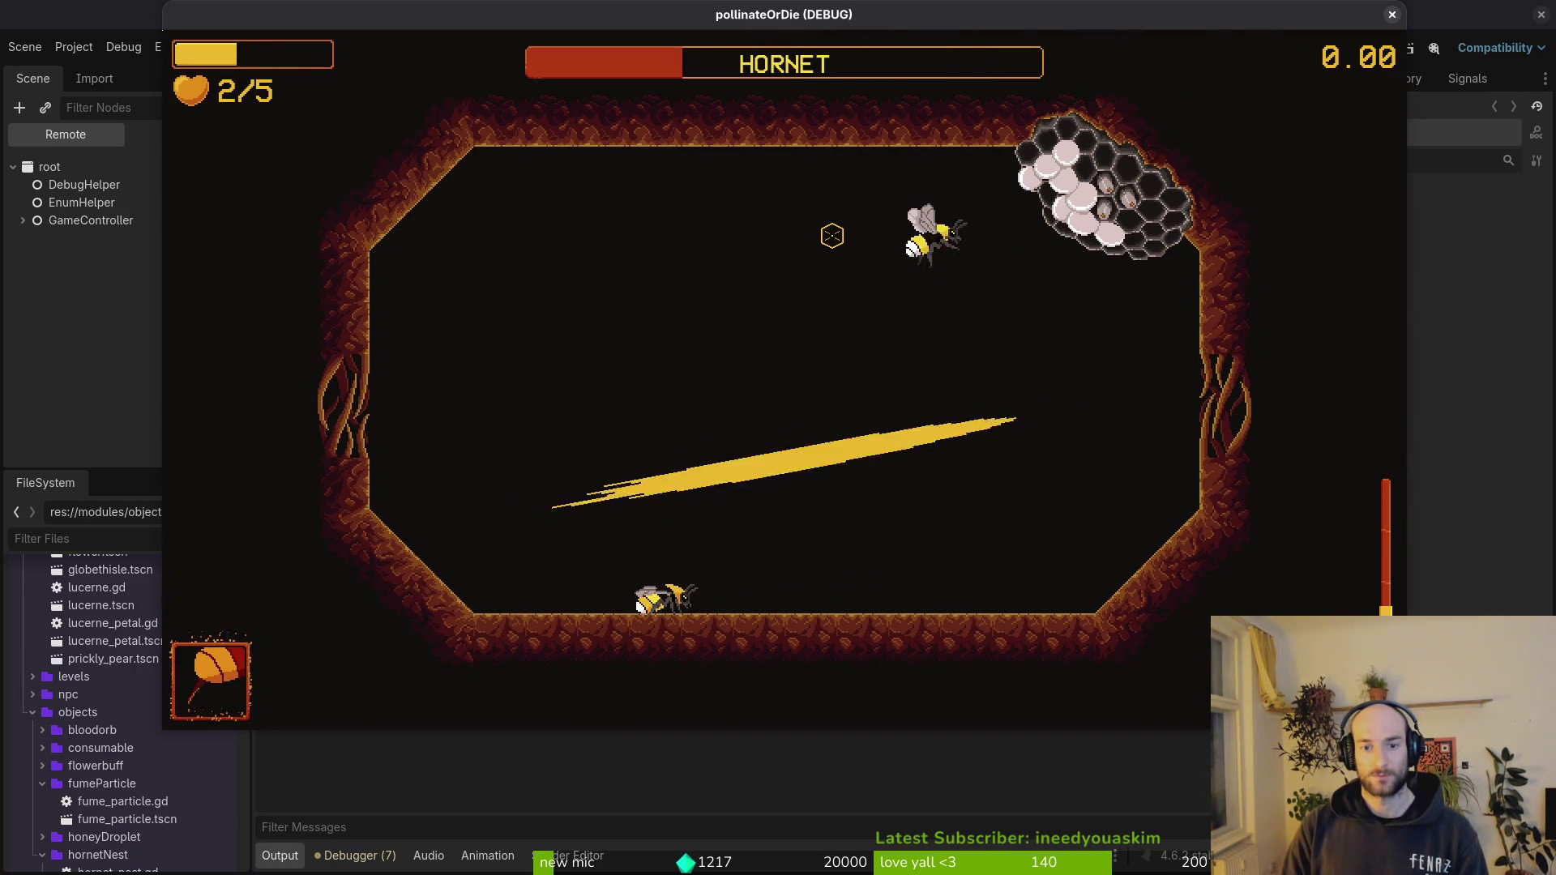
pyautogui.press('s')
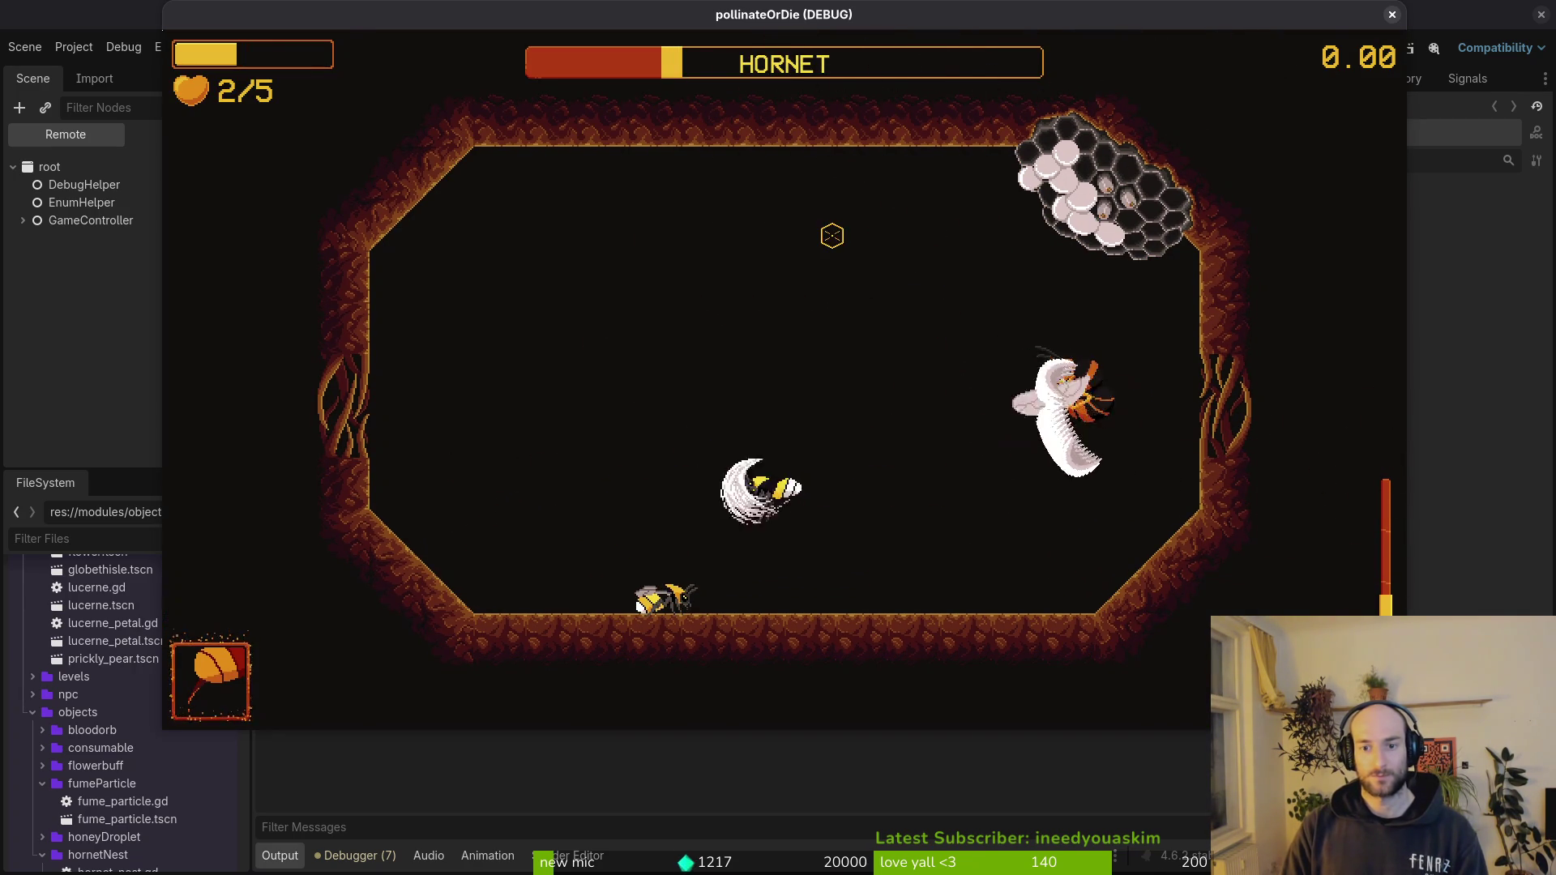
pyautogui.press('Escape')
pyautogui.hotkey('alt', 'Tab')
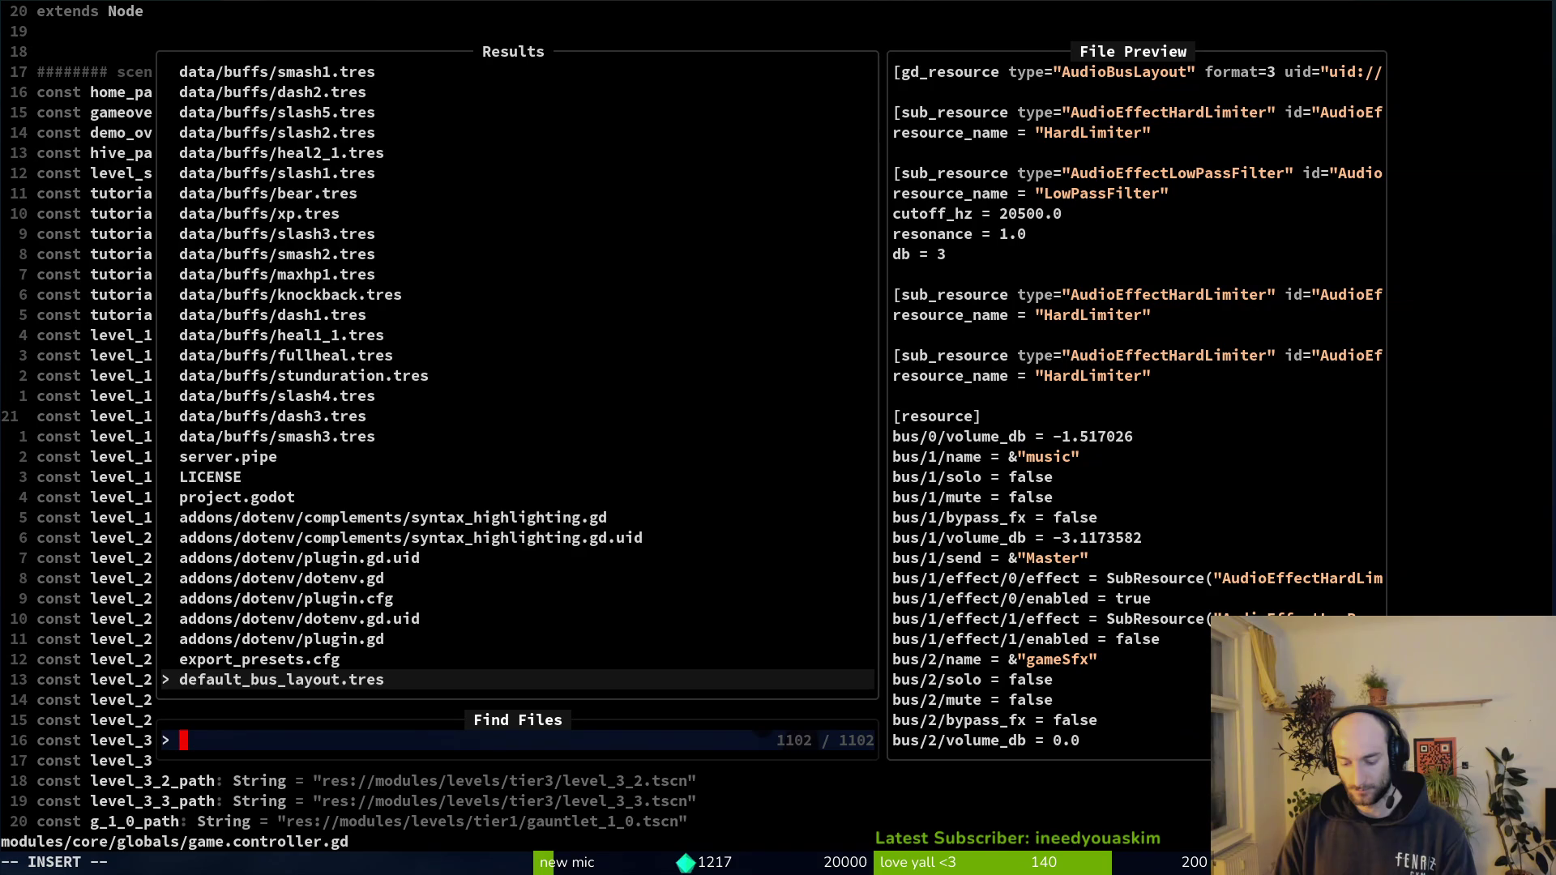
pyautogui.write('stinger')
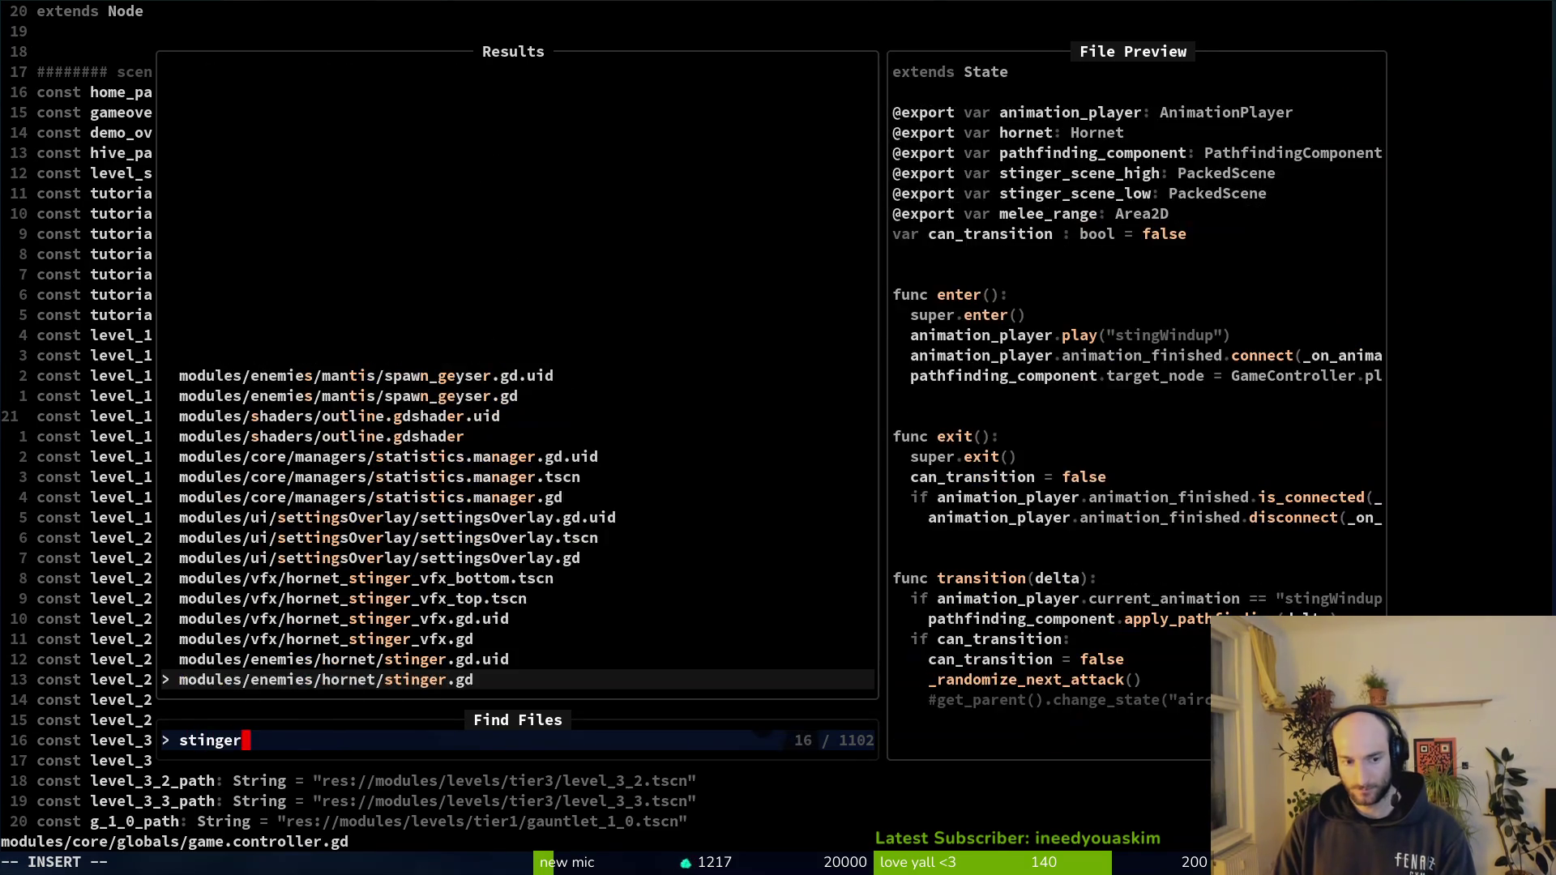
# - In stinger.gd move dashing into the else branch and aircutter under the first branch, then save
pyautogui.press('Return')
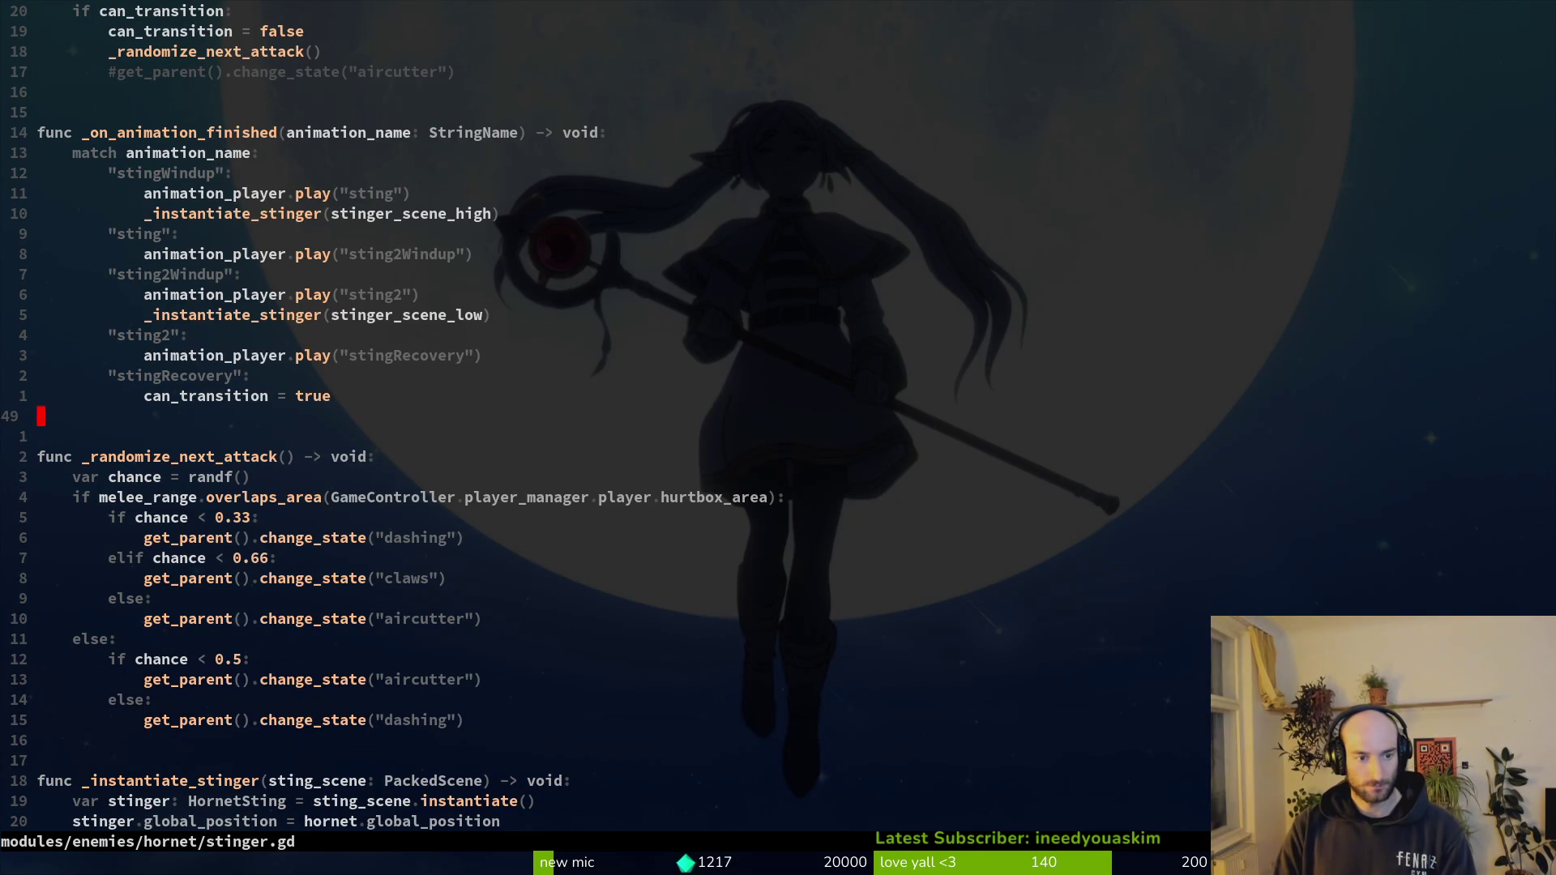
pyautogui.press('j')
pyautogui.press('j')
pyautogui.press('j')
pyautogui.press('j')
pyautogui.press('j')
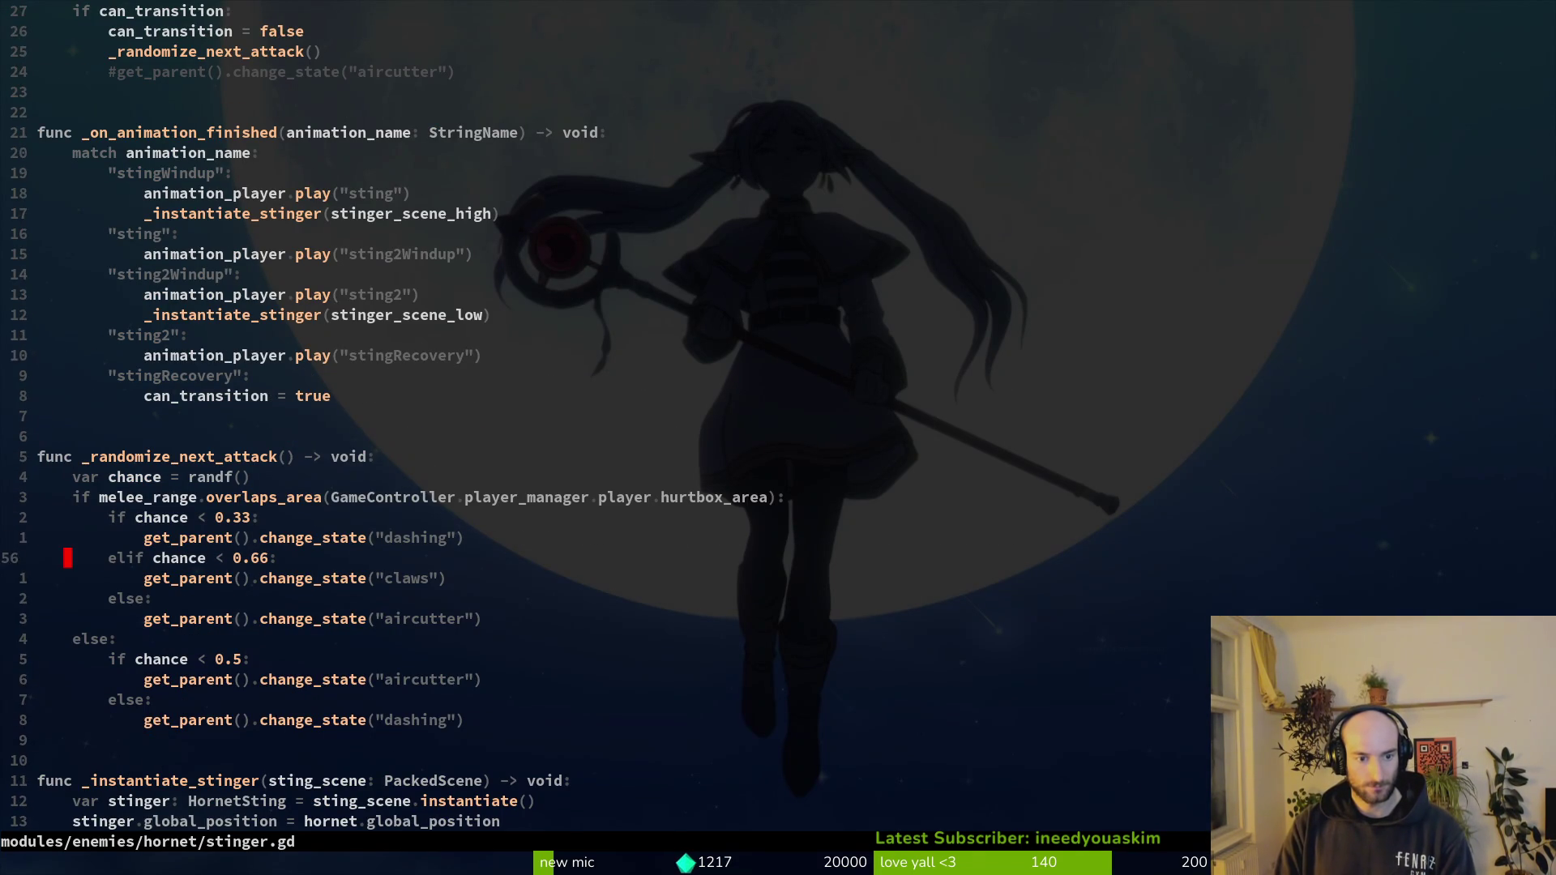
pyautogui.press('k')
pyautogui.press('k')
pyautogui.press('j')
pyautogui.hotkey('shift', 'v')
pyautogui.press('d')
pyautogui.press('j')
pyautogui.press('j')
pyautogui.press('p')
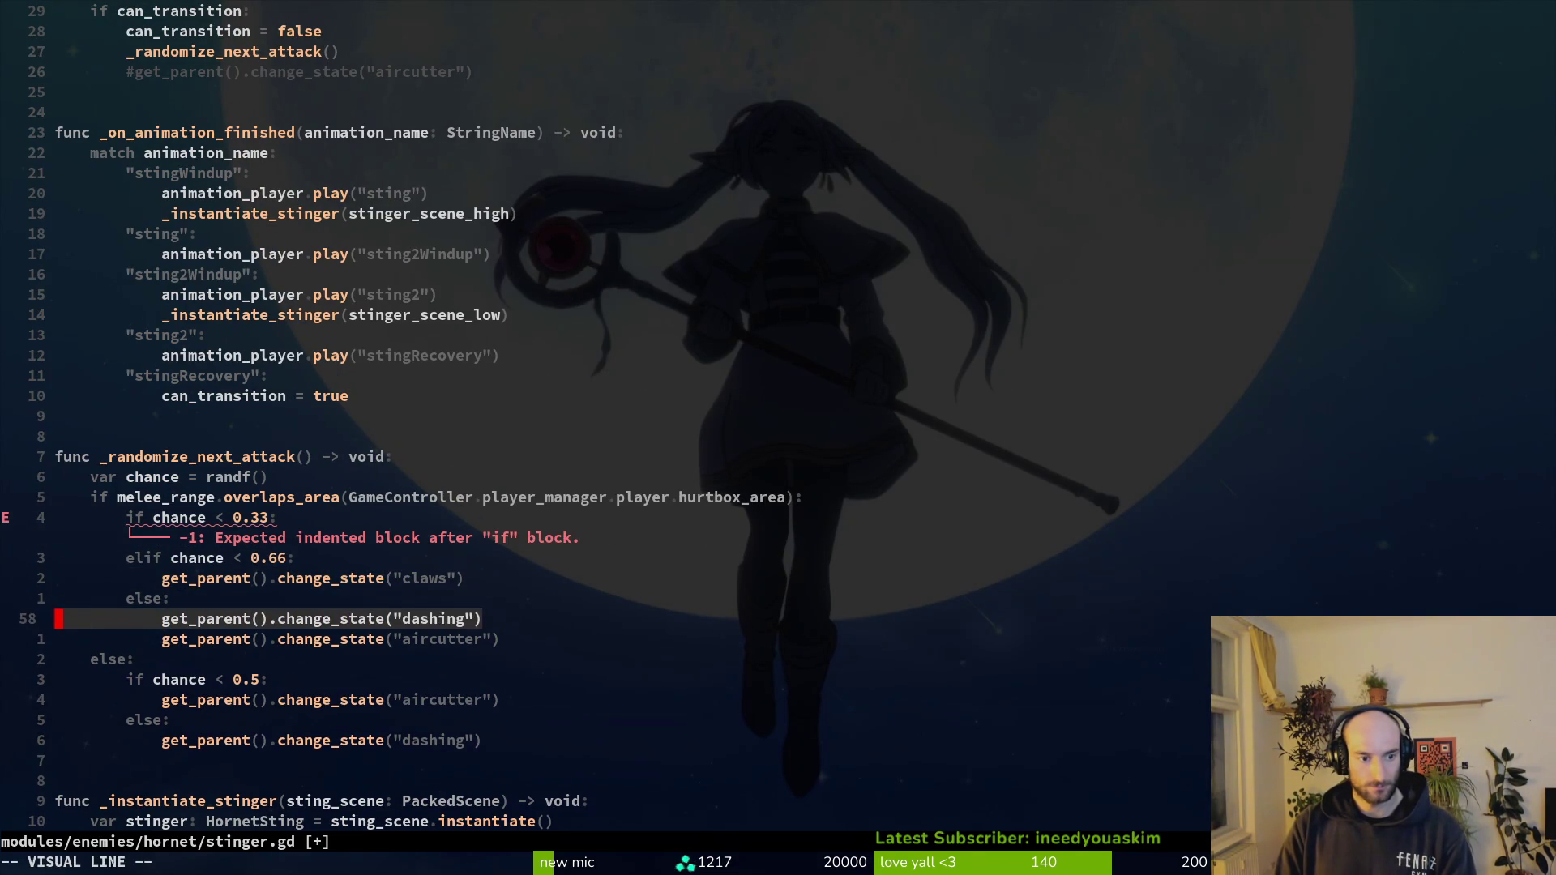
pyautogui.press('j')
pyautogui.hotkey('shift', 'v')
pyautogui.hotkey('shift', 'k')
pyautogui.hotkey('shift', 'k')
pyautogui.hotkey('shift', 'k')
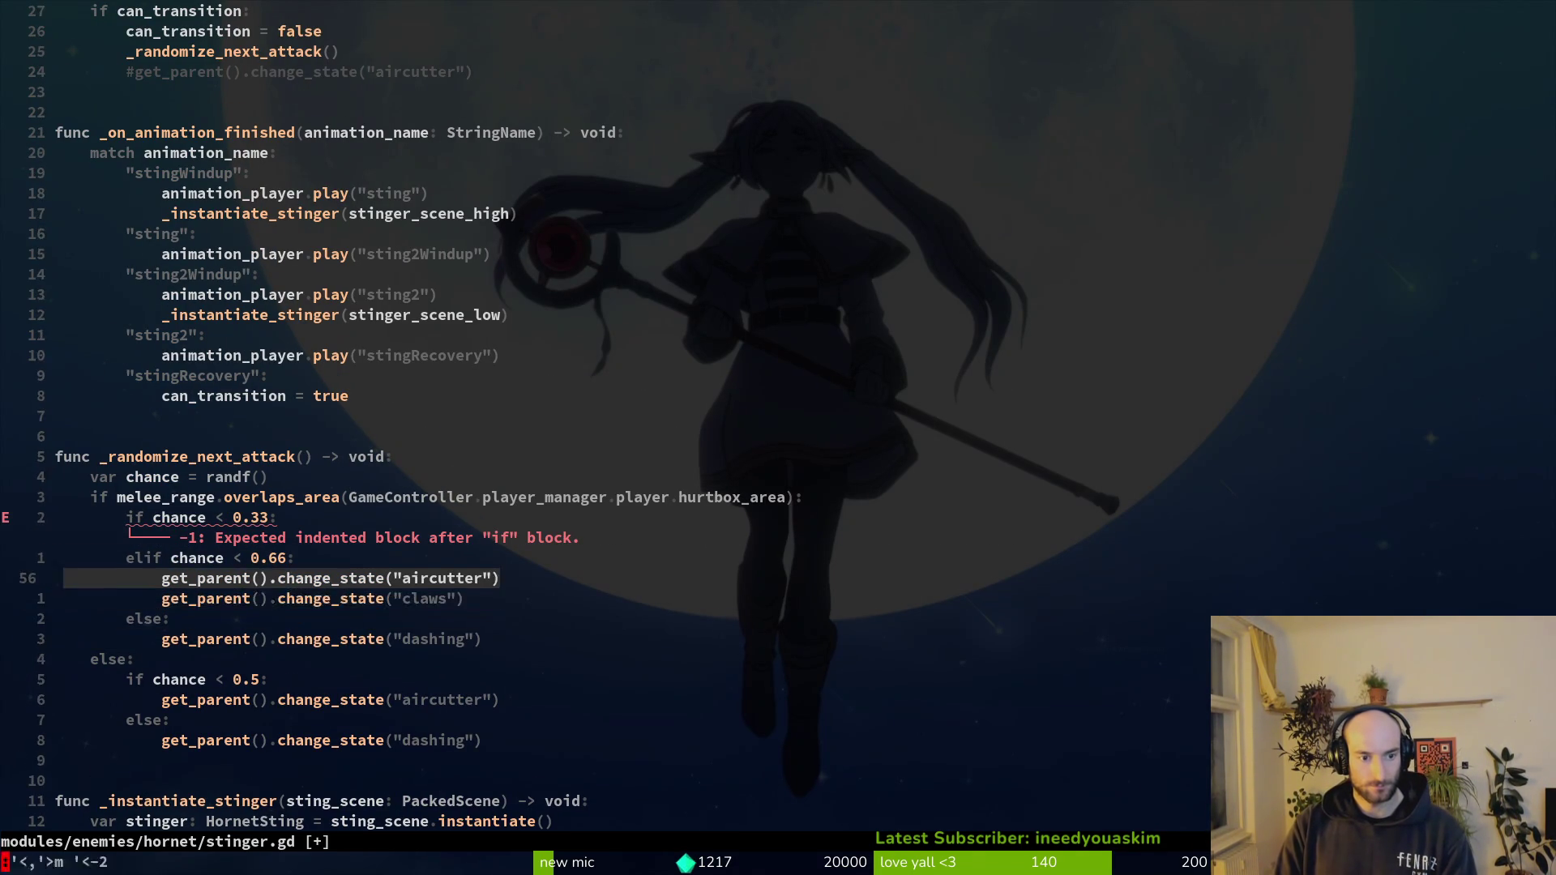
pyautogui.hotkey('shift', 'k')
pyautogui.press('Escape')
pyautogui.write(':write')
pyautogui.press('Return')
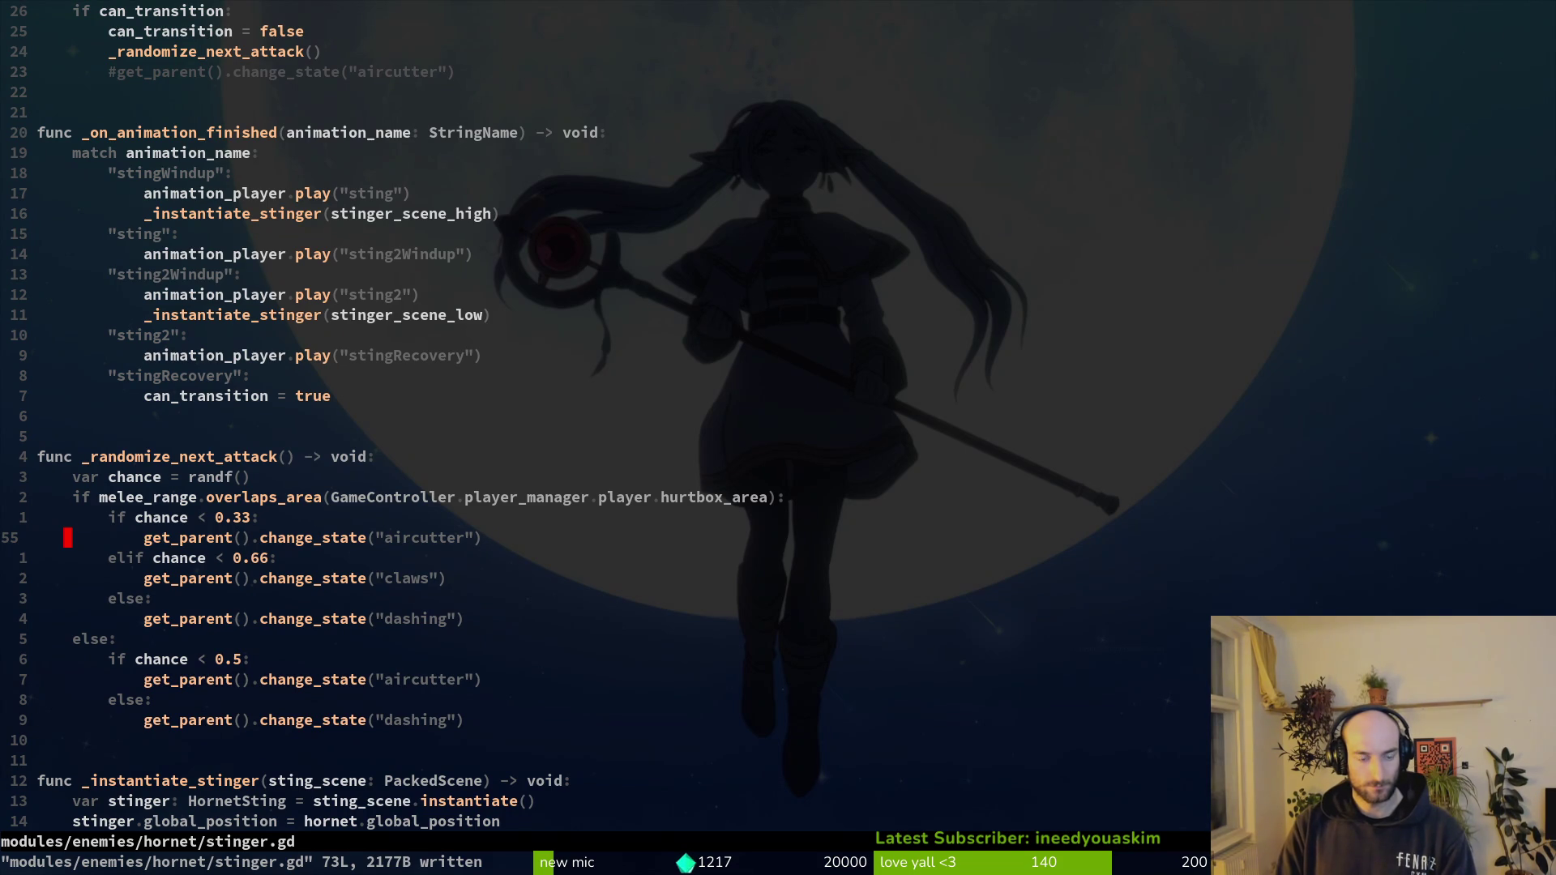
# - Undo that rearrangement, save, and dismiss a mistaken file-finder search
pyautogui.press('u')
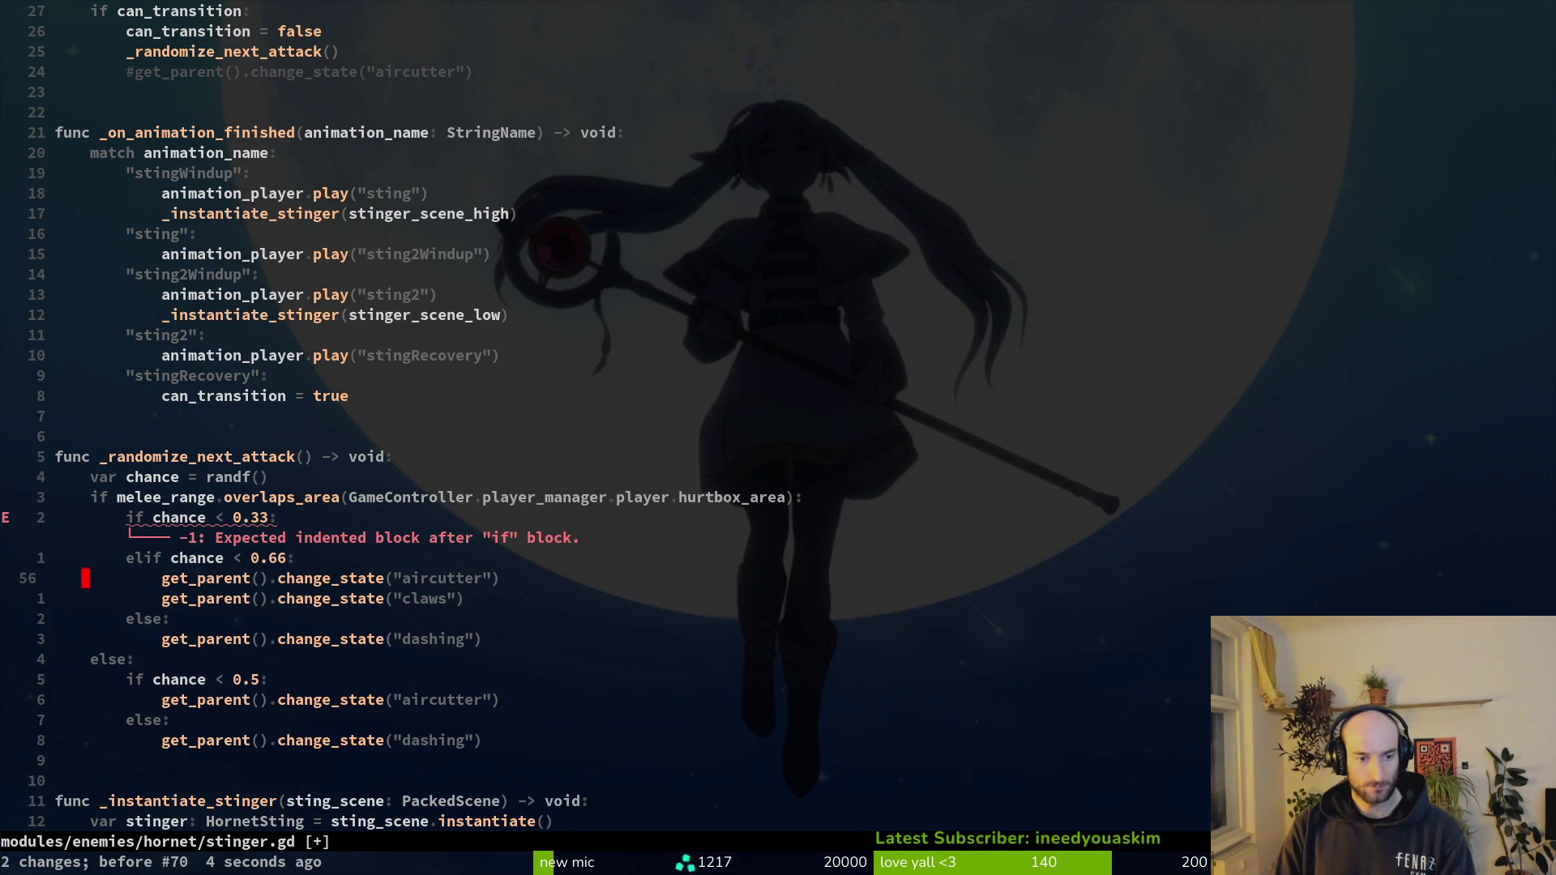
pyautogui.press('u')
pyautogui.press('u')
pyautogui.press('u')
pyautogui.press('u')
pyautogui.press('u')
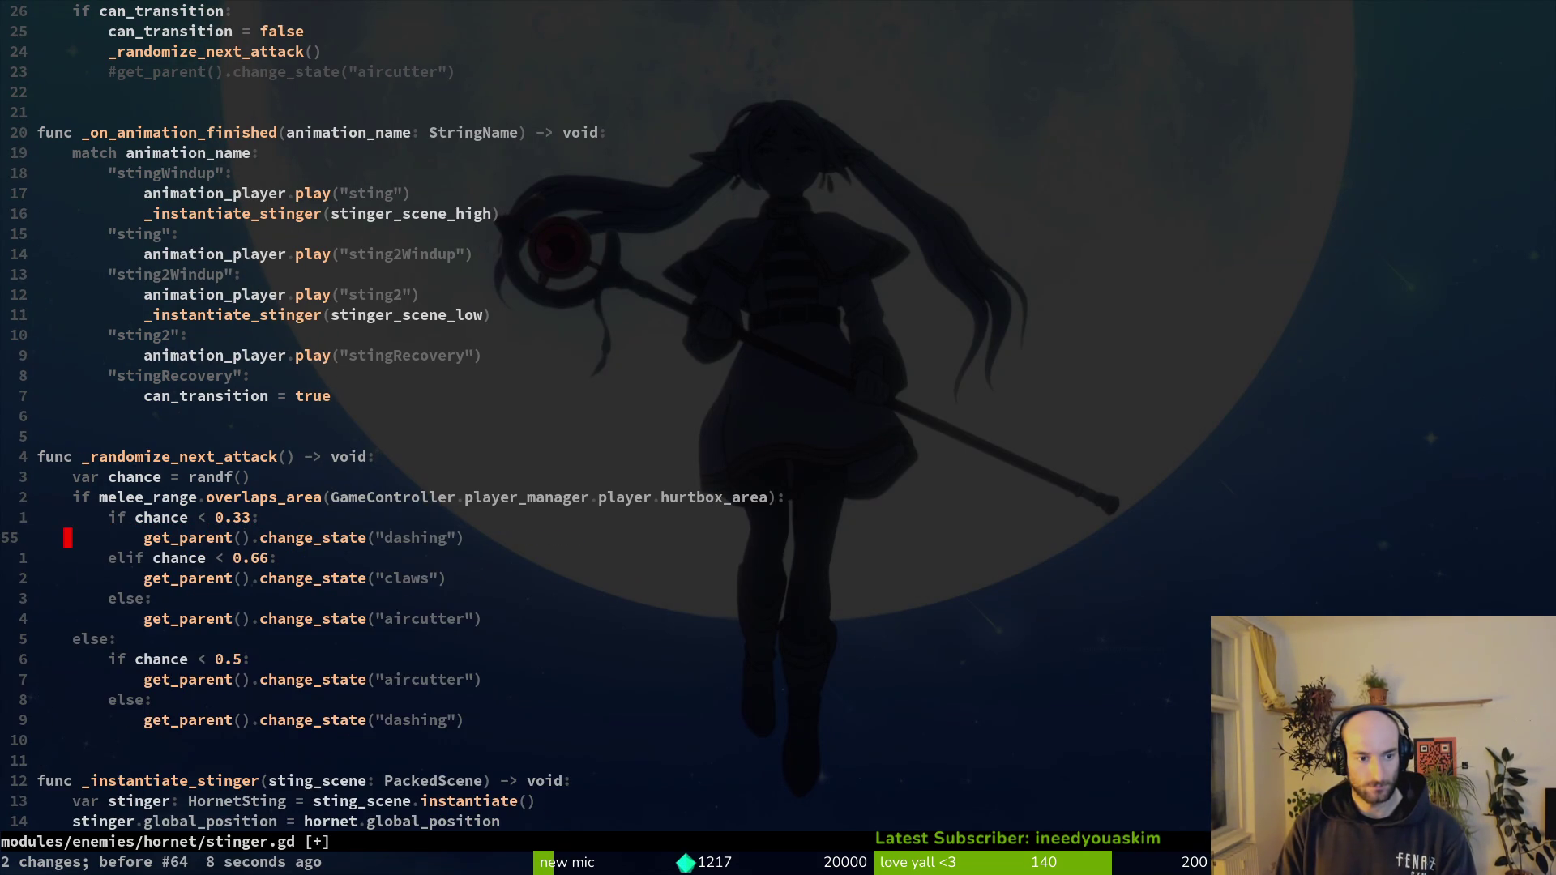
pyautogui.write(':w')
pyautogui.press('Return')
pyautogui.press('space')
pyautogui.press('f')
pyautogui.press('f')
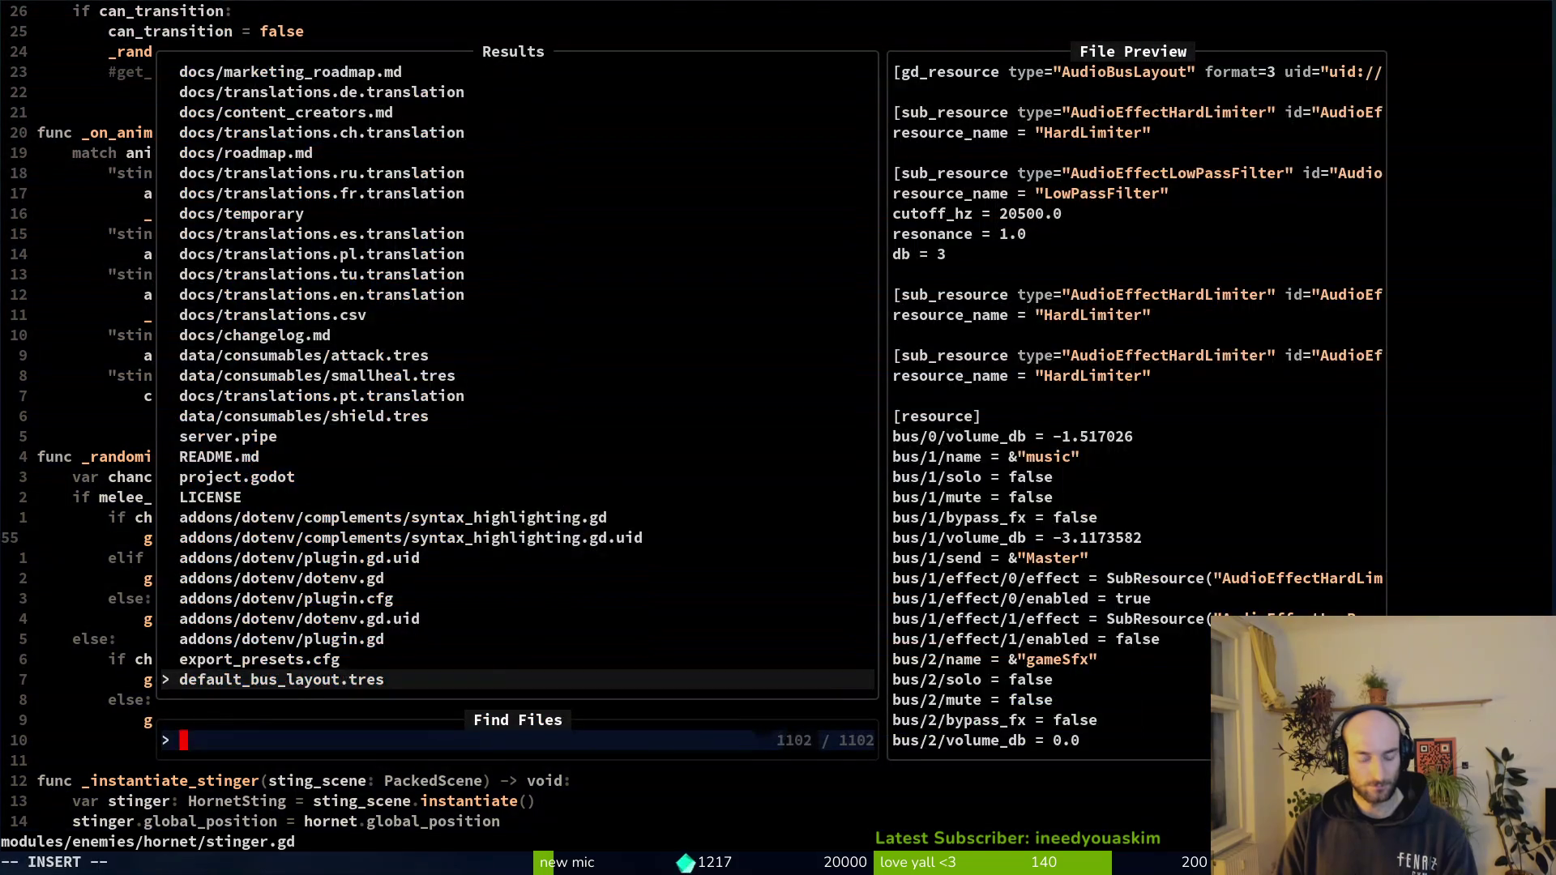
pyautogui.write('dsa')
pyautogui.press('BackSpace')
pyautogui.press('BackSpace')
pyautogui.press('BackSpace')
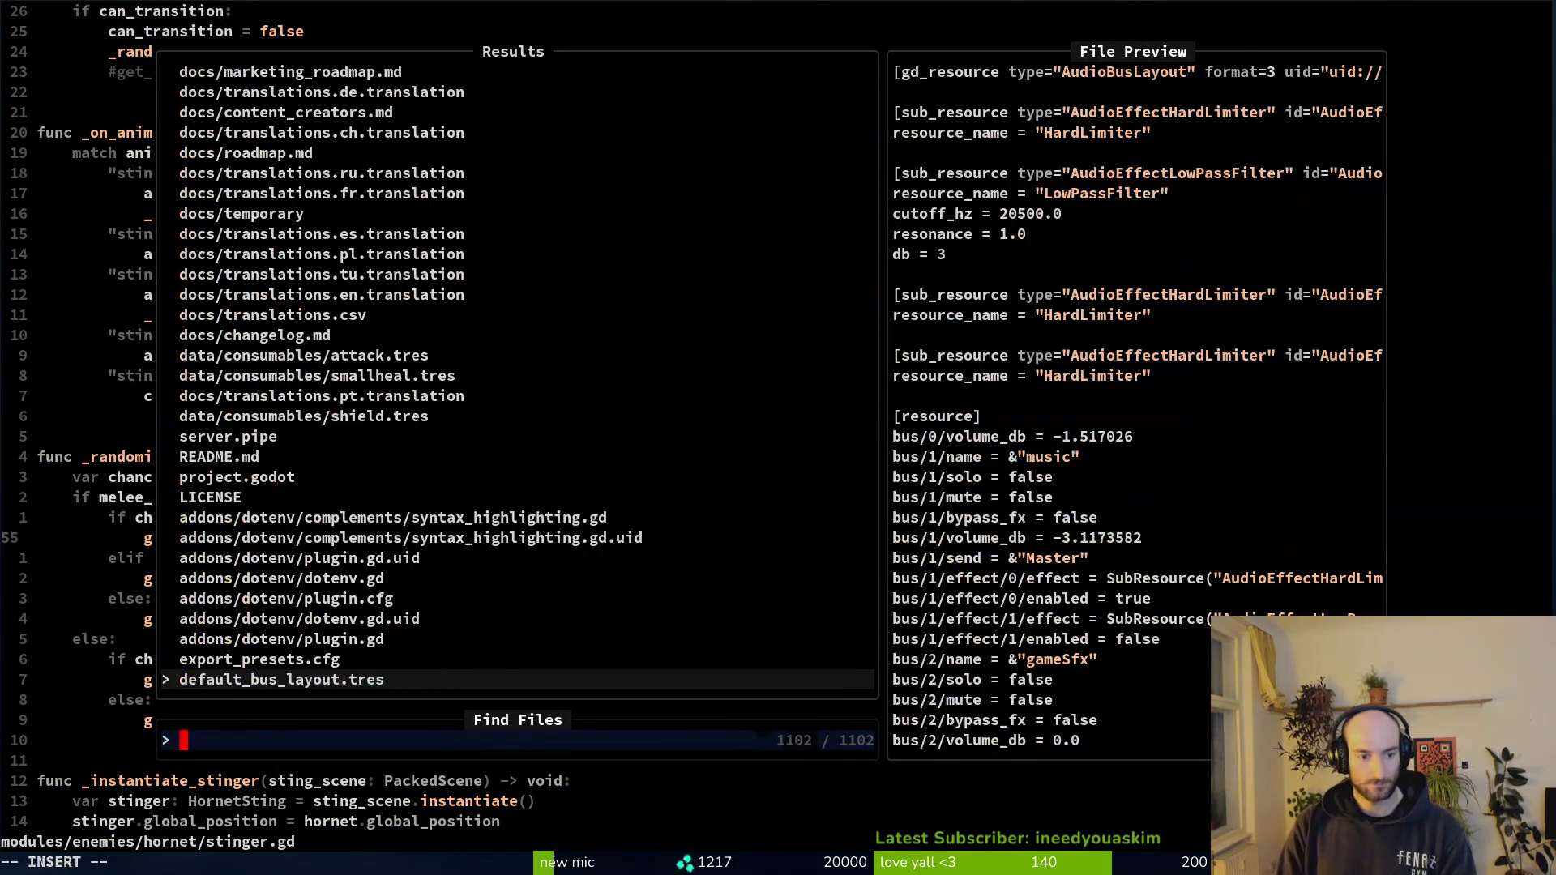
pyautogui.press('Escape')
pyautogui.press('space')
pyautogui.press('f')
pyautogui.press('f')
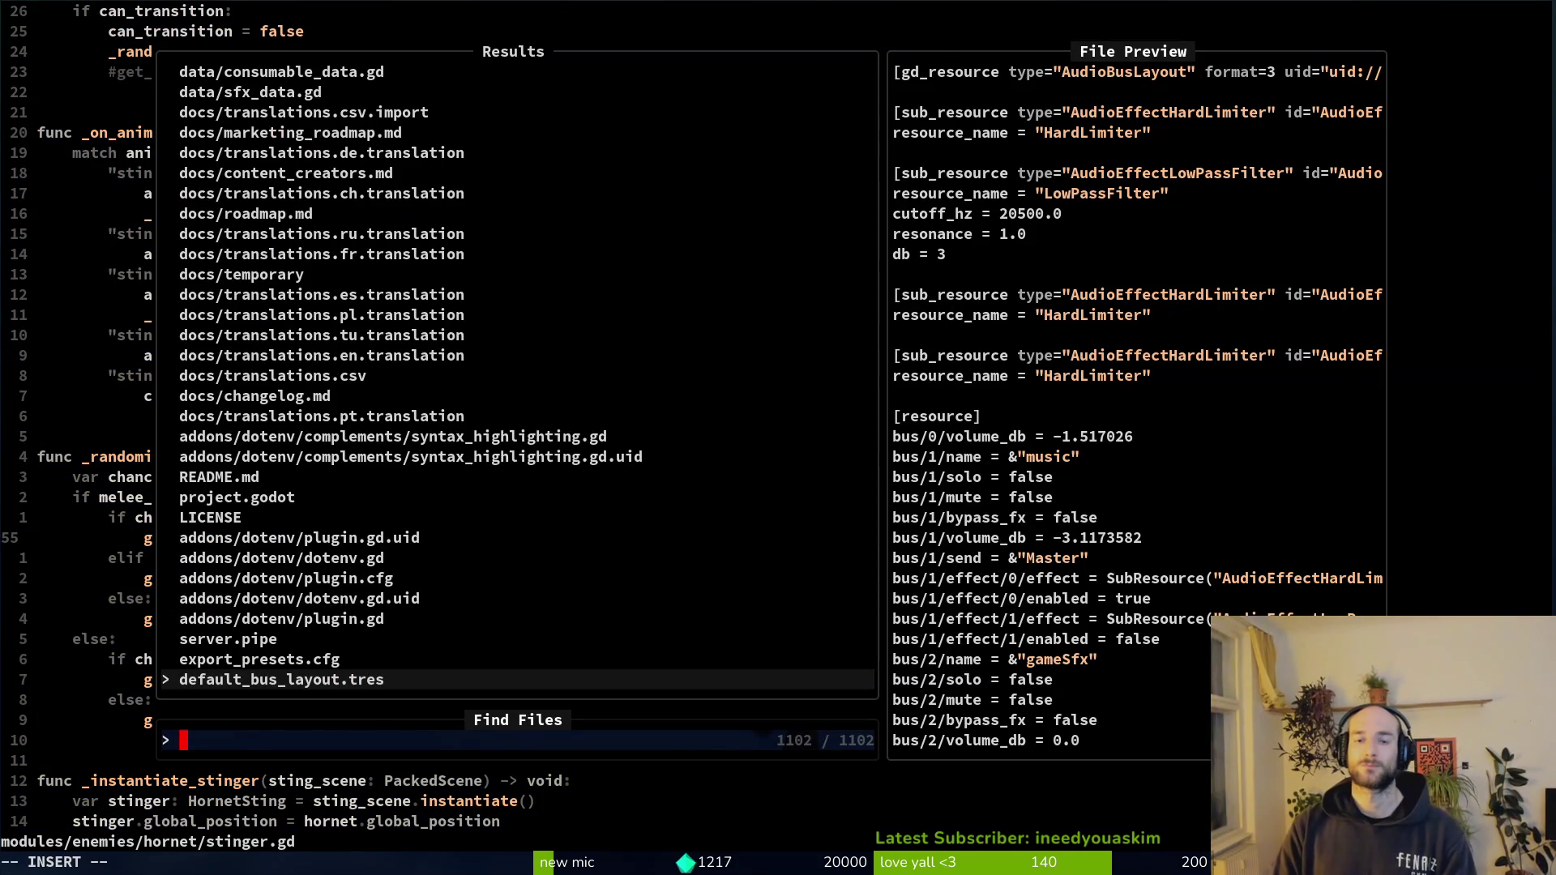
pyautogui.press('Escape')
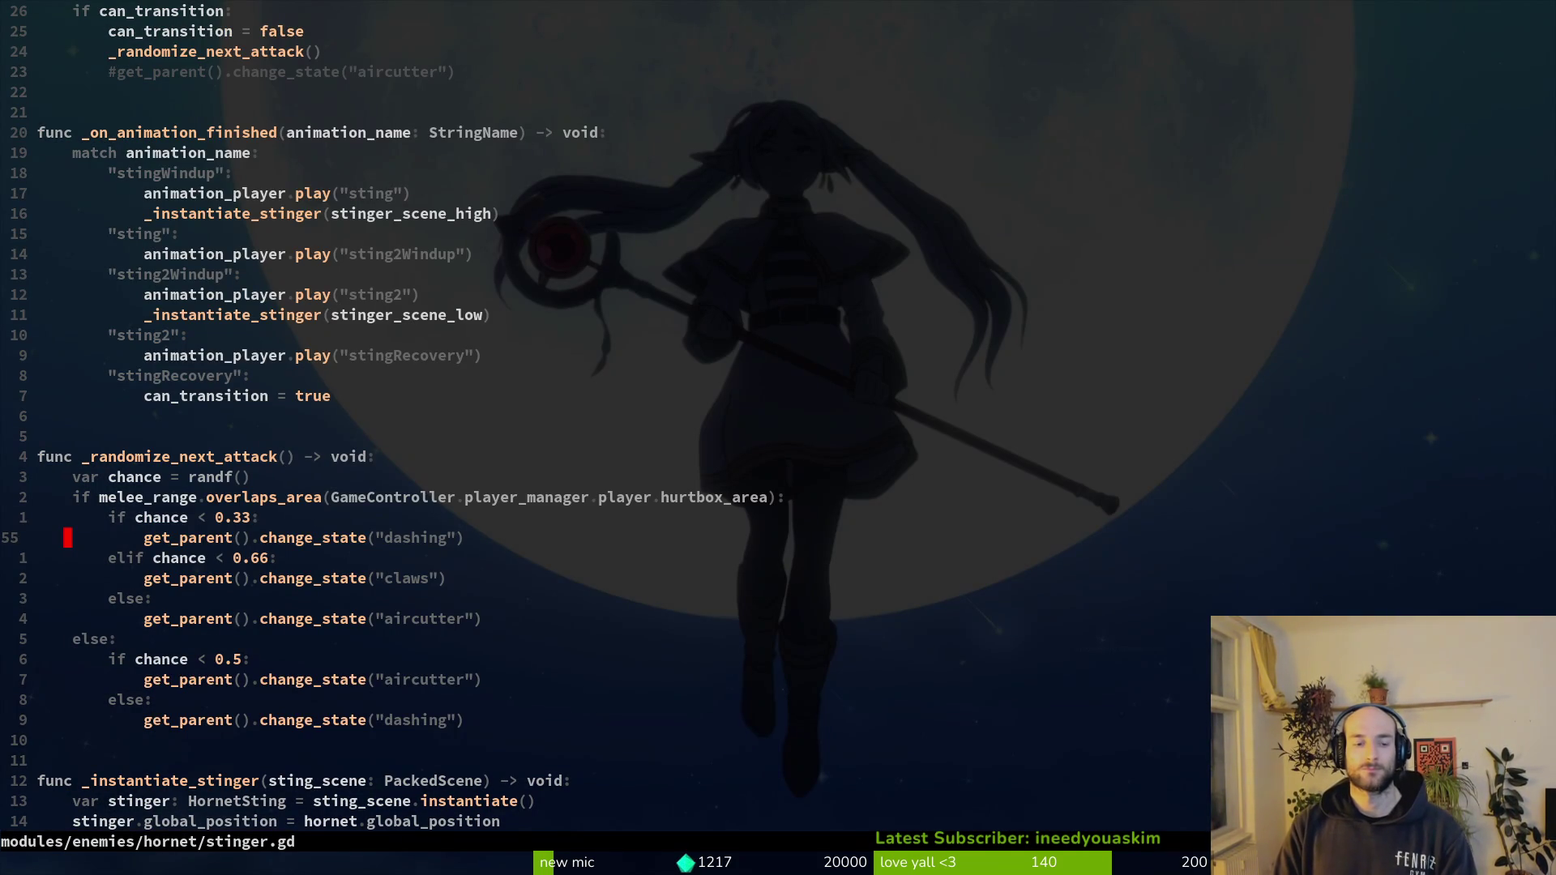
# - Reorder again so the first branch calls aircutter and the else branch calls dashing
pyautogui.press('j')
pyautogui.press('j')
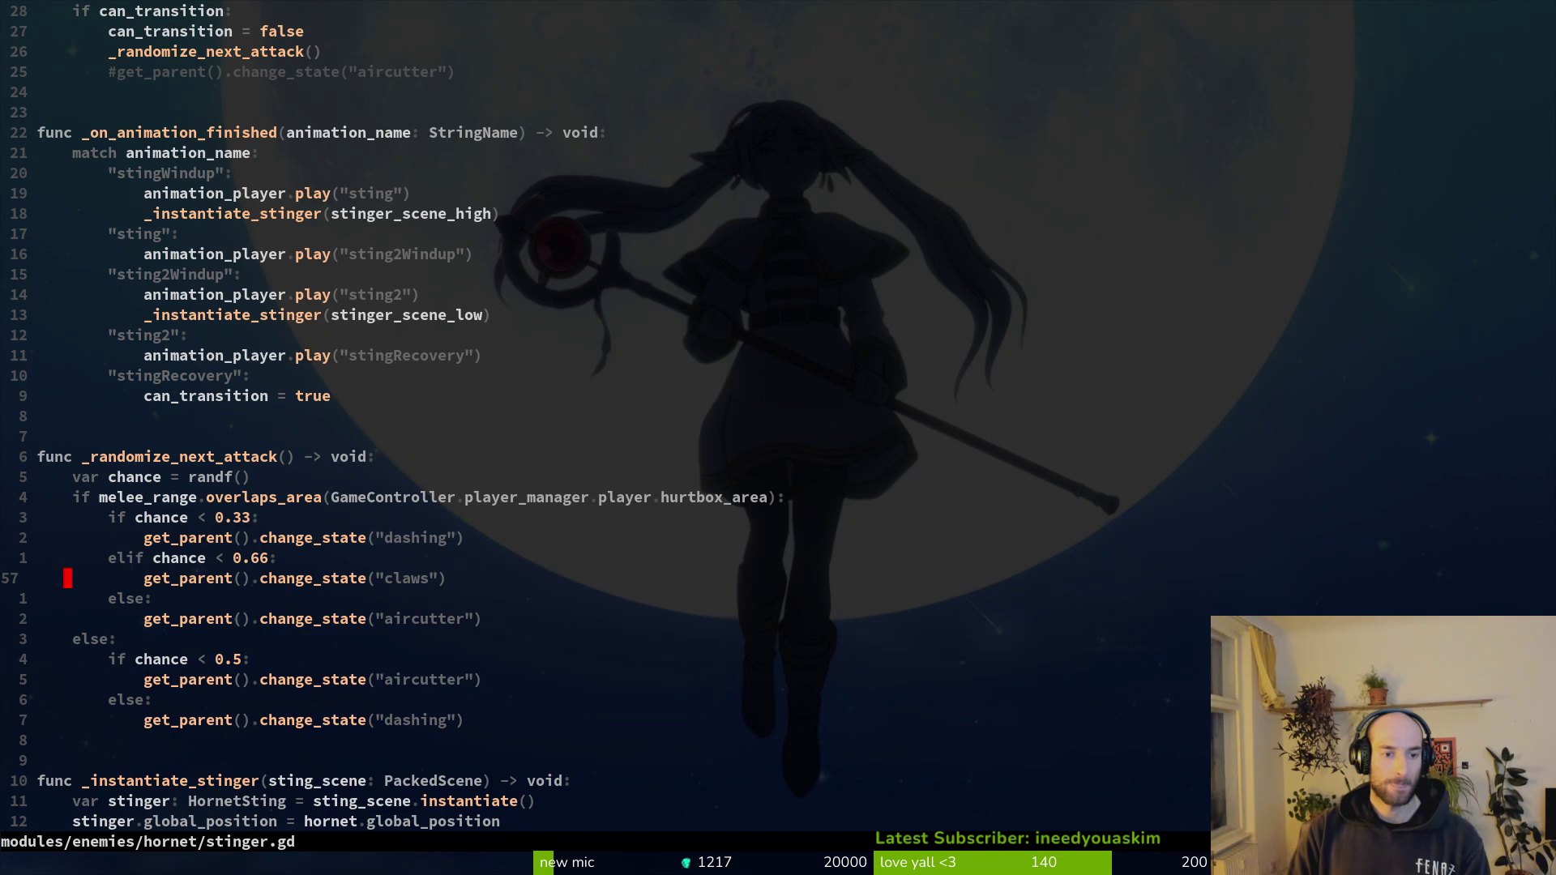
pyautogui.press('k')
pyautogui.press('k')
pyautogui.hotkey('shift', 'v')
pyautogui.hotkey('shift', 'j')
pyautogui.hotkey('shift', 'j')
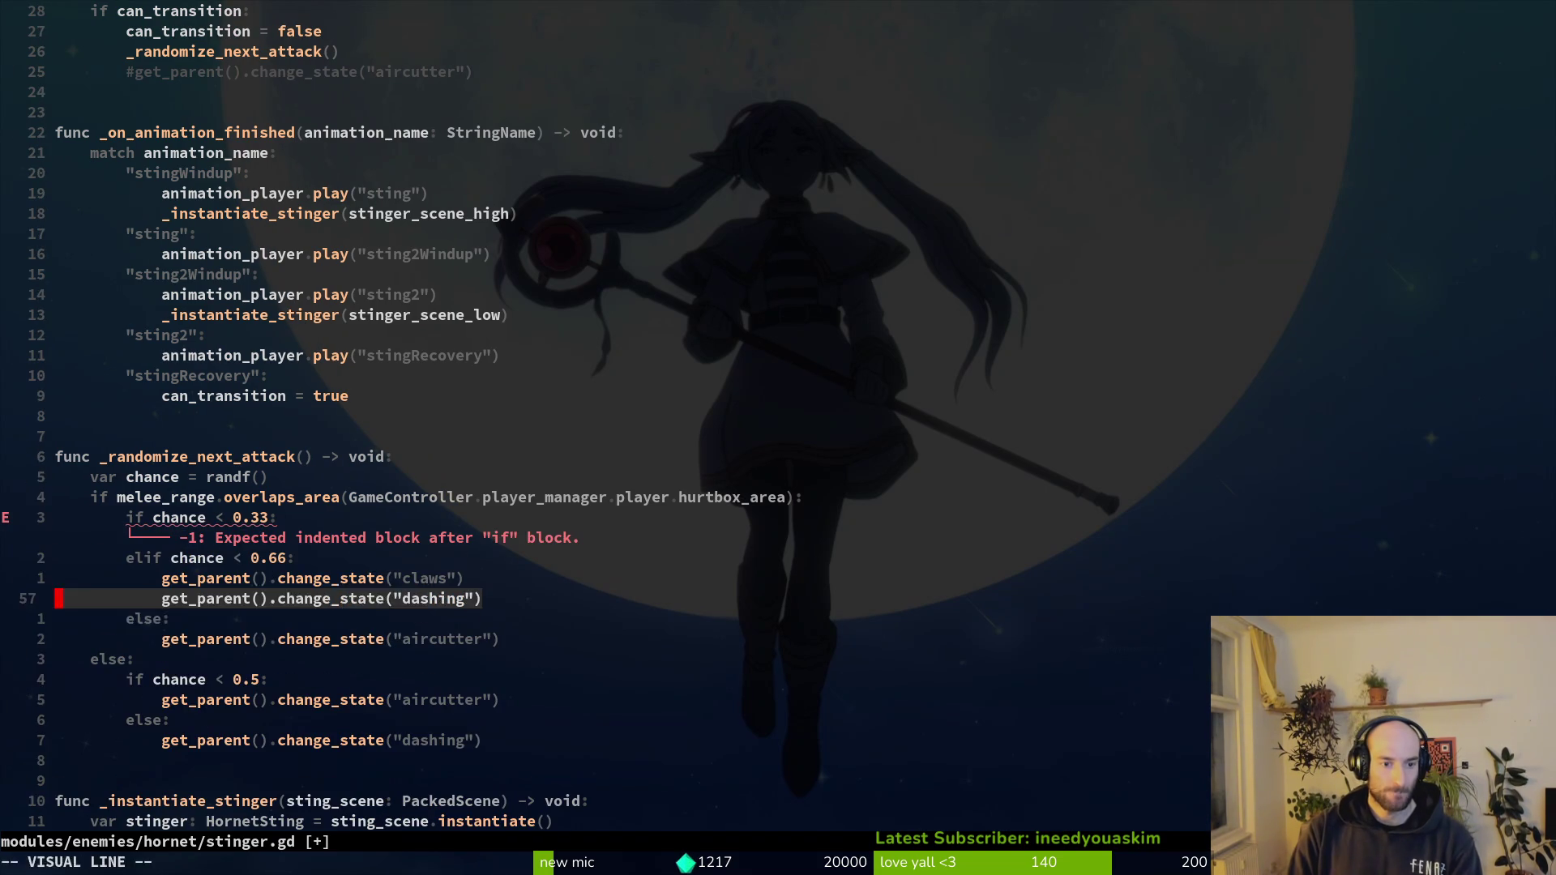
pyautogui.hotkey('shift', 'j')
pyautogui.press('Escape')
pyautogui.press('j')
pyautogui.hotkey('shift', 'v')
pyautogui.hotkey('shift', 'k')
pyautogui.hotkey('shift', 'k')
pyautogui.hotkey('shift', 'k')
pyautogui.hotkey('shift', 'k')
pyautogui.press('Escape')
pyautogui.write(':w ')
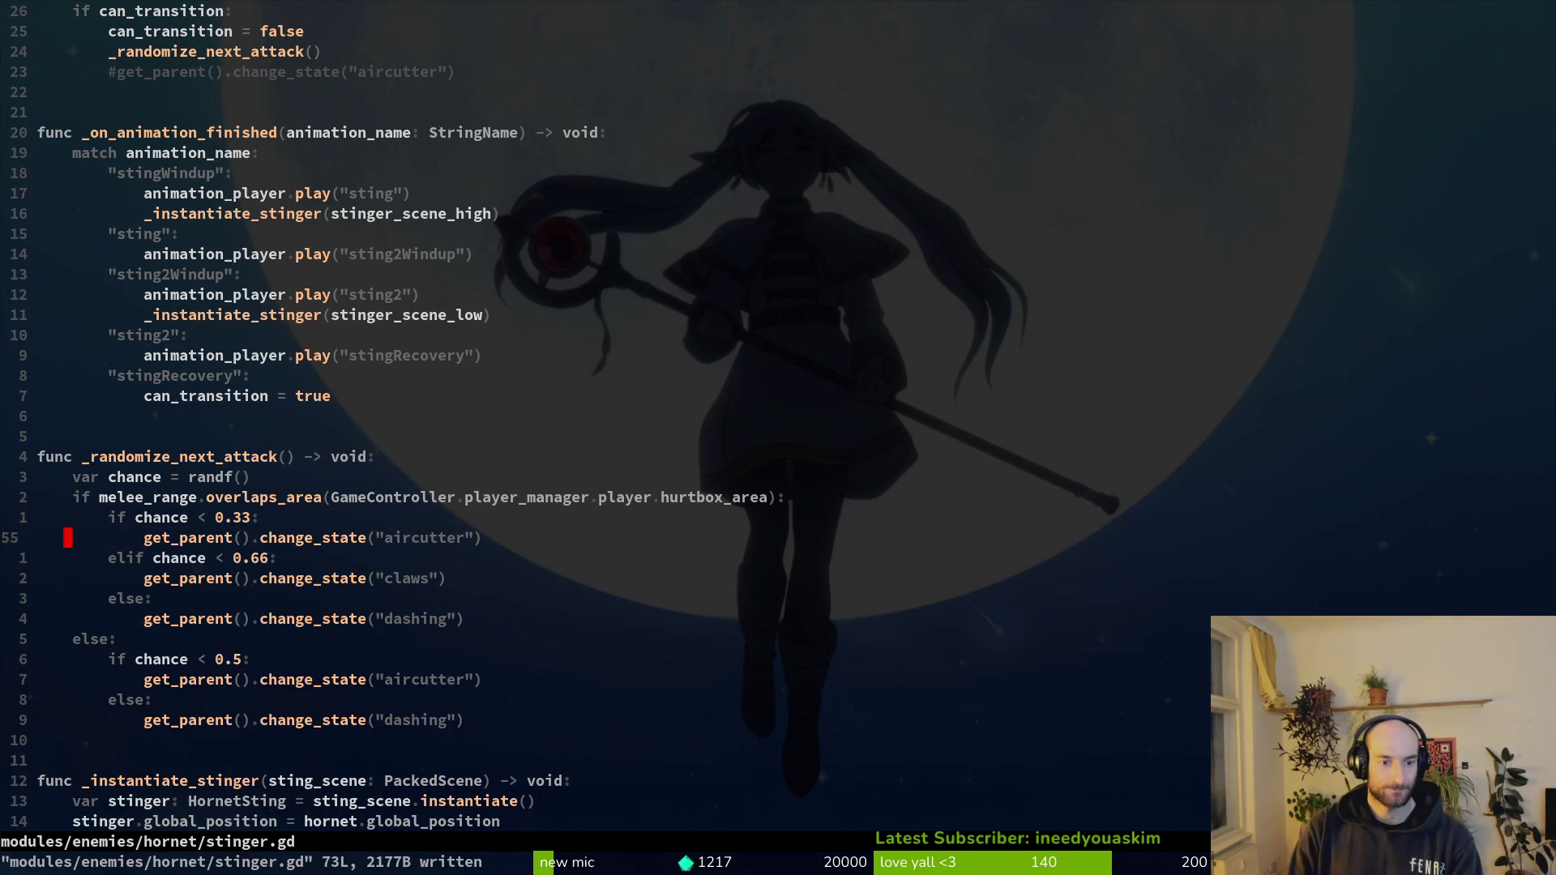
pyautogui.write('f')
# - Change the chance thresholds to 0.35 and 0.7, save stinger.gd, and open claws.gd
pyautogui.press(')')
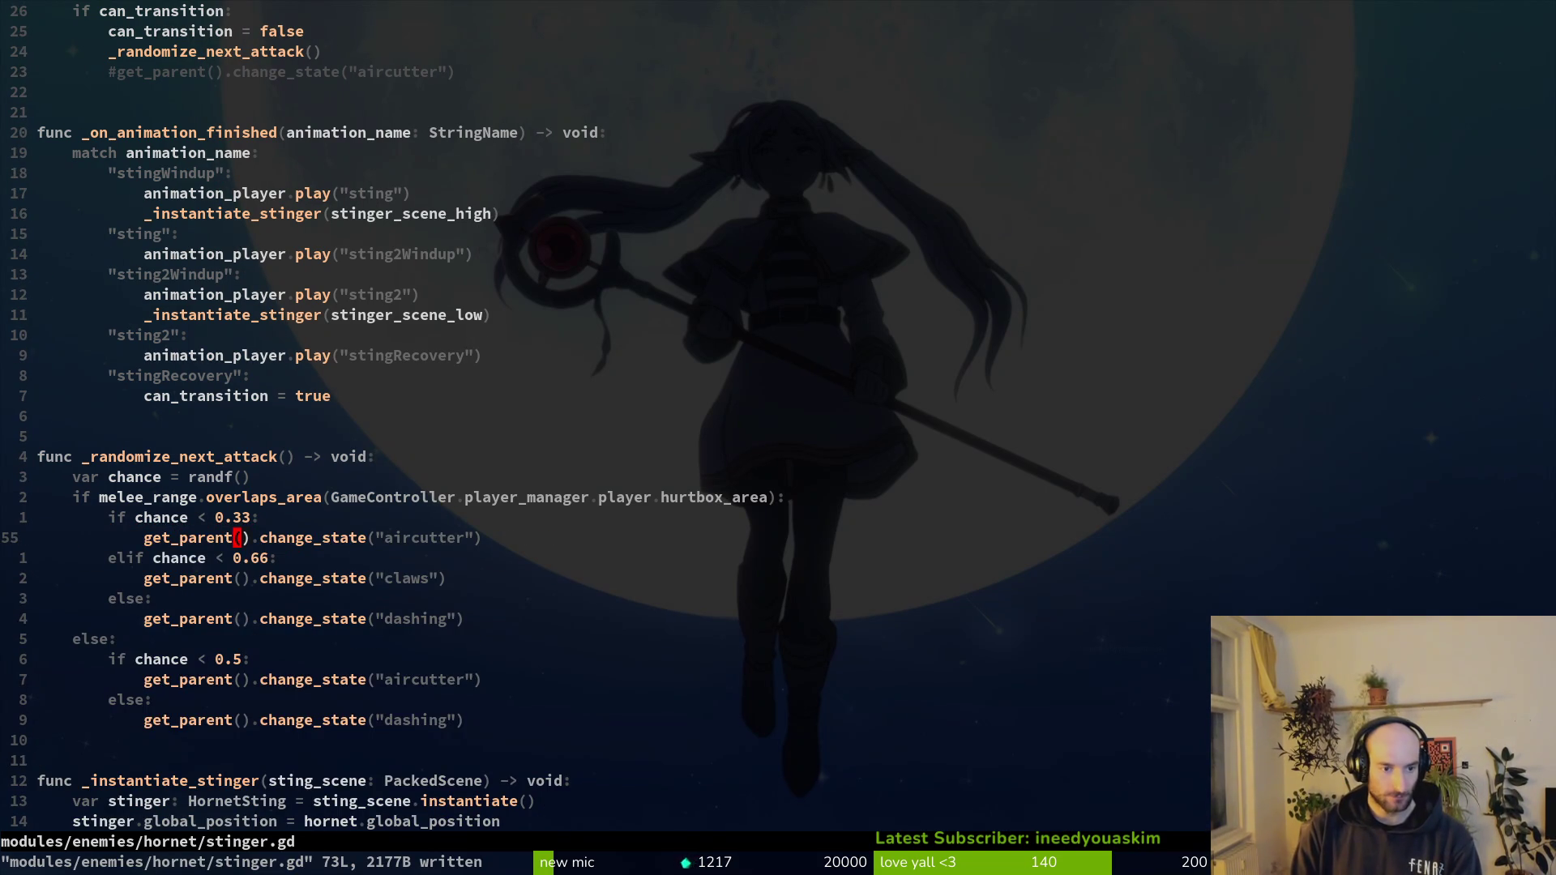
pyautogui.press('l')
pyautogui.press('c')
pyautogui.press('w')
pyautogui.write('7')
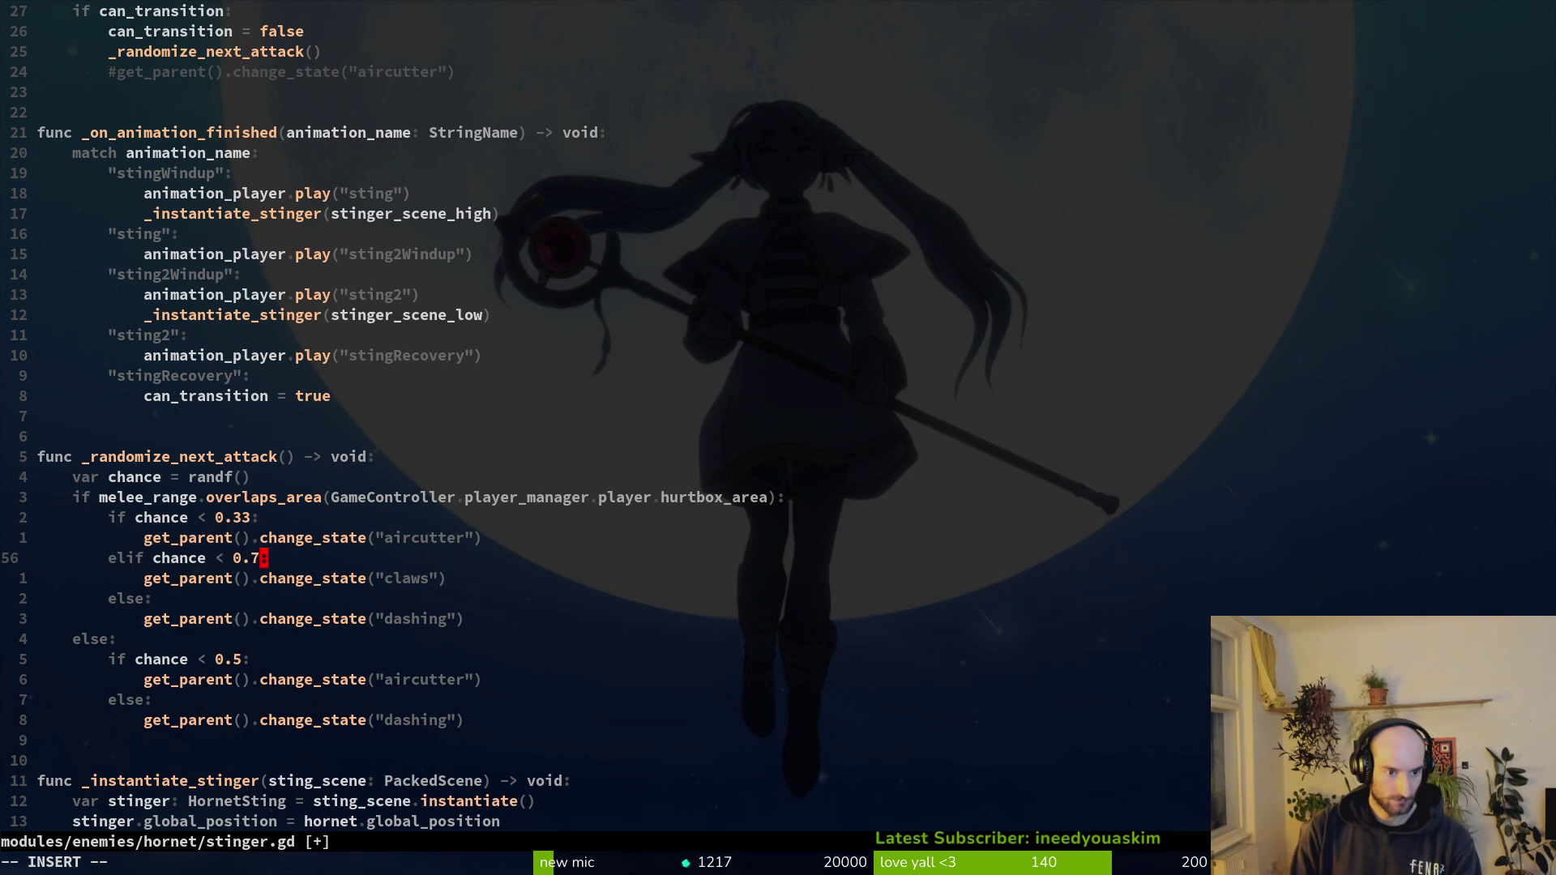
pyautogui.press('Escape')
pyautogui.press('k')
pyautogui.press('k')
pyautogui.write('5')
pyautogui.press('Escape')
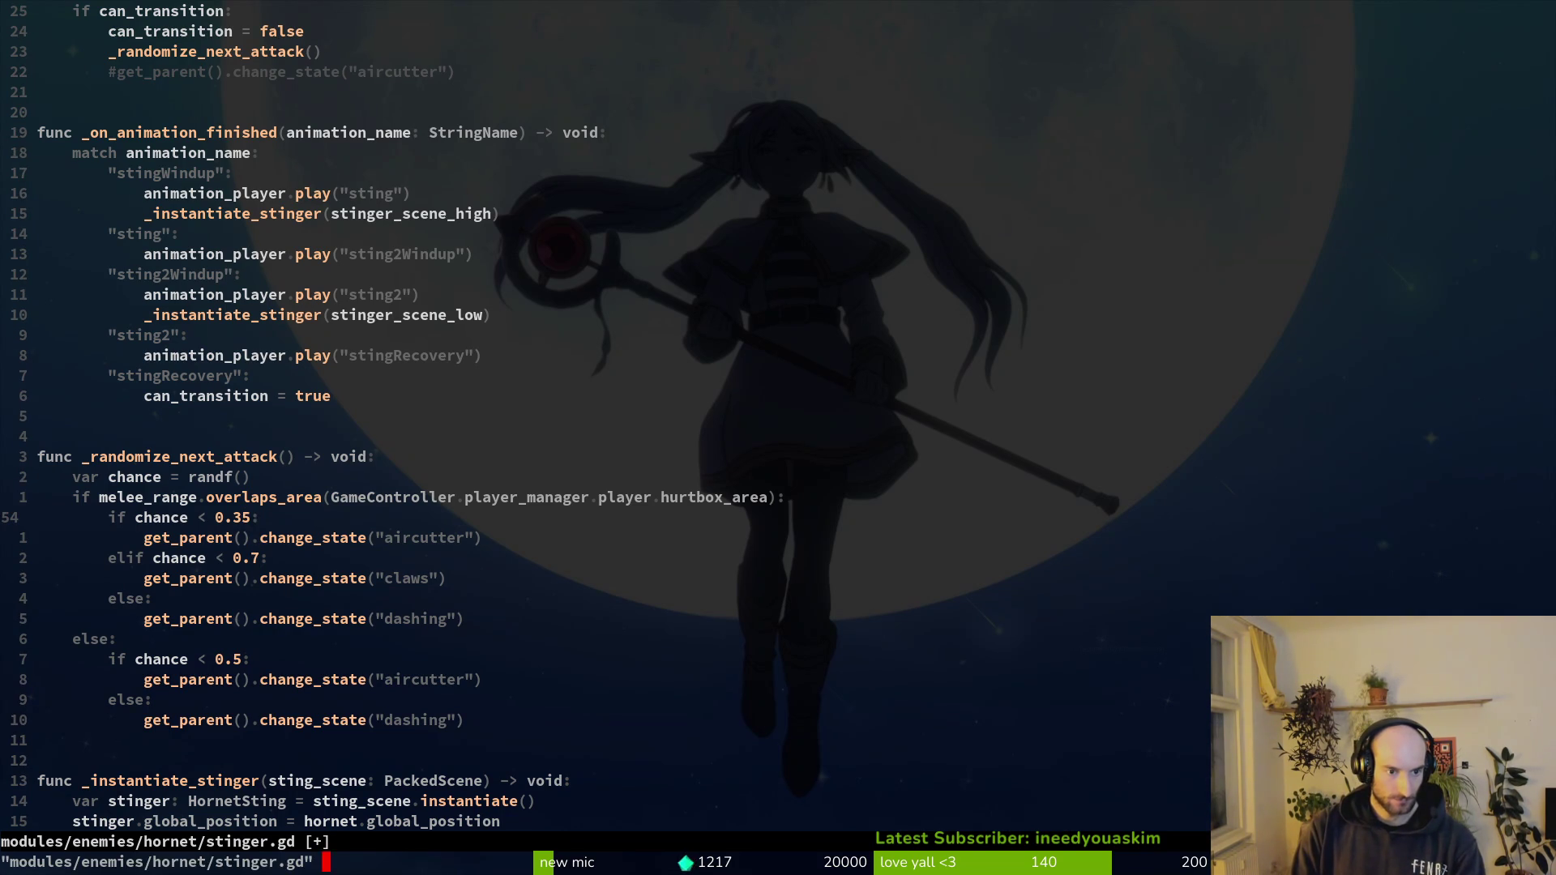
pyautogui.write(':w')
pyautogui.press('Return')
pyautogui.press('j')
pyautogui.press('j')
pyautogui.press('j')
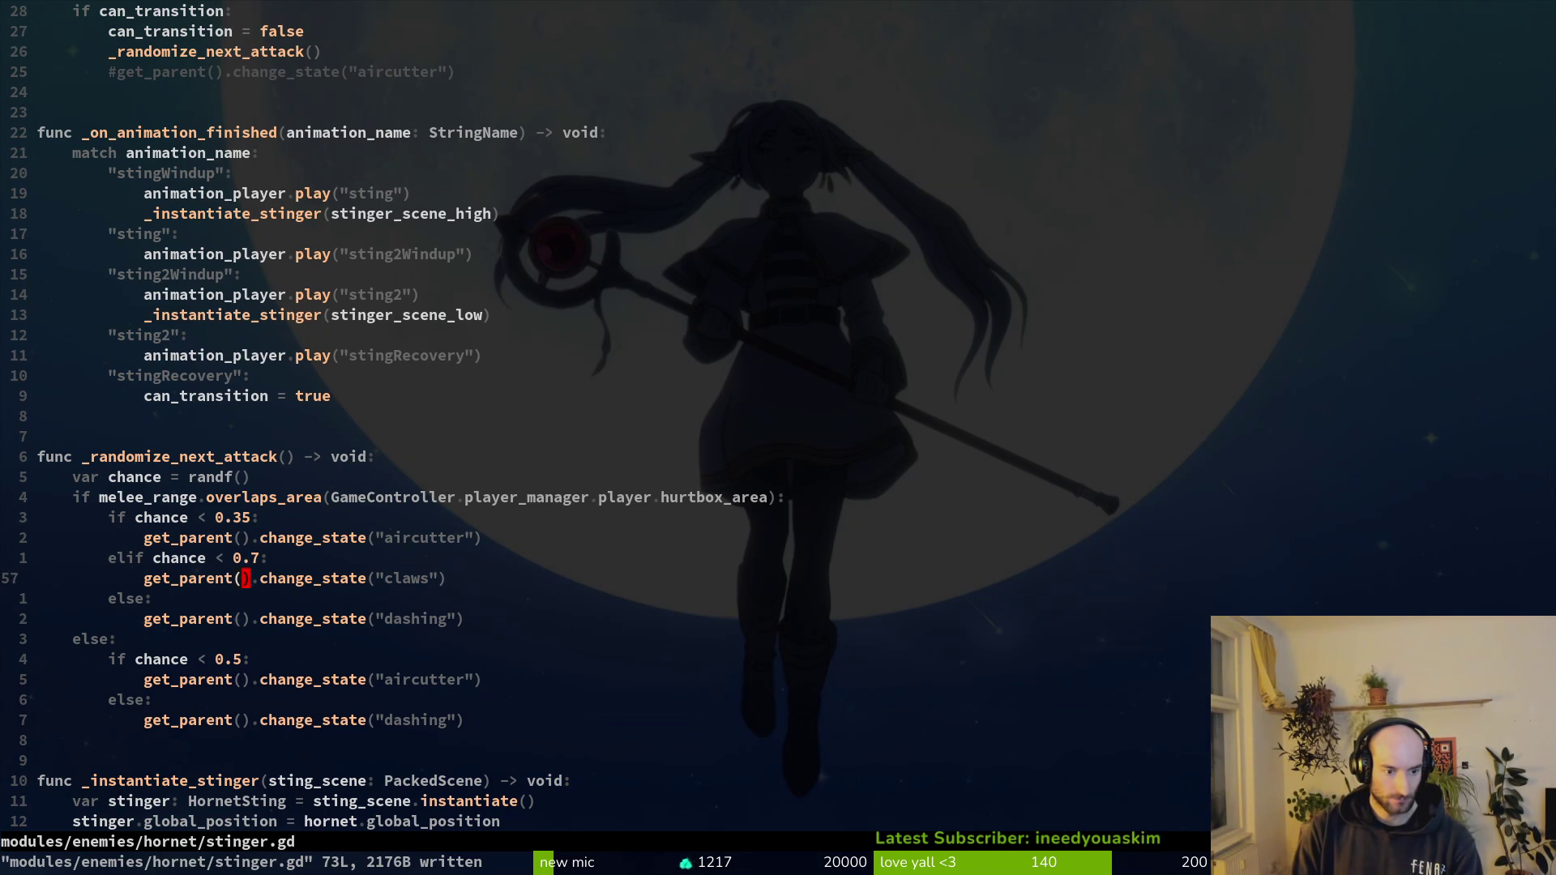
pyautogui.hotkey('ctrl', 'p')
pyautogui.write('claws')
pyautogui.press('Return')
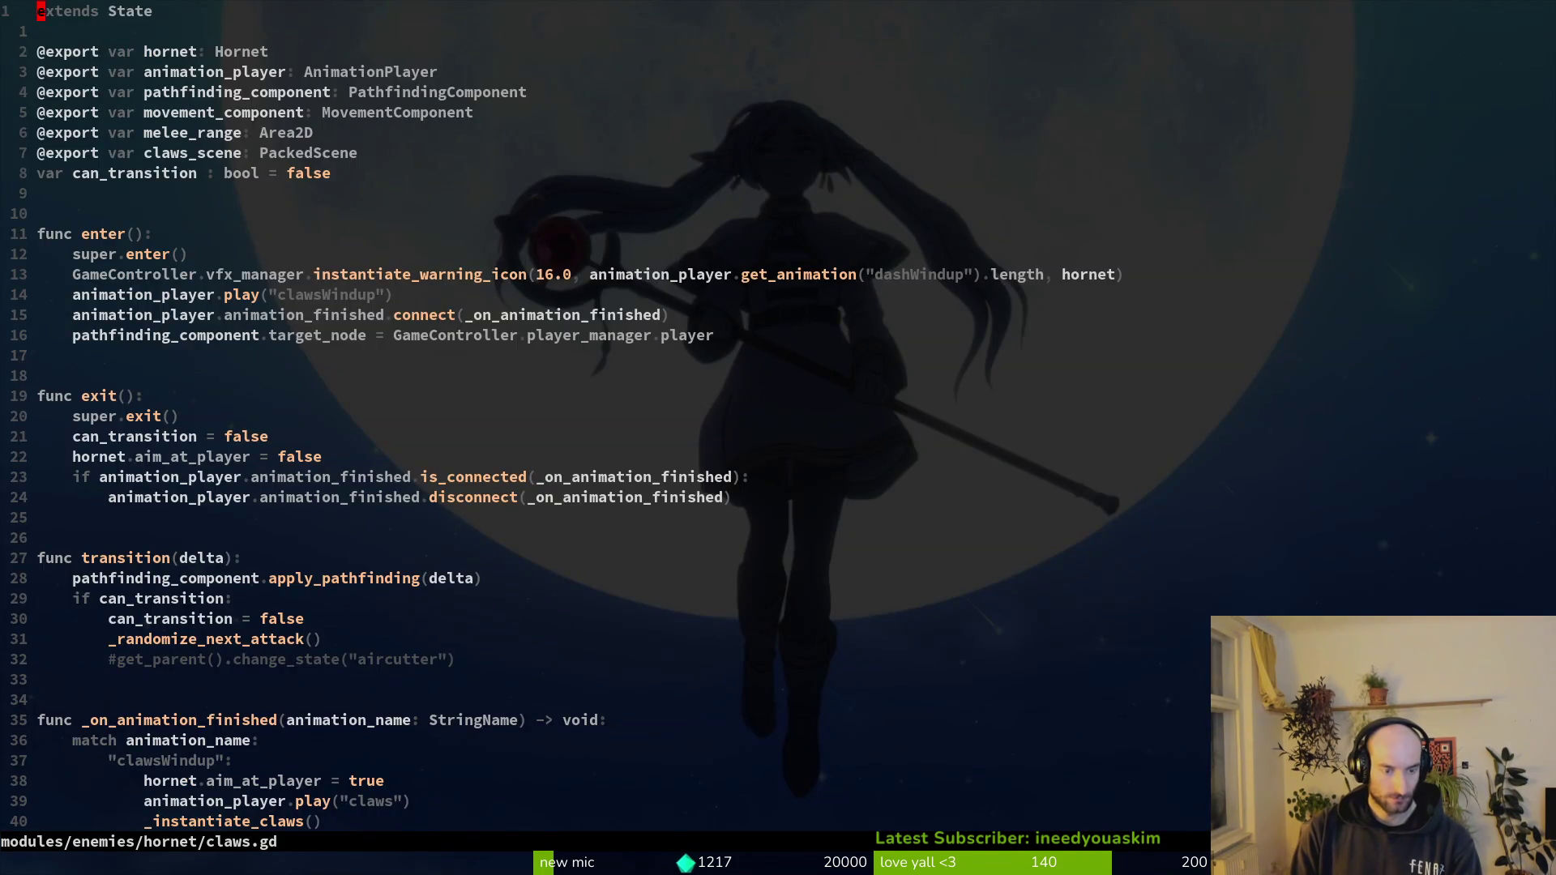
# - In claws.gd's _randomize_next_attack, raise the 0.66 threshold to 0.7
pyautogui.press('4')
pyautogui.press('9')
pyautogui.press('G')
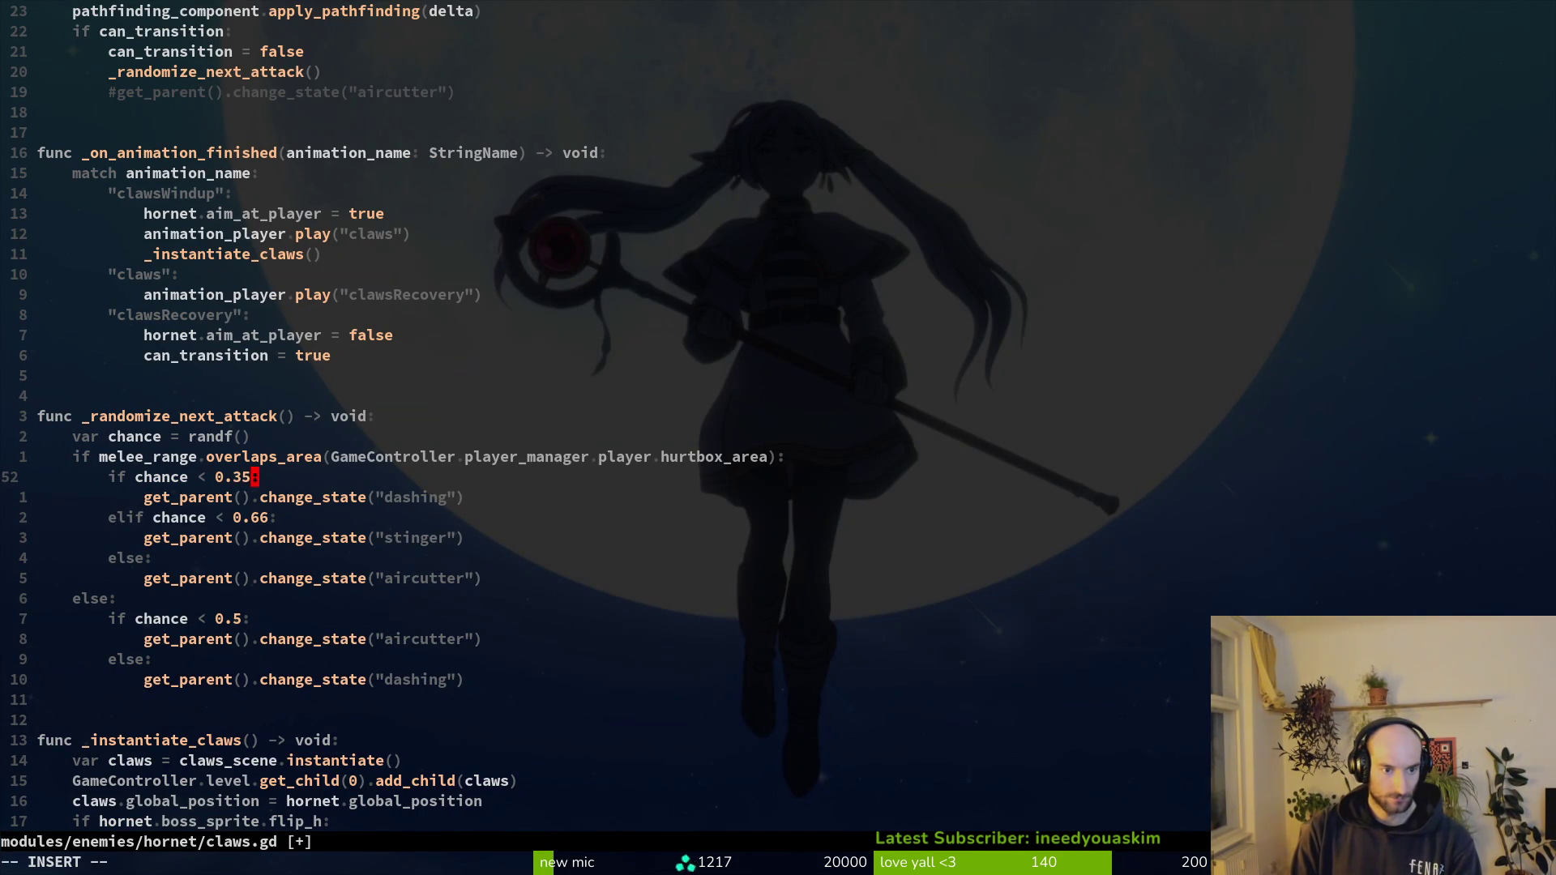
pyautogui.press('j')
pyautogui.press('$')
pyautogui.press('BackSpace')
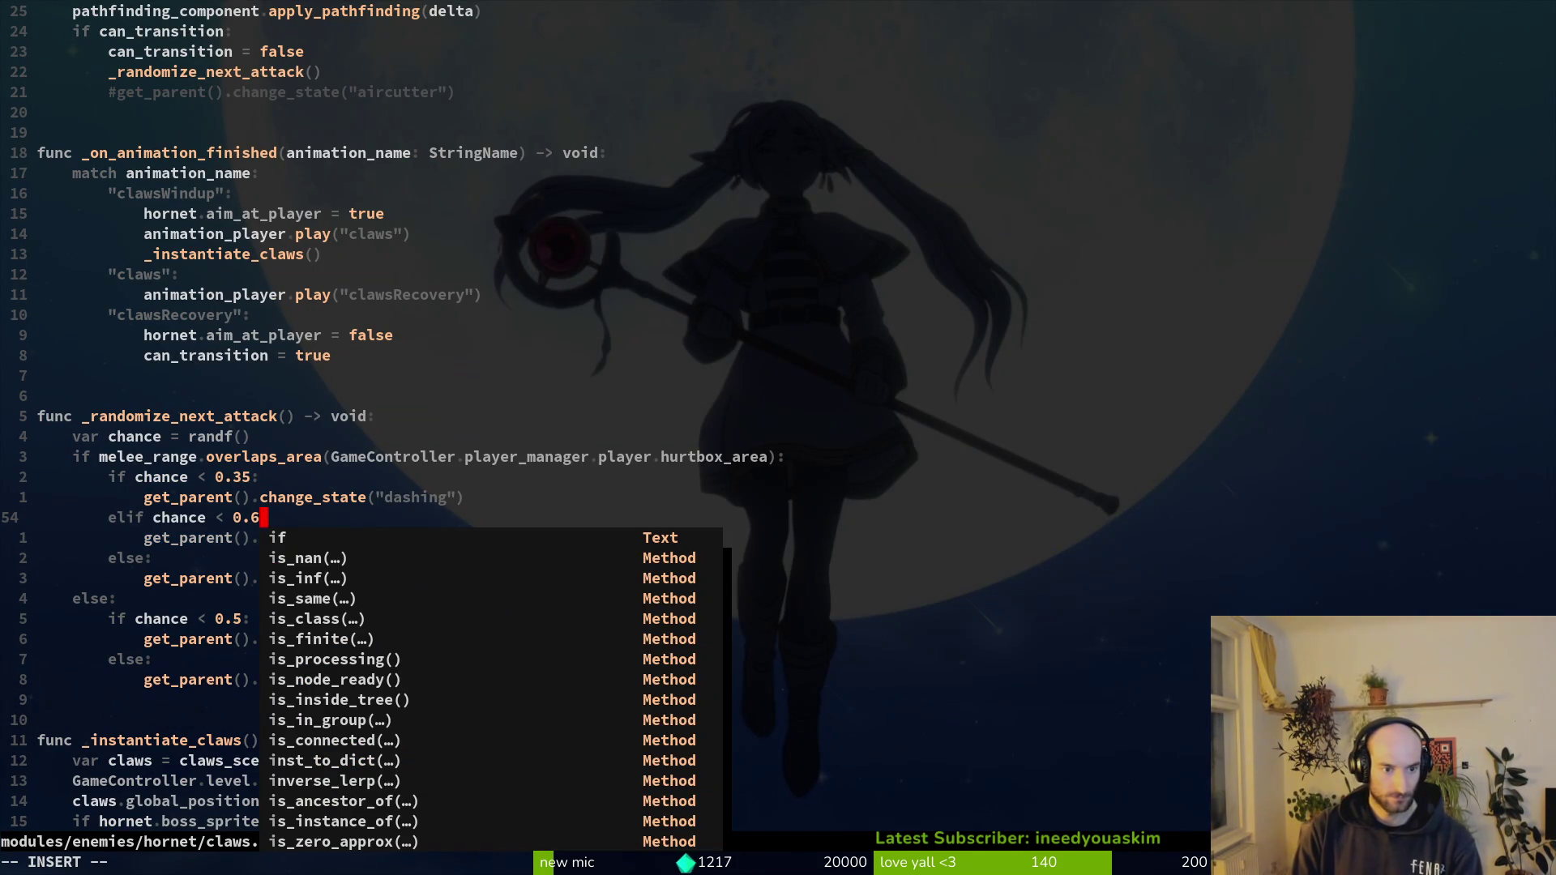
pyautogui.press('BackSpace')
pyautogui.write('7')
pyautogui.press('Escape')
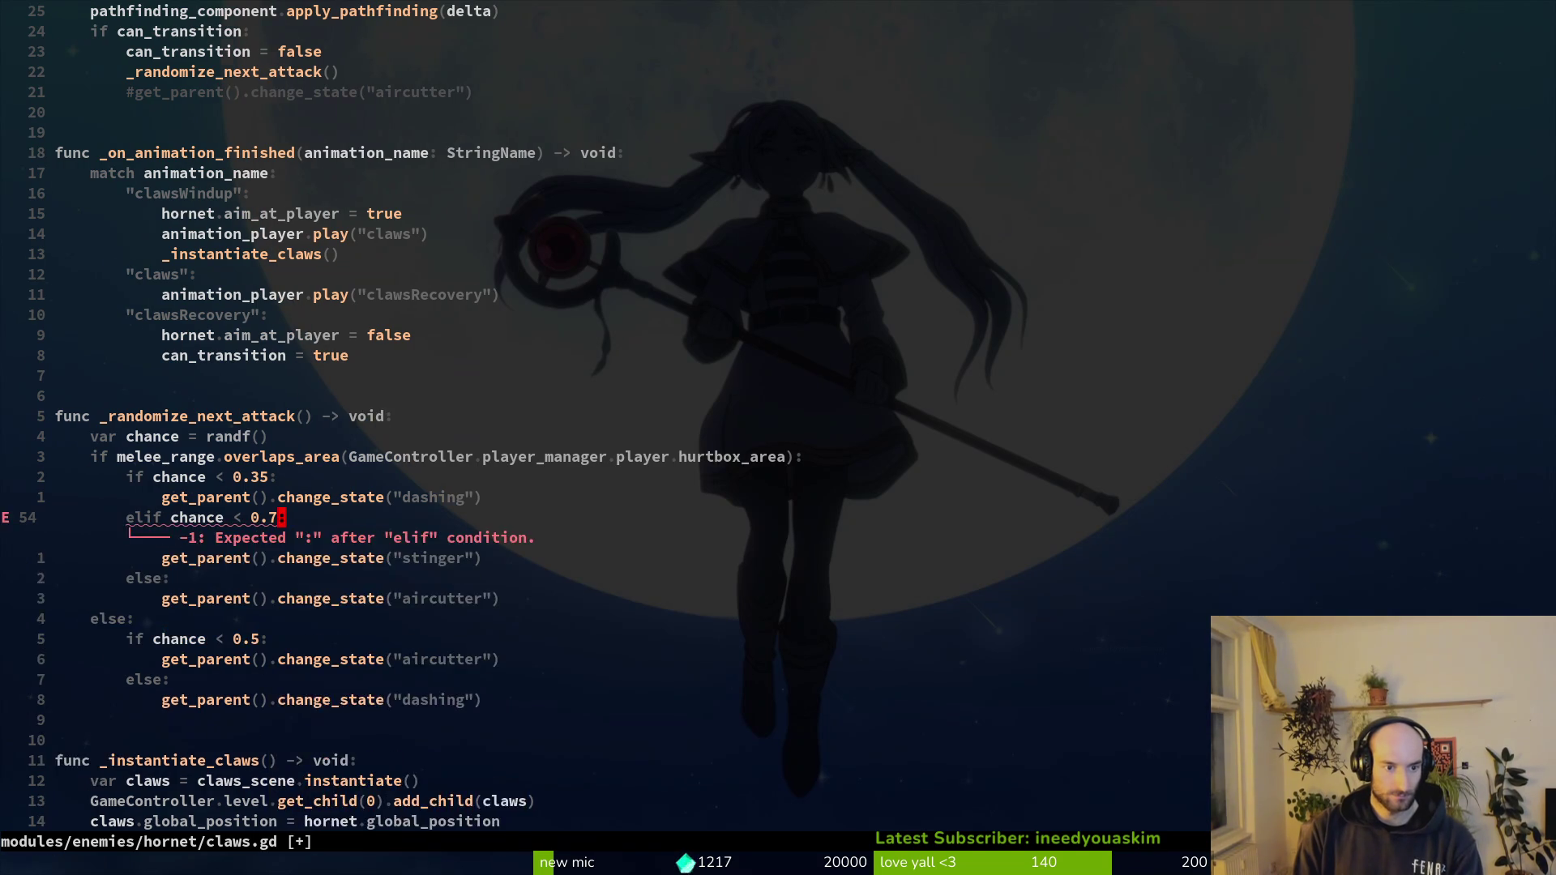
pyautogui.press('j')
# - Swap the dashing and aircutter calls so aircutter comes below 0.35 and dashing in the else
pyautogui.press('k')
pyautogui.press('k')
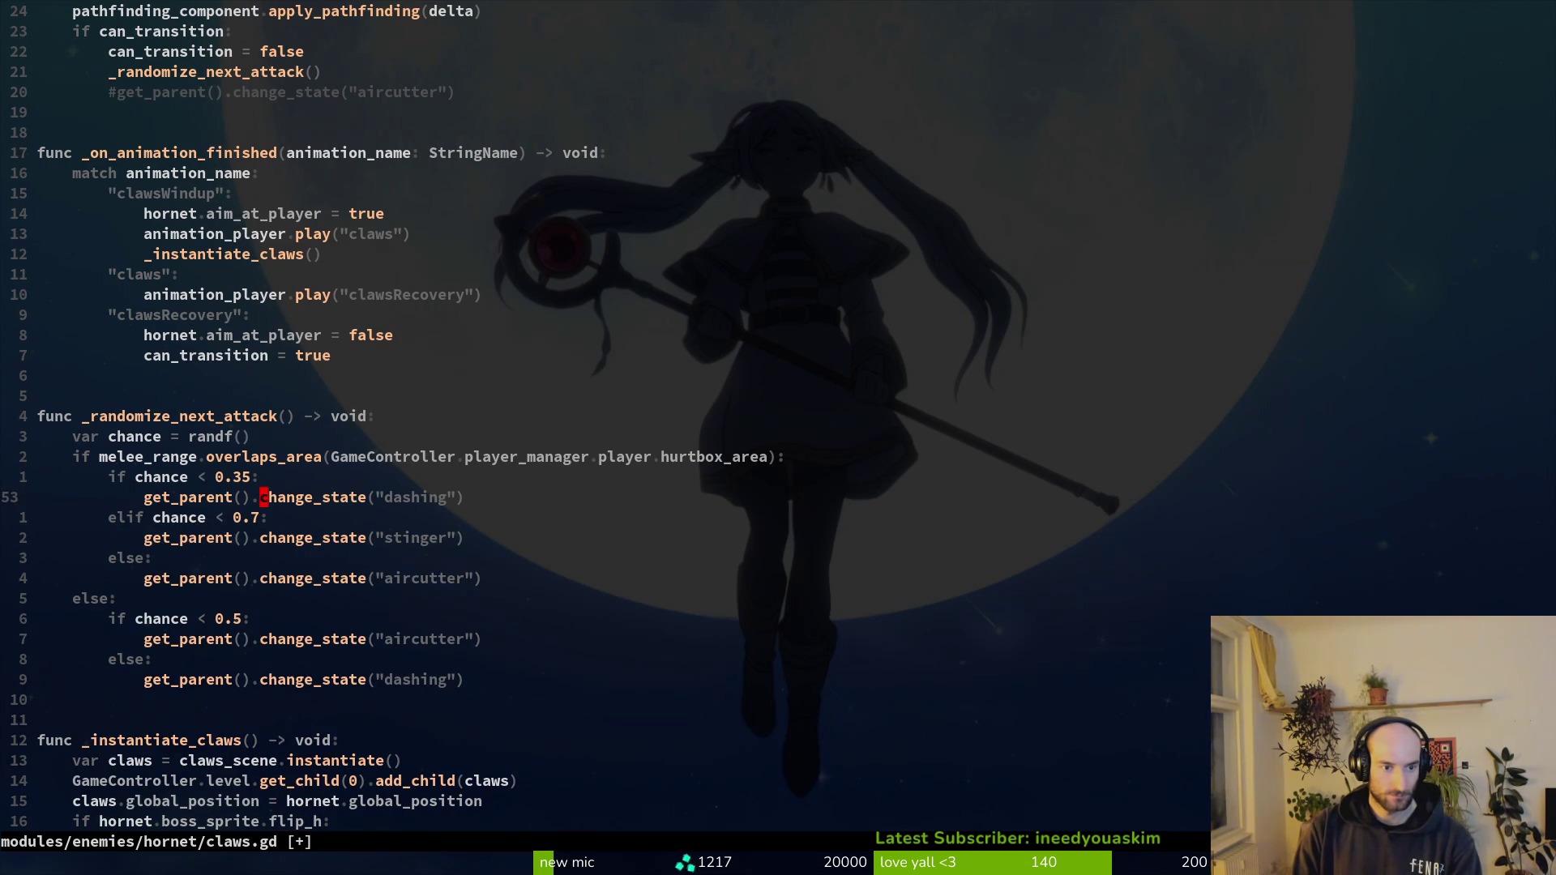
pyautogui.press('J')
pyautogui.press('J')
pyautogui.press('u')
pyautogui.press('u')
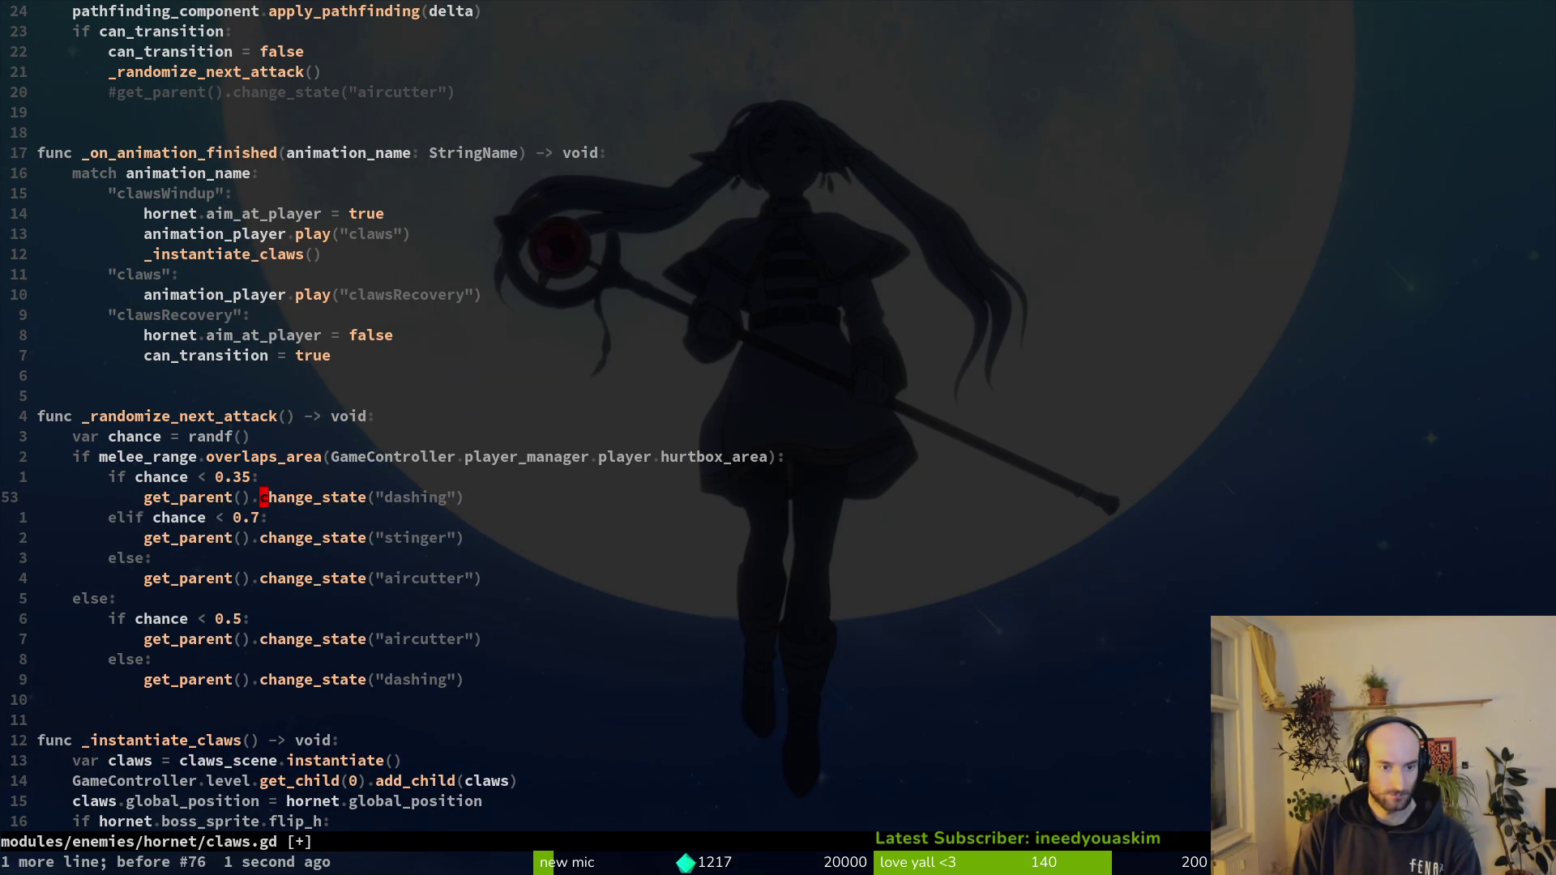
pyautogui.press('V')
pyautogui.press('J')
pyautogui.press('J')
pyautogui.press('J')
pyautogui.press('Escape')
pyautogui.press('j')
pyautogui.press('V')
pyautogui.press('K')
pyautogui.press('K')
pyautogui.press('K')
pyautogui.press('K')
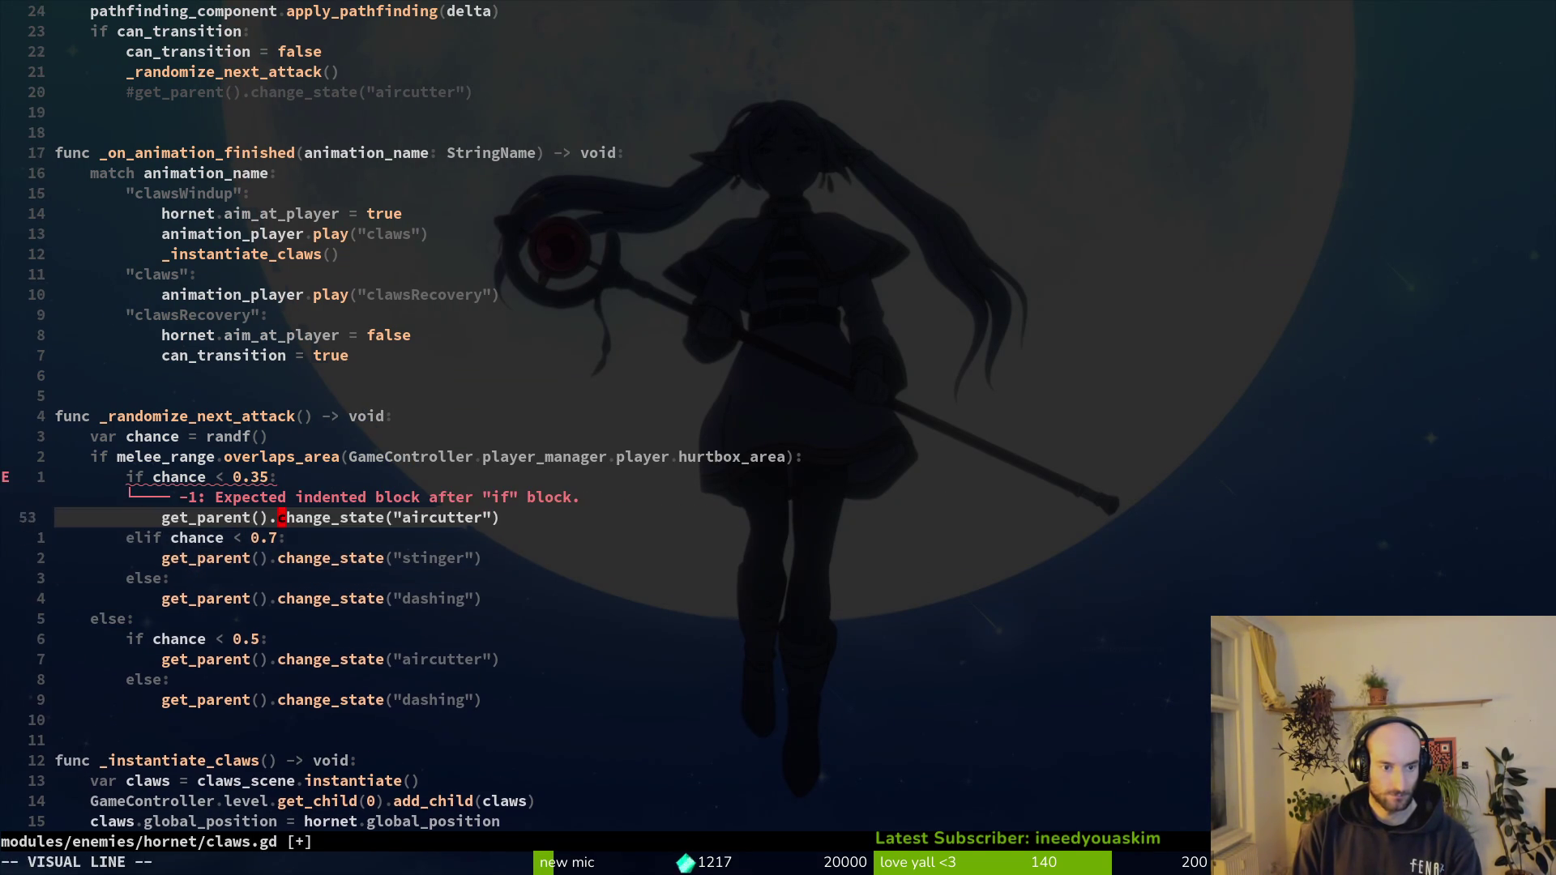
# - Save claws.gd and bring up the project file finder
pyautogui.press('Escape')
pyautogui.hotkey('ctrl', 's')
pyautogui.press('space')
pyautogui.press('f')
pyautogui.press('f')
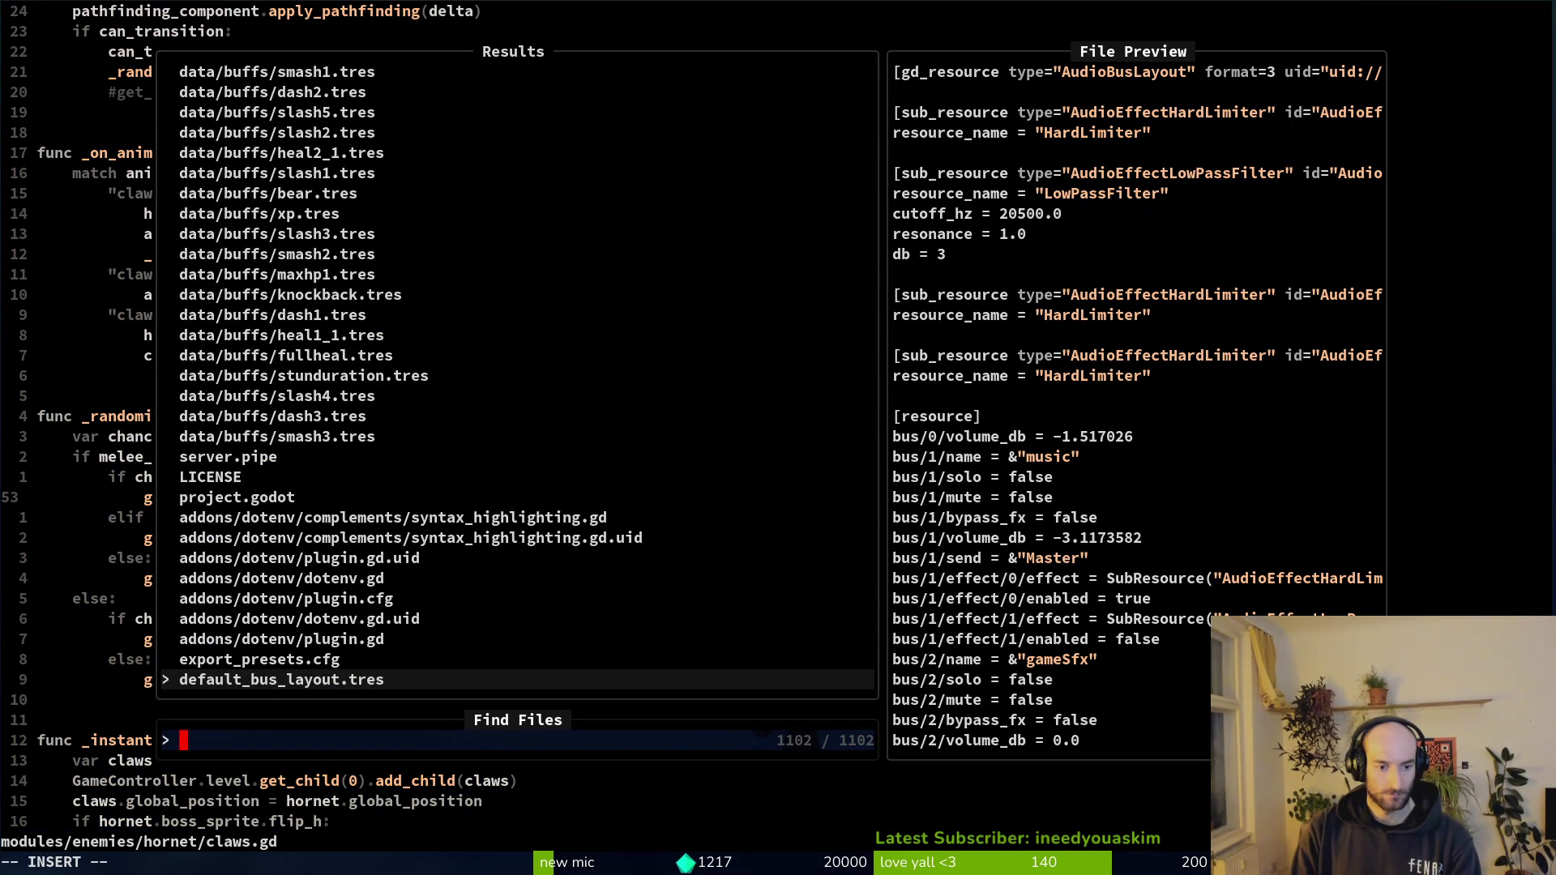
pyautogui.write('dashing')
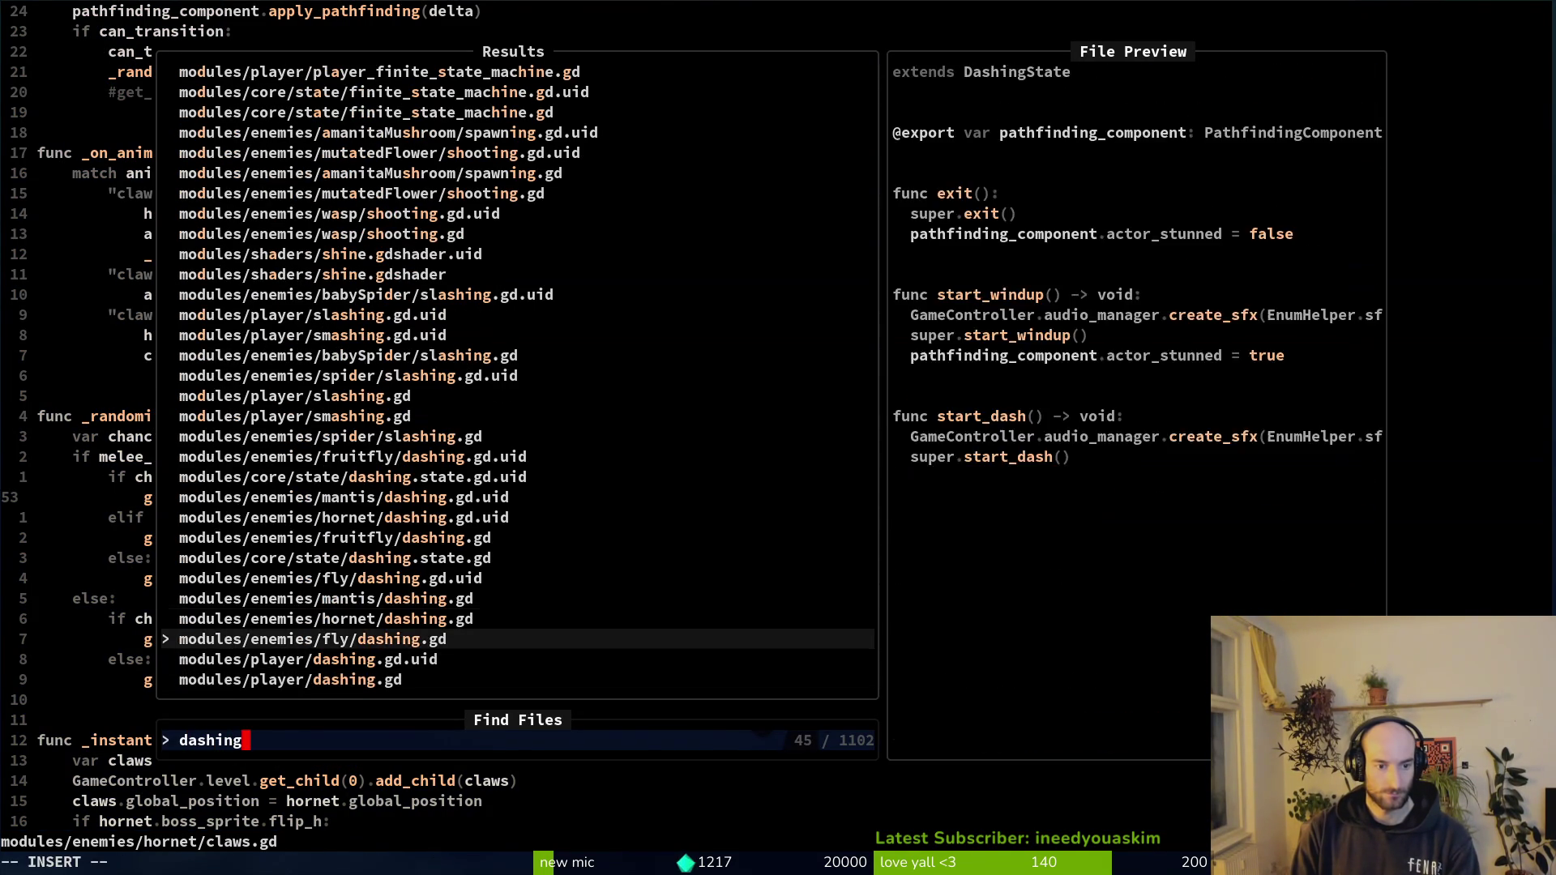
# - Open dashing.gd and change its randomizer thresholds 0.25 and 0.5 to 0.3 and 0.6
pyautogui.press('Up')
pyautogui.press('Return')
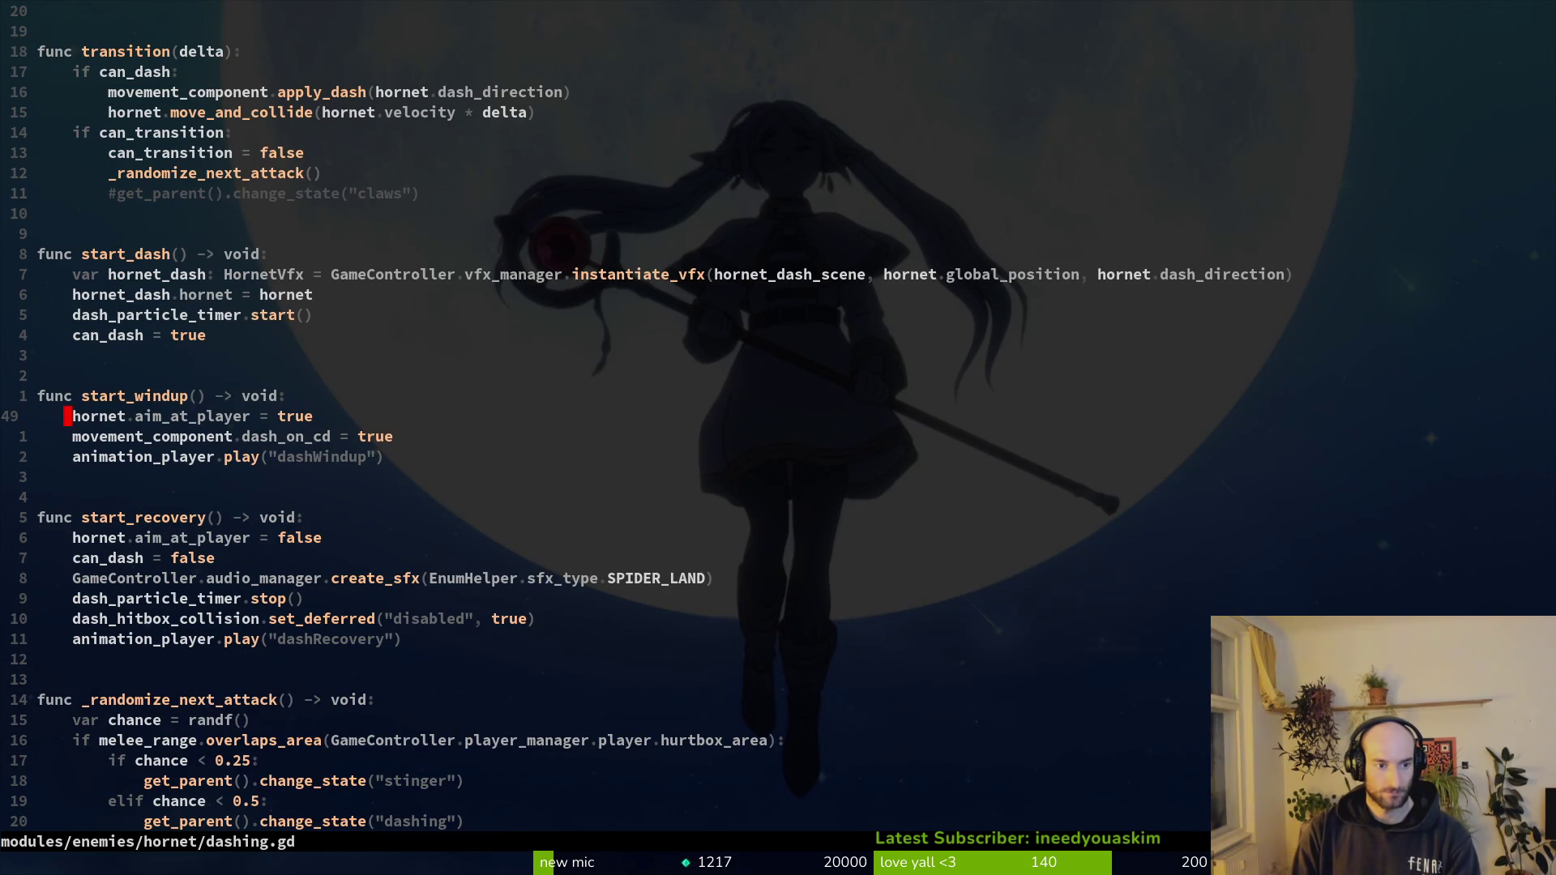
pyautogui.hotkey('ctrl', 'd')
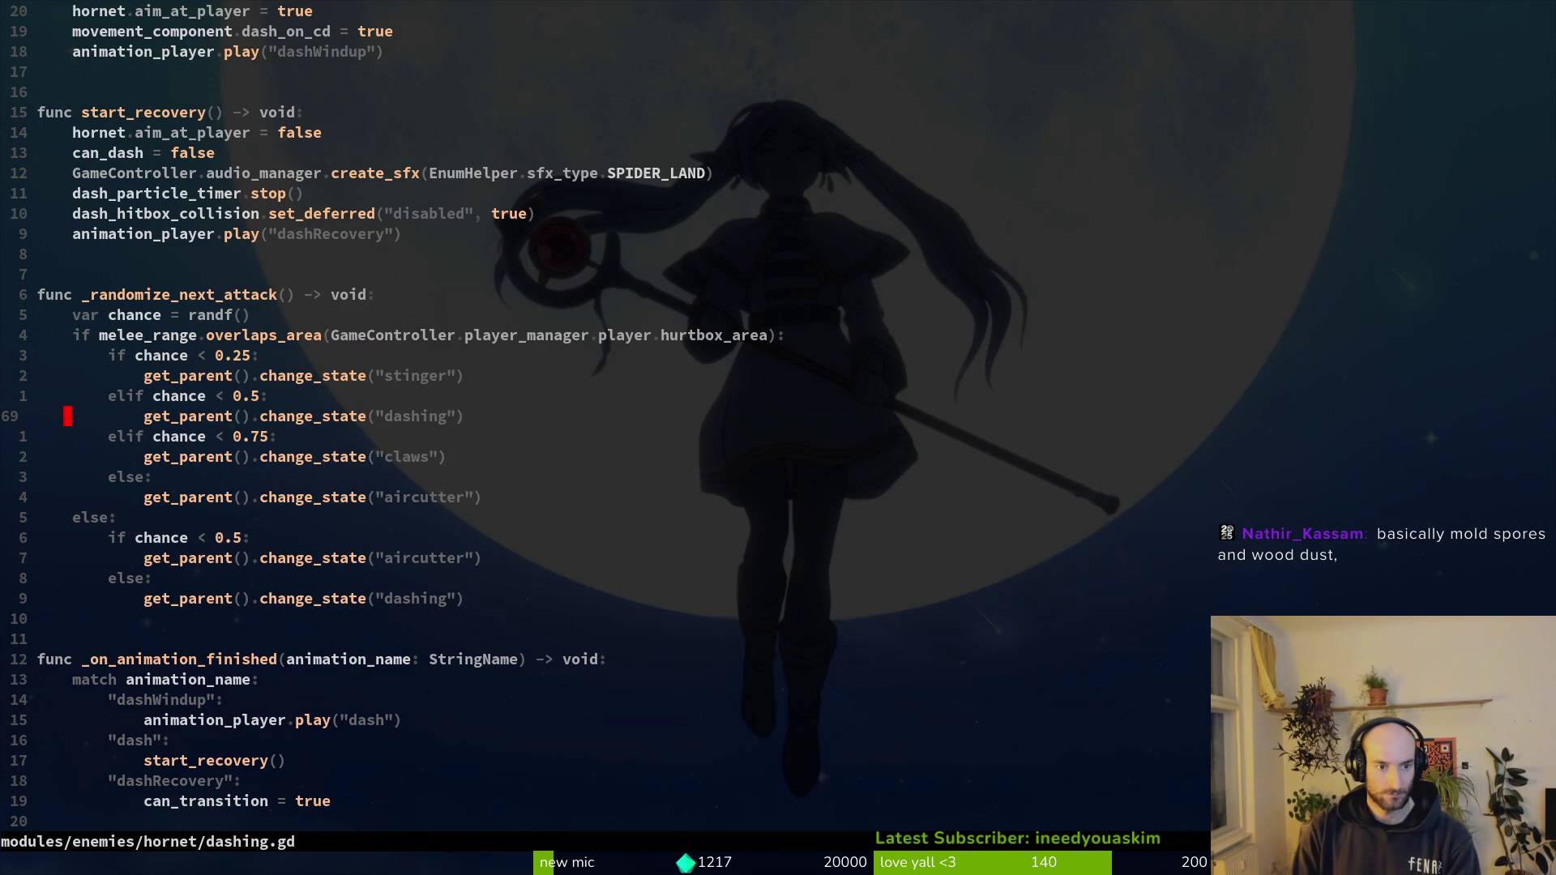
pyautogui.press('k')
pyautogui.press('k')
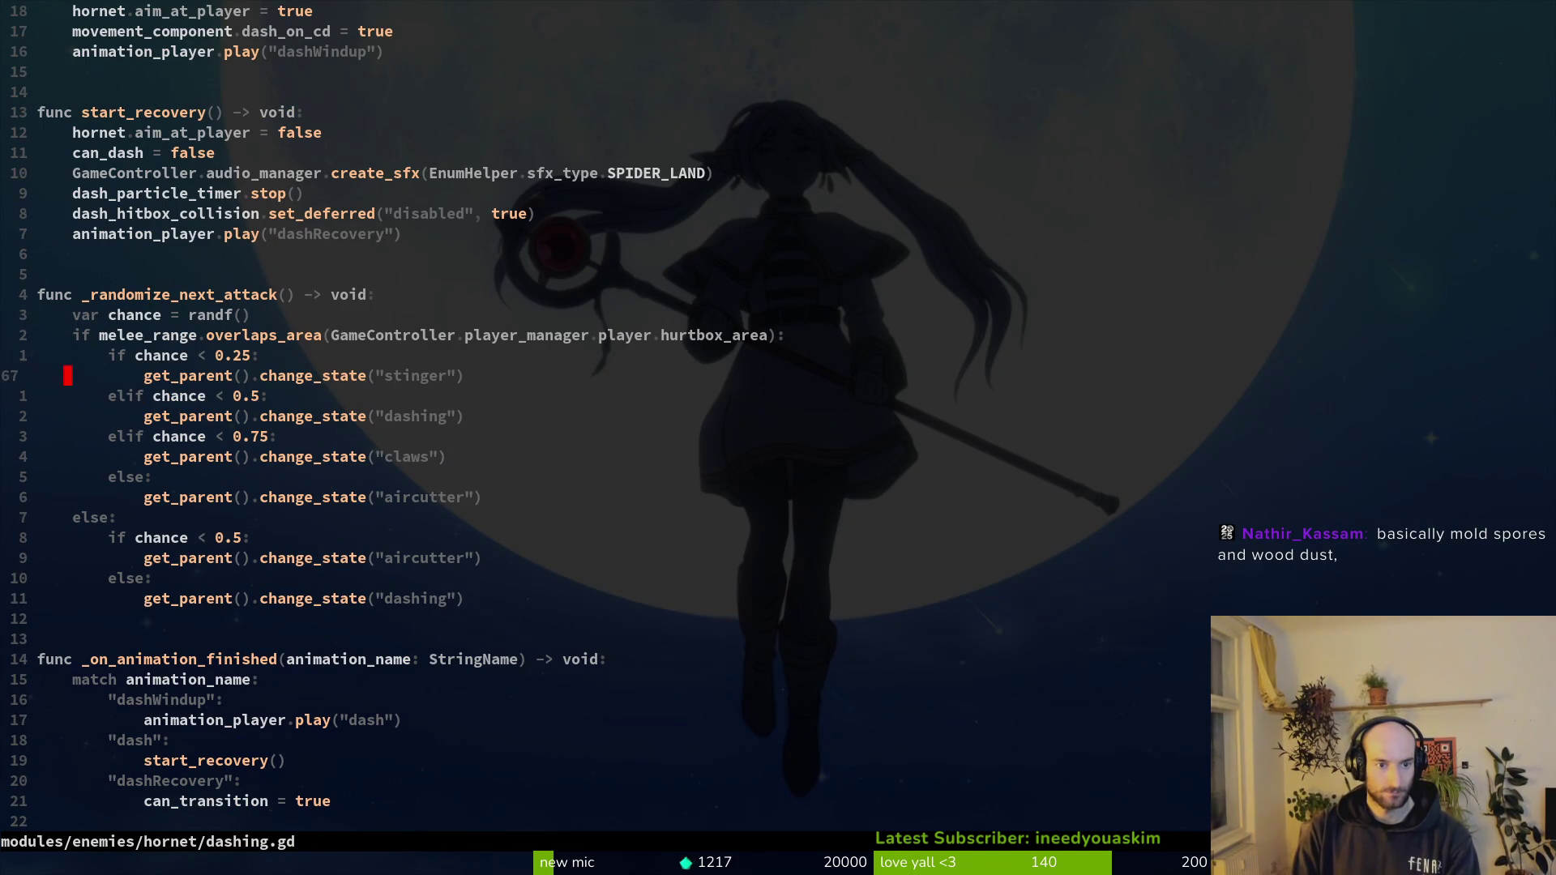
pyautogui.press('j')
pyautogui.press('j')
pyautogui.press('j')
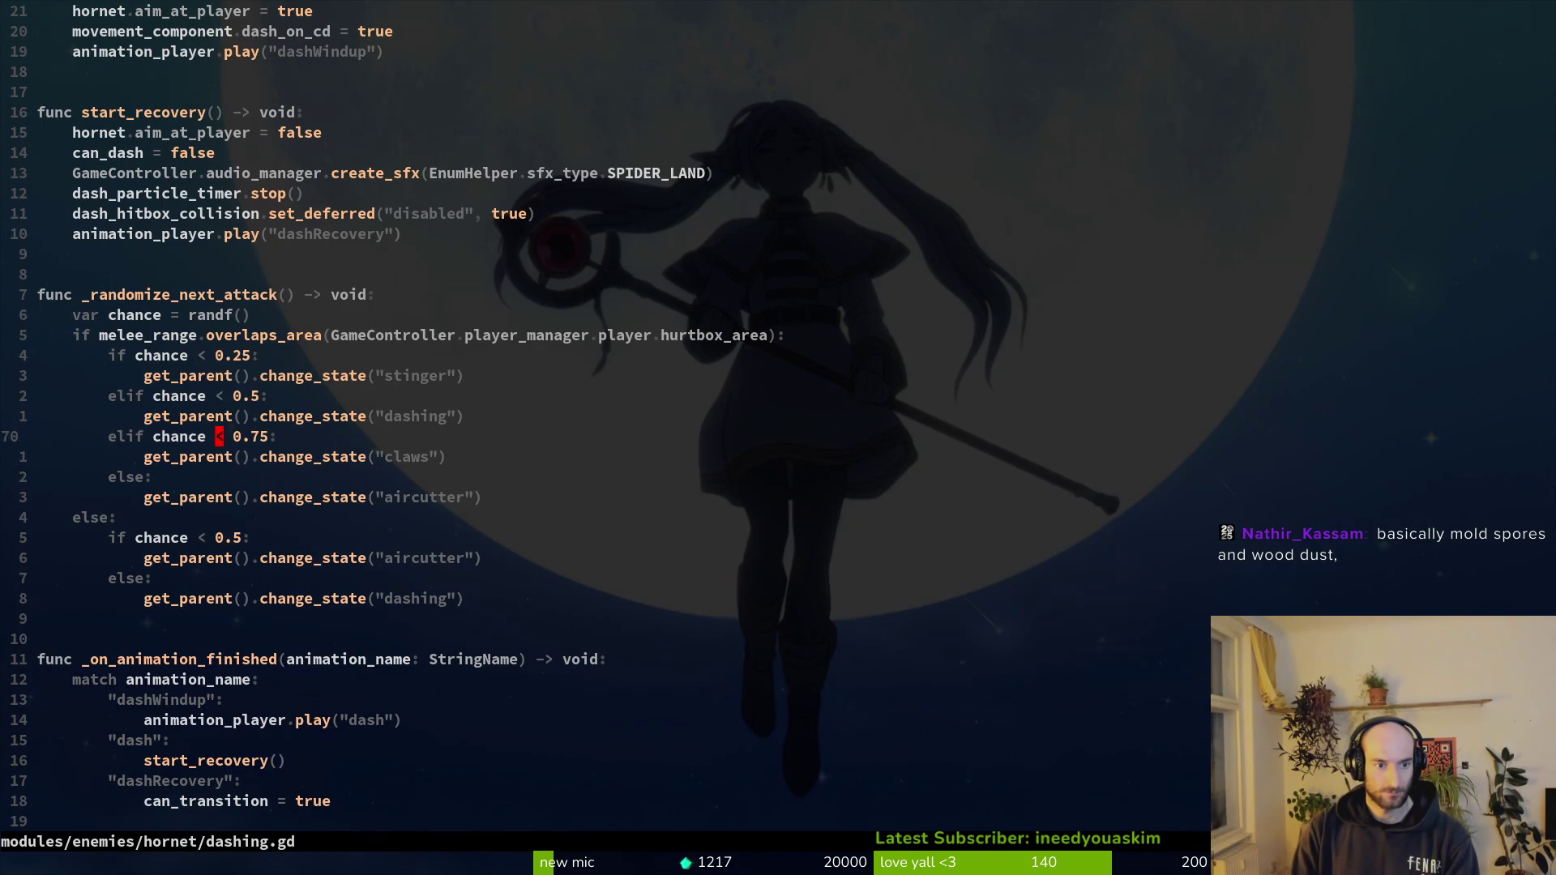
pyautogui.press('k')
pyautogui.press('k')
pyautogui.press('k')
pyautogui.press('w')
pyautogui.press('w')
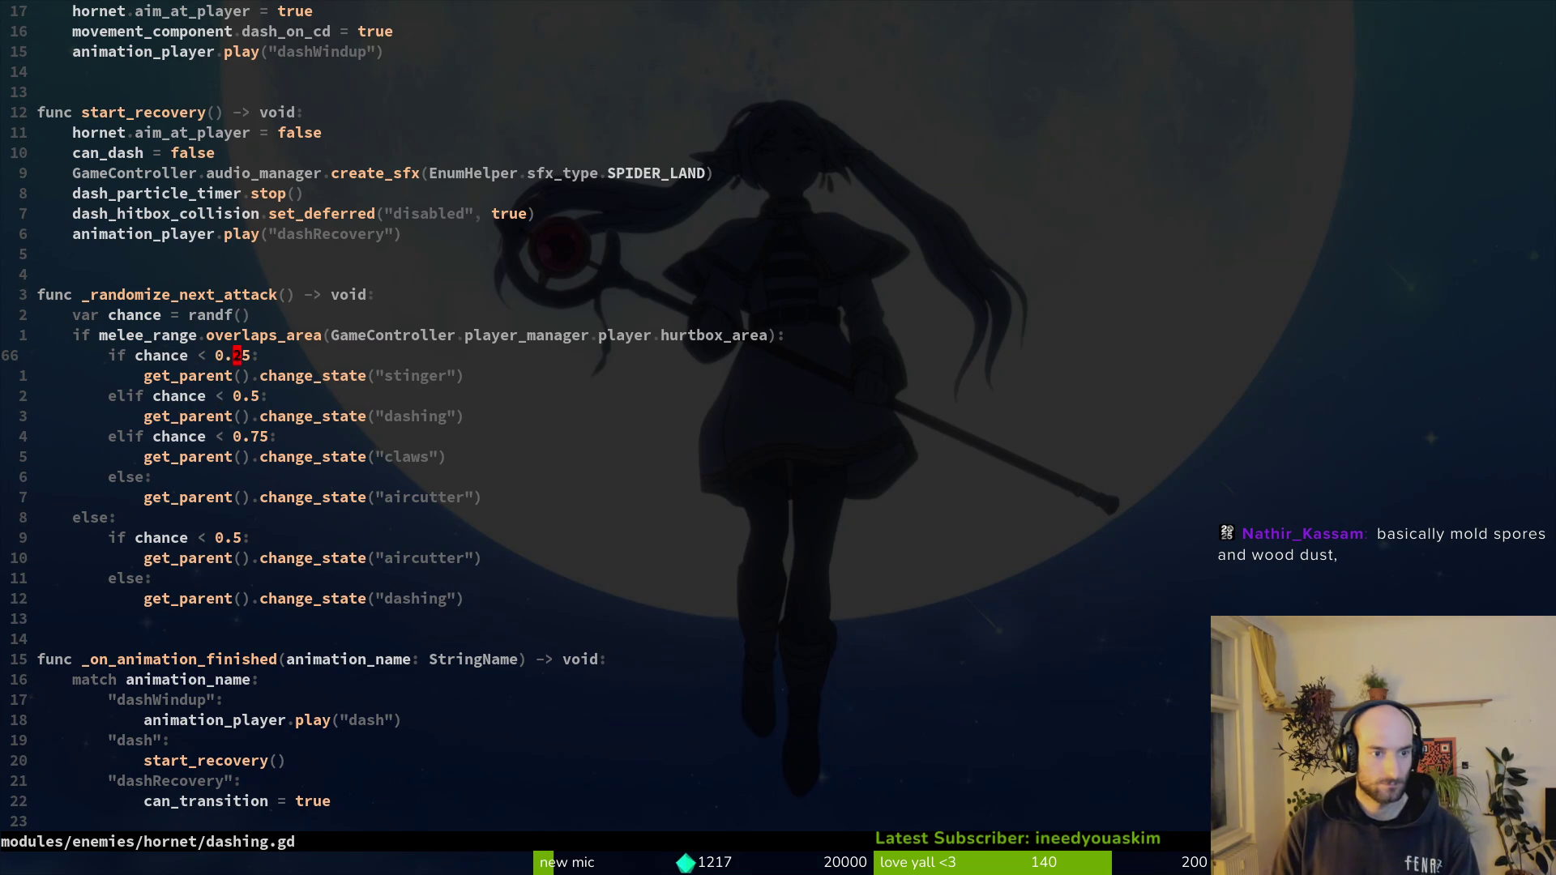
pyautogui.write('cw')
pyautogui.write('3')
pyautogui.press('Escape')
pyautogui.press('j')
pyautogui.press('j')
pyautogui.write('w')
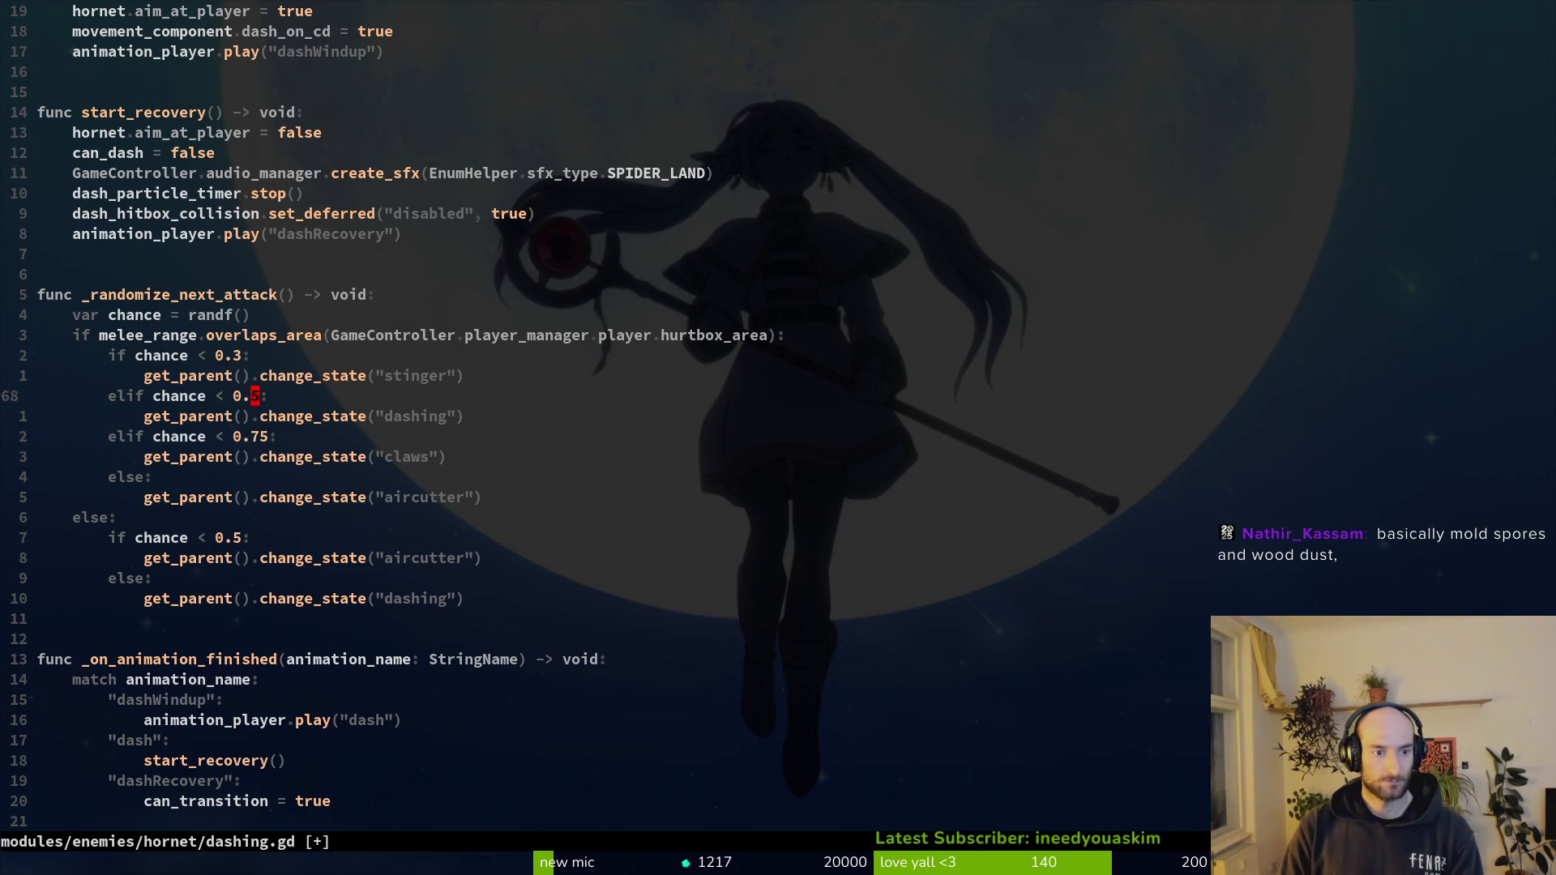
pyautogui.write('cw5')
pyautogui.write('6')
pyautogui.press('Escape')
pyautogui.write(':write')
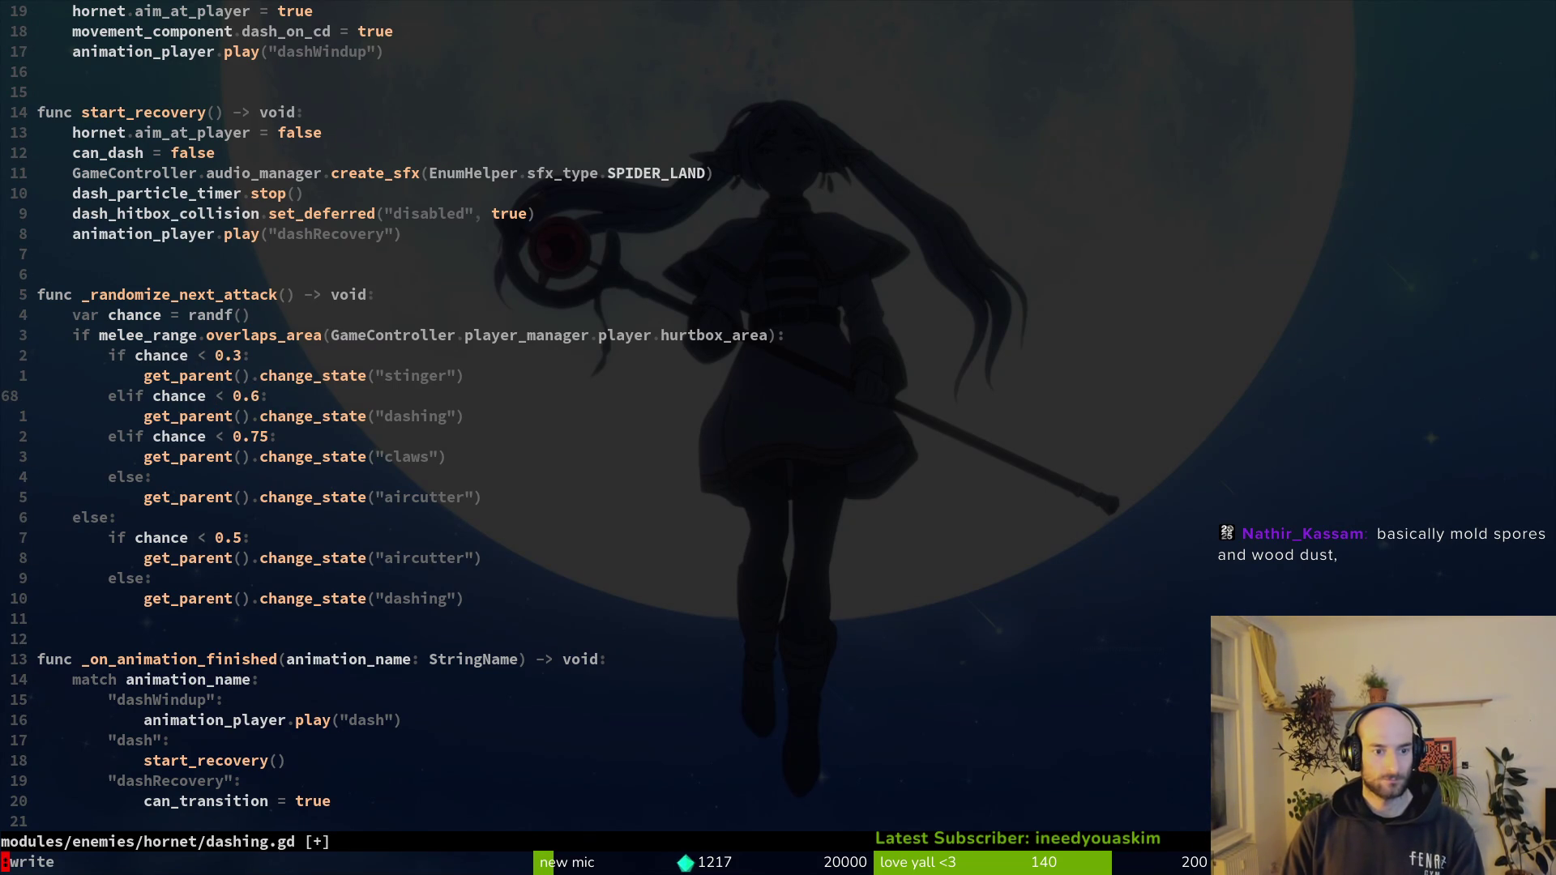
pyautogui.write('jVJJ')
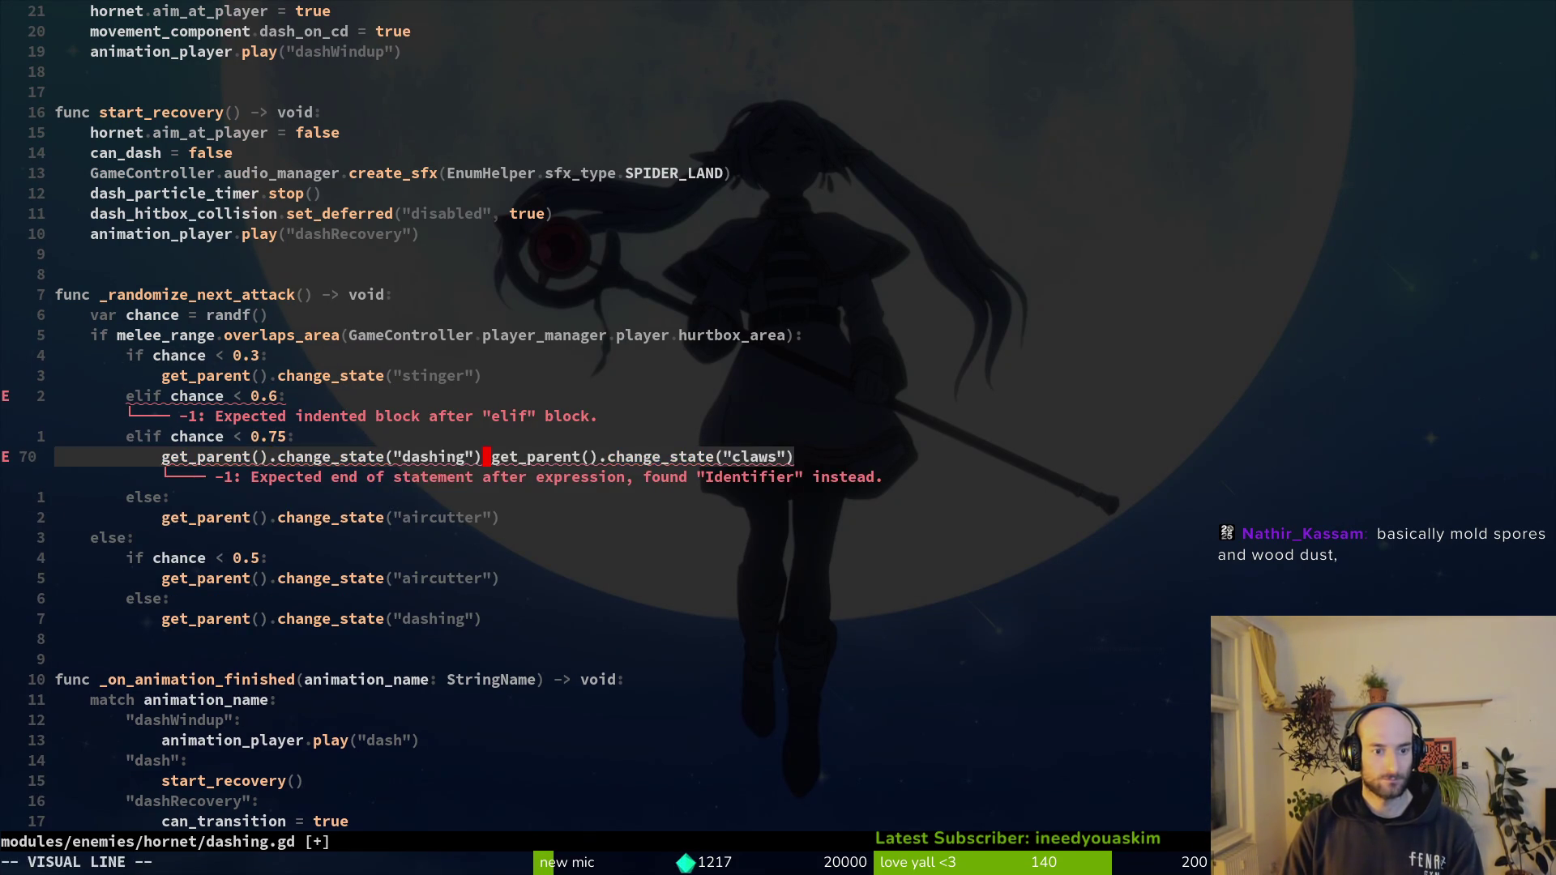
# - Move the claws call under the 0.6 check and dashing under the next check, re-indented
pyautogui.press('Escape')
pyautogui.press('u')
pyautogui.press('j')
pyautogui.press('V')
pyautogui.press('K')
pyautogui.press('K')
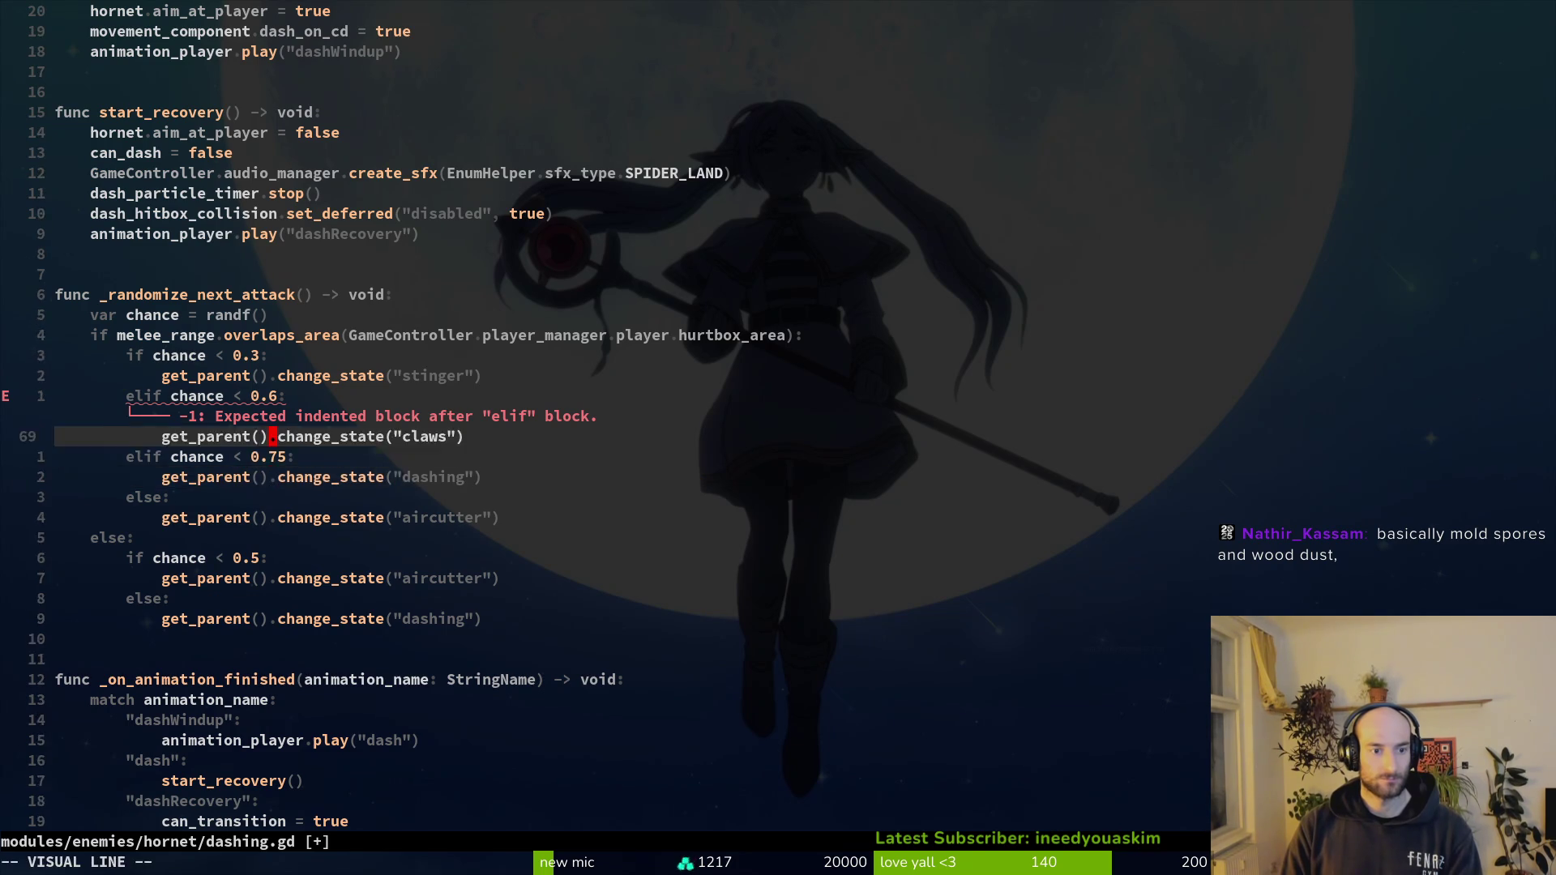
pyautogui.press('Escape')
pyautogui.write('j:w')
pyautogui.press('Return')
# - Change the 0.75 threshold to 0.8, save dashing.gd, and bring up the file finder
pyautogui.press('i')
pyautogui.press('BackSpace')
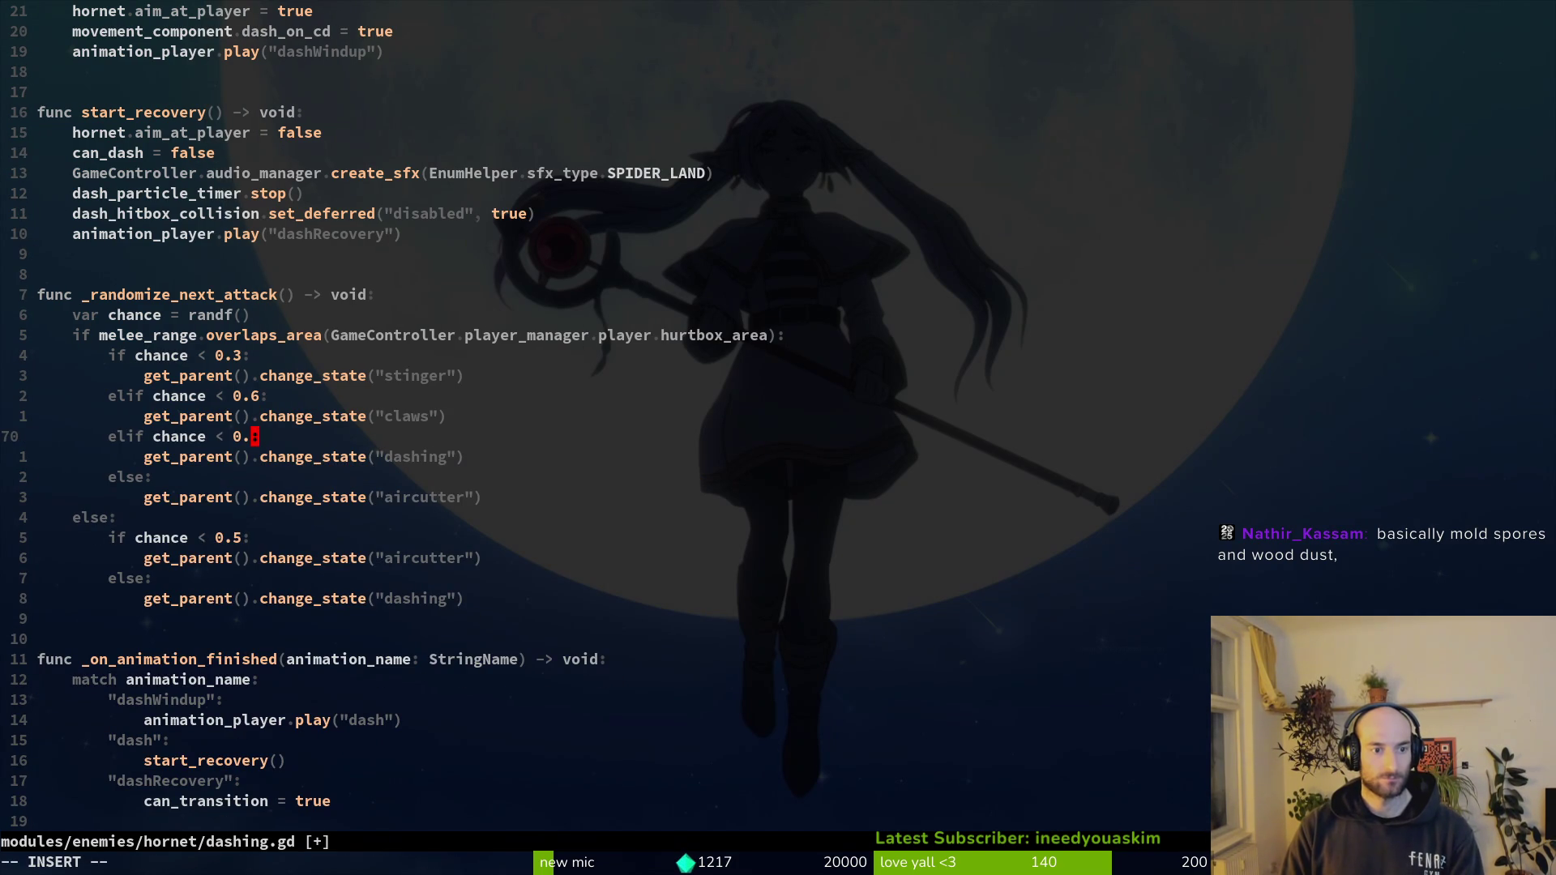
pyautogui.write('8')
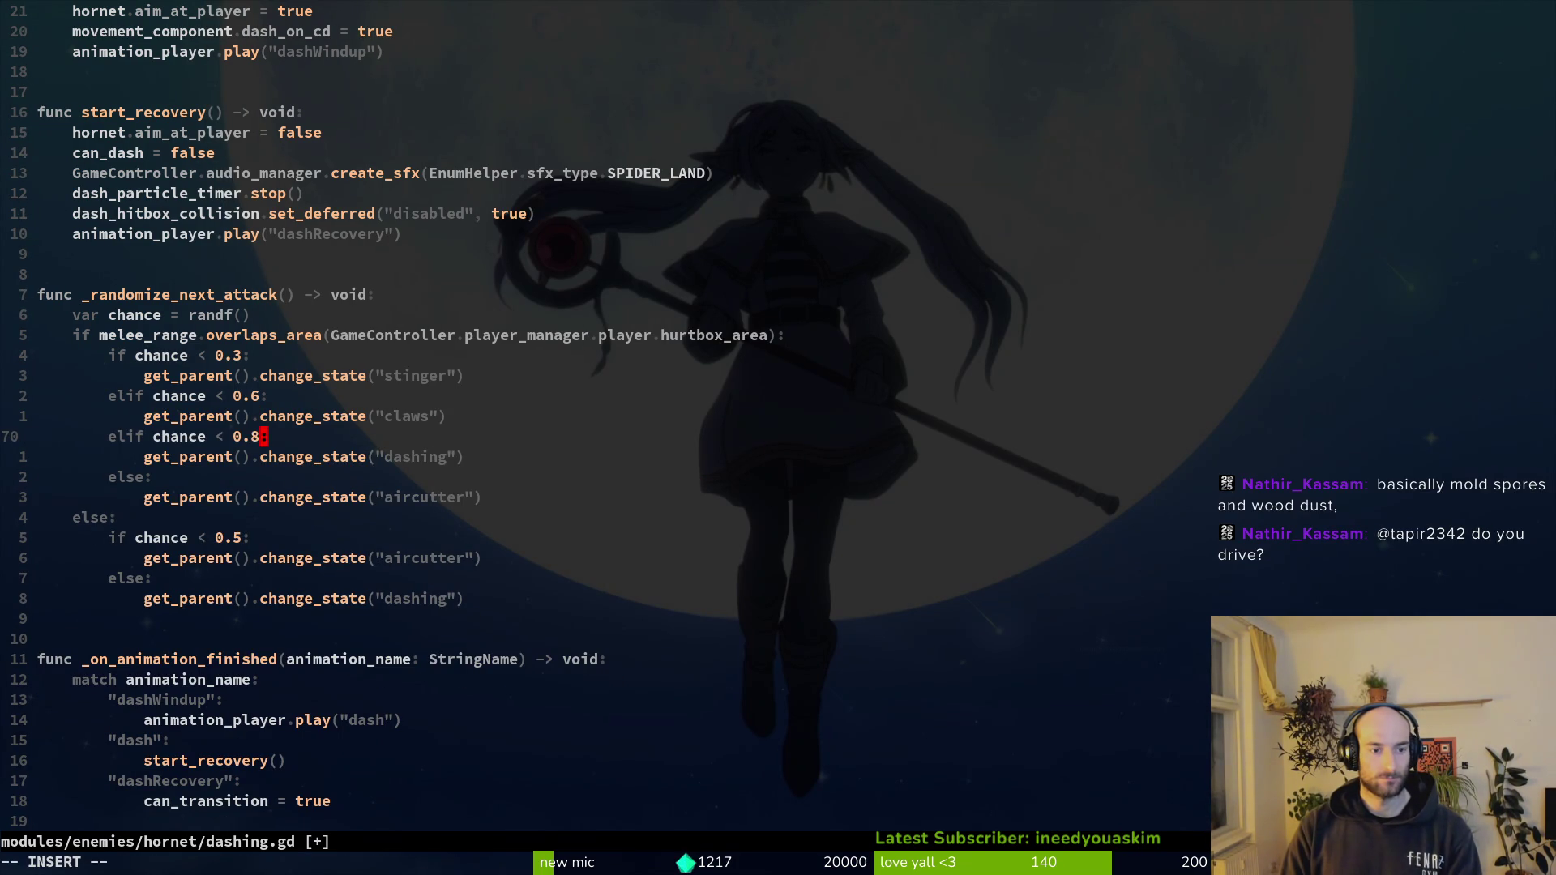
pyautogui.press('Tab')
pyautogui.write('write')
pyautogui.press('Return')
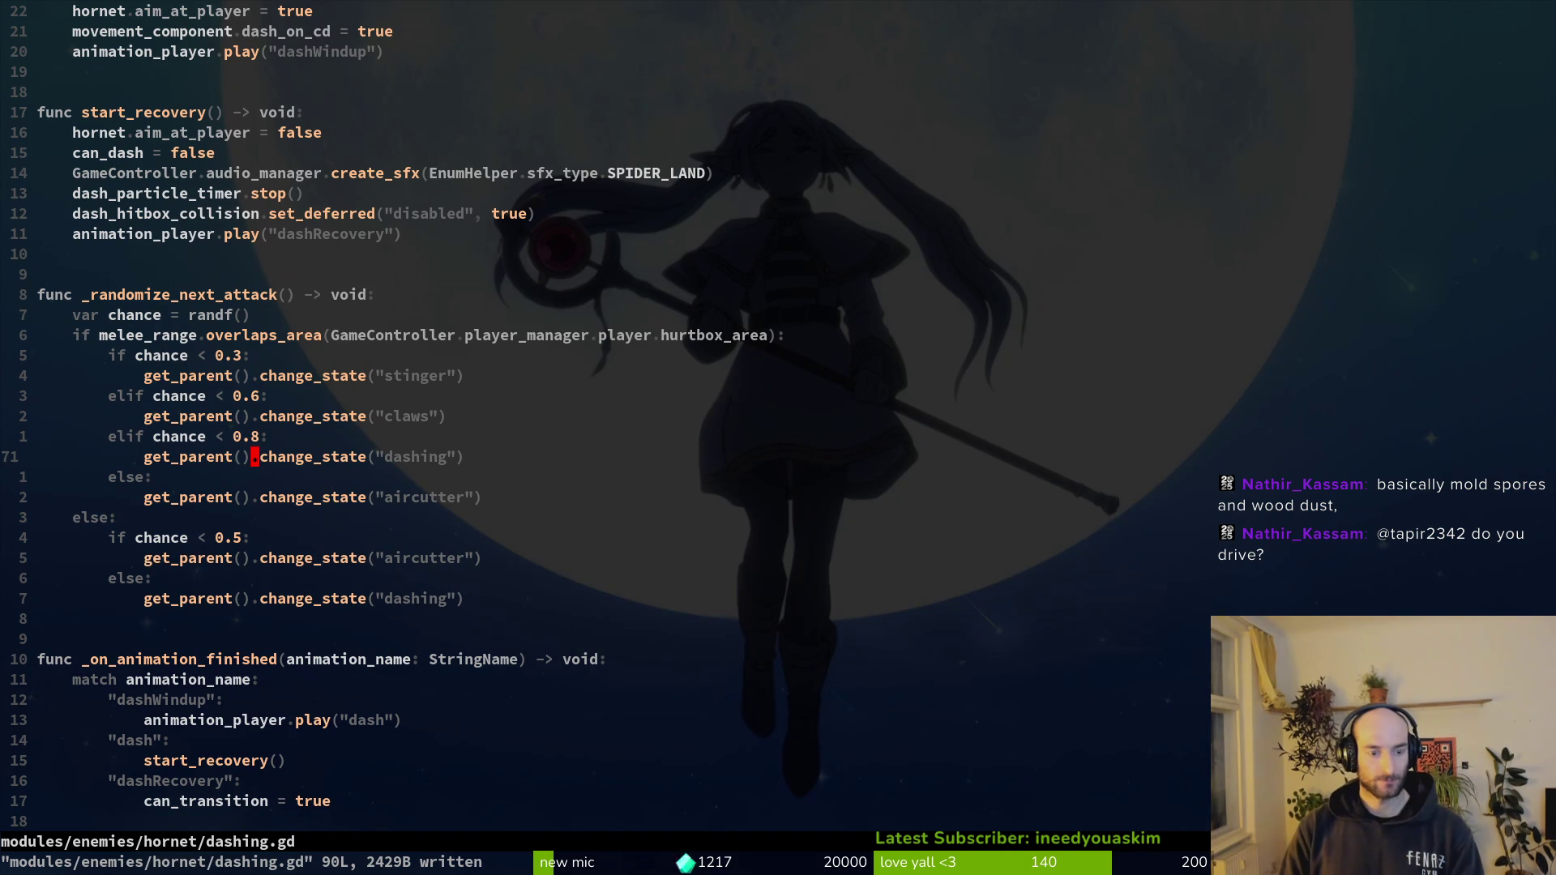
pyautogui.press('space')
pyautogui.press('f')
pyautogui.press('f')
pyautogui.write('aircu')
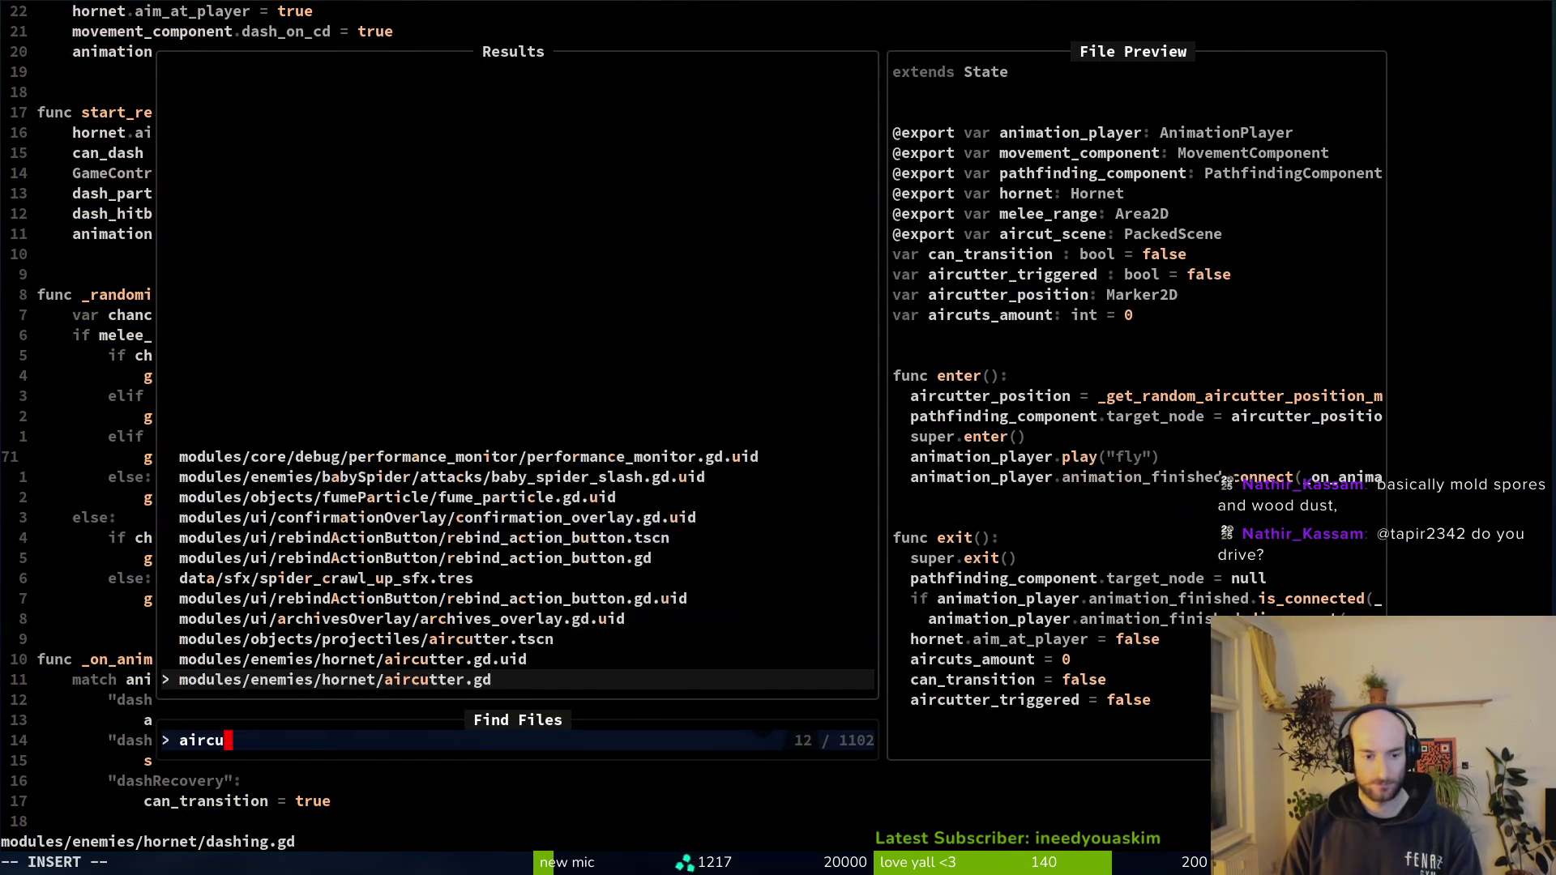
# - Open aircutter.gd and change the dashing threshold from 0.33 to 0.4, saving
pyautogui.press('Return')
pyautogui.hotkey('ctrl', 'd')
pyautogui.hotkey('ctrl', 'd')
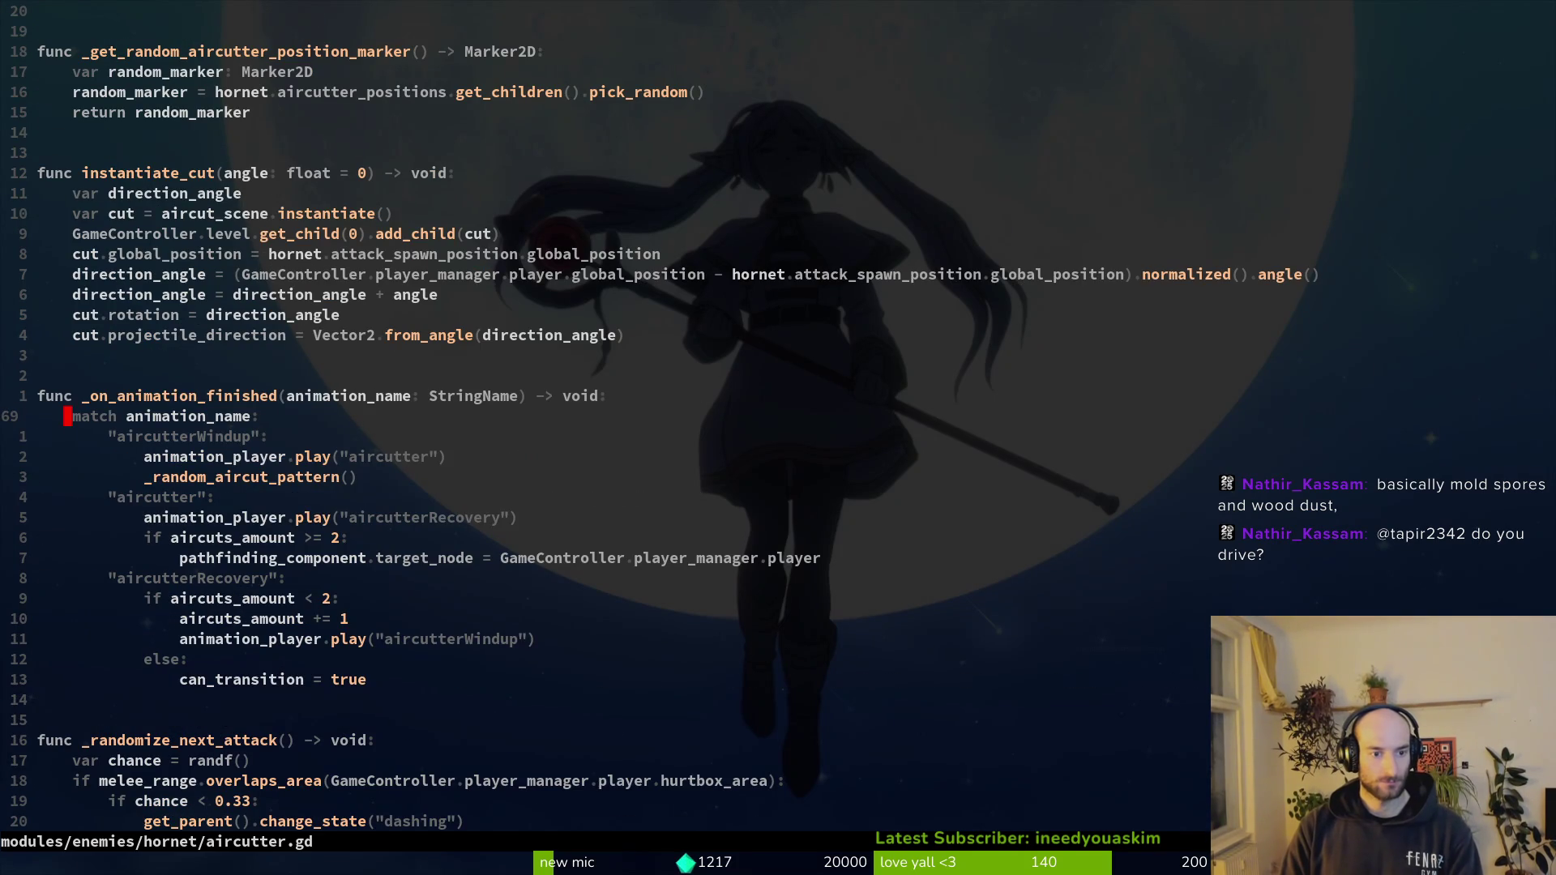
pyautogui.hotkey('ctrl', 'd')
pyautogui.press('k')
pyautogui.press('k')
pyautogui.press('k')
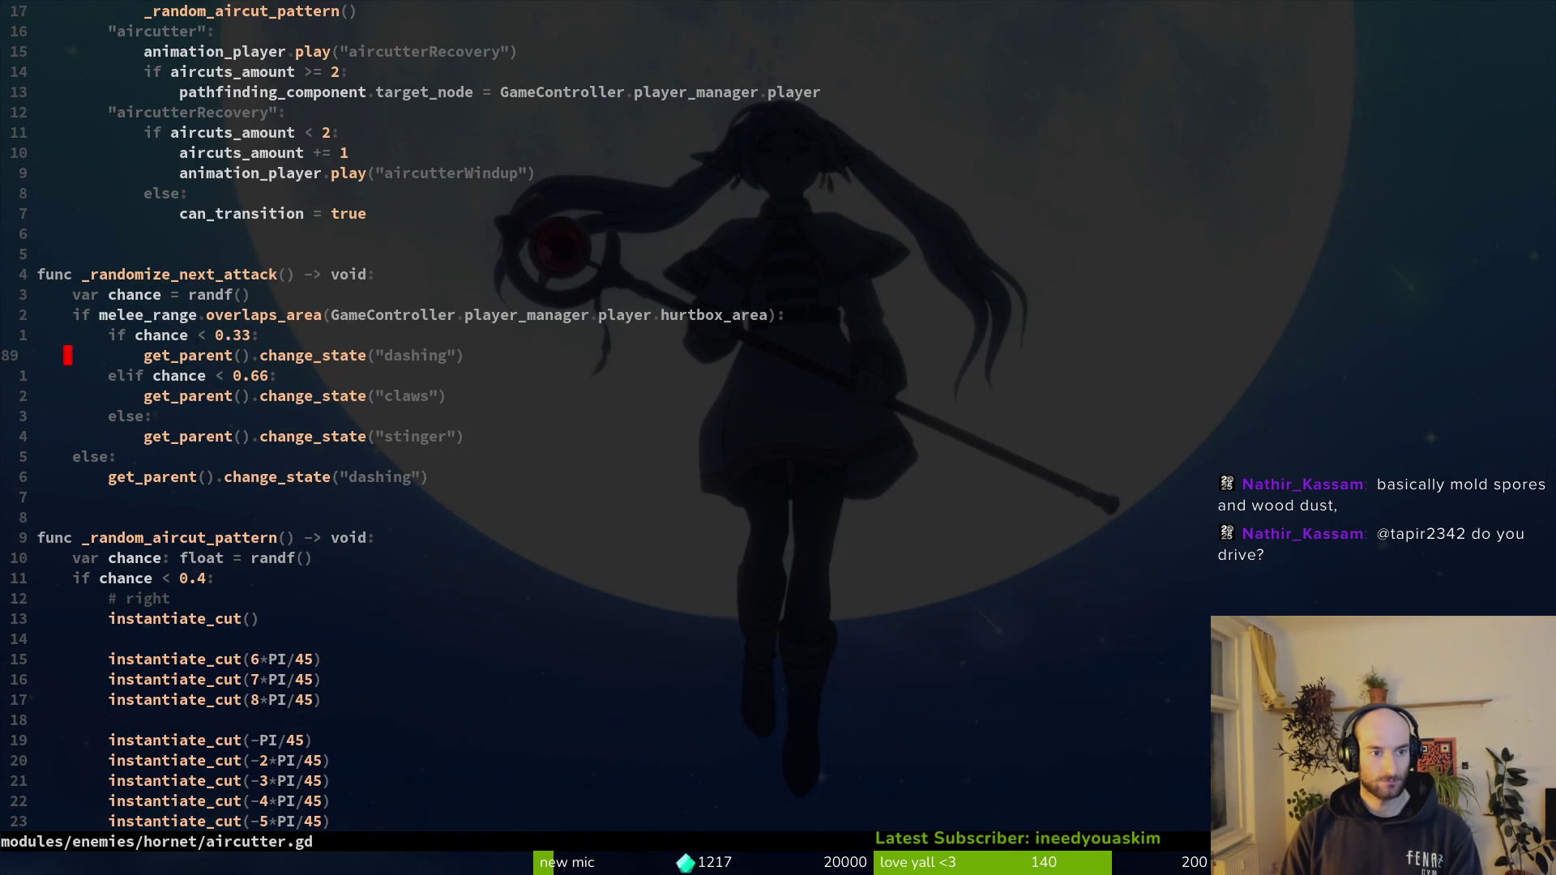
pyautogui.write(':w')
pyautogui.press('Return')
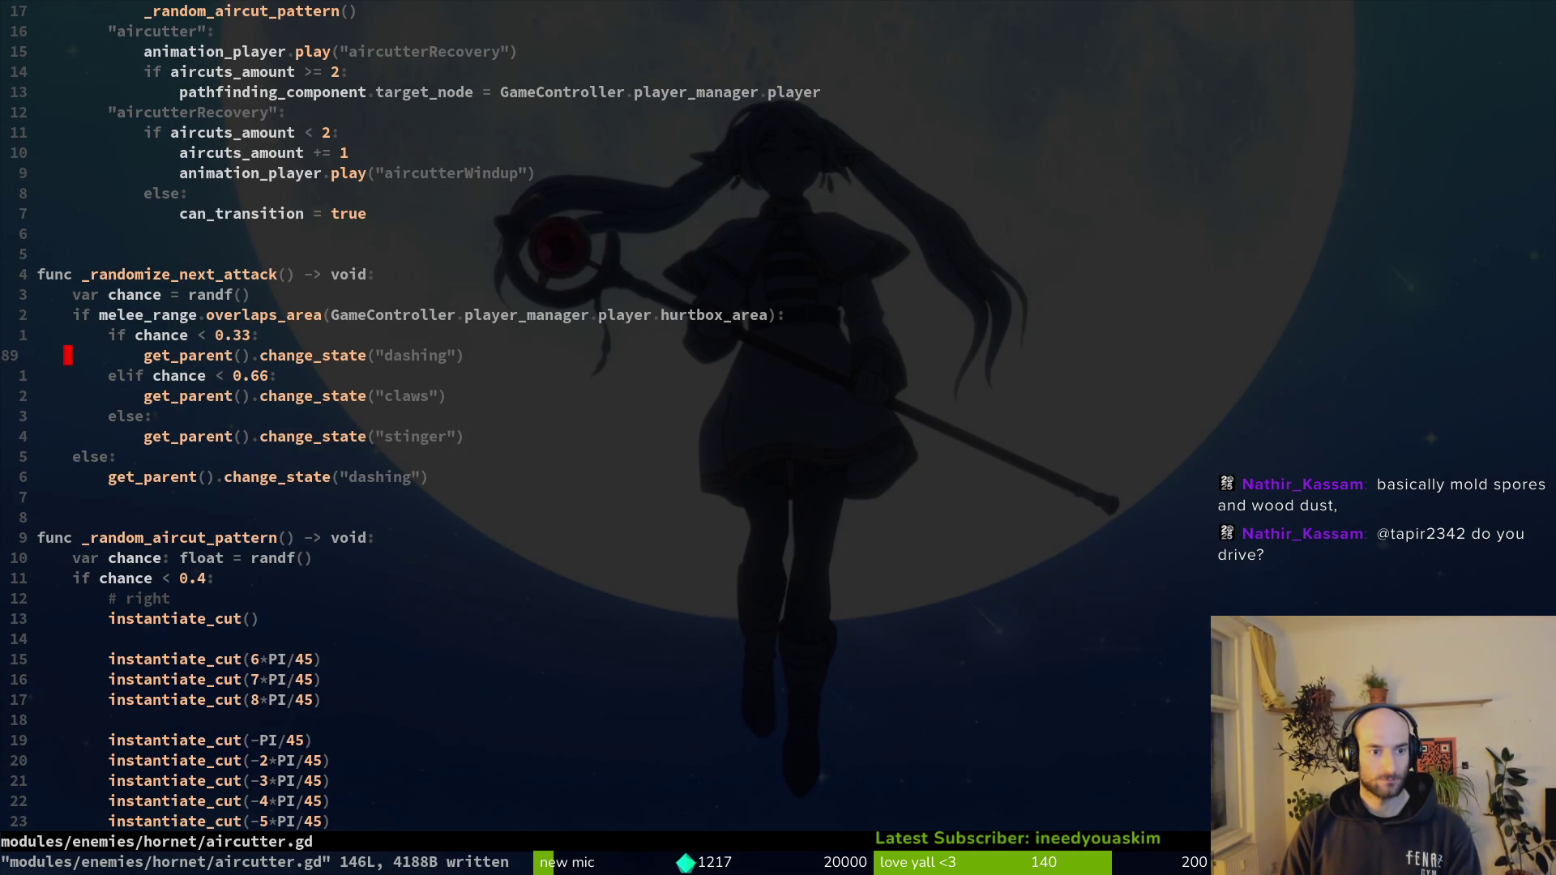
pyautogui.write('a3')
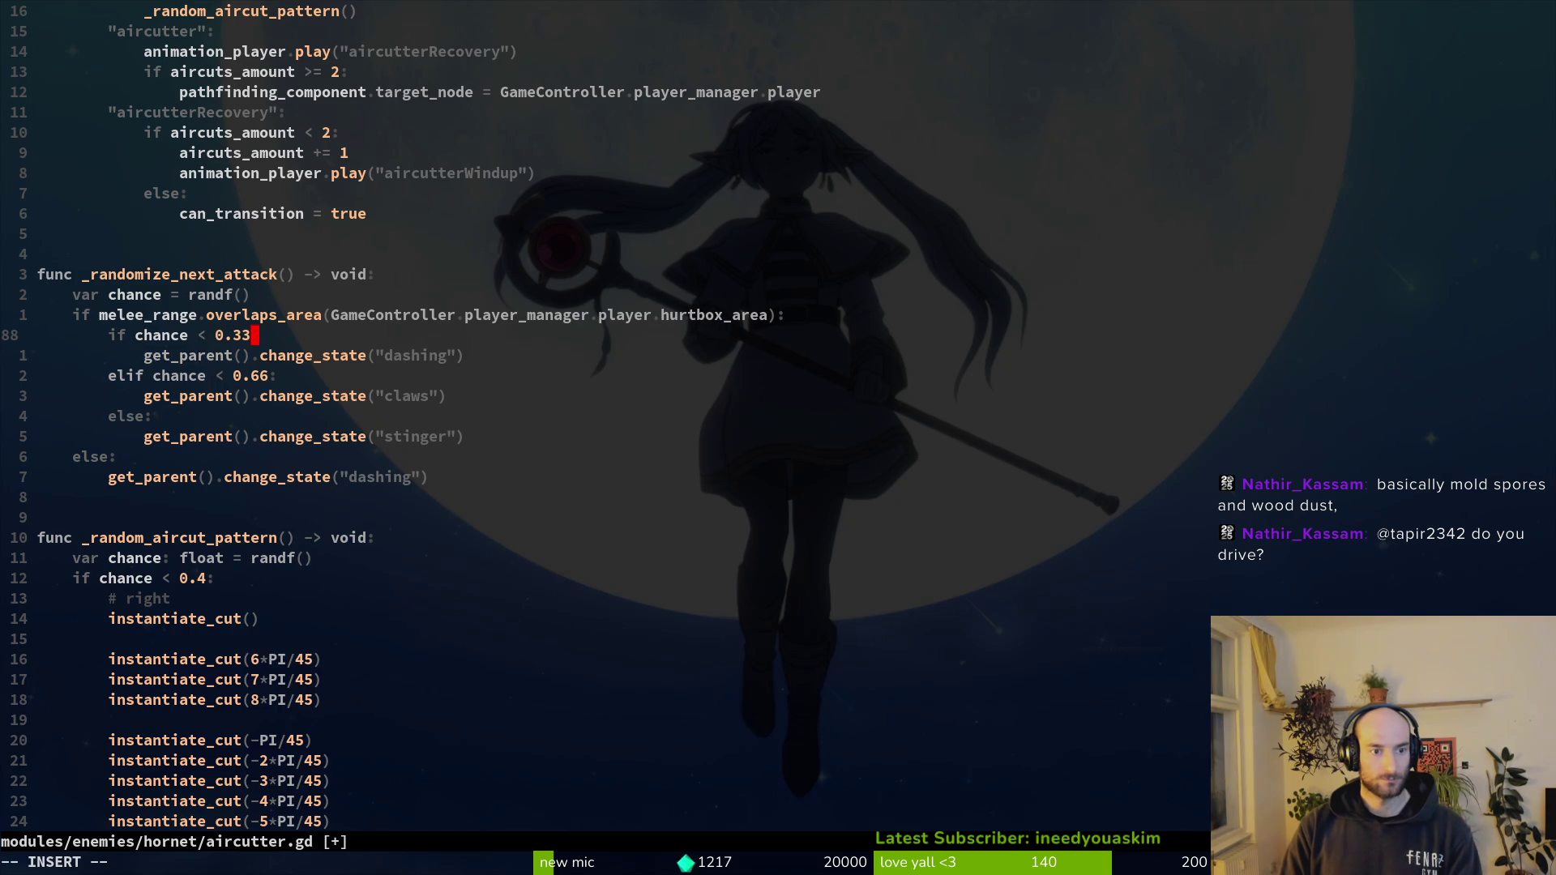
pyautogui.press('BackSpace')
pyautogui.press('BackSpace')
pyautogui.write('4')
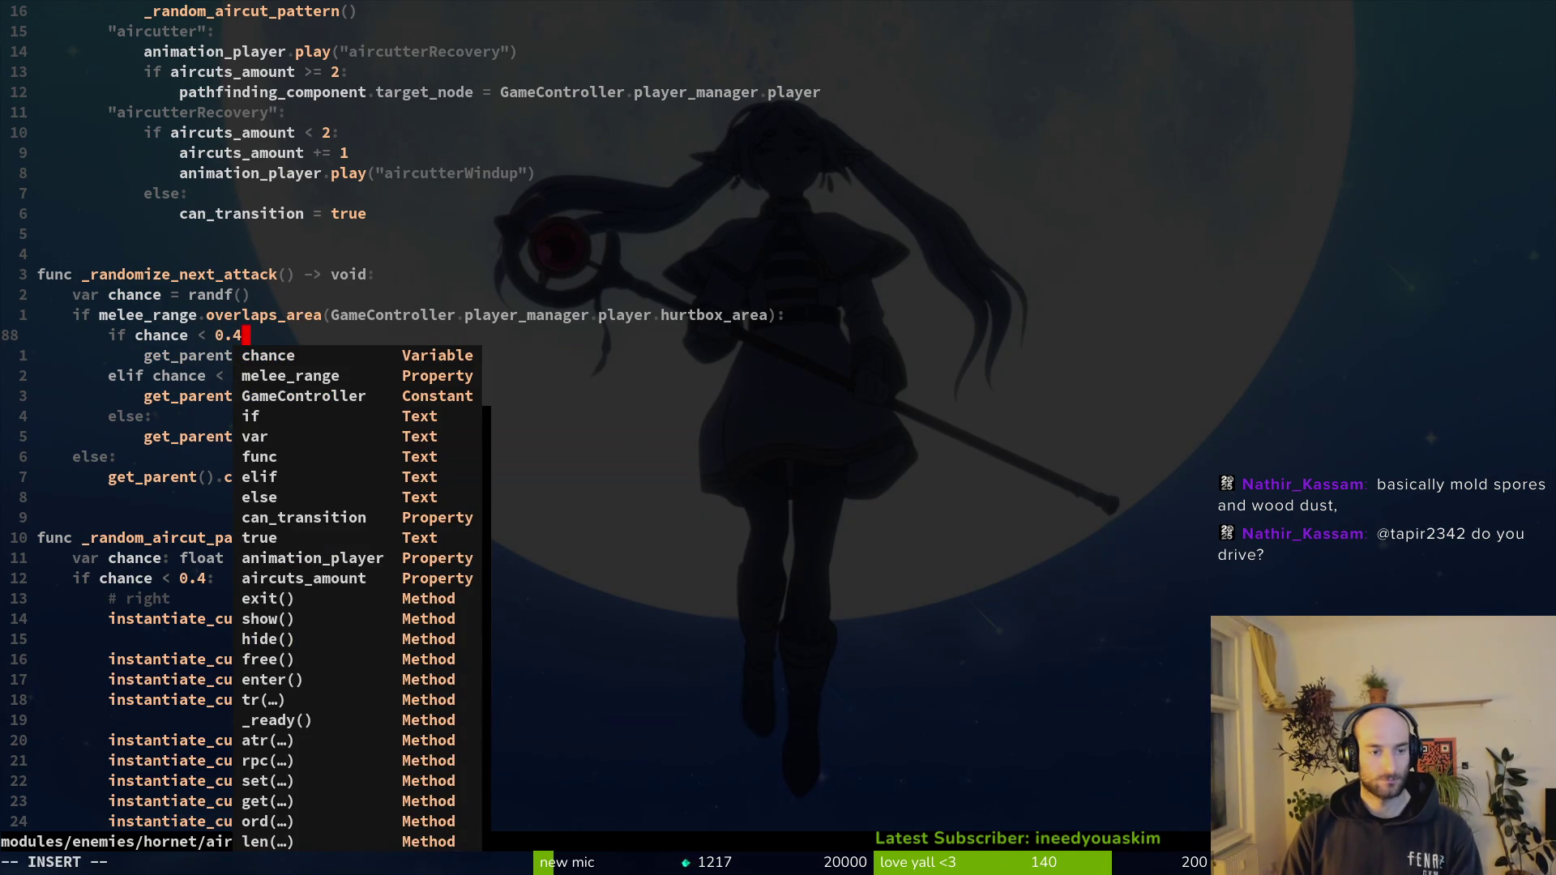
pyautogui.press('Escape')
pyautogui.write(':w')
pyautogui.press('Return')
# - Change the claws threshold from 0.66 to 0.7 and save aircutter.gd
pyautogui.press('j')
pyautogui.press('j')
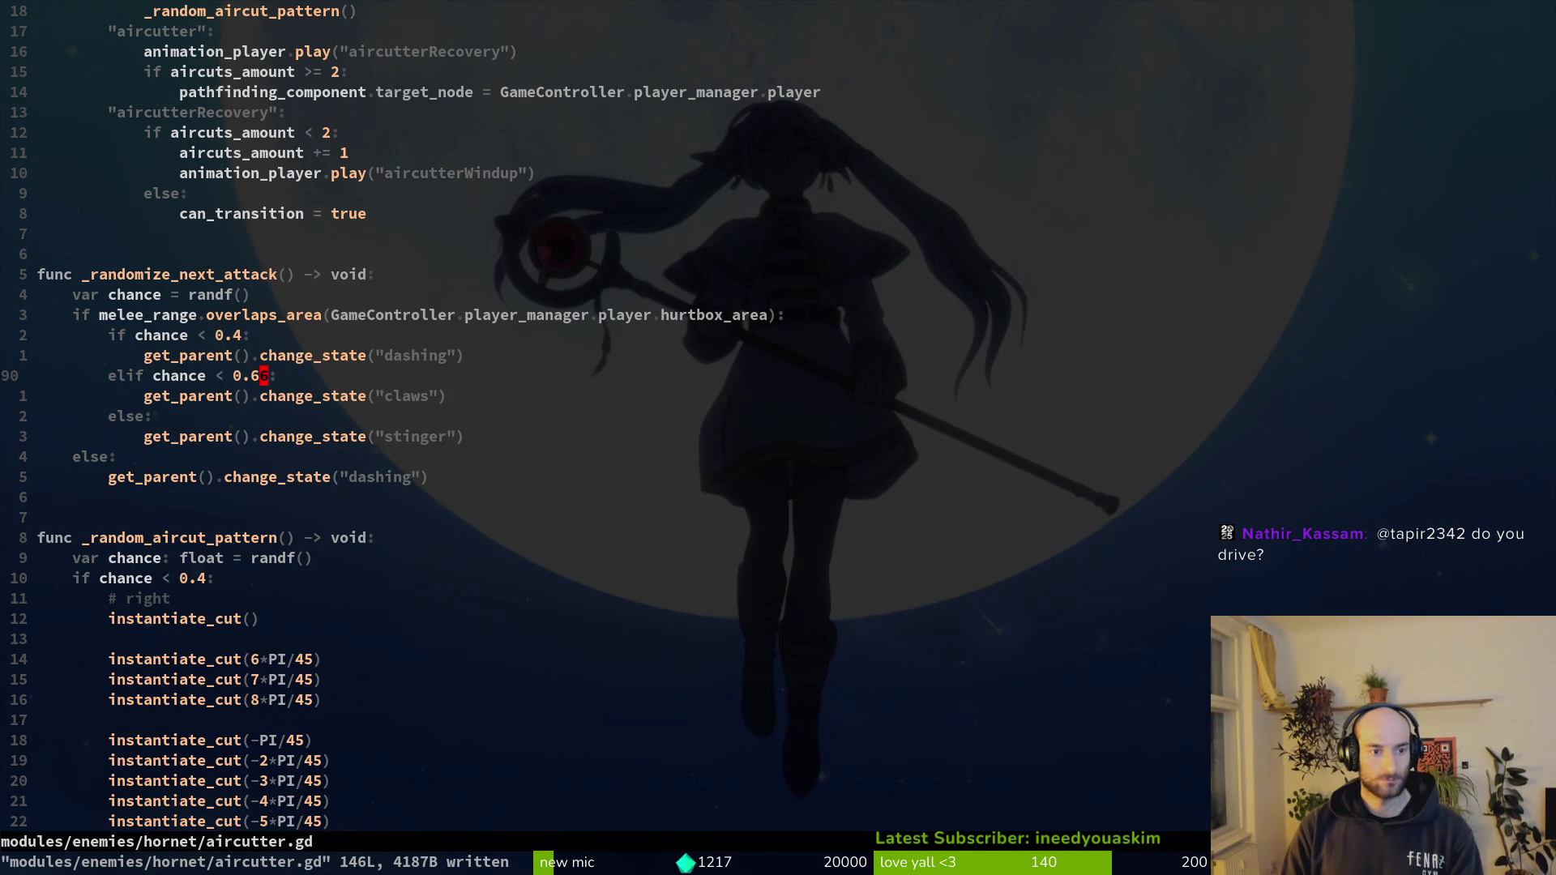
pyautogui.press('i')
pyautogui.press('BackSpace')
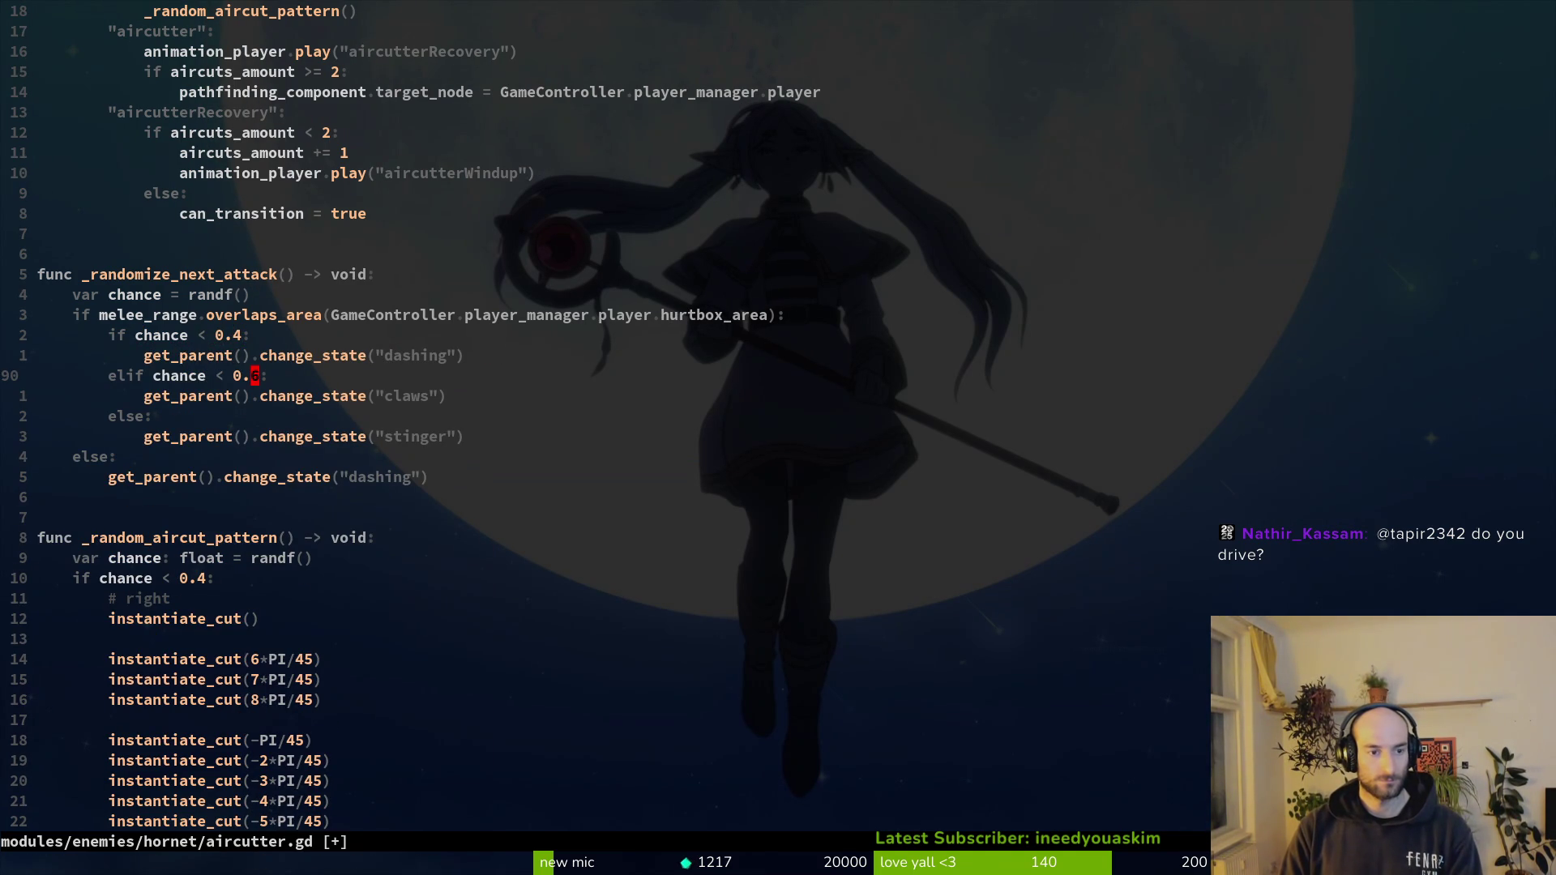
pyautogui.write(':w')
pyautogui.press('Return')
pyautogui.press('k')
pyautogui.press('k')
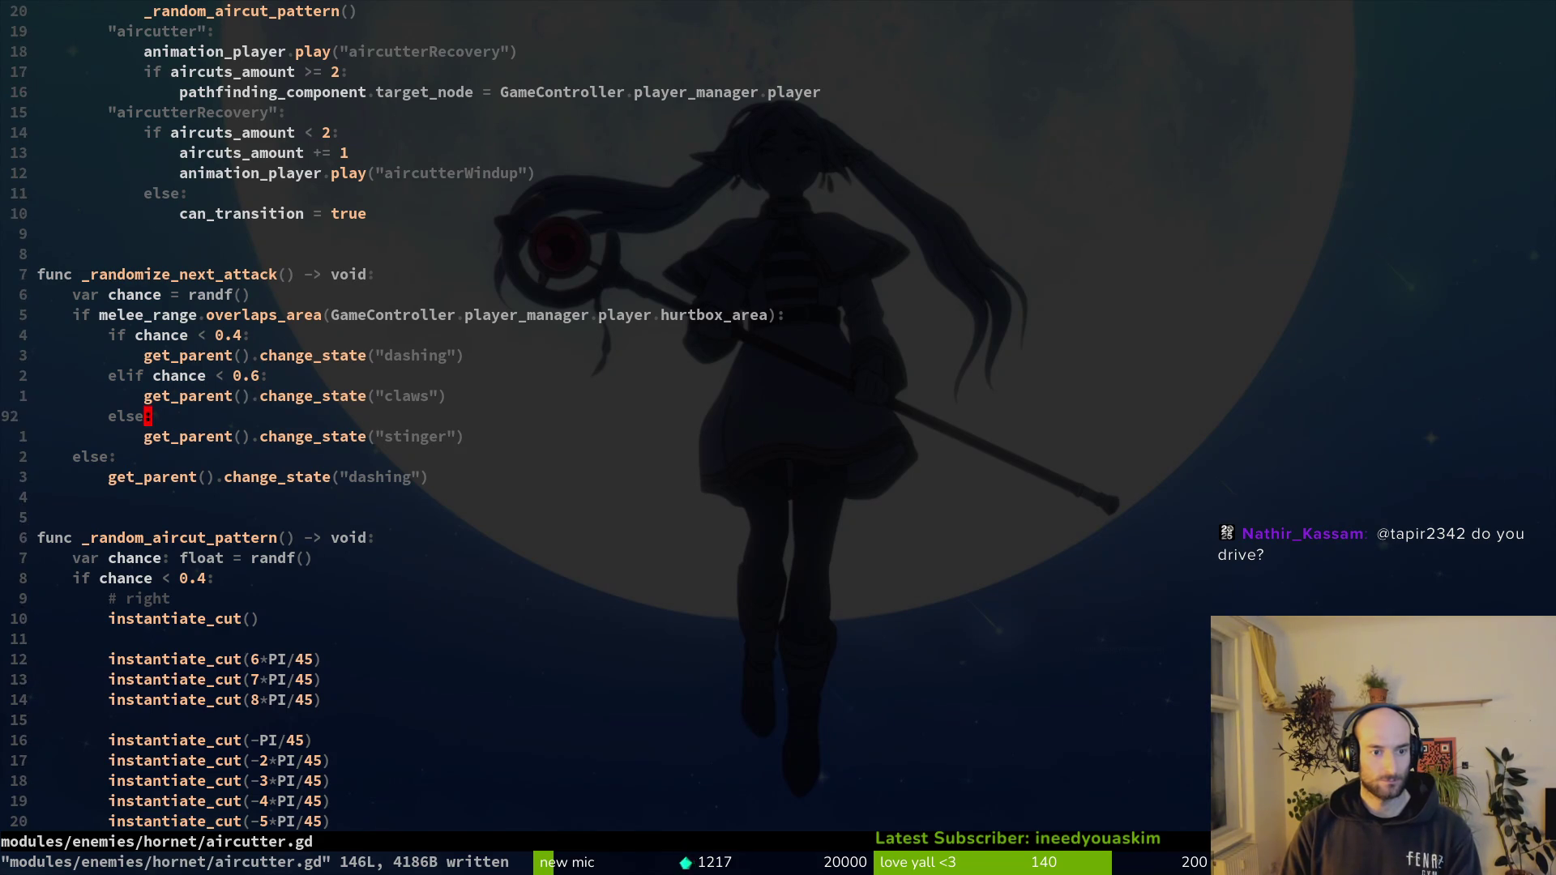
pyautogui.press('s')
pyautogui.write(':write')
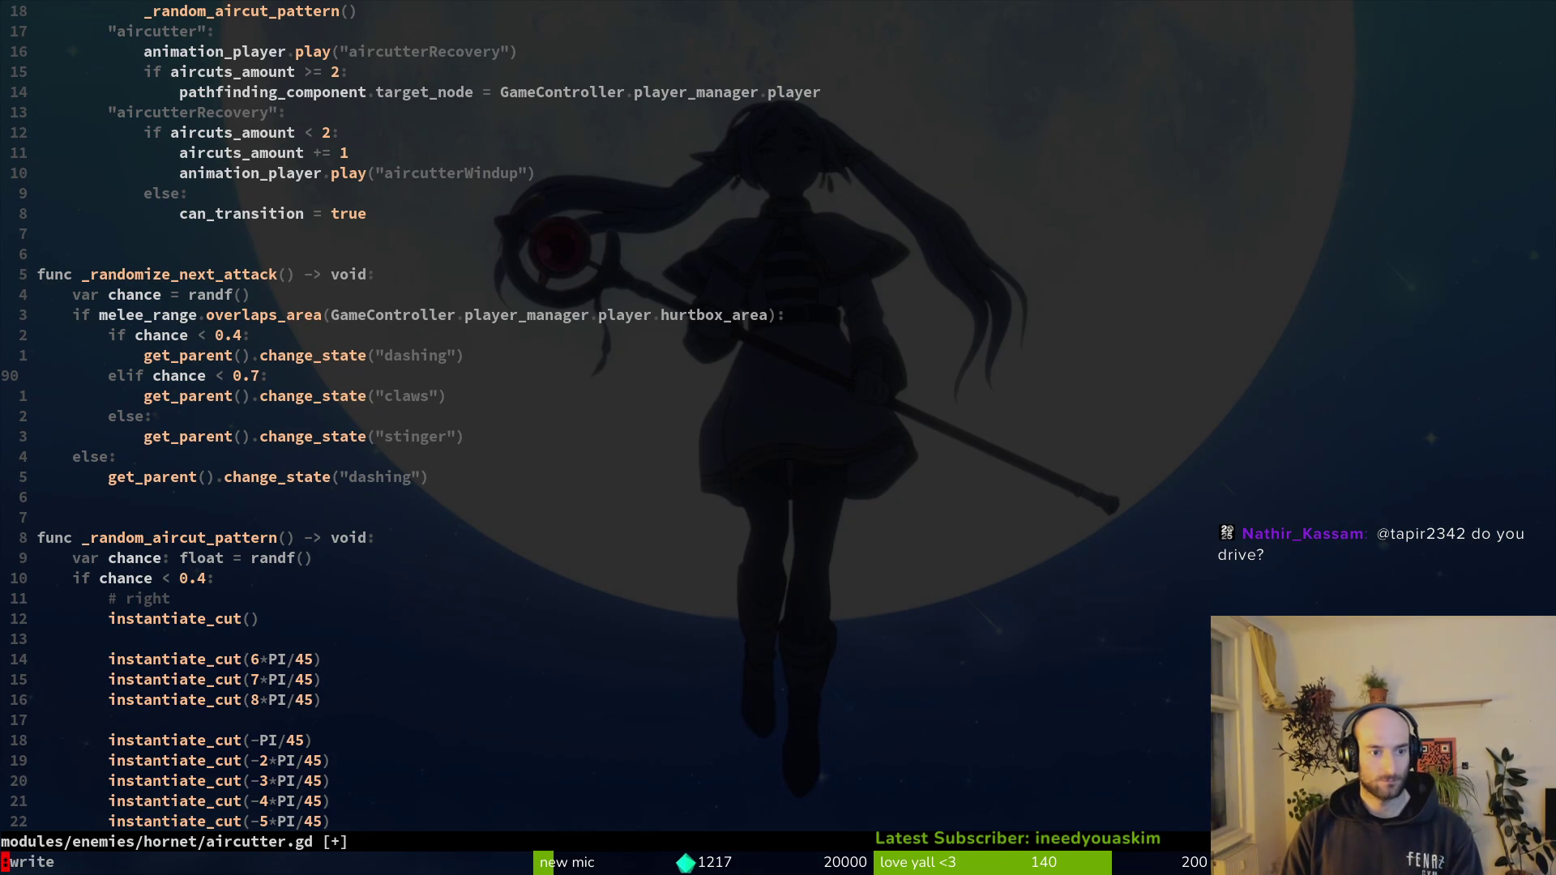
pyautogui.press('Return')
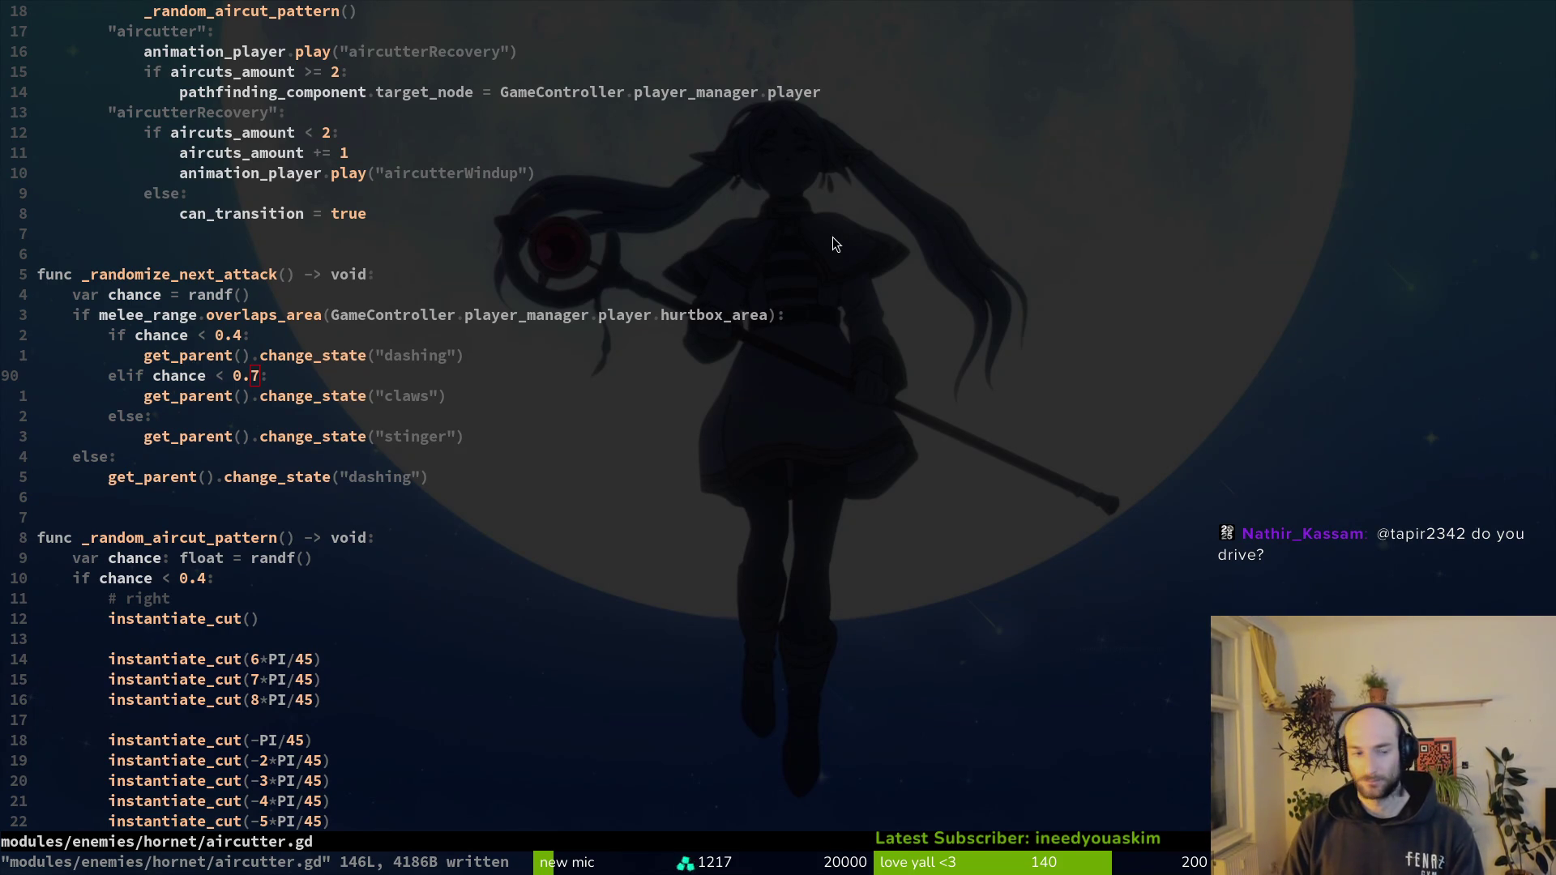
pyautogui.hotkey('alt', 'Tab')
pyautogui.hotkey('alt', 'Tab')
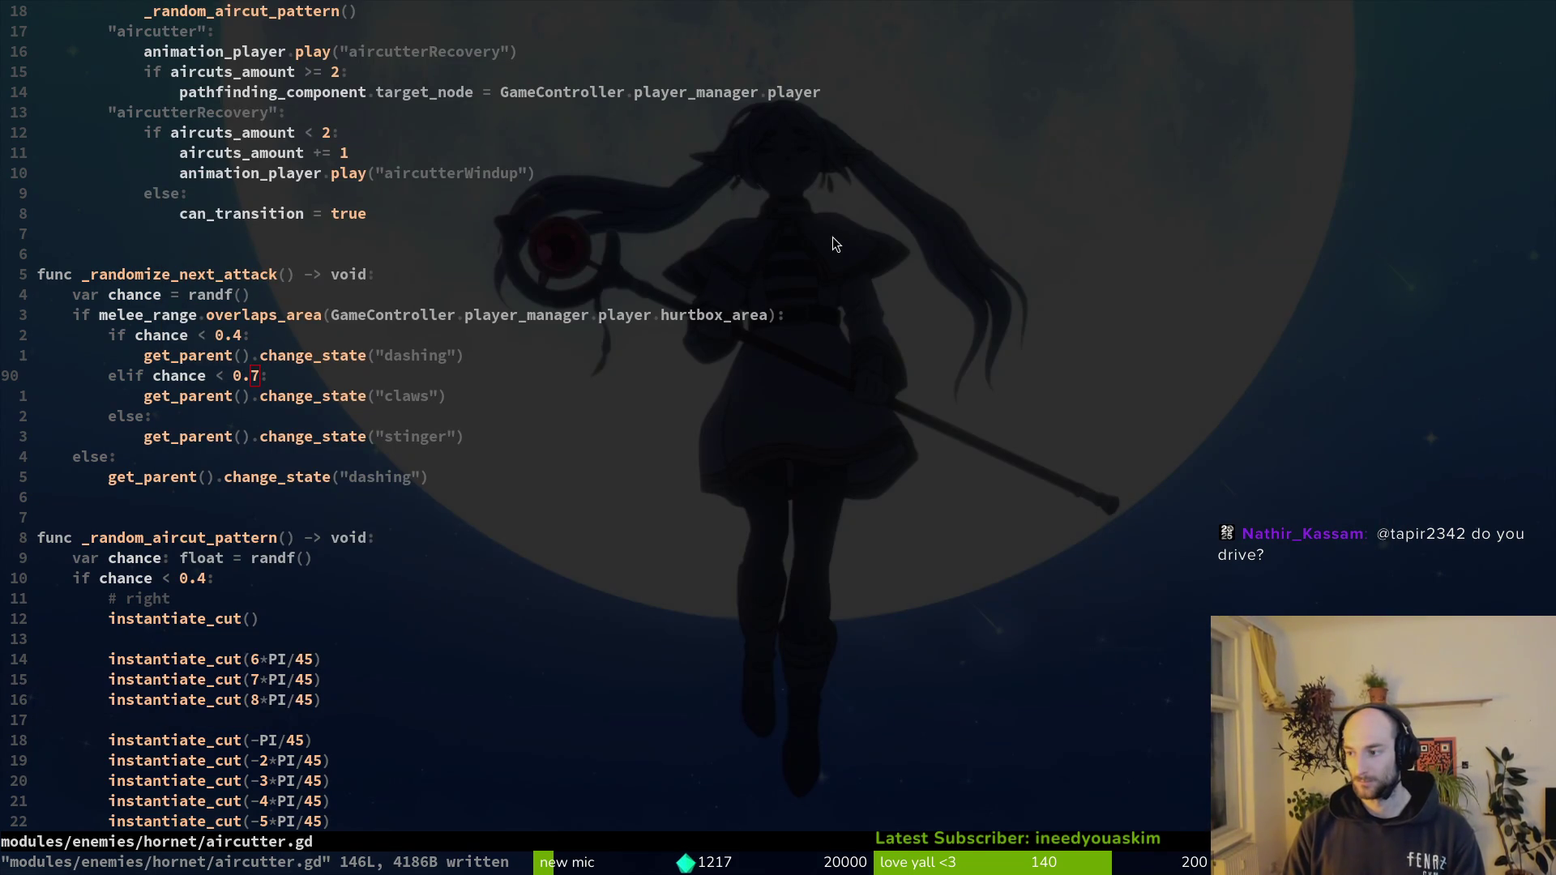
# - Copy the 'if chance < 0.4' dashing block and paste it under the outer else branch
pyautogui.press('j')
pyautogui.press('j')
pyautogui.press('j')
pyautogui.press('j')
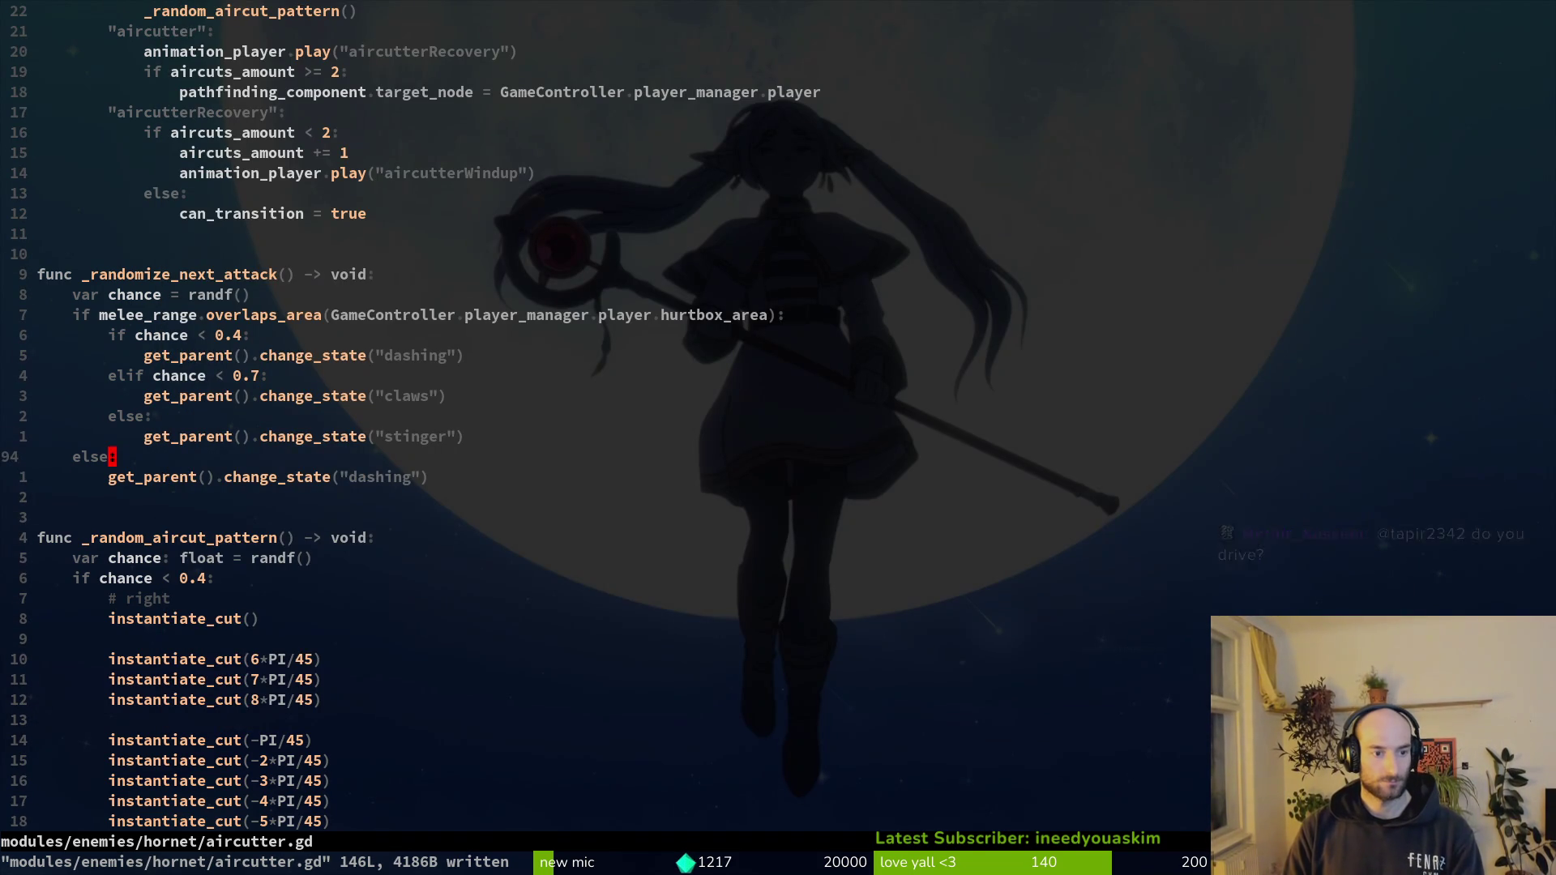
pyautogui.press('k')
pyautogui.press('k')
pyautogui.press('k')
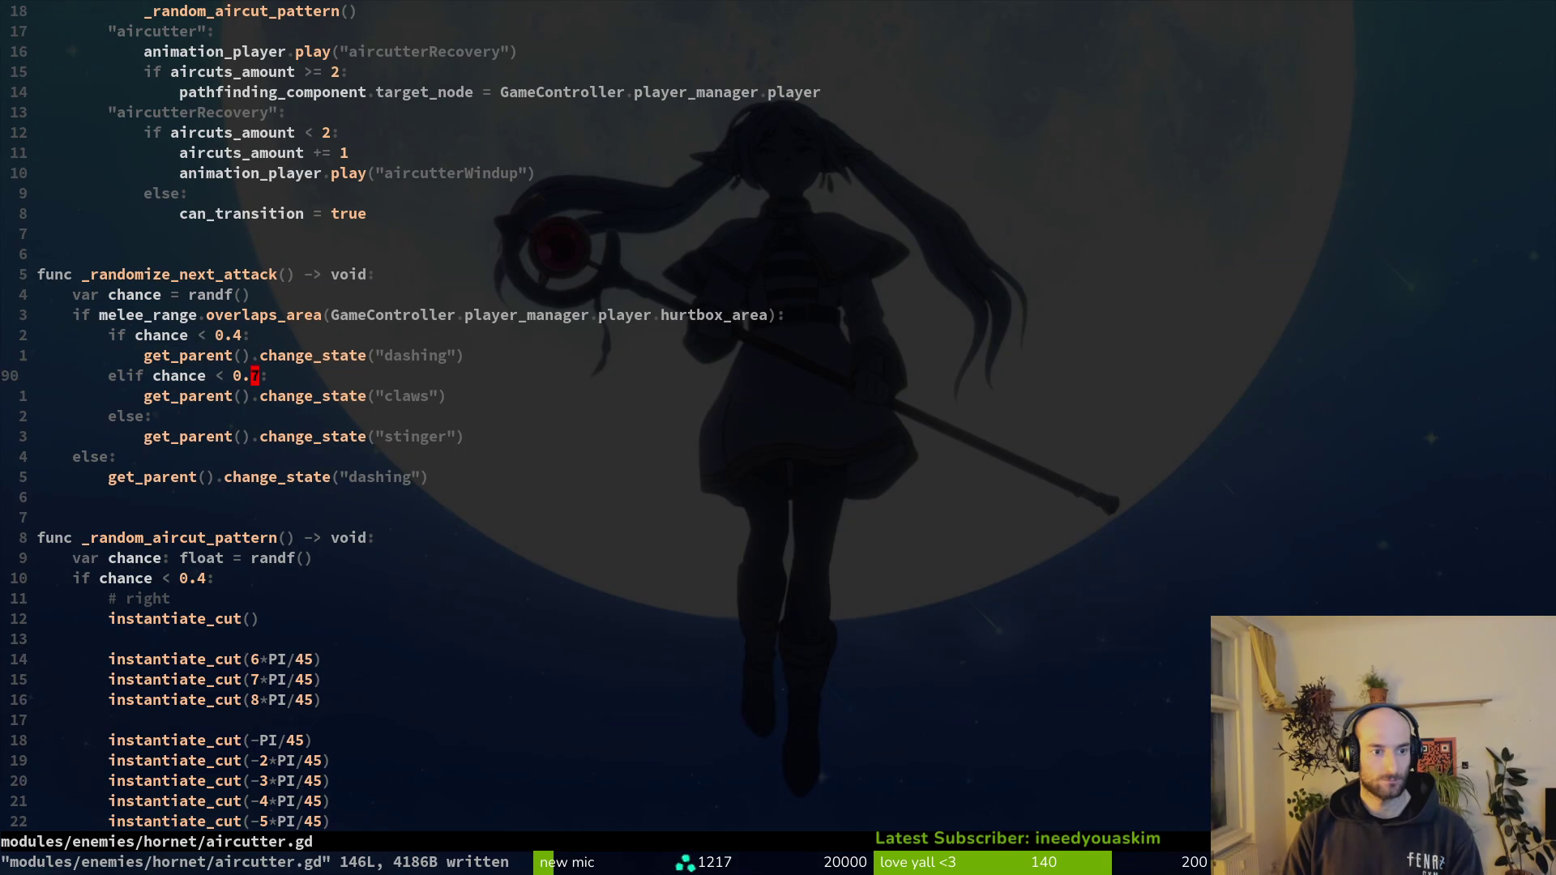
pyautogui.press('k')
pyautogui.press('V')
pyautogui.press('Escape')
pyautogui.press('k')
pyautogui.press('V')
pyautogui.press('j')
pyautogui.press('y')
pyautogui.press('j')
pyautogui.press('j')
pyautogui.press('j')
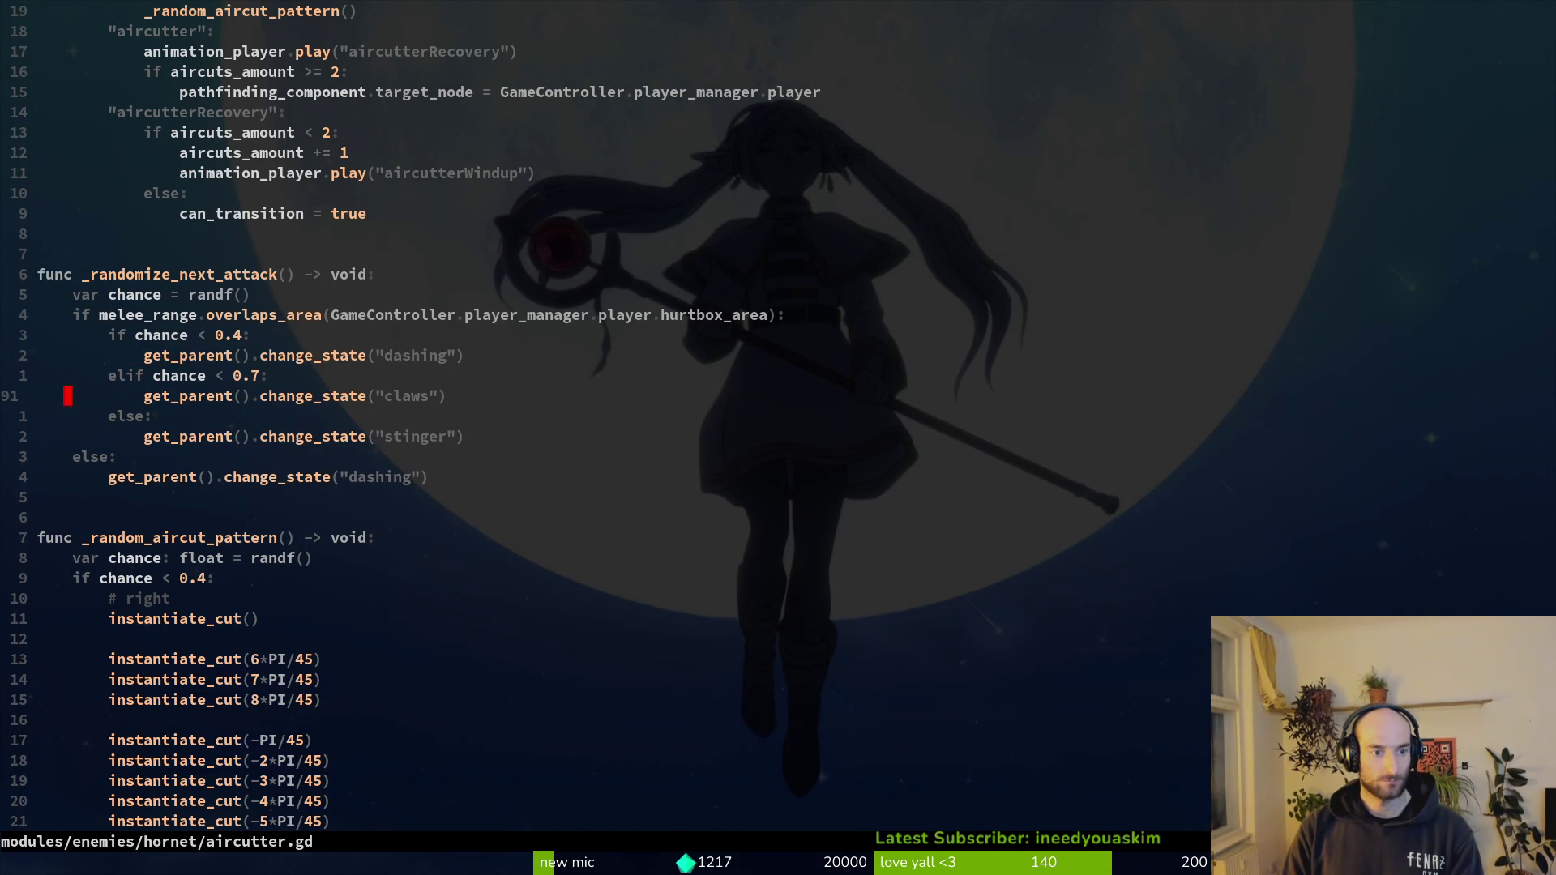
pyautogui.press('j')
pyautogui.press('j')
pyautogui.press('j')
pyautogui.press('p')
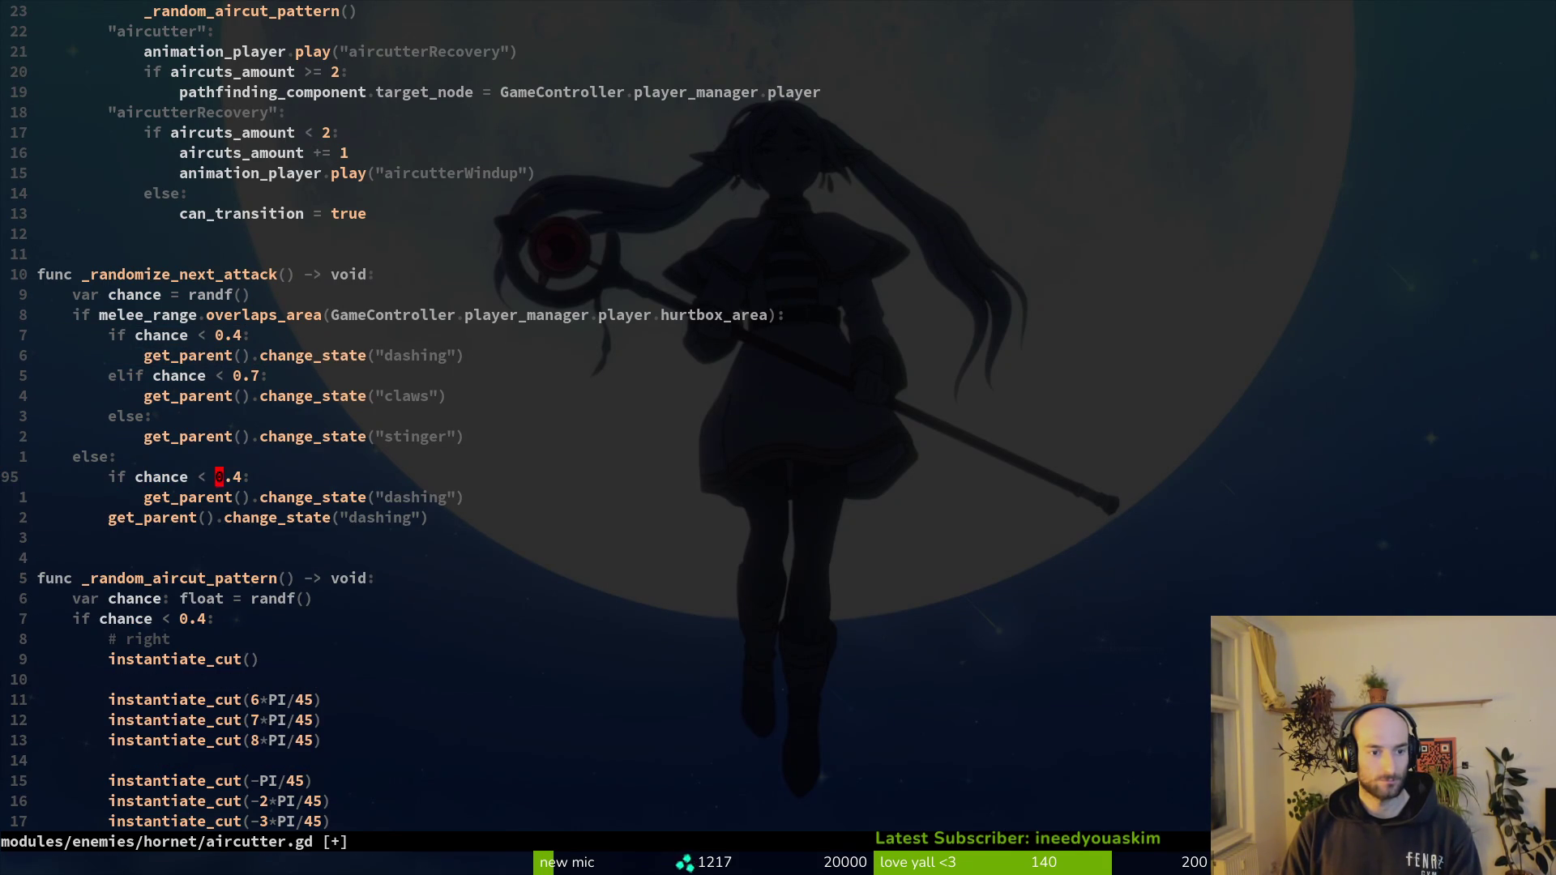
# - Under the pasted if, add an else: branch with the dashing call and save
pyautogui.press('Escape')
pyautogui.write(':w')
pyautogui.press('Return')
pyautogui.press('j')
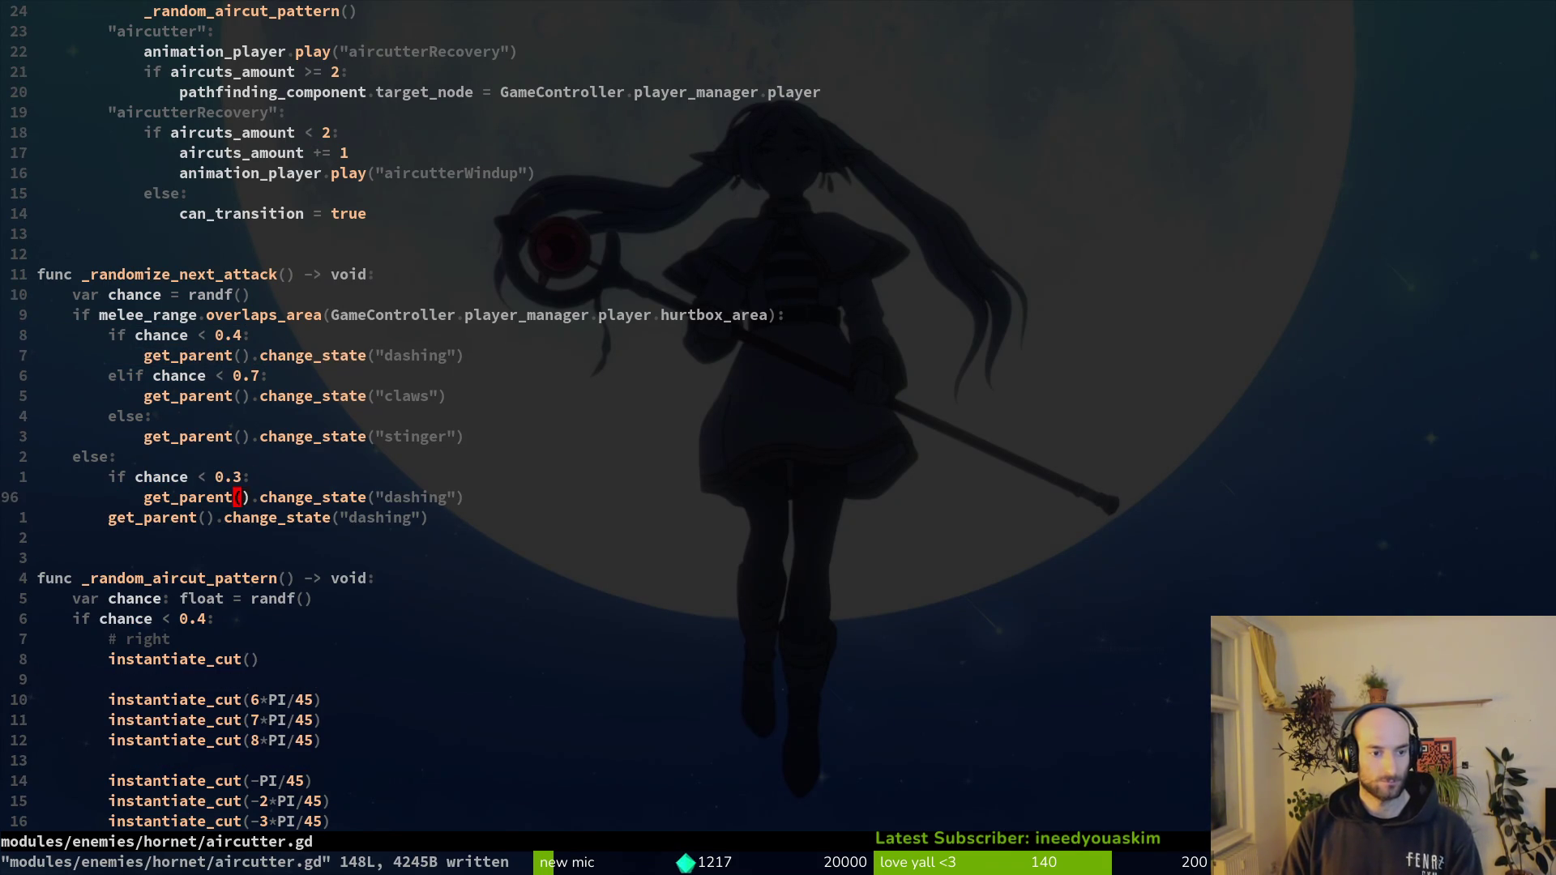
pyautogui.press('o')
pyautogui.press('BackSpace')
pyautogui.write('else:')
pyautogui.press('Escape')
pyautogui.press('k')
pyautogui.press('y')
pyautogui.press('y')
pyautogui.write('jp')
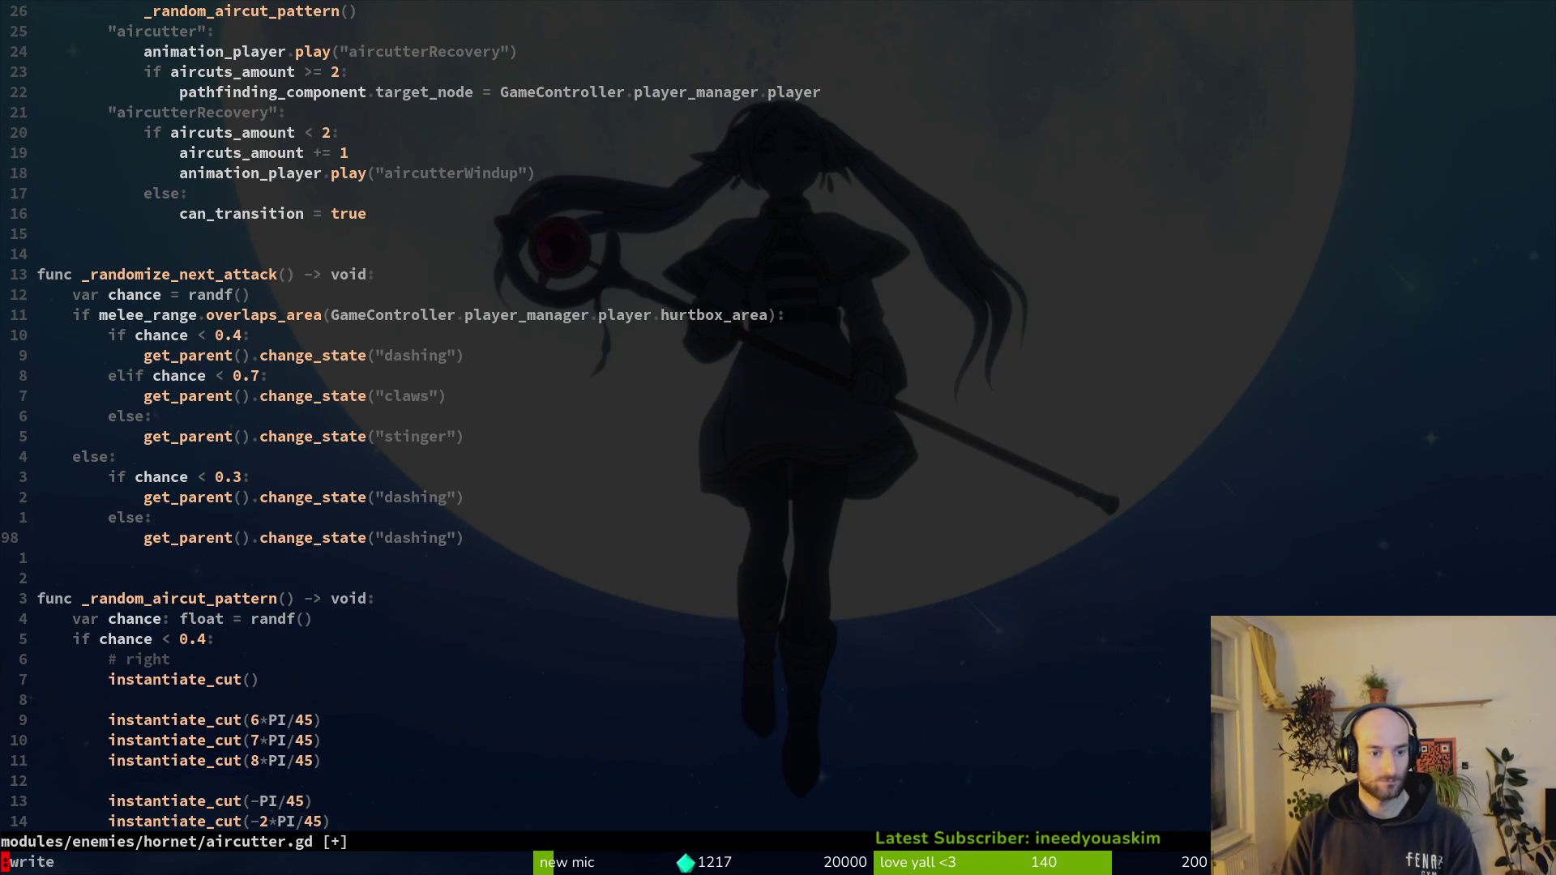
pyautogui.write(':w')
pyautogui.press('Return')
# - Rename the first call's state to stinger with a 0.2 threshold, save, and quit Neovim
pyautogui.press('k')
pyautogui.press('k')
pyautogui.press('c')
pyautogui.press('i')
pyautogui.press('"')
pyautogui.write('sti')
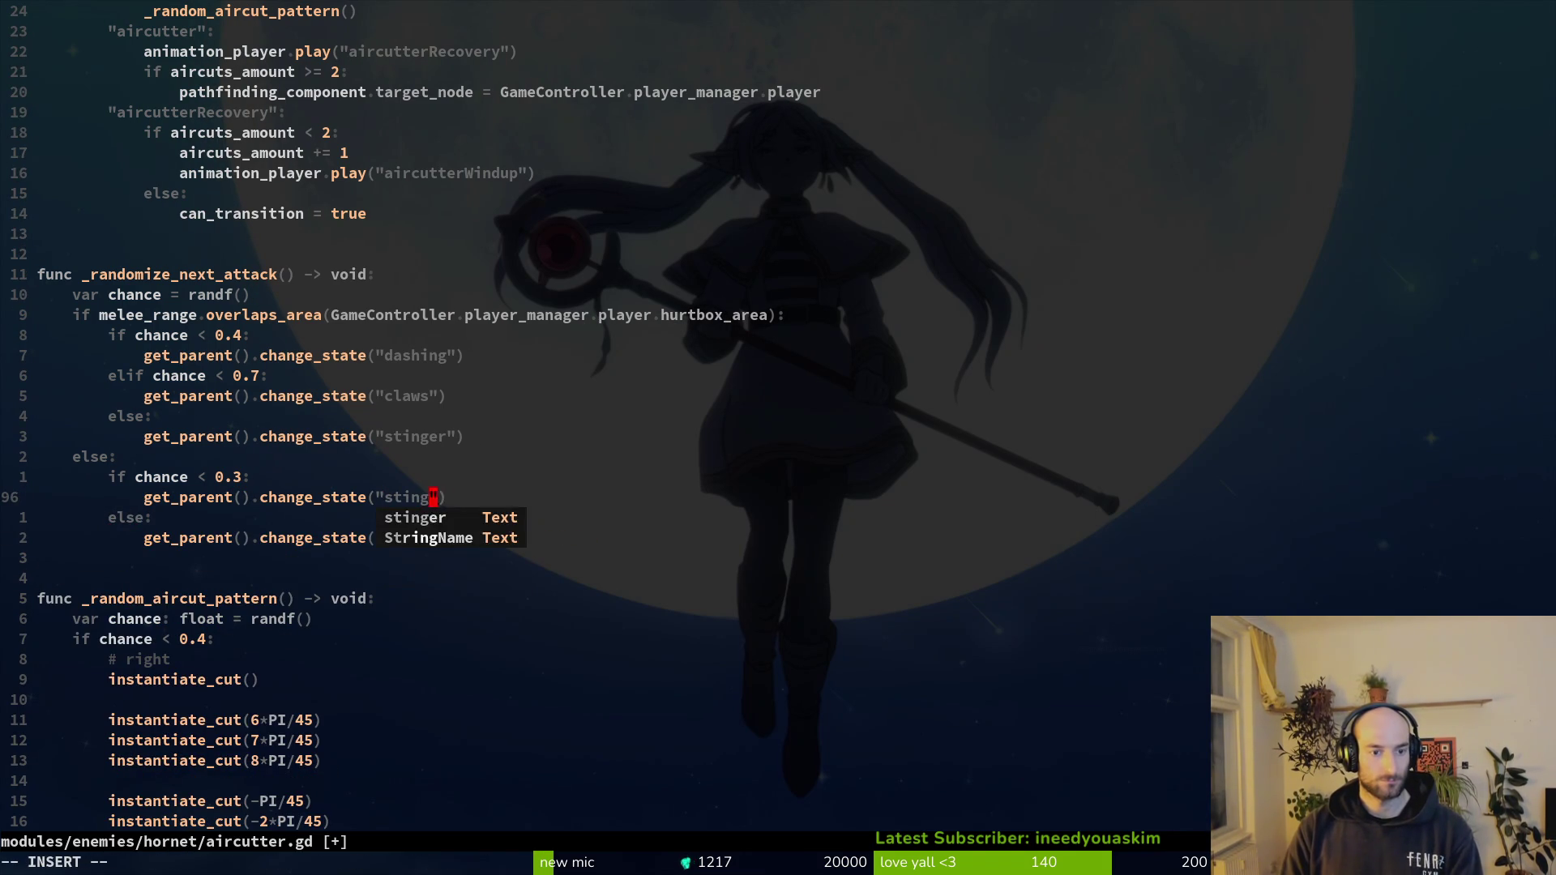
pyautogui.write('nger')
pyautogui.press('Escape')
pyautogui.write(':write')
pyautogui.press('Return')
pyautogui.write(':wq')
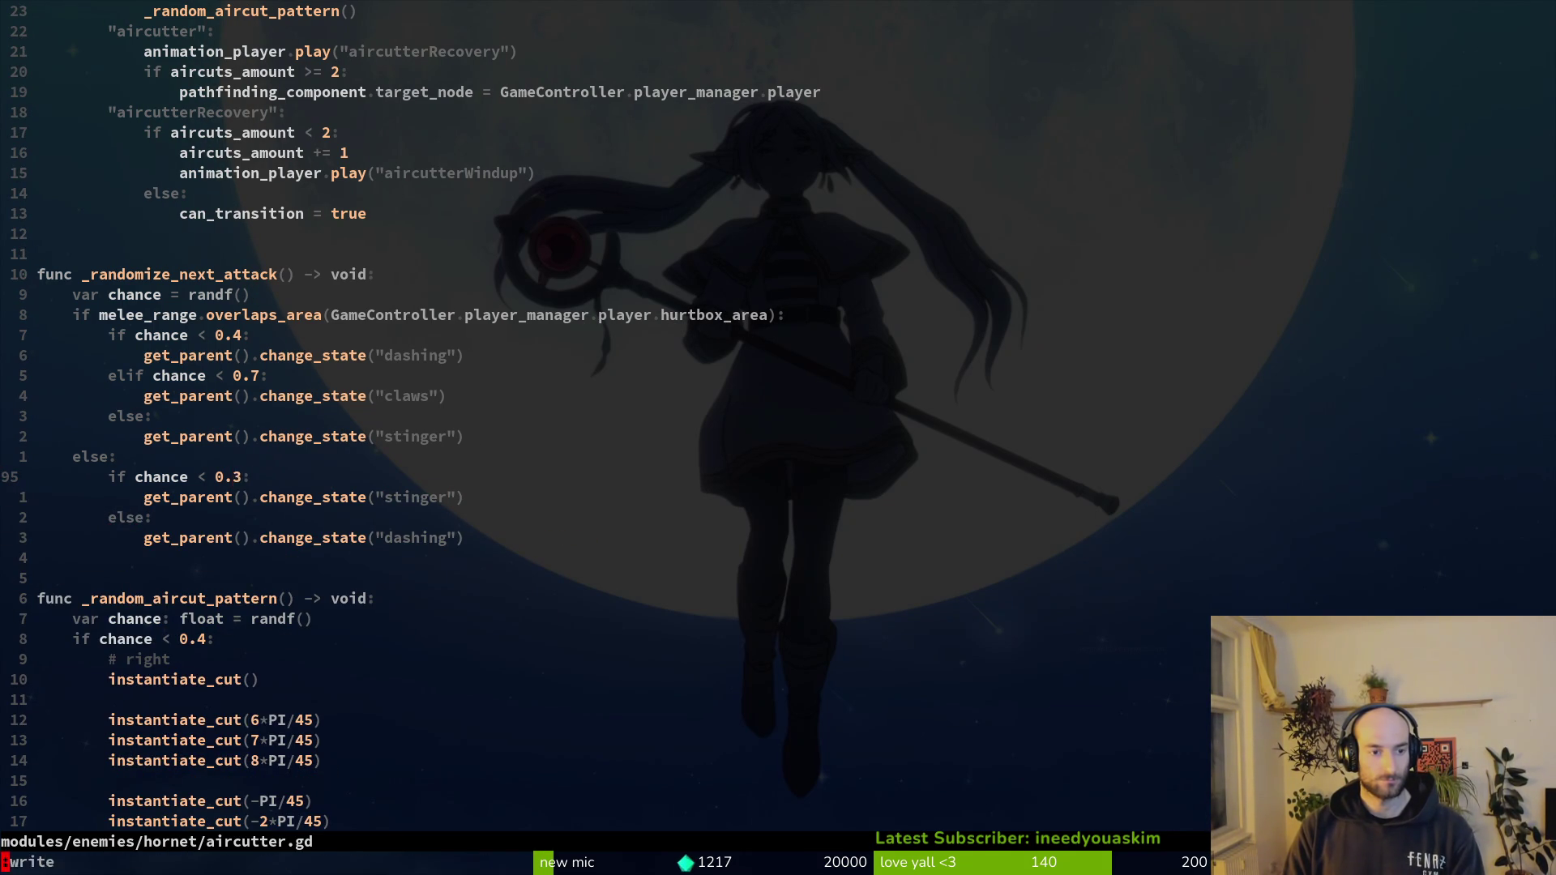
pyautogui.press('Return')
pyautogui.write('s2')
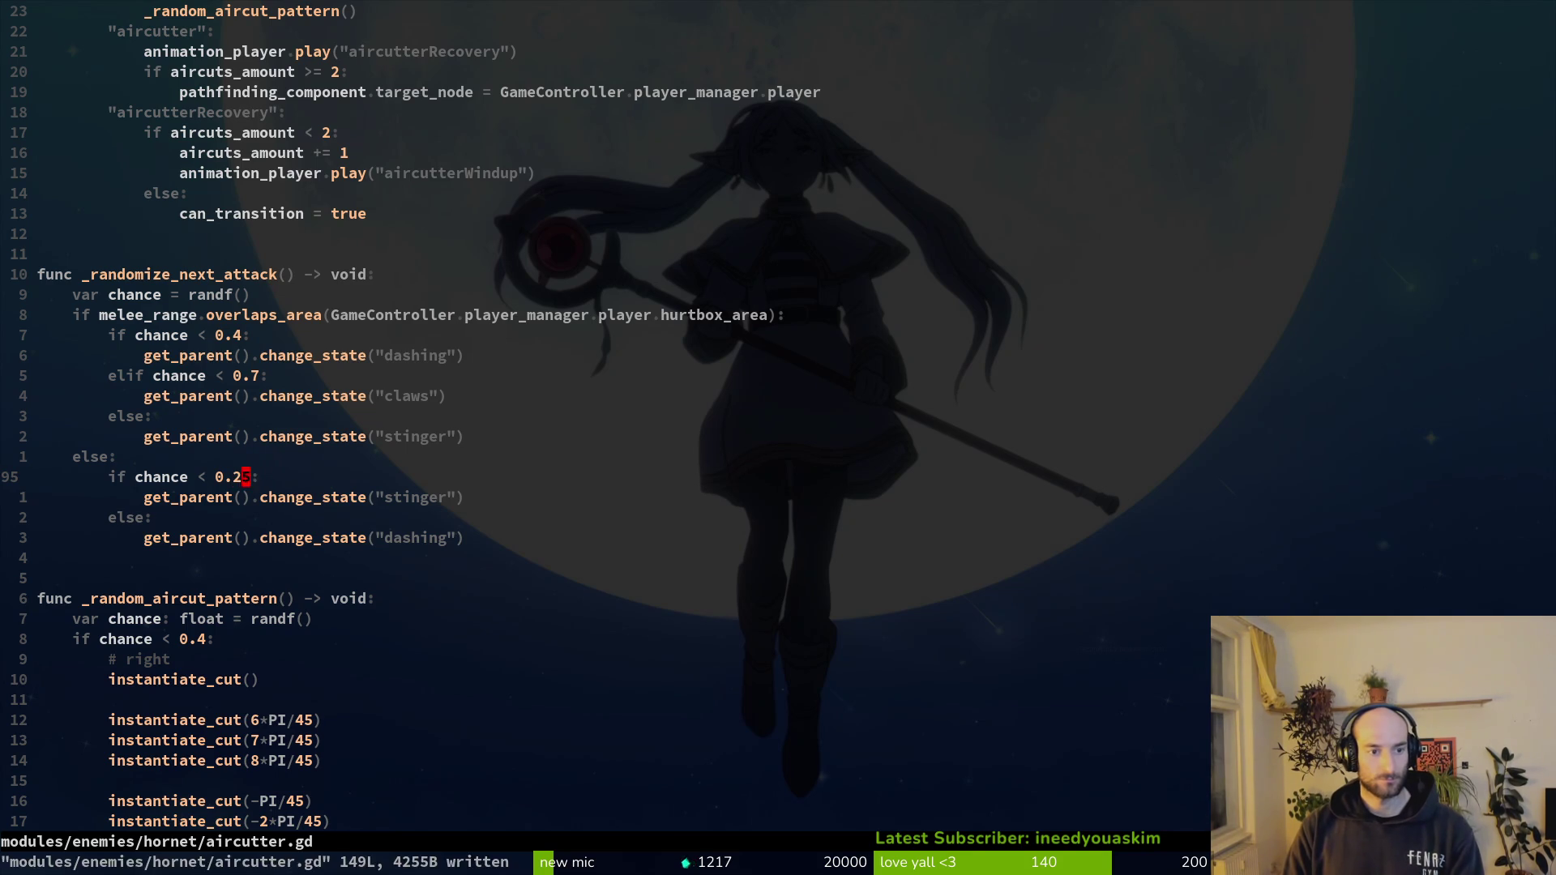
pyautogui.write(':q')
pyautogui.press('Return')
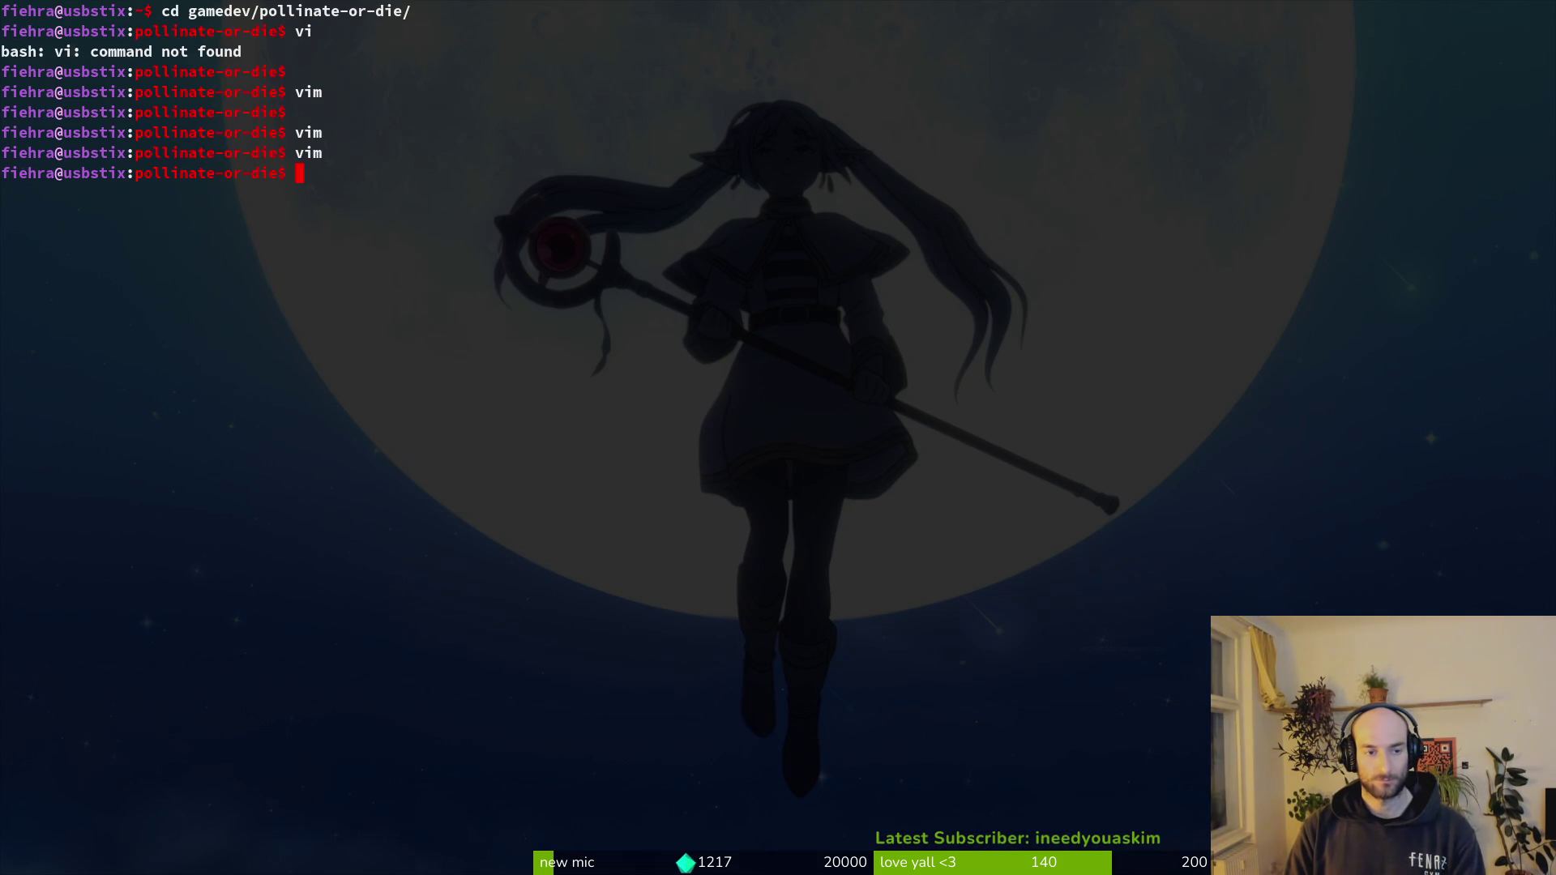
# - Launch the game, pass the main menu and load the hornet level from the debug menu
pyautogui.press('Up')
pyautogui.press('Return')
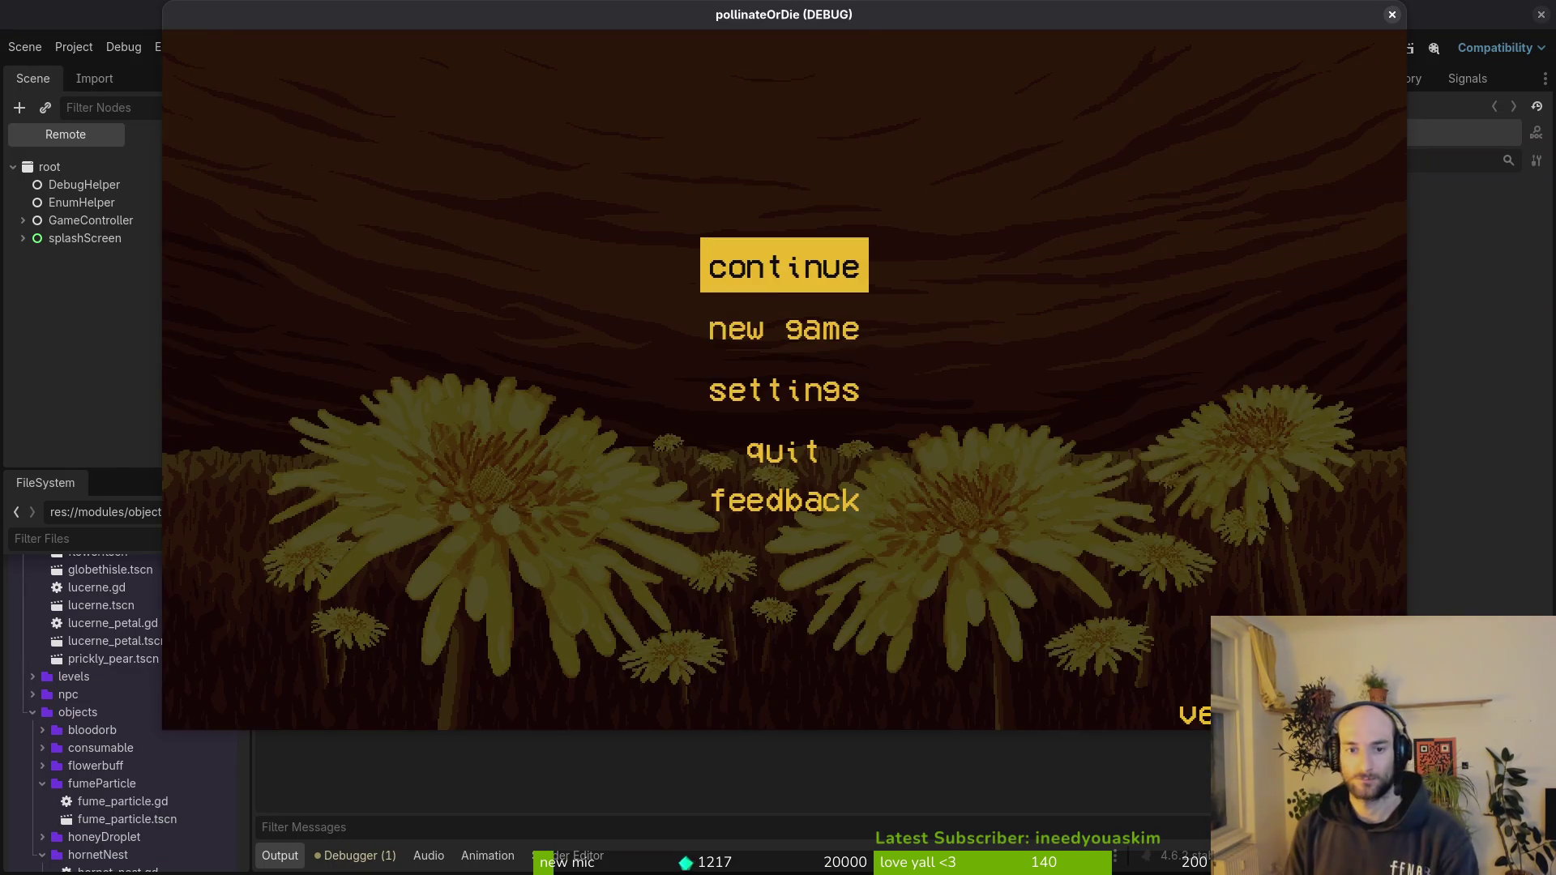
pyautogui.press('Return')
pyautogui.press('Escape')
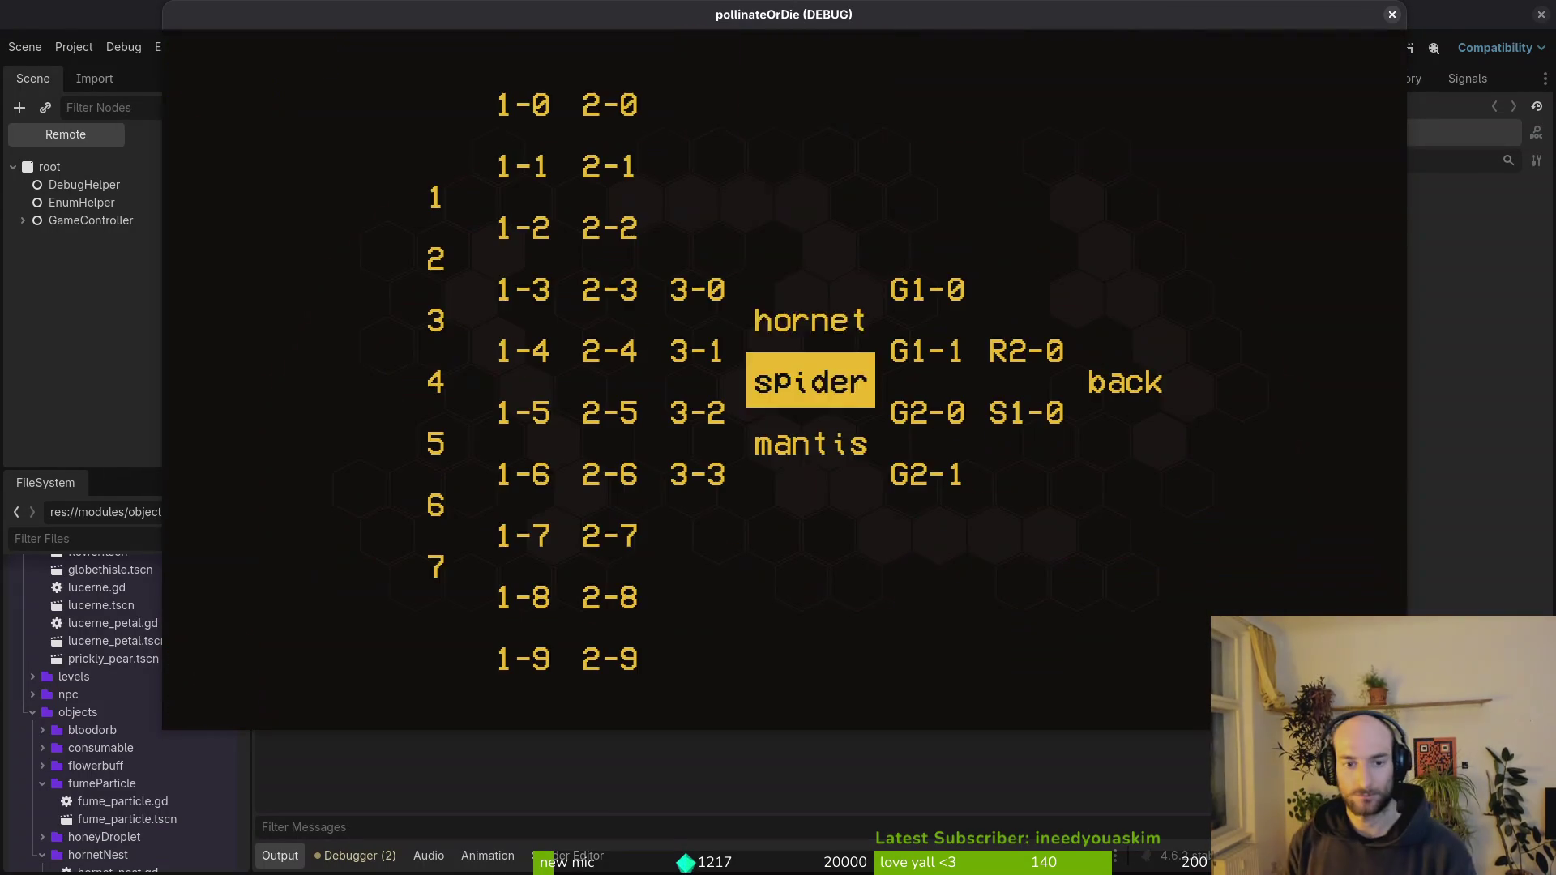
pyautogui.press('Up')
pyautogui.press('Return')
# - Fly the bee around the arena dodging the hornet's crescent projectiles
pyautogui.press('Right')
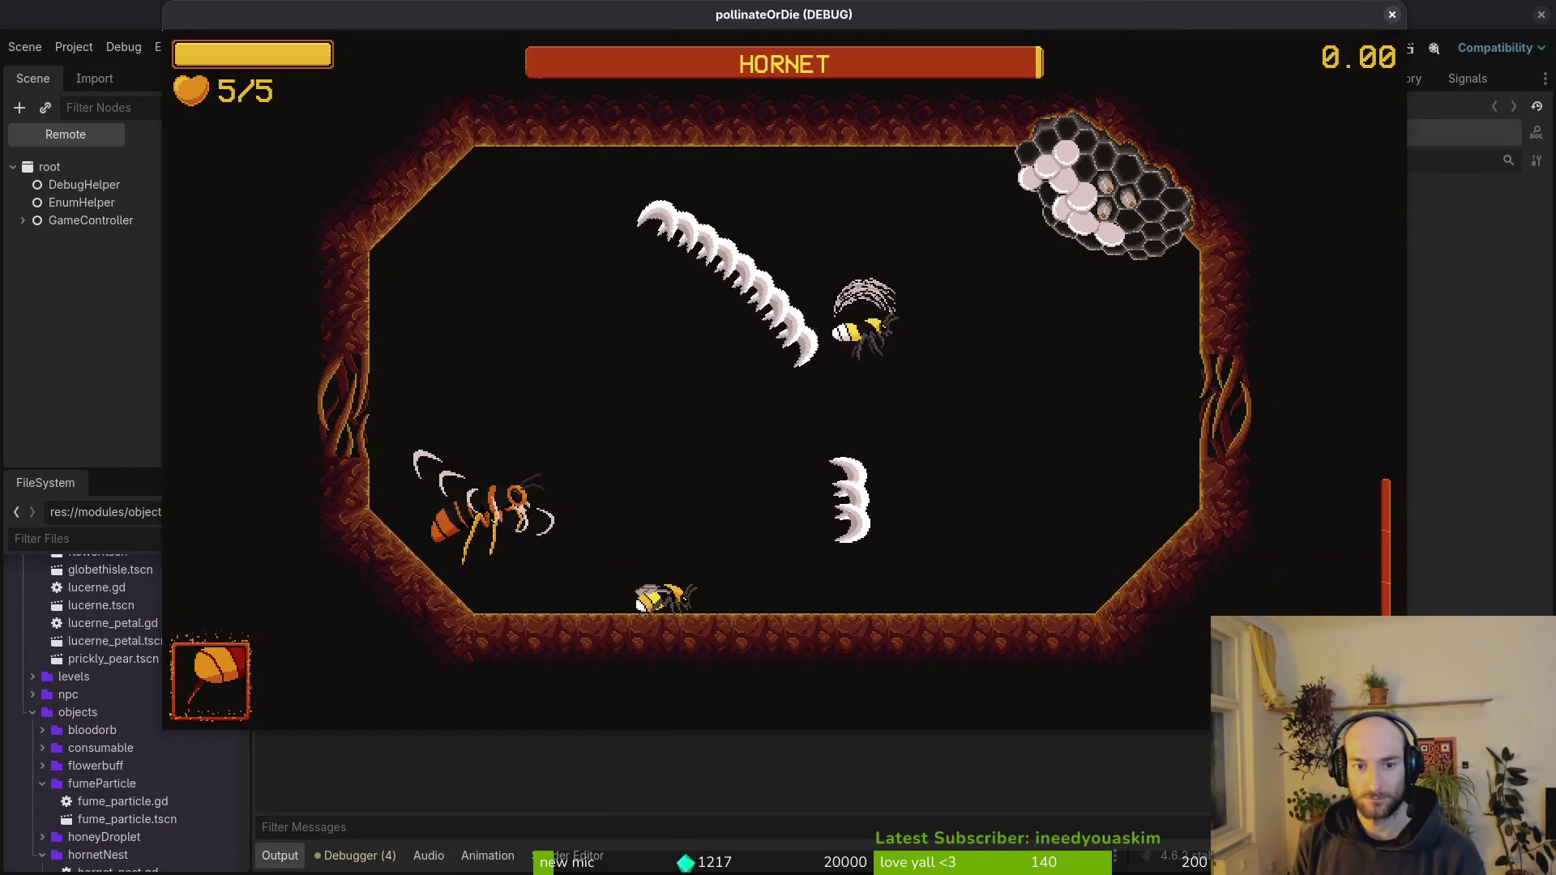
pyautogui.press('Right')
pyautogui.press('Left')
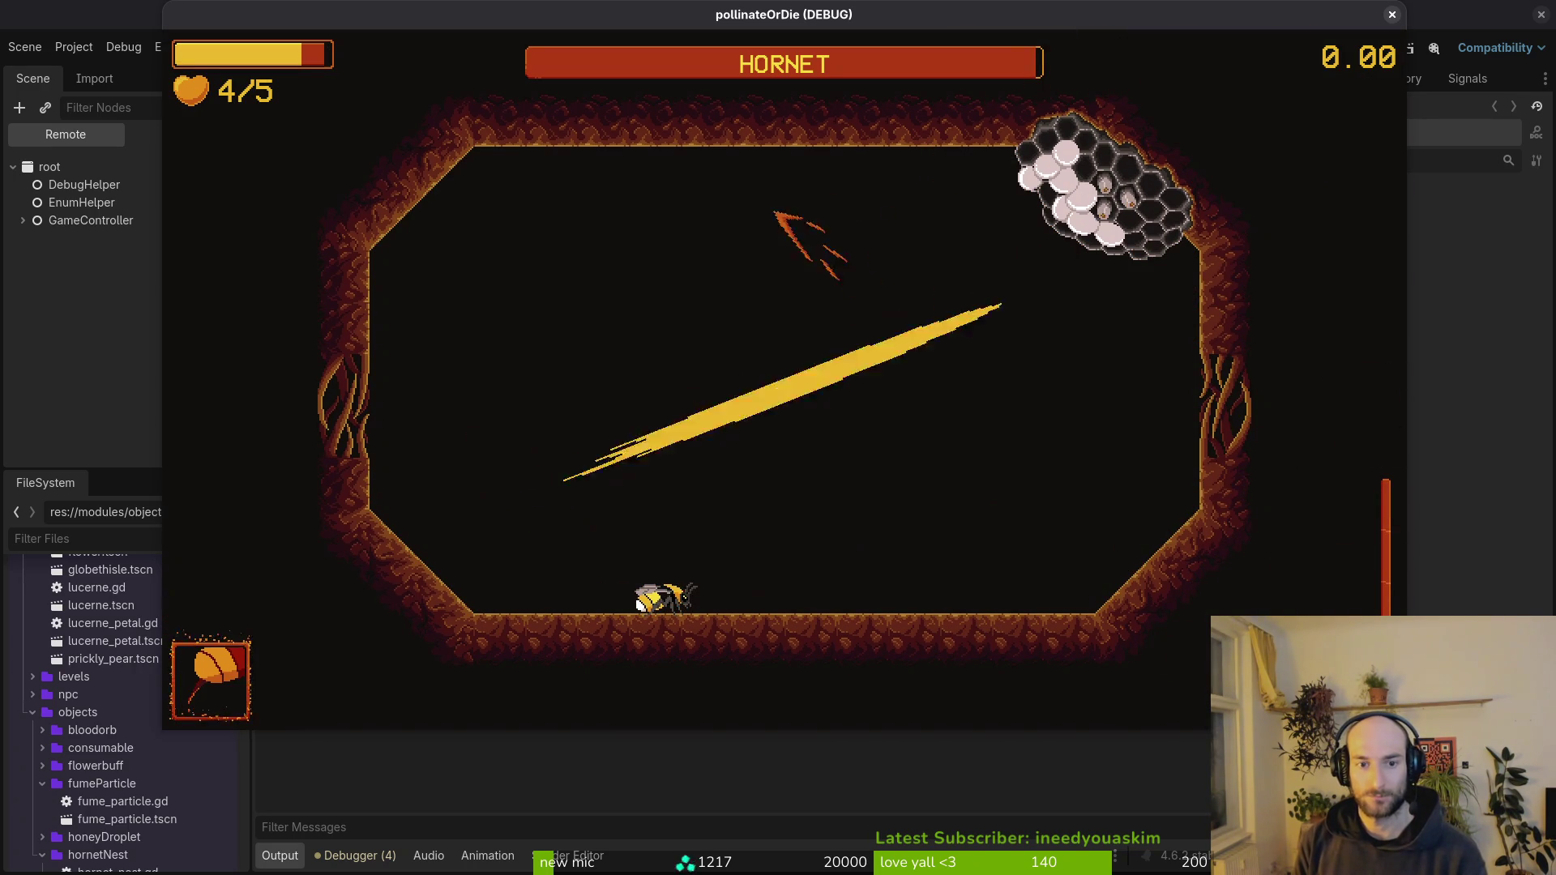
pyautogui.press('Down')
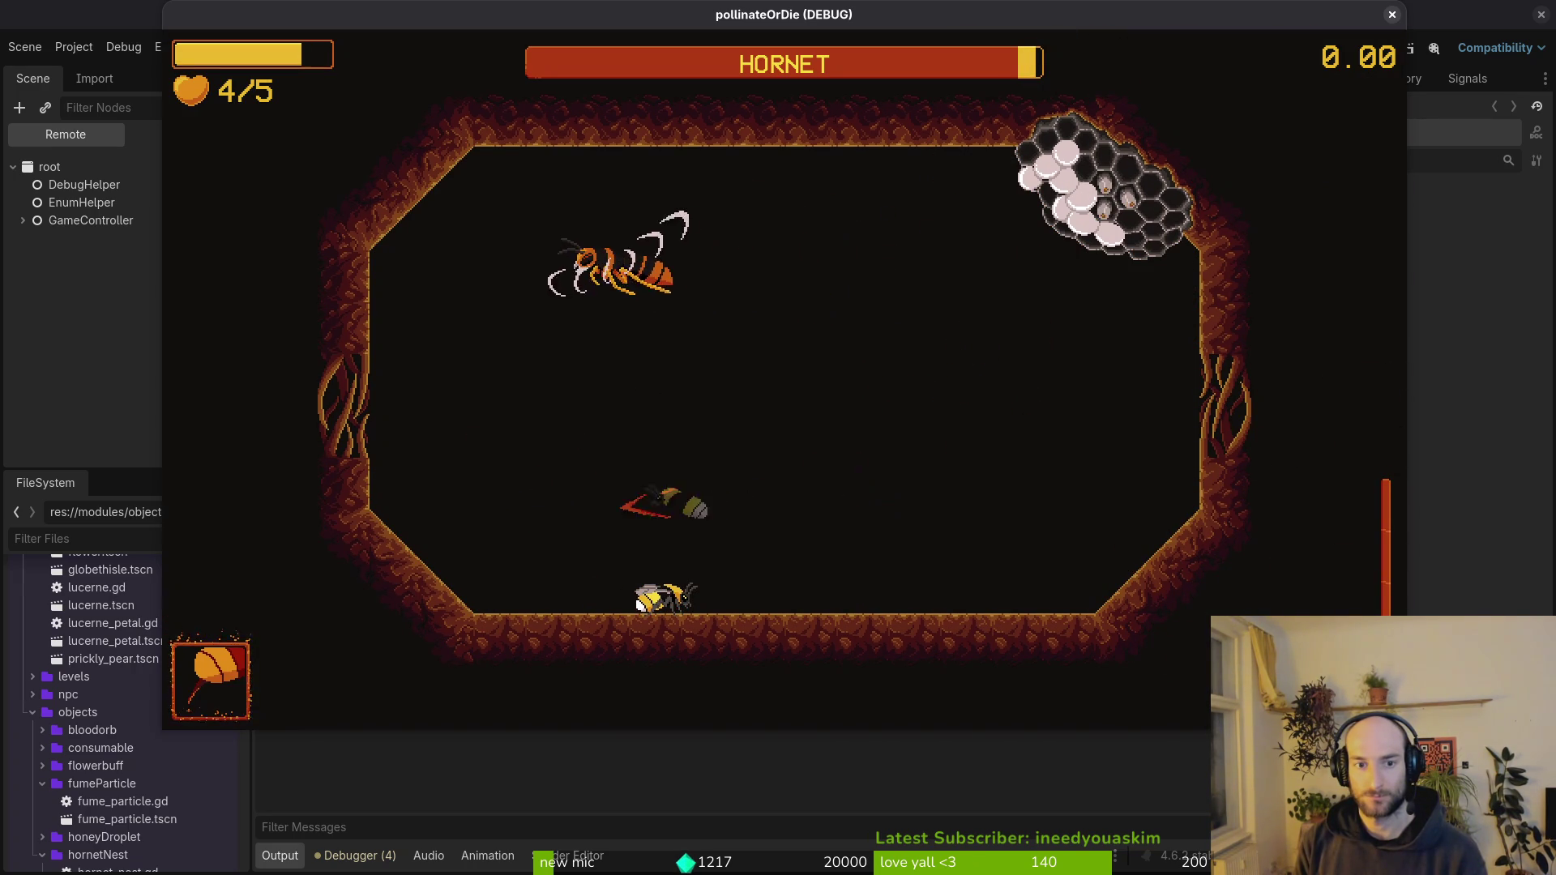
pyautogui.press('Right')
pyautogui.press('Left')
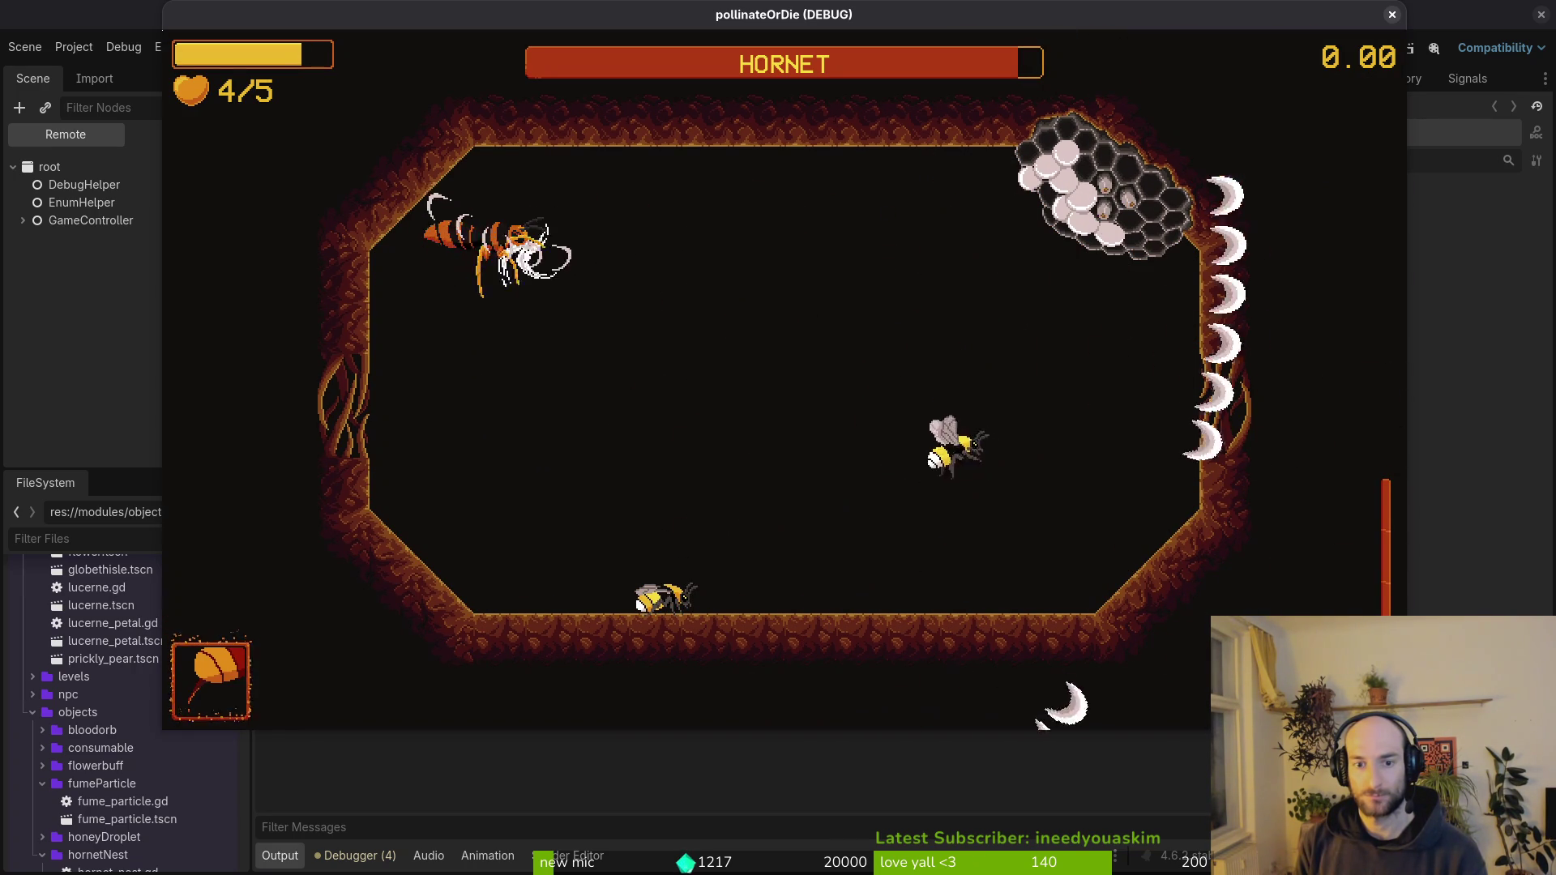
pyautogui.press('Right')
pyautogui.press('Up')
pyautogui.press('Down')
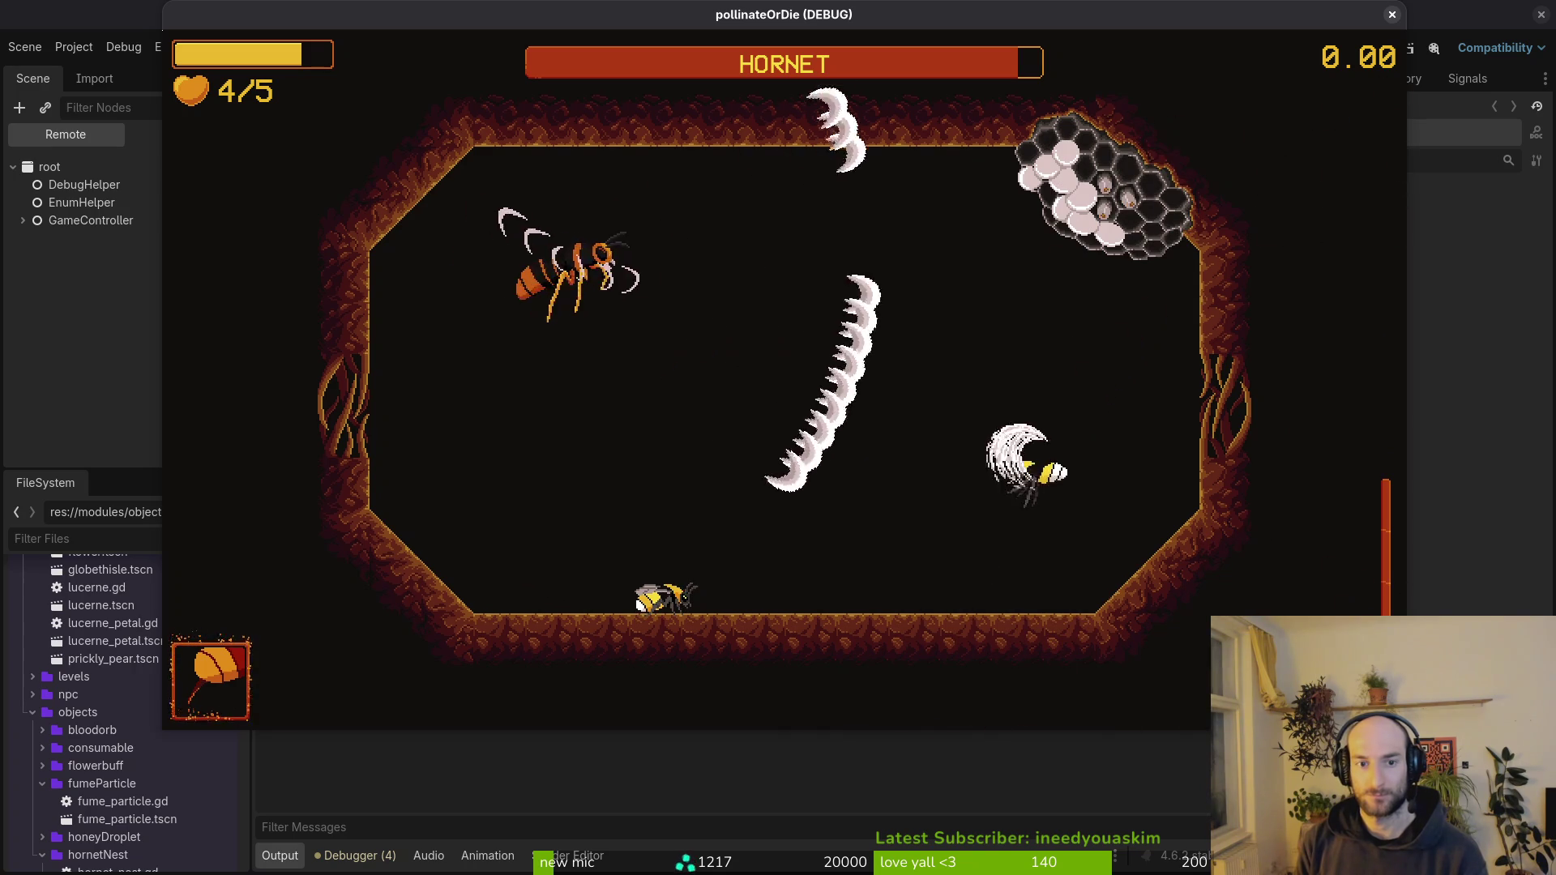
pyautogui.press('Up')
pyautogui.press('Left')
pyautogui.press('Left')
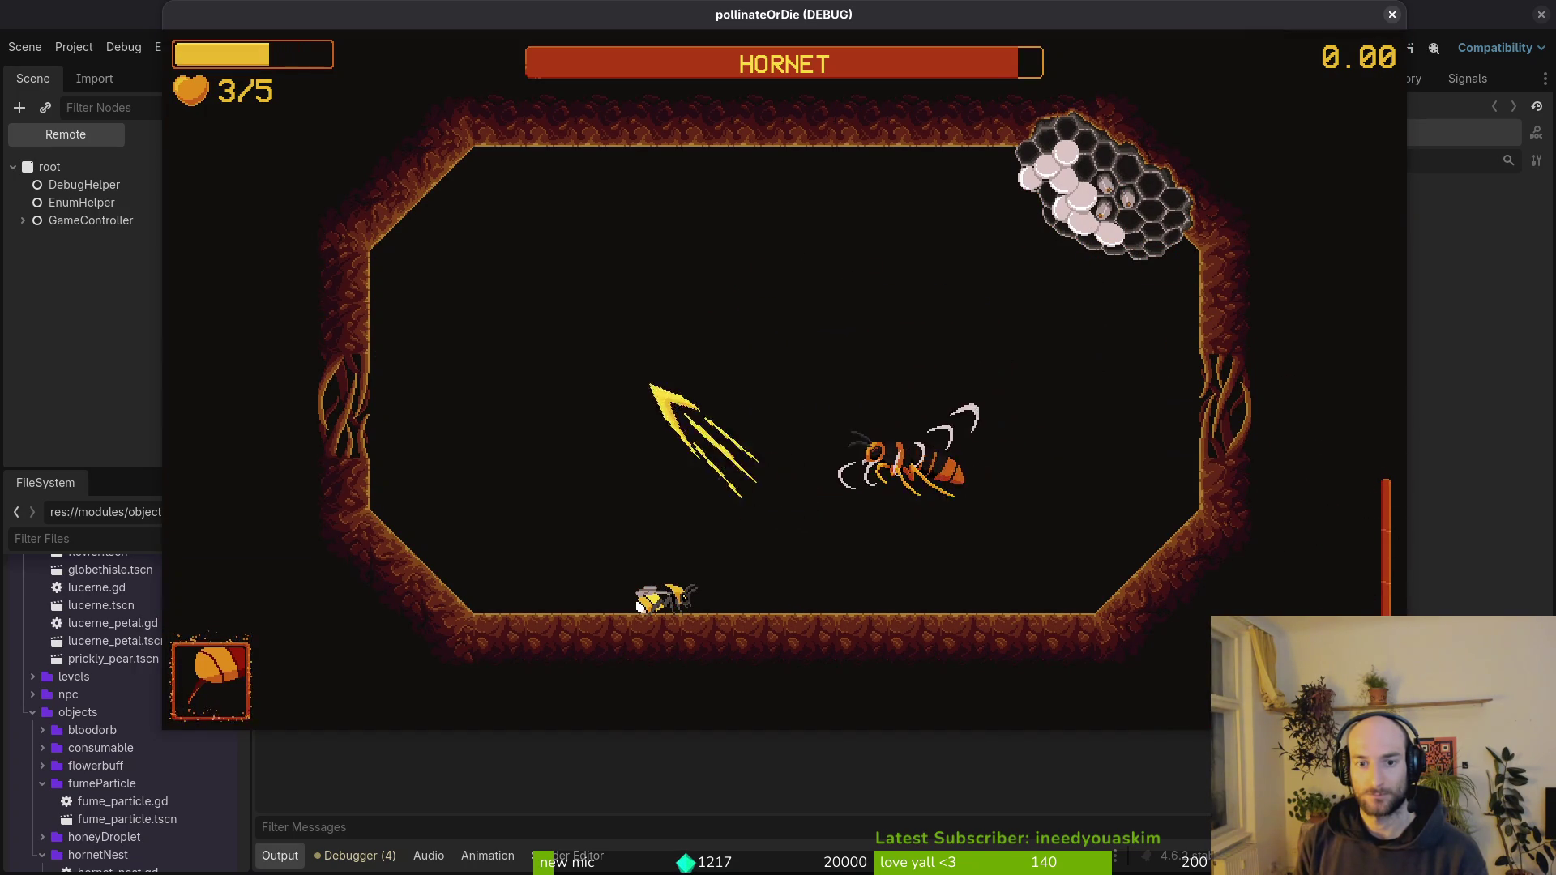
# - Ram and dash into the hornet to damage it until the fight ends
pyautogui.press('Right')
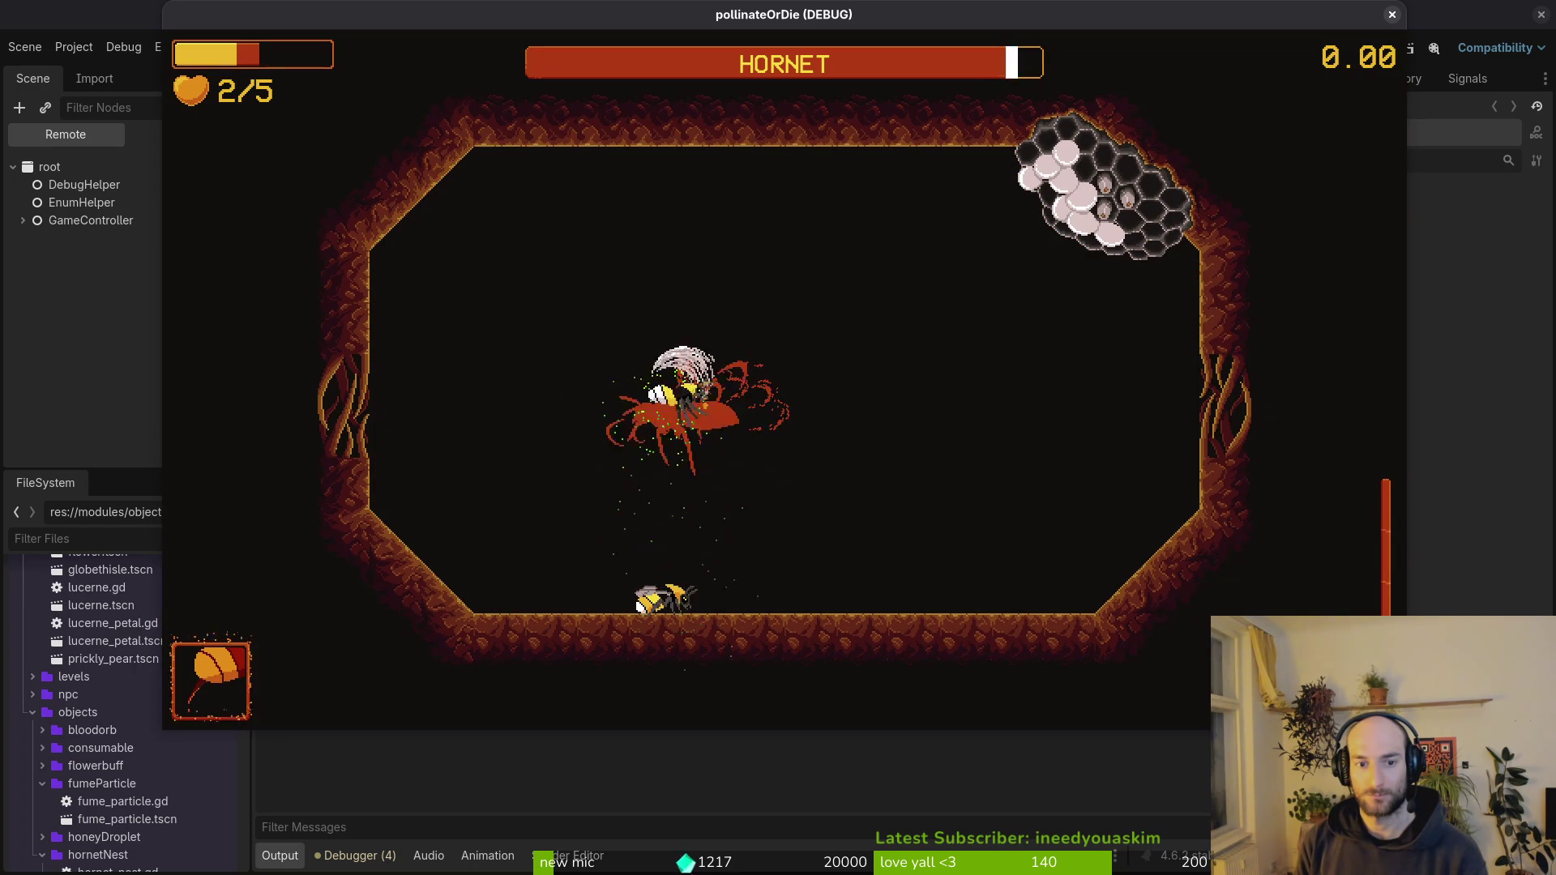
pyautogui.press('Up')
pyautogui.press('Right')
pyautogui.press('Left')
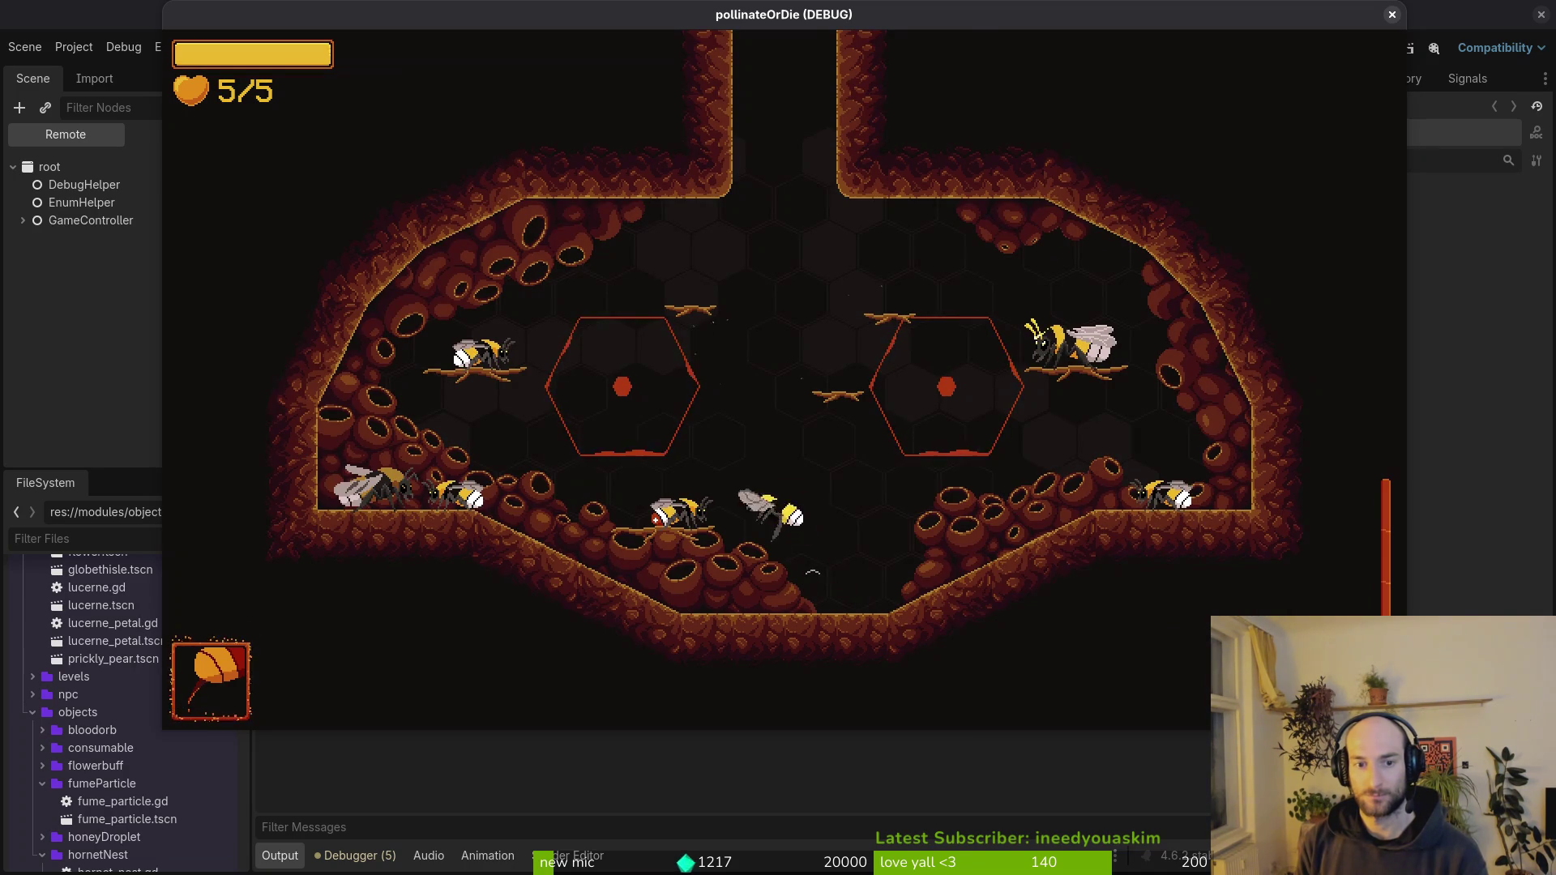
# - Land on the honeycomb and reload the hornet arena from the debug level menu
pyautogui.press('Down')
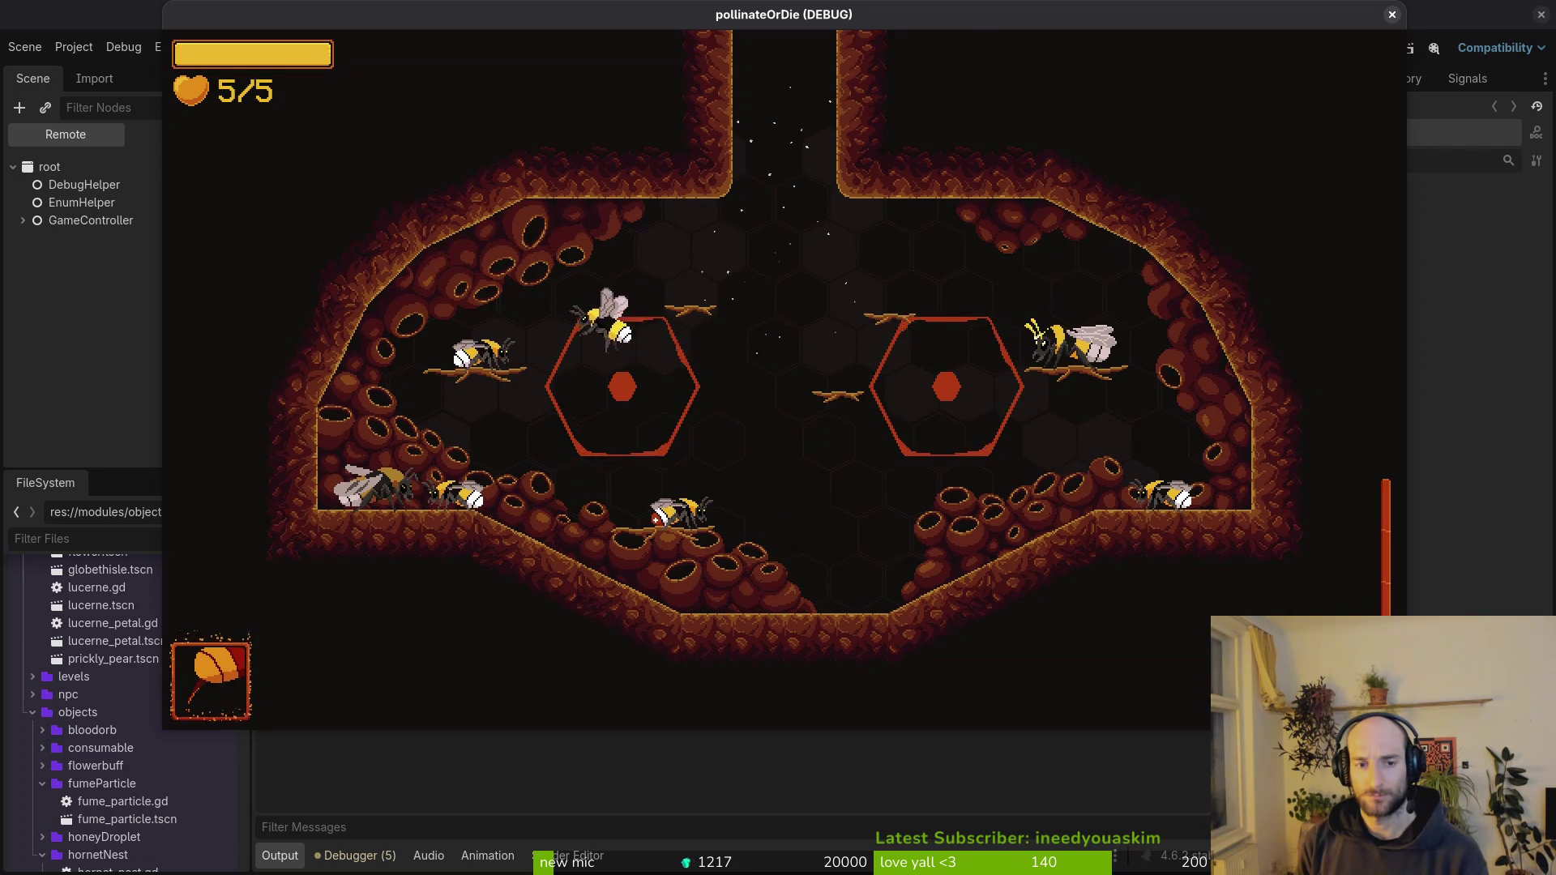
pyautogui.press('Escape')
pyautogui.press('Up')
pyautogui.press('Return')
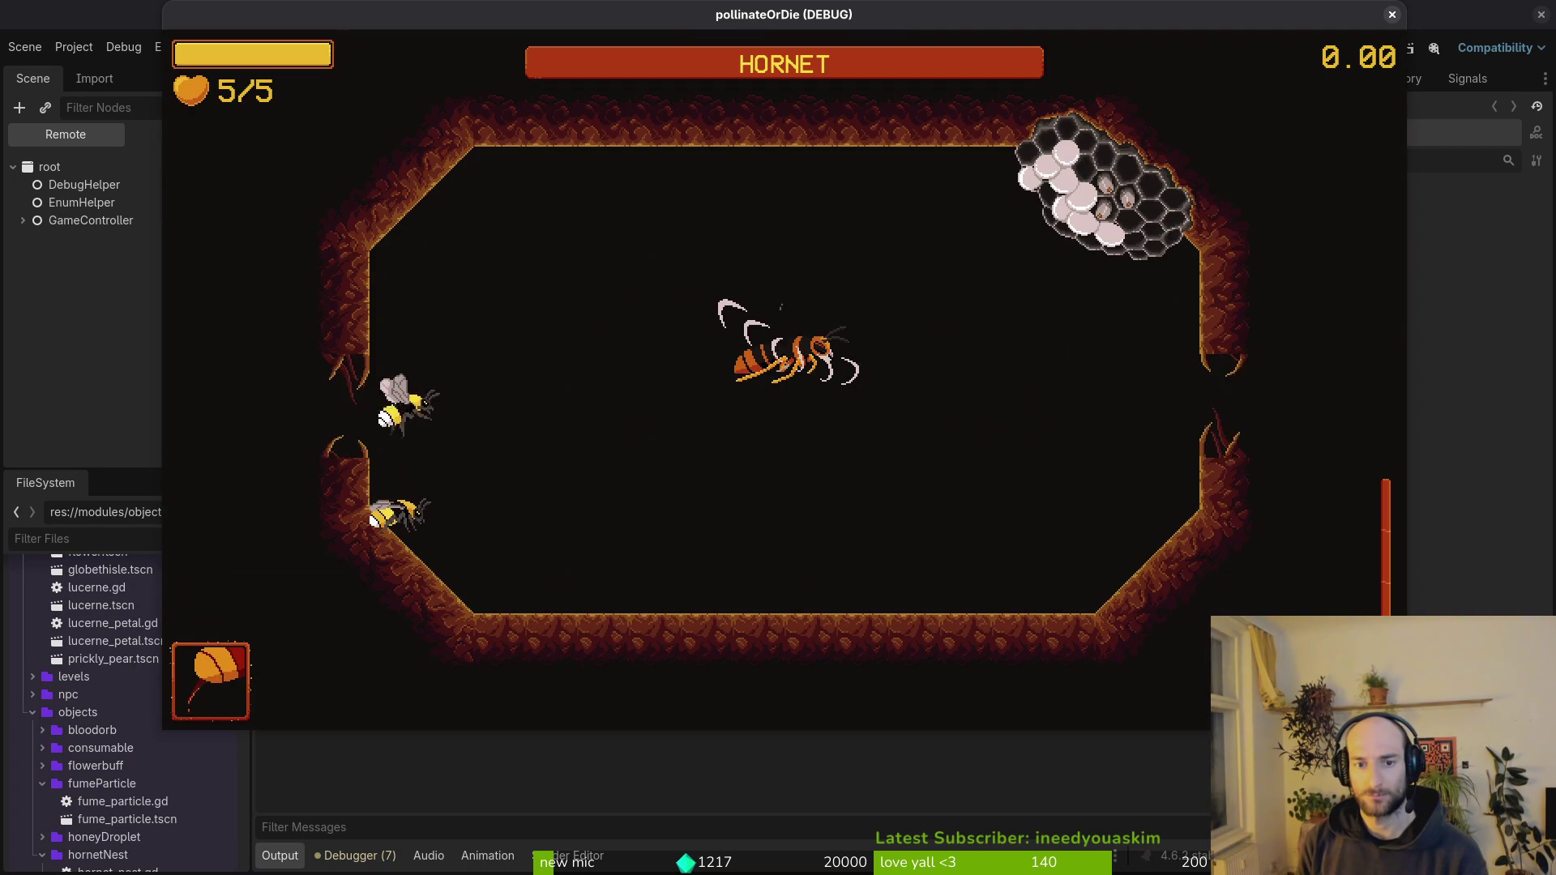
# - Fire spikes at the hornet while dodging its crescent waves
pyautogui.press('Right')
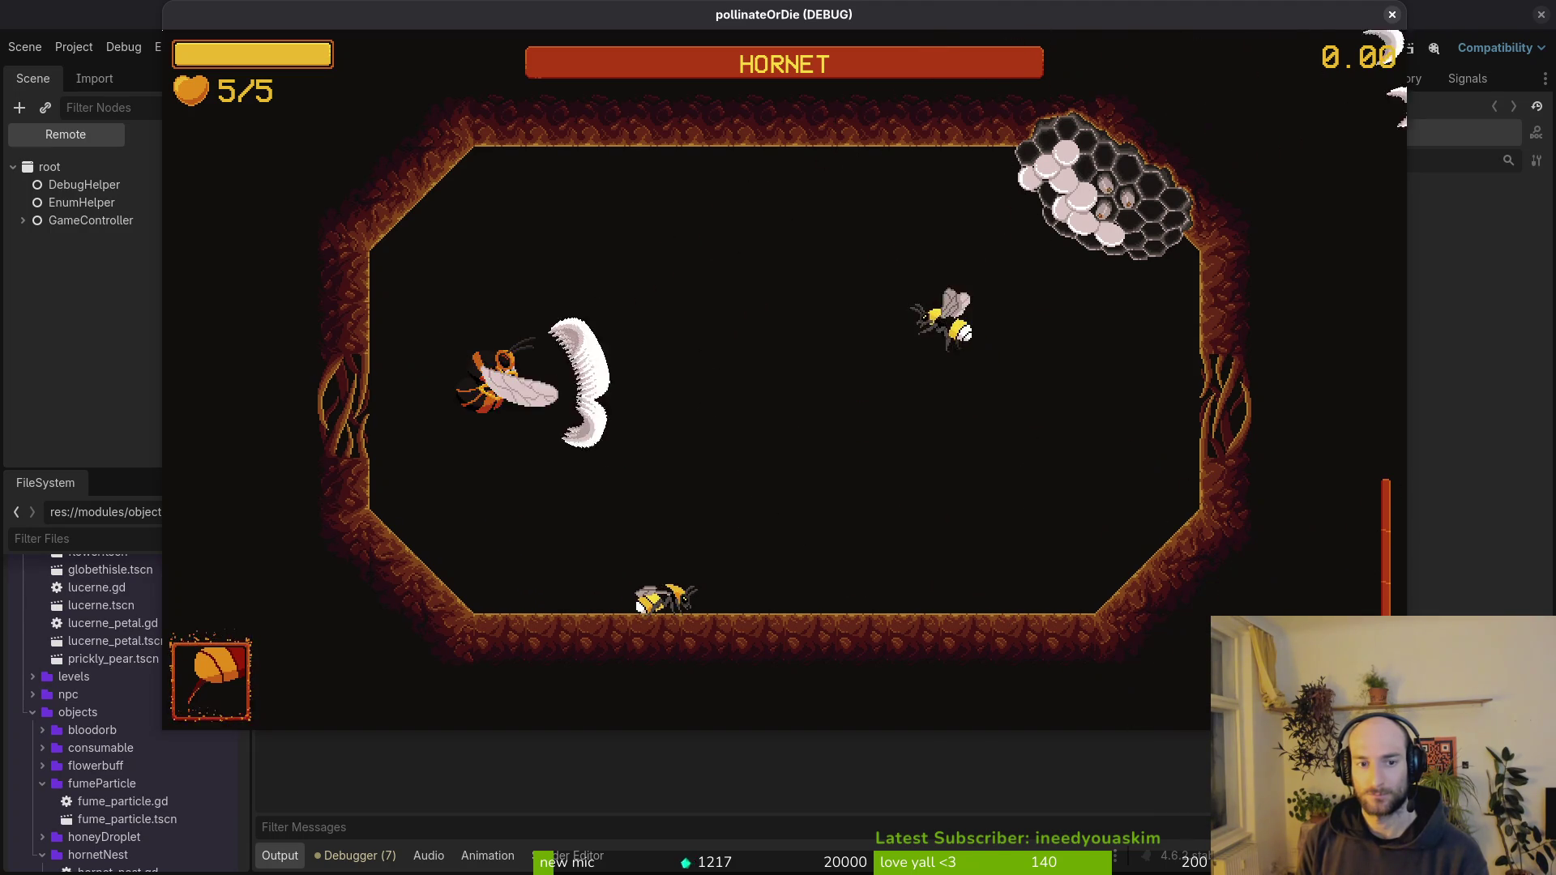
pyautogui.press('Down')
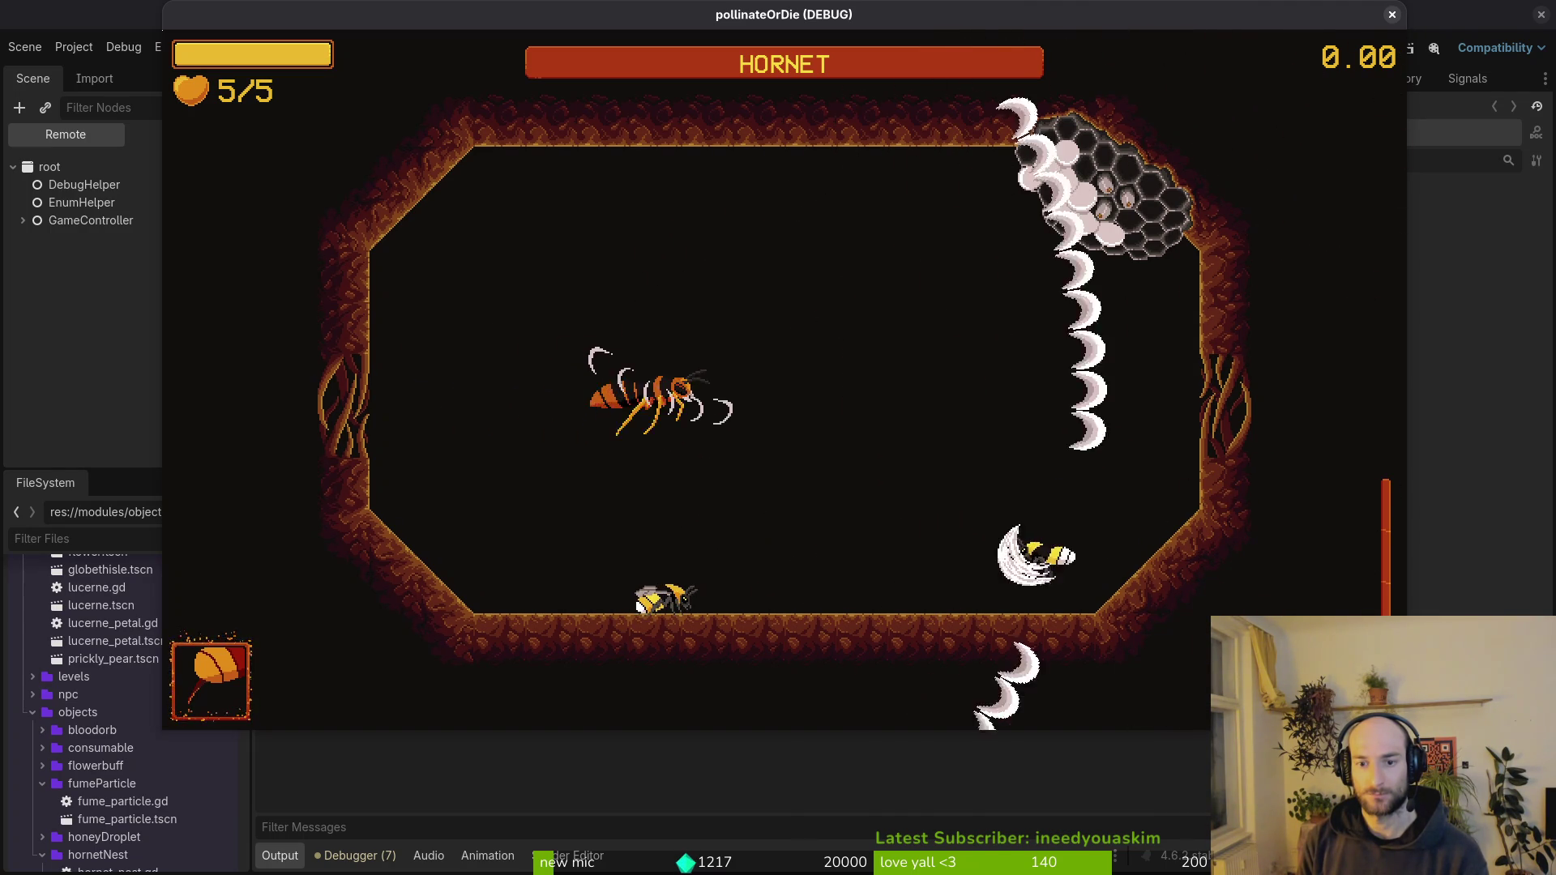
pyautogui.press('space')
pyautogui.press('Left')
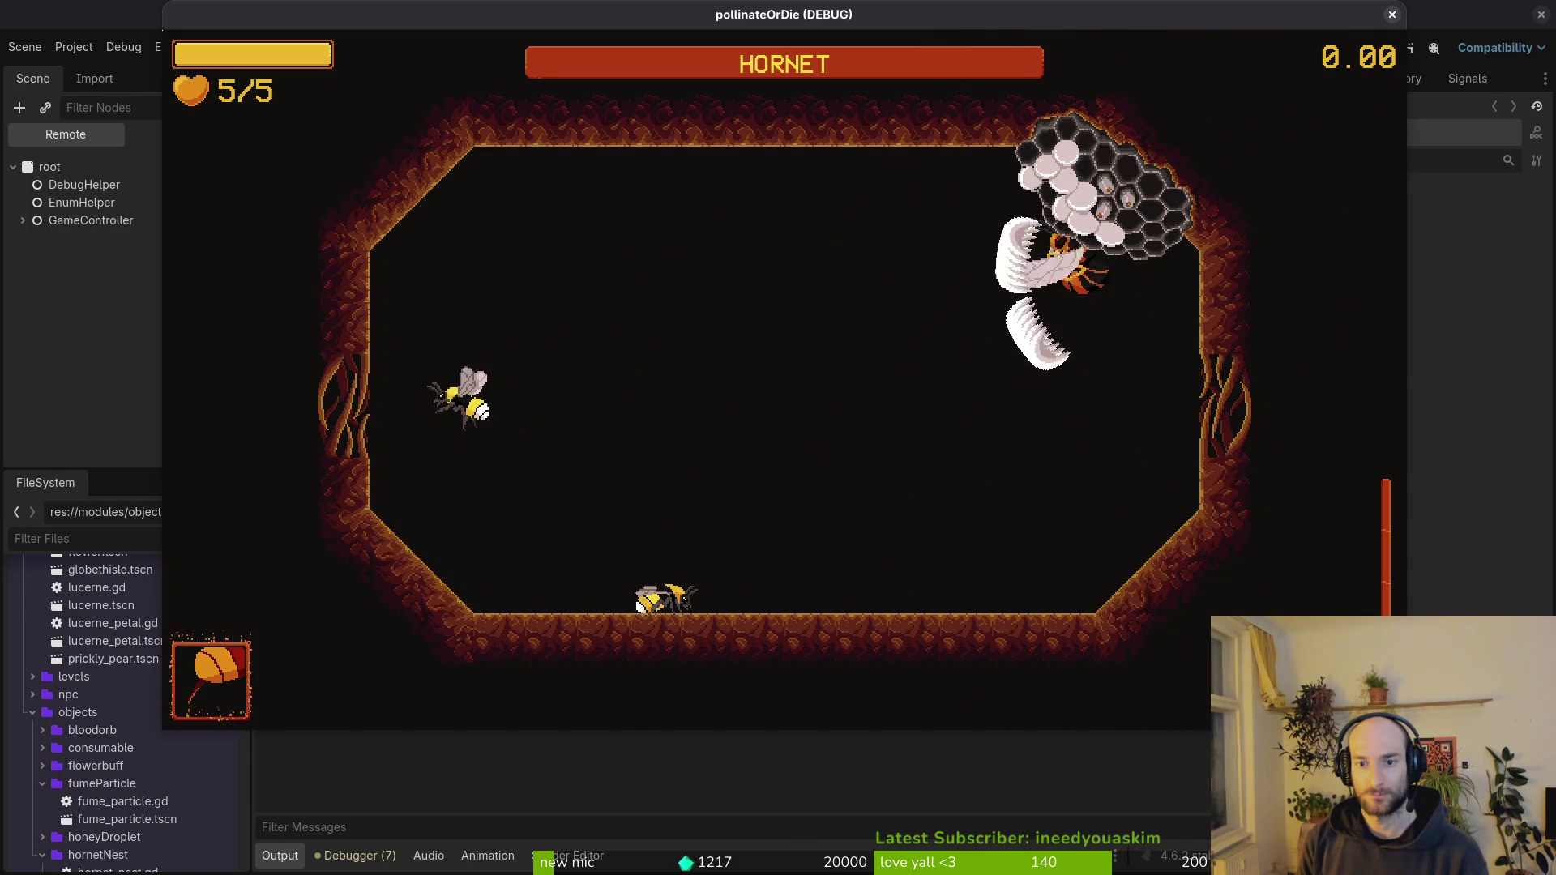
pyautogui.press('Down')
pyautogui.press('Up')
pyautogui.press('Down')
pyautogui.press('Right')
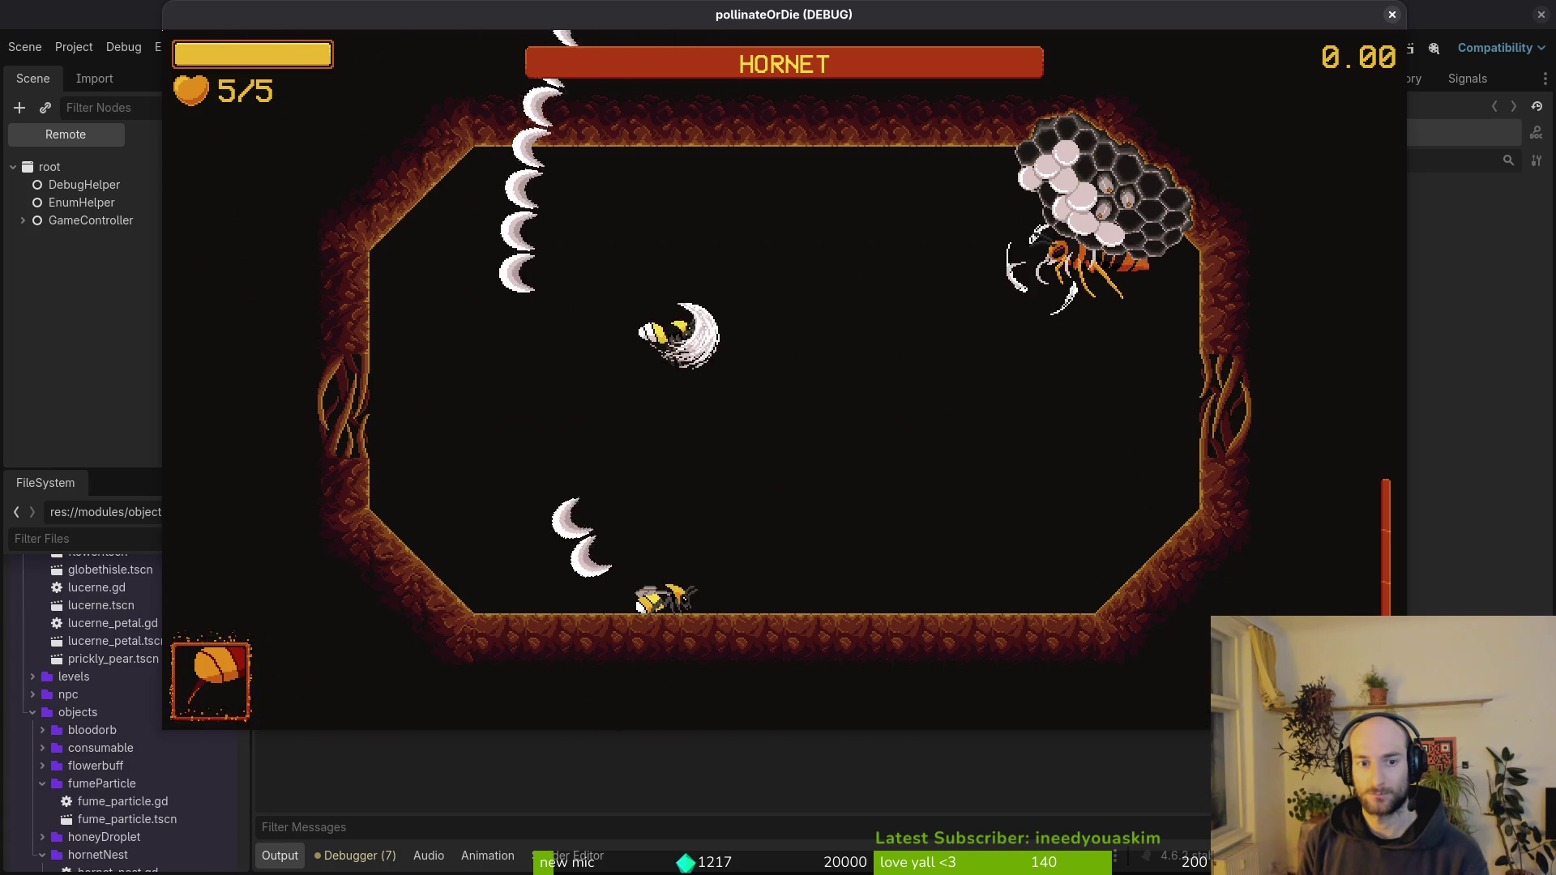
pyautogui.press('Left')
pyautogui.press('space')
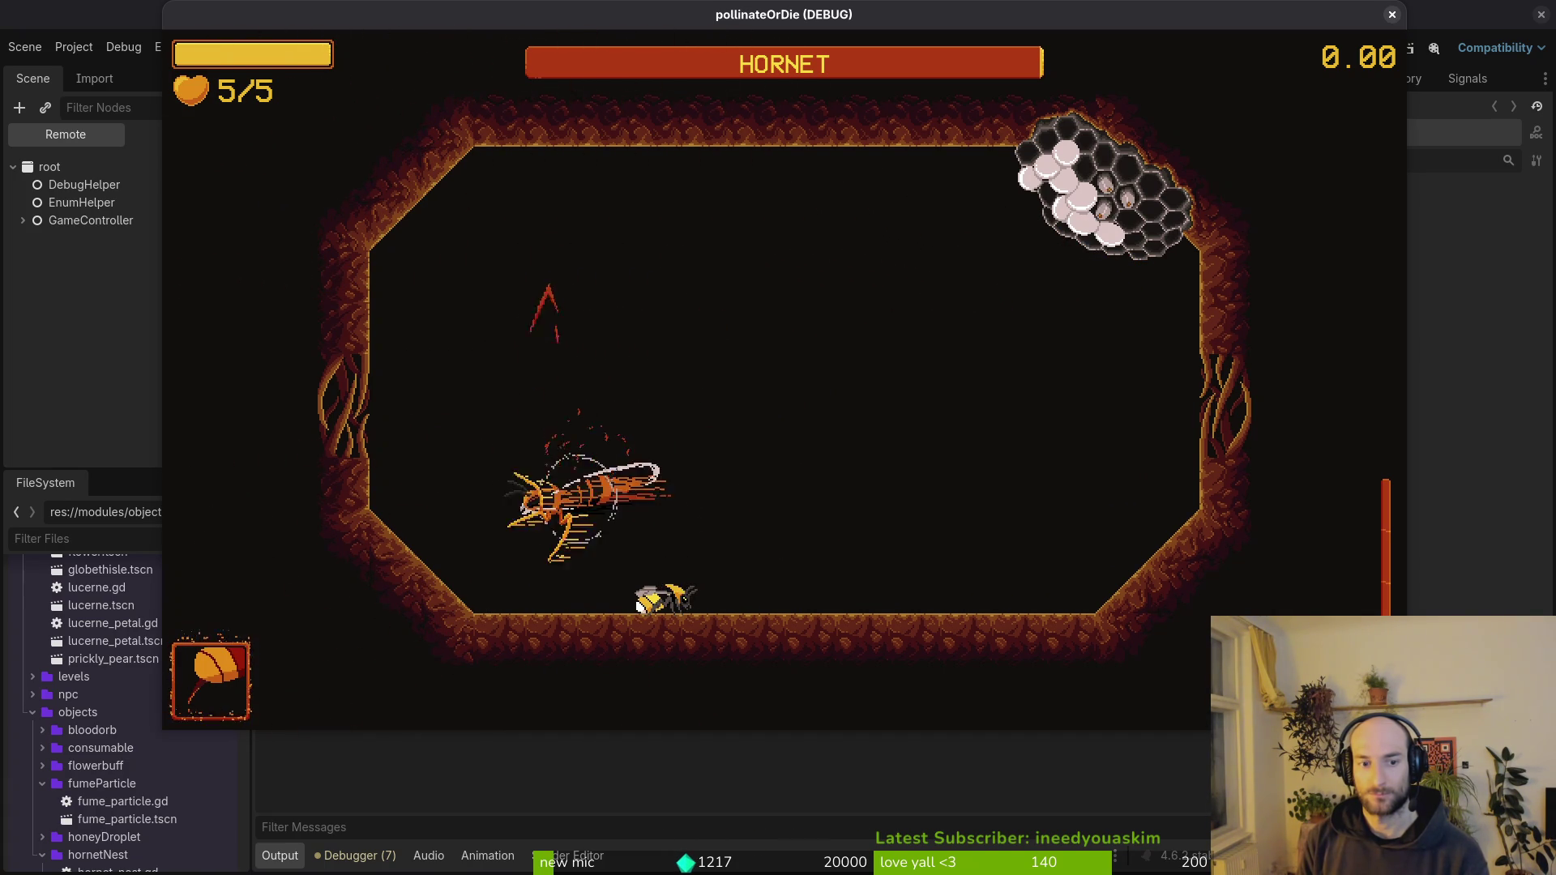
# - Dash around the arena edges to evade the hornet and its crescents
pyautogui.press('Up')
pyautogui.press('Right')
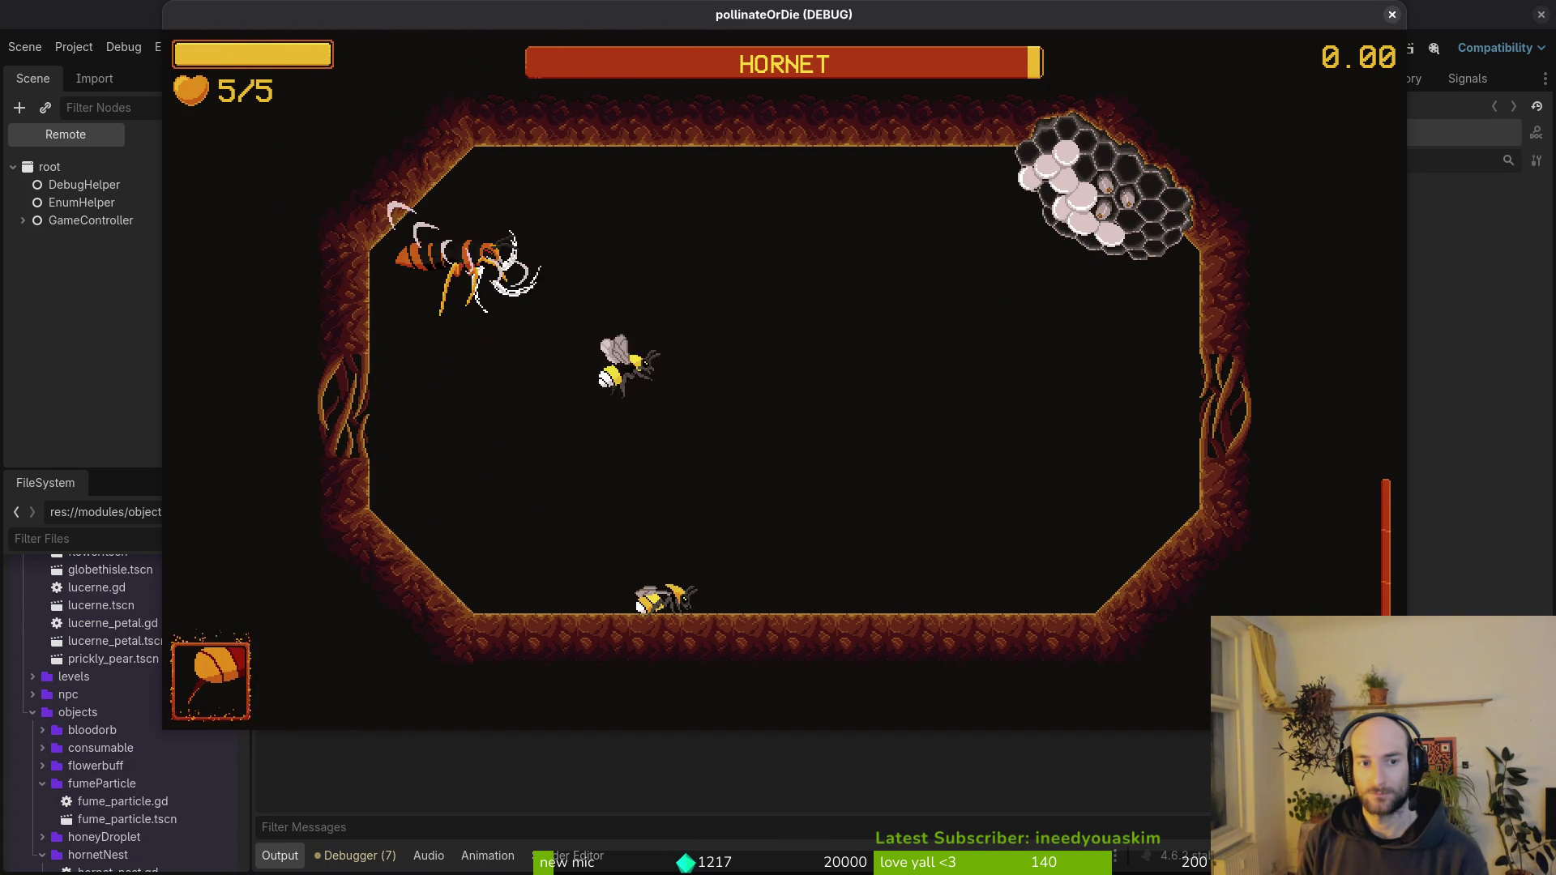
pyautogui.press('space')
pyautogui.press('Right')
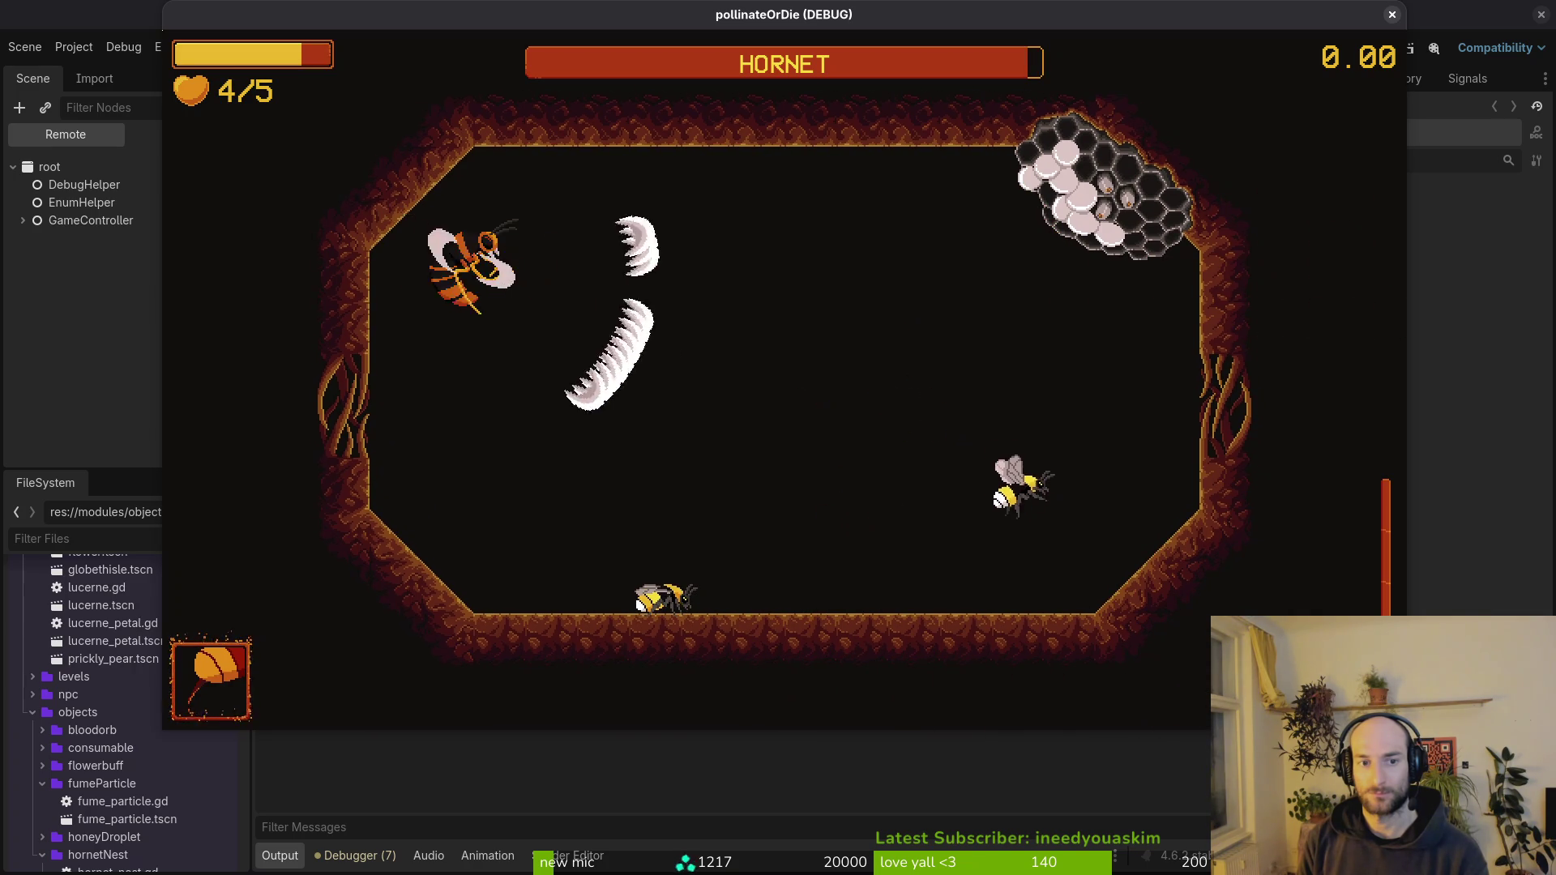
pyautogui.press('Up')
pyautogui.press('Down')
pyautogui.press('Up')
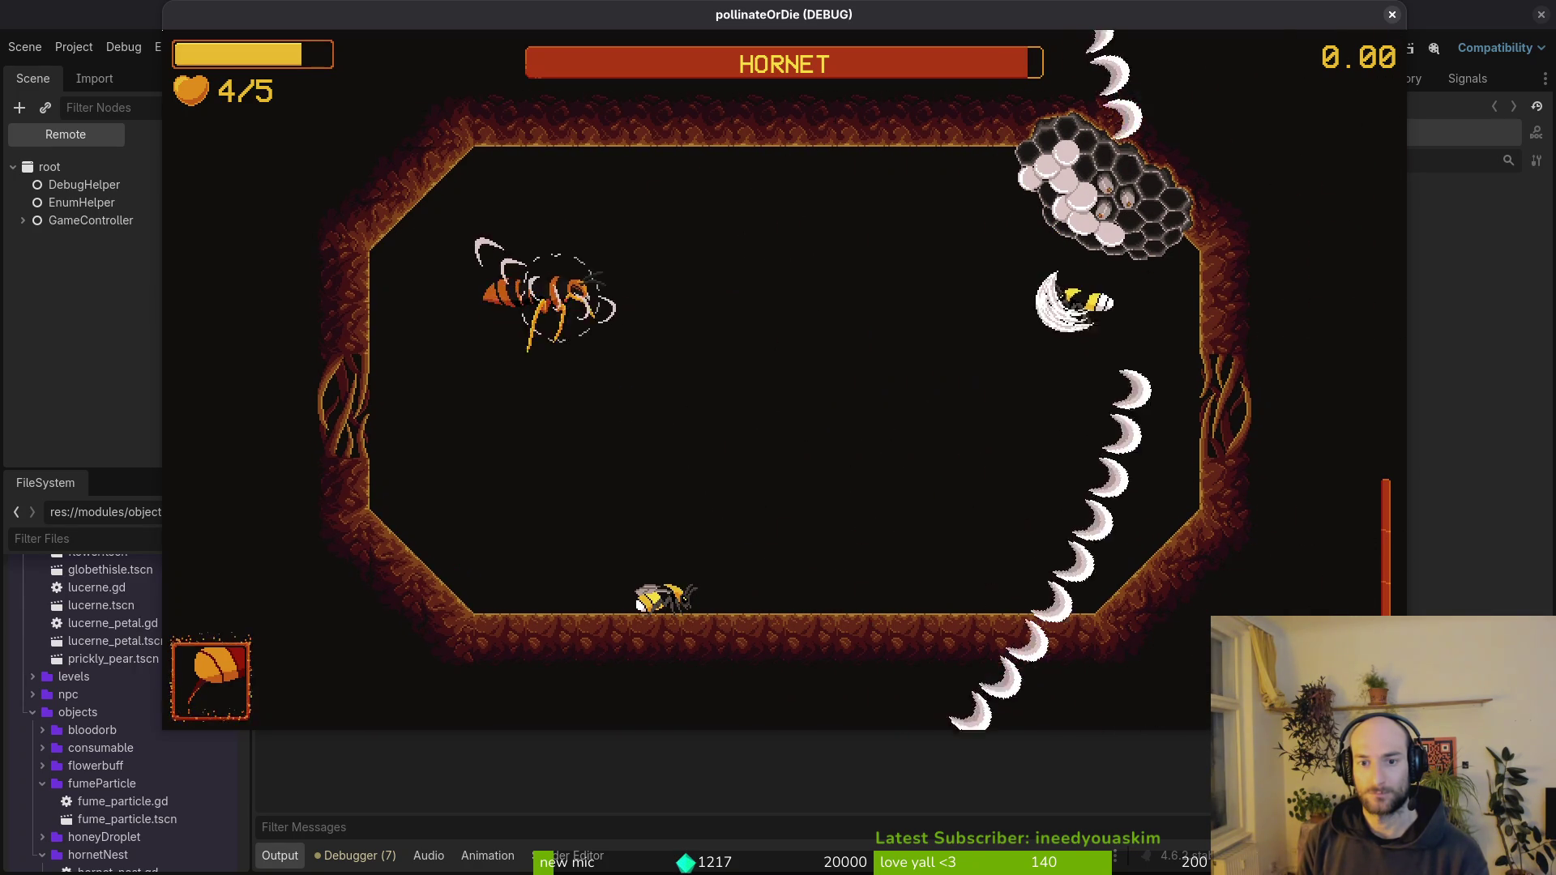
pyautogui.press('Left')
pyautogui.press('space')
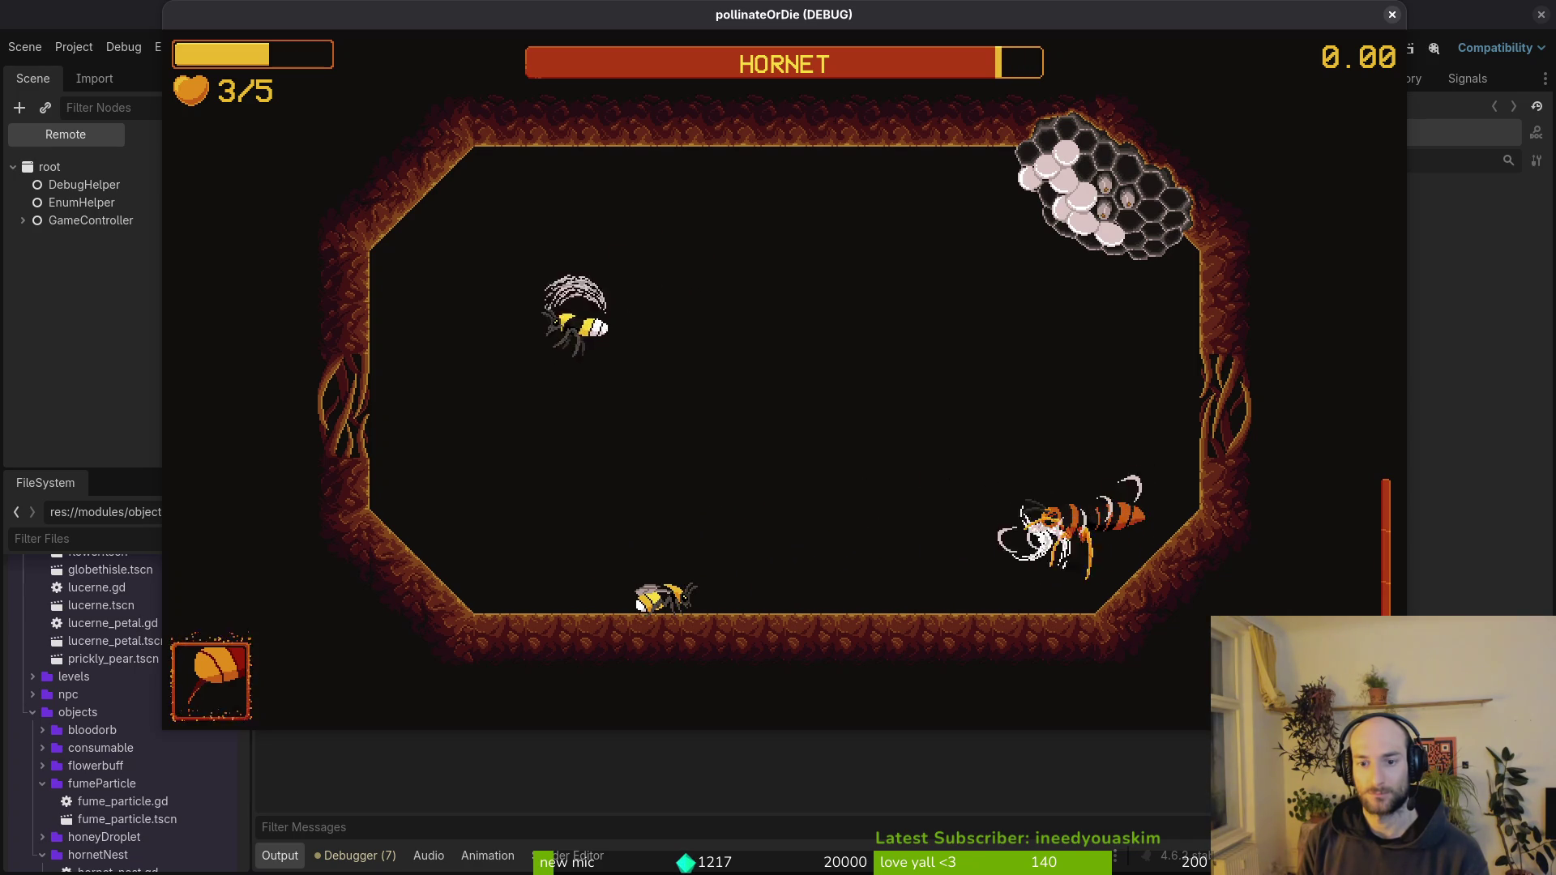
# - Dash into the hornet repeatedly until the bee loses all five hearts
pyautogui.press('Down')
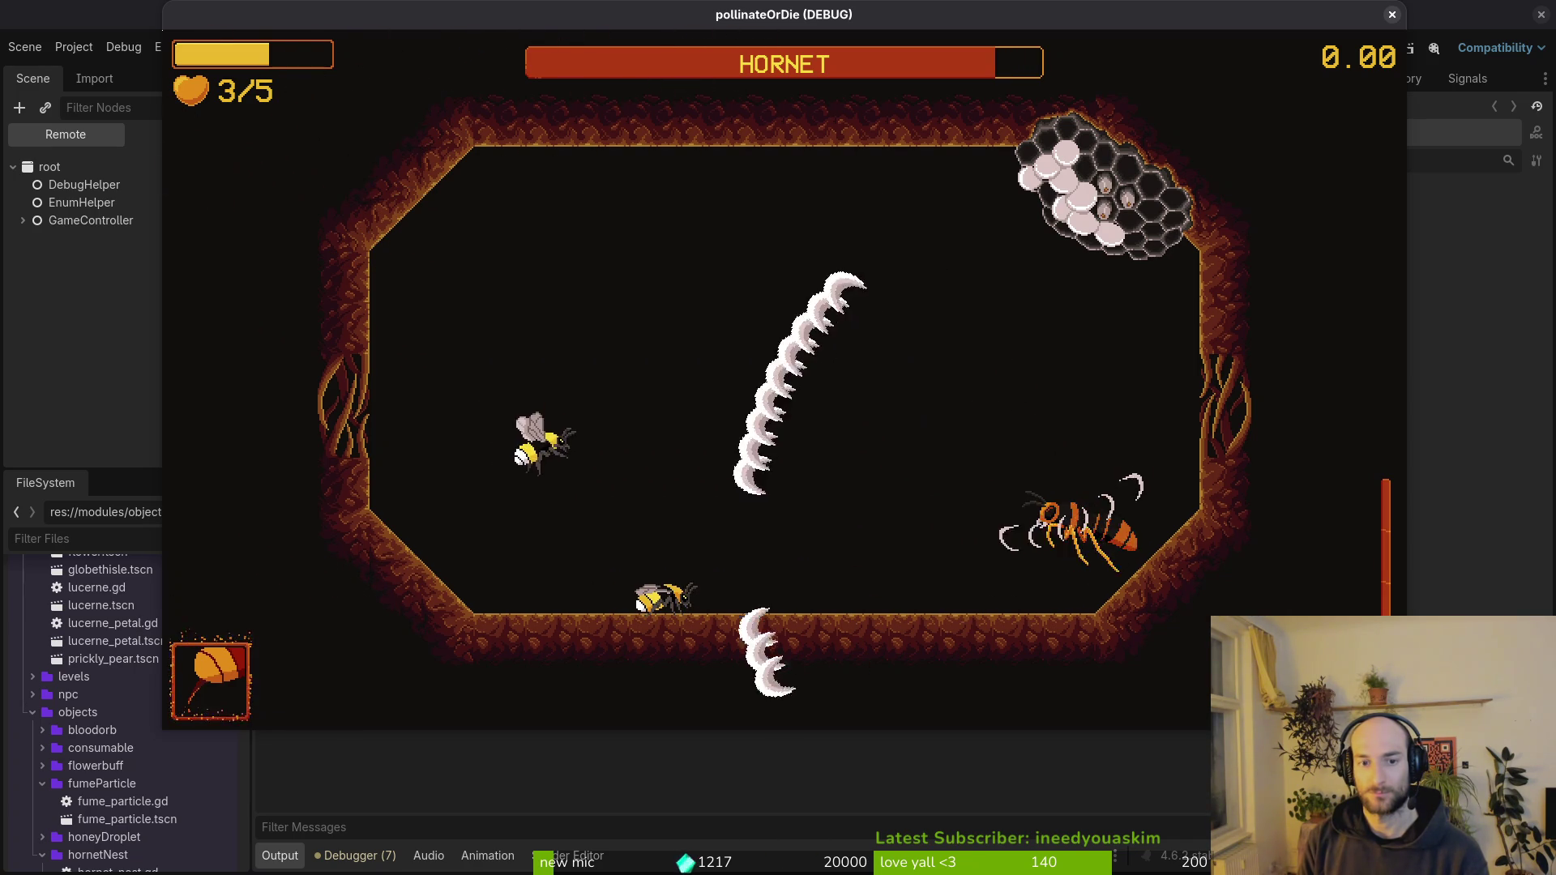
pyautogui.press('space')
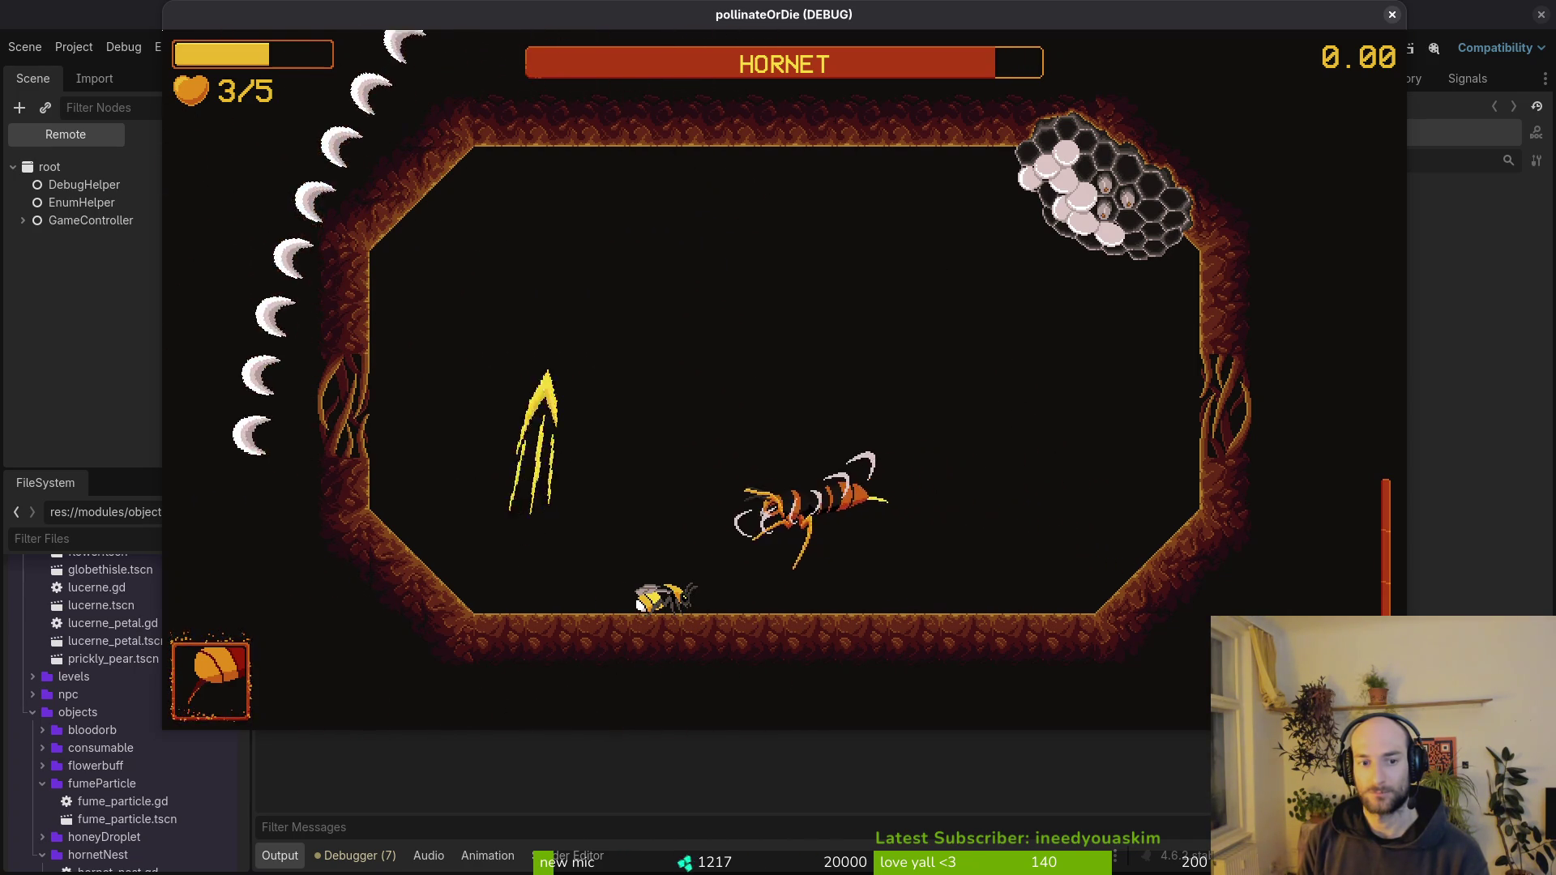
pyautogui.press('space')
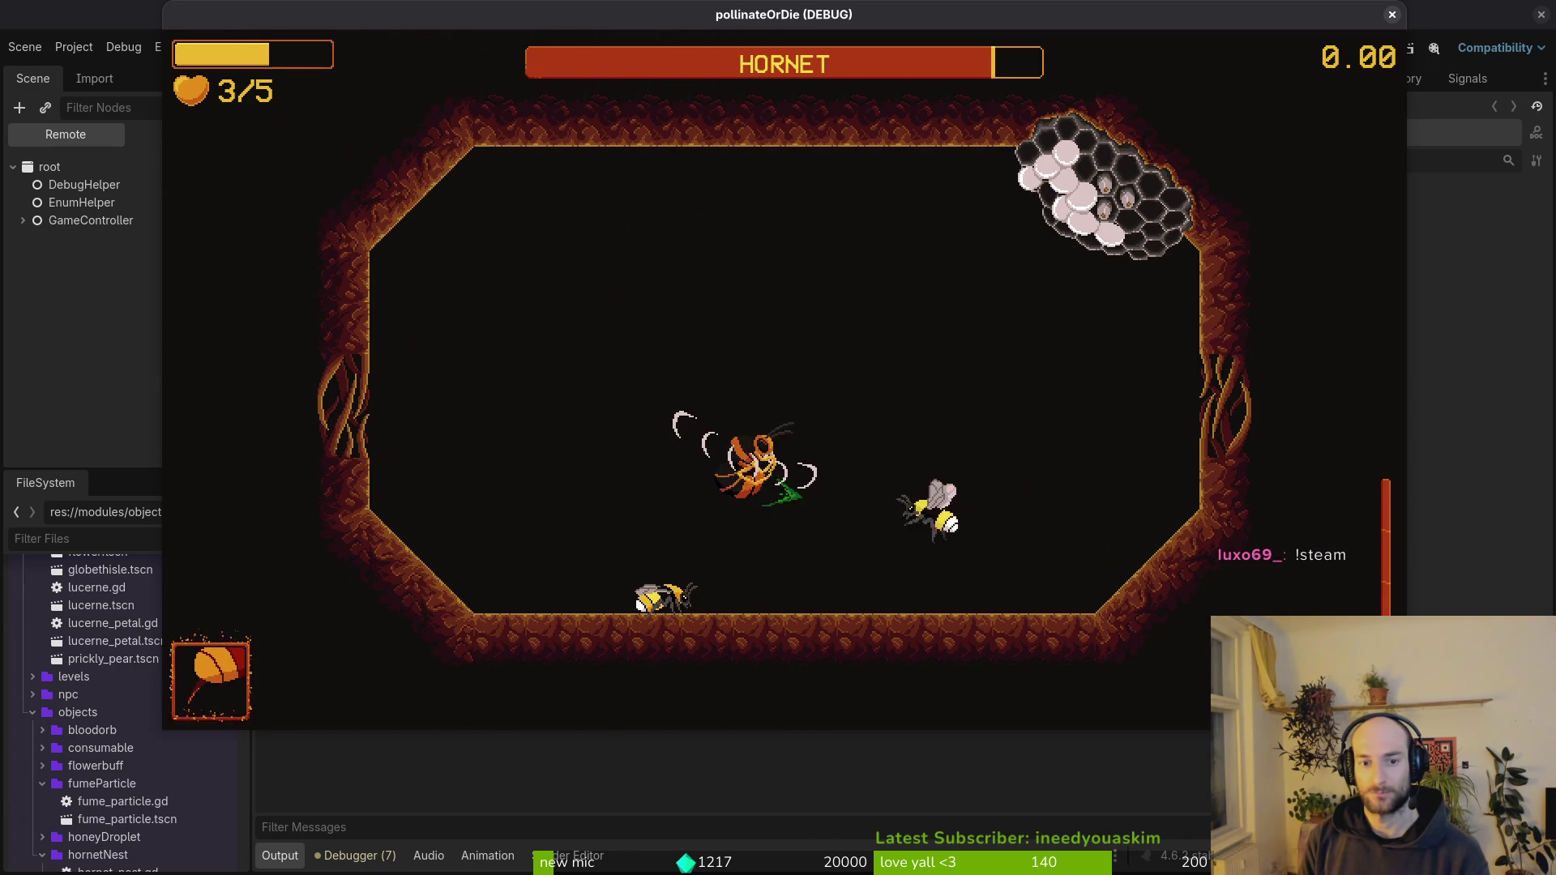
pyautogui.press('space')
pyautogui.press('space')
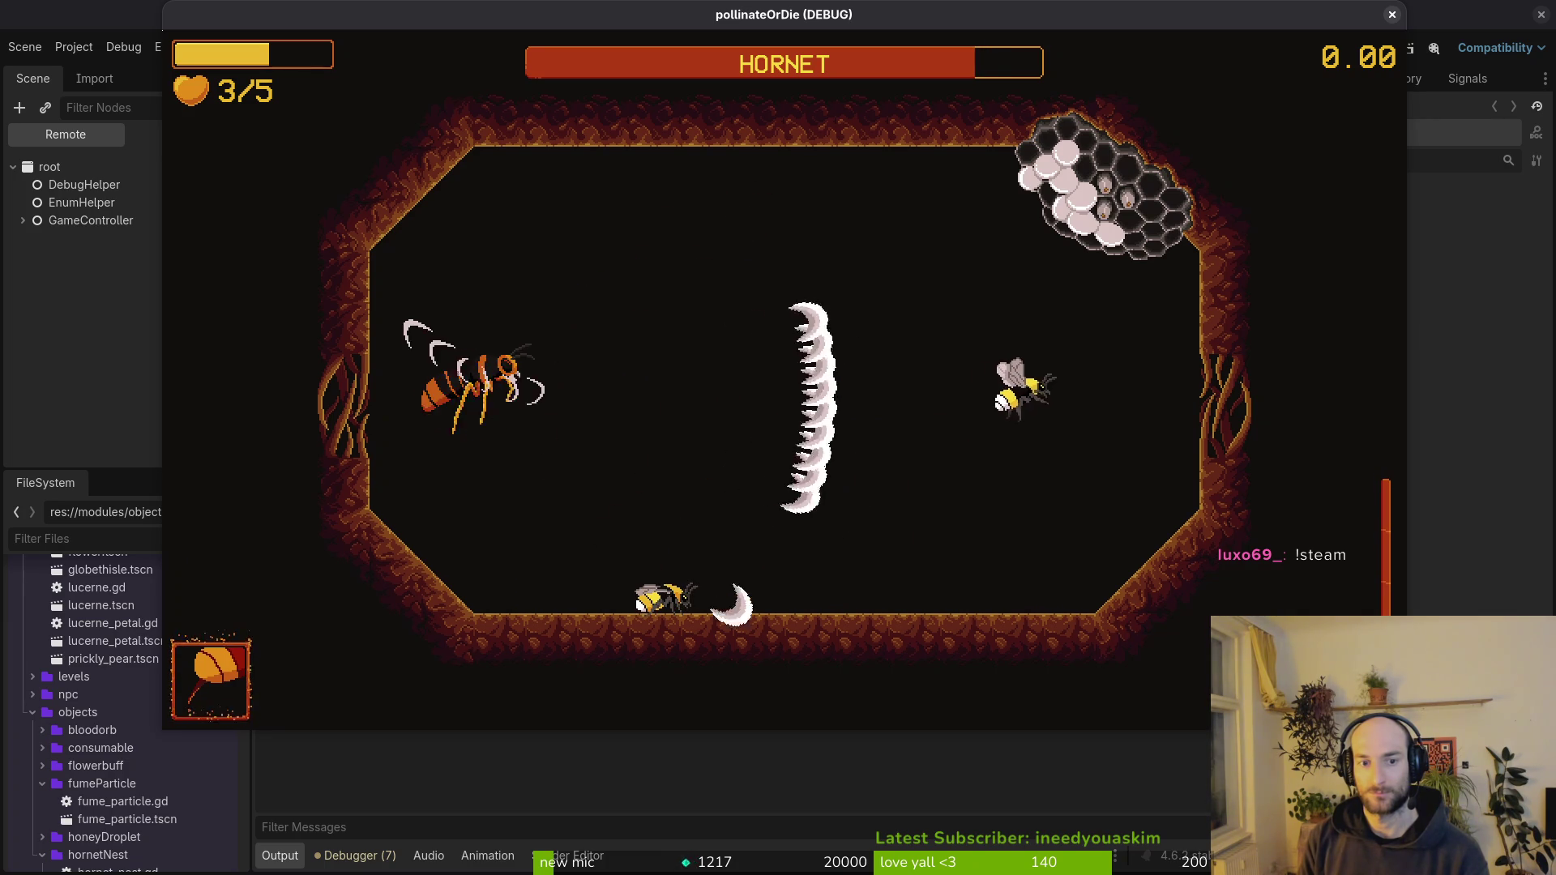
pyautogui.press('space')
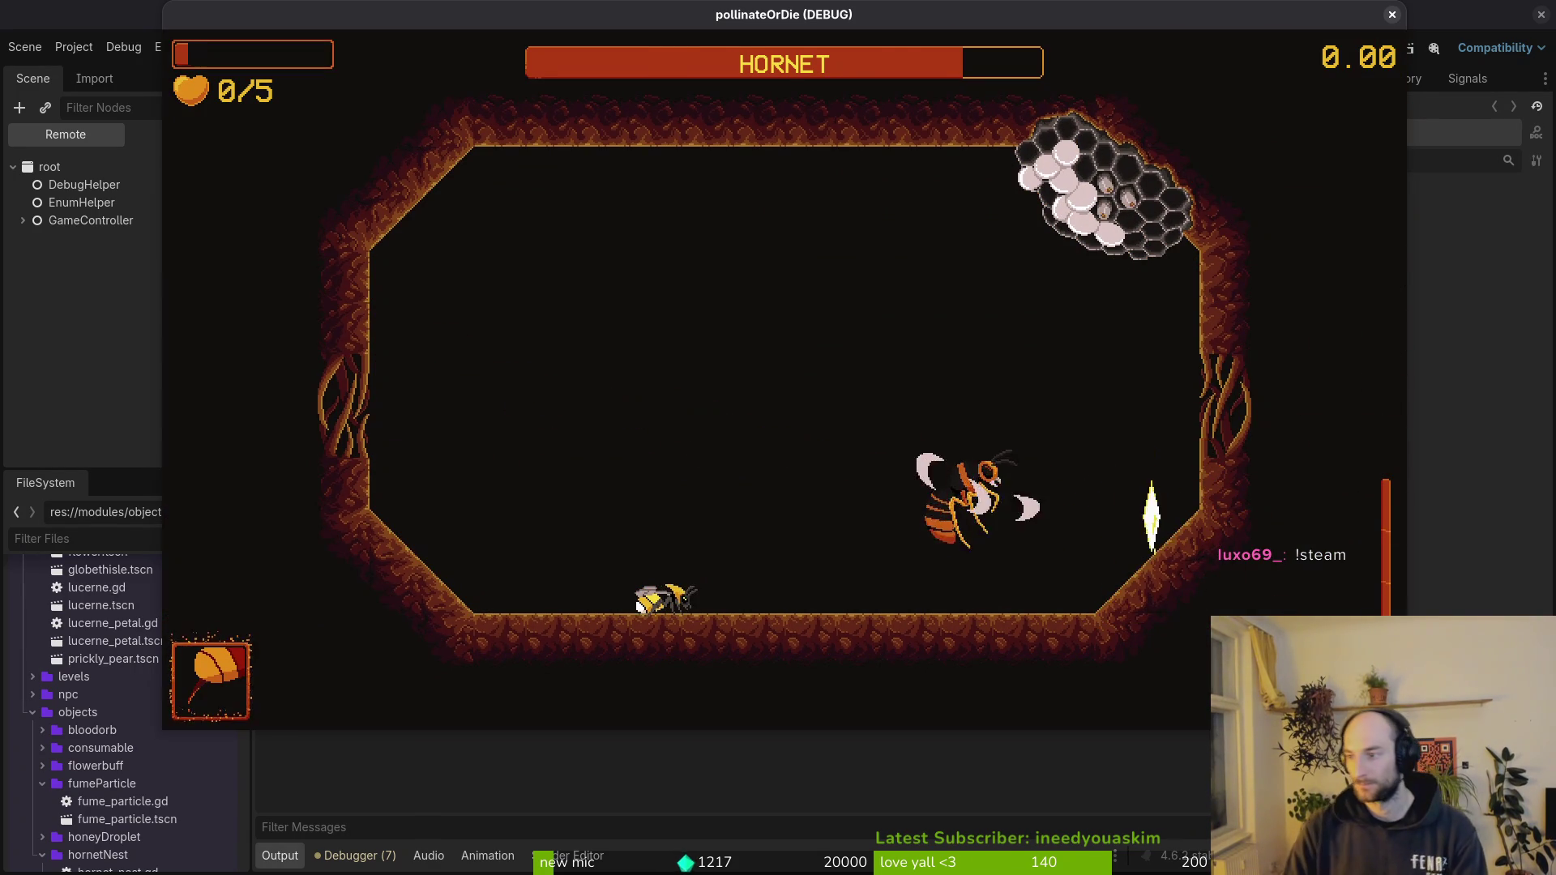
pyautogui.scroll(-3, 739, 502)
pyautogui.hscroll(-4, 740, 503)
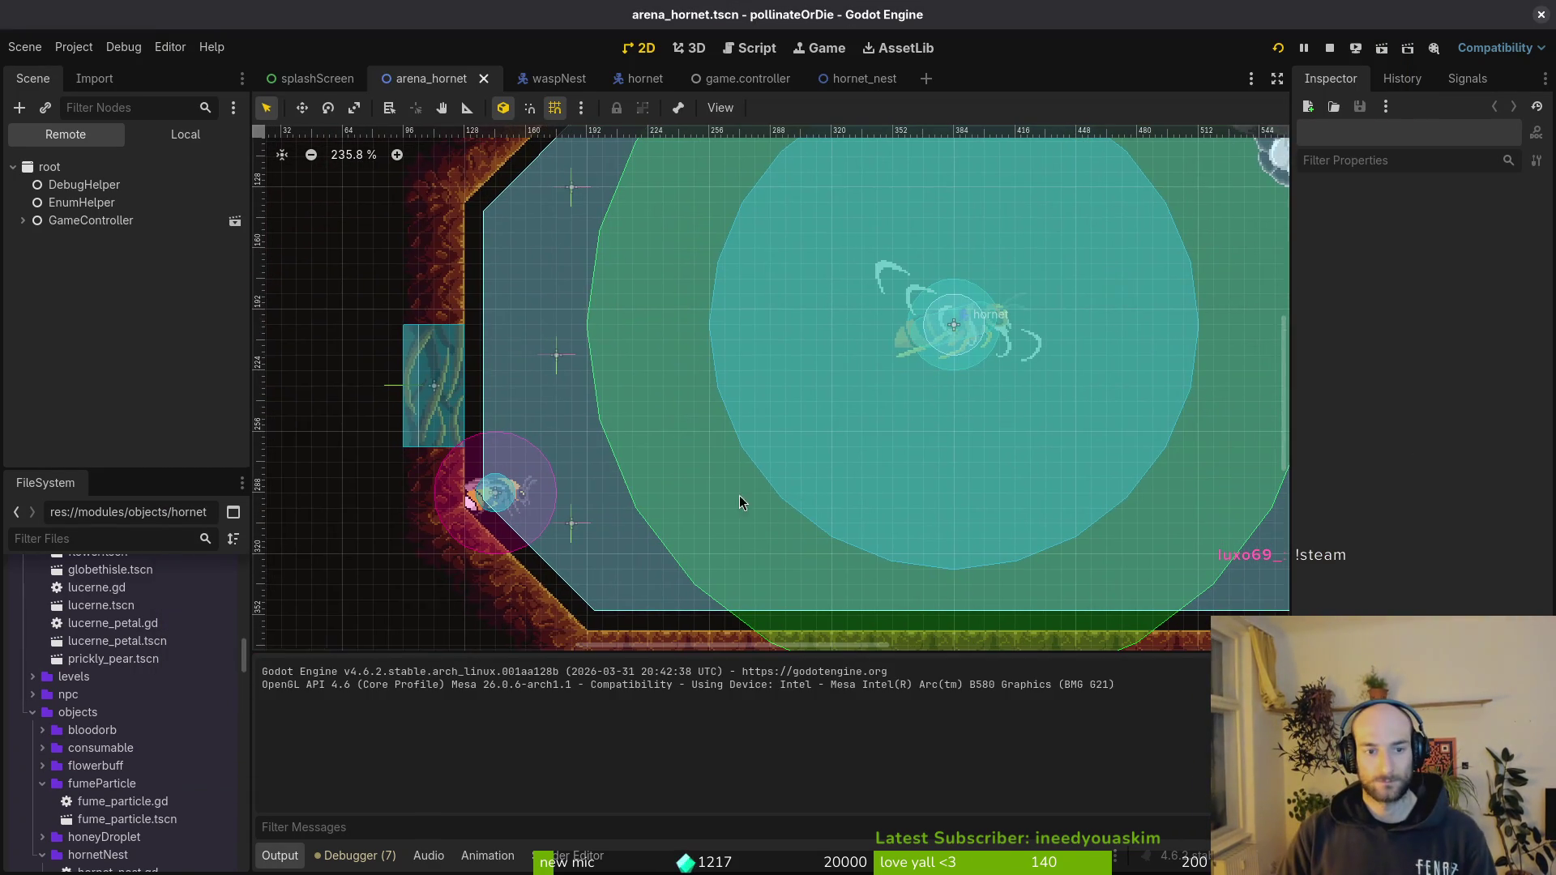
# - Move the topLeft marker lower and the bottomLeft marker up to (184, 256)
pyautogui.click(572, 188)
pyautogui.scroll(3, 572, 189)
pyautogui.moveTo(575, 321); pyautogui.dragTo(576, 331)
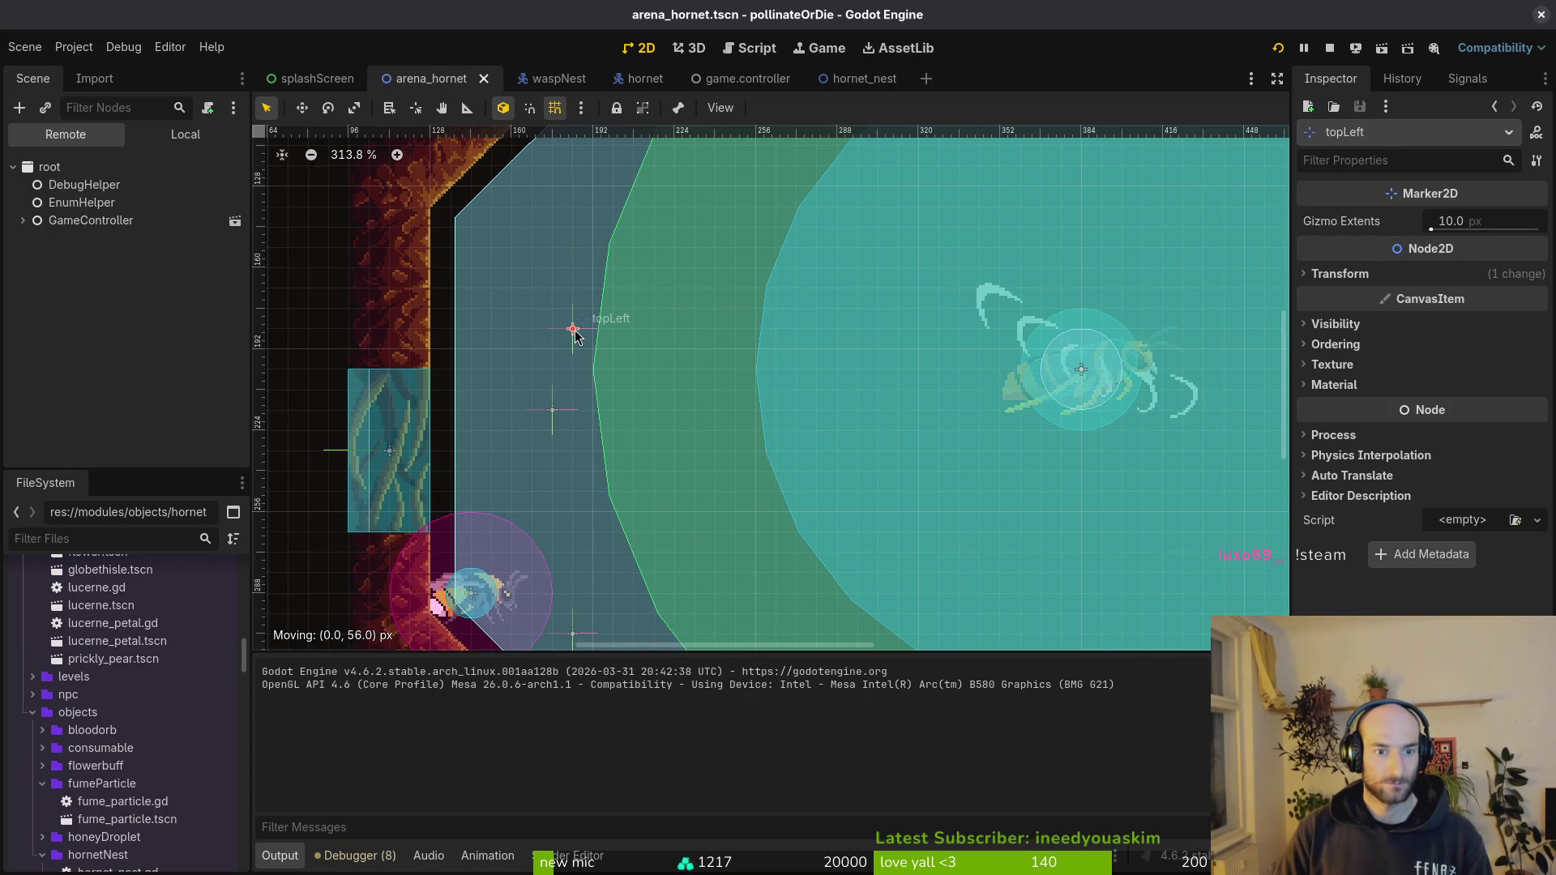
pyautogui.scroll(-2, 648, 346)
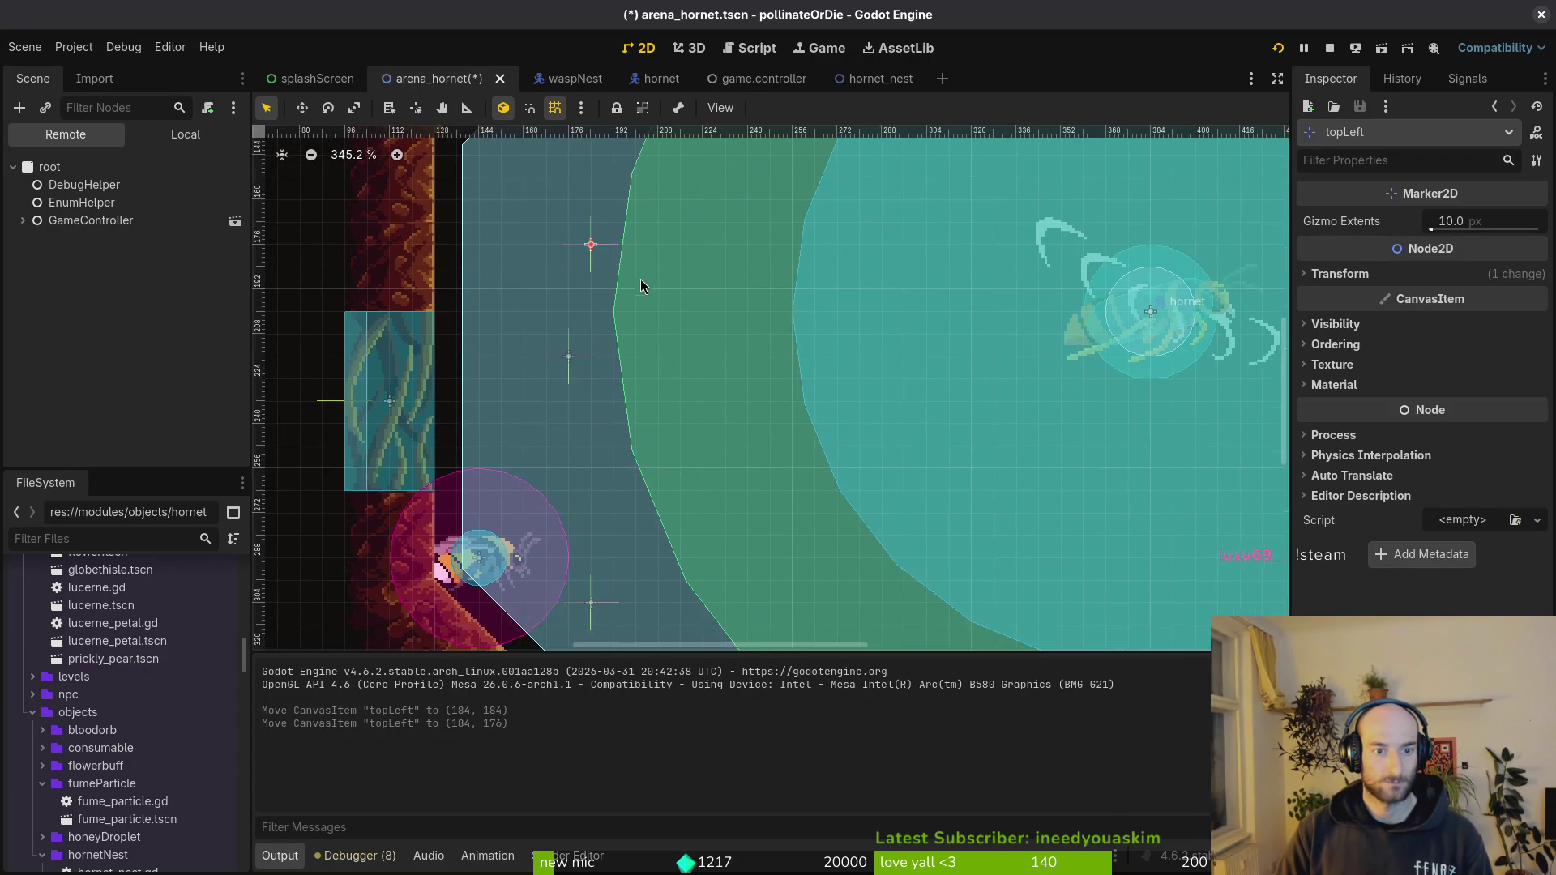
pyautogui.scroll(1, 632, 518)
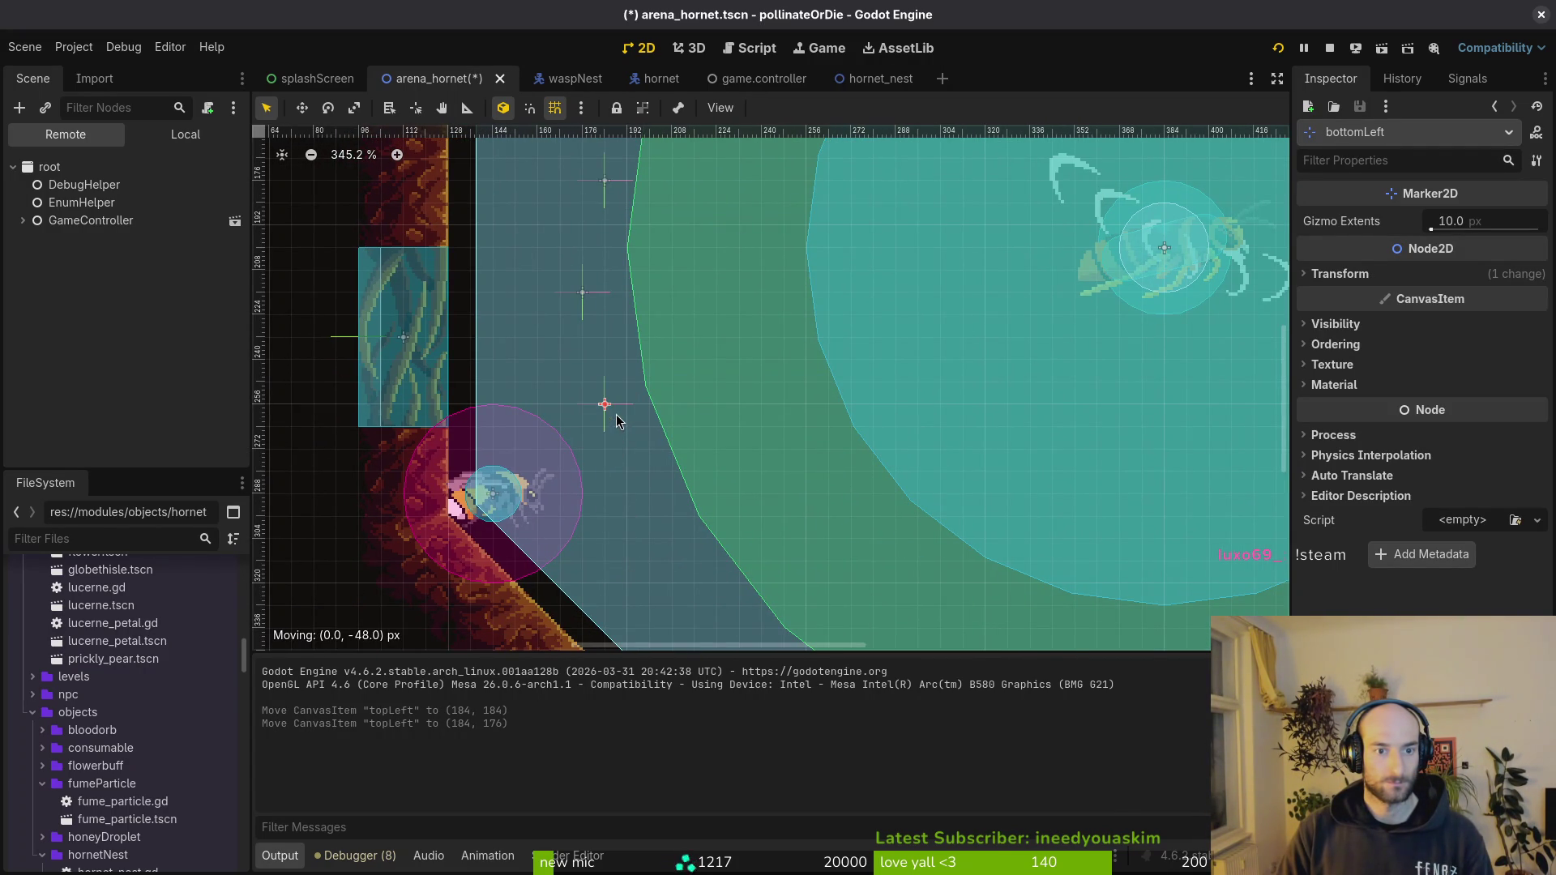
pyautogui.moveTo(617, 419); pyautogui.dragTo(617, 420)
pyautogui.scroll(-5, 618, 420)
pyautogui.click(606, 362)
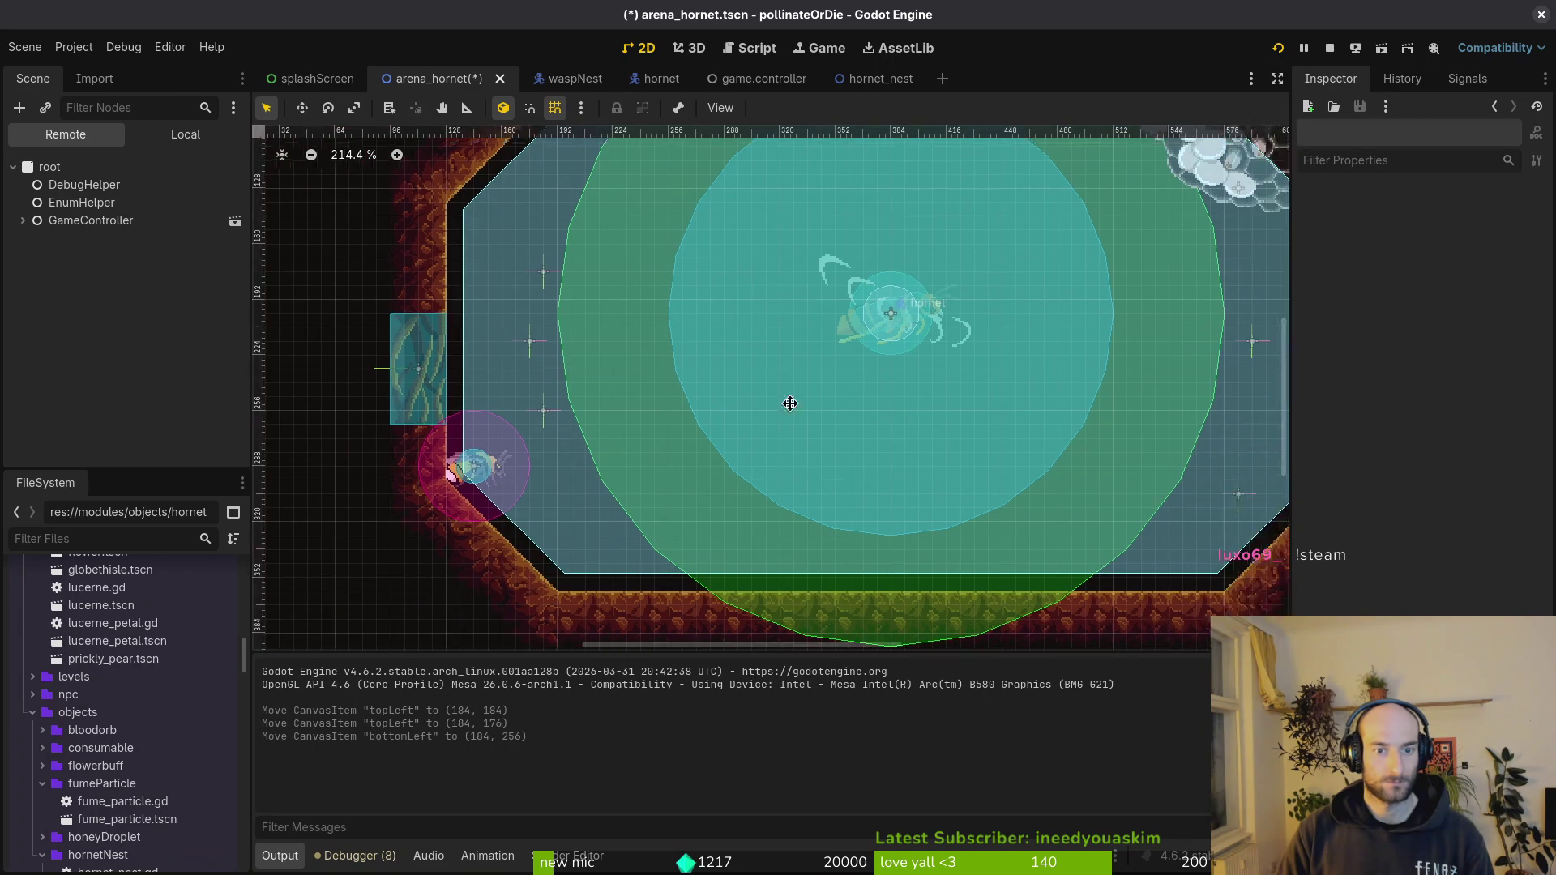
pyautogui.hscroll(5, 792, 400)
# - Move the bottomRight marker 32 px higher and undo the accidental hornetNest move
pyautogui.moveTo(982, 475); pyautogui.dragTo(982, 415)
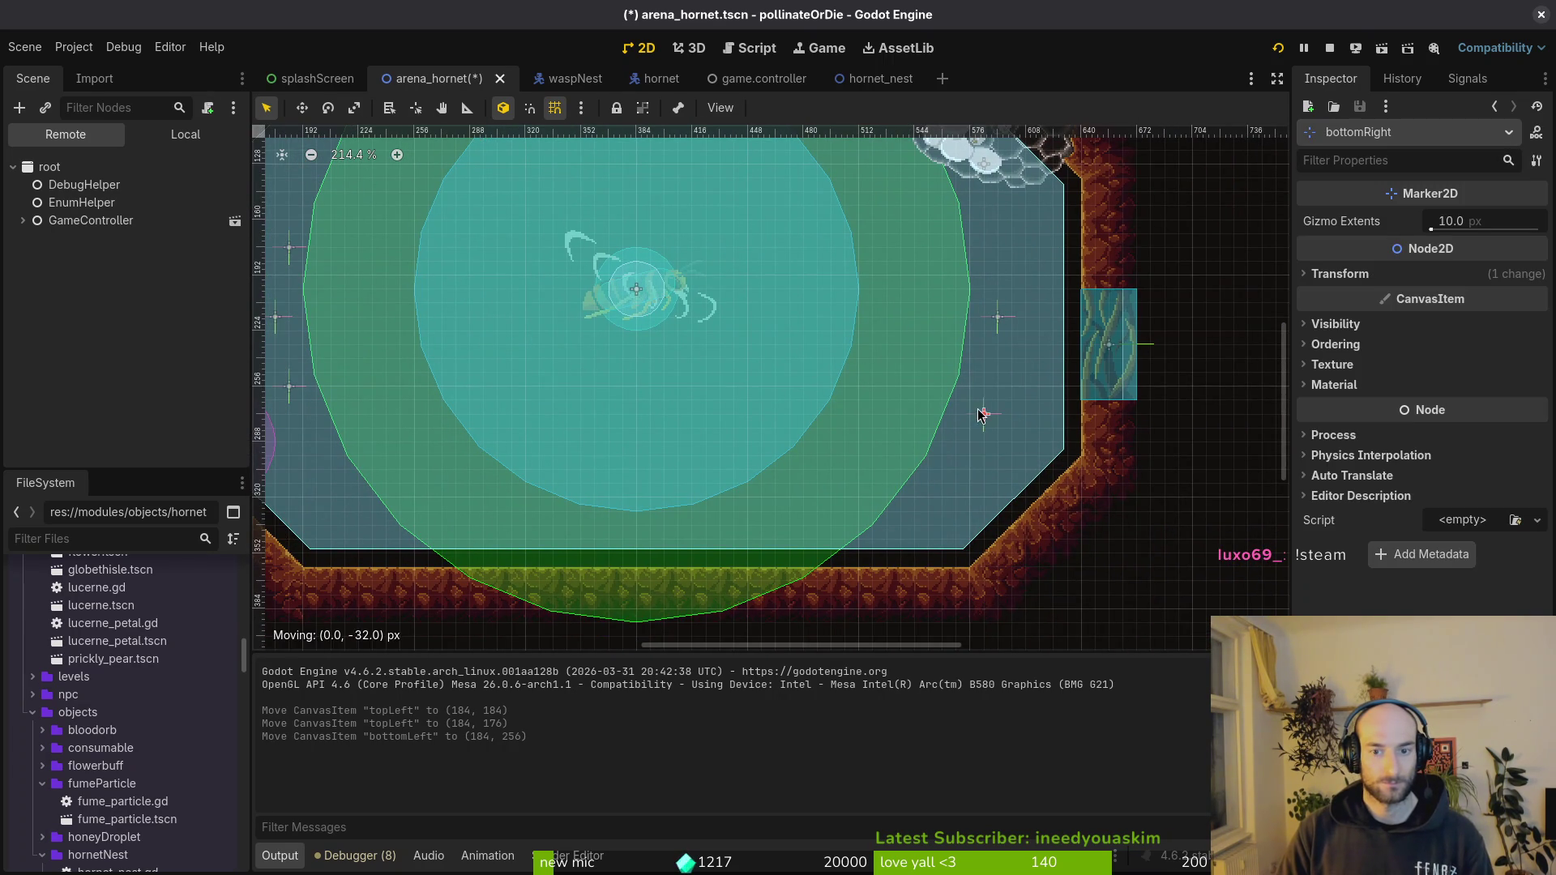
pyautogui.scroll(2, 983, 389)
pyautogui.hscroll(-1, 1016, 254)
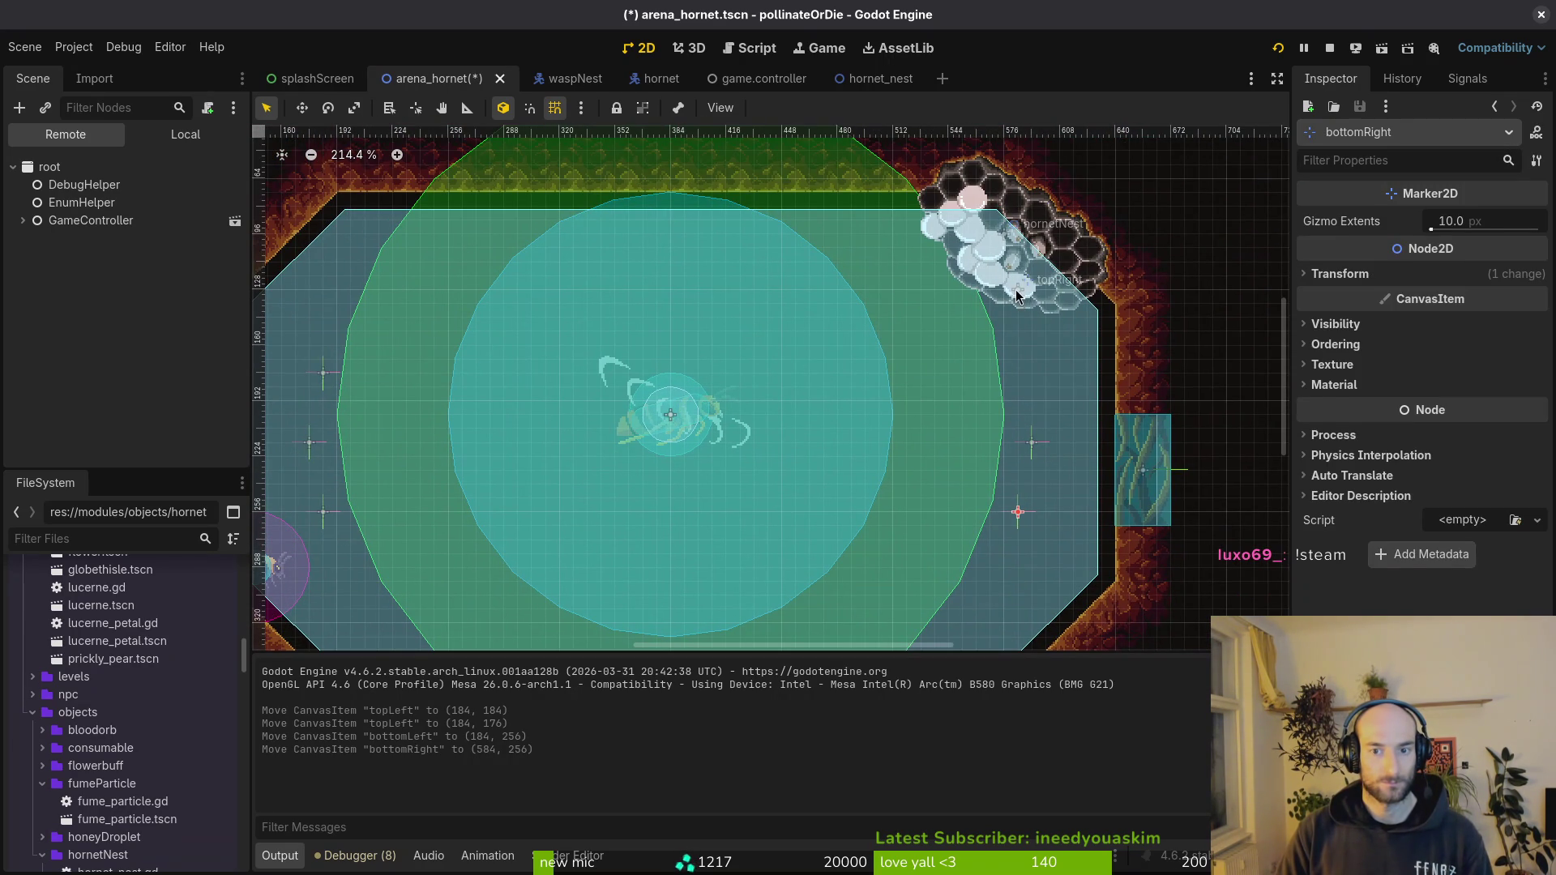
pyautogui.moveTo(1018, 296); pyautogui.dragTo(1021, 320)
pyautogui.hotkey('ctrl', 'z')
pyautogui.scroll(-1, 1009, 408)
pyautogui.hscroll(-1, 1010, 408)
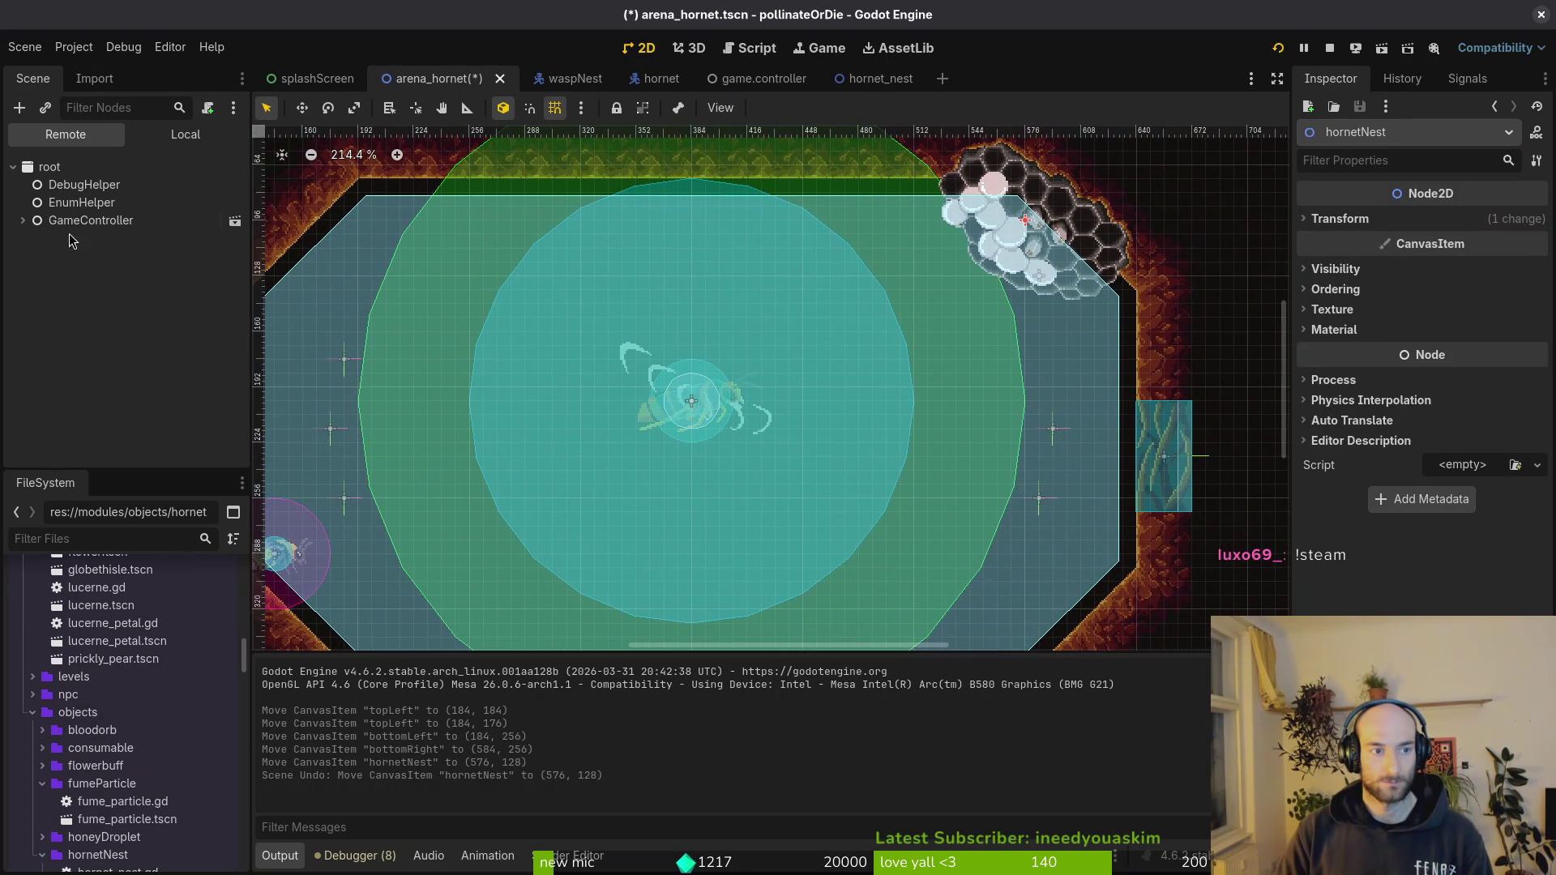
# - Move the topRight marker below the nest and relaunch the game with the edited arena
pyautogui.click(189, 134)
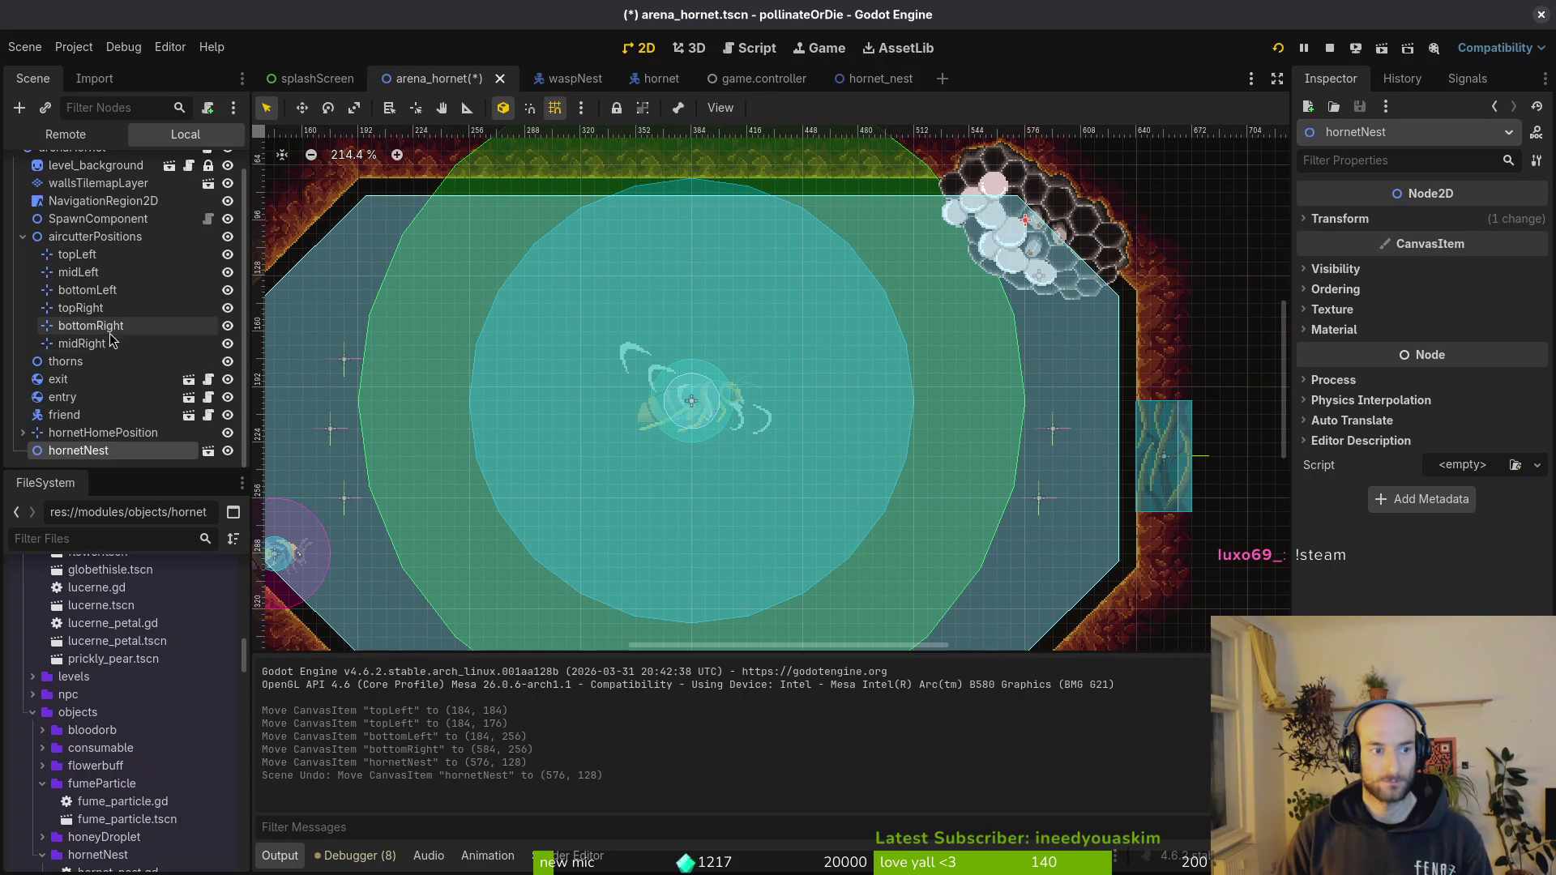
pyautogui.click(81, 307)
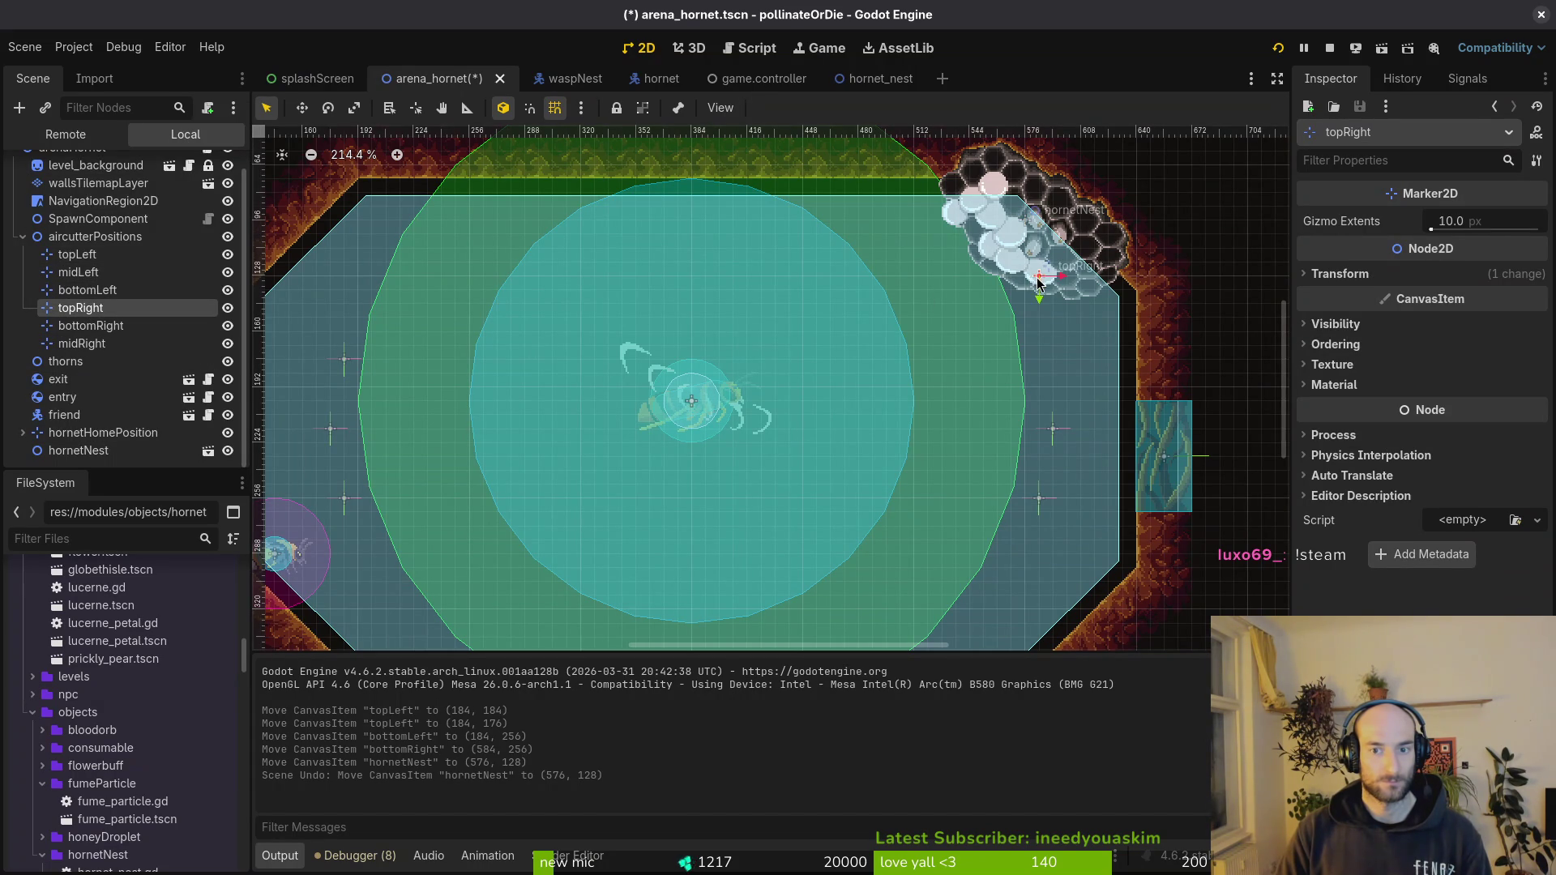
pyautogui.moveTo(1040, 366); pyautogui.dragTo(1040, 362)
pyautogui.click(996, 461)
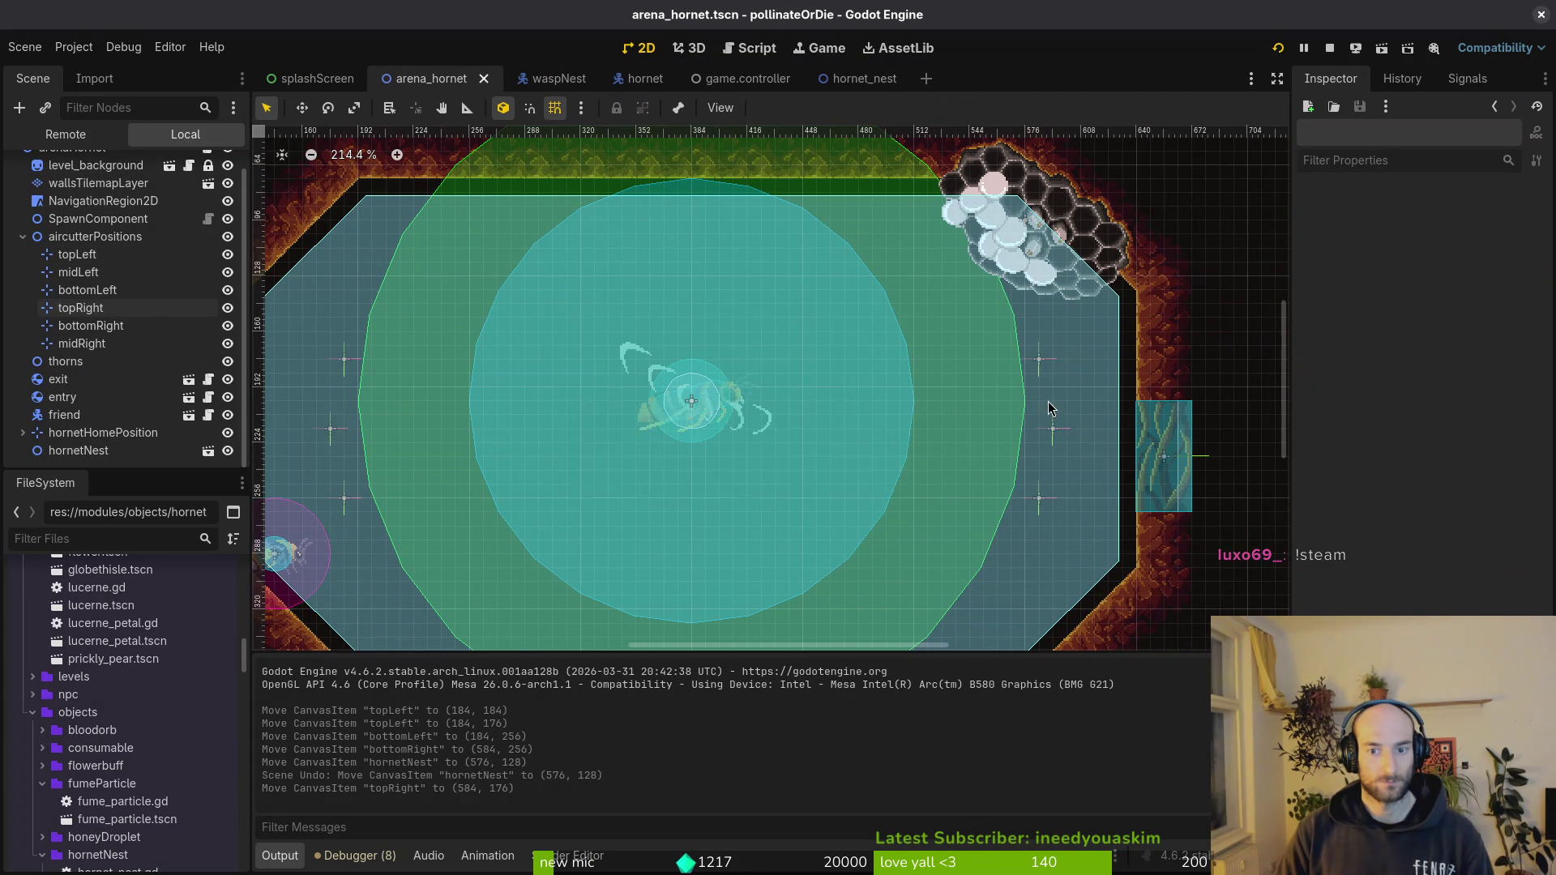
pyautogui.scroll(-4, 1049, 408)
pyautogui.click(1277, 47)
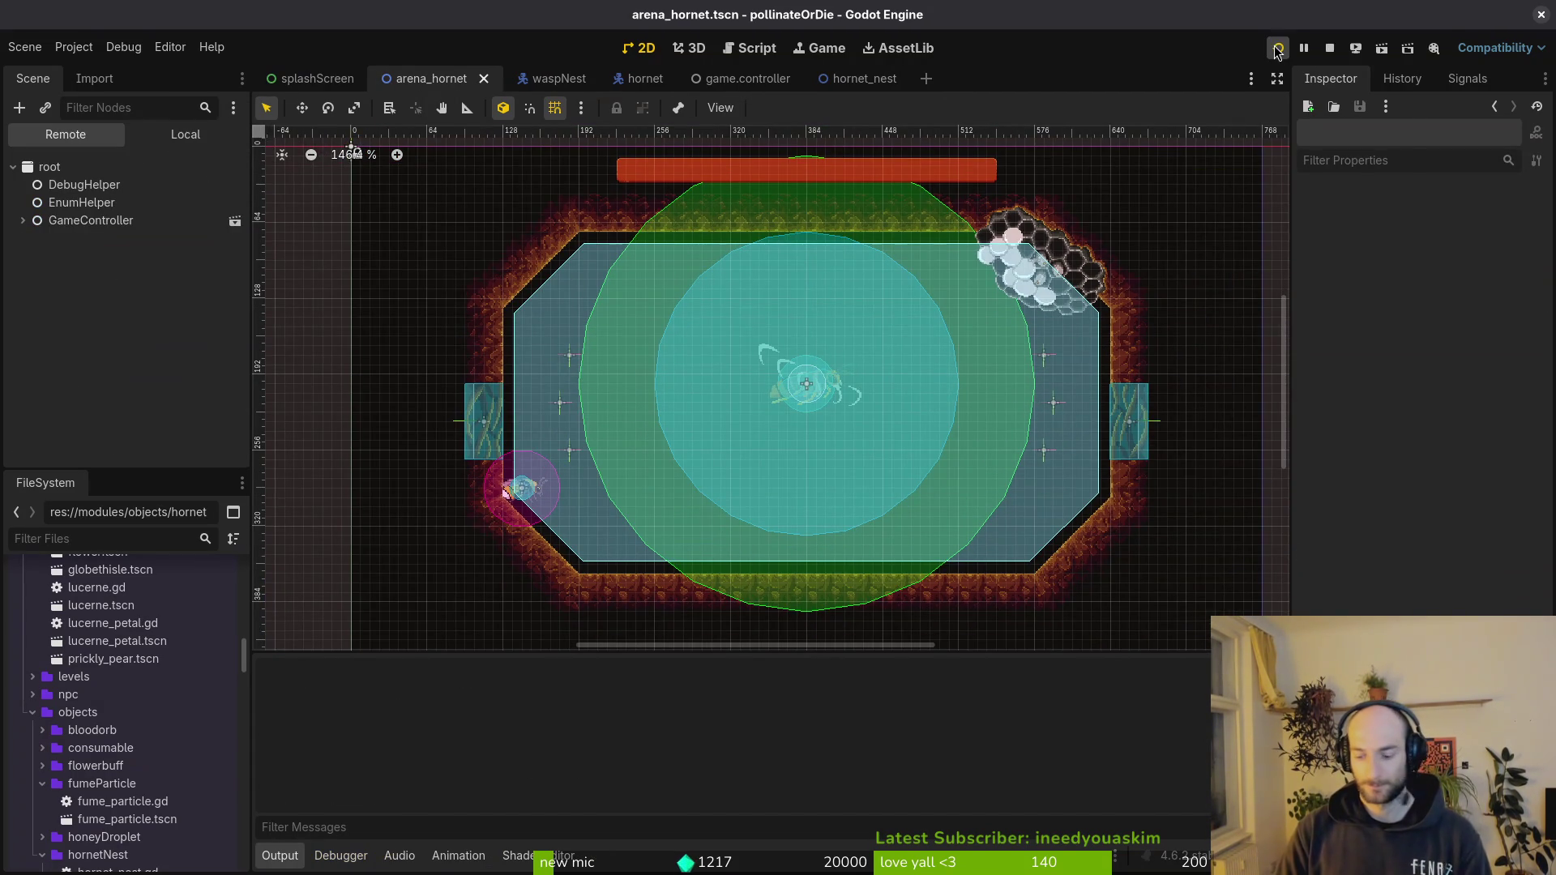
# - Continue from the main menu, load the hornet boss level from the debug level select and play the fight
pyautogui.press('Return')
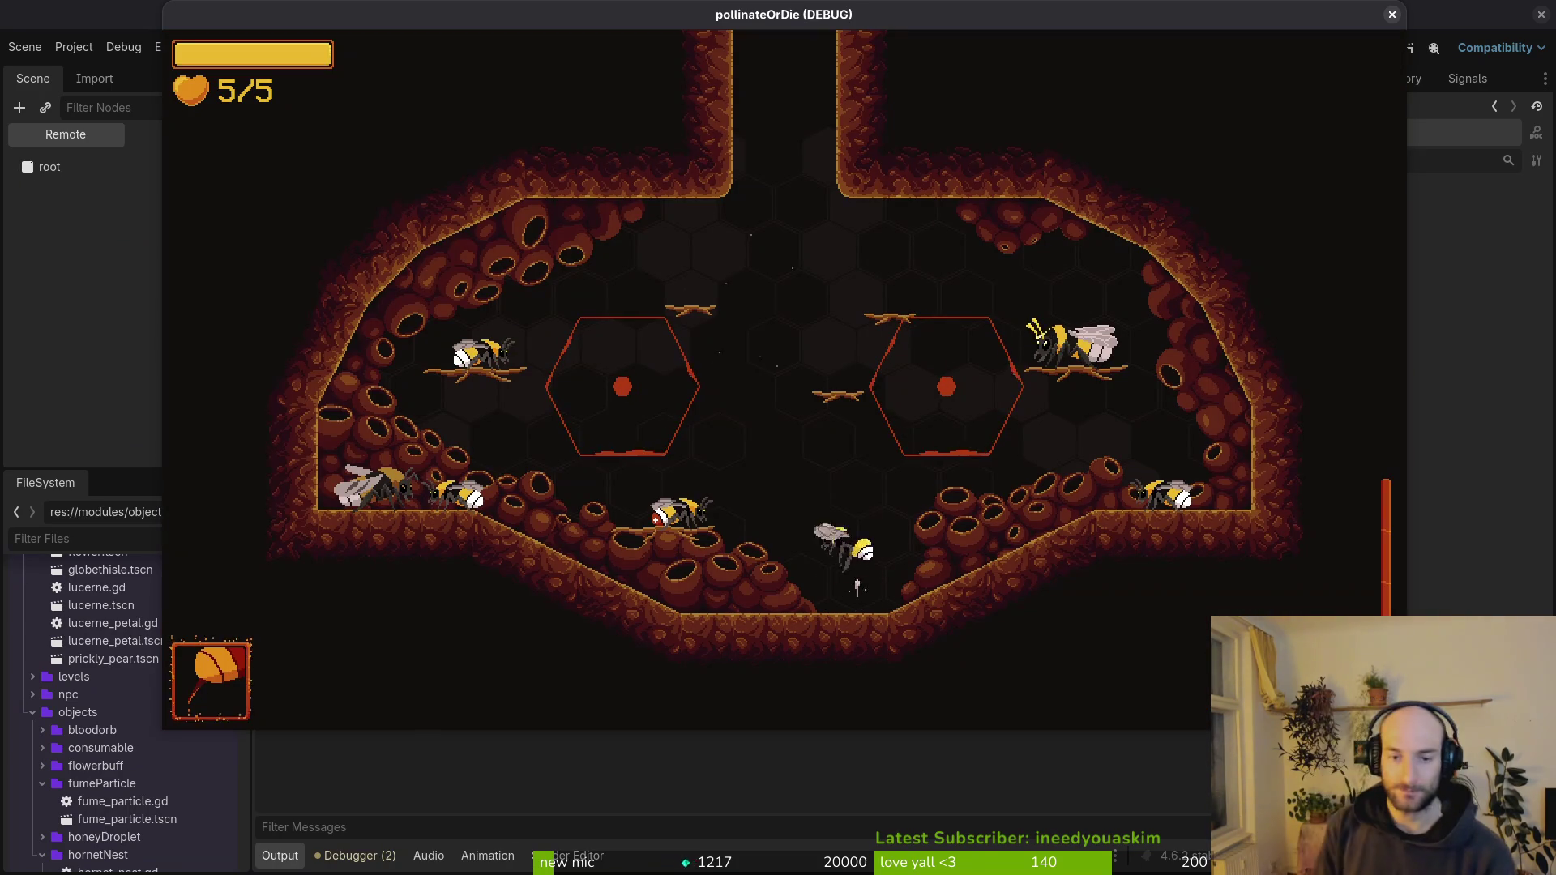
pyautogui.press('Escape')
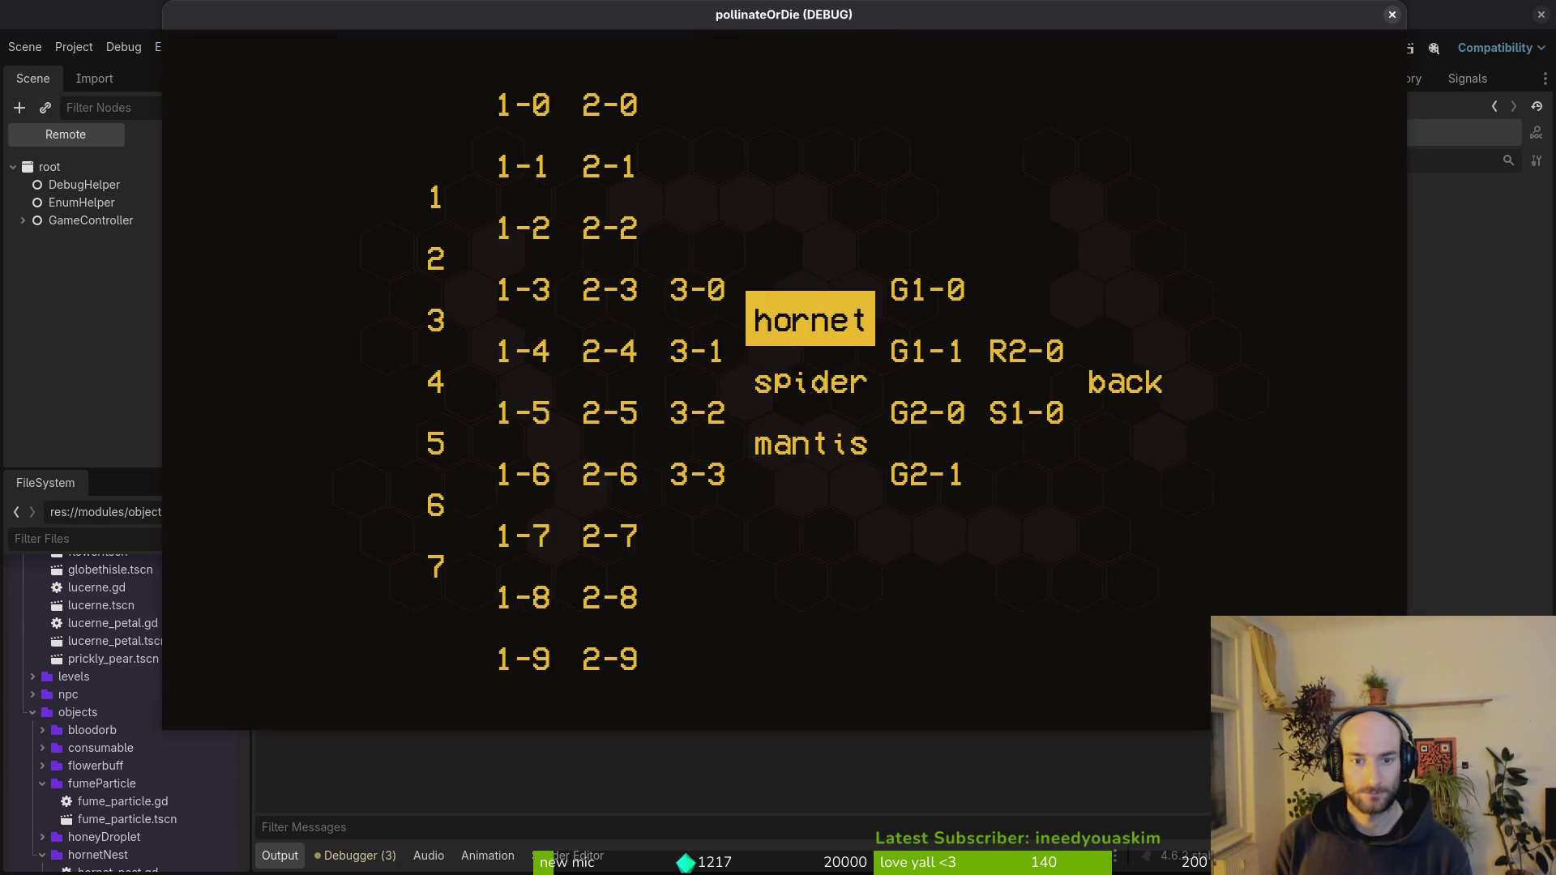
pyautogui.press('Return')
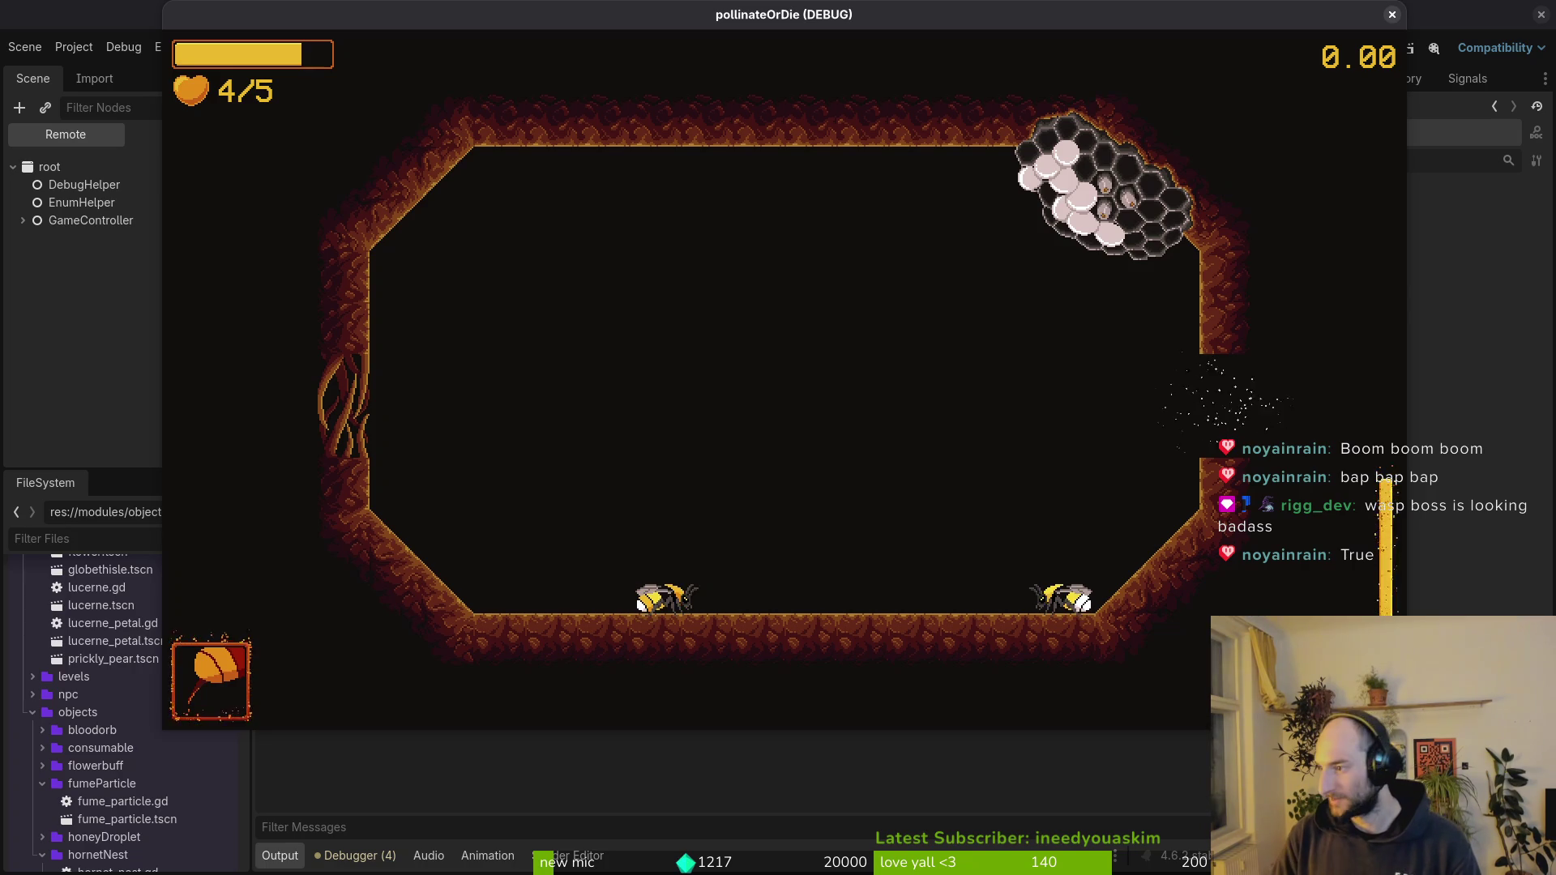
pyautogui.hotkey('alt', 'Tab')
pyautogui.scroll(-2, 1000, 361)
pyautogui.scroll(5, 1184, 381)
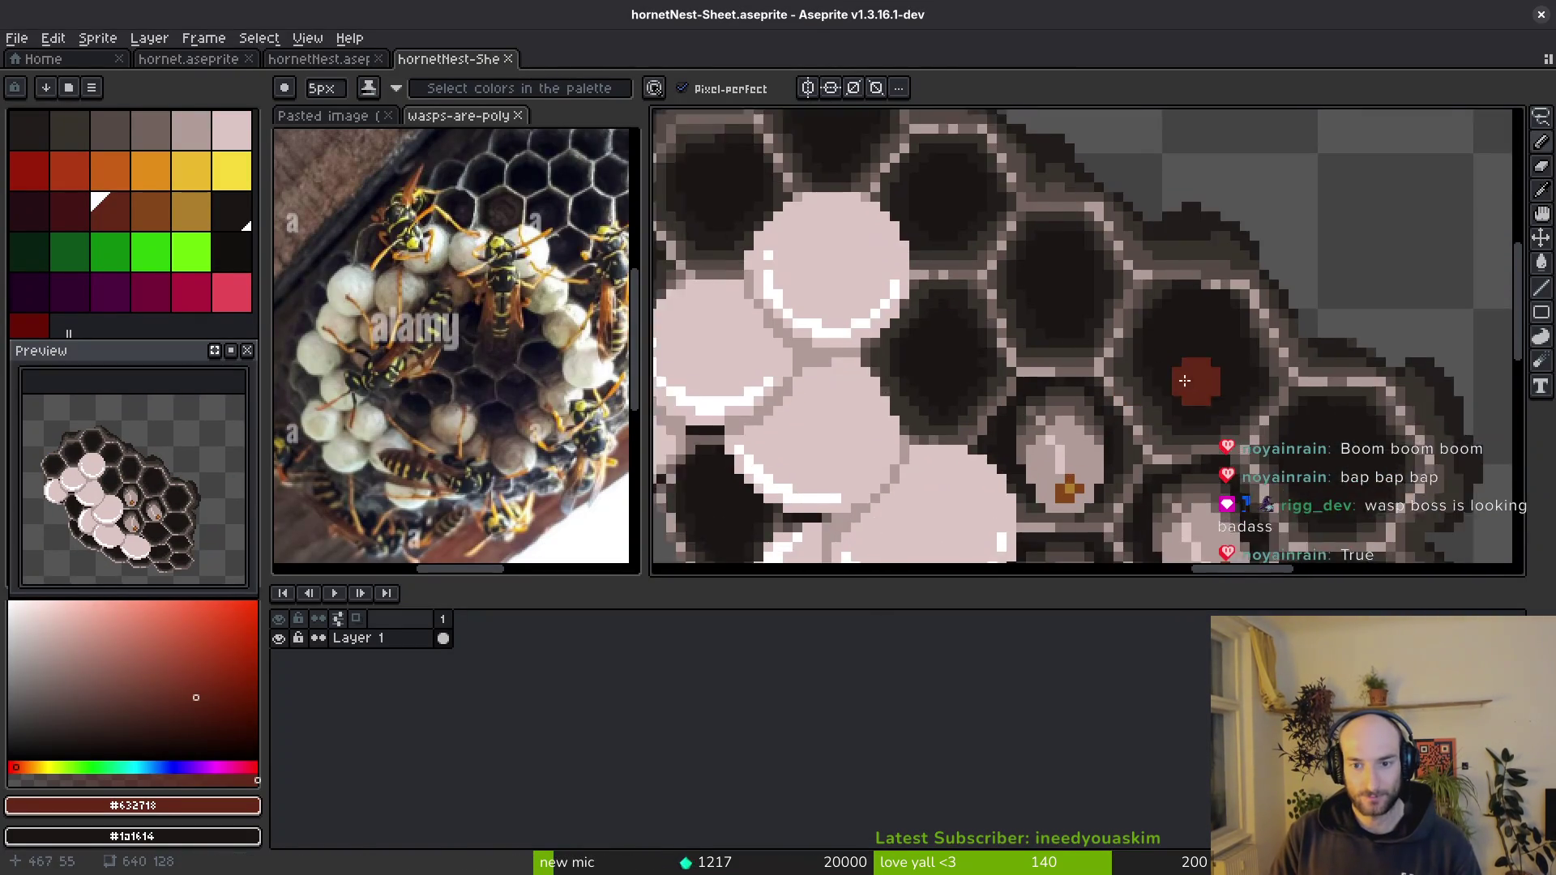
# - Close the hornetNest-Sheet tab and sample the rim's orange colour, keeping dark red as the drawing colour
pyautogui.moveTo(1185, 380); pyautogui.dragTo(1094, 360)
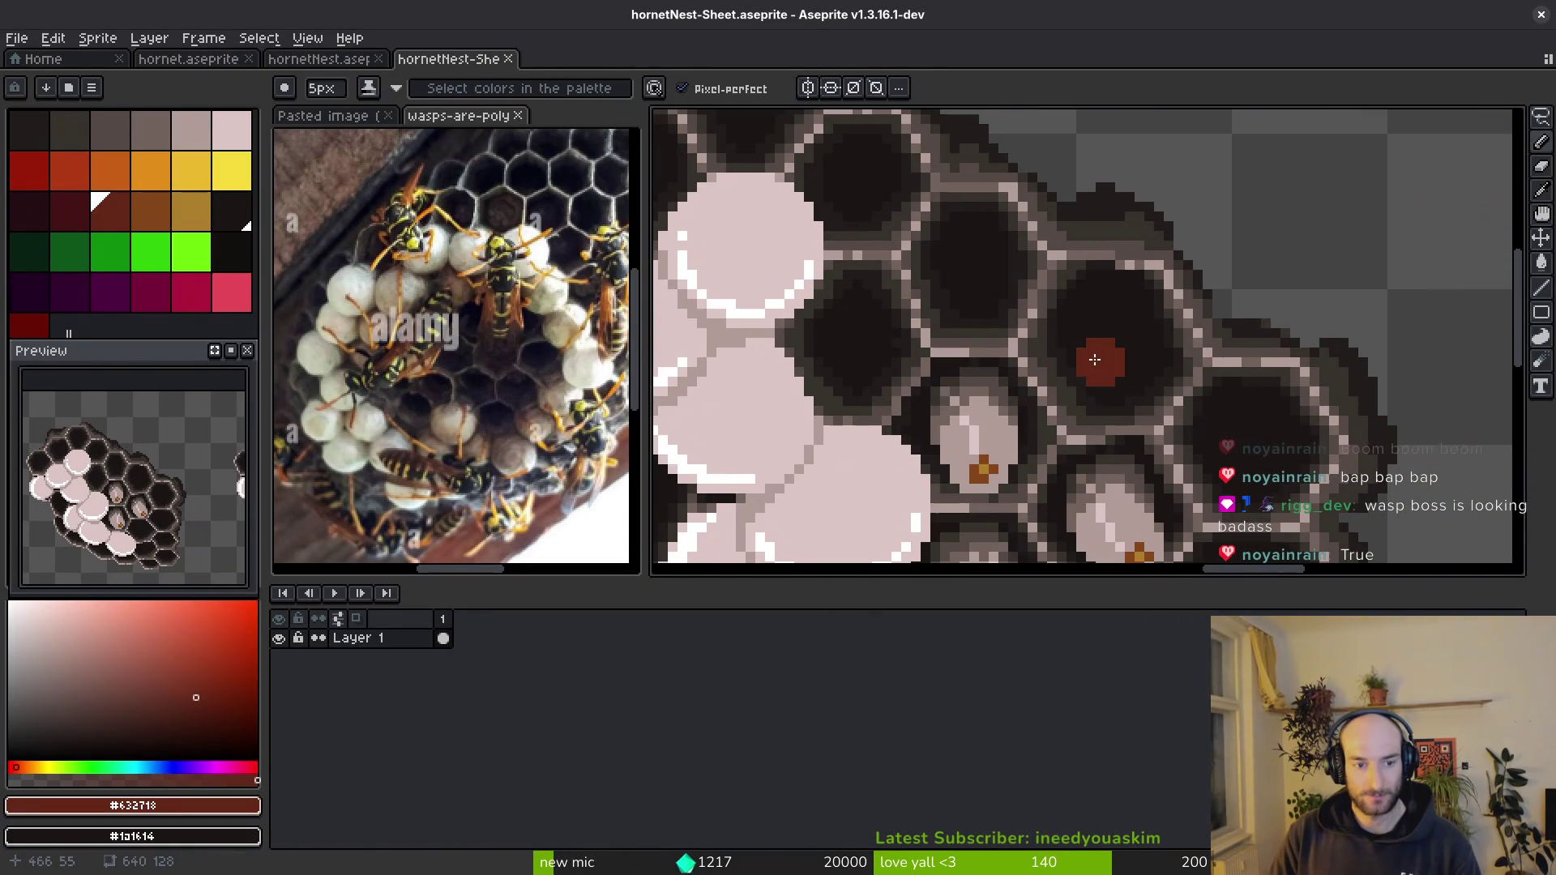
pyautogui.middleClick(414, 60)
pyautogui.scroll(5, 1059, 324)
pyautogui.scroll(2, 932, 300)
pyautogui.press('alt')
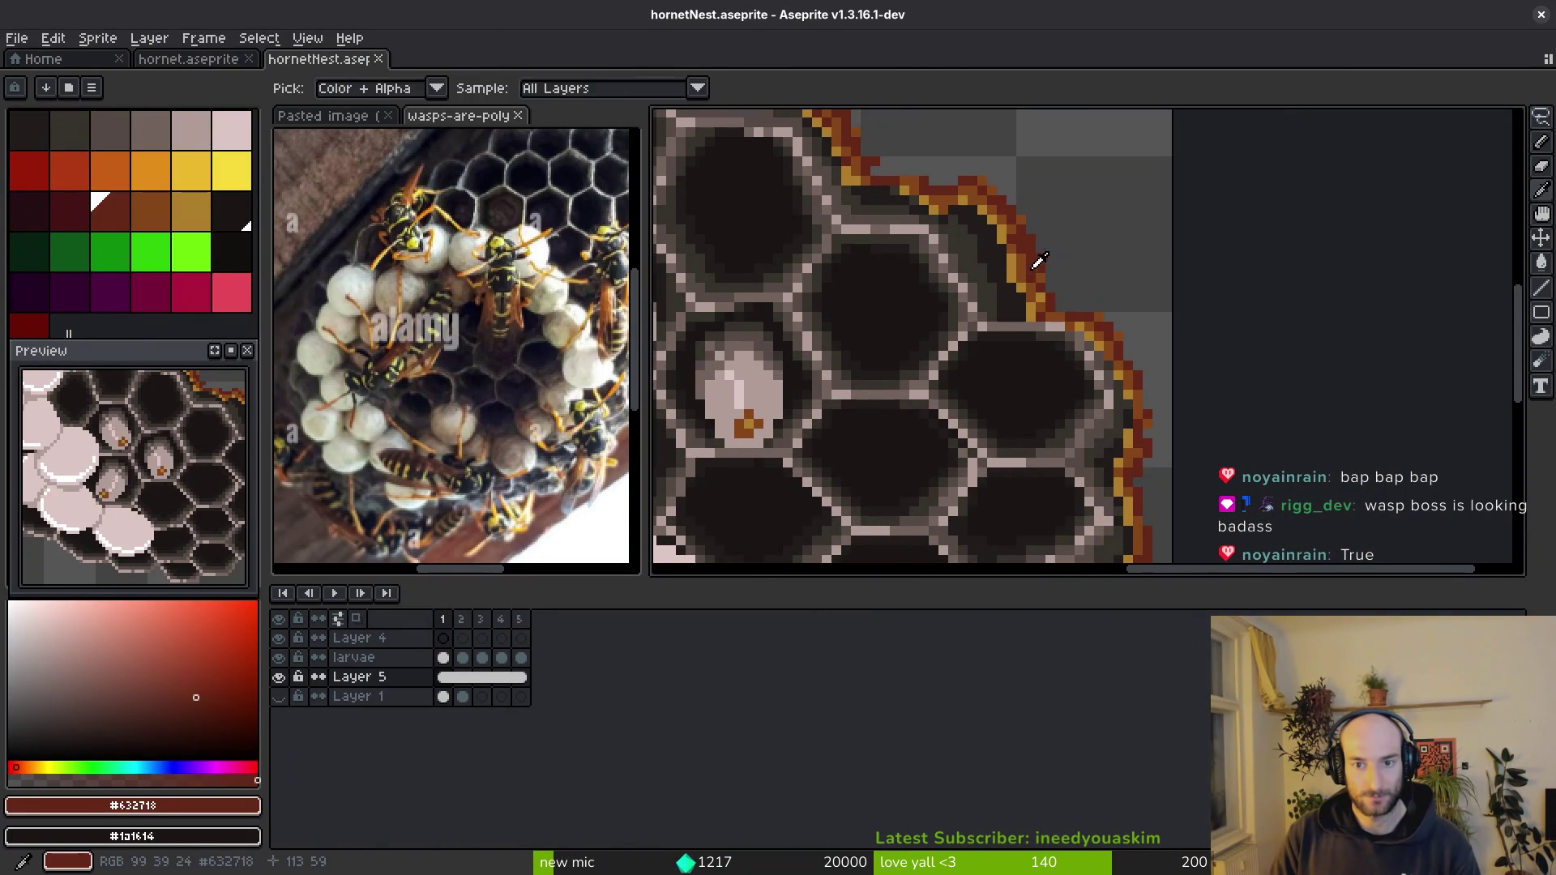
pyautogui.keyDown('alt'); pyautogui.click(1017, 261); pyautogui.keyUp('alt')
pyautogui.keyDown('alt'); pyautogui.click(1031, 260); pyautogui.keyUp('alt')
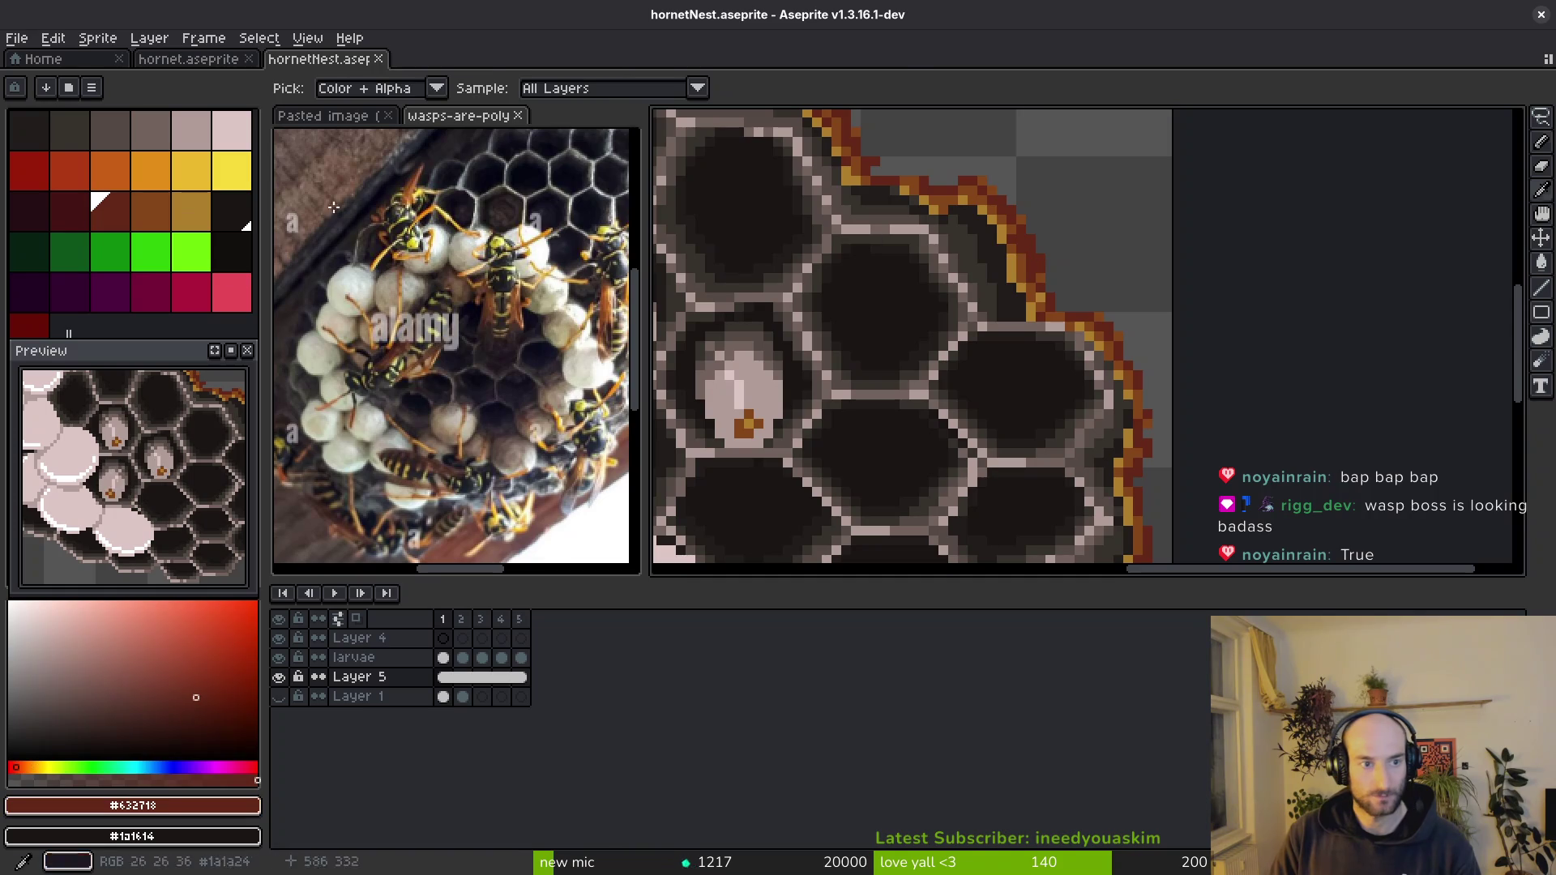
# - Replace the first rim colour with dark red via Replace Color, then sample the brown rim colour
pyautogui.rightClick(74, 215)
pyautogui.hotkey('shift', 'r')
pyautogui.click(1175, 229)
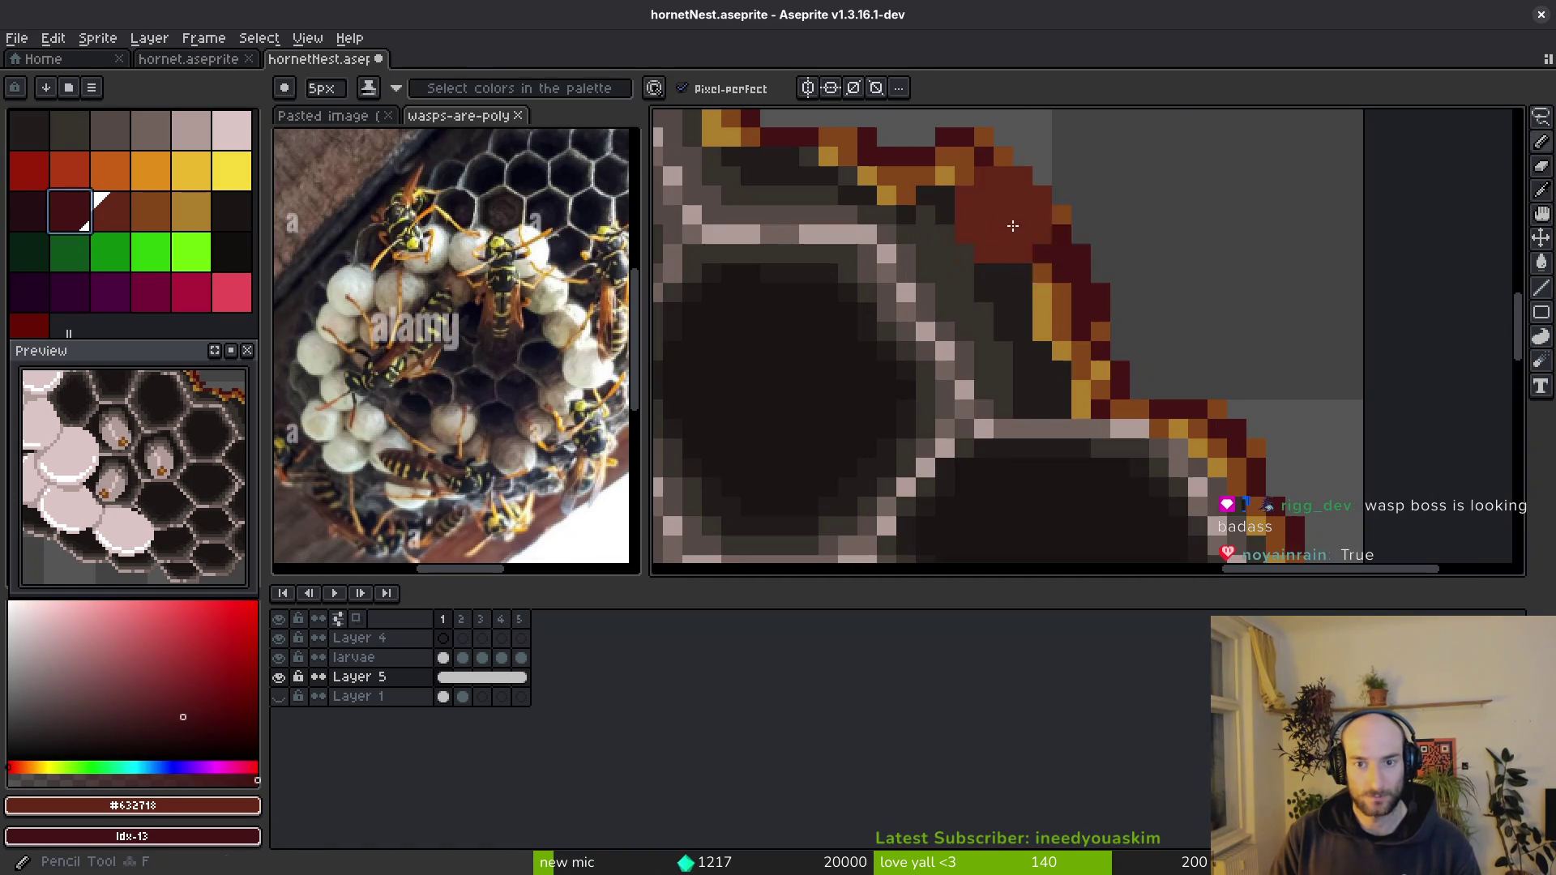
pyautogui.scroll(2, 1048, 228)
pyautogui.press('alt')
pyautogui.keyDown('alt'); pyautogui.click(1048, 228); pyautogui.keyUp('alt')
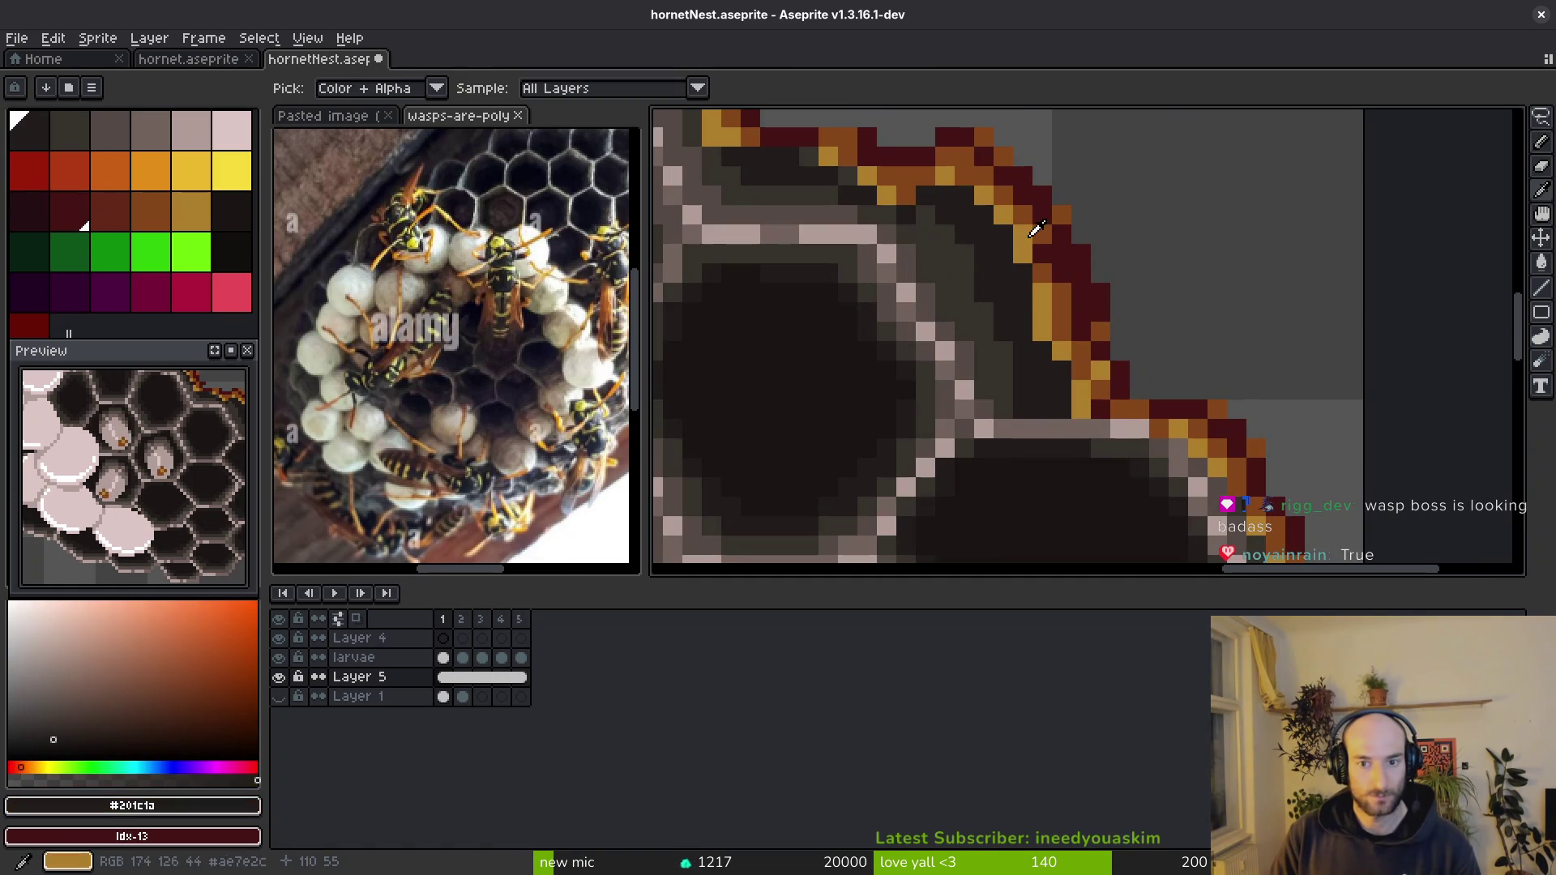
# - Replace the brown and golden rim colours with darker reds and save hornetNest.aseprite
pyautogui.rightClick(123, 197)
pyautogui.hotkey('shift', 'r')
pyautogui.click(1164, 228)
pyautogui.keyDown('alt'); pyautogui.click(1029, 237); pyautogui.keyUp('alt')
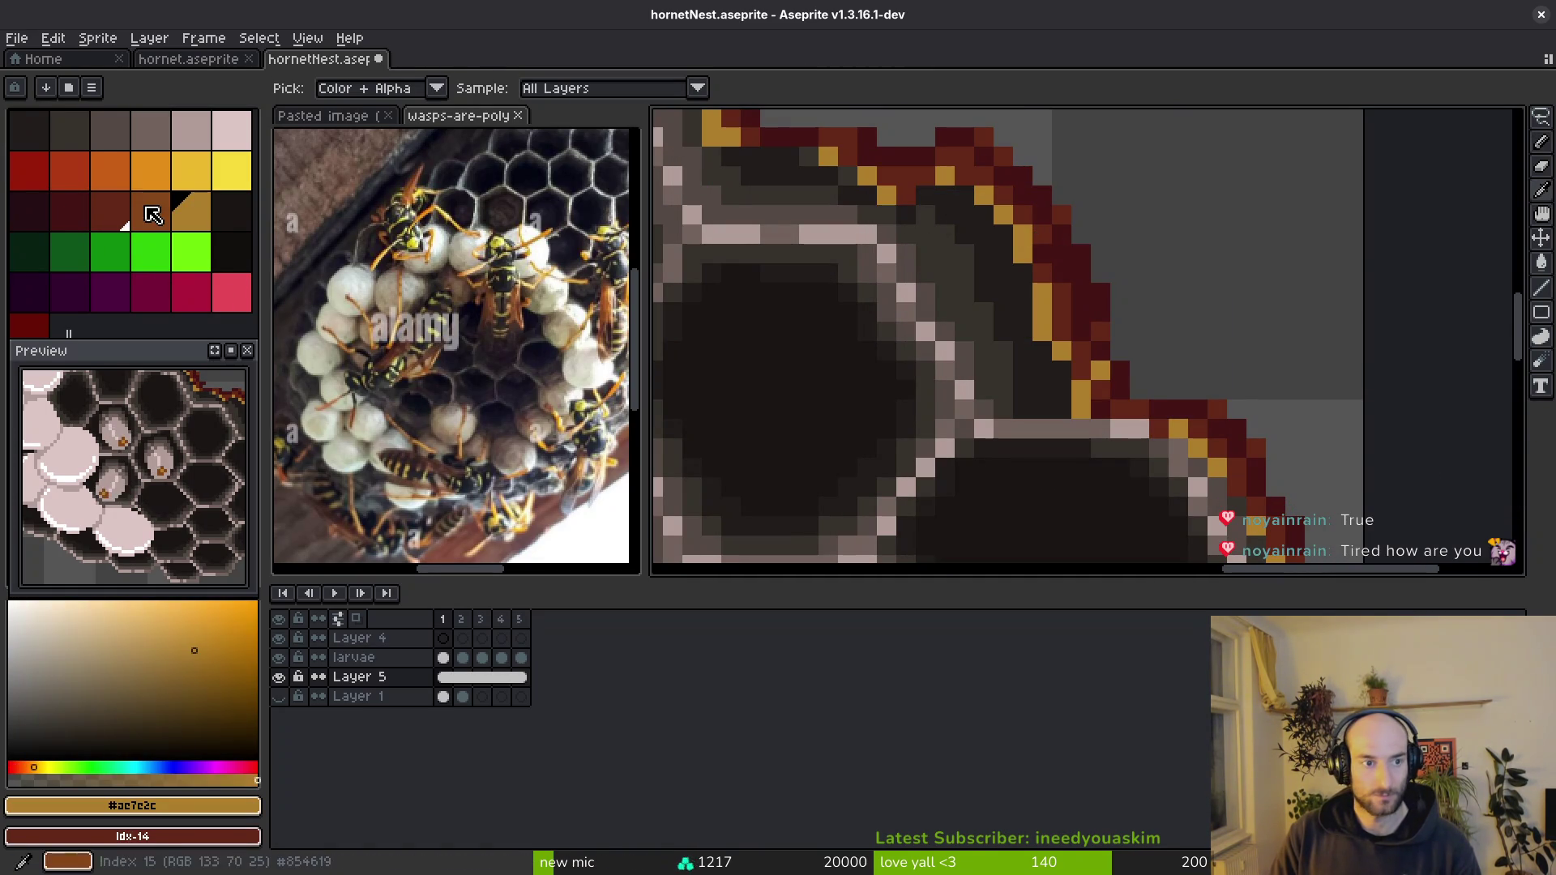
pyautogui.rightClick(152, 214)
pyautogui.hotkey('shift', 'r')
pyautogui.click(1168, 229)
pyautogui.hotkey('ctrl', 's')
pyautogui.scroll(-2, 1118, 324)
pyautogui.scroll(-1, 1139, 384)
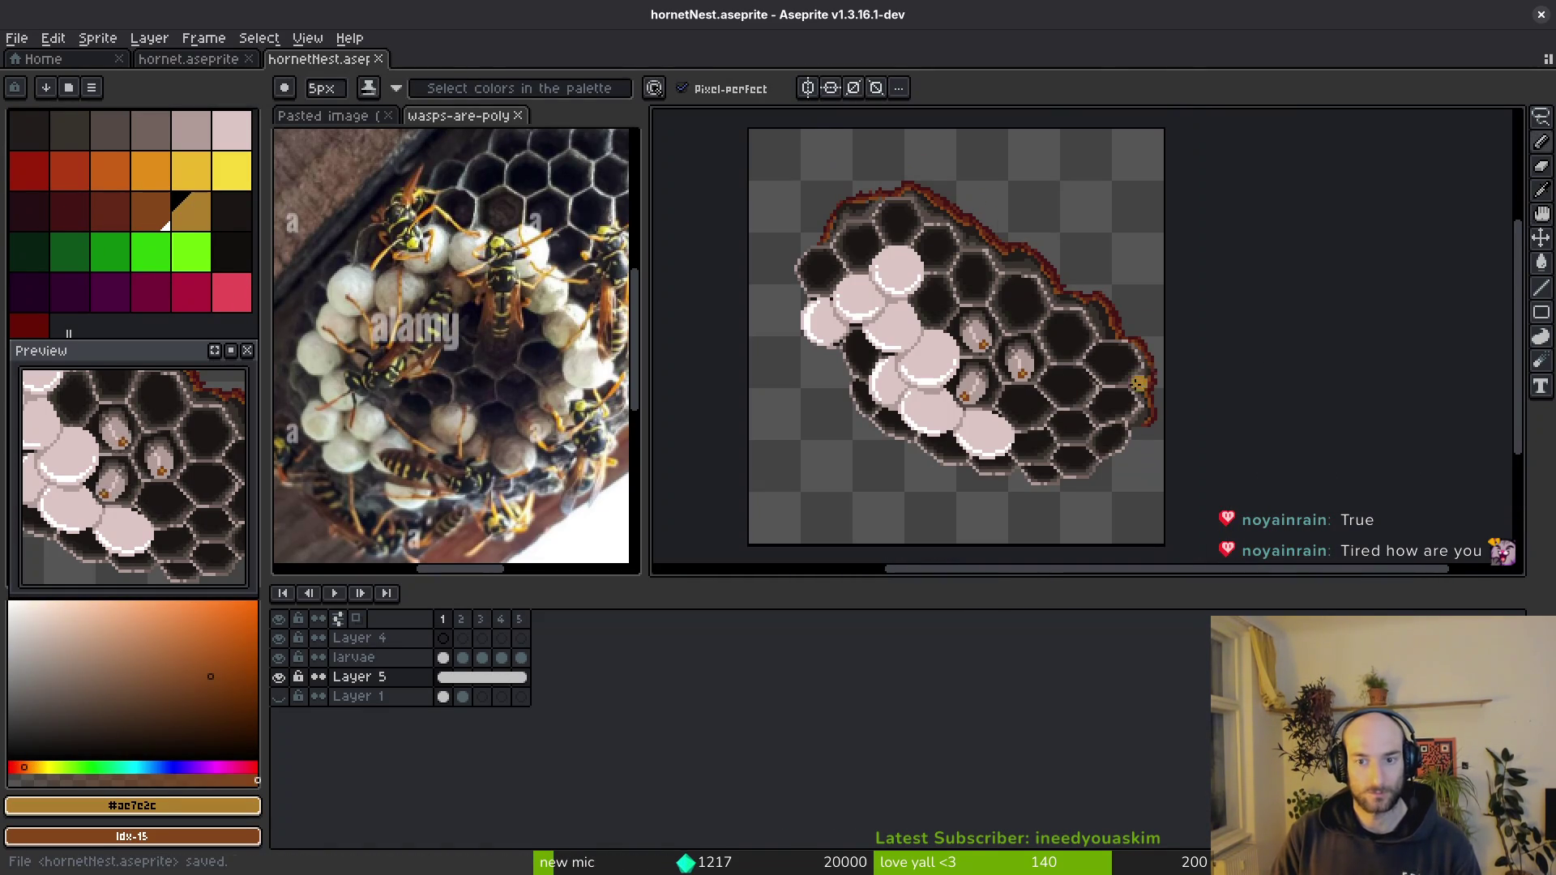
# - Start a sprite sheet export and browse the output location to the art/objects folder
pyautogui.hotkey('ctrl', 'e')
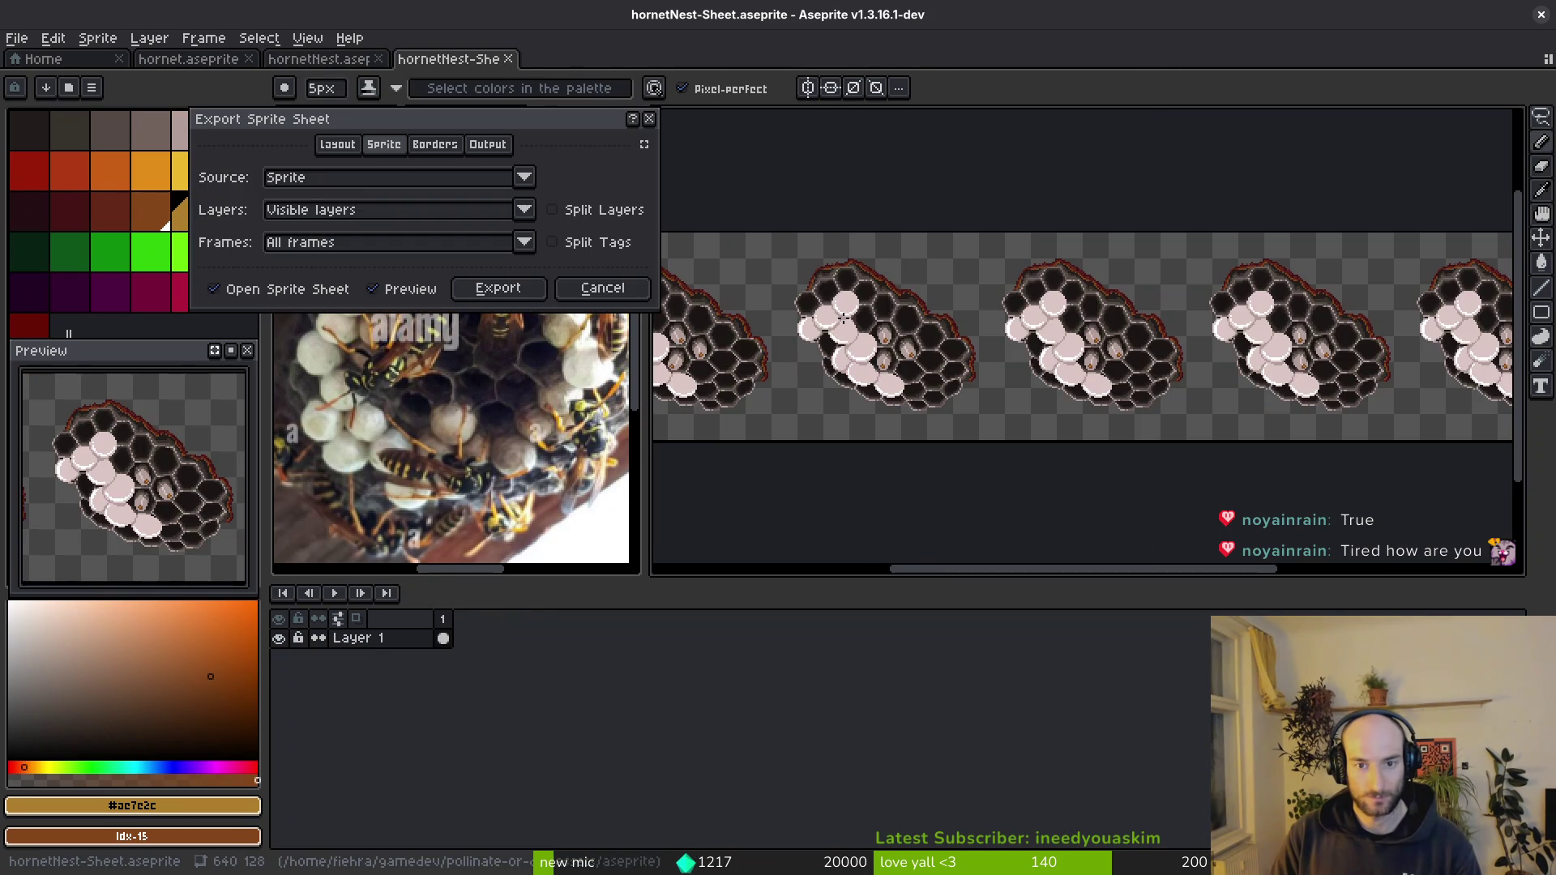
pyautogui.click(514, 289)
pyautogui.click(391, 73)
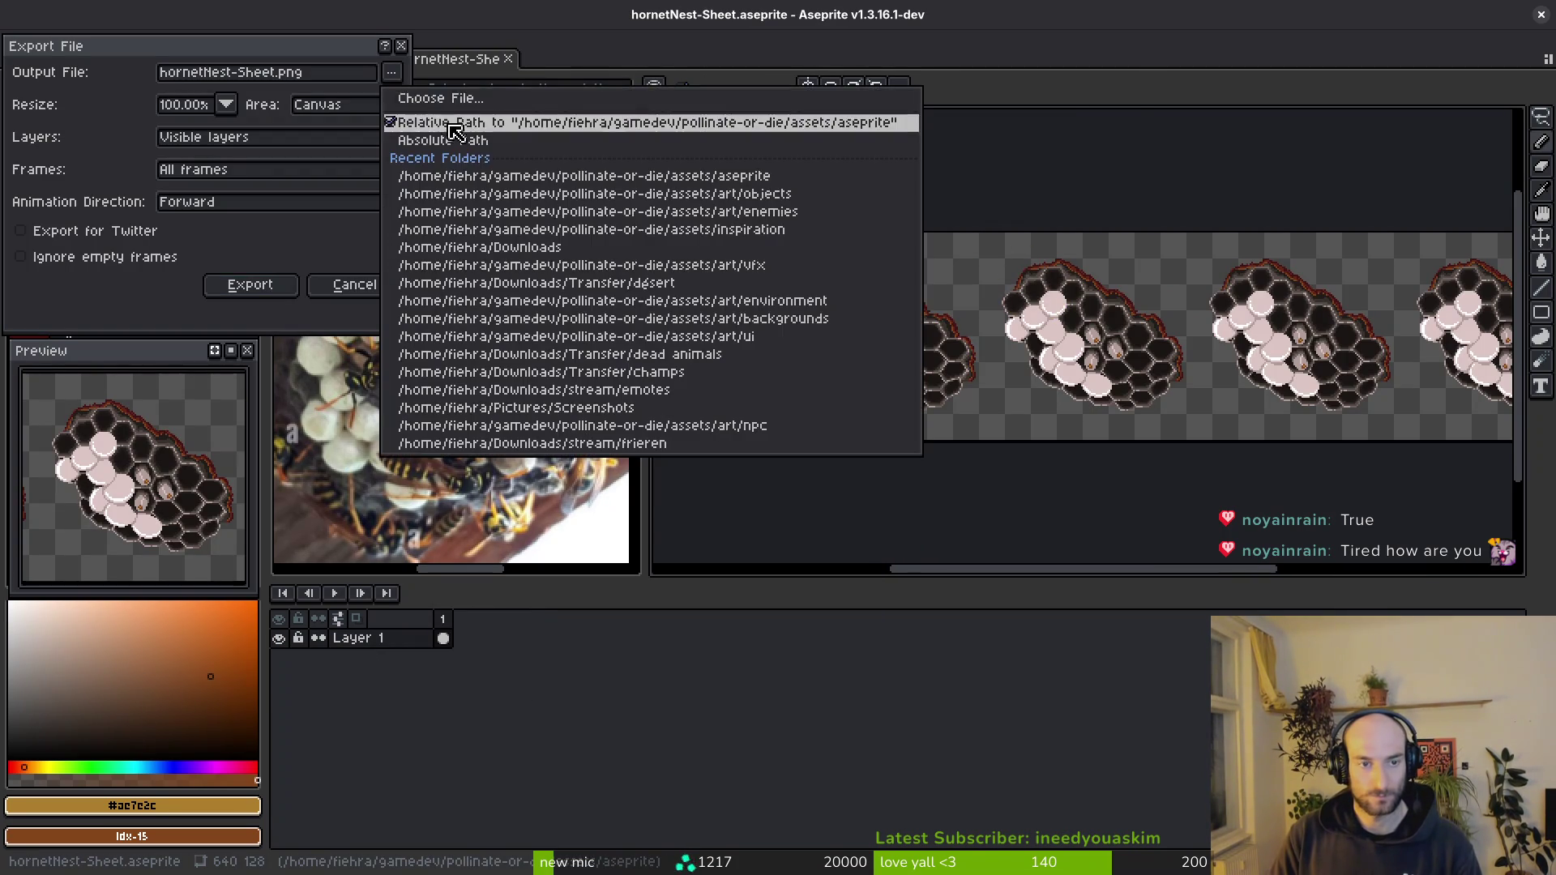
pyautogui.click(248, 158)
pyautogui.doubleClick(257, 250)
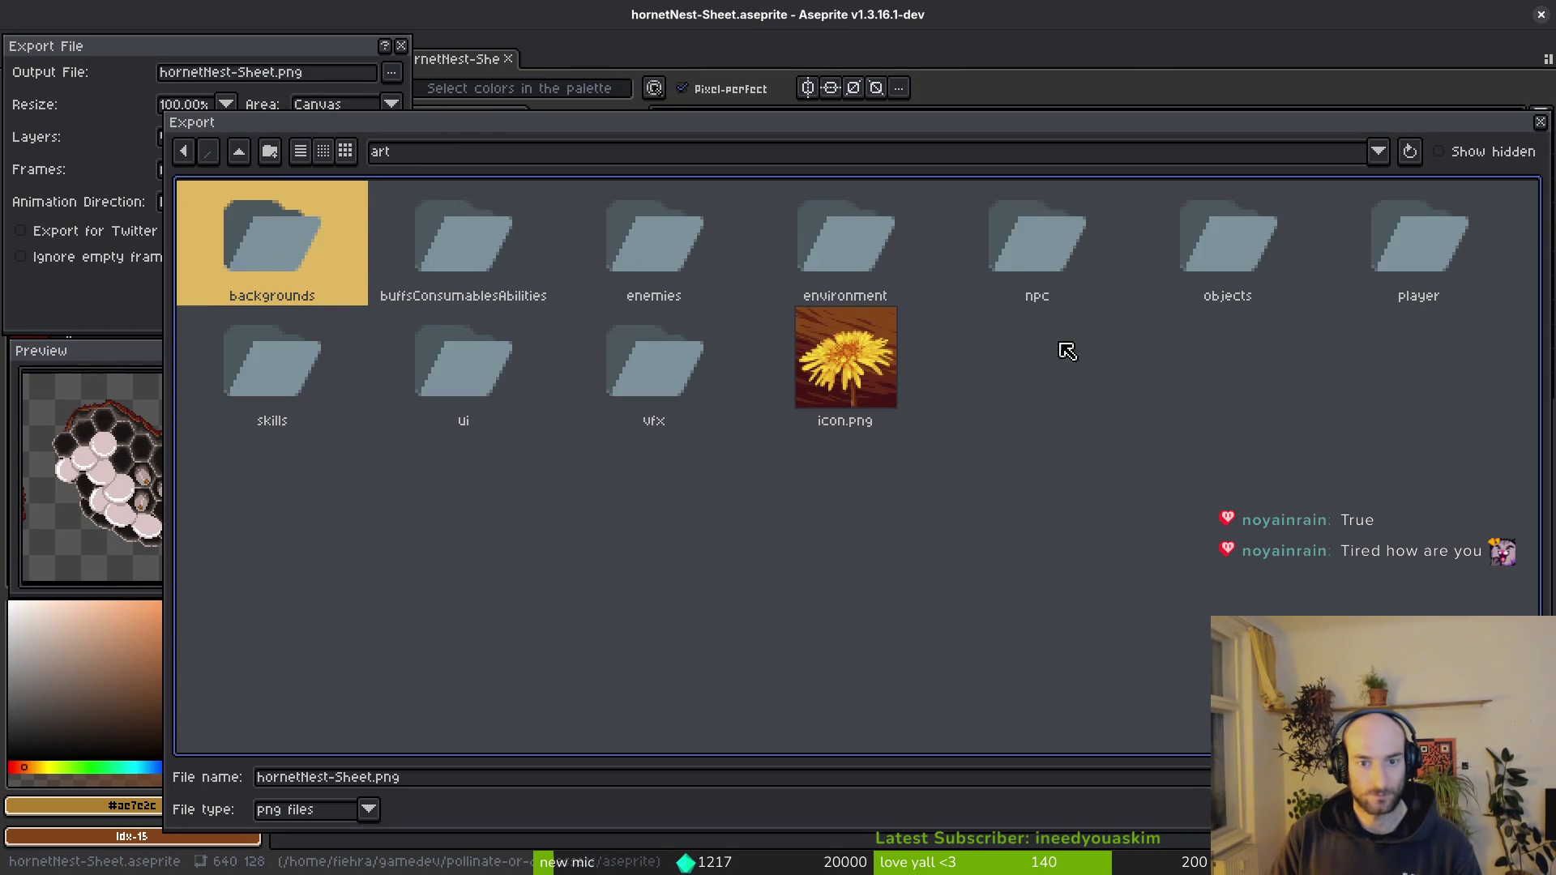
pyautogui.doubleClick(1172, 249)
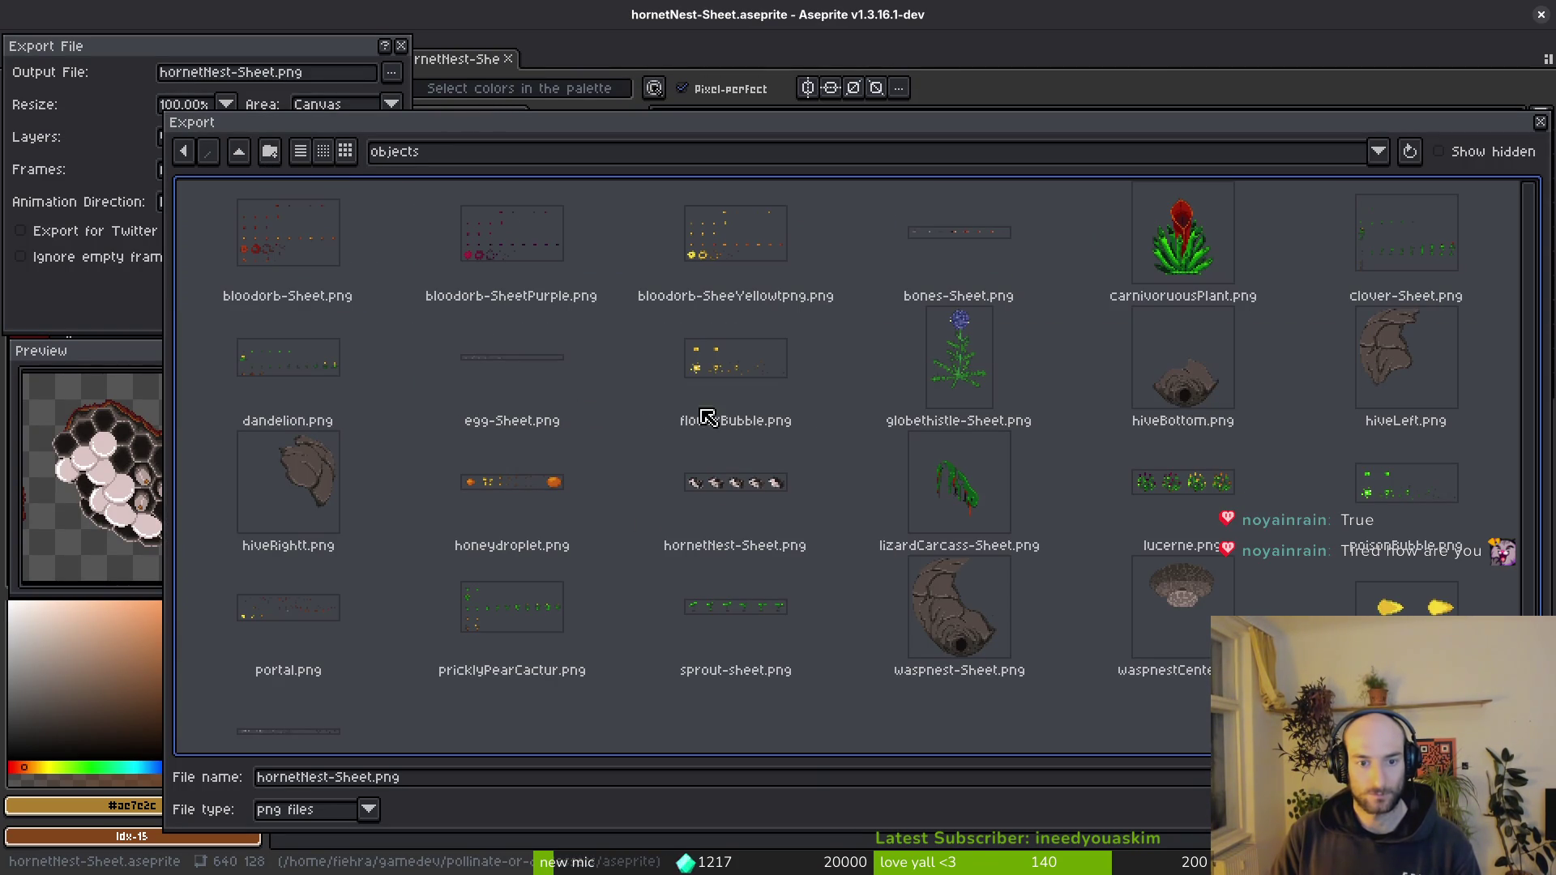
# - Export over hornetNest-Sheet.png, confirming the overwrite, and switch back to Godot
pyautogui.doubleClick(830, 543)
pyautogui.click(668, 491)
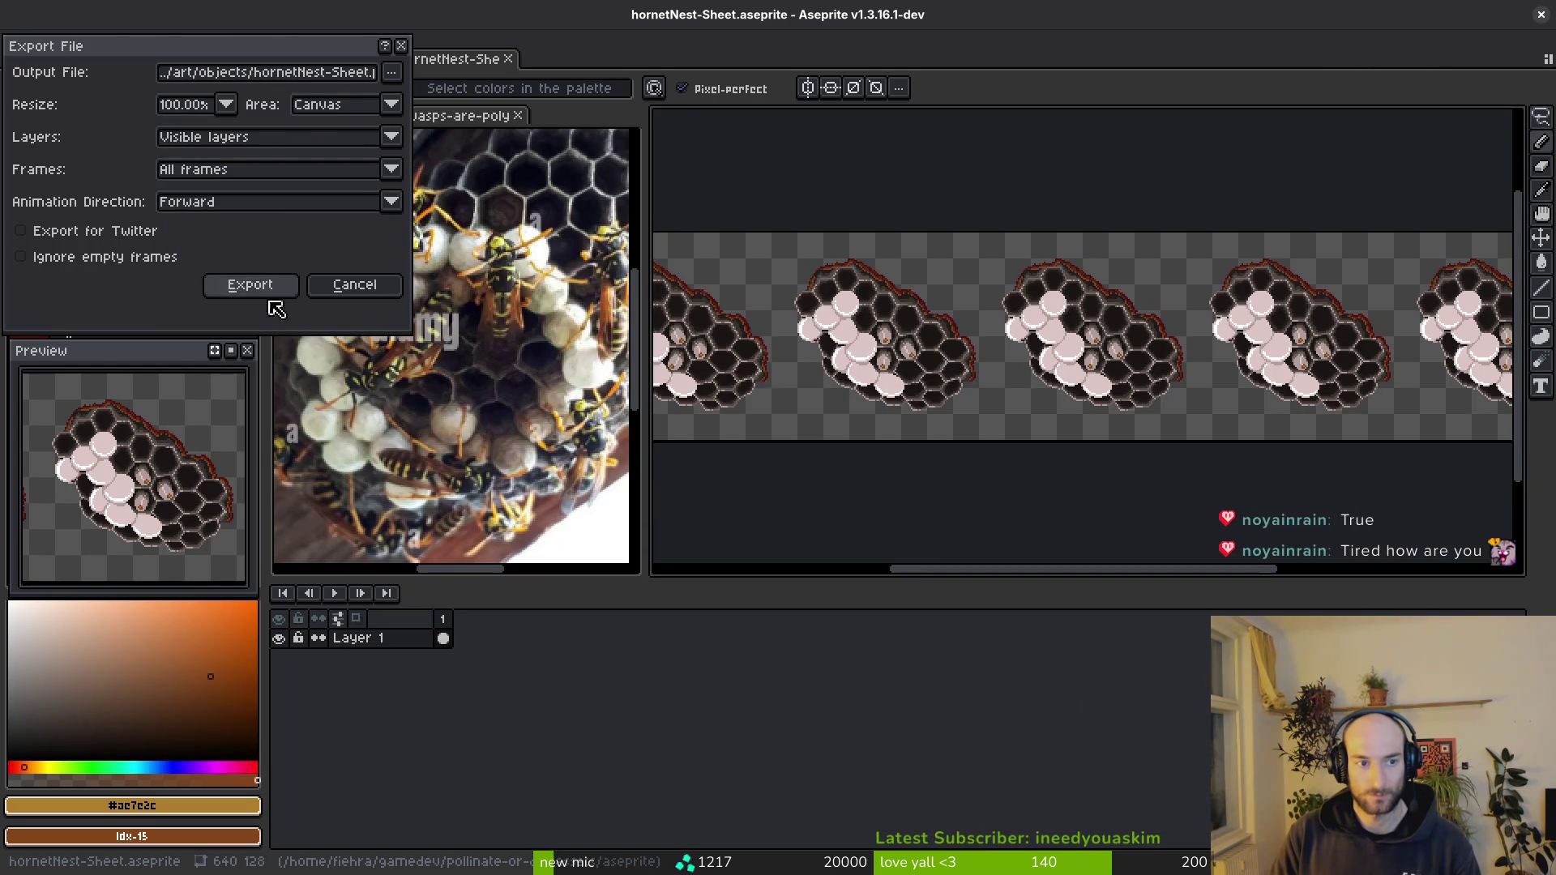
pyautogui.click(261, 287)
pyautogui.hotkey('alt', 'Tab')
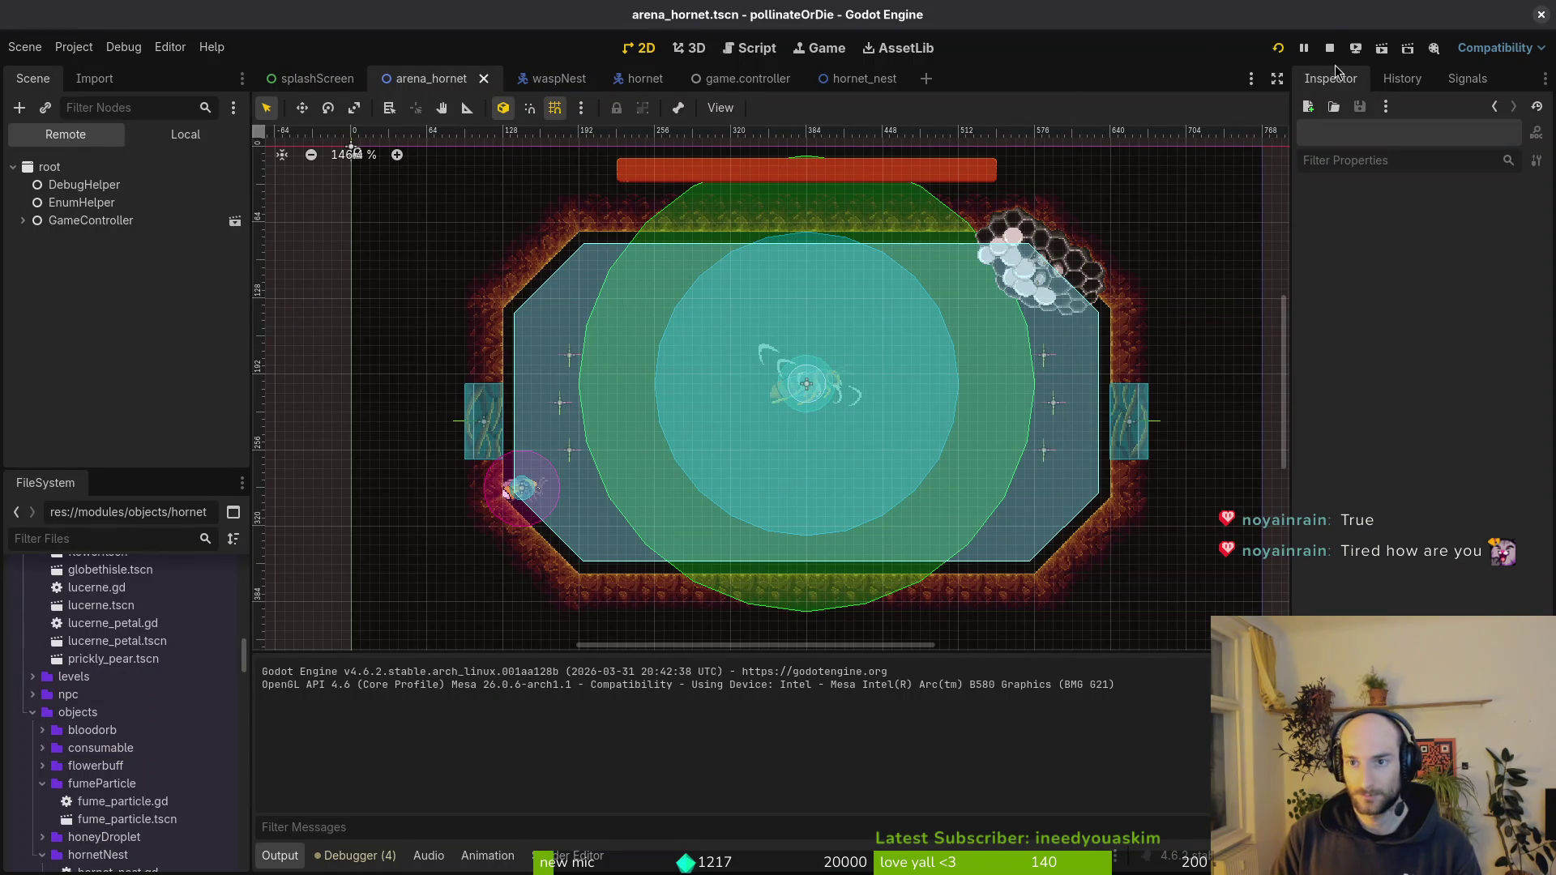
# - Relaunch the game, continue from the main menu and load the hornet boss level
pyautogui.click(1278, 47)
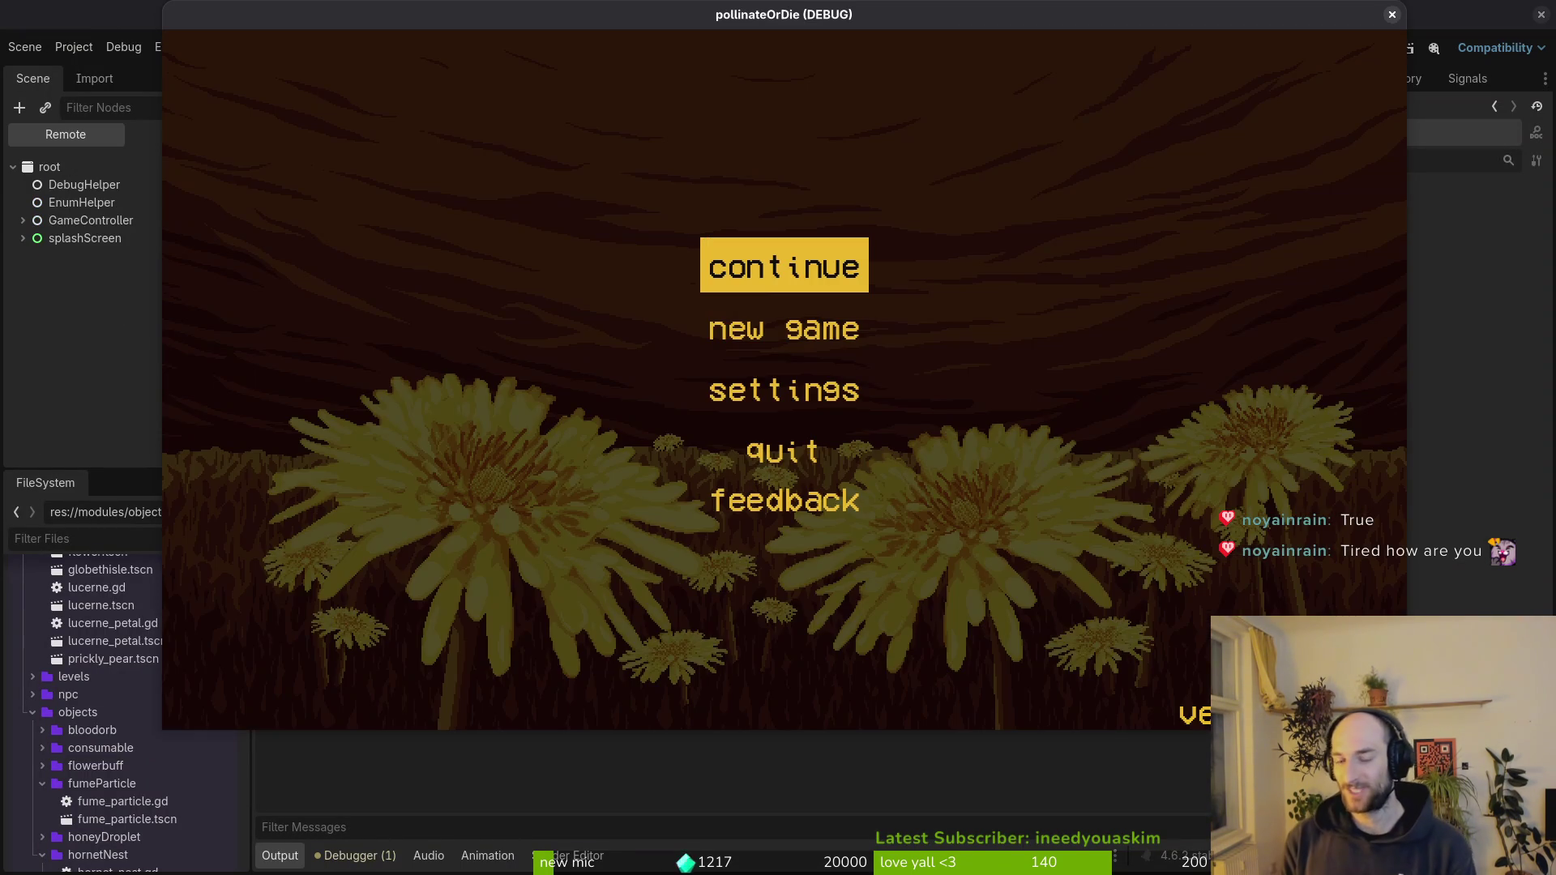
pyautogui.press('Return')
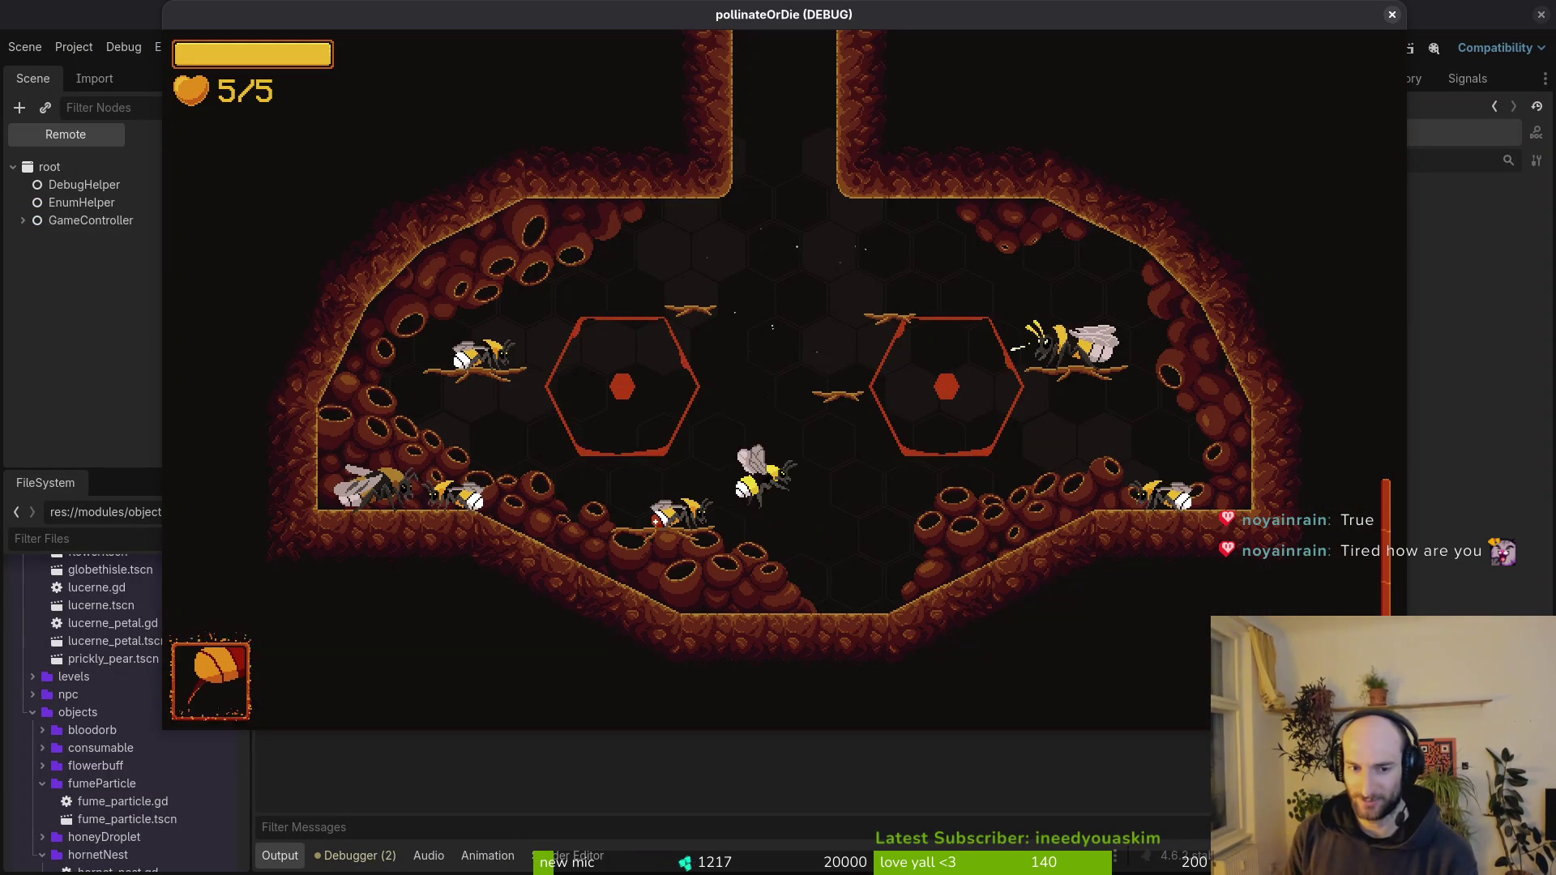
pyautogui.press('Up')
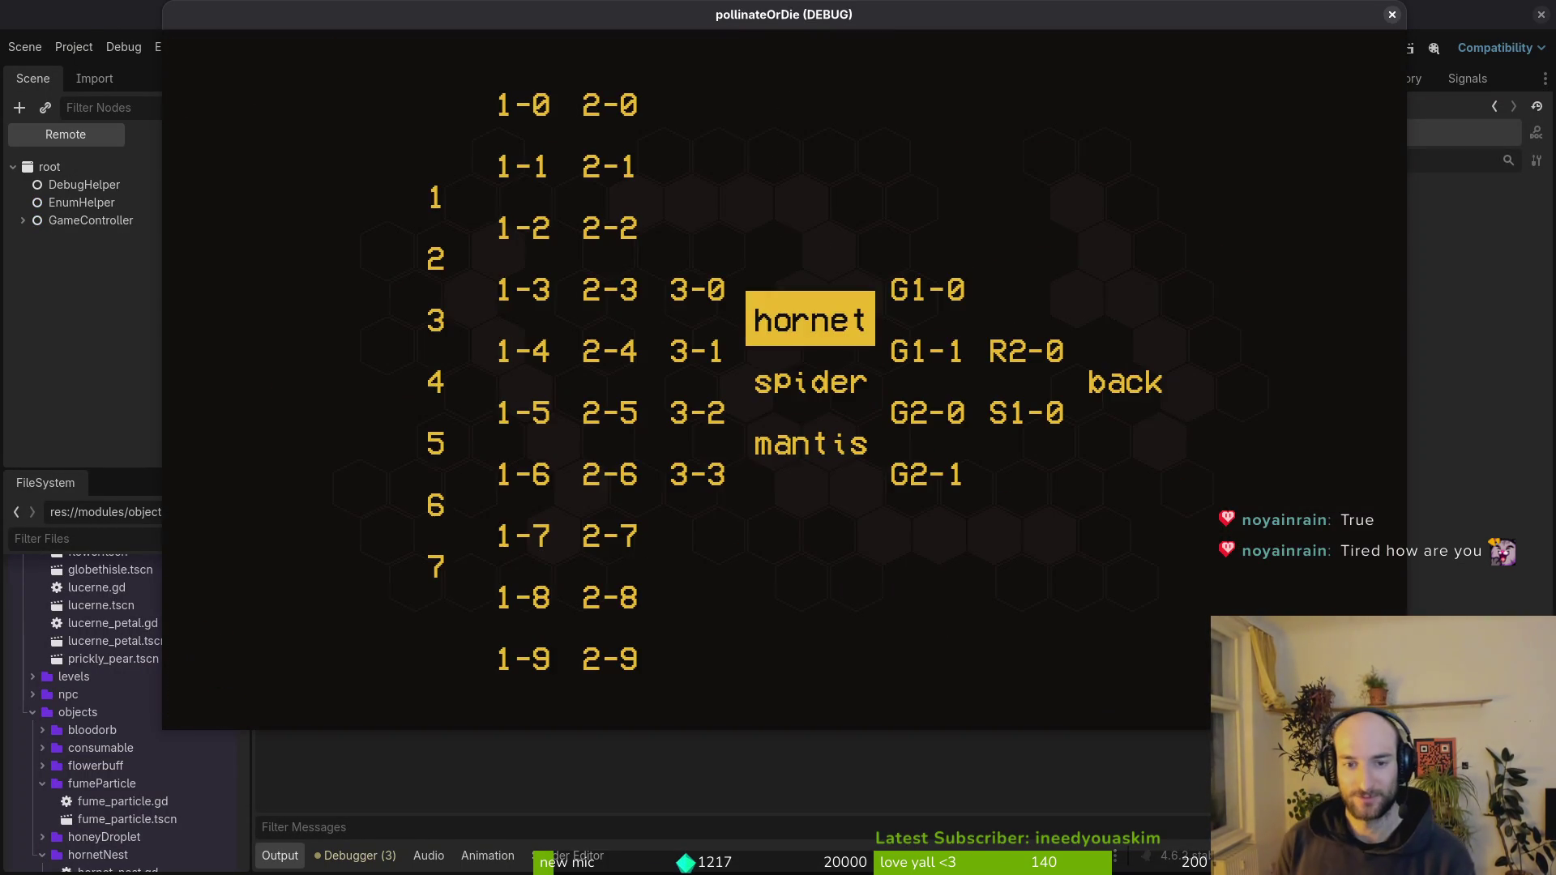
pyautogui.press('Return')
# - Fly the bee around the arena dodging spike and crescent waves while striking the hornet
pyautogui.press('Right')
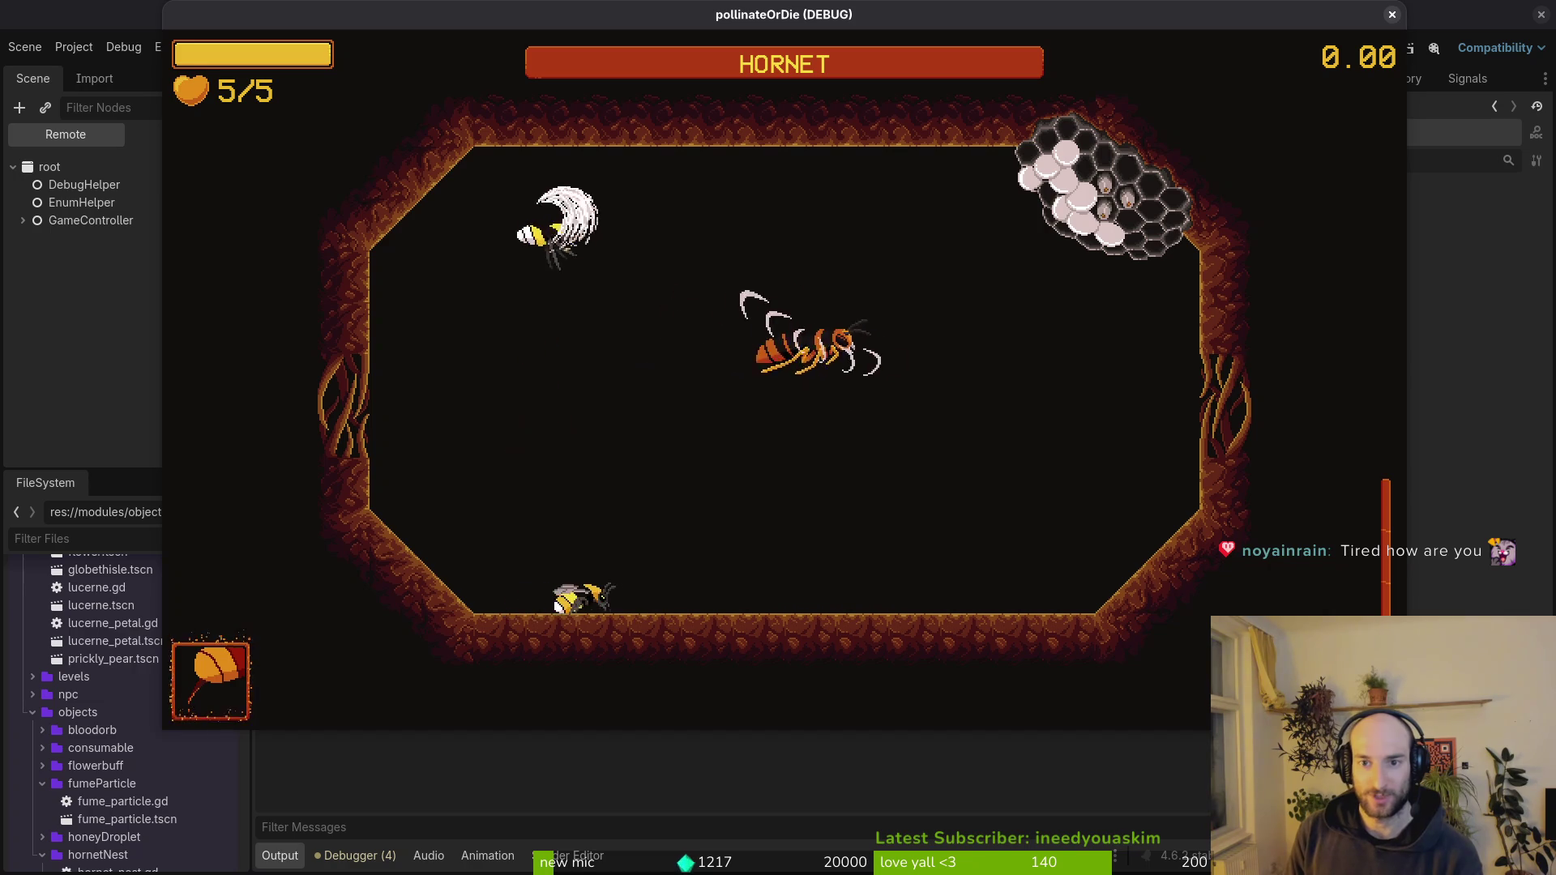
pyautogui.press('Up')
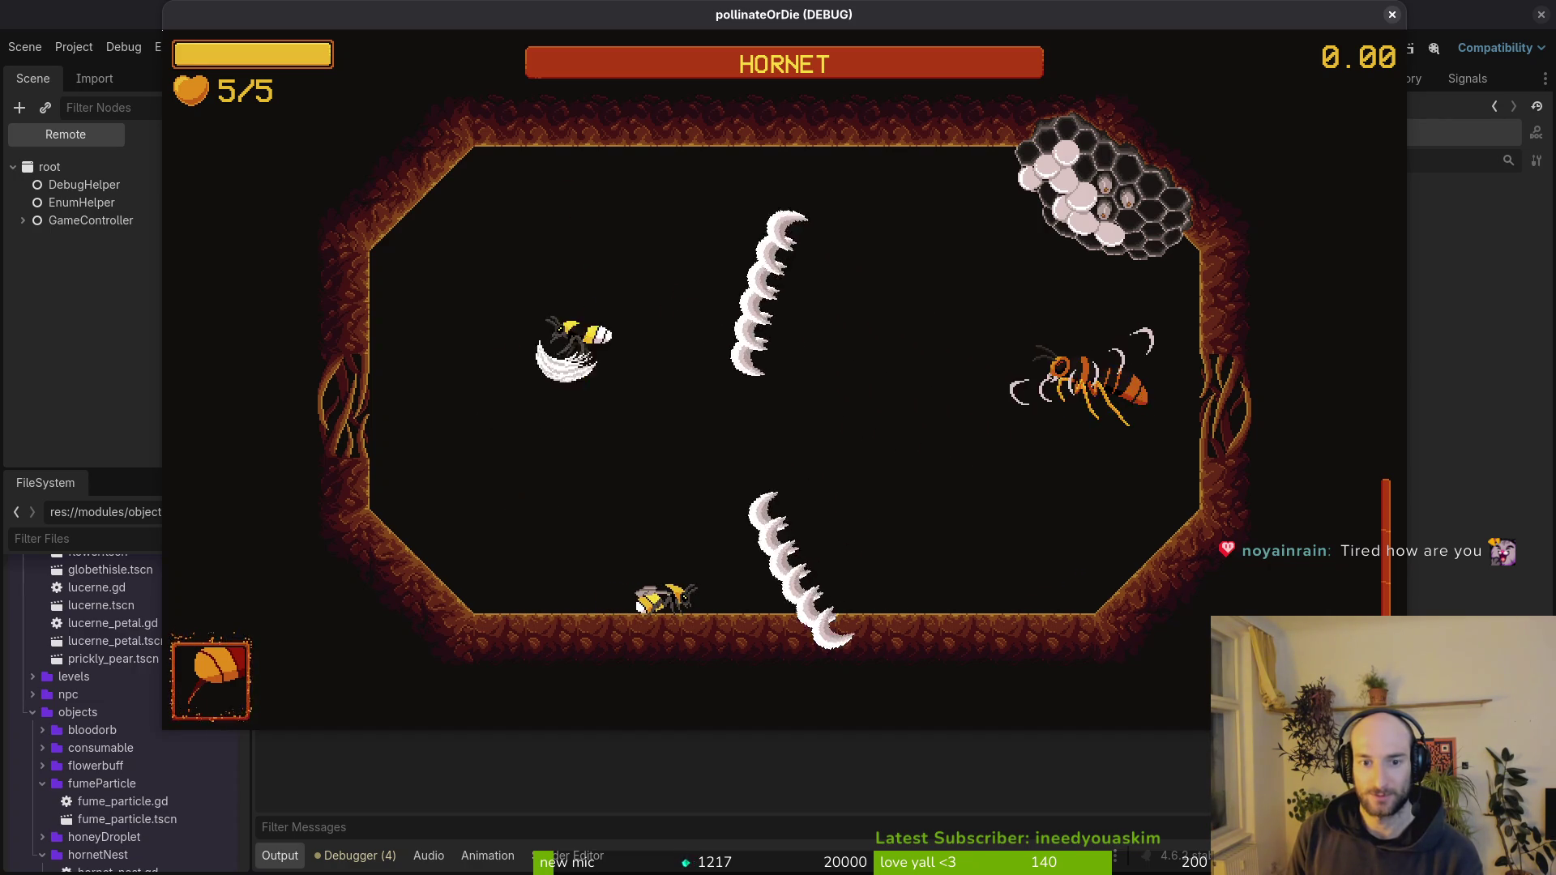
pyautogui.press('Right')
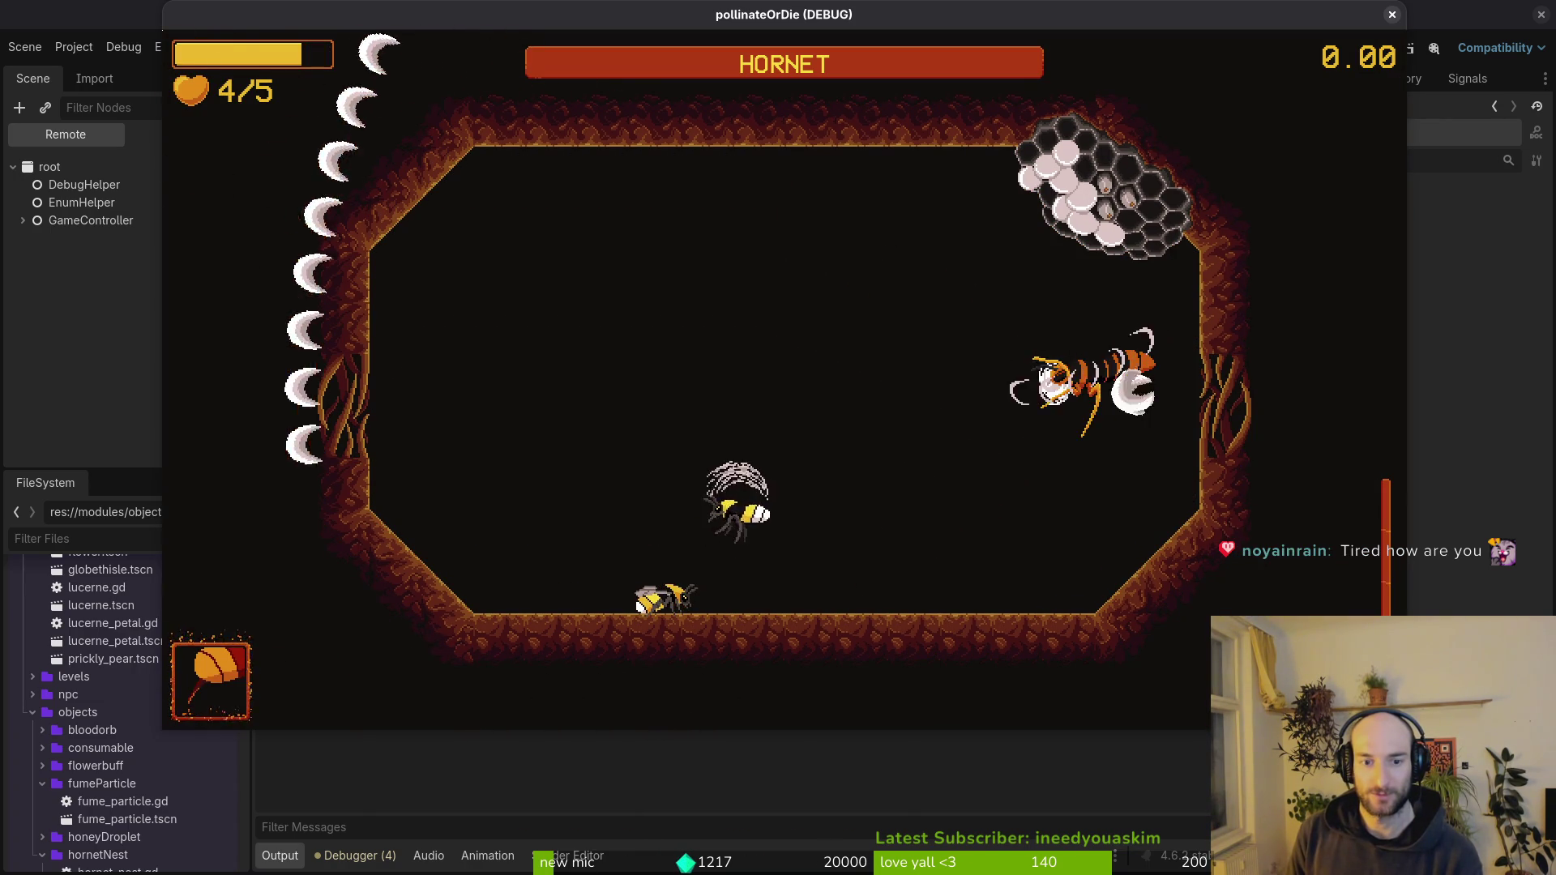
pyautogui.press('Up')
pyautogui.press('Left')
pyautogui.press('Up')
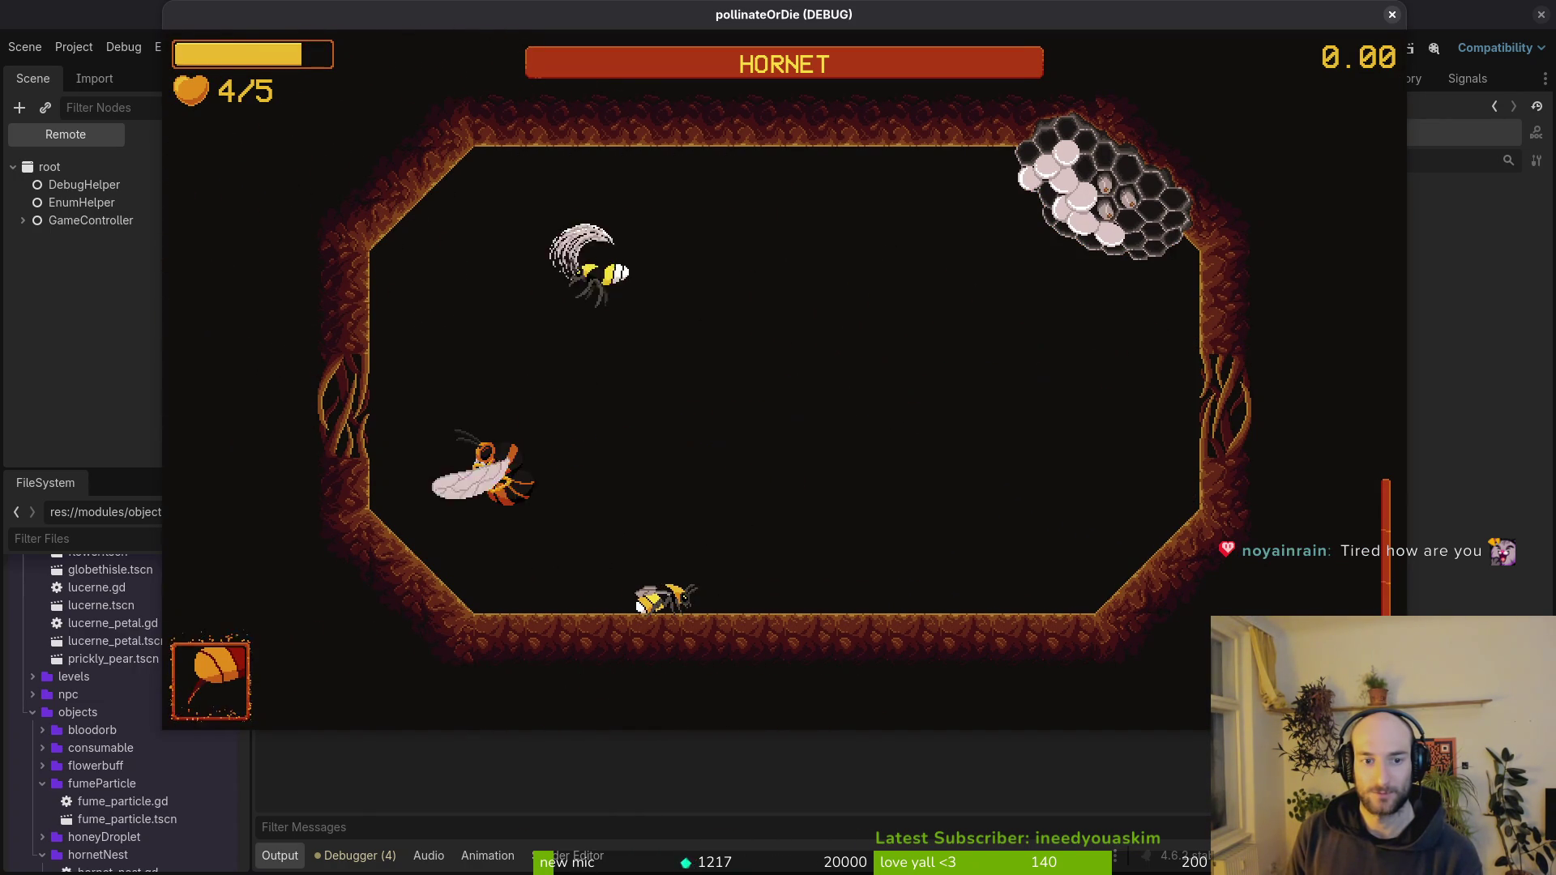
pyautogui.press('Up')
pyautogui.press('Right')
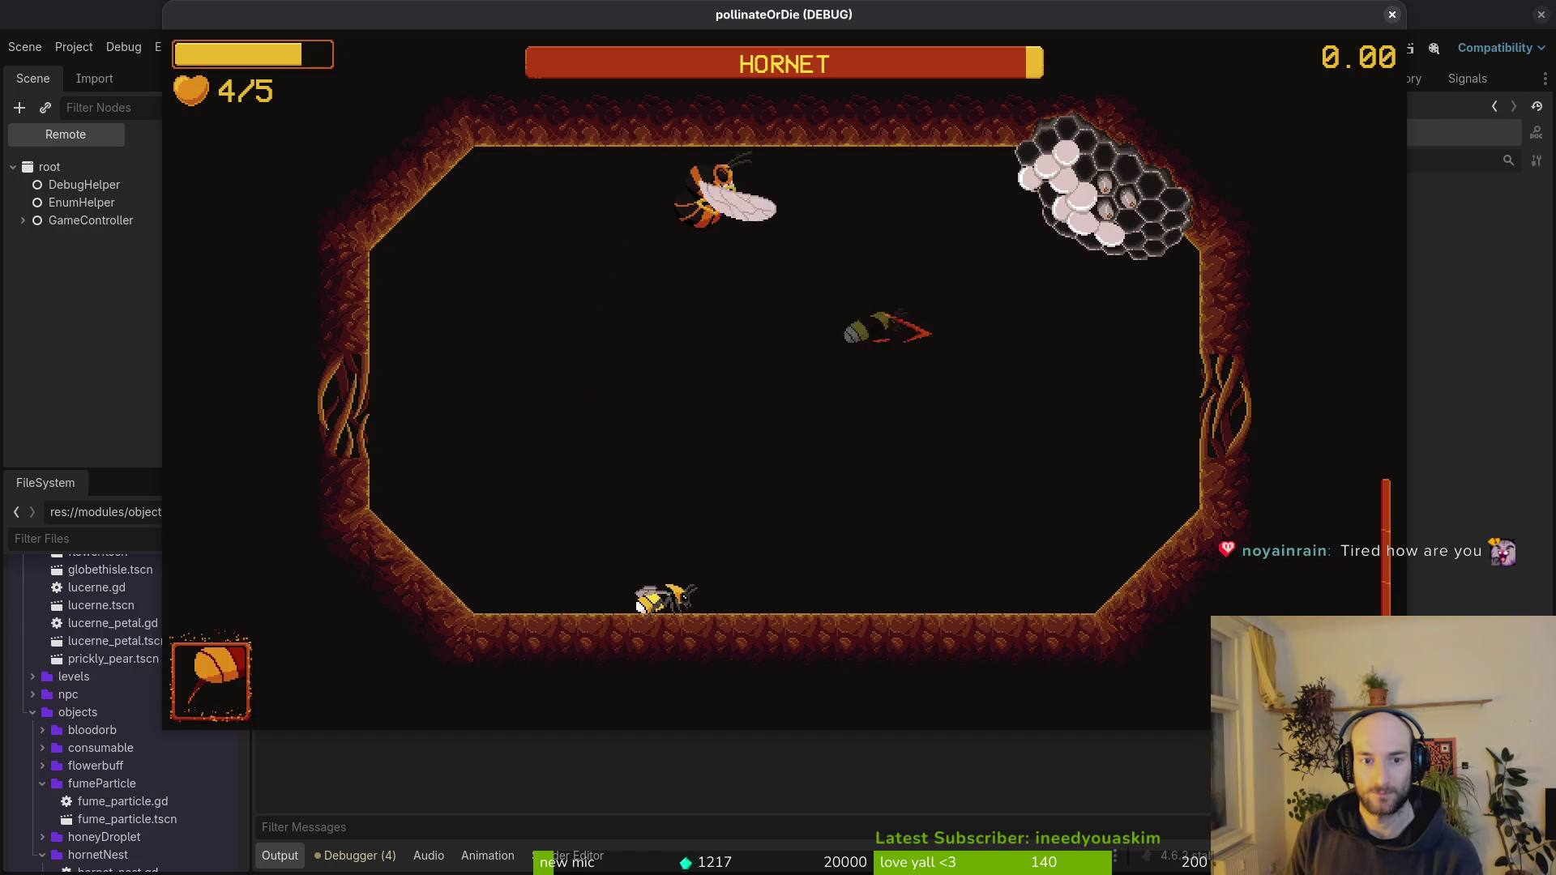
pyautogui.press('Up')
pyautogui.press('Left')
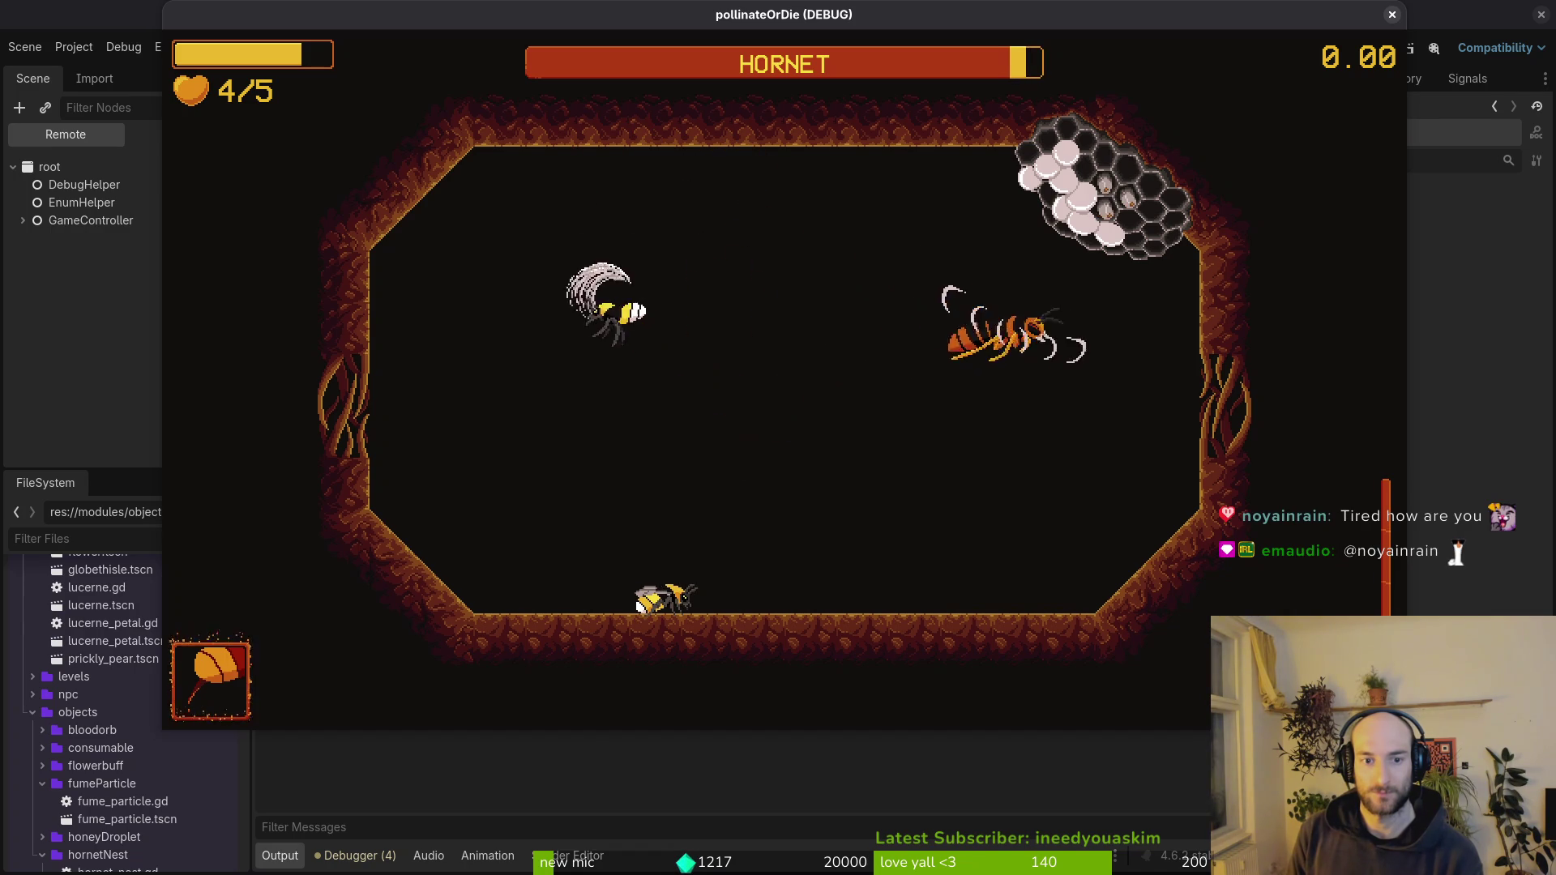
pyautogui.press('Left')
pyautogui.press('Up')
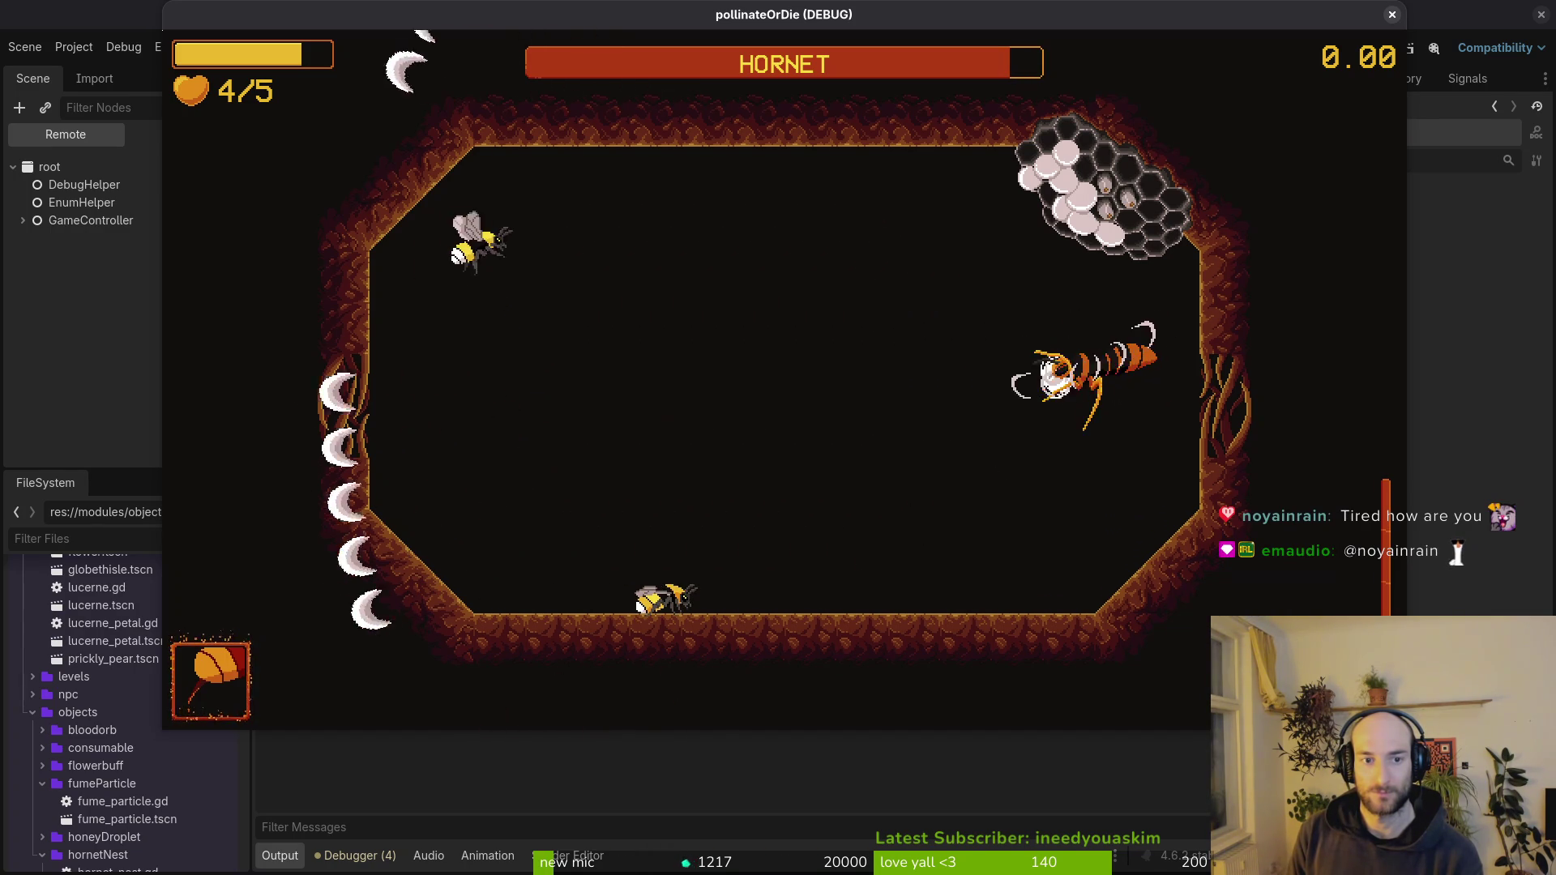
pyautogui.press('Right')
pyautogui.press('Up')
pyautogui.press('Down')
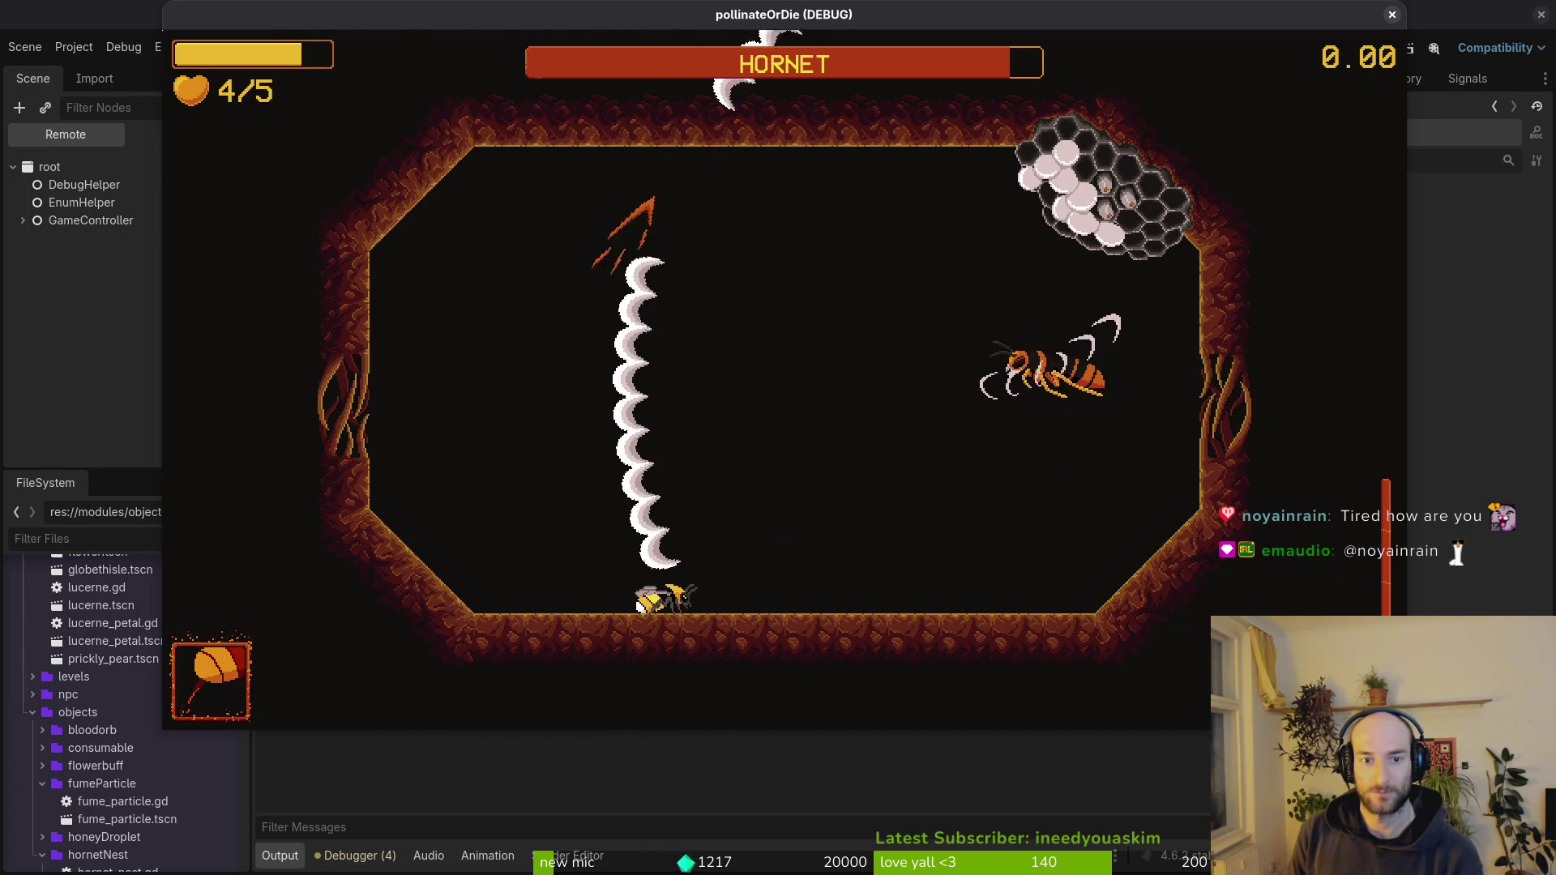
pyautogui.press('Up')
pyautogui.press('Down')
pyautogui.press('Right')
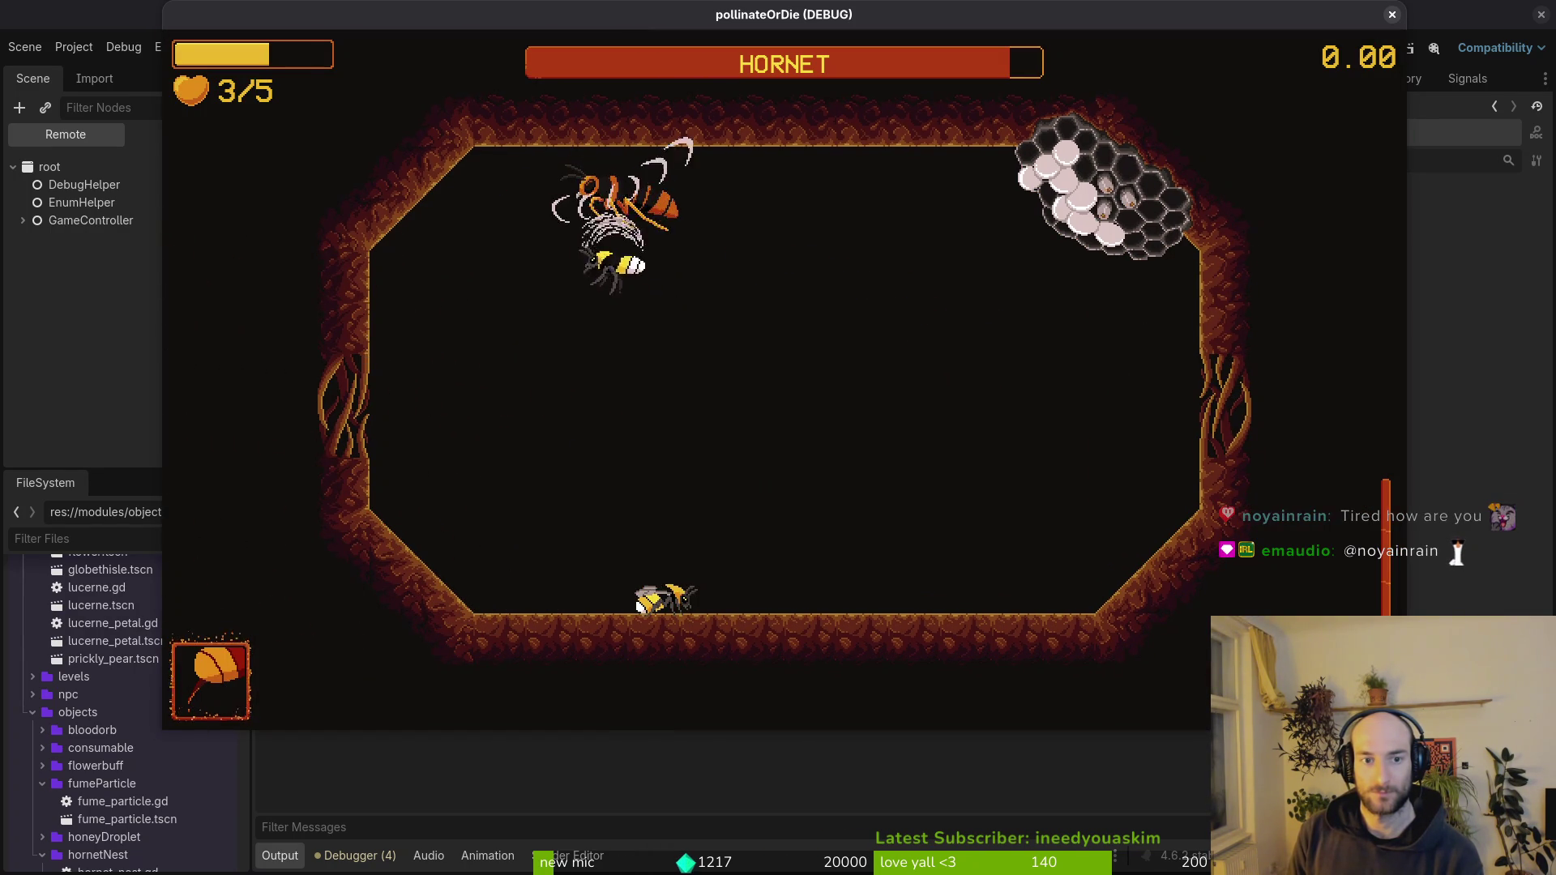
pyautogui.press('Right')
pyautogui.press('Up')
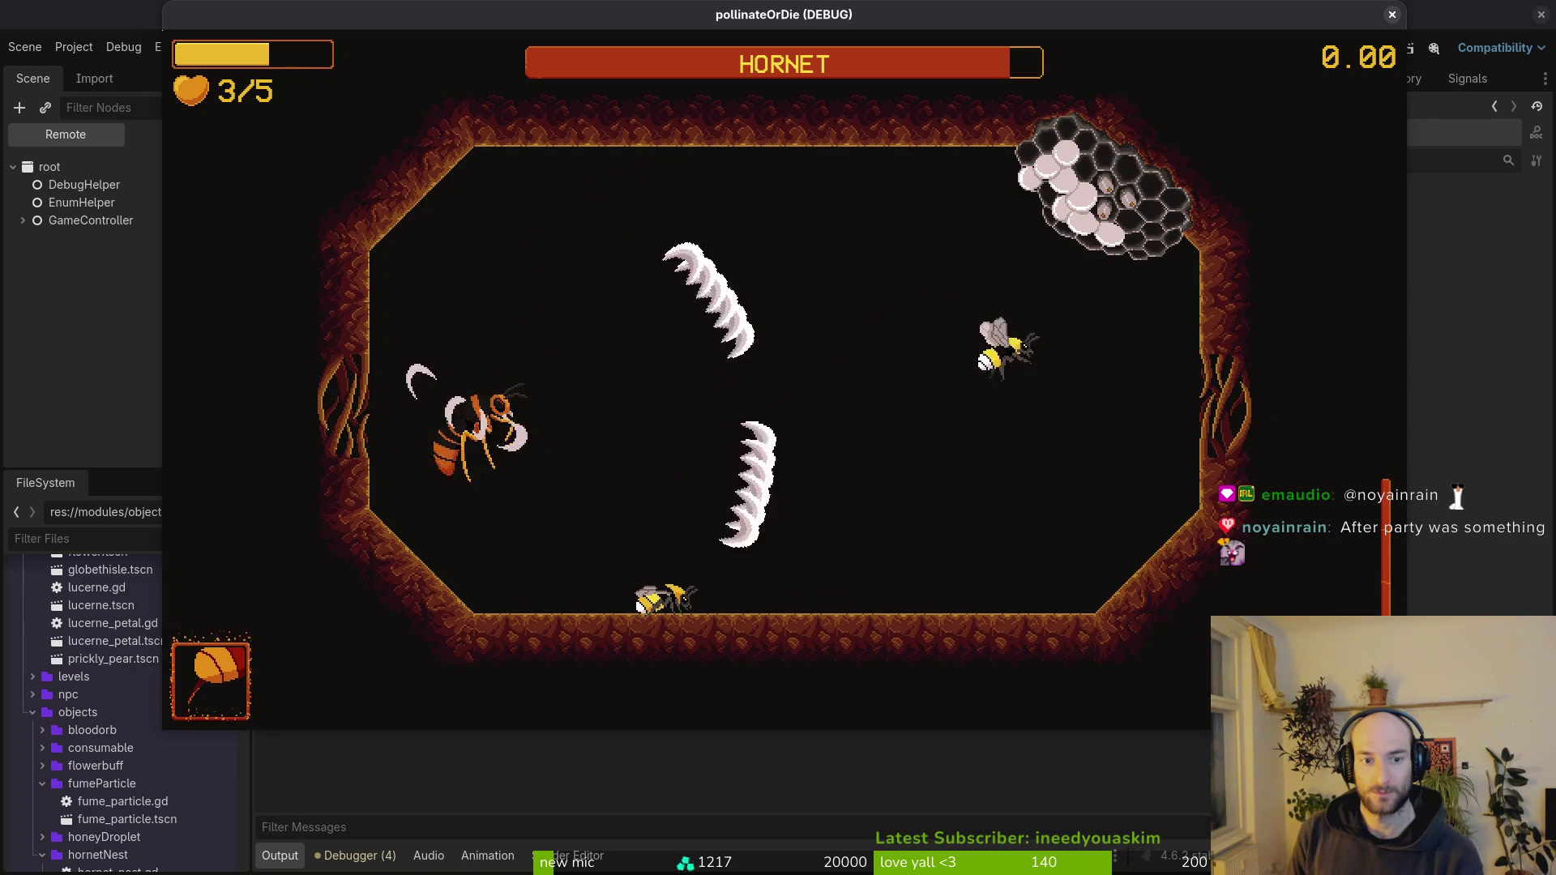
pyautogui.press('Down')
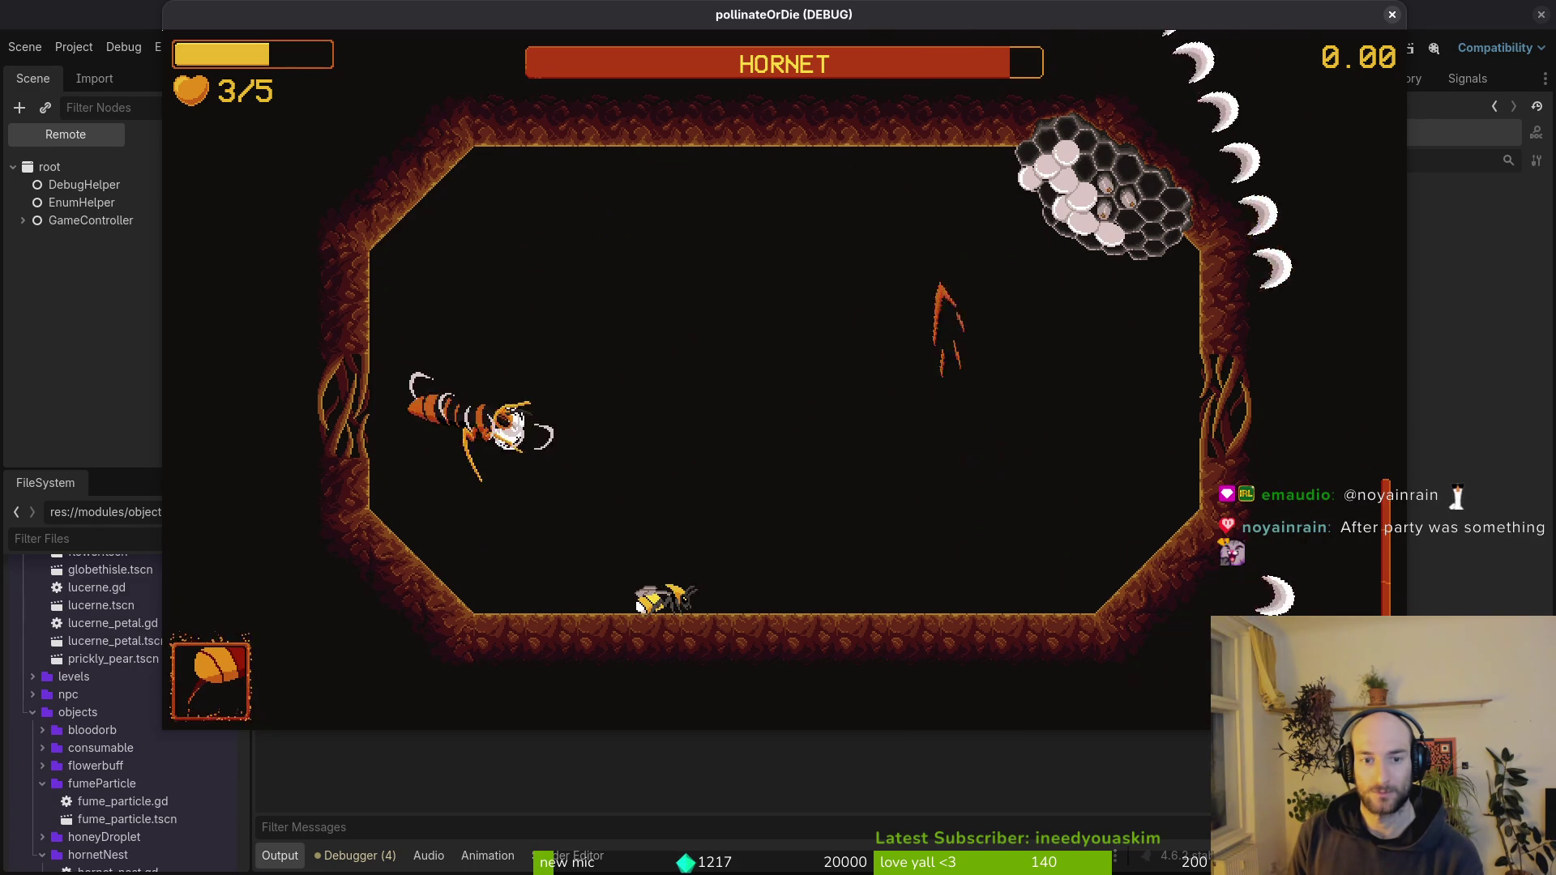
pyautogui.press('Up')
pyautogui.press('Left')
pyautogui.press('Up')
pyautogui.press('Down')
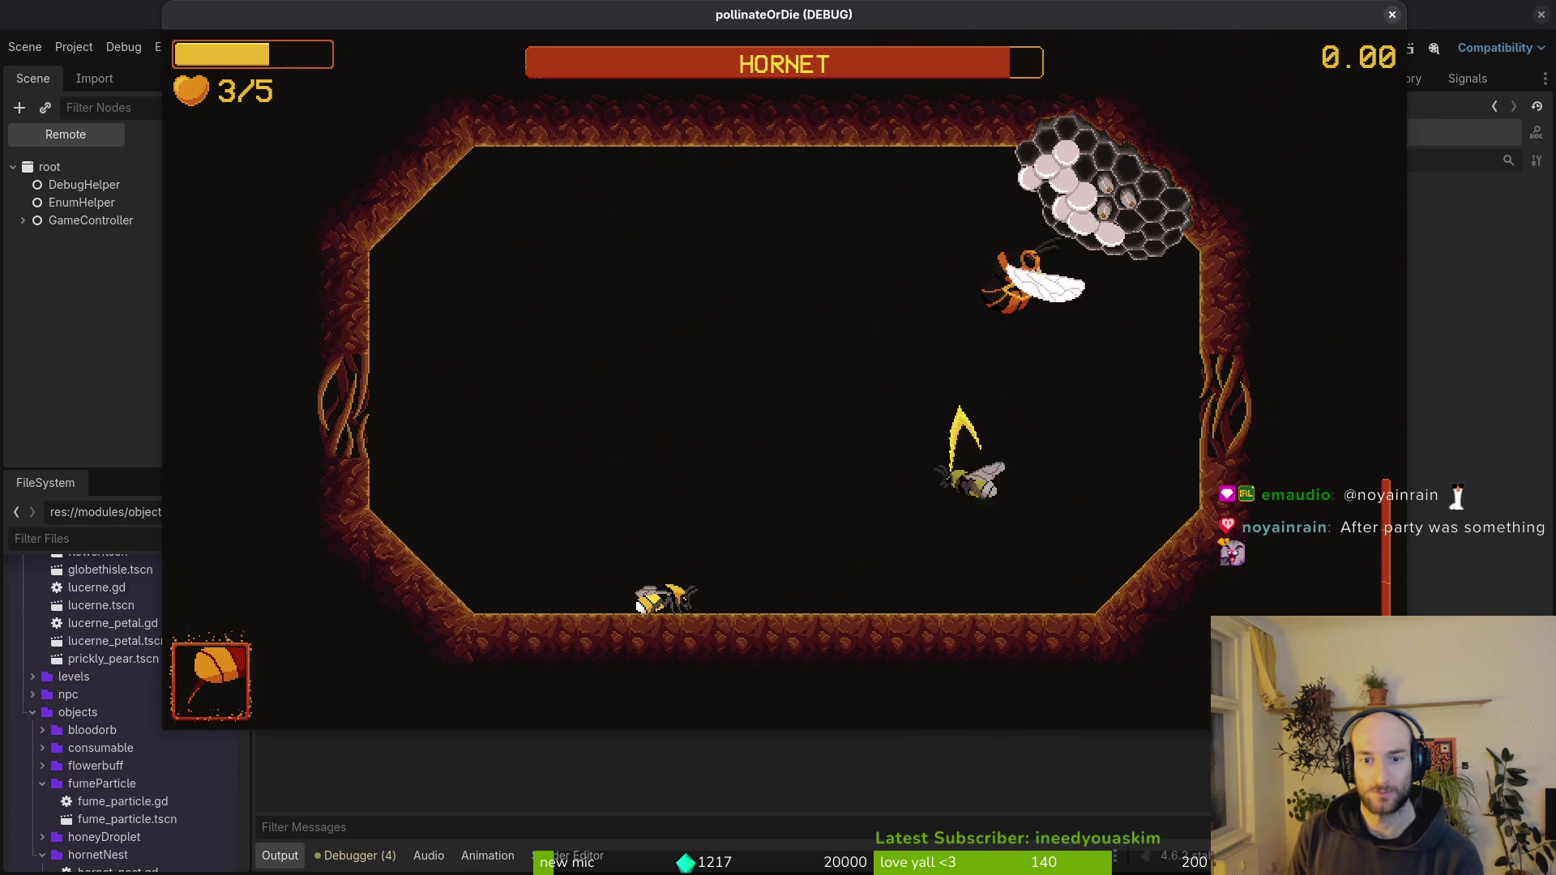
pyautogui.press('Up')
pyautogui.press('Down')
pyautogui.press('Up')
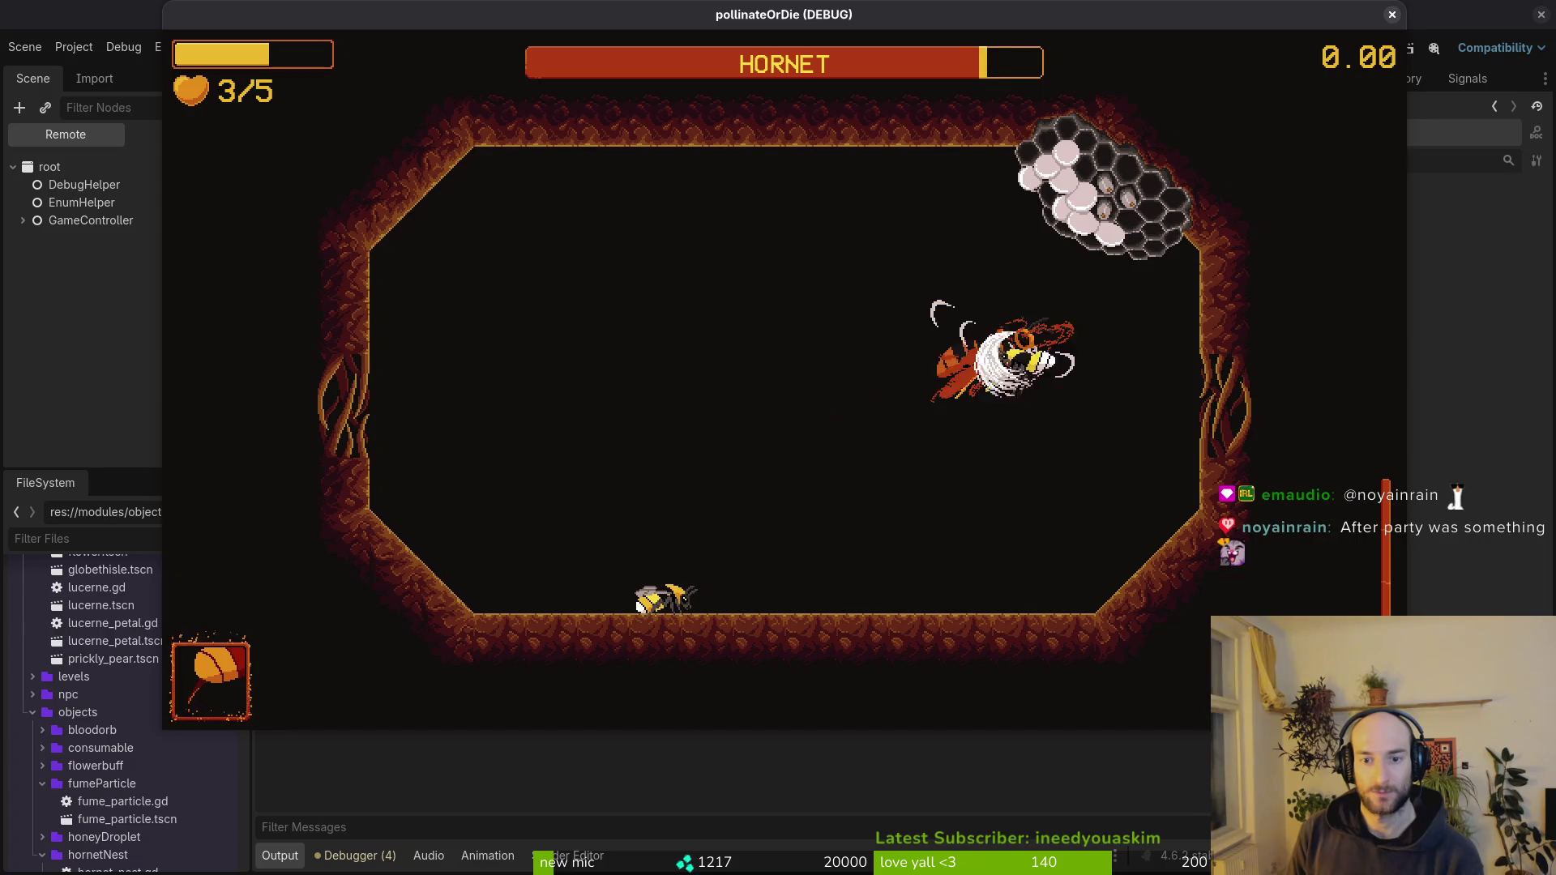
pyautogui.press('Down')
pyautogui.press('Up')
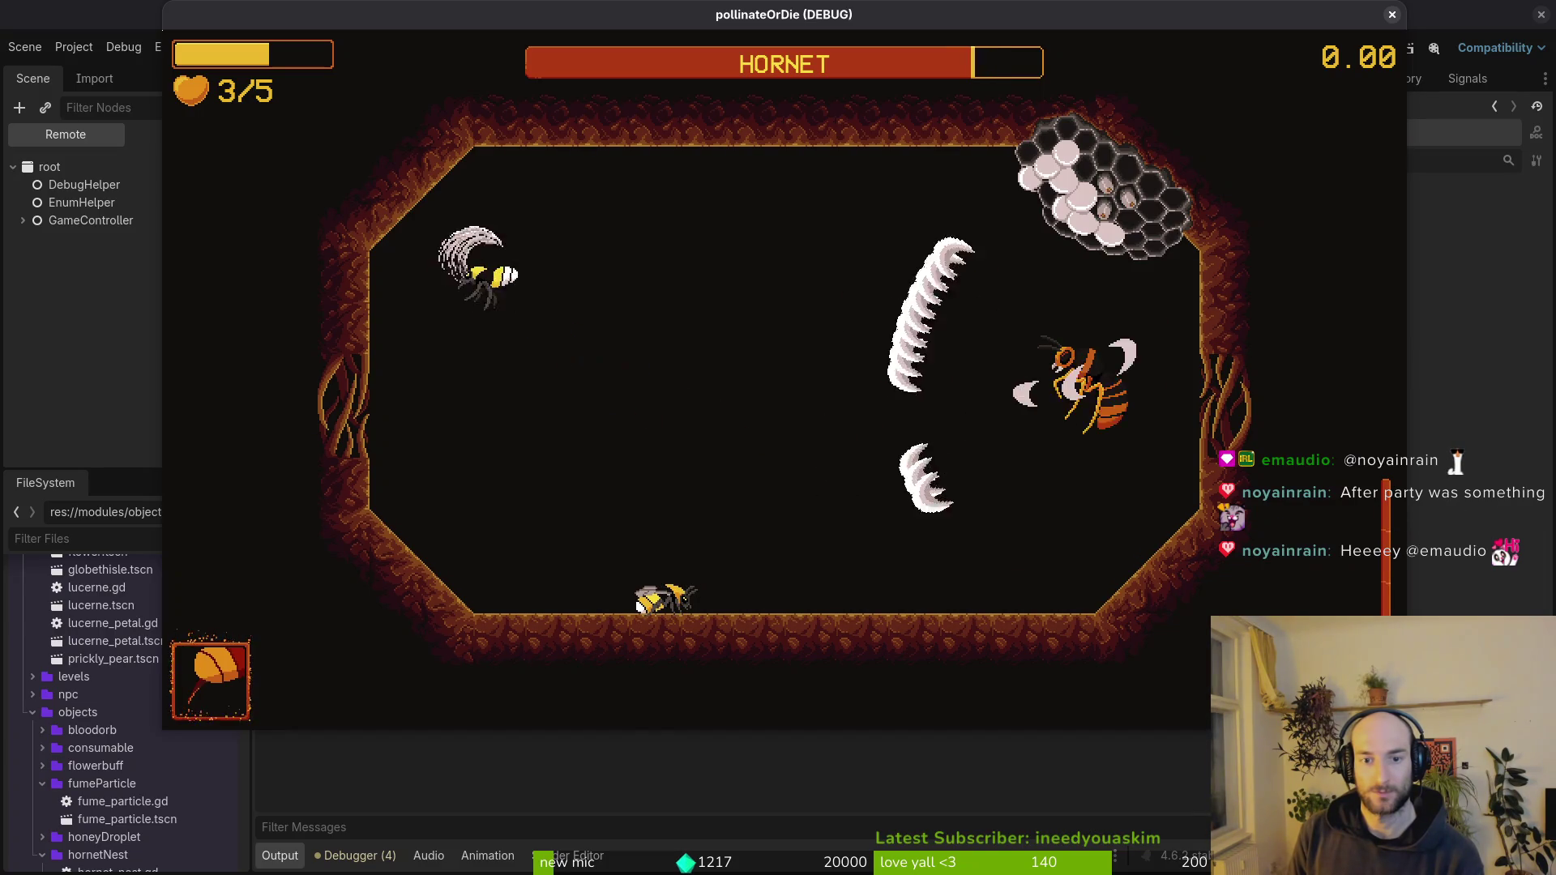
pyautogui.press('Down')
pyautogui.press('Up')
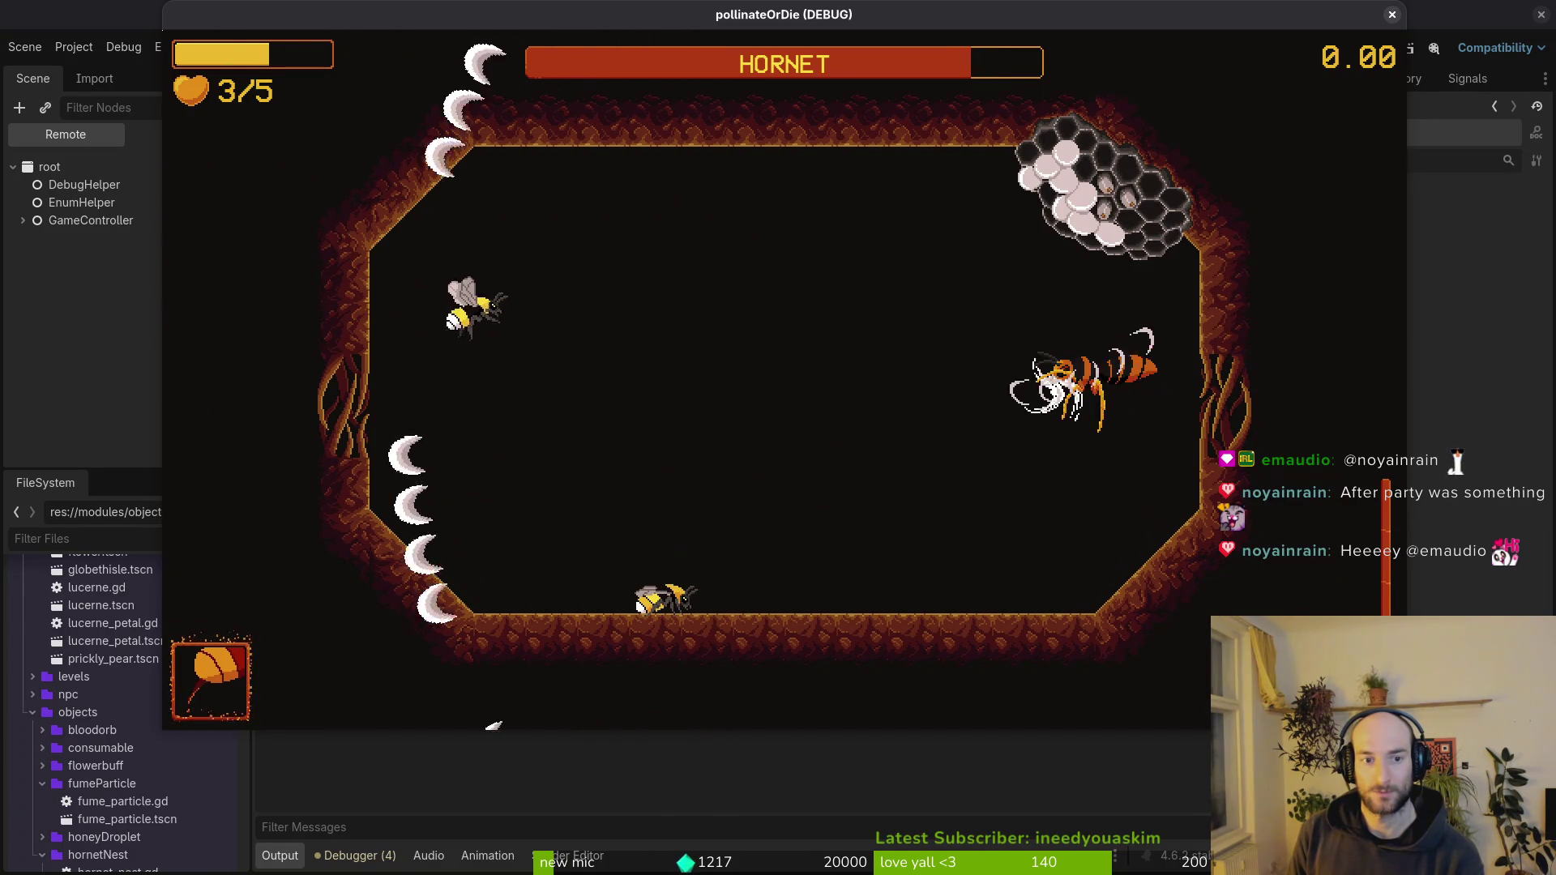
pyautogui.press('Right')
pyautogui.press('Down')
pyautogui.press('Up')
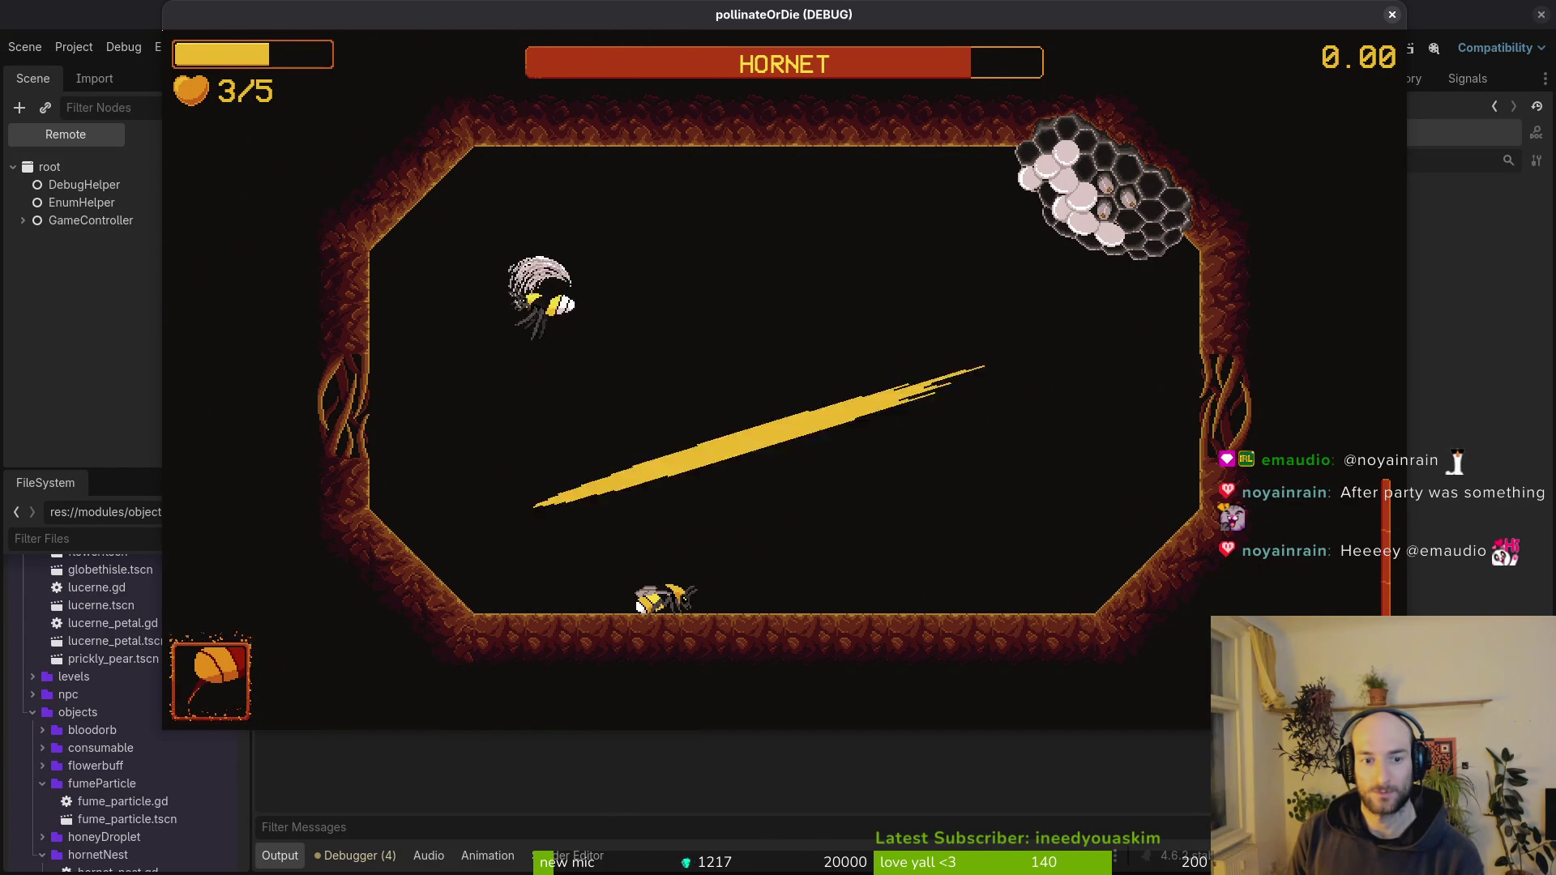
pyautogui.press('Down')
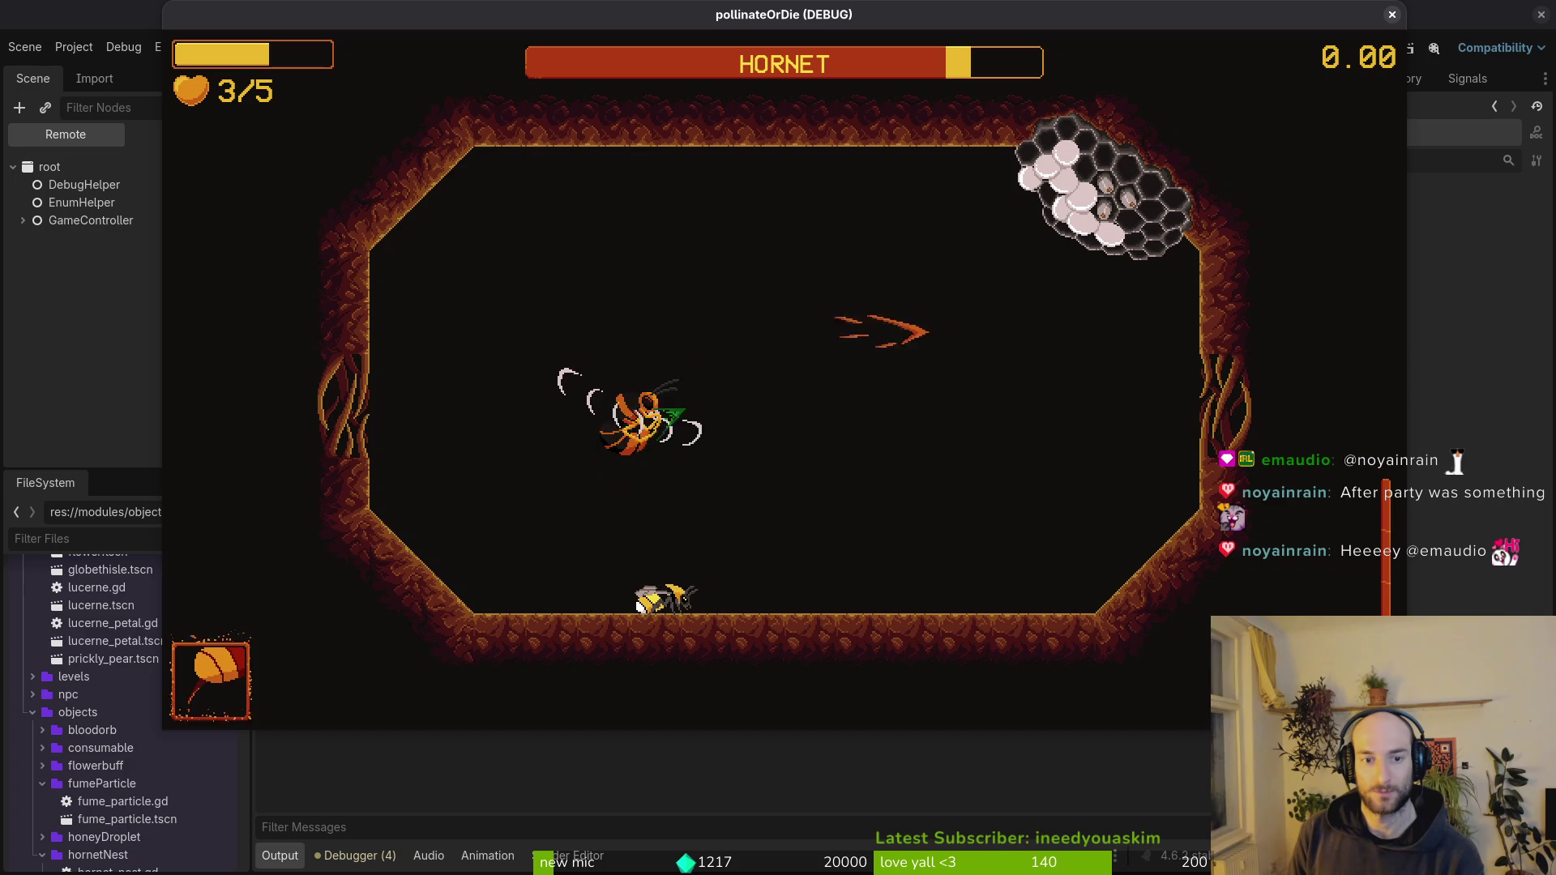
# - Dash-attack the hornet near the hive and circle it, wearing its health down to about a fifth
pyautogui.press('Up')
pyautogui.press('Right')
pyautogui.press('Down')
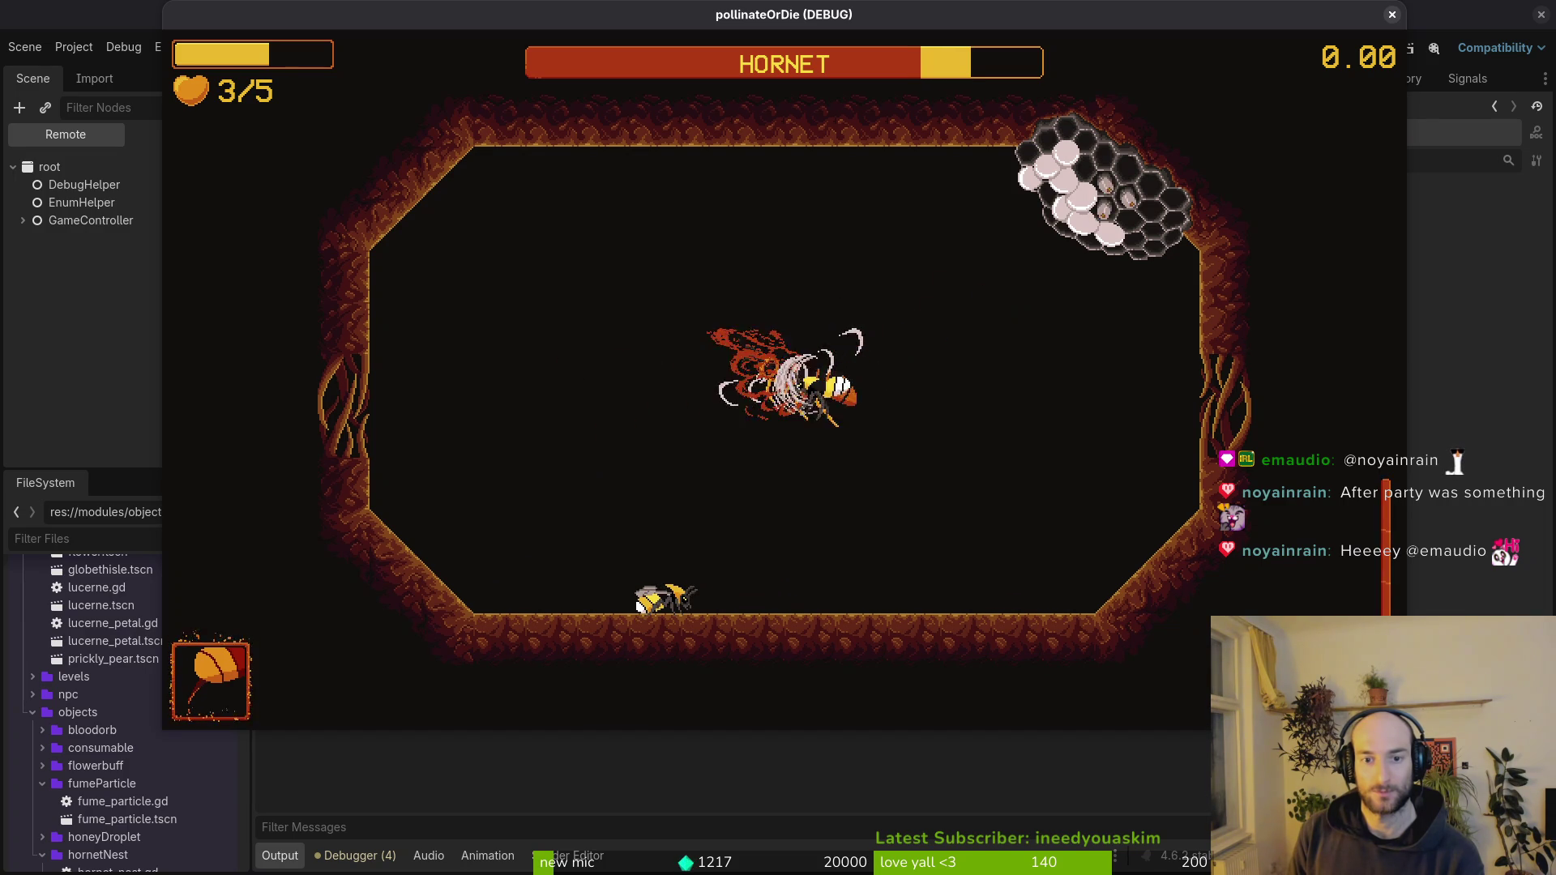
pyautogui.press('Left')
pyautogui.press('Up')
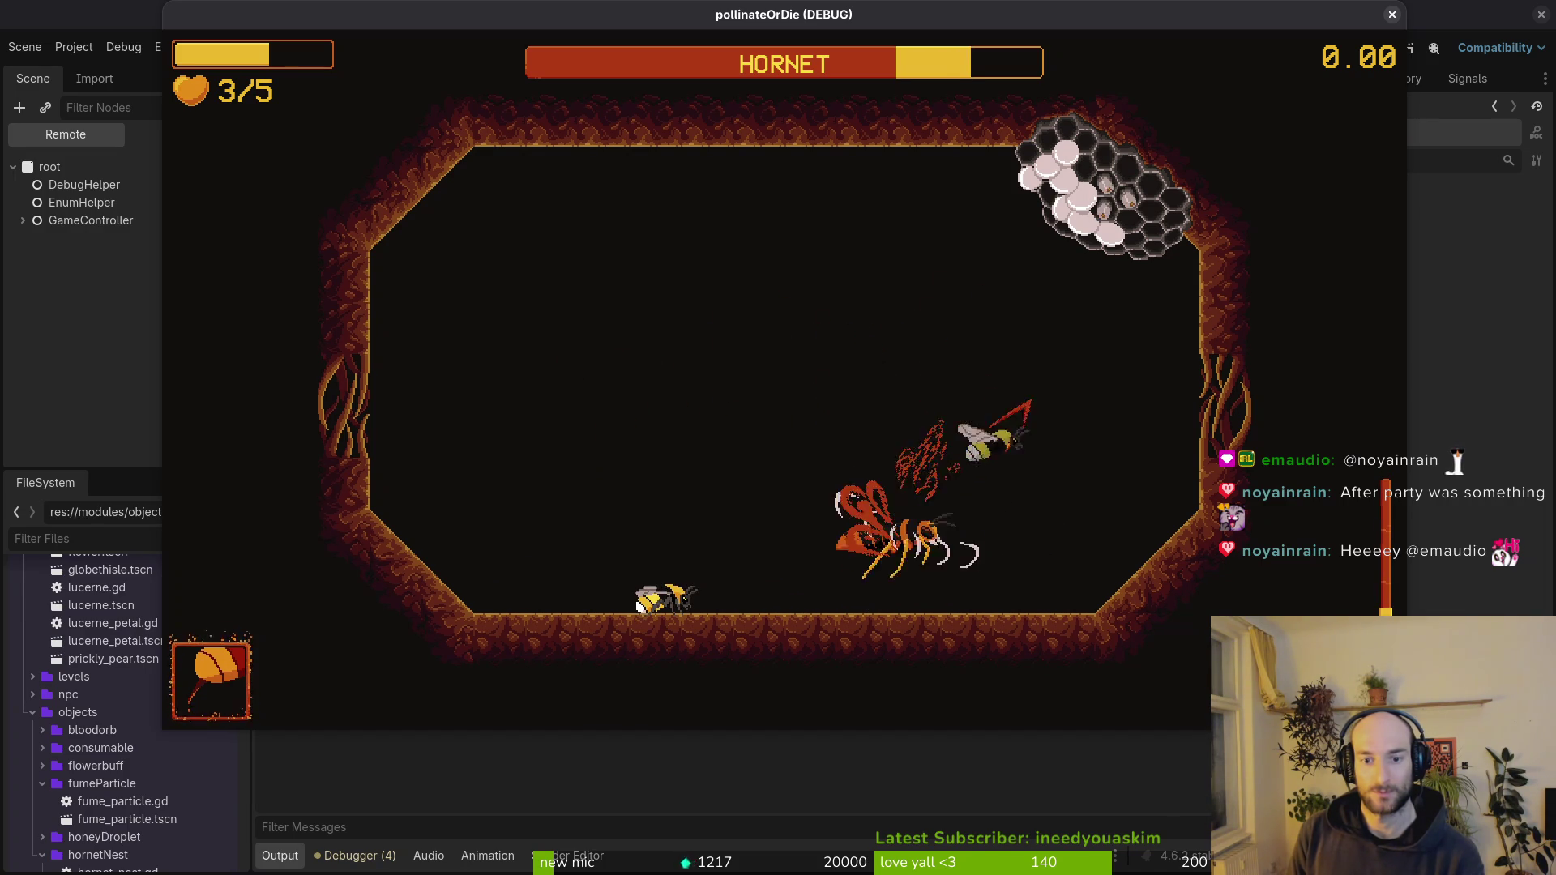
pyautogui.press('Left')
pyautogui.press('Right')
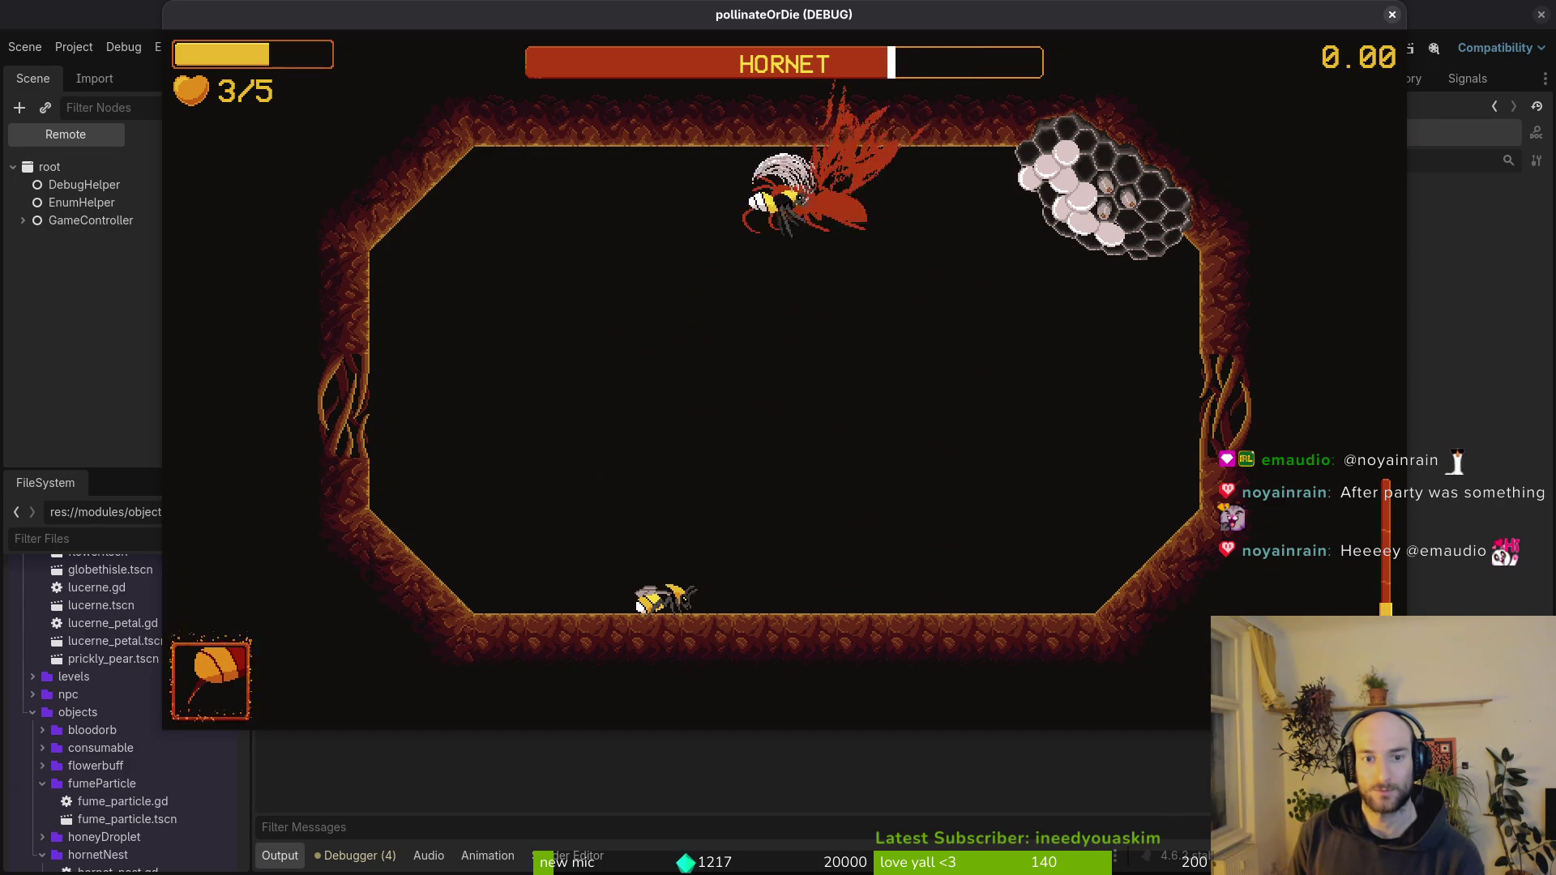
pyautogui.press('Down')
pyautogui.press('Right')
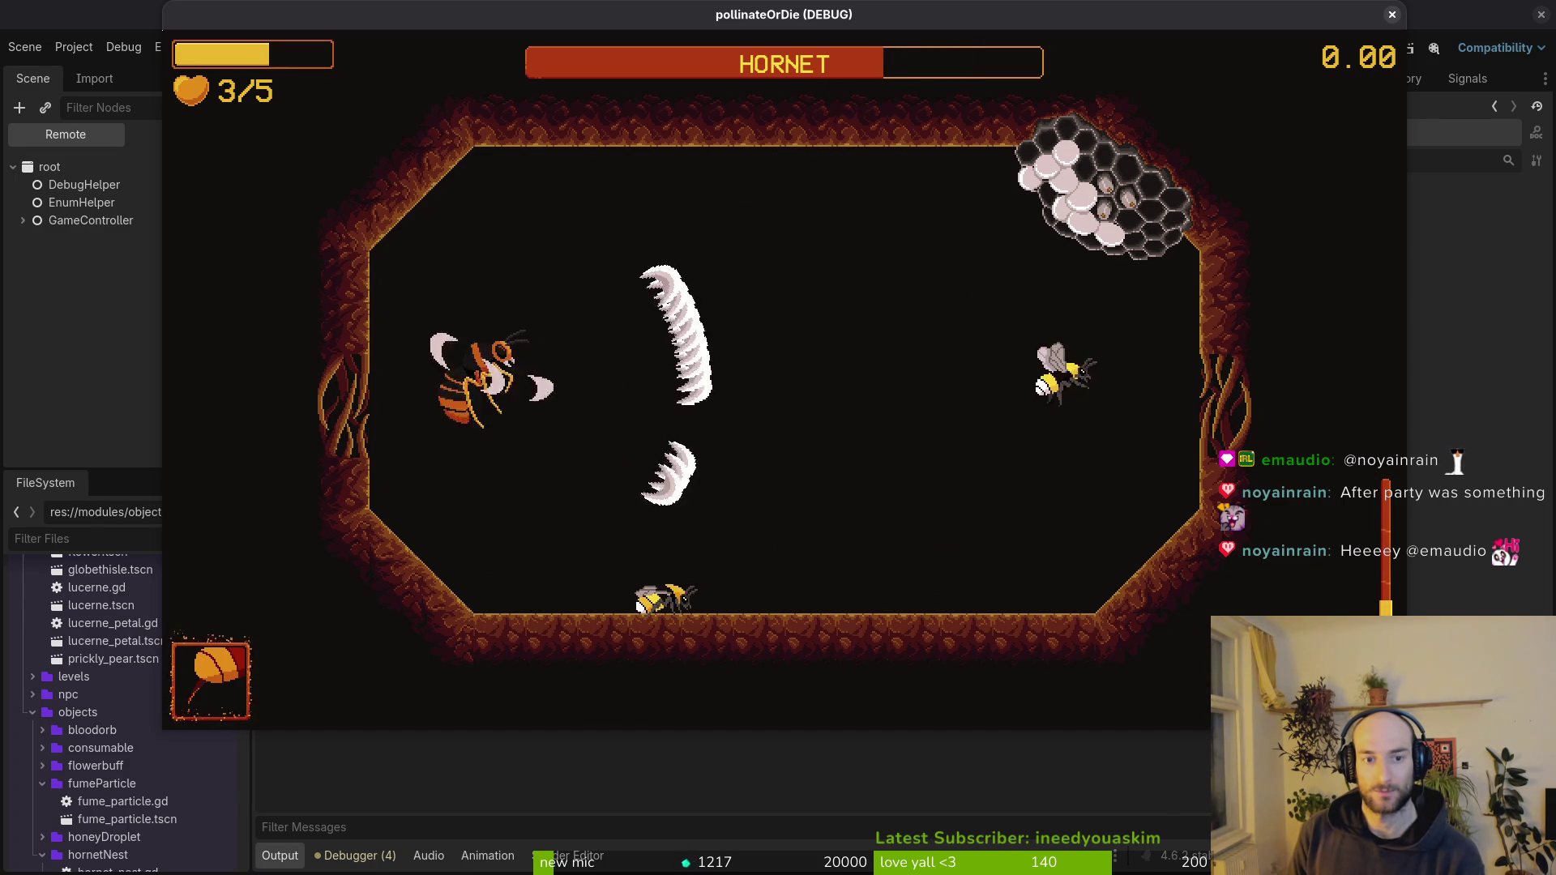
pyautogui.press('Down')
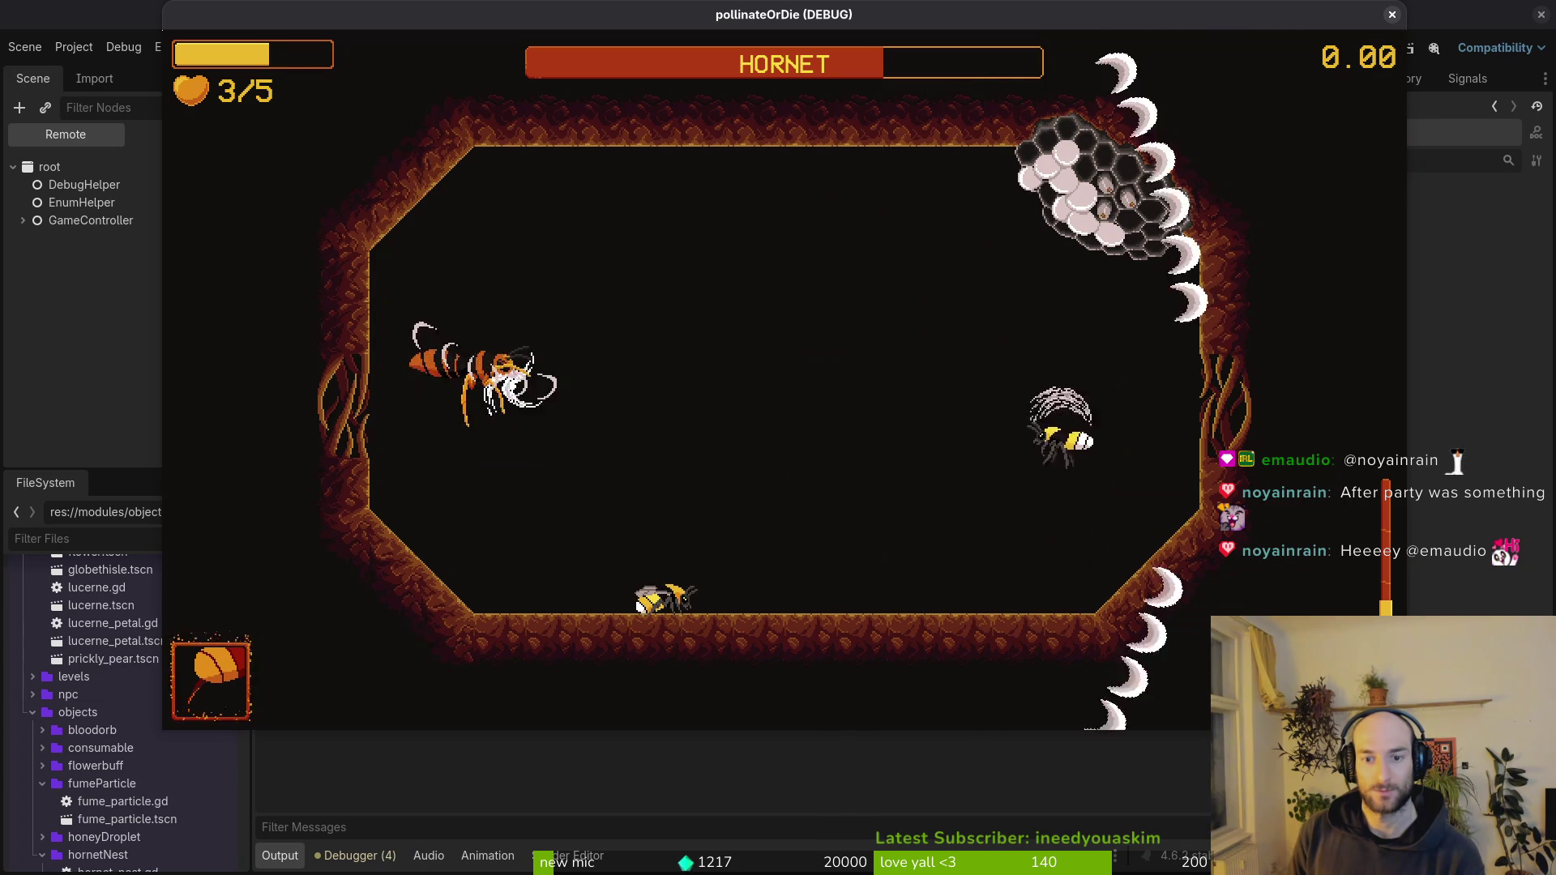
pyautogui.press('Left')
pyautogui.press('Down')
pyautogui.press('Up')
pyautogui.press('Down')
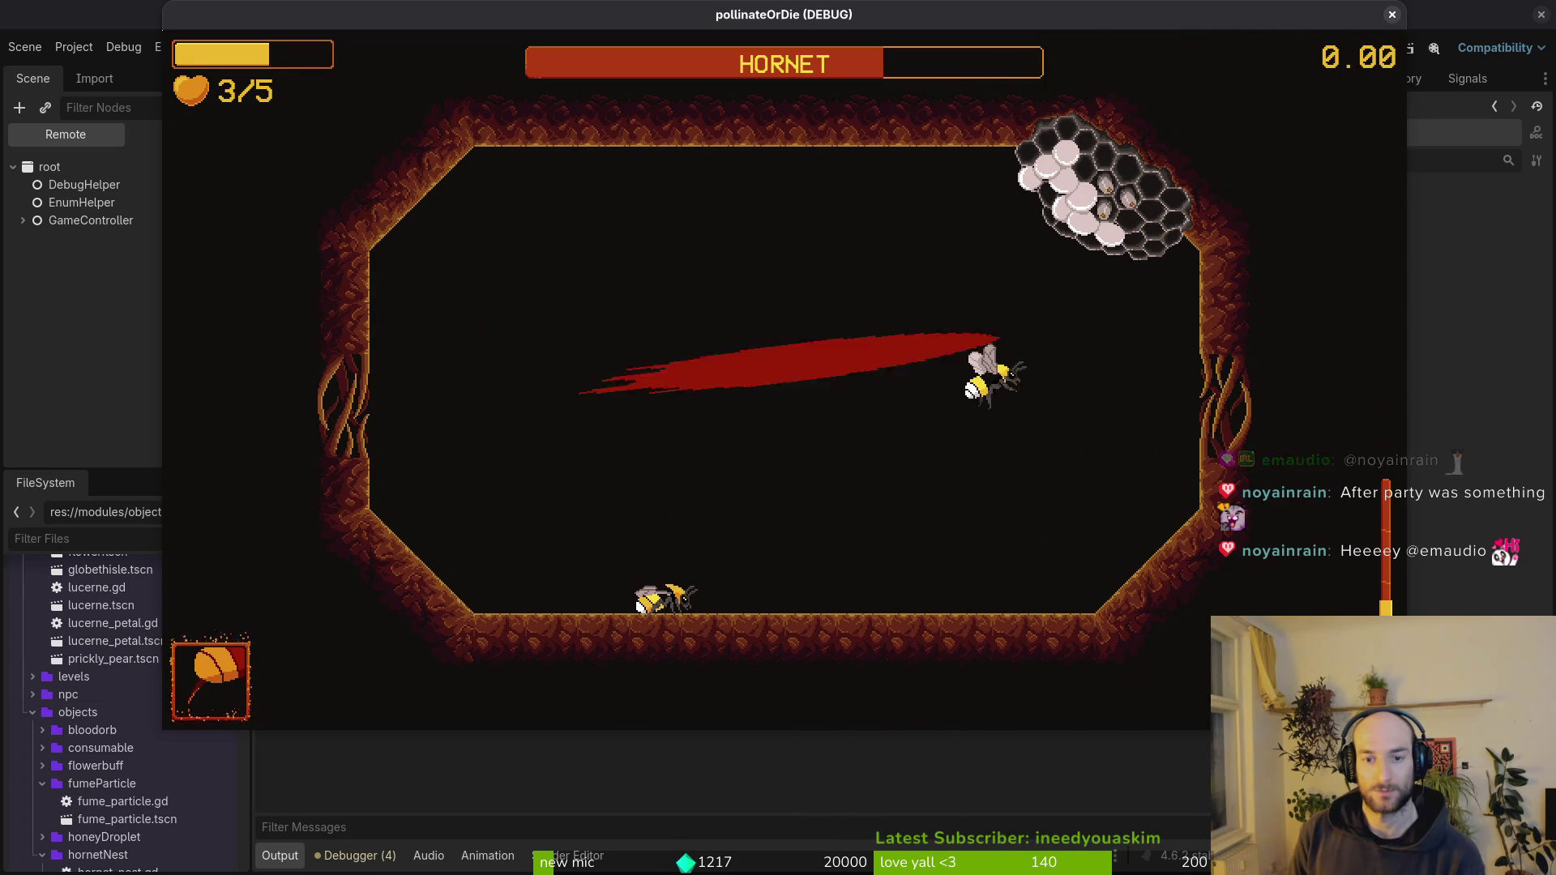
pyautogui.press('Left')
pyautogui.press('Down')
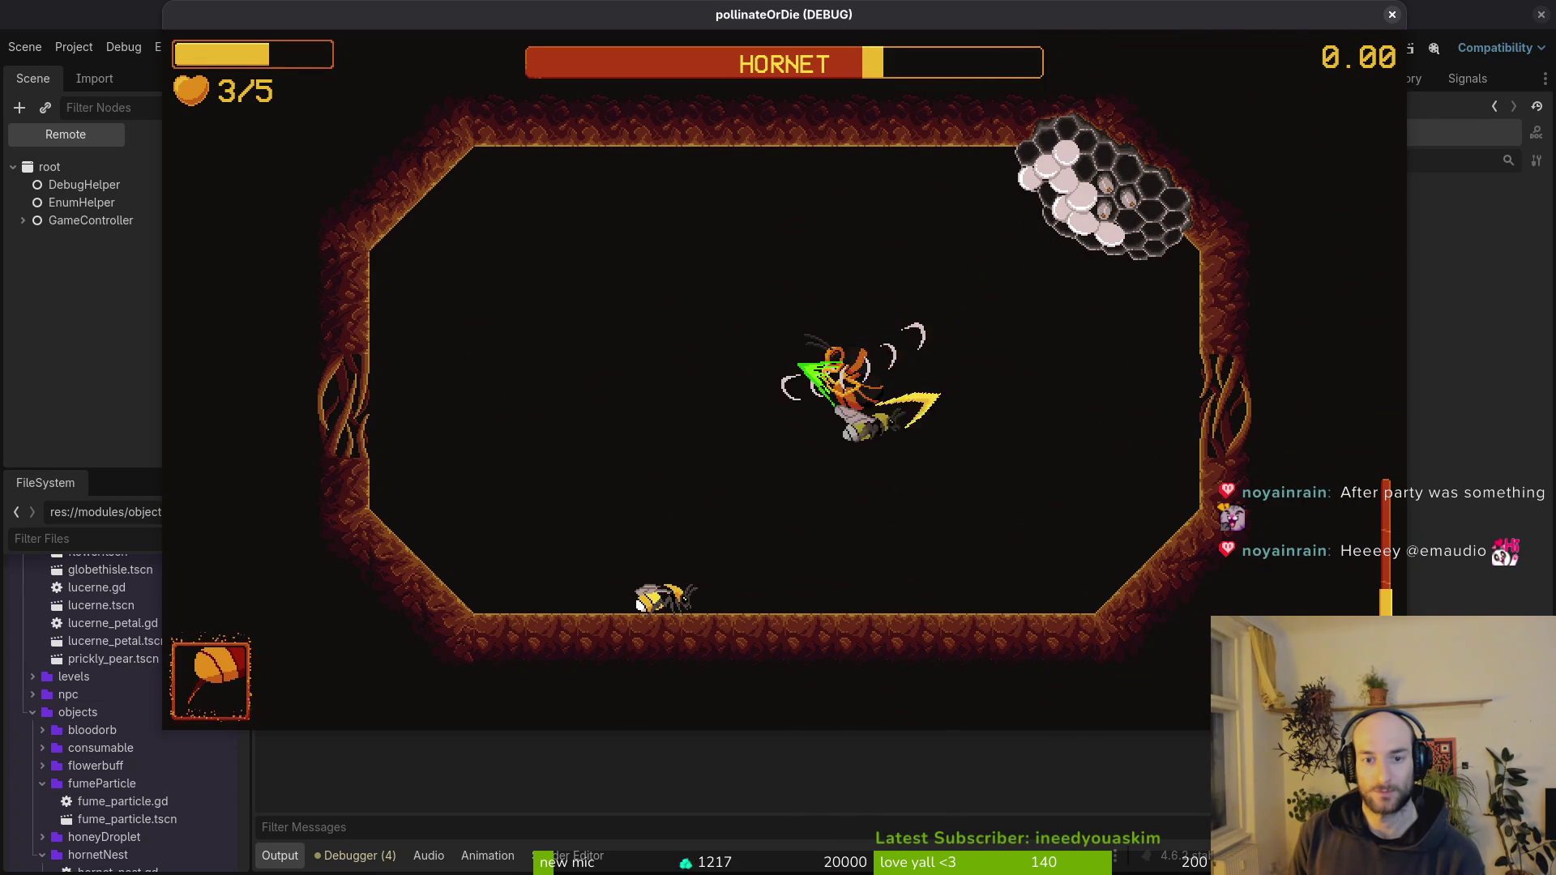
pyautogui.press('Left')
pyautogui.press('Right')
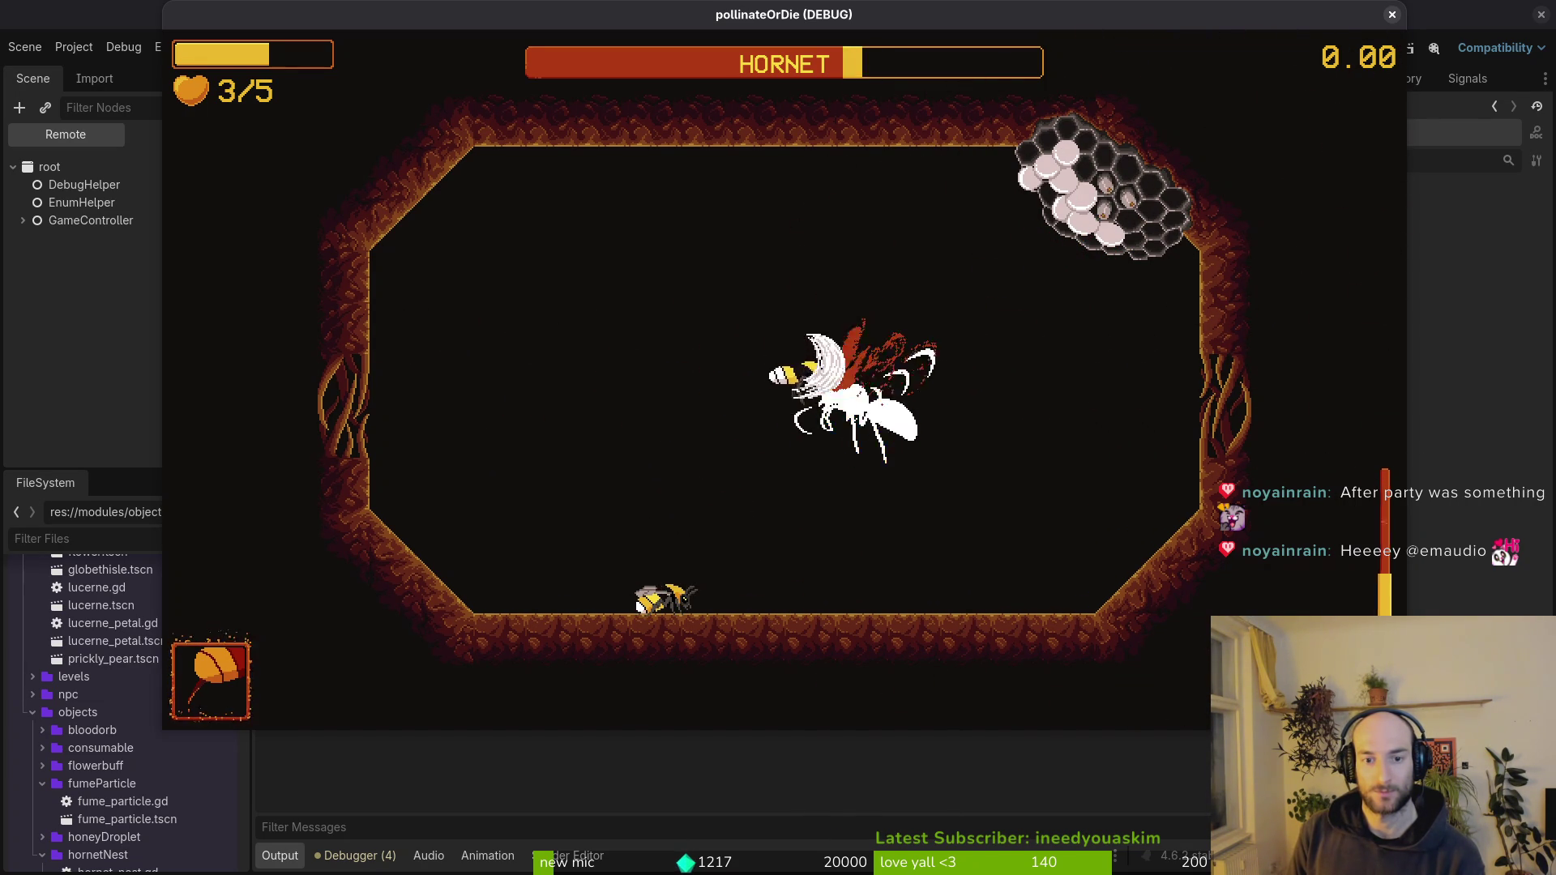
pyautogui.press('Left')
pyautogui.press('Down')
pyautogui.press('Left')
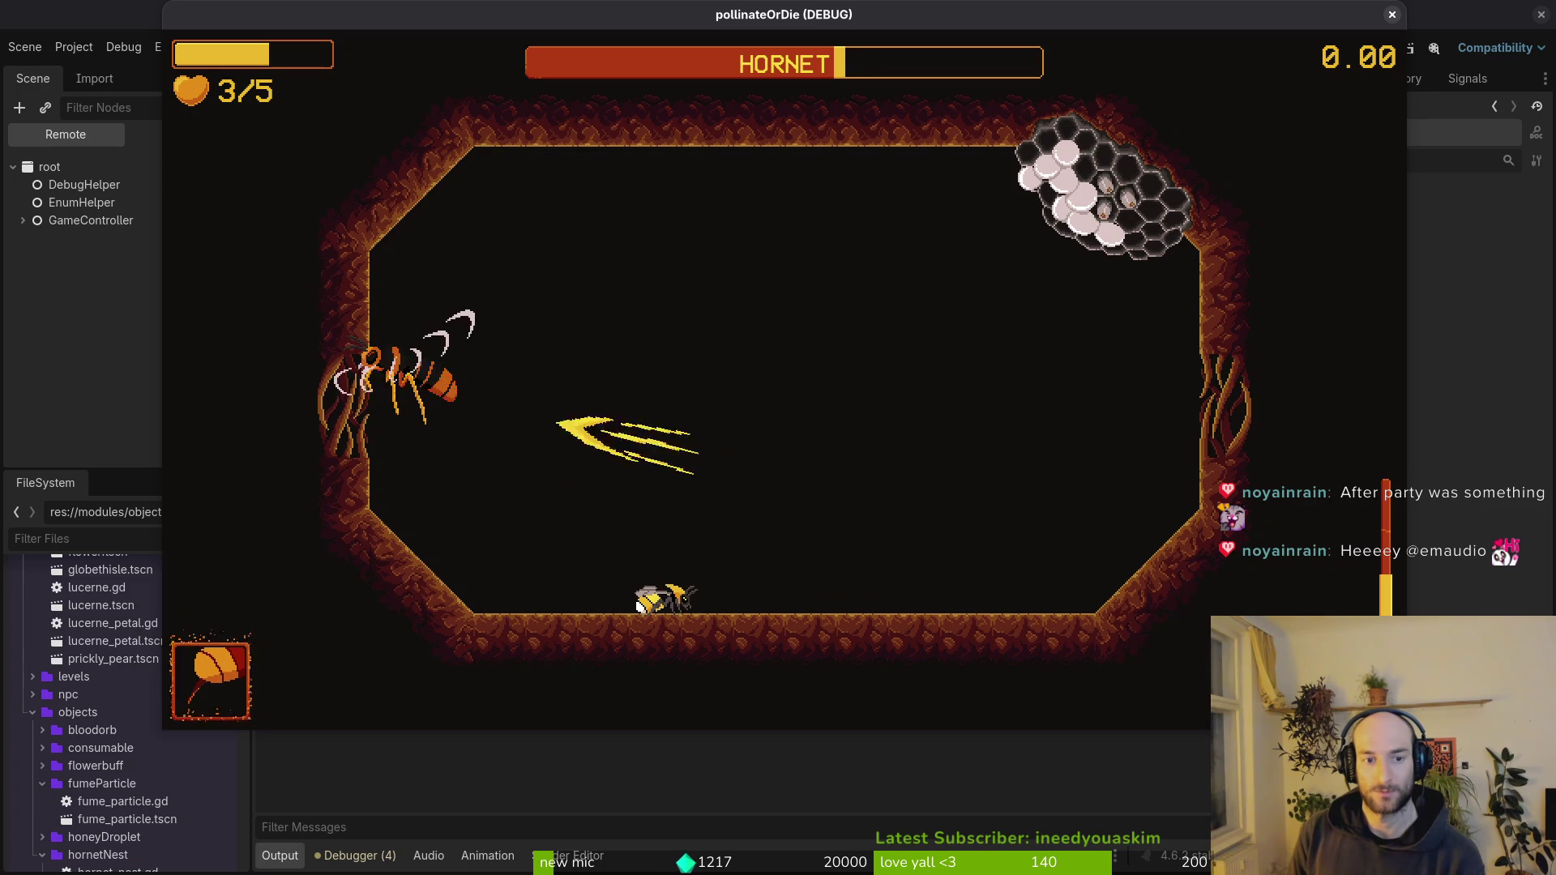
pyautogui.press('Right')
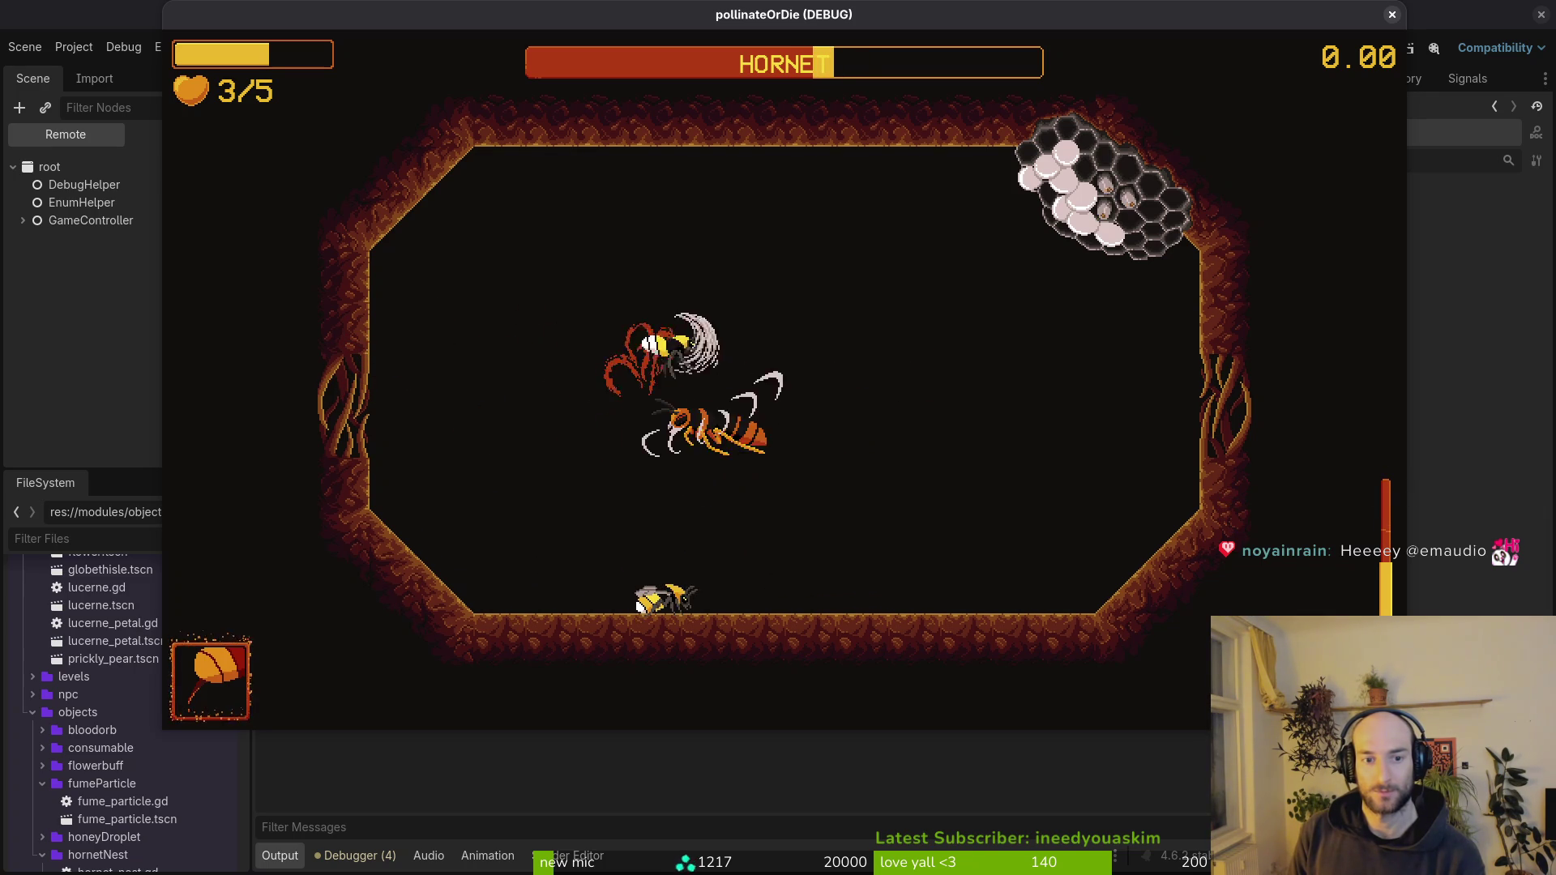
pyautogui.press('Right')
pyautogui.press('Up')
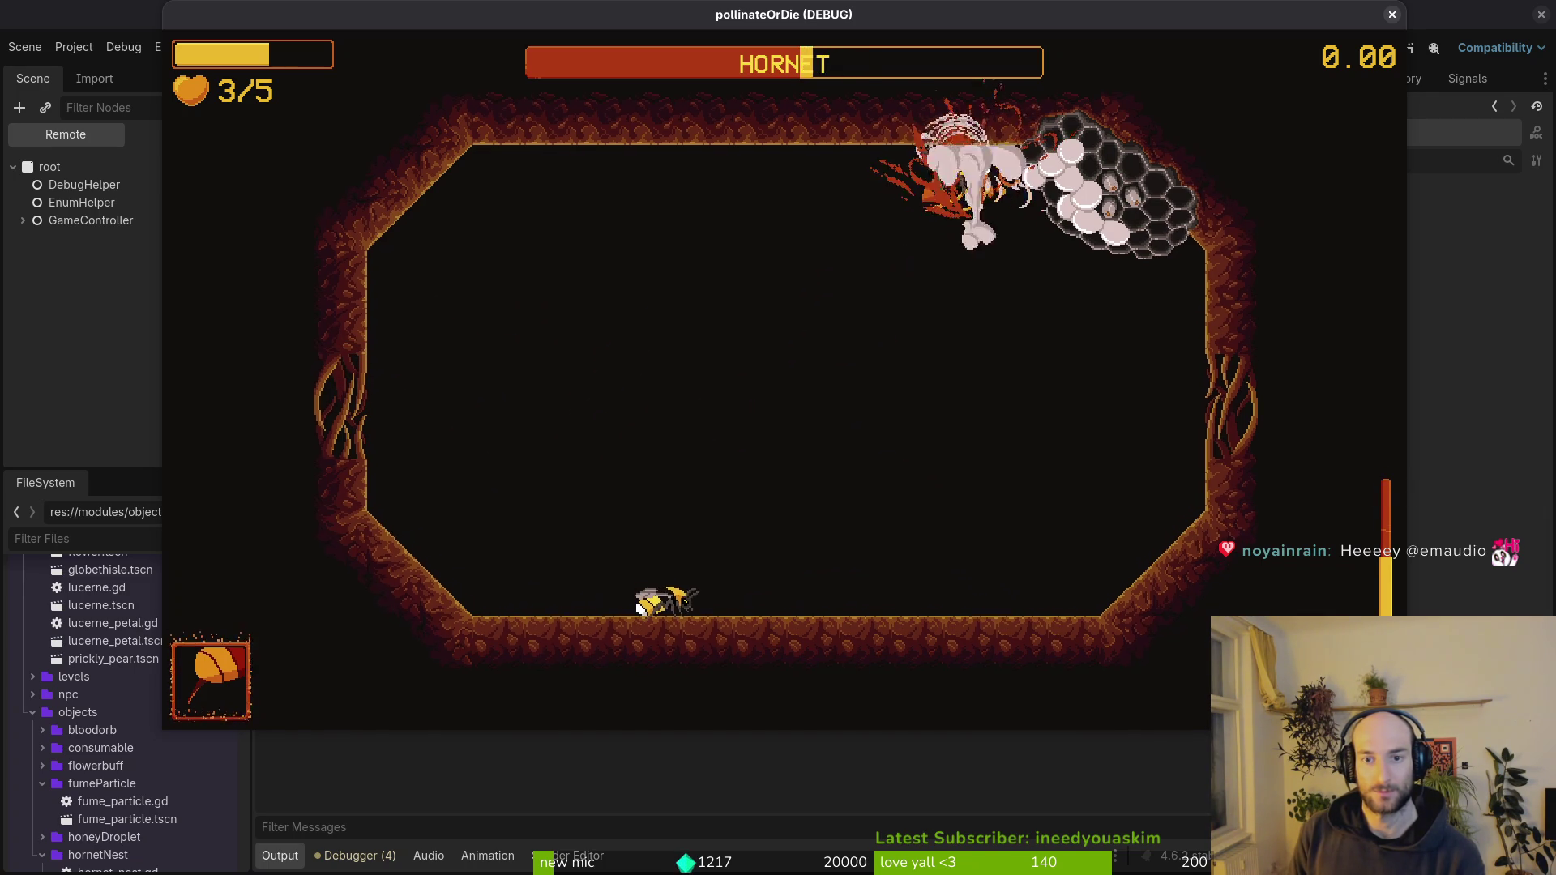
pyautogui.press('Left')
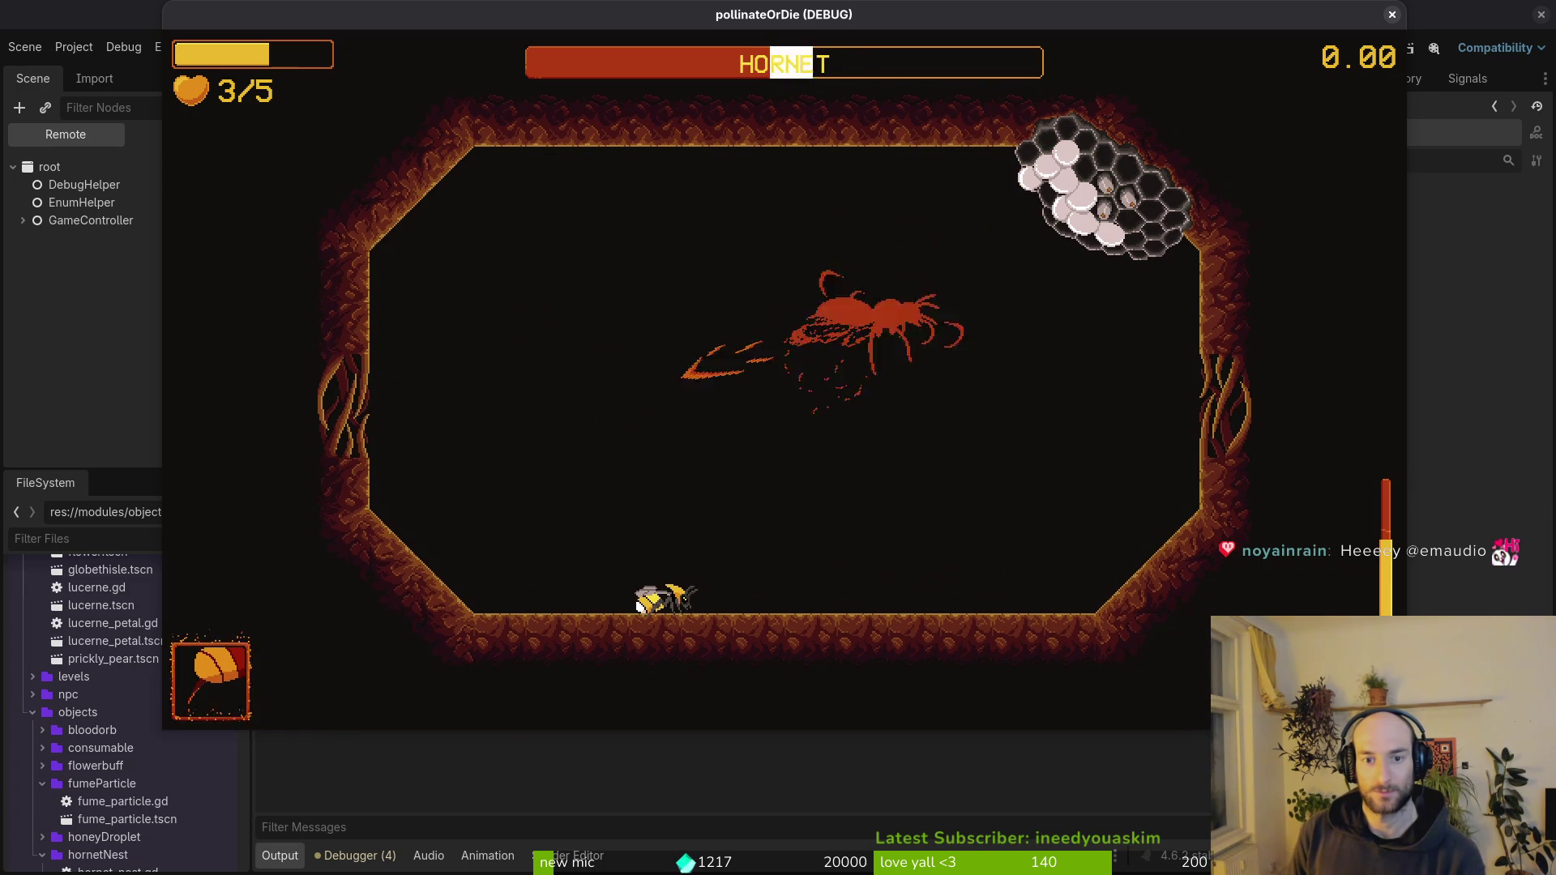
pyautogui.press('Down')
pyautogui.press('Up')
pyautogui.press('Right')
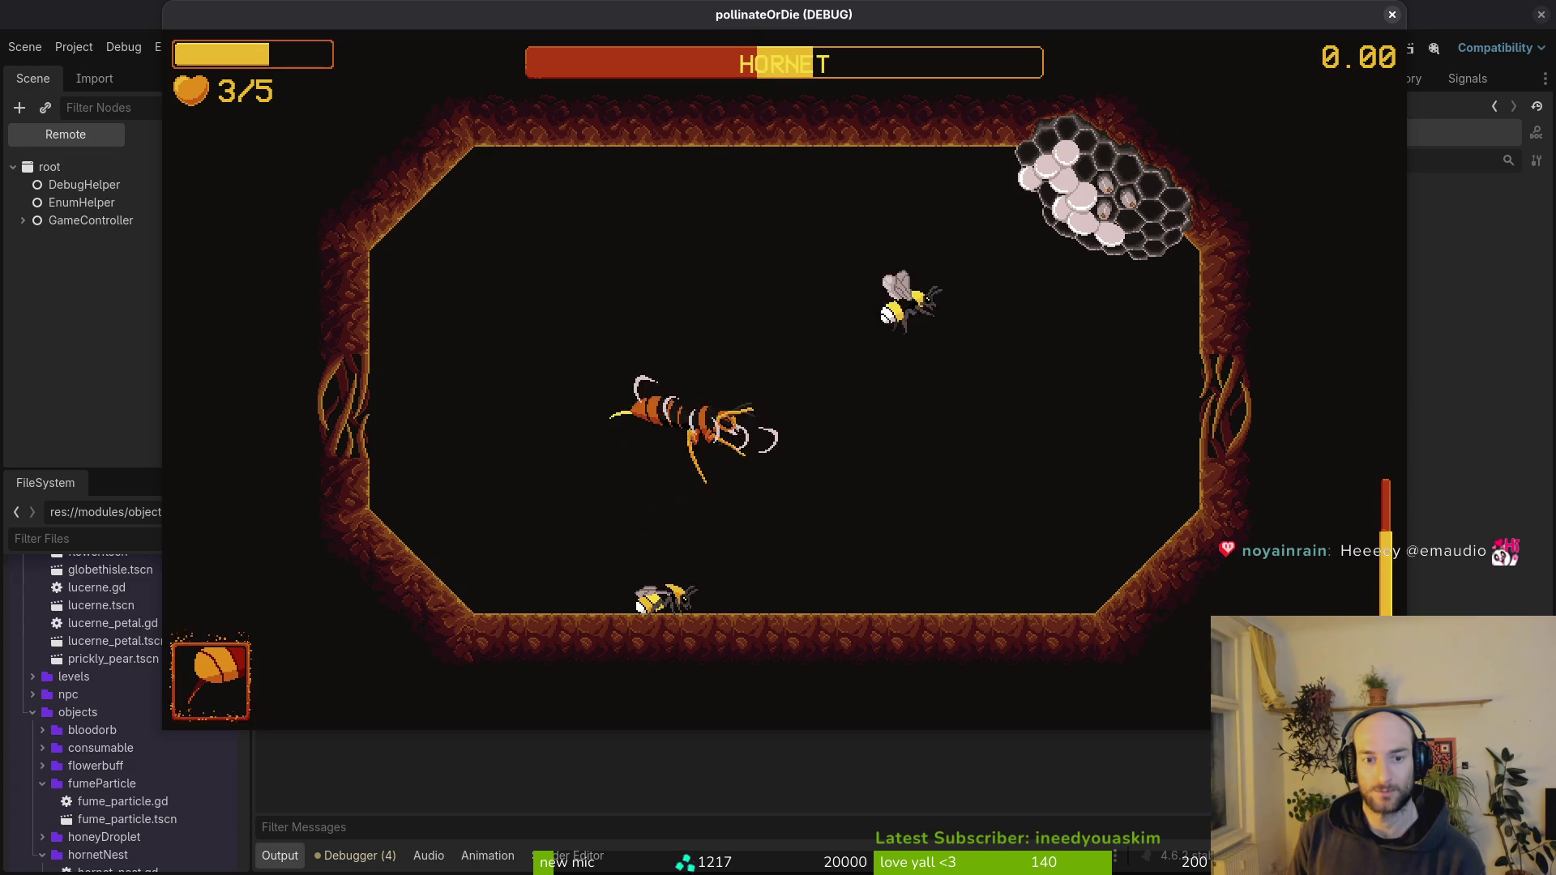
pyautogui.press('Right')
pyautogui.press('Down')
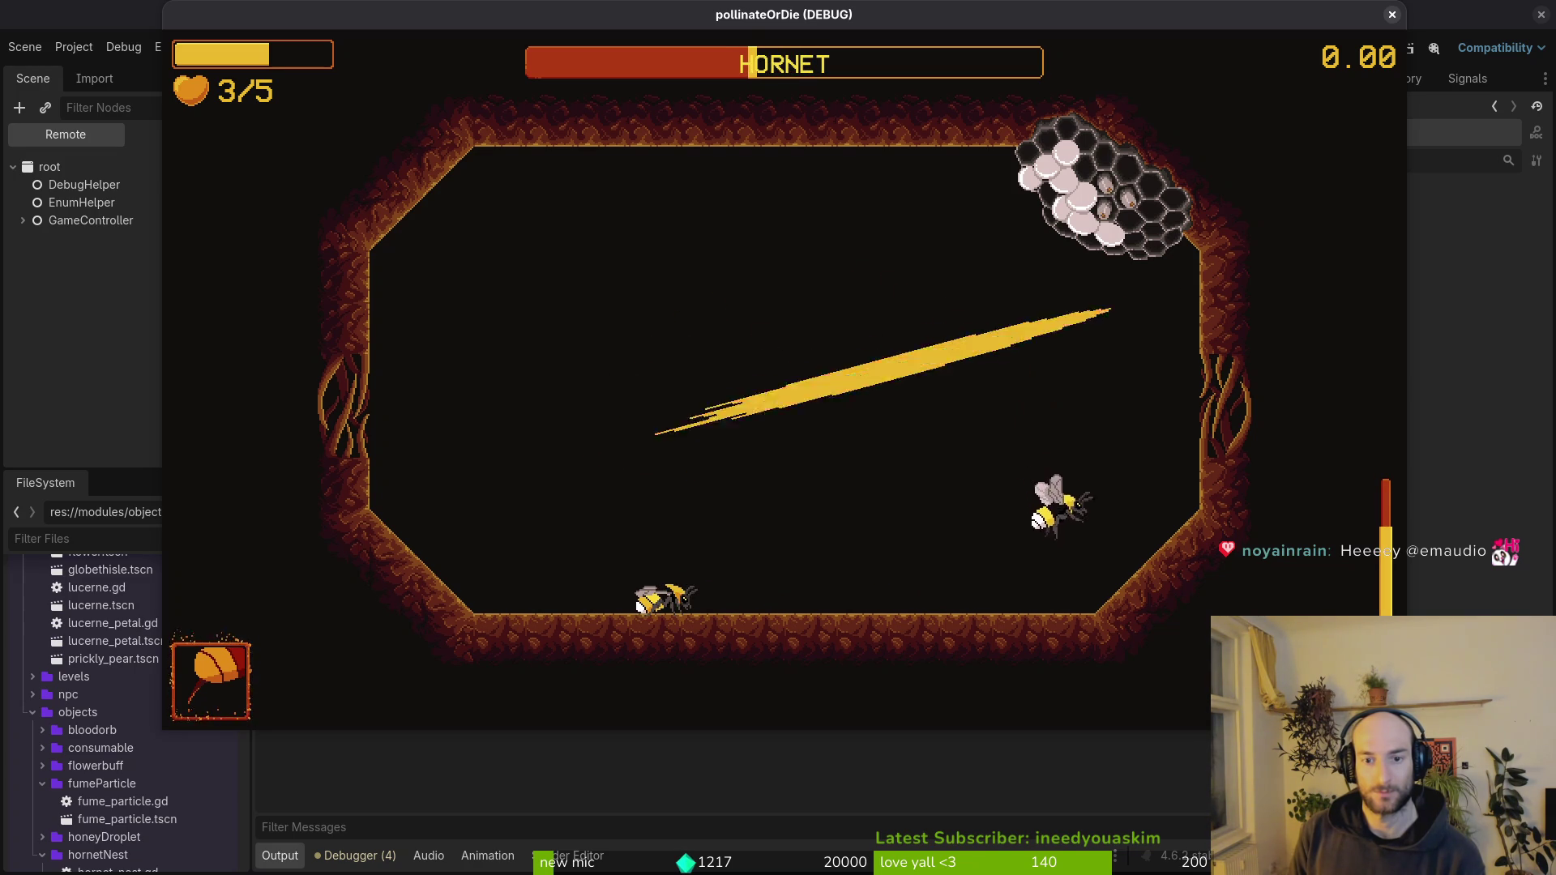
pyautogui.press('Up')
pyautogui.press('Down')
pyautogui.press('Left')
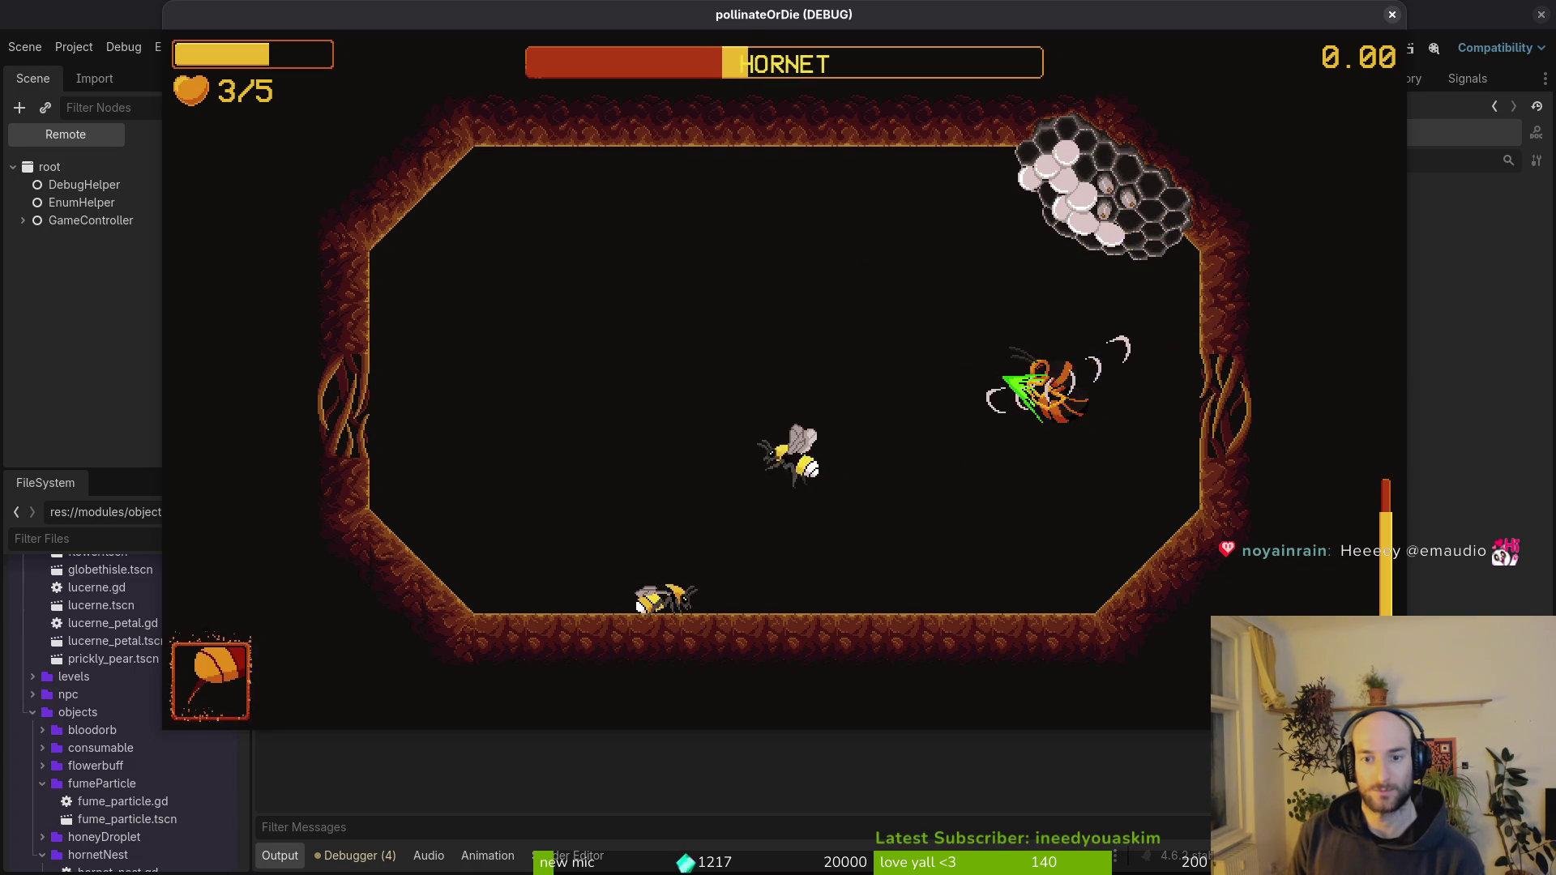
pyautogui.press('Left')
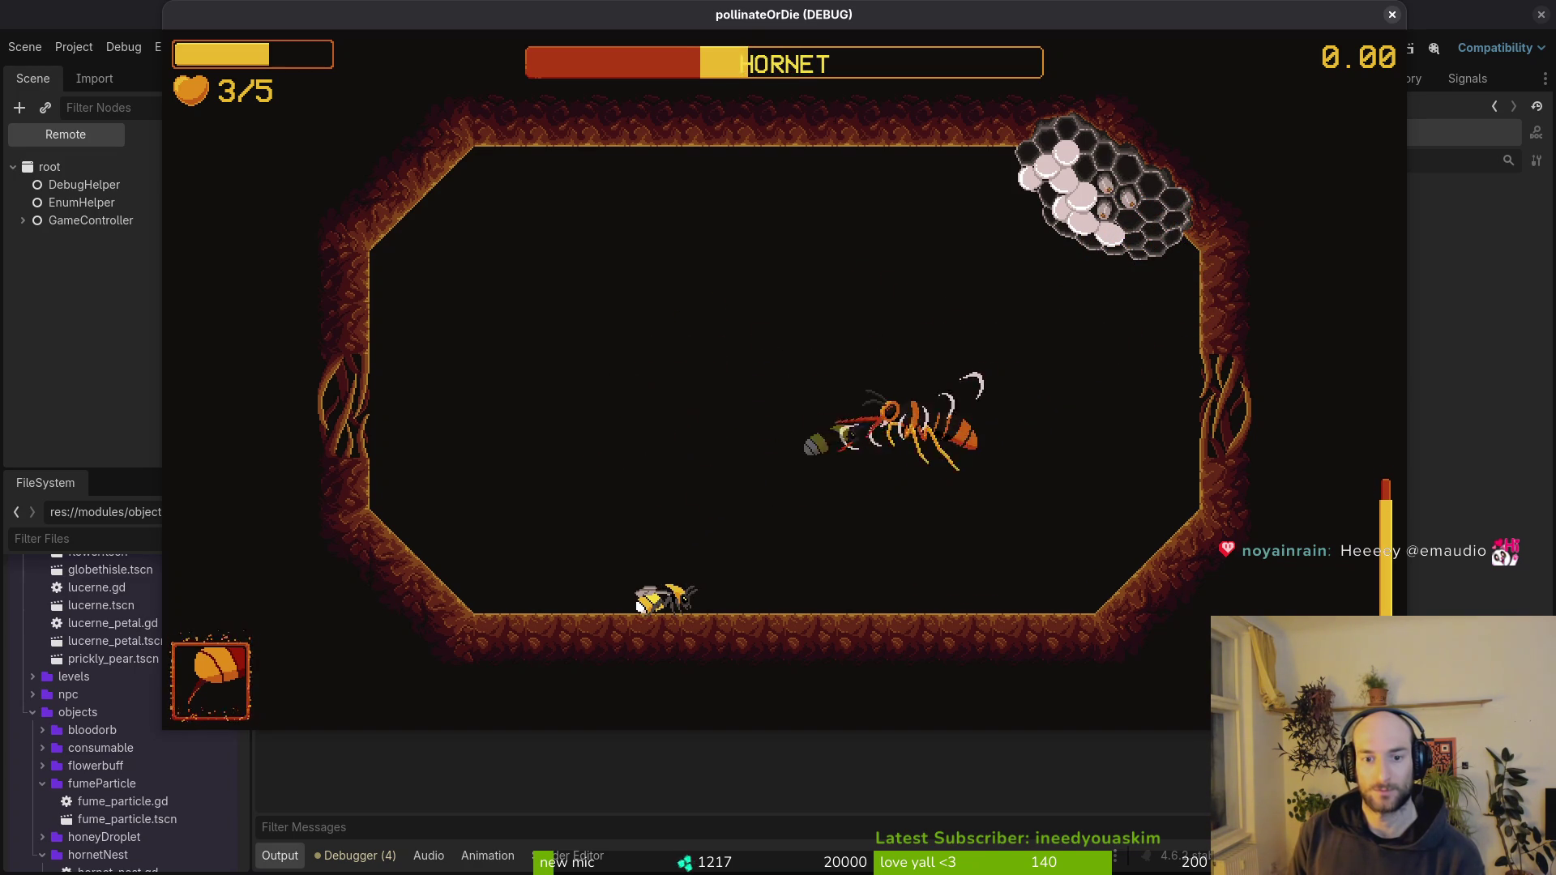
pyautogui.press('Left')
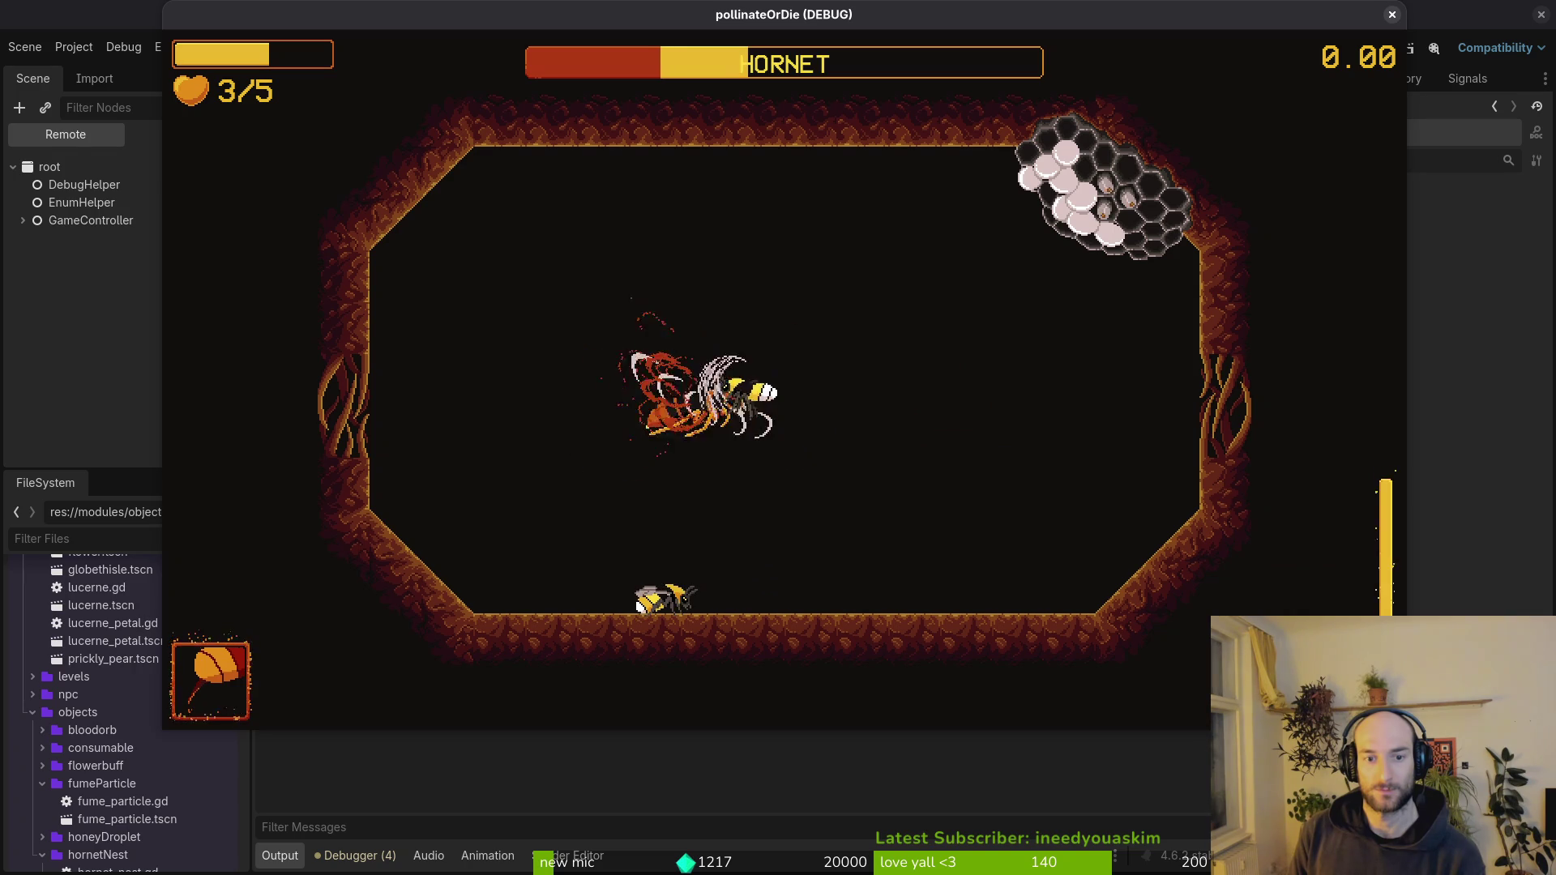
pyautogui.press('Right')
pyautogui.press('Down')
pyautogui.press('Up')
pyautogui.press('Left')
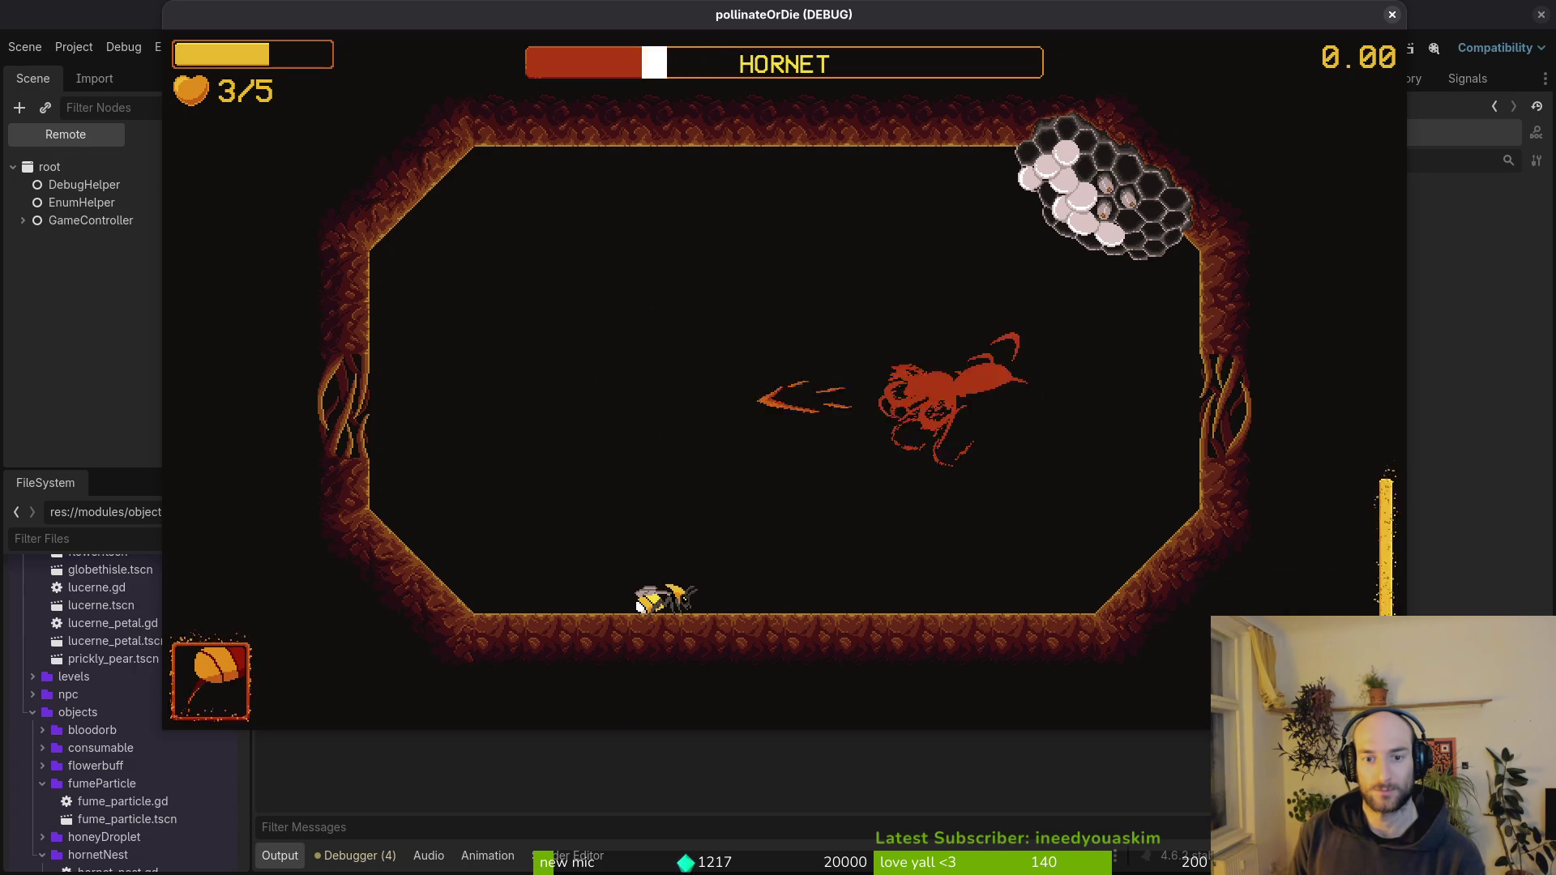
# - Pause and close the game, view the latest commit's diff in tig, then quit to the shell
pyautogui.press('Escape')
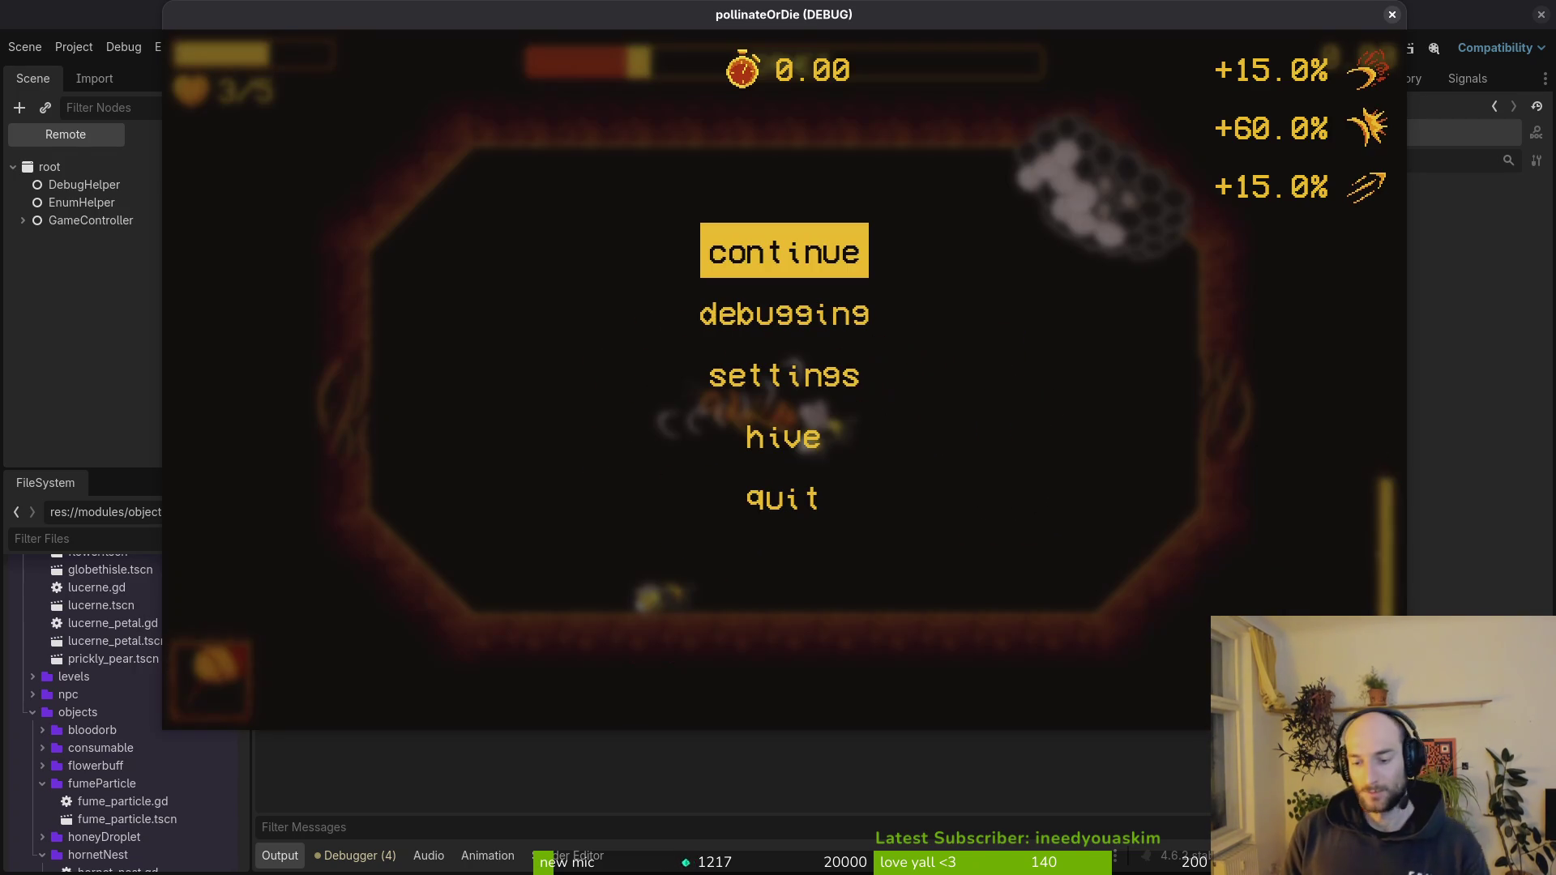
pyautogui.press('super+2')
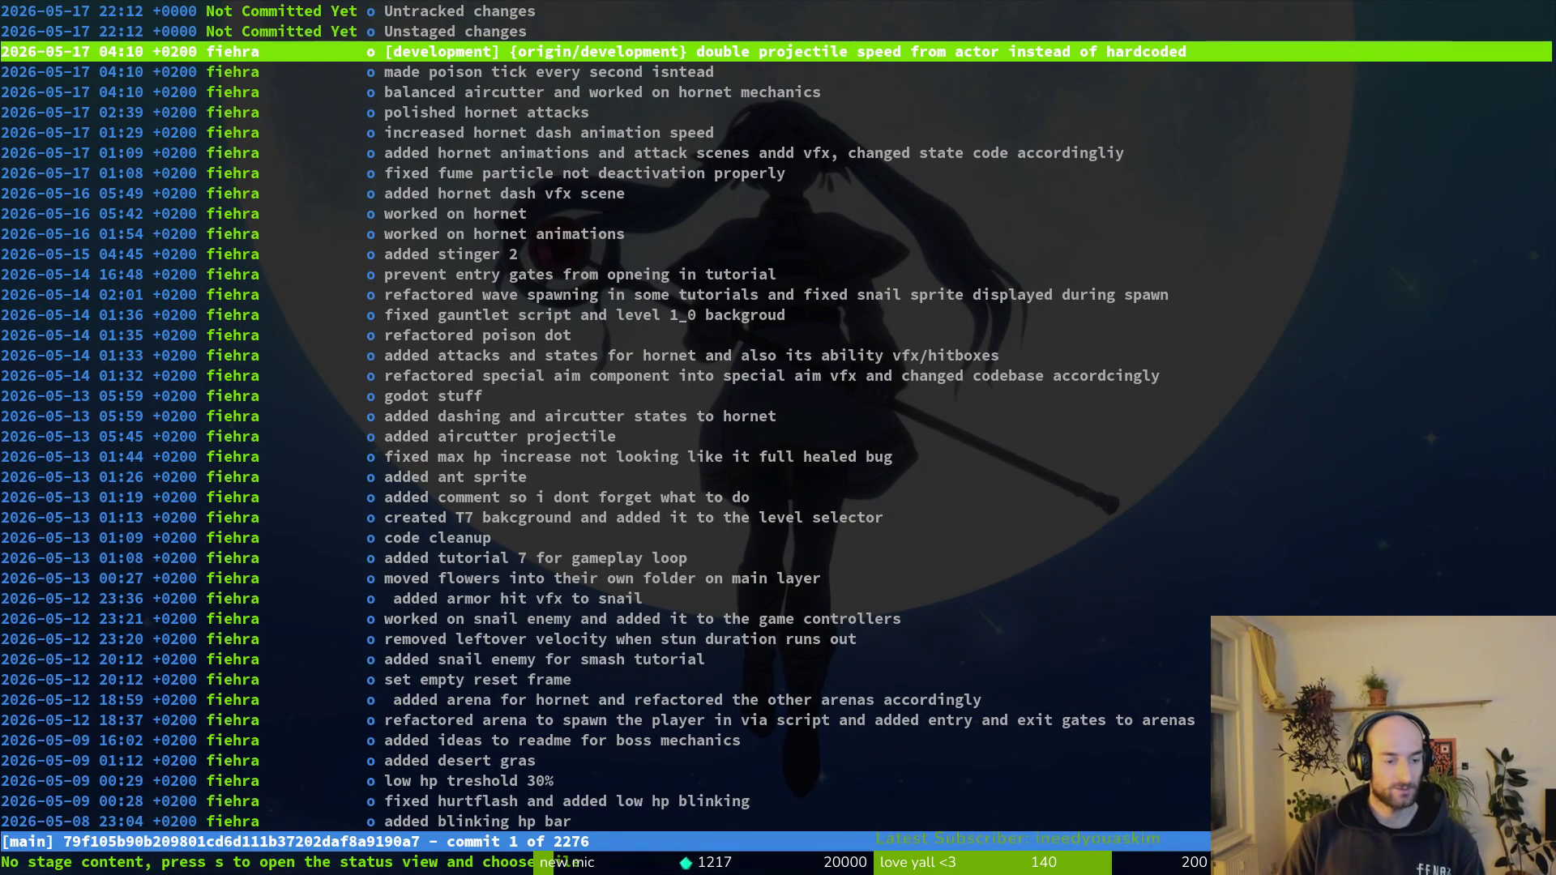
pyautogui.press('Return')
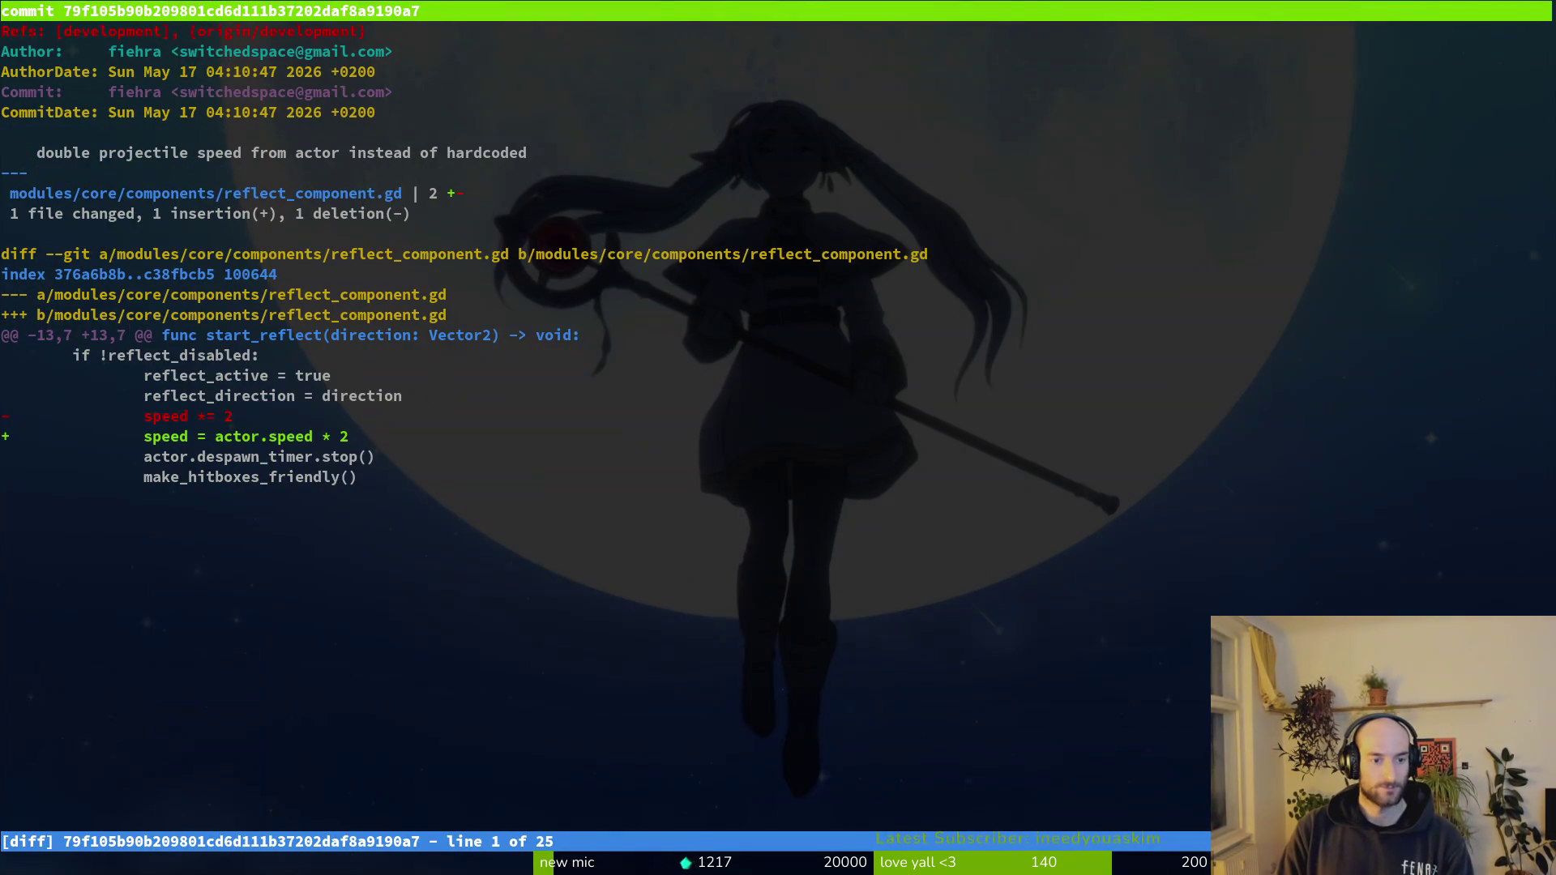
pyautogui.hotkey('ctrl', 'c')
pyautogui.write('vi')
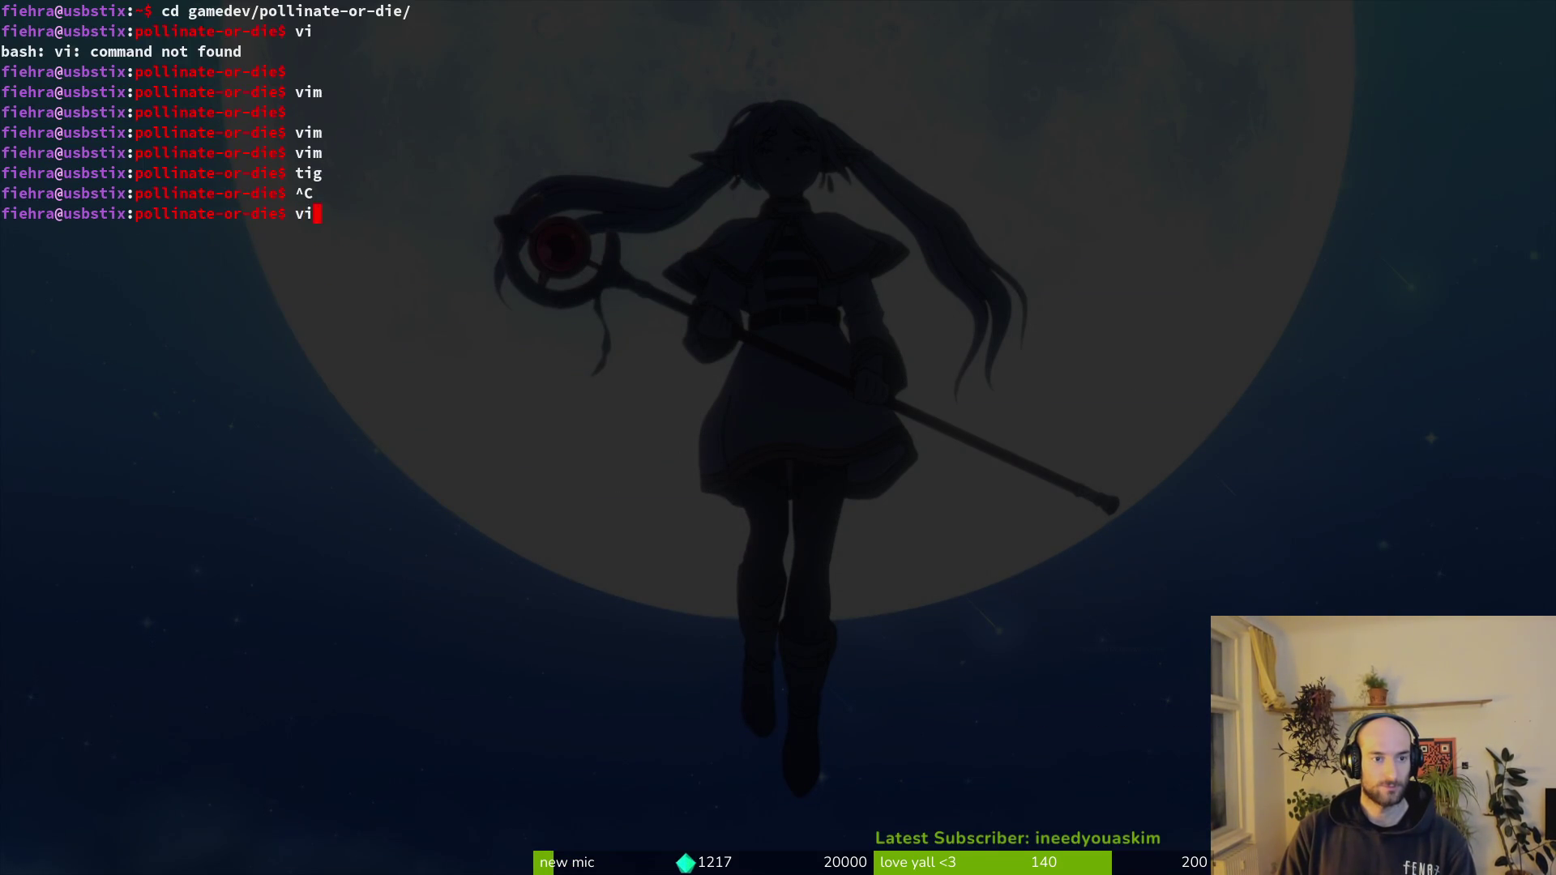
pyautogui.write('m')
# - Launch Vim and open hornet/dashing.gd at its next-attack function via Telescope Find Files
pyautogui.press('Return')
pyautogui.write('dashing')
pyautogui.press('Up')
pyautogui.press('Up')
pyautogui.press('Up')
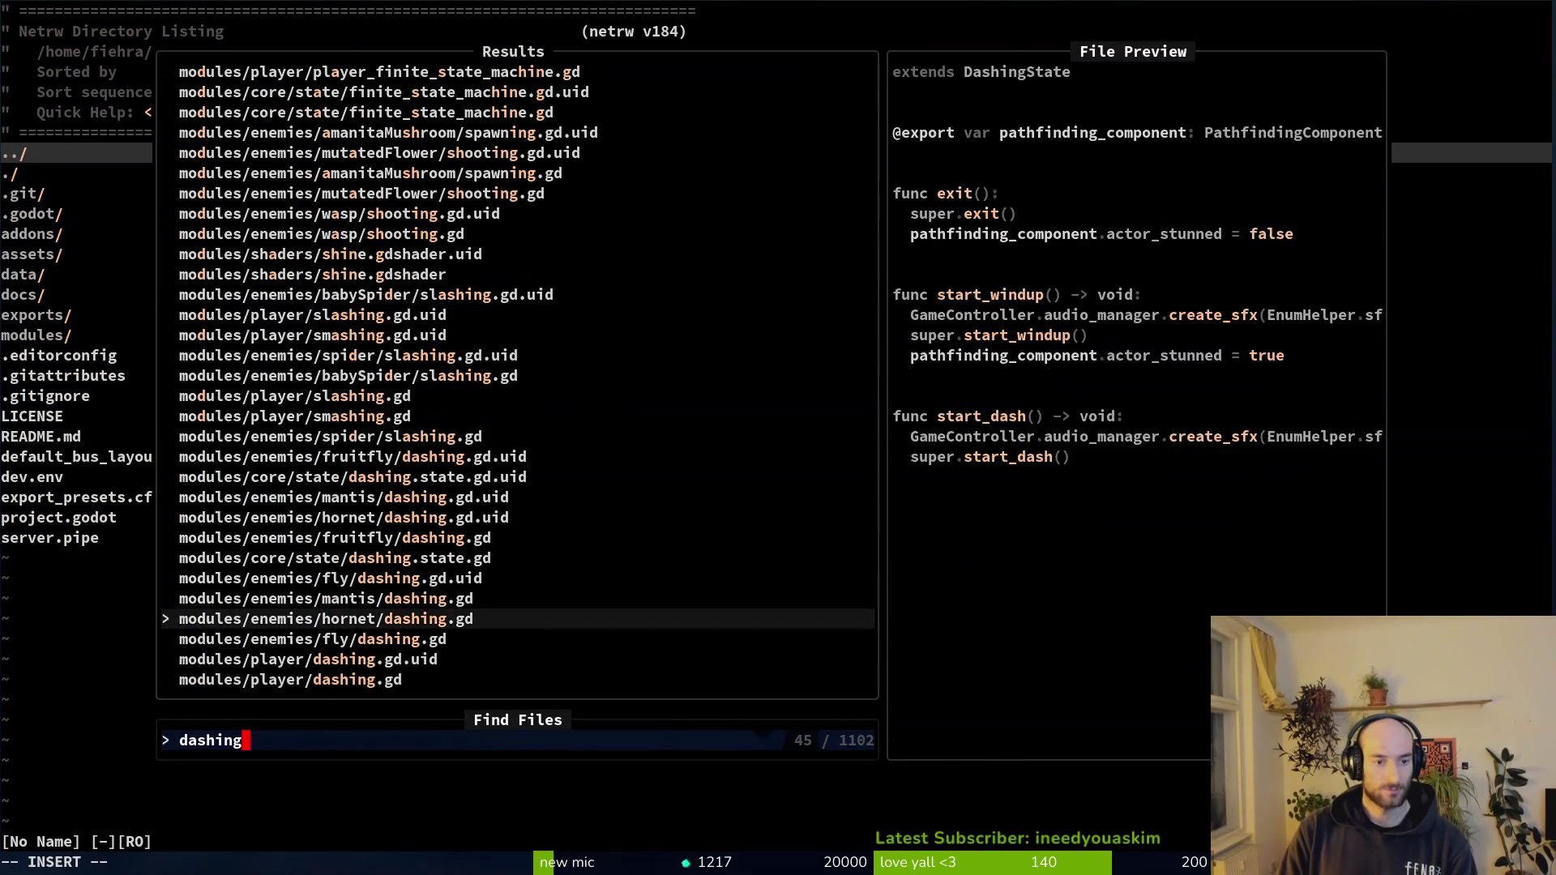
pyautogui.press('Return')
pyautogui.hotkey('ctrl', 'd')
pyautogui.hotkey('ctrl', 'd')
pyautogui.hotkey('ctrl', 'd')
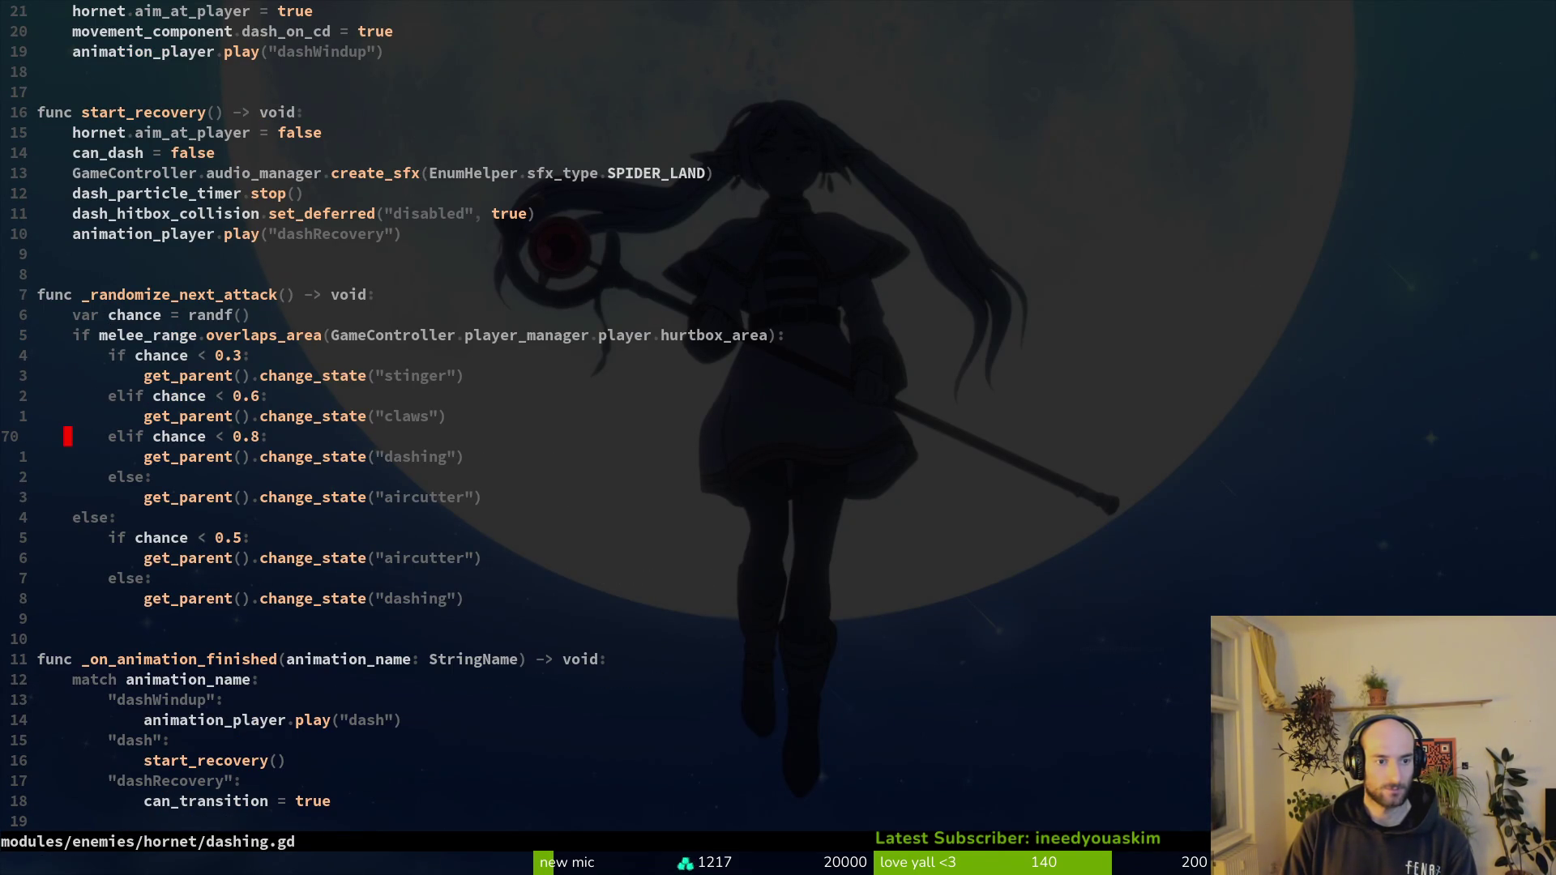
# - Settle dashing.gd's melee odds at 0.25/0.5/0.75 thresholds using undo and redo
pyautogui.press('u')
pyautogui.press('u')
pyautogui.press('u')
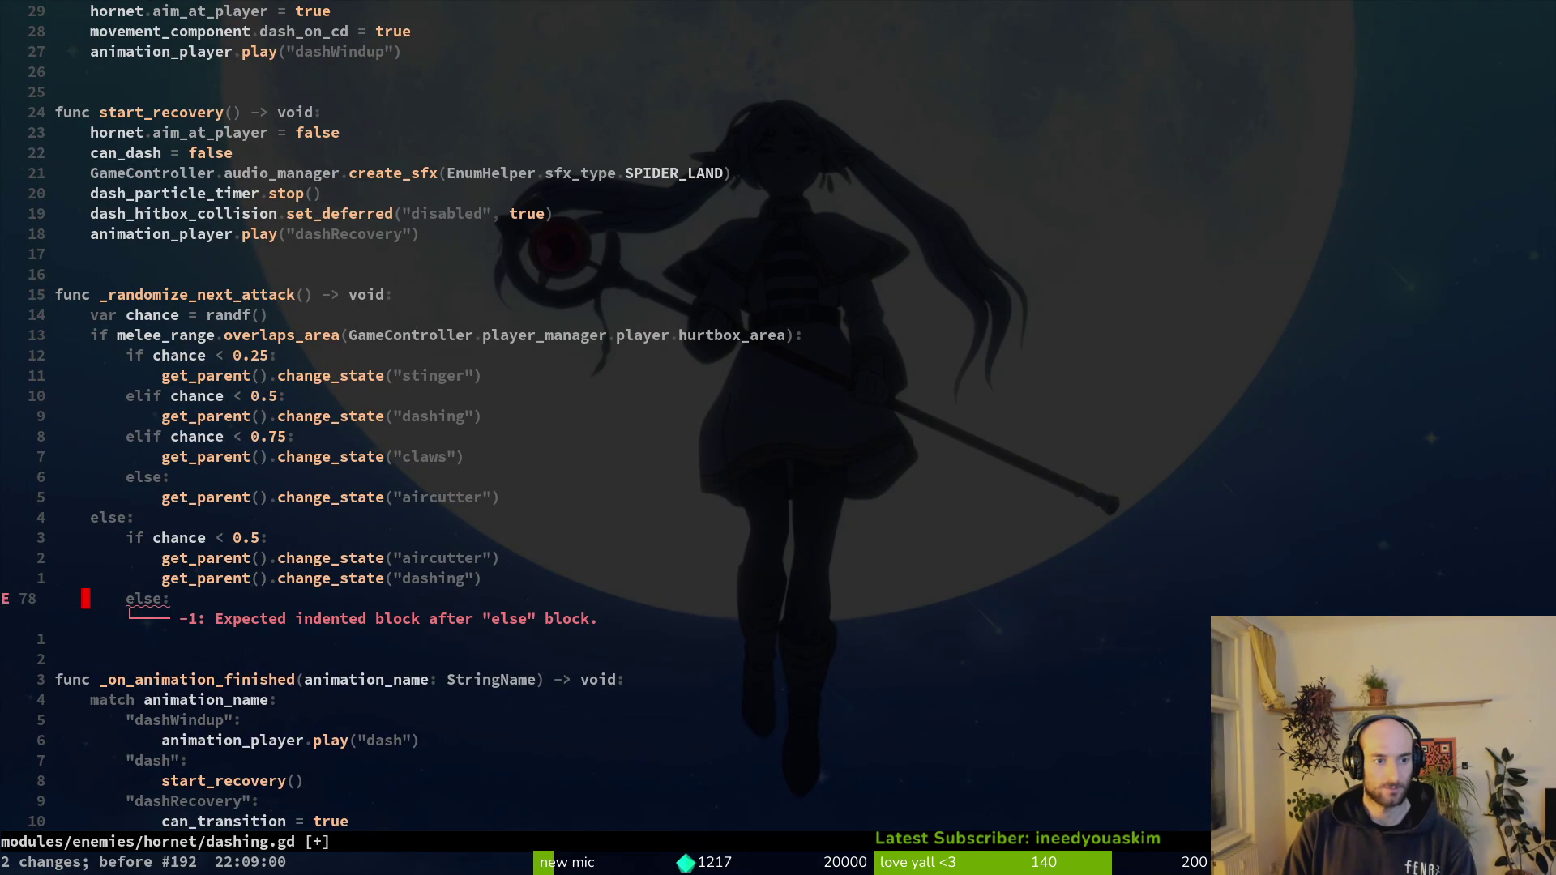
pyautogui.press('u')
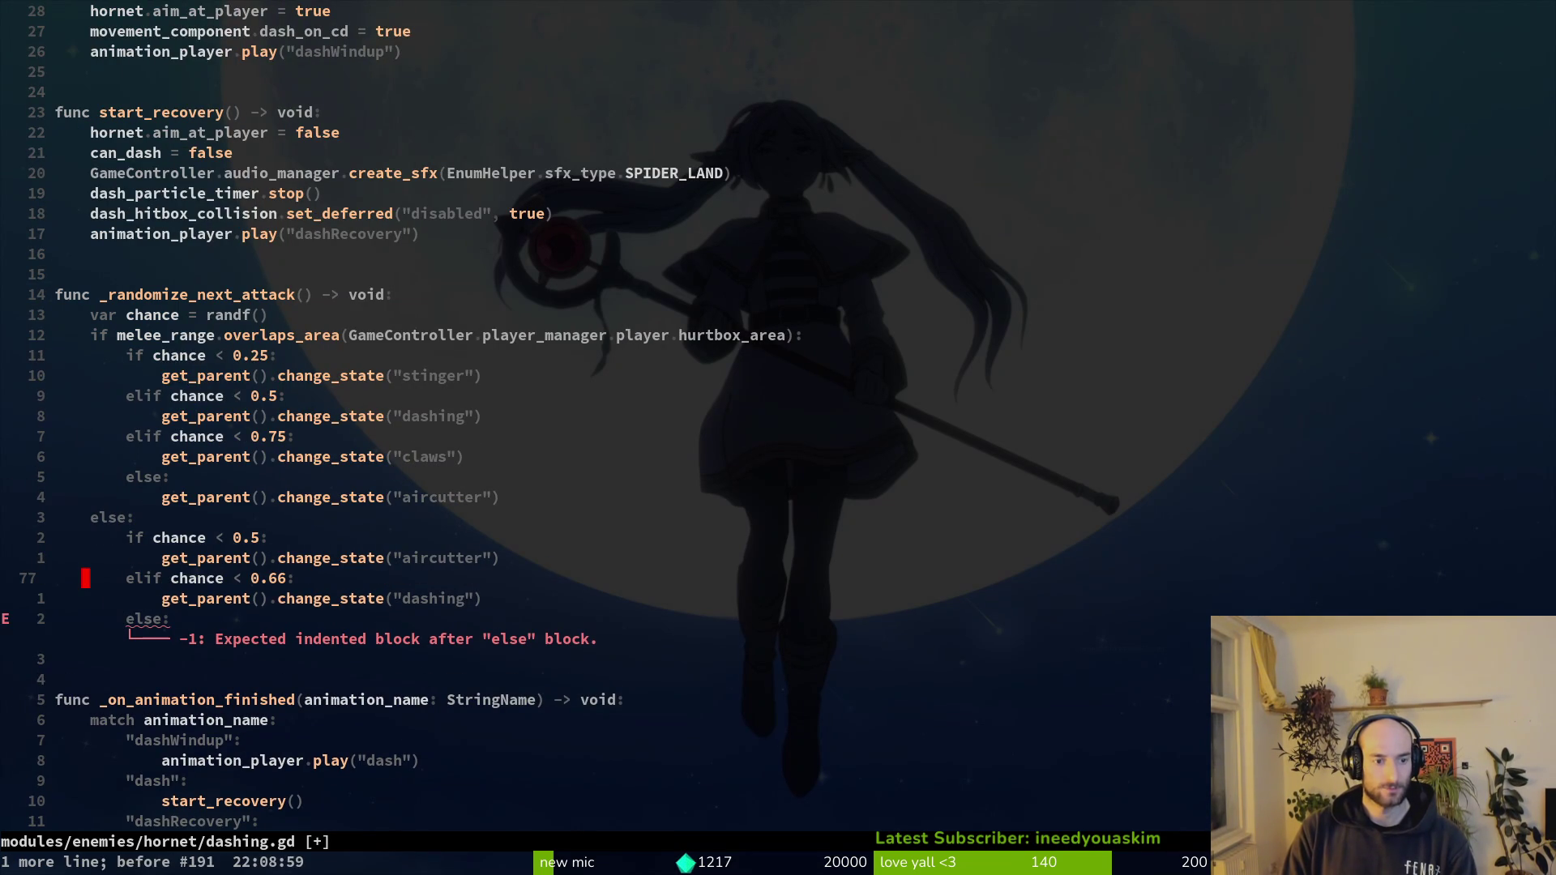
pyautogui.hotkey('ctrl', 'r')
pyautogui.hotkey('ctrl', 'r')
pyautogui.hotkey('ctrl', 'r')
pyautogui.hotkey('ctrl', 'r')
pyautogui.hotkey('ctrl', 'r')
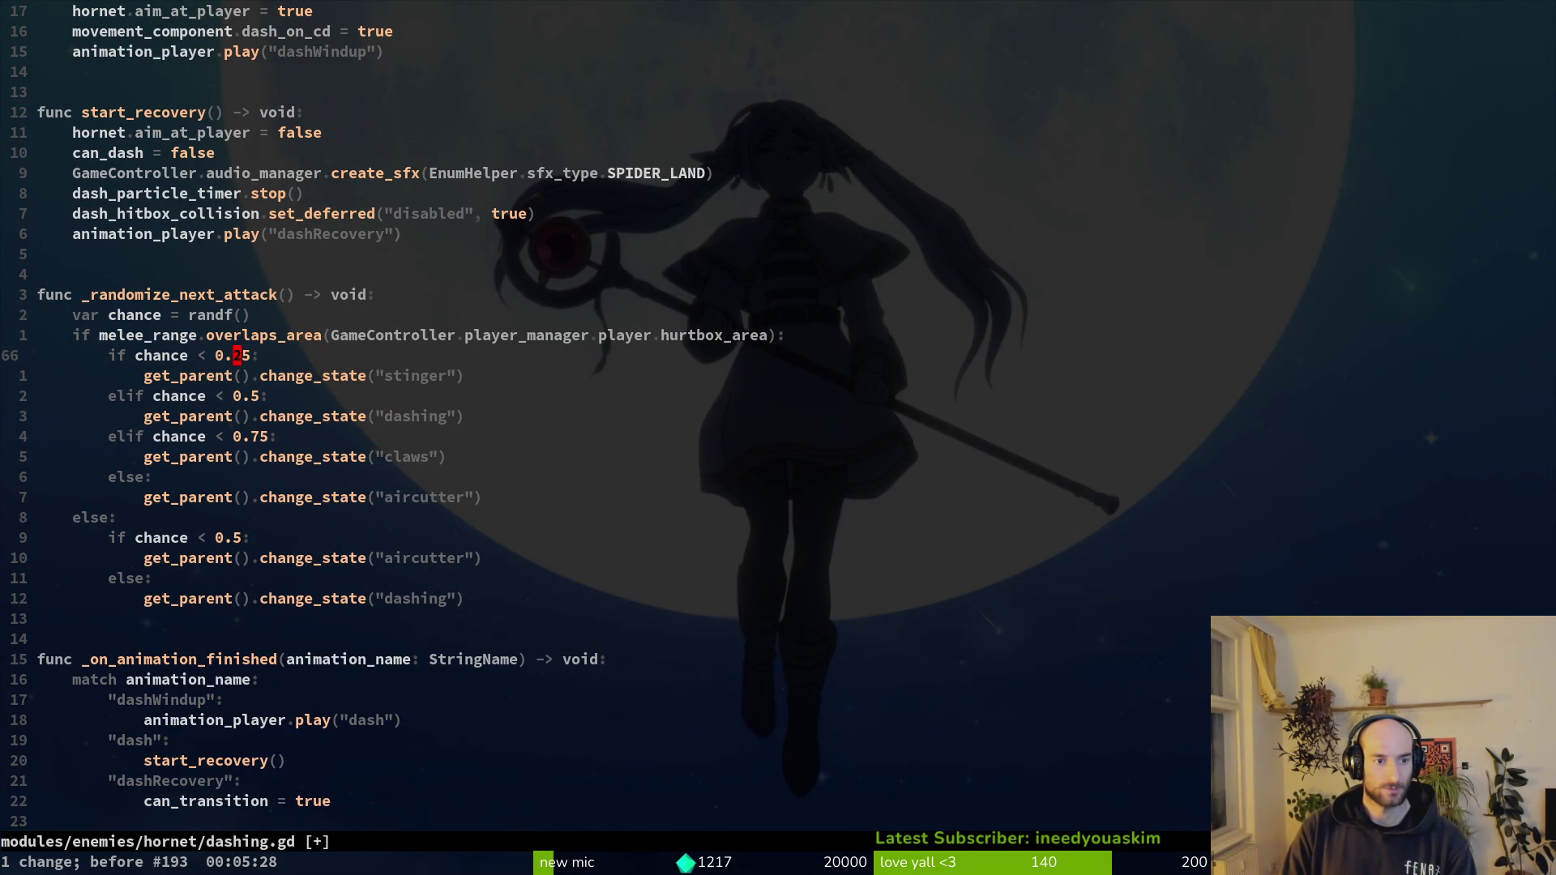
# - Open stinger.gd via the file finder and start changing its first threshold with undo
pyautogui.press('space')
pyautogui.press('f')
pyautogui.press('f')
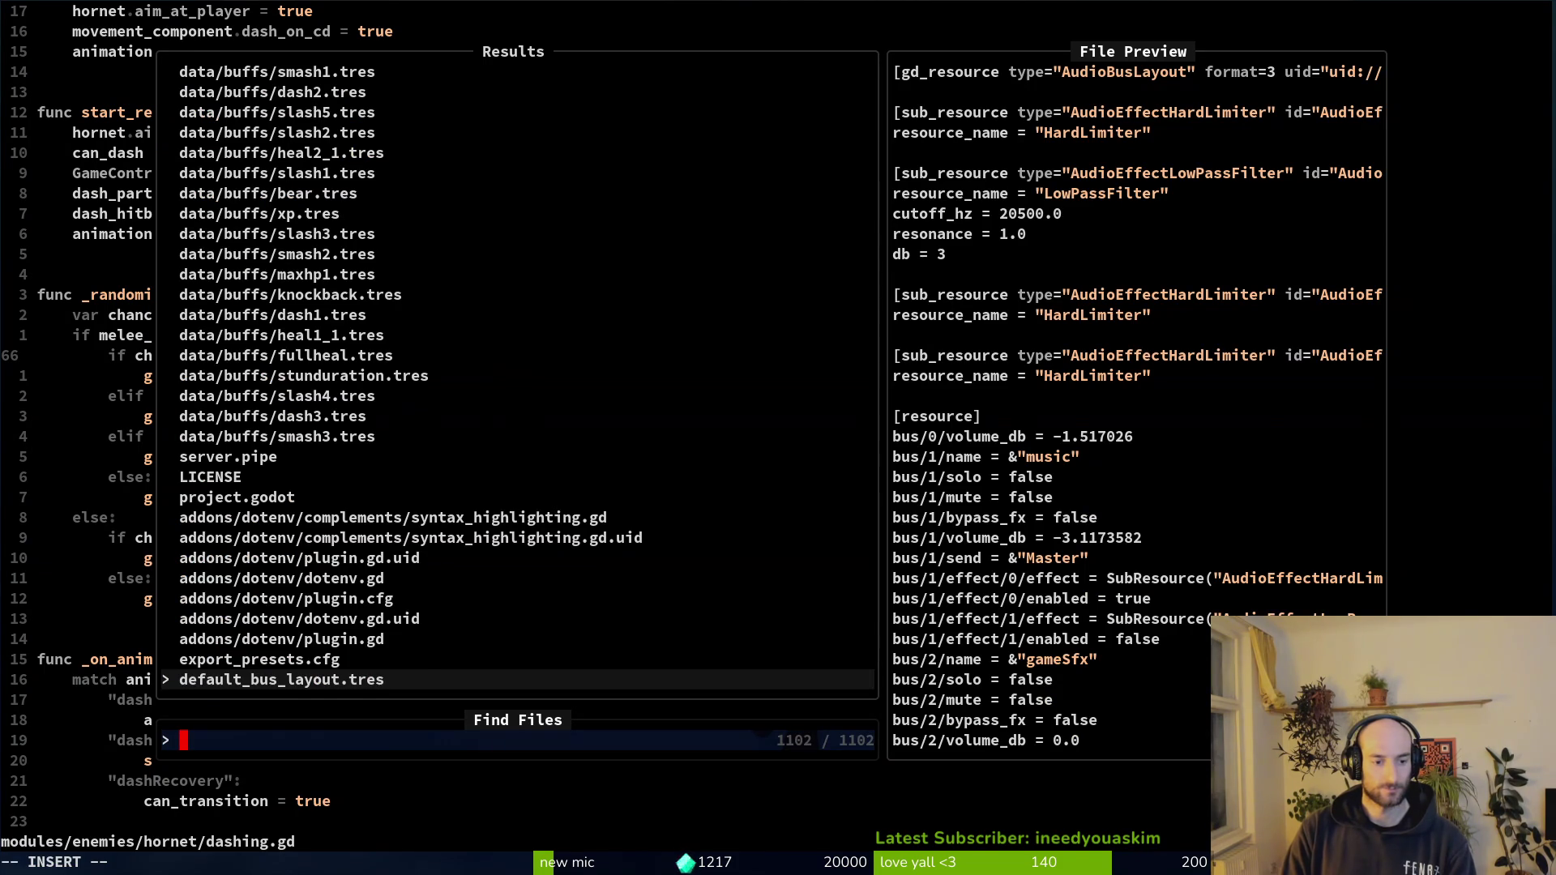
pyautogui.write('sting')
pyautogui.press('Return')
pyautogui.press('u')
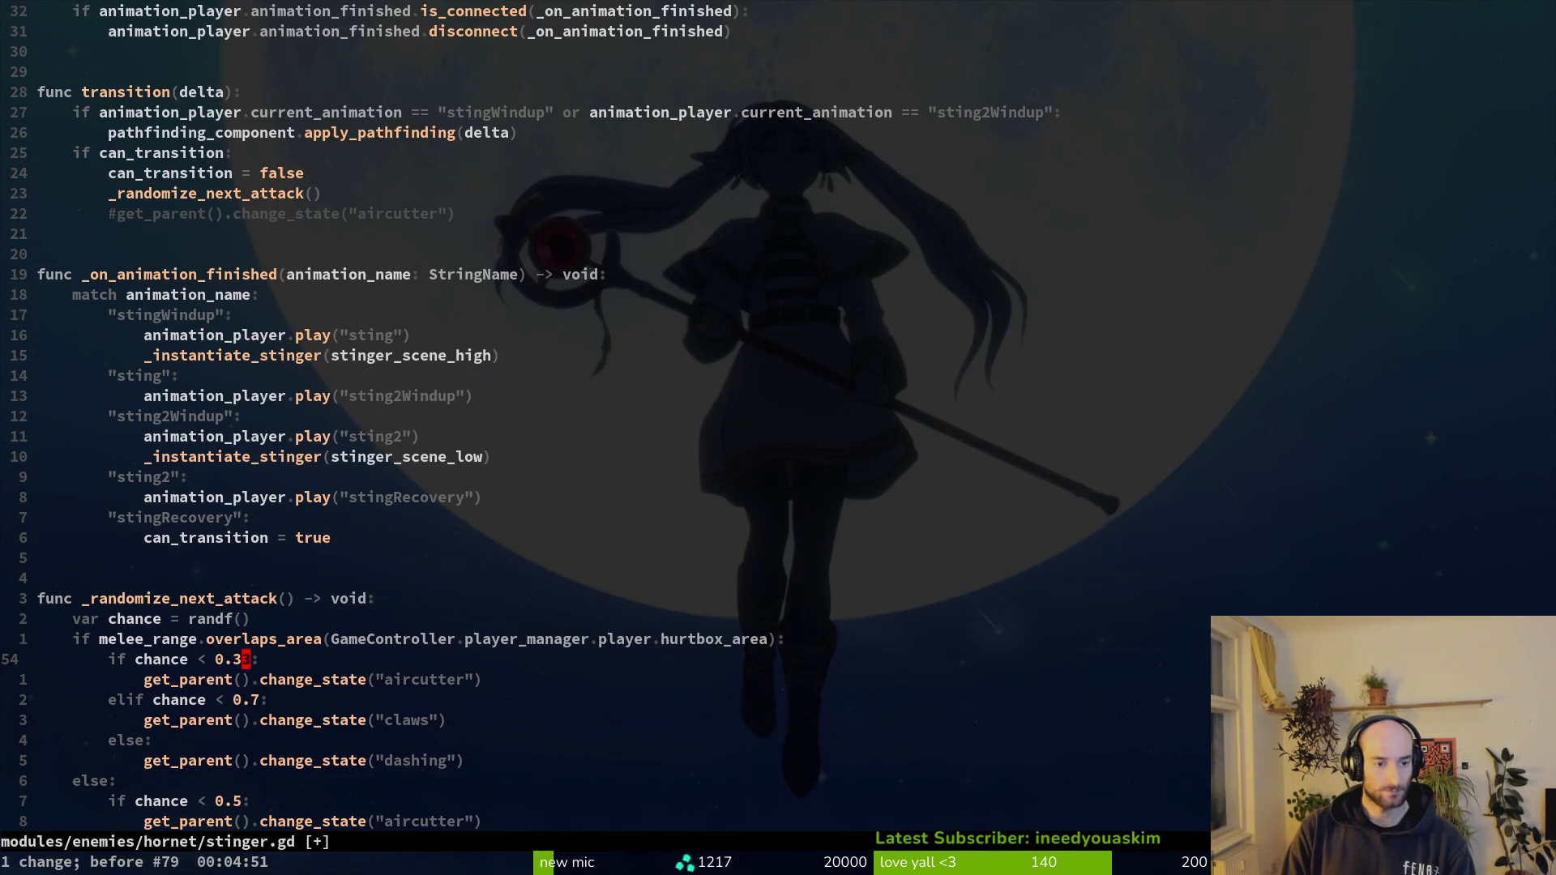
# - Undo one more change in stinger.gd so melee odds split at 0.33 and 0.66, then bring up the file finder
pyautogui.press('u')
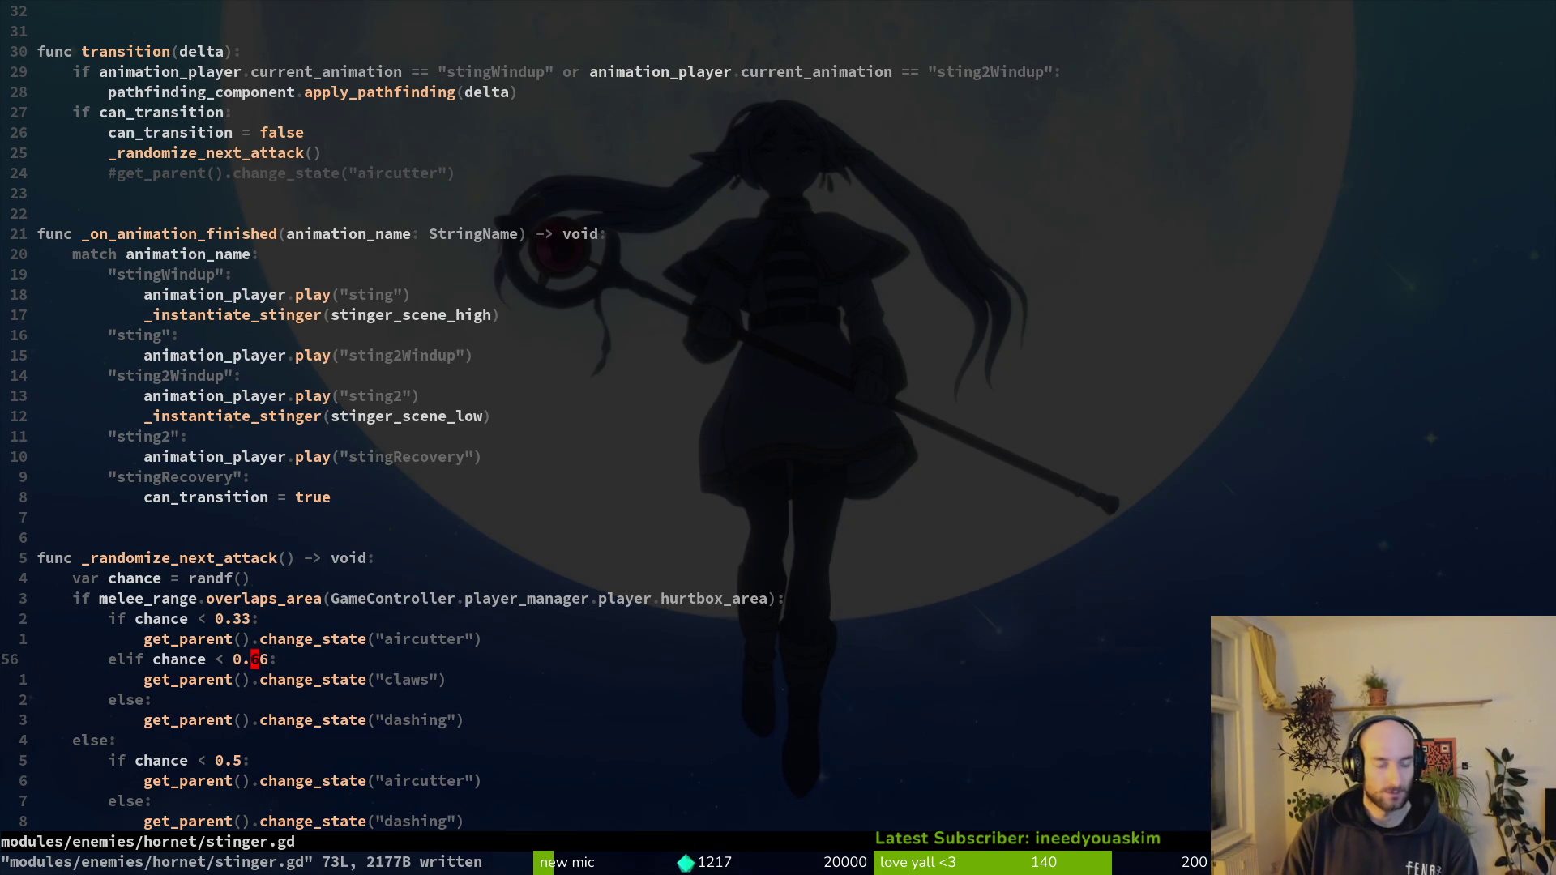
pyautogui.press('space')
pyautogui.press('f')
pyautogui.press('f')
pyautogui.write('claw')
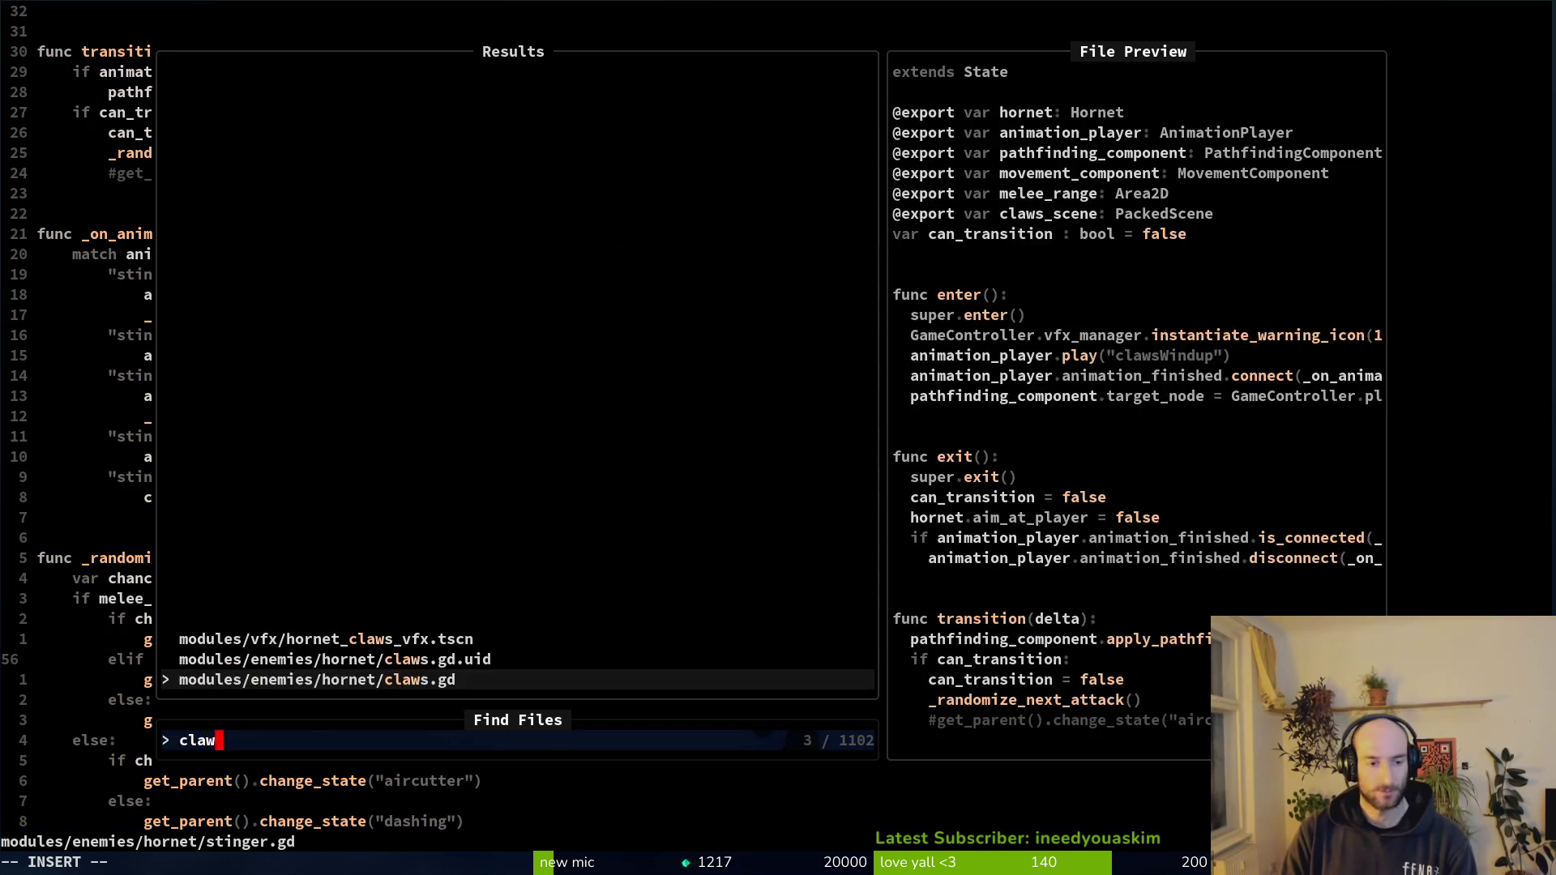
# - In claws.gd, restore aircutter under the 0.33 branch and stinger under 0.66, then save
pyautogui.press('Return')
pyautogui.press('u')
pyautogui.press('u')
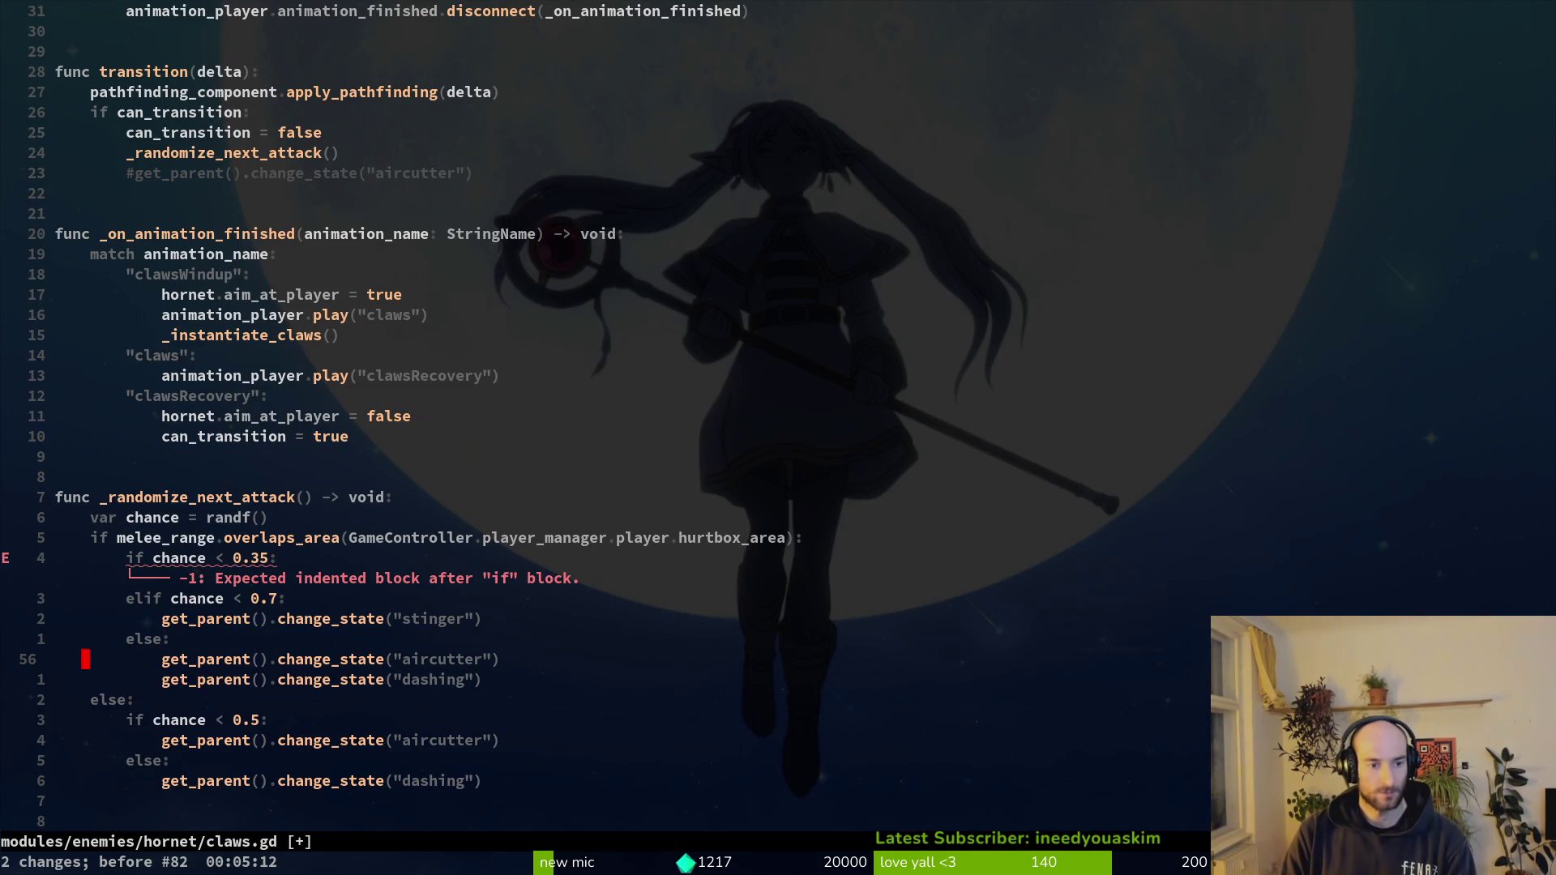
pyautogui.press('u')
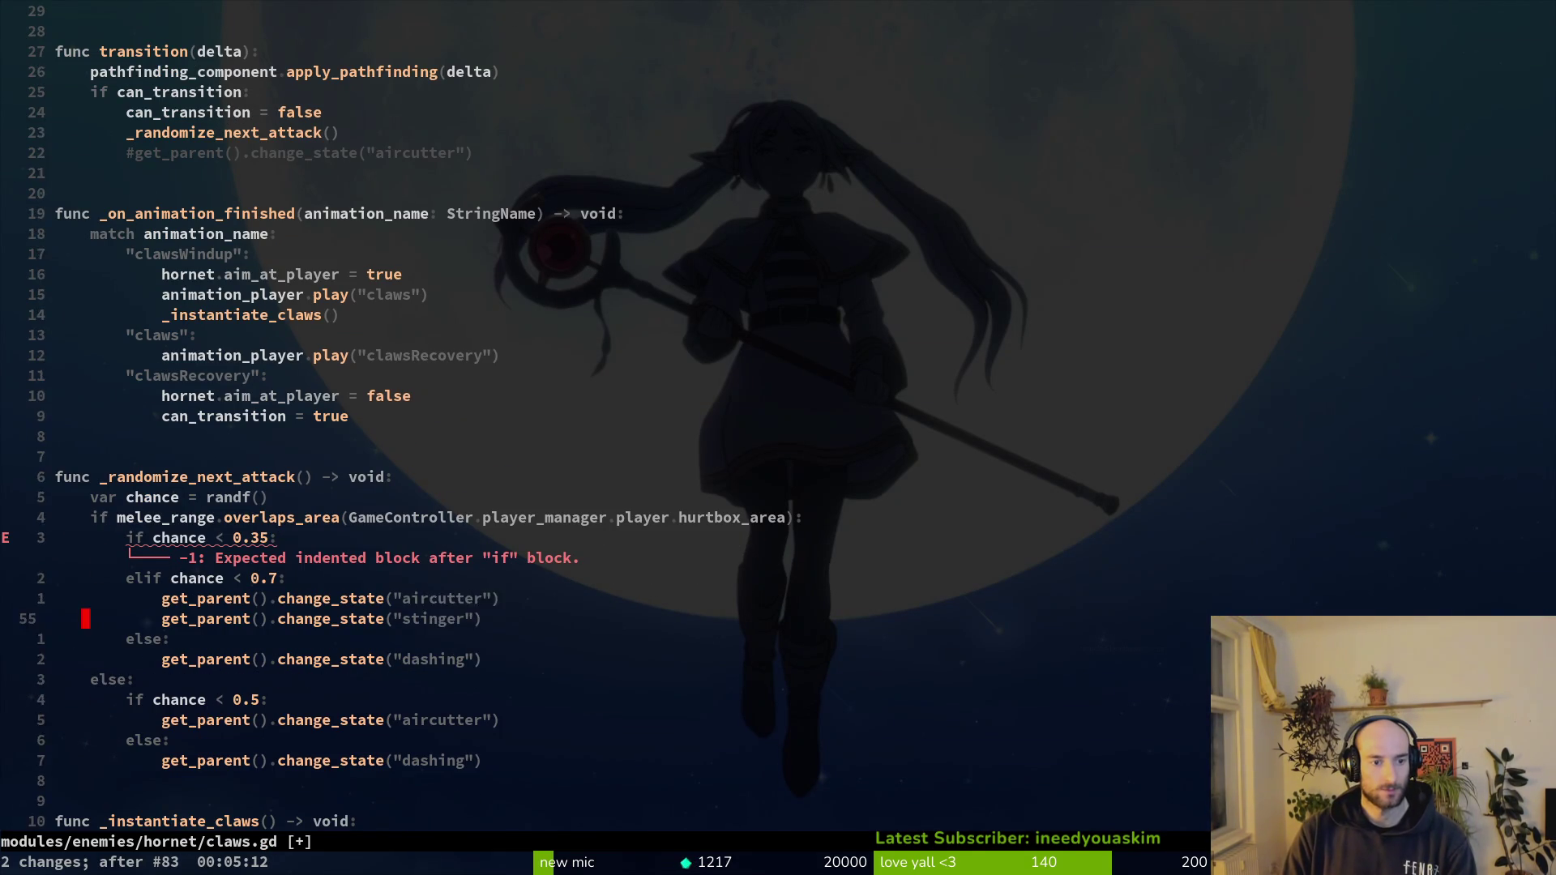
pyautogui.hotkey('ctrl', 'r')
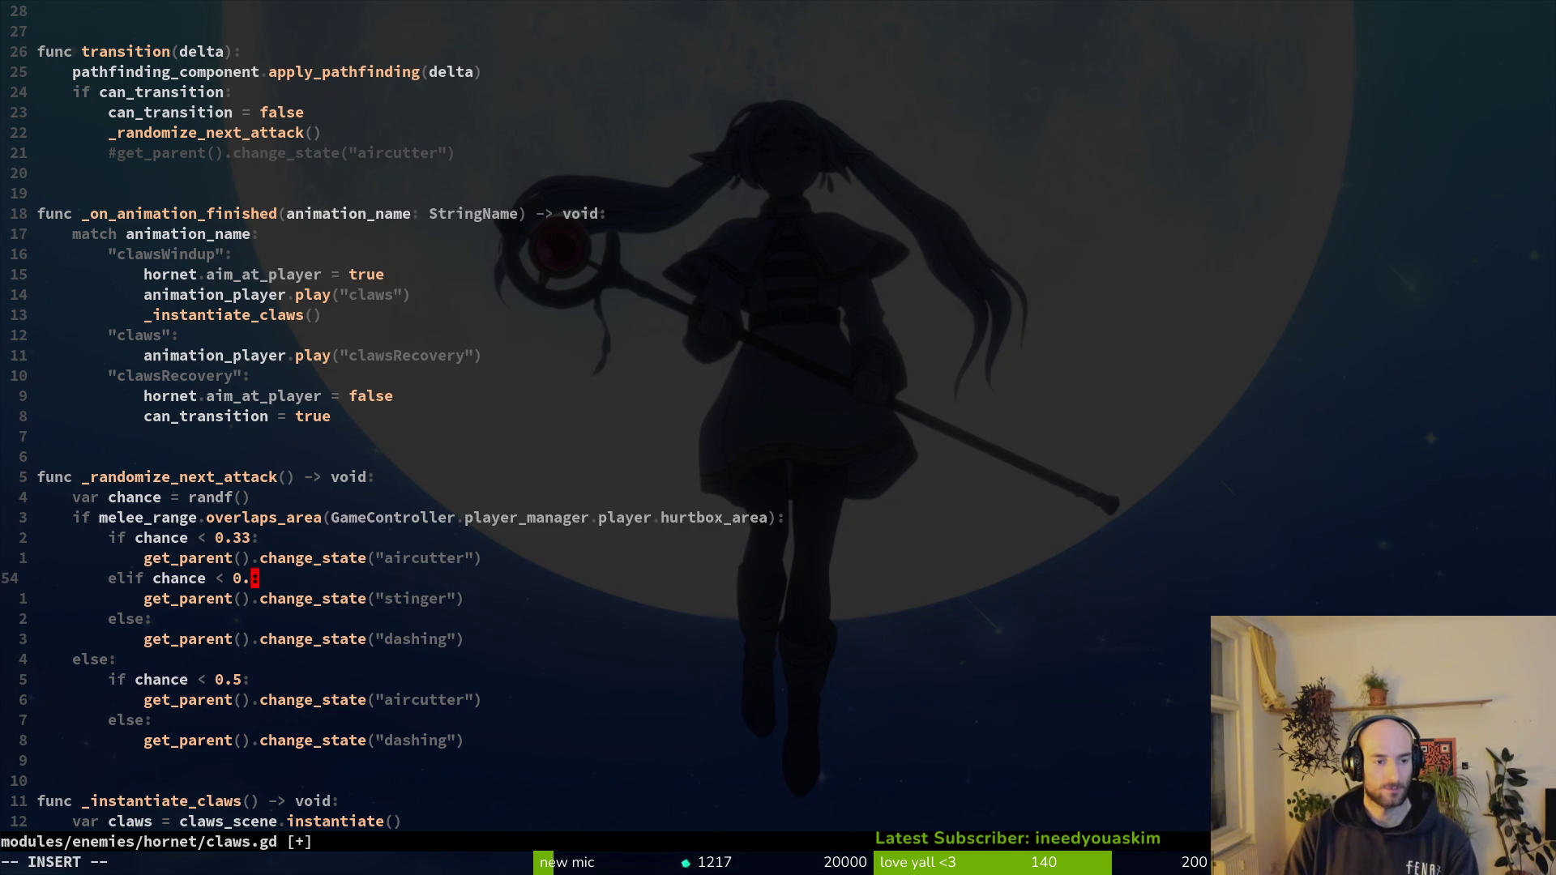
pyautogui.press('Return')
# - Reopen dashing.gd through Find Files after dismissing a first finder attempt
pyautogui.press('space')
pyautogui.press('f')
pyautogui.press('f')
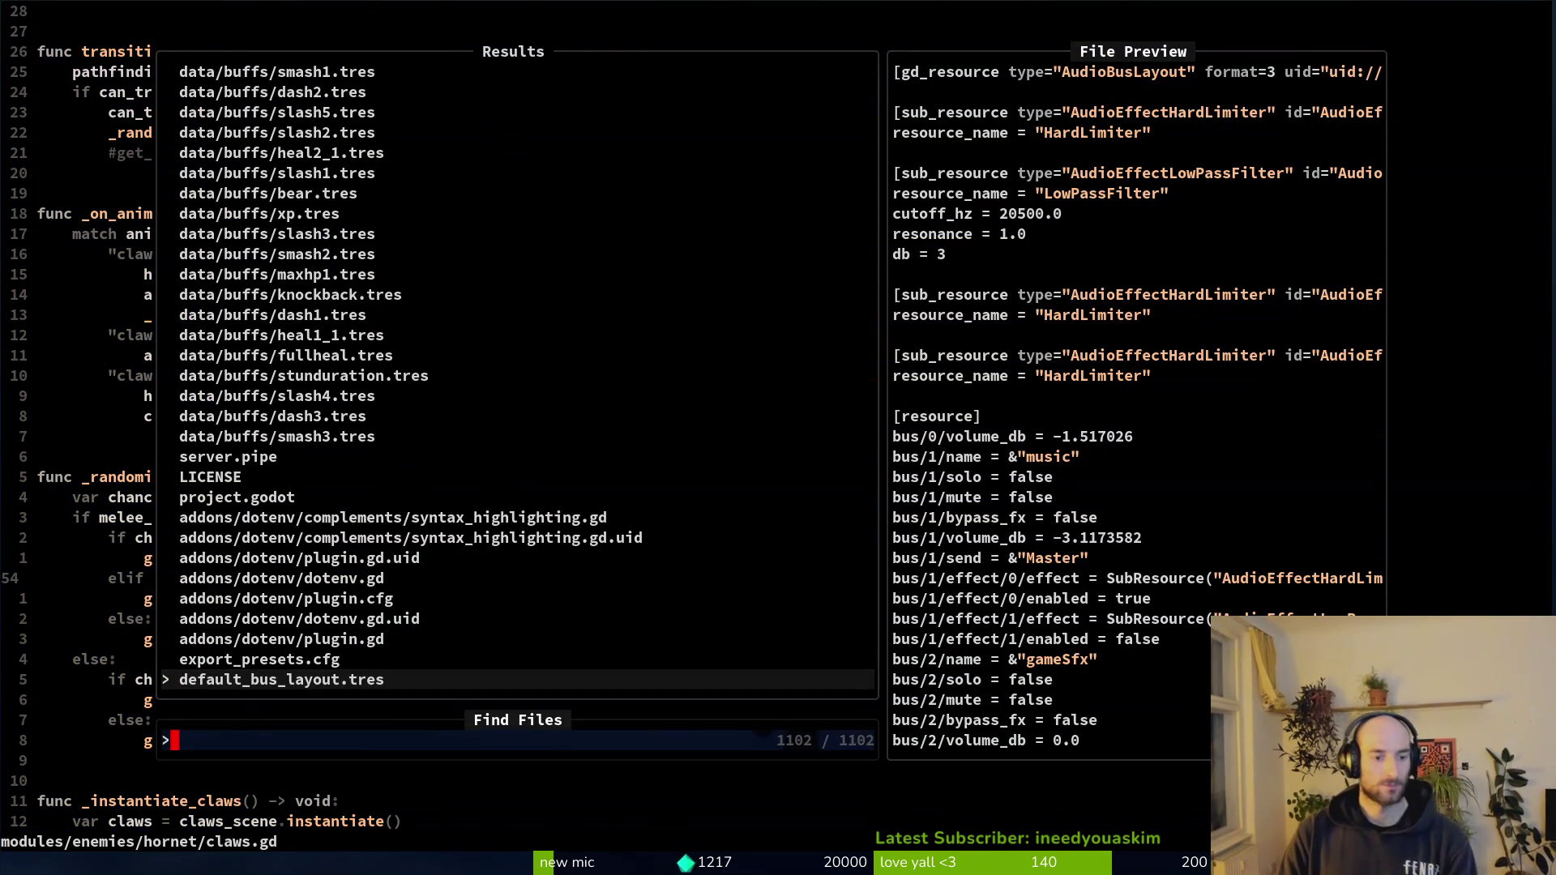
pyautogui.press('Escape')
pyautogui.write(':w')
pyautogui.press('Return')
pyautogui.press('space')
pyautogui.press('f')
pyautogui.press('f')
pyautogui.write('d')
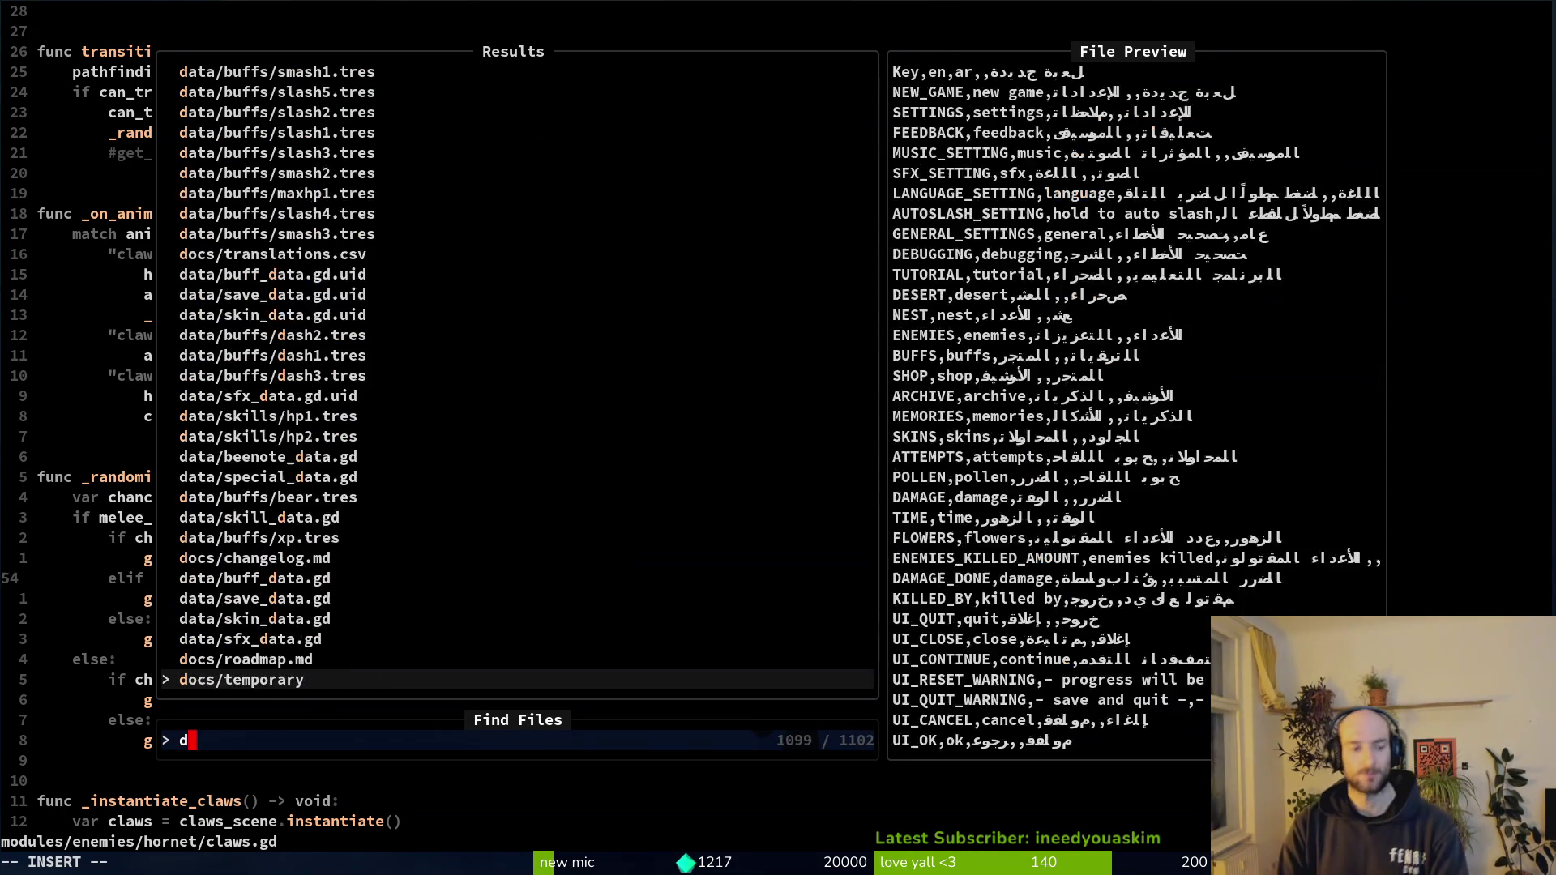
pyautogui.write('ashing')
pyautogui.press('Up')
pyautogui.press('Up')
pyautogui.press('Up')
pyautogui.press('Return')
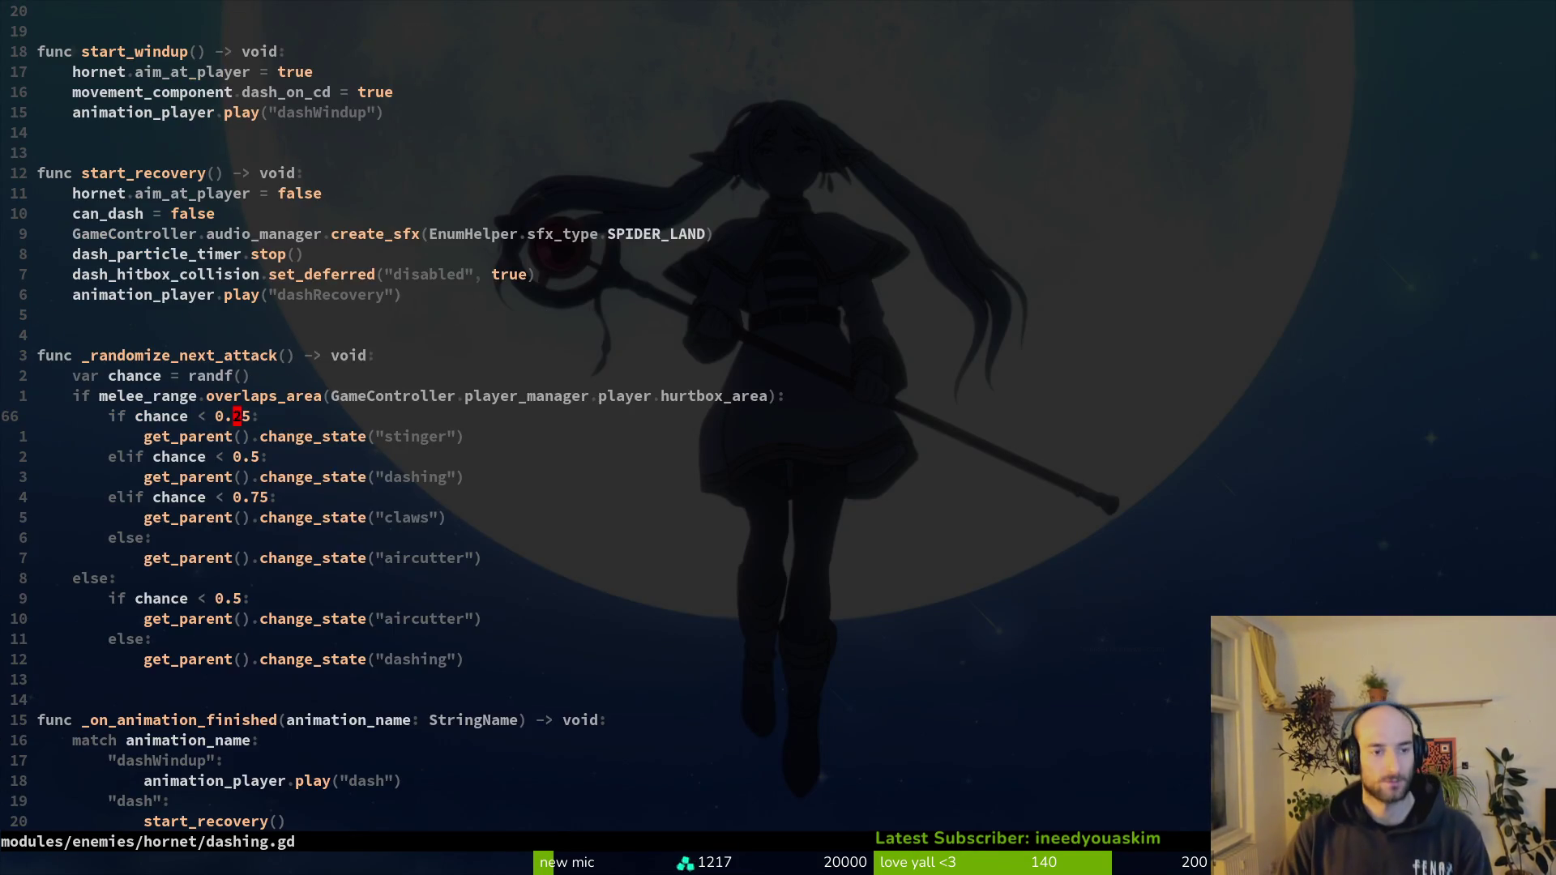
# - Open aircutter.gd via Find Files and scroll to its randomizer: dashing below 0.4, claws below 0.7, else stinger
pyautogui.press('space')
pyautogui.press('f')
pyautogui.press('f')
pyautogui.write('aircu')
pyautogui.press('Return')
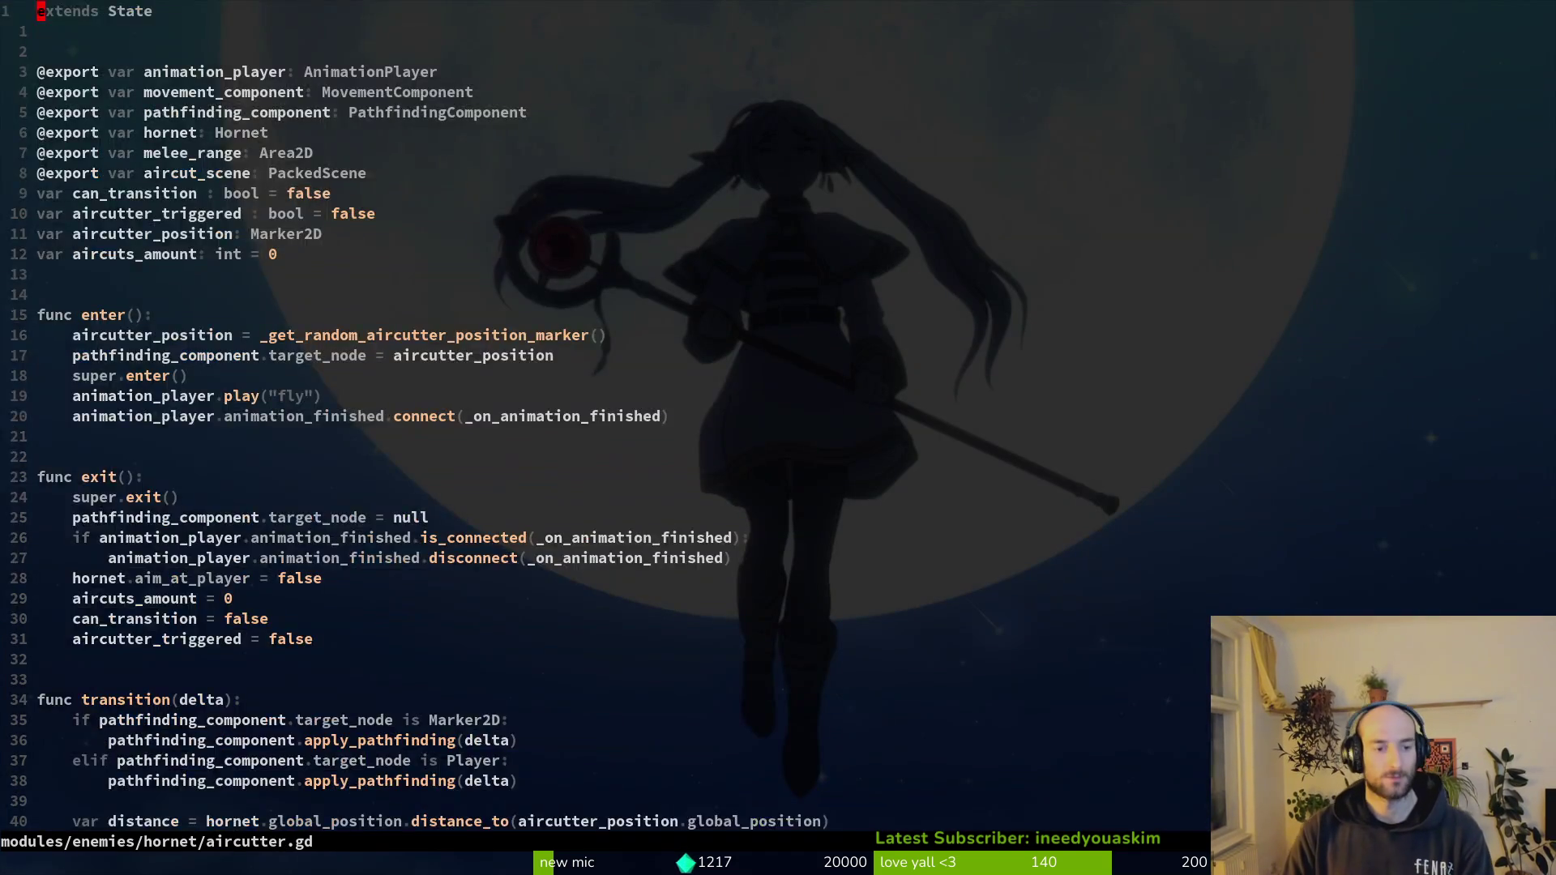
pyautogui.hotkey('ctrl', 'd')
pyautogui.hotkey('ctrl', 'd')
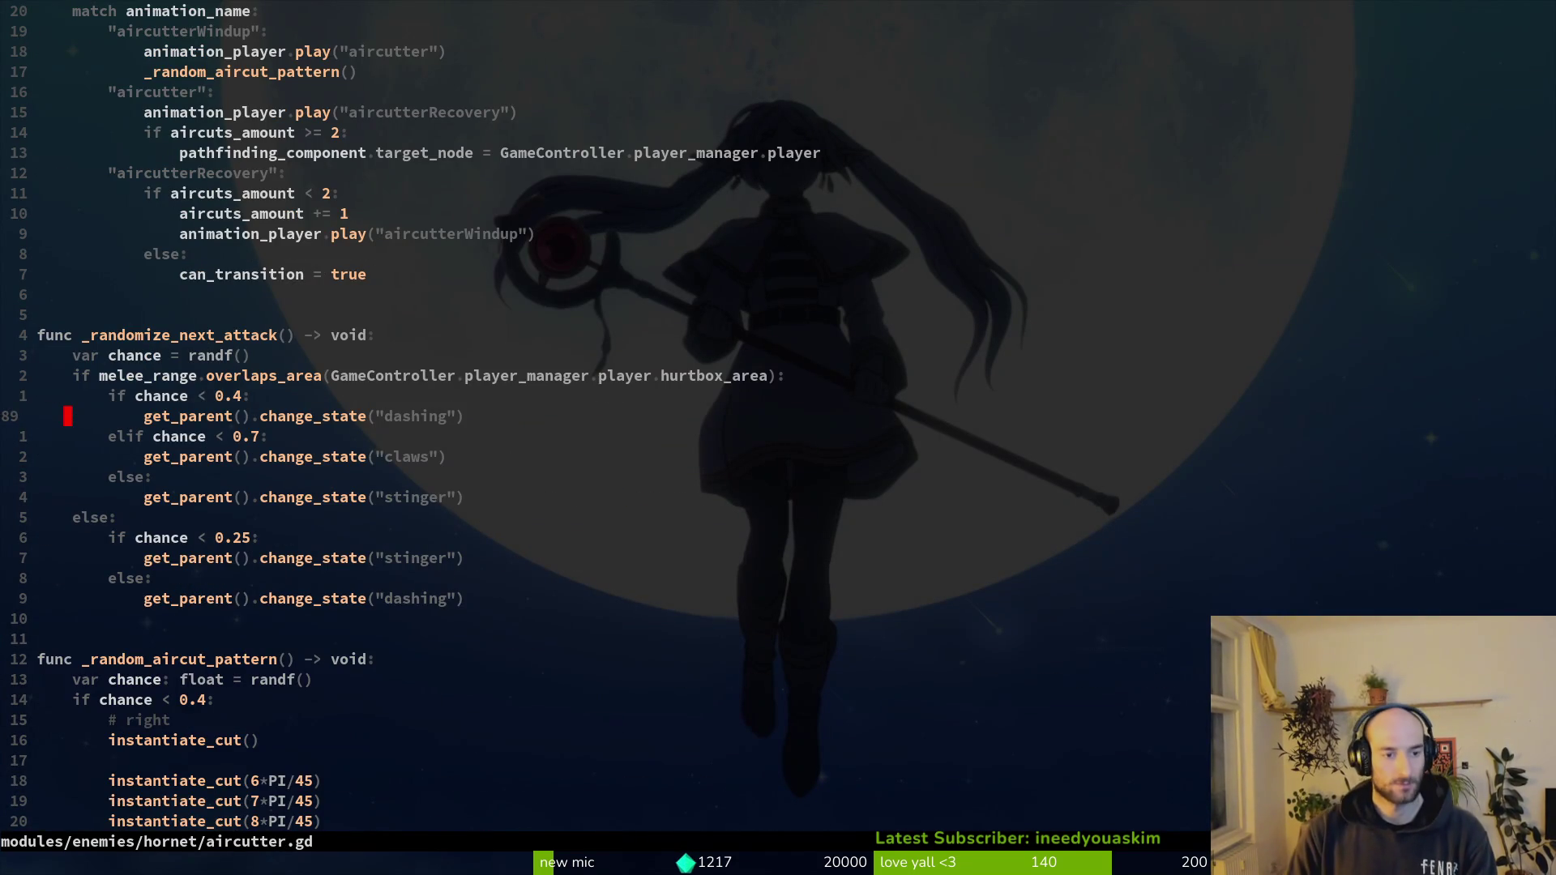
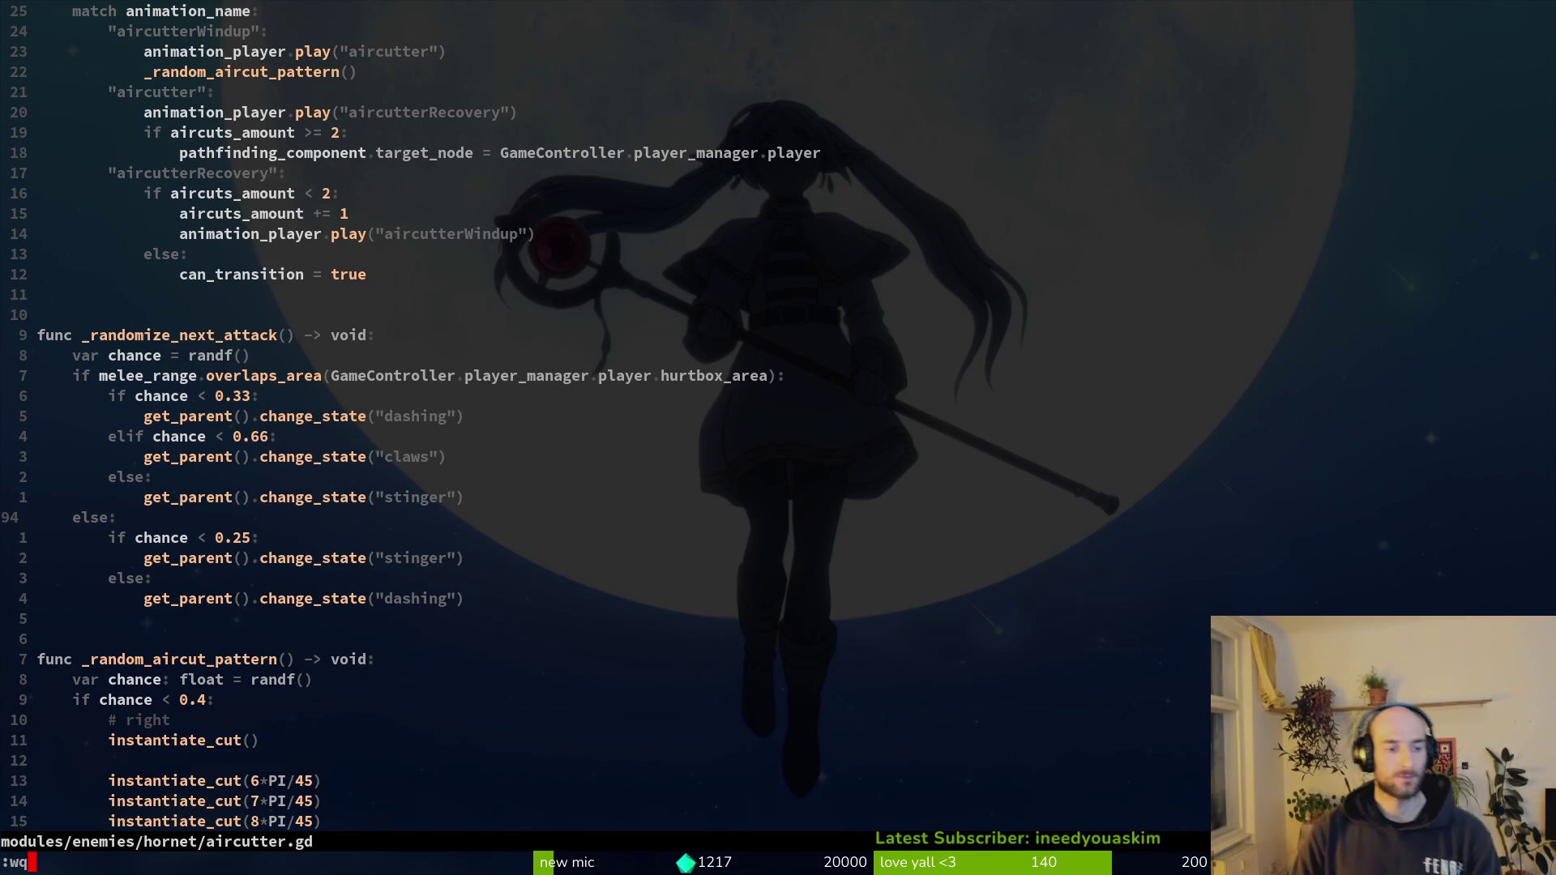
# - Locate and open the hornet's aircutter.gd script through the Telescope file finder
pyautogui.press('Return')
pyautogui.write('vim')
pyautogui.press('Return')
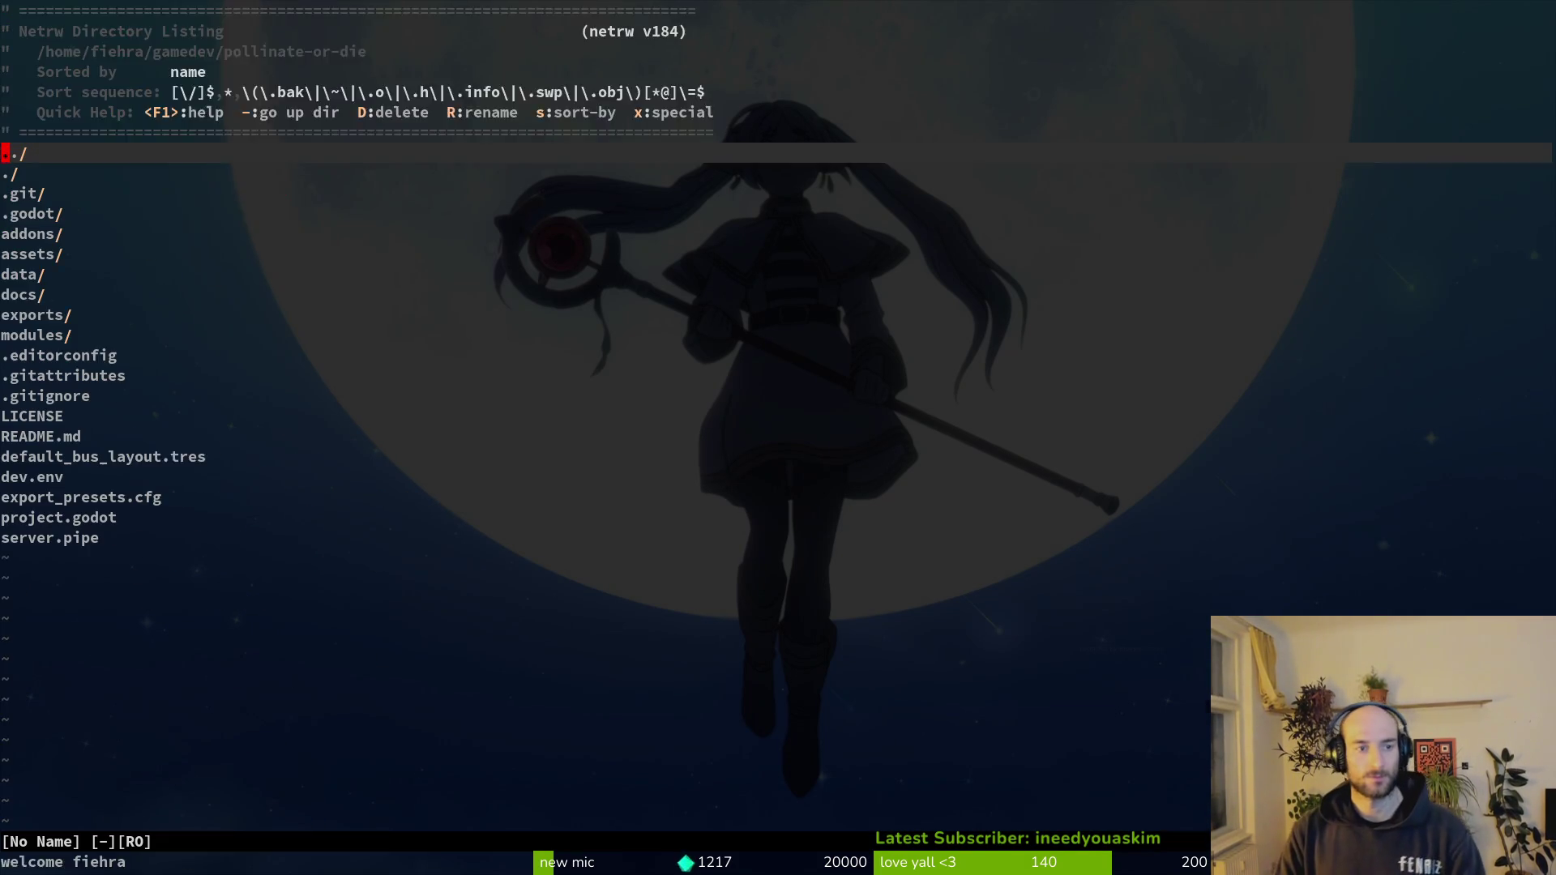
pyautogui.press('space')
pyautogui.press('f')
pyautogui.press('f')
pyautogui.write('dashing')
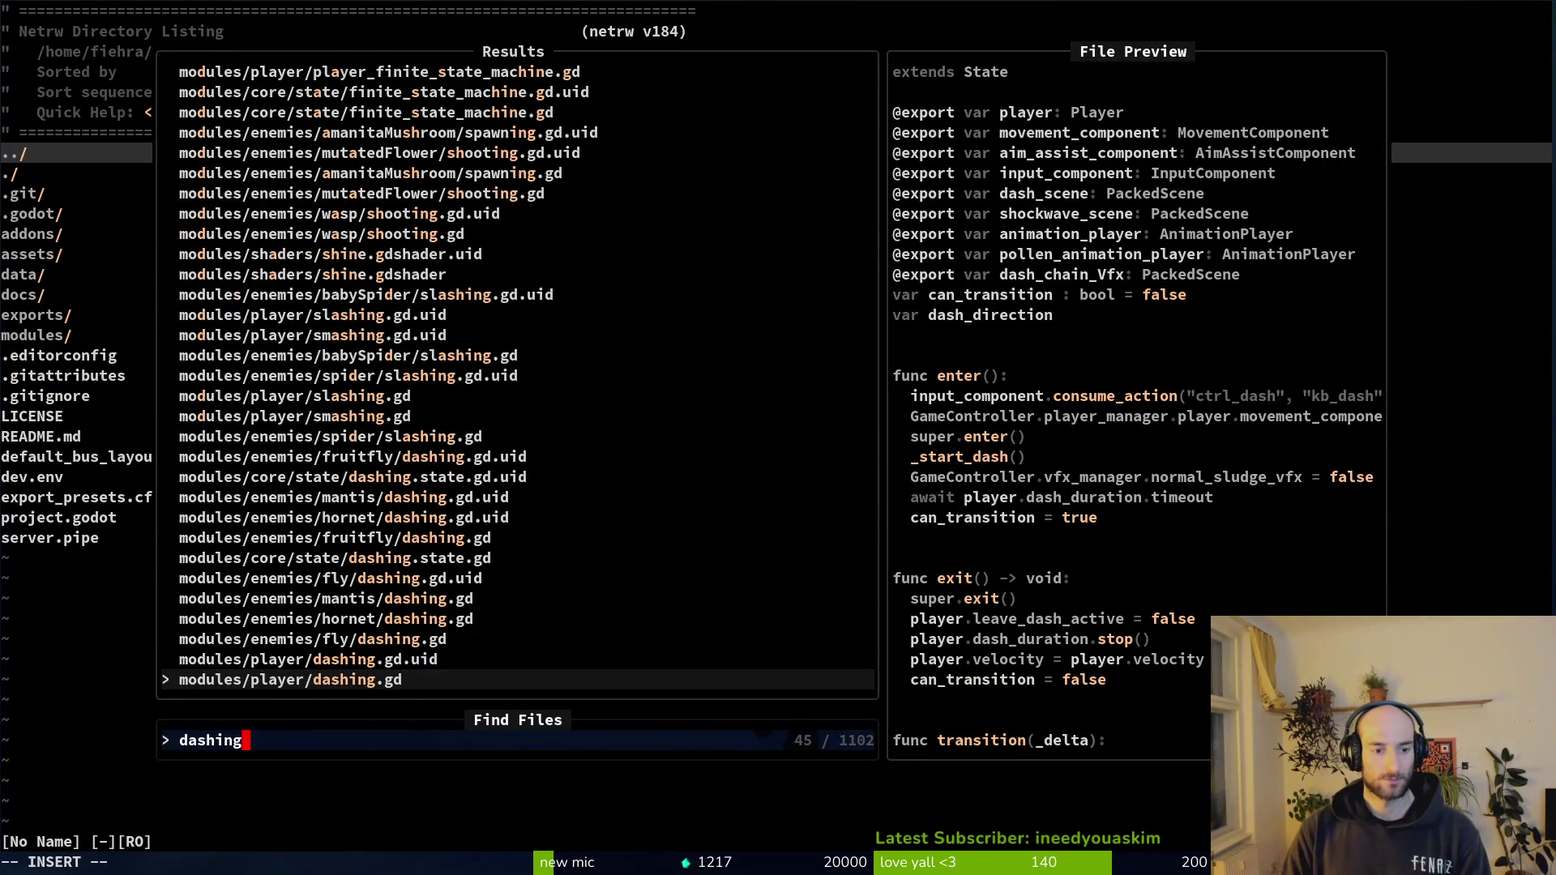
pyautogui.press('BackSpace')
pyautogui.press('BackSpace')
pyautogui.press('BackSpace')
pyautogui.press('BackSpace')
pyautogui.press('BackSpace')
pyautogui.write('ai')
pyautogui.press('Up')
pyautogui.press('Return')
pyautogui.scroll(-2, 779, 438)
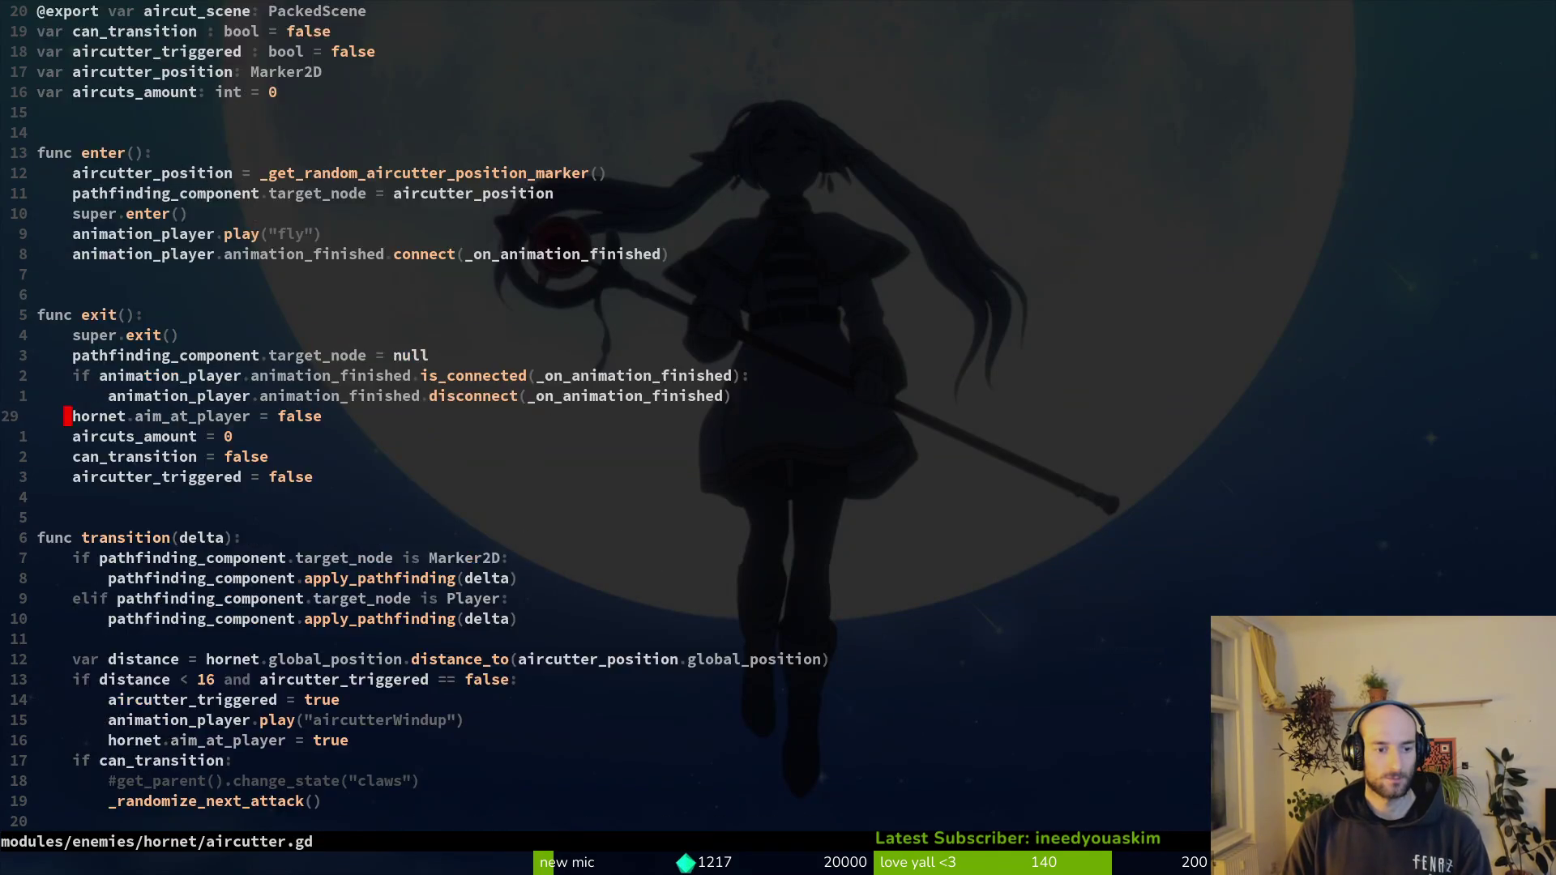
pyautogui.scroll(-12, 778, 439)
pyautogui.scroll(-7, 778, 438)
pyautogui.scroll(-10, 778, 437)
pyautogui.scroll(10, 778, 439)
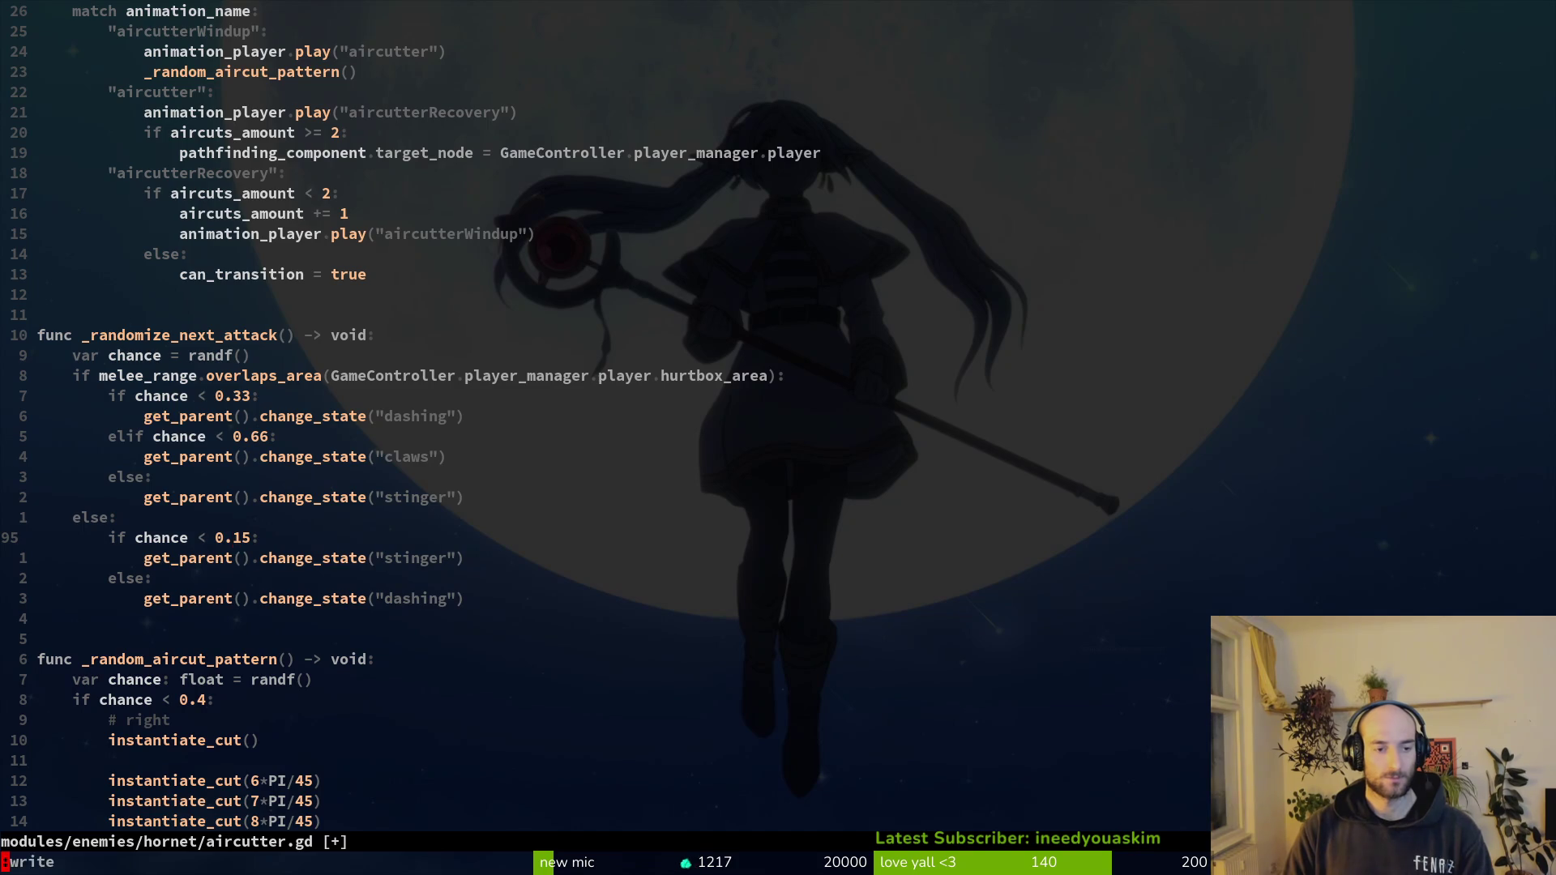
# - Lower the stinger chance in _randomize_next_attack from 0.25 to 0.15 and save with :wq
pyautogui.press('Return')
# - Run the game from the Godot editor, continue the save and load the hornet boss arena from the debug level-select
pyautogui.press('super+1')
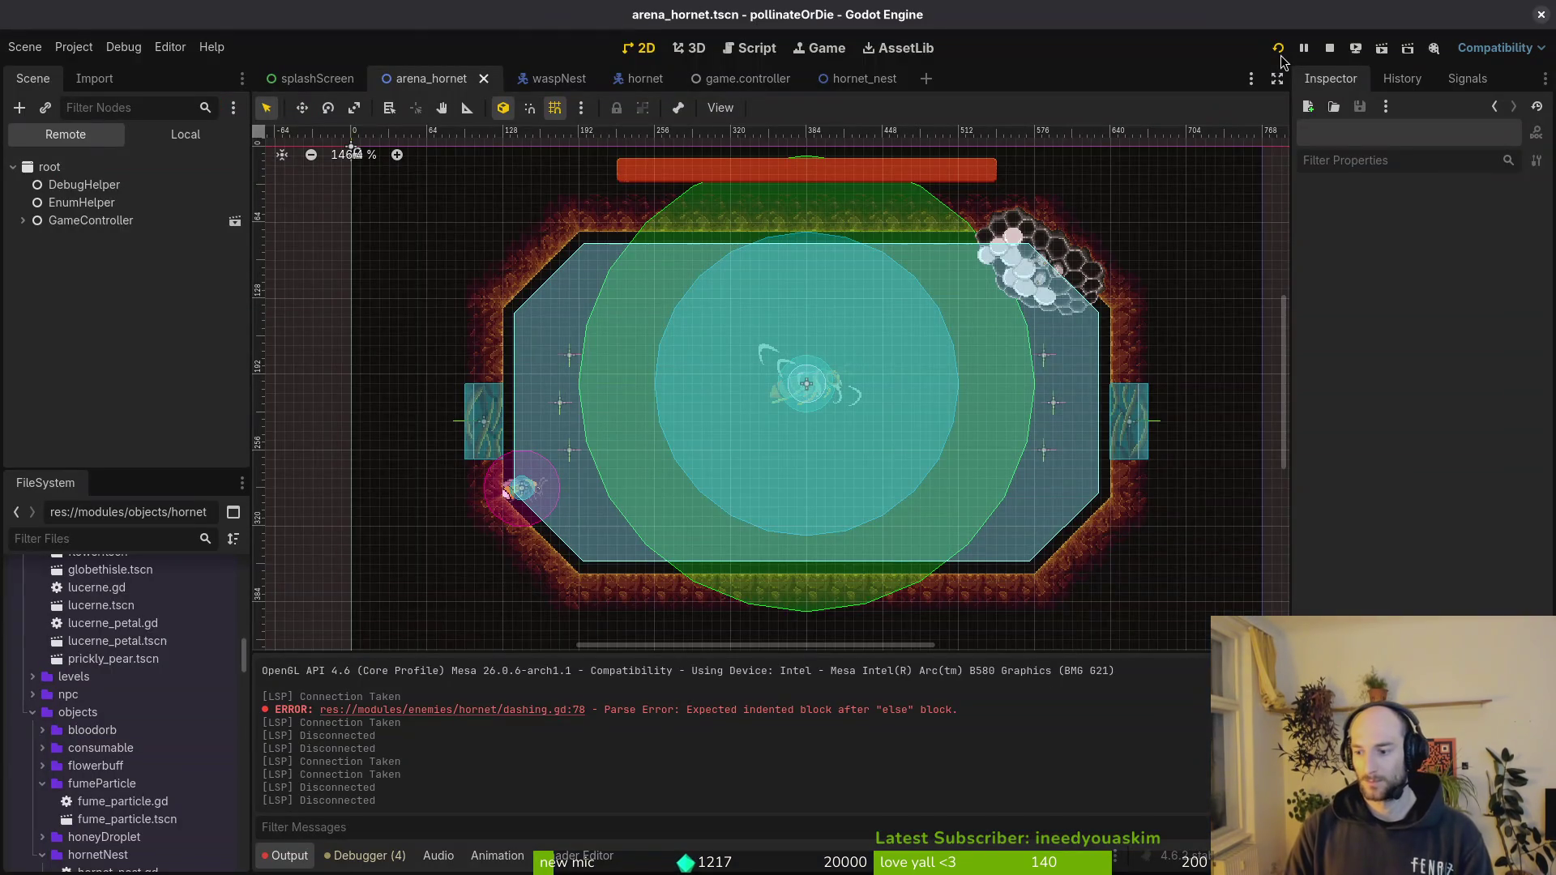
pyautogui.click(1279, 48)
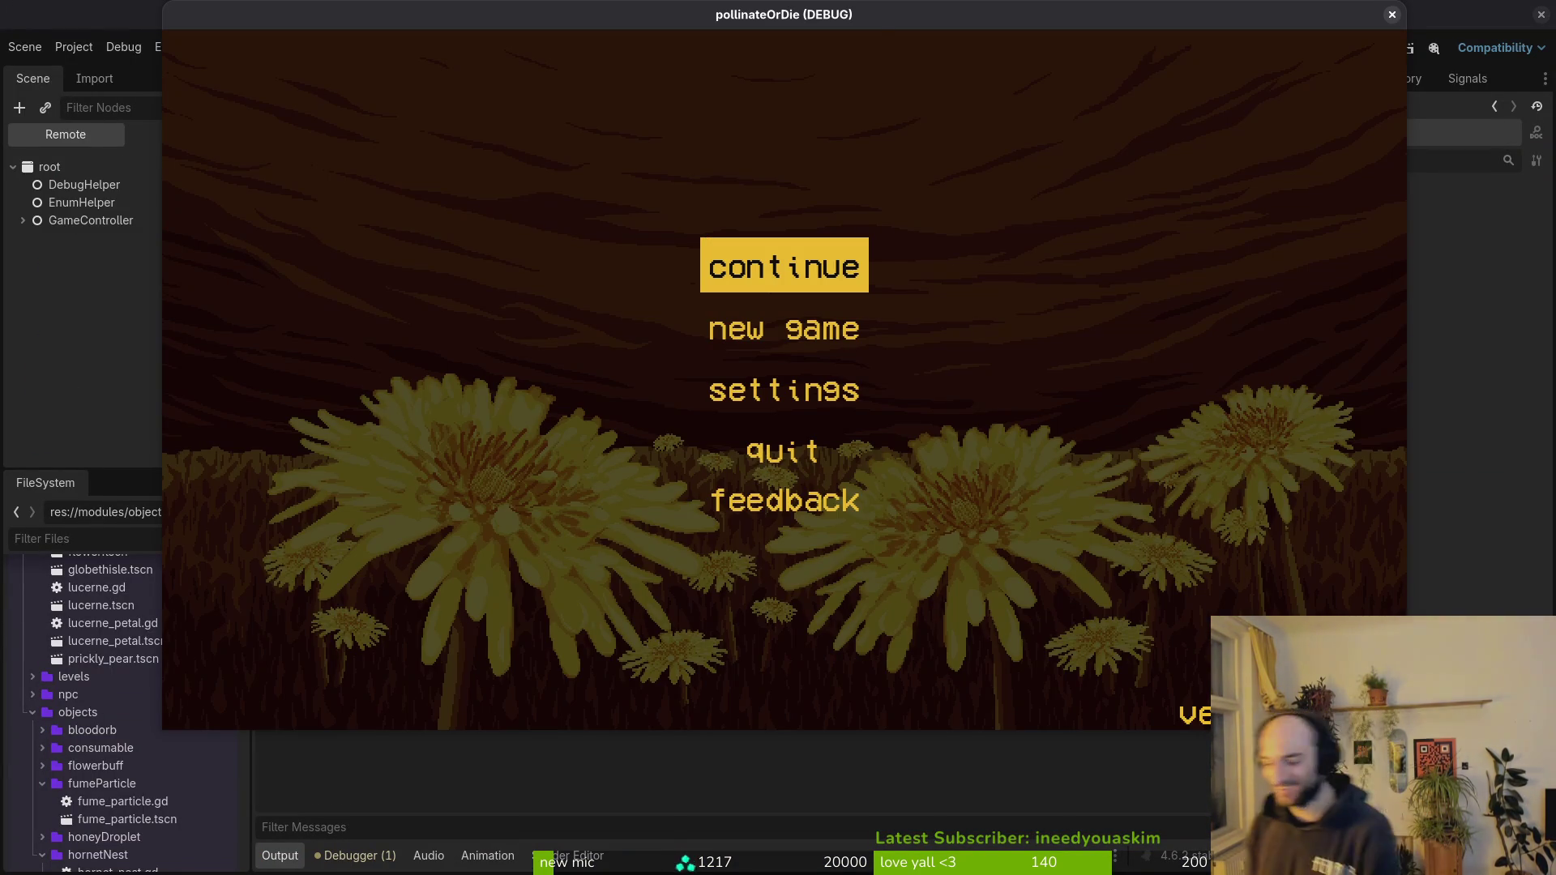
pyautogui.press('Return')
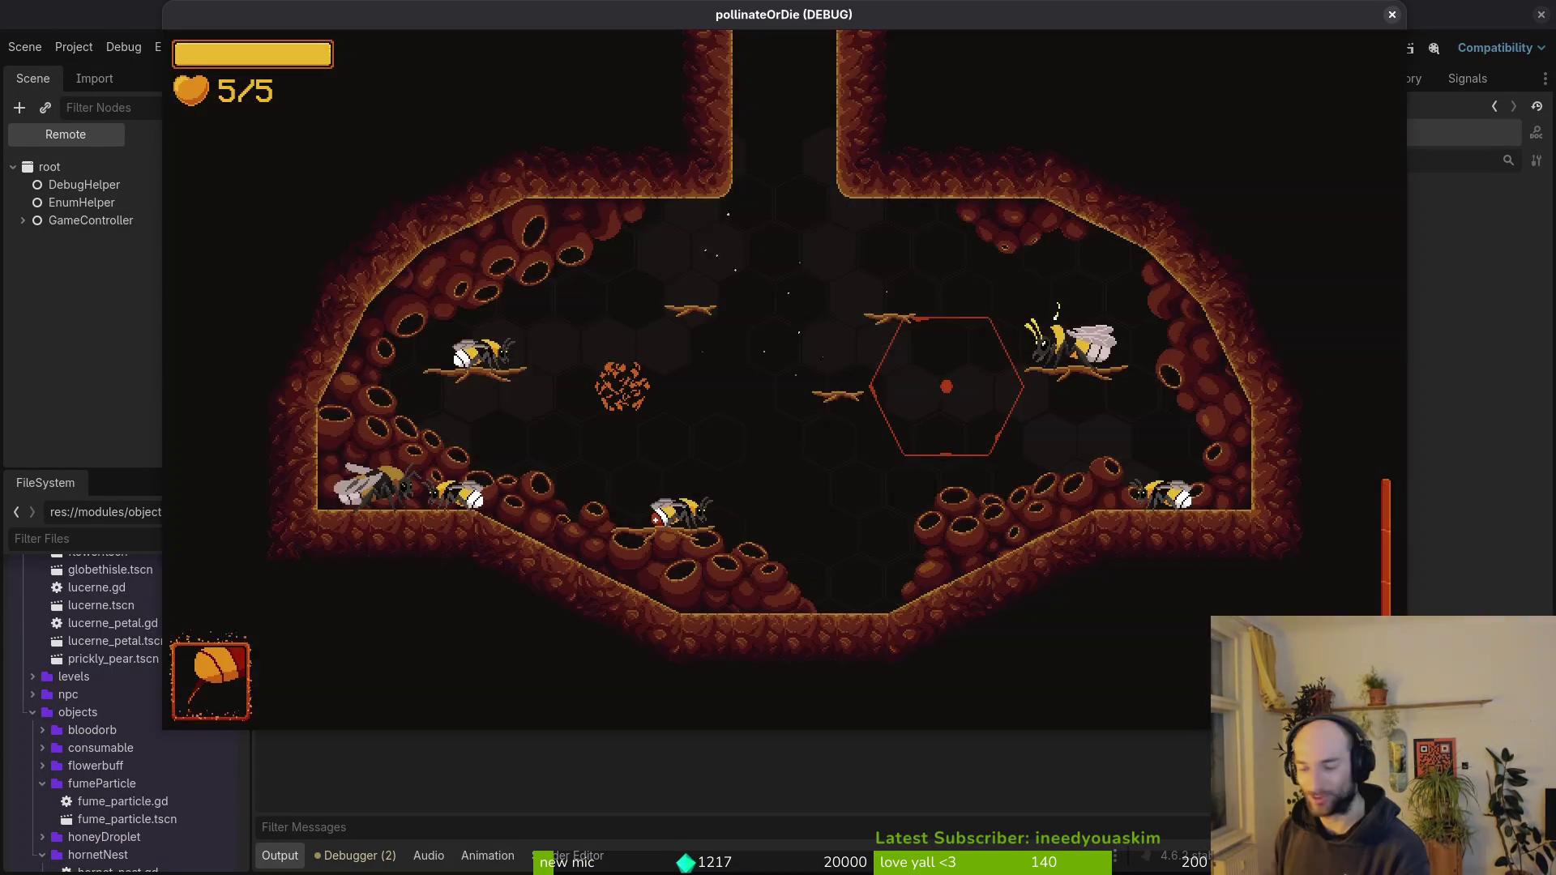
pyautogui.press('Escape')
pyautogui.press('Up')
pyautogui.press('Return')
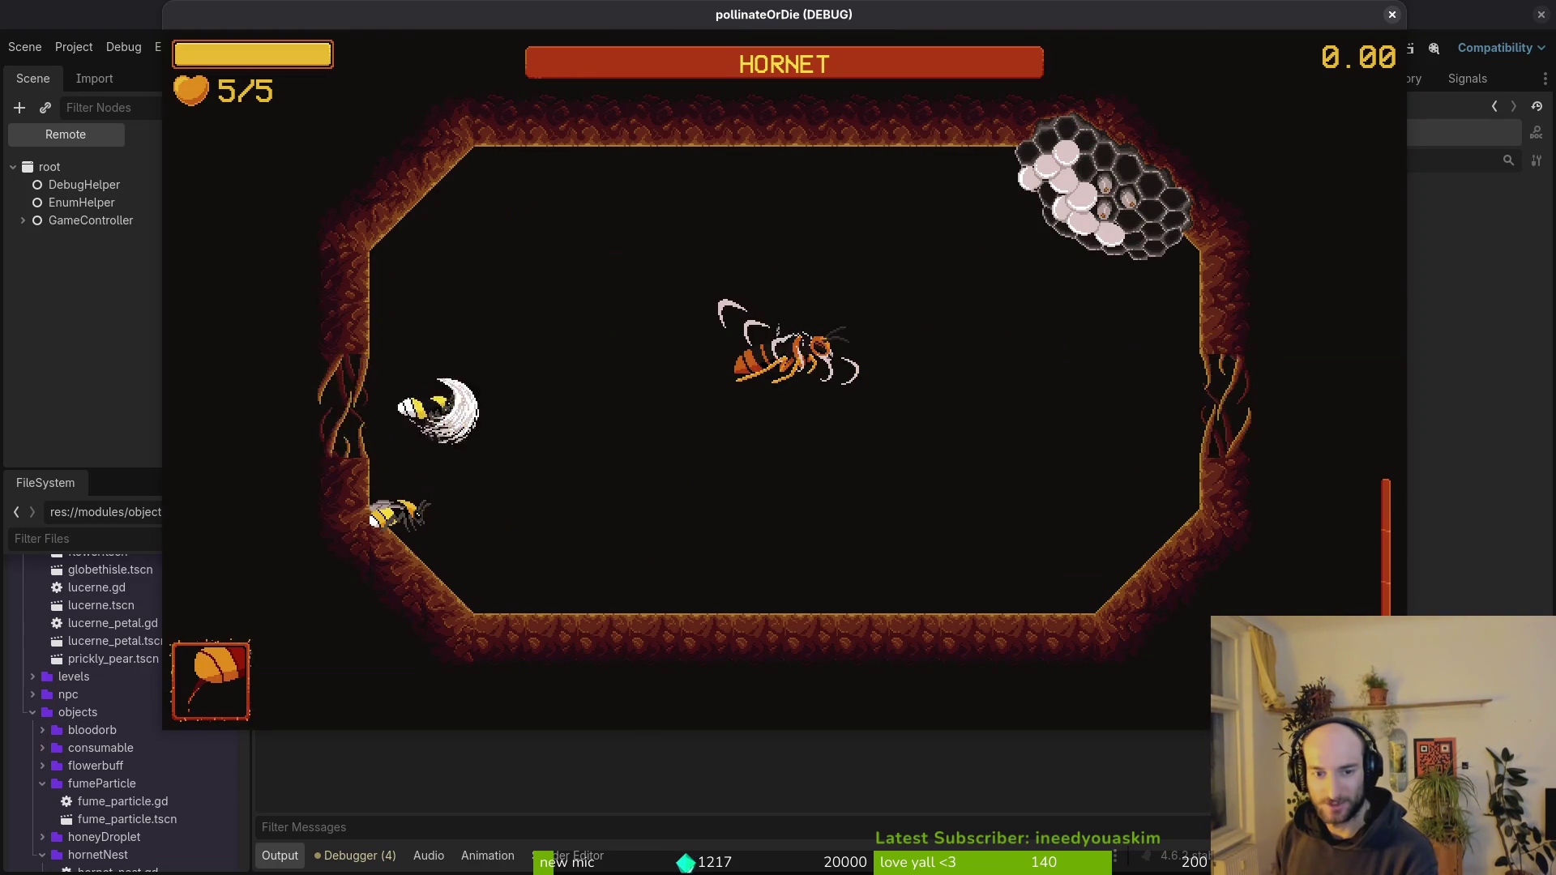
# - Fight the hornet with repeated slashes and dashes, dodging its dives and crescent attacks
pyautogui.press('Right')
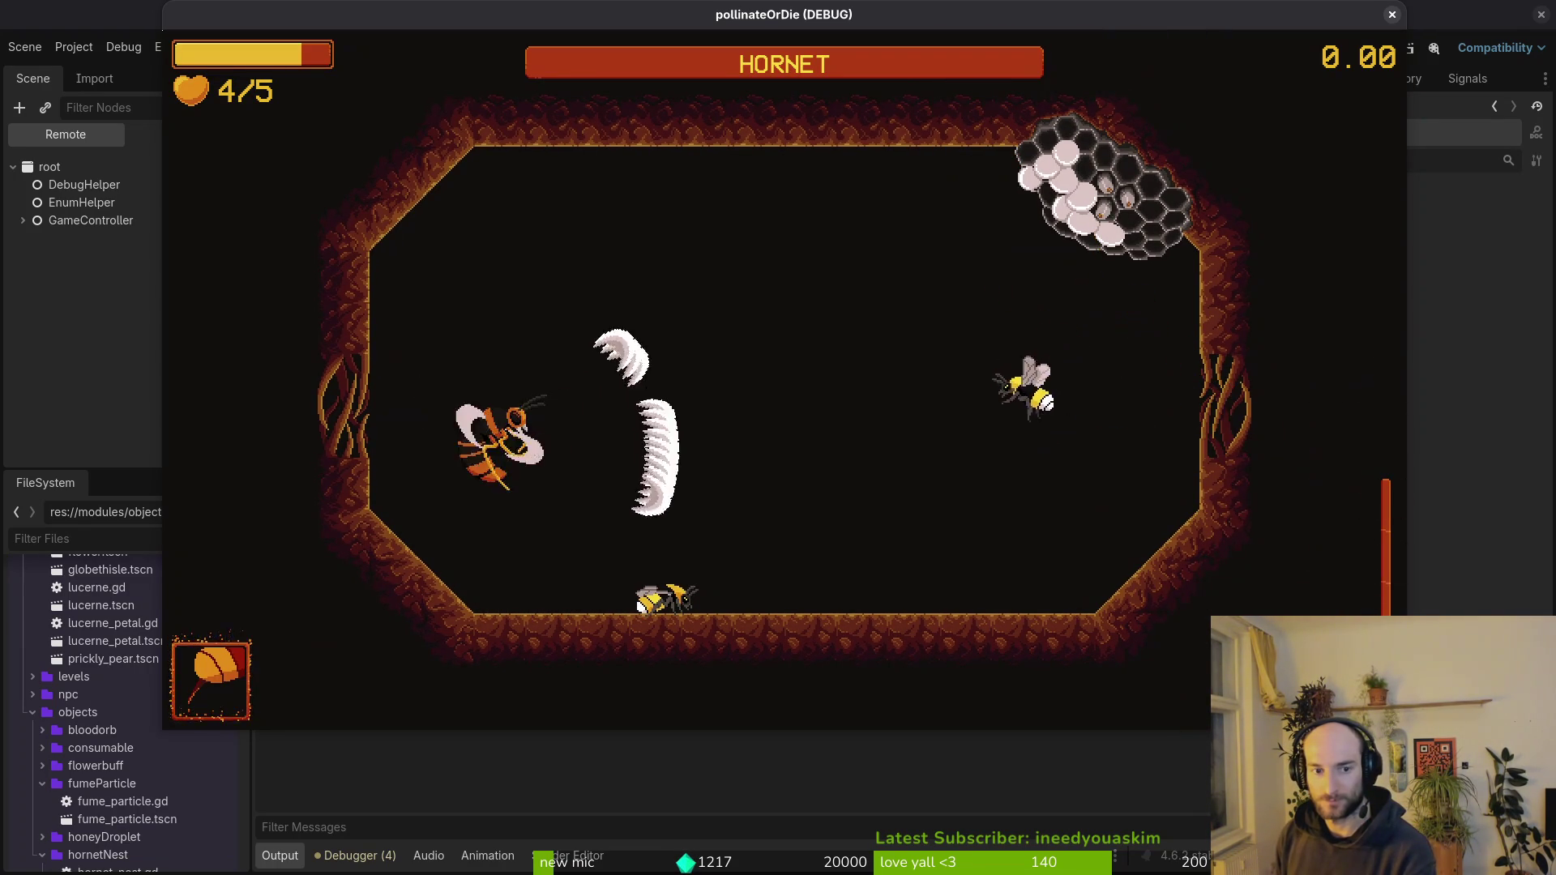
pyautogui.press('Up')
pyautogui.press('Down')
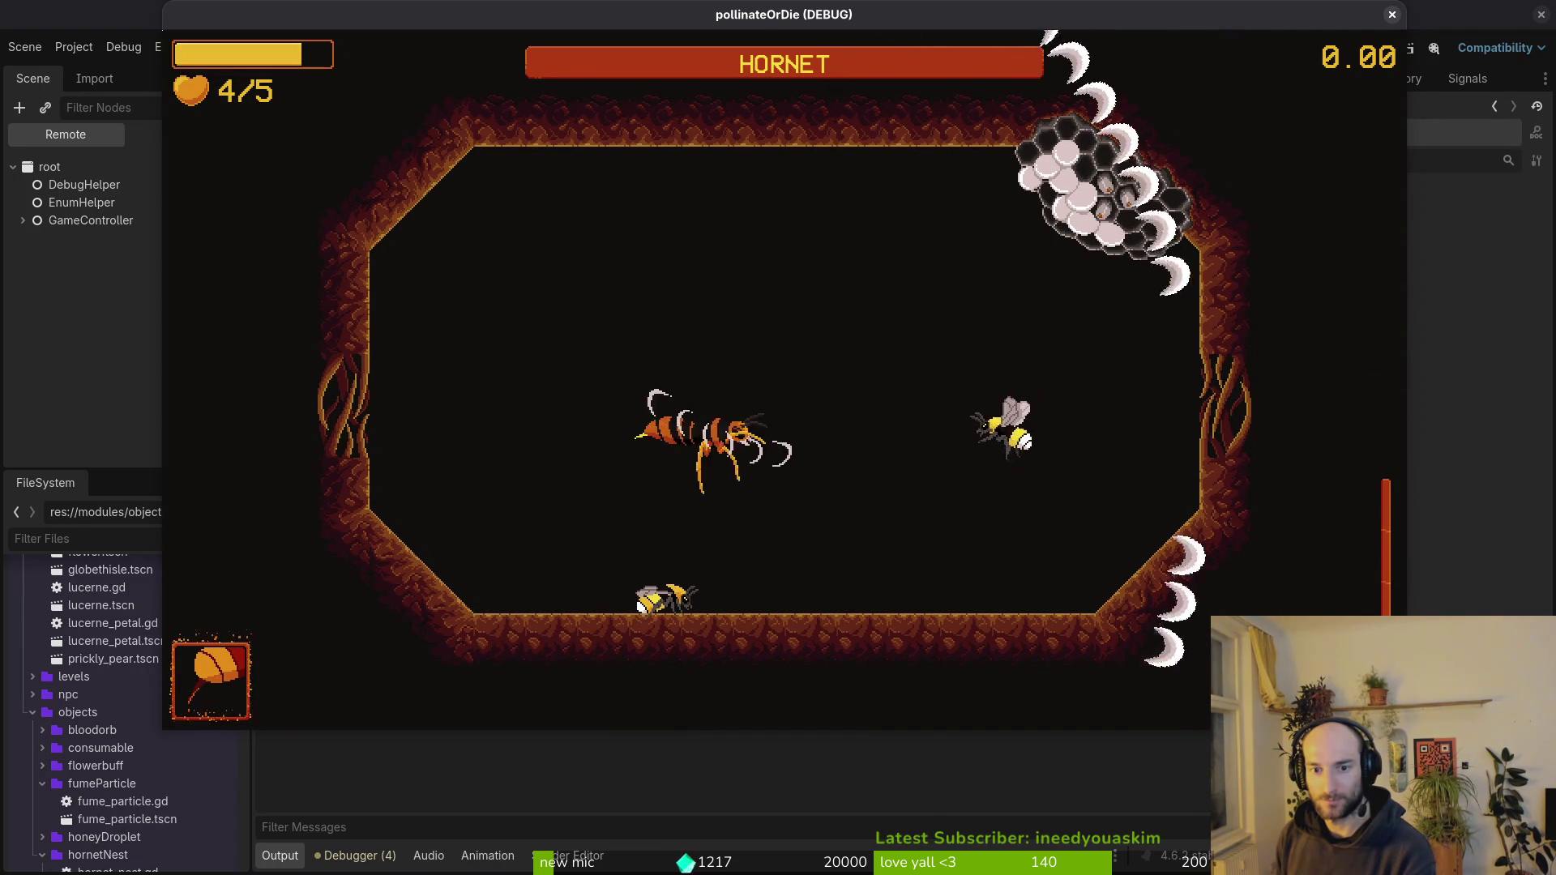
pyautogui.press('x')
pyautogui.press('Down')
pyautogui.press('x')
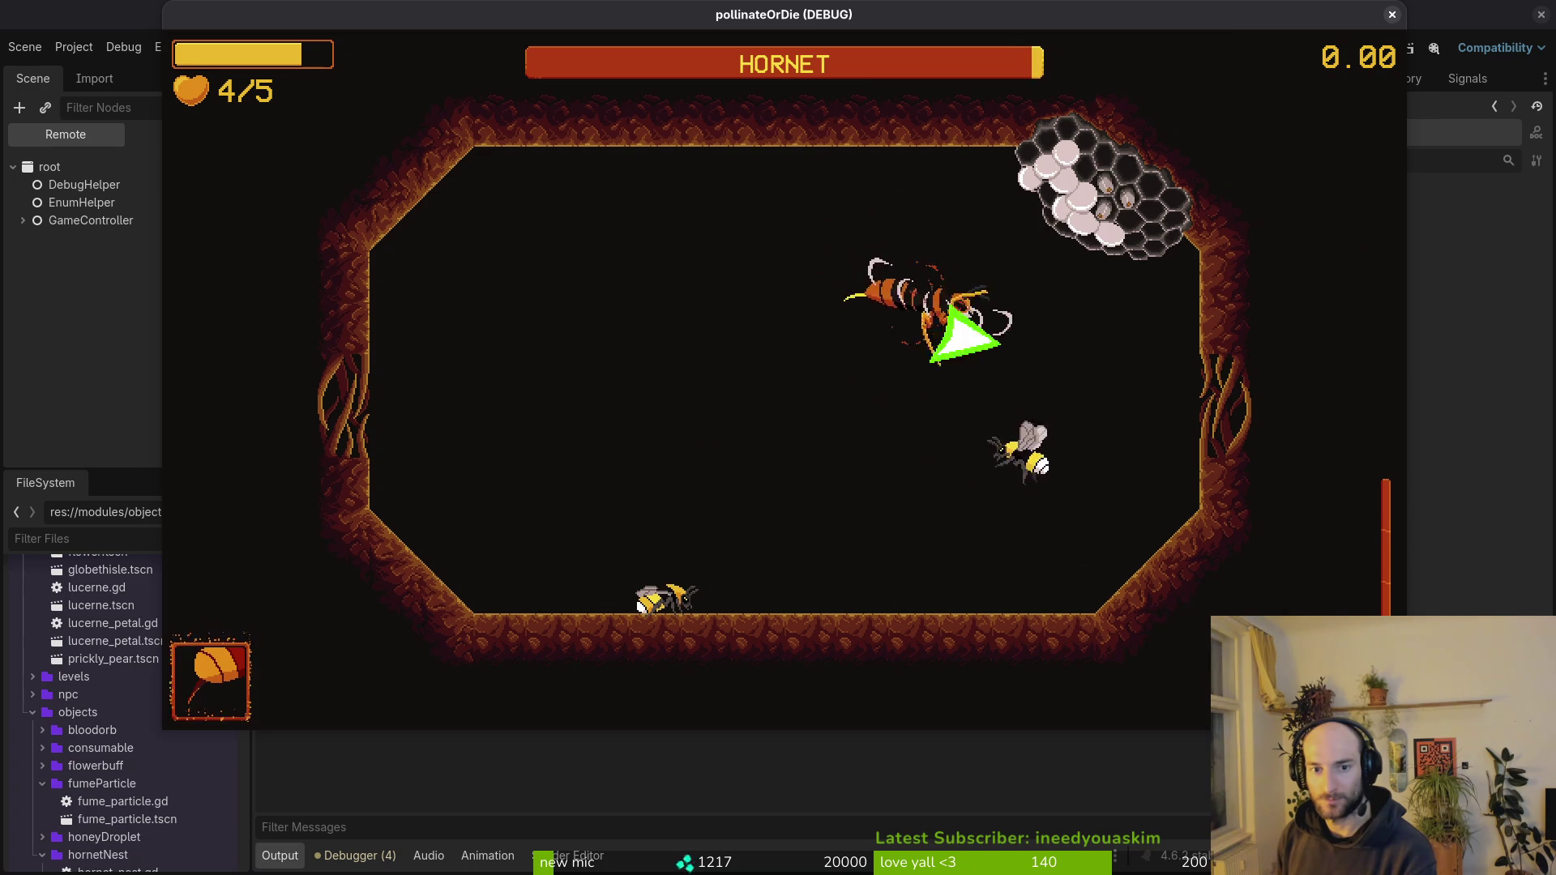
pyautogui.press('Up')
pyautogui.press('x')
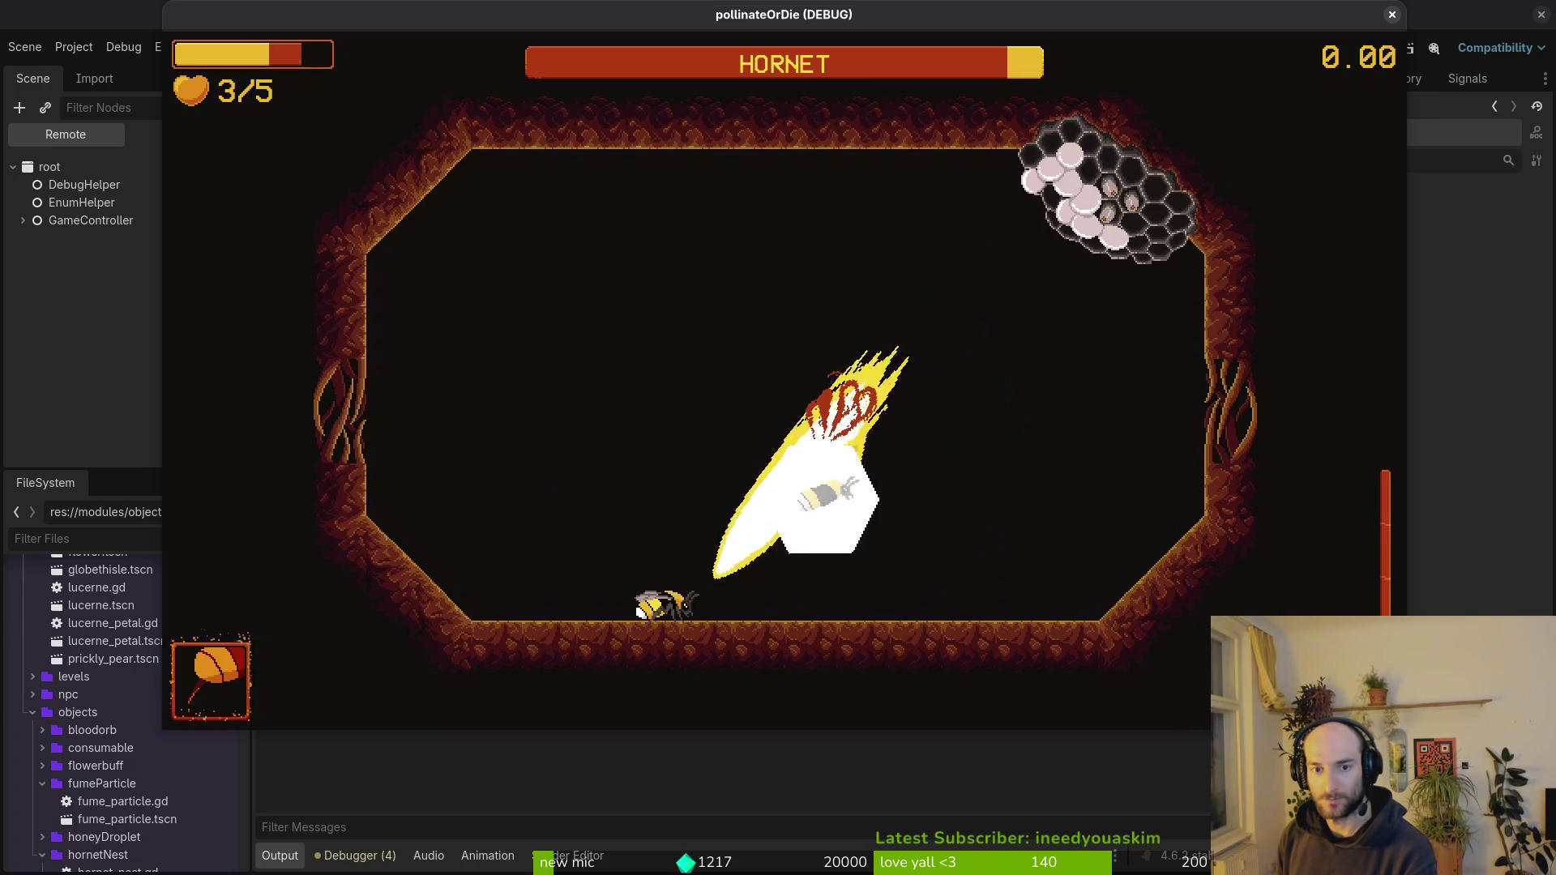
pyautogui.press('x')
pyautogui.press('x')
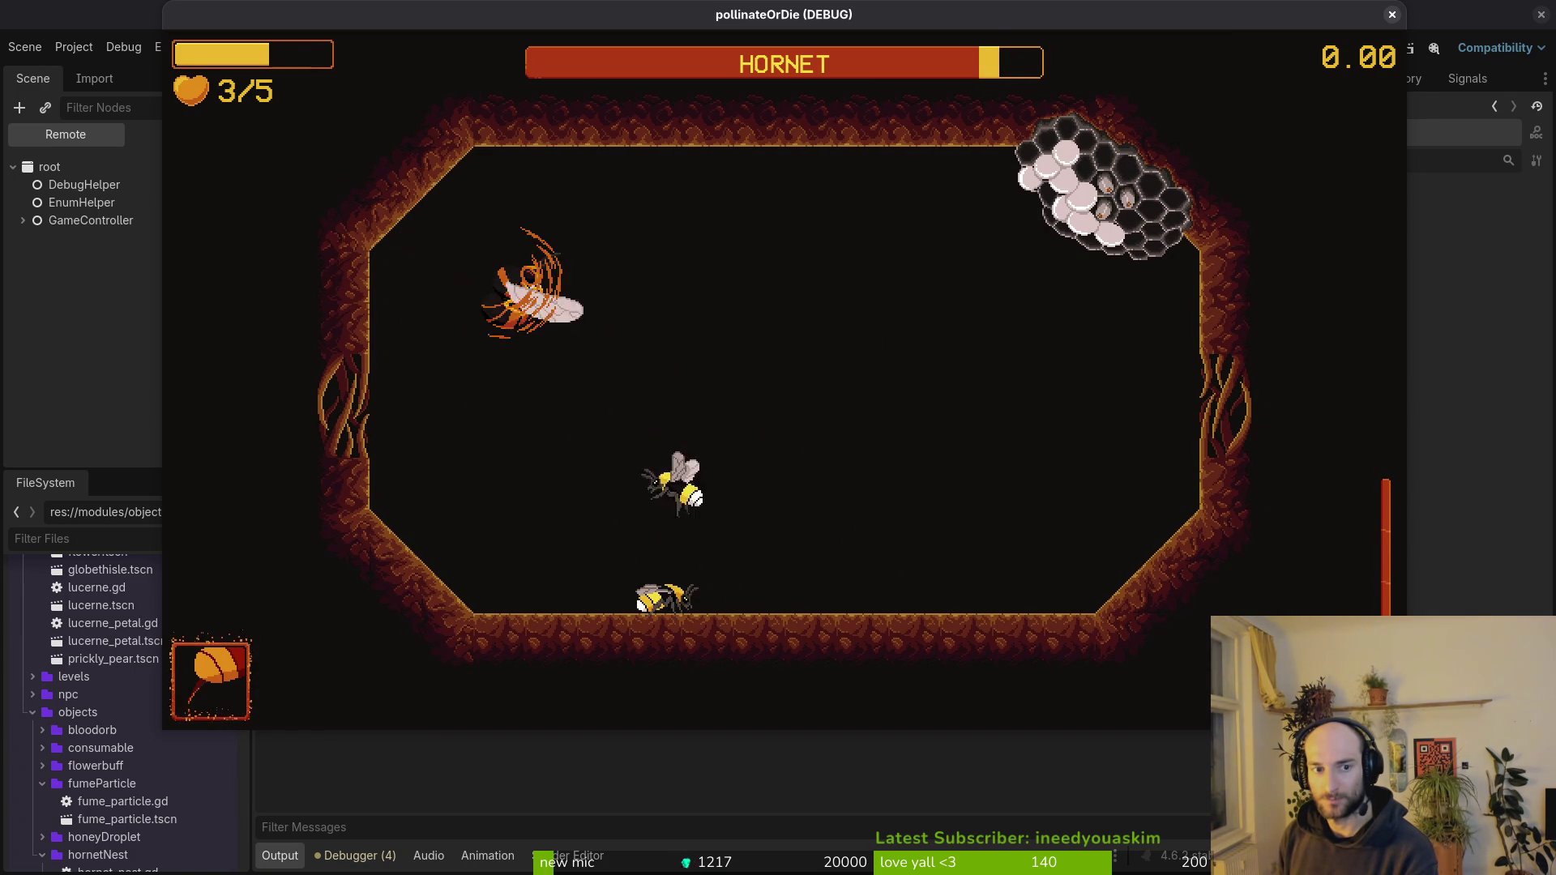
pyautogui.press('x')
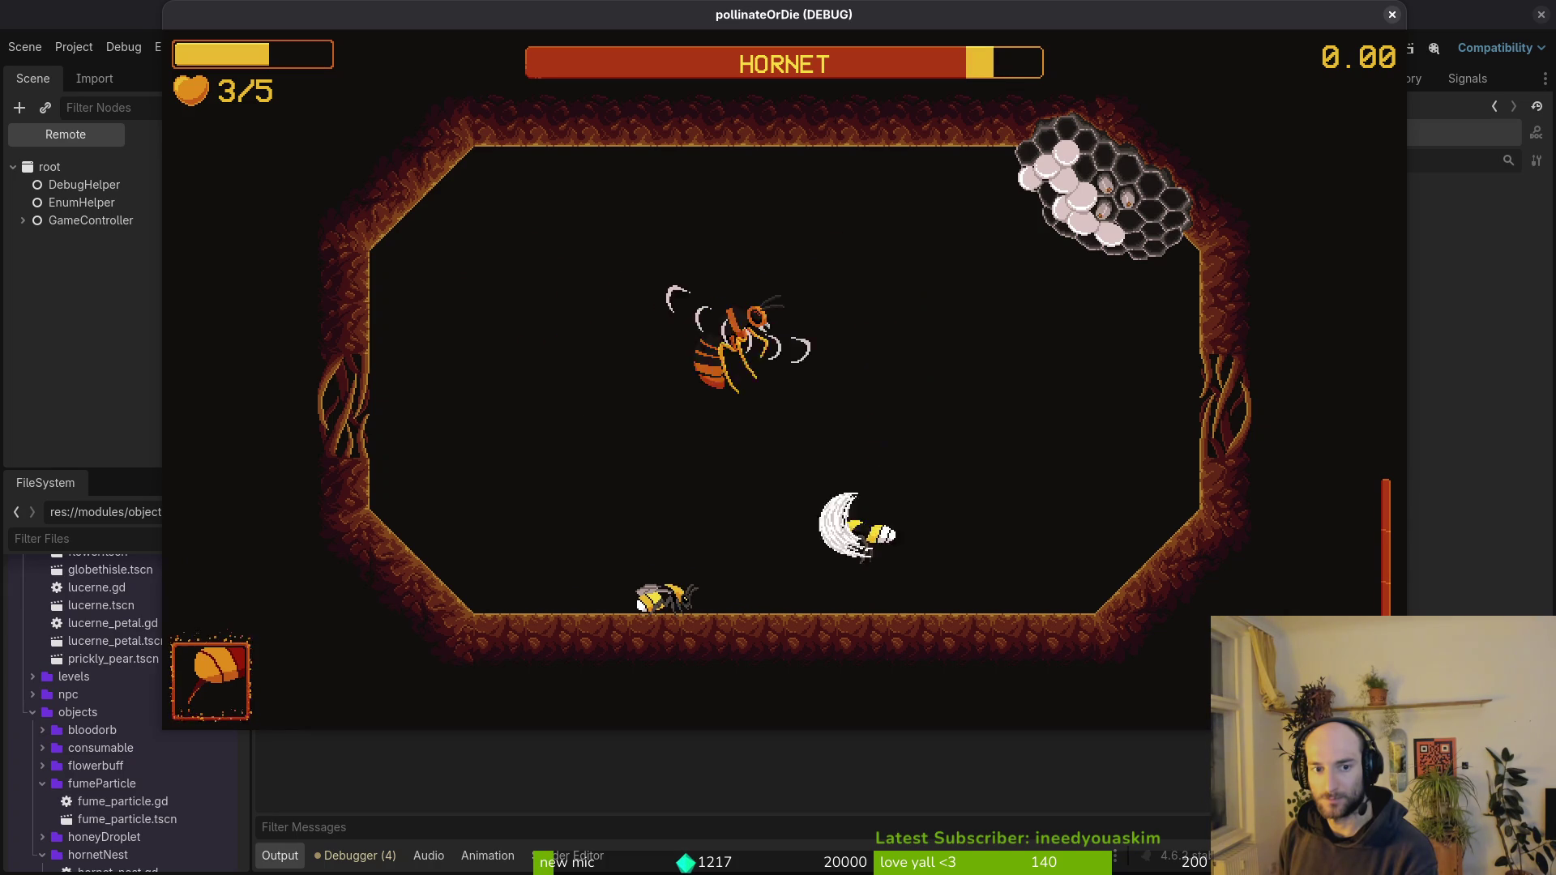
pyautogui.press('x')
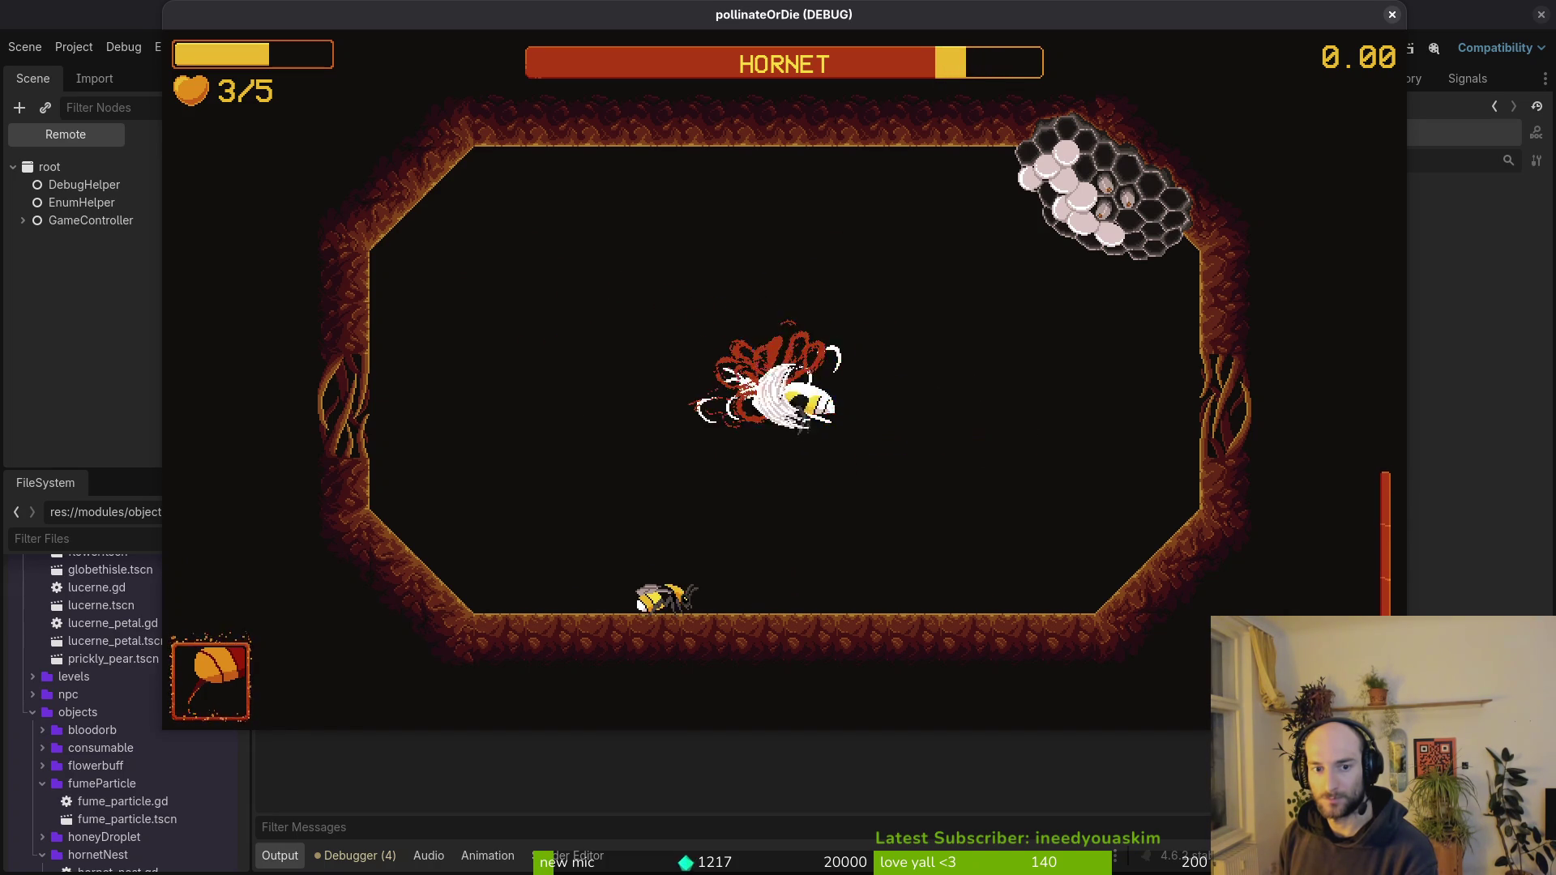
pyautogui.press('x')
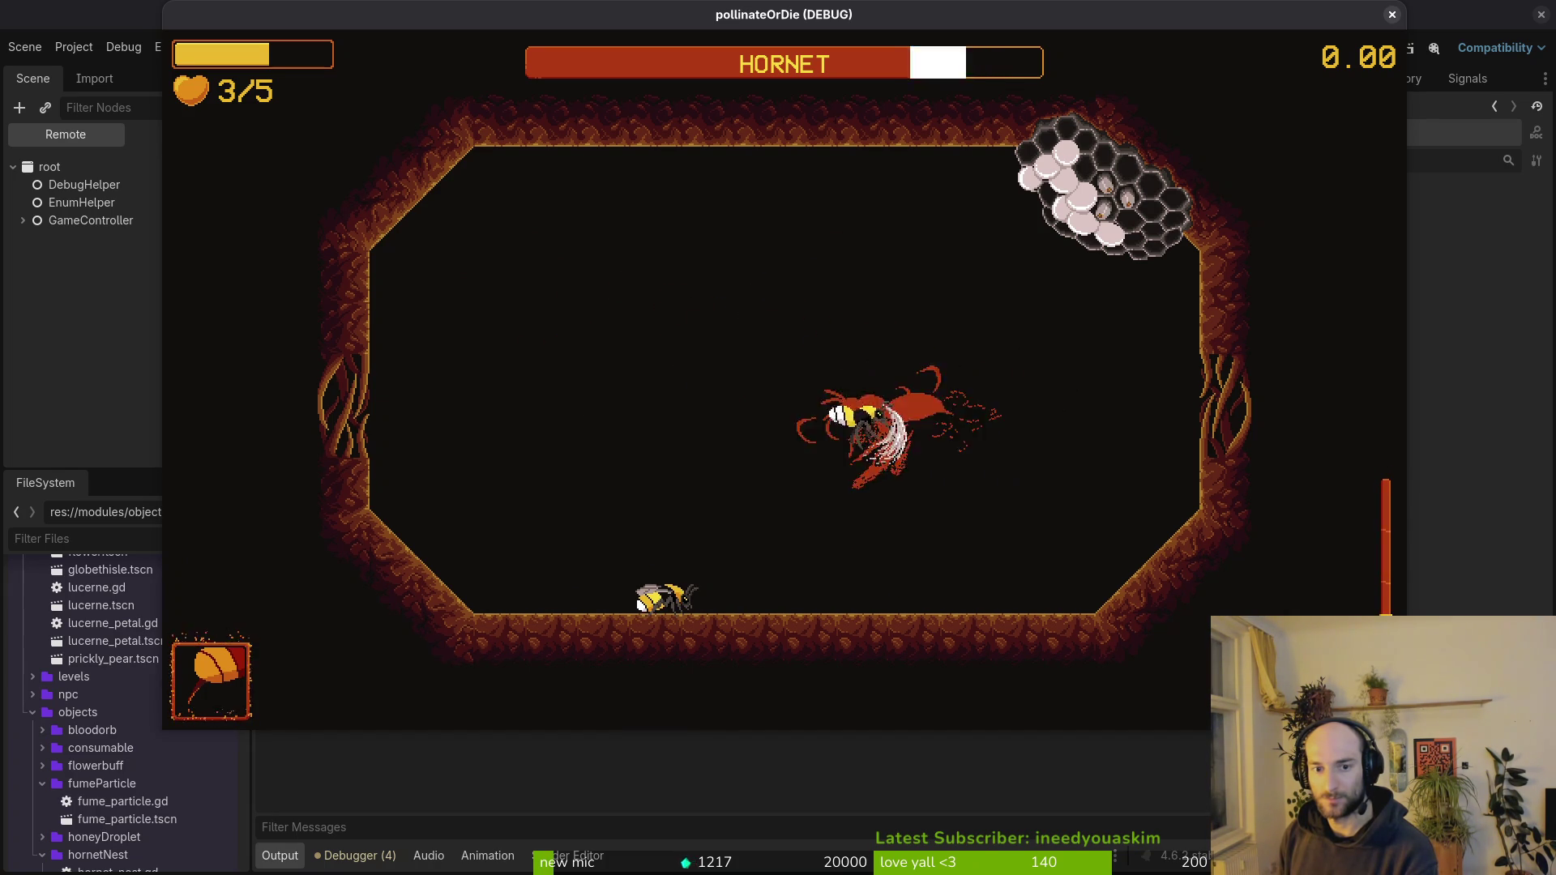
pyautogui.press('x')
pyautogui.press('x')
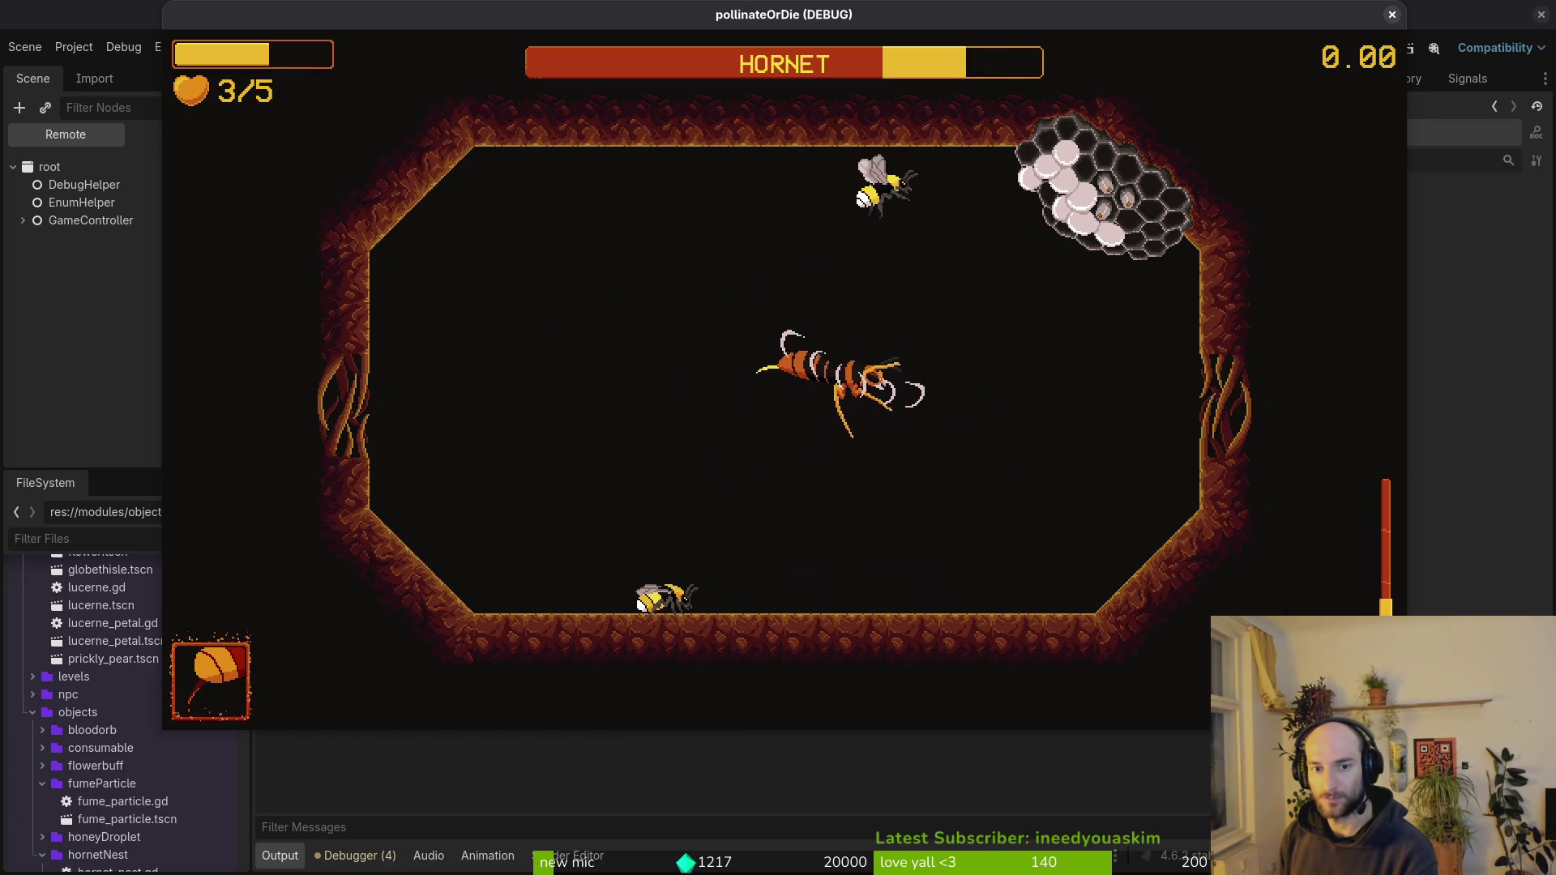
pyautogui.press('x')
pyautogui.press('x')
pyautogui.press('x')
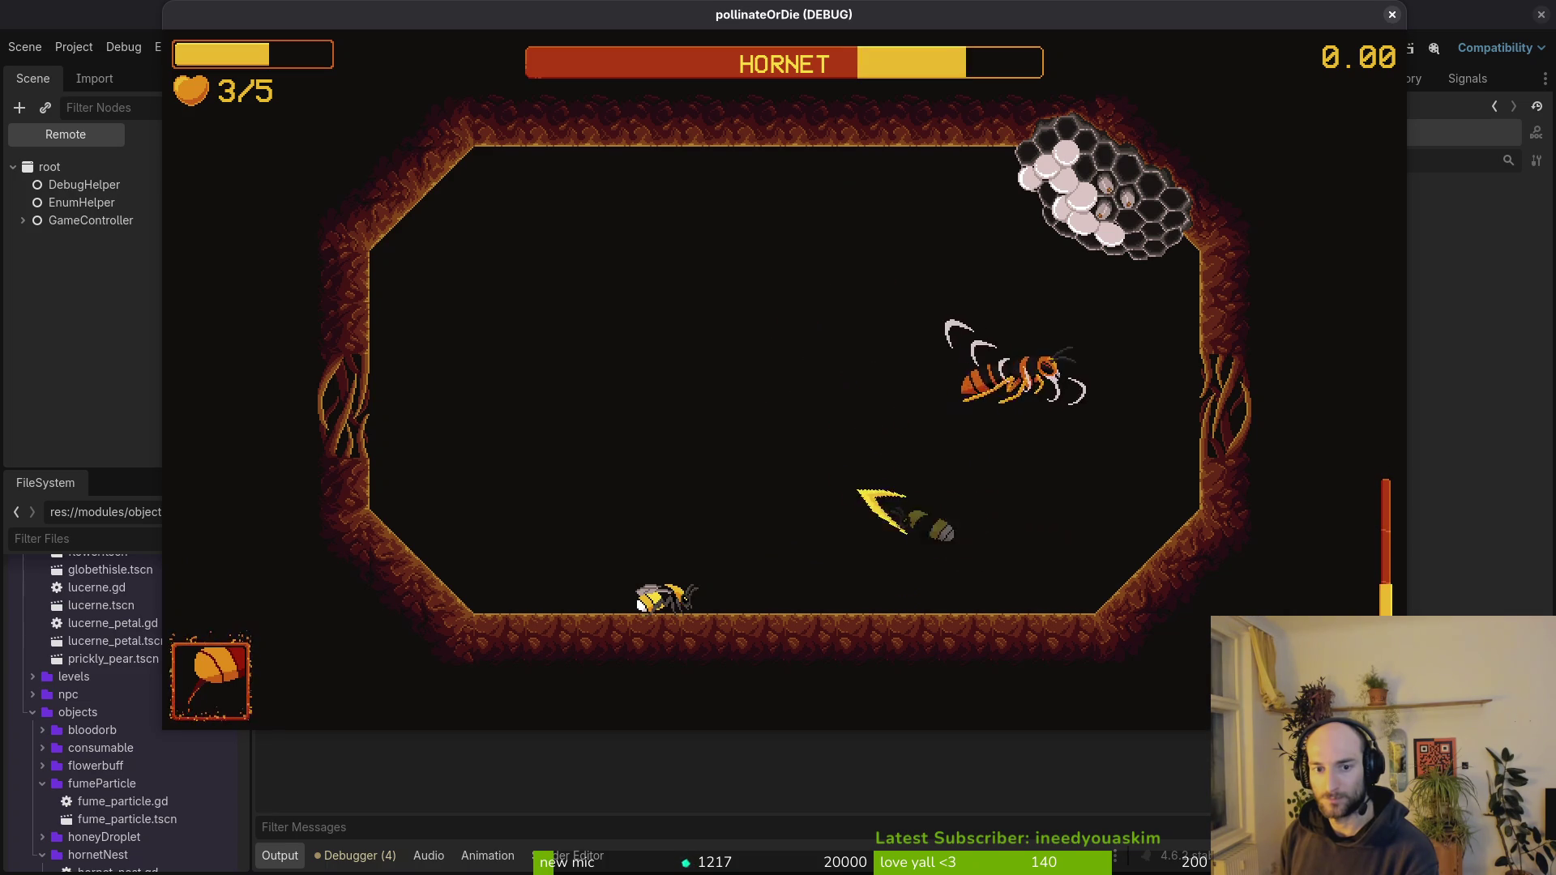
pyautogui.press('x')
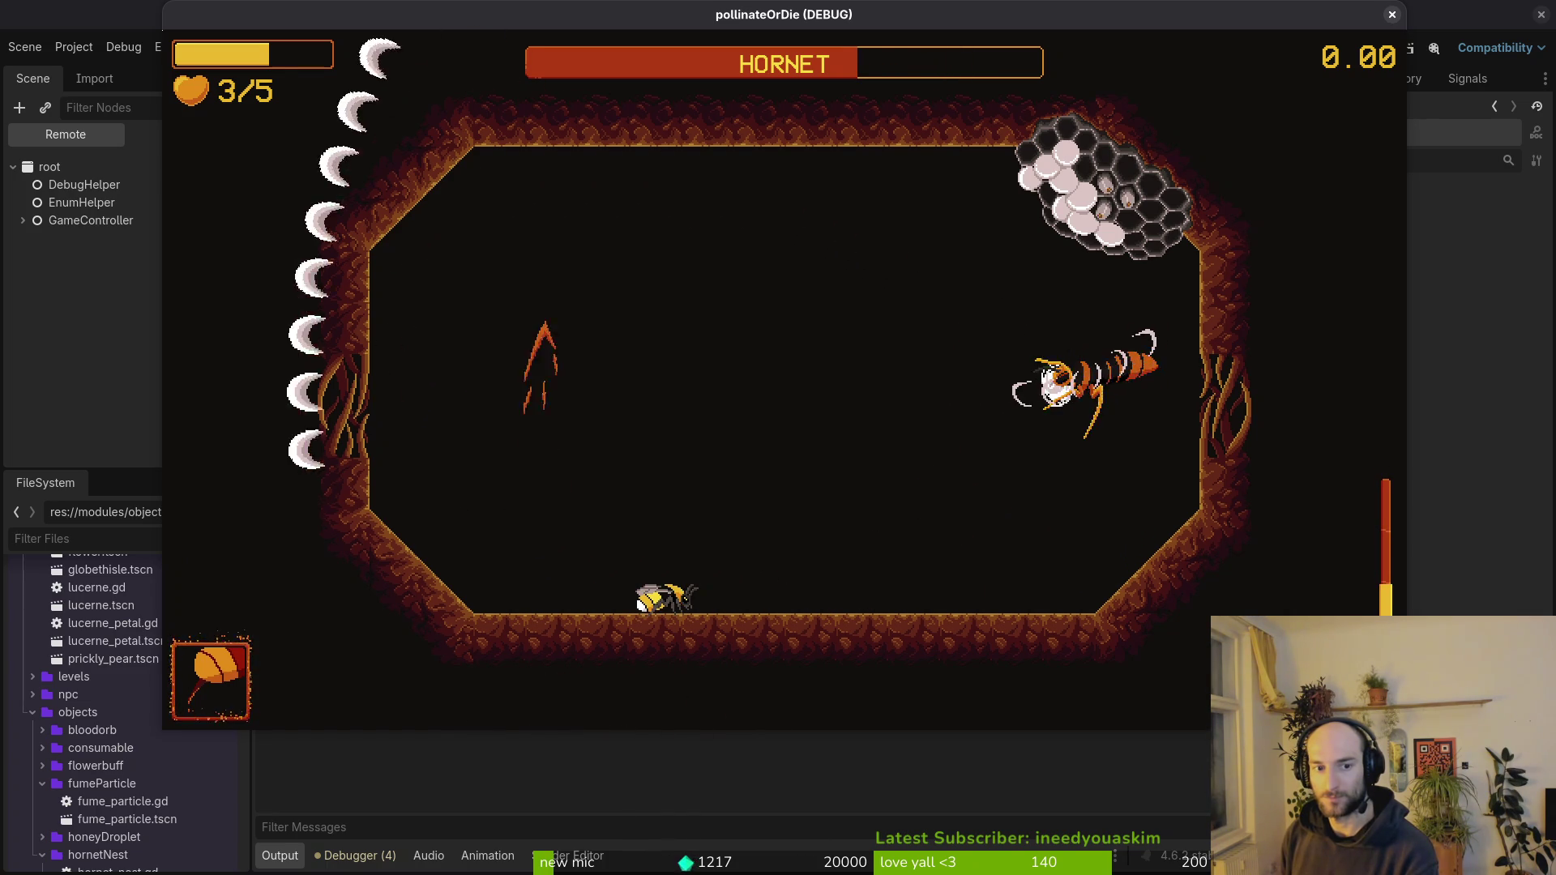
pyautogui.press('x')
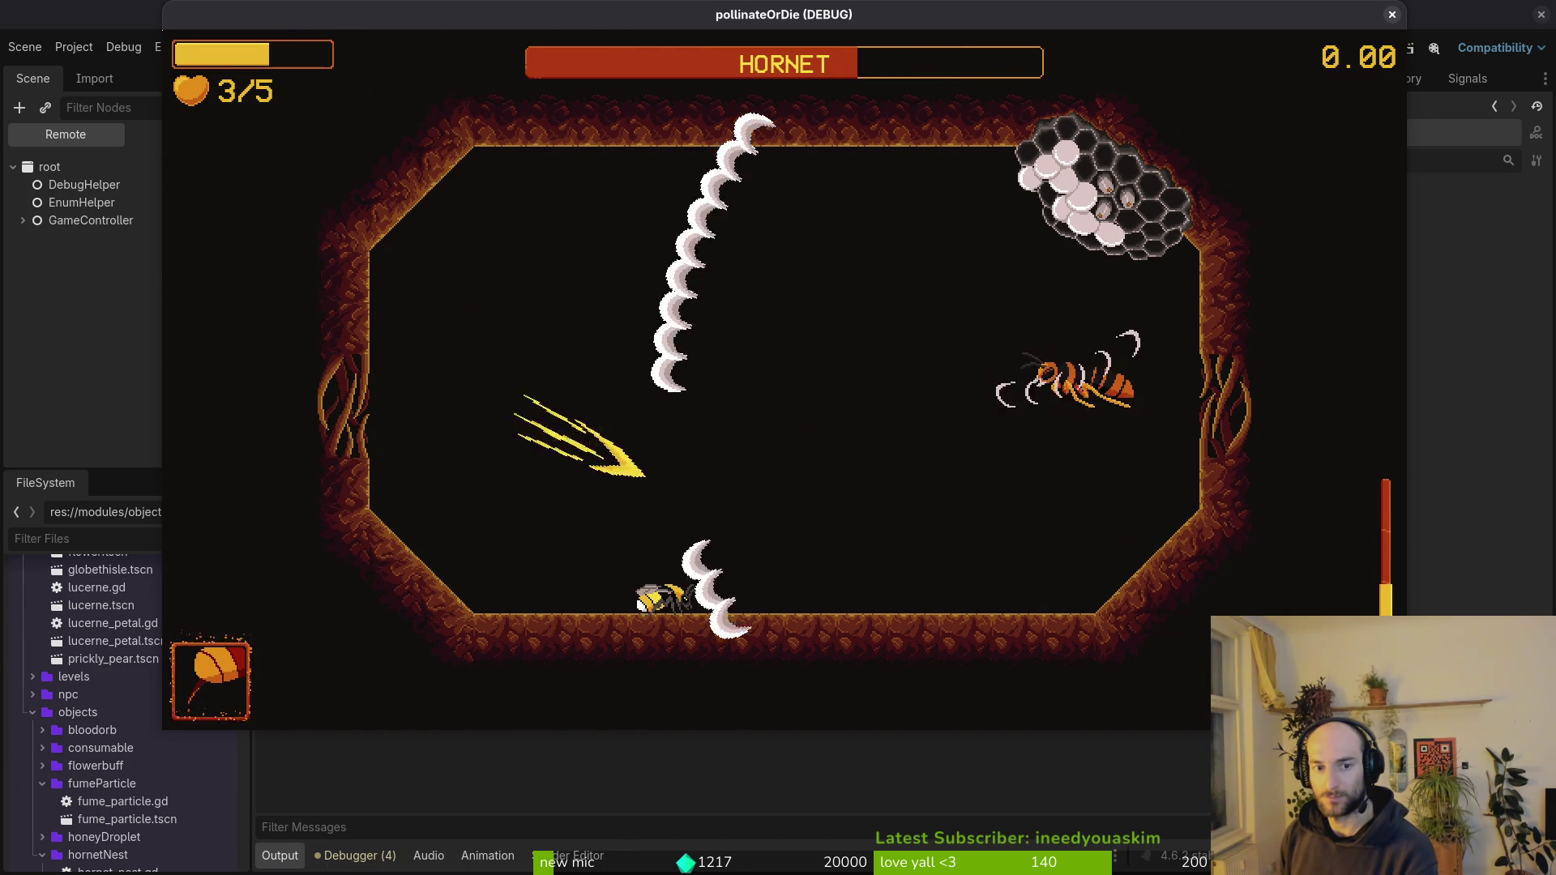
pyautogui.press('x')
pyautogui.press('x')
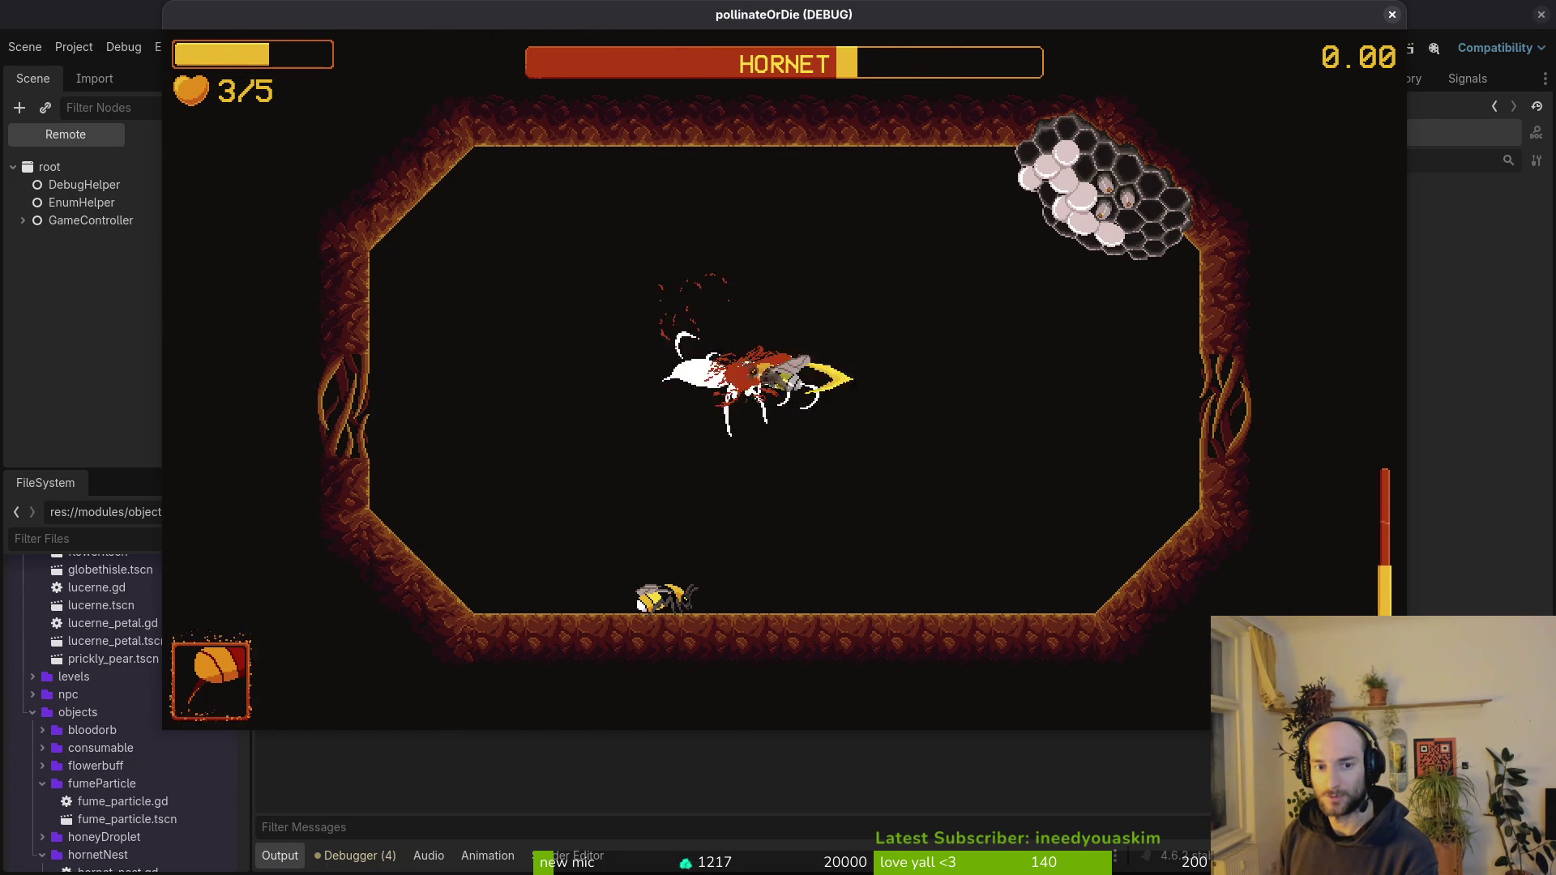
pyautogui.press('x')
pyautogui.press('x')
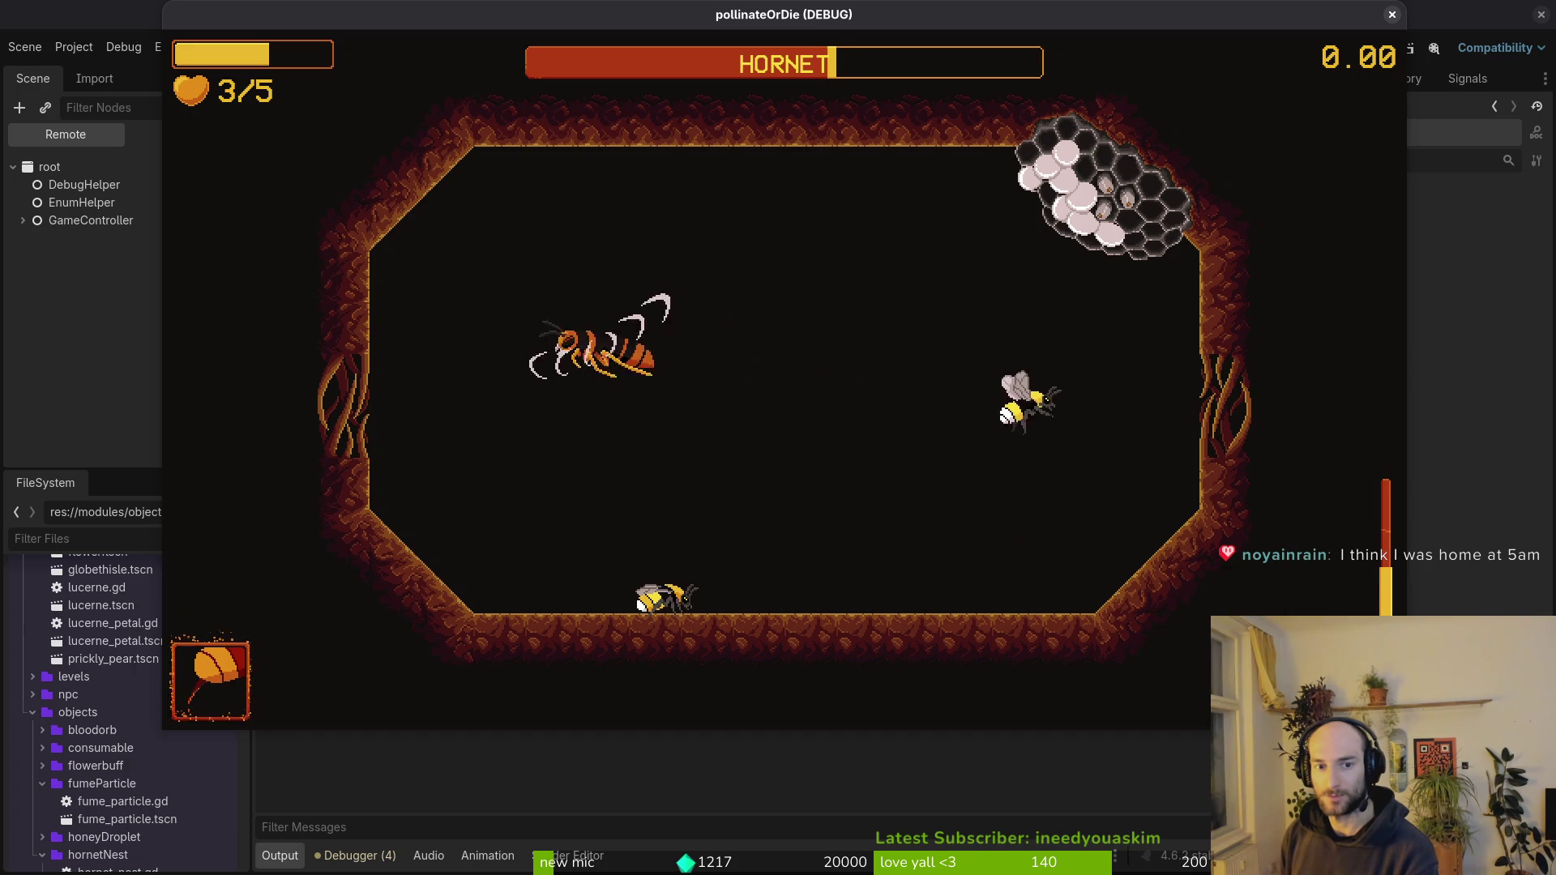
pyautogui.press('x')
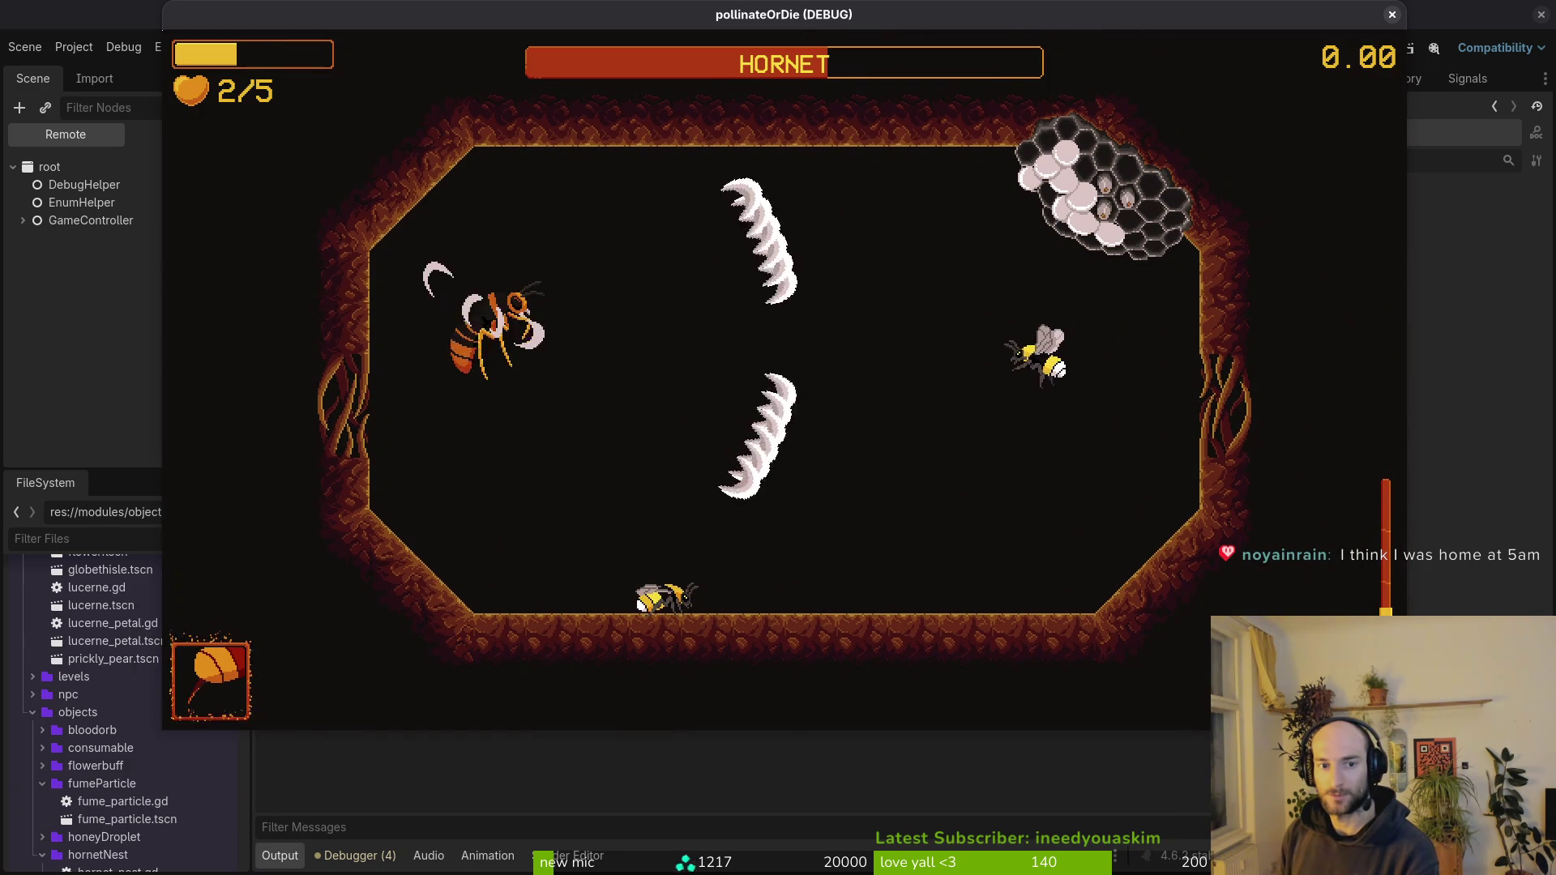
pyautogui.press('x')
# - Keep darting around the arena trading hits with the hornet until the bee's health reaches 0/5
pyautogui.press('Right')
pyautogui.press('Down')
pyautogui.press('Right')
pyautogui.press('Up')
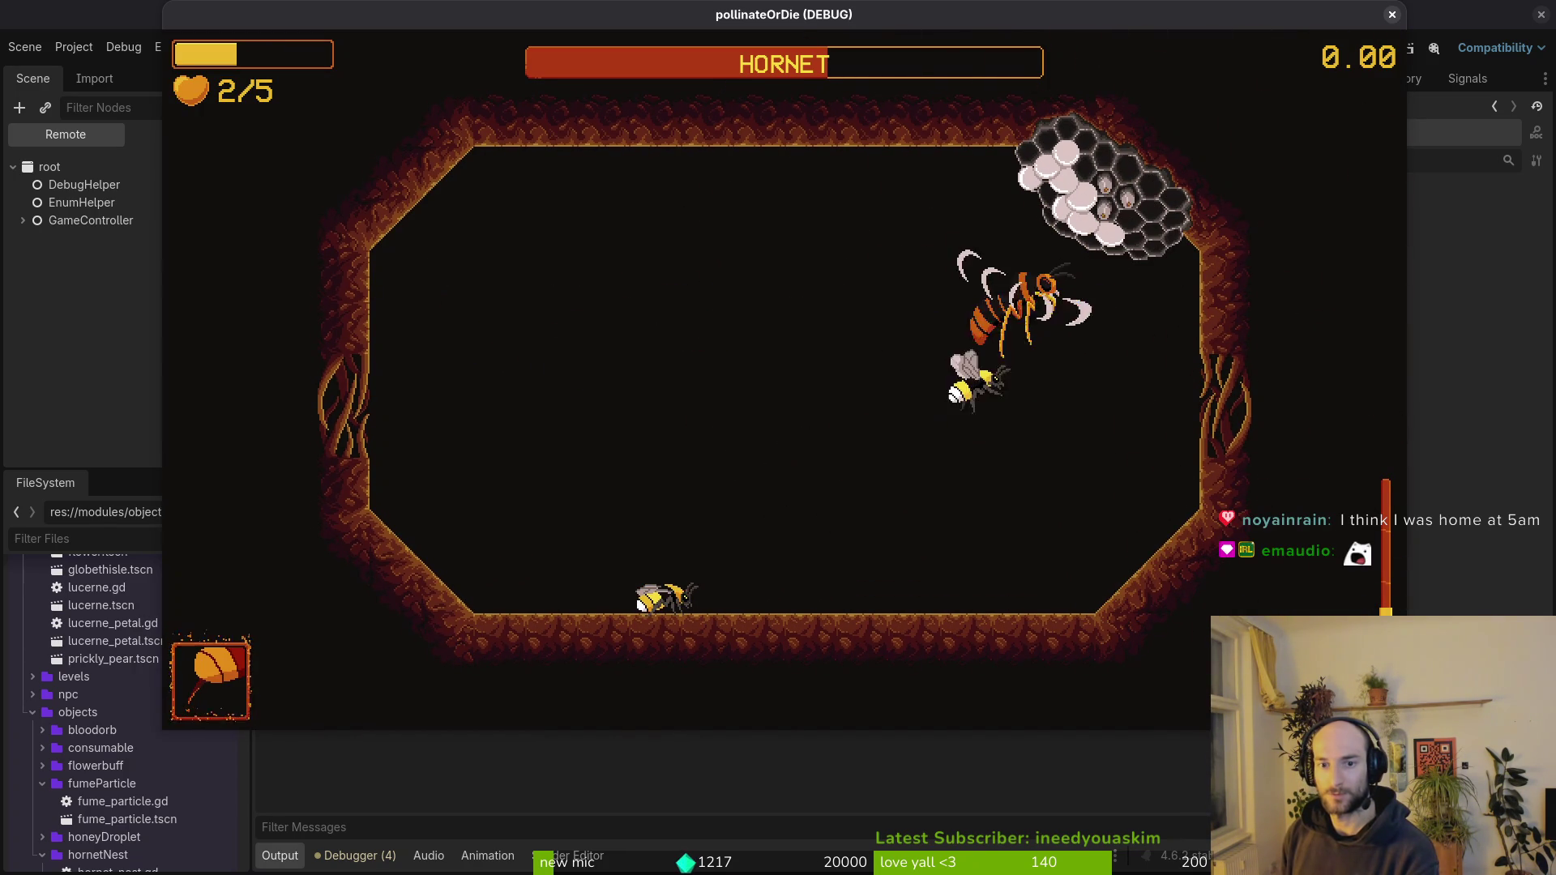
pyautogui.press('Left')
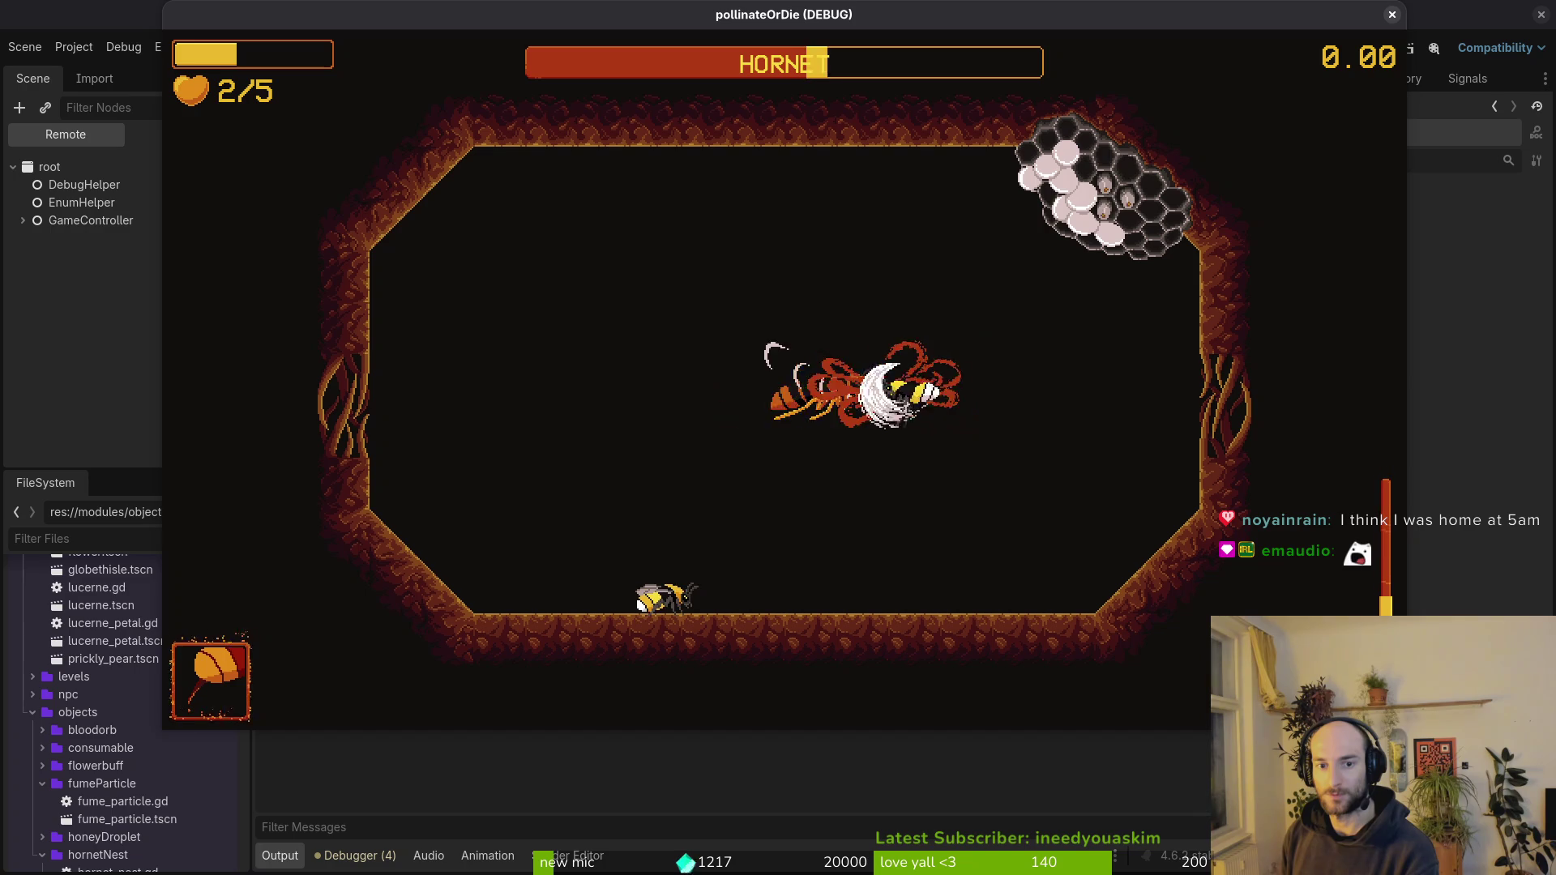
pyautogui.press('Left')
pyautogui.press('Up')
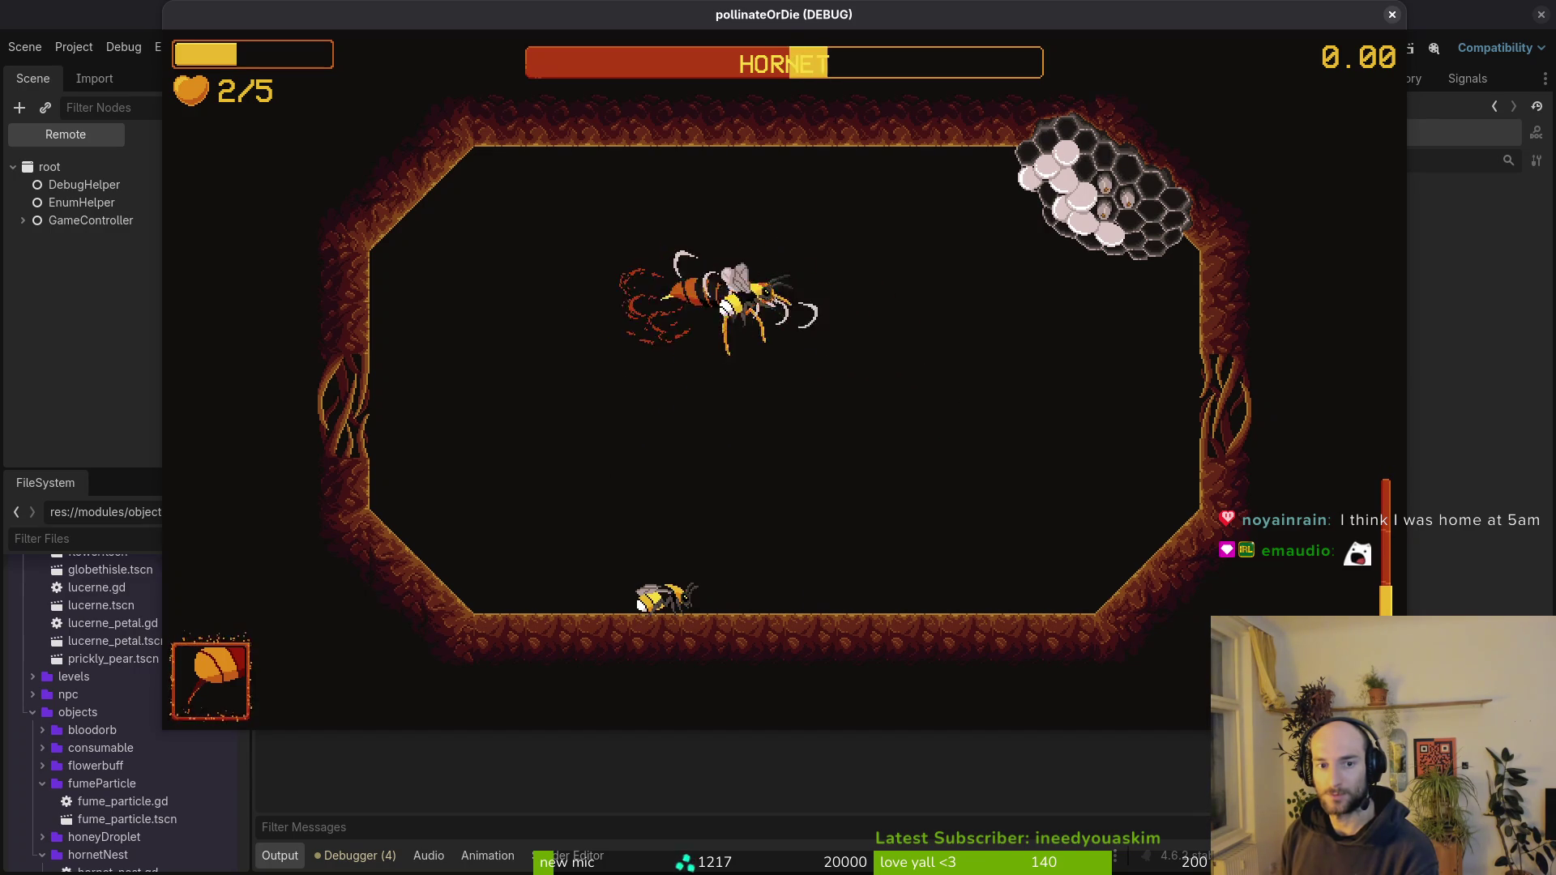
pyautogui.press('Left')
pyautogui.press('Up')
pyautogui.press('Left')
pyautogui.press('Down')
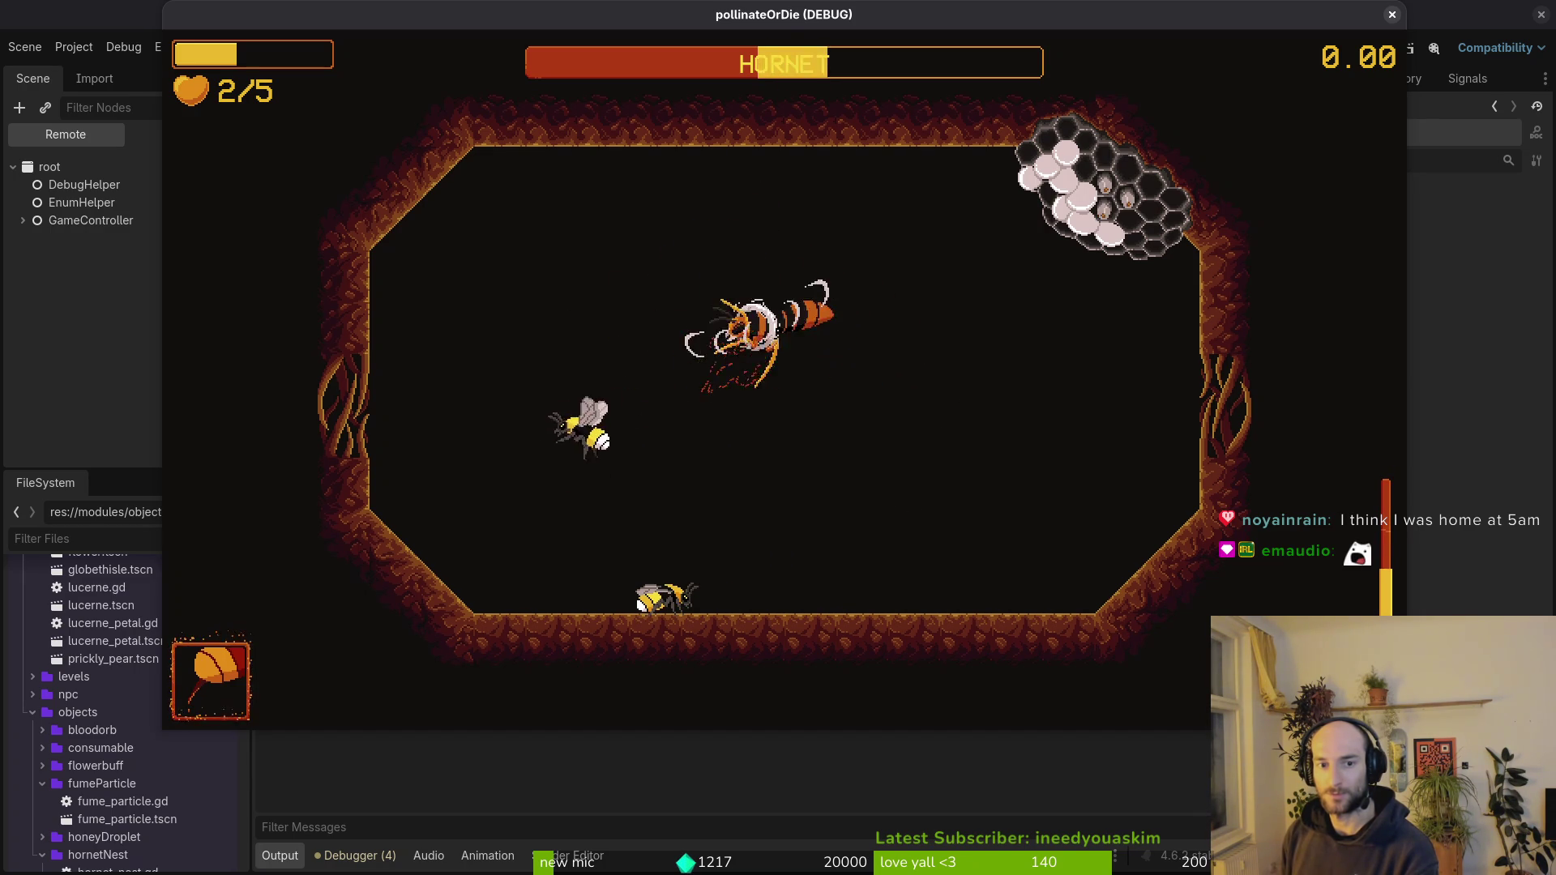
pyautogui.press('Up')
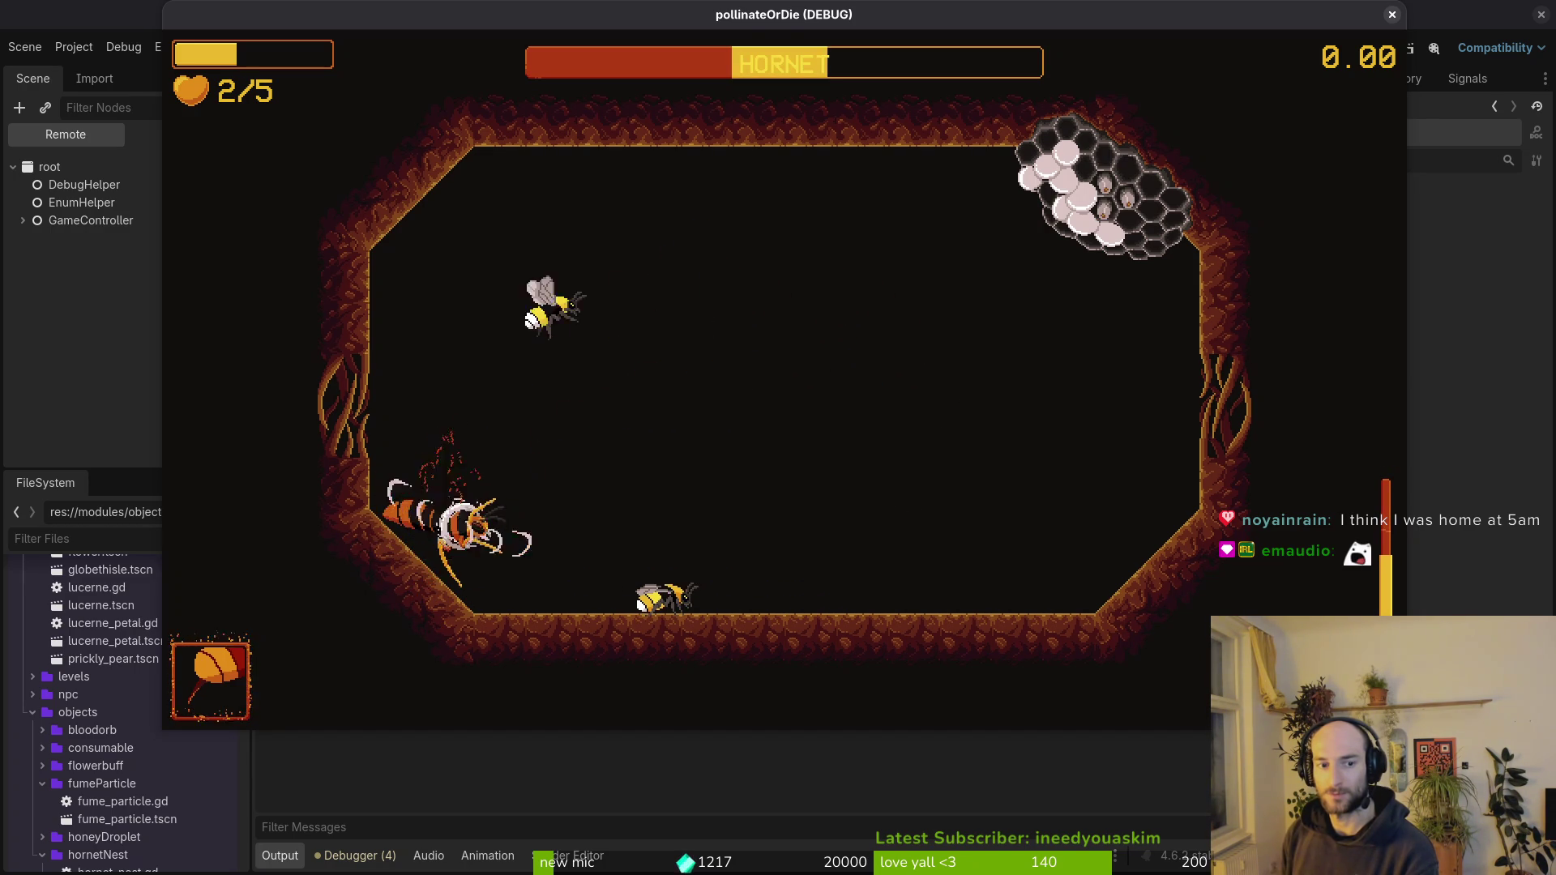
pyautogui.press('Right')
pyautogui.press('Up')
pyautogui.press('Right')
pyautogui.press('Down')
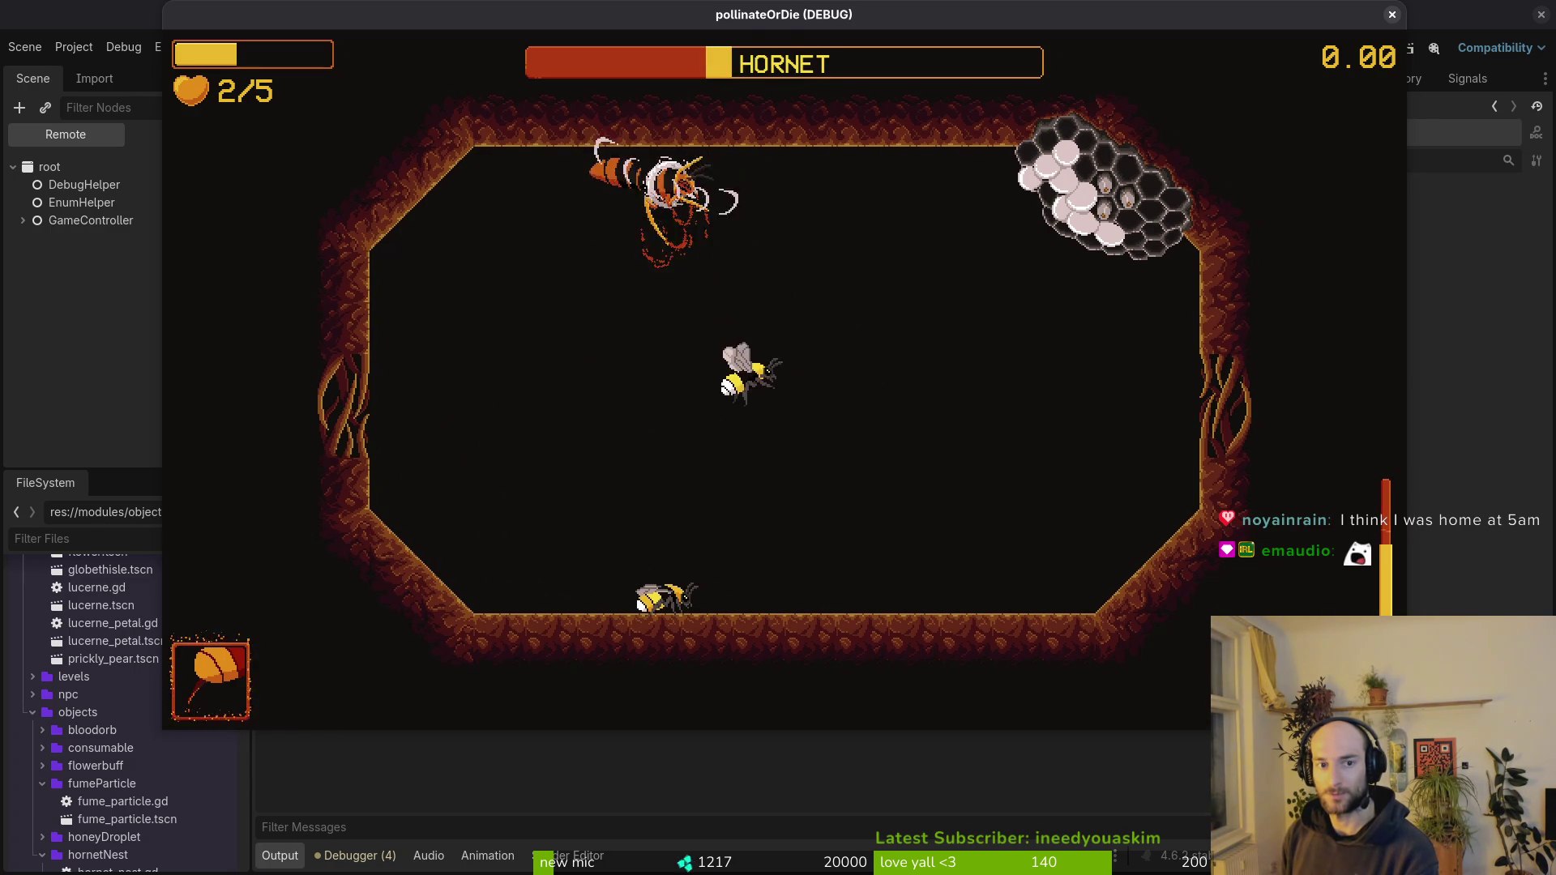
pyautogui.press('Left')
pyautogui.press('Up')
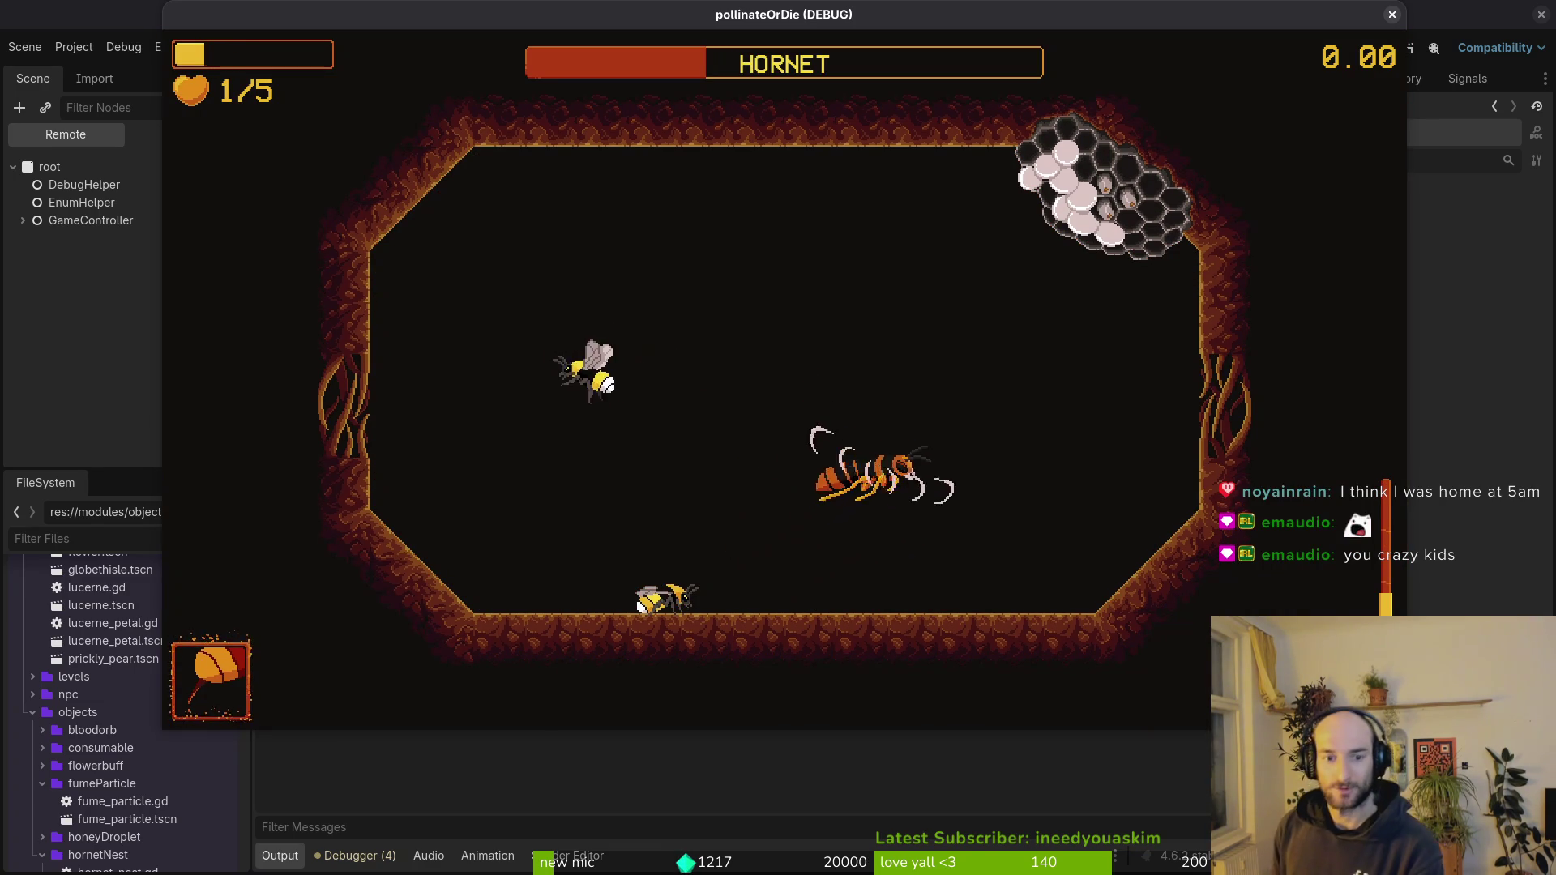
pyautogui.press('Left')
pyautogui.press('Down')
pyautogui.press('Left')
pyautogui.press('Up')
pyautogui.press('Up')
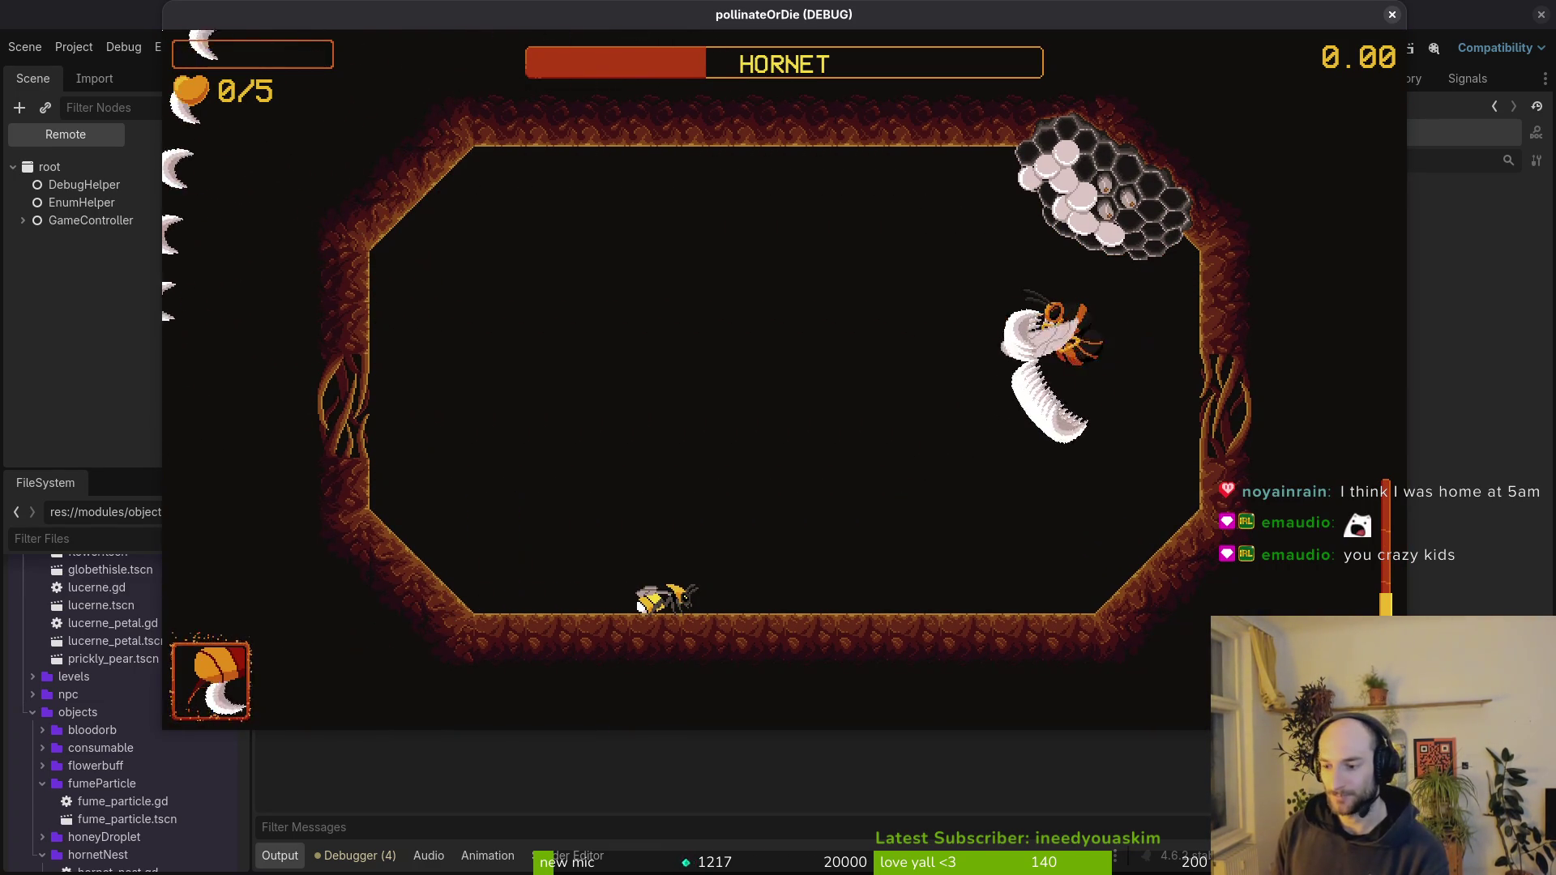
# - Respawn the bee for a fresh full-health run in the hive hub
pyautogui.press('Return')
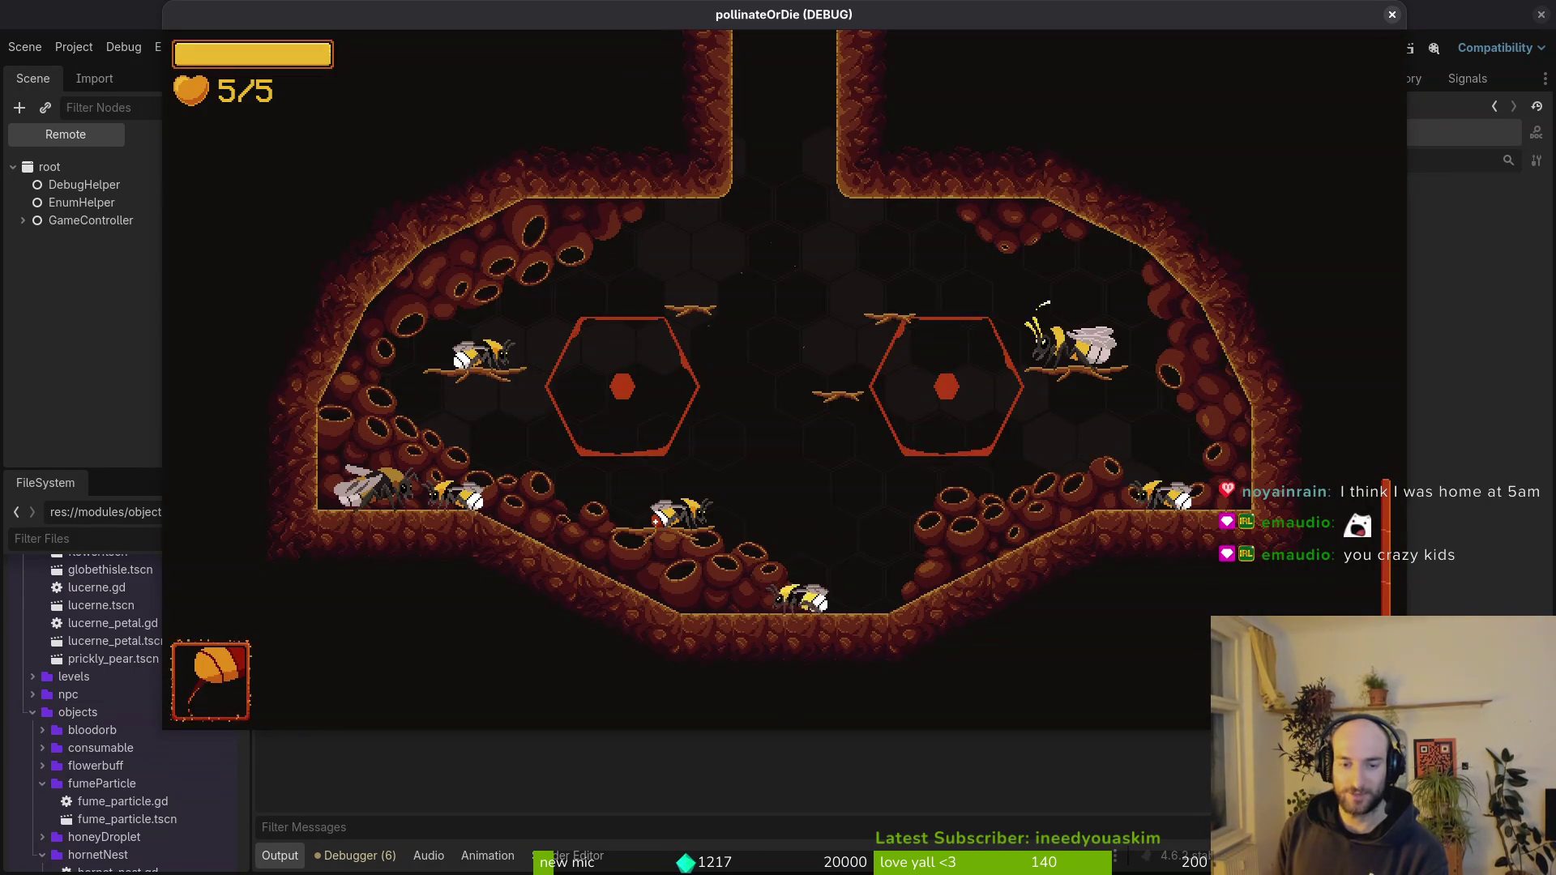
# - Respawn the bee and load the hornet boss level from the debug level-select menu
pyautogui.press('Left')
pyautogui.press('Up')
pyautogui.press('Escape')
pyautogui.press('Up')
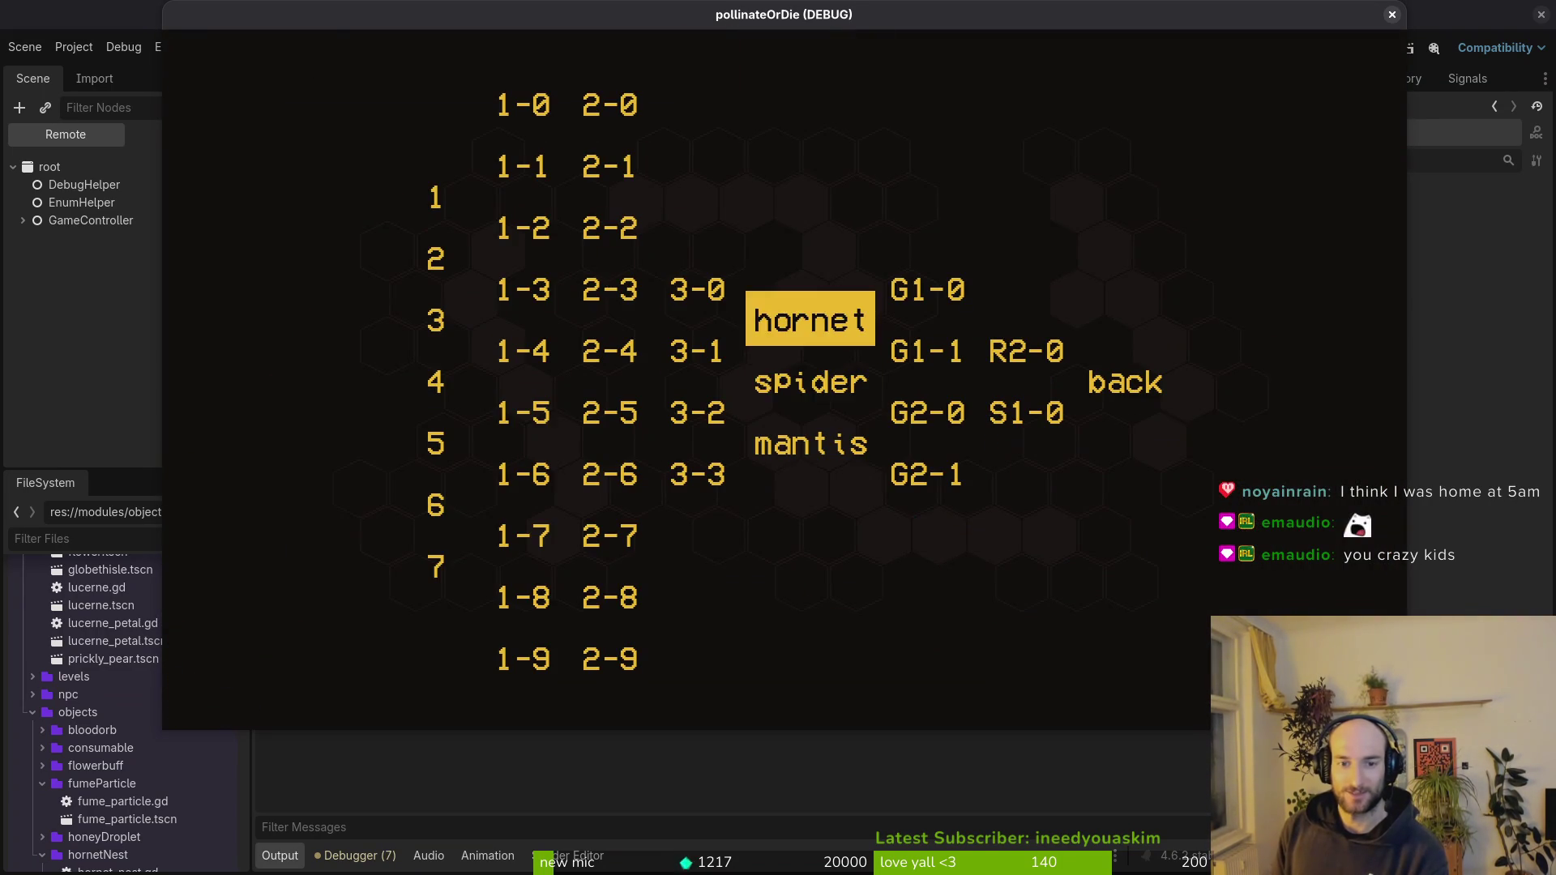
pyautogui.press('Return')
# - Cross the arena floor, dodge the opening slashes and land the first hits on the Hornet
pyautogui.press('Right')
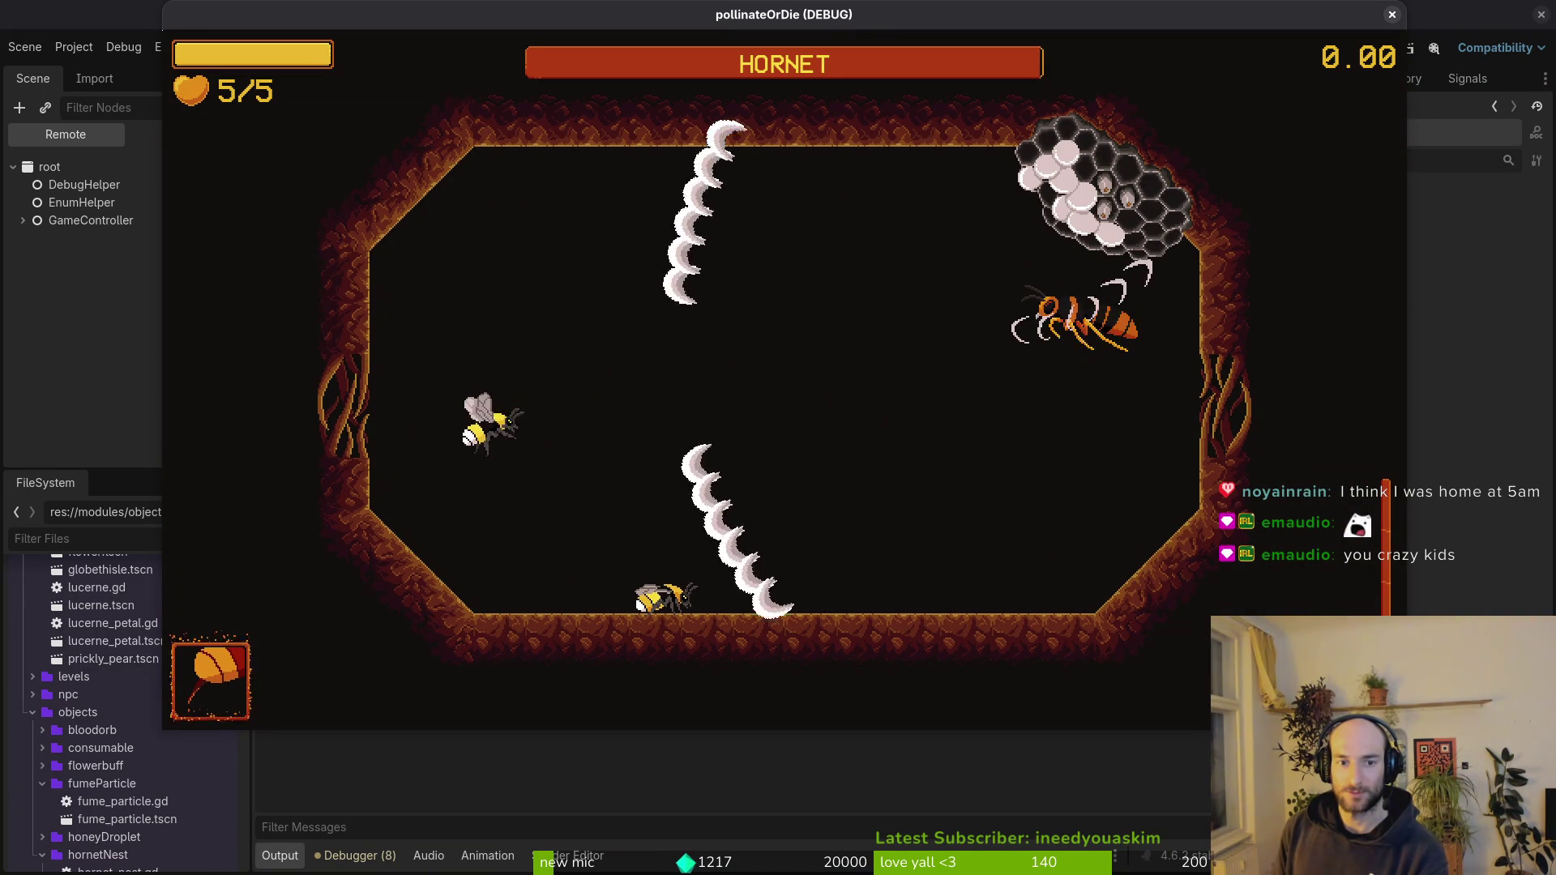
pyautogui.press('Right')
pyautogui.press('Down')
pyautogui.press('Left')
pyautogui.press('Up')
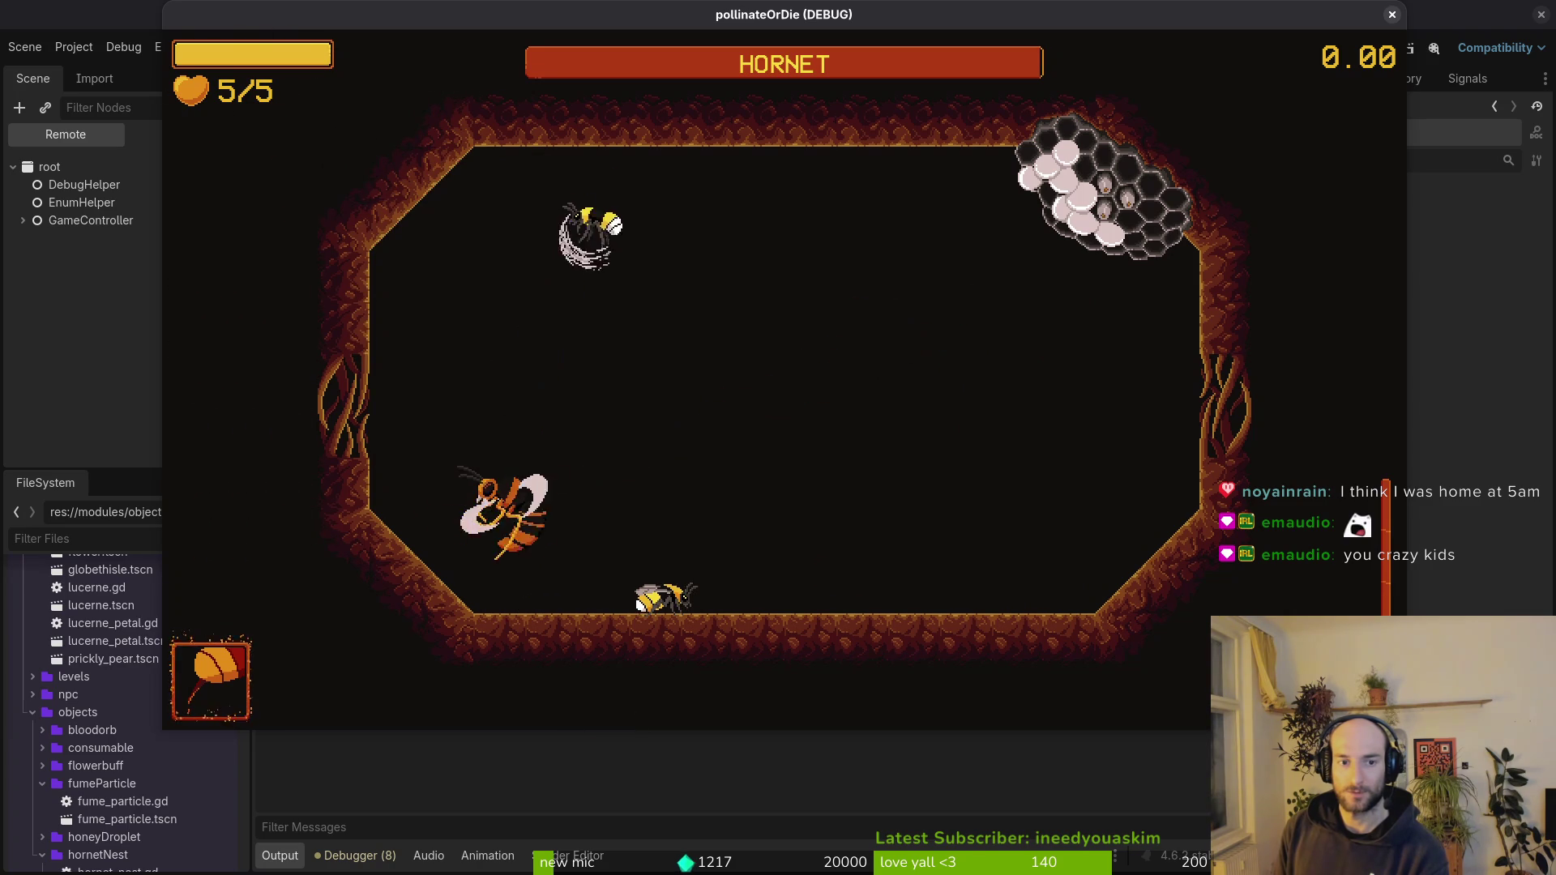
pyautogui.press('space')
pyautogui.press('Right')
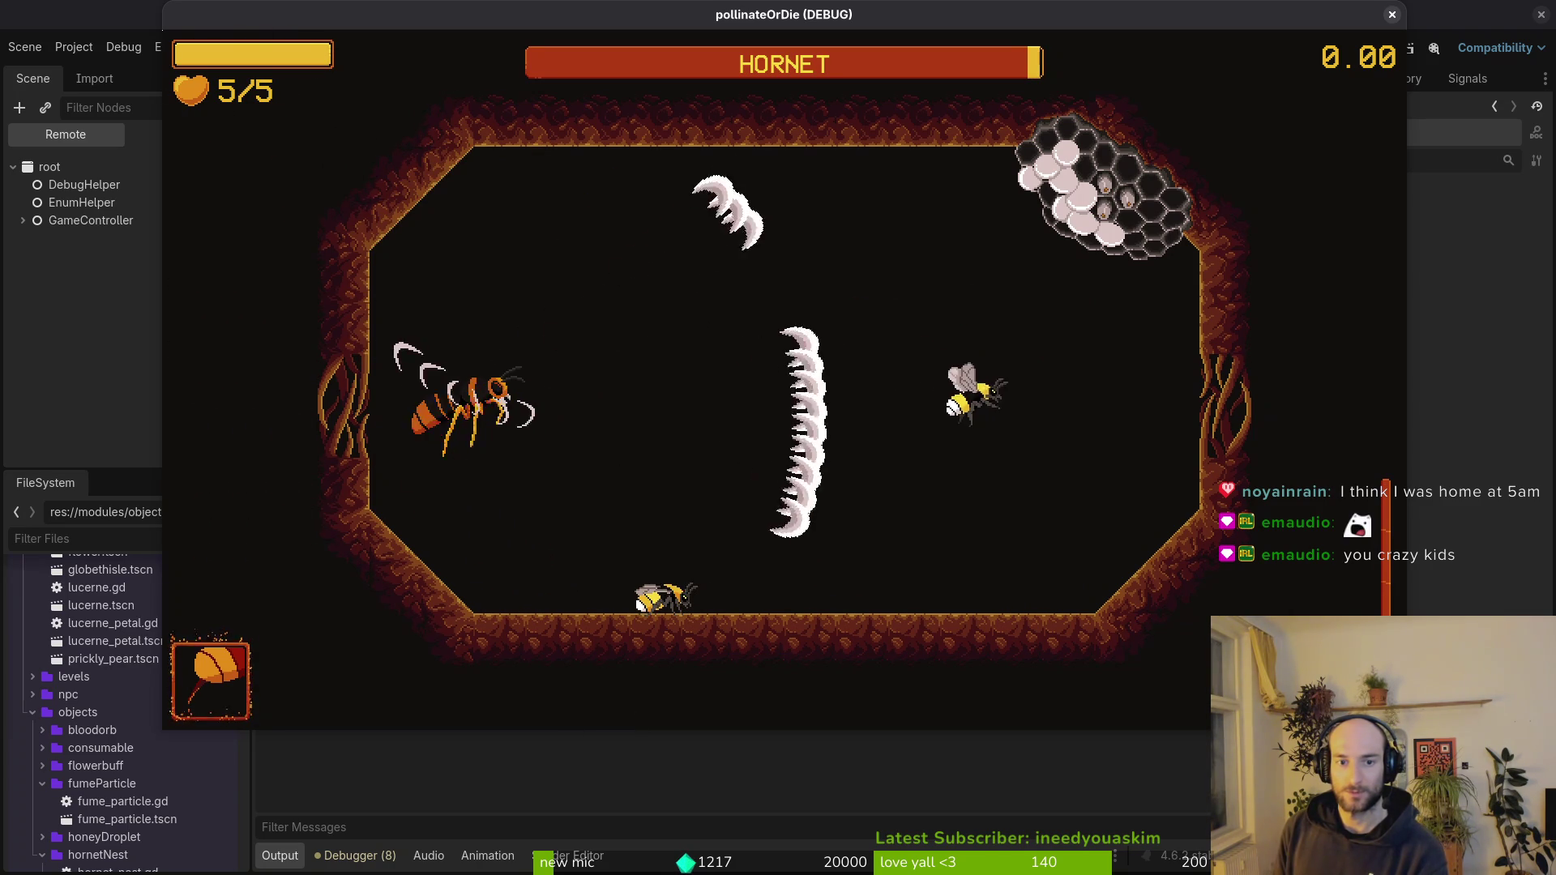
pyautogui.press('Up')
pyautogui.press('Down')
pyautogui.press('space')
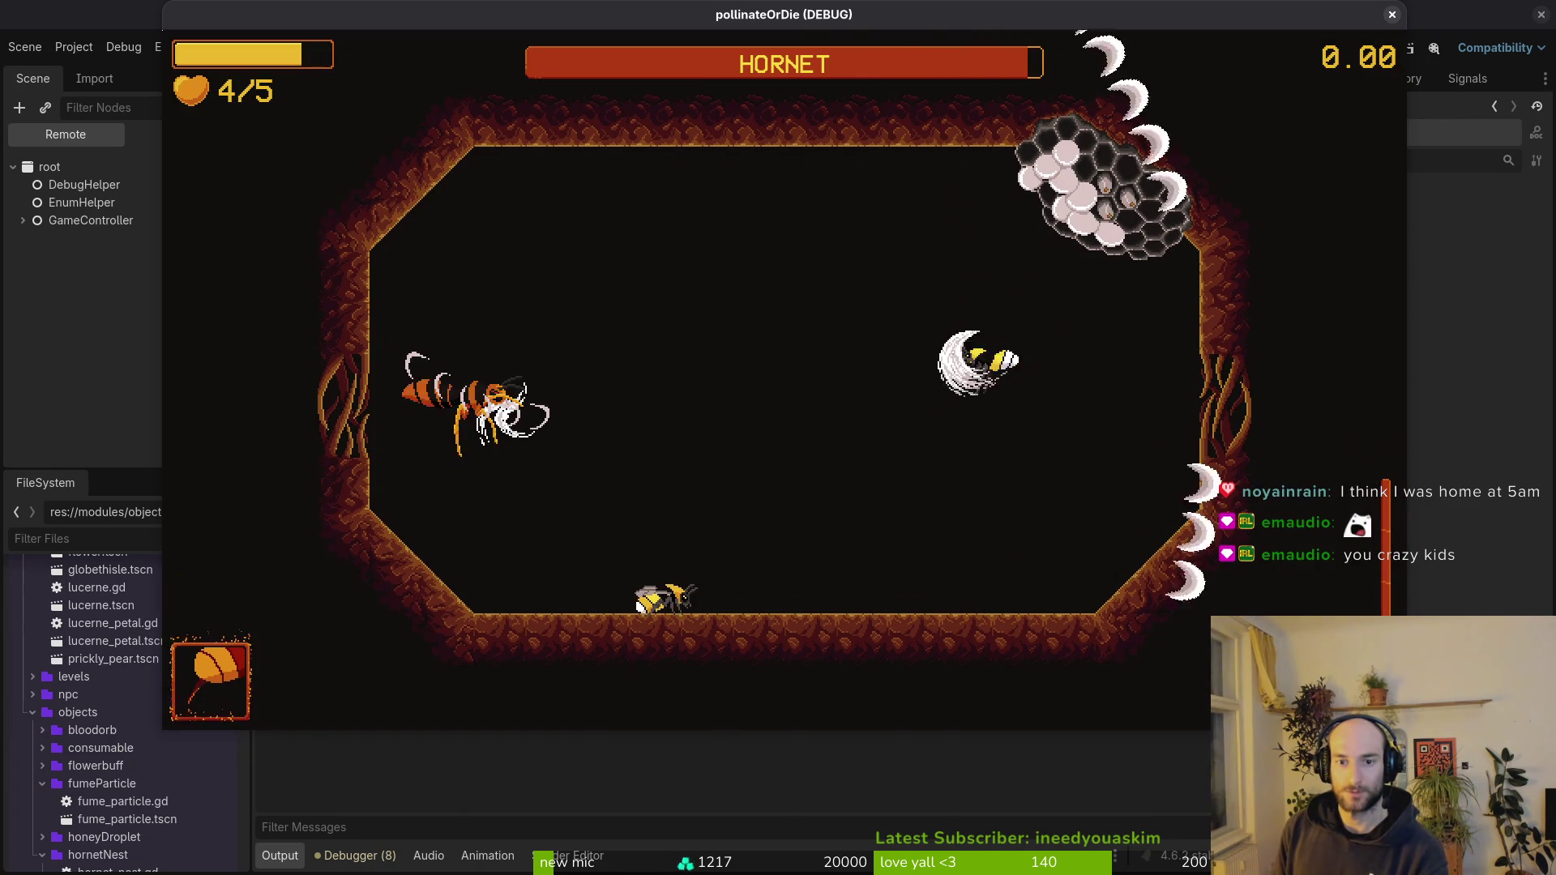
# - Stay beside the Hornet, slashing it repeatedly at close range from the left
pyautogui.press('Left')
pyautogui.press('space')
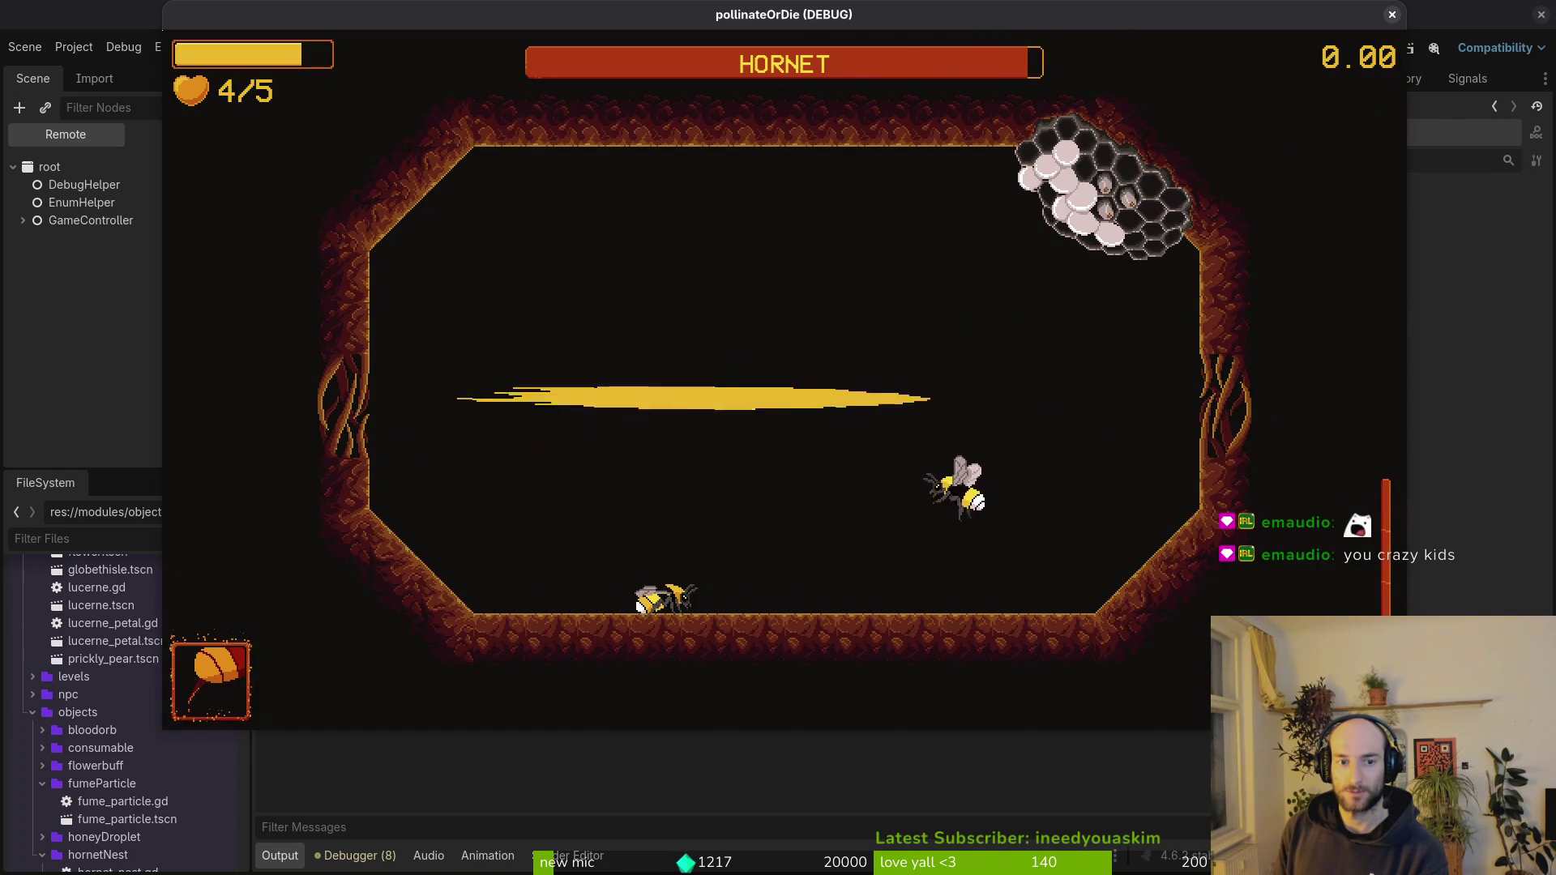
pyautogui.press('Left')
pyautogui.press('space')
pyautogui.press('Left')
pyautogui.press('Down')
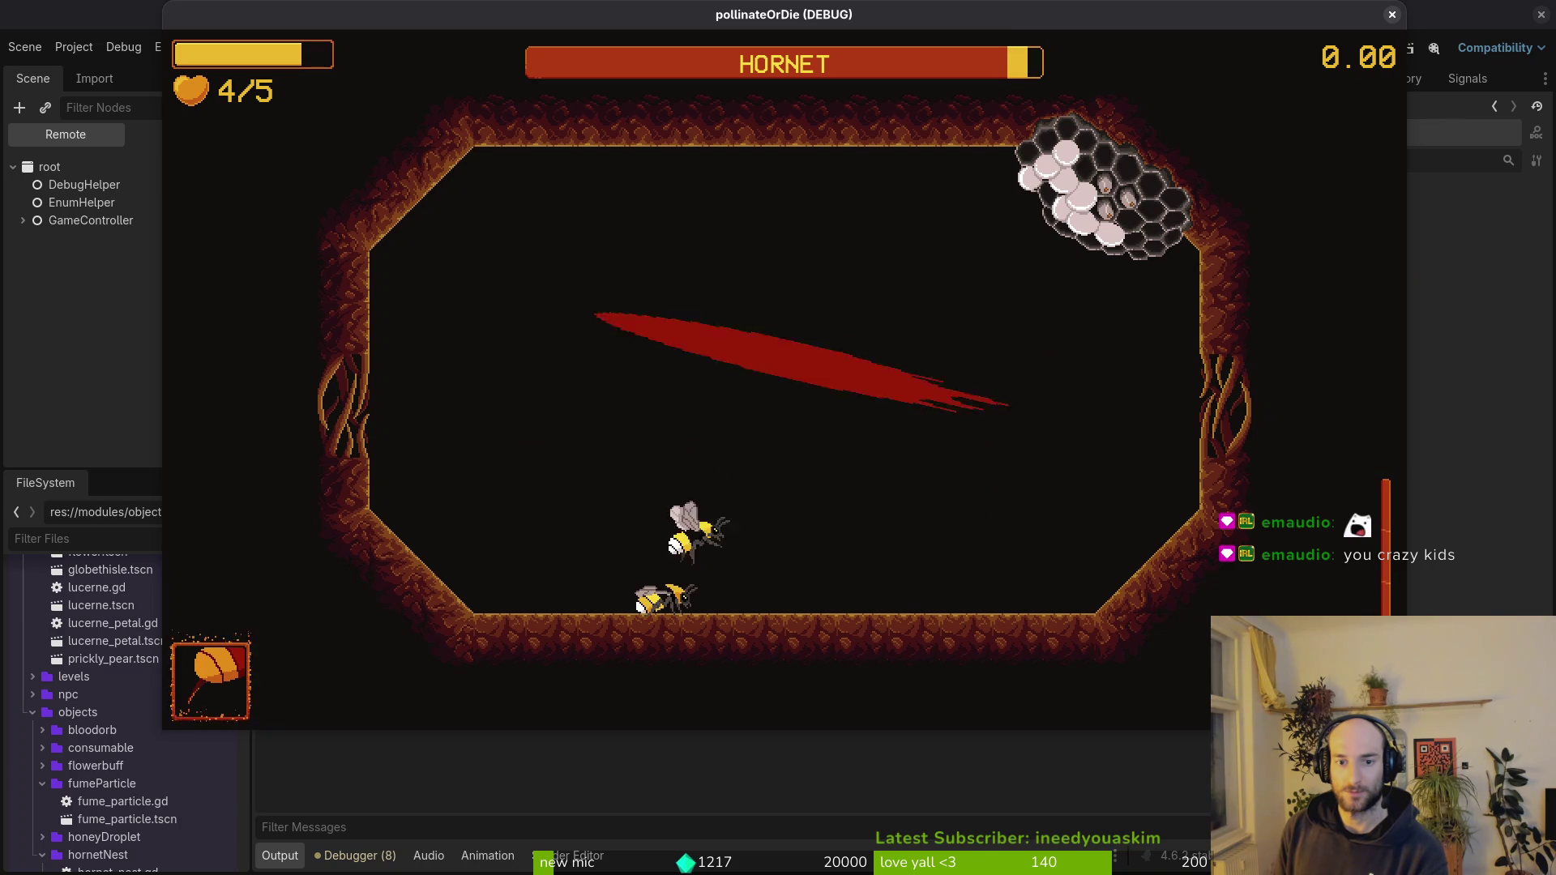
pyautogui.press('Up')
pyautogui.press('Right')
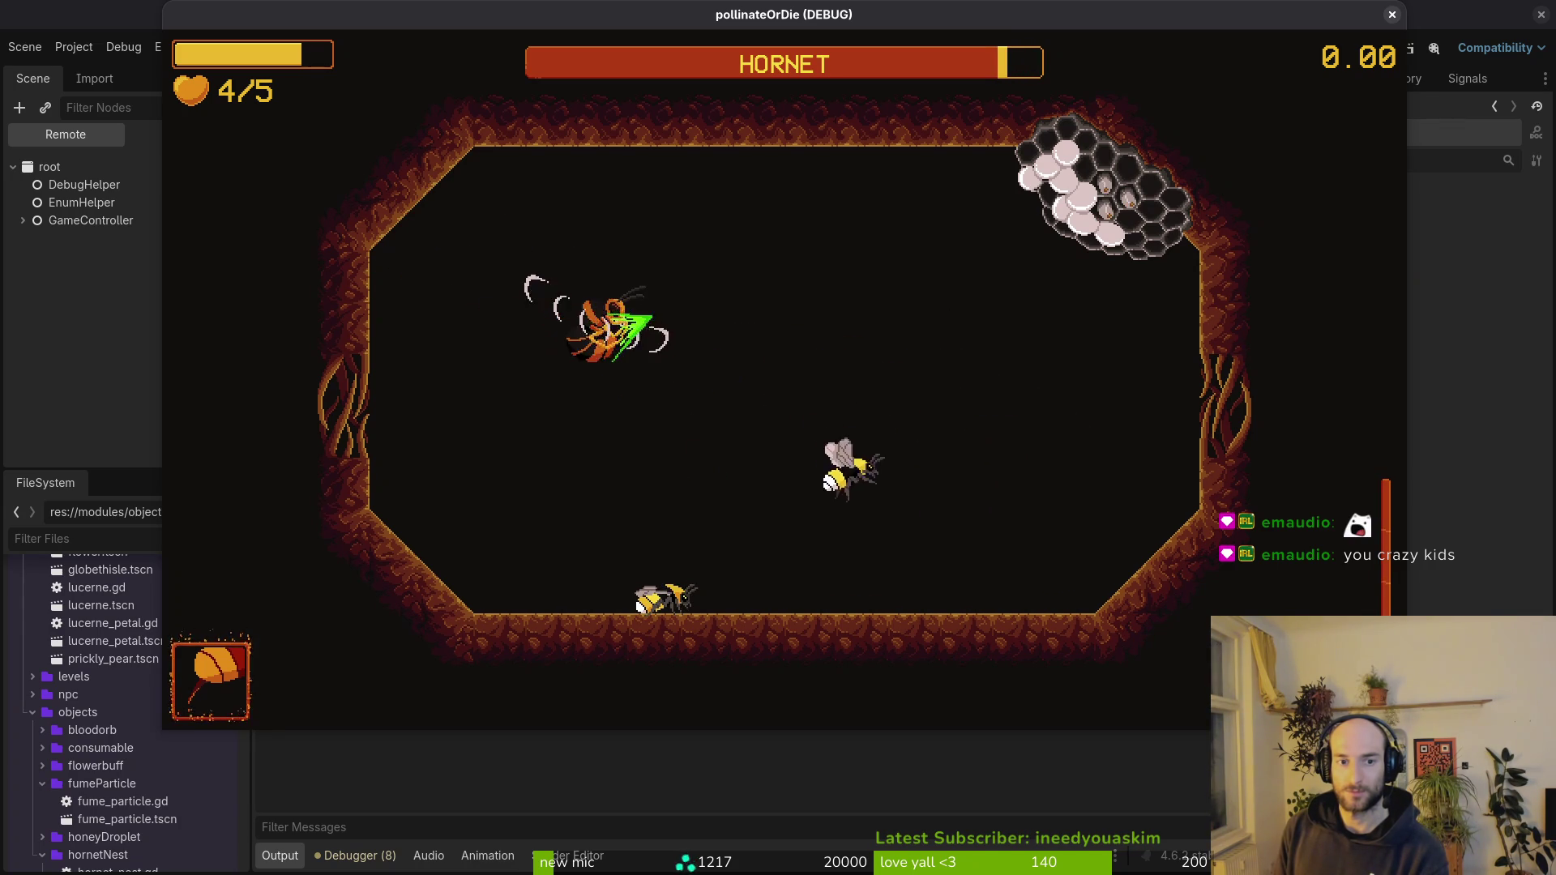
pyautogui.press('Left')
pyautogui.press('Up')
pyautogui.press('space')
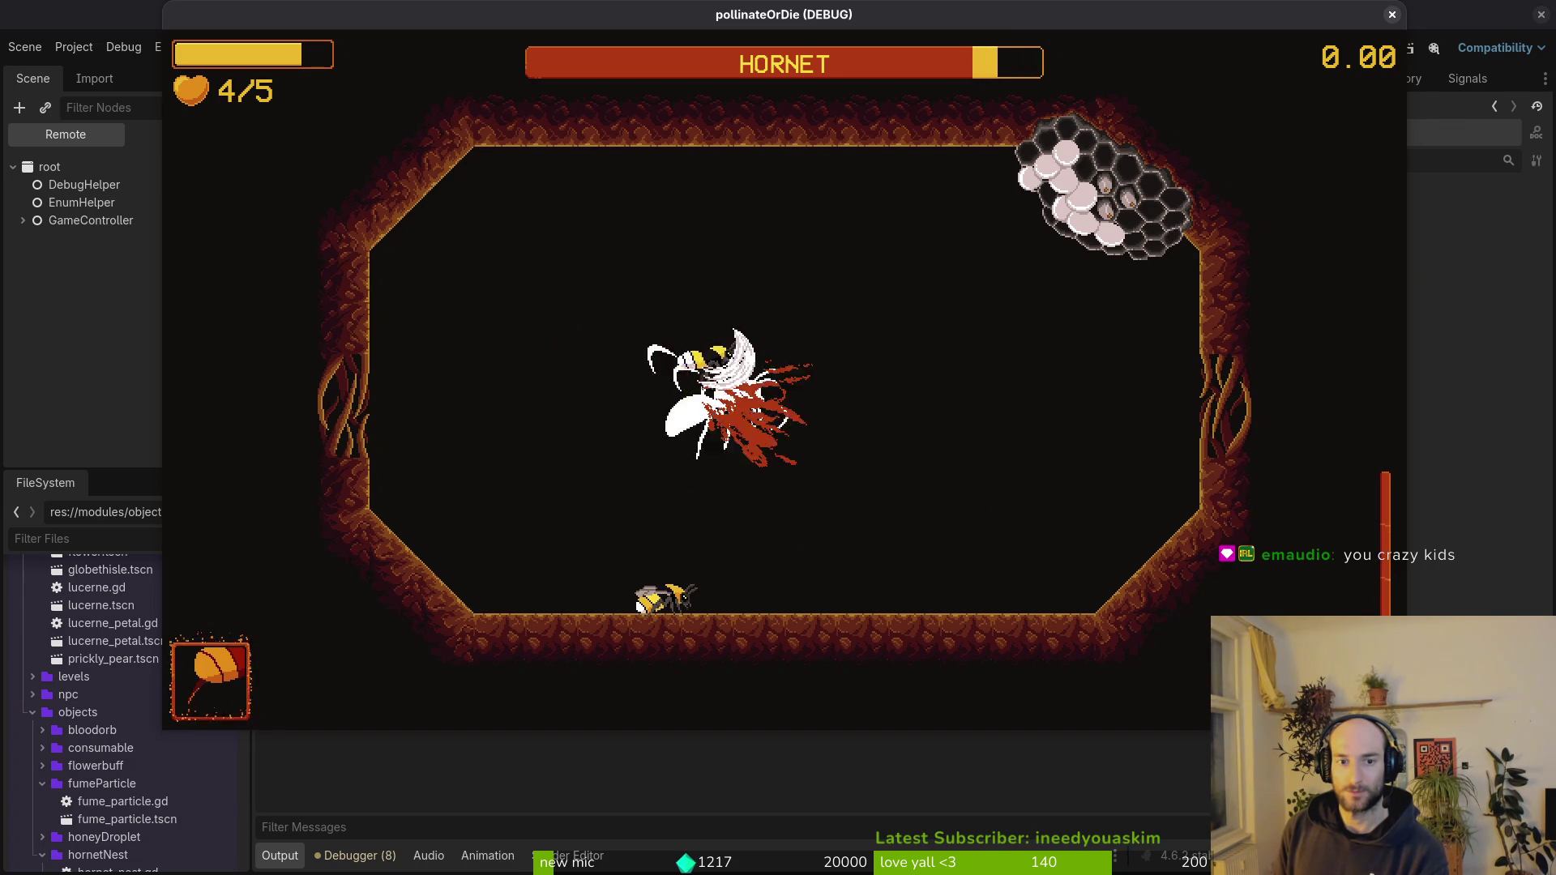
# - Dart away and back in, diving onto the Hornet with a string of slashes
pyautogui.press('Right')
pyautogui.press('Left')
pyautogui.press('space')
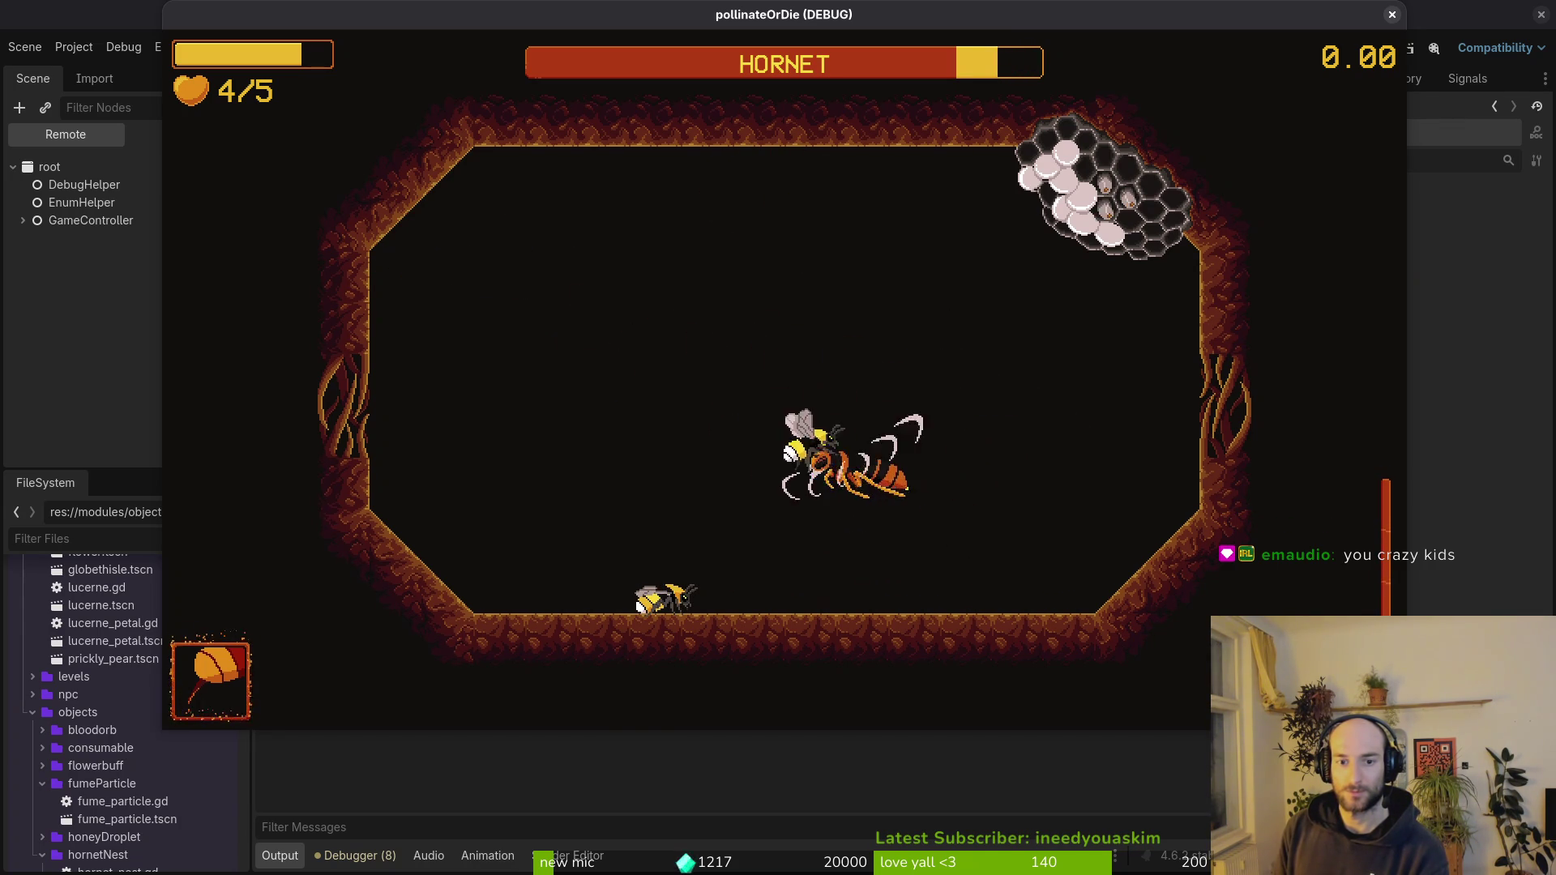
pyautogui.press('space')
pyautogui.press('Up')
pyautogui.press('Down')
pyautogui.press('space')
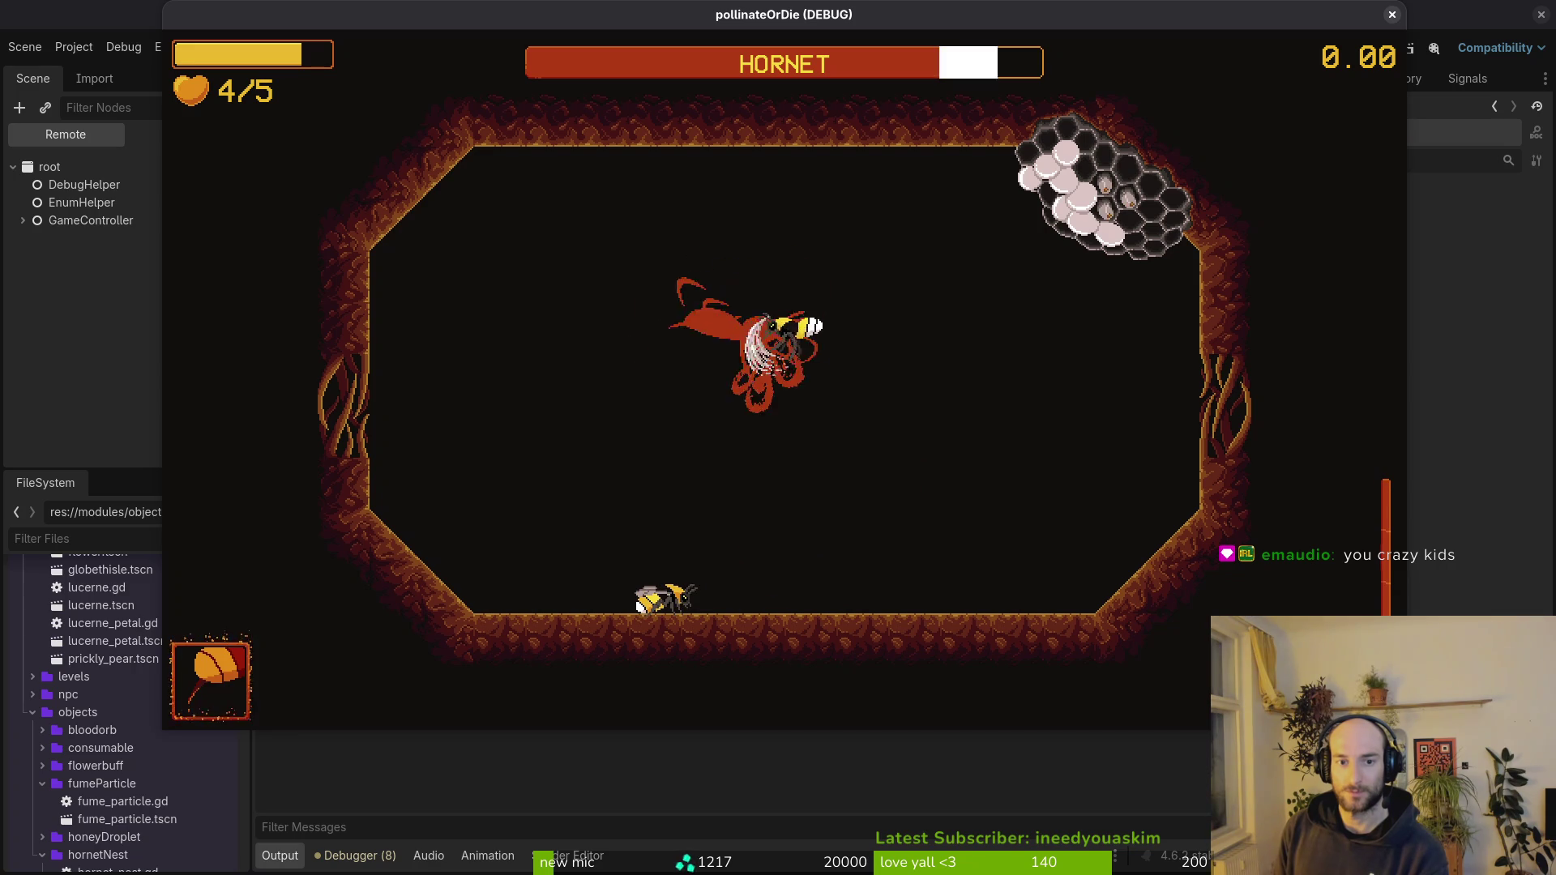
pyautogui.press('Right')
pyautogui.press('Left')
pyautogui.press('space')
pyautogui.press('space')
pyautogui.press('space')
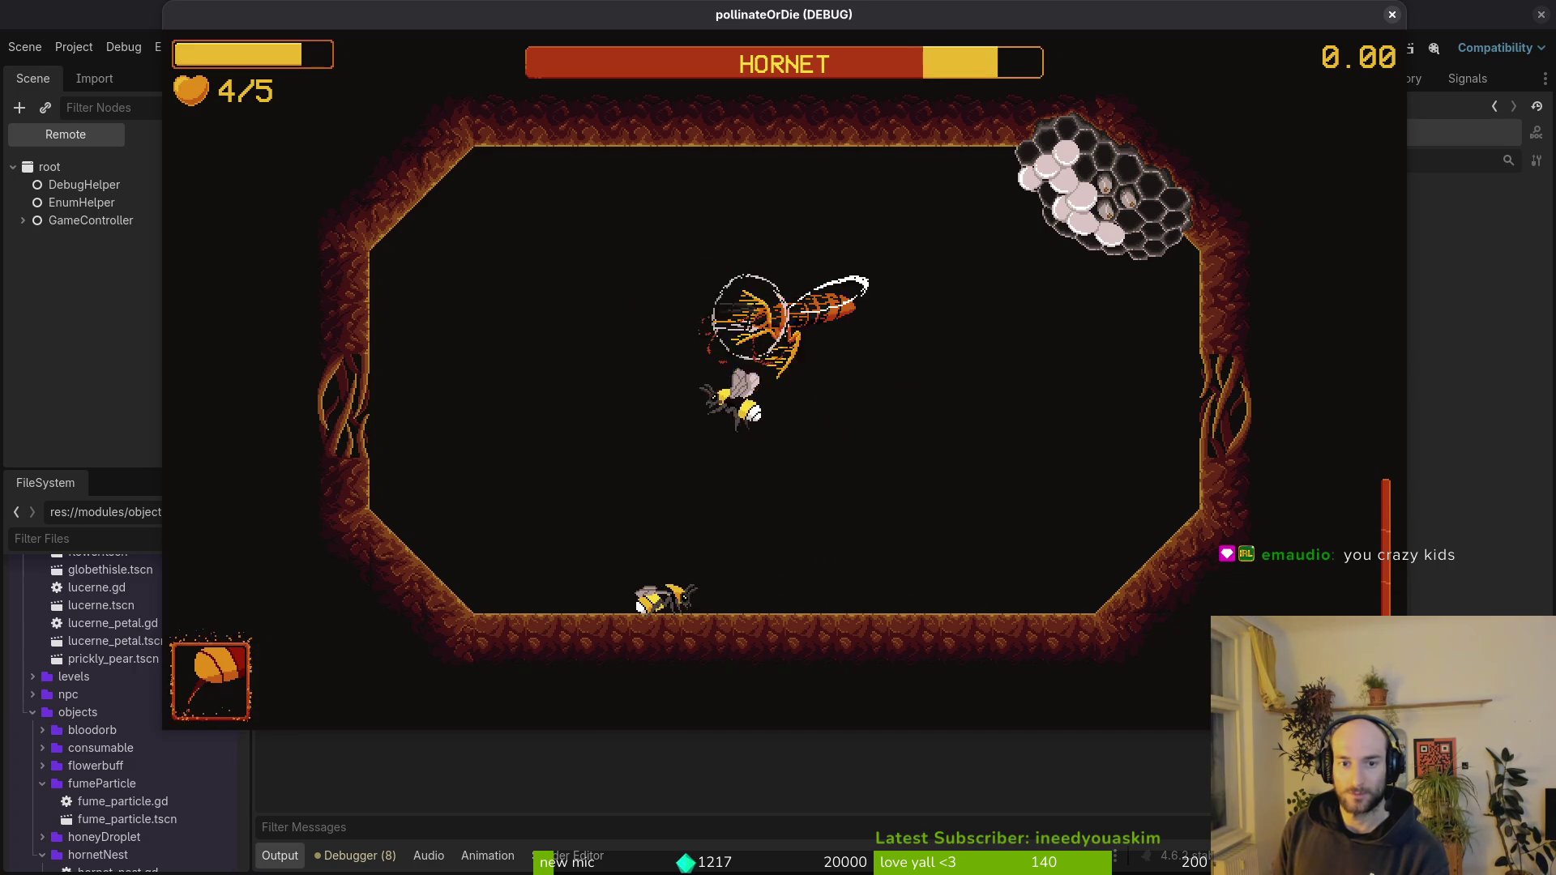
pyautogui.press('Down')
pyautogui.press('space')
# - Retreat to mid-arena and weave through the crescent slash waves
pyautogui.press('space')
pyautogui.press('Up')
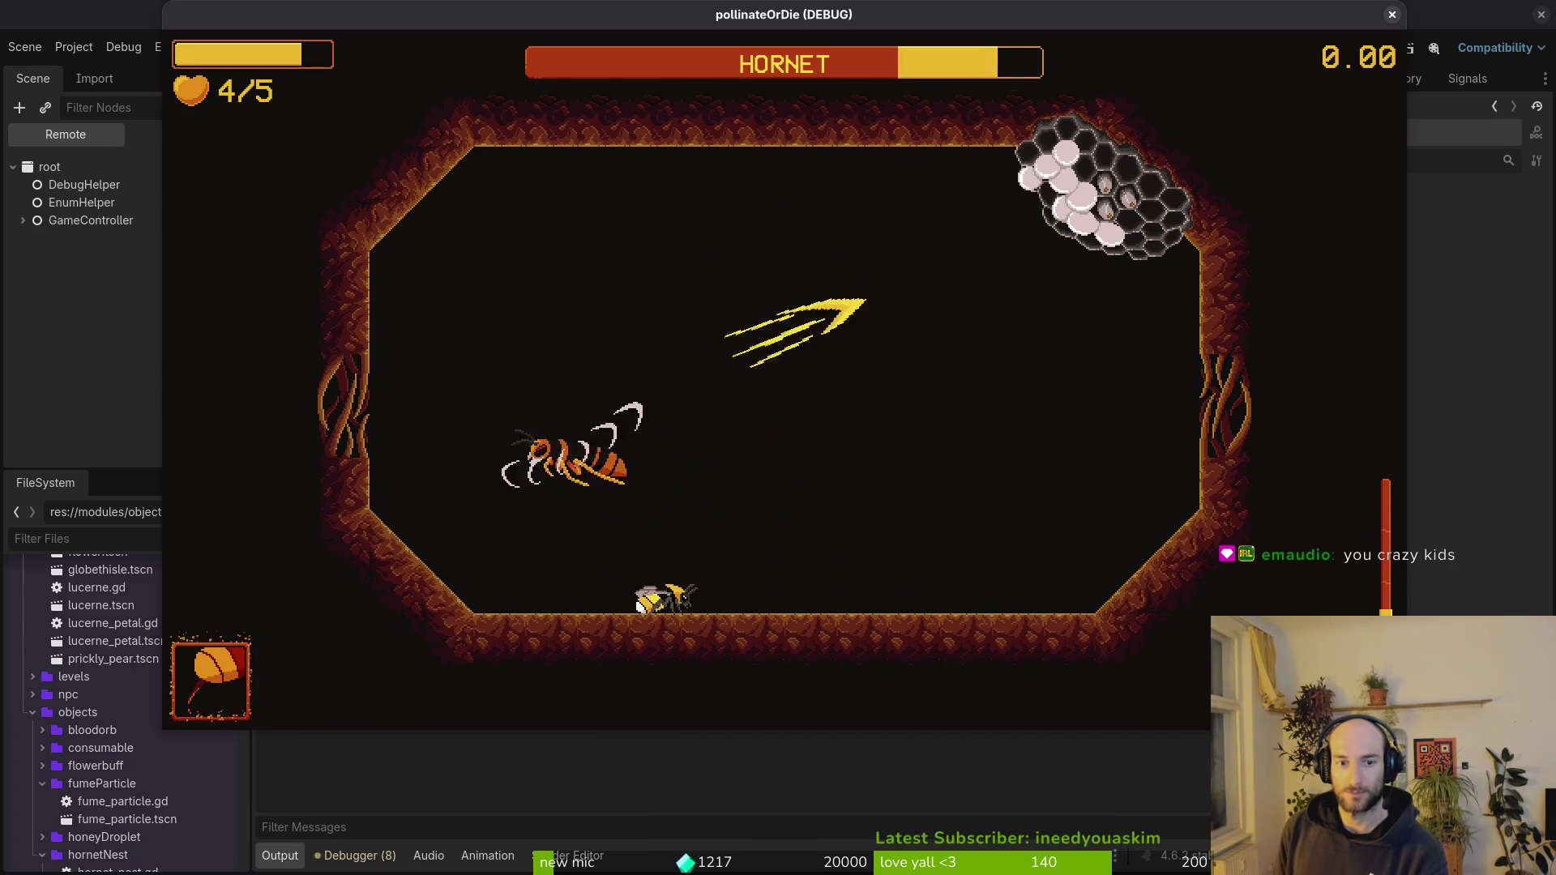
pyautogui.press('Down')
pyautogui.press('space')
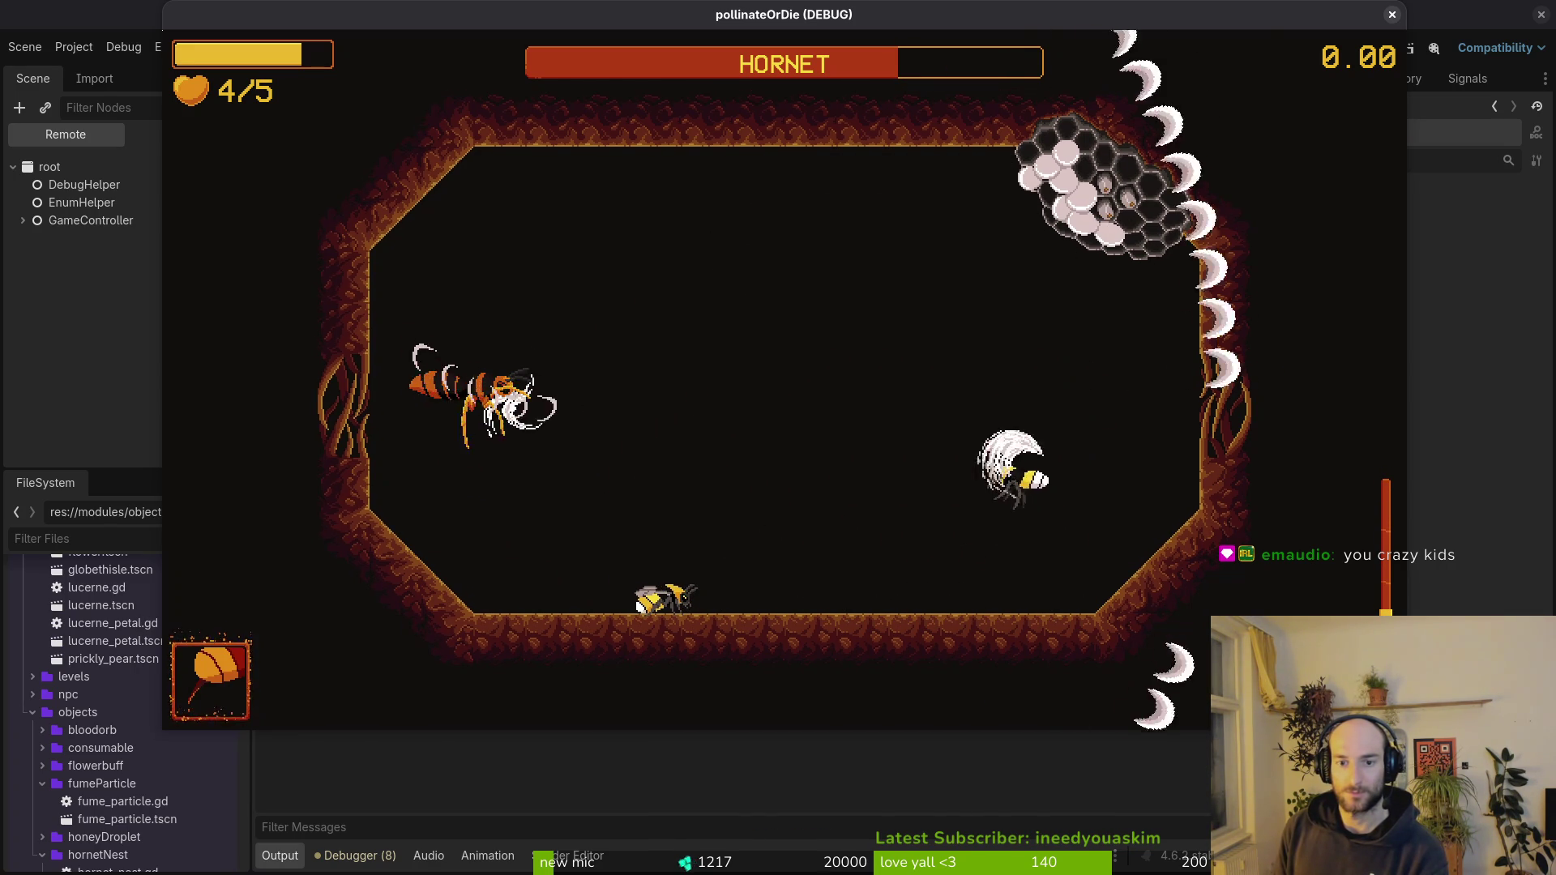
pyautogui.press('Up')
pyautogui.press('Left')
pyautogui.press('Up')
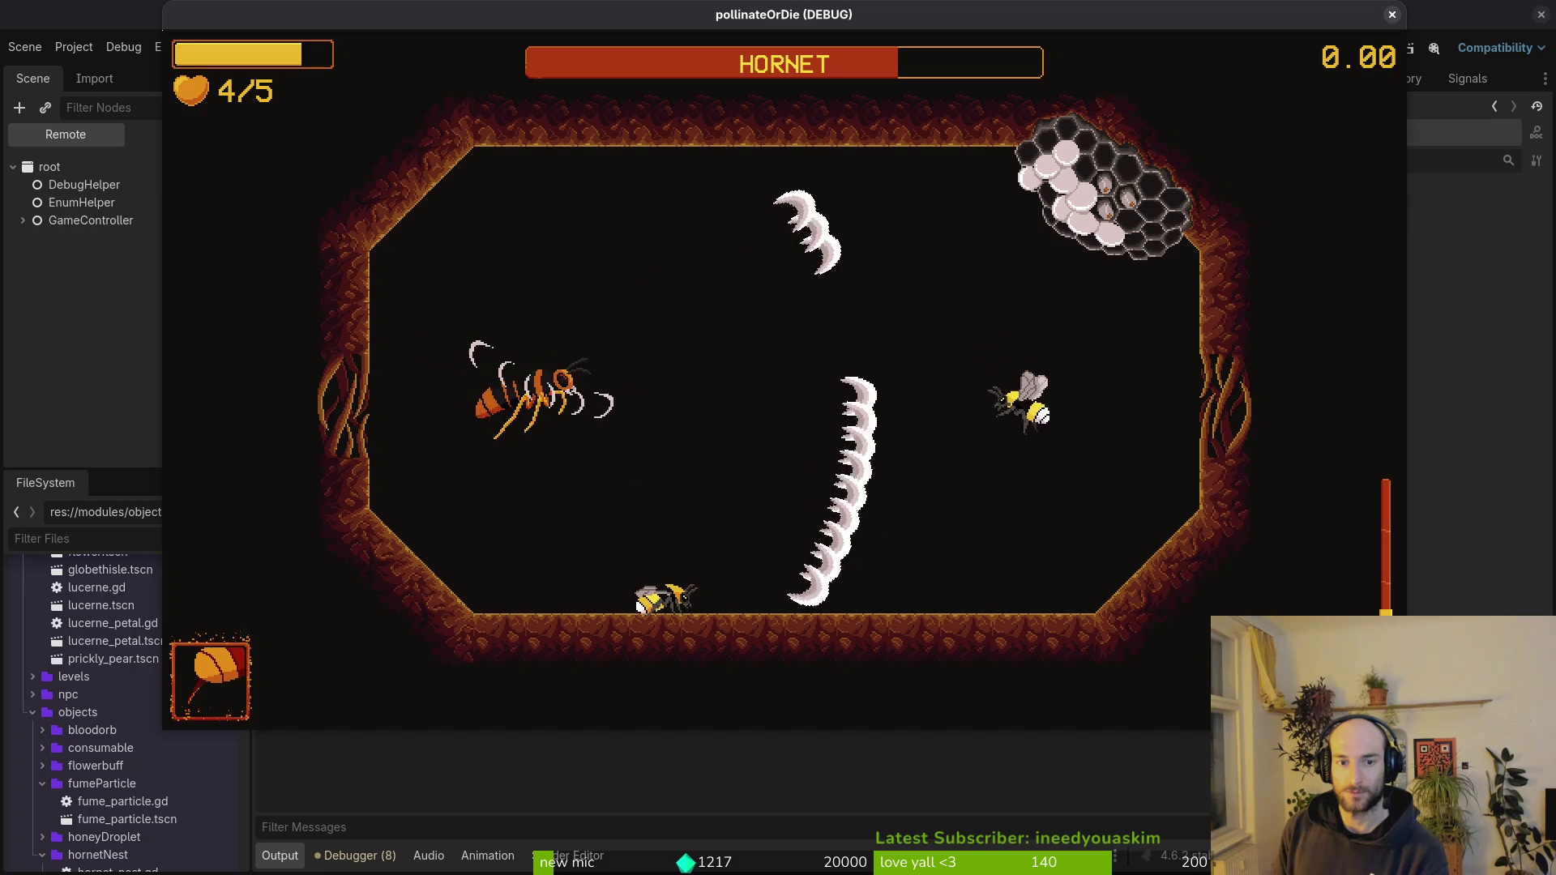
pyautogui.press('Up')
pyautogui.press('Down')
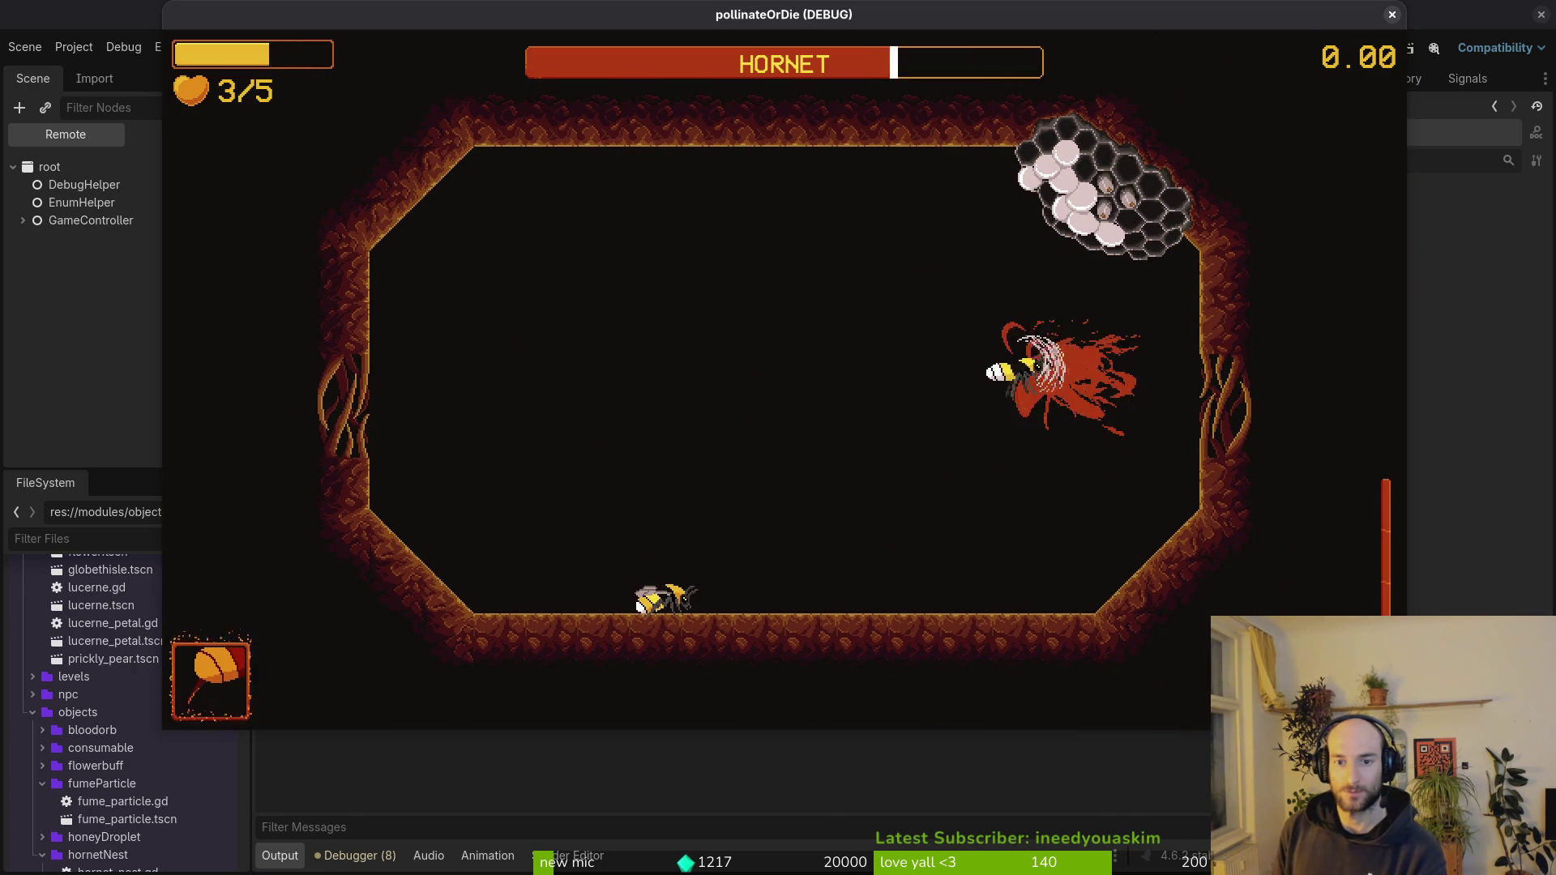
pyautogui.press('space')
pyautogui.press('Left')
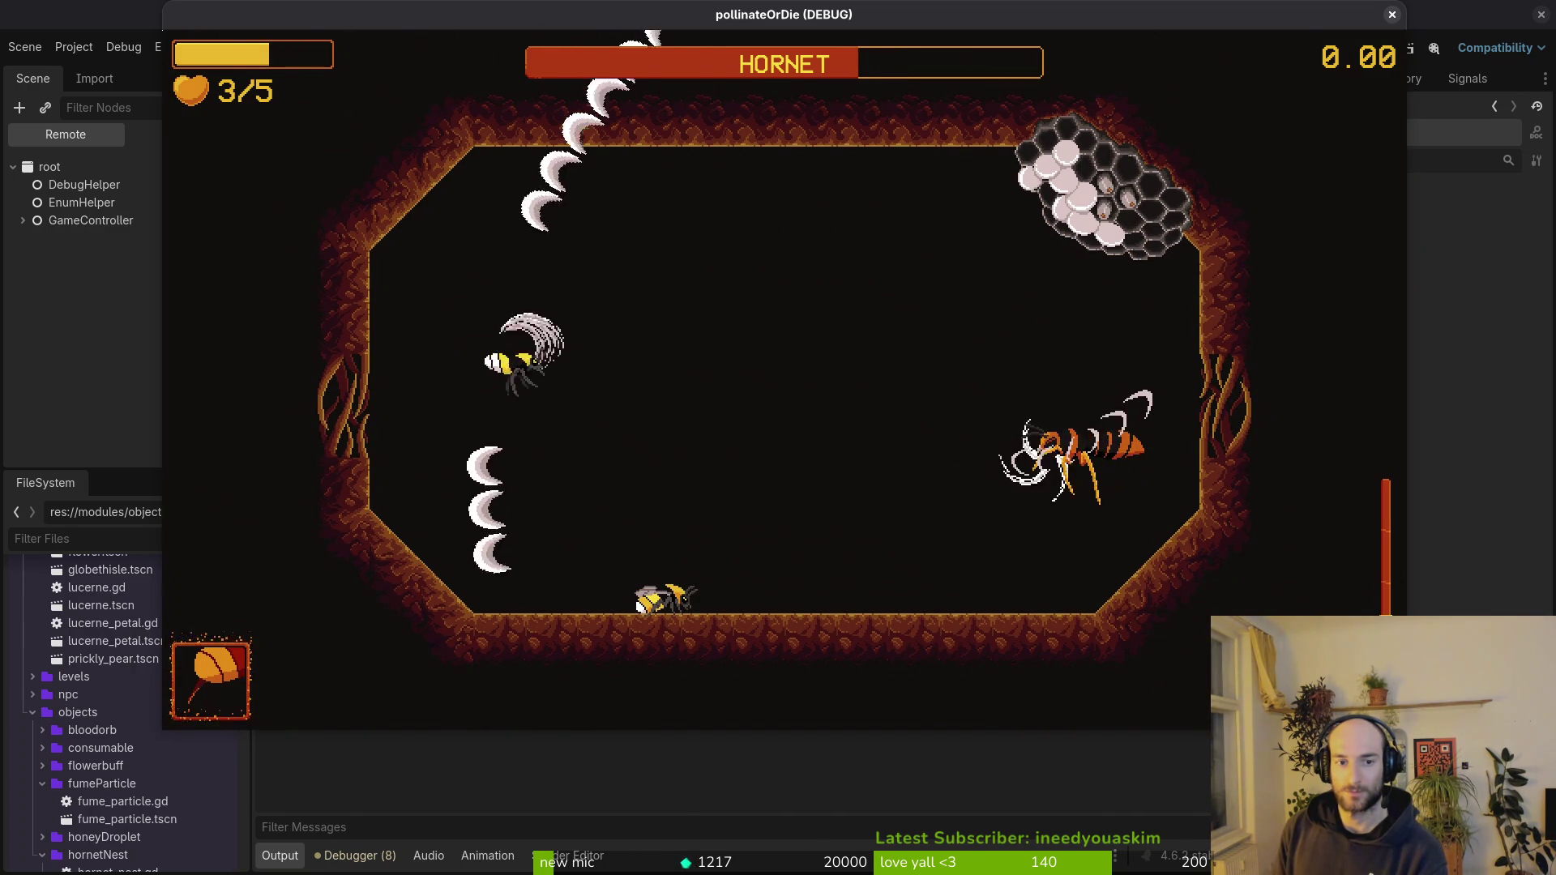
# - Dash around the arena and dive through the Hornet several times to damage it
pyautogui.press('Up')
pyautogui.press('Right')
pyautogui.press('Down')
pyautogui.press('Left')
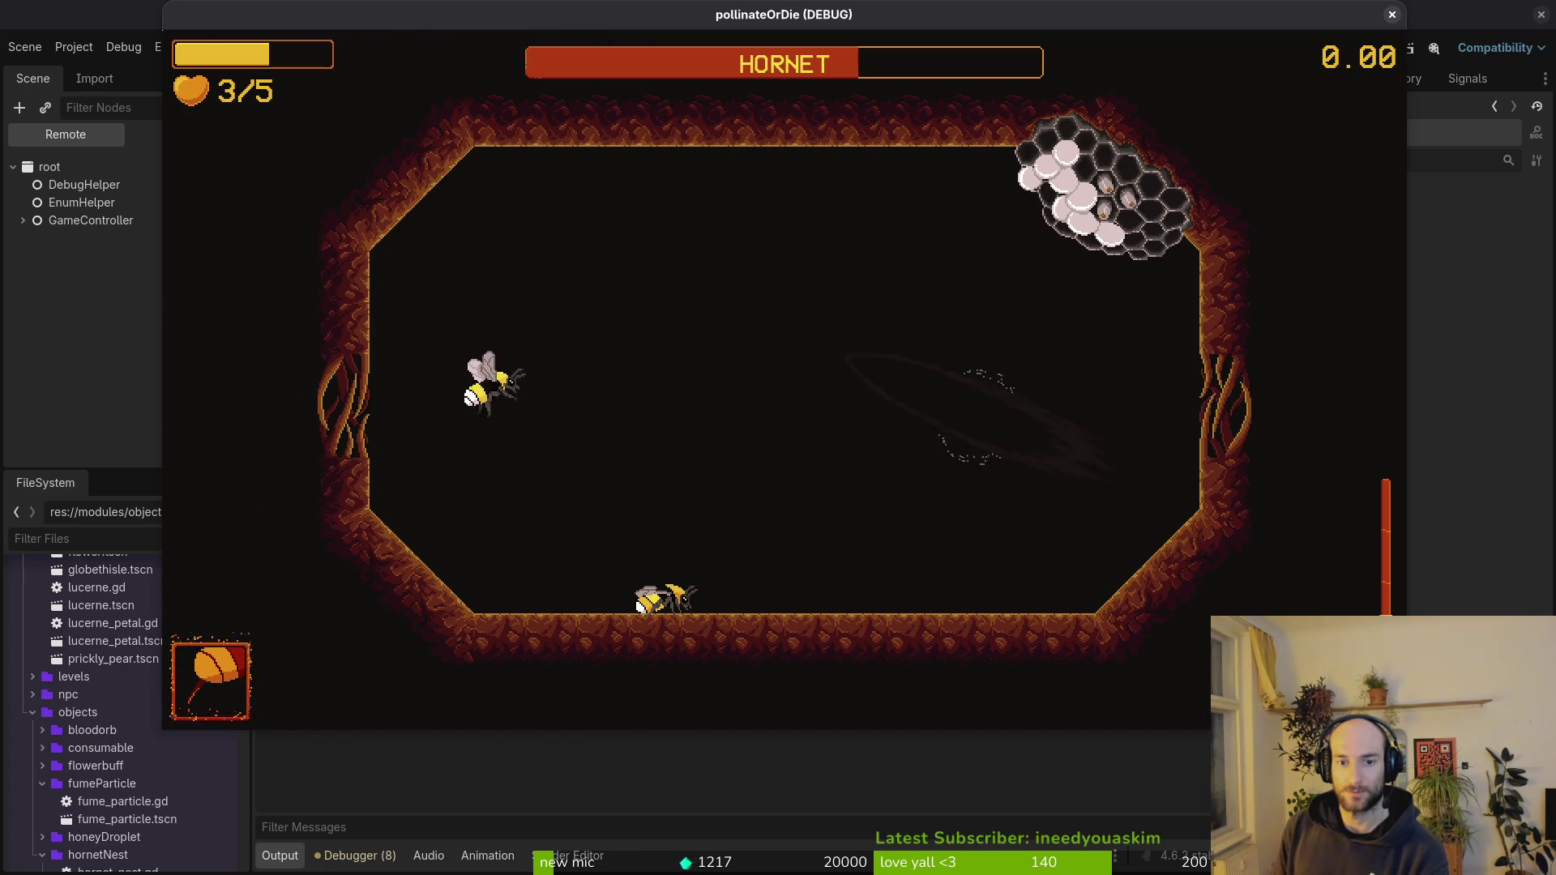
pyautogui.press('Down')
pyautogui.press('Right')
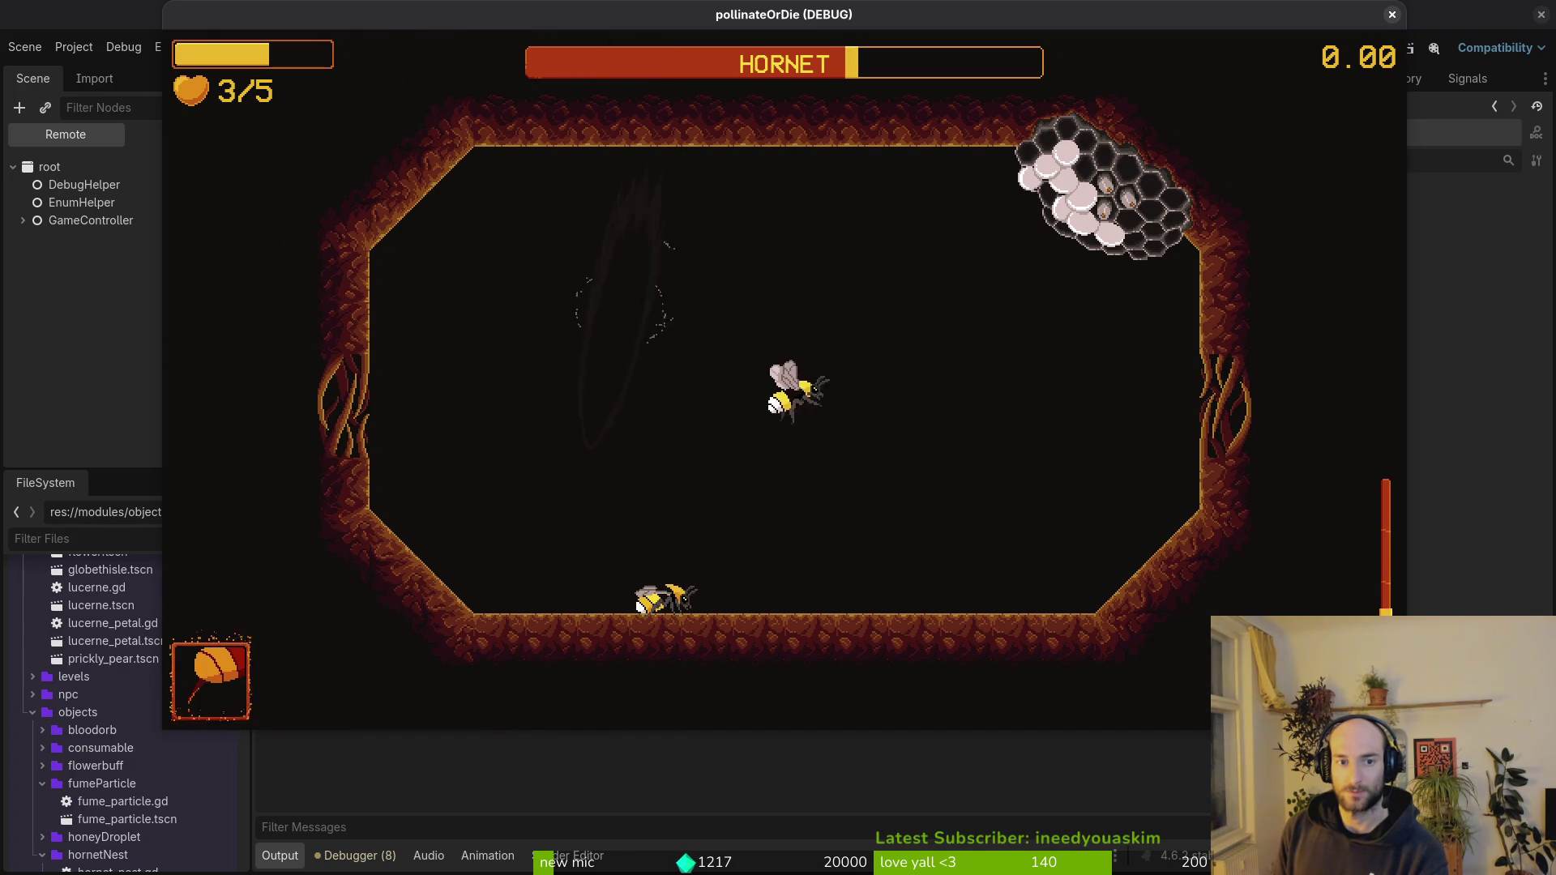
pyautogui.press('Left')
pyautogui.press('Up')
pyautogui.press('Right')
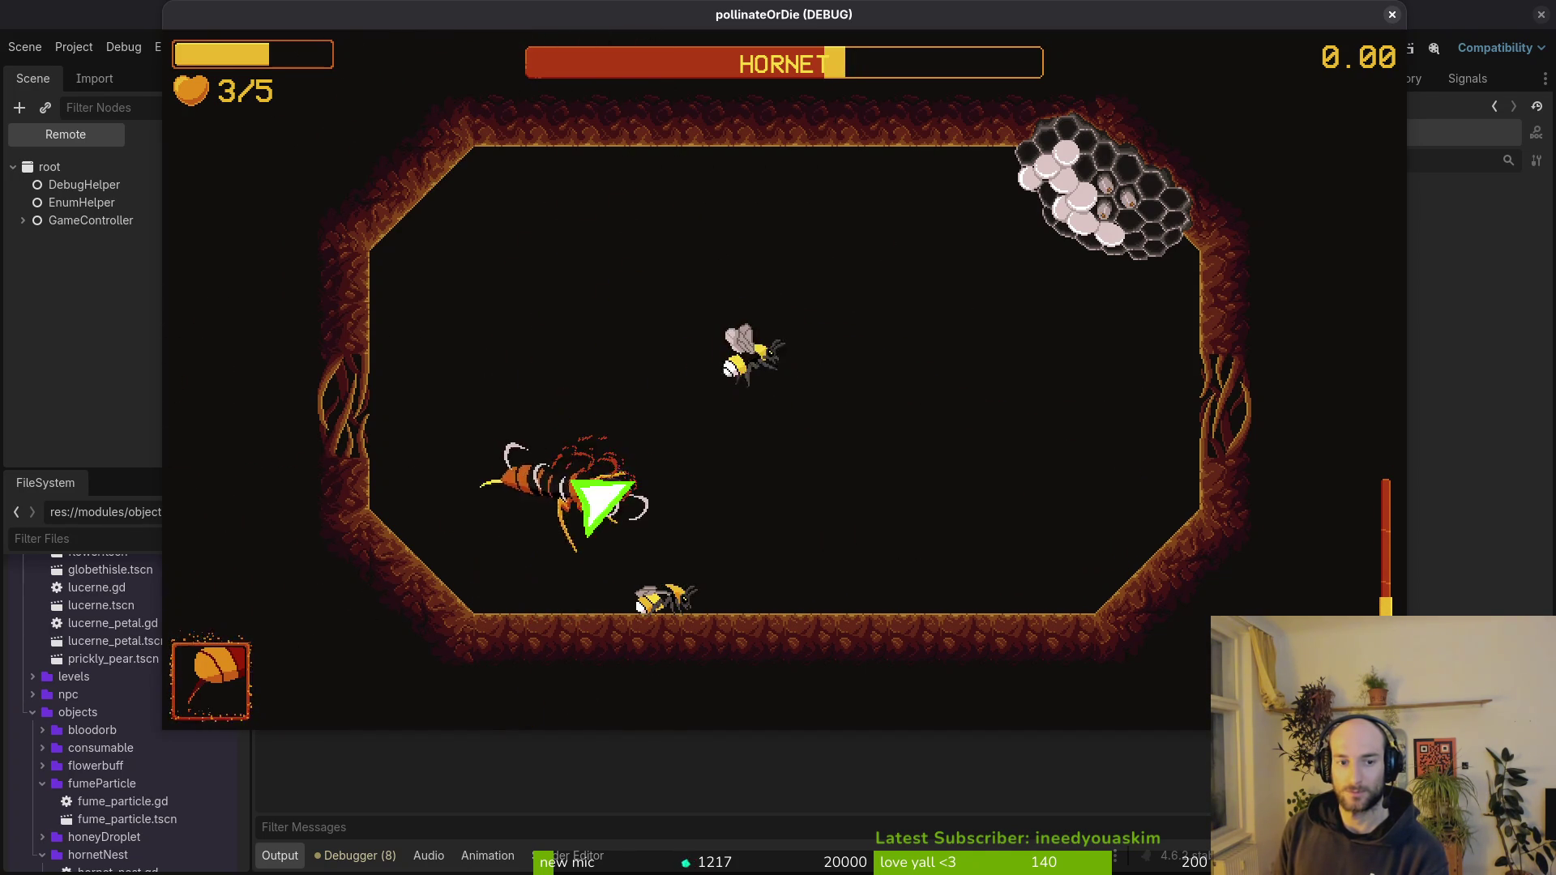
pyautogui.press('Left')
pyautogui.press('Up')
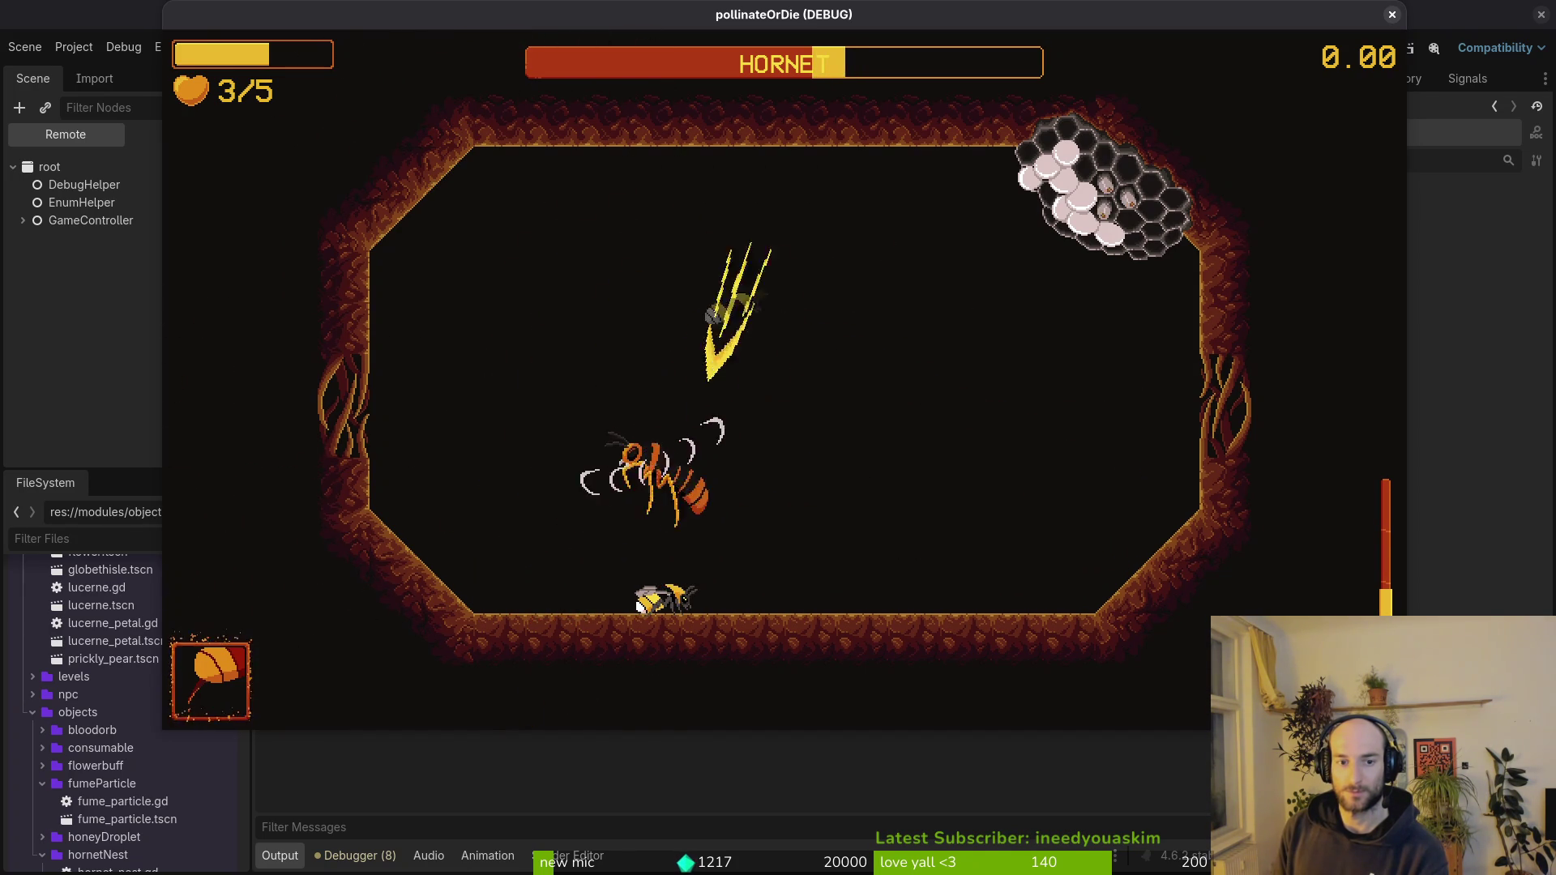
# - Keep flying past the Hornet for further hits while circling away between strikes
pyautogui.press('Down')
pyautogui.press('Right')
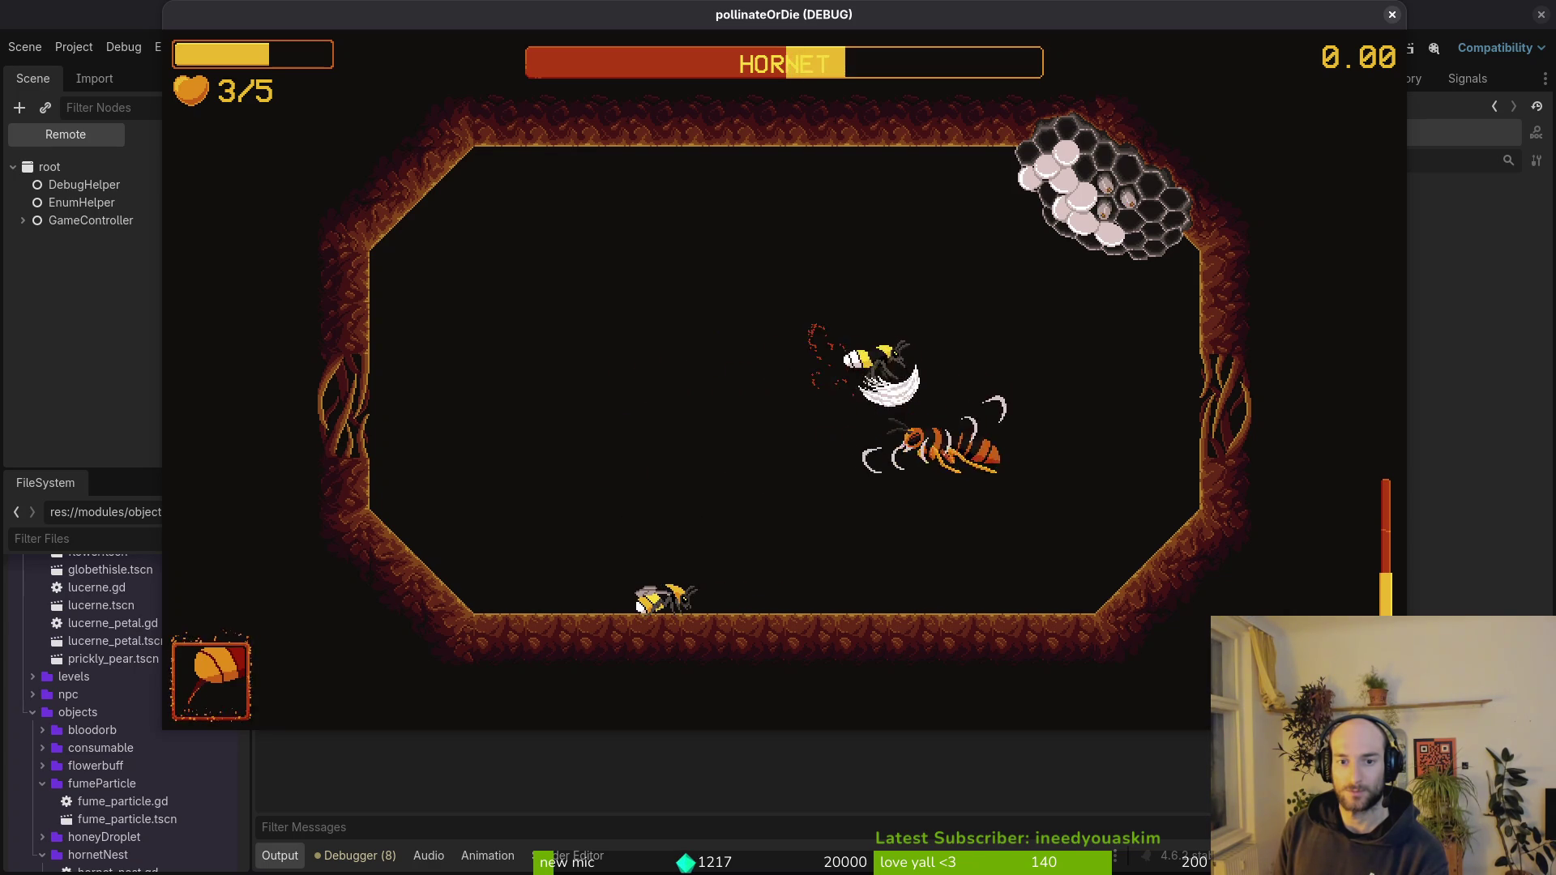
pyautogui.press('Left')
pyautogui.press('Down')
pyautogui.press('Right')
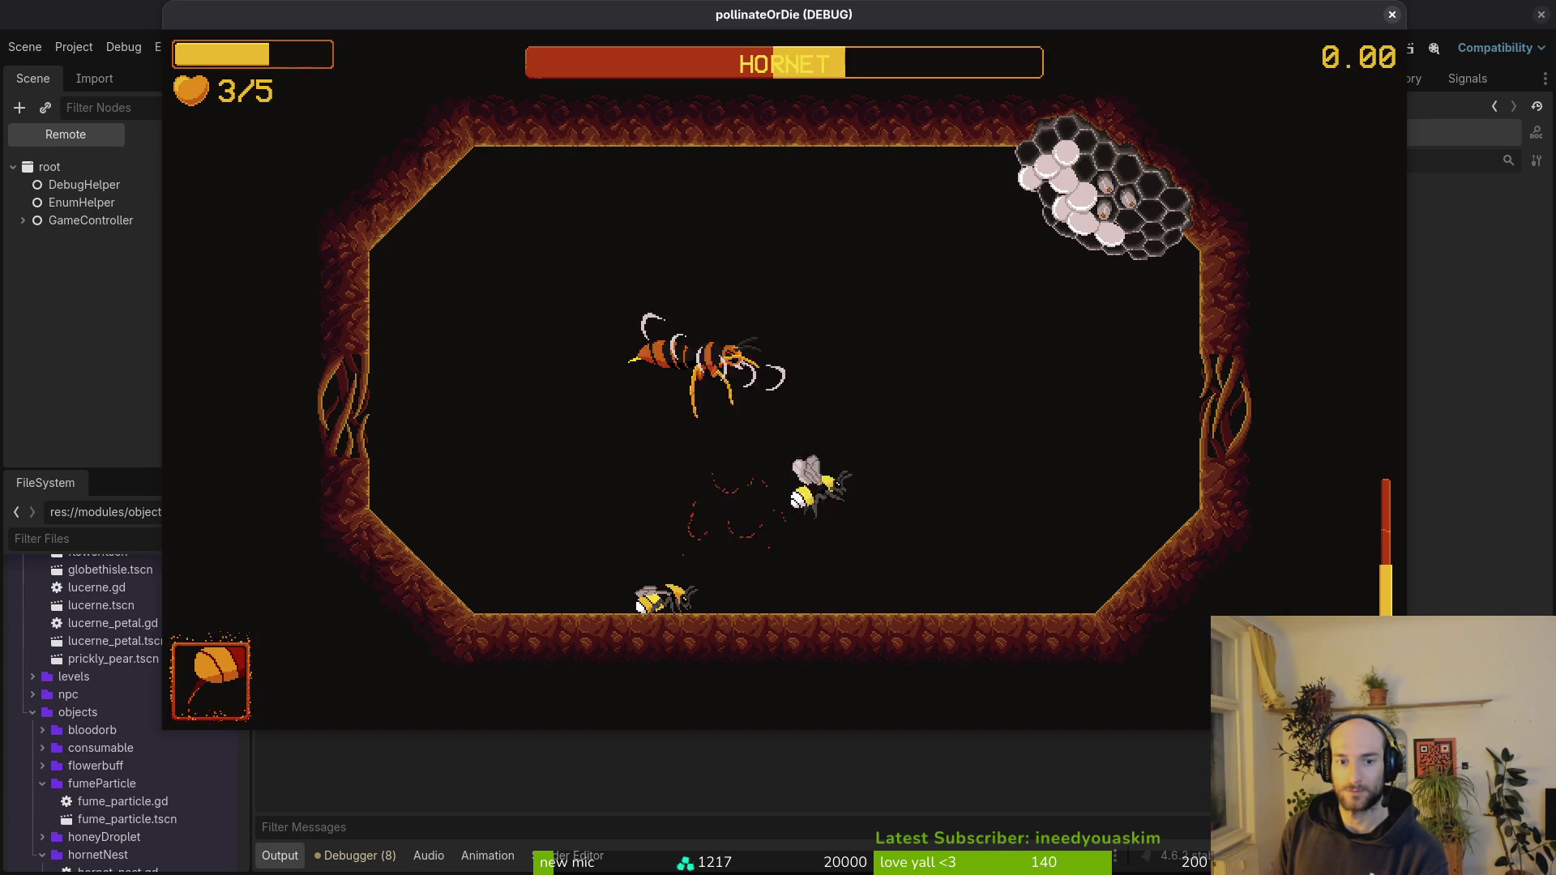
pyautogui.press('Left')
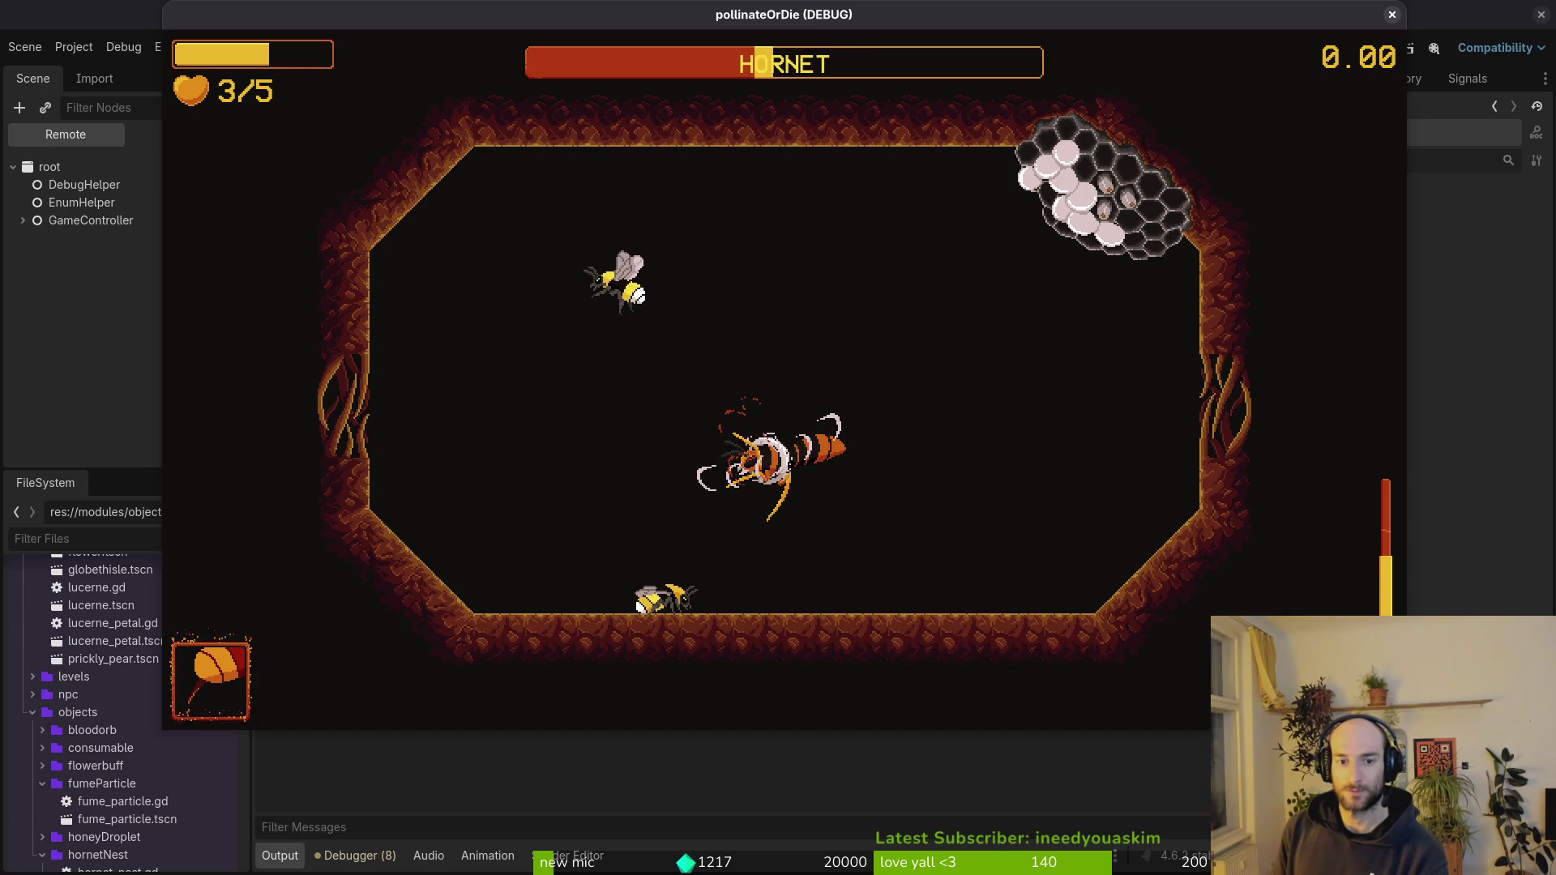
pyautogui.press('Right')
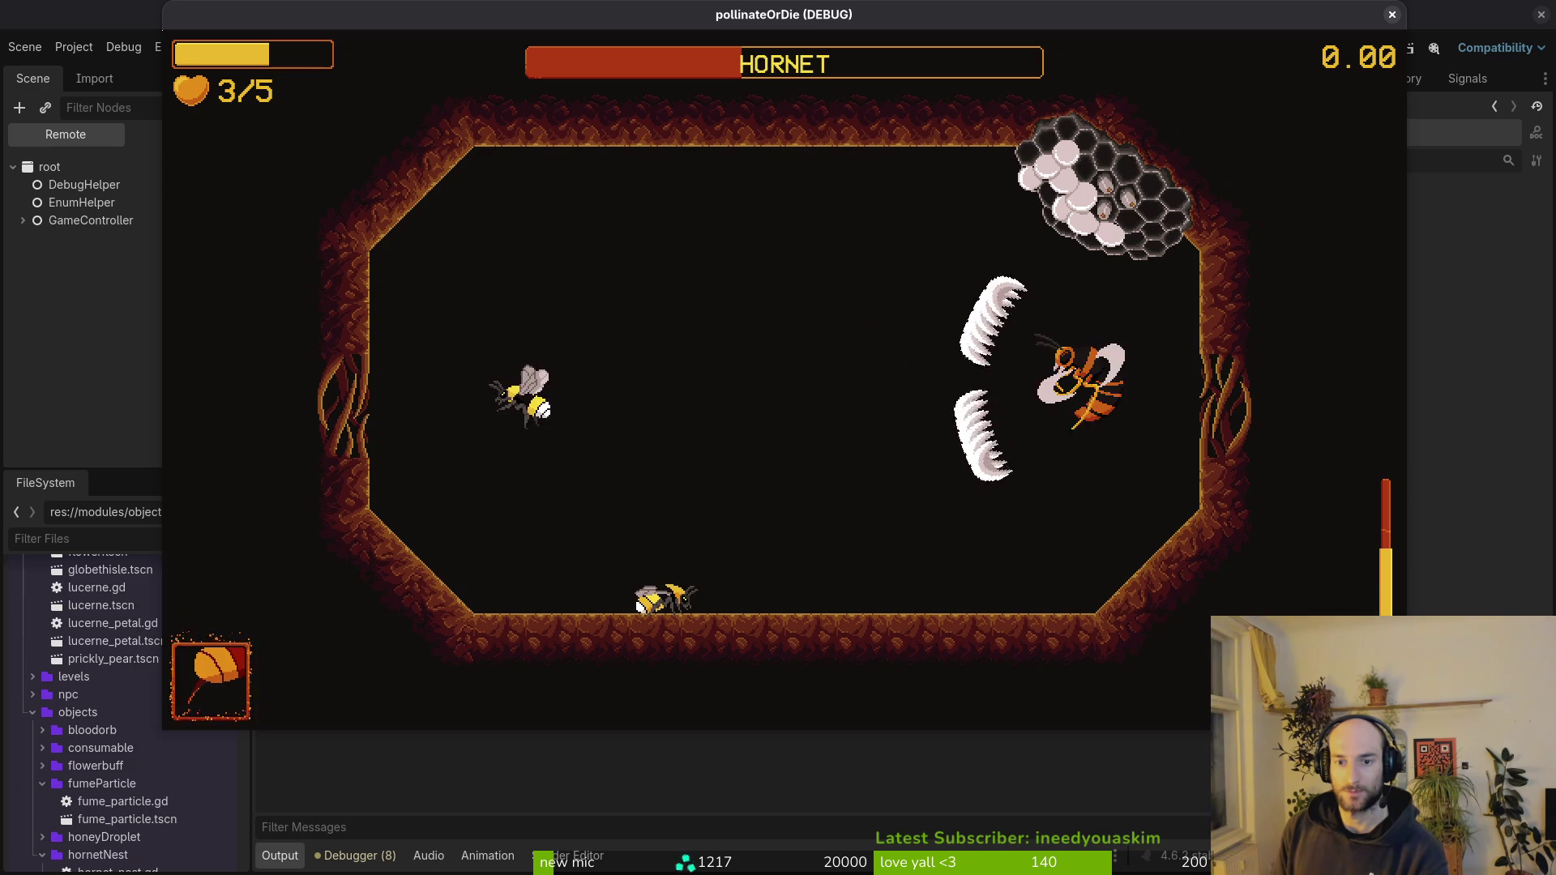
pyautogui.press('Up')
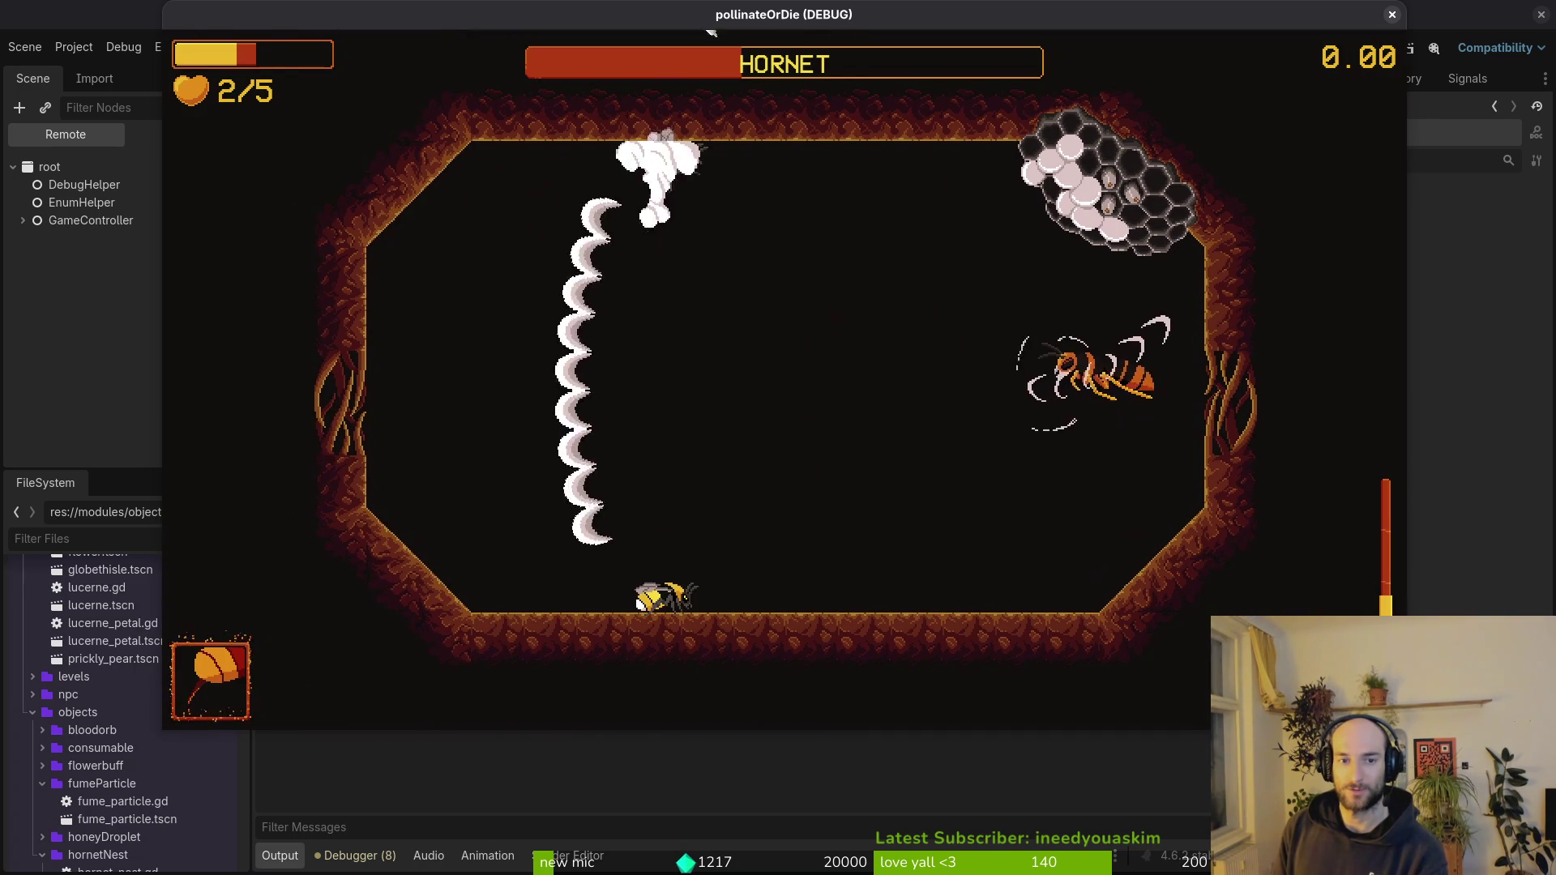
pyautogui.press('Down')
pyautogui.press('Right')
pyautogui.press('Left')
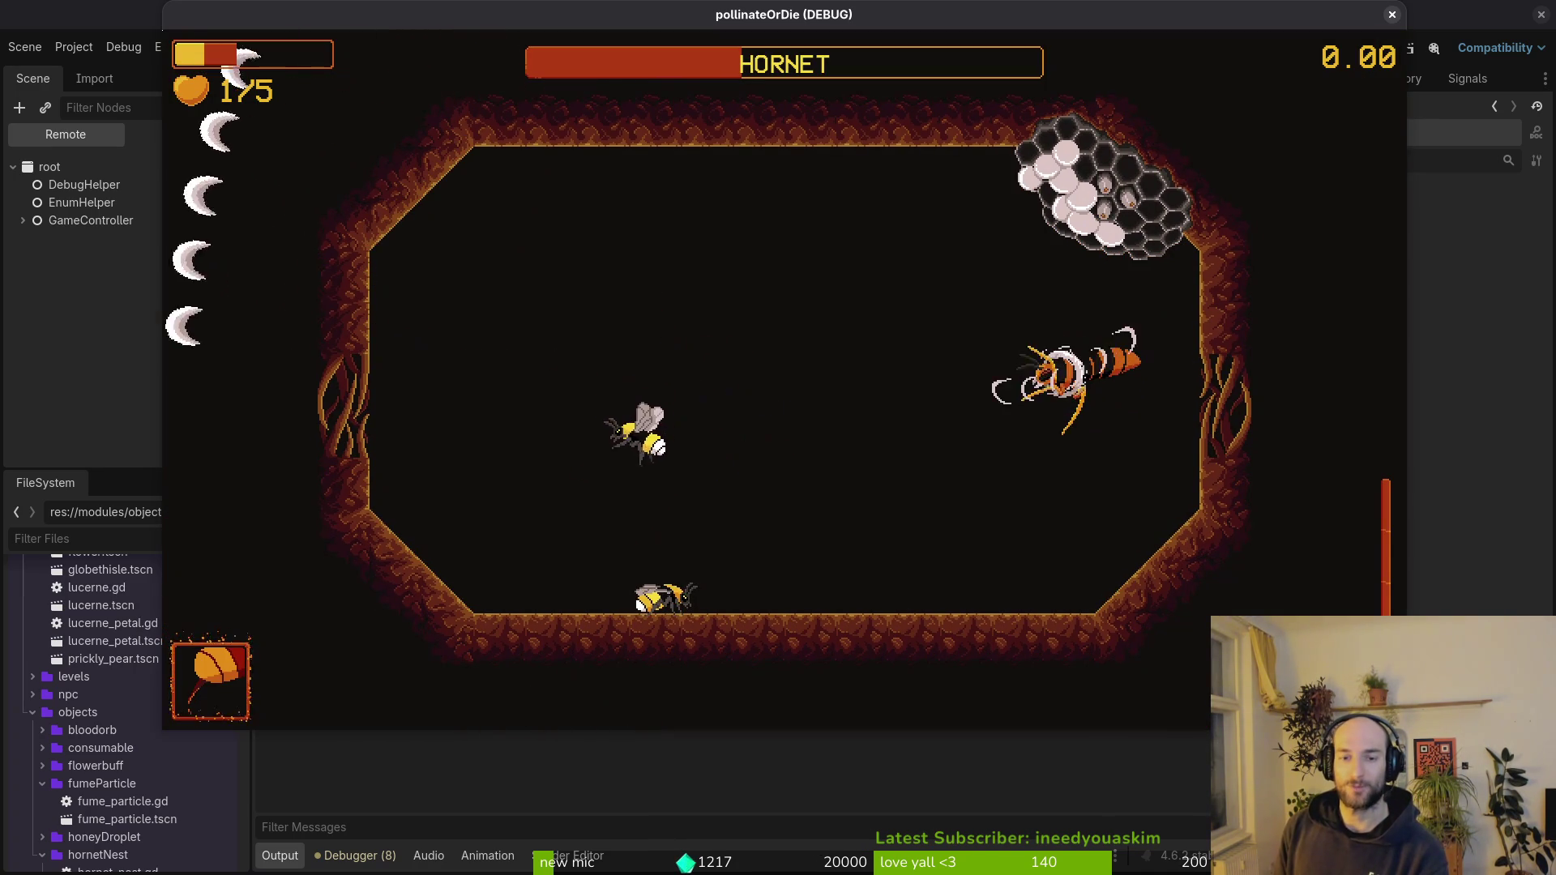
# - Escape the Hornet's charge, strike it from below, then climb toward the hive
pyautogui.press('Right')
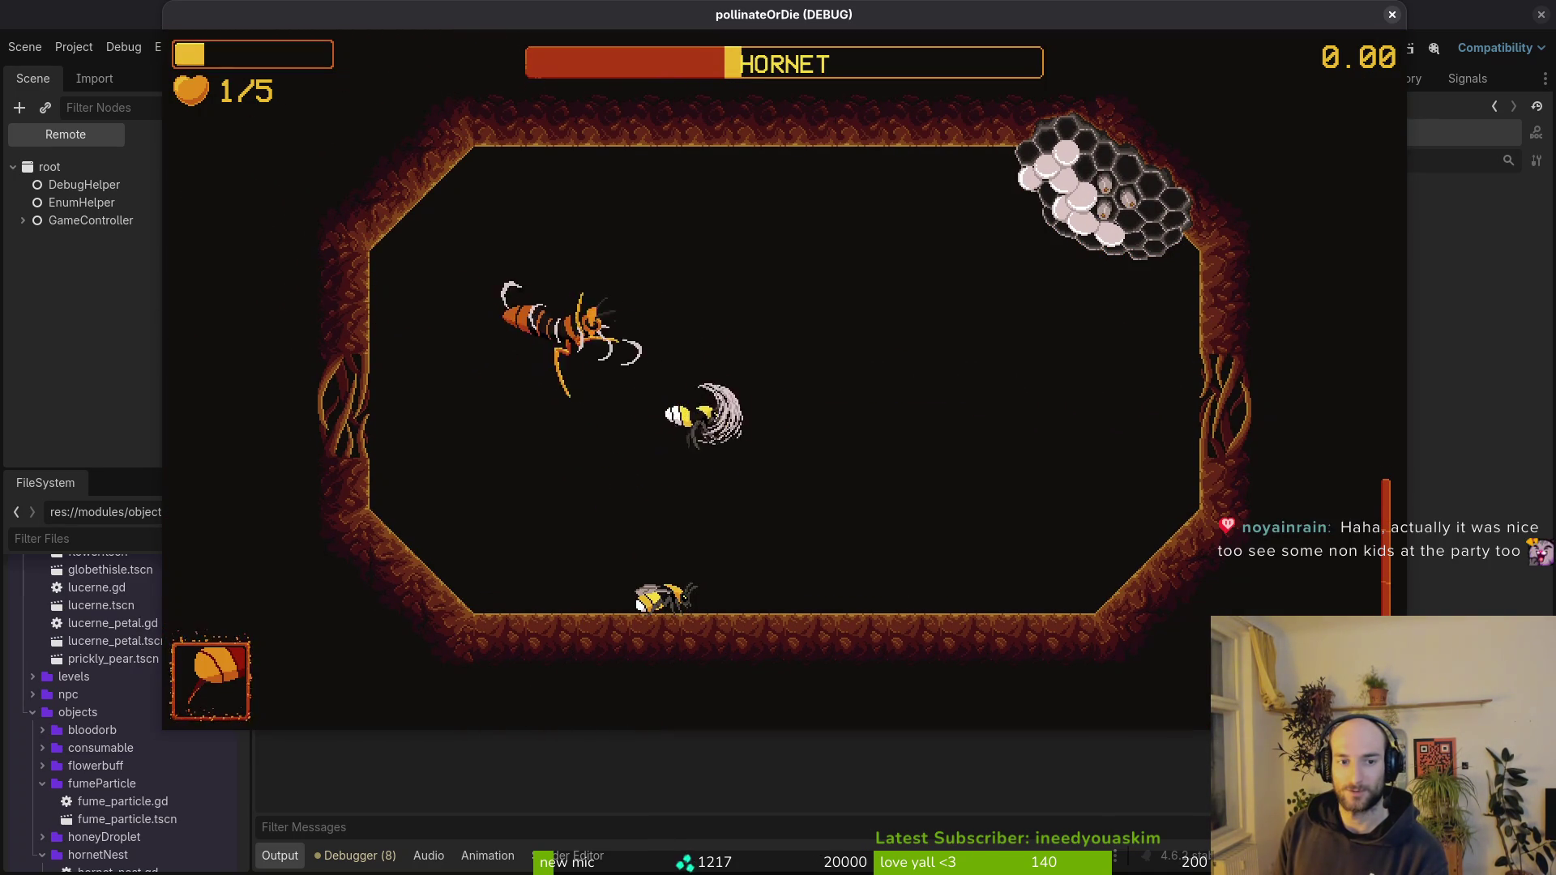
pyautogui.press('Left')
pyautogui.press('Up')
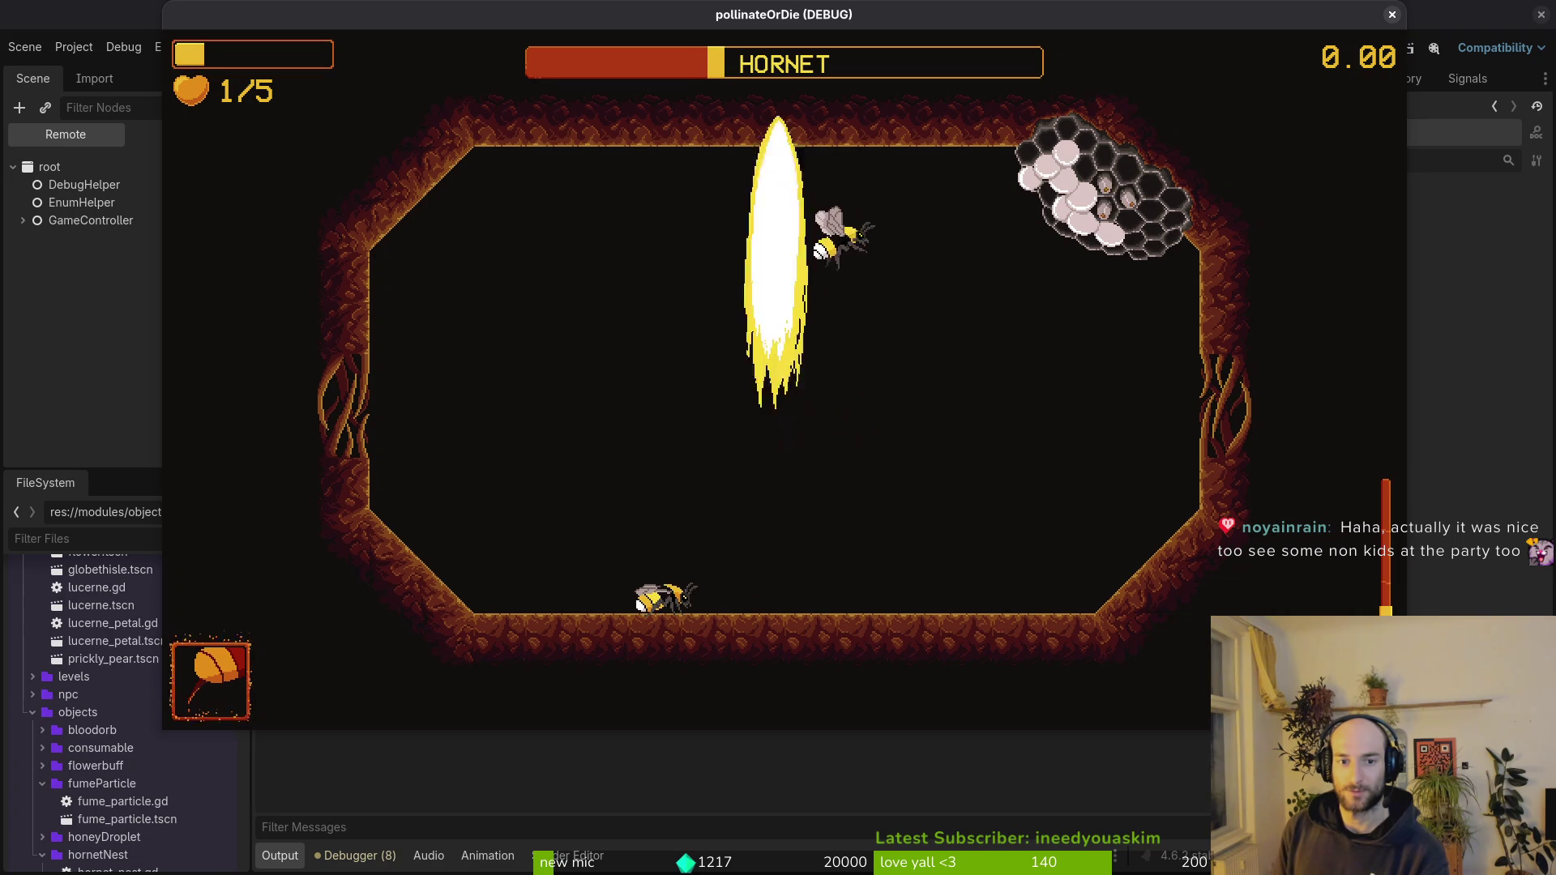
pyautogui.press('Right')
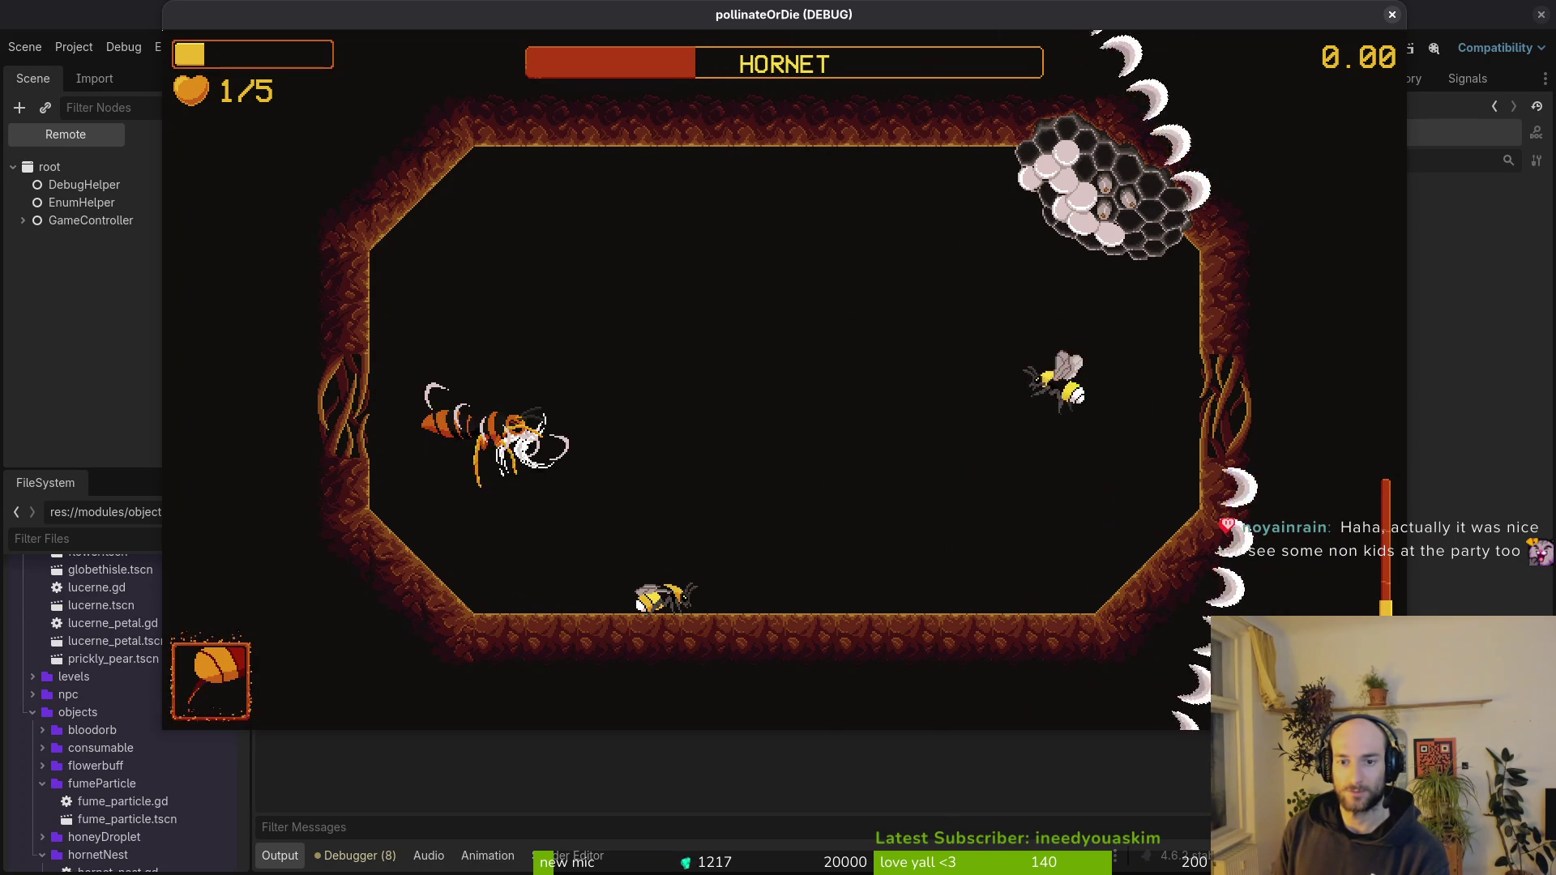
pyautogui.press('Down')
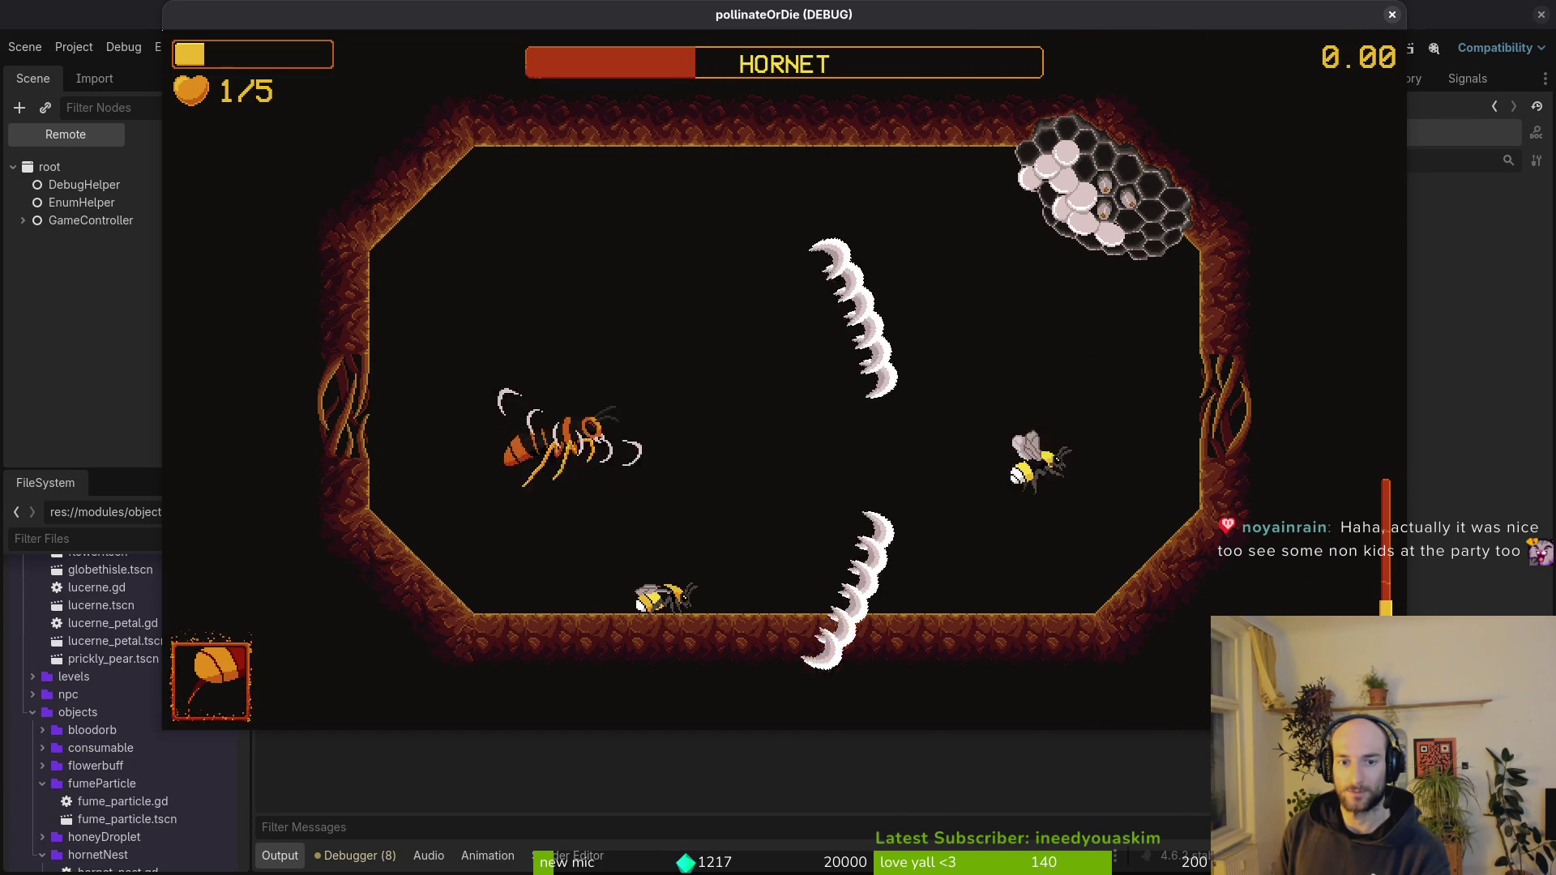
pyautogui.press('Up')
pyautogui.press('Up')
pyautogui.press('Right')
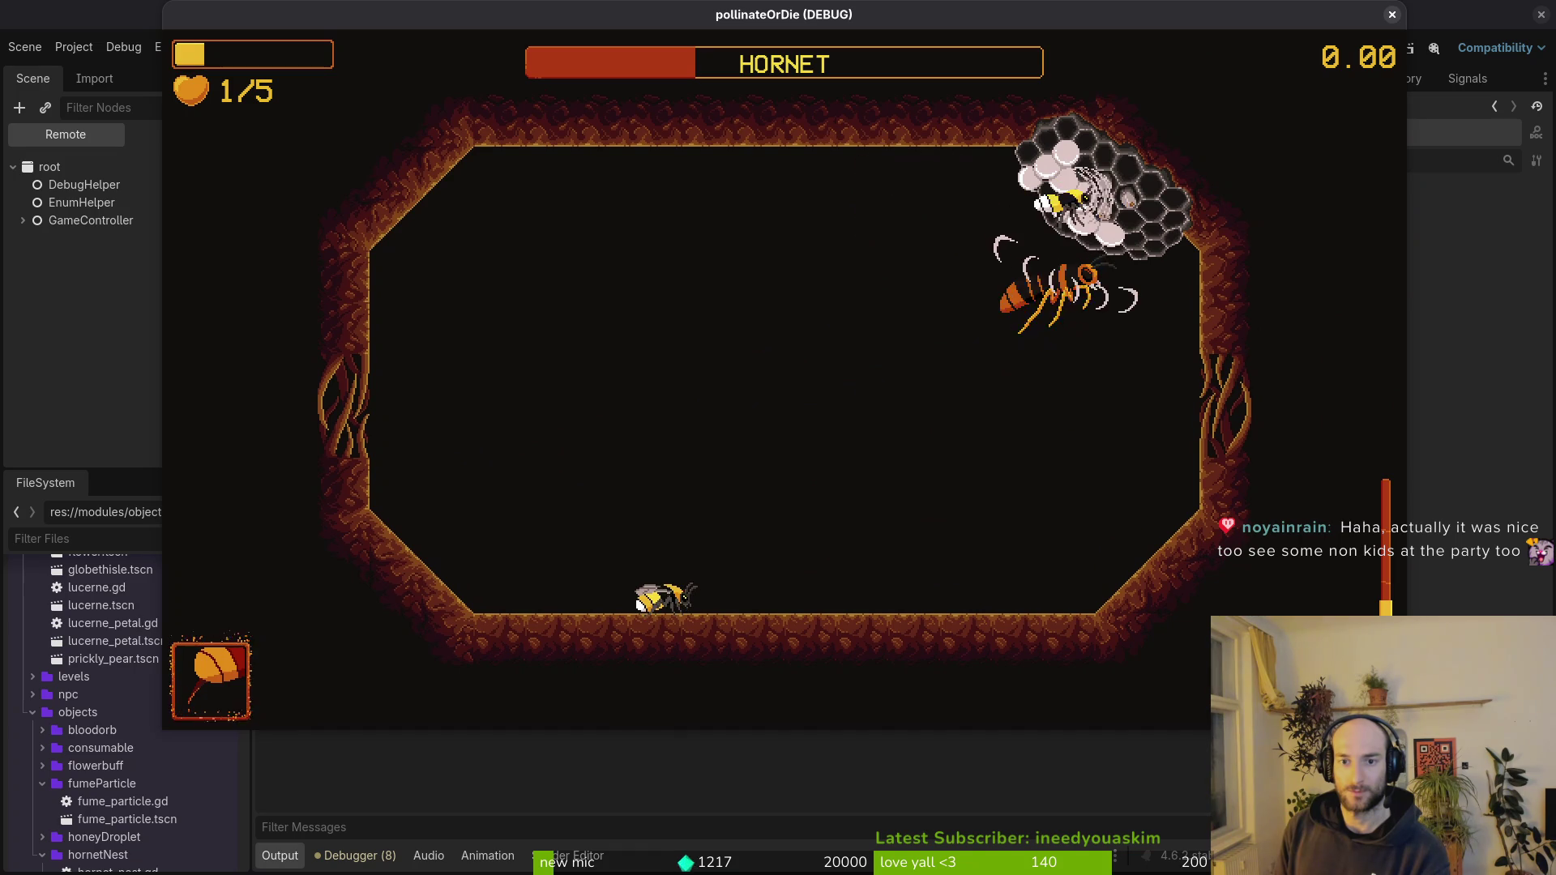
pyautogui.press('Up')
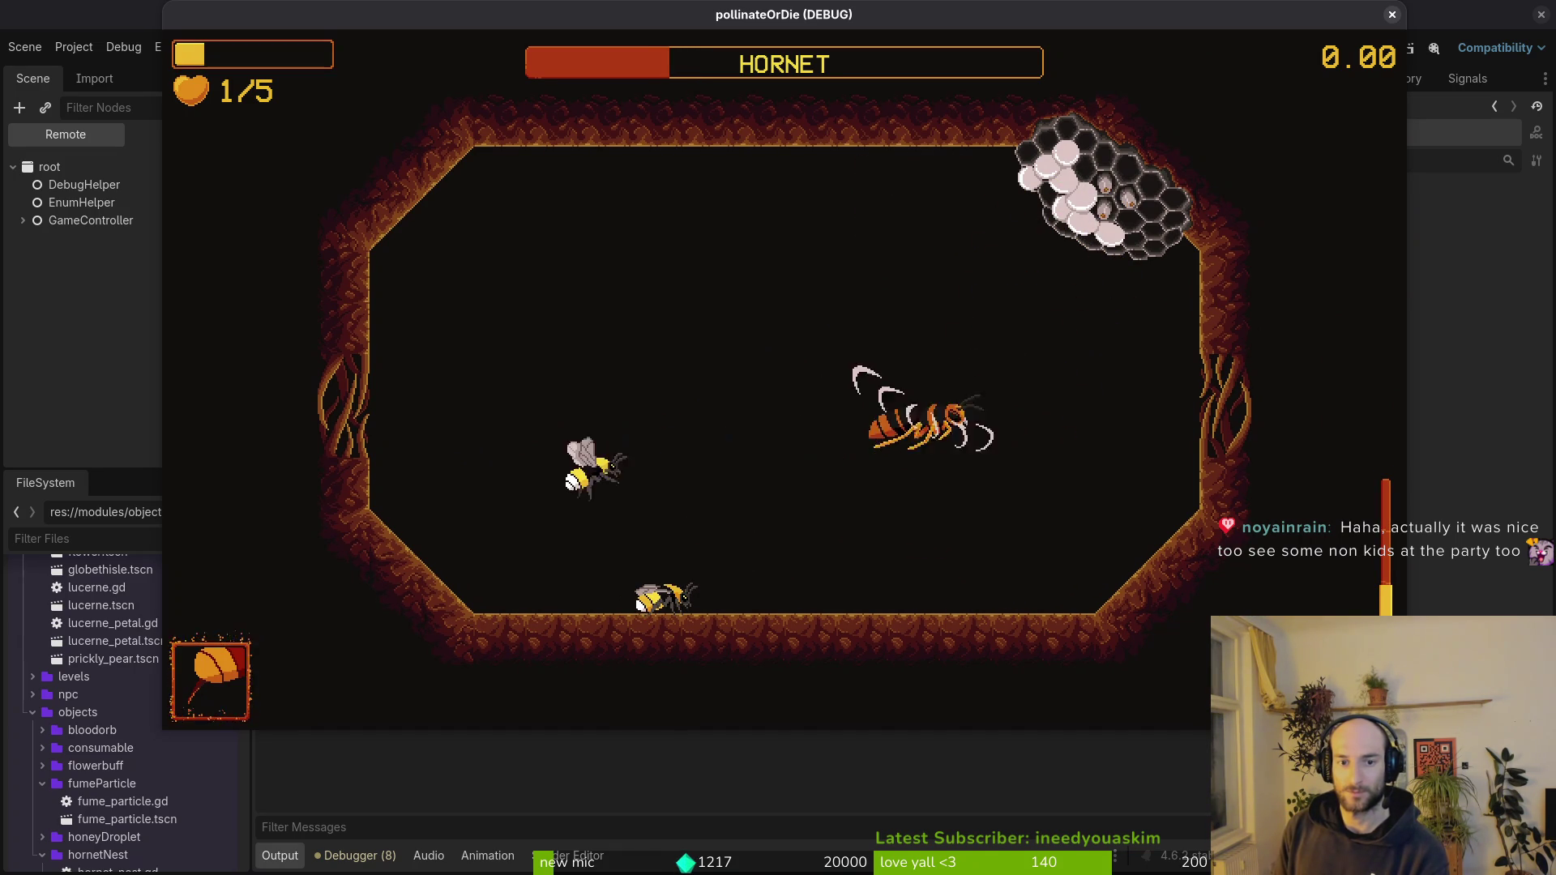
# - Weave around the arena dodging crescents until the bee's last life is lost
pyautogui.press('Left')
pyautogui.press('Down')
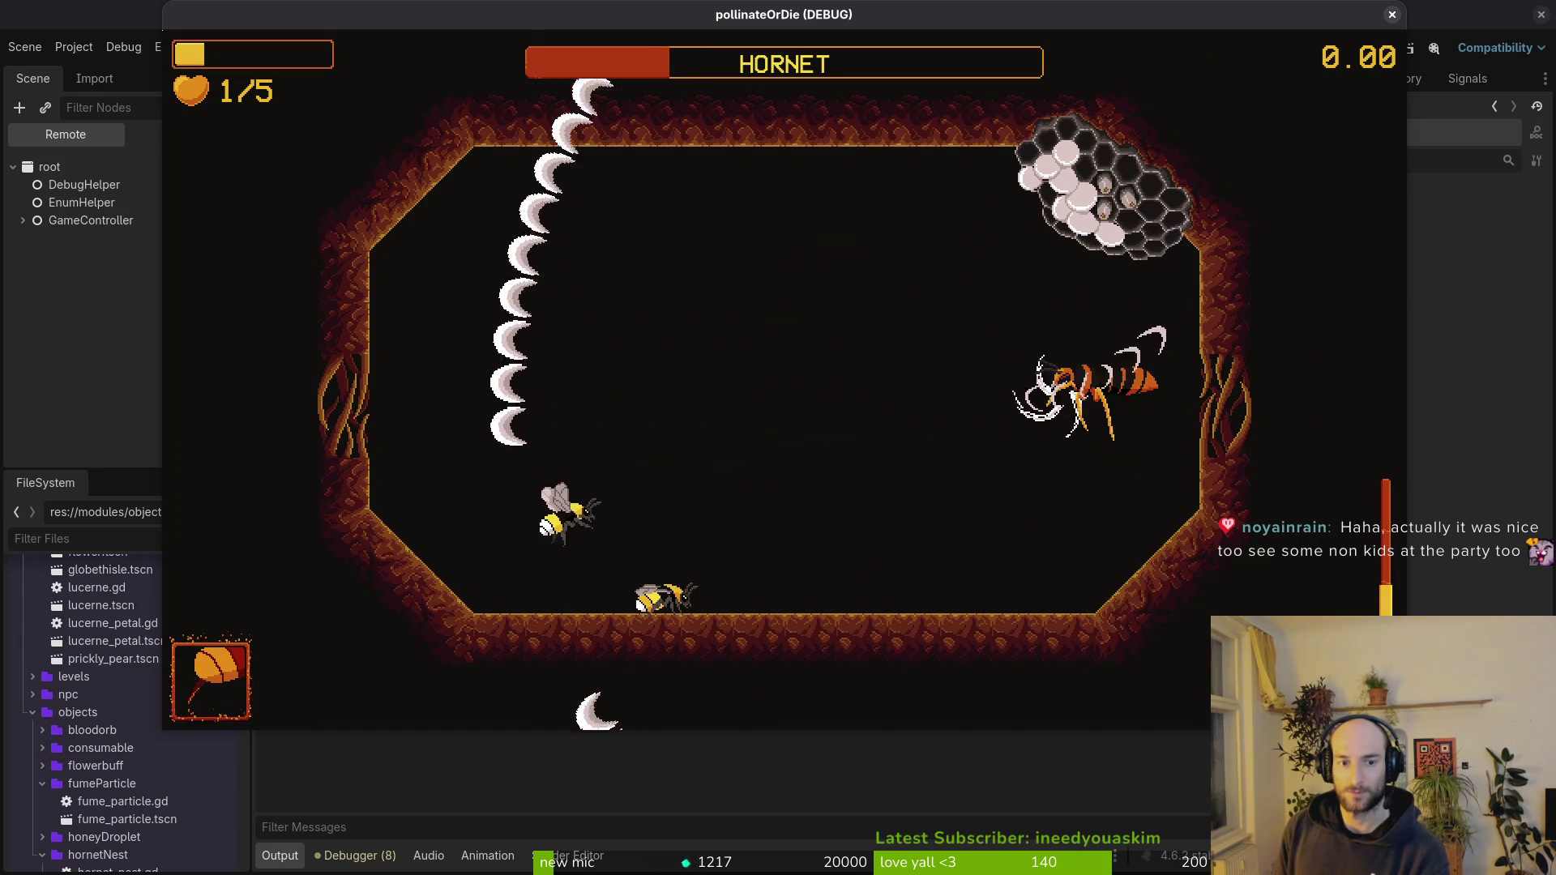
pyautogui.press('Up')
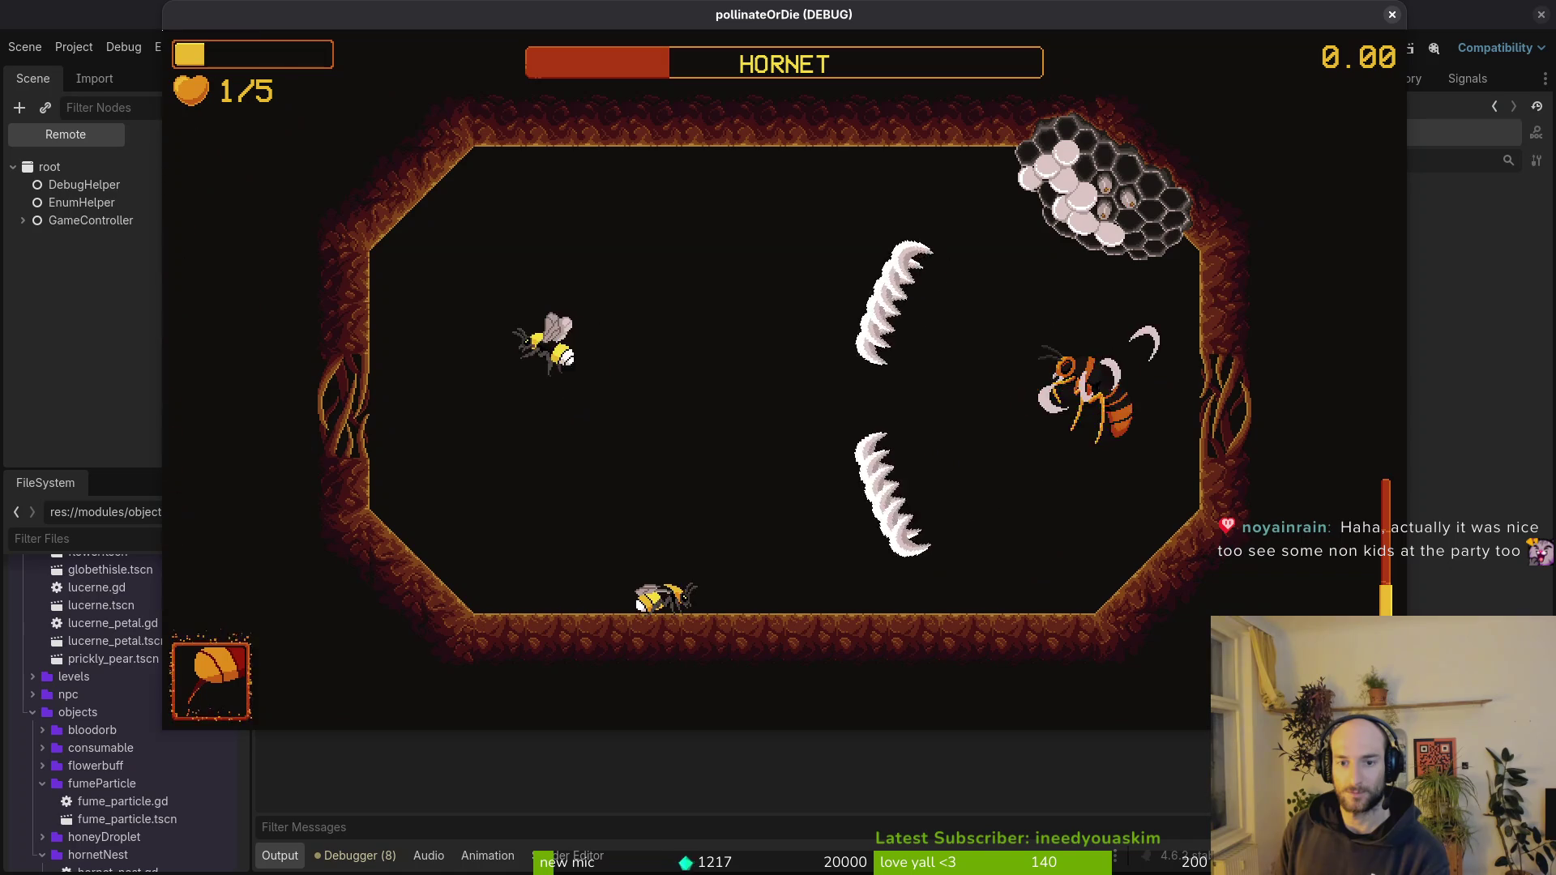
pyautogui.press('Right')
pyautogui.press('Left')
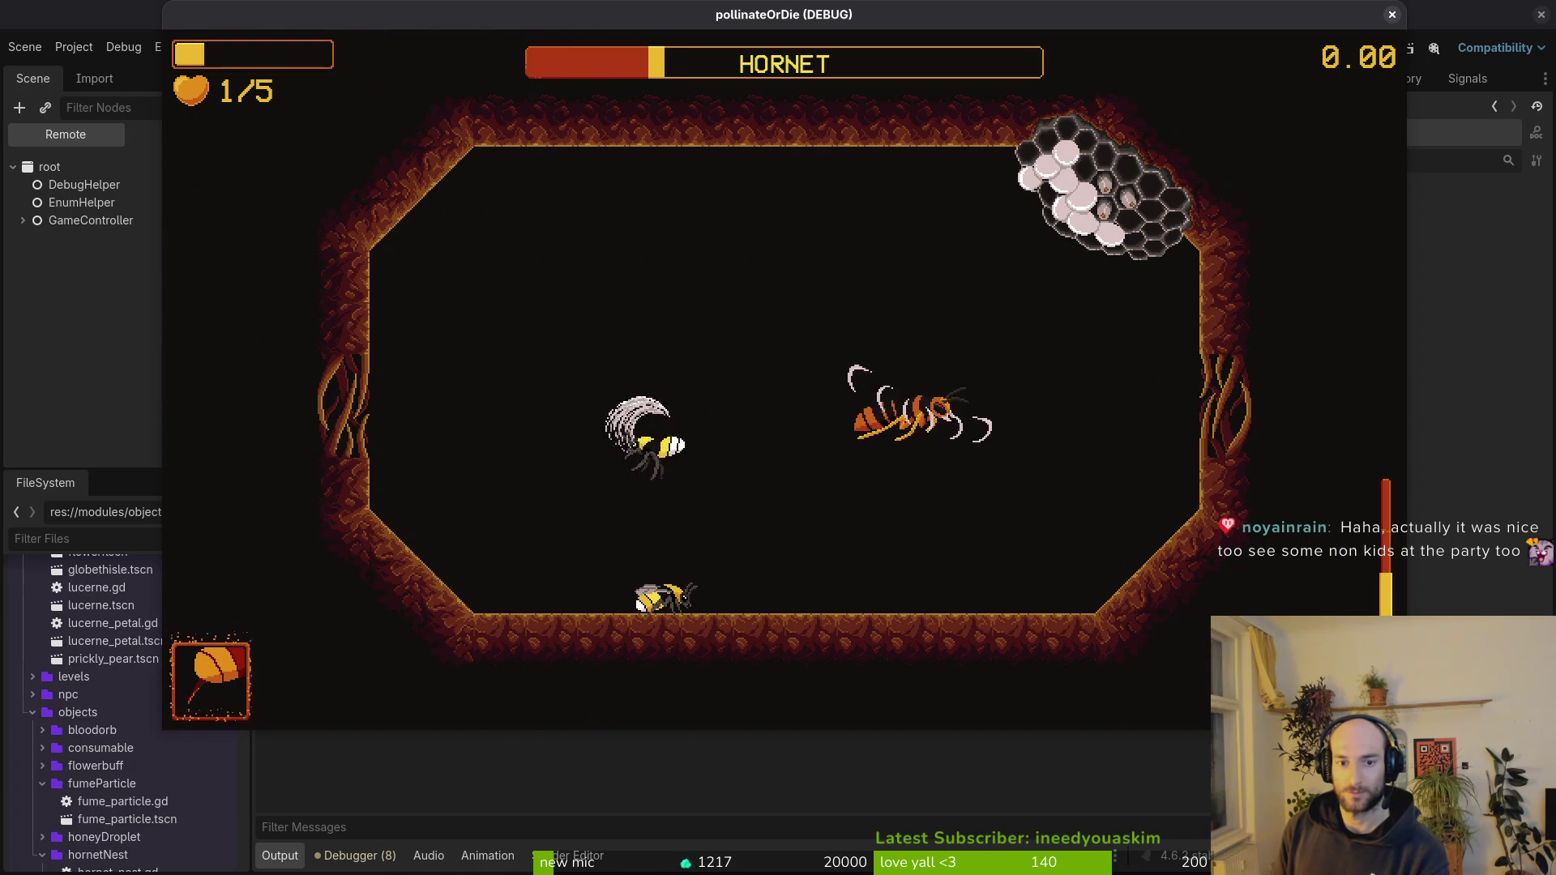
pyautogui.press('Left')
pyautogui.press('Up')
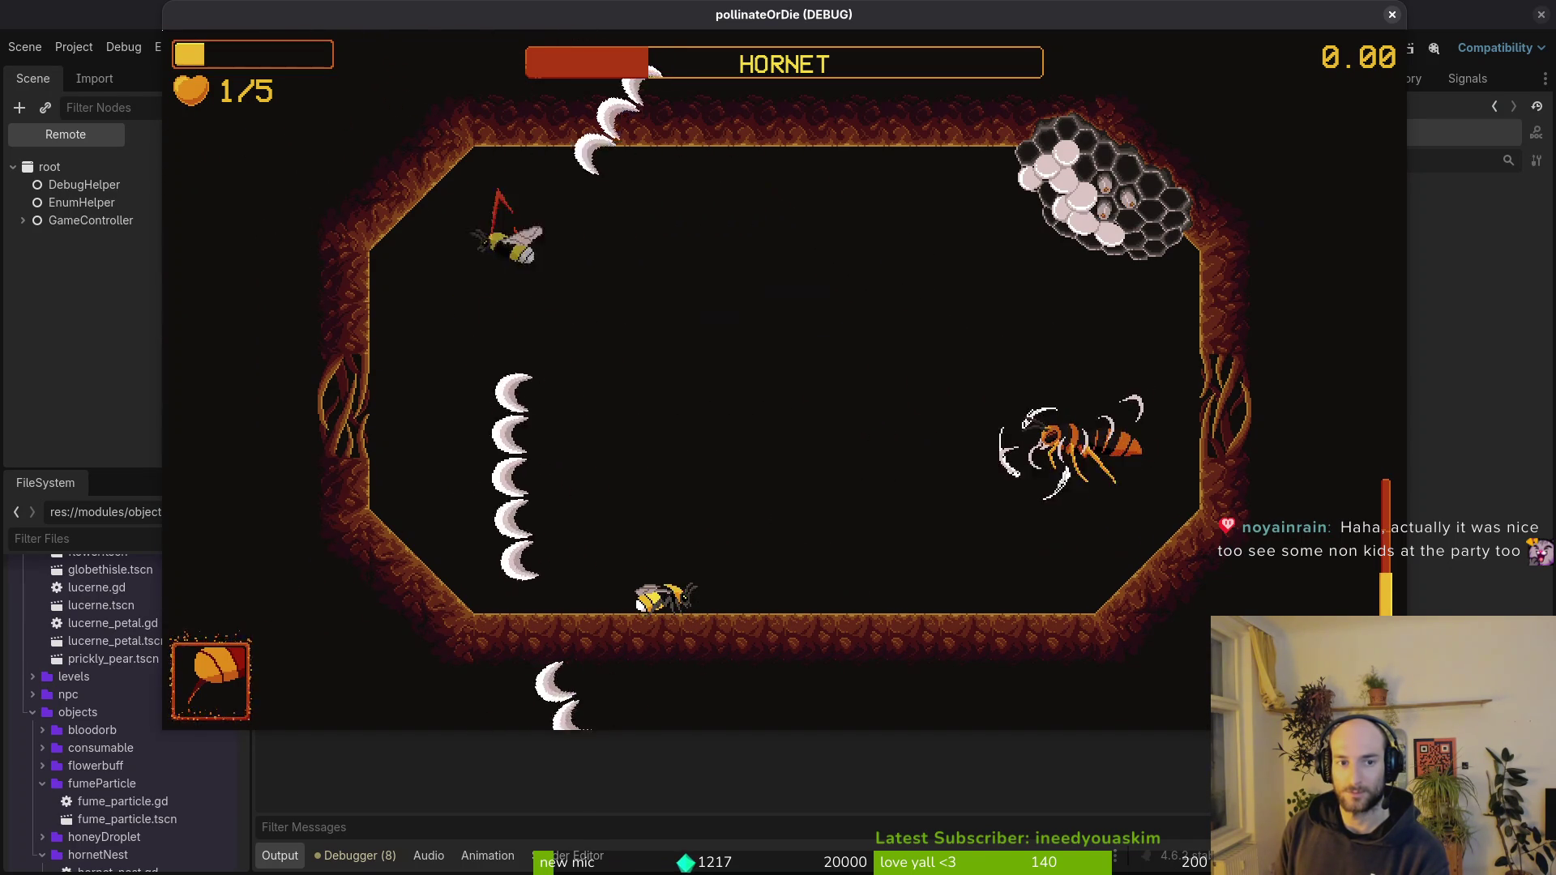
pyautogui.press('Down')
pyautogui.press('Up')
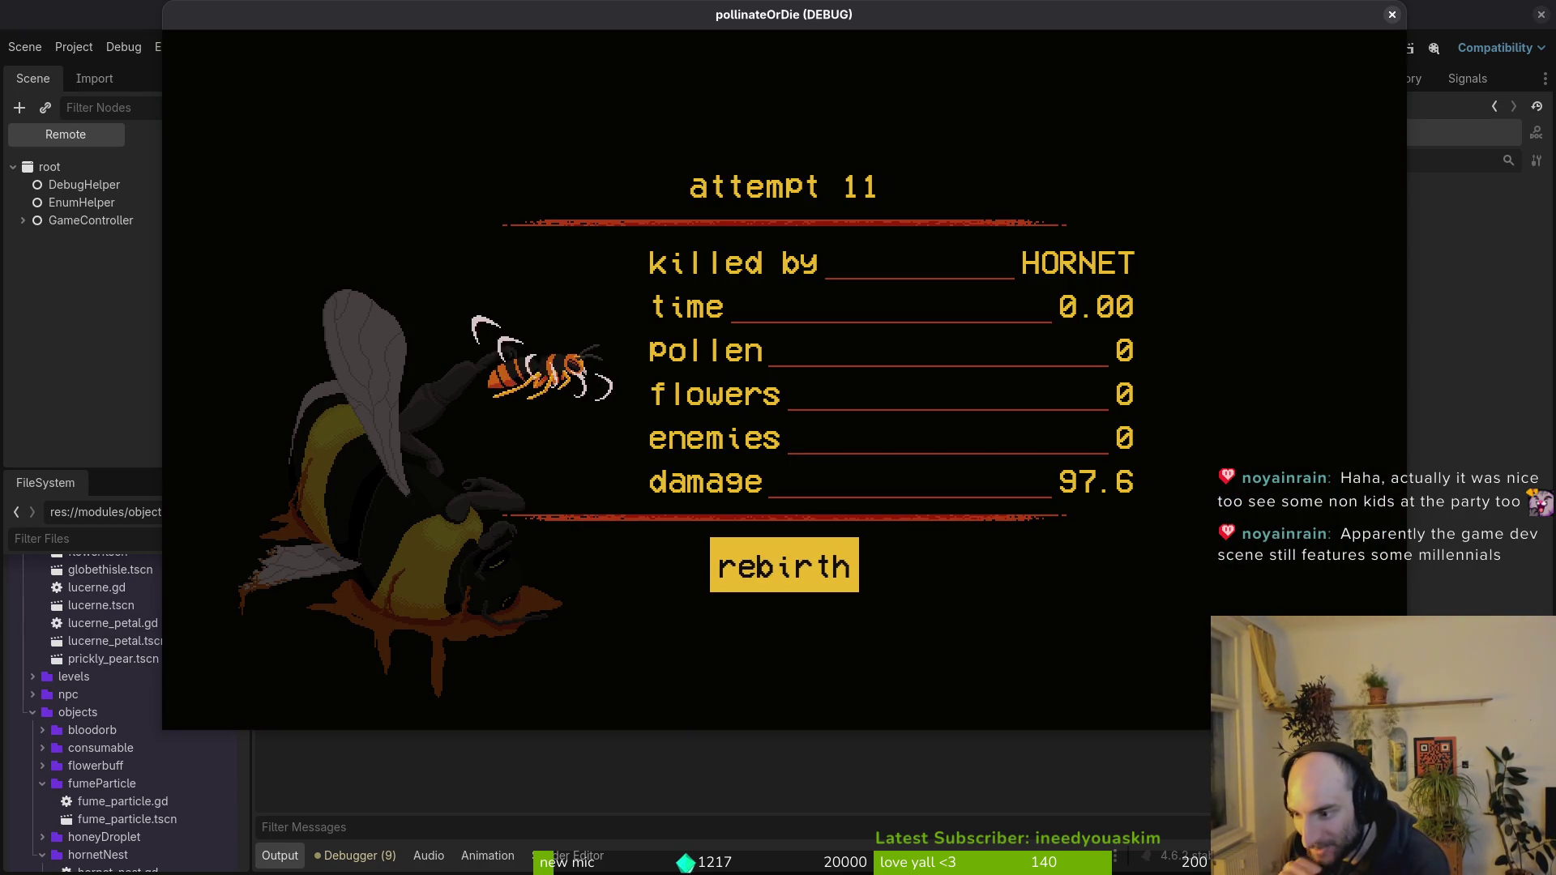
# - Revive the bee and start a fresh Hornet boss fight from the level-select list
pyautogui.press('Return')
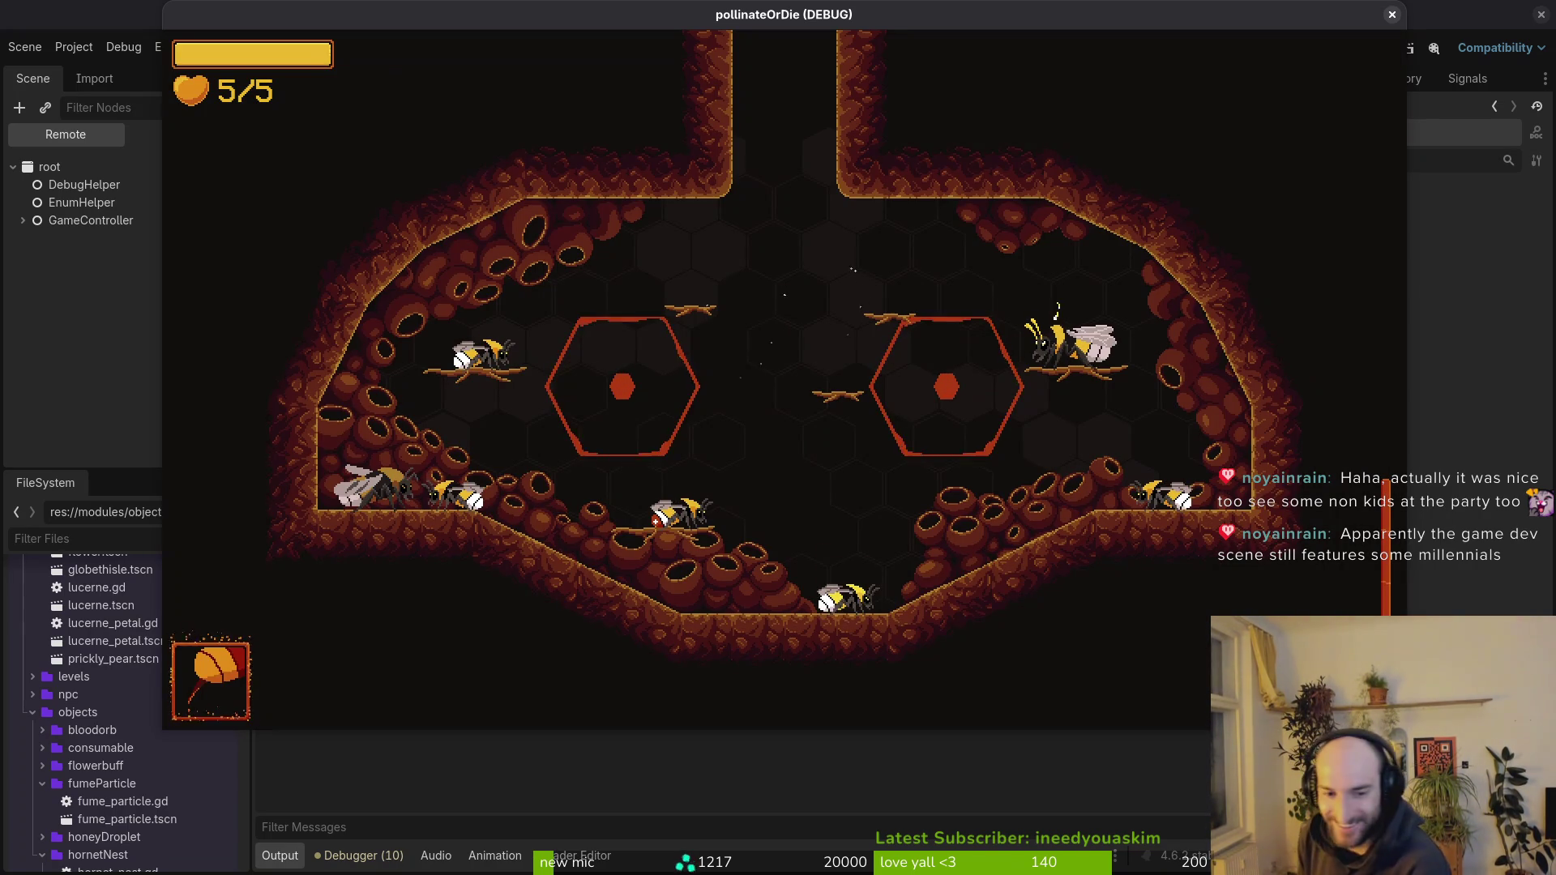
pyautogui.press('Escape')
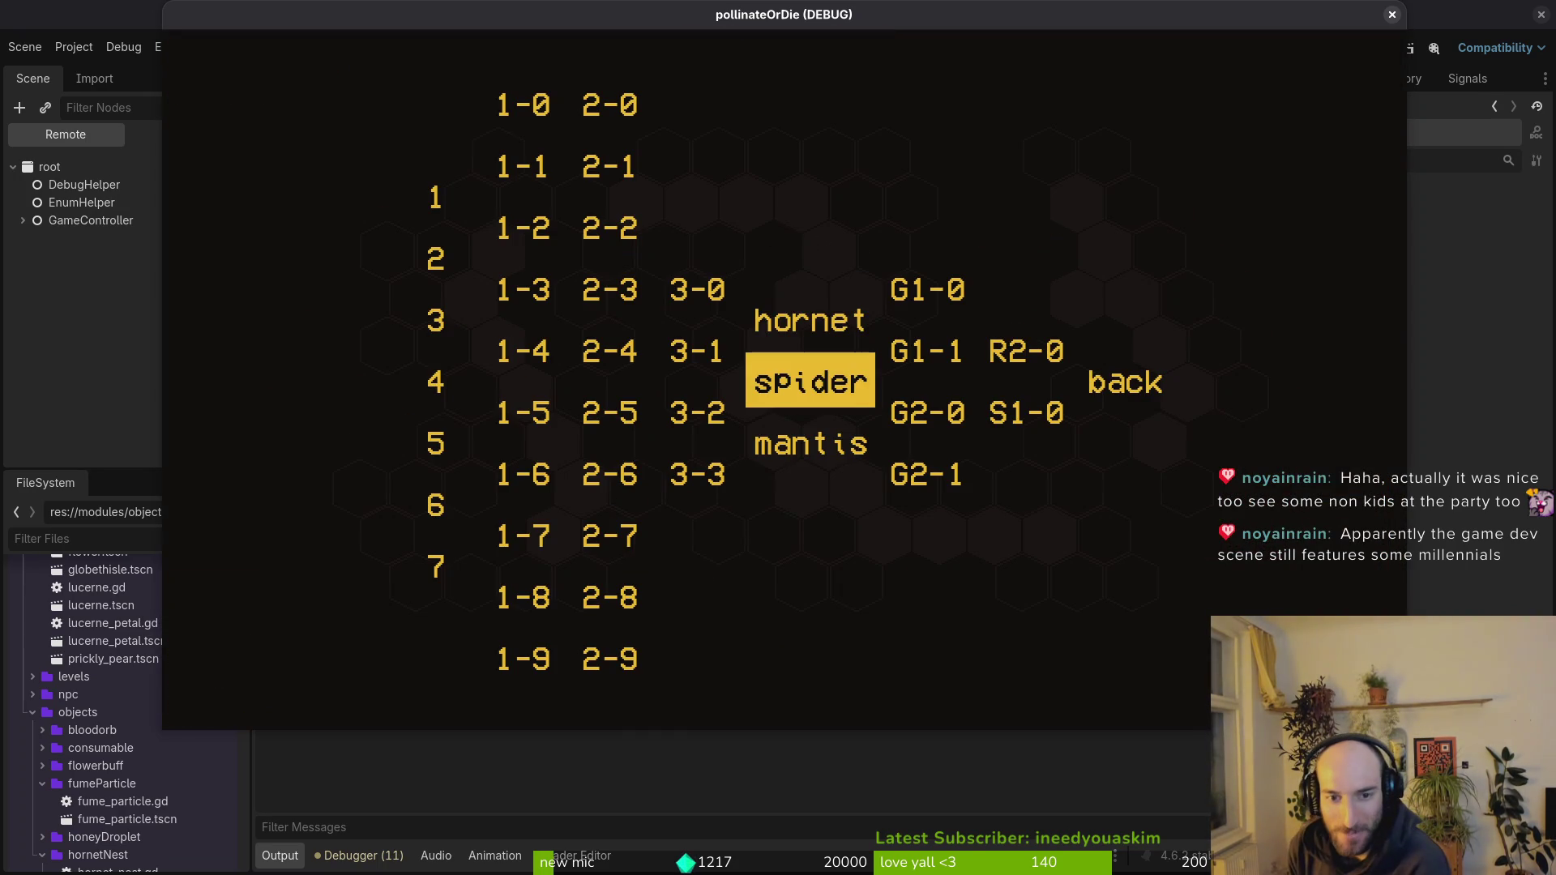
pyautogui.press('Up')
pyautogui.press('Return')
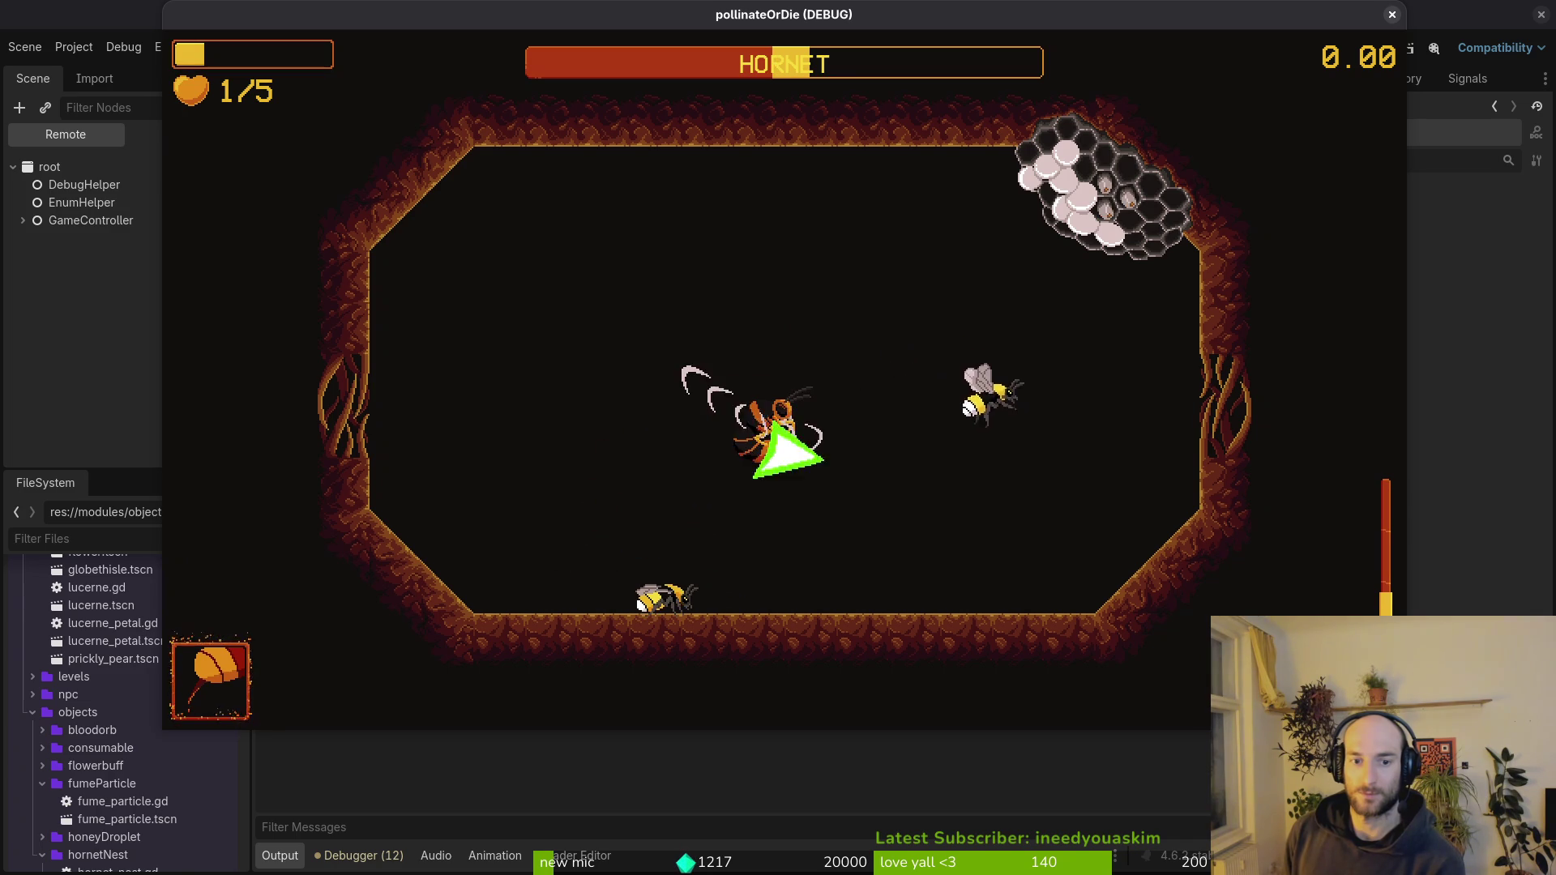
# - Dash through the Hornet several times, then pull up-left out of the stinger waves
pyautogui.press('space')
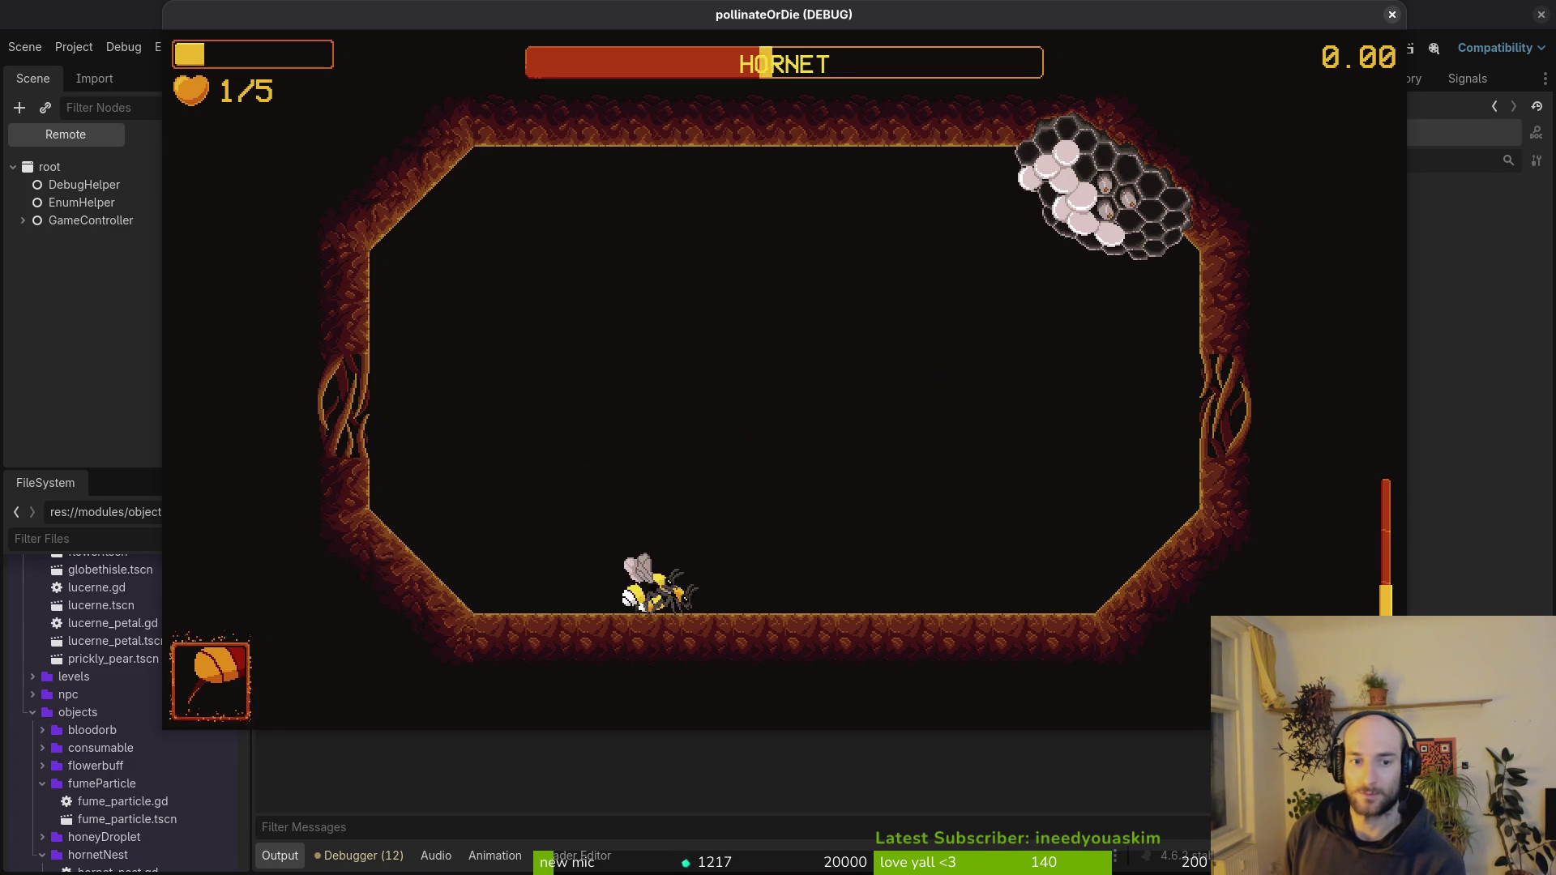
pyautogui.press('space')
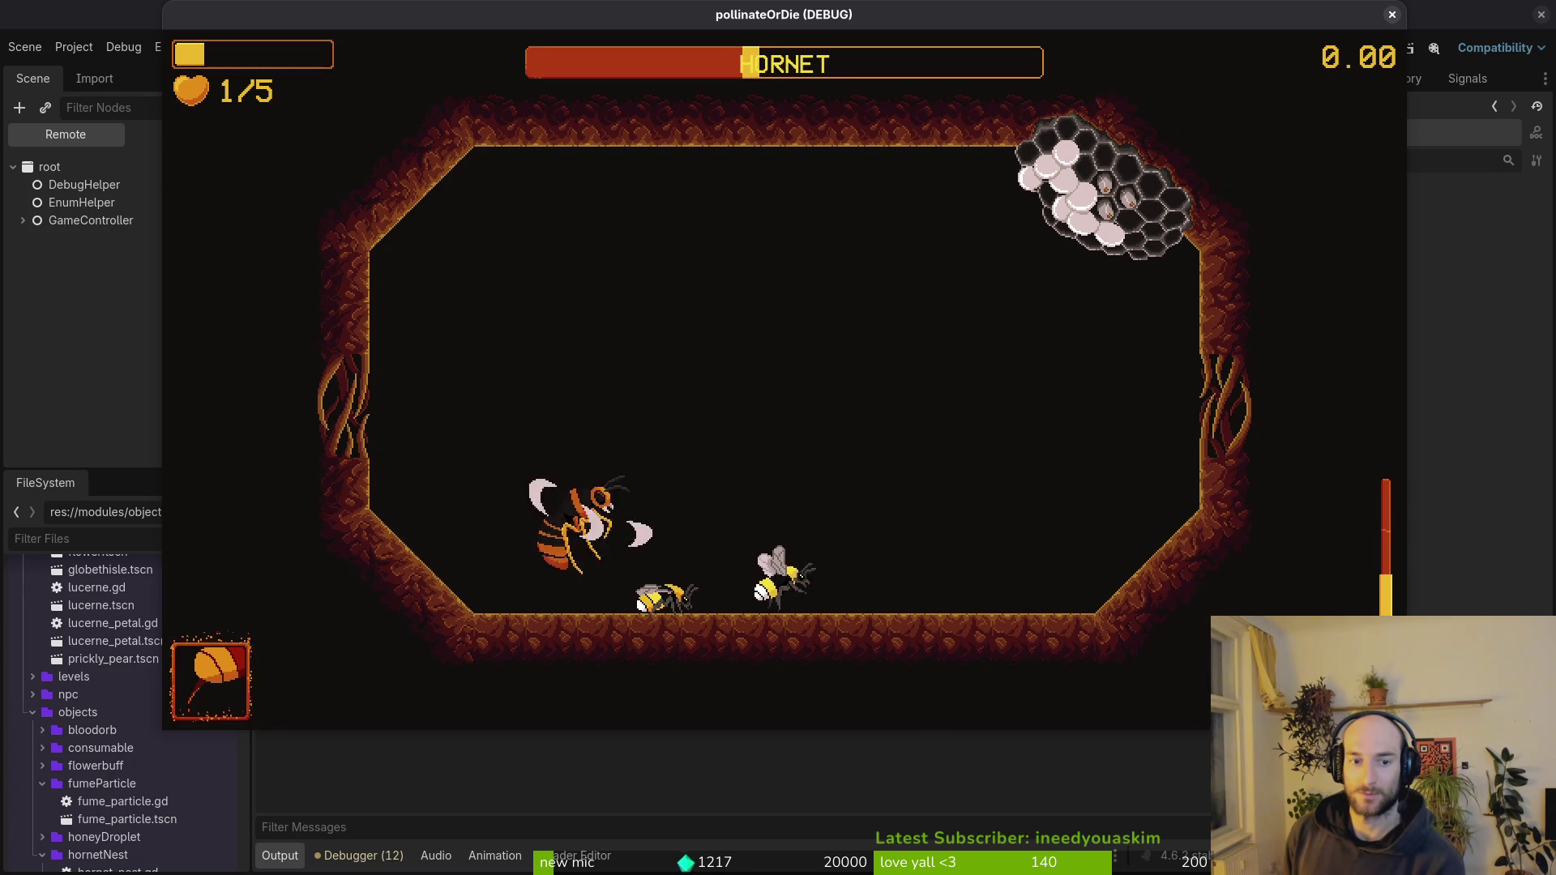
pyautogui.press('space')
pyautogui.press('space')
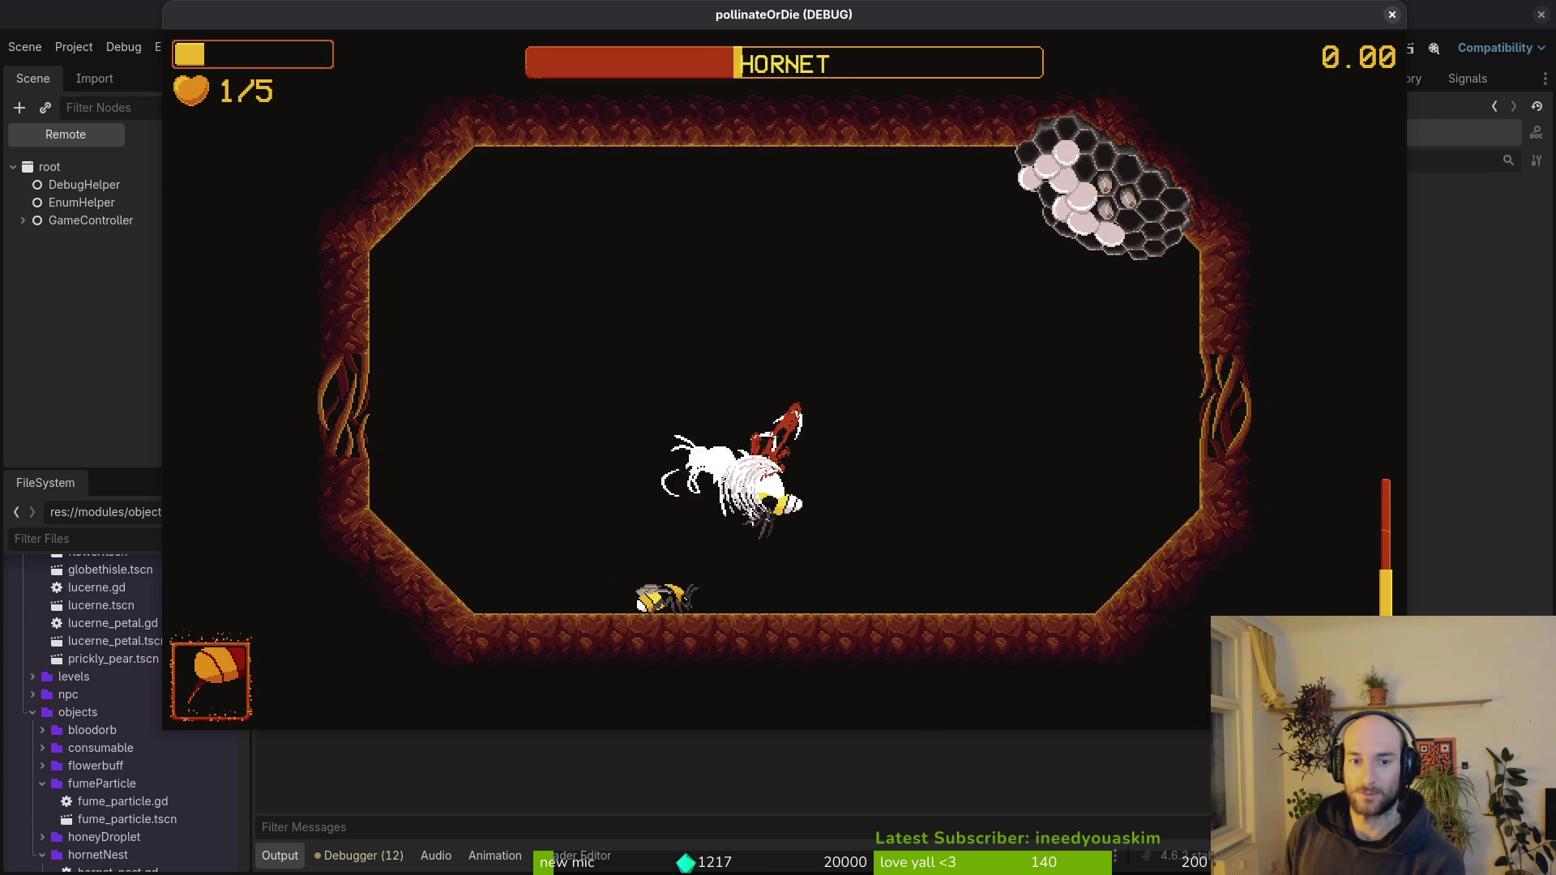
pyautogui.press('space')
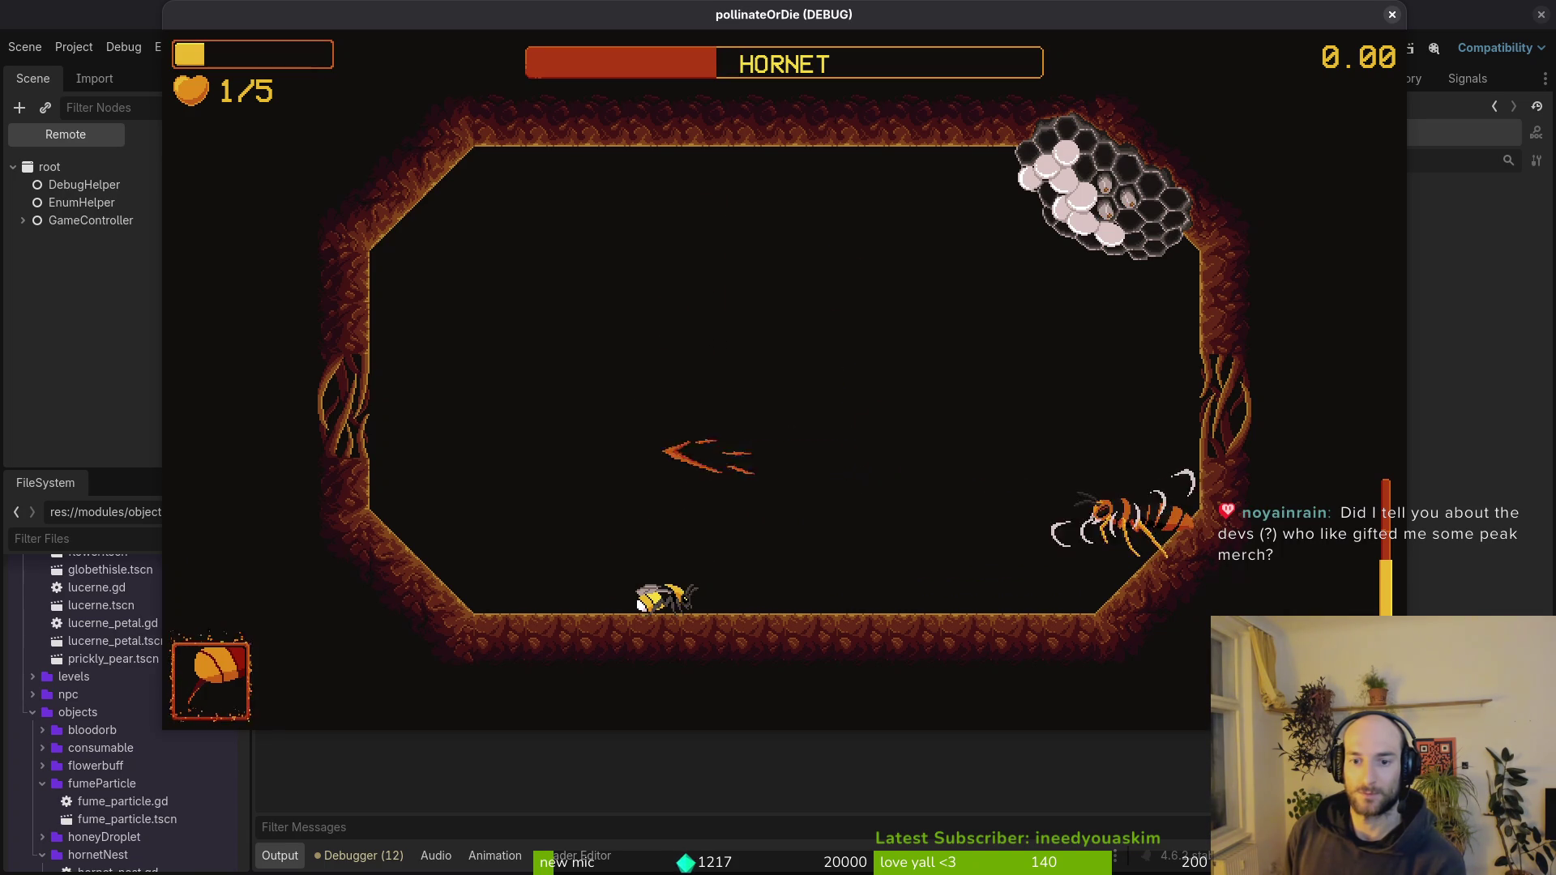
pyautogui.press('space')
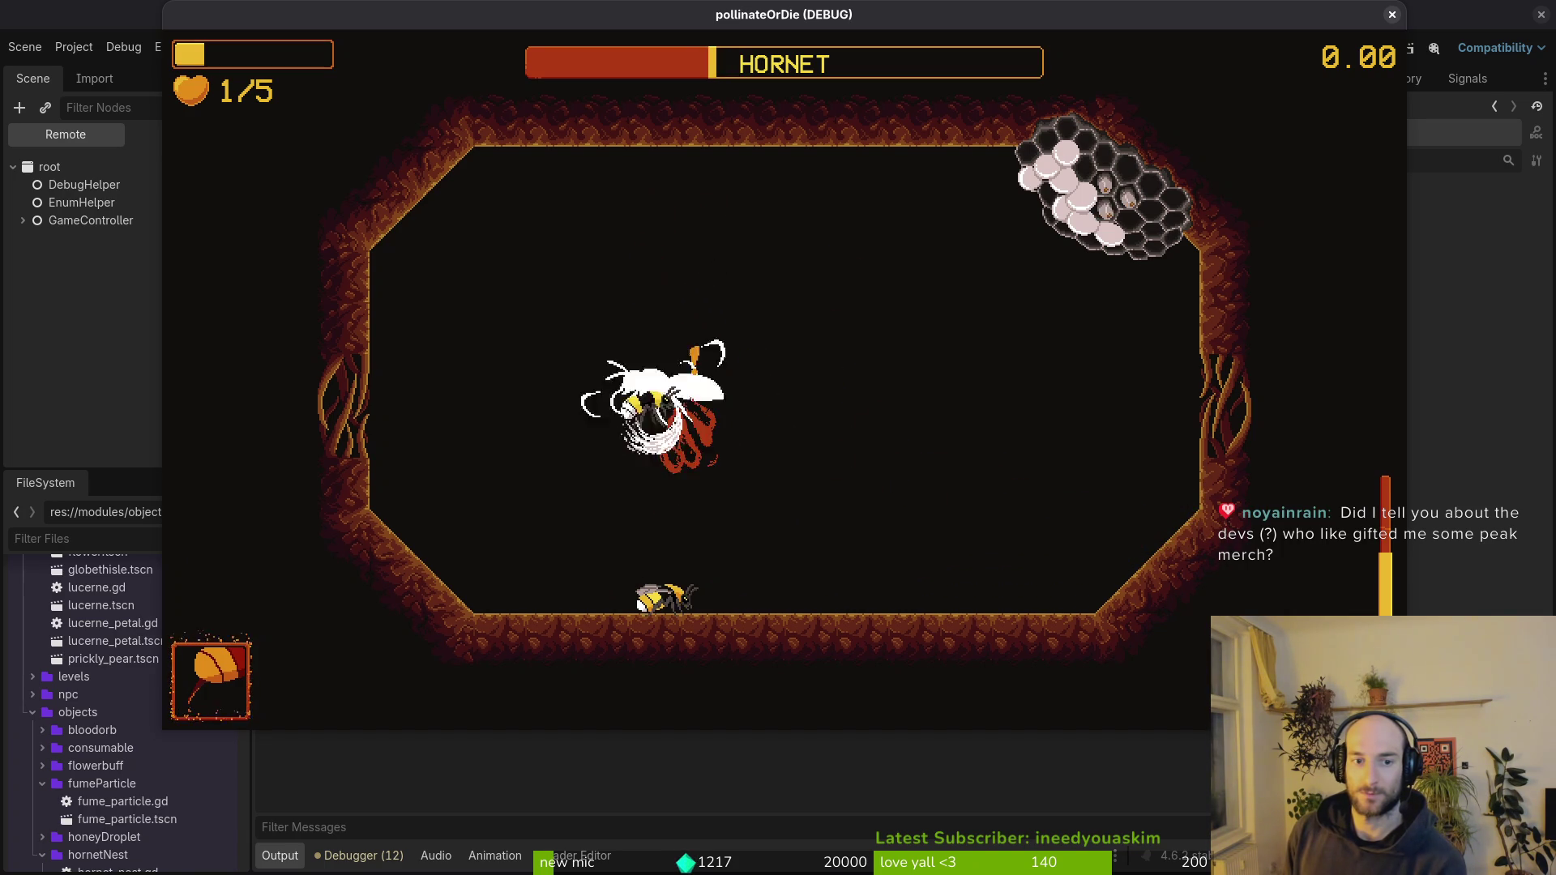
pyautogui.press('Up')
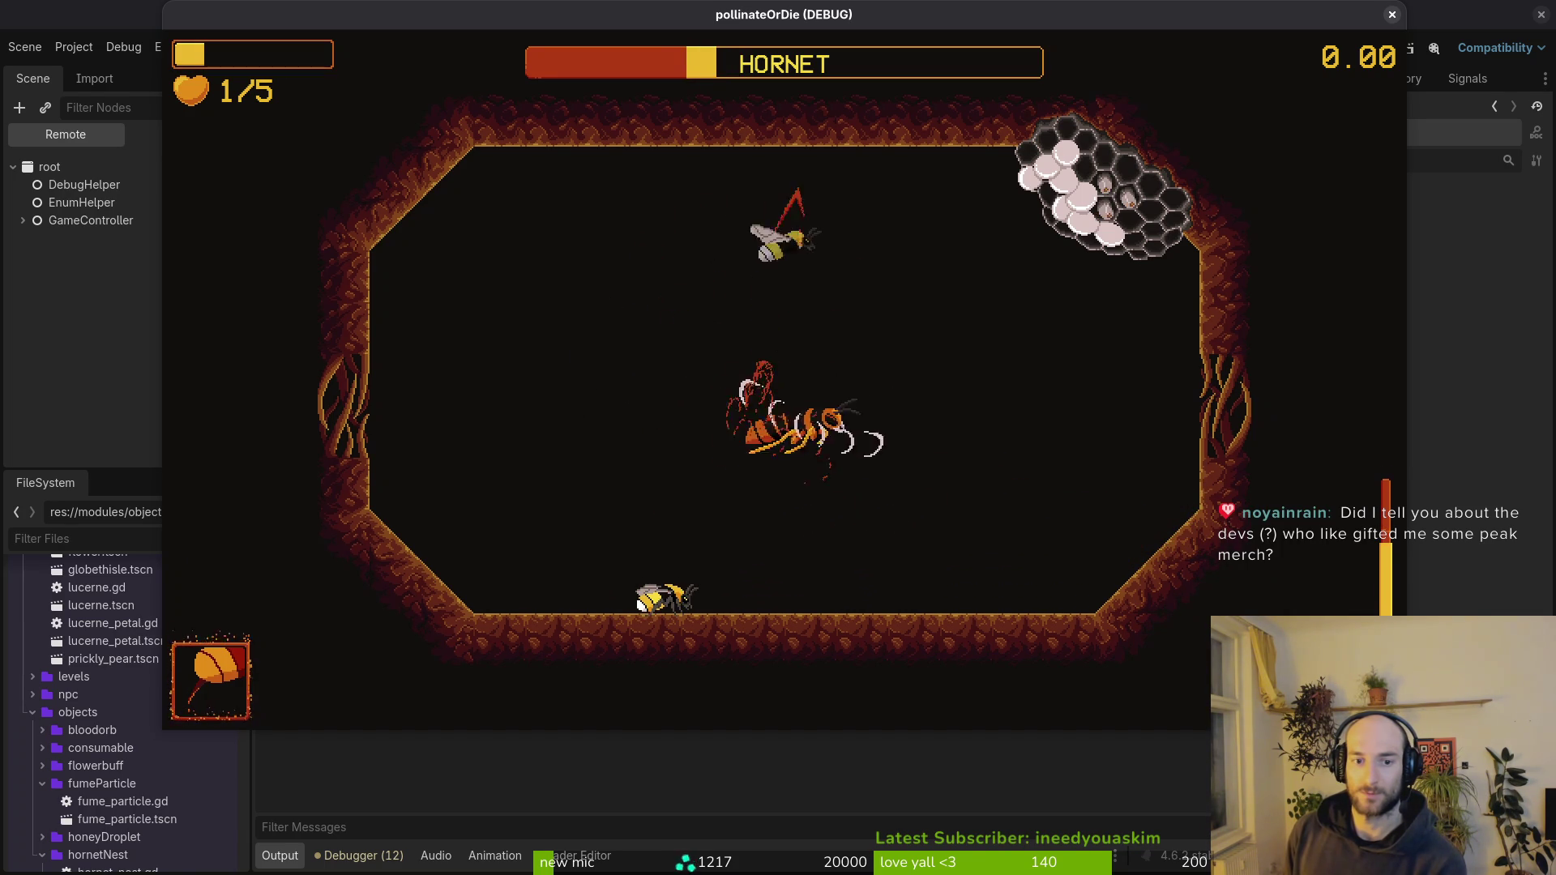
pyautogui.press('space')
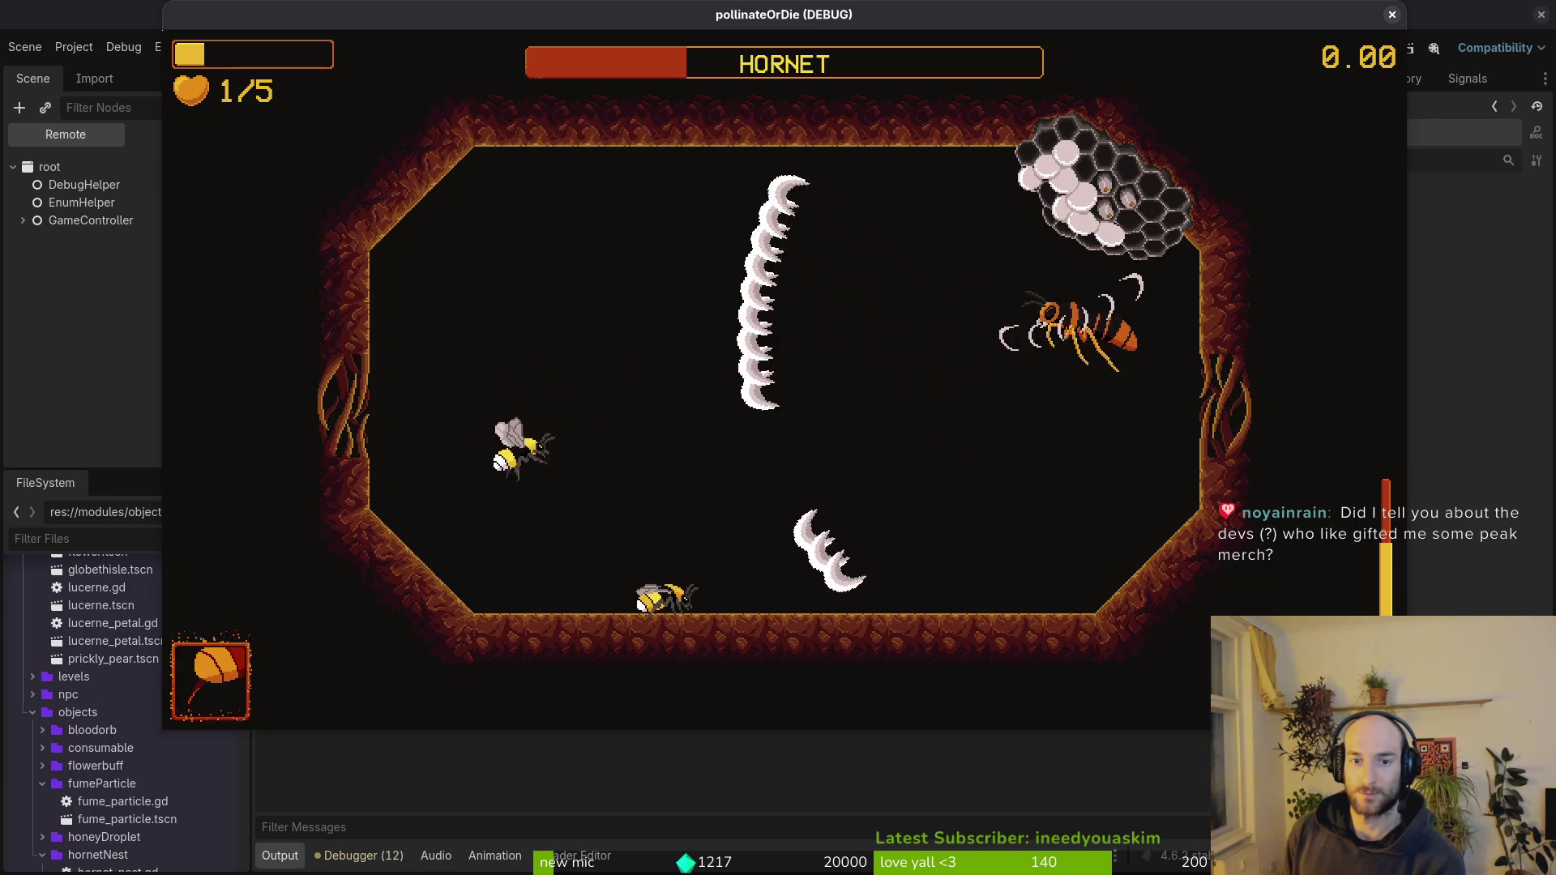
pyautogui.press('space')
pyautogui.press('space')
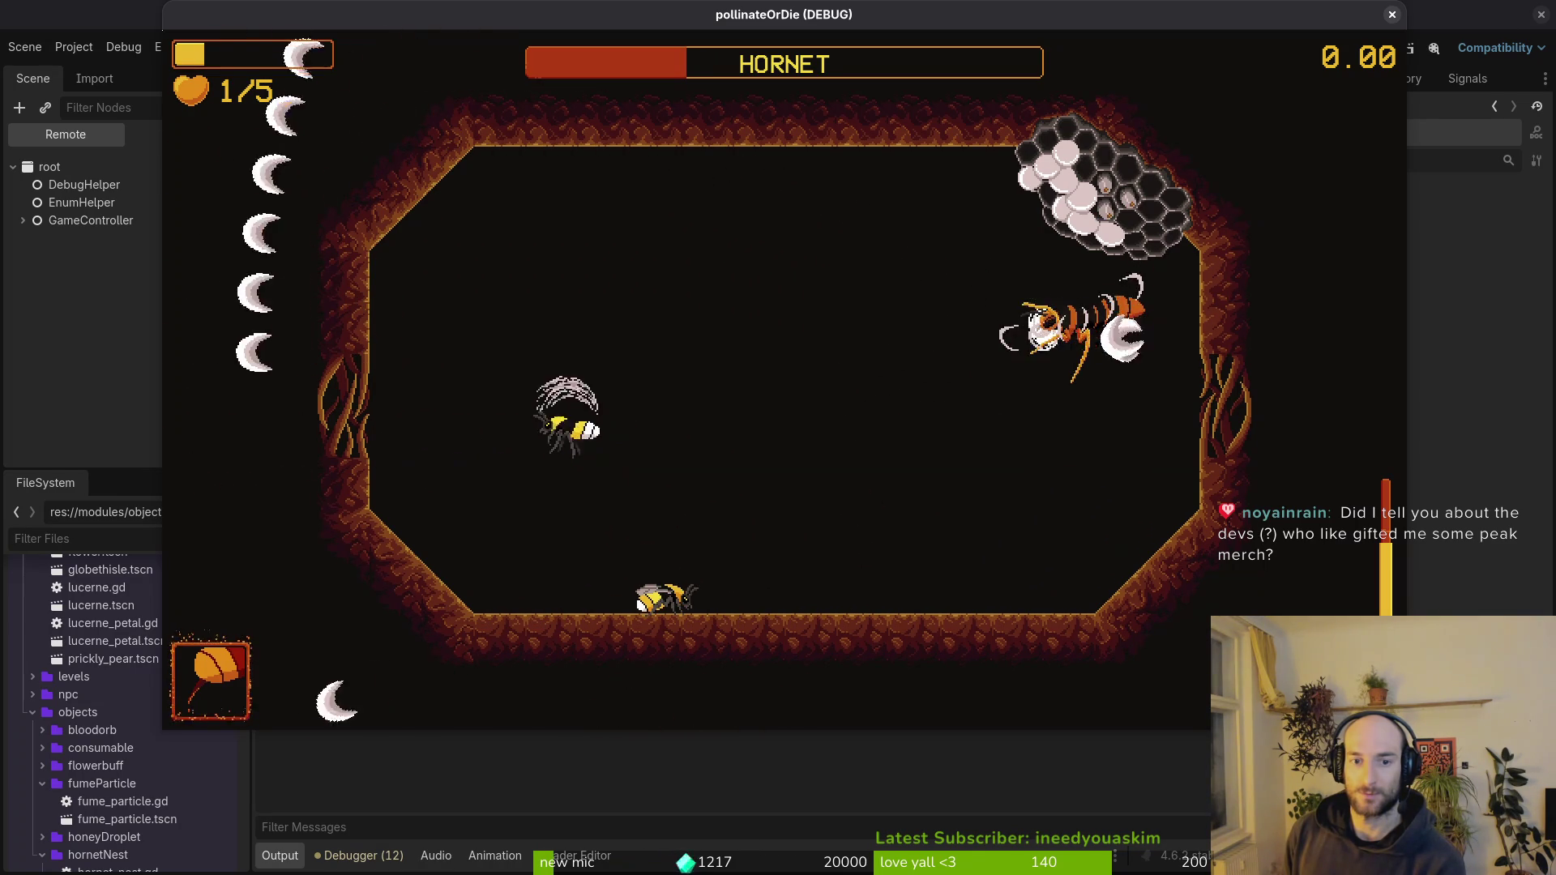
# - Strike down on the charging Hornet repeatedly, dodging crescents between hits
pyautogui.press('Up')
pyautogui.press('space')
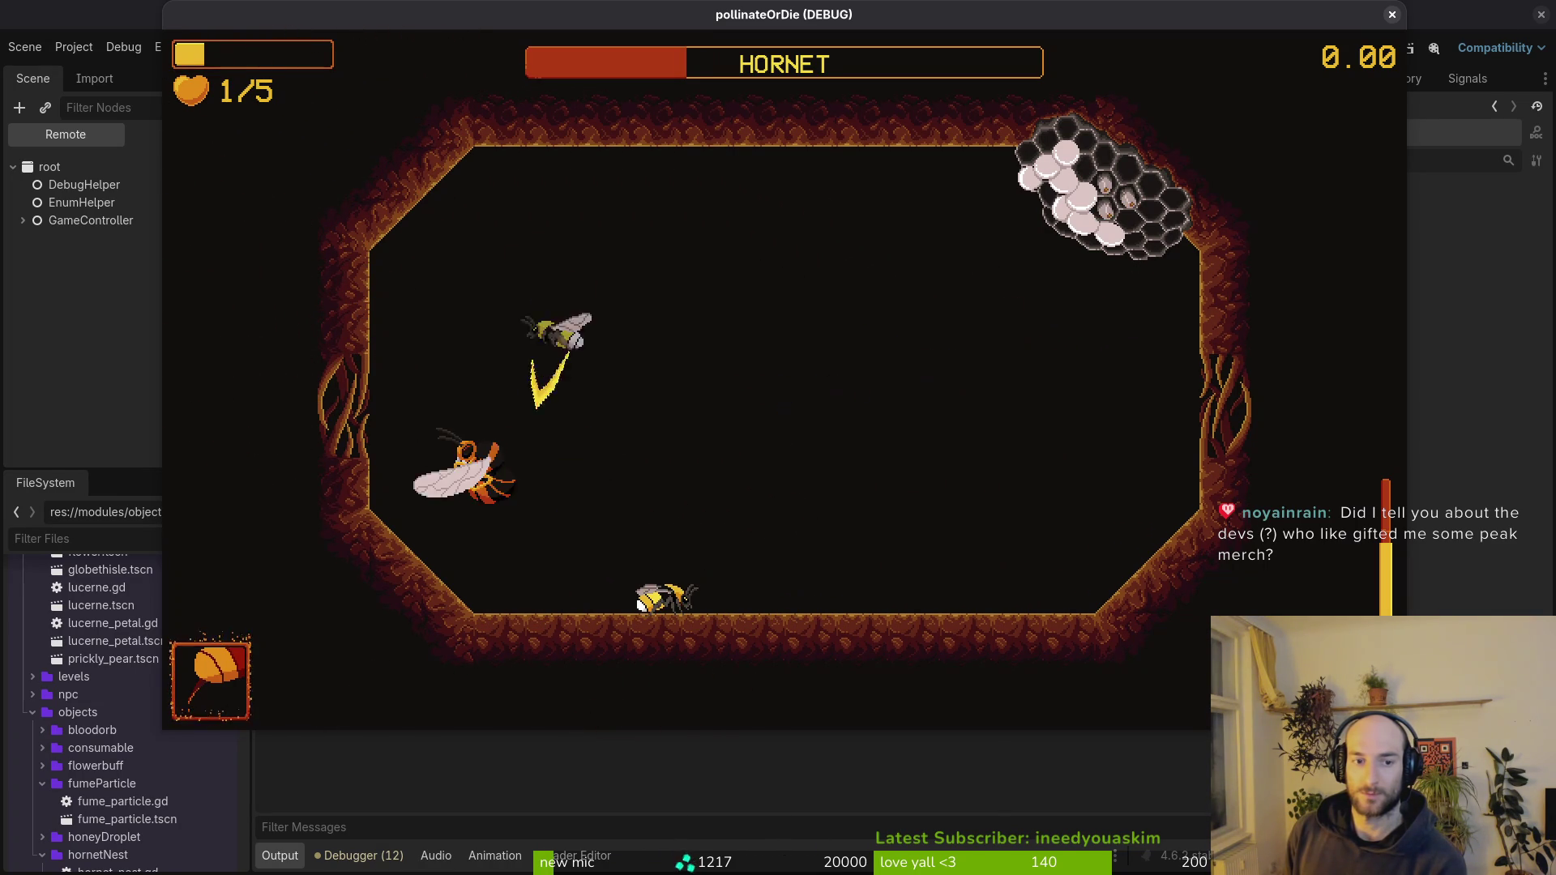
pyautogui.press('space')
pyautogui.press('space')
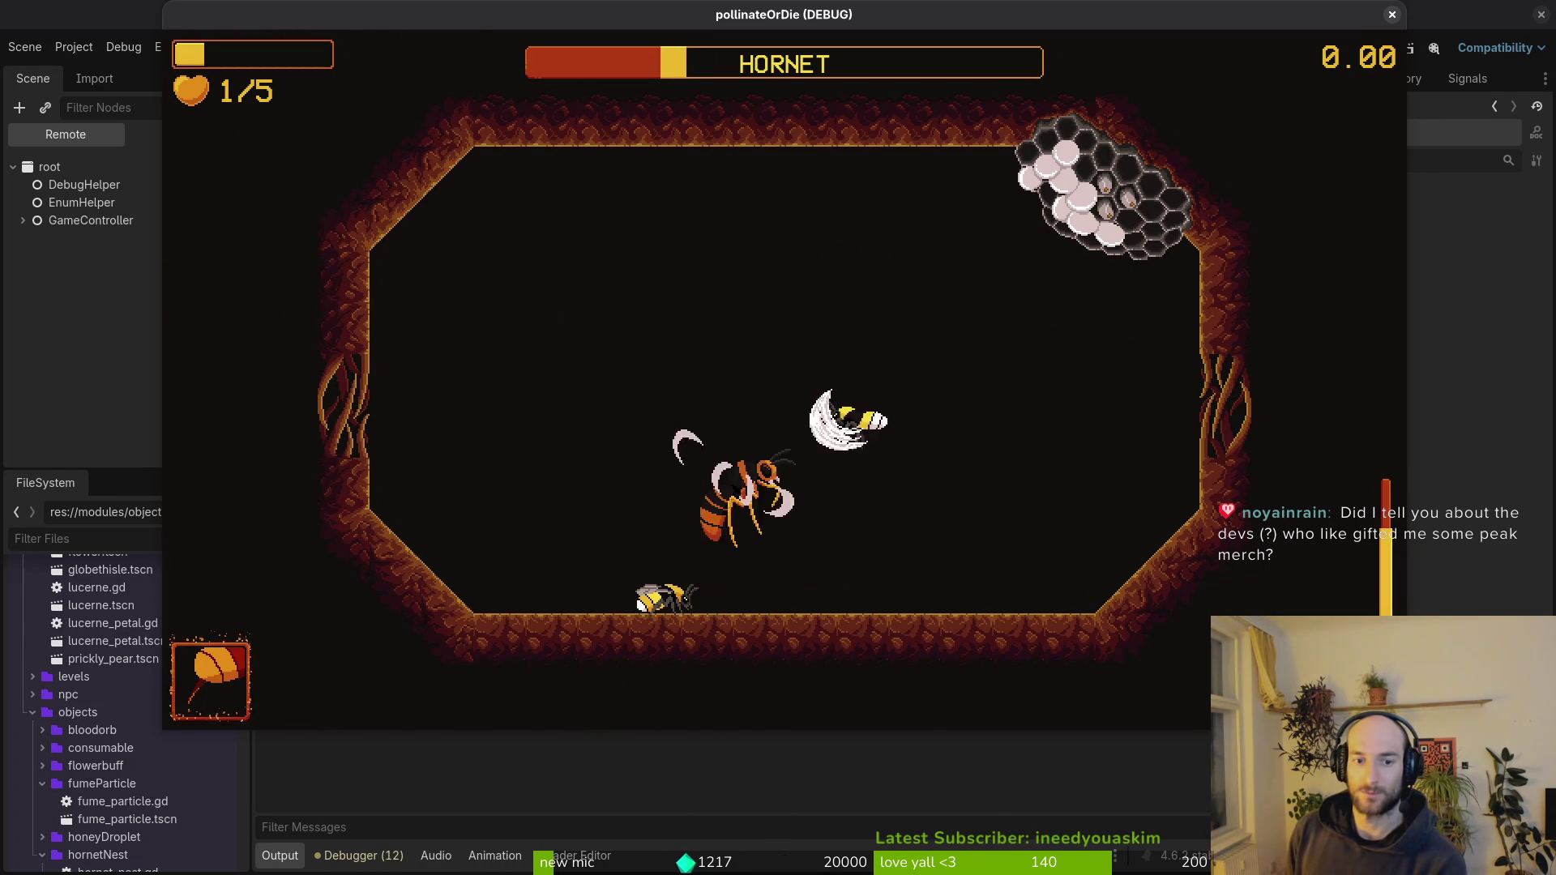
pyautogui.press('space')
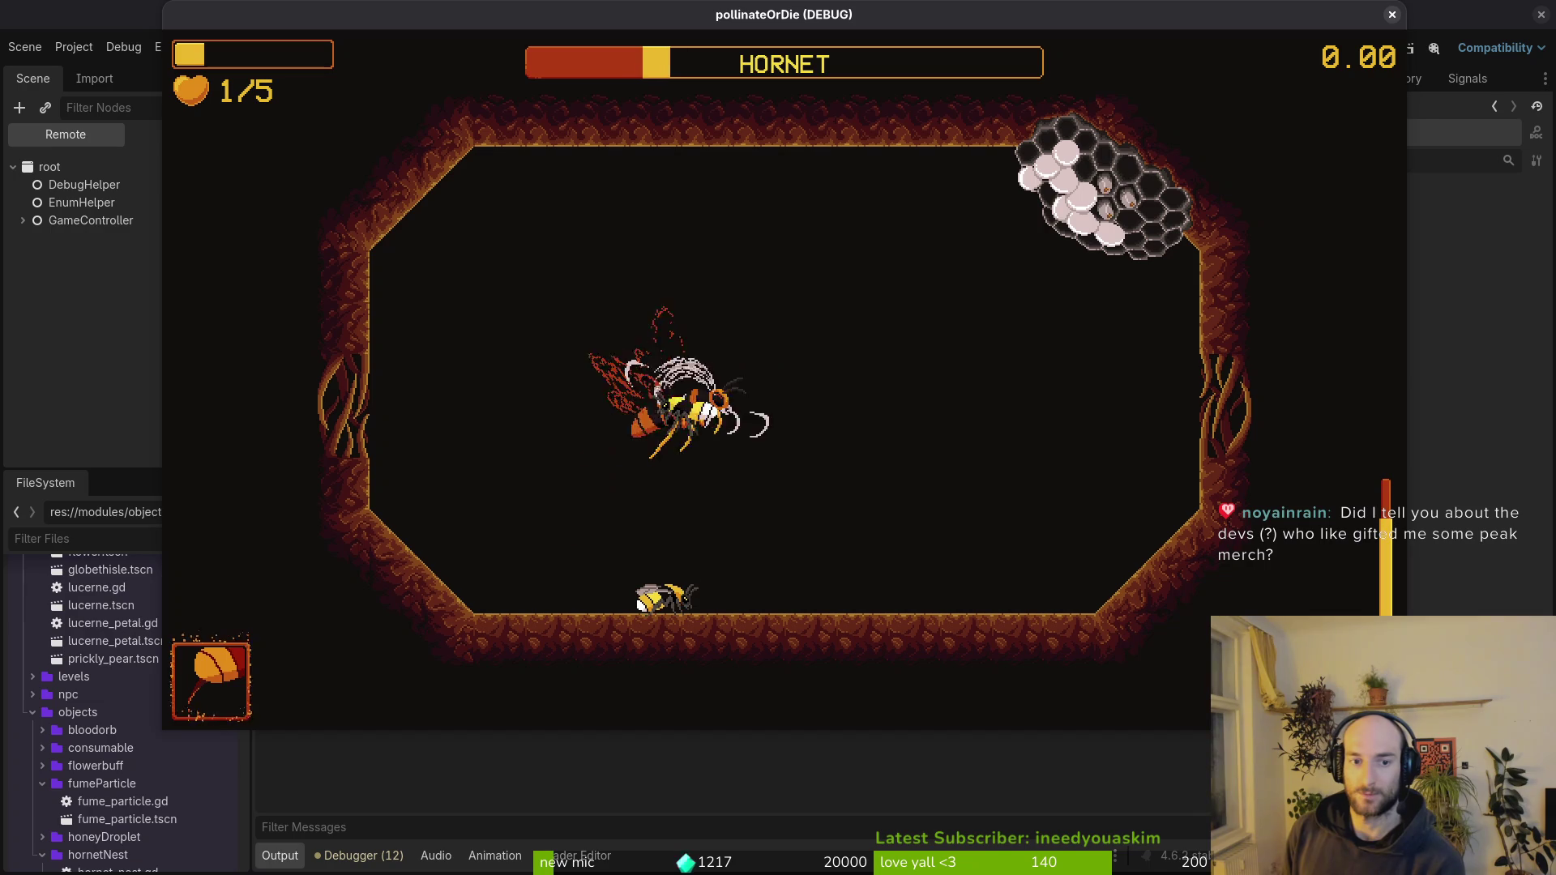
pyautogui.press('space')
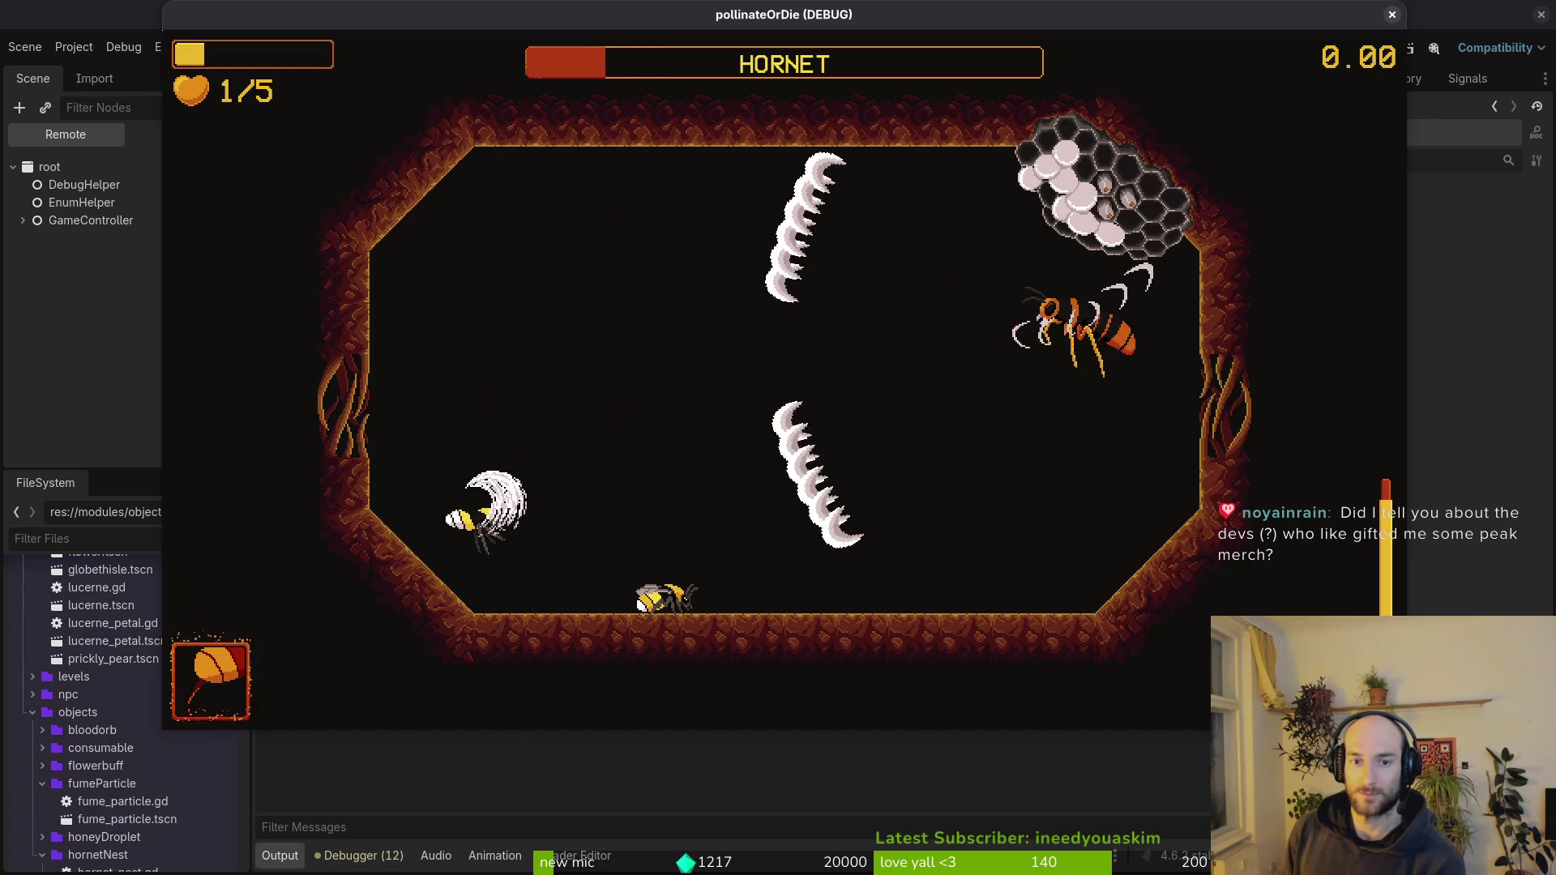
pyautogui.press('space')
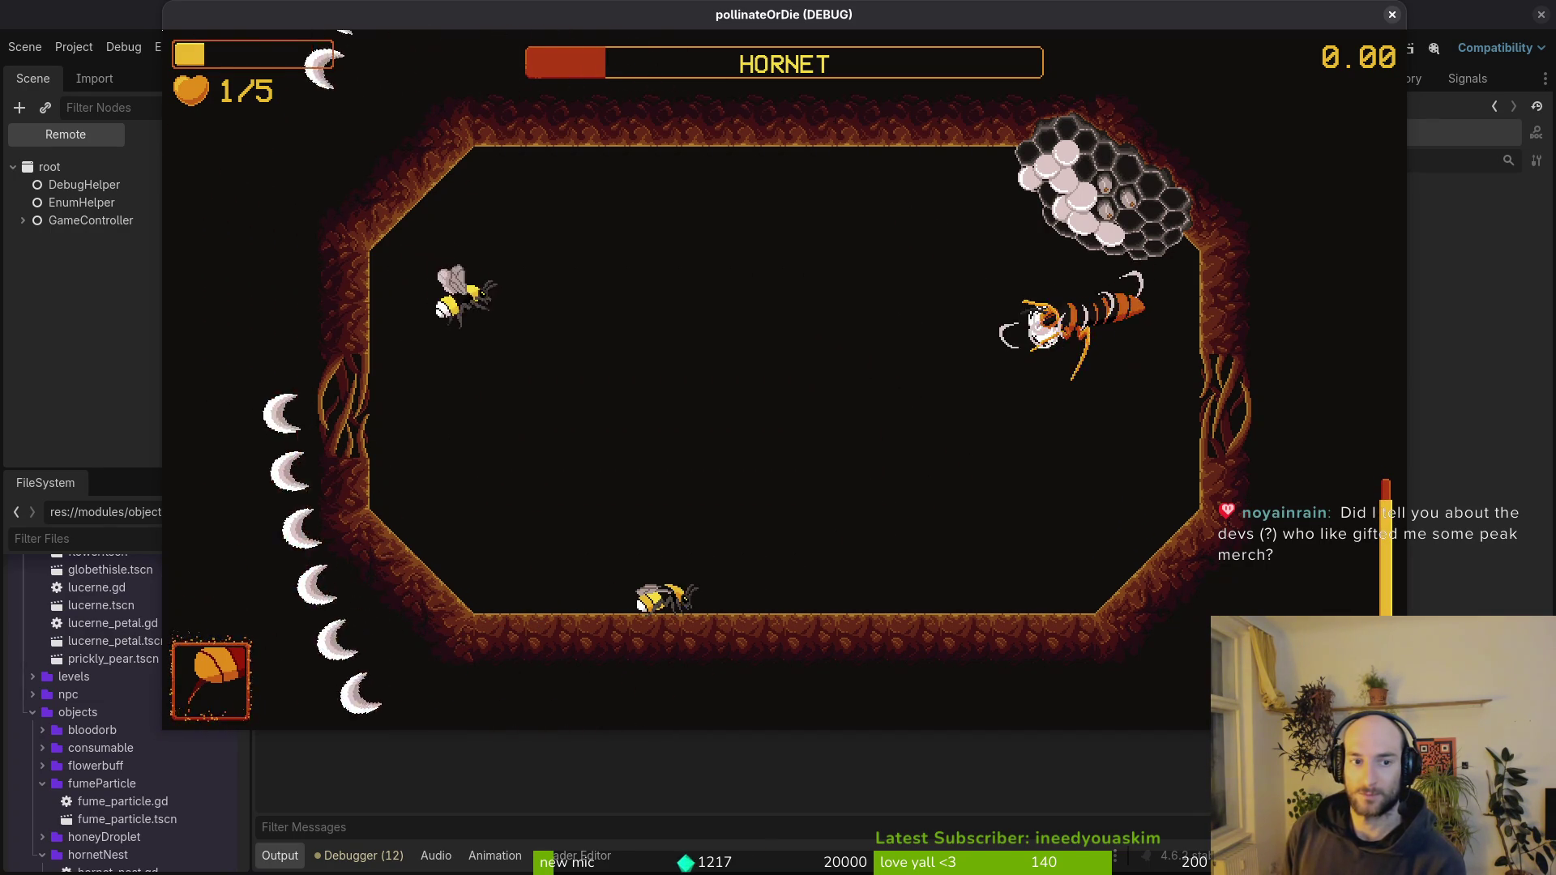
pyautogui.press('space')
pyautogui.press('space')
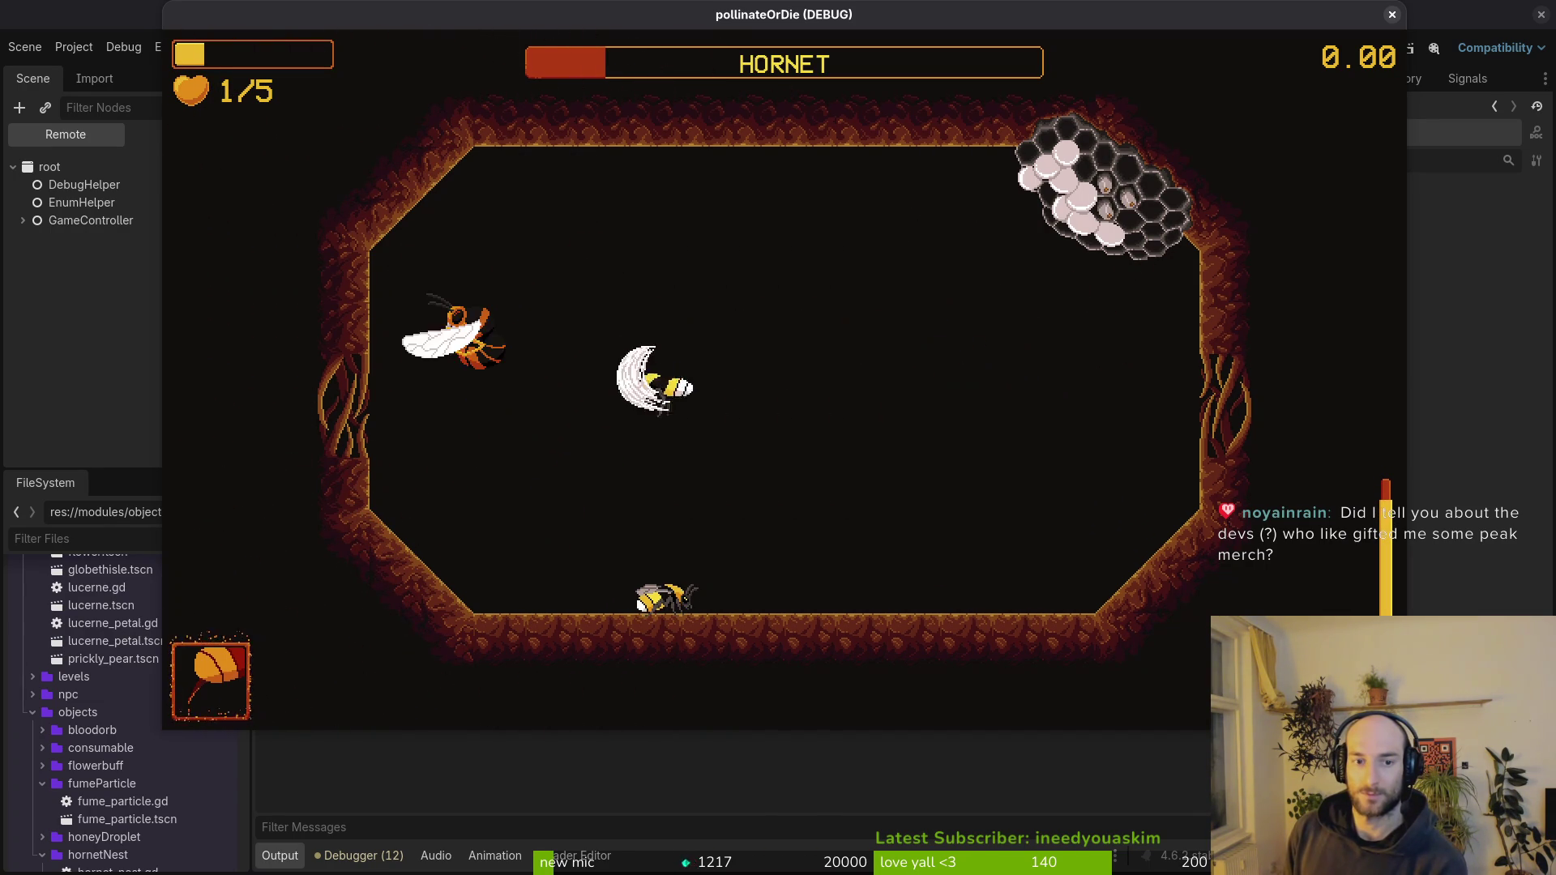
pyautogui.press('space')
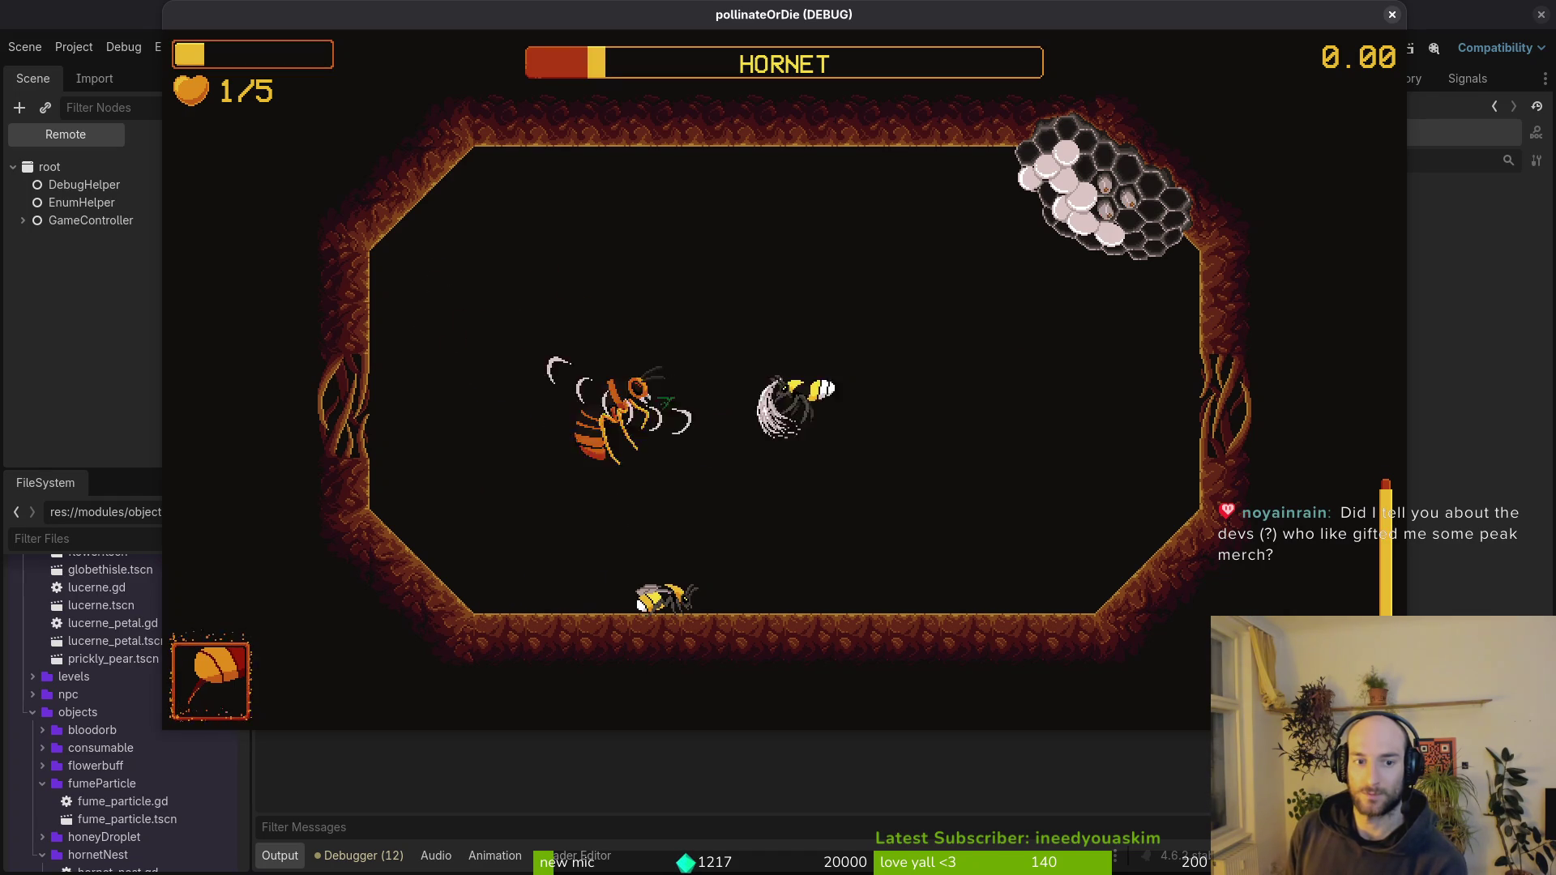
pyautogui.press('space')
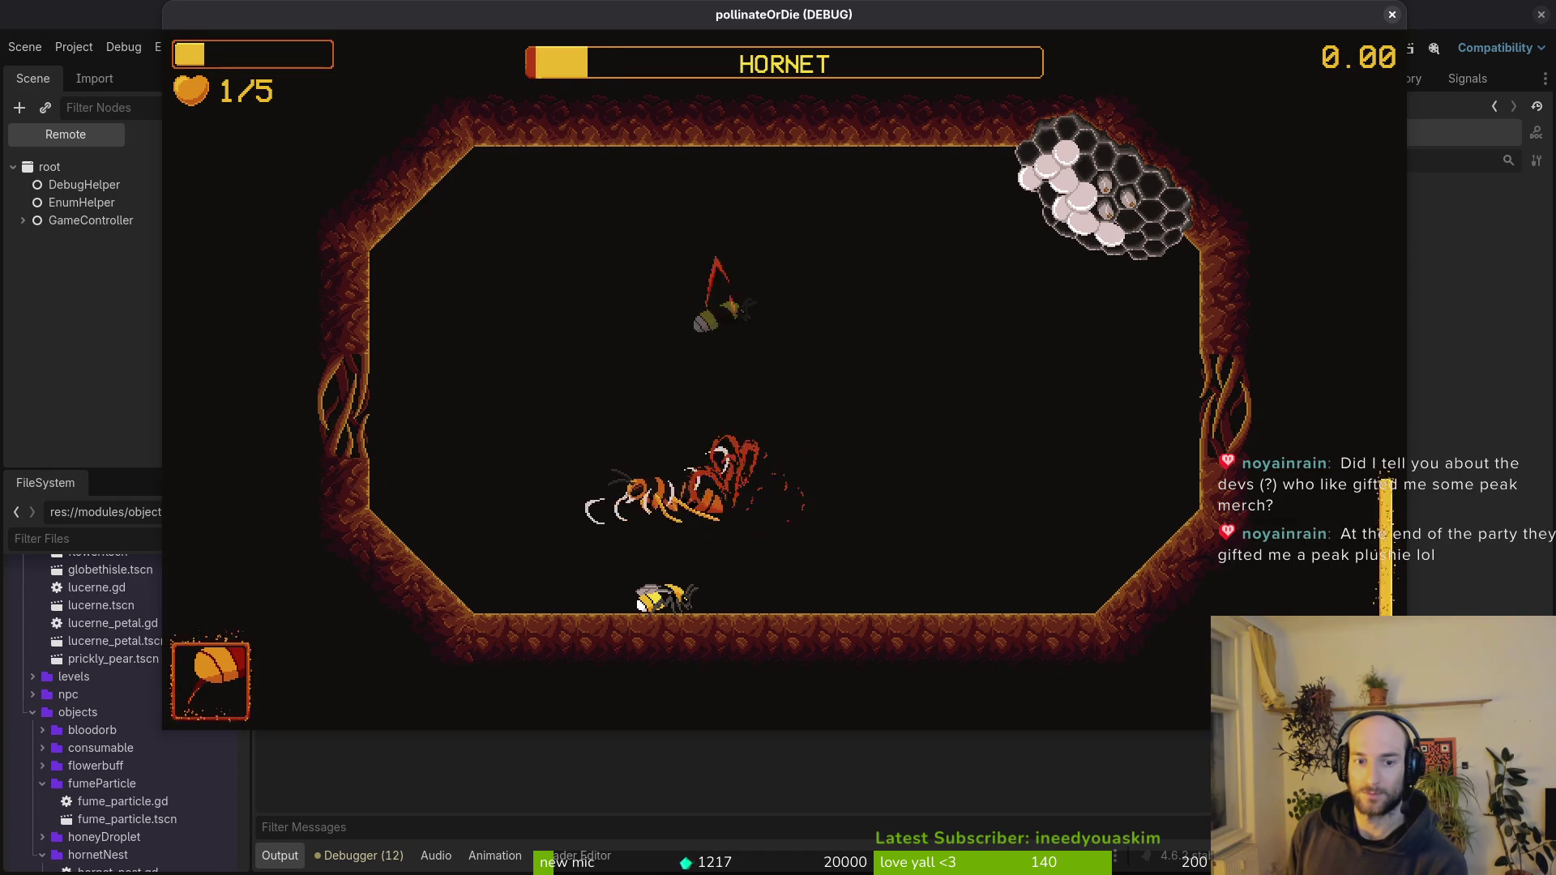
# - Dash clear and circle the right side toward the hive, diving away from the Hornet's attack
pyautogui.press('space')
pyautogui.press('space')
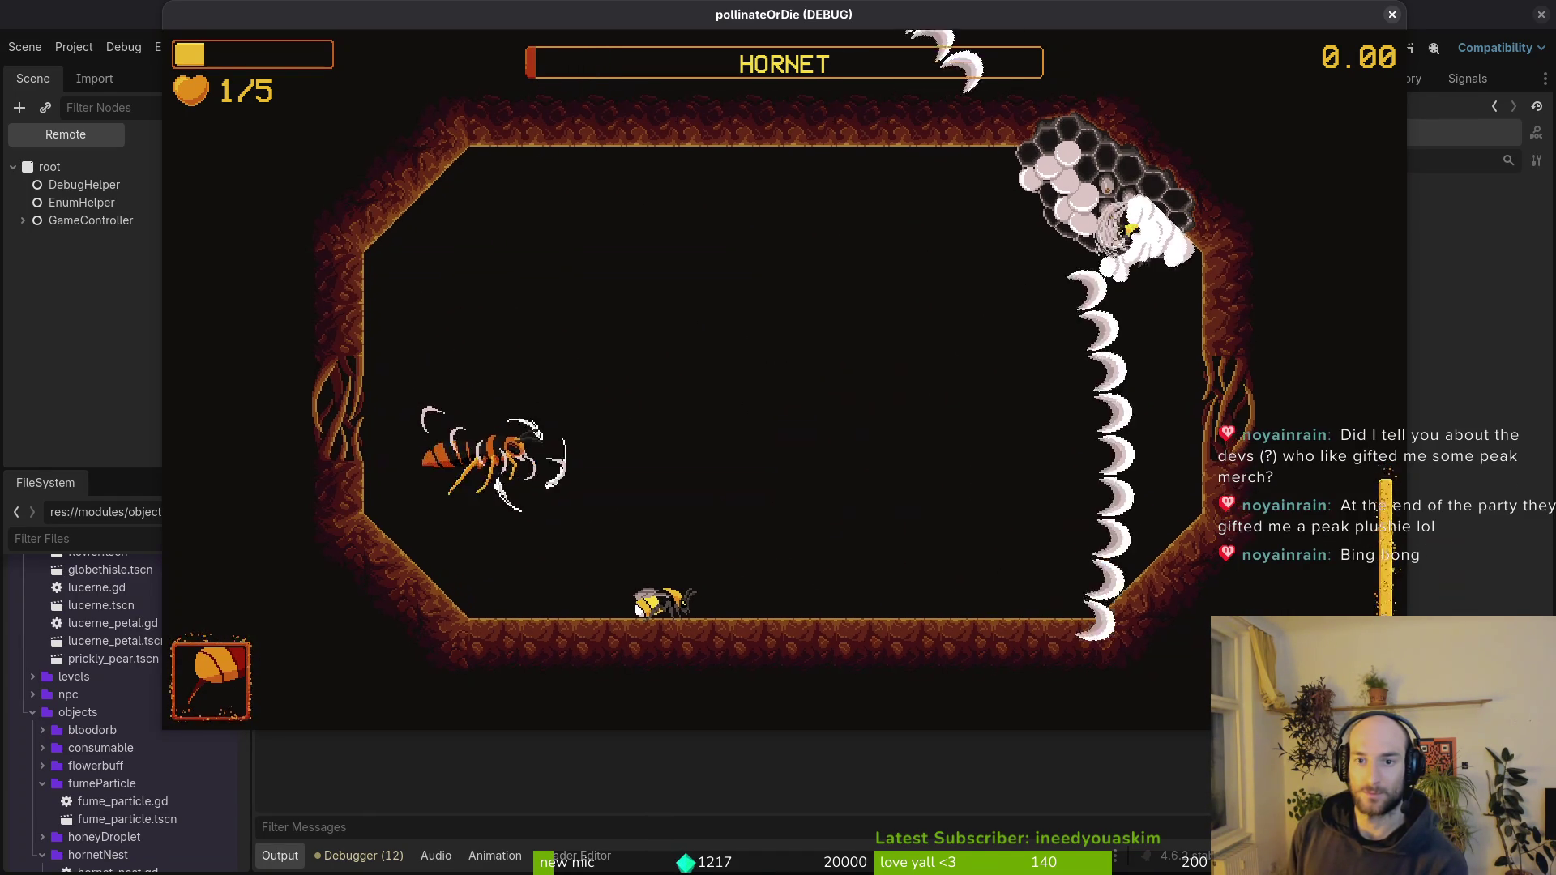
pyautogui.press('Up')
pyautogui.press('Down')
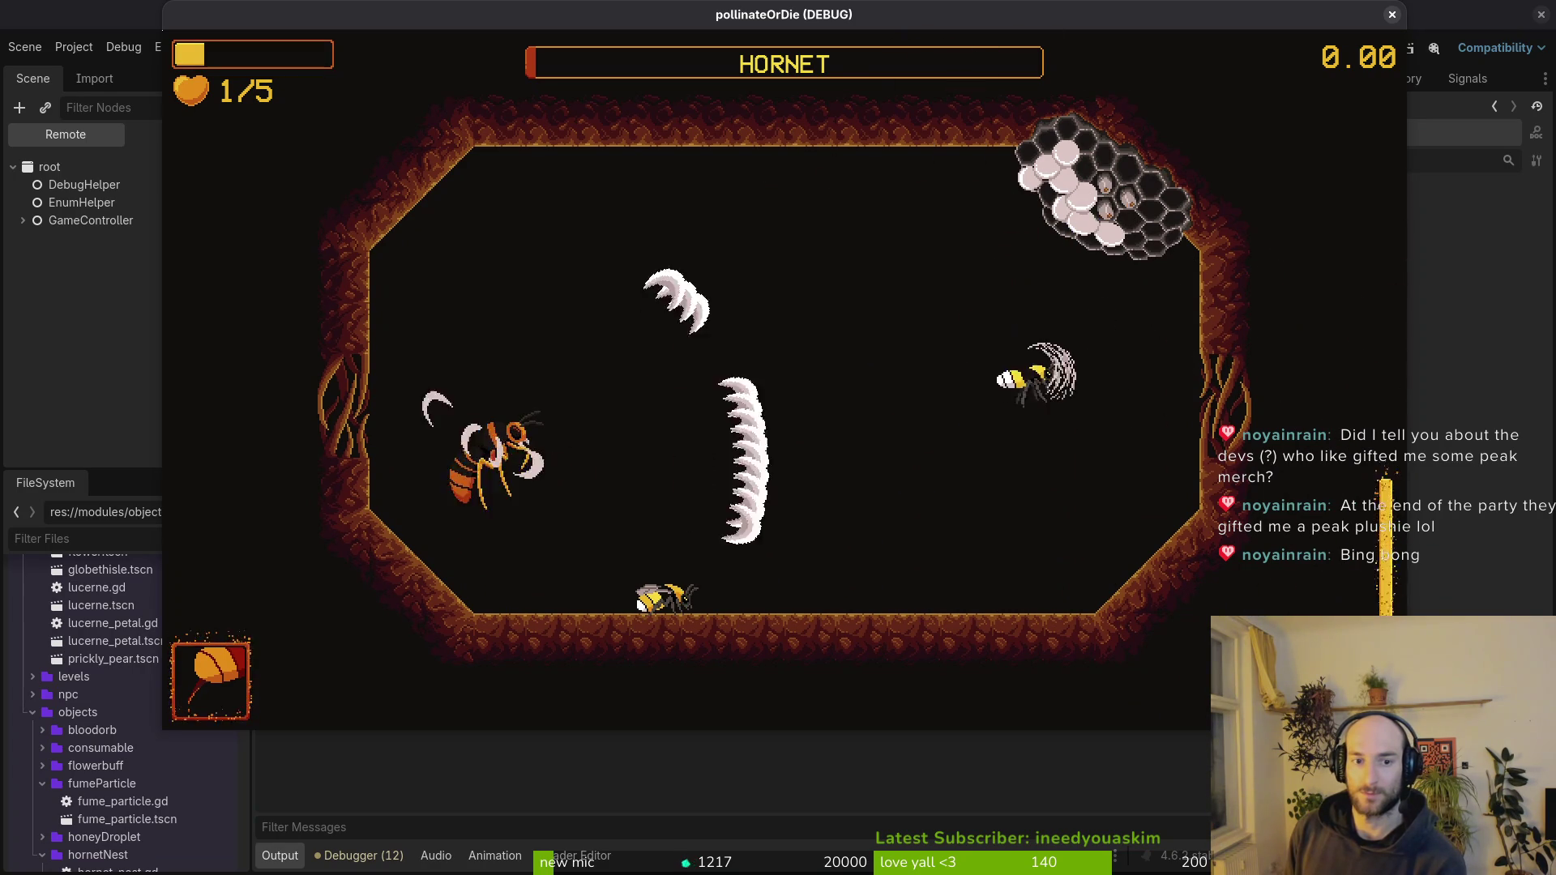
pyautogui.press('Up')
pyautogui.press('Down')
pyautogui.press('Up')
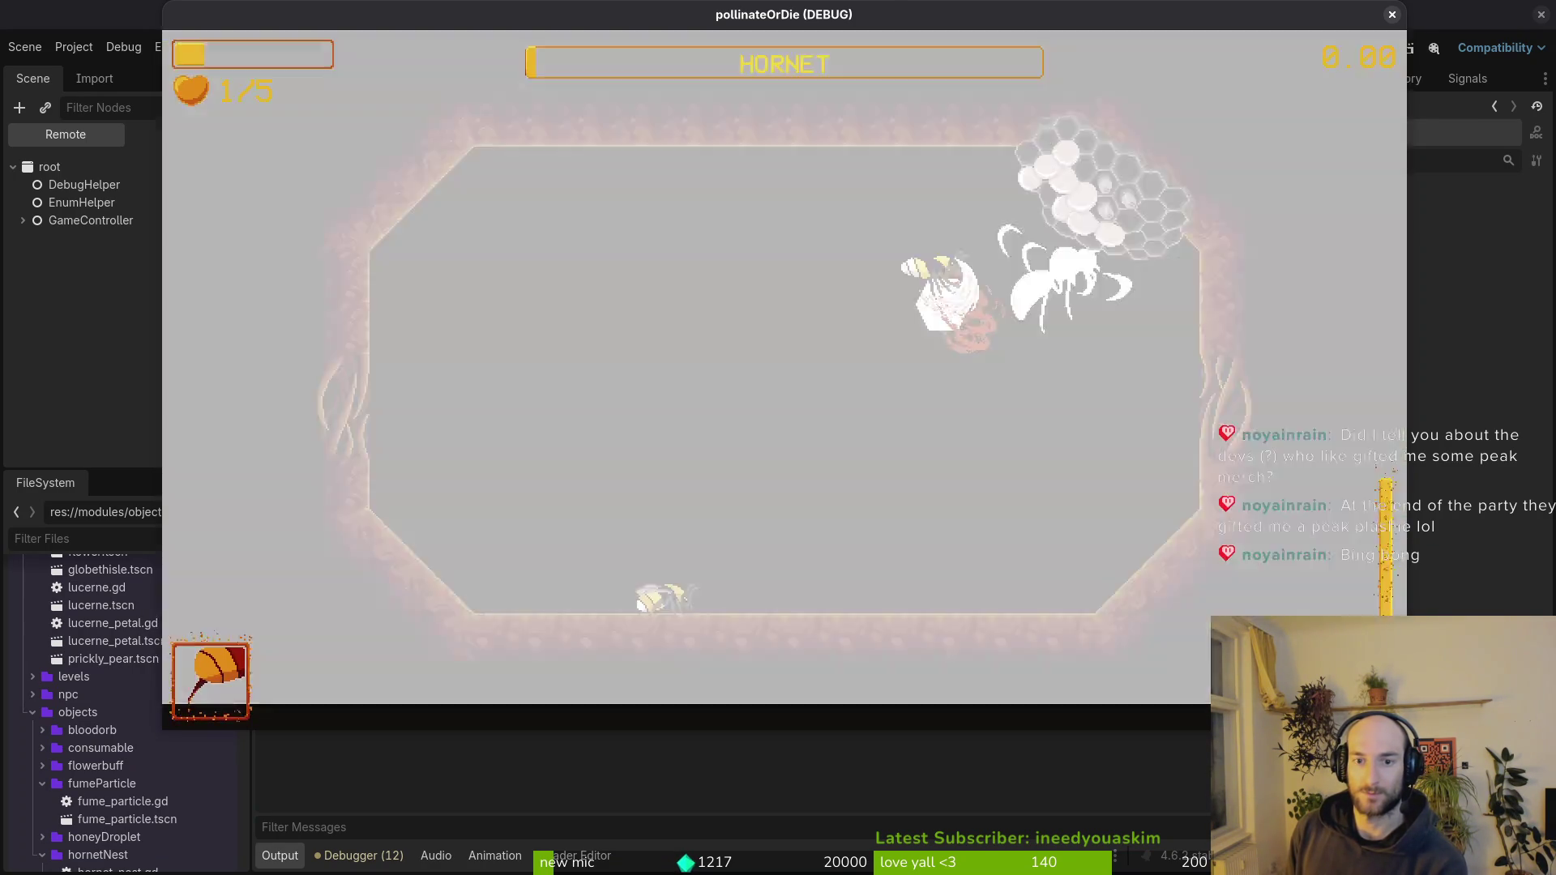
pyautogui.press('Left')
# - Steer to the arena centre and dash into the Hornet until it bursts and vanishes
pyautogui.press('Left')
pyautogui.press('Down')
pyautogui.press('Right')
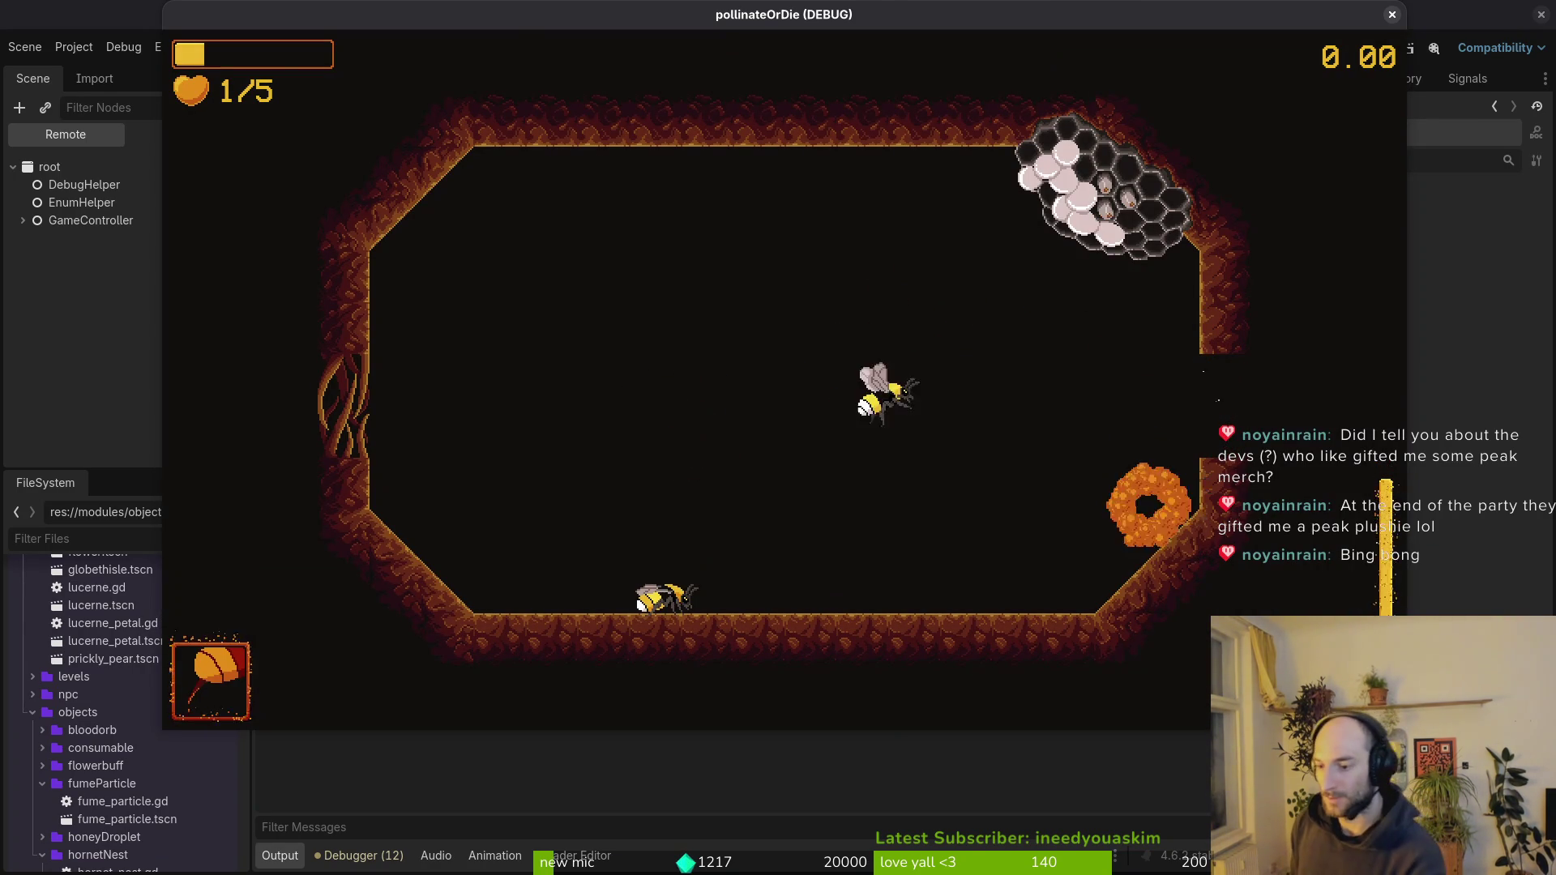
pyautogui.press('Down')
pyautogui.press('Left')
pyautogui.press('Up')
pyautogui.press('Right')
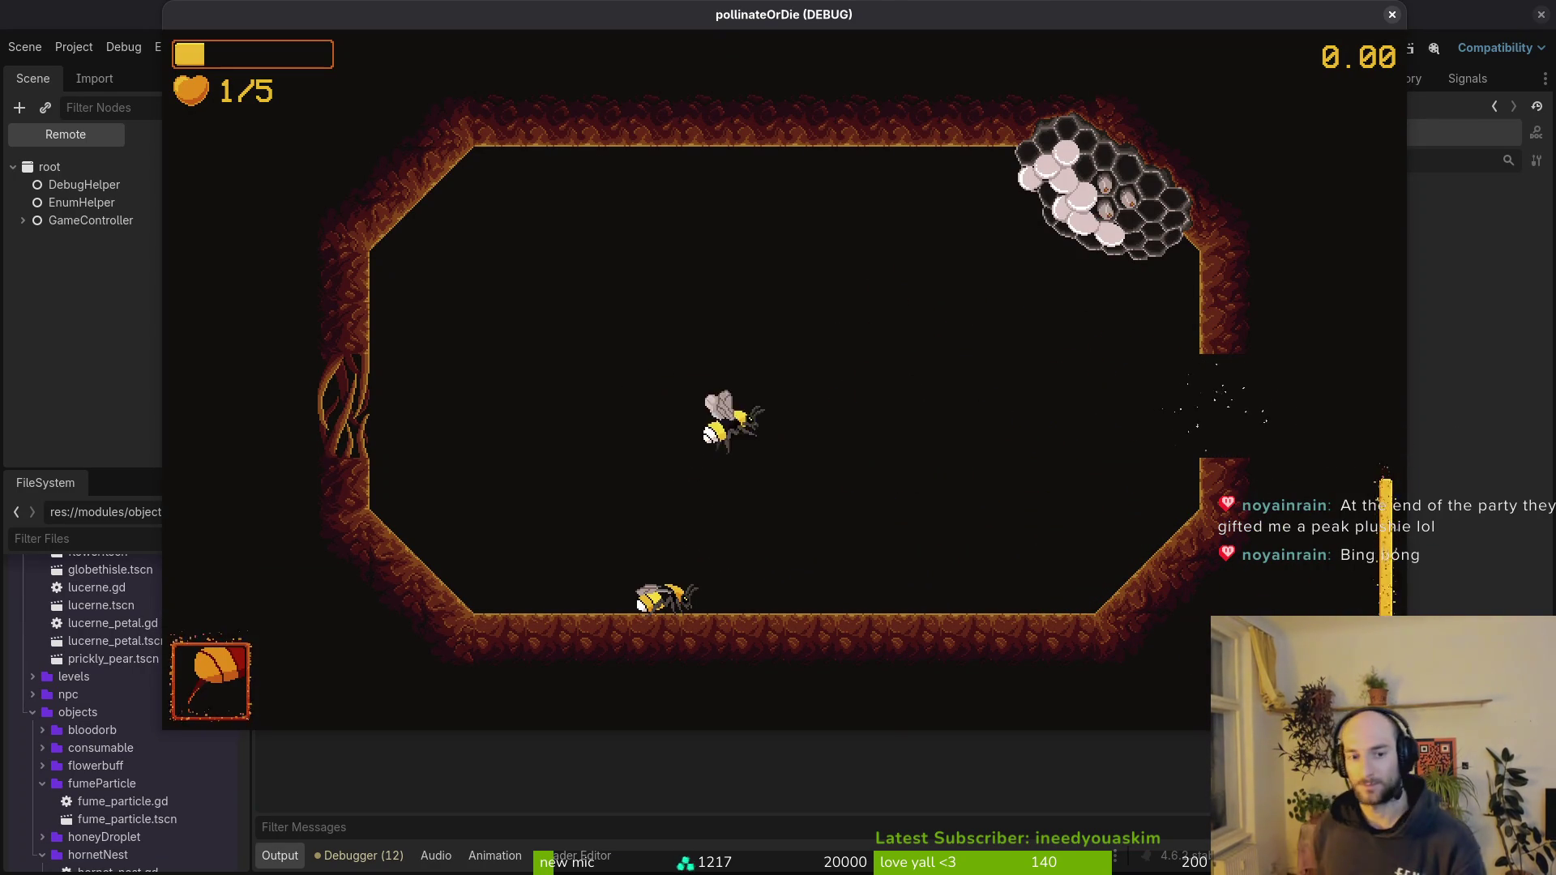
pyautogui.press('Left')
pyautogui.press('Down')
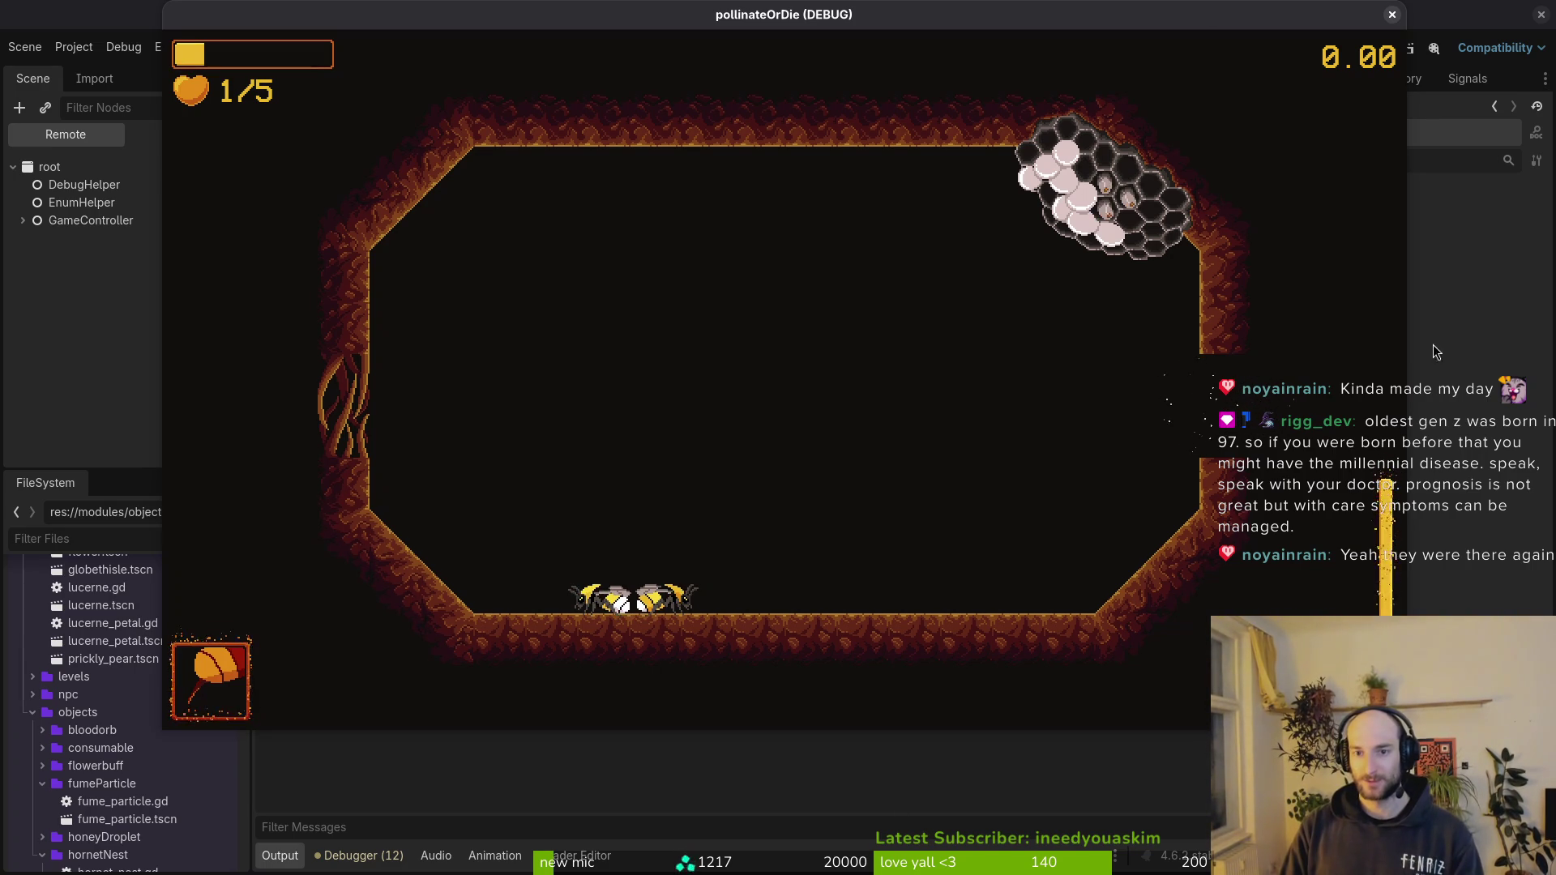
pyautogui.hotkey('alt', 'Tab')
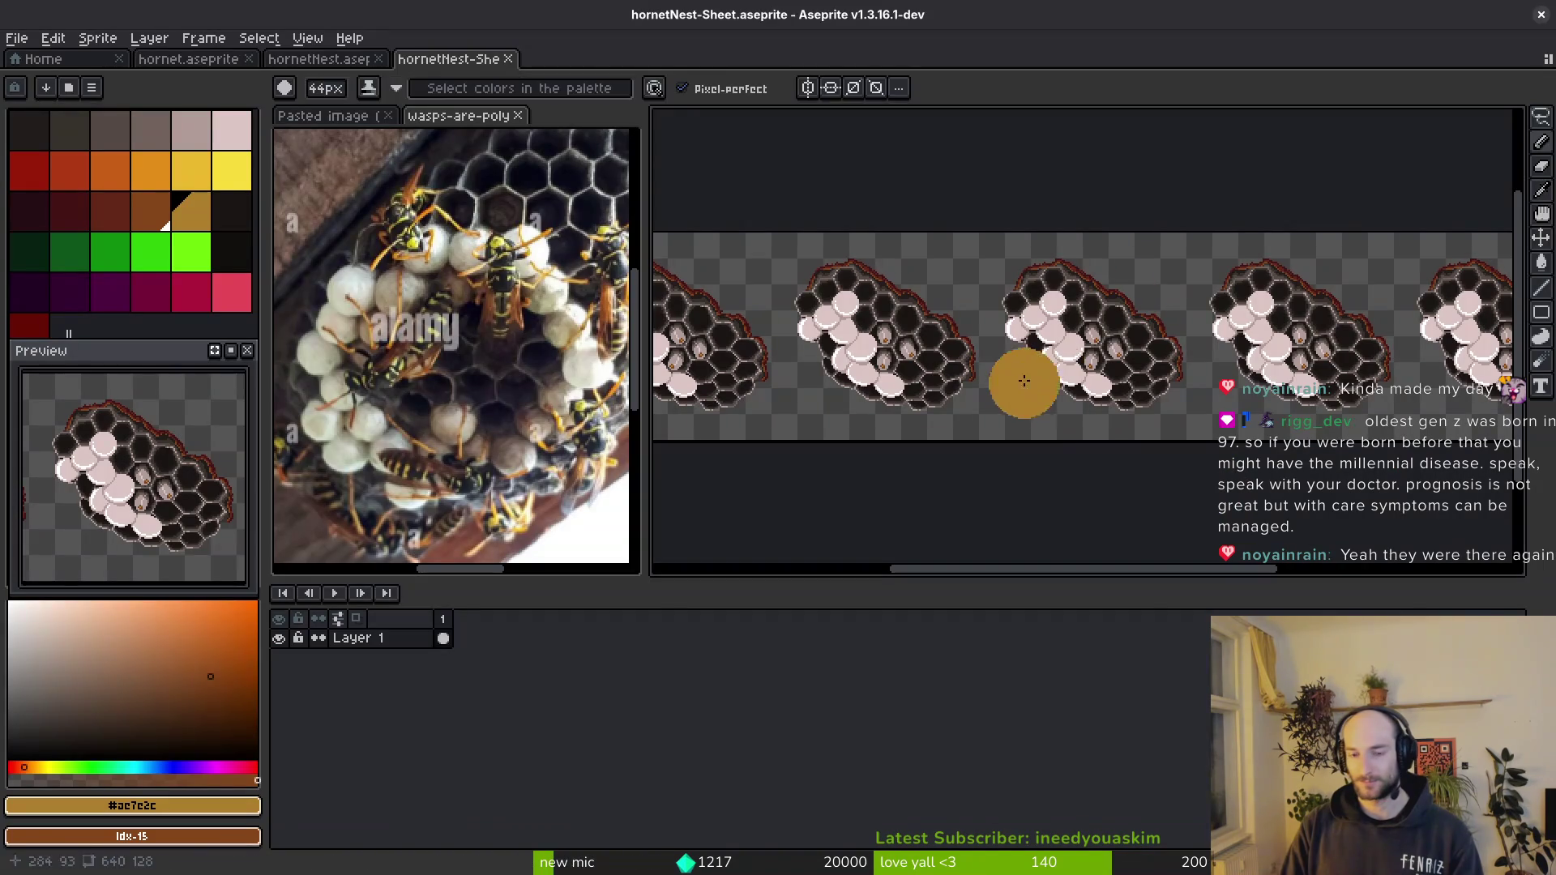
pyautogui.hotkey('alt', 'Tab')
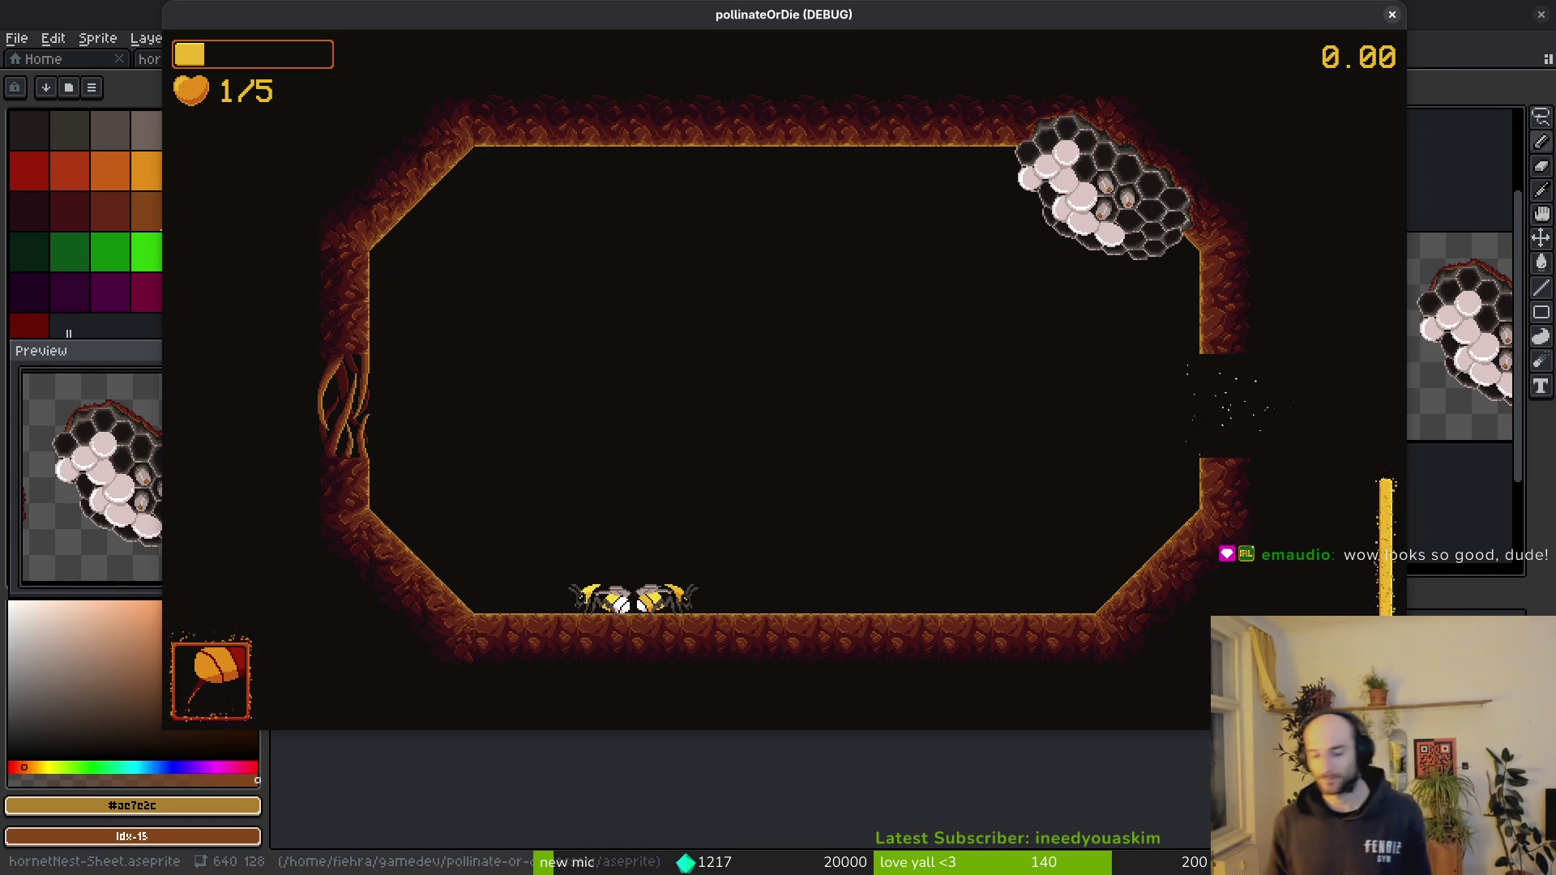
# - Close the game window, save, and close the hornetNest-Sheet and wasps-are-poly tabs
pyautogui.click(1392, 15)
pyautogui.hotkey('ctrl', 's')
pyautogui.press('Escape')
pyautogui.scroll(-2, 1077, 470)
pyautogui.scroll(-2, 1033, 418)
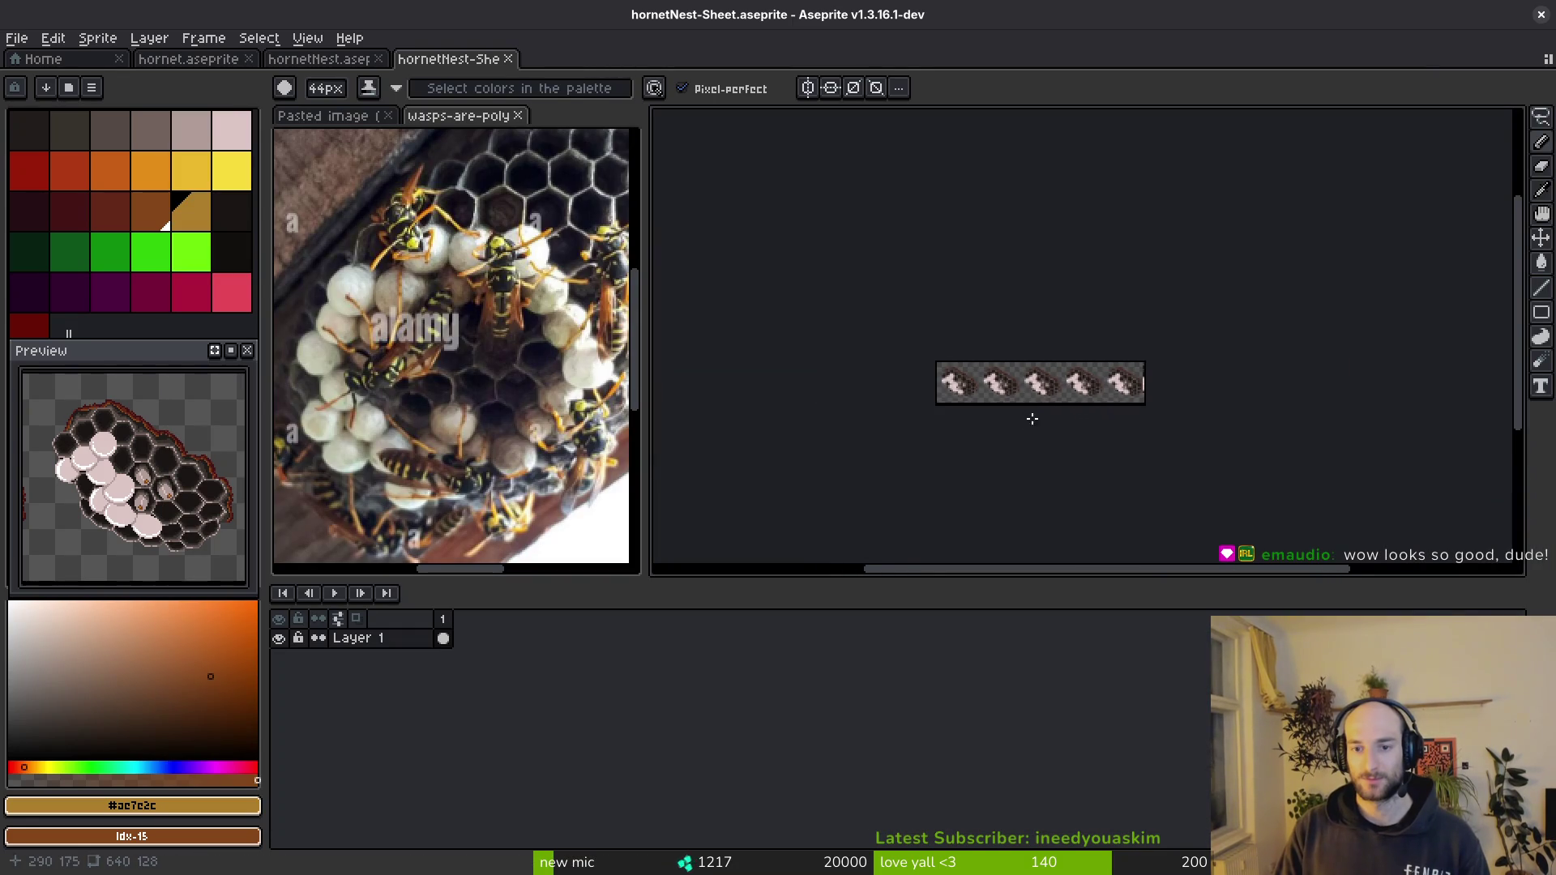
pyautogui.scroll(1, 1033, 419)
pyautogui.scroll(3, 1008, 392)
pyautogui.scroll(-2, 1053, 393)
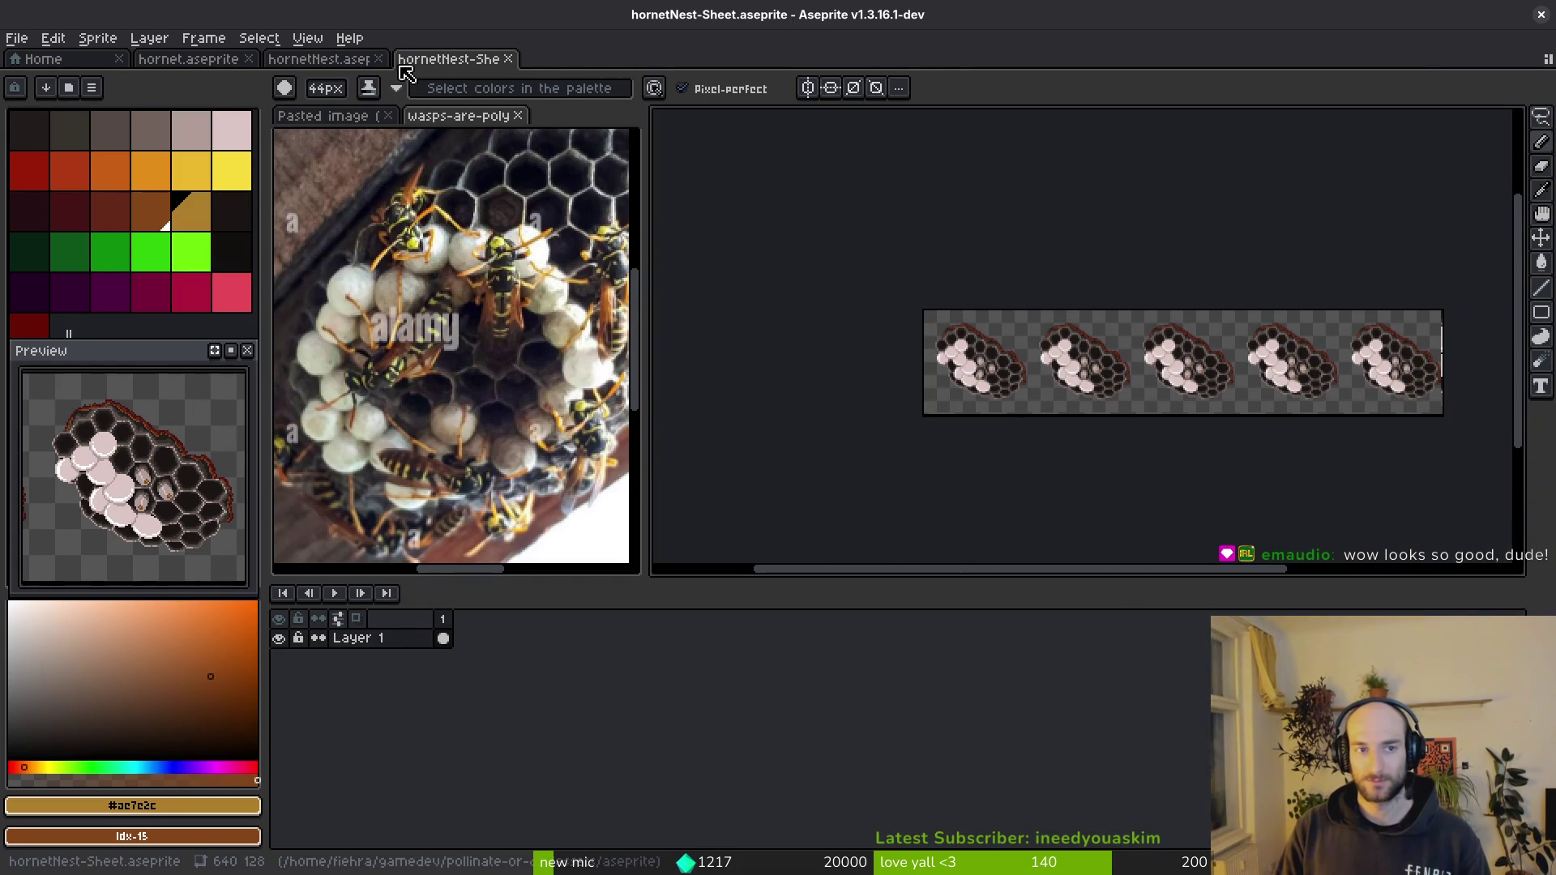
pyautogui.click(513, 58)
pyautogui.click(517, 117)
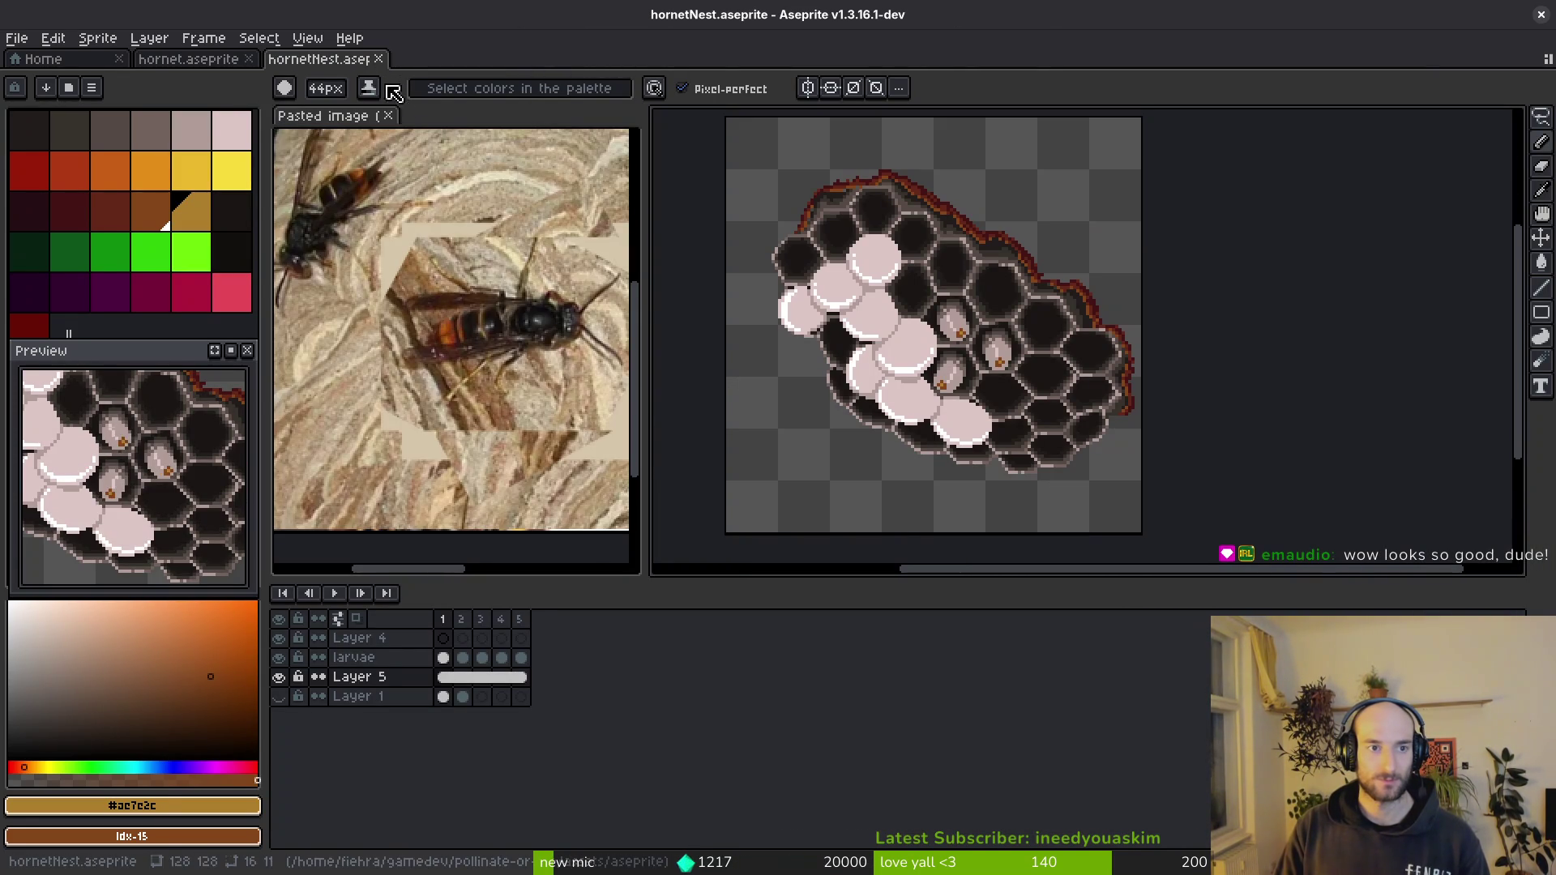
# - Check the hornet sprite, close it, and save the hornetNest sprite
pyautogui.click(204, 59)
pyautogui.click(324, 60)
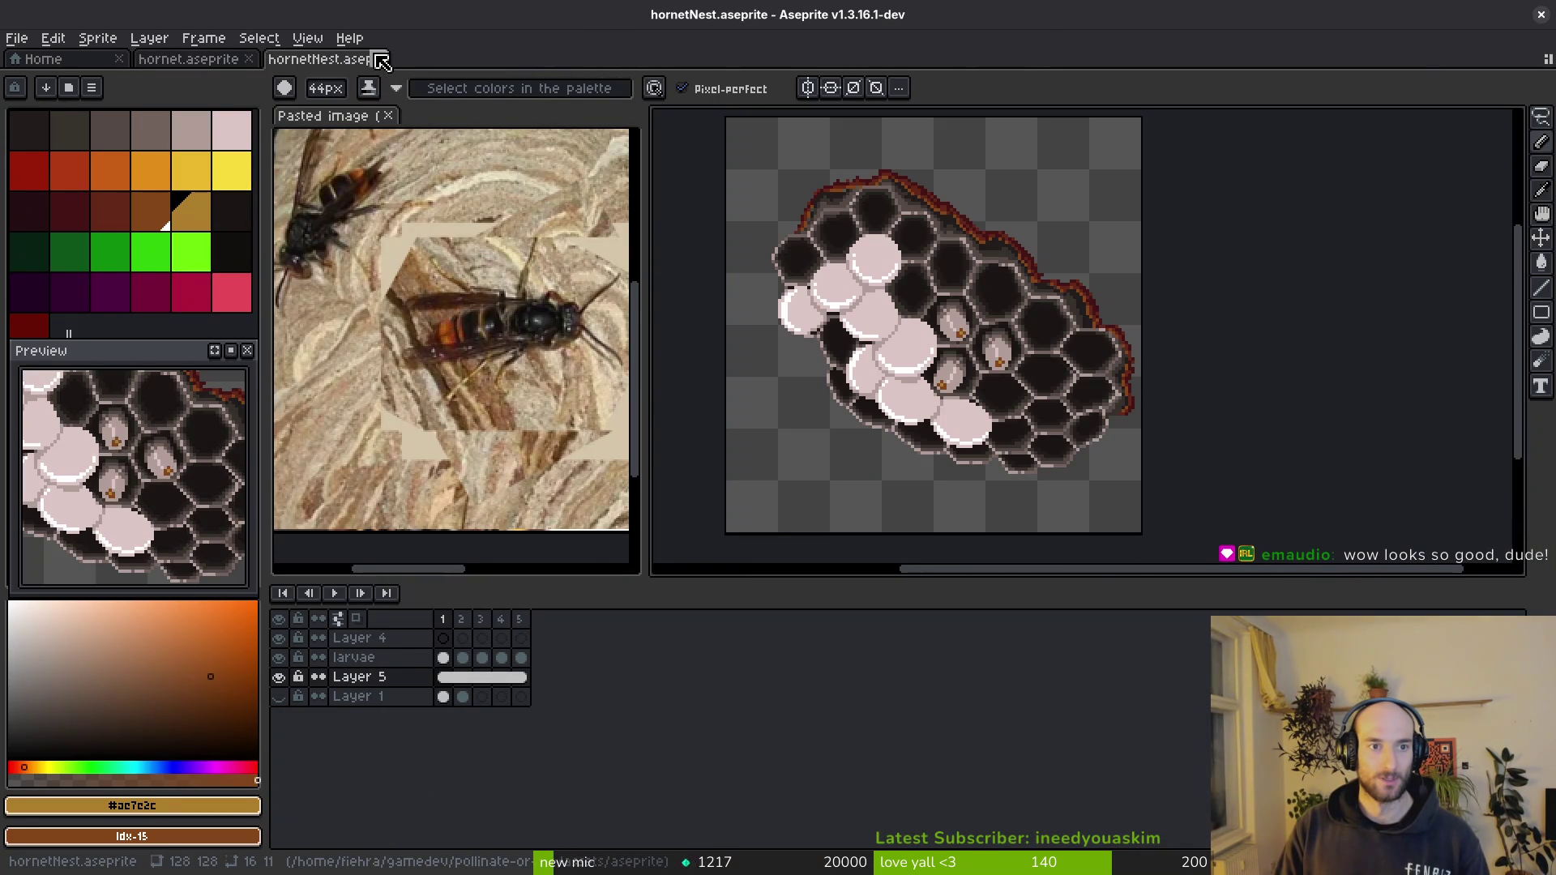
pyautogui.click(229, 61)
pyautogui.hotkey('ctrl', 's')
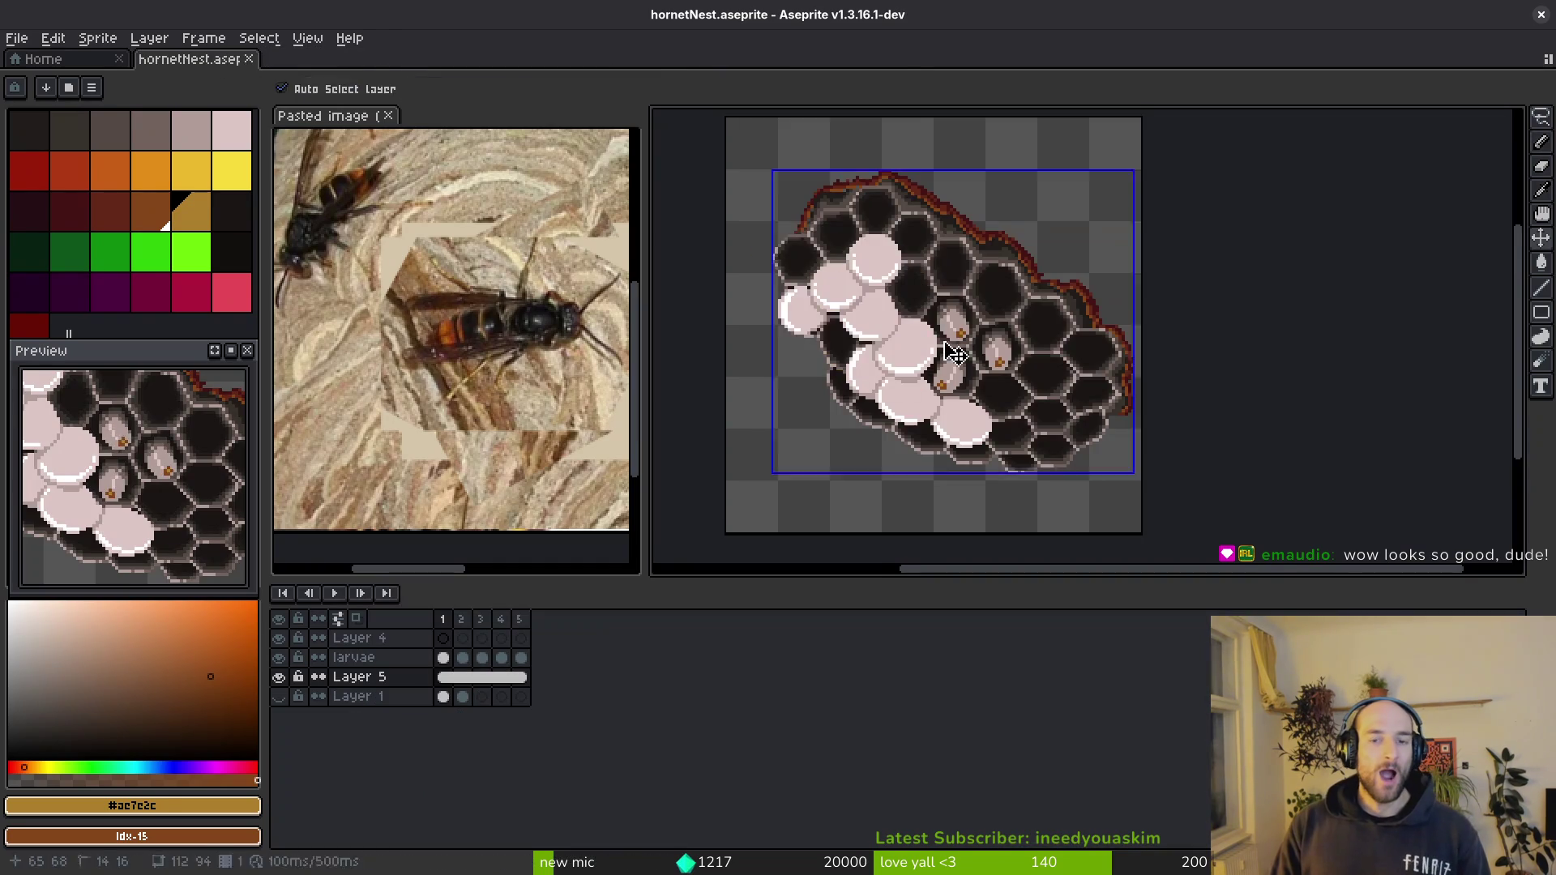
pyautogui.scroll(-5, 945, 348)
pyautogui.scroll(7, 944, 341)
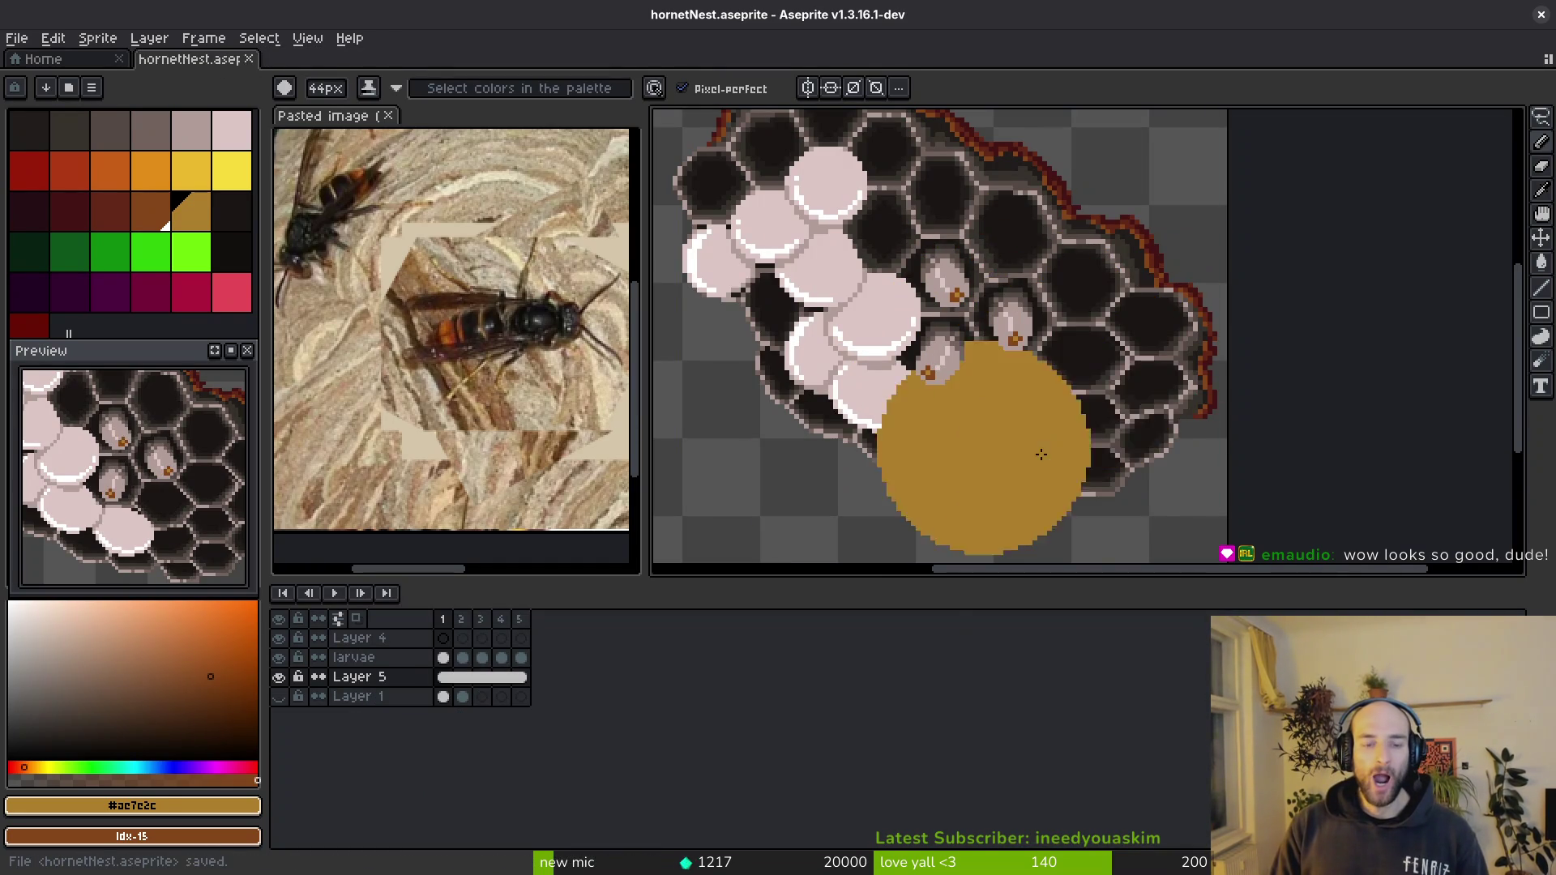
# - Shrink the brush, alternate pencil and eyedropper on the nest larvae frame, saving as you go
pyautogui.press('-')
pyautogui.press('-')
pyautogui.press('-')
pyautogui.press('-')
pyautogui.press('-')
pyautogui.press('-')
pyautogui.press('-')
pyautogui.press('-')
pyautogui.press('-')
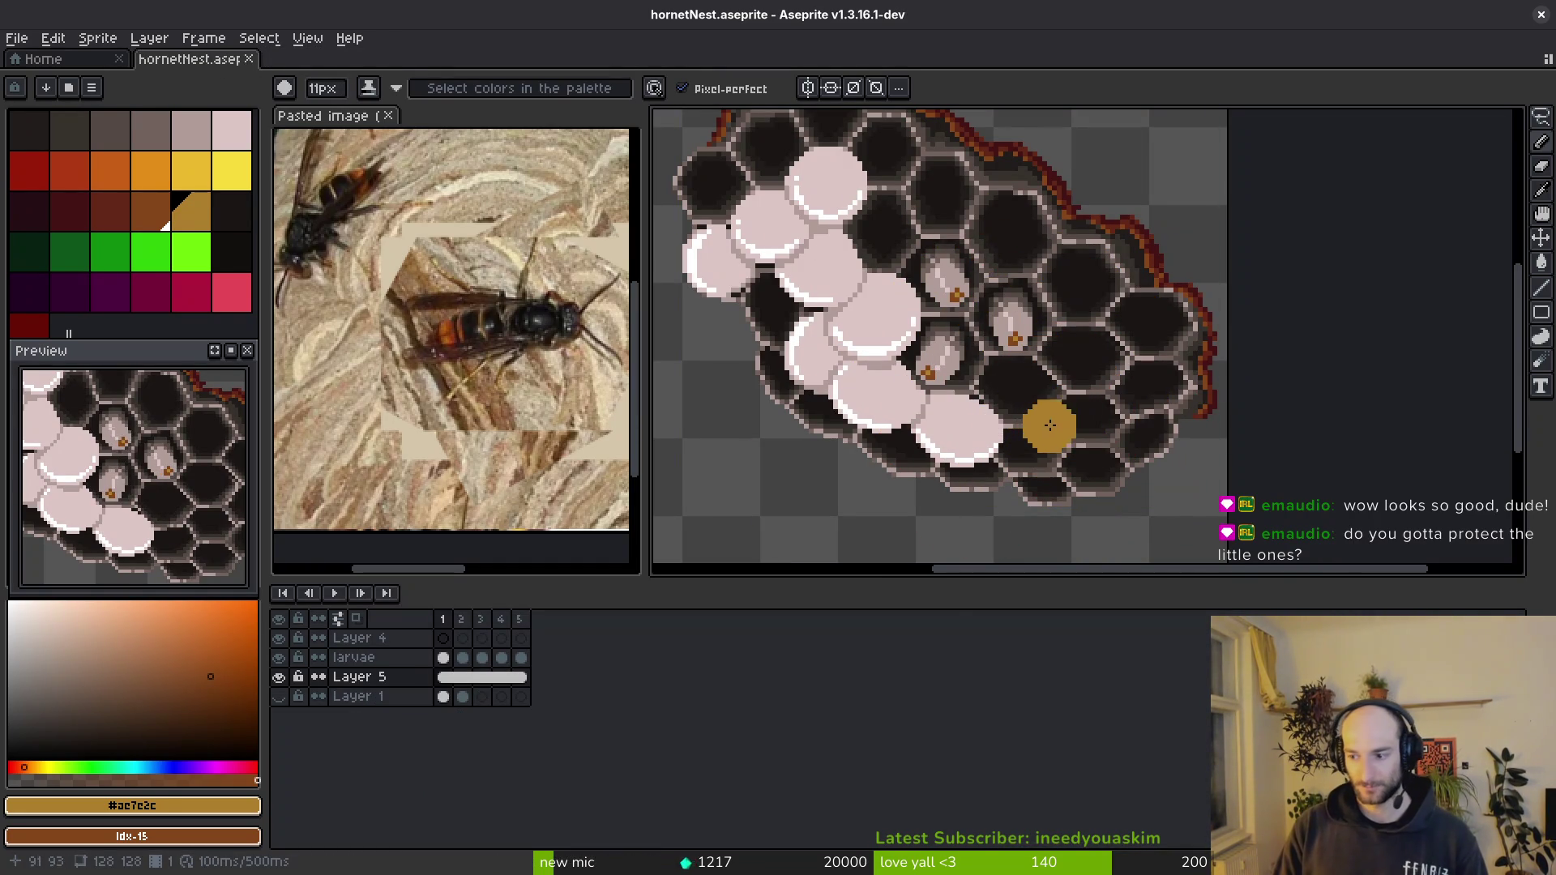
pyautogui.press('-')
pyautogui.press('-')
pyautogui.press('-')
pyautogui.press('-')
pyautogui.press('-')
pyautogui.press('-')
pyautogui.press('b')
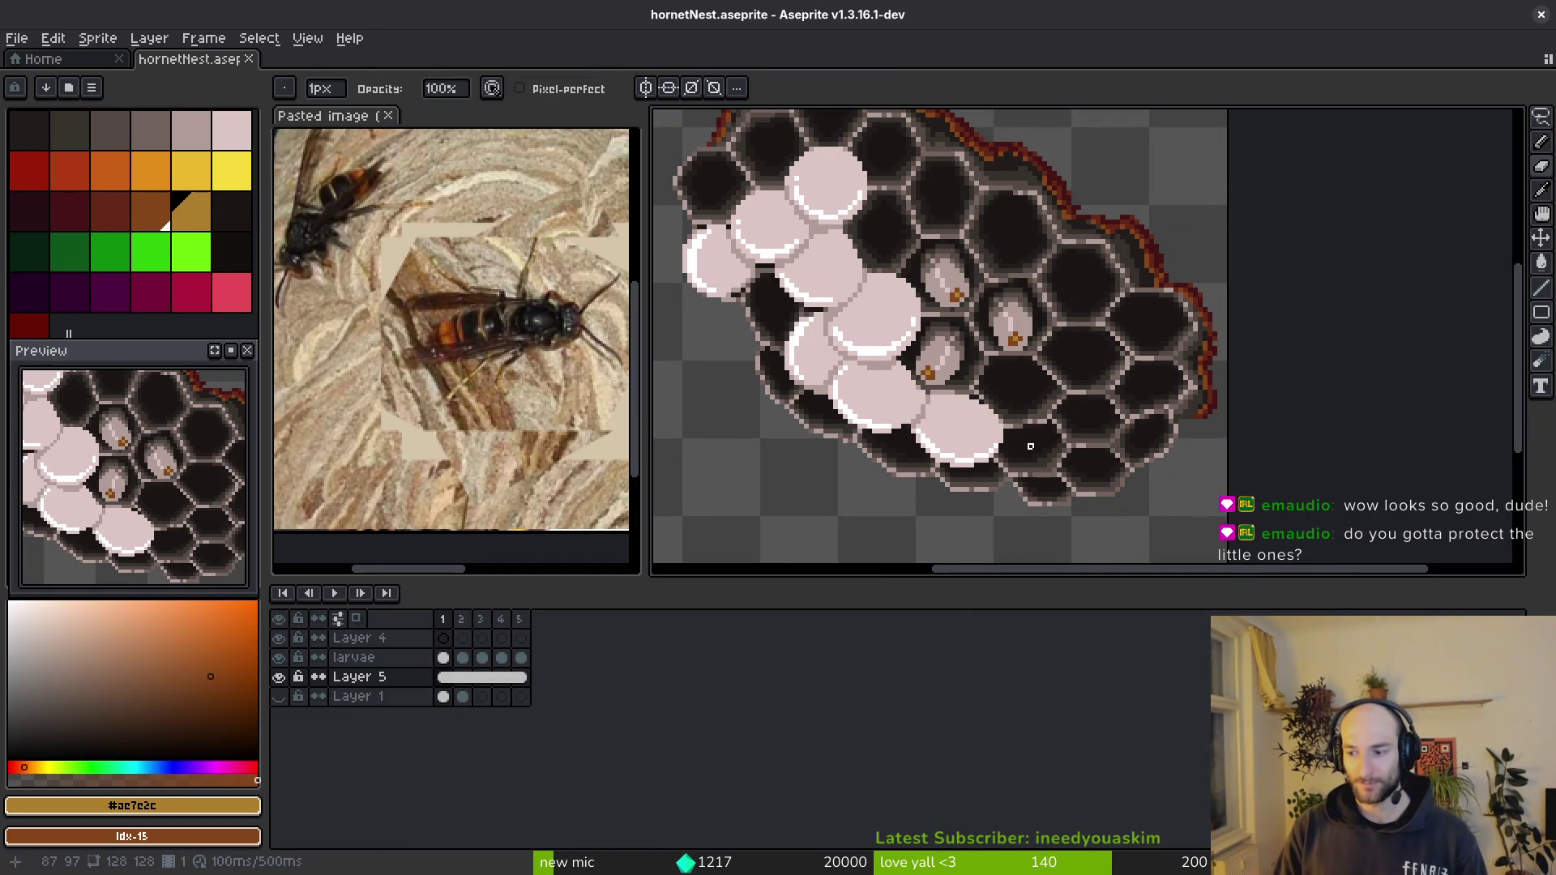
pyautogui.hotkey('ctrl', 's')
pyautogui.scroll(-3, 1001, 324)
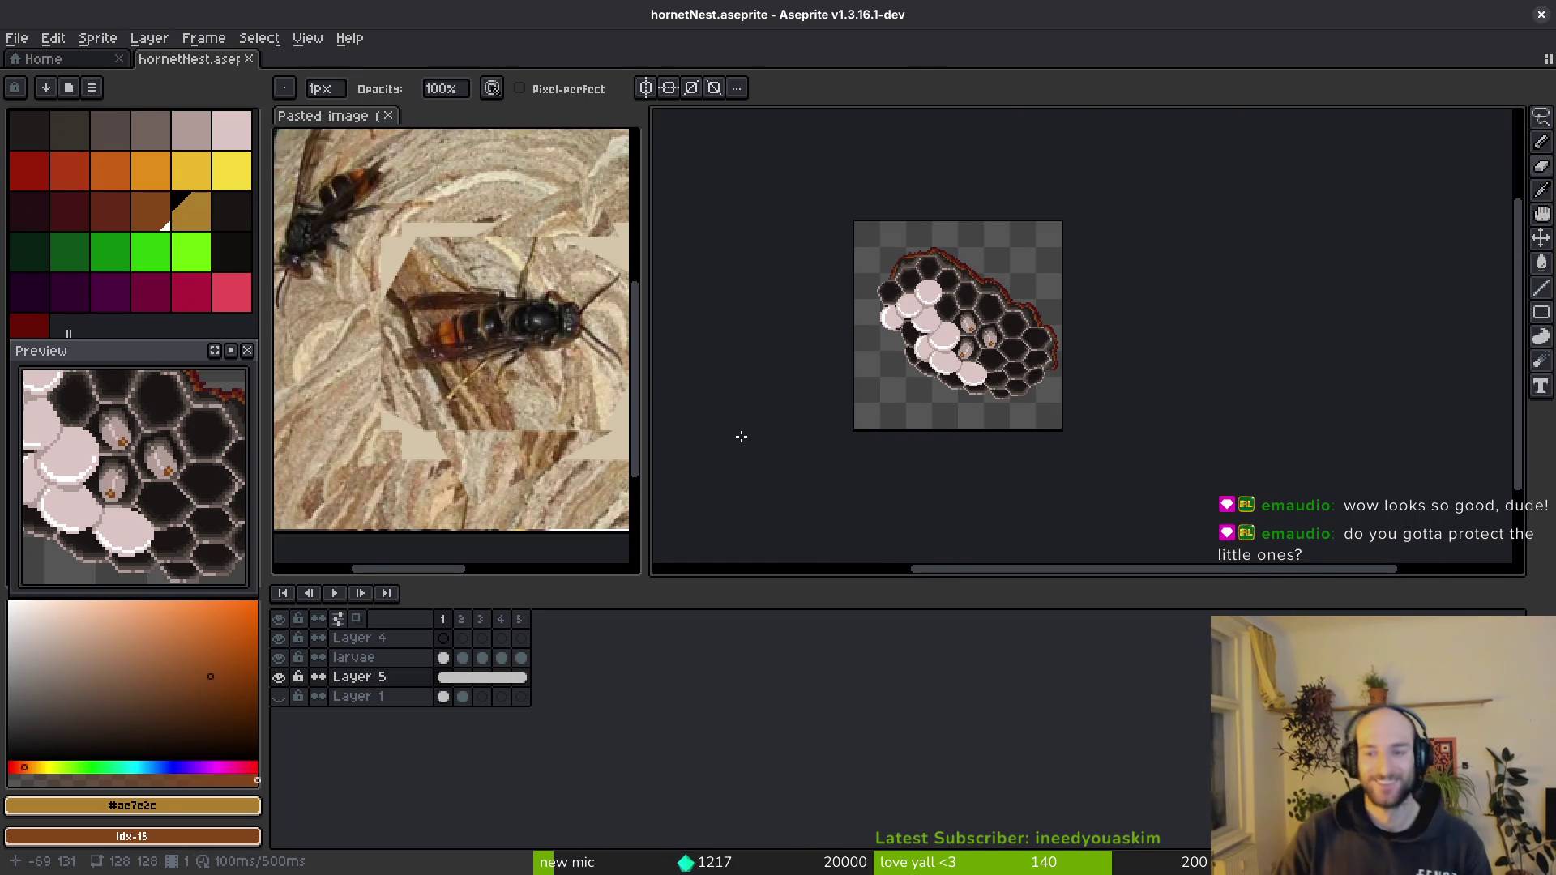
pyautogui.press('i')
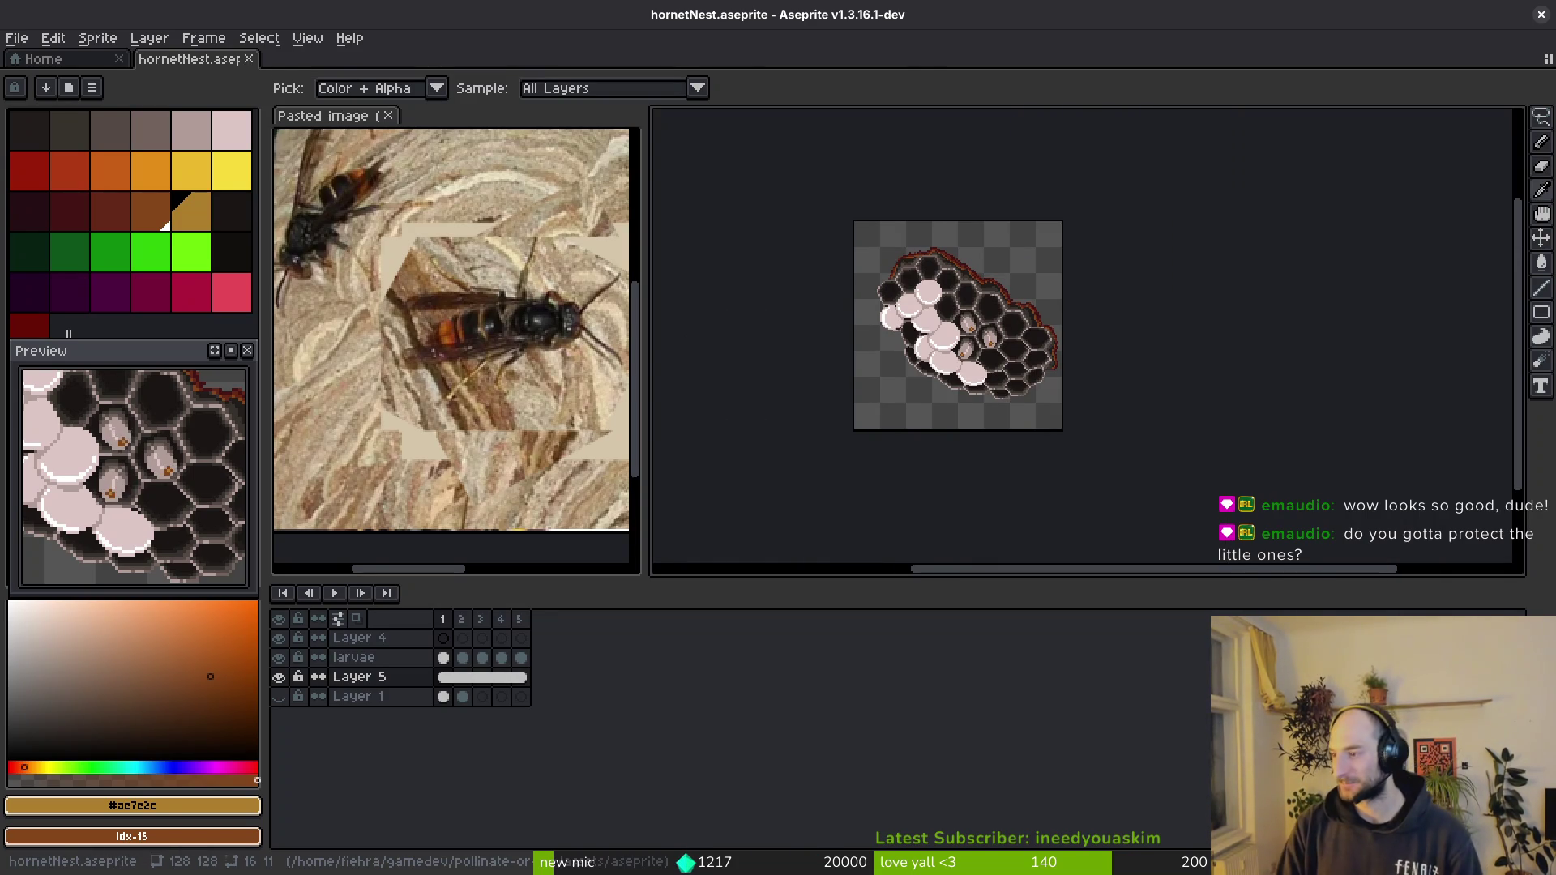
pyautogui.press('b')
pyautogui.scroll(2, 987, 375)
pyautogui.scroll(2, 970, 372)
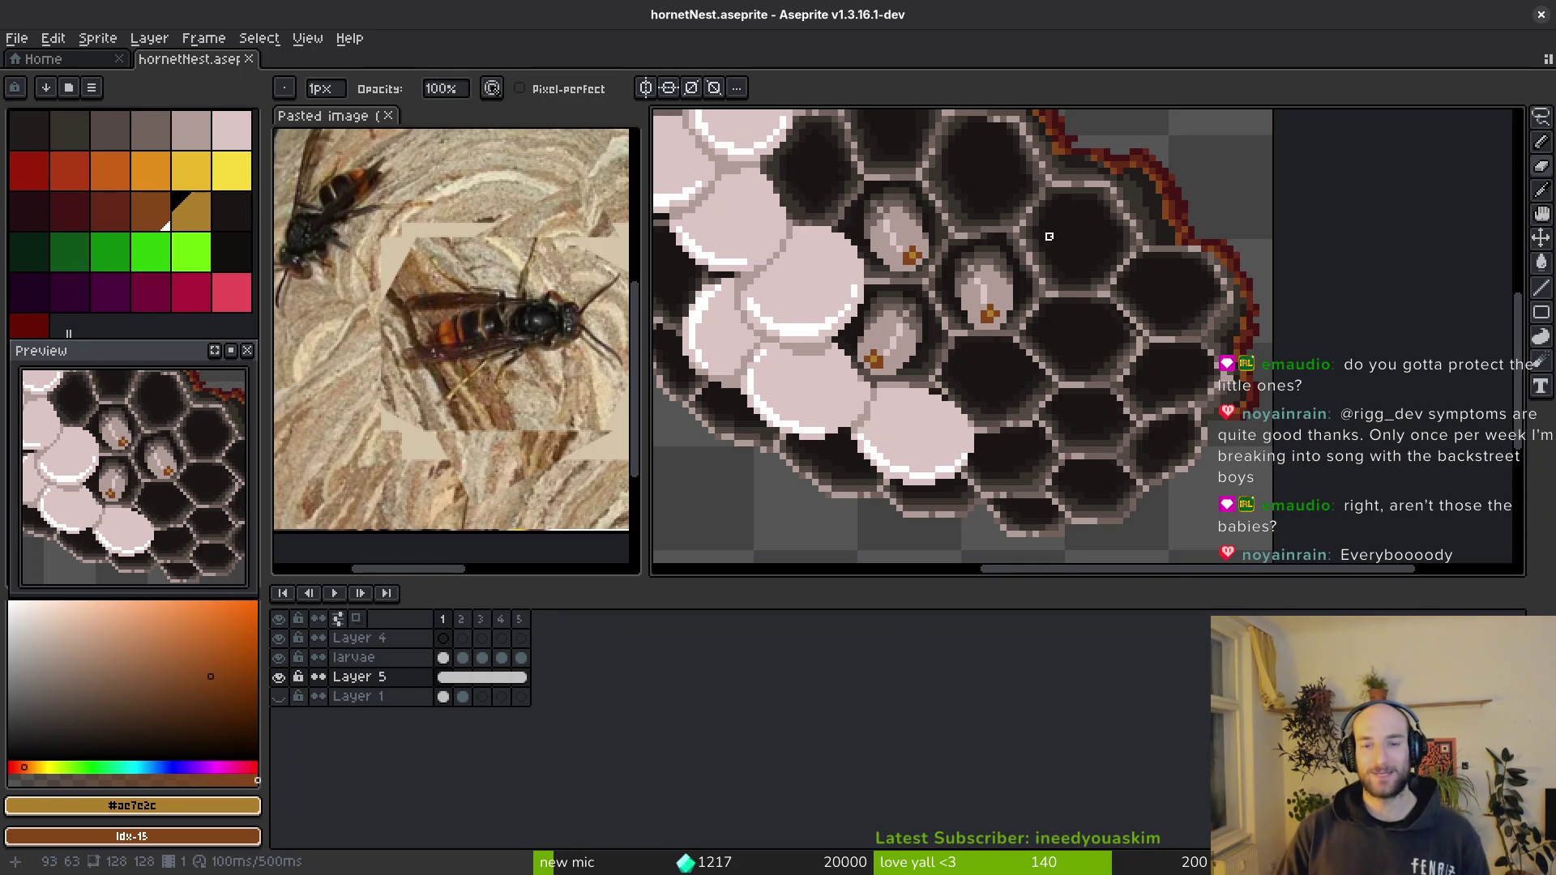
pyautogui.scroll(-3, 1049, 236)
pyautogui.scroll(-1, 1049, 236)
pyautogui.scroll(4, 851, 243)
pyautogui.scroll(-1, 671, 191)
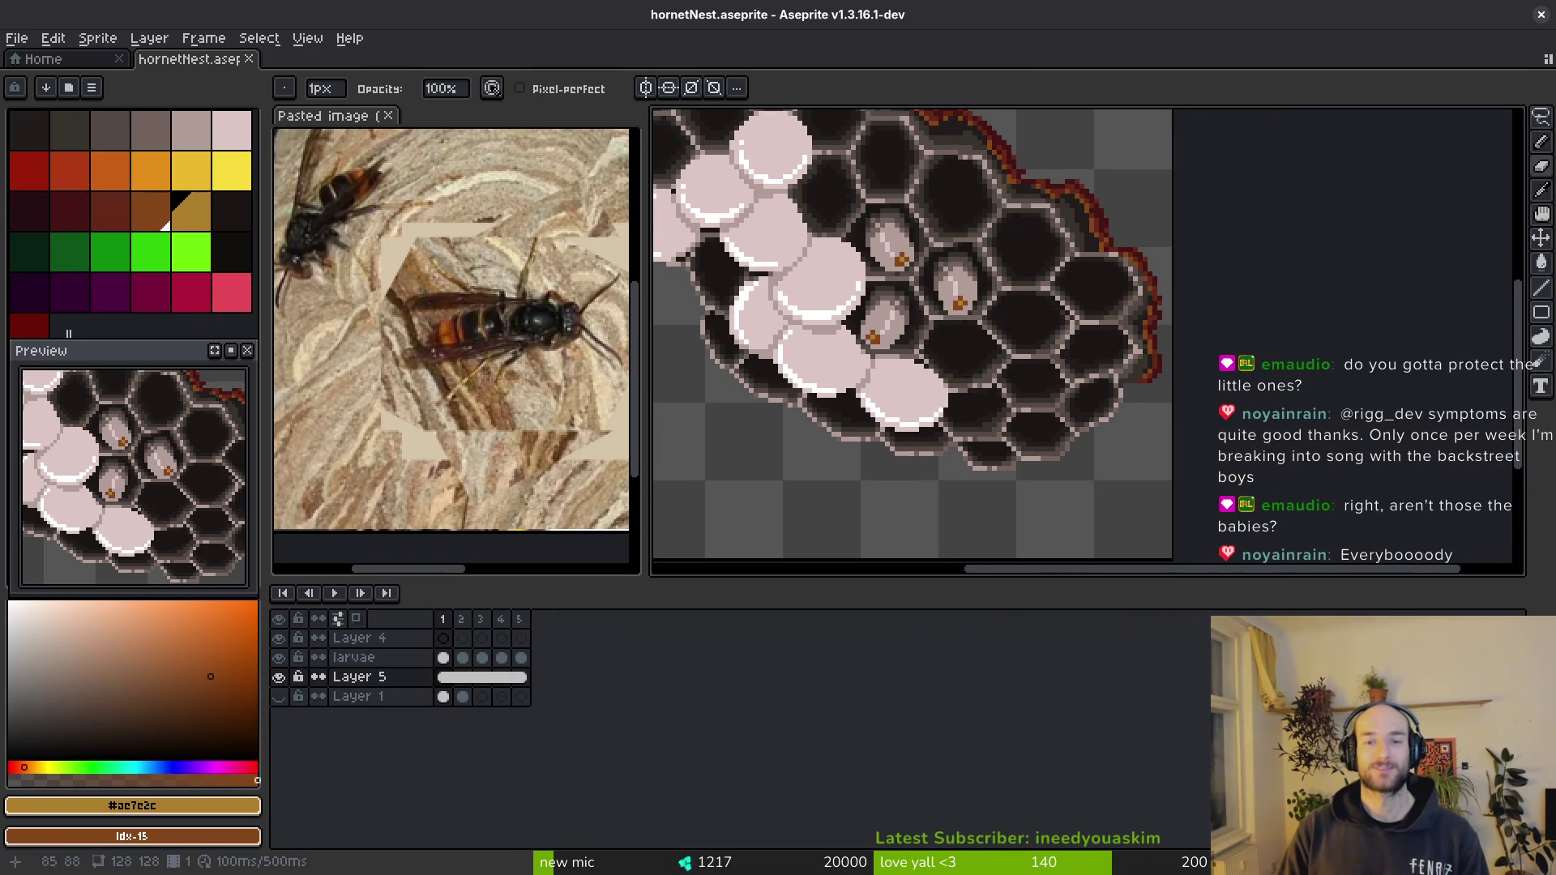
pyautogui.hotkey('ctrl', 's')
pyautogui.scroll(-1, 976, 408)
pyautogui.scroll(-1, 976, 408)
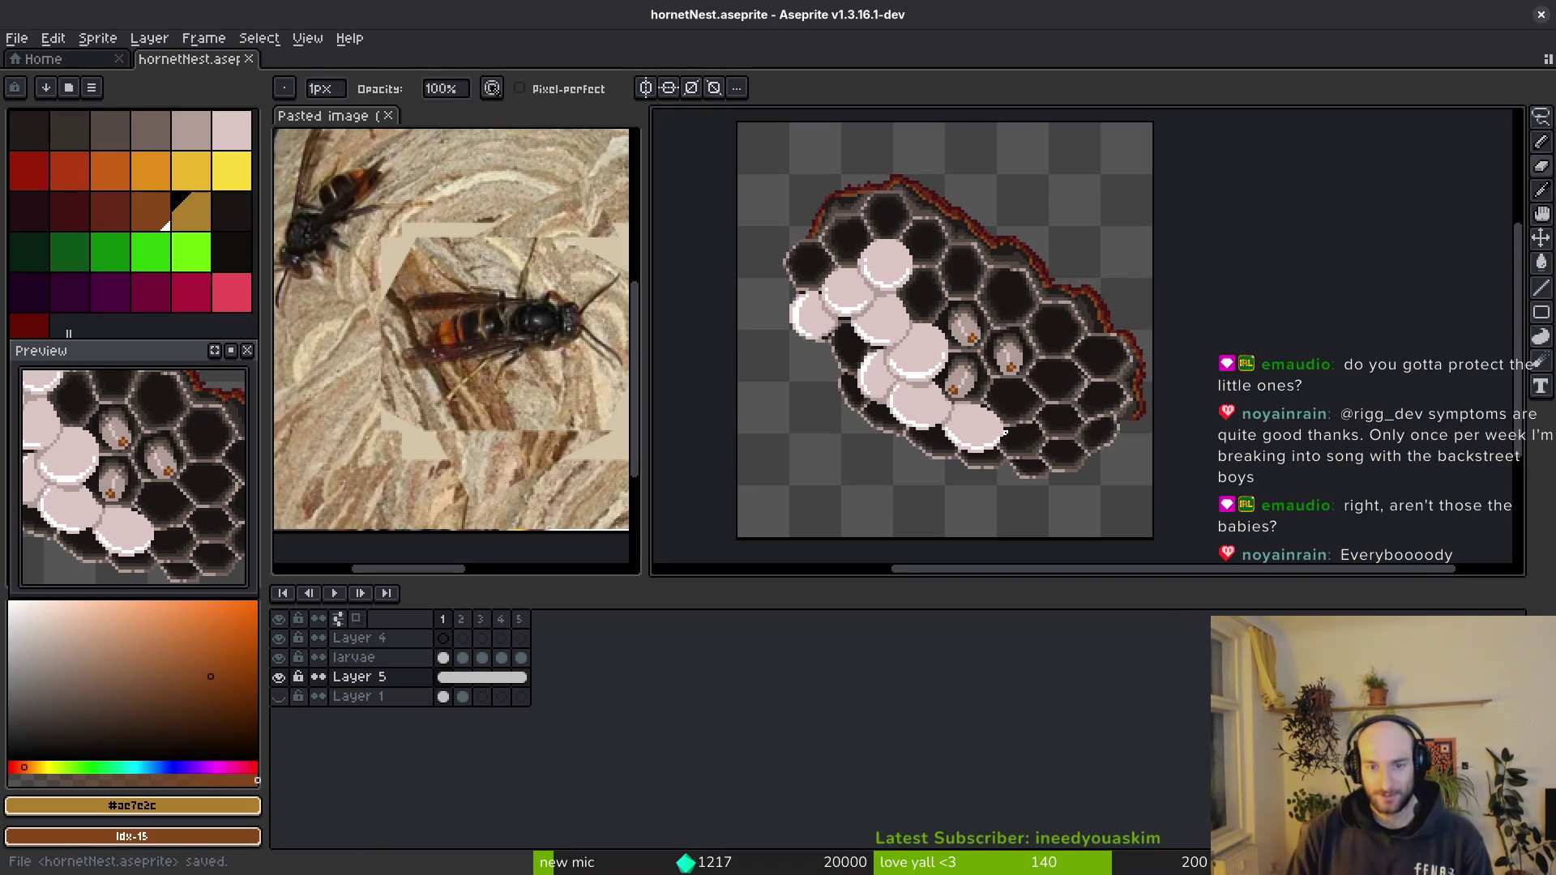
pyautogui.scroll(-1, 989, 399)
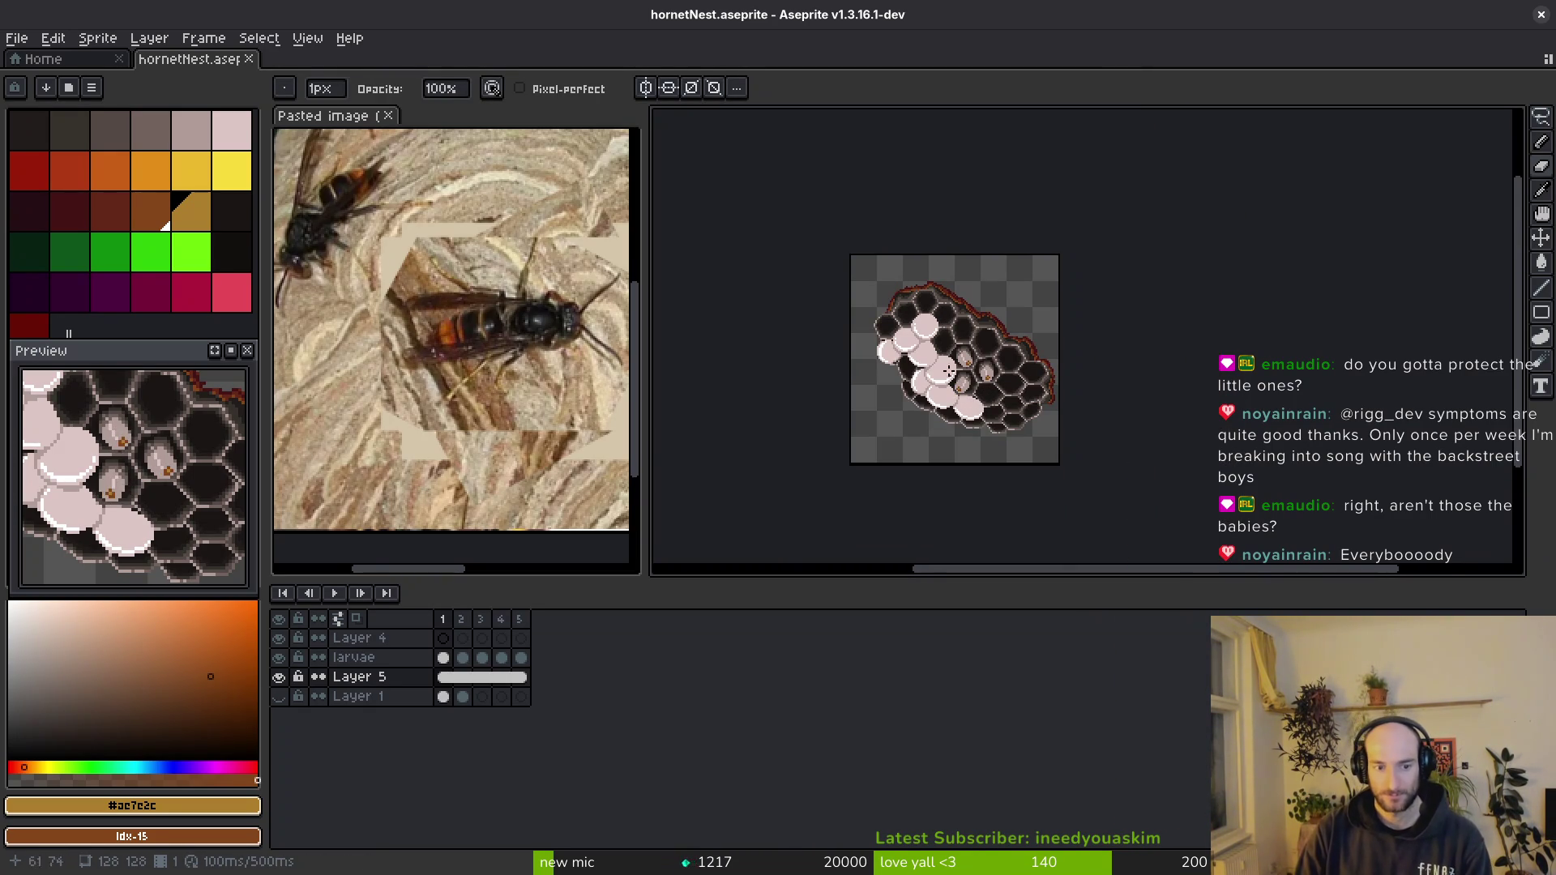
pyautogui.press('i')
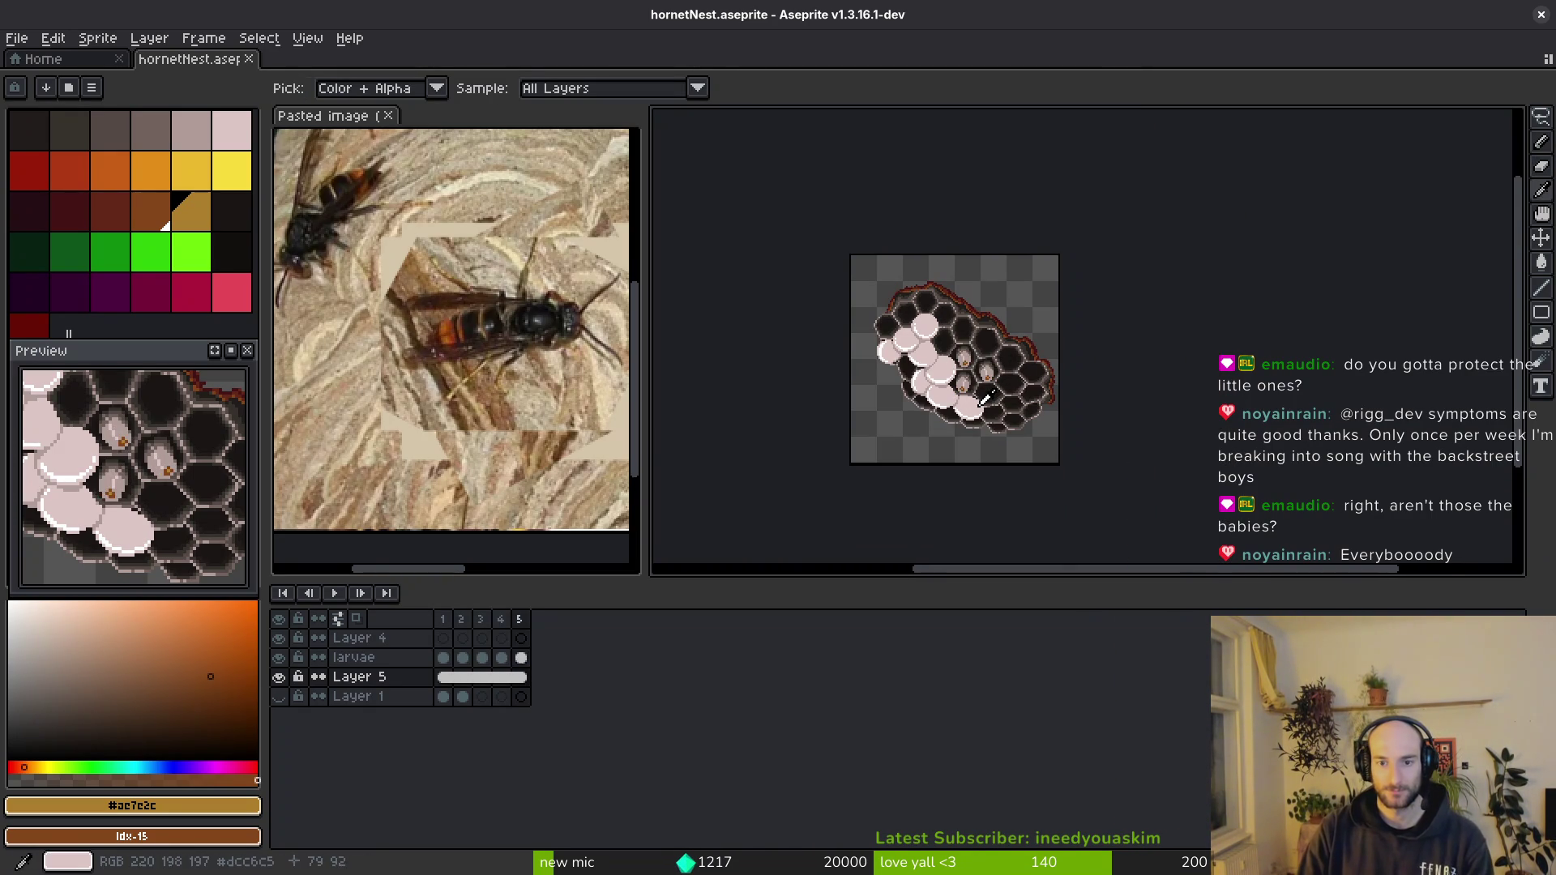
# - Copy a larva on frame 1 of the larvae layer and place it in another honeycomb cell
pyautogui.press('b')
pyautogui.scroll(3, 980, 405)
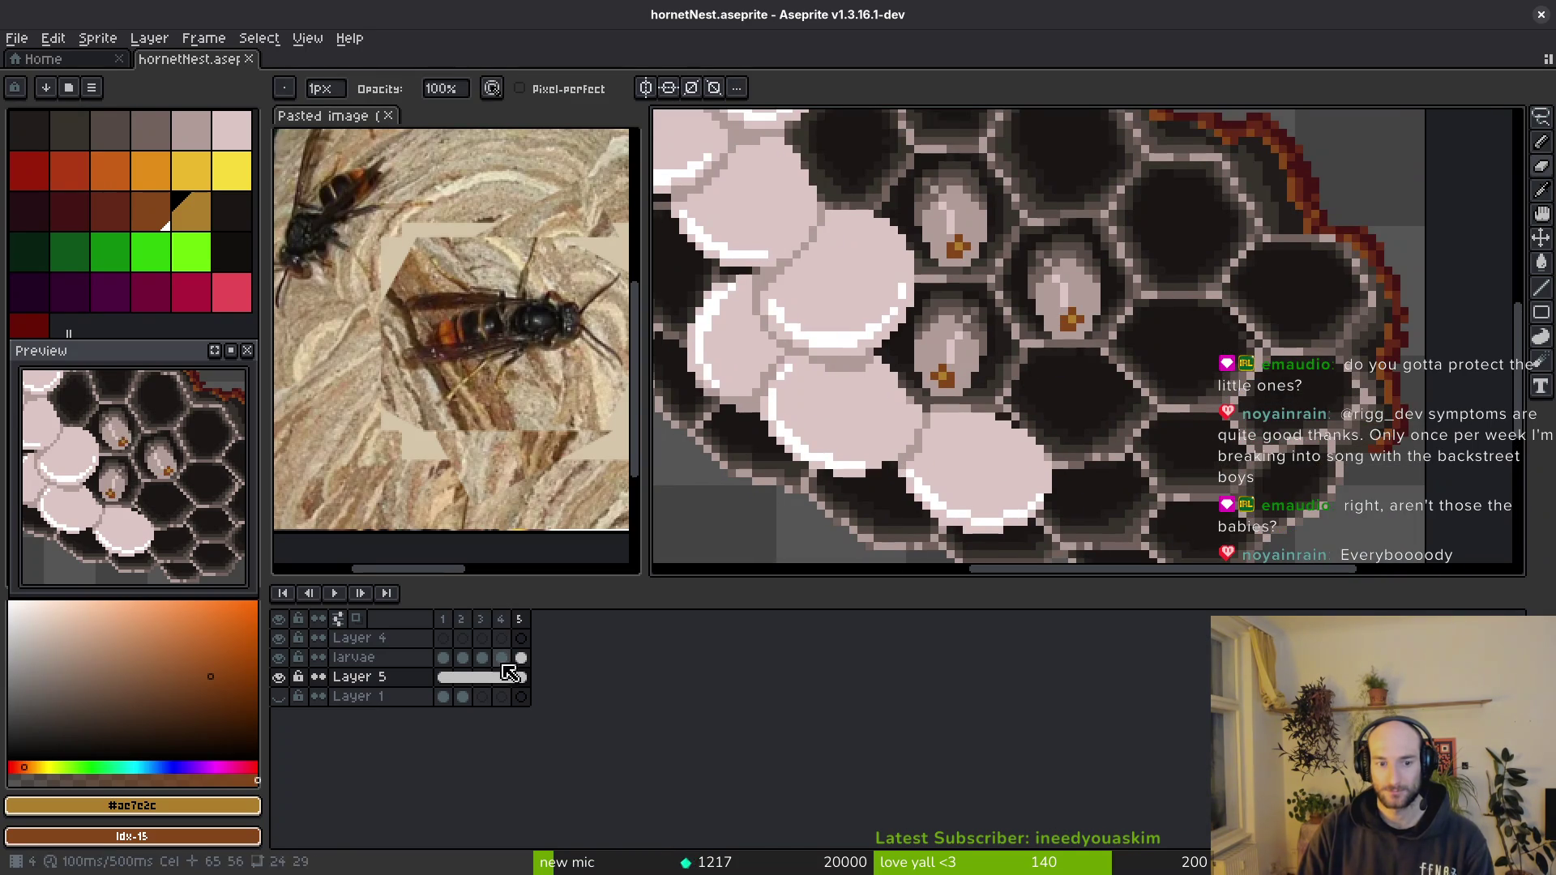
pyautogui.click(443, 658)
pyautogui.moveTo(990, 265); pyautogui.dragTo(1063, 340)
pyautogui.press('q')
pyautogui.moveTo(1156, 297)
pyautogui.mouseDown()
pyautogui.moveTo(1072, 346)
pyautogui.moveTo(1209, 329)
pyautogui.moveTo(1124, 353)
pyautogui.moveTo(920, 261)
pyautogui.moveTo(909, 238)
pyautogui.mouseUp()
pyautogui.press('Return')
# - On frame 2, move a larva up into an upper honeycomb cell
pyautogui.press('Right')
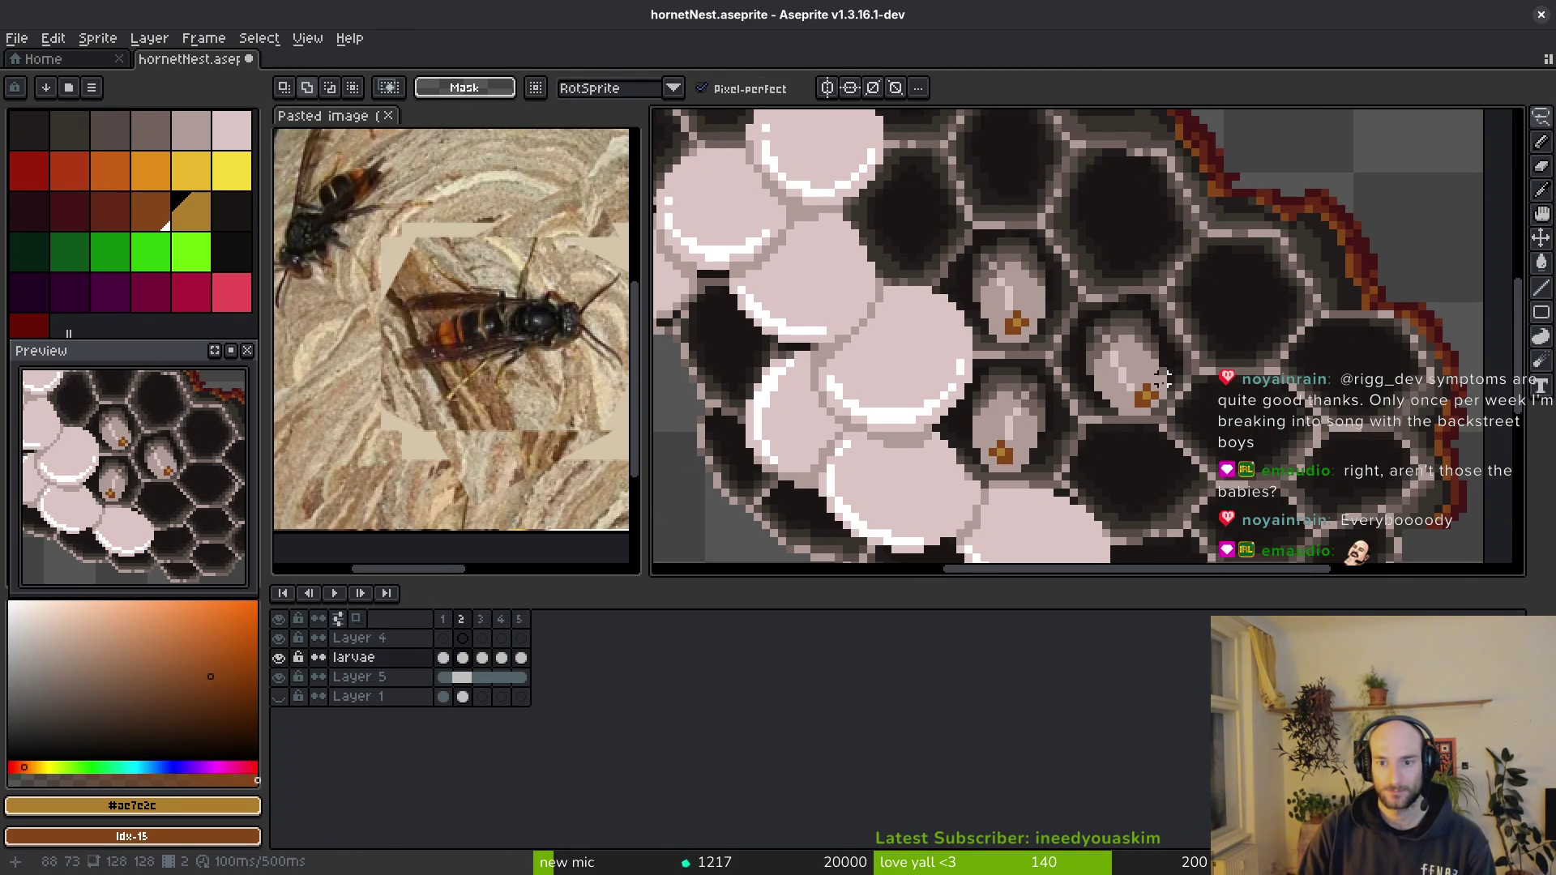
pyautogui.moveTo(1163, 314); pyautogui.dragTo(1119, 420)
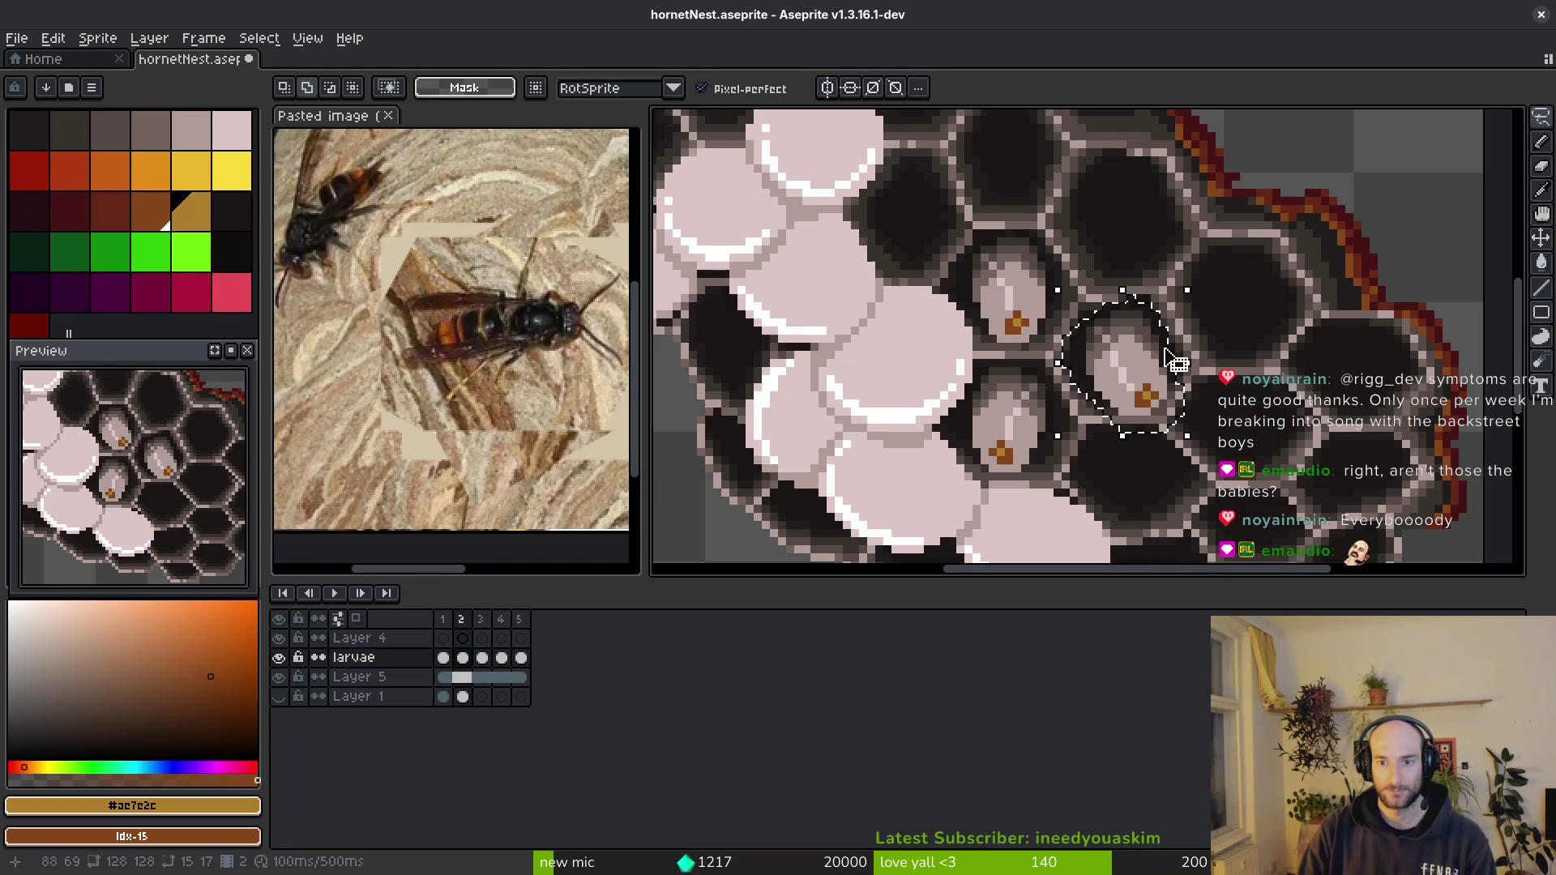
pyautogui.click(1050, 288)
pyautogui.moveTo(1032, 379); pyautogui.dragTo(1047, 367)
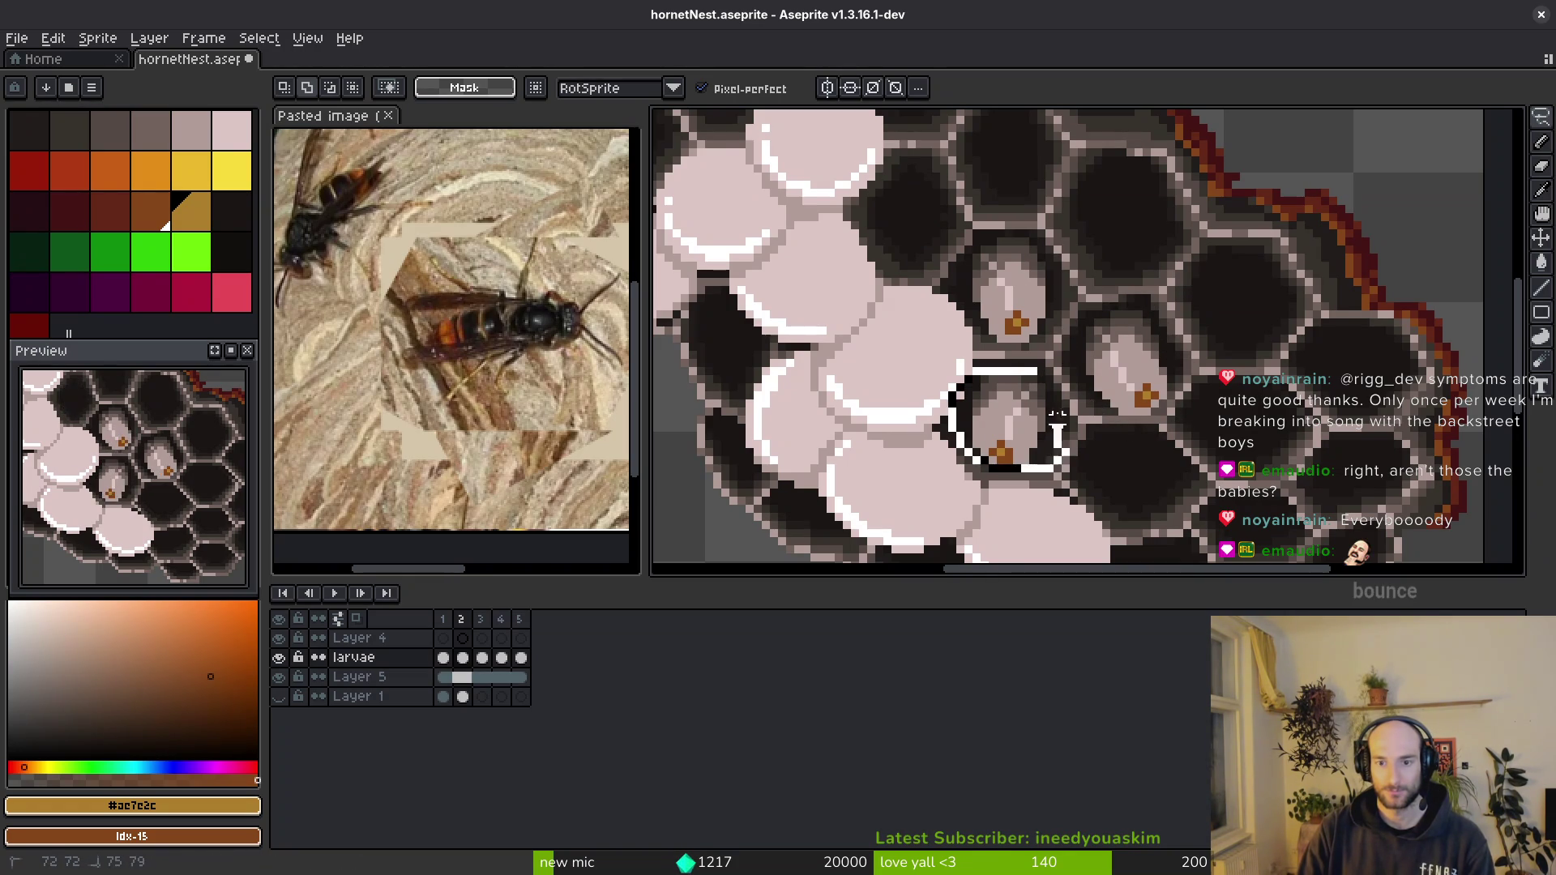
pyautogui.click(1024, 441)
pyautogui.moveTo(1025, 441); pyautogui.dragTo(934, 239)
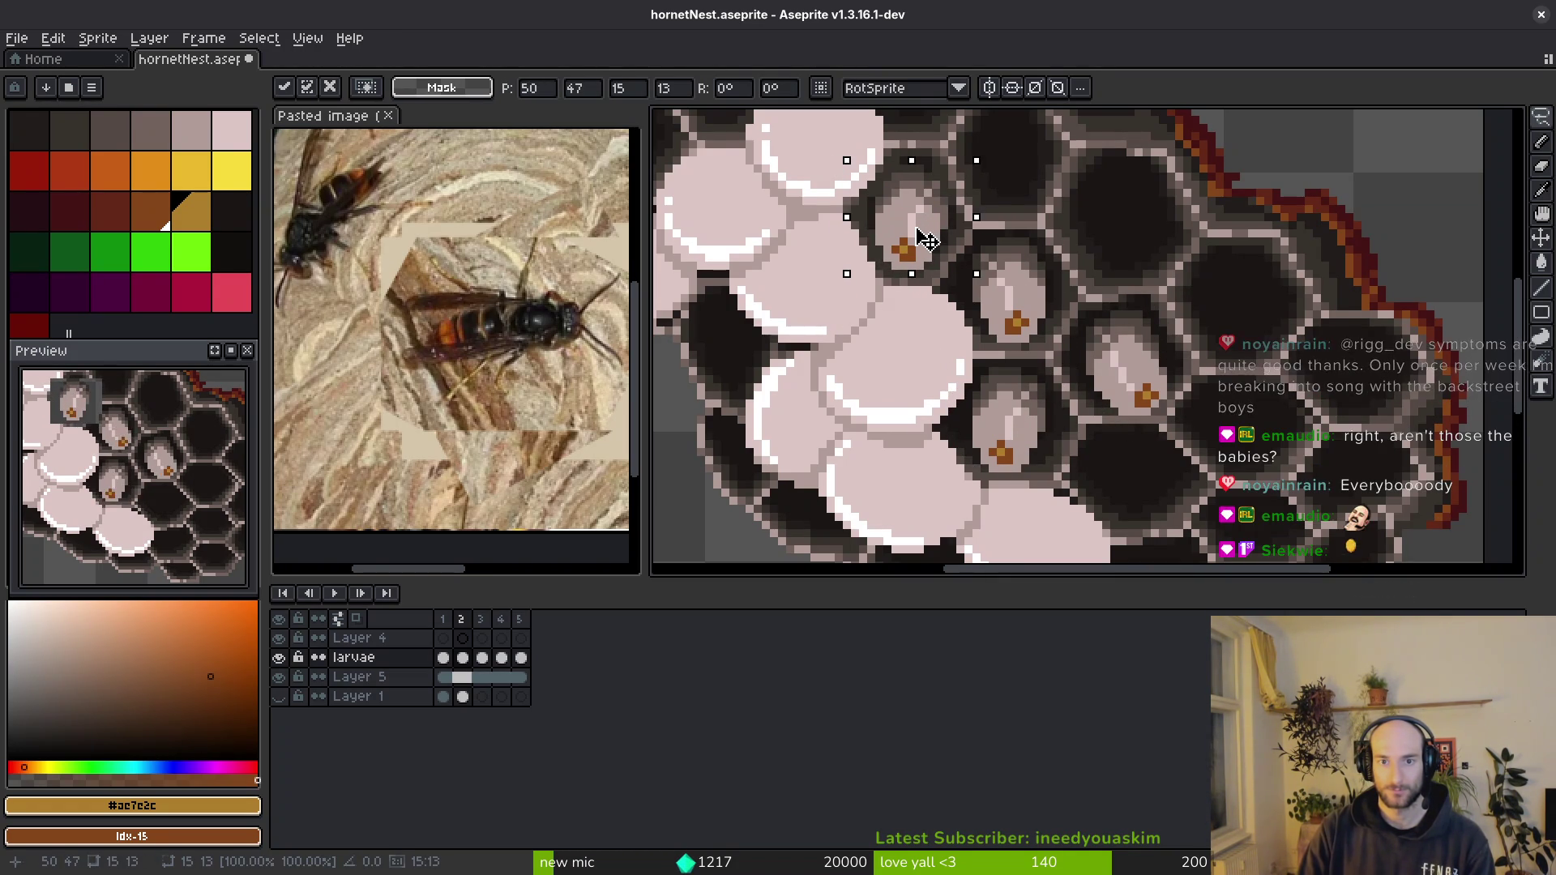
pyautogui.press('i')
# - Commit the larva move on the next frame, advance to frame 3 and save the hornet nest
pyautogui.press('Right')
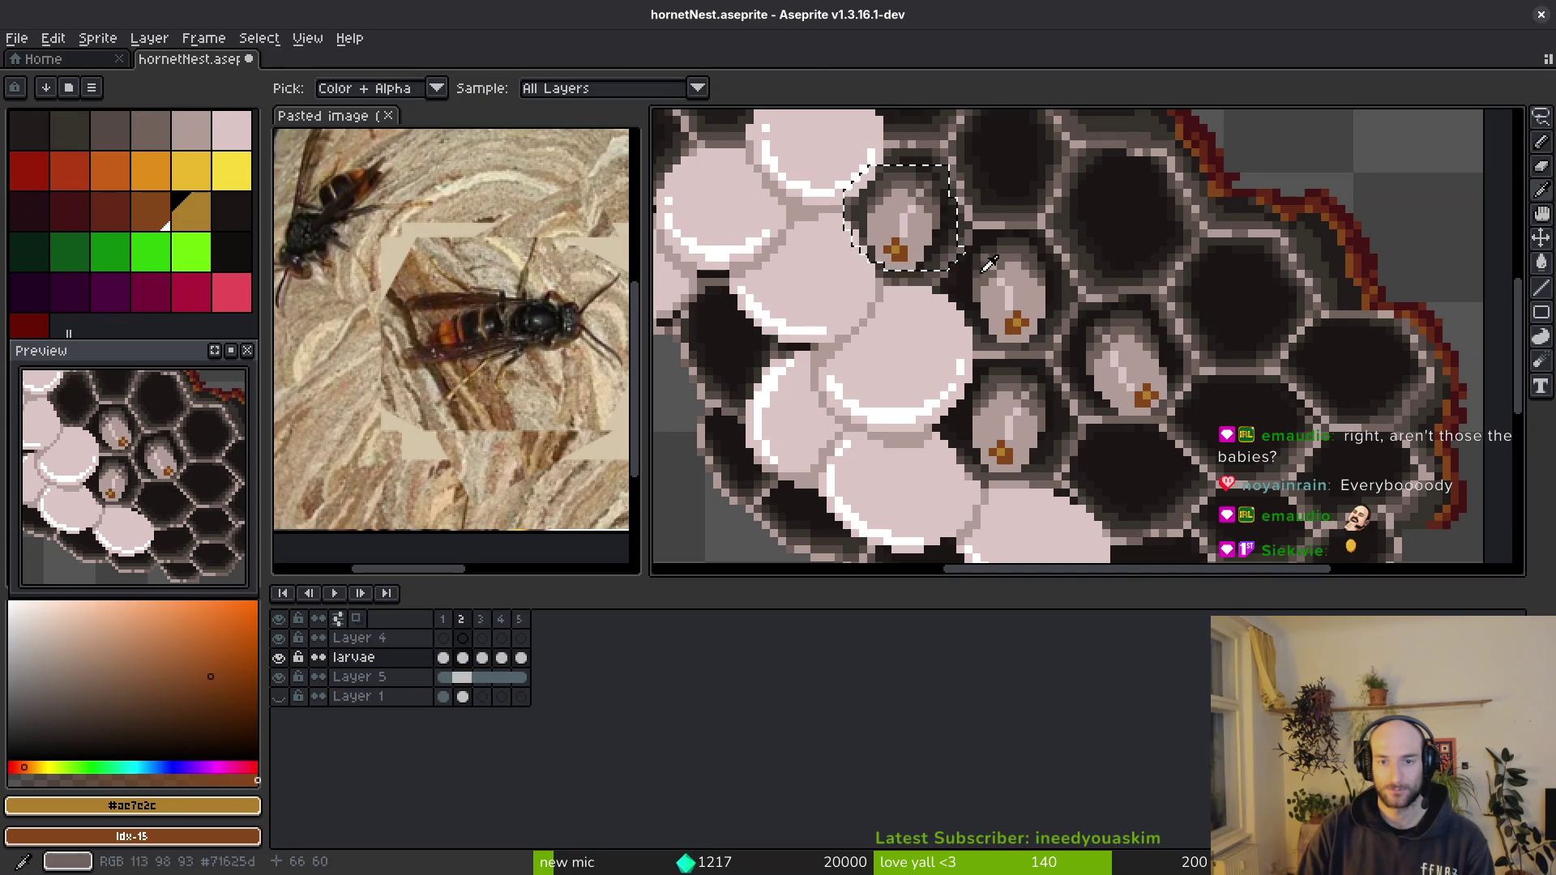
pyautogui.press('q')
pyautogui.press('Return')
pyautogui.press('Right')
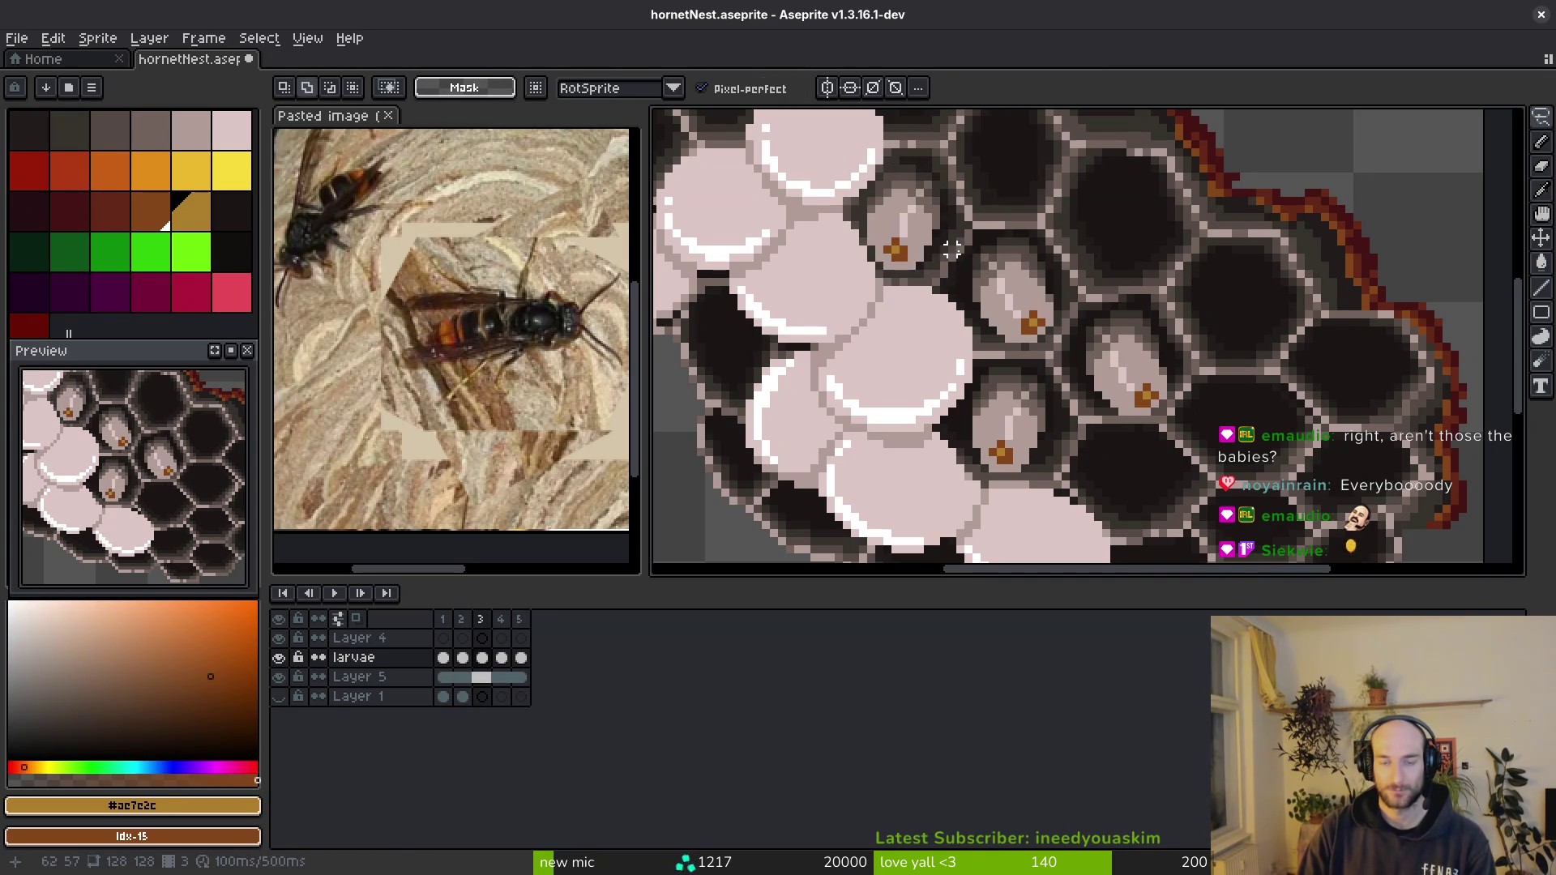
pyautogui.hotkey('ctrl', 's')
# - On frame 4, move the lower-cell larva up-left and nudge it upward, then save
pyautogui.moveTo(996, 362)
pyautogui.mouseDown()
pyautogui.moveTo(1009, 499)
pyautogui.moveTo(1054, 390)
pyautogui.moveTo(995, 355)
pyautogui.mouseUp()
pyautogui.scroll(2, 983, 347)
pyautogui.press('Right')
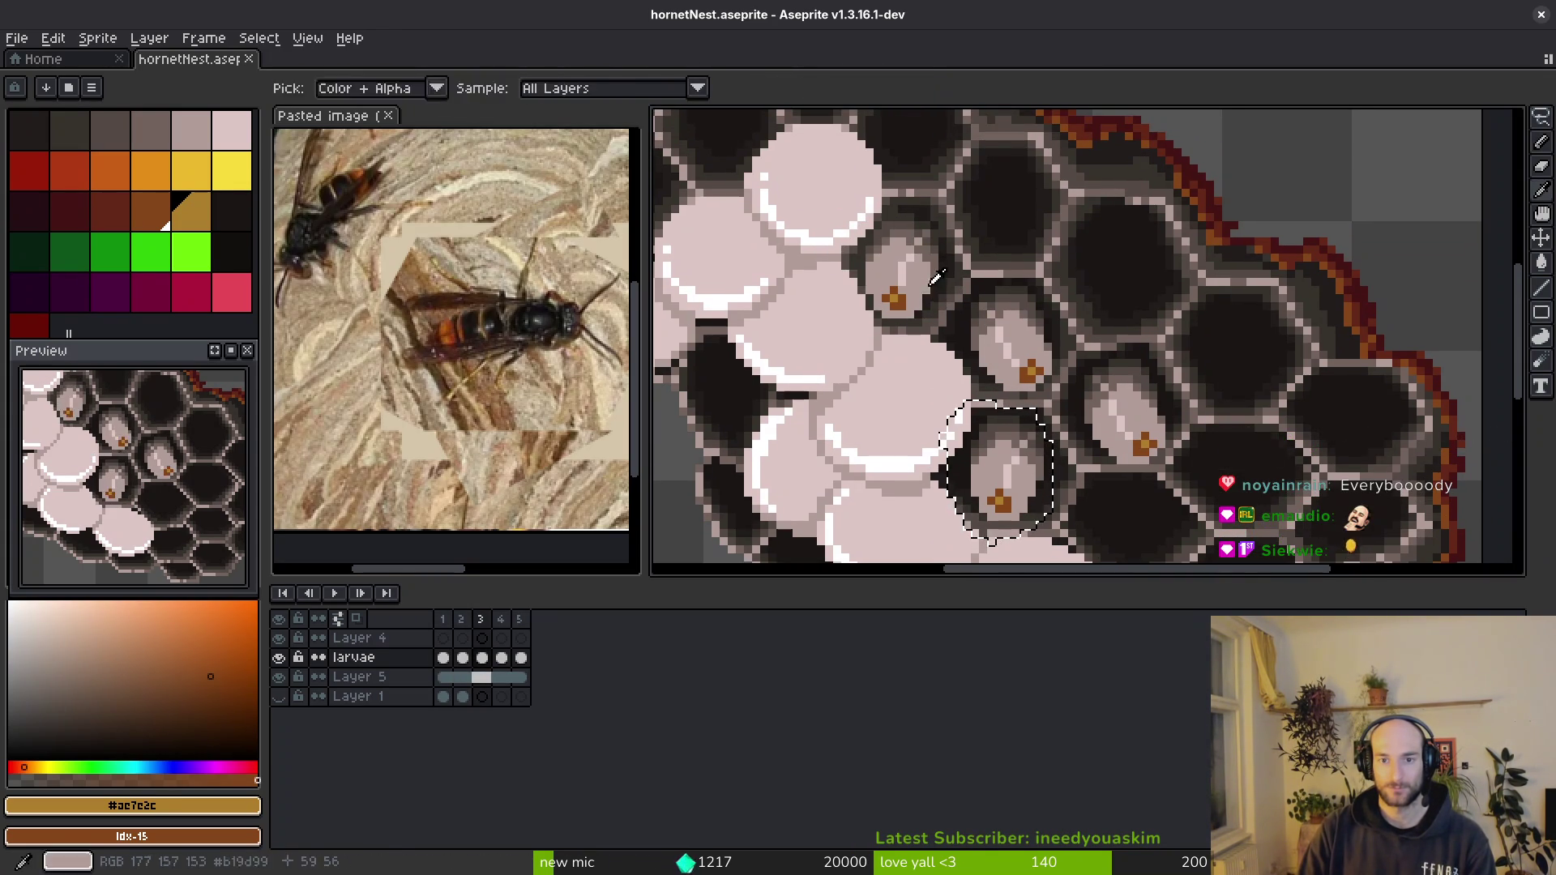
pyautogui.moveTo(1018, 488); pyautogui.dragTo(921, 326)
pyautogui.press('Up')
pyautogui.press('Up')
pyautogui.press('Up')
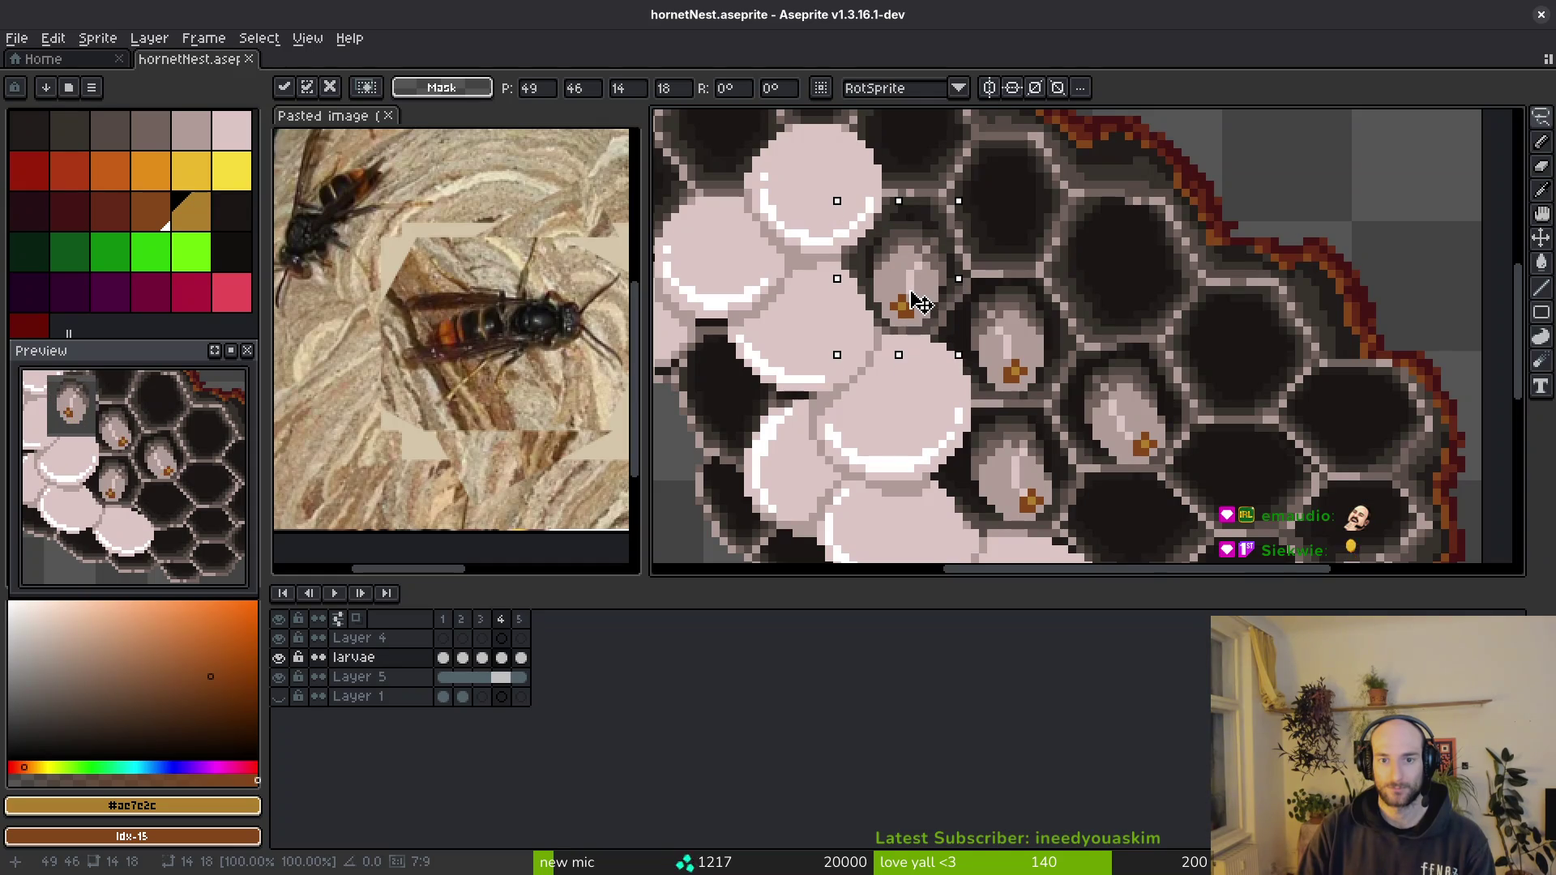
pyautogui.press('Up')
pyautogui.press('Up')
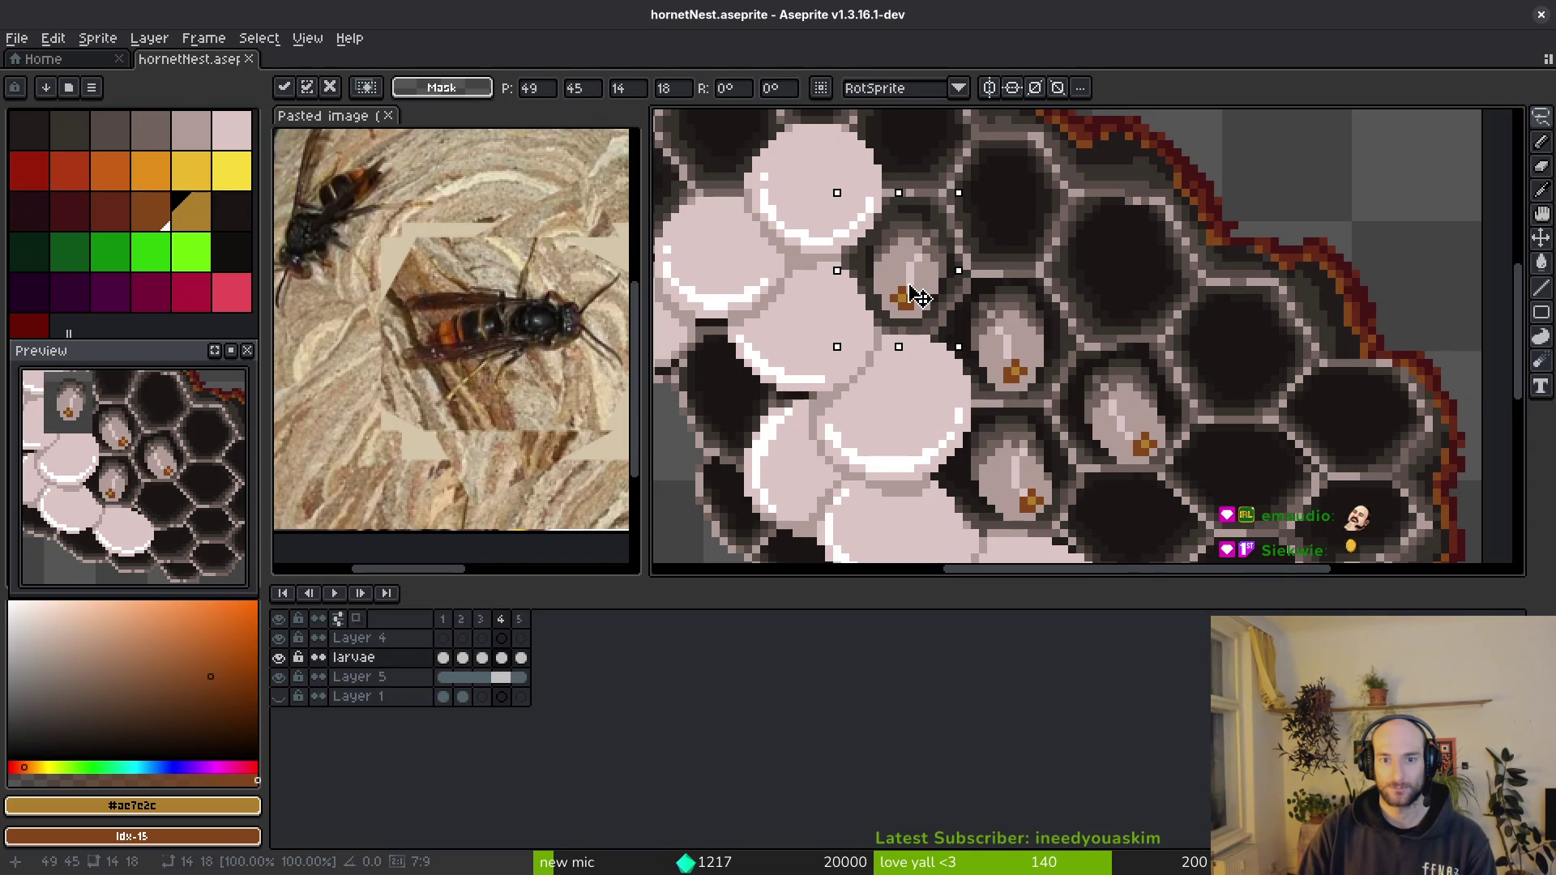
pyautogui.press('Return')
pyautogui.moveTo(900, 201); pyautogui.dragTo(961, 310)
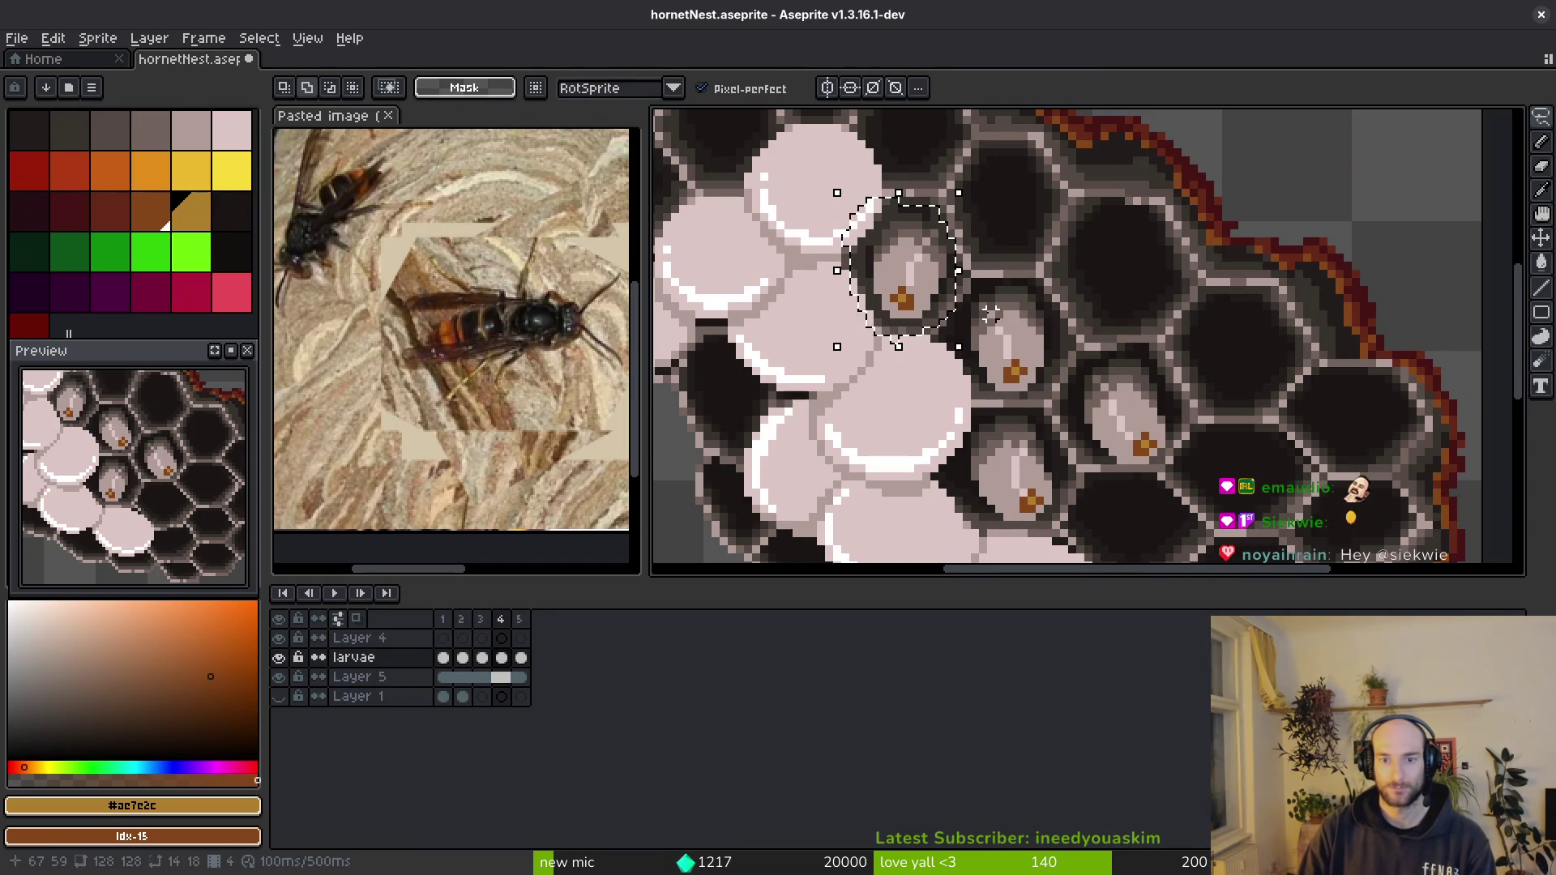
pyautogui.press('Return')
pyautogui.hotkey('ctrl', 's')
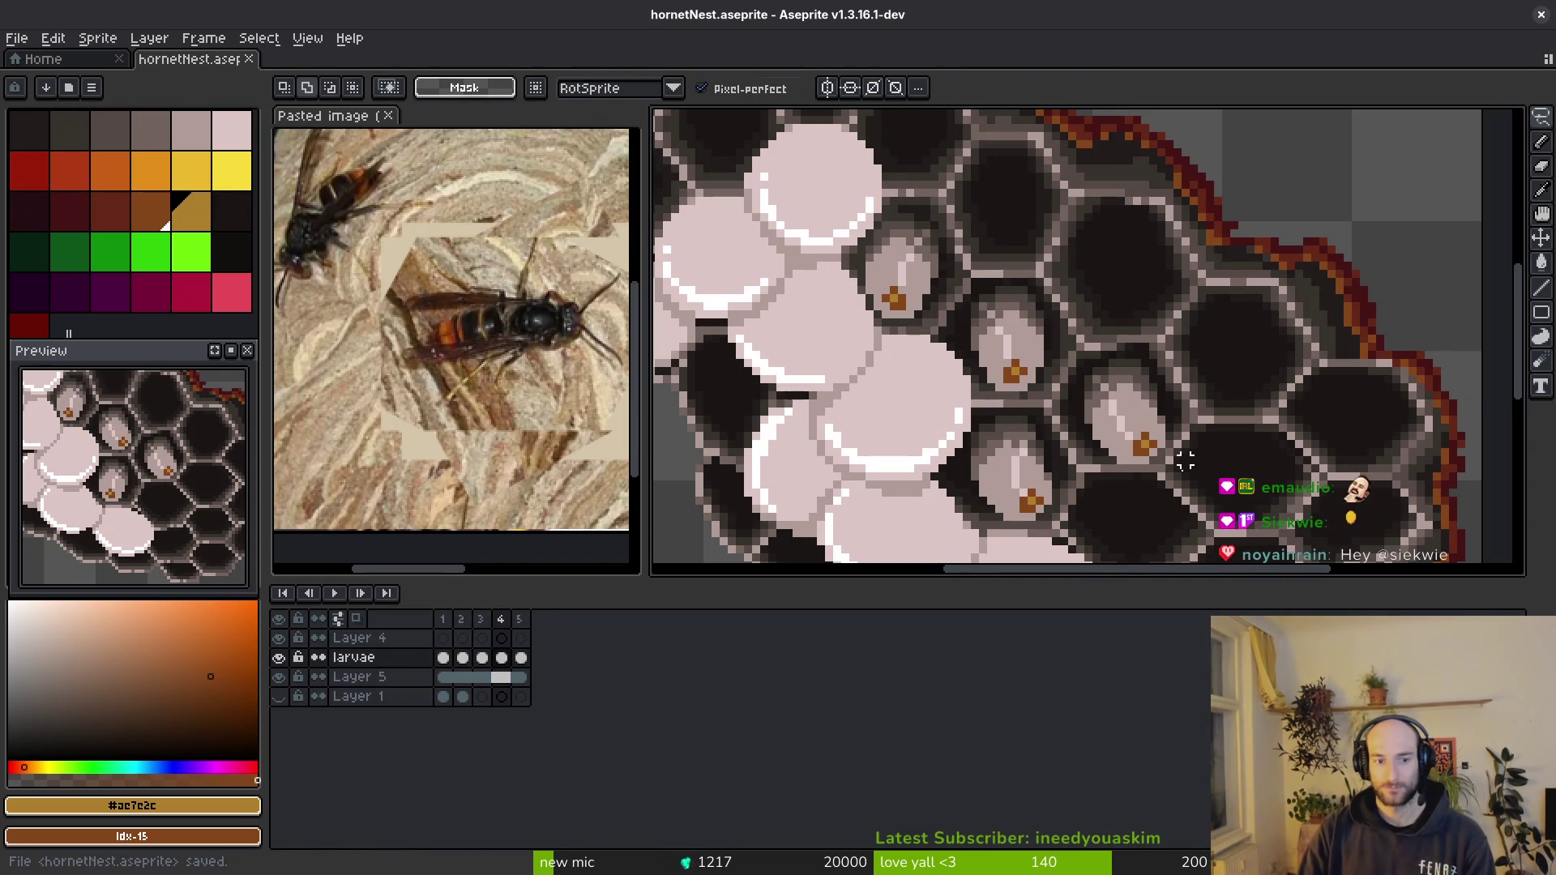
# - Move another larva into a new cell, undo and redo the move, and save the file
pyautogui.moveTo(1082, 334)
pyautogui.mouseDown()
pyautogui.moveTo(1065, 437)
pyautogui.moveTo(924, 287)
pyautogui.mouseUp()
pyautogui.press('Return')
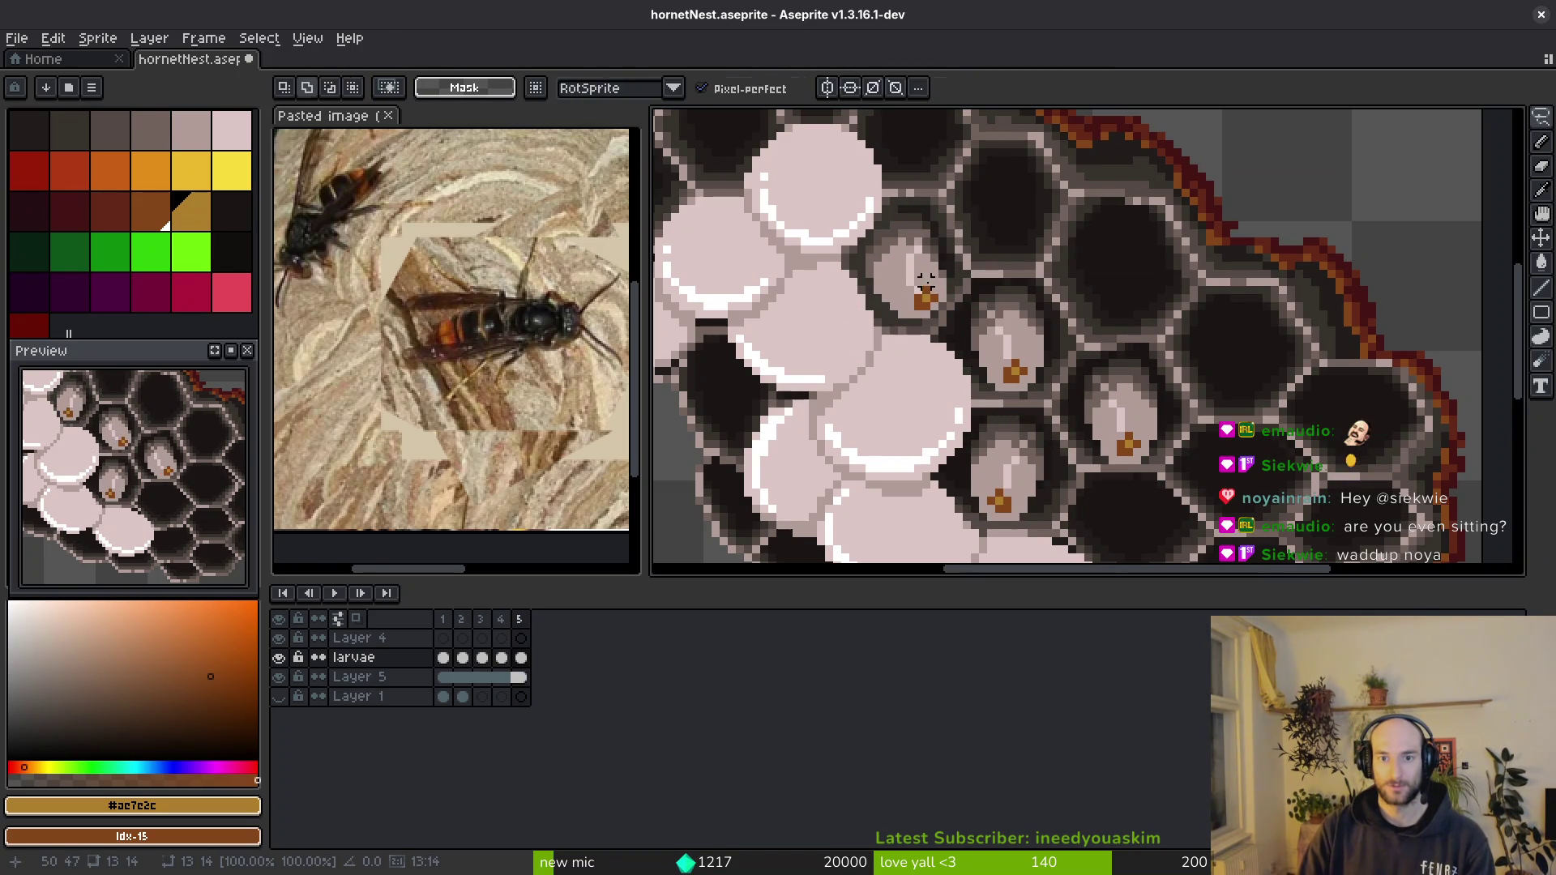
pyautogui.hotkey('ctrl', 'z')
pyautogui.hotkey('ctrl', 'y')
pyautogui.hotkey('ctrl', 's')
pyautogui.scroll(-2, 137, 501)
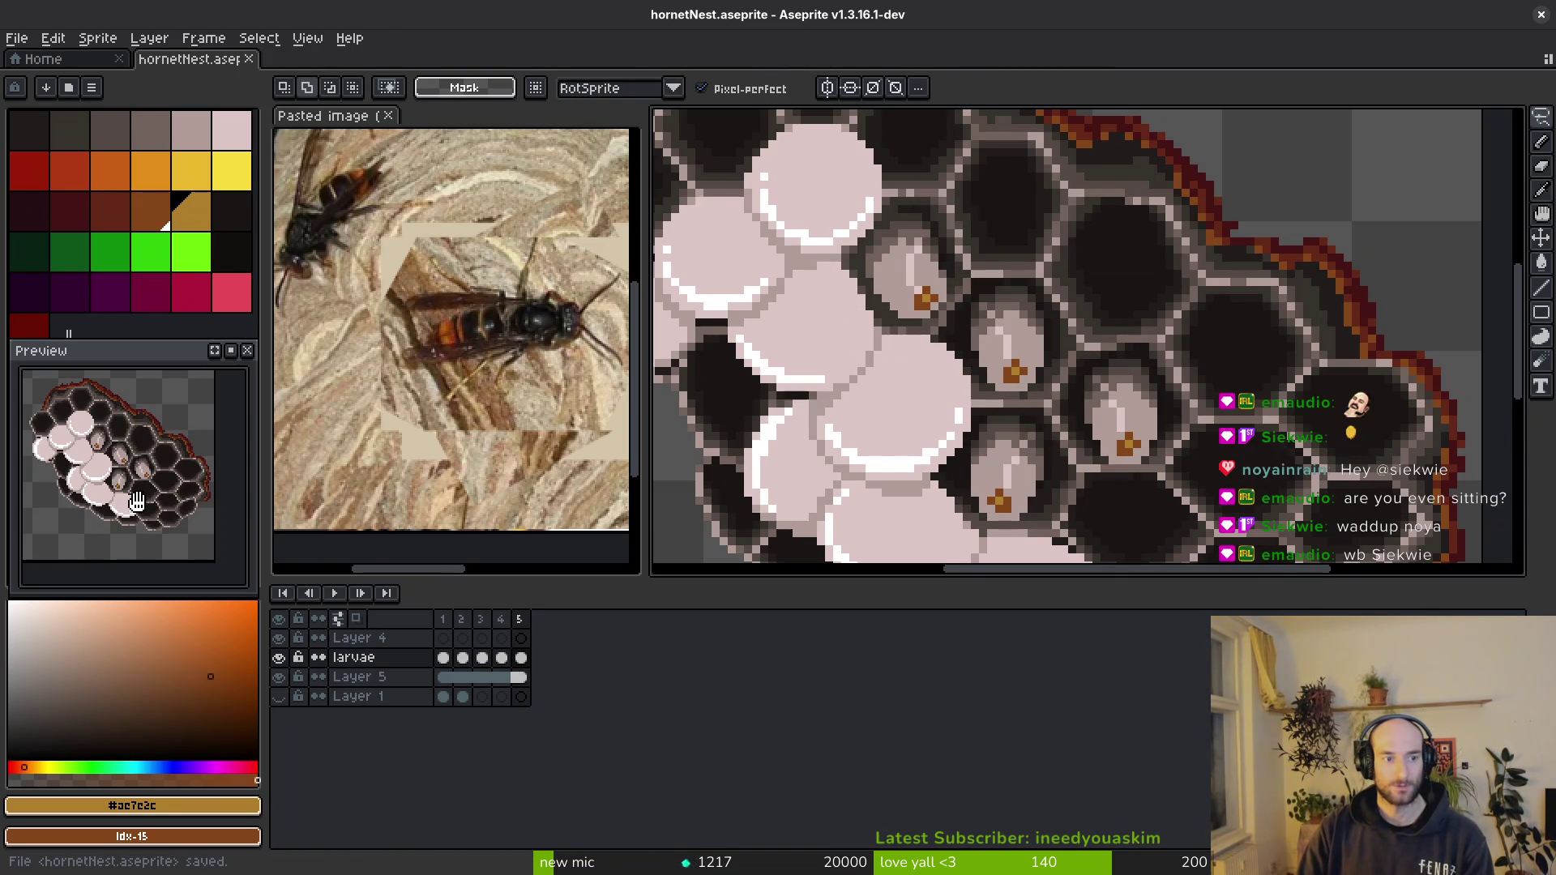
# - Start the sprite sheet export and browse to the assets art objects folder for the output
pyautogui.hotkey('ctrl', 'e')
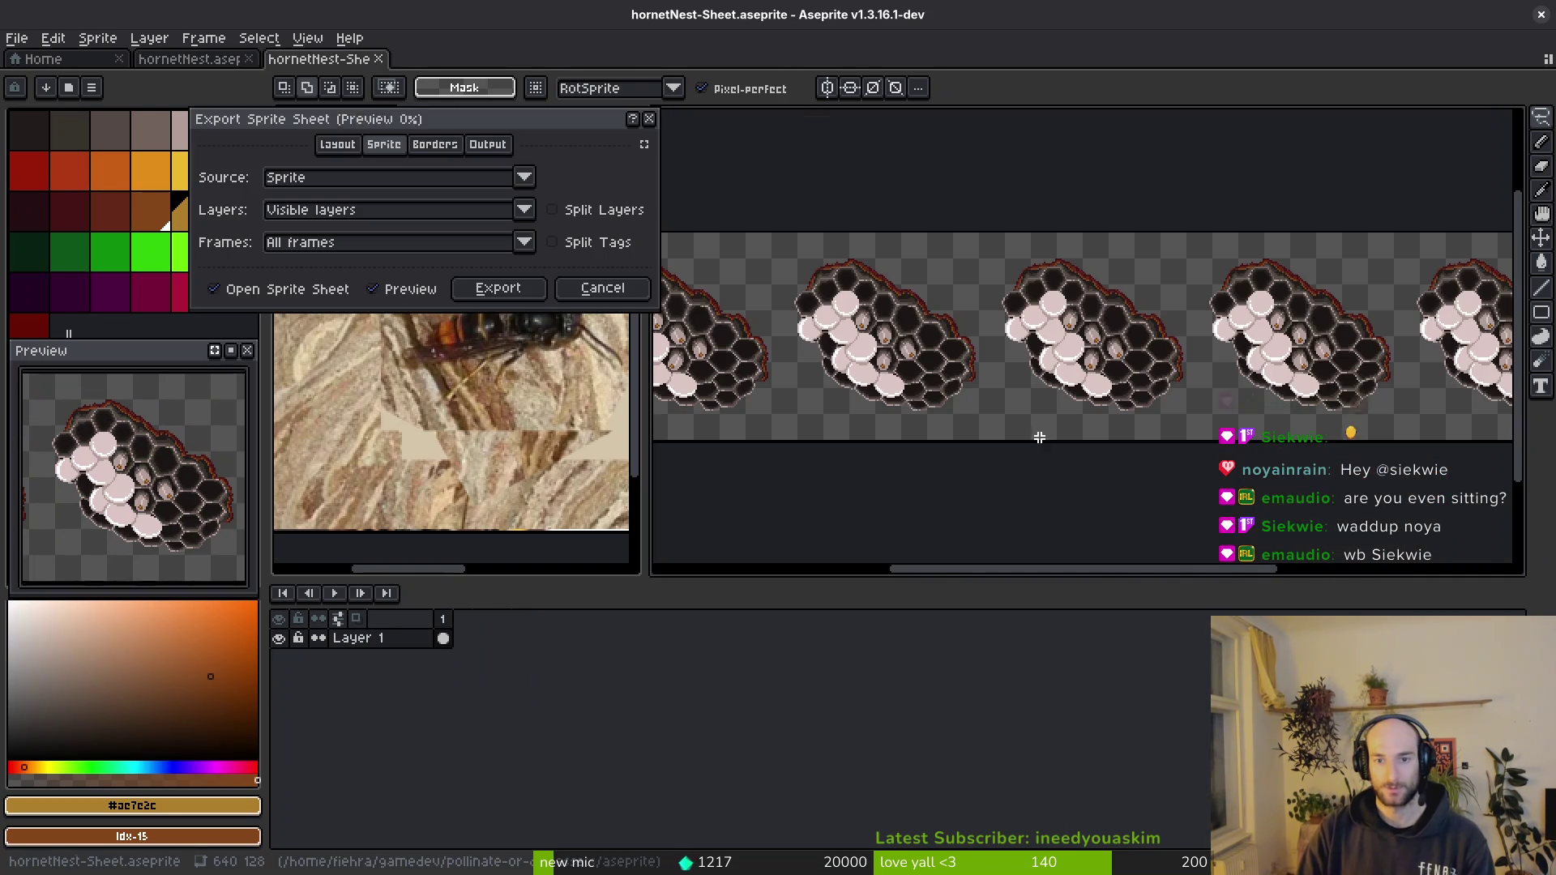
pyautogui.click(483, 287)
pyautogui.hotkey('ctrl', 'alt', 'shift', 's')
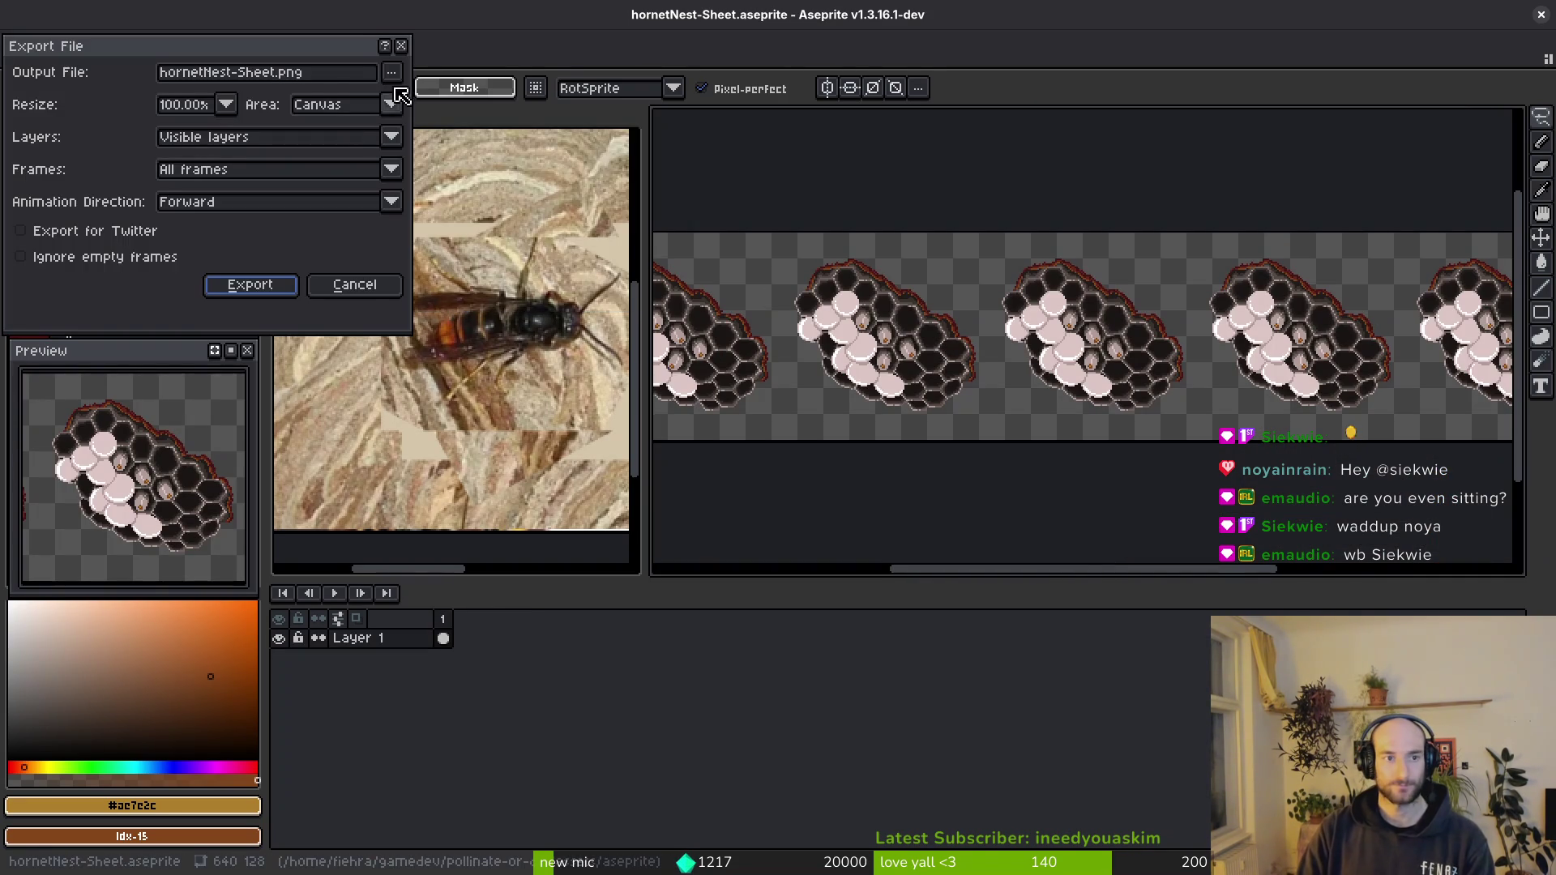
pyautogui.click(389, 73)
pyautogui.click(448, 175)
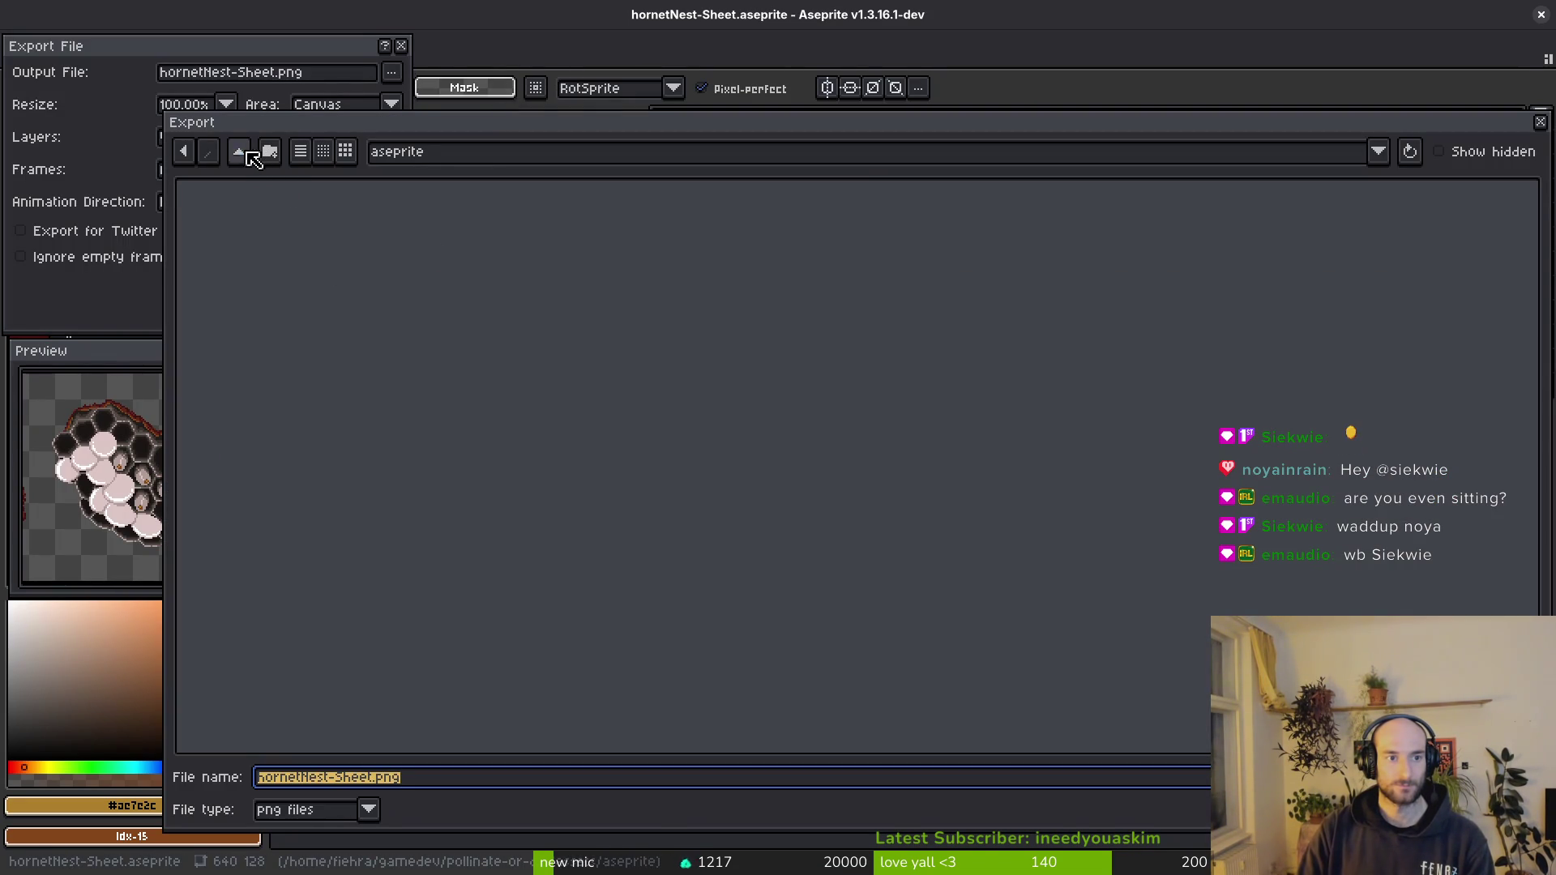
pyautogui.doubleClick(231, 237)
pyautogui.doubleClick(1223, 257)
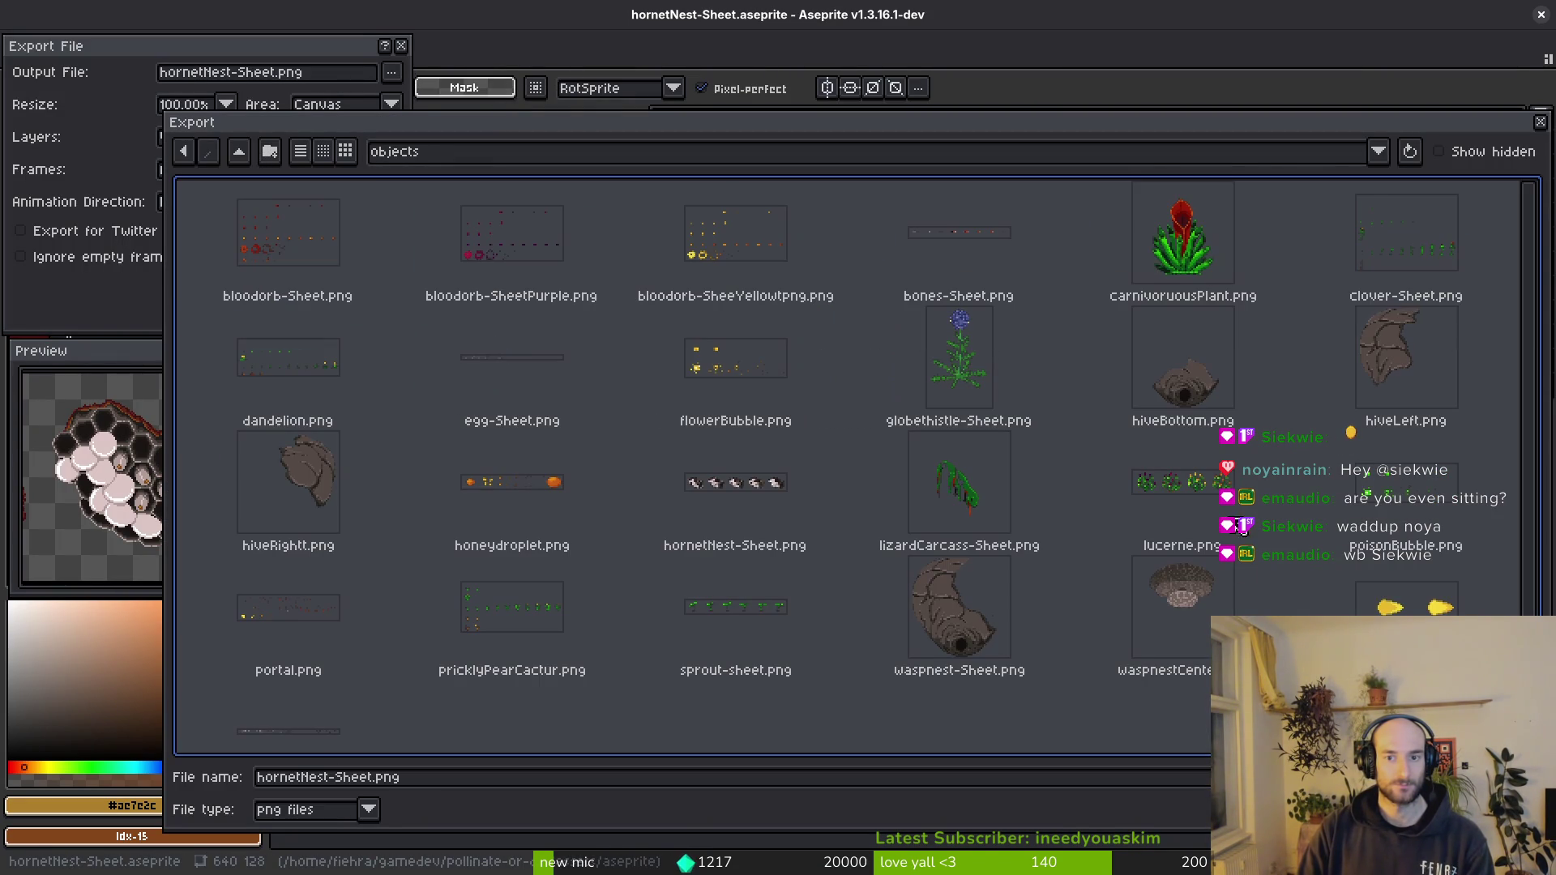
# - Choose hornetNest-Sheet.png as the output and confirm overwriting the existing sheet
pyautogui.click(675, 483)
pyautogui.press('Return')
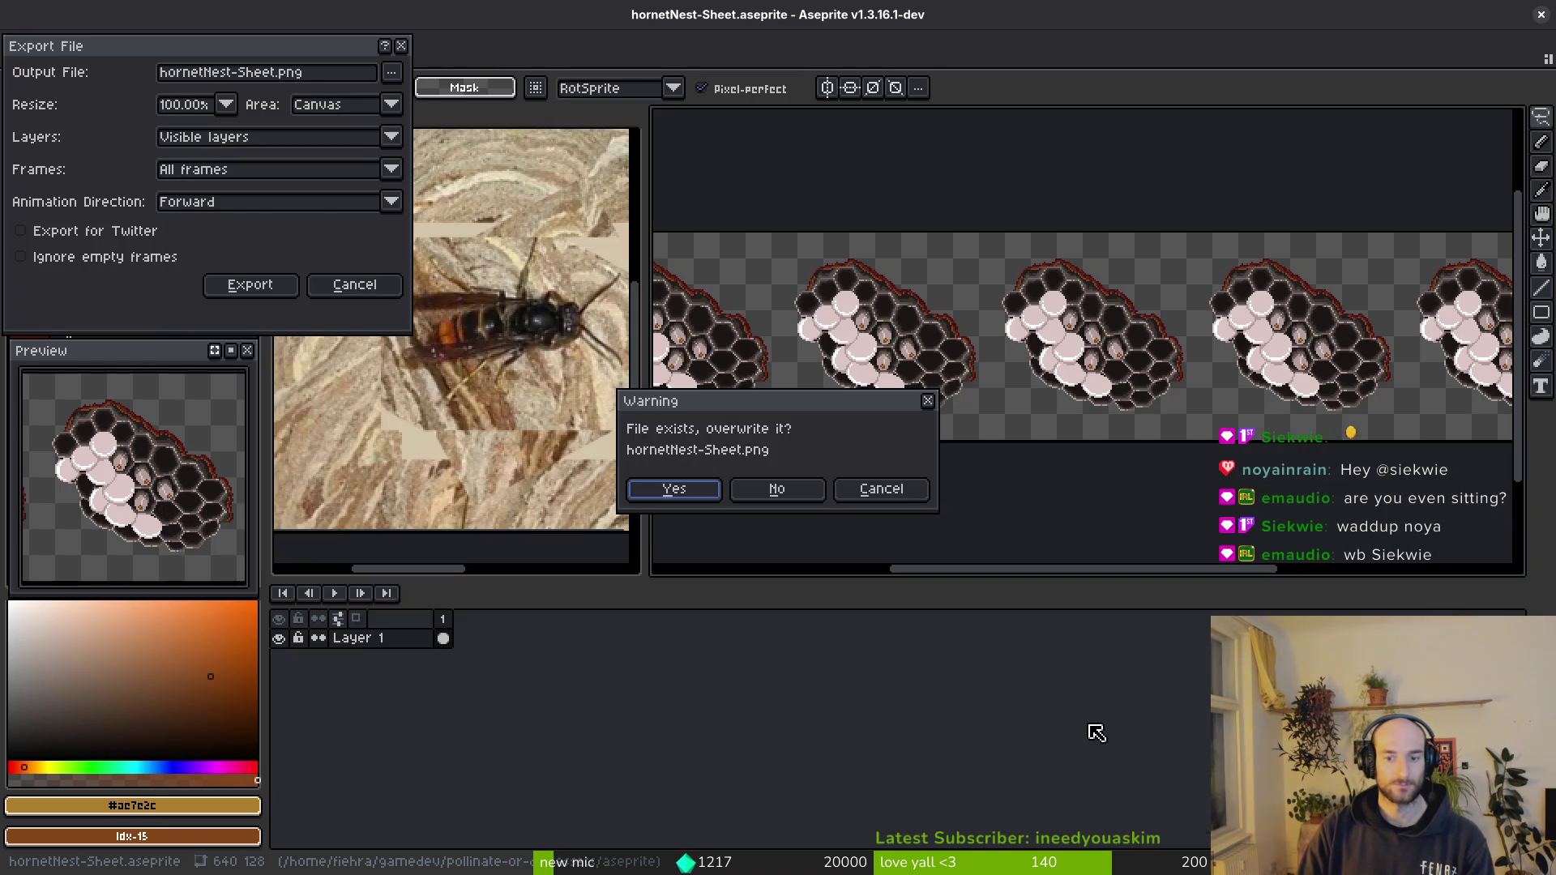
pyautogui.click(680, 493)
# - Check the exported sheet, close it, and switch over to the Godot editor
pyautogui.moveTo(1119, 434)
pyautogui.mouseDown()
pyautogui.moveTo(1040, 425)
pyautogui.moveTo(1124, 419)
pyautogui.mouseUp()
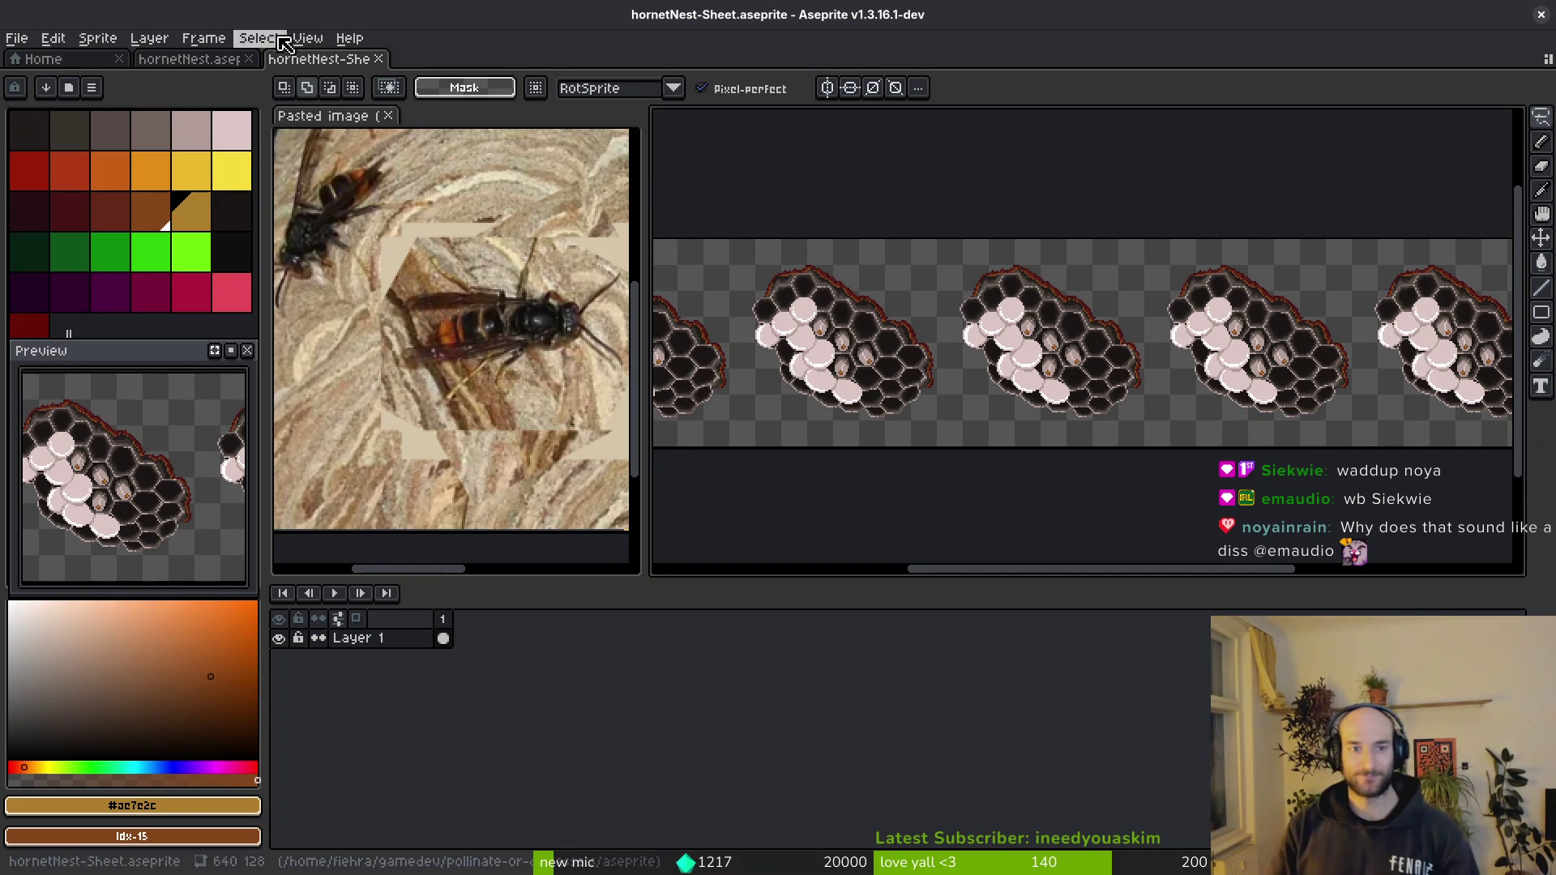
pyautogui.press('w')
pyautogui.hotkey('ctrl', 'w')
pyautogui.hscroll(3, 1037, 328)
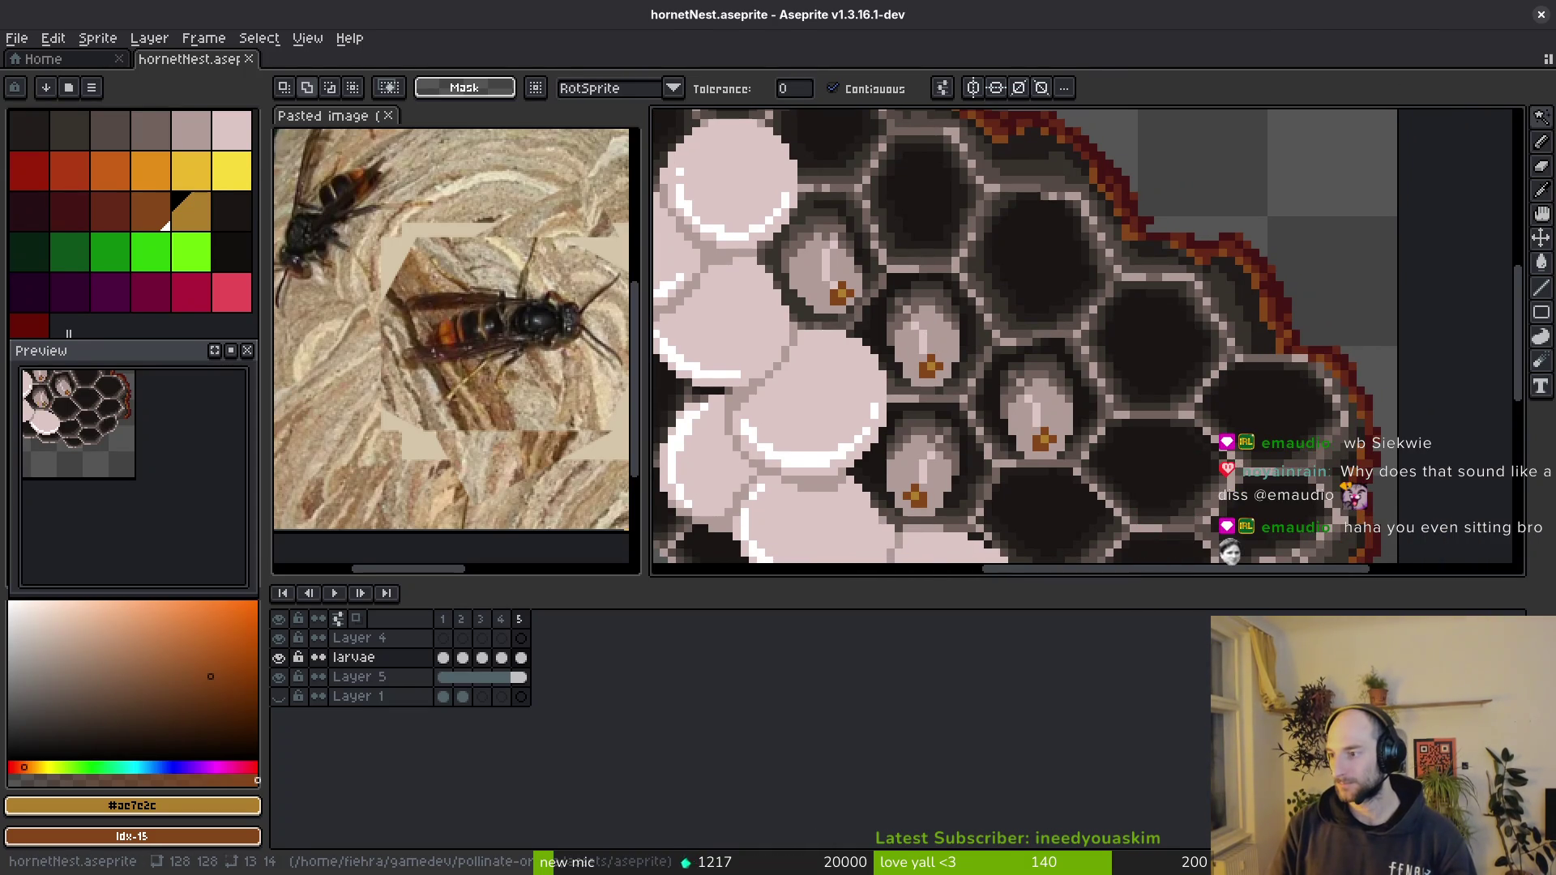
pyautogui.hotkey('alt', 'Tab')
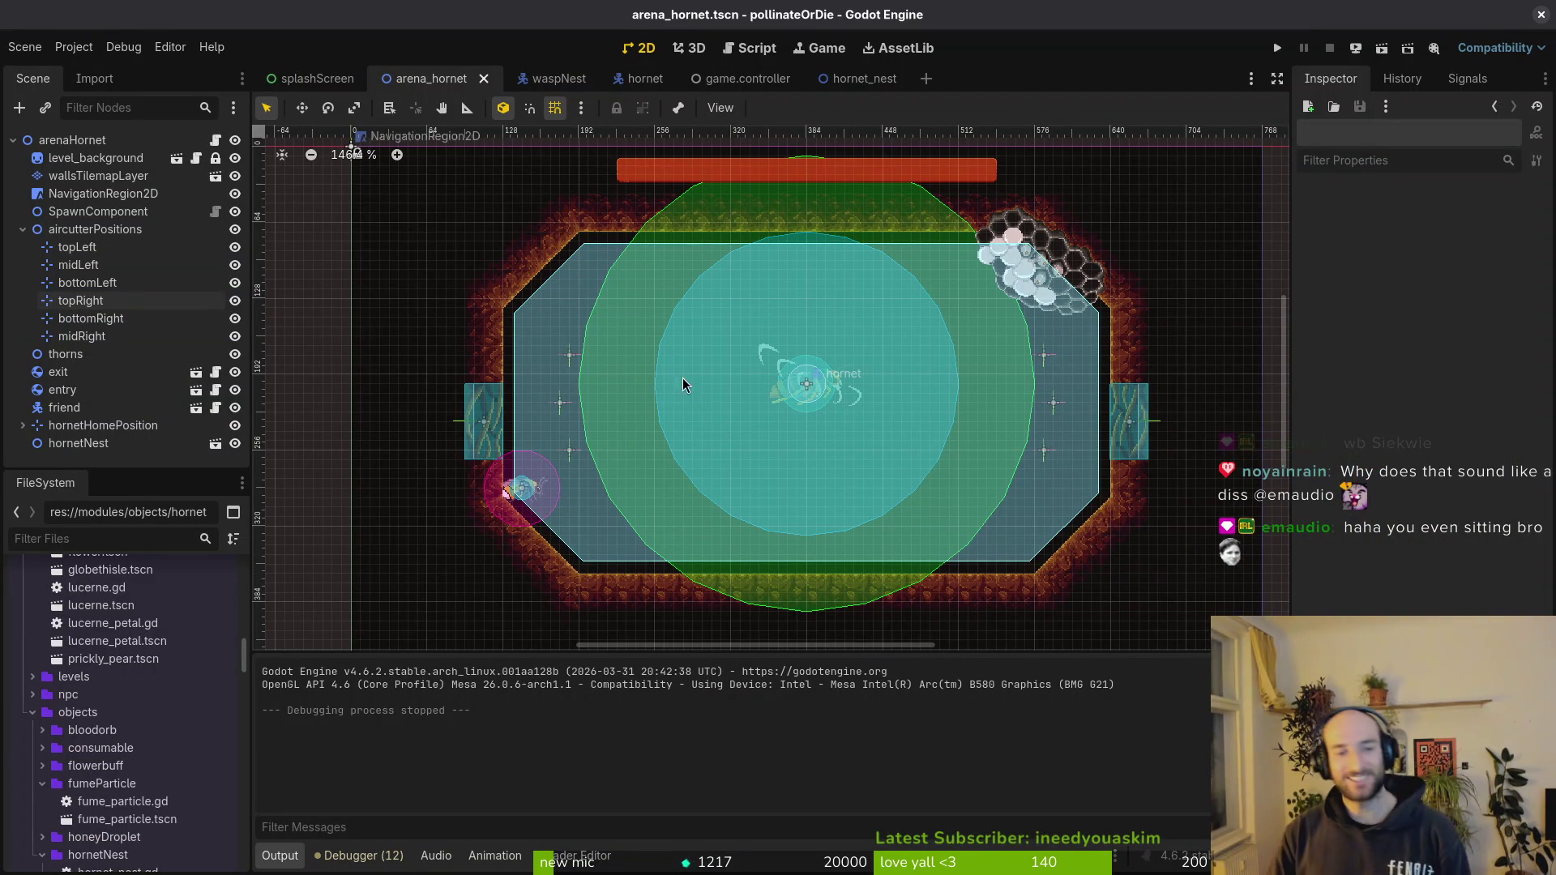
# - Quick-open gif.tscn, then review the hornet_nest and arena_hornet scenes
pyautogui.hotkey('ctrl', 'shift', 'o')
pyautogui.write('gif')
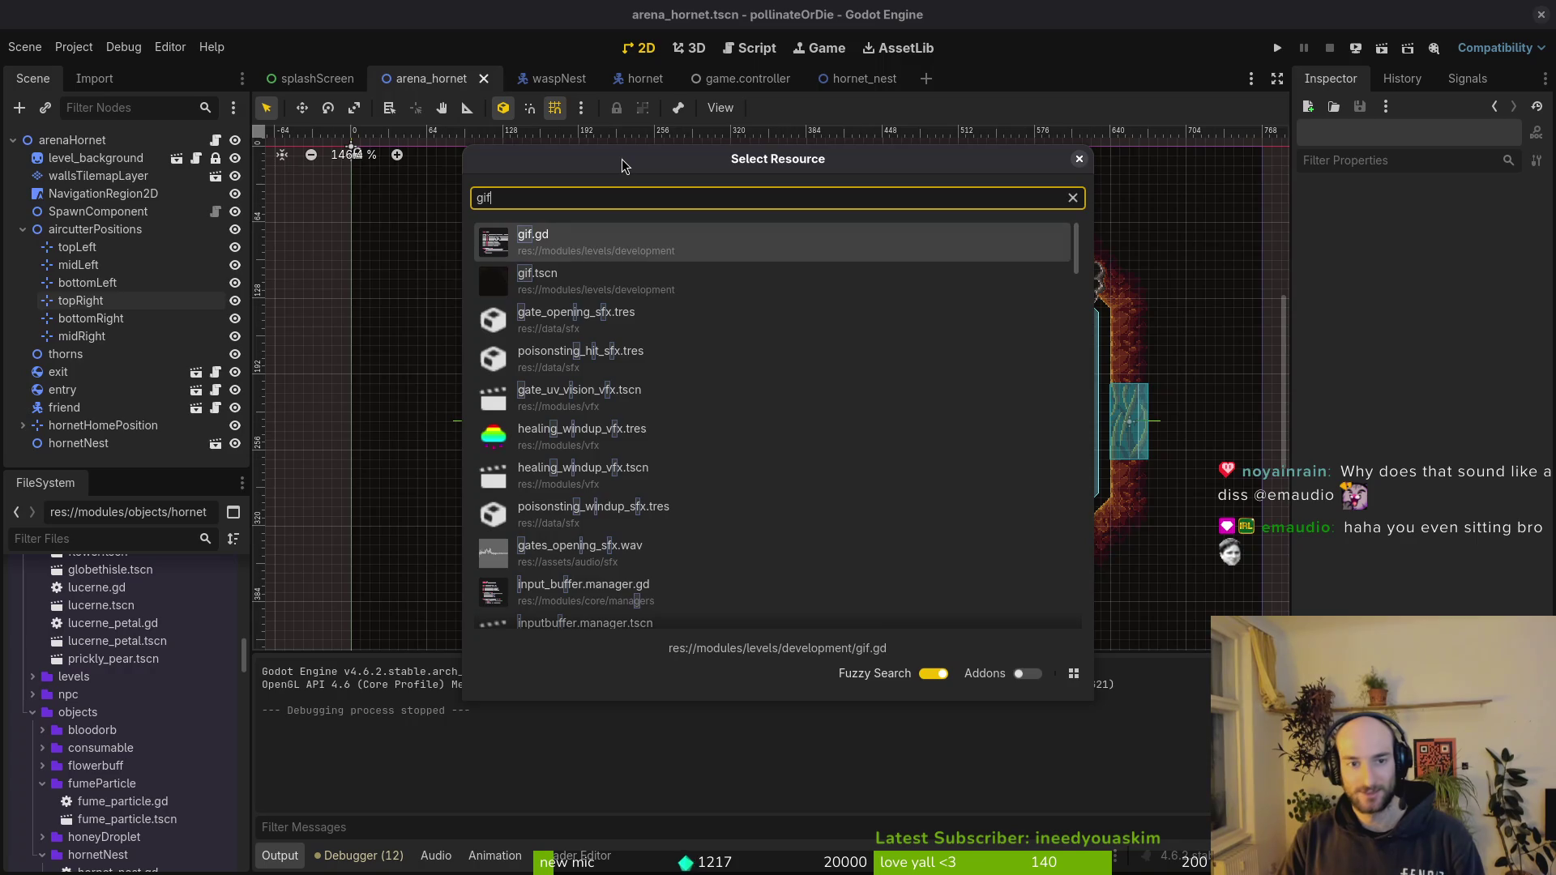
pyautogui.press('Return')
pyautogui.click(842, 79)
pyautogui.moveTo(430, 78)
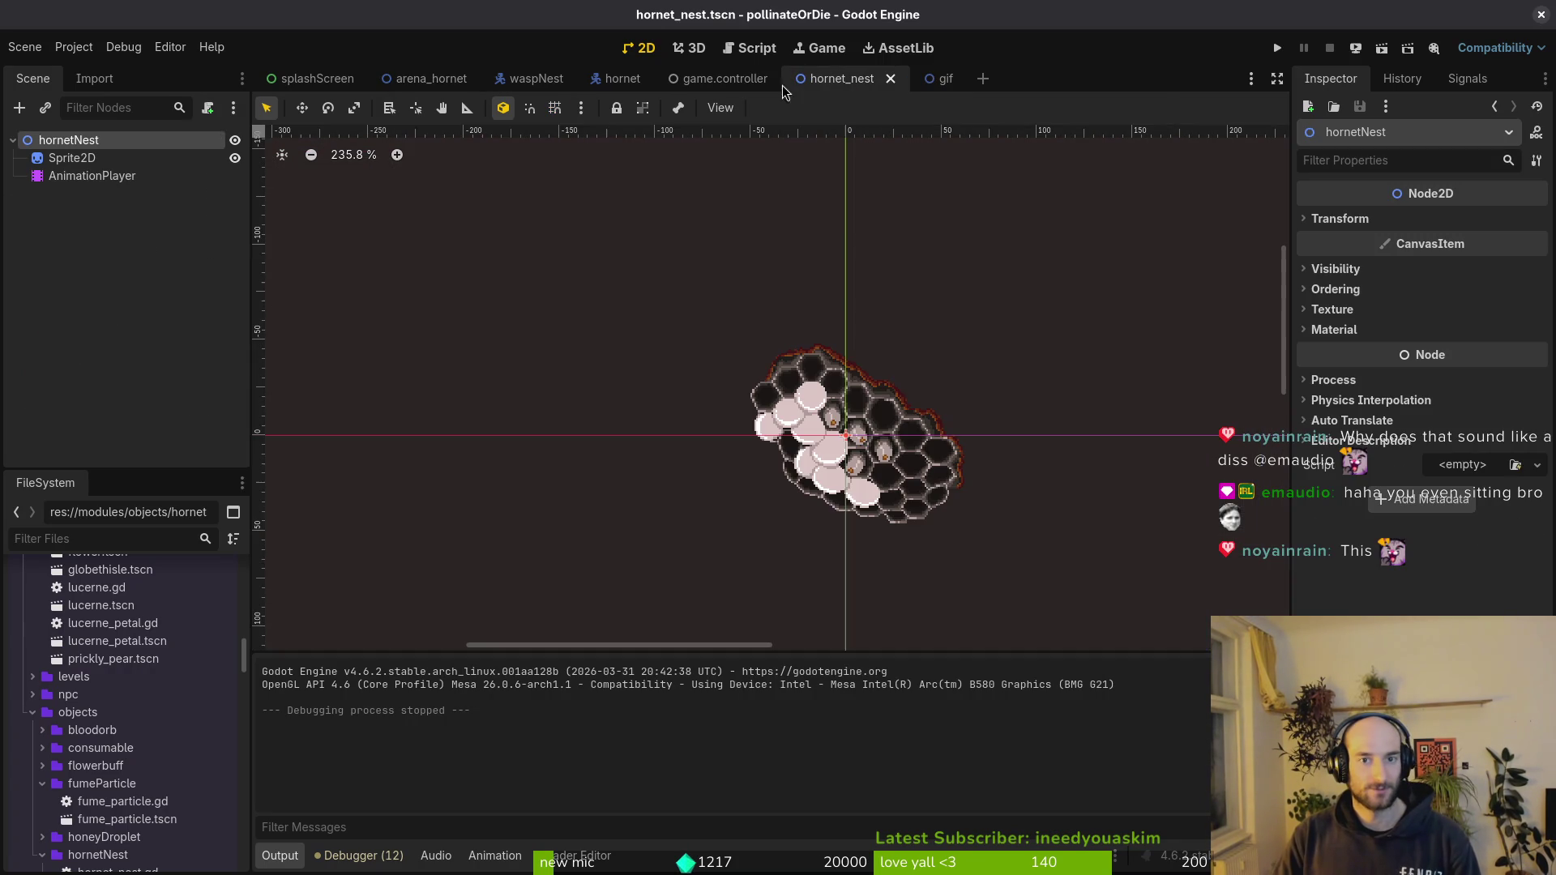
pyautogui.click(421, 80)
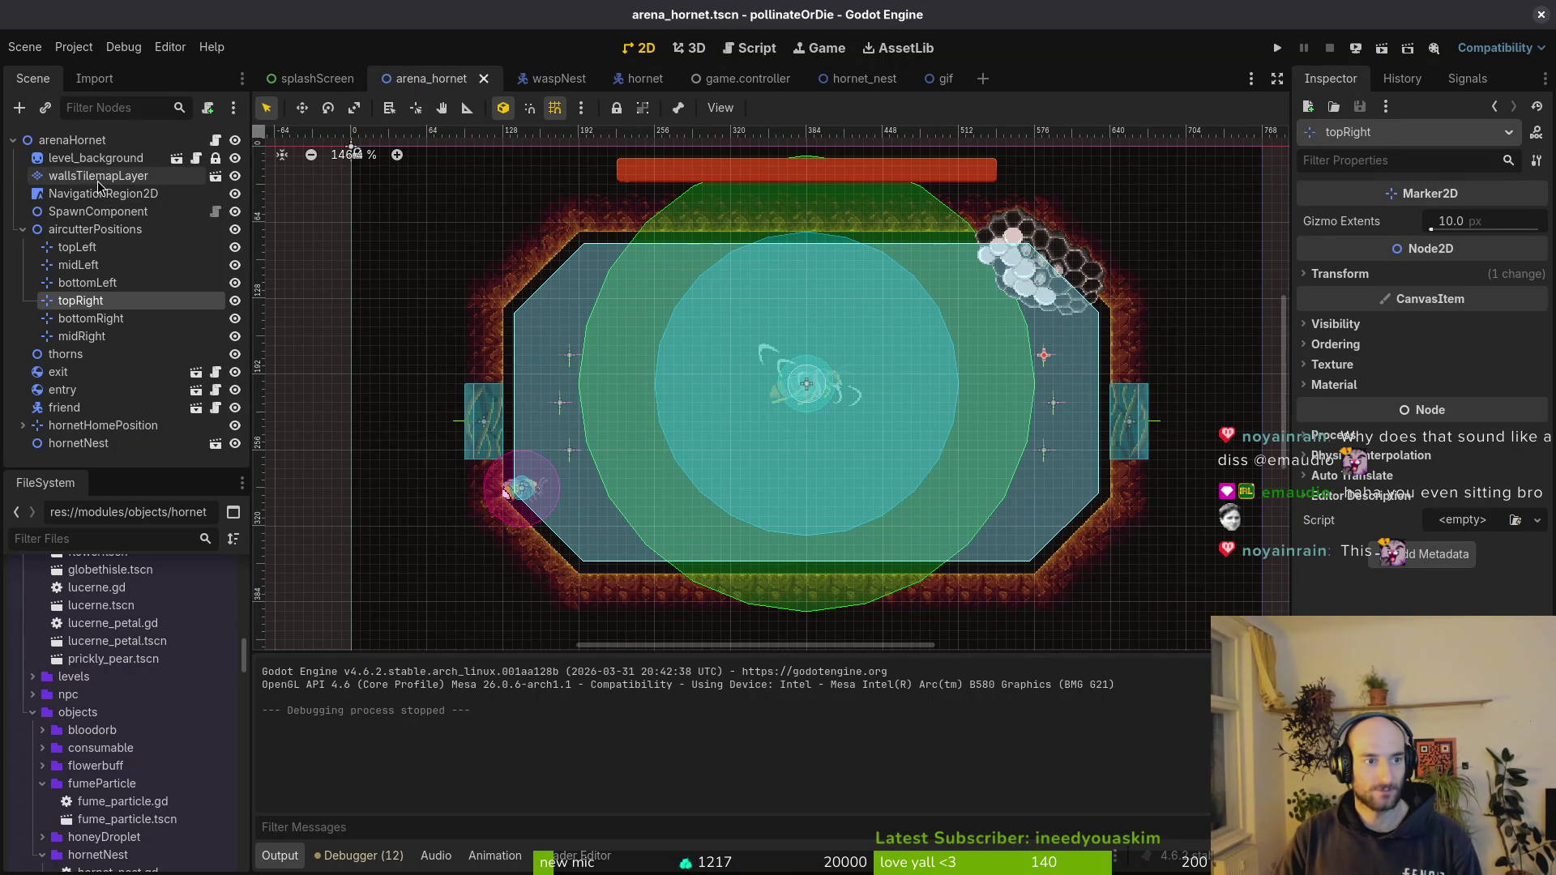
# - Save the arena_hornet scene and switch to the gif scene
pyautogui.hotkey('ctrl', 's')
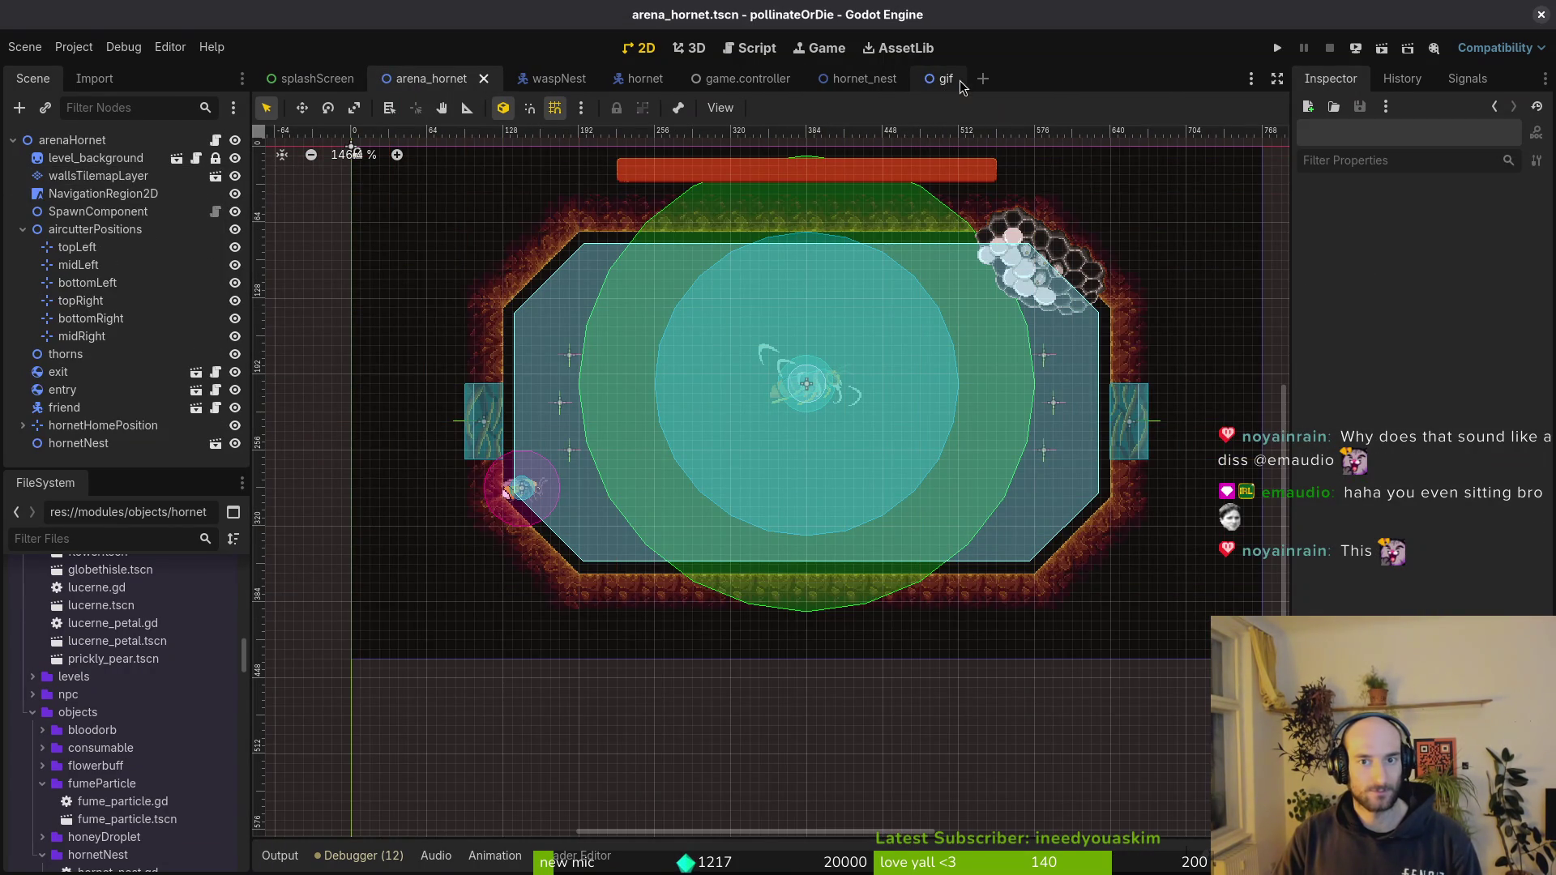
pyautogui.click(963, 79)
pyautogui.hotkey('ctrl', 'v')
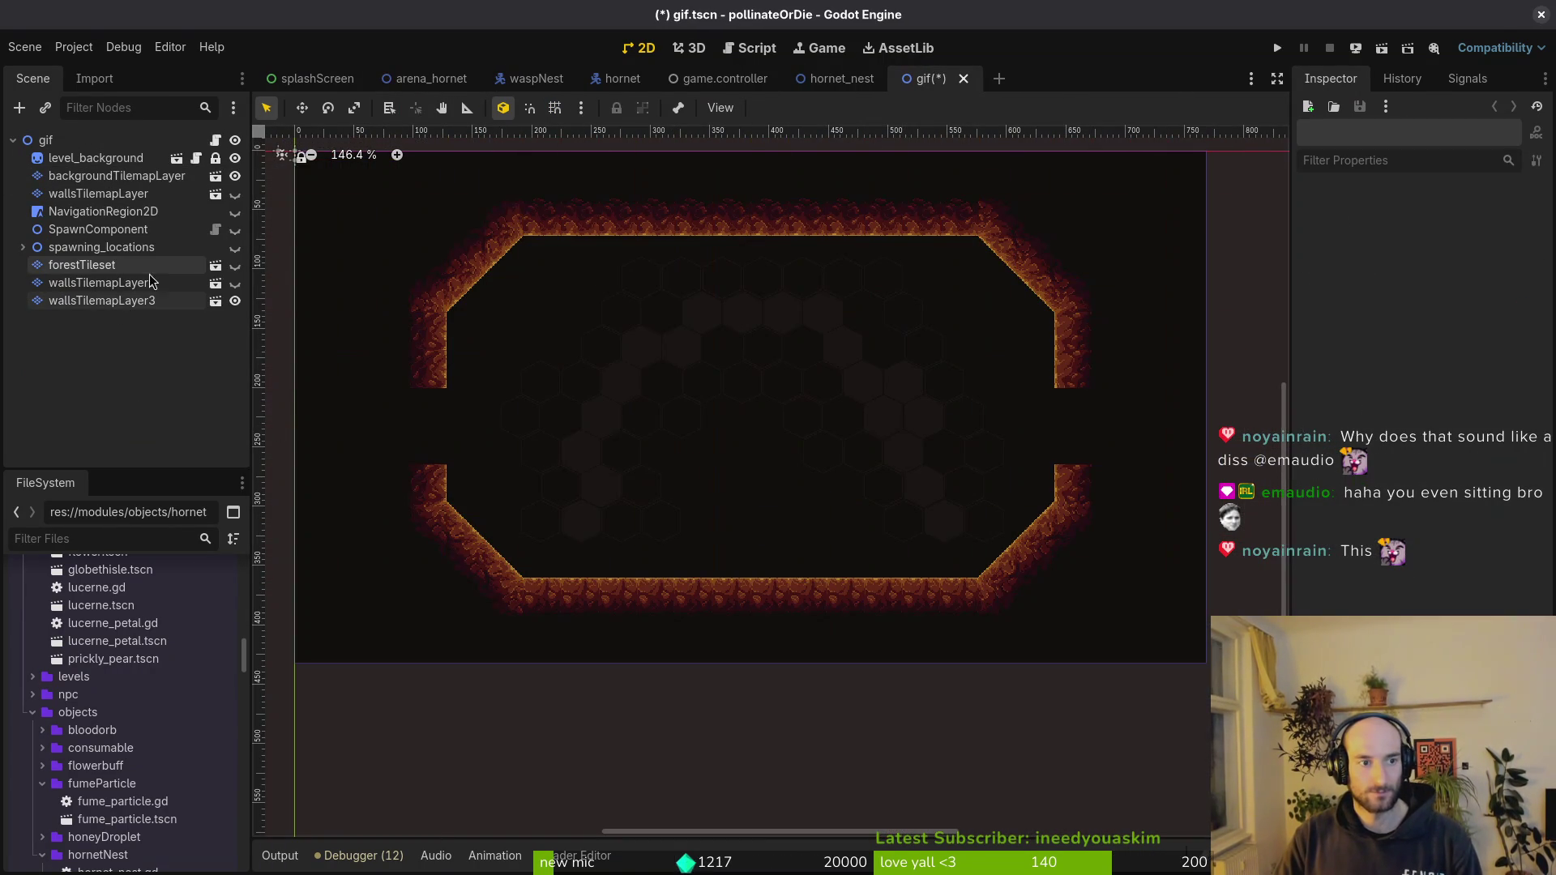
# - On backgroundTilemapLayer, select and delete the central block of hexagon tiles, then save
pyautogui.click(117, 175)
pyautogui.scroll(-2, 811, 498)
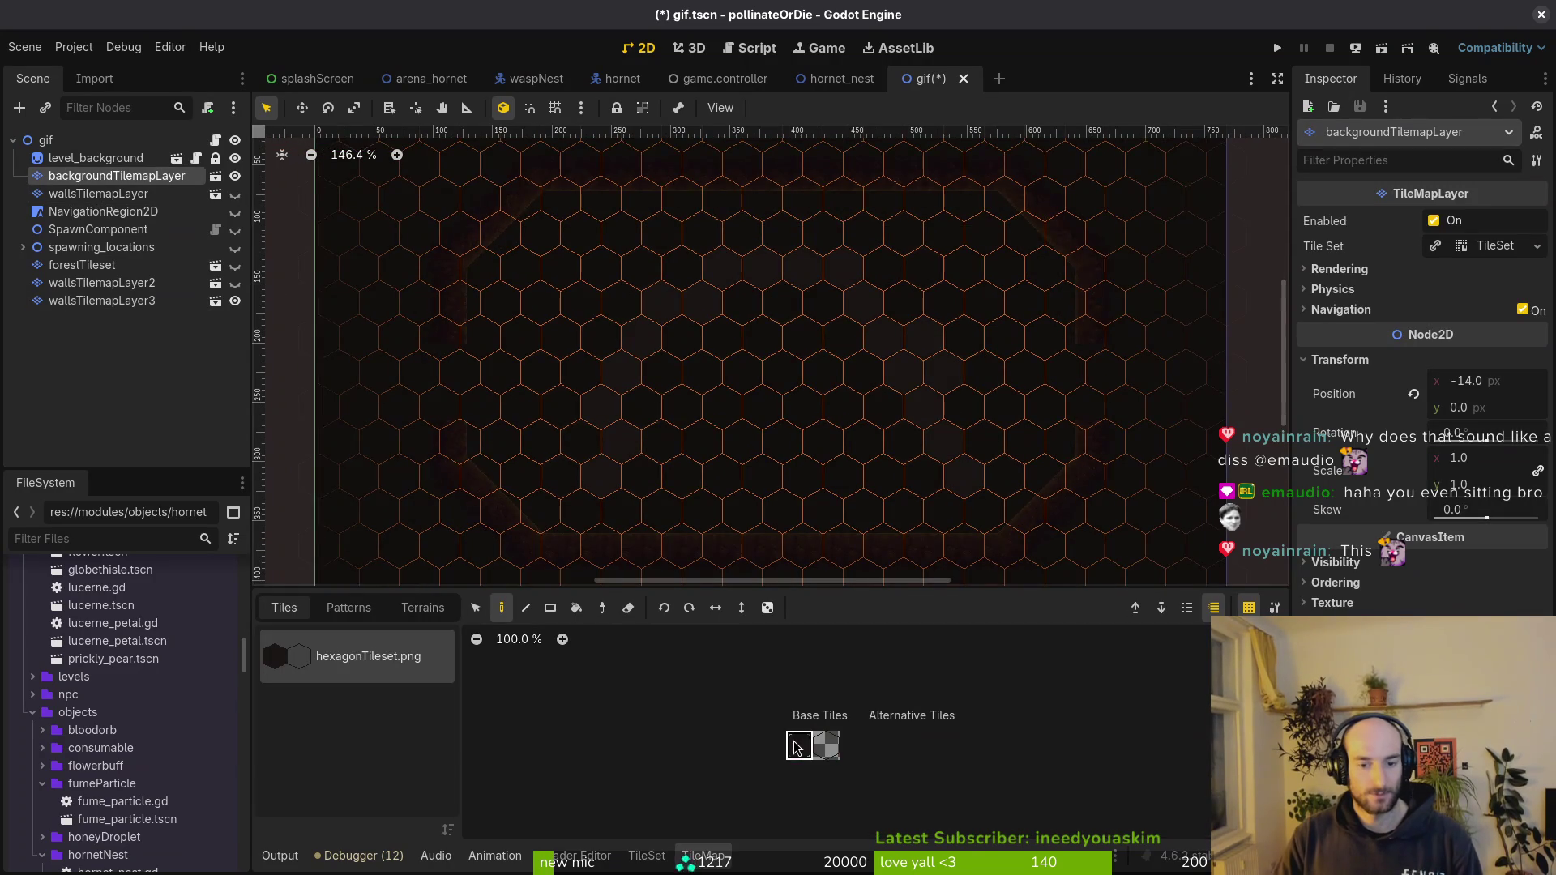
pyautogui.scroll(5, 789, 354)
pyautogui.scroll(-3, 932, 441)
pyautogui.hscroll(3, 941, 490)
pyautogui.scroll(-2, 941, 489)
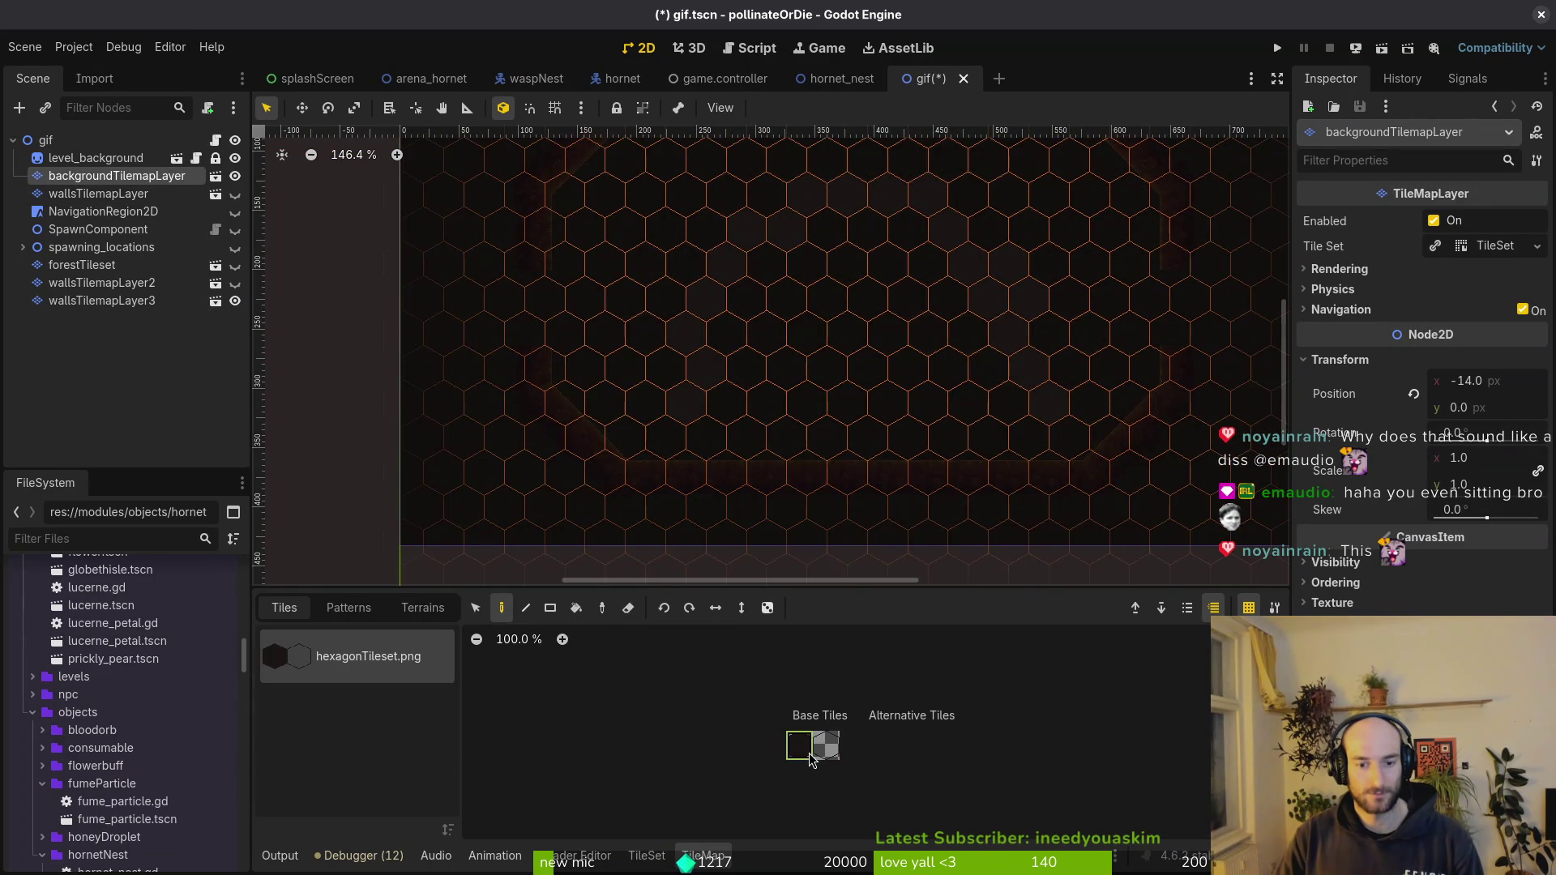
pyautogui.click(810, 759)
pyautogui.hscroll(2, 810, 441)
pyautogui.scroll(1, 779, 351)
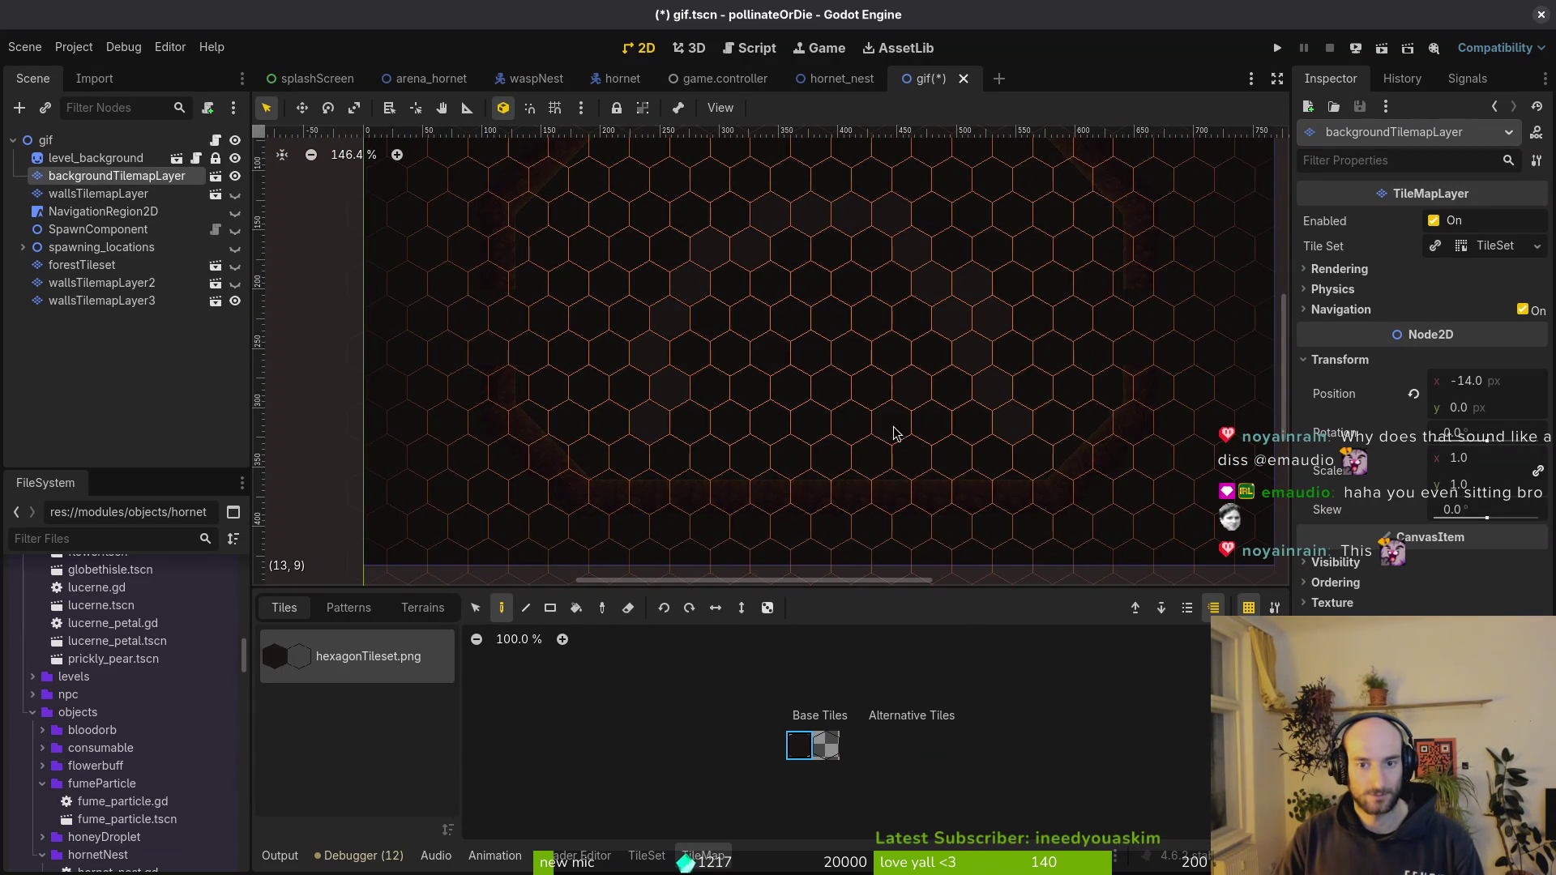
pyautogui.click(476, 608)
pyautogui.scroll(-3, 563, 286)
pyautogui.moveTo(480, 179); pyautogui.dragTo(1189, 575)
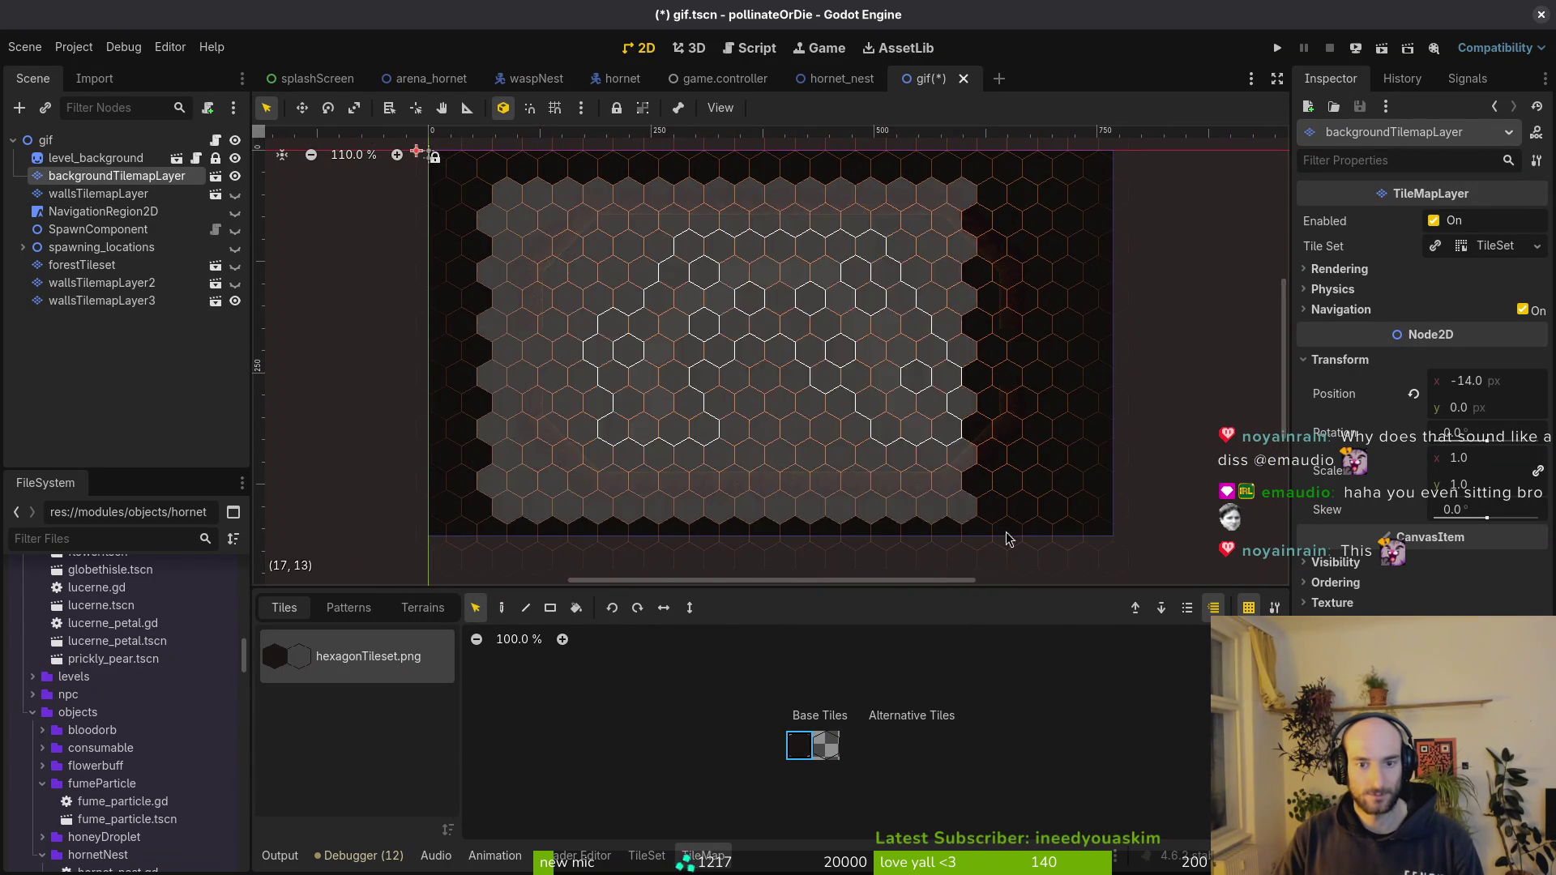
pyautogui.press('Delete')
pyautogui.click(1181, 202)
pyautogui.hotkey('ctrl', 's')
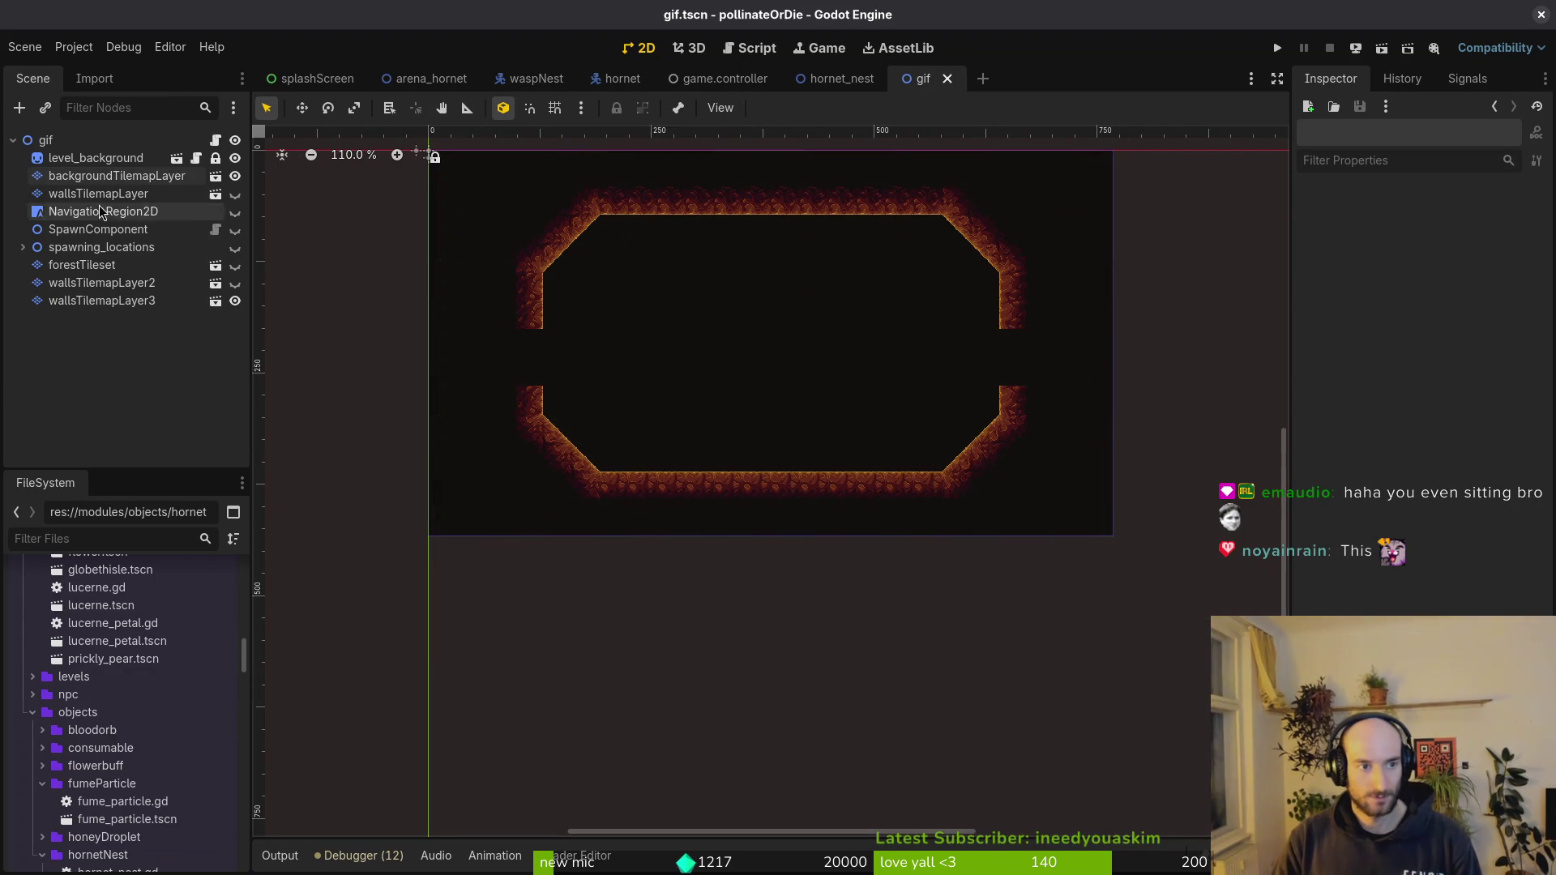
# - Reselect the background tile layer with its hexagon tileset and paint a hexagon tile
pyautogui.click(80, 195)
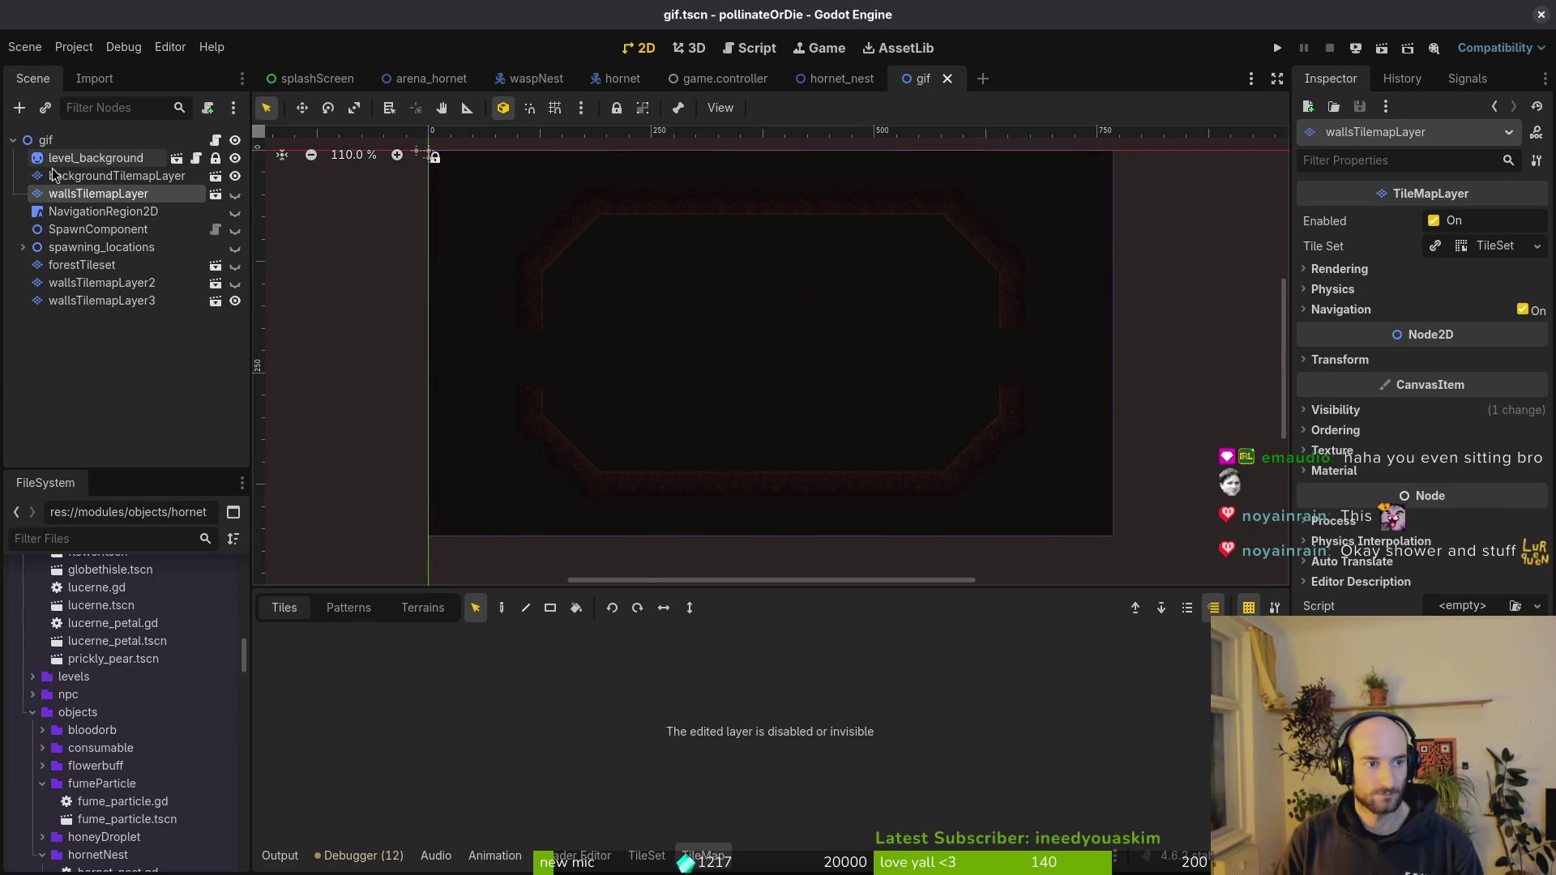
pyautogui.click(72, 159)
pyautogui.click(74, 193)
pyautogui.click(91, 176)
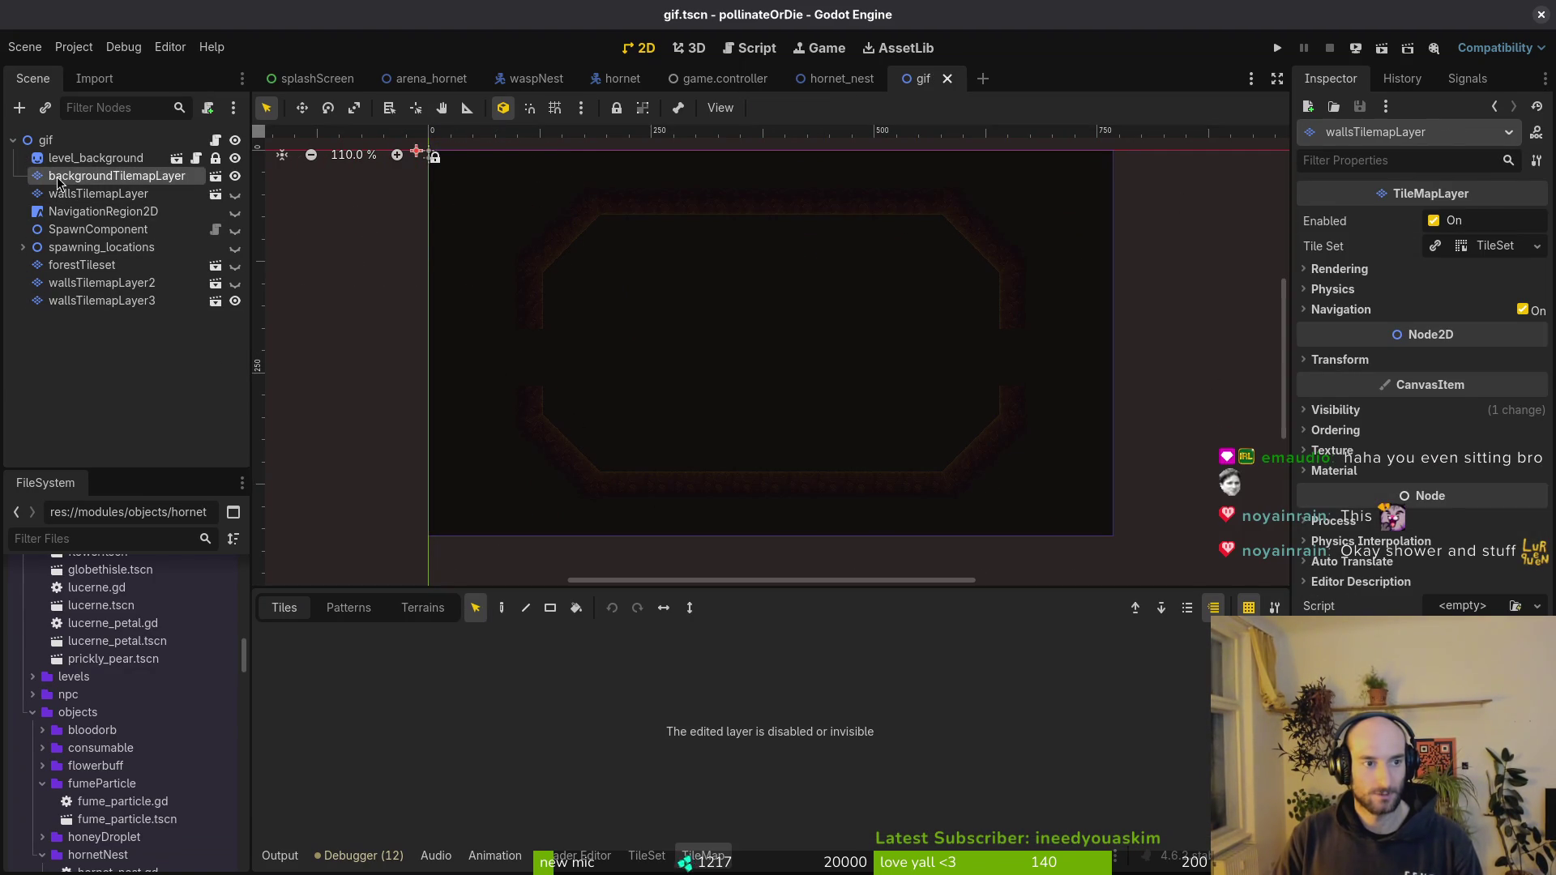
pyautogui.scroll(2, 911, 249)
pyautogui.scroll(2, 925, 240)
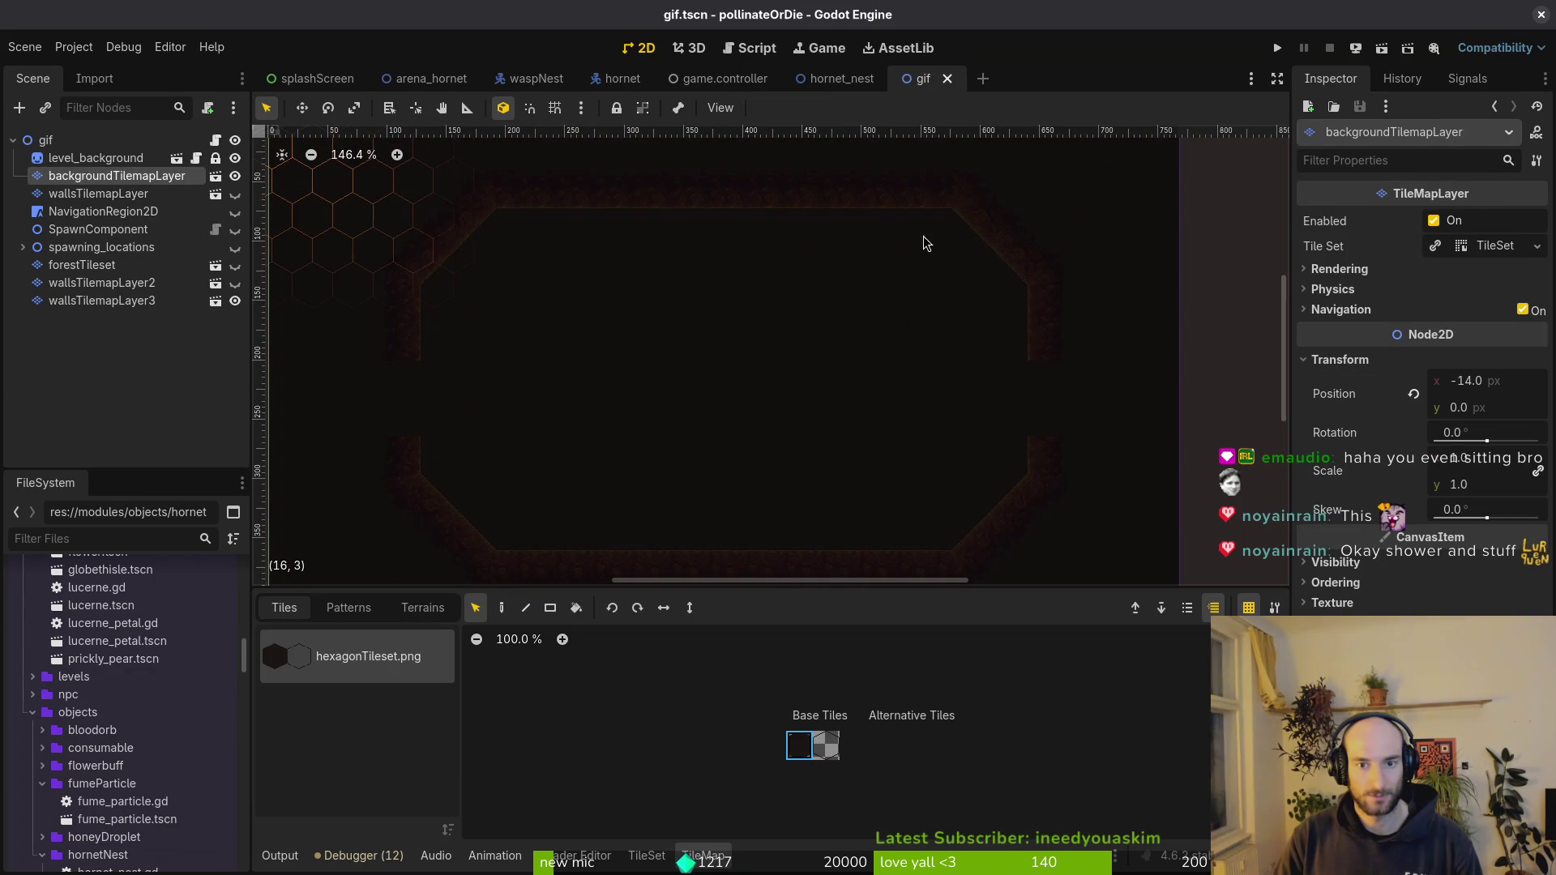
pyautogui.click(500, 607)
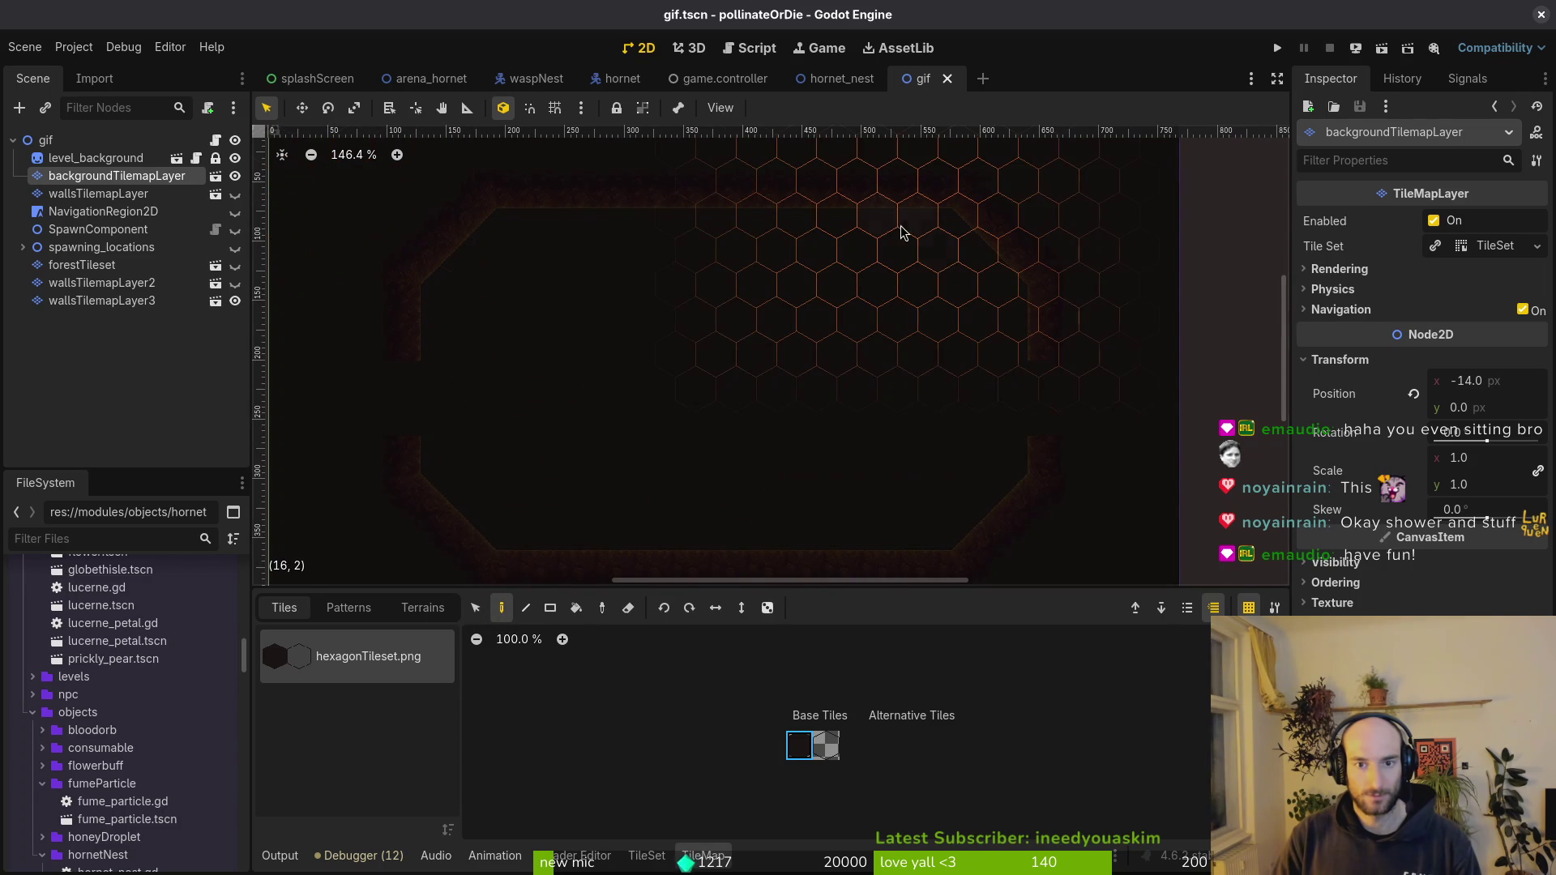
pyautogui.click(869, 337)
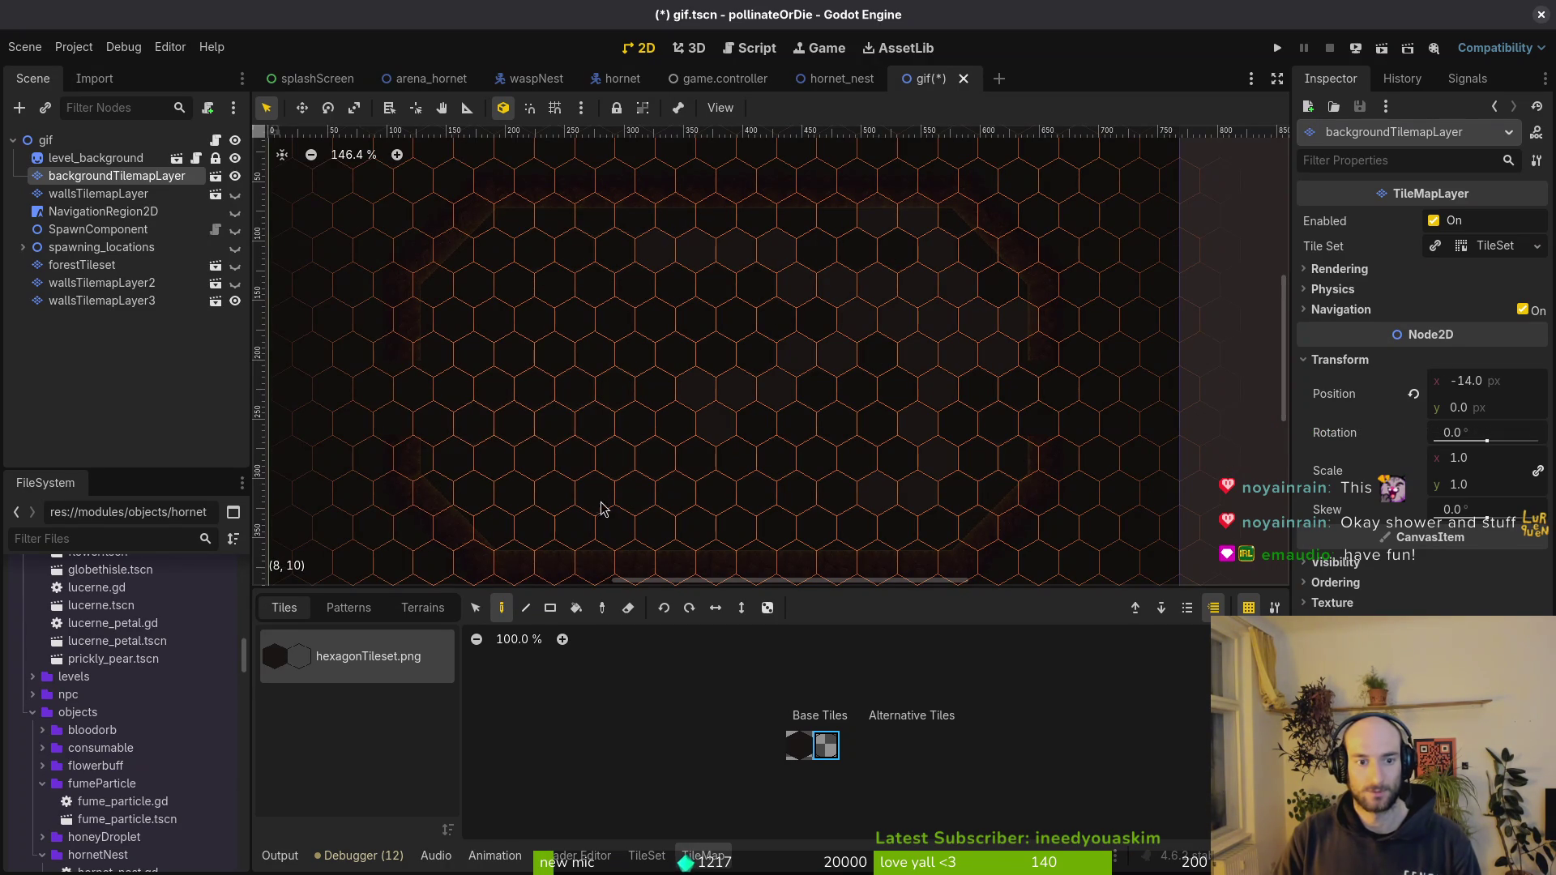
# - Reselect the background tile layer, pick the second hexagon tile, and save the gif scene
pyautogui.press('Escape')
pyautogui.scroll(2, 657, 474)
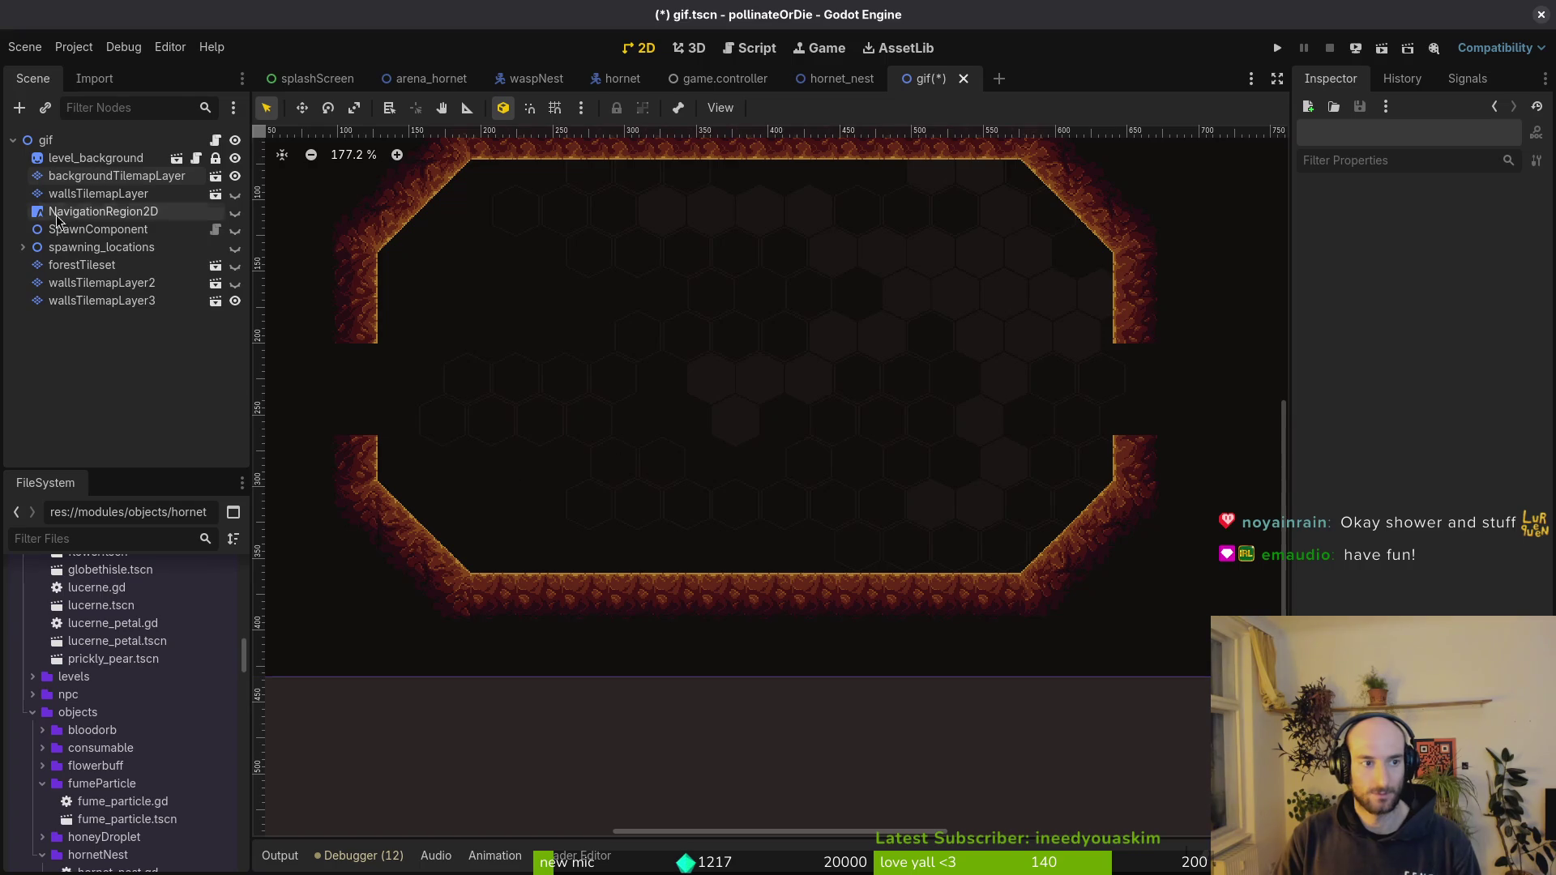
pyautogui.click(97, 175)
pyautogui.click(825, 751)
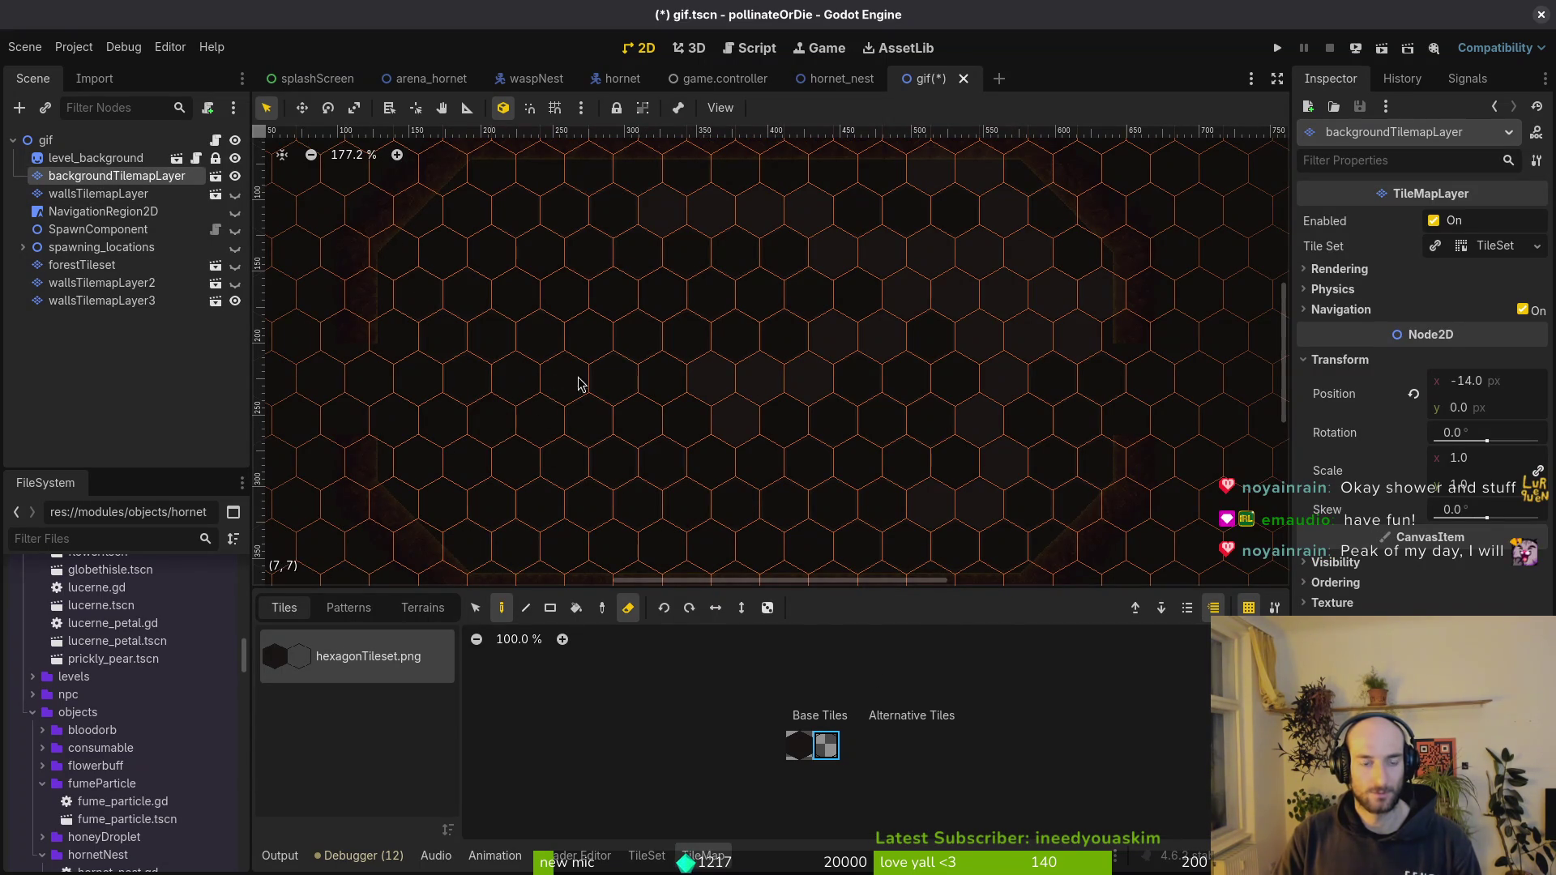
pyautogui.hotkey('ctrl', 's')
# - Check the wall and background tile layers and preview the arena unselected
pyautogui.click(92, 192)
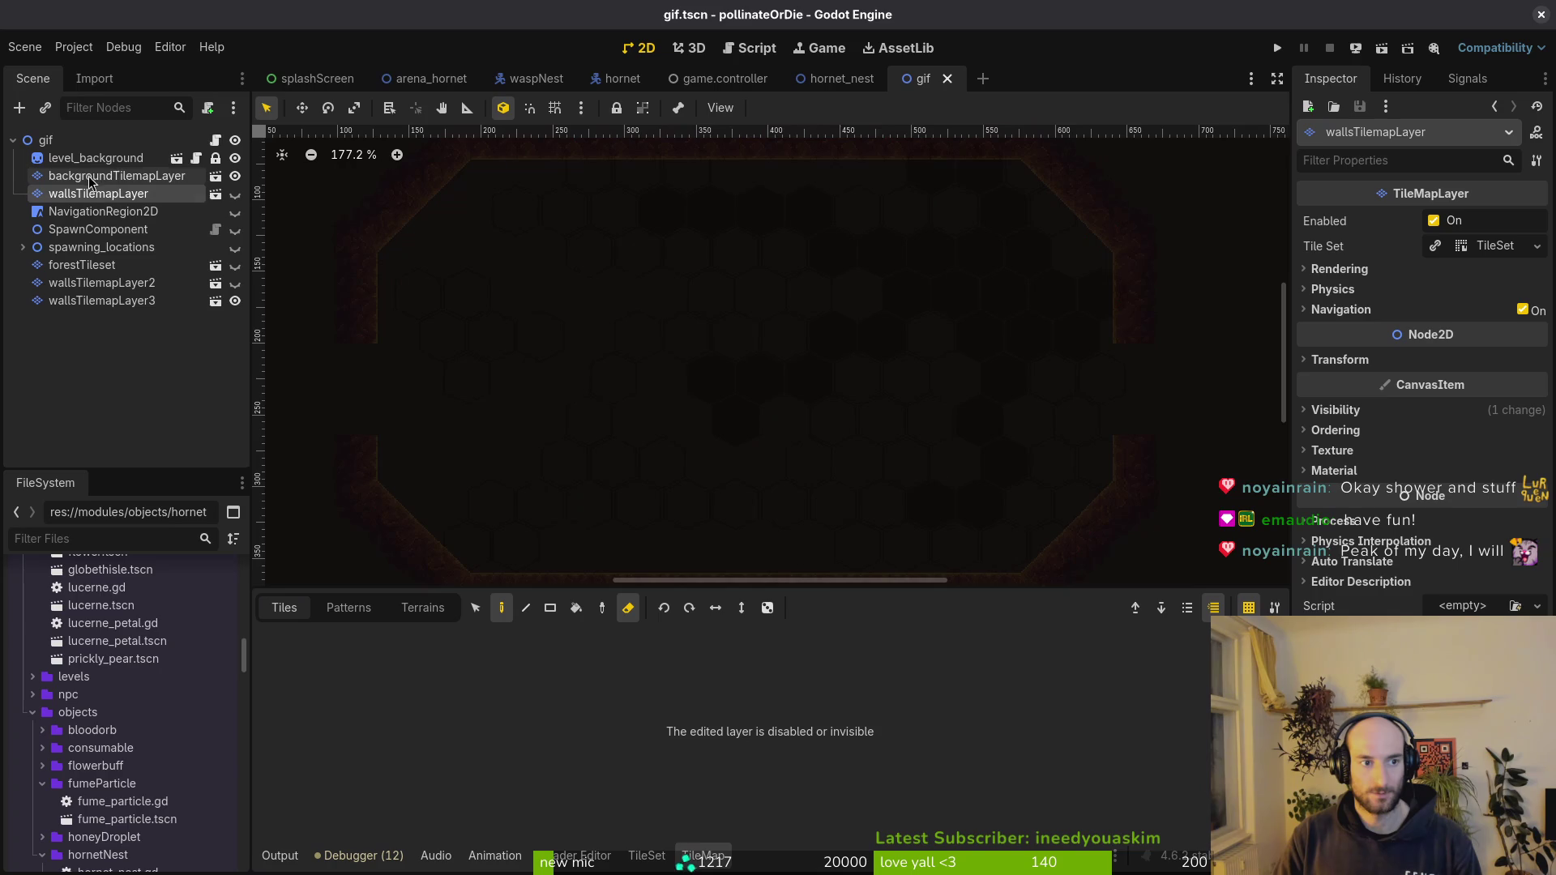
pyautogui.click(98, 175)
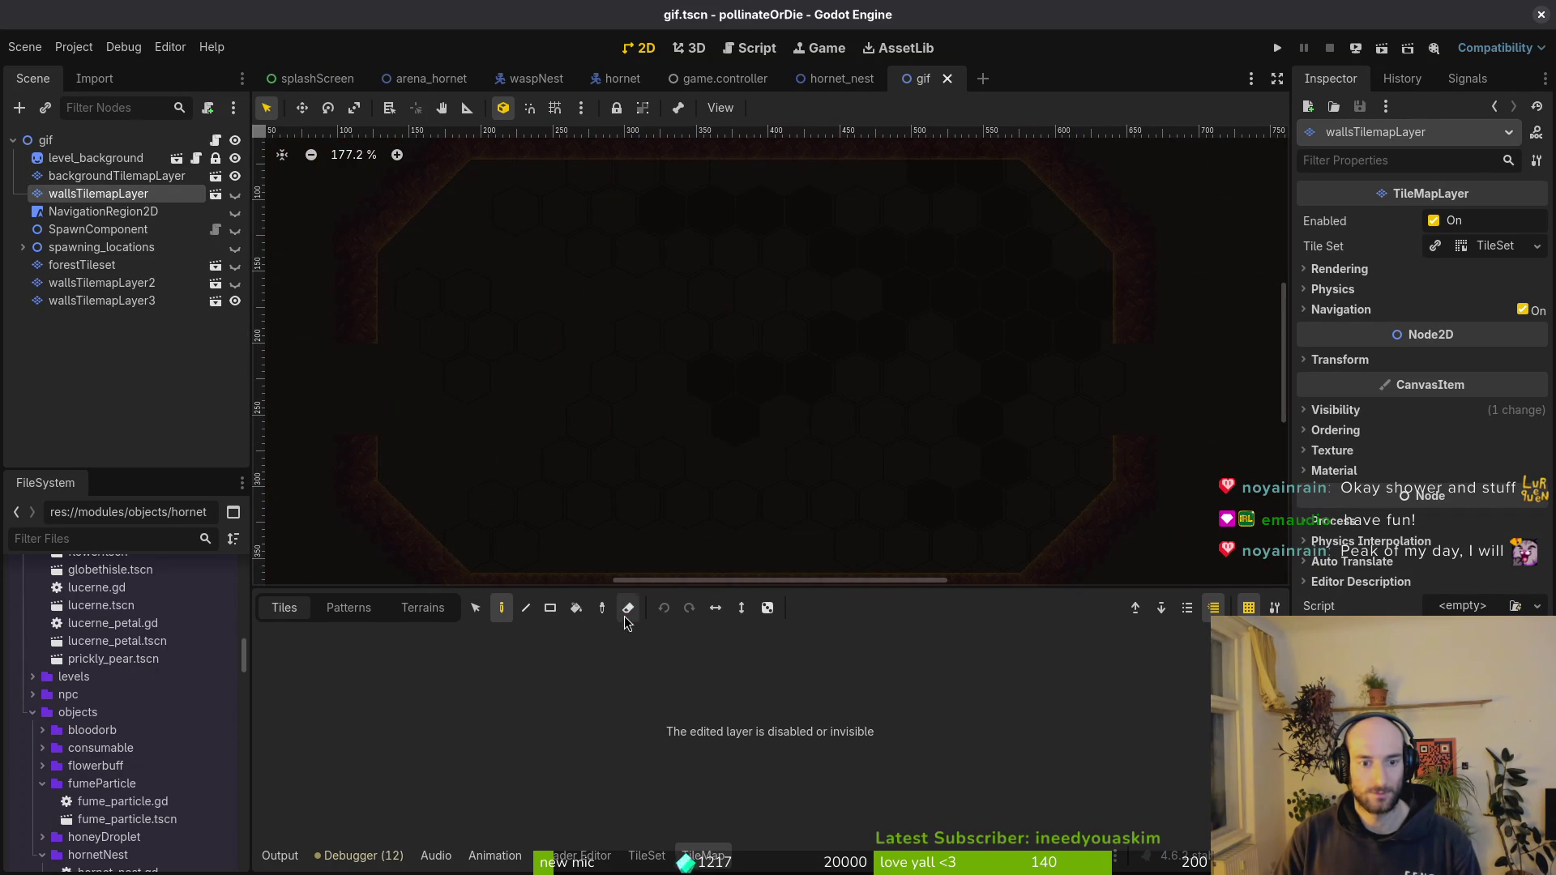
pyautogui.click(116, 175)
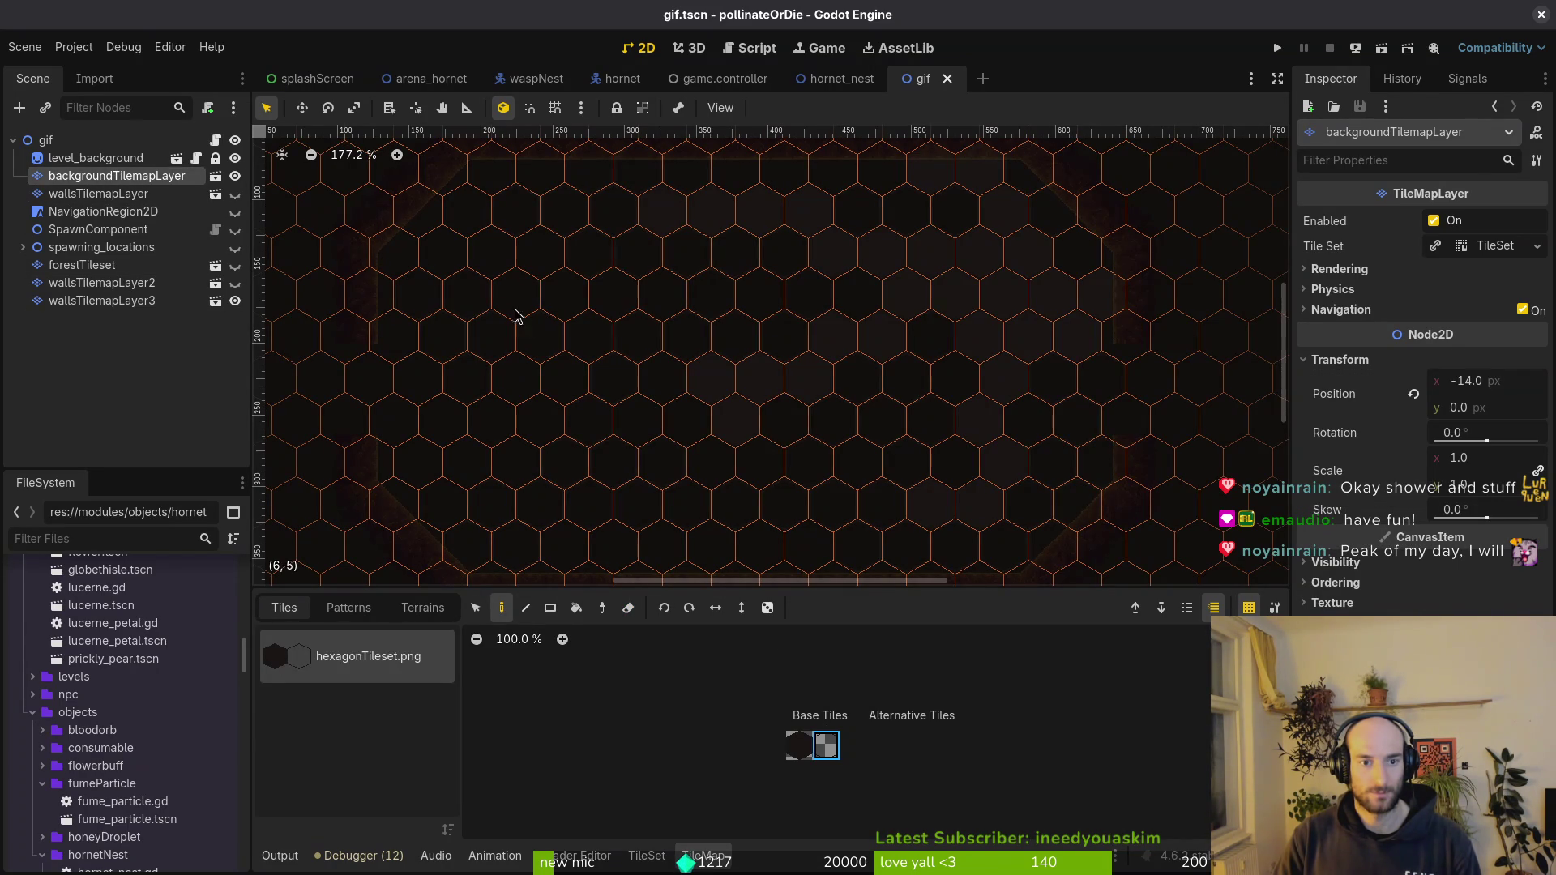
pyautogui.click(604, 344)
pyautogui.scroll(-2, 657, 414)
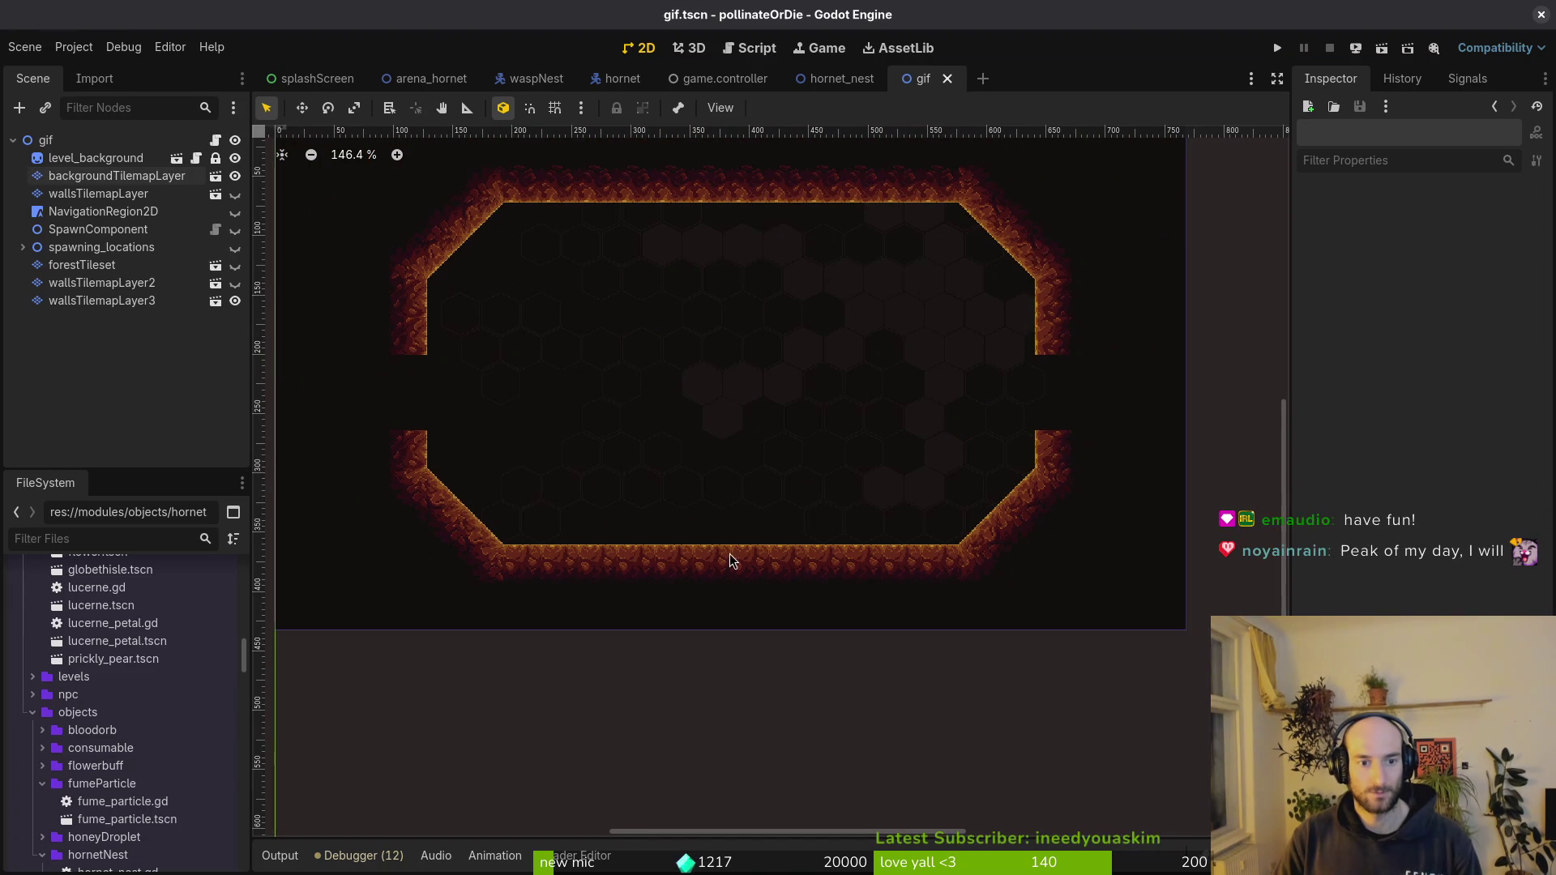
pyautogui.scroll(-1, 680, 512)
pyautogui.scroll(-1, 741, 450)
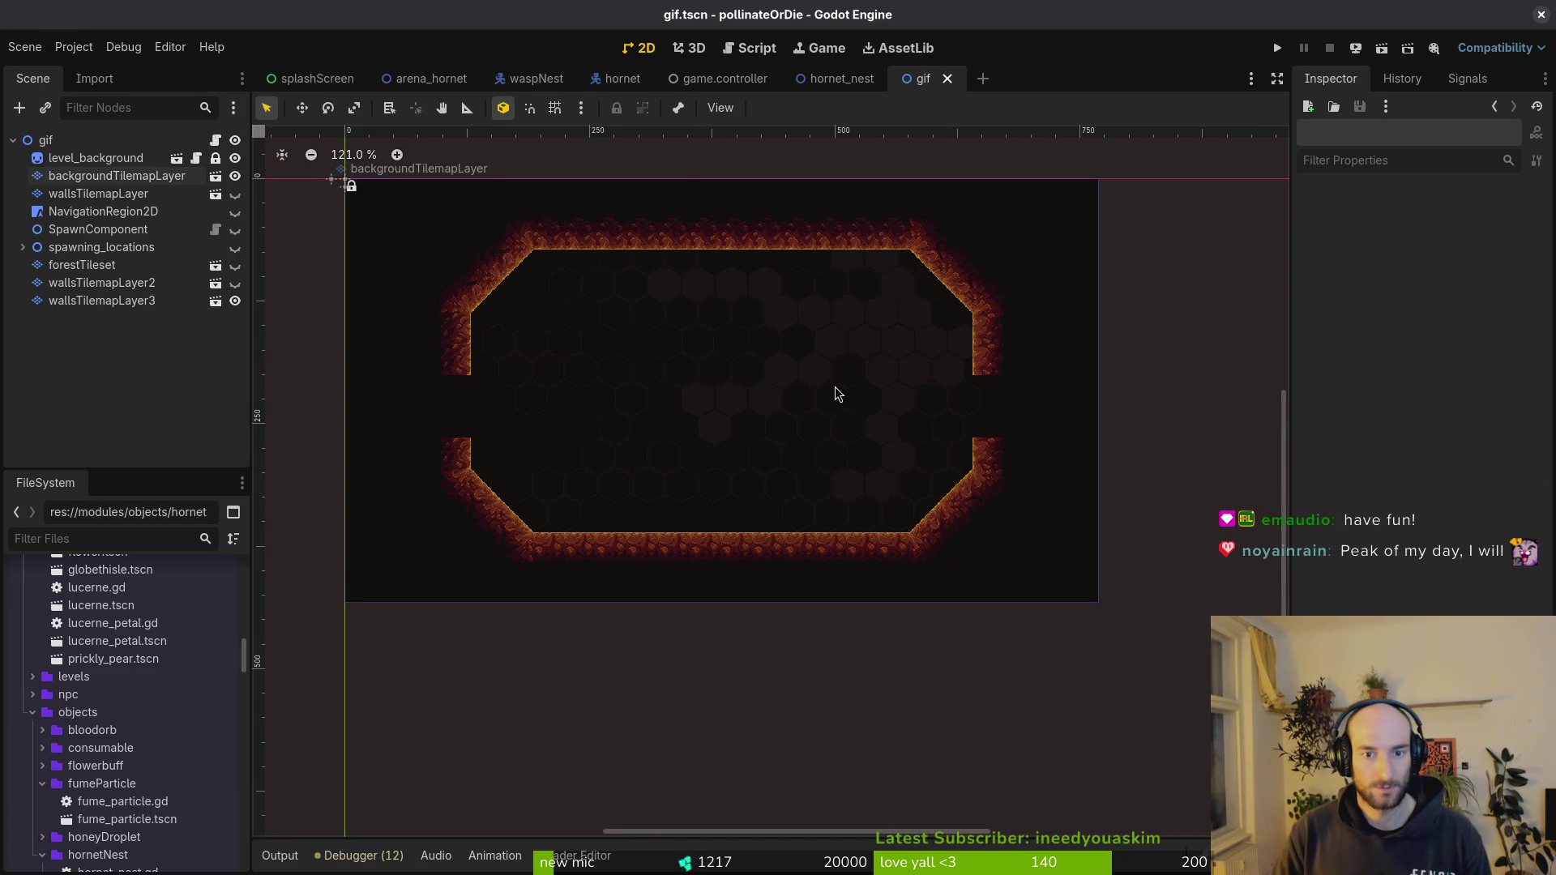
pyautogui.scroll(2, 639, 355)
# - Paint hexagon tiles across the arena floor on the background tile layer
pyautogui.click(116, 175)
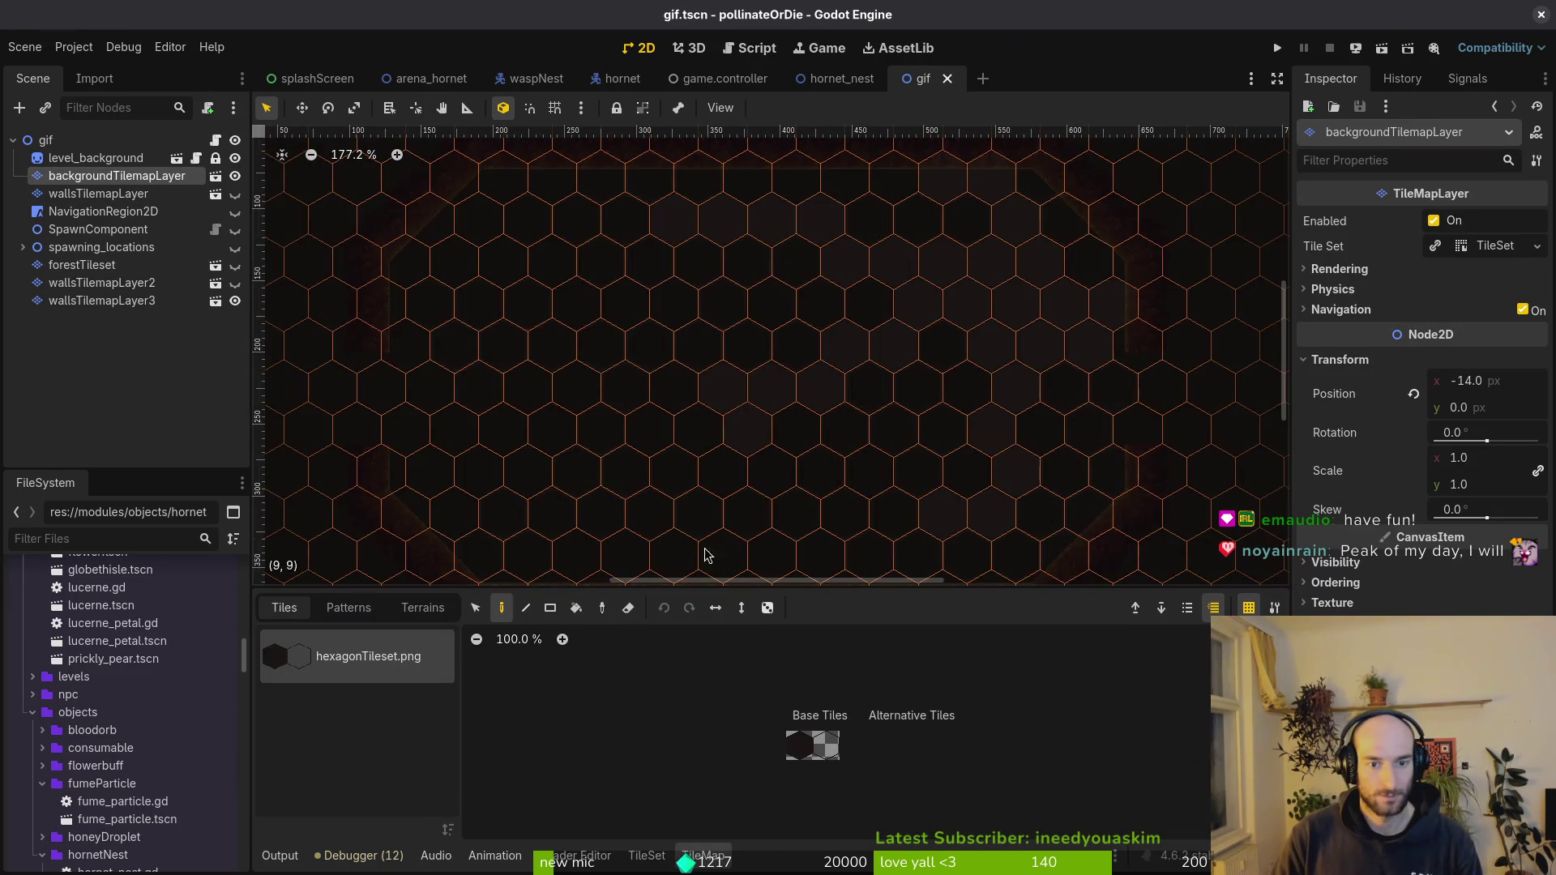
pyautogui.click(806, 754)
pyautogui.moveTo(653, 375); pyautogui.dragTo(729, 493)
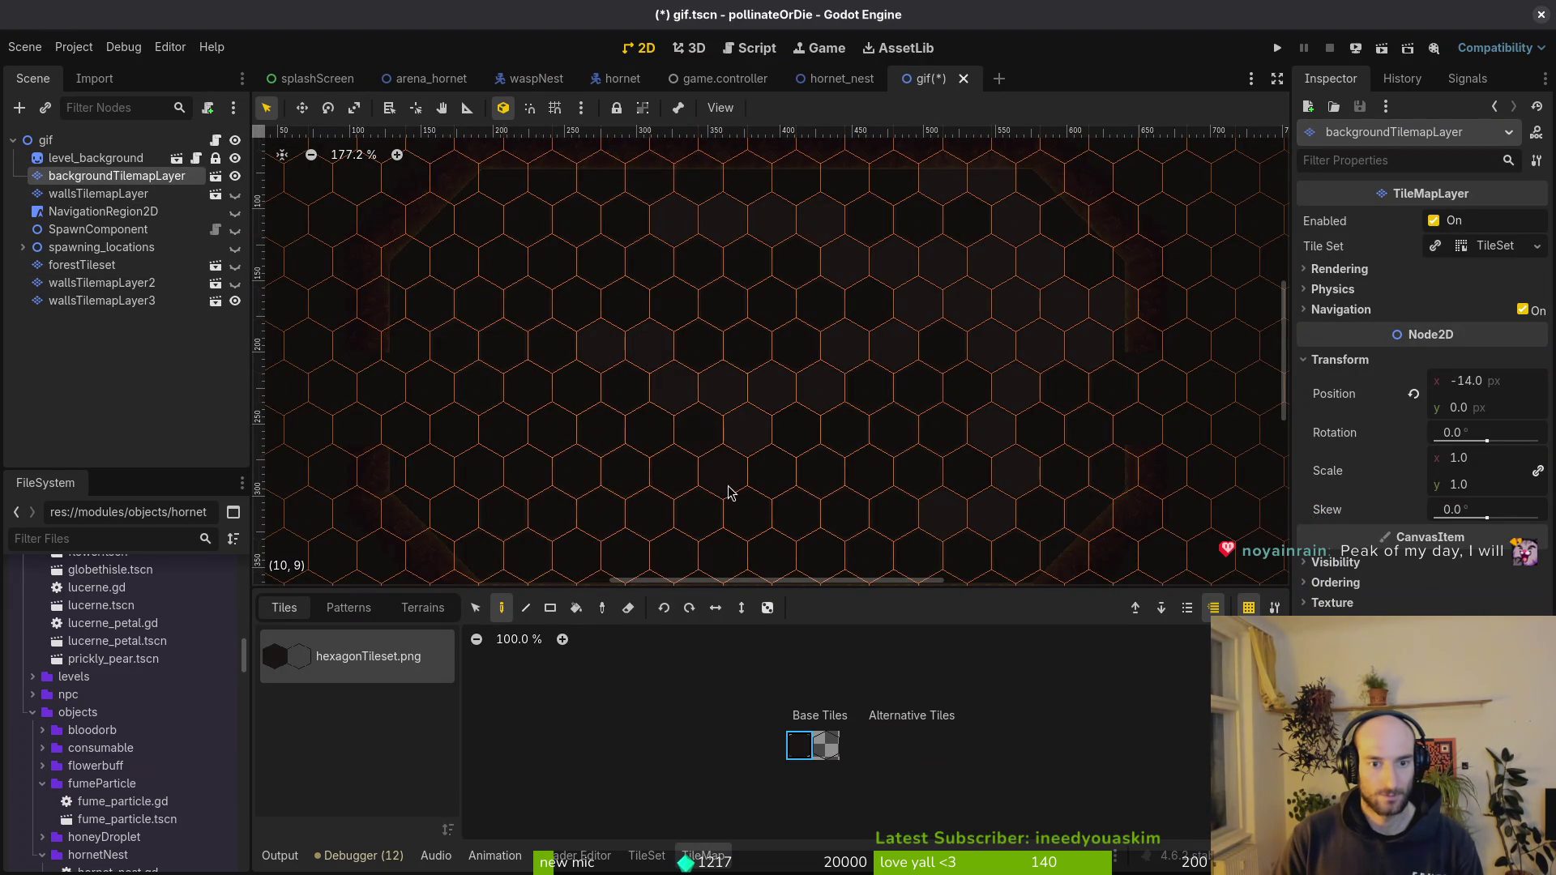
# - Save the gif scene and preview the hexagon floor with the background layer deselected
pyautogui.press('Escape')
pyautogui.scroll(-2, 765, 521)
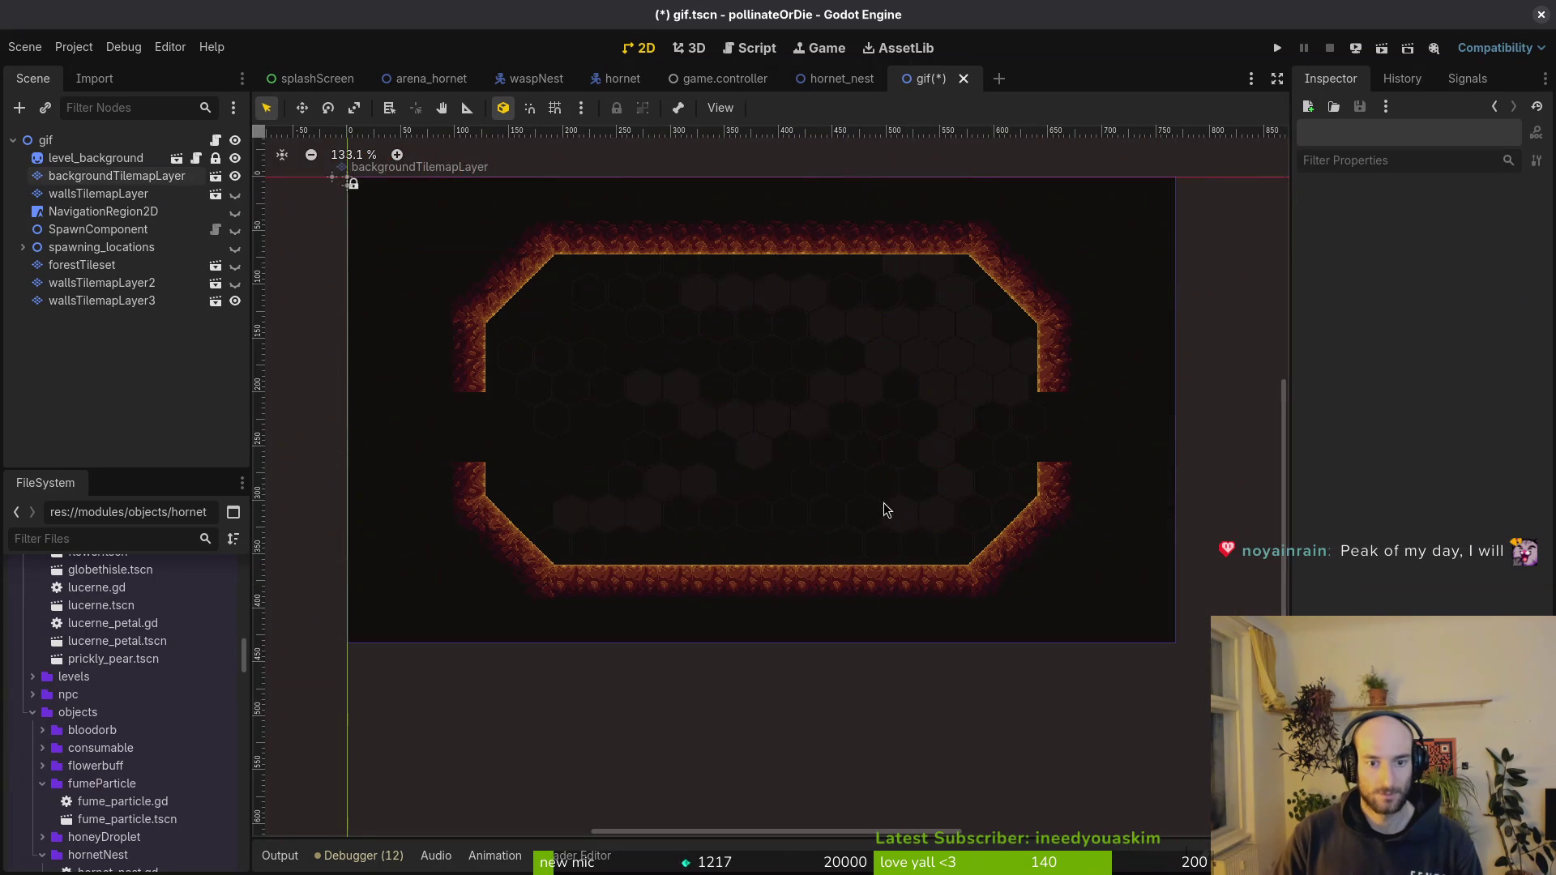
pyautogui.hotkey('ctrl', 's')
pyautogui.scroll(-2, 834, 500)
pyautogui.scroll(1, 847, 510)
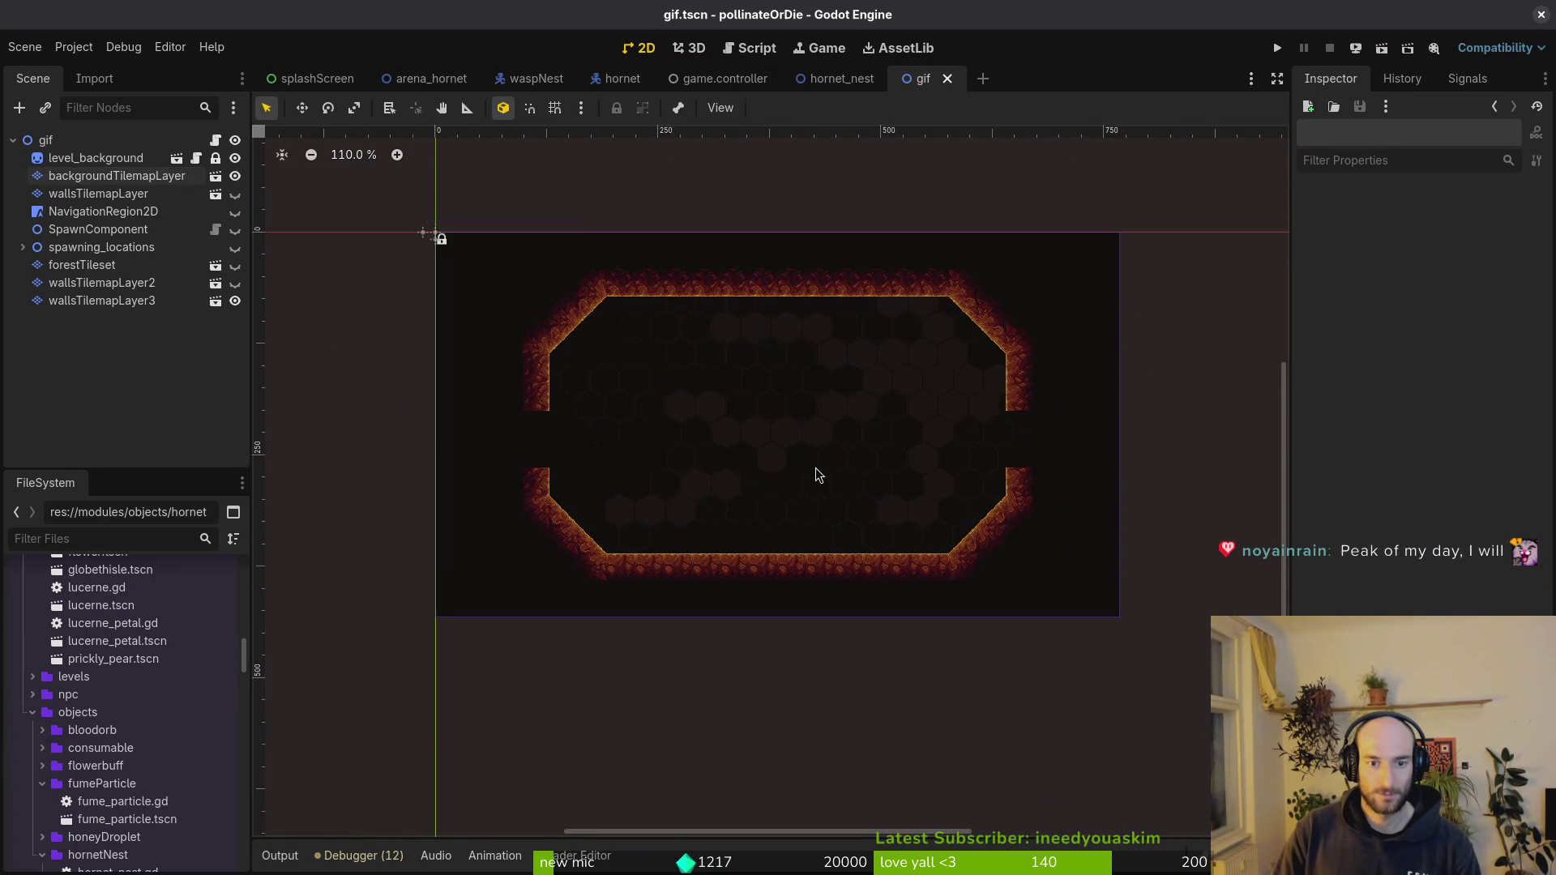
pyautogui.scroll(2, 817, 476)
pyautogui.click(116, 176)
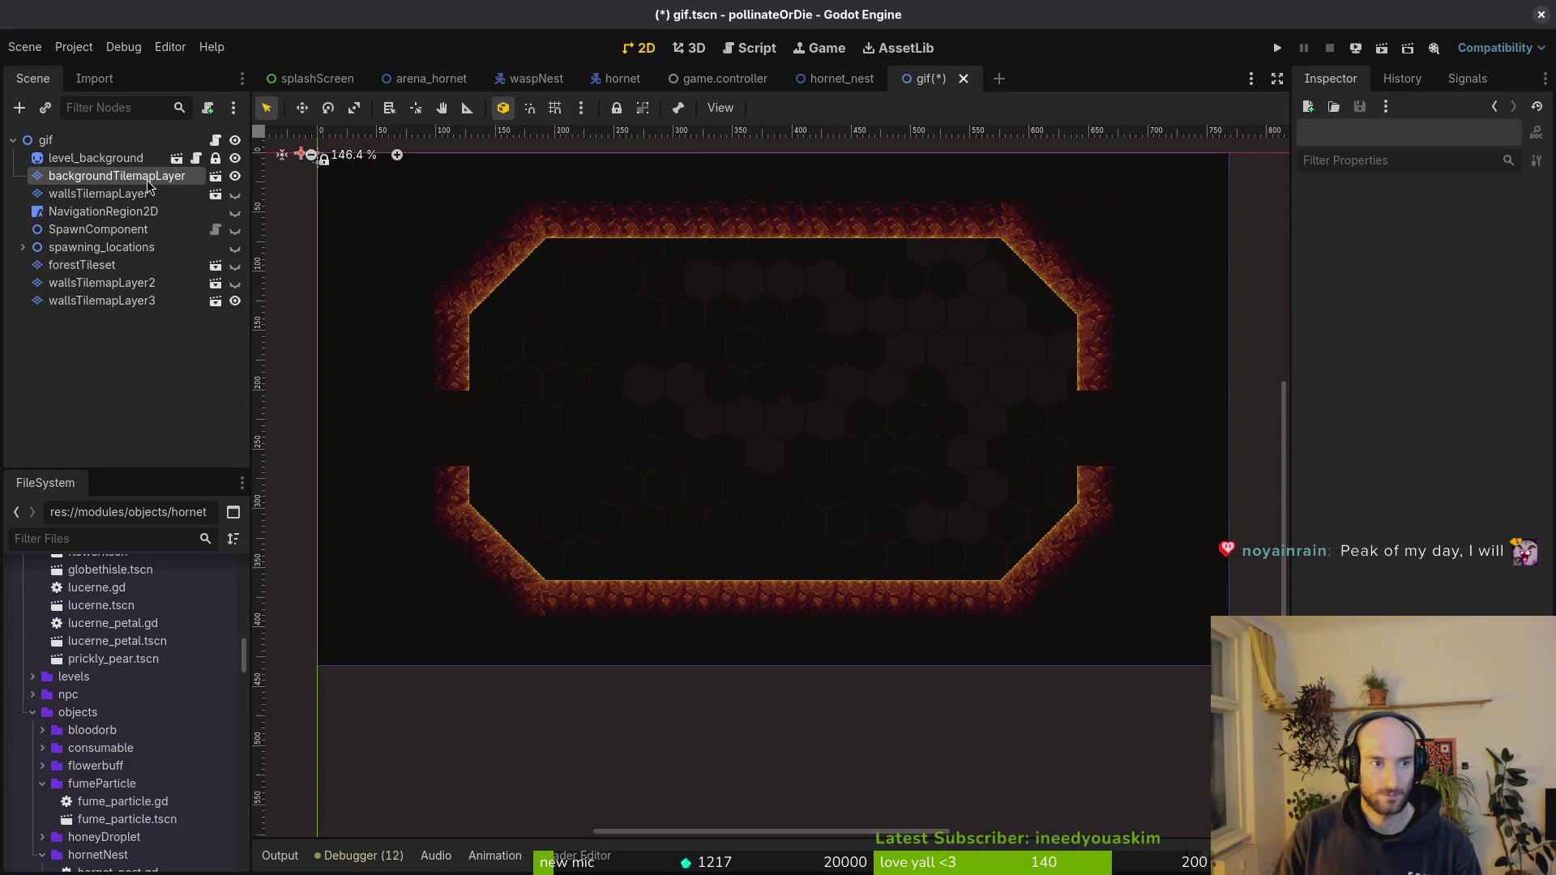
pyautogui.scroll(1, 682, 487)
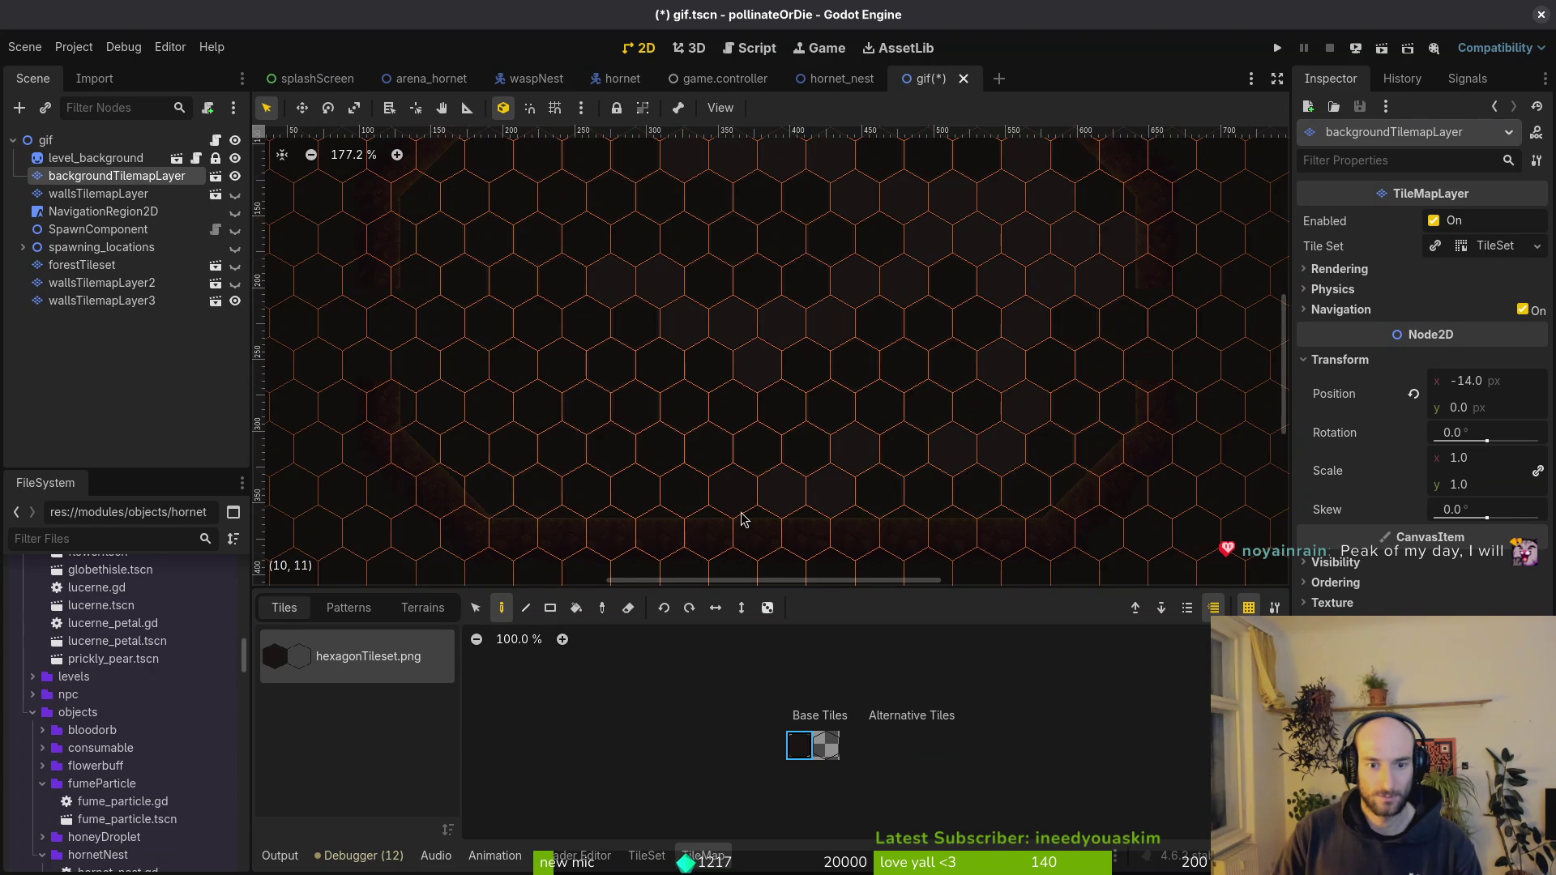
pyautogui.scroll(-3, 877, 520)
pyautogui.click(876, 520)
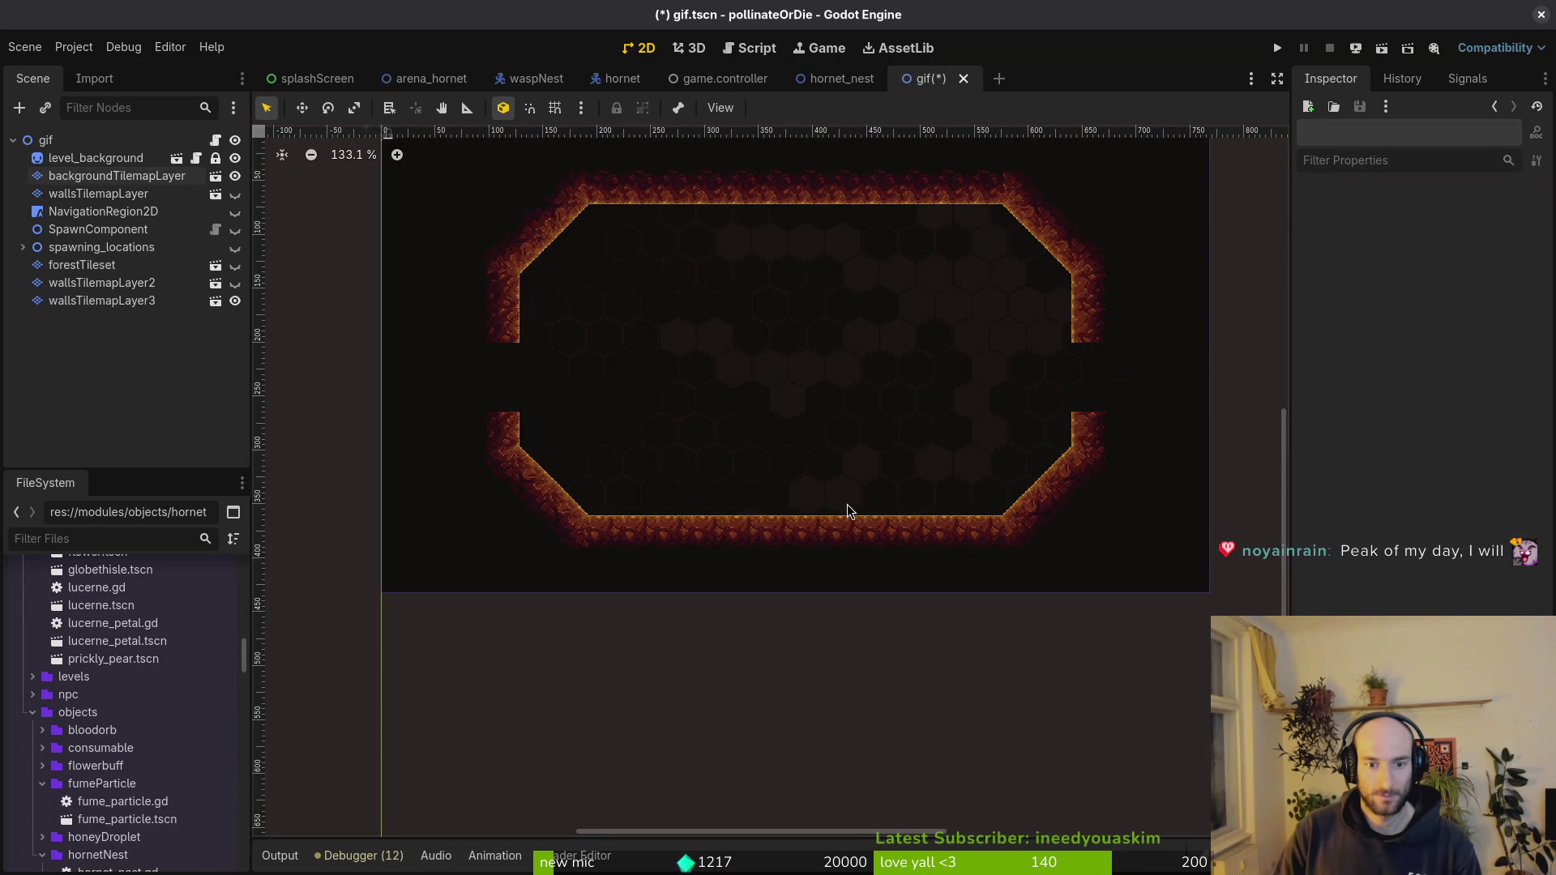
pyautogui.scroll(3, 824, 511)
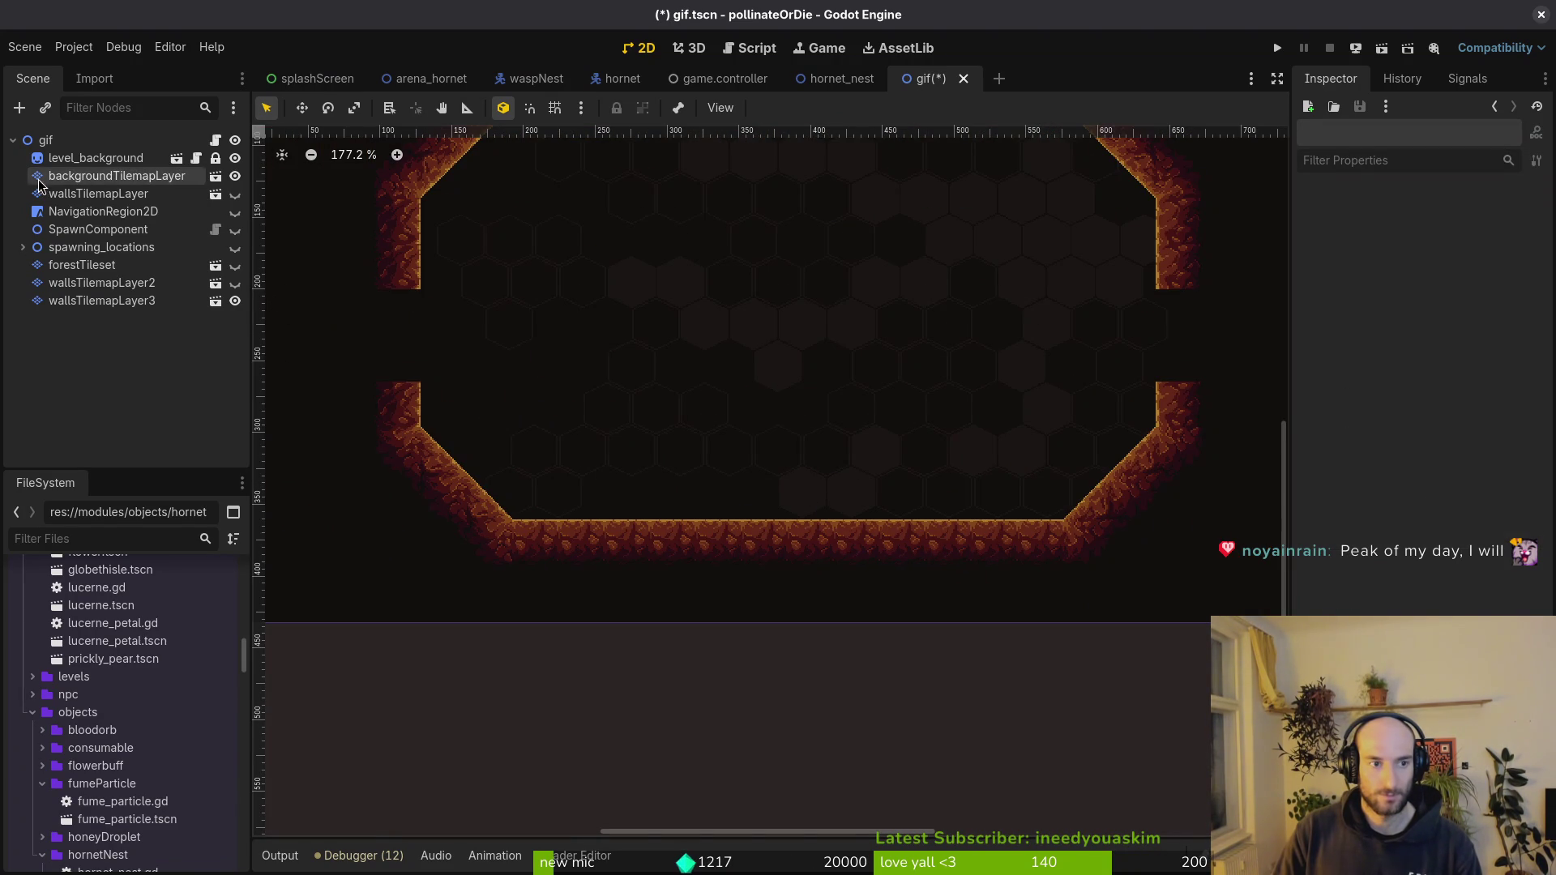
# - Review the wall and background layers, hide the lava wall layer, and save the scene
pyautogui.click(95, 194)
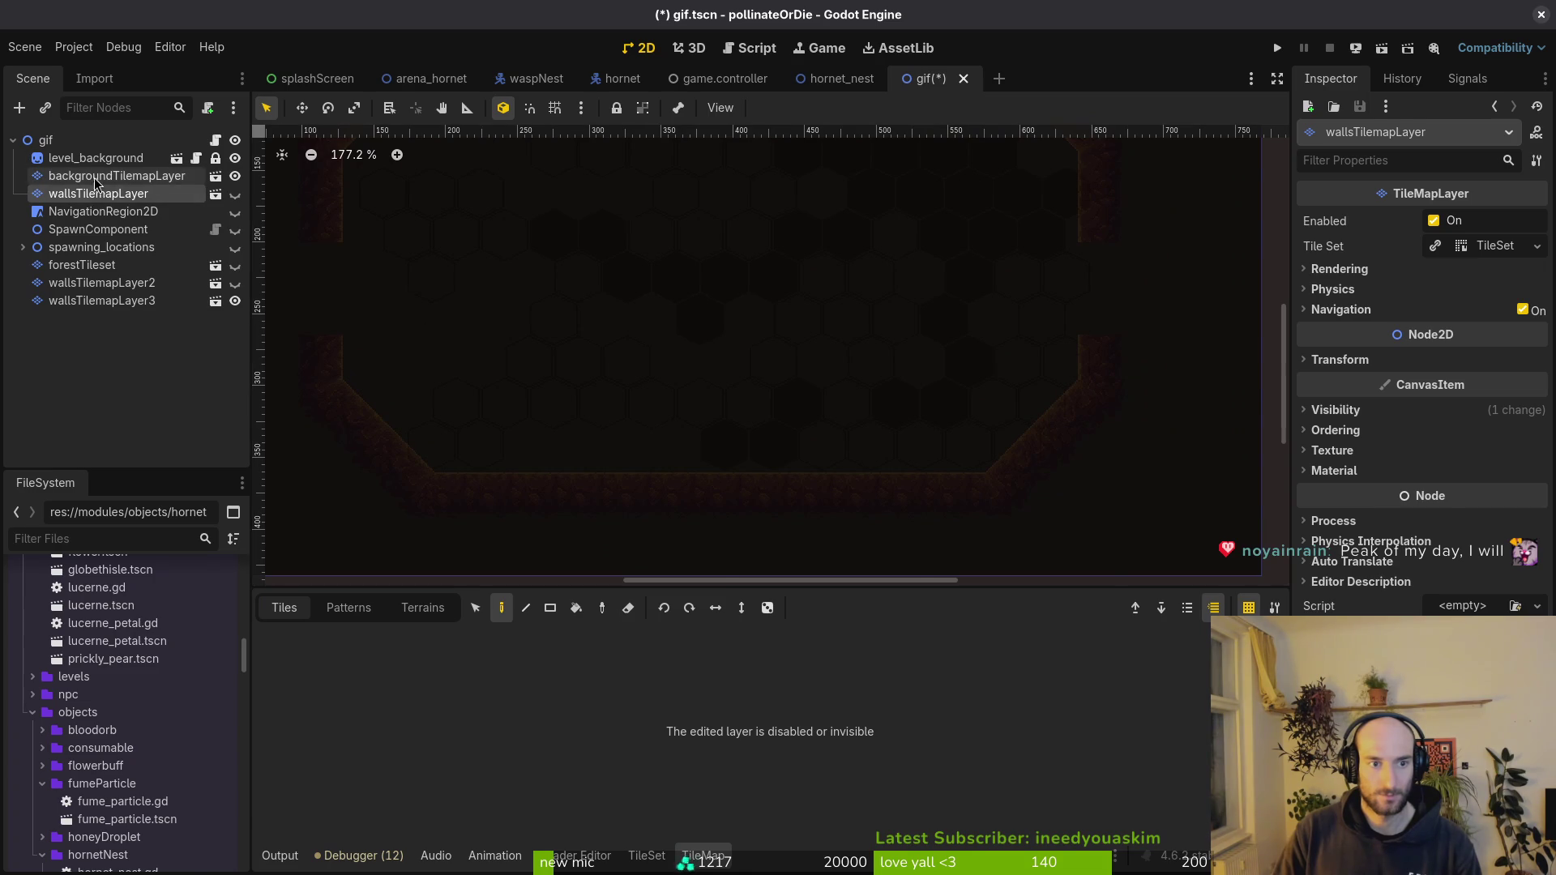
pyautogui.click(95, 180)
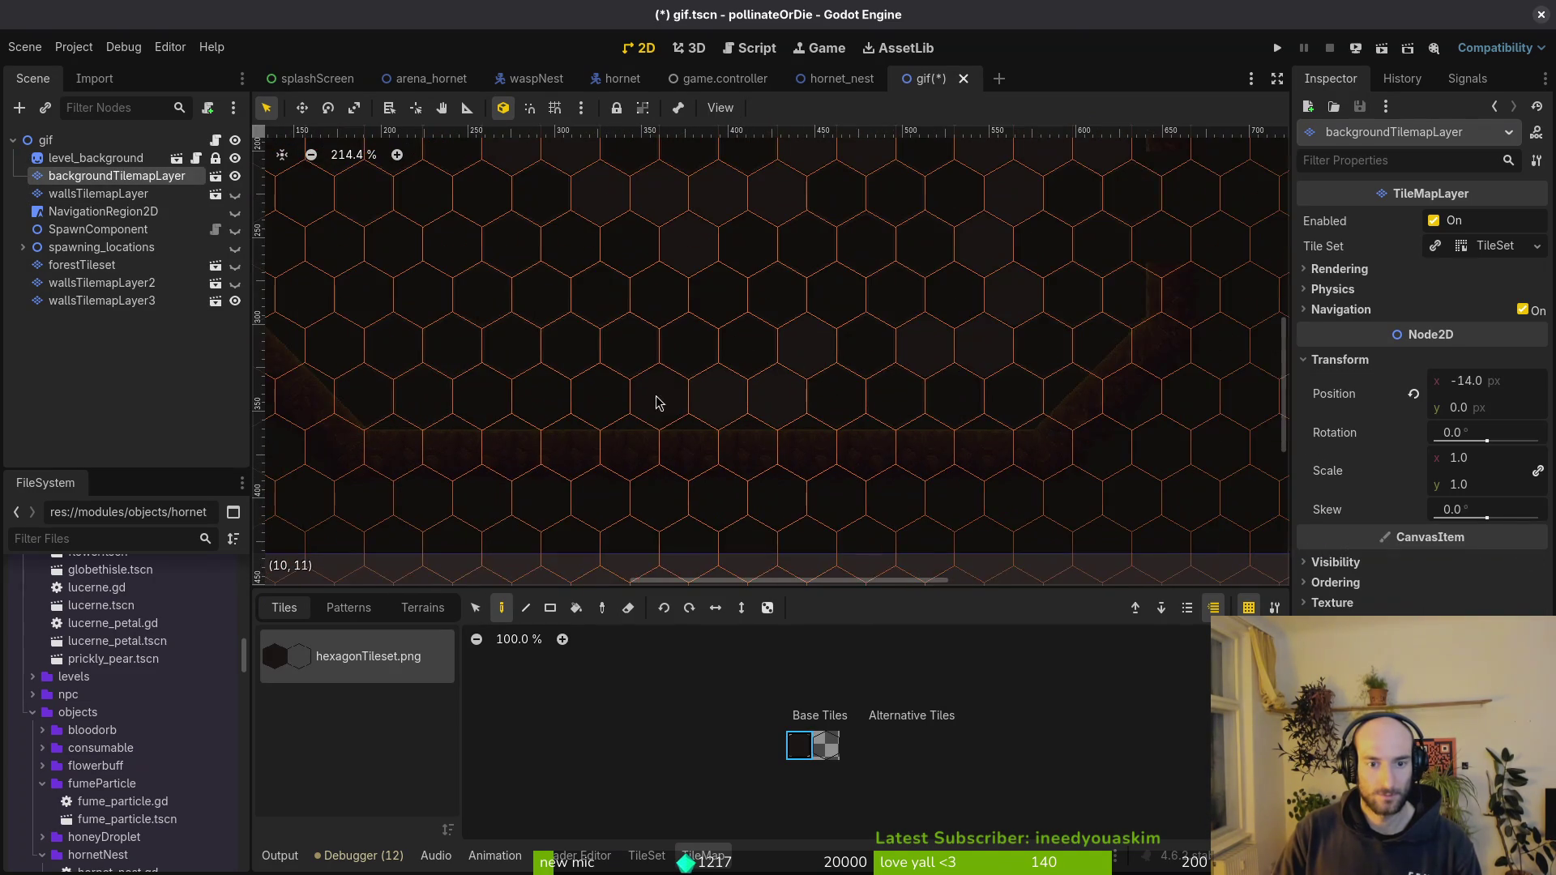
pyautogui.scroll(2, 663, 419)
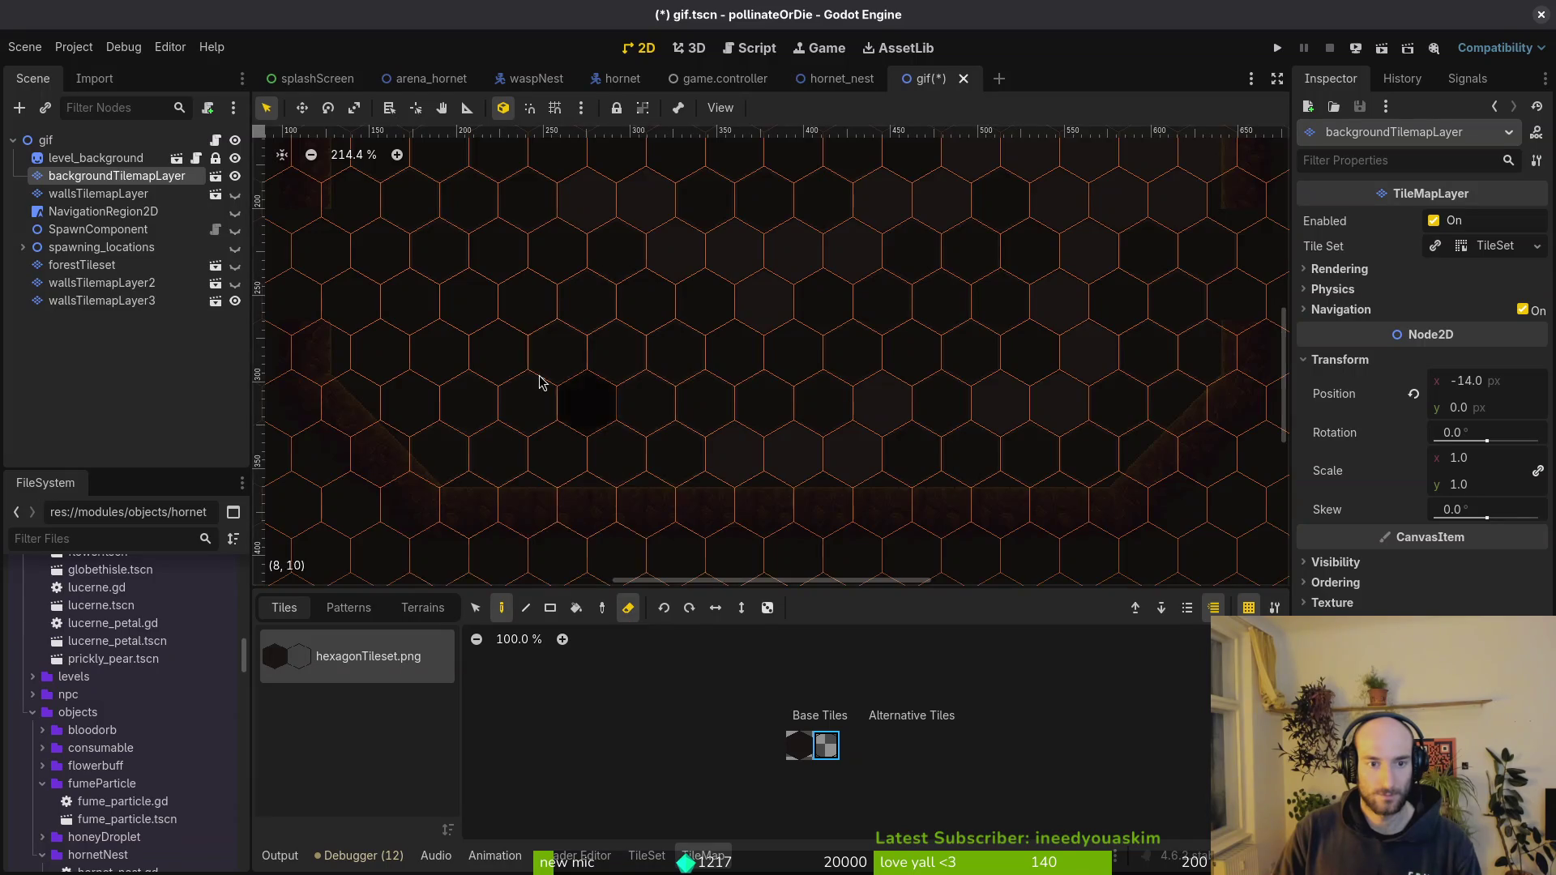
pyautogui.scroll(2, 611, 420)
pyautogui.press('Escape')
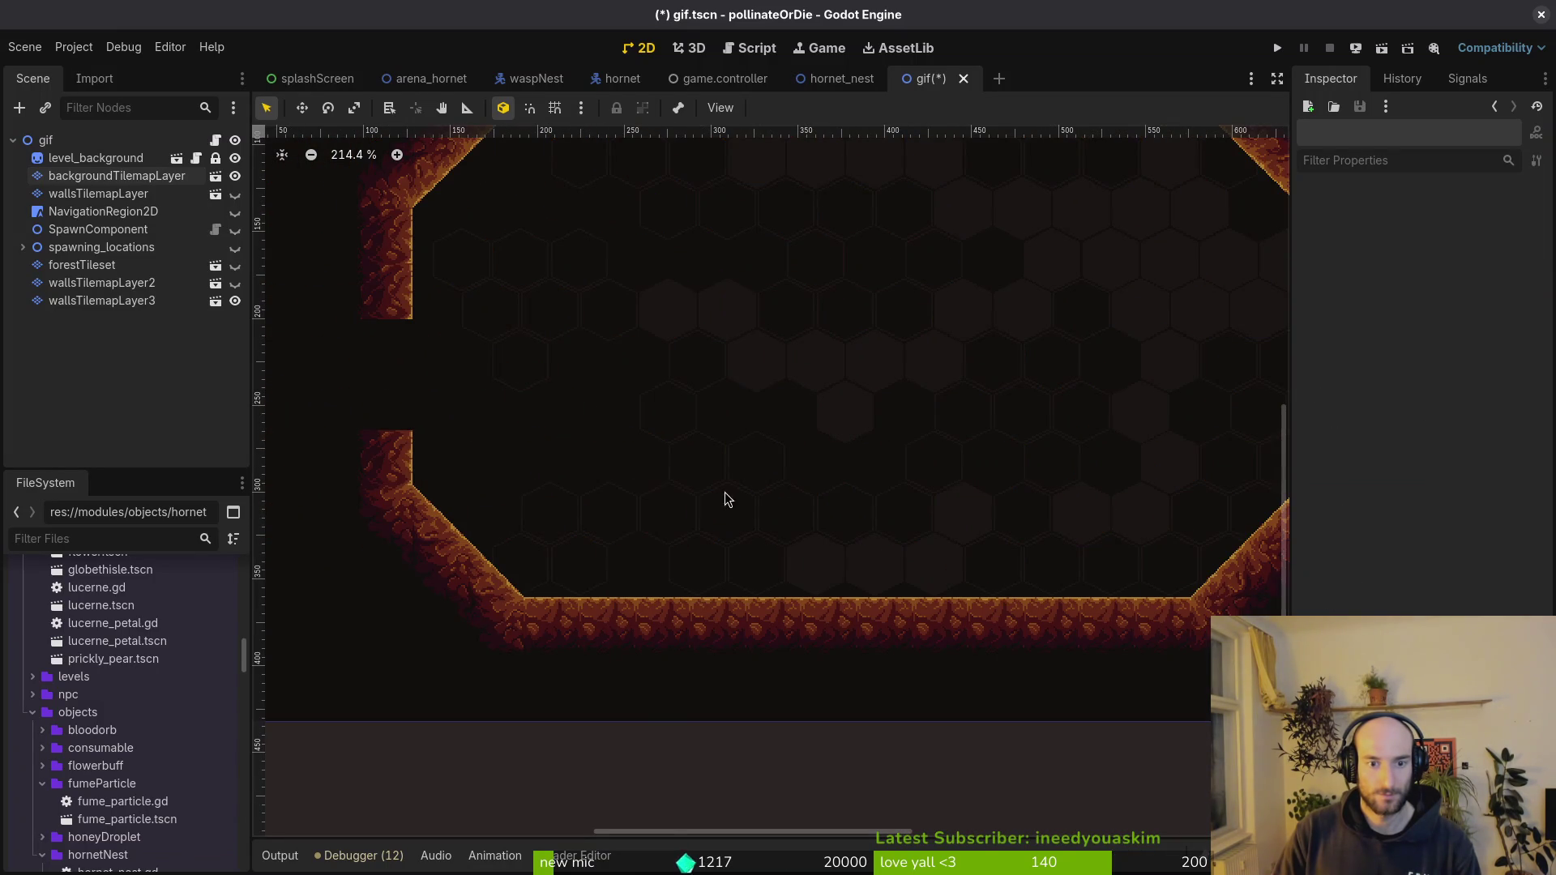
pyautogui.scroll(-2, 725, 498)
pyautogui.hotkey('ctrl', 's')
pyautogui.scroll(-1, 720, 475)
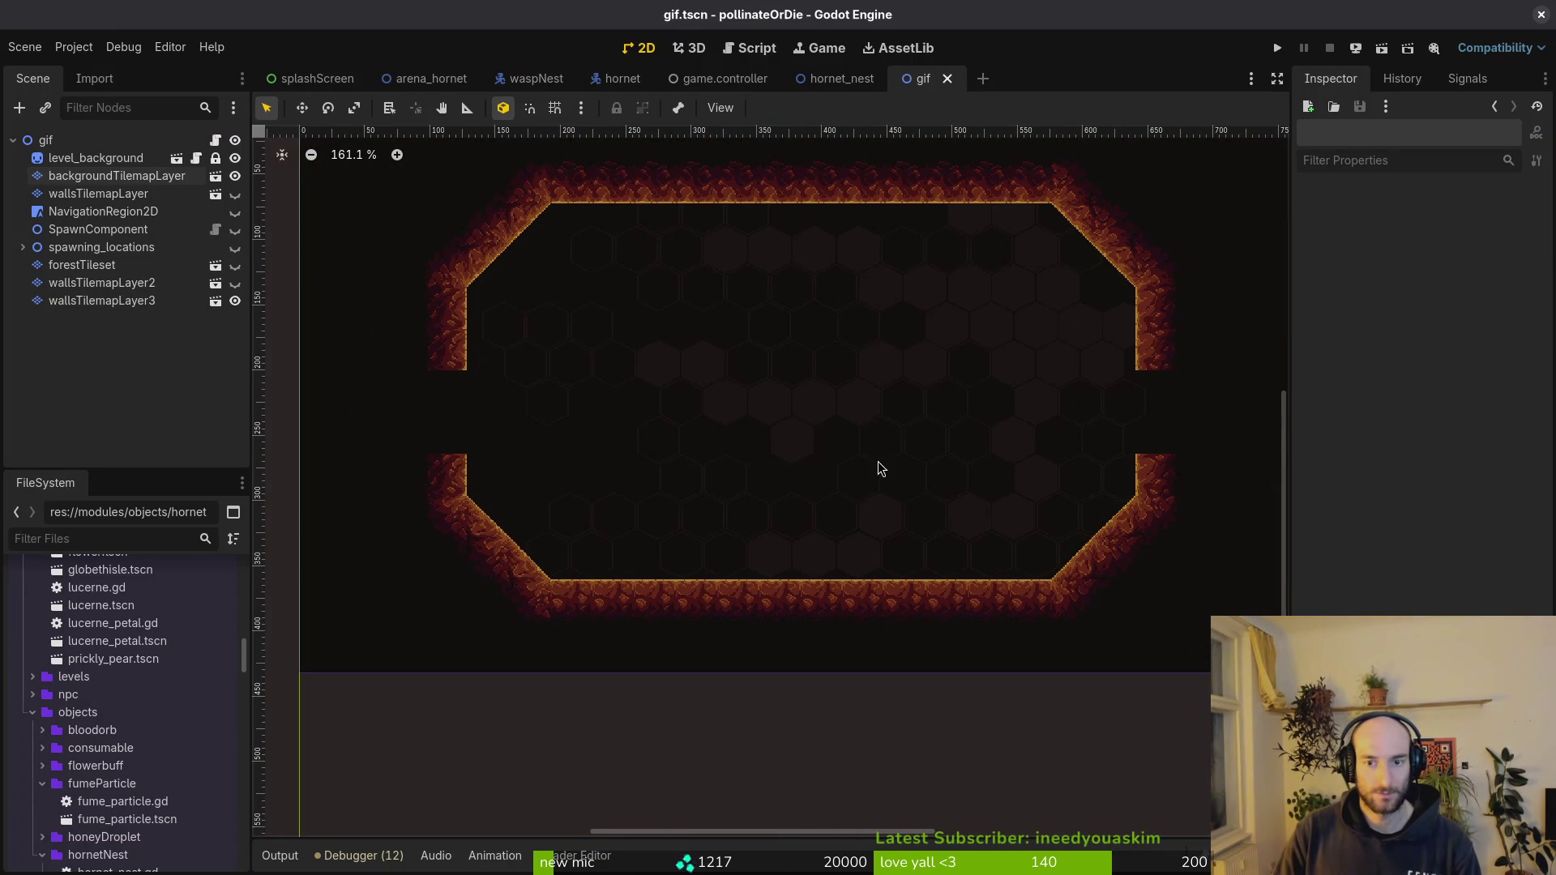
pyautogui.scroll(-1, 699, 425)
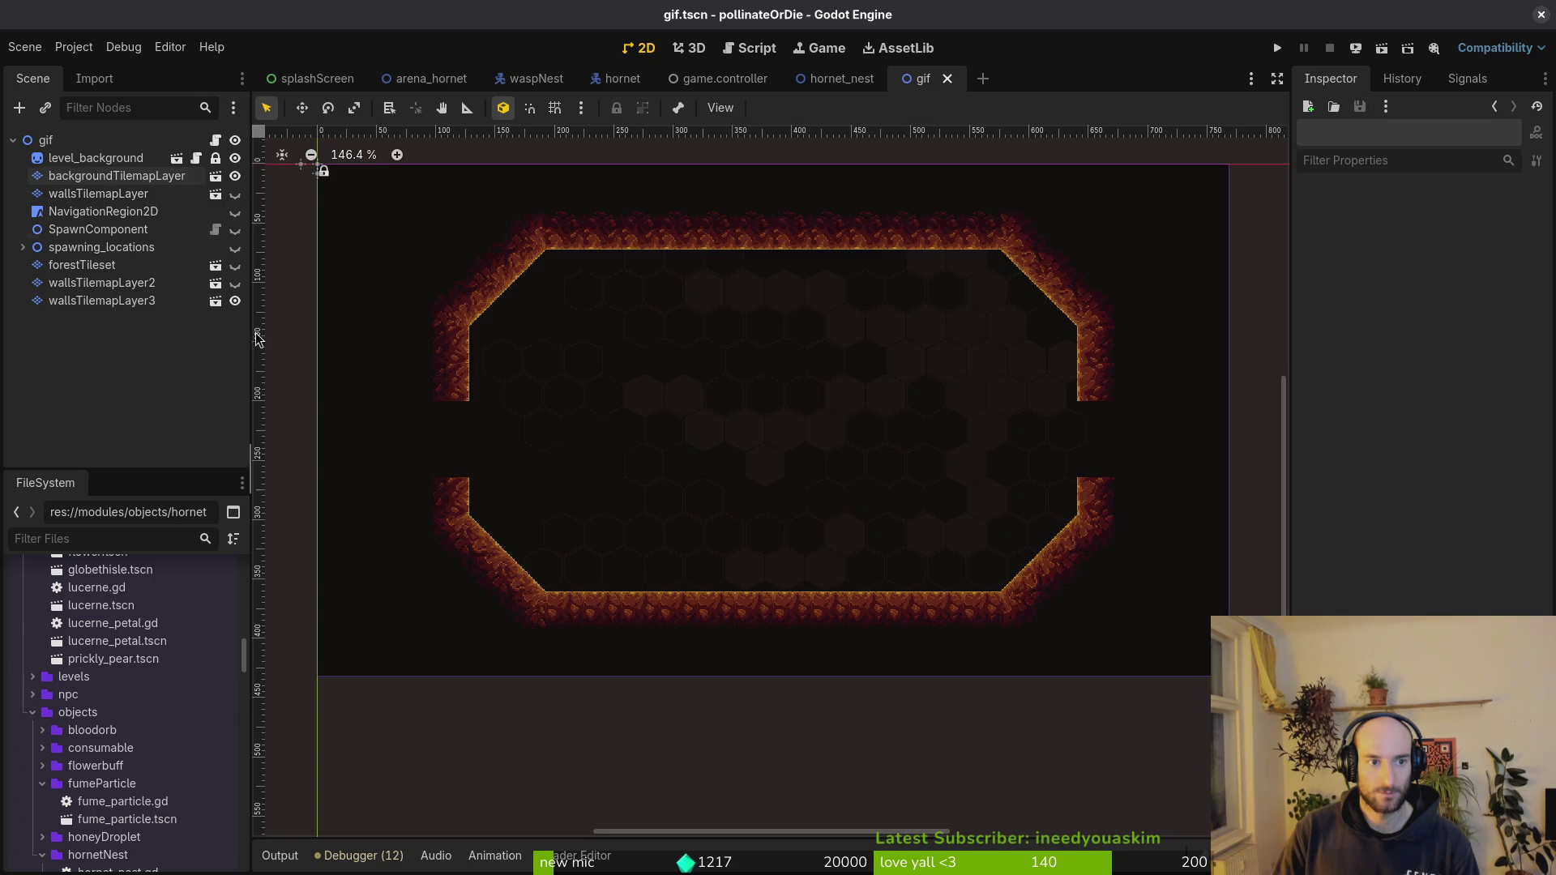
pyautogui.click(235, 300)
pyautogui.hotkey('ctrl', 's')
pyautogui.scroll(-1, 856, 487)
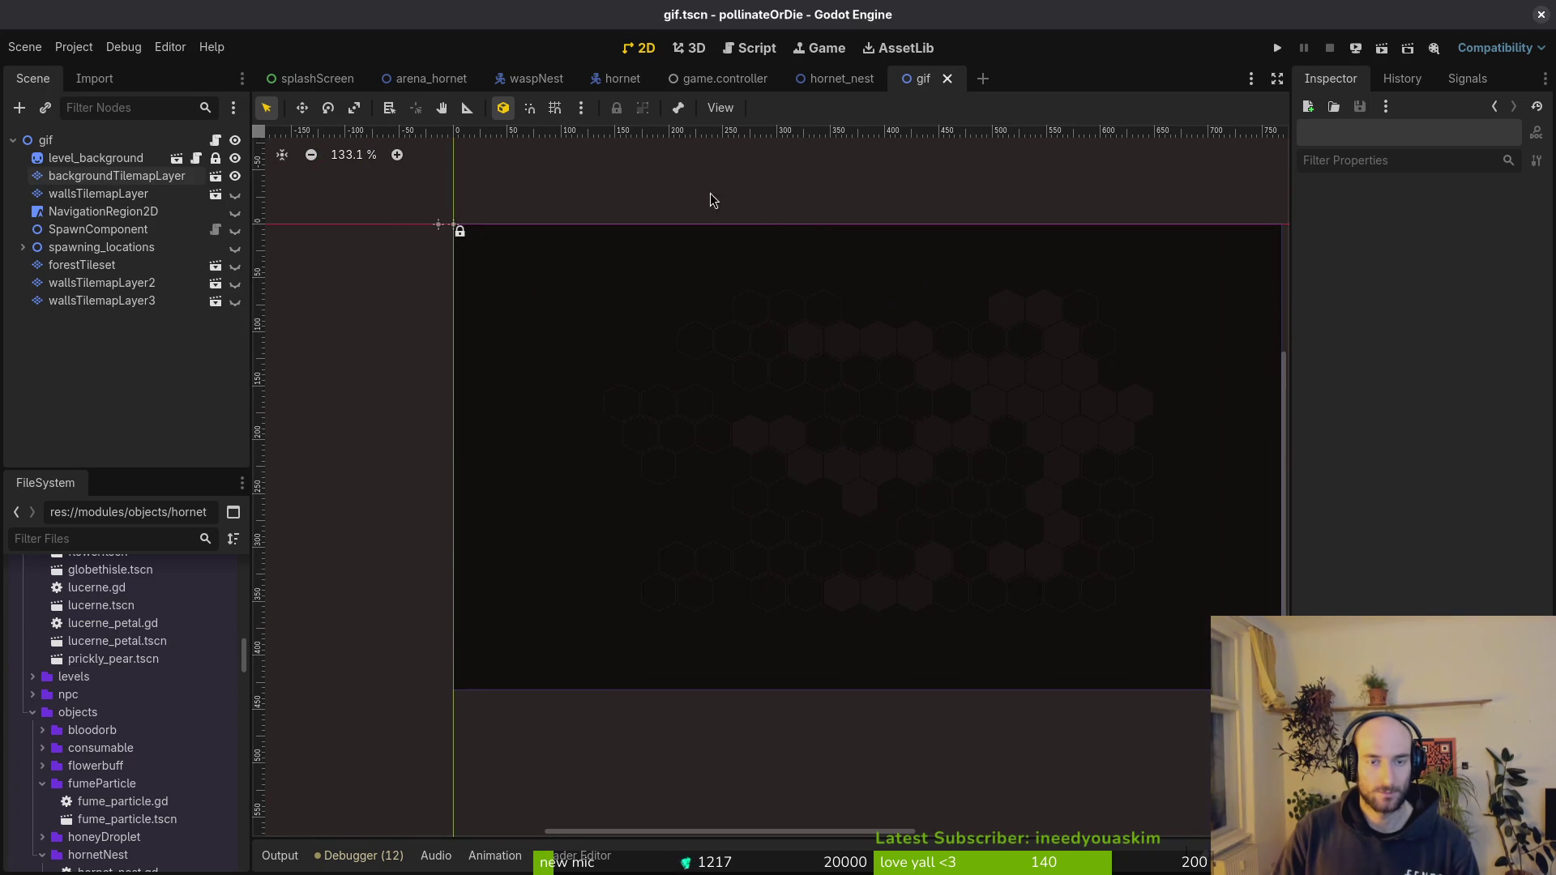
# - Reset the Window Width and Height Overrides to zero in Project Settings
pyautogui.click(74, 46)
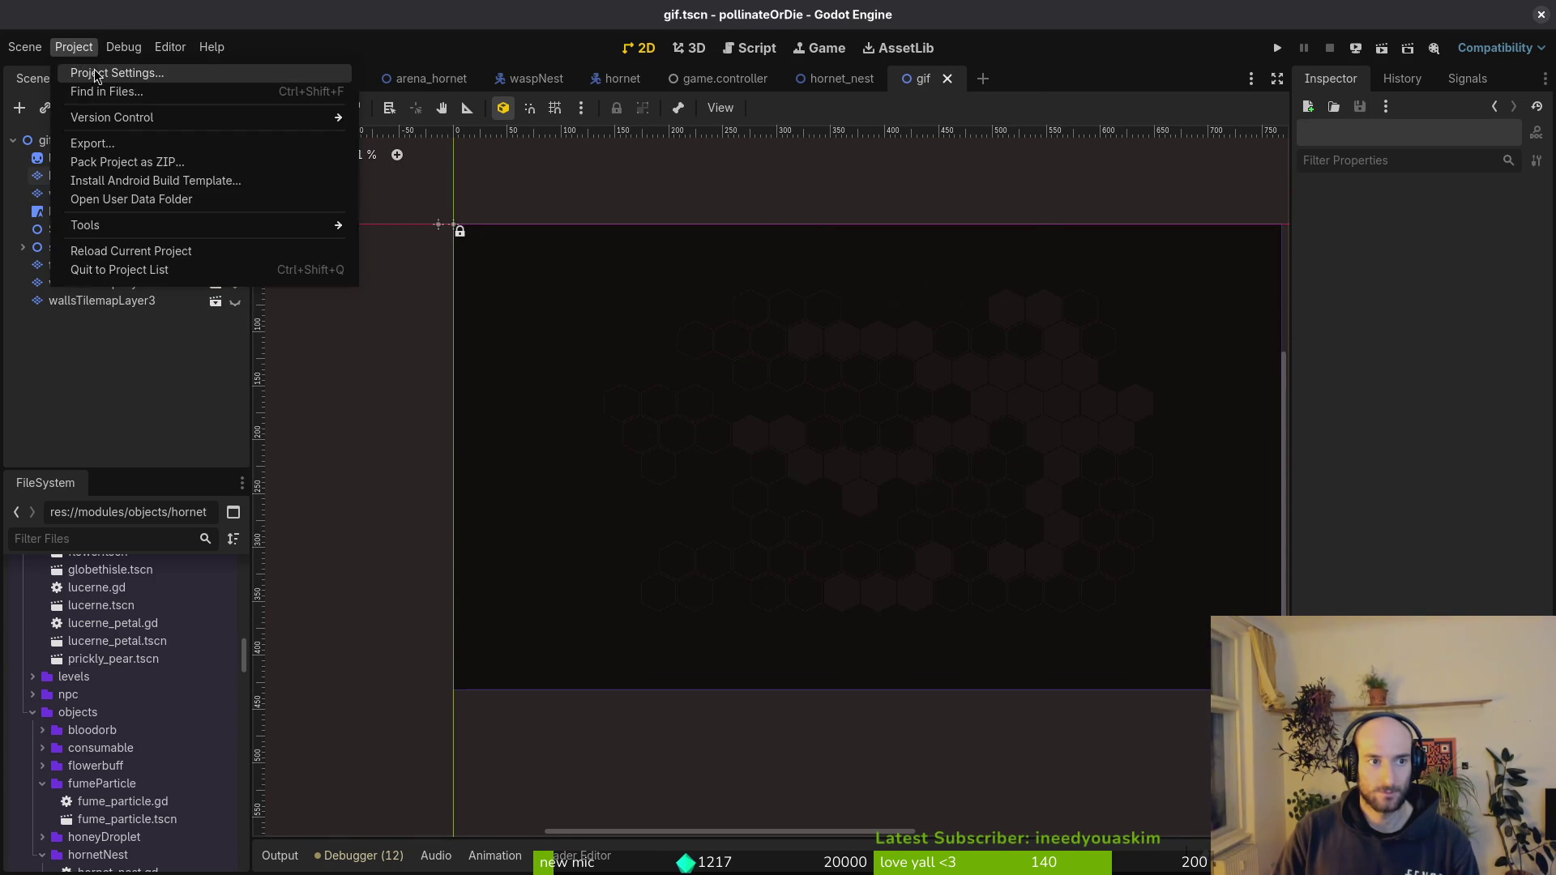
pyautogui.click(126, 303)
pyautogui.scroll(-5, 689, 411)
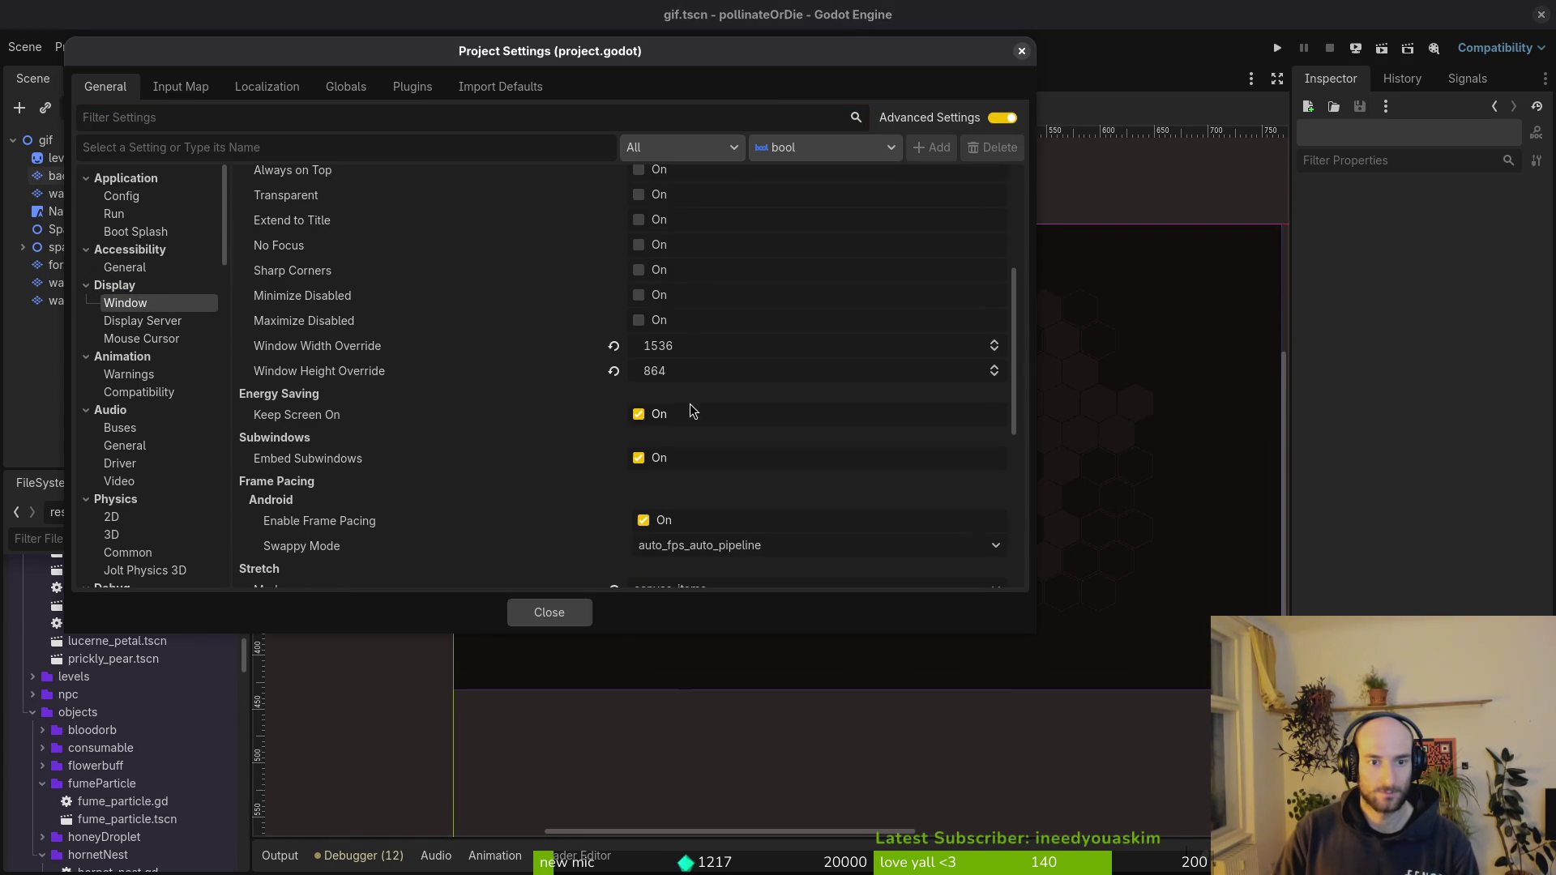
pyautogui.click(616, 347)
pyautogui.click(614, 370)
pyautogui.click(1020, 53)
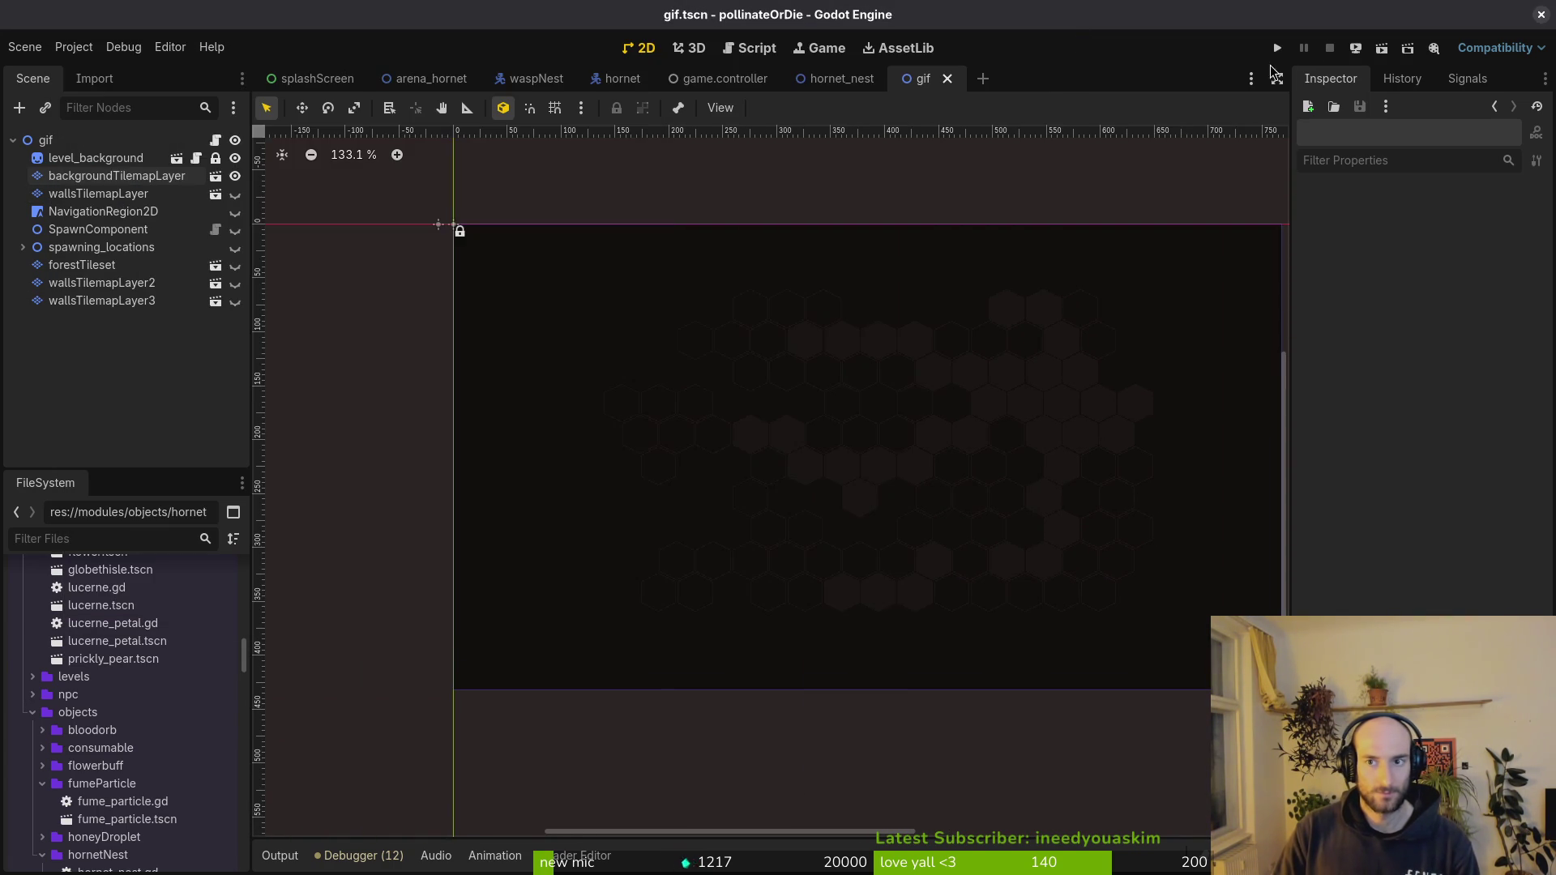
# - Test-run the current scene, stop it, and open the user data folder to Screenshot.png
pyautogui.click(1387, 49)
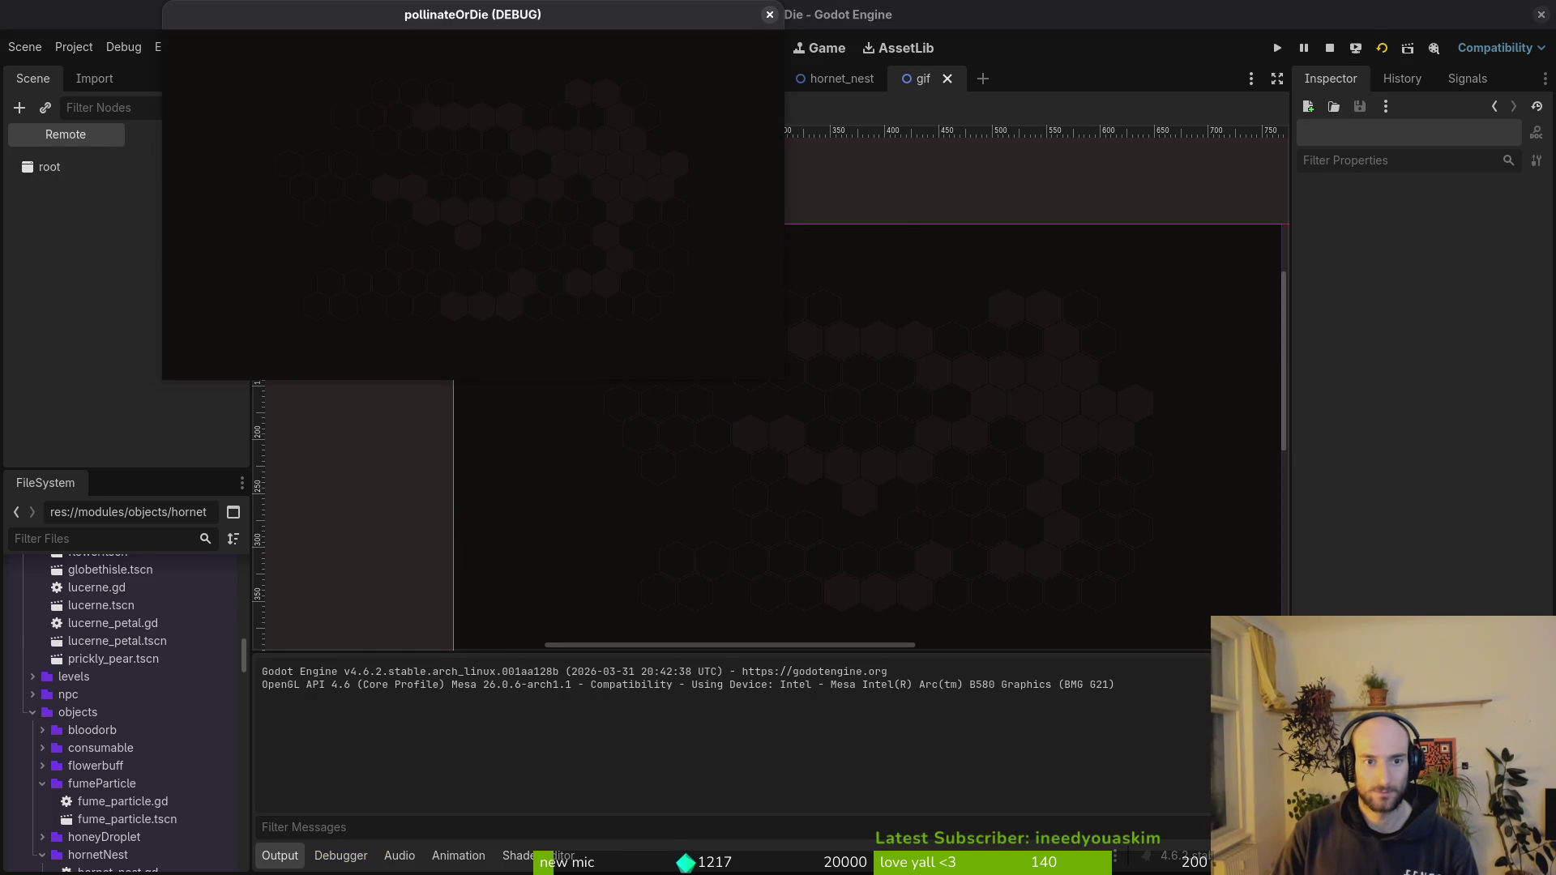
pyautogui.click(768, 16)
pyautogui.click(74, 47)
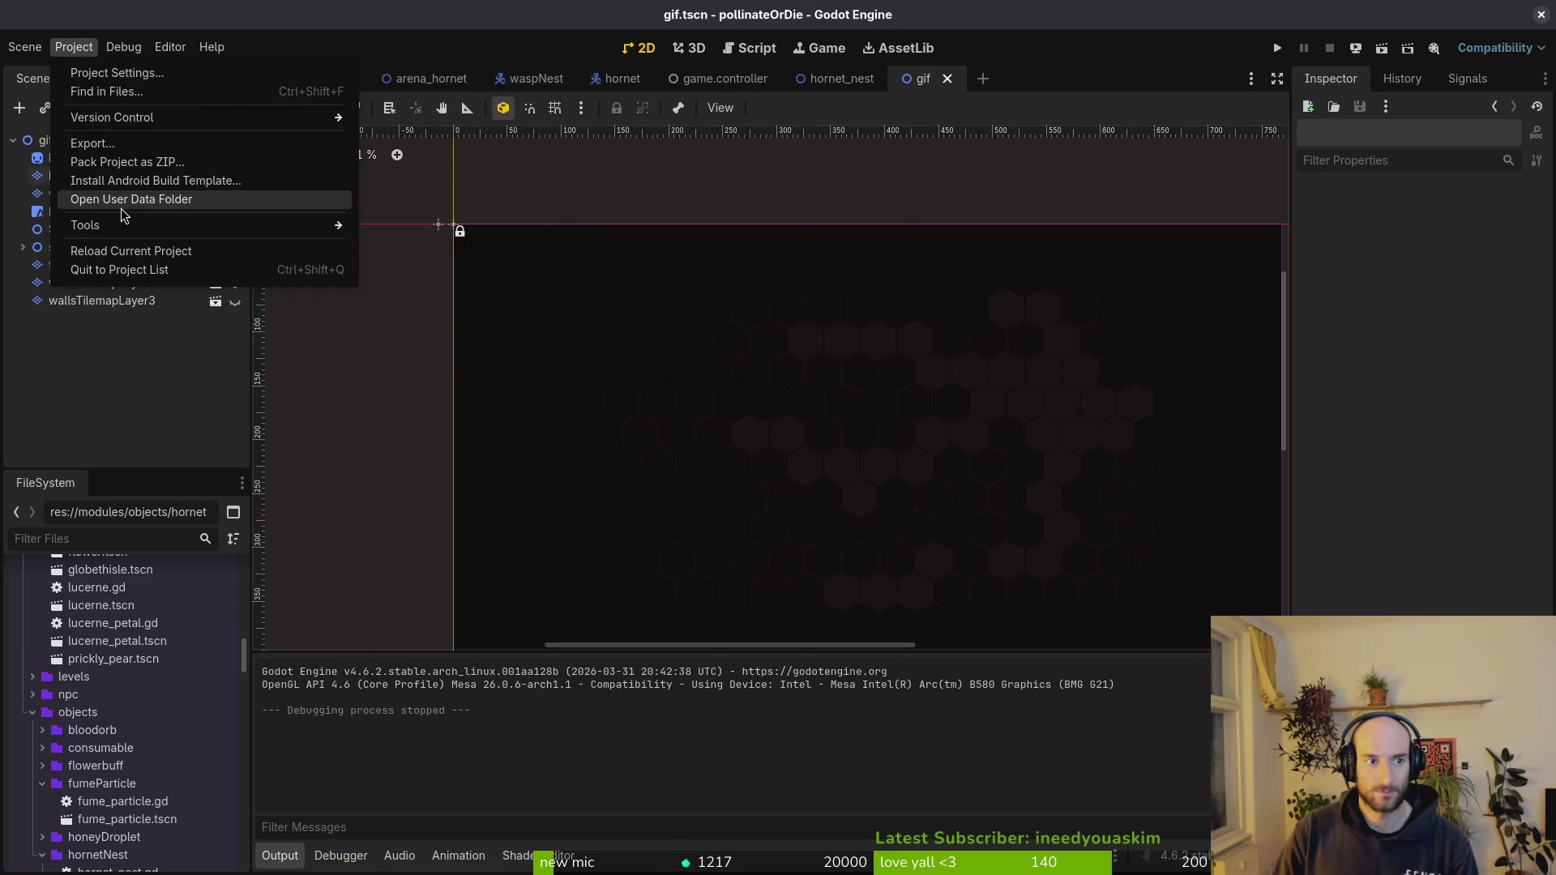
pyautogui.click(121, 190)
pyautogui.click(1053, 255)
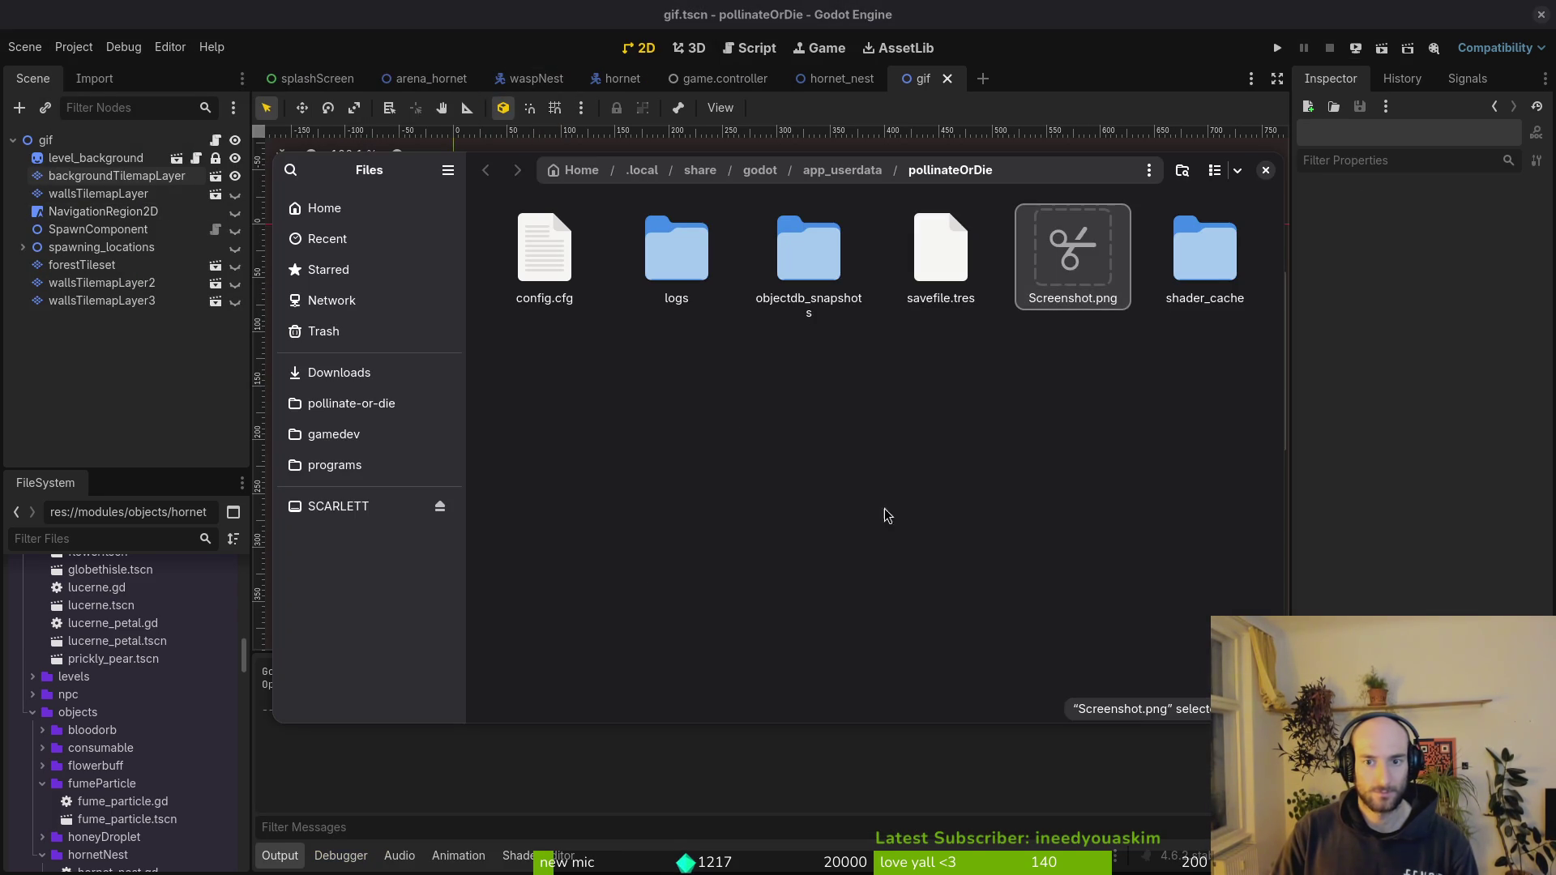
# - Navigate to pollinate-or-die/assets/art/backgrounds
pyautogui.click(343, 403)
pyautogui.doubleClick(676, 256)
pyautogui.doubleClick(544, 255)
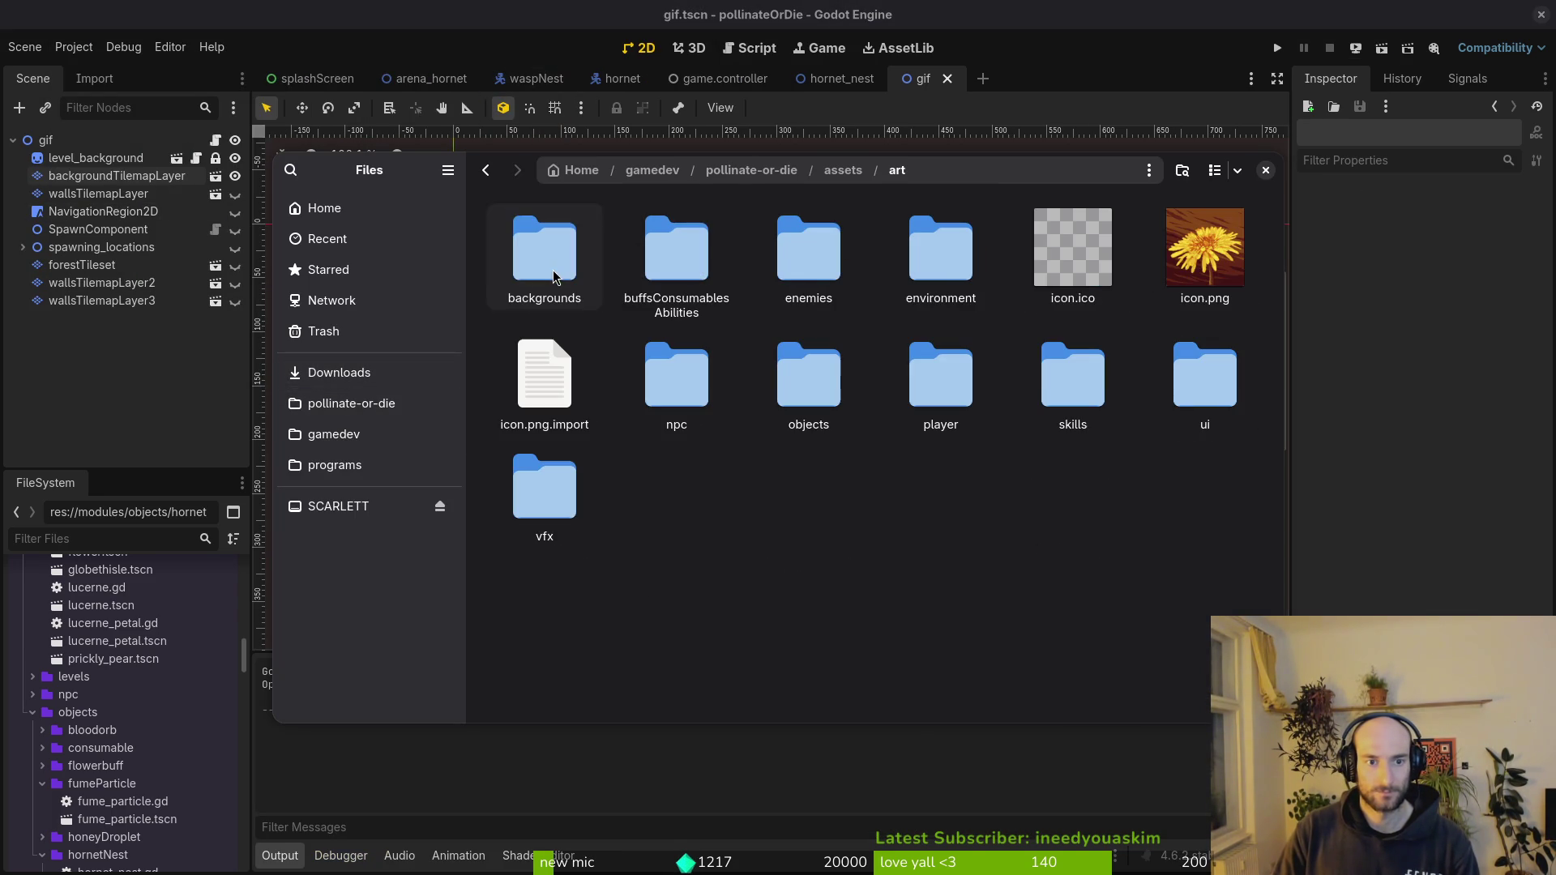
pyautogui.doubleClick(541, 251)
# - Rename the screenshot to arenaHornetBG.png and close the file browser
pyautogui.hotkey('ctrl', 'v')
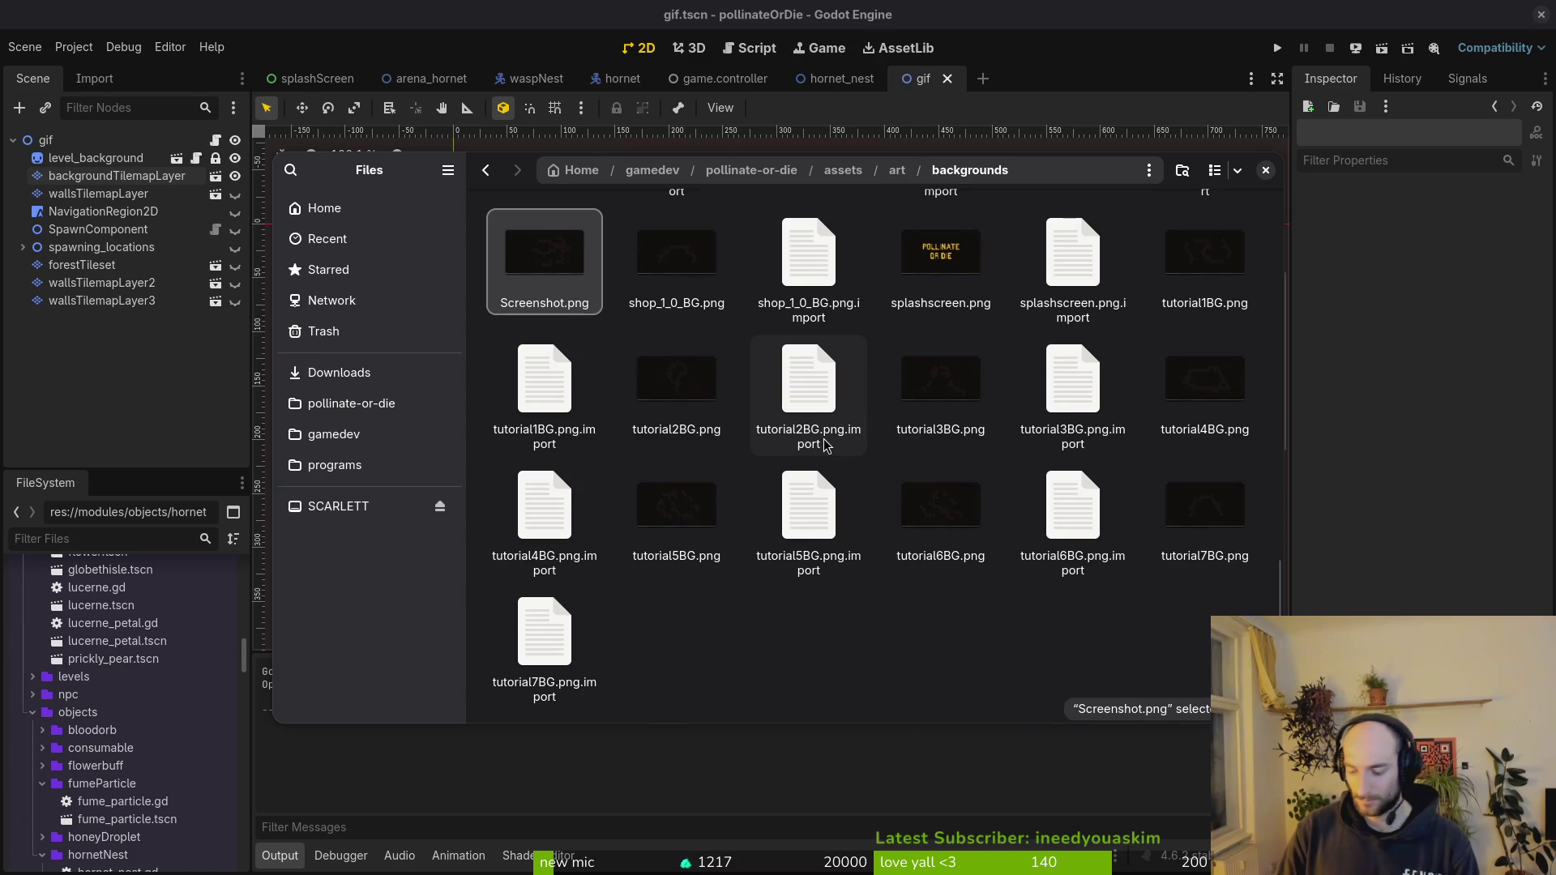
pyautogui.press('F2')
pyautogui.write('arenaHornetBG.png')
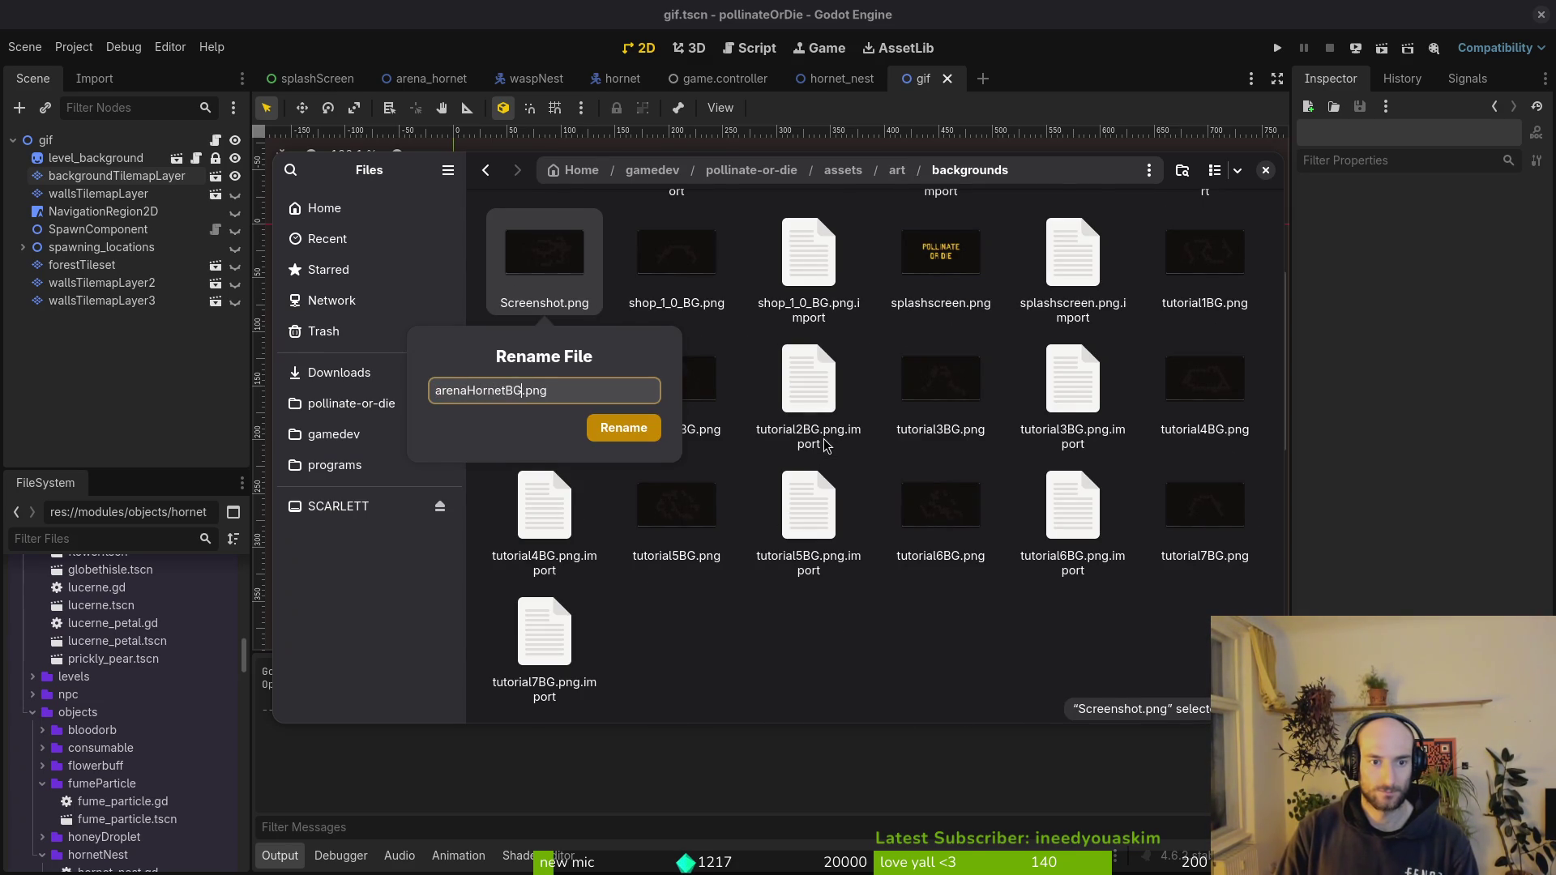
pyautogui.press('Return')
pyautogui.scroll(2, 828, 439)
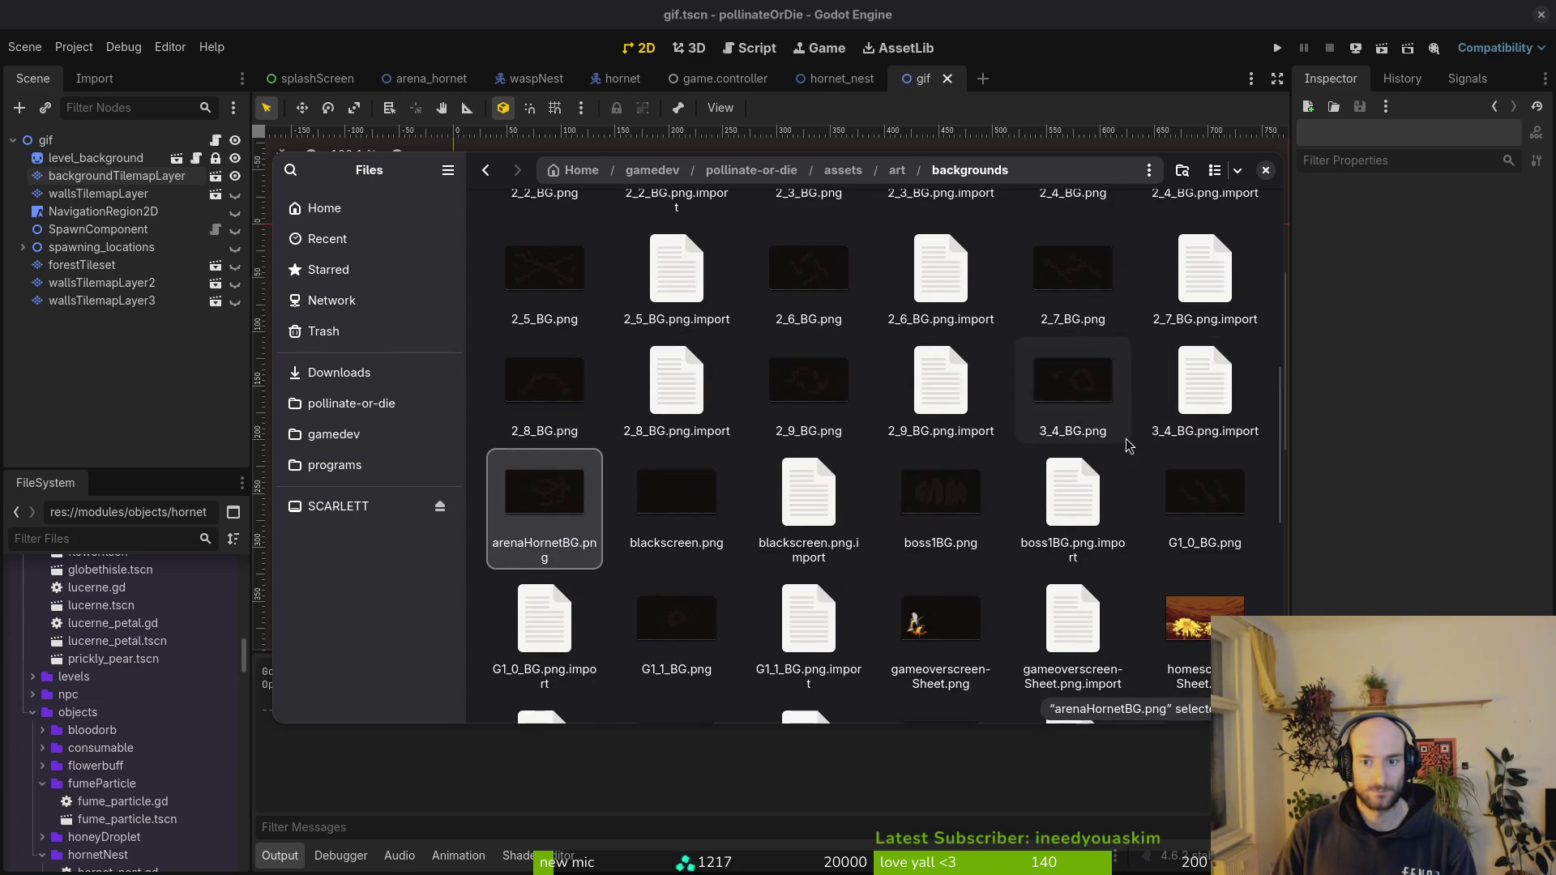
pyautogui.scroll(4, 1126, 446)
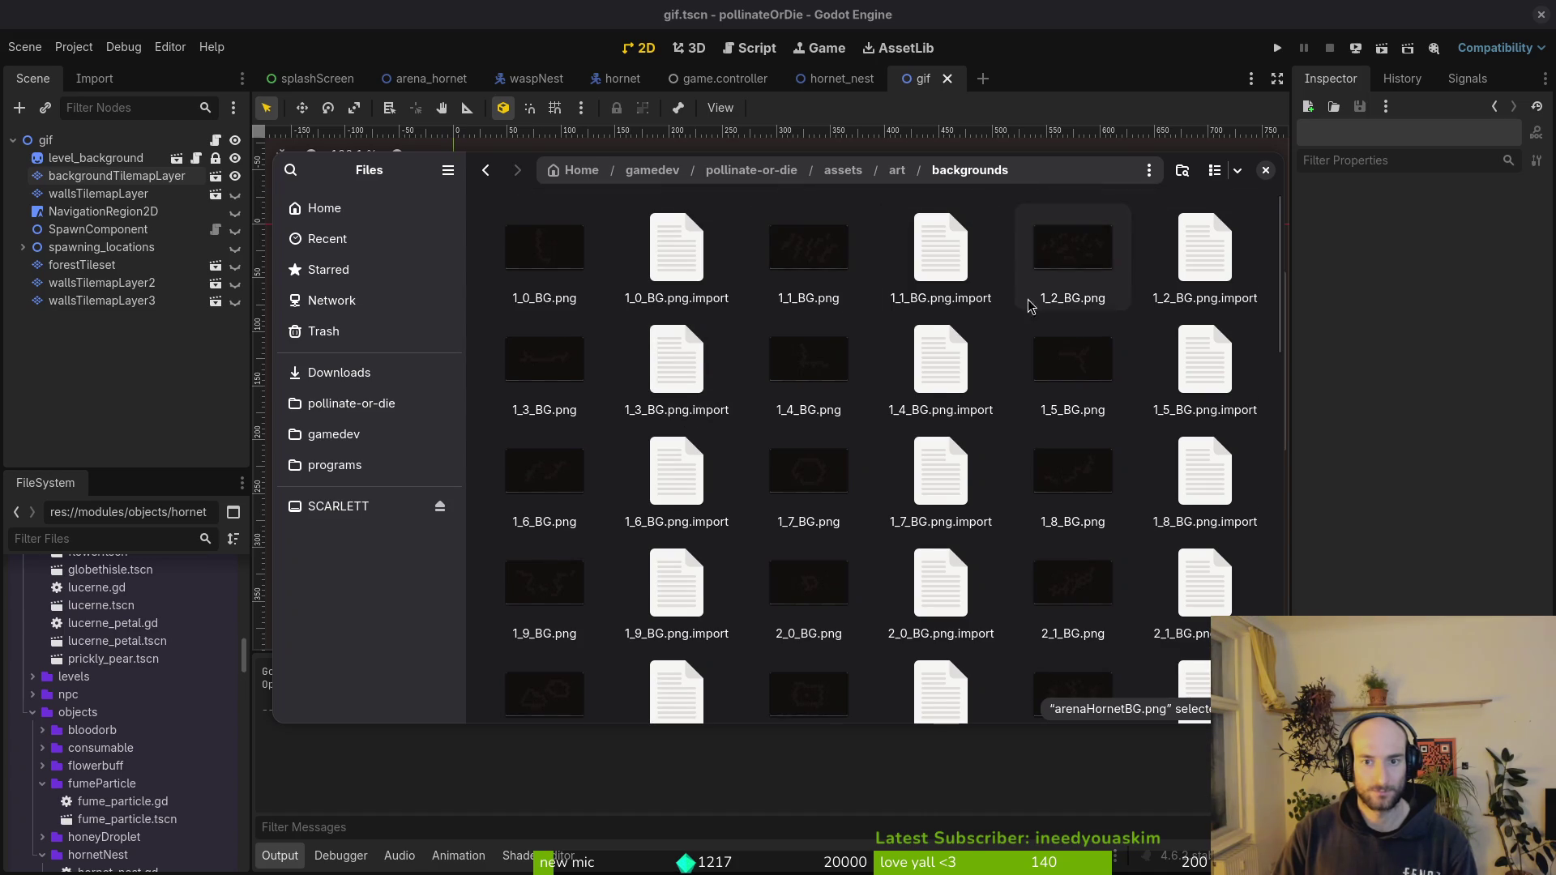
pyautogui.scroll(-3, 1058, 438)
pyautogui.scroll(-2, 1059, 438)
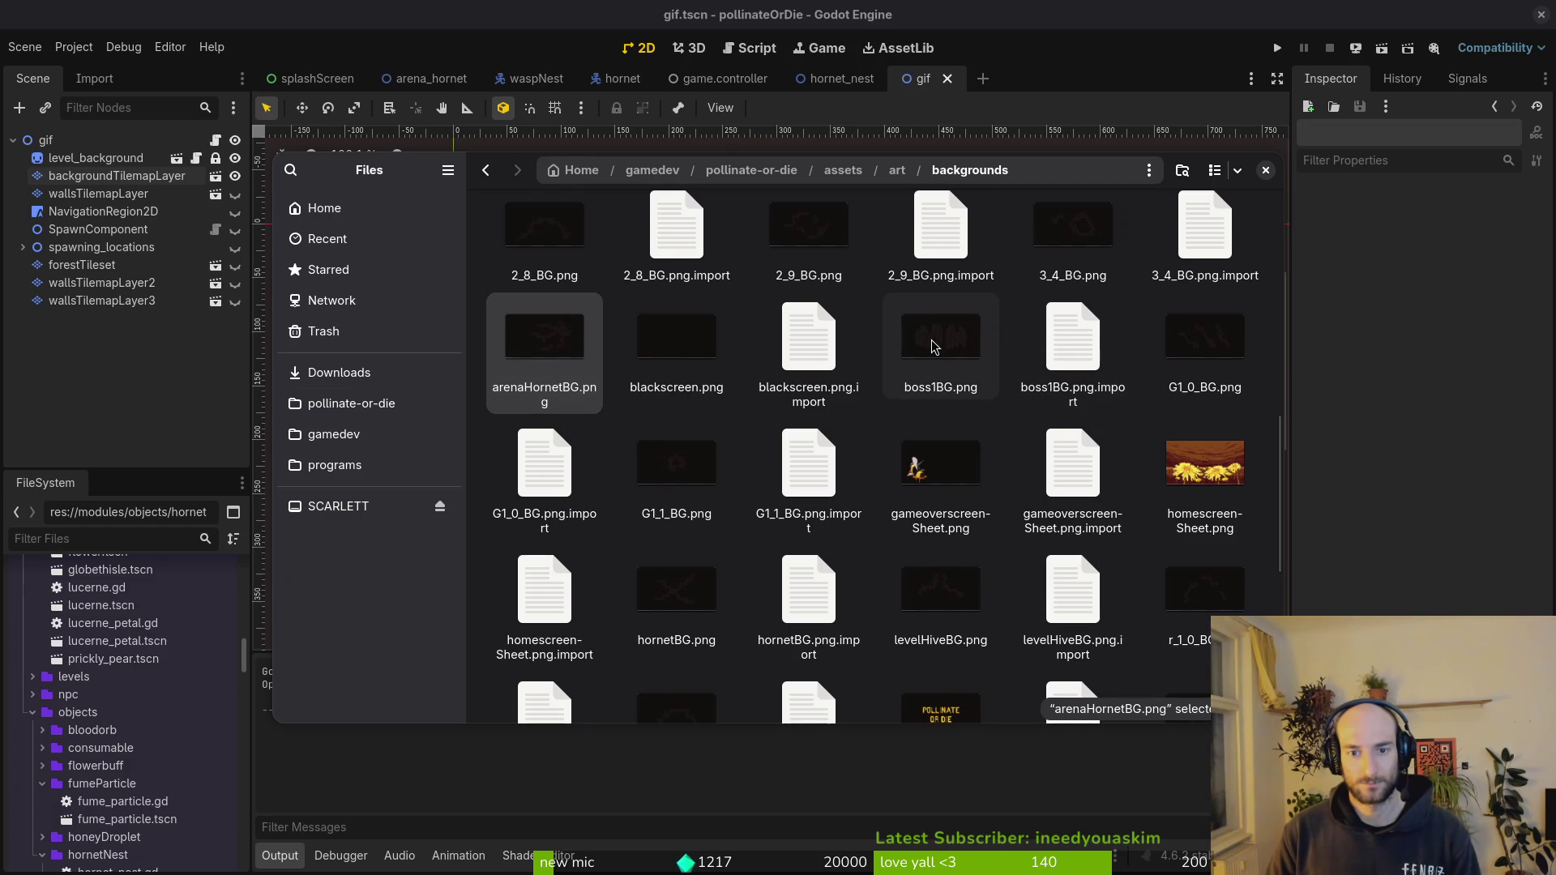
pyautogui.press('Escape')
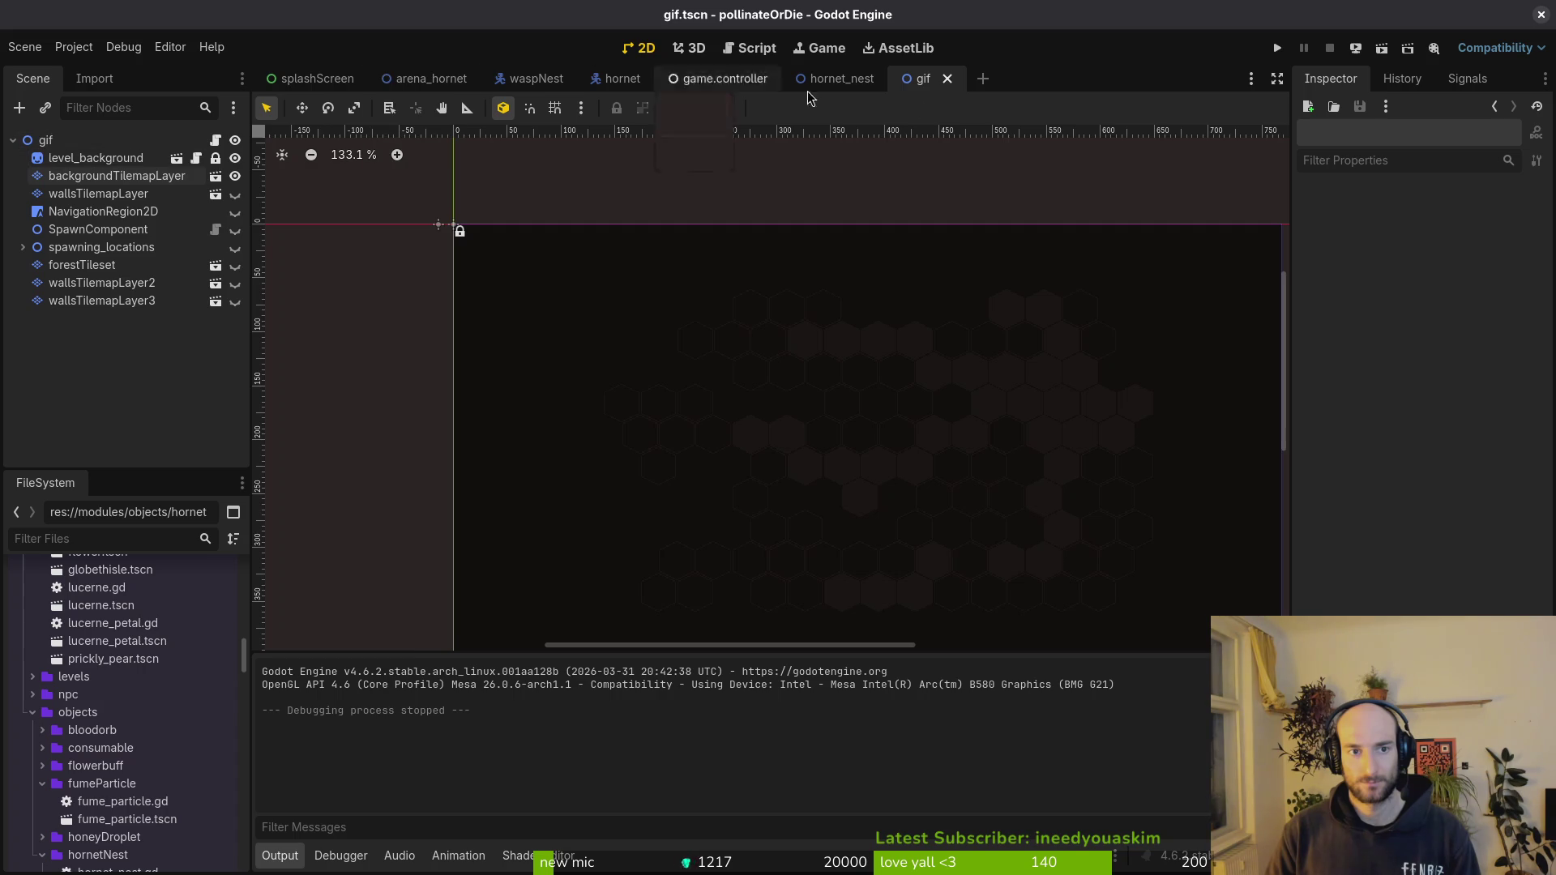
# - Close the gif scene and select level_background in the arena_hornet scene
pyautogui.click(947, 79)
pyautogui.click(535, 78)
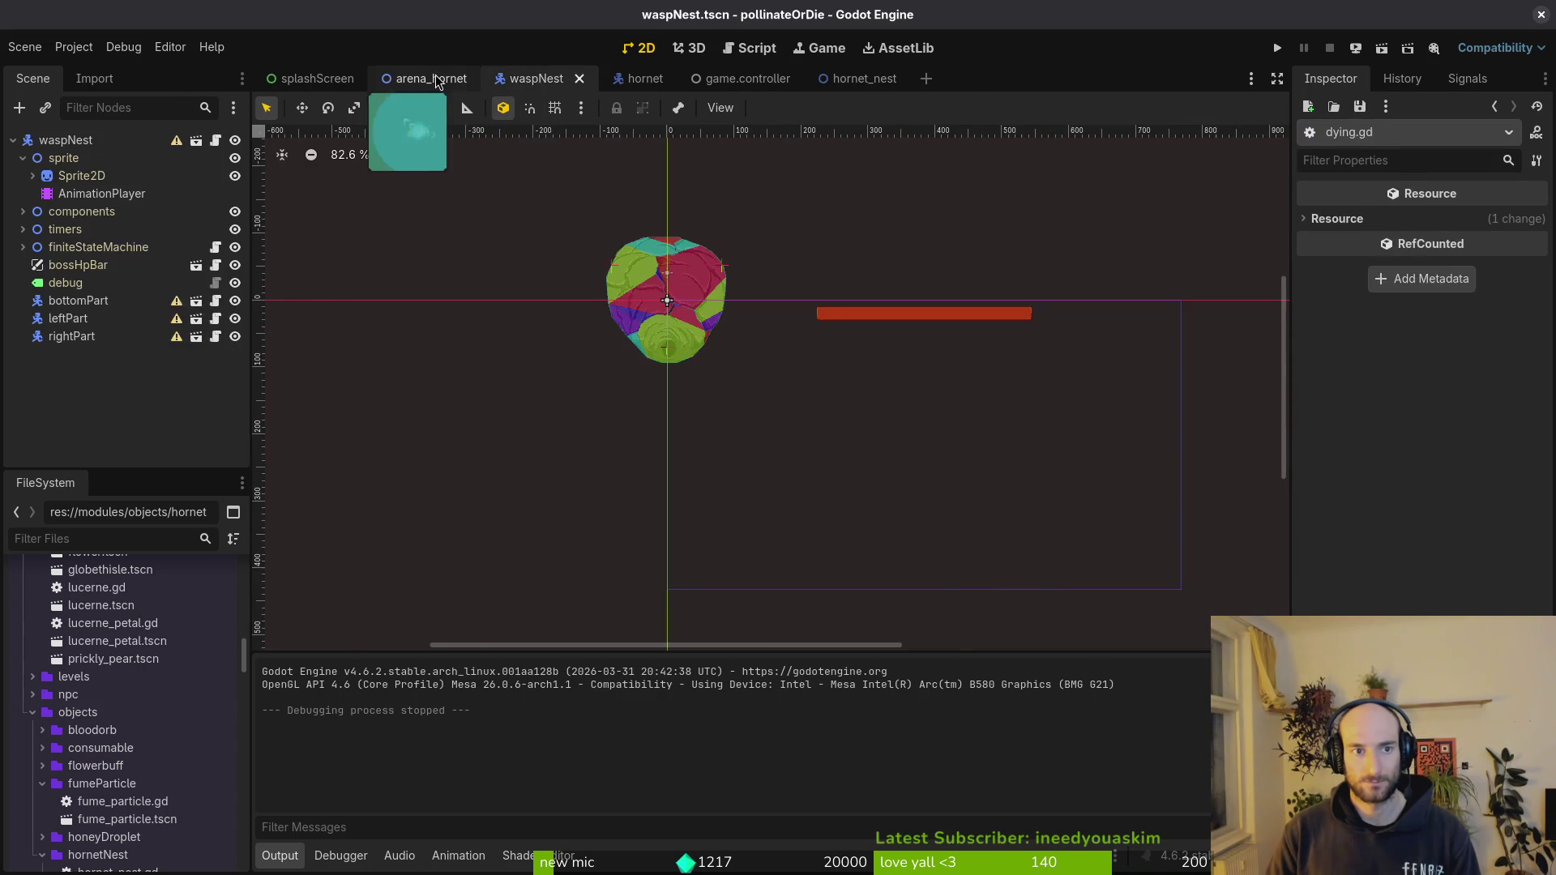
pyautogui.click(426, 77)
pyautogui.click(95, 158)
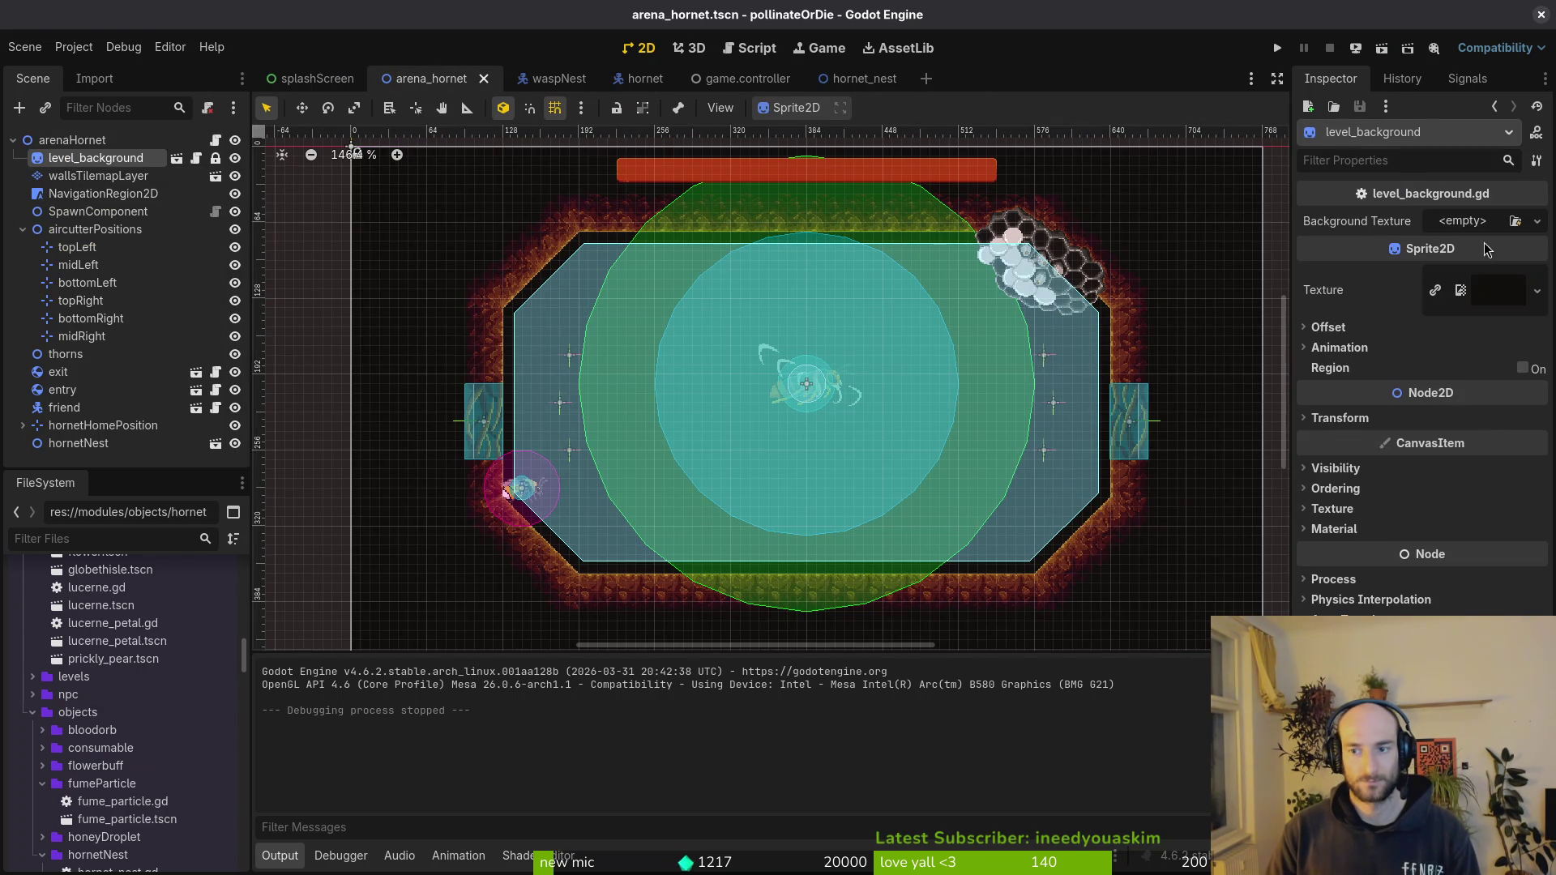
# - Set the Background Texture to arenaHornetBG.png via Quick Load and launch the game
pyautogui.click(1536, 289)
pyautogui.click(1399, 682)
pyautogui.write('arena')
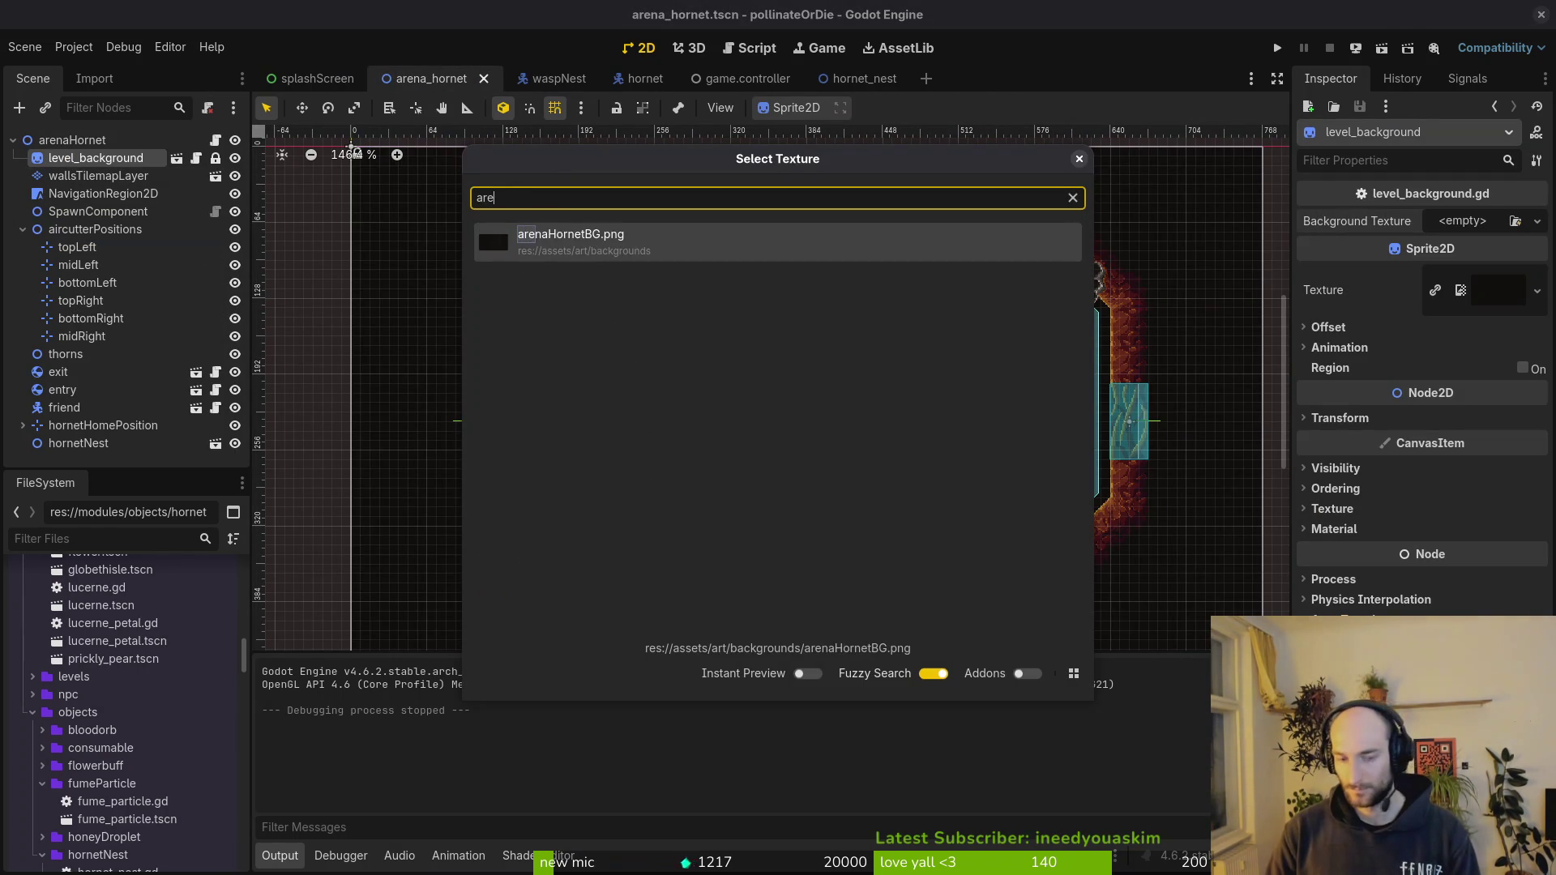
pyautogui.press('Return')
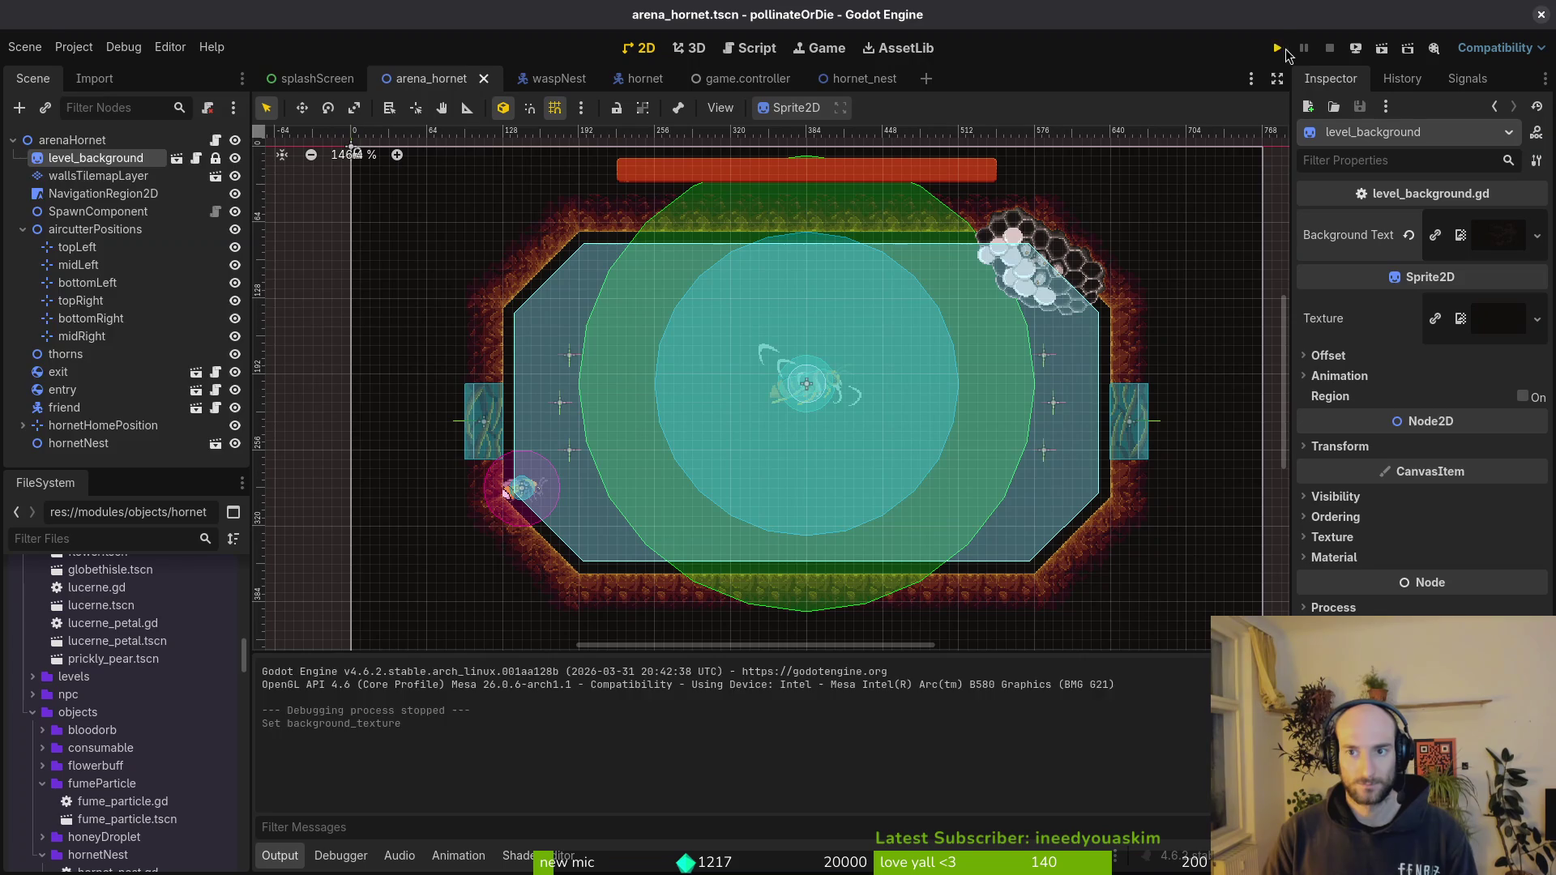
pyautogui.click(1284, 52)
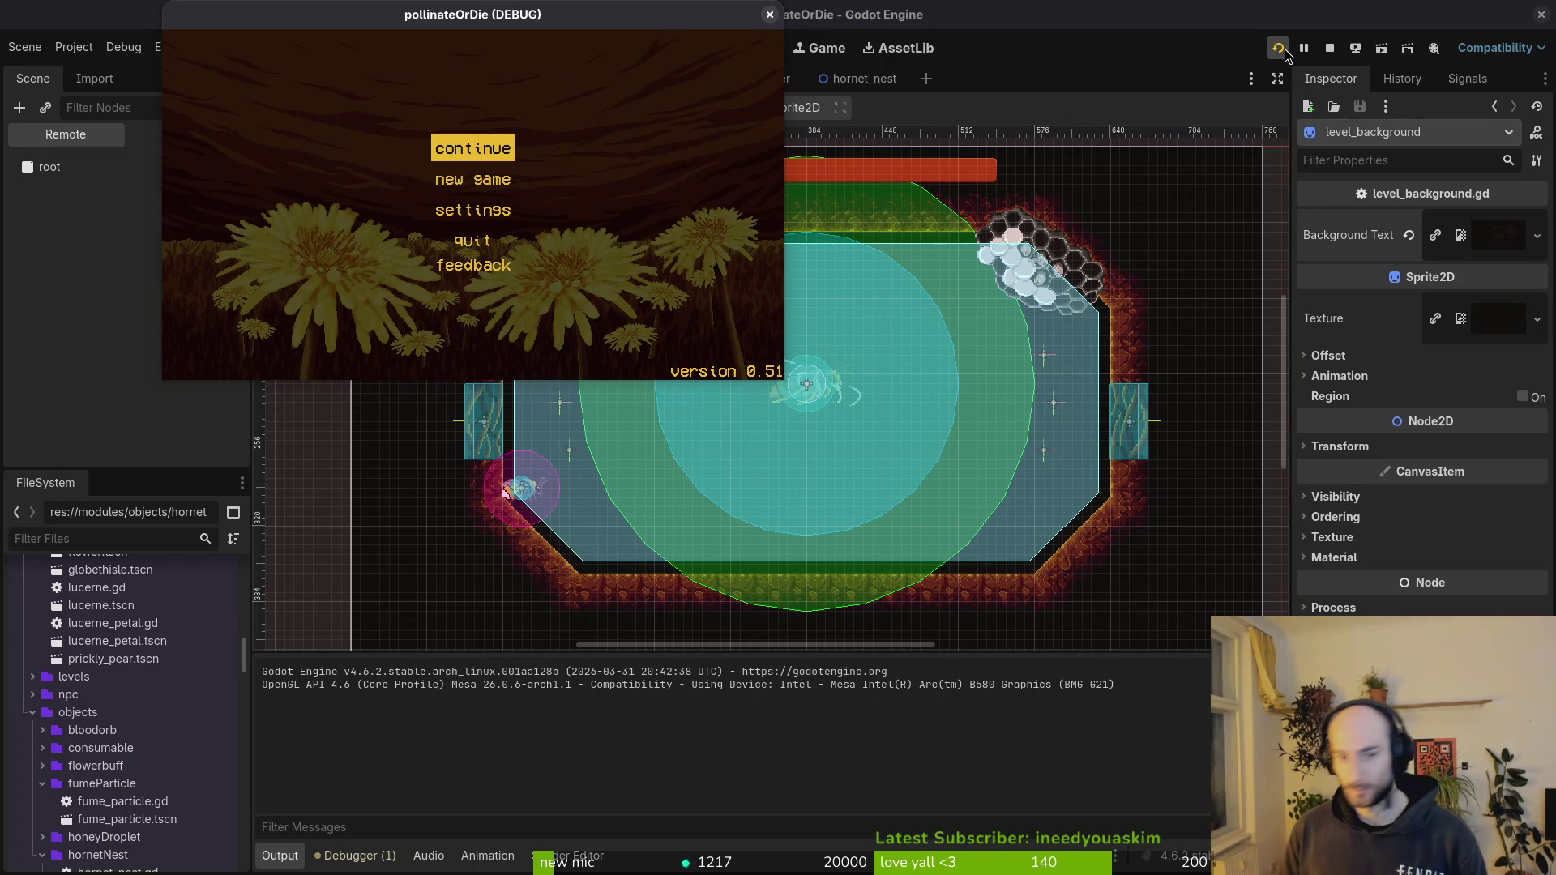
# - Continue the game, load the hornet level from debug level select, pause, and stop the run
pyautogui.press('Return')
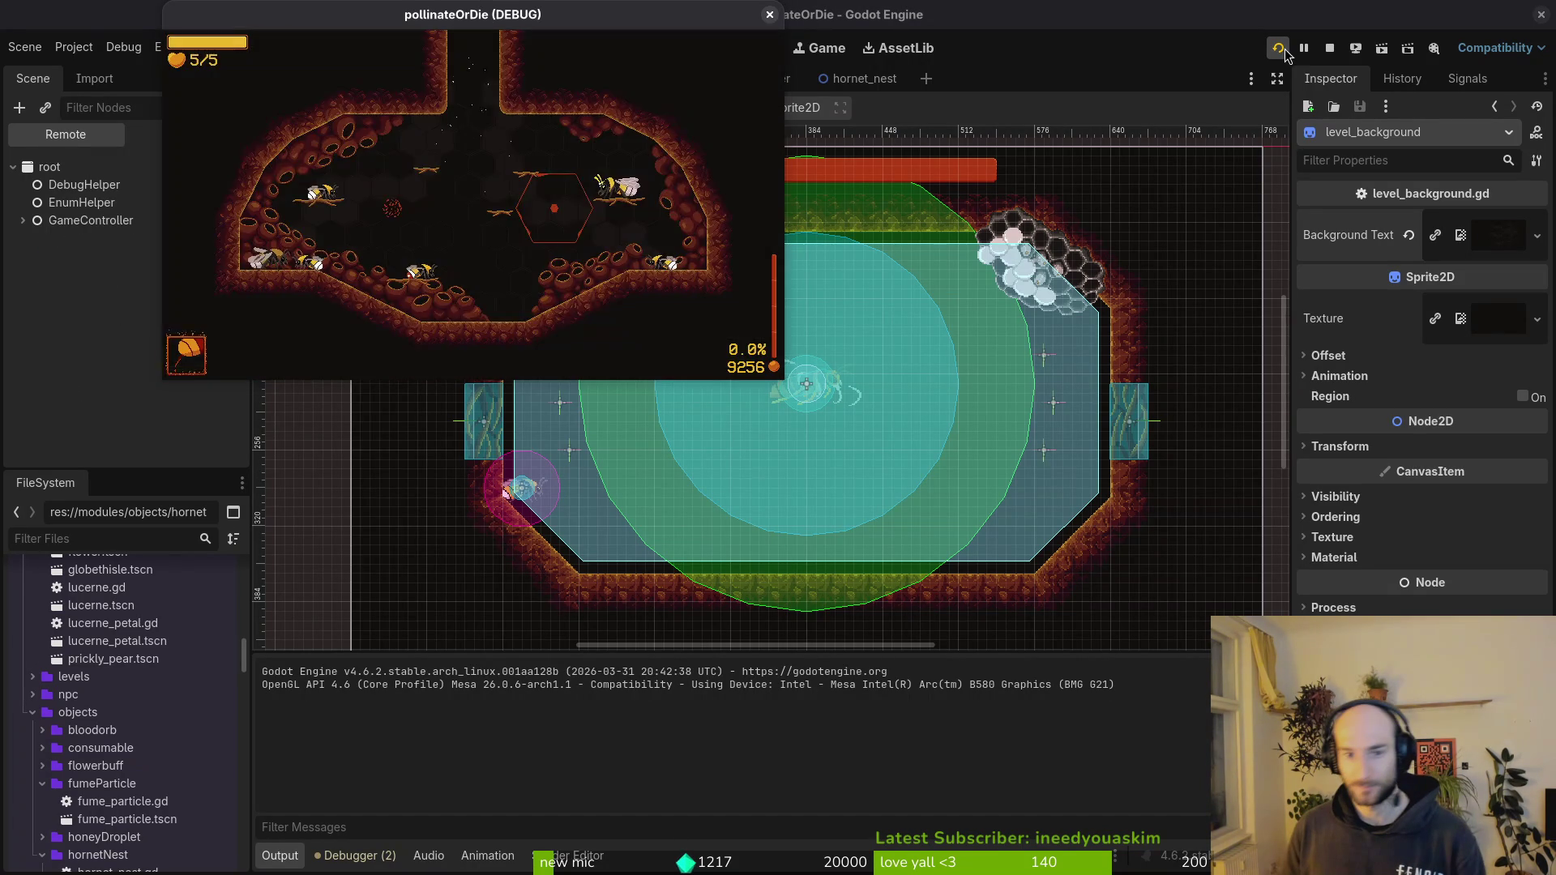
pyautogui.press('Escape')
pyautogui.press('Up')
pyautogui.press('Return')
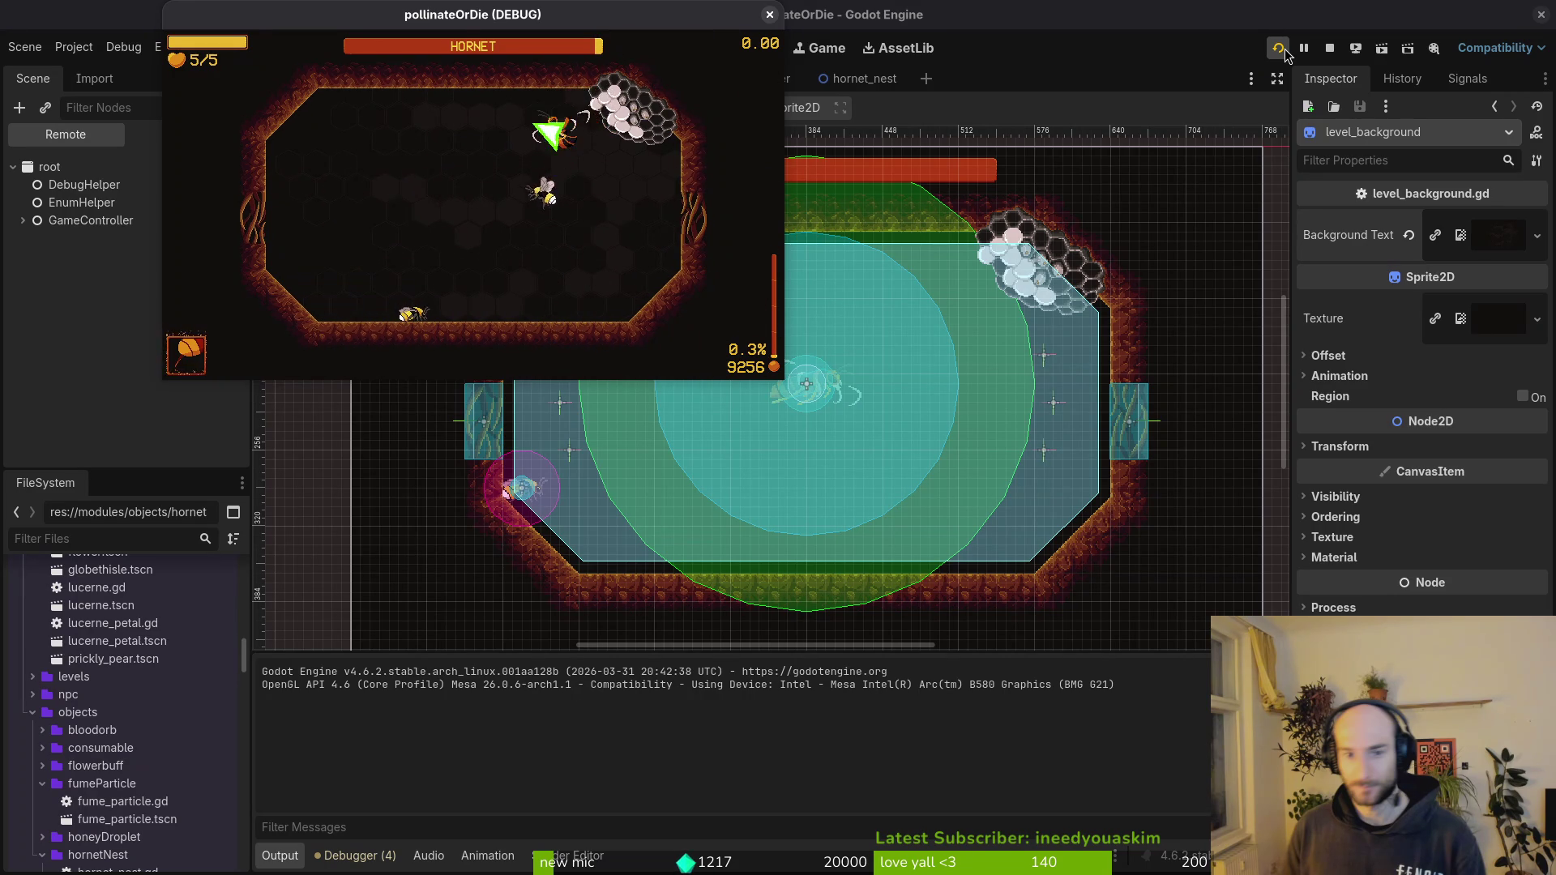
pyautogui.press('Escape')
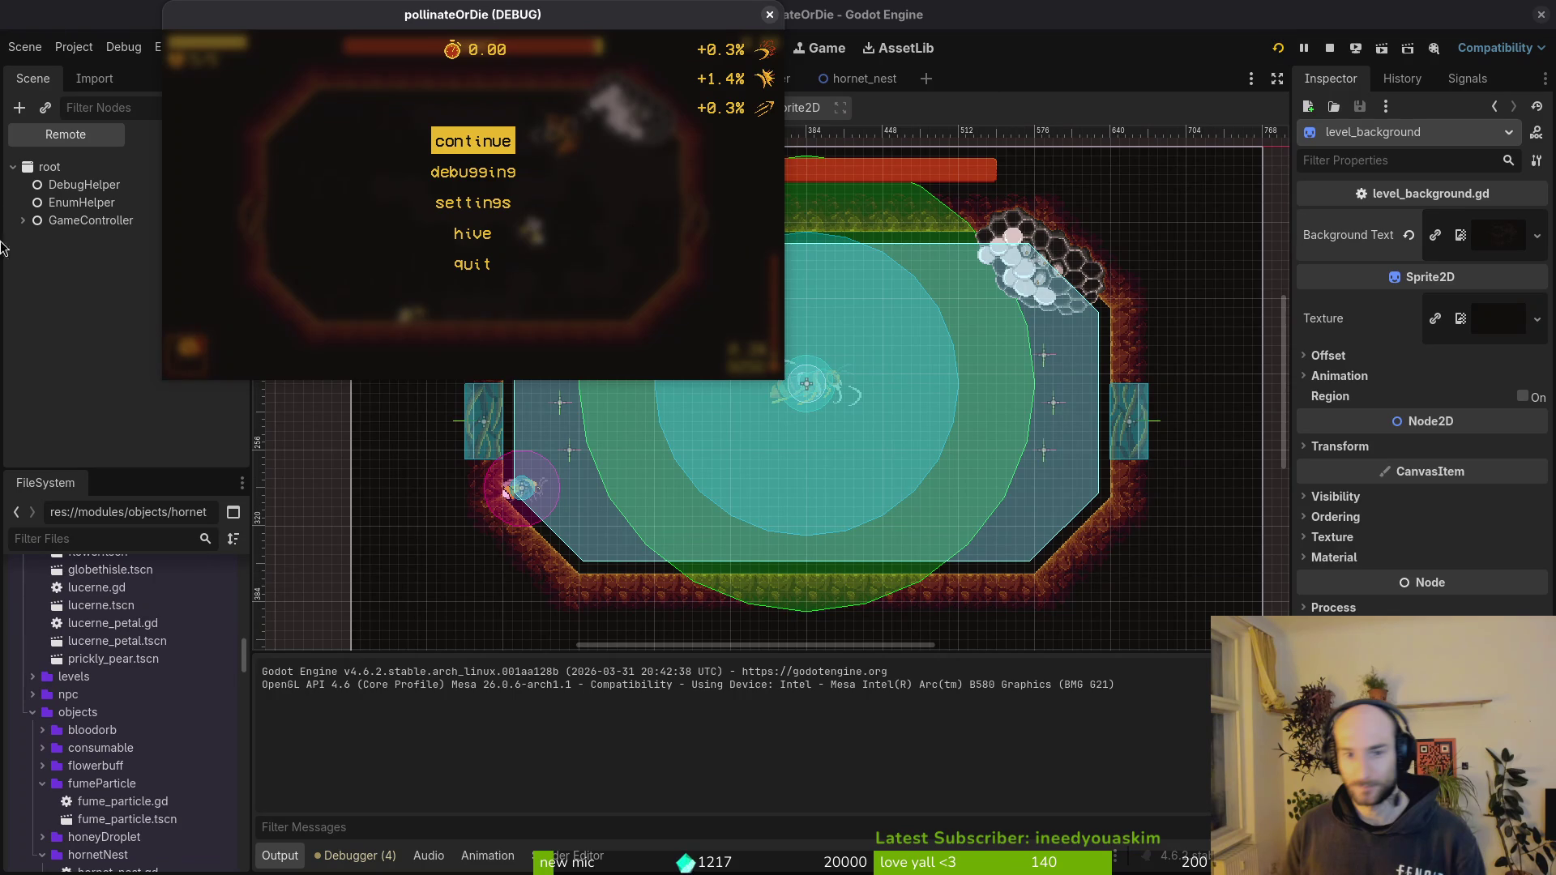
pyautogui.press('F8')
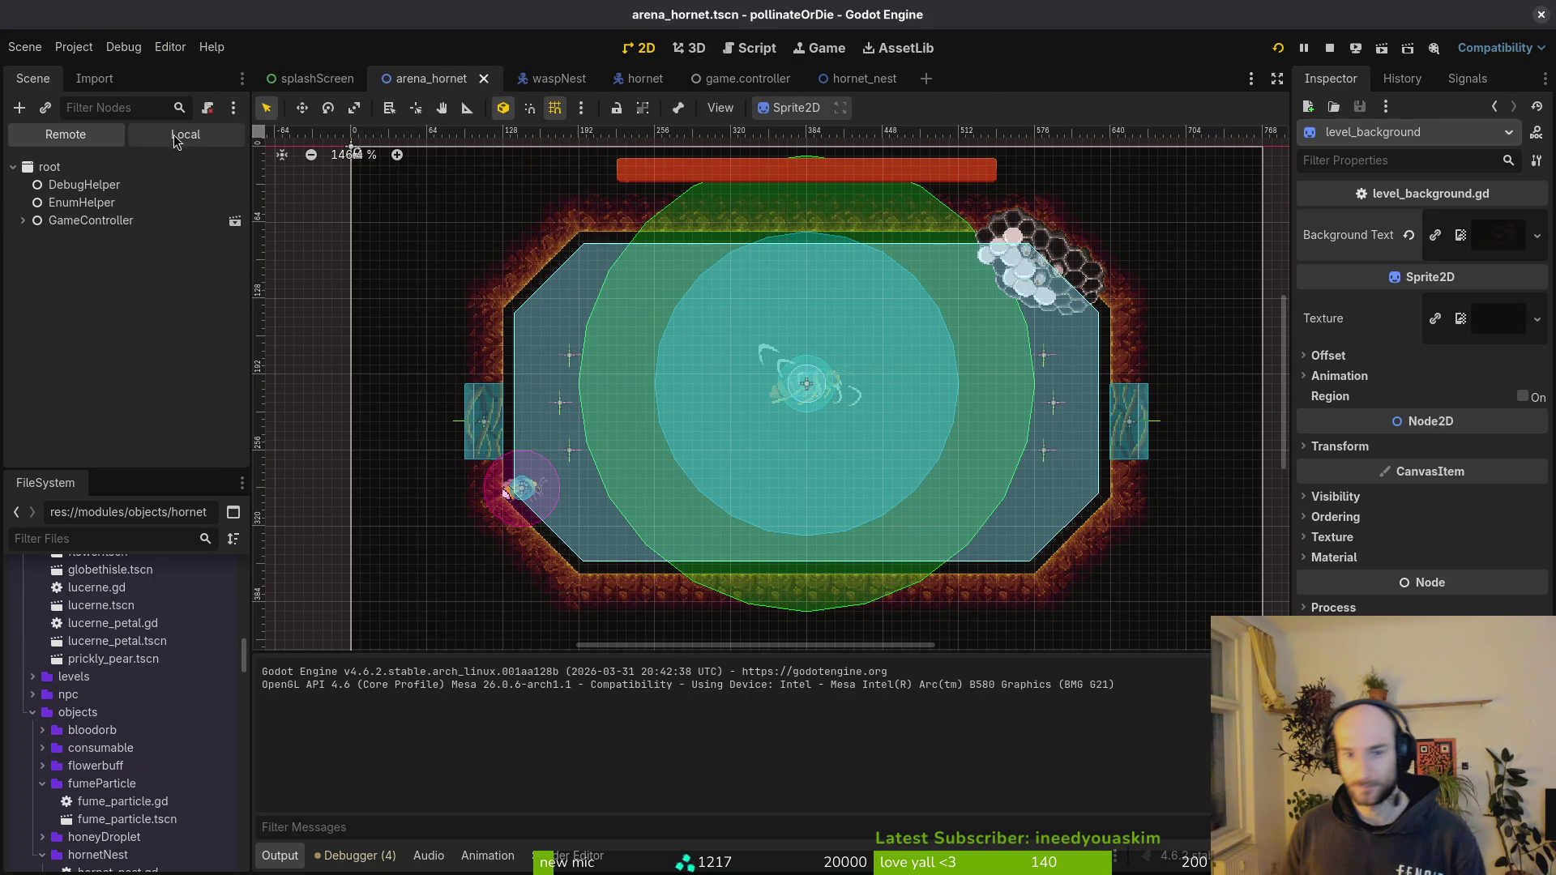
# - In the local arenaHornet tree, drag hornetNest up to sit just above exit and deselect
pyautogui.click(173, 137)
pyautogui.click(21, 255)
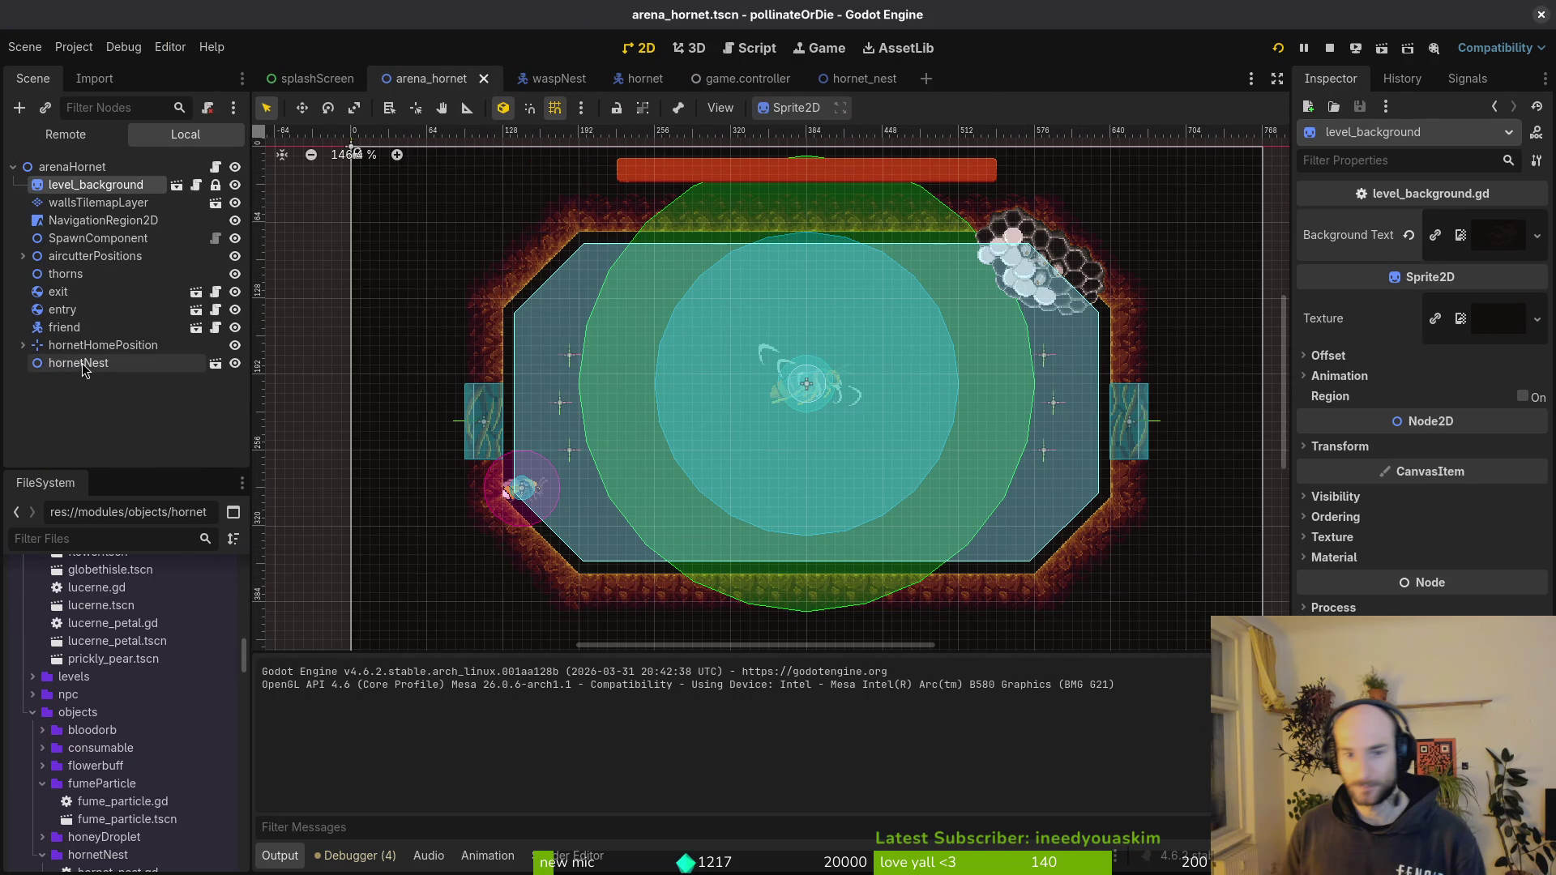
pyautogui.moveTo(84, 368); pyautogui.dragTo(94, 292)
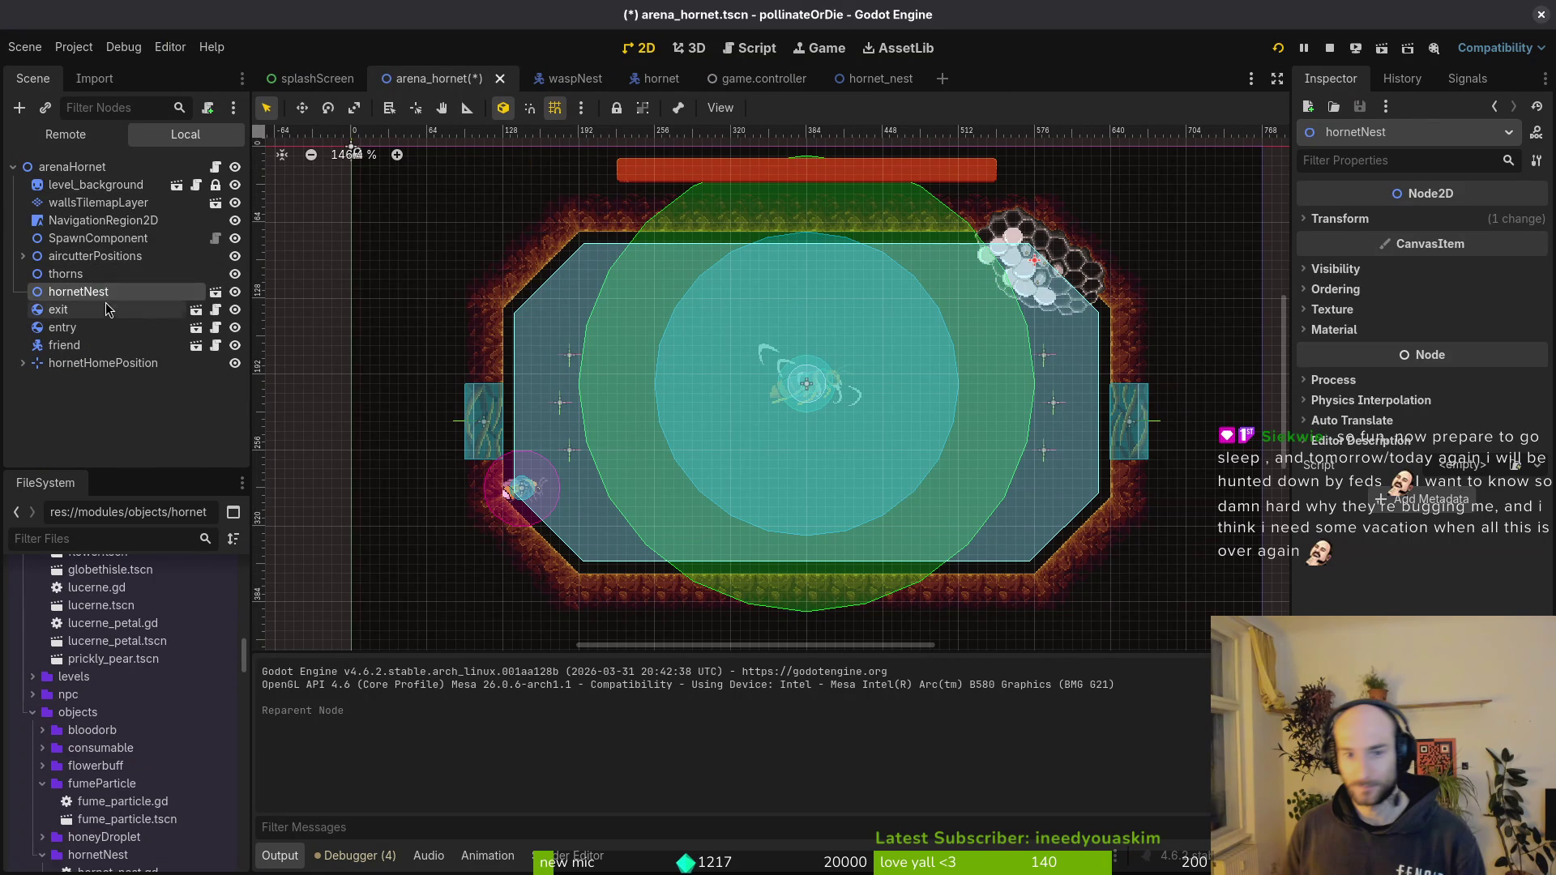
pyautogui.click(67, 408)
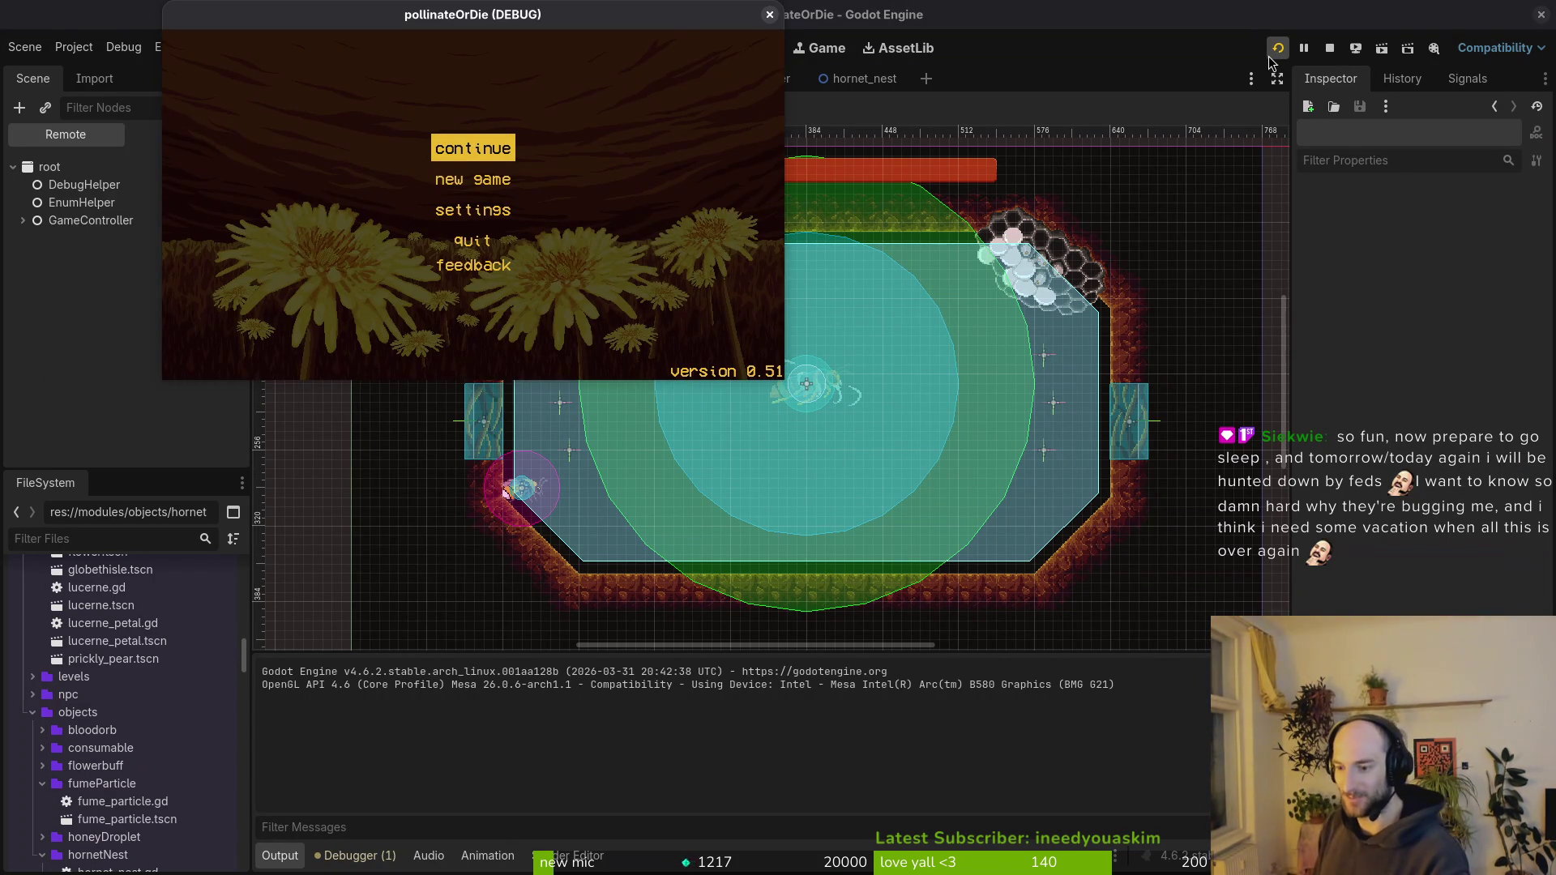
# - Continue into the game, then load the hornet level from the debug level-select menu
pyautogui.press('Return')
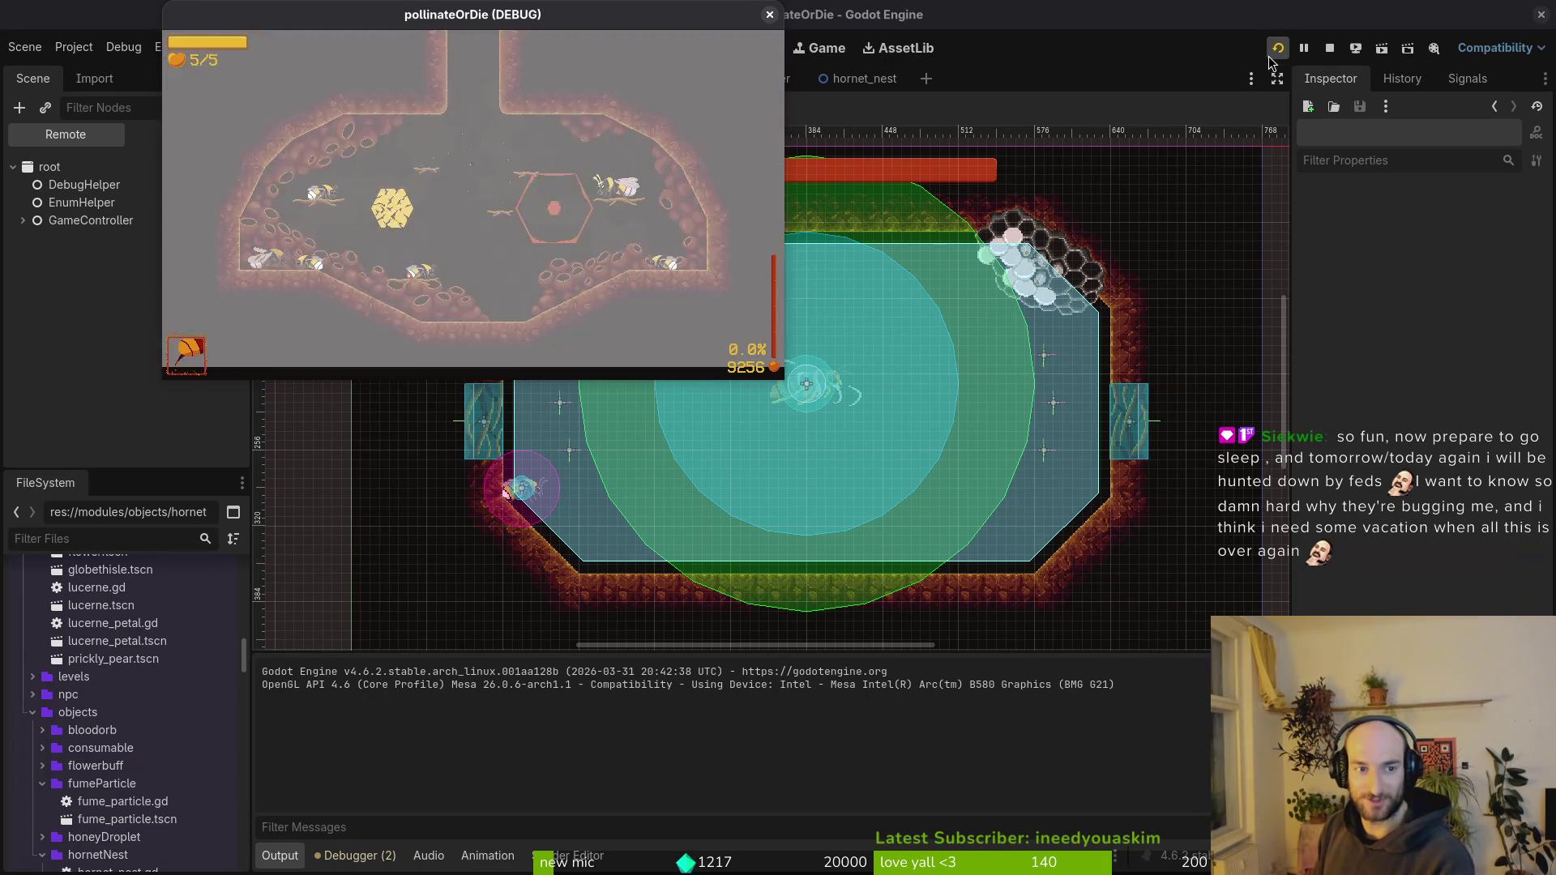
pyautogui.press('Escape')
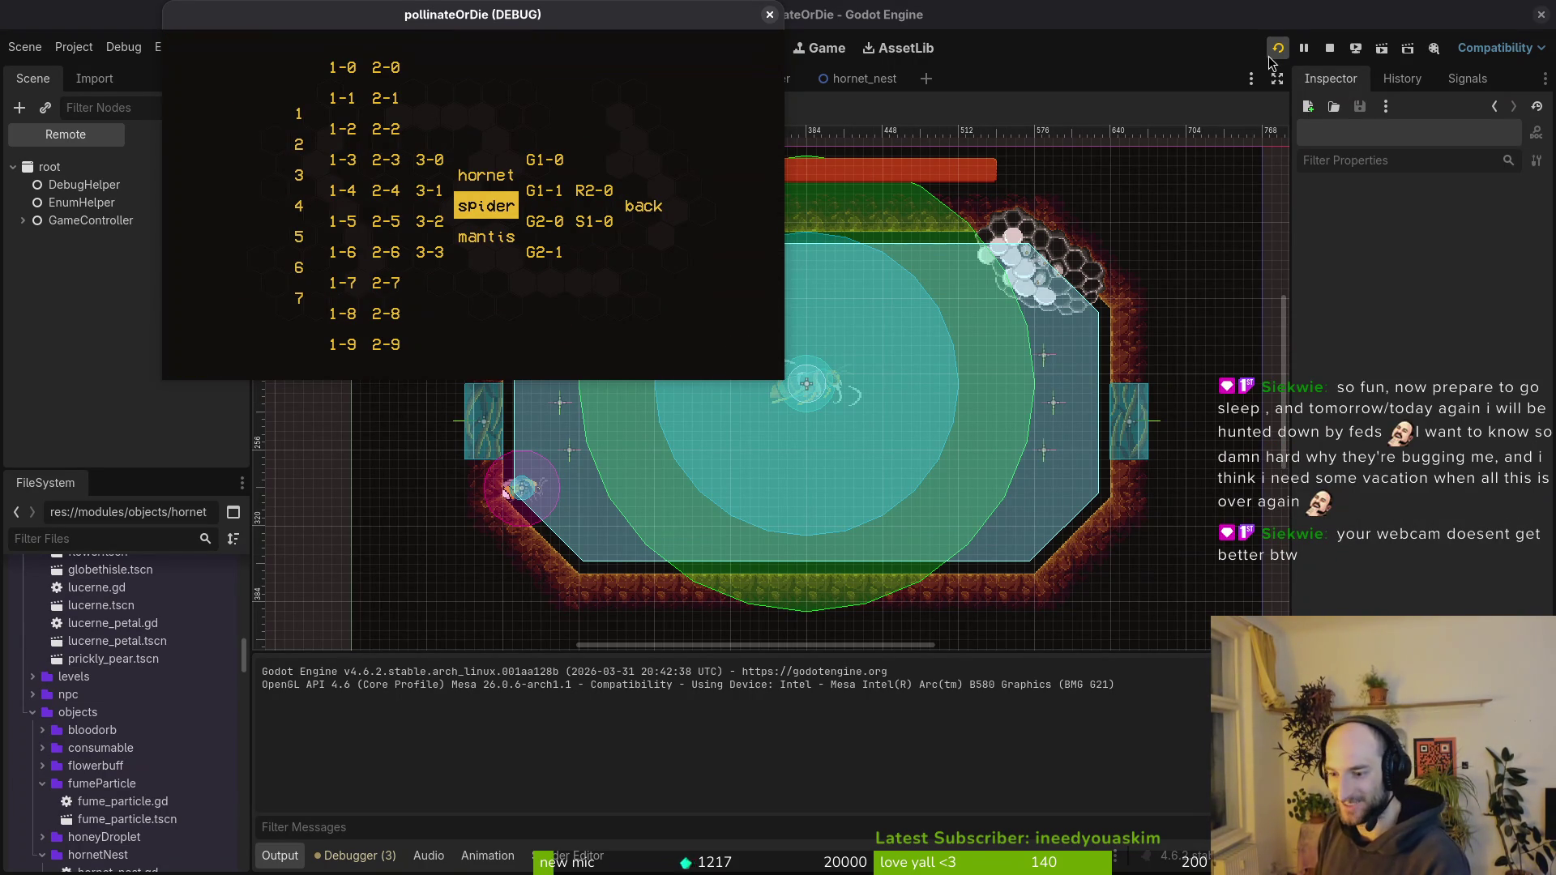
pyautogui.press('Up')
pyautogui.press('Return')
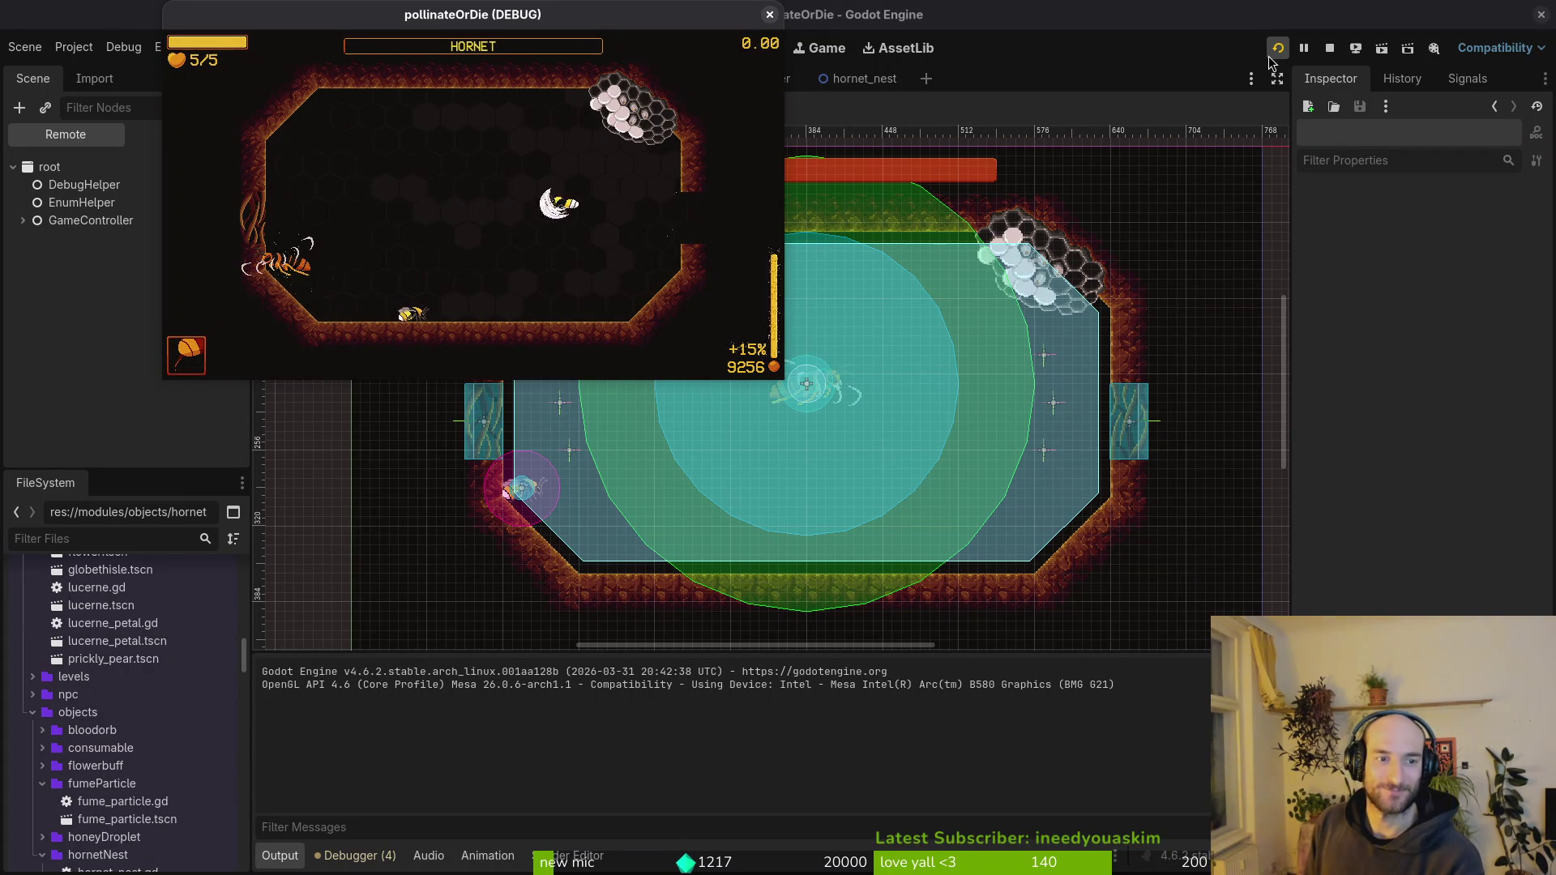
# - Briefly pause and resume, then enlarge the game window to fill the screen
pyautogui.press('Escape')
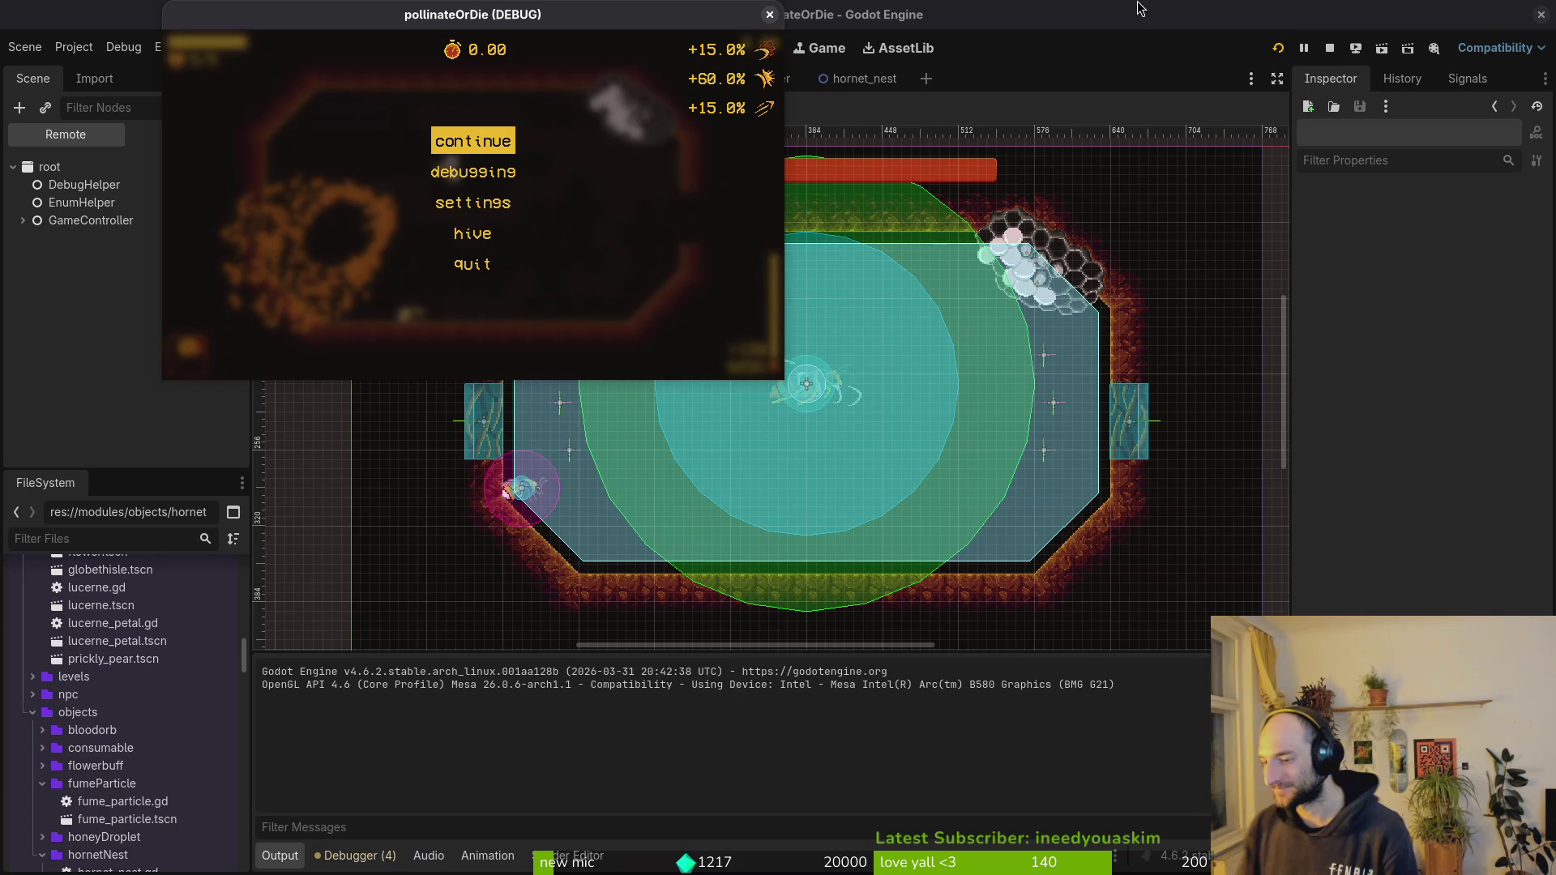
pyautogui.press('Escape')
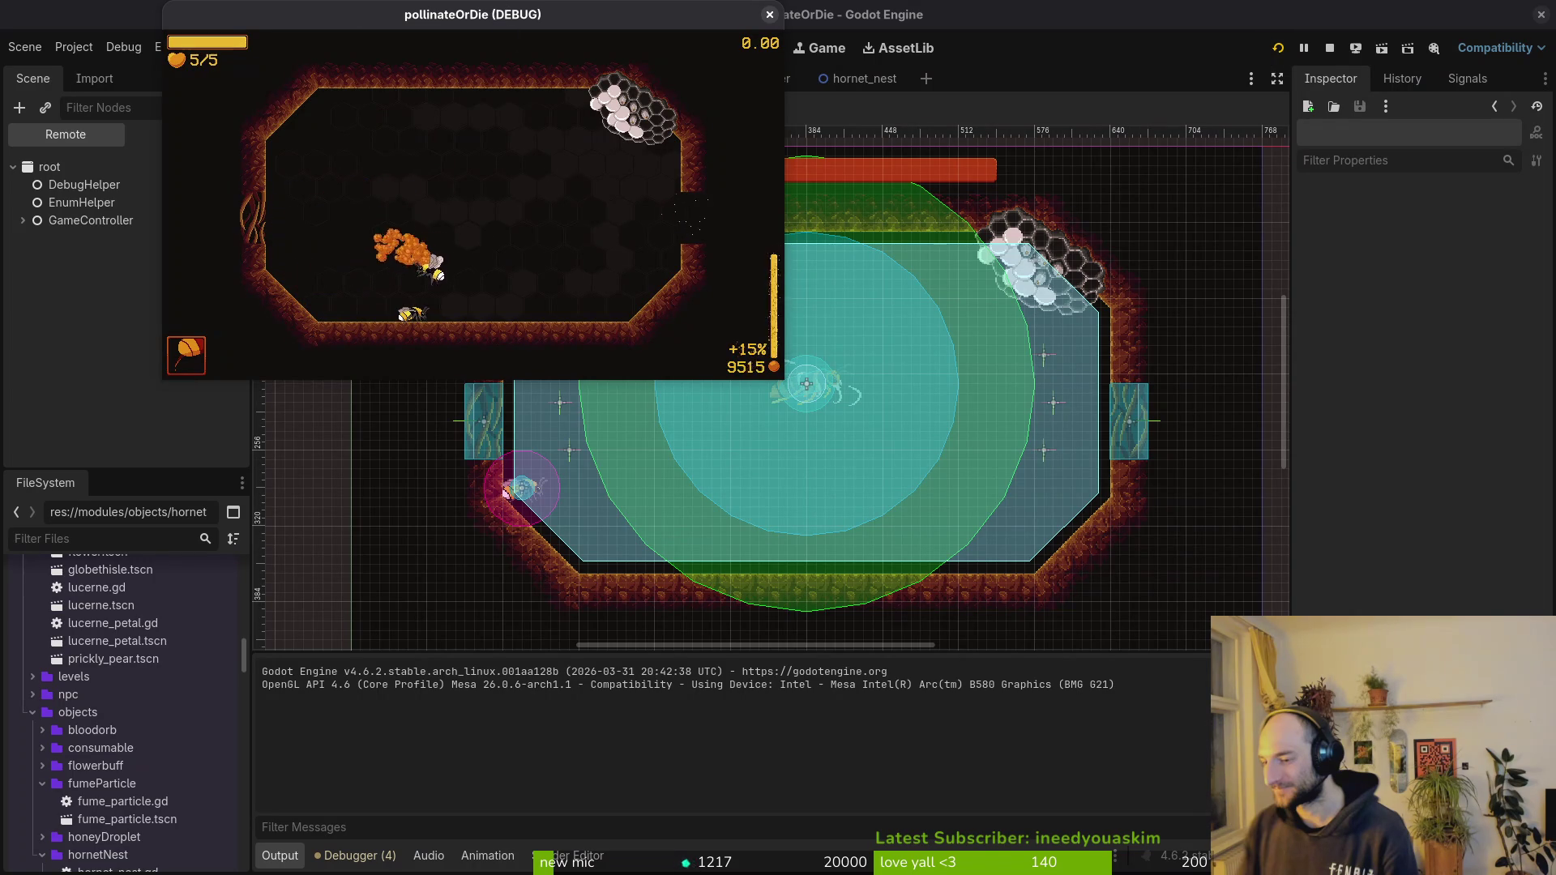
pyautogui.doubleClick(605, 7)
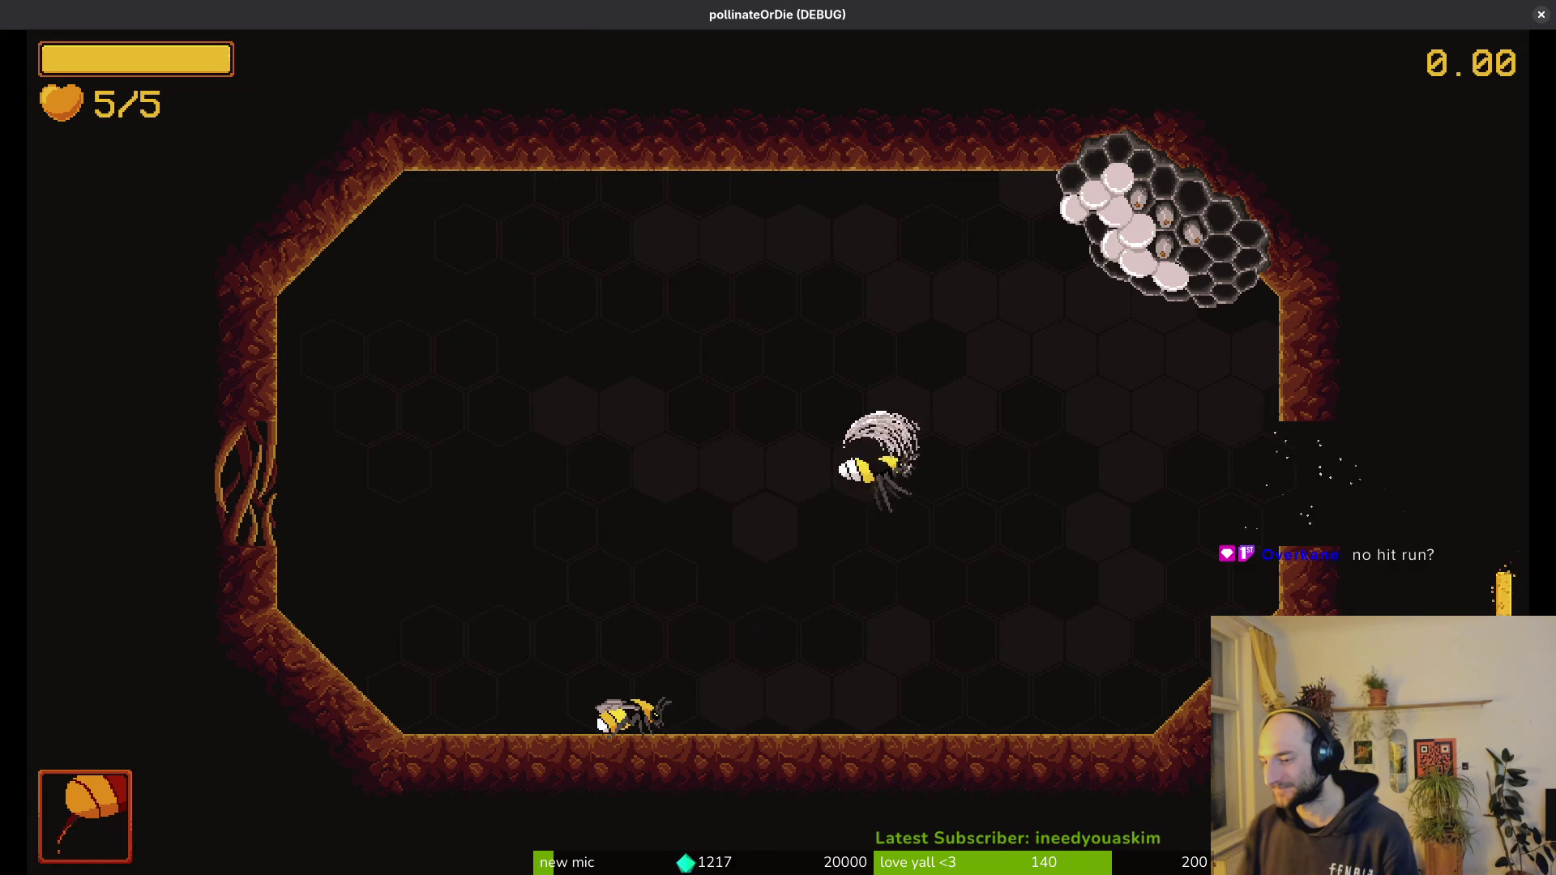
# - Fly out the arena's top exit into the web-lined room and slash its enemies
pyautogui.press('d')
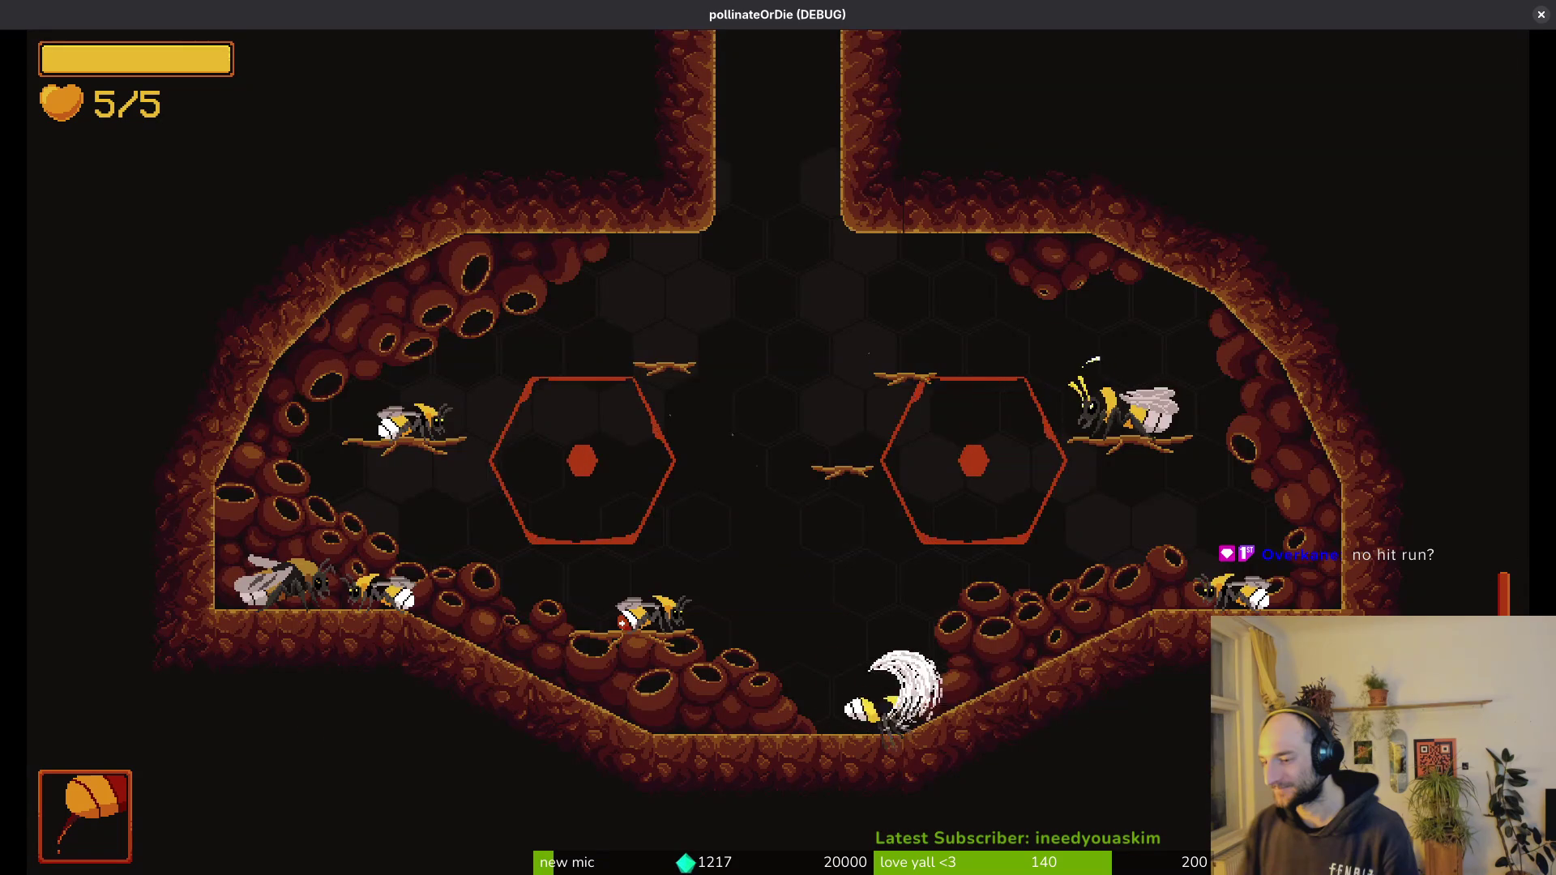
pyautogui.press('w')
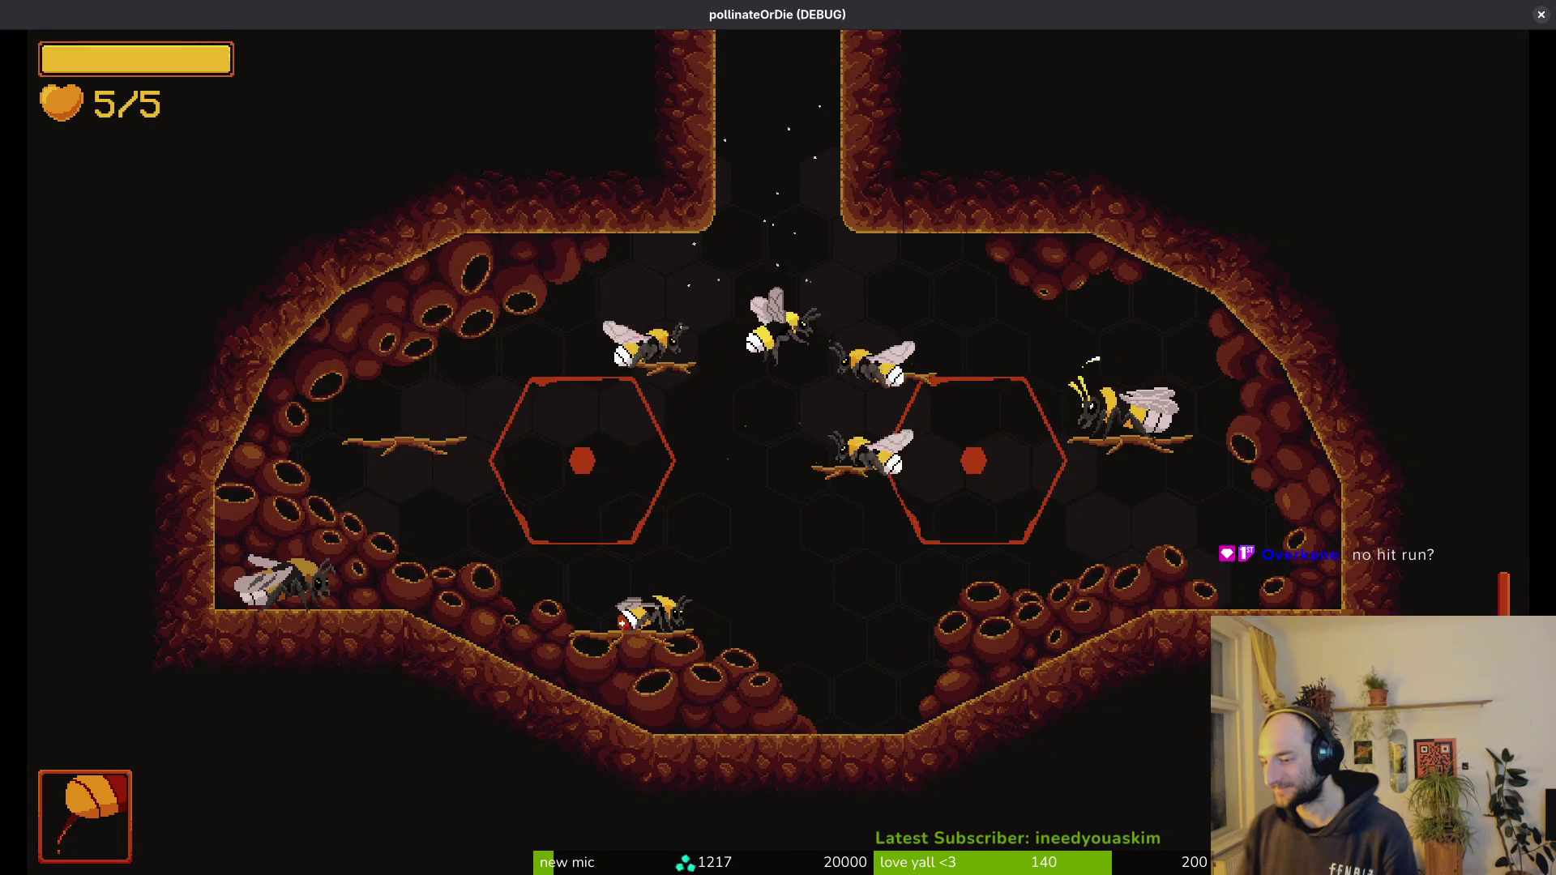
pyautogui.press('w')
pyautogui.press('w')
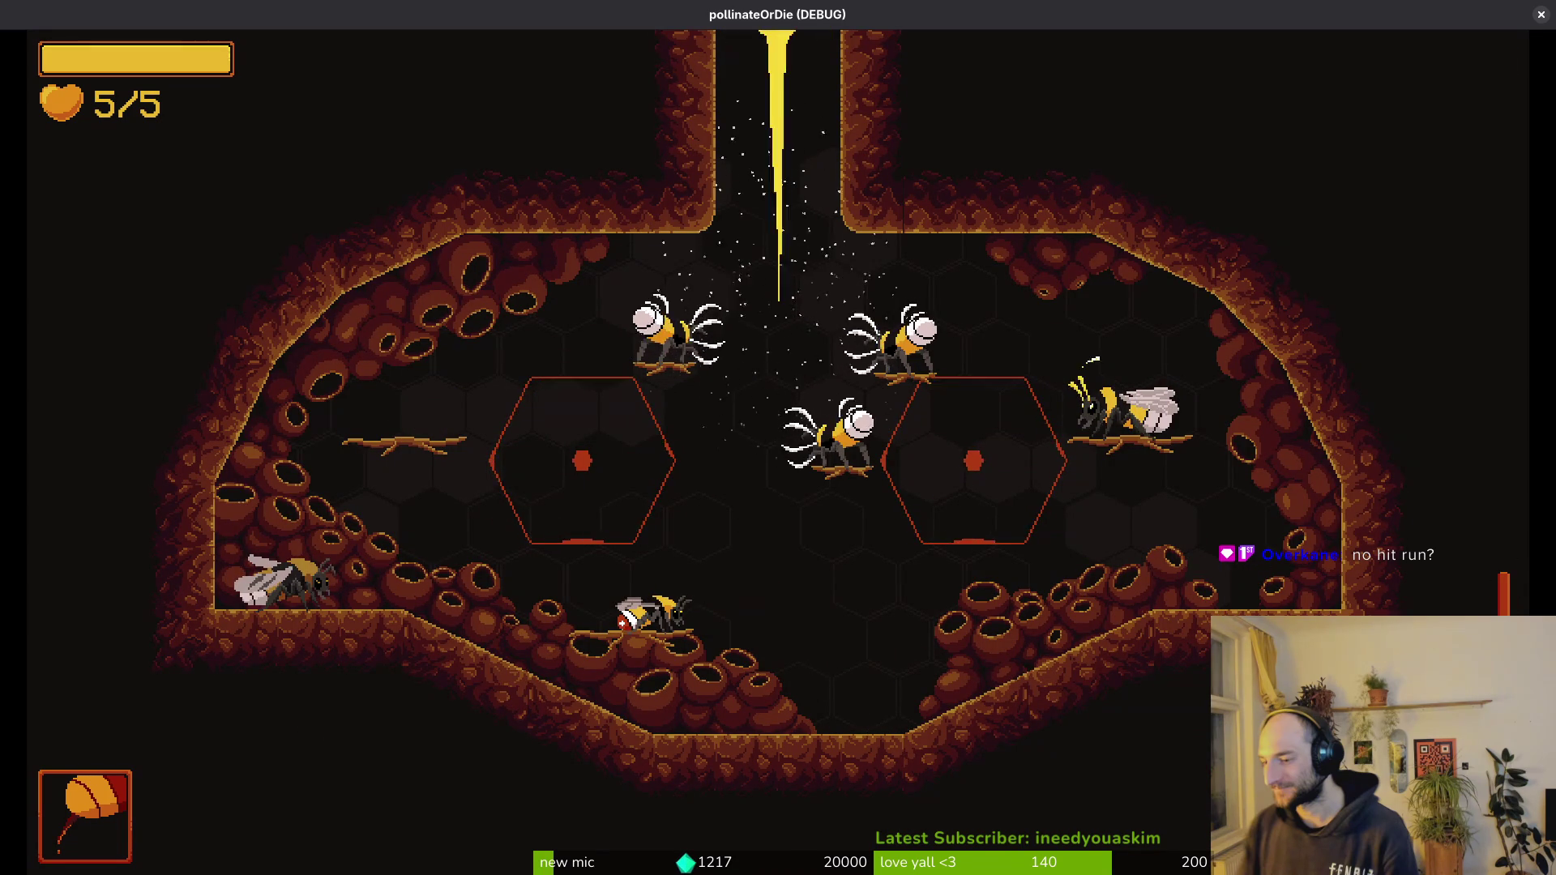
pyautogui.press('w')
pyautogui.press('s')
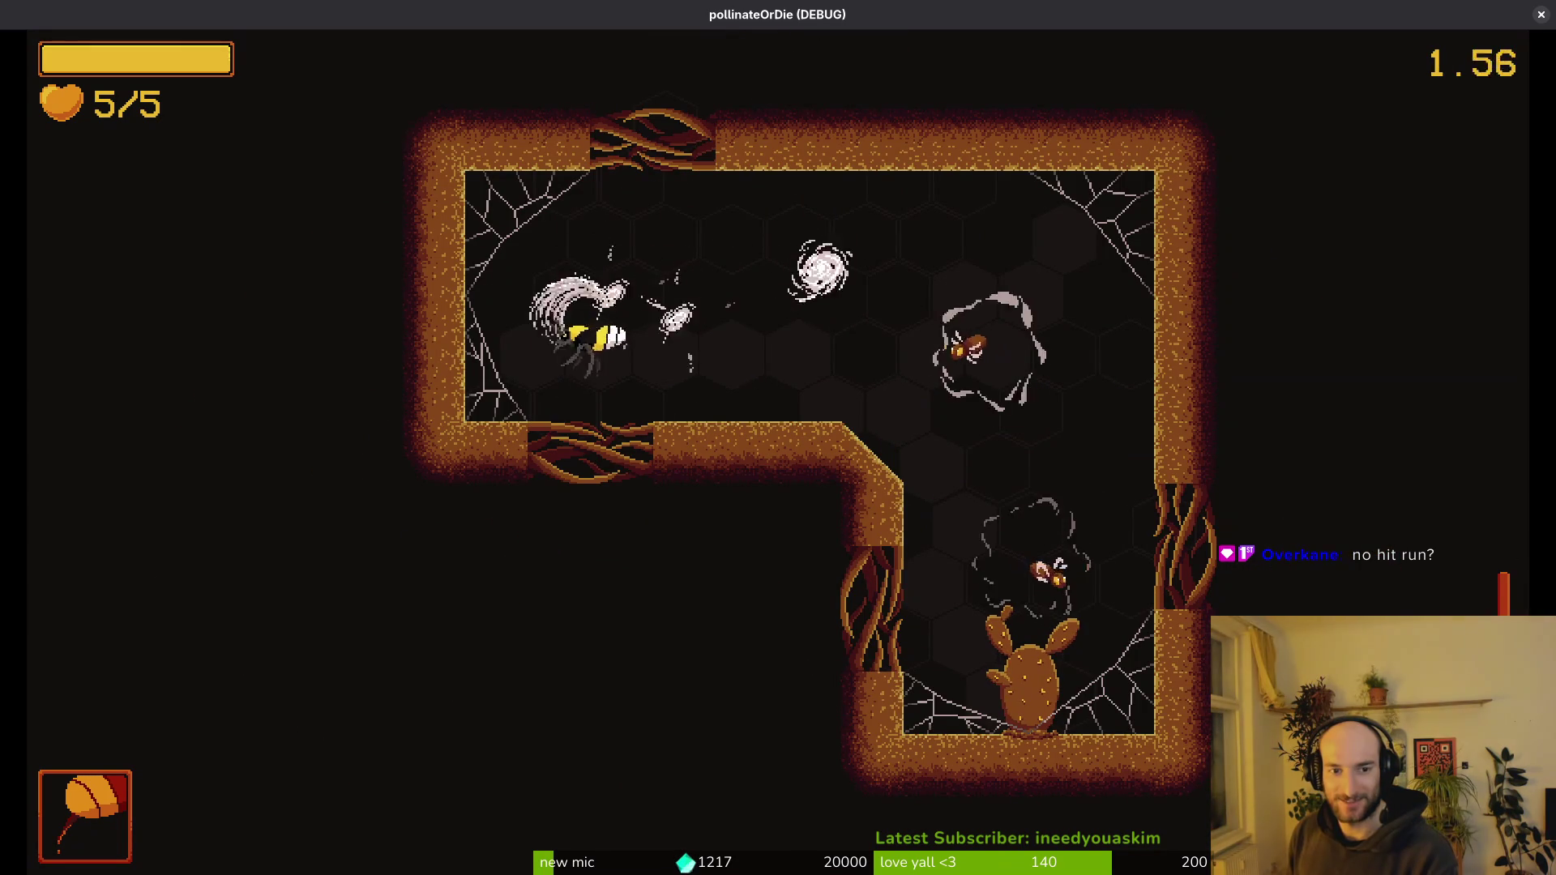
pyautogui.press('w')
# - Fight the enemy bees around the cactus in the tall room, then pause the game
pyautogui.press('d')
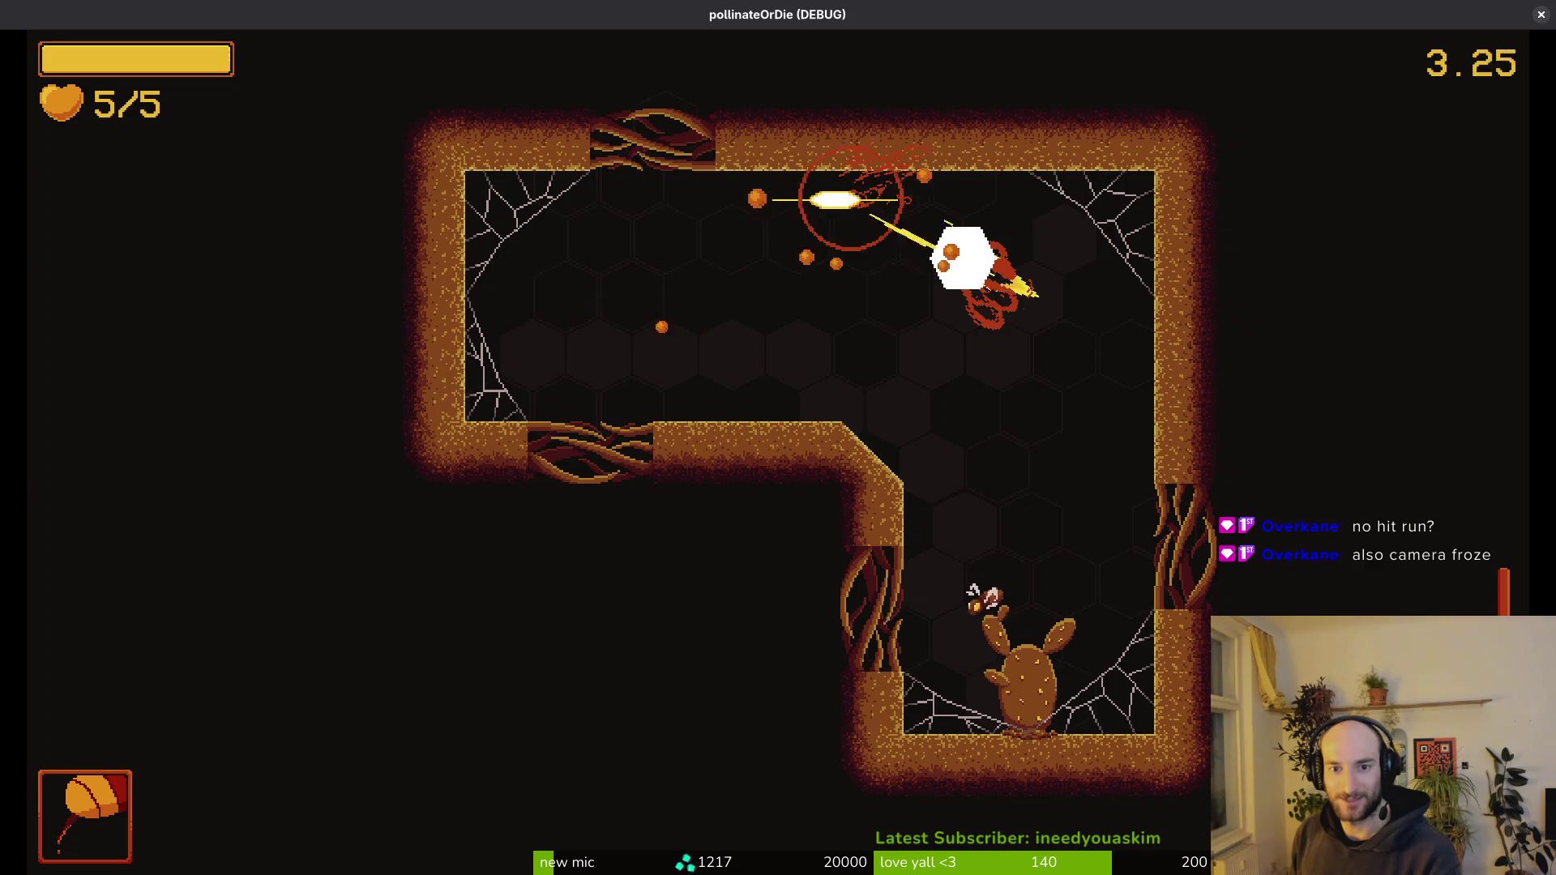
pyautogui.press('s')
pyautogui.press('w')
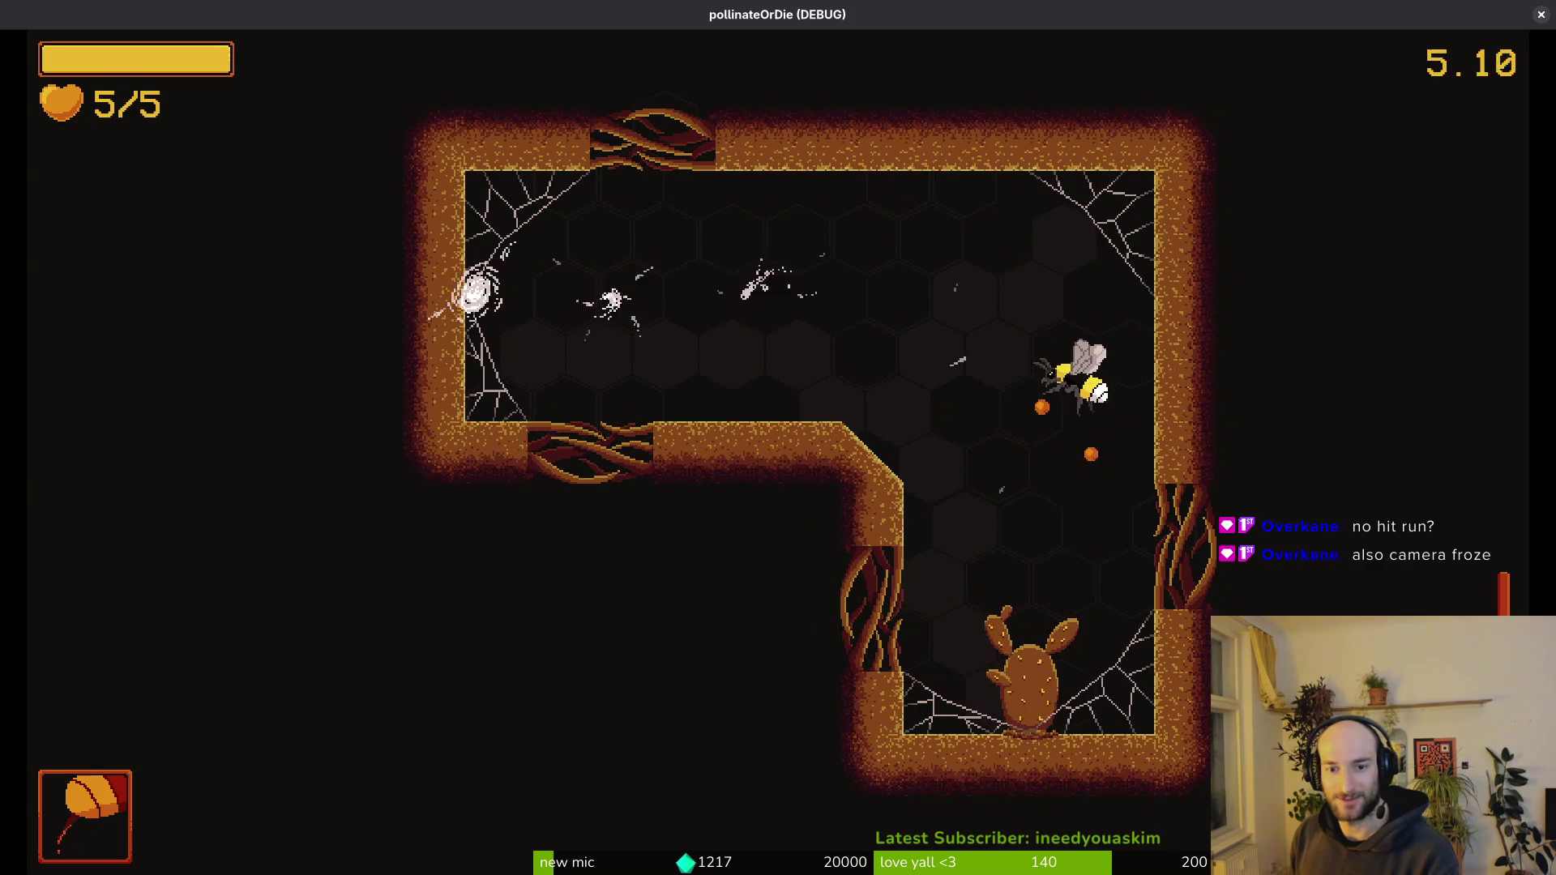
pyautogui.press('s')
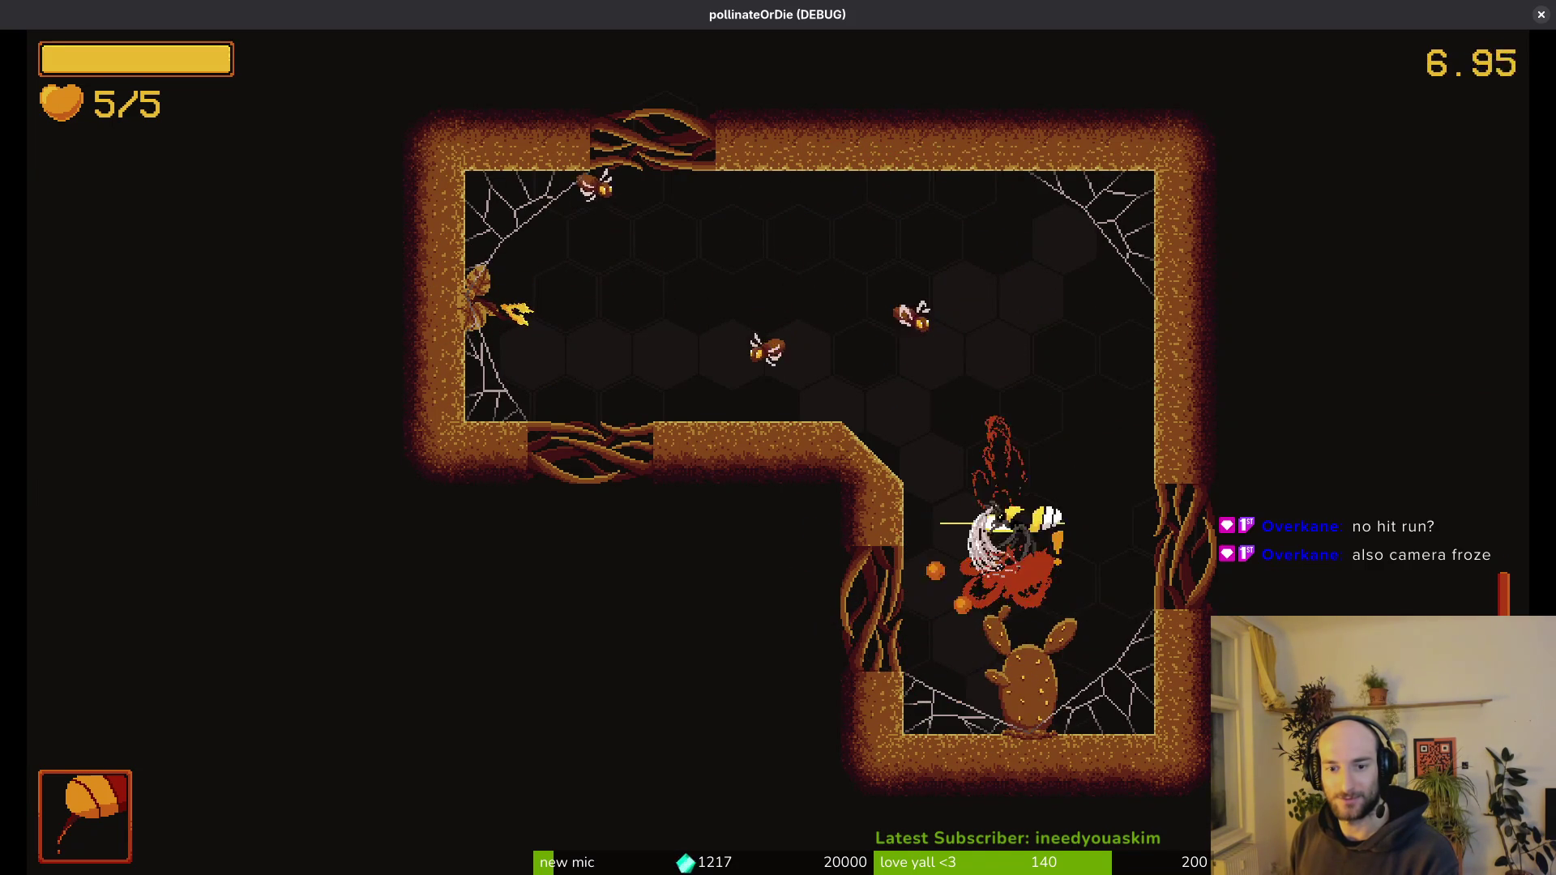
pyautogui.press('w')
pyautogui.press('a')
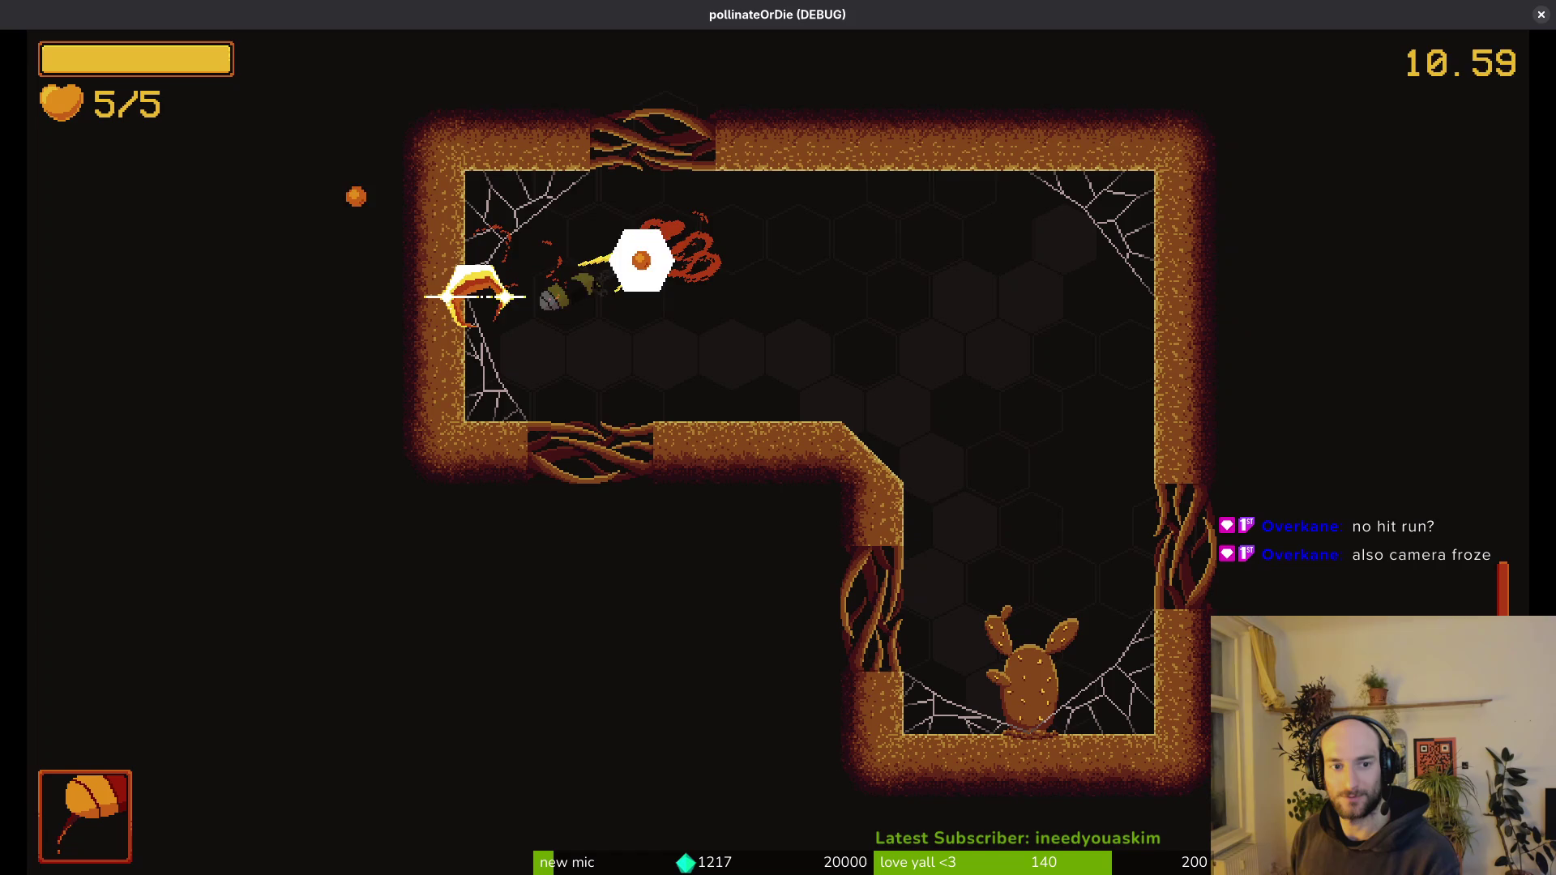
pyautogui.press('d')
pyautogui.press('s')
pyautogui.press('s')
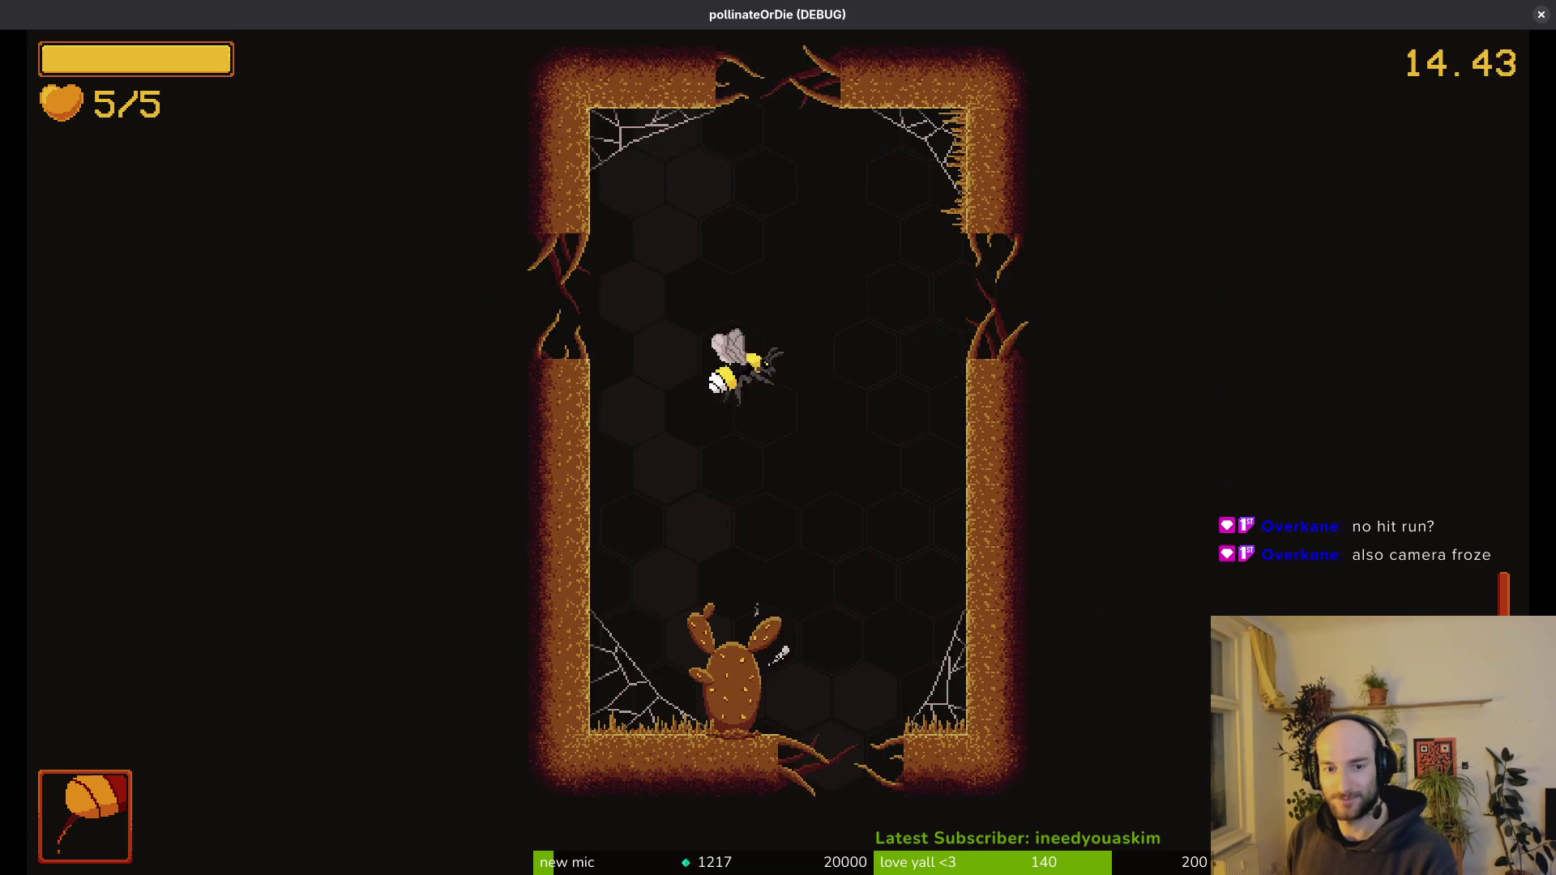
pyautogui.press('Escape')
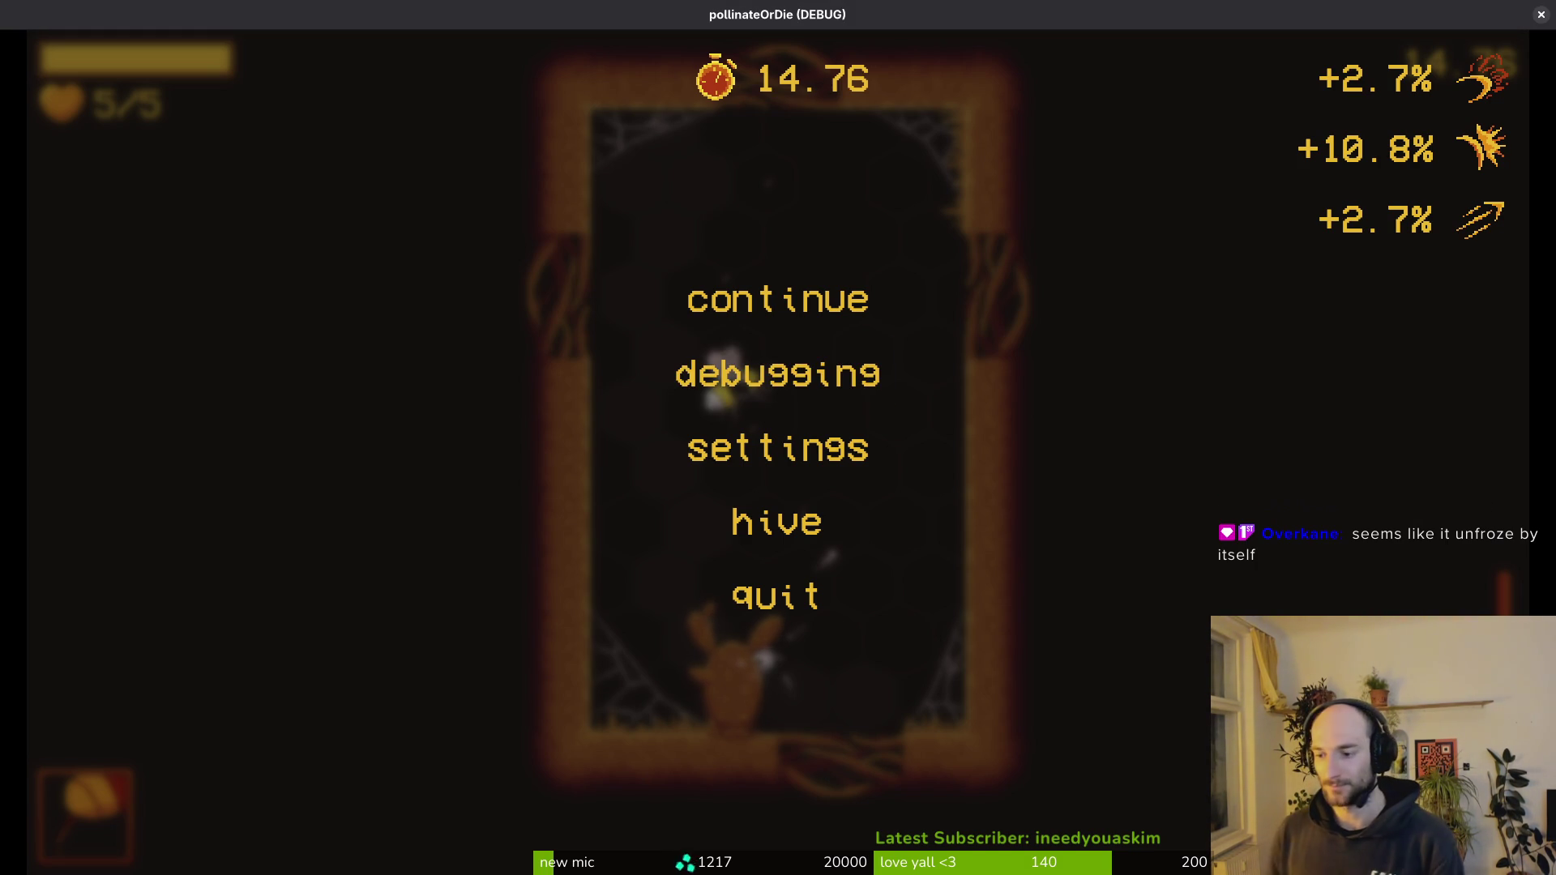
# - Resume from the pause menu and dart around the cactus dodging attacks
pyautogui.press('Up')
pyautogui.press('Return')
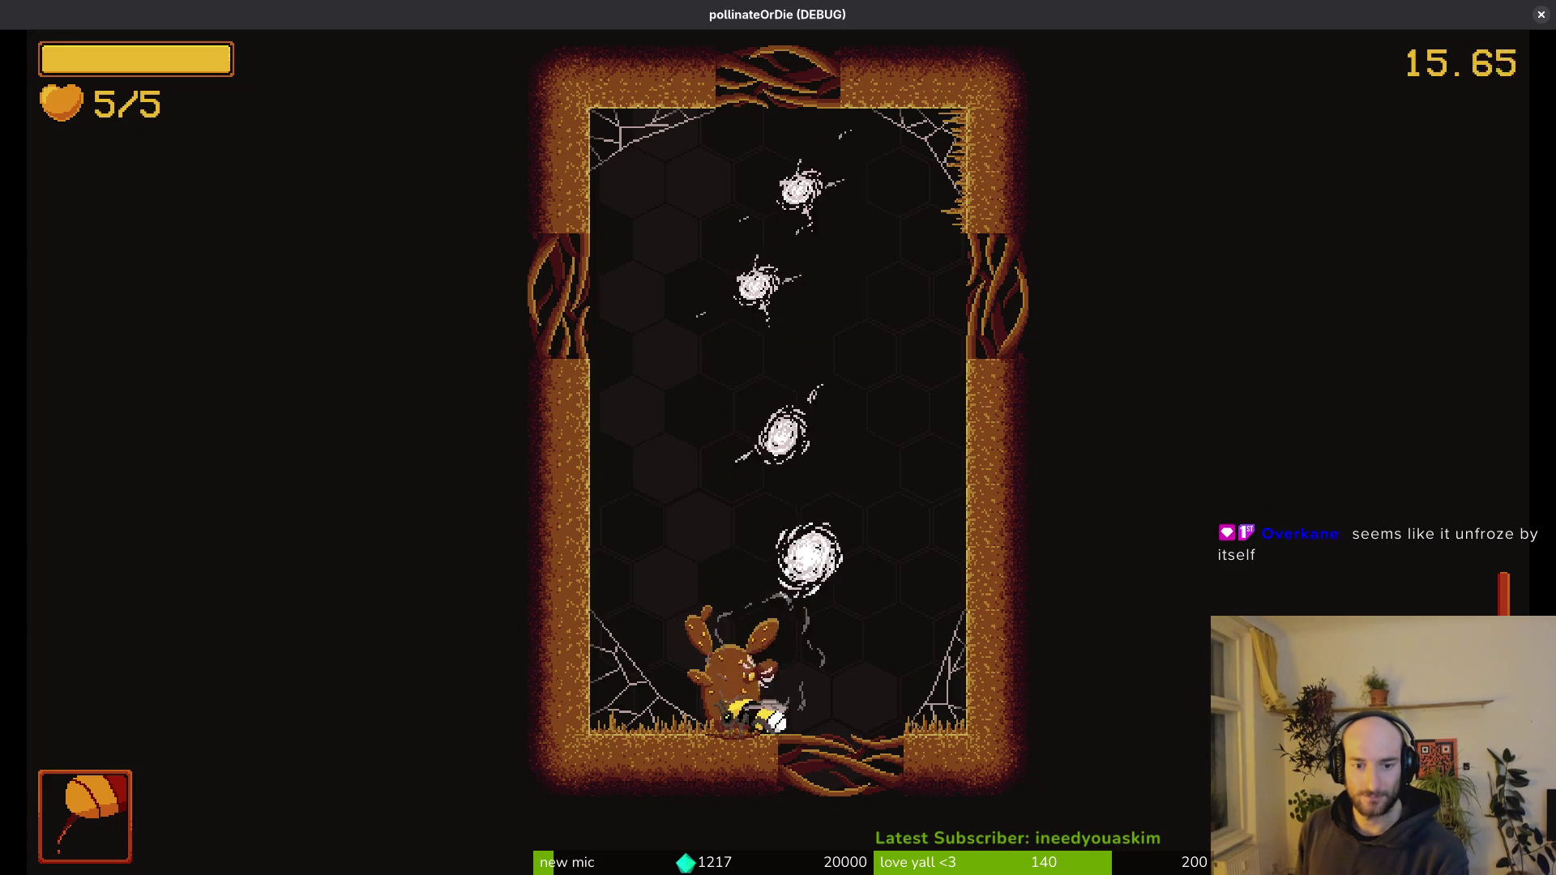
pyautogui.press('Up')
pyautogui.press('Up')
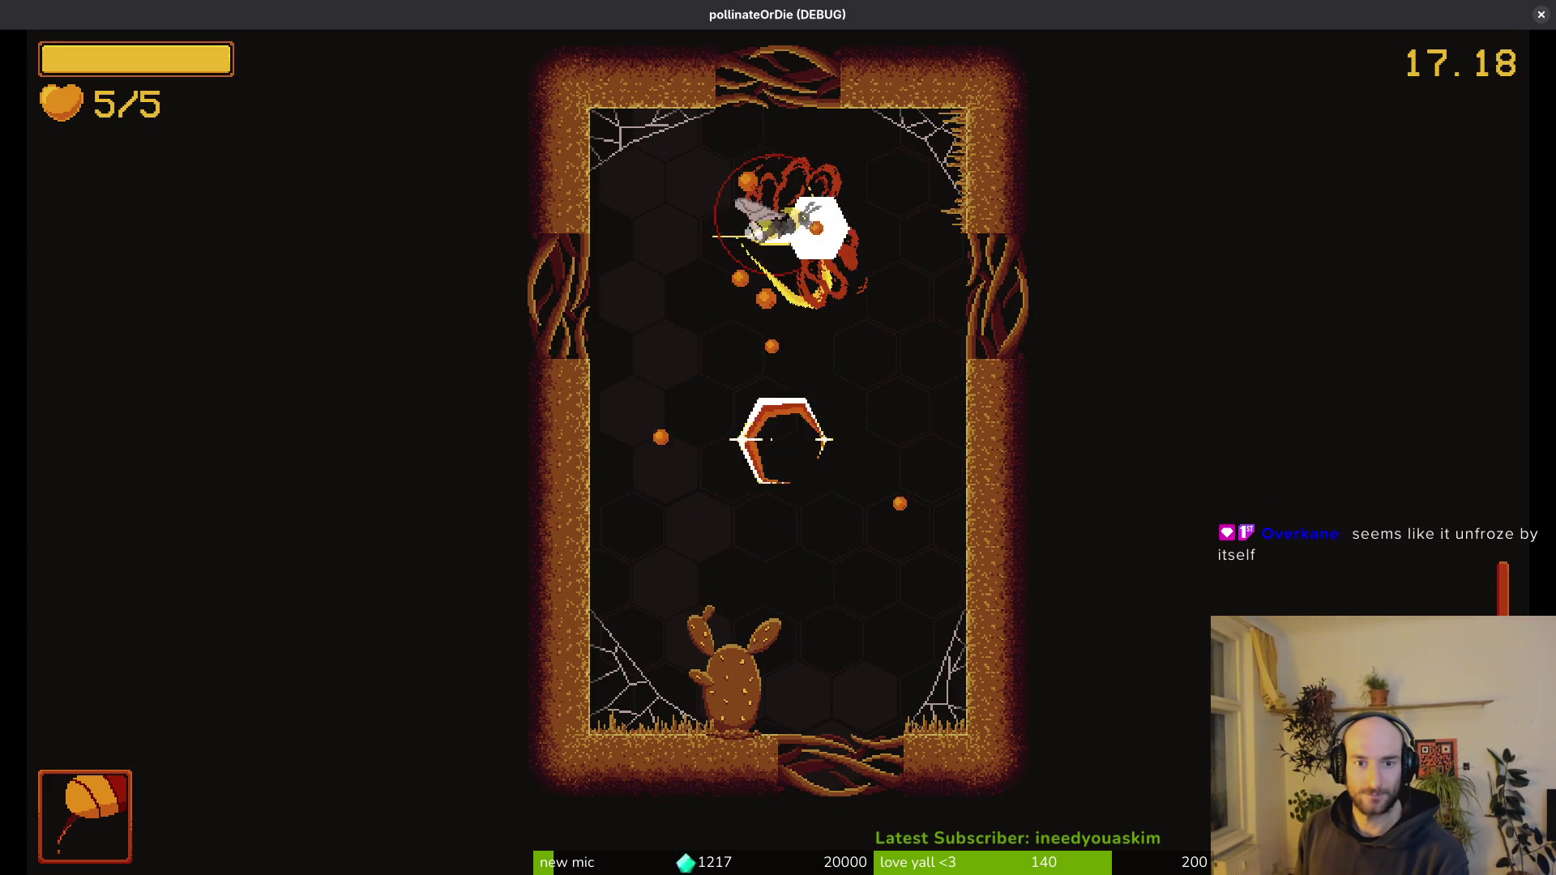
pyautogui.press('Down')
pyautogui.press('Down')
pyautogui.press('Left')
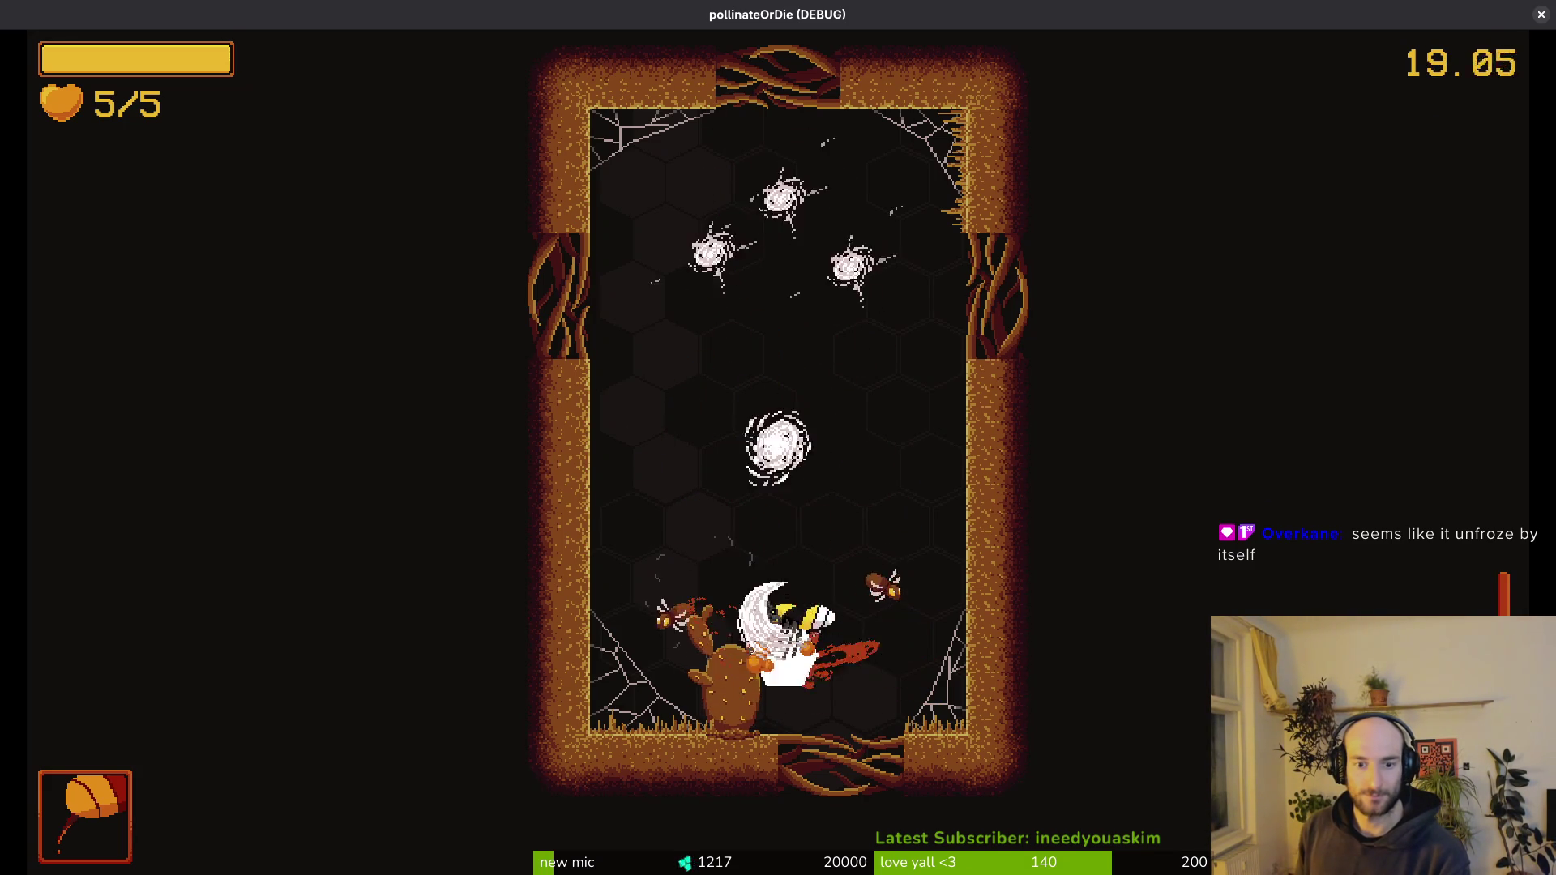
pyautogui.press('Left')
pyautogui.press('Right')
# - Dash and fire at the enemy bees until the tall cactus room is cleared
pyautogui.press('Up')
pyautogui.press('Left')
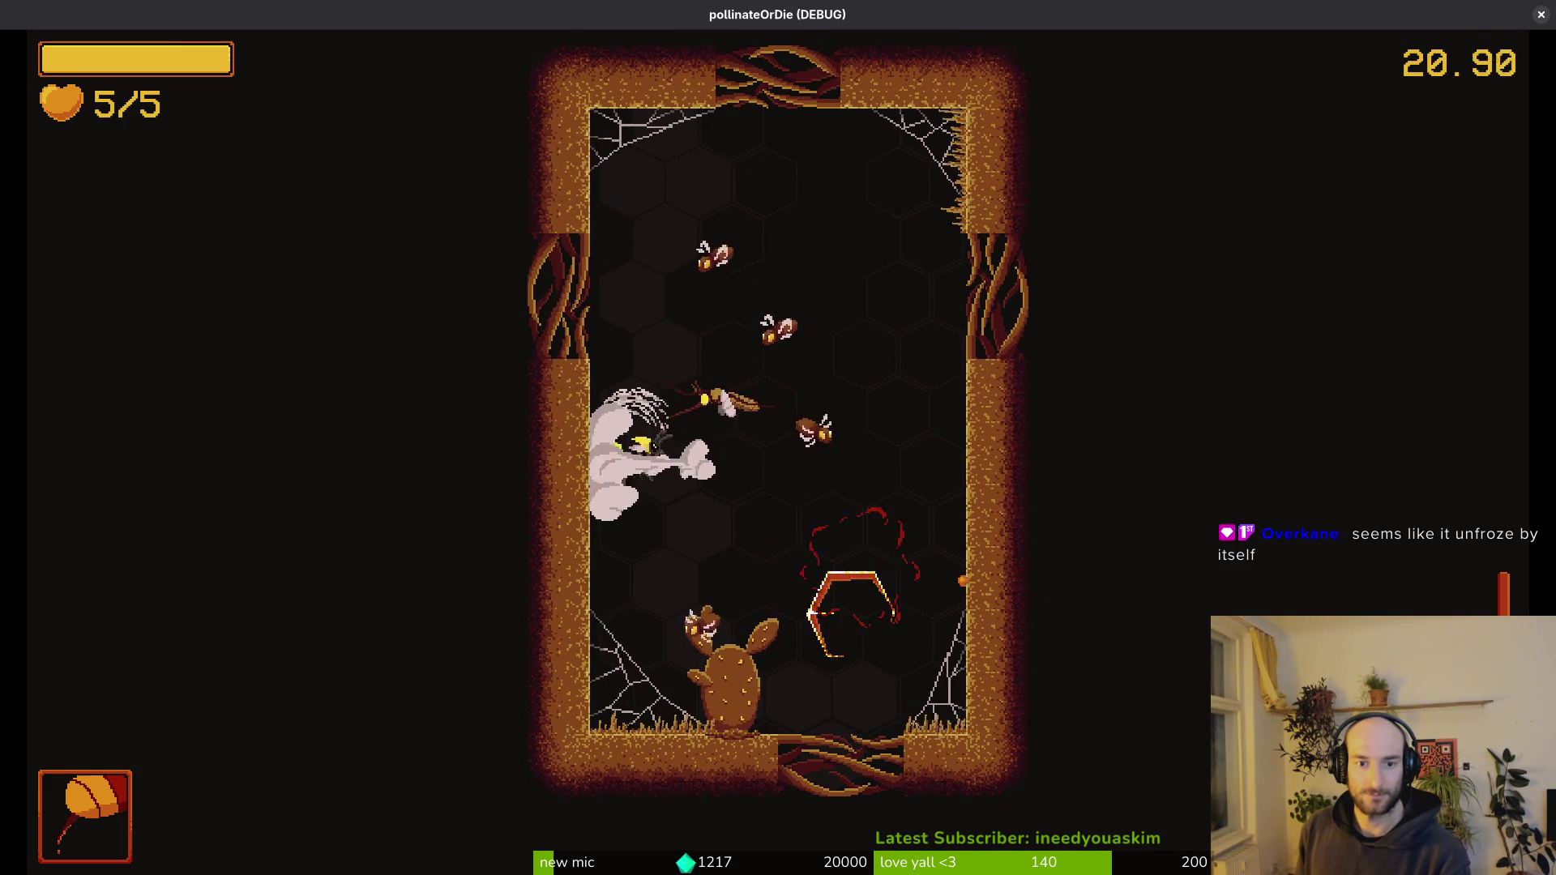
pyautogui.press('Down')
pyautogui.press('Up')
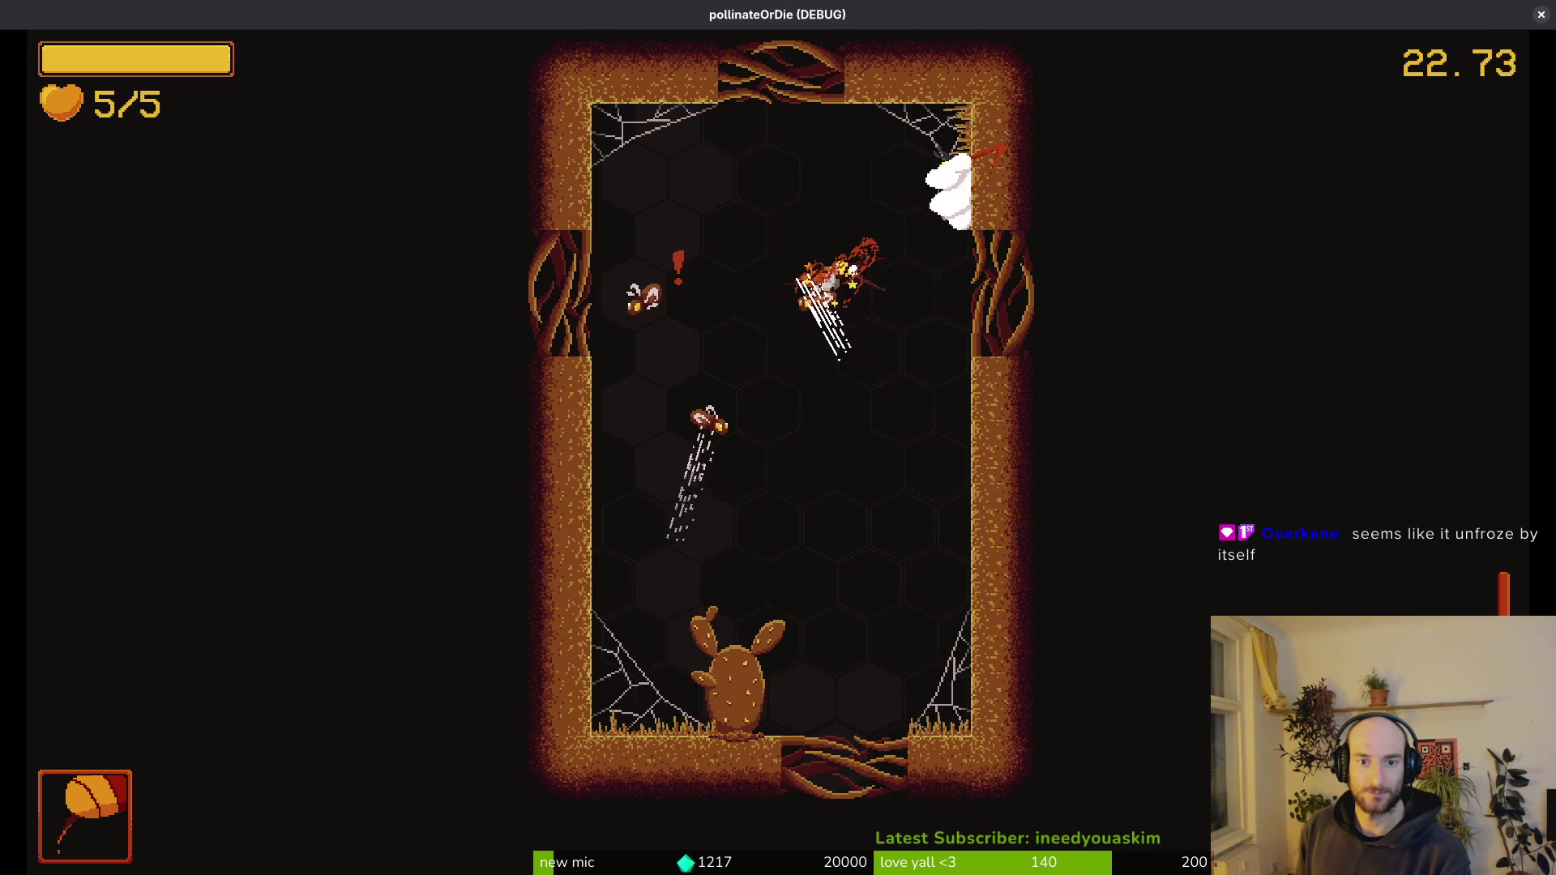
pyautogui.press('Right')
pyautogui.press('Left')
pyautogui.press('Up')
pyautogui.press('Right')
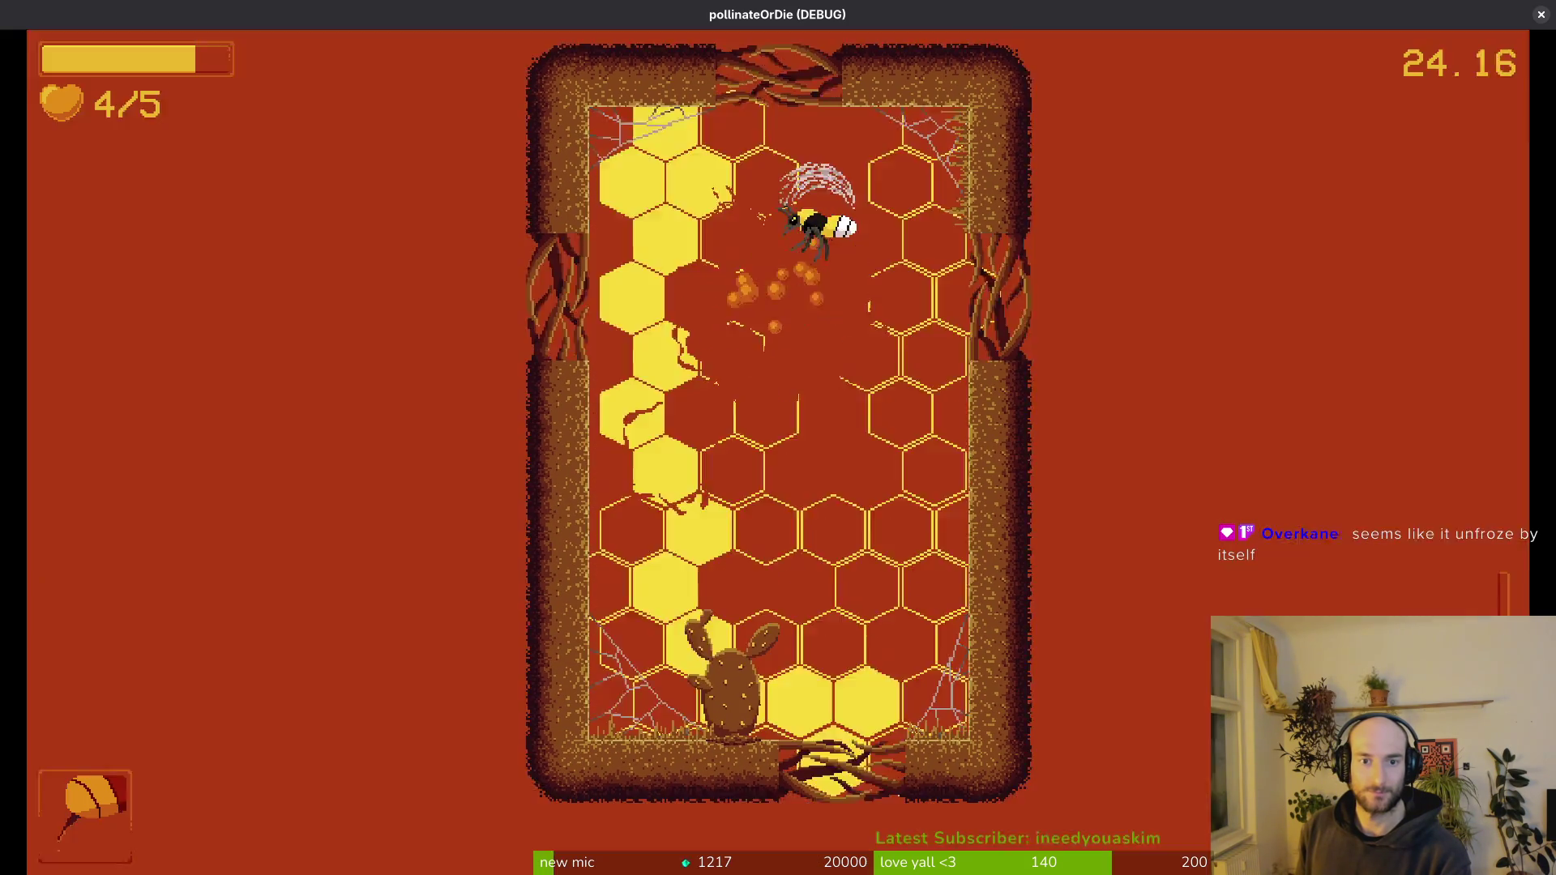
pyautogui.press('Down')
# - Reposition beside the cactus and fly out the top exit into the ladybug's room
pyautogui.press('Left')
pyautogui.press('Down')
pyautogui.press('Up')
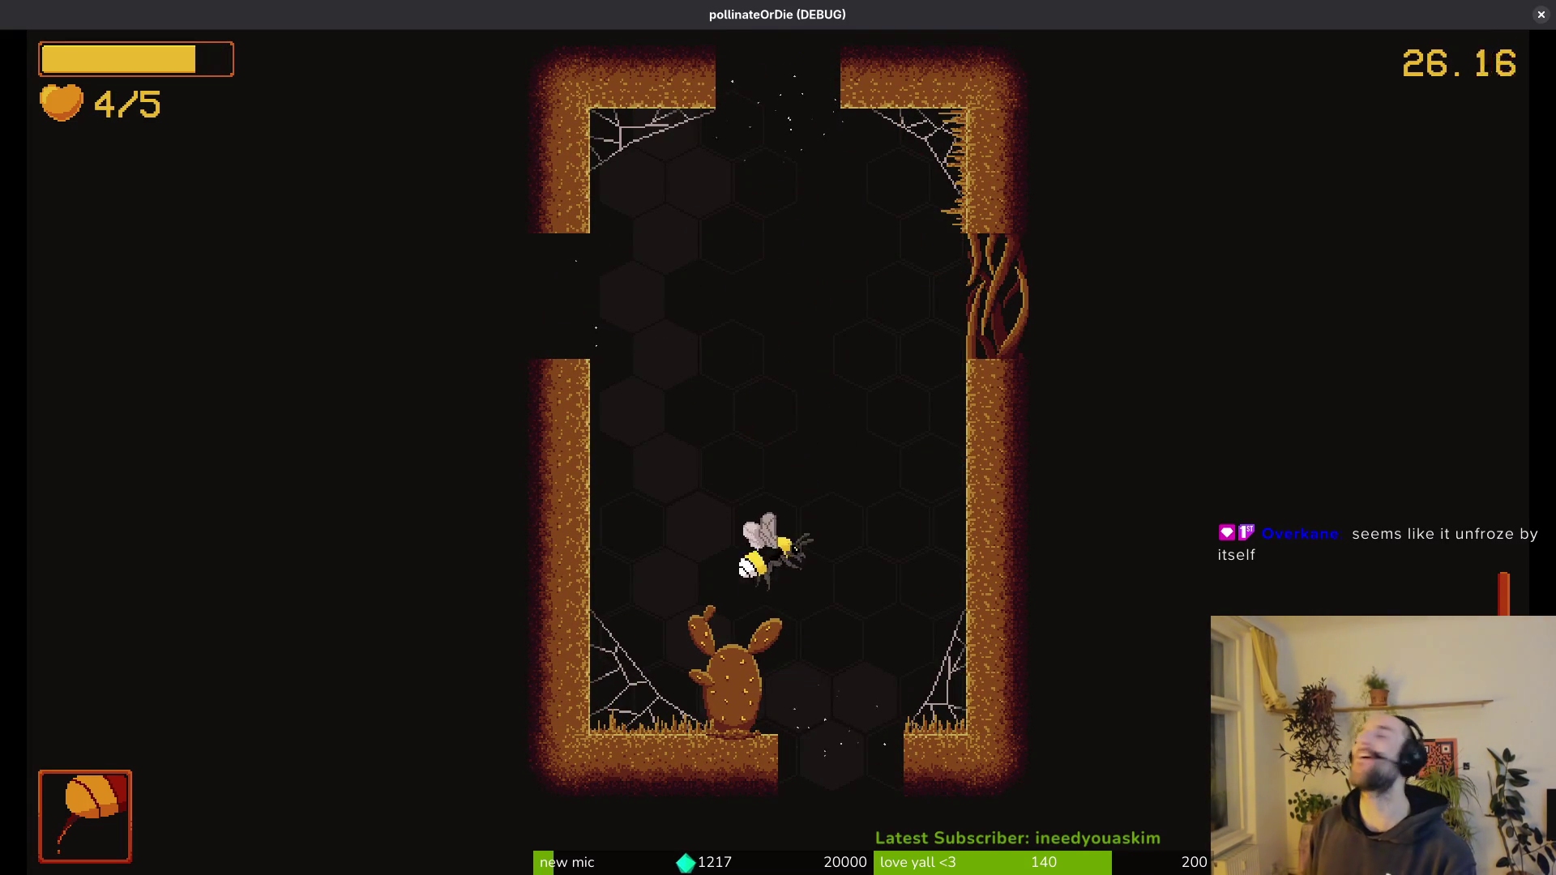
pyautogui.press('Up')
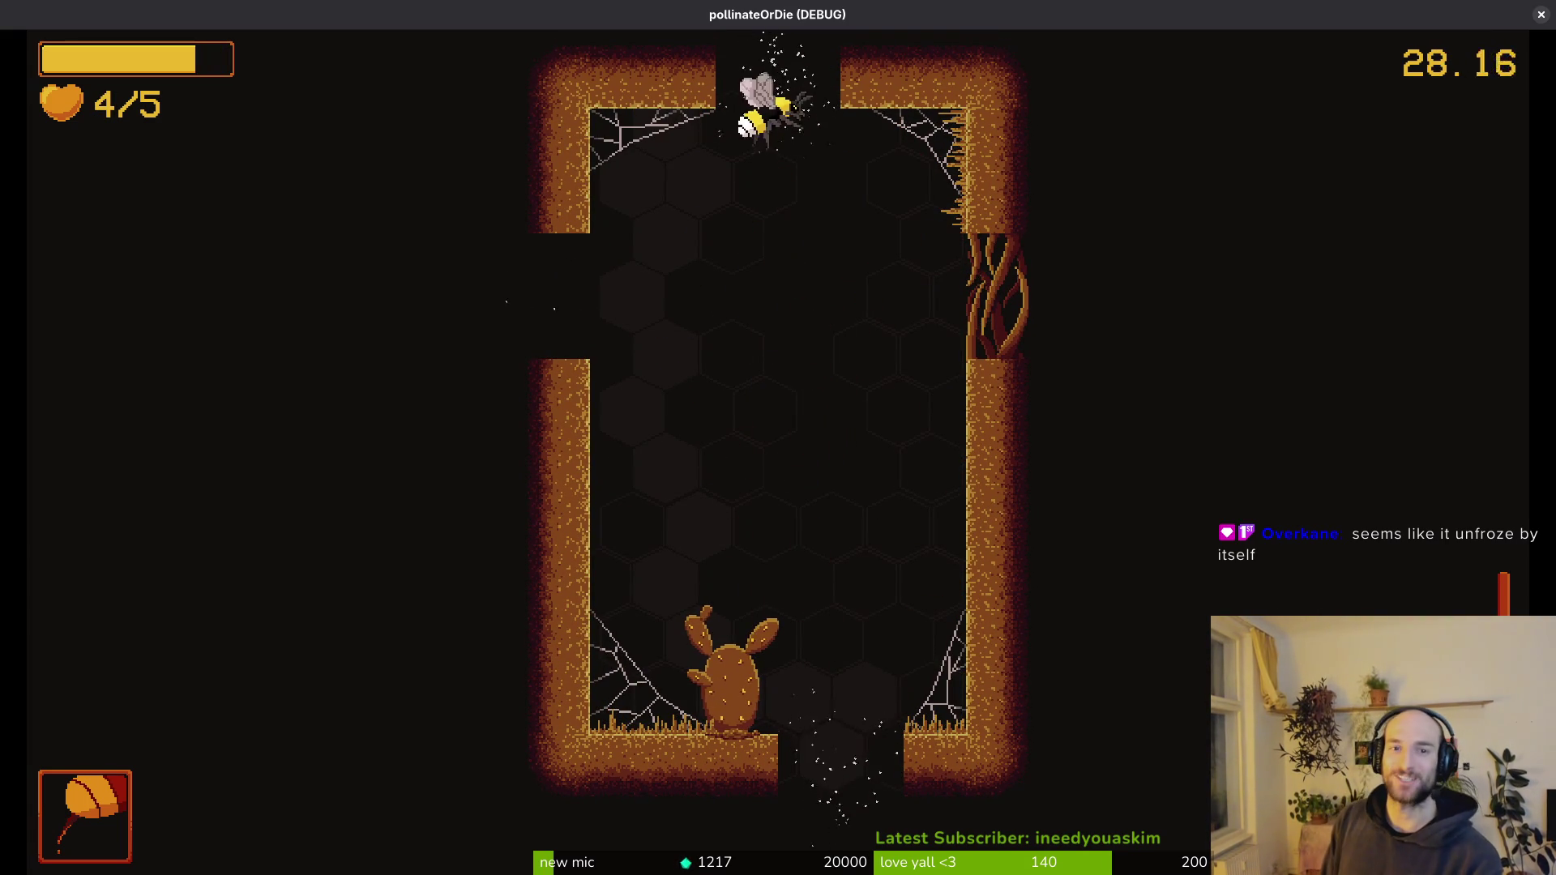
pyautogui.press('Up')
# - Talk with the ladybug in the oval room, dismiss its message and exit left
pyautogui.press('Left')
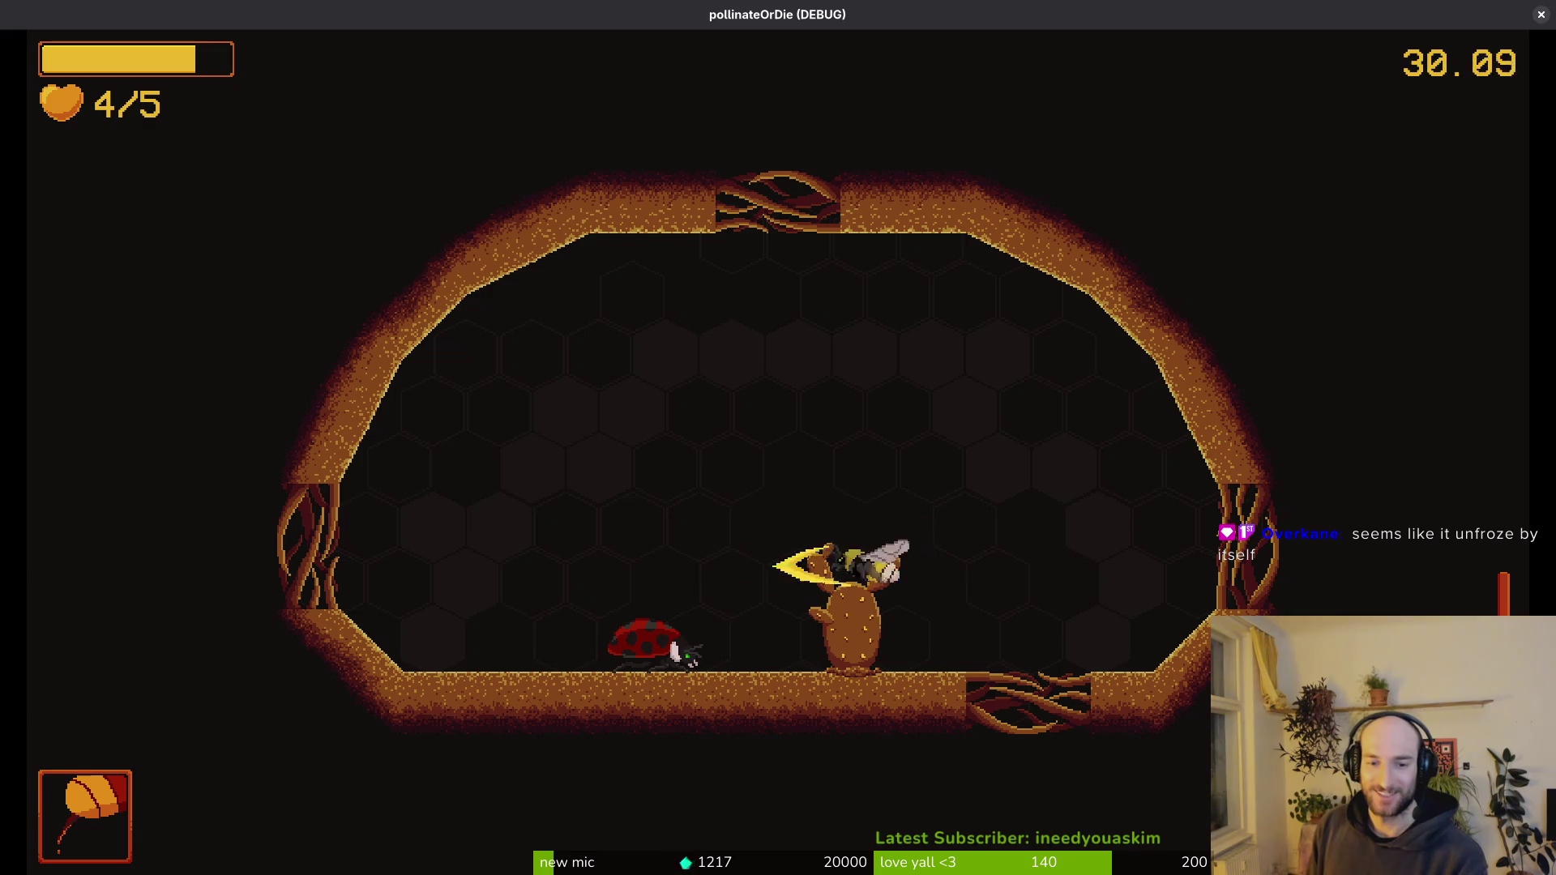
pyautogui.press('Up')
pyautogui.press('Down')
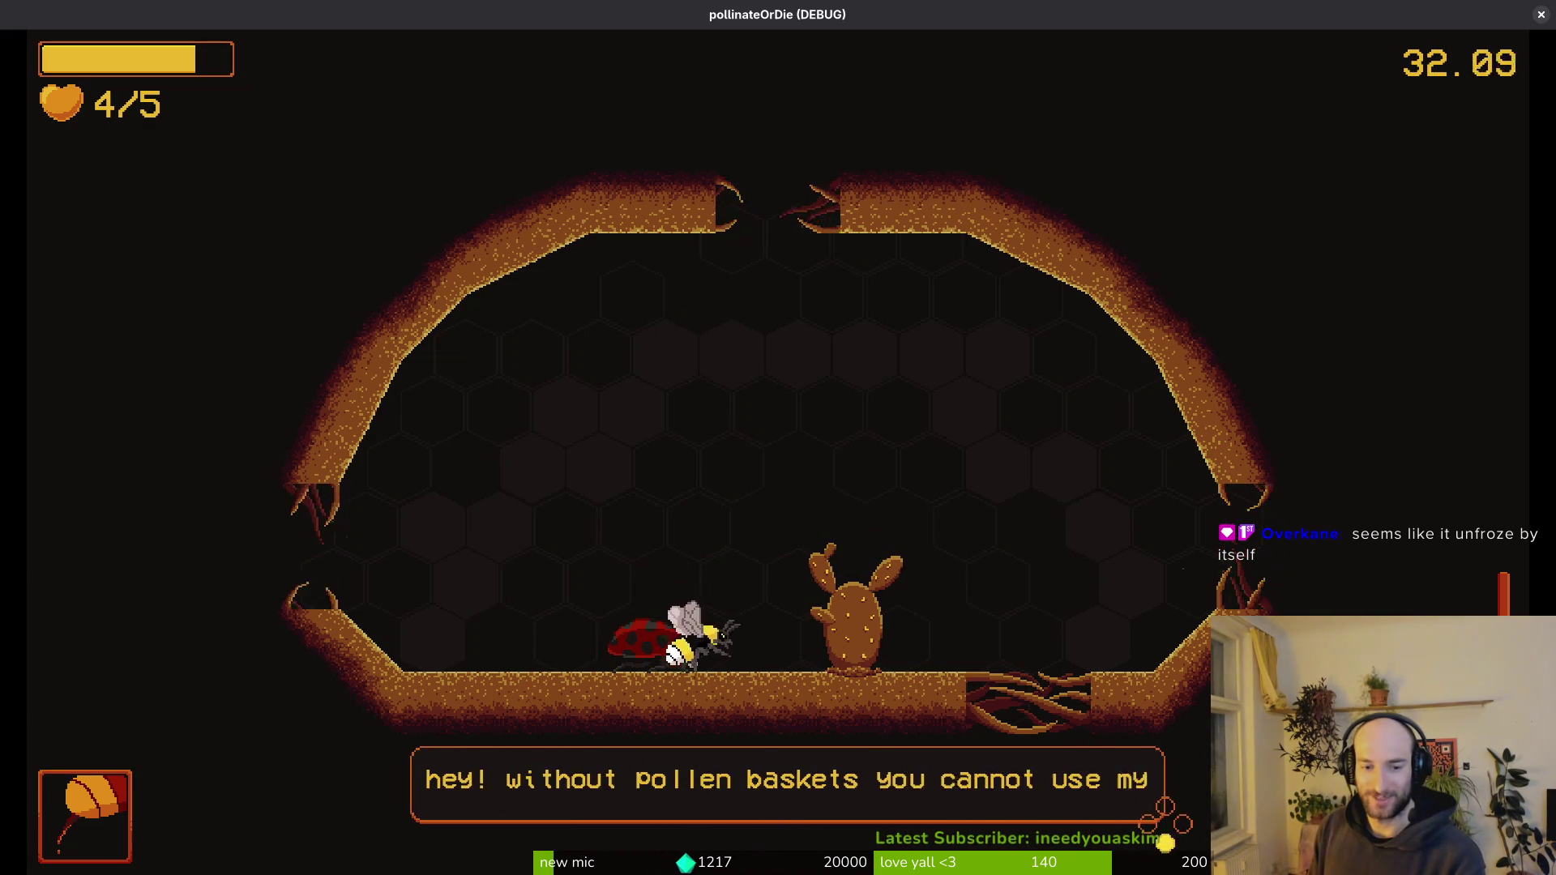
pyautogui.press('Up')
pyautogui.press('Down')
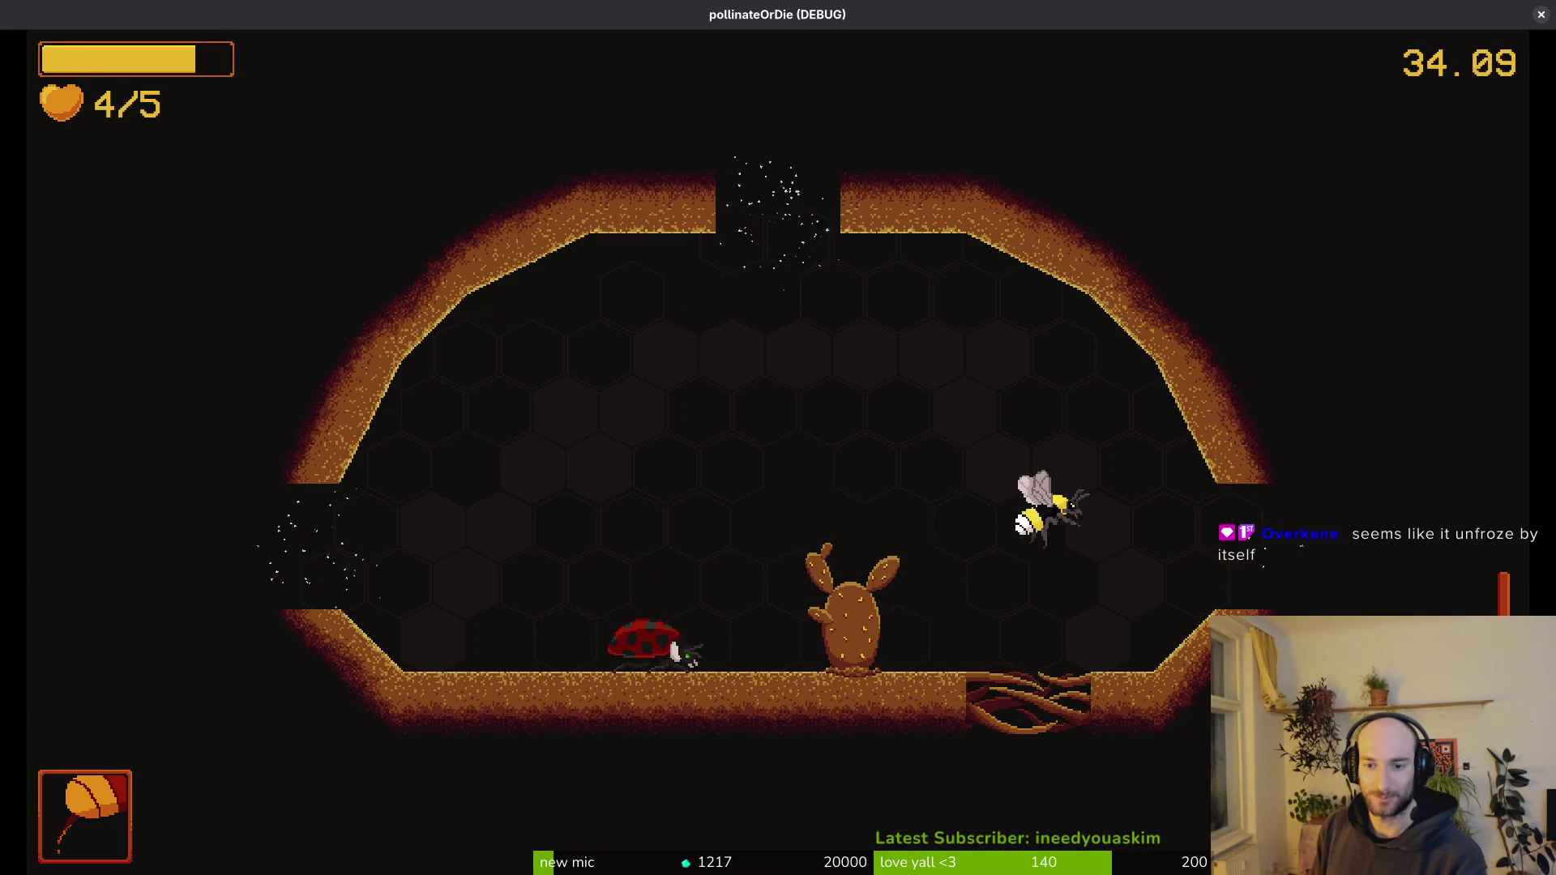
pyautogui.press('Left')
# - Pollinate the flowering plant to refill hearts to 5/5, then dash right into the web room
pyautogui.press('Right')
pyautogui.press('Up')
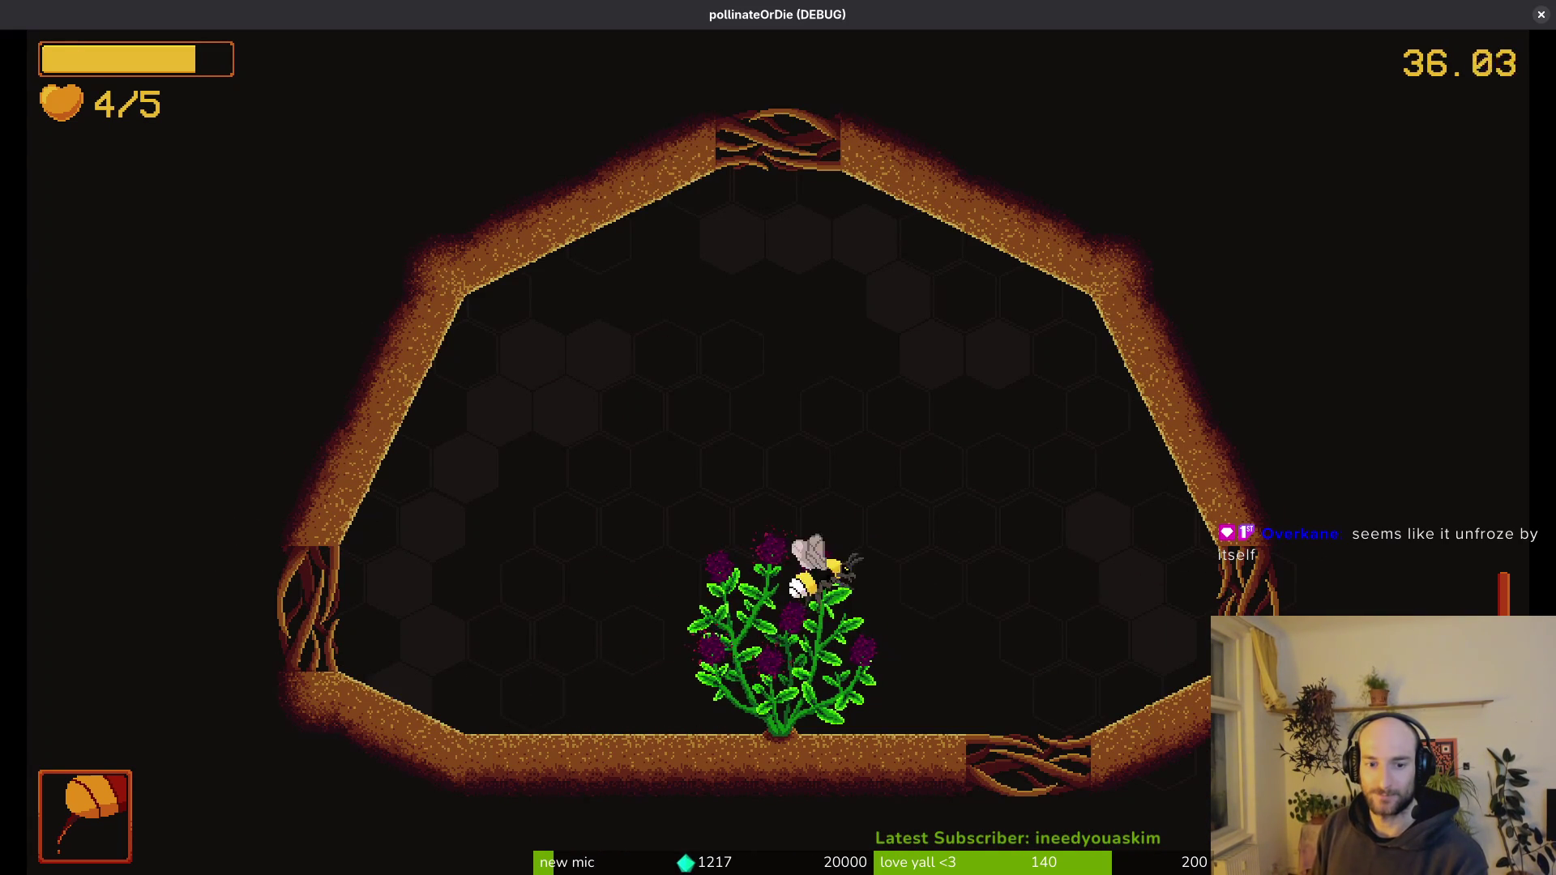
pyautogui.press('Up')
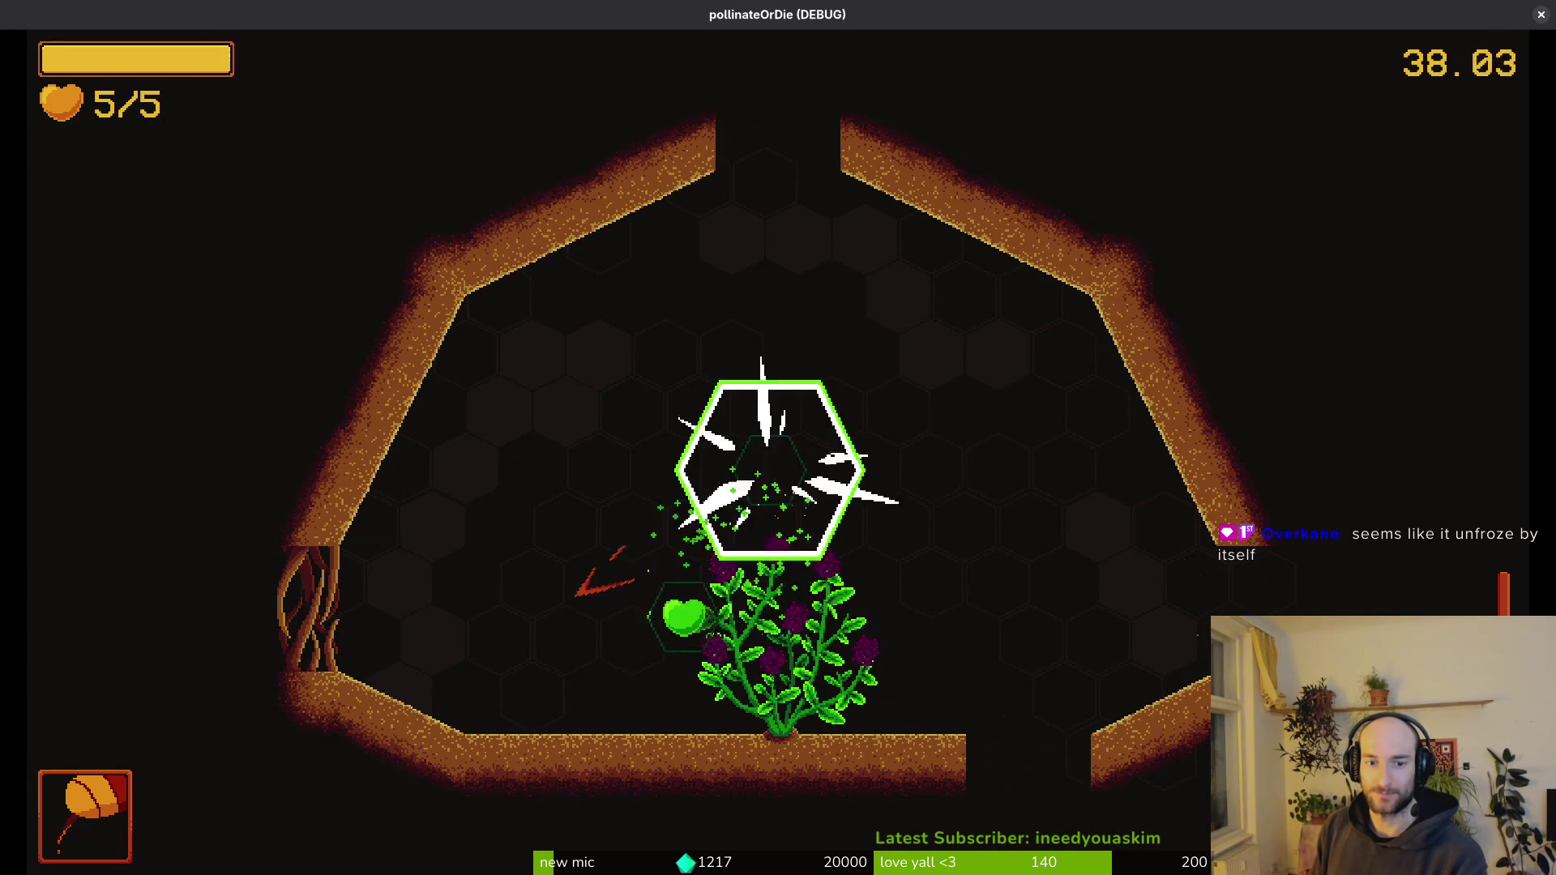
pyautogui.press('Down')
pyautogui.press('Right')
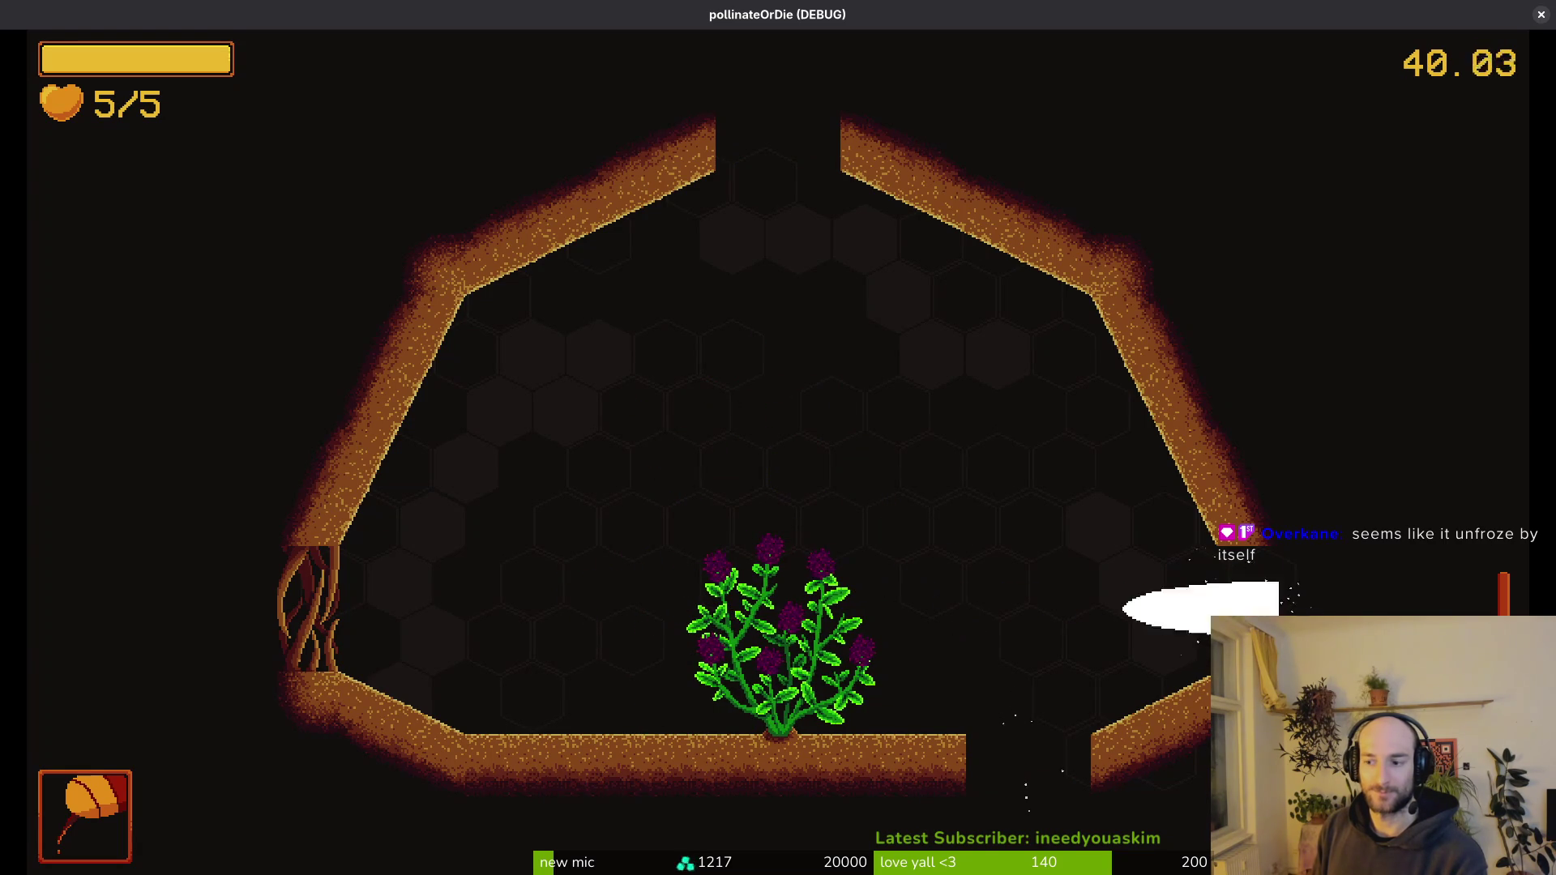
pyautogui.press('Right')
# - Slash the spiders and mosquito of the first wave around the cactus
pyautogui.press('Left')
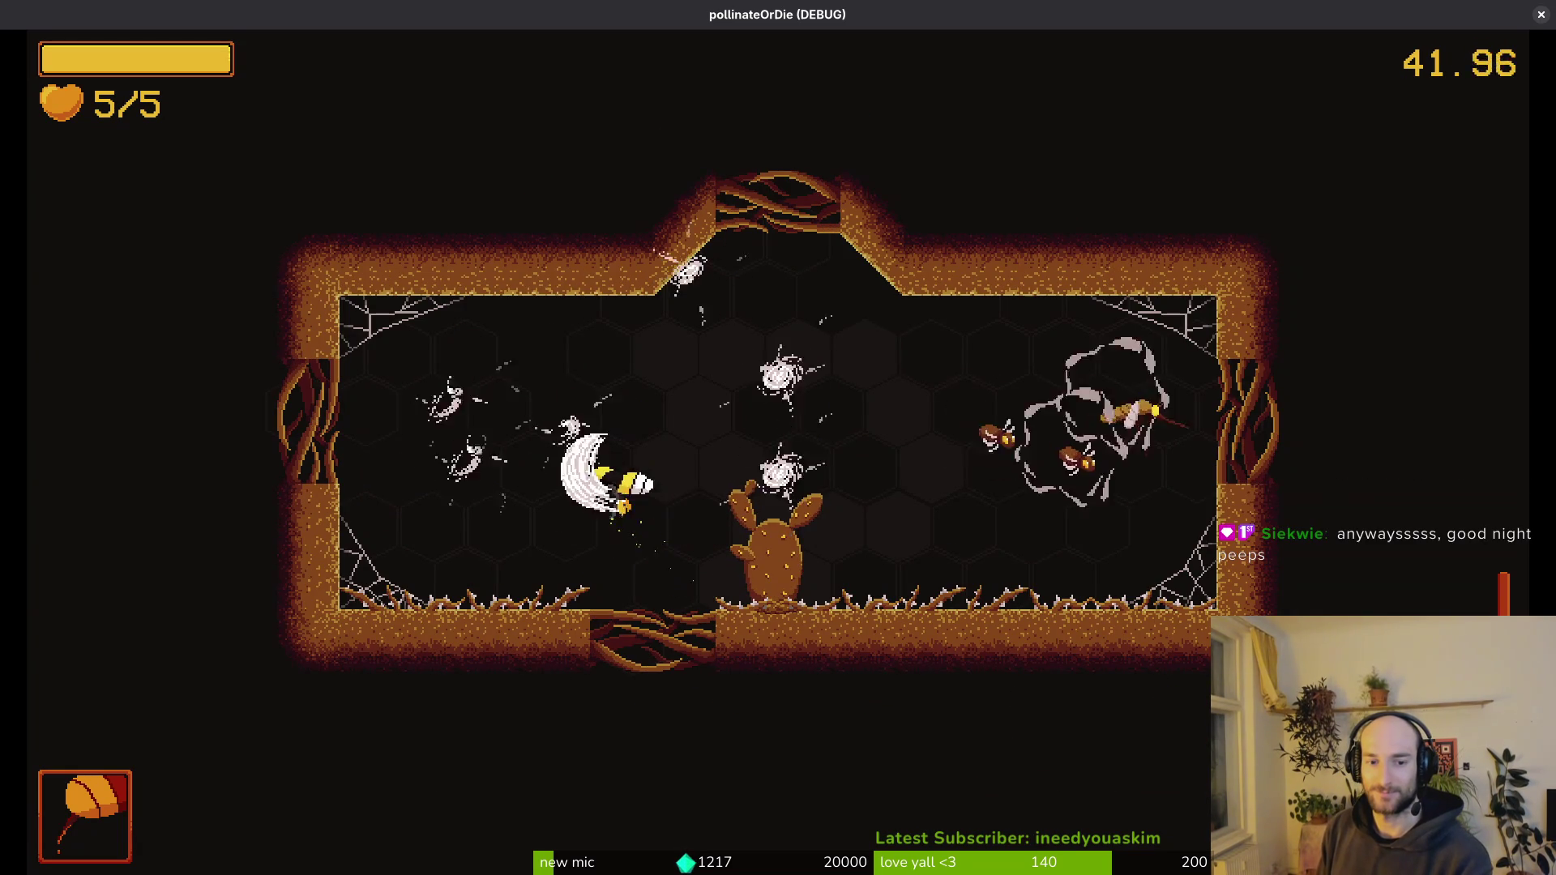
pyautogui.press('Right')
pyautogui.press('Left')
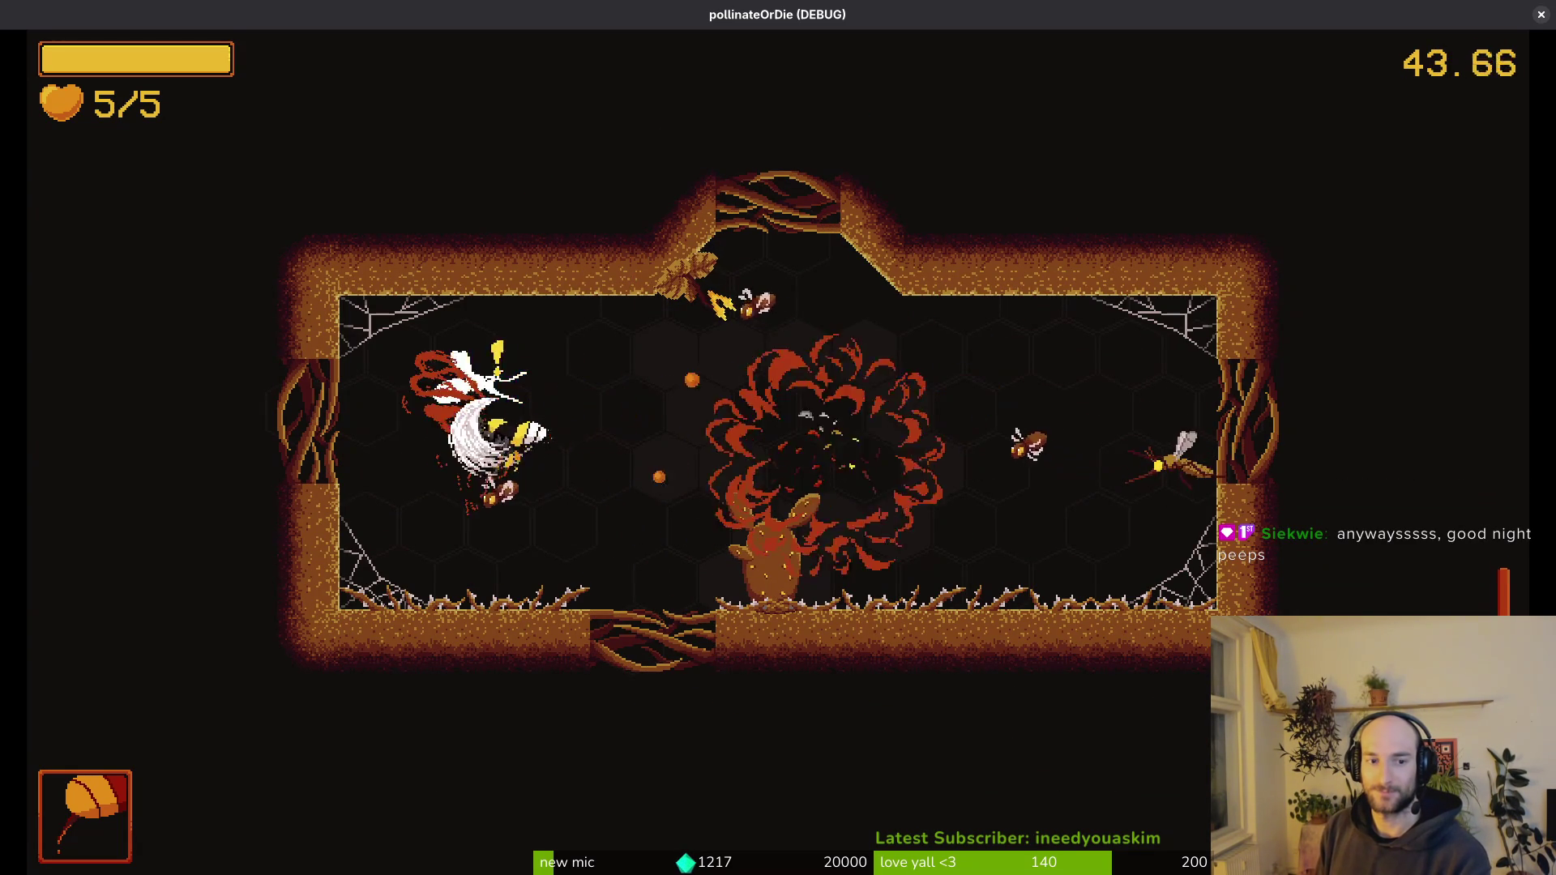
pyautogui.press('space')
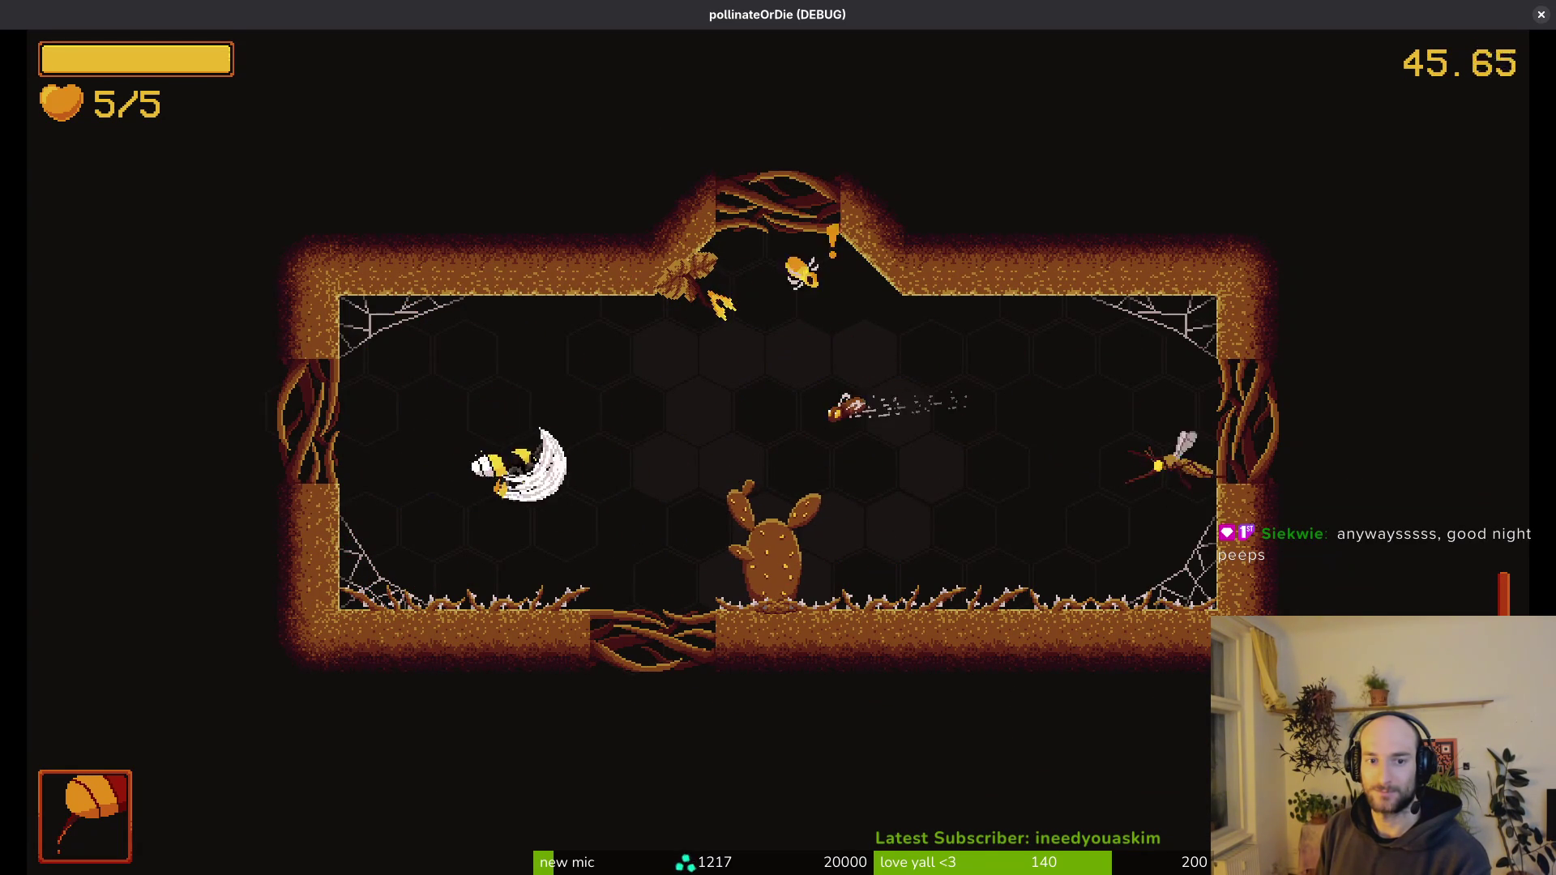
pyautogui.press('Up')
pyautogui.press('Down')
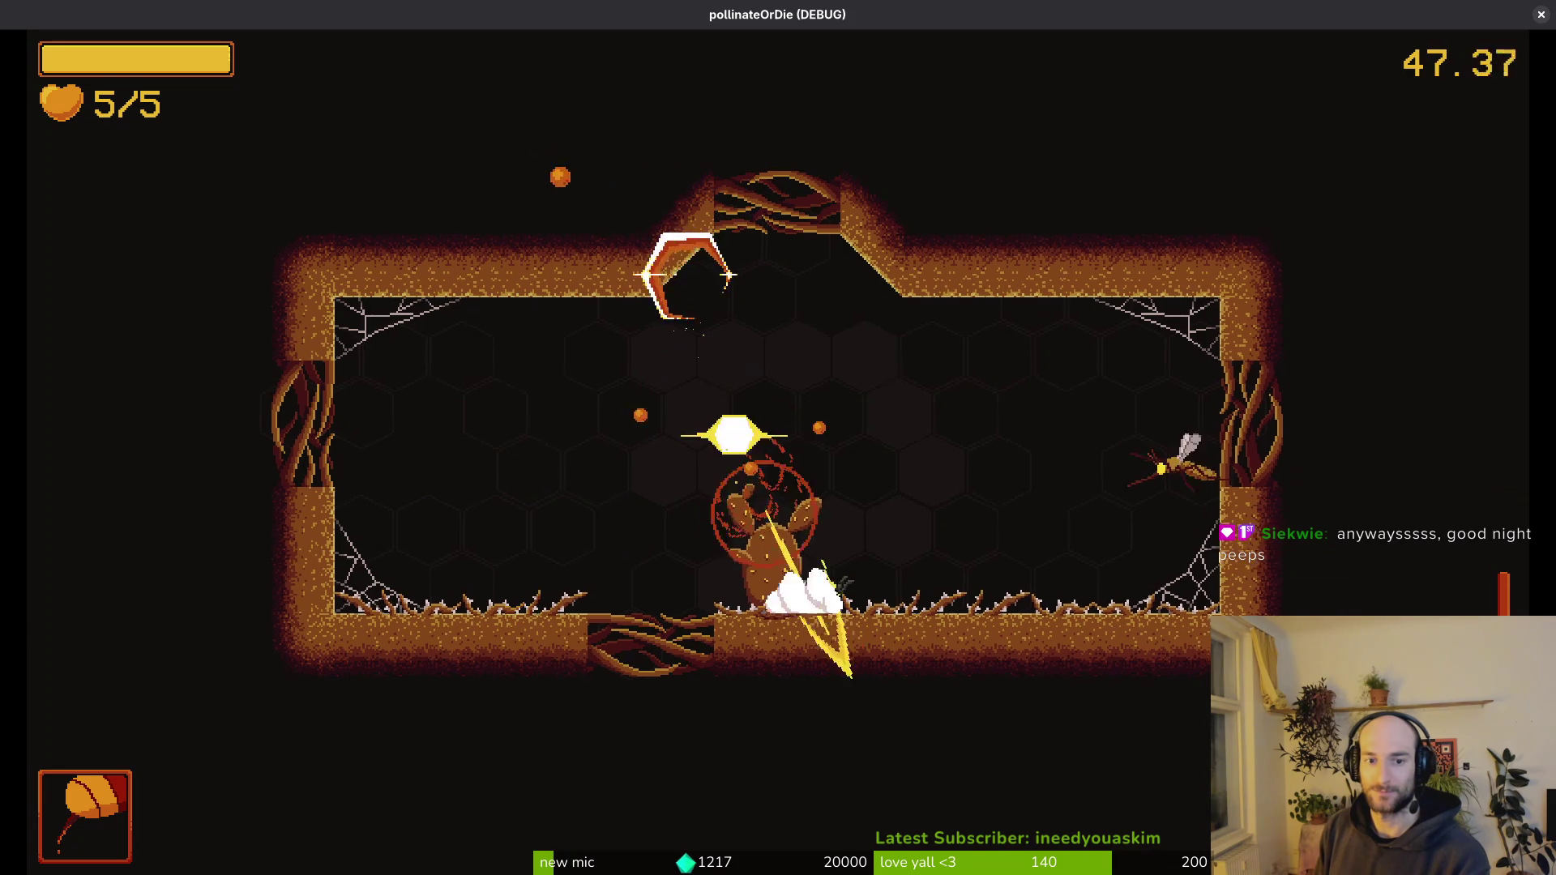
pyautogui.press('Right')
pyautogui.press('Left')
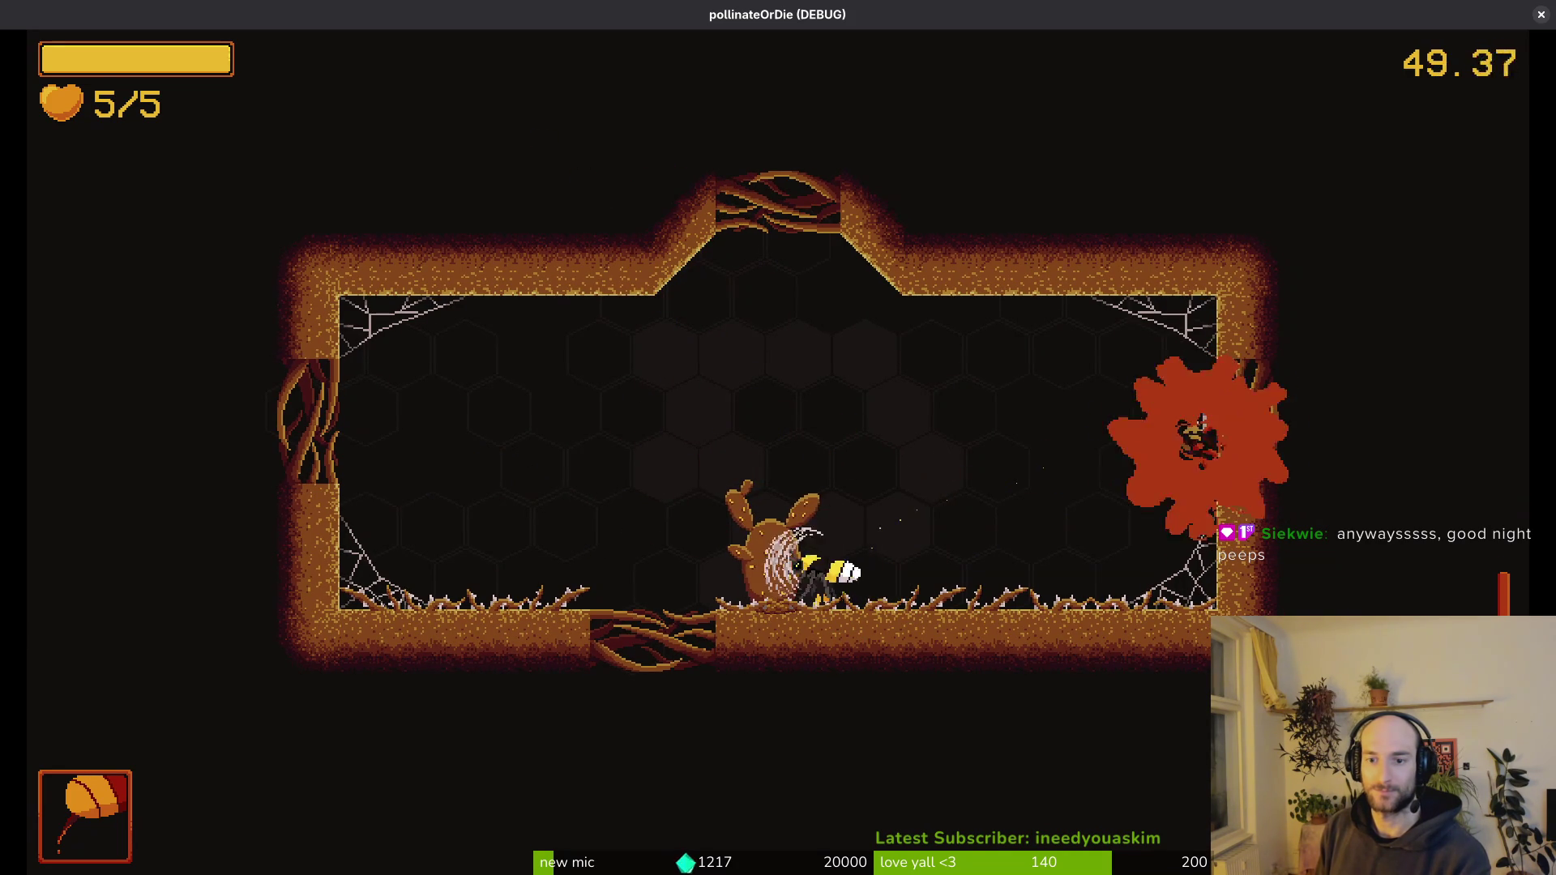
pyautogui.press('Up')
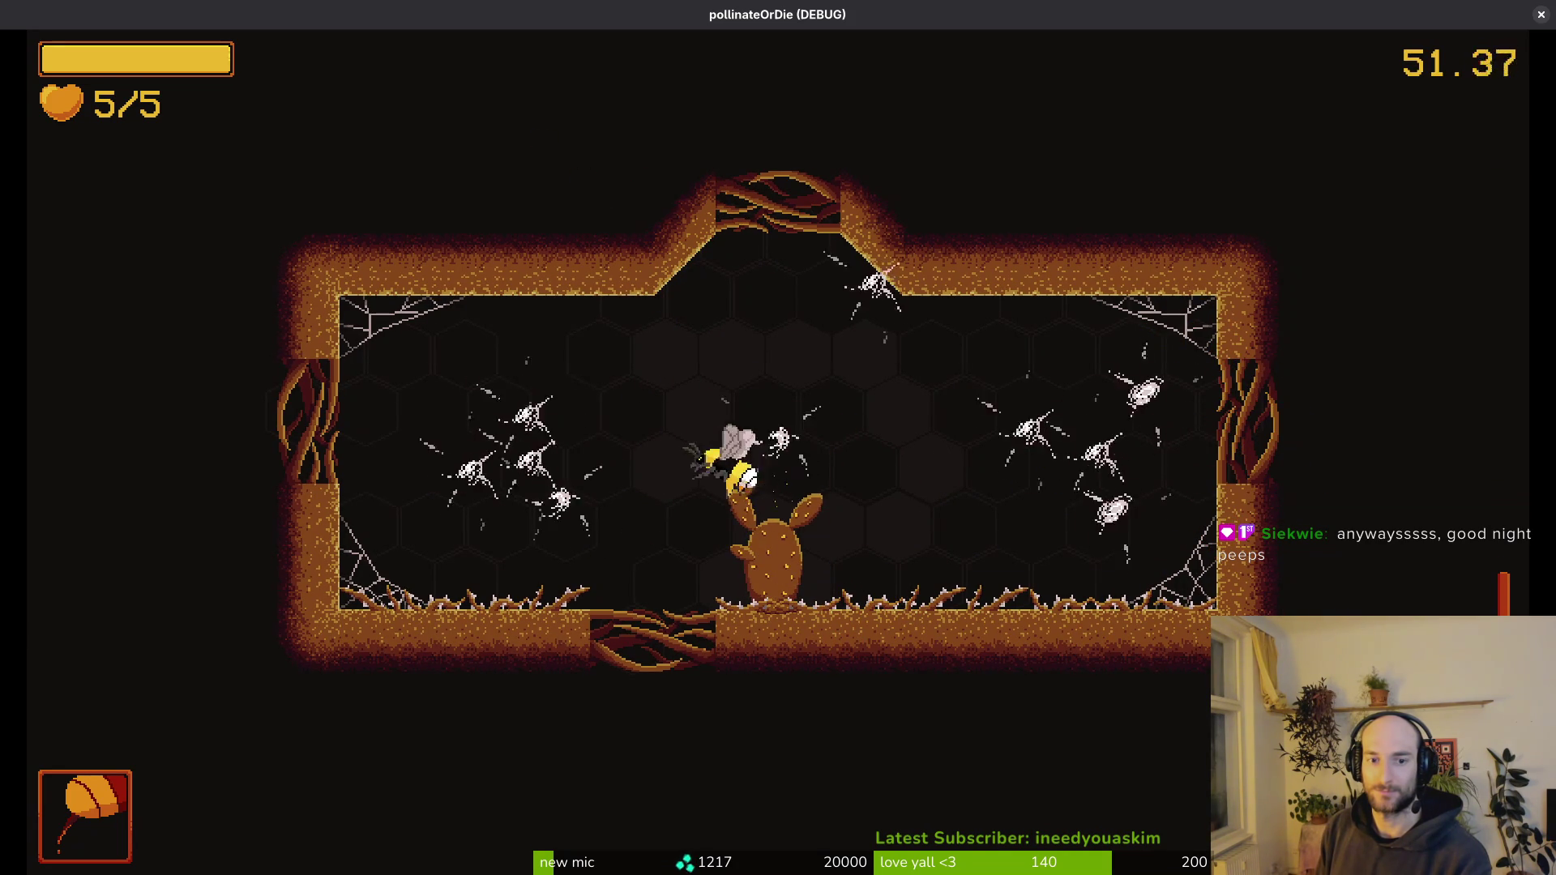
# - Dash through the second enemy swarm and pollinate the cactus
pyautogui.press('Up')
pyautogui.press('Left')
pyautogui.press('Left')
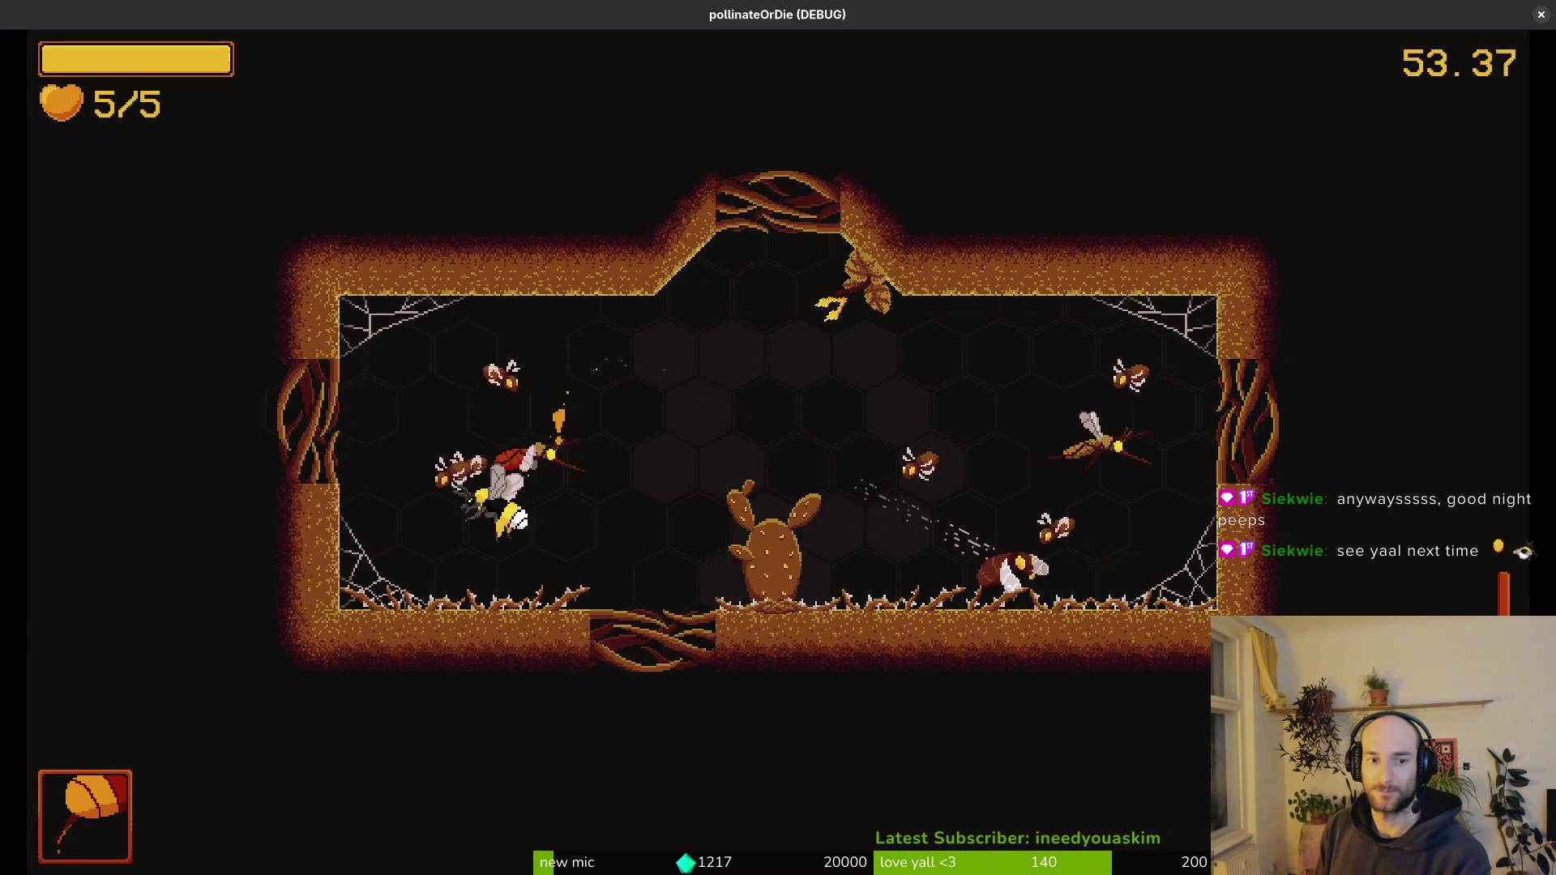
pyautogui.press('Up')
pyautogui.press('Left')
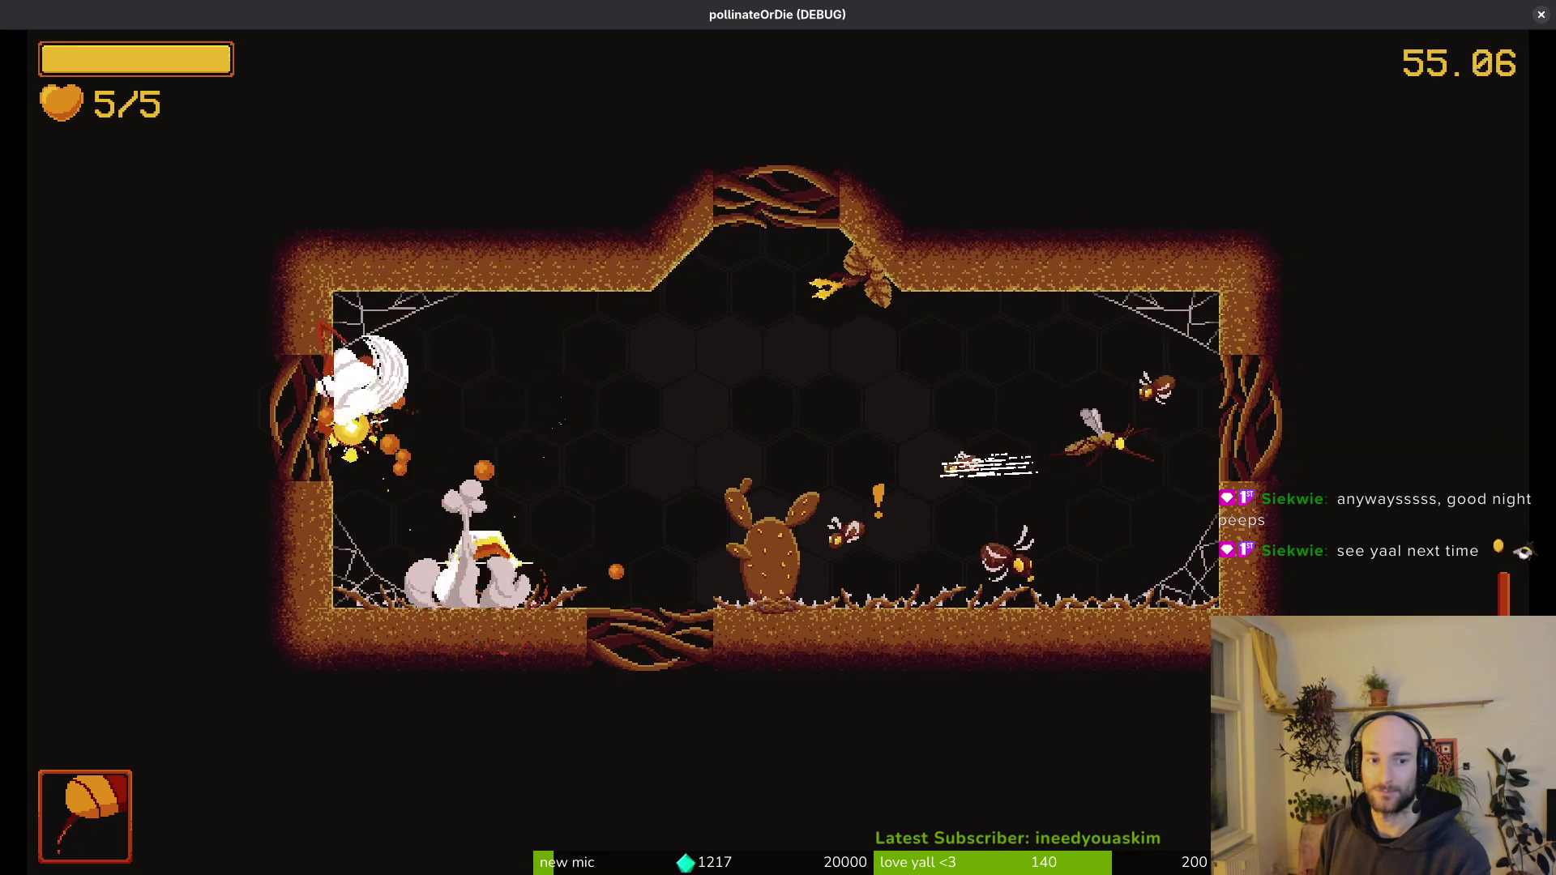
pyautogui.press('Right')
pyautogui.press('Down')
pyautogui.press('Right')
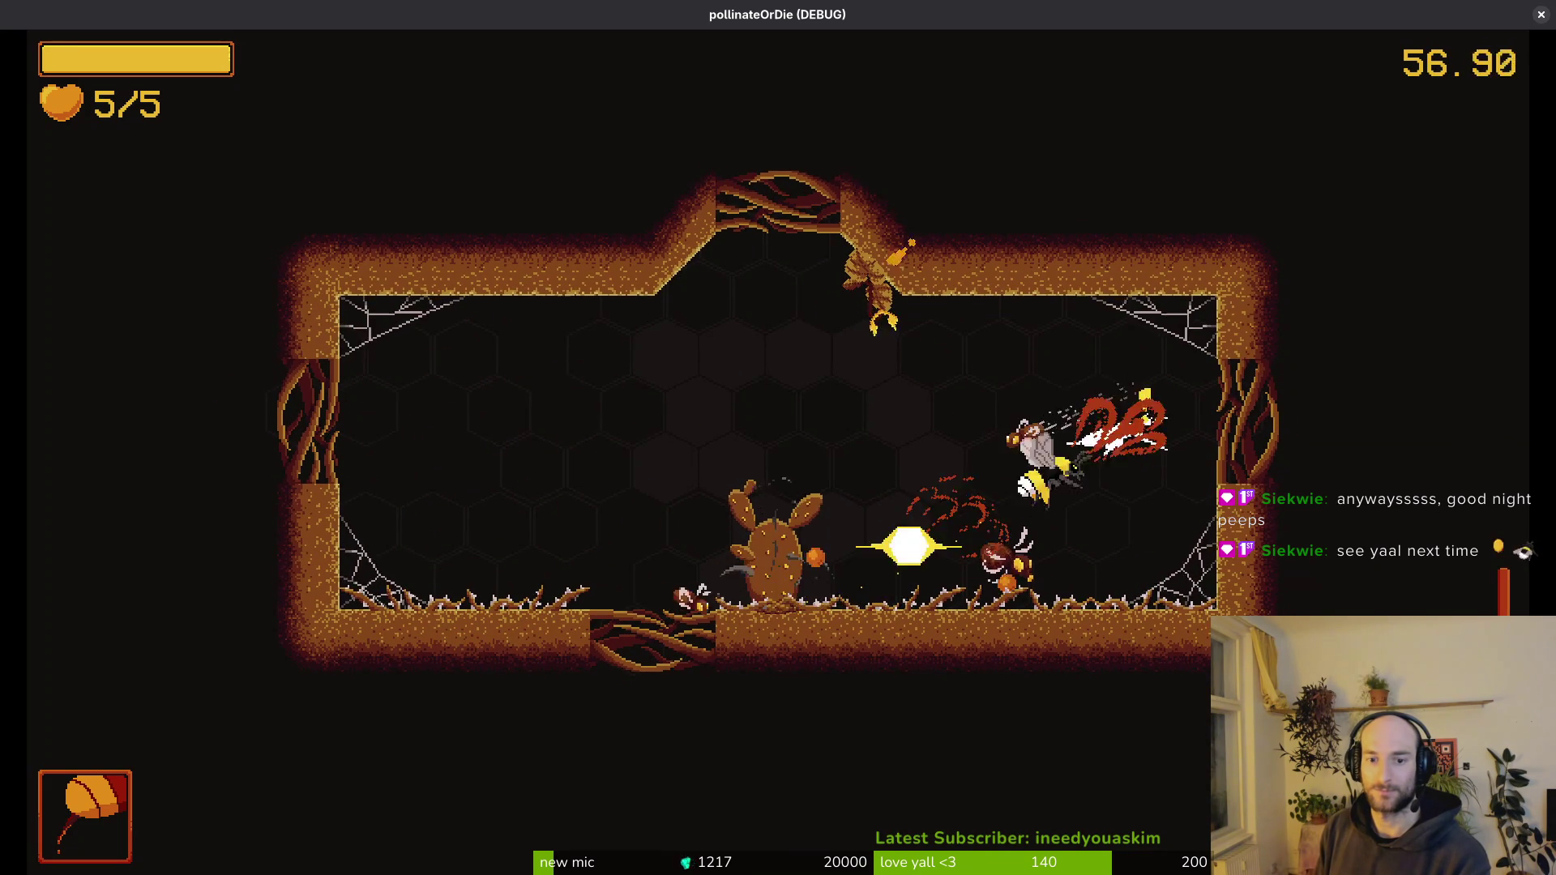
pyautogui.press('Up')
pyautogui.press('Left')
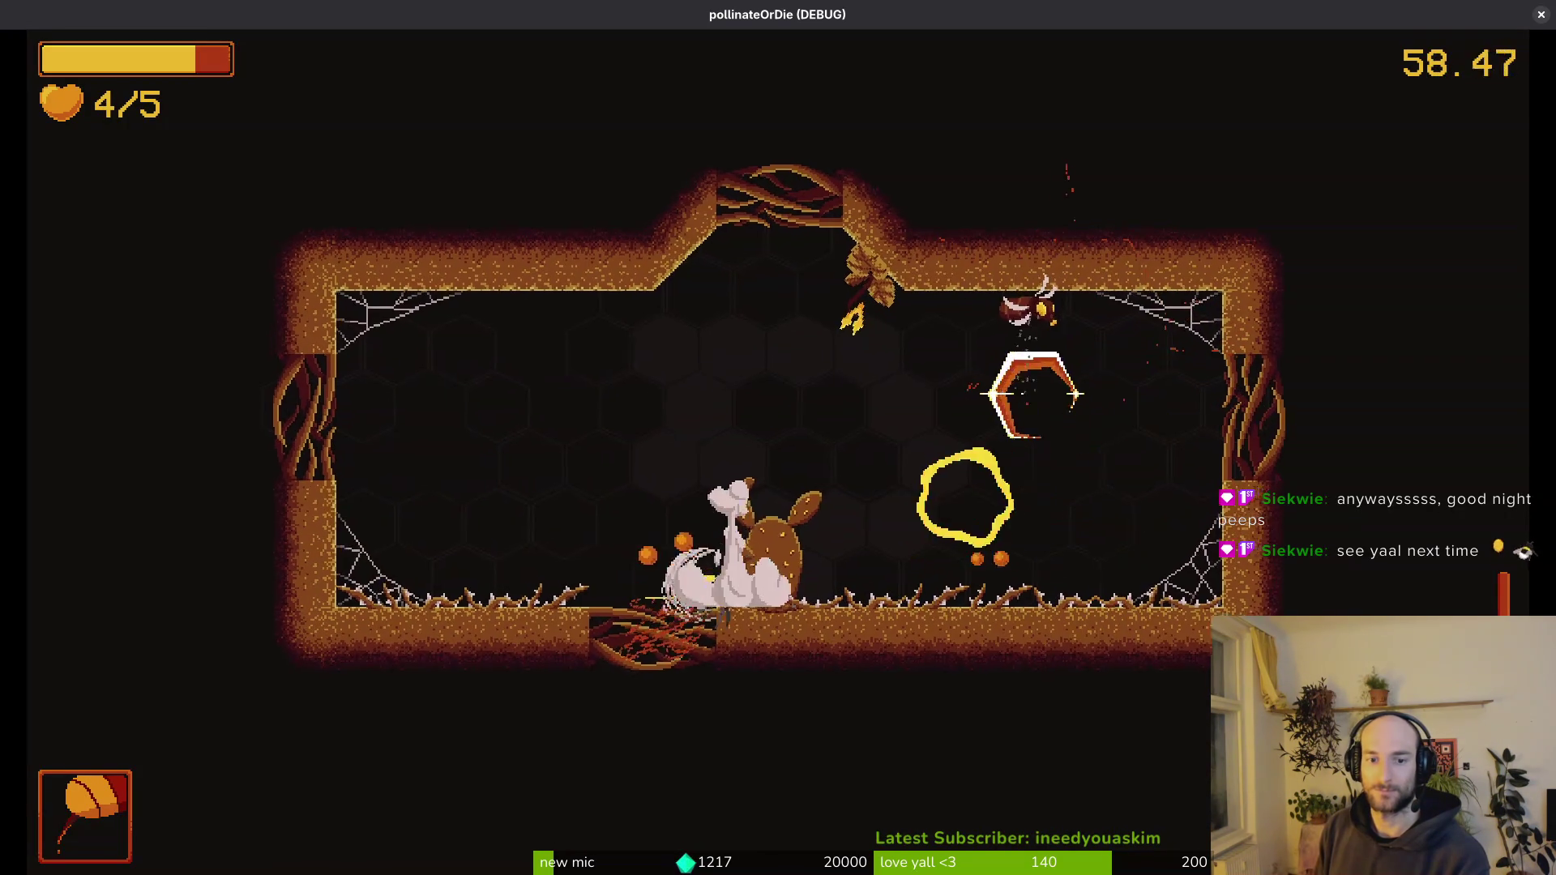
pyautogui.press('Up')
# - Finish the last enemy and fly out the top opening into the spider arena
pyautogui.press('Right')
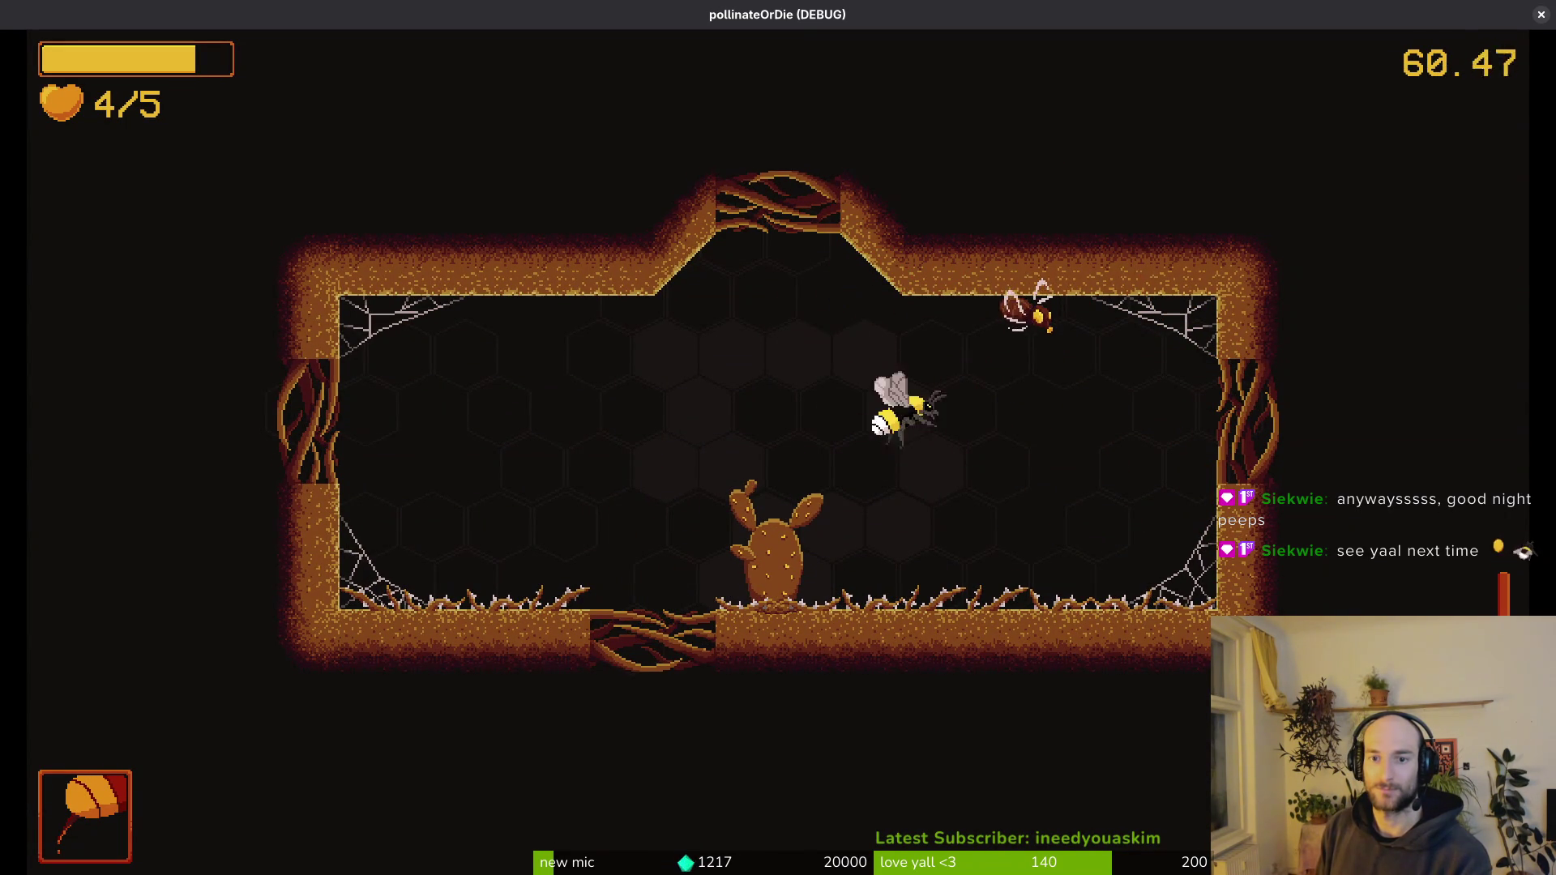
pyautogui.press('Right')
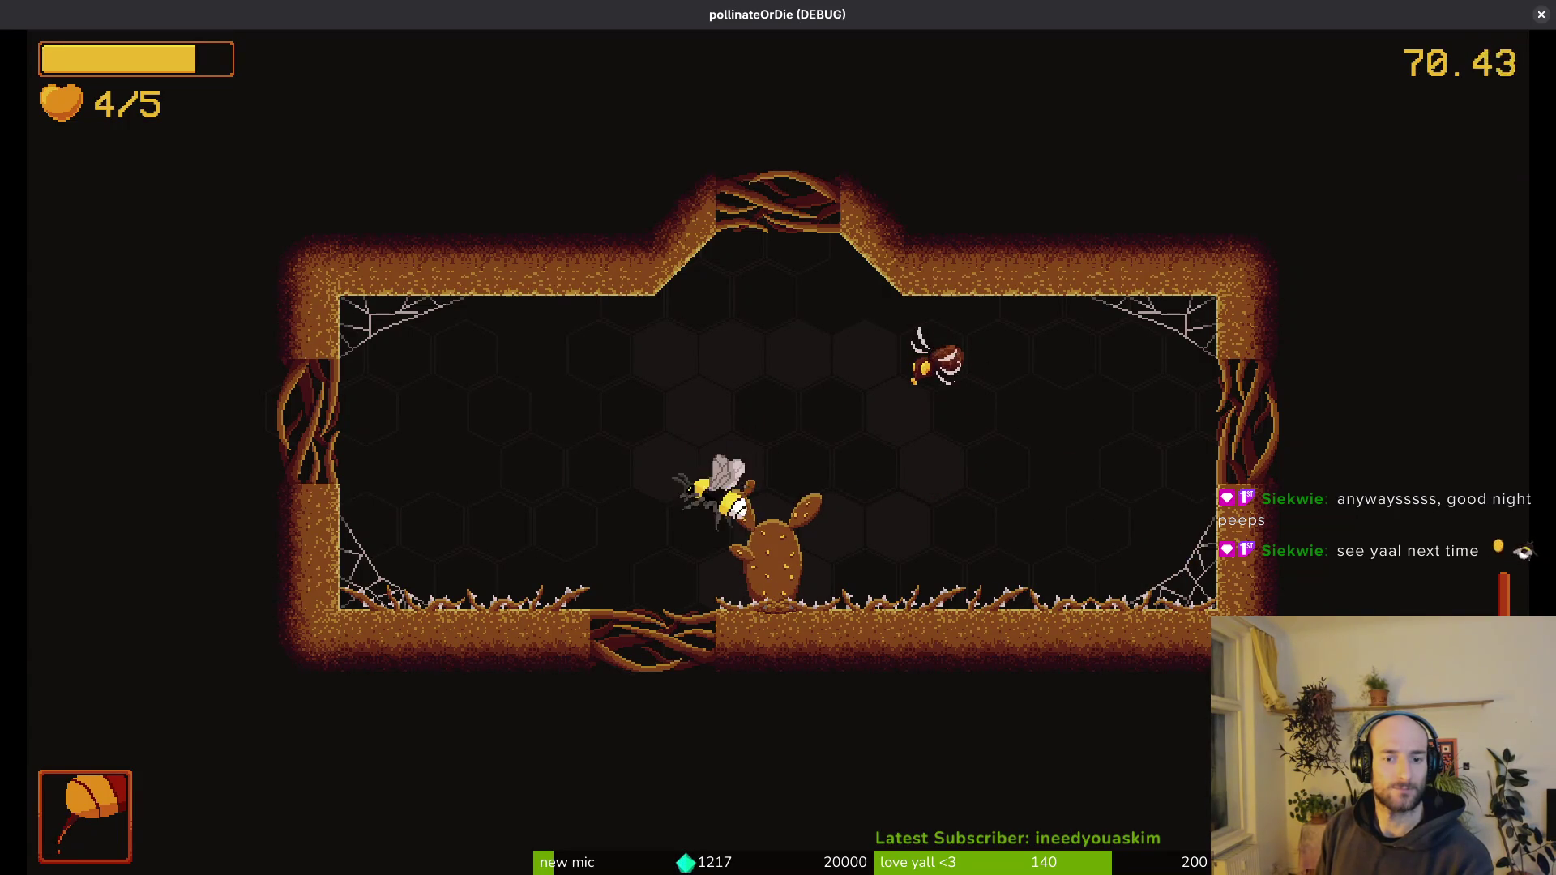
pyautogui.press('Right')
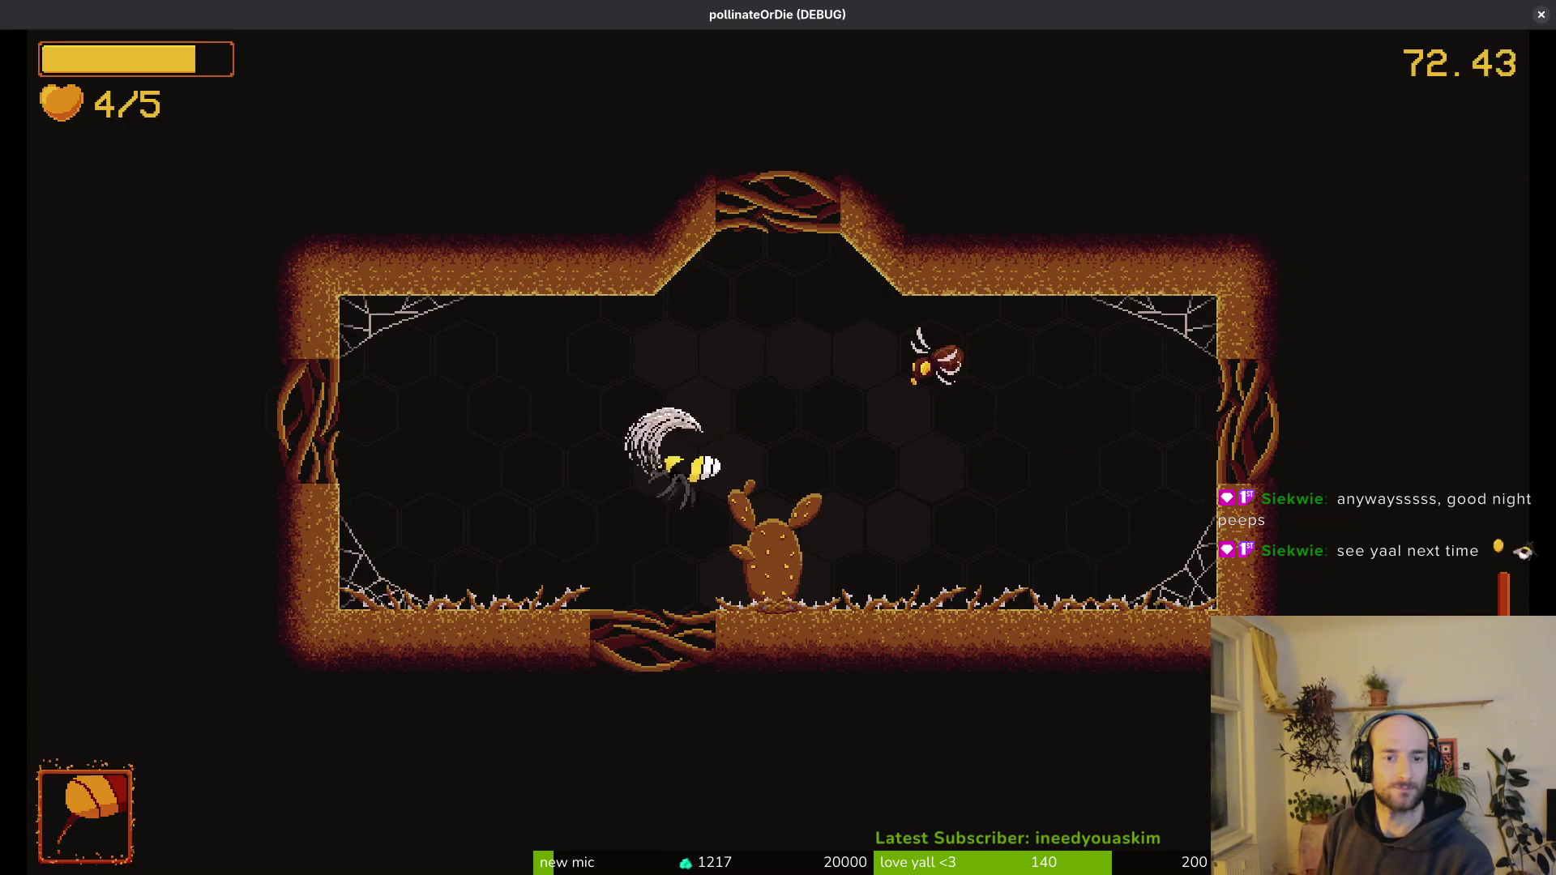
pyautogui.press('Right')
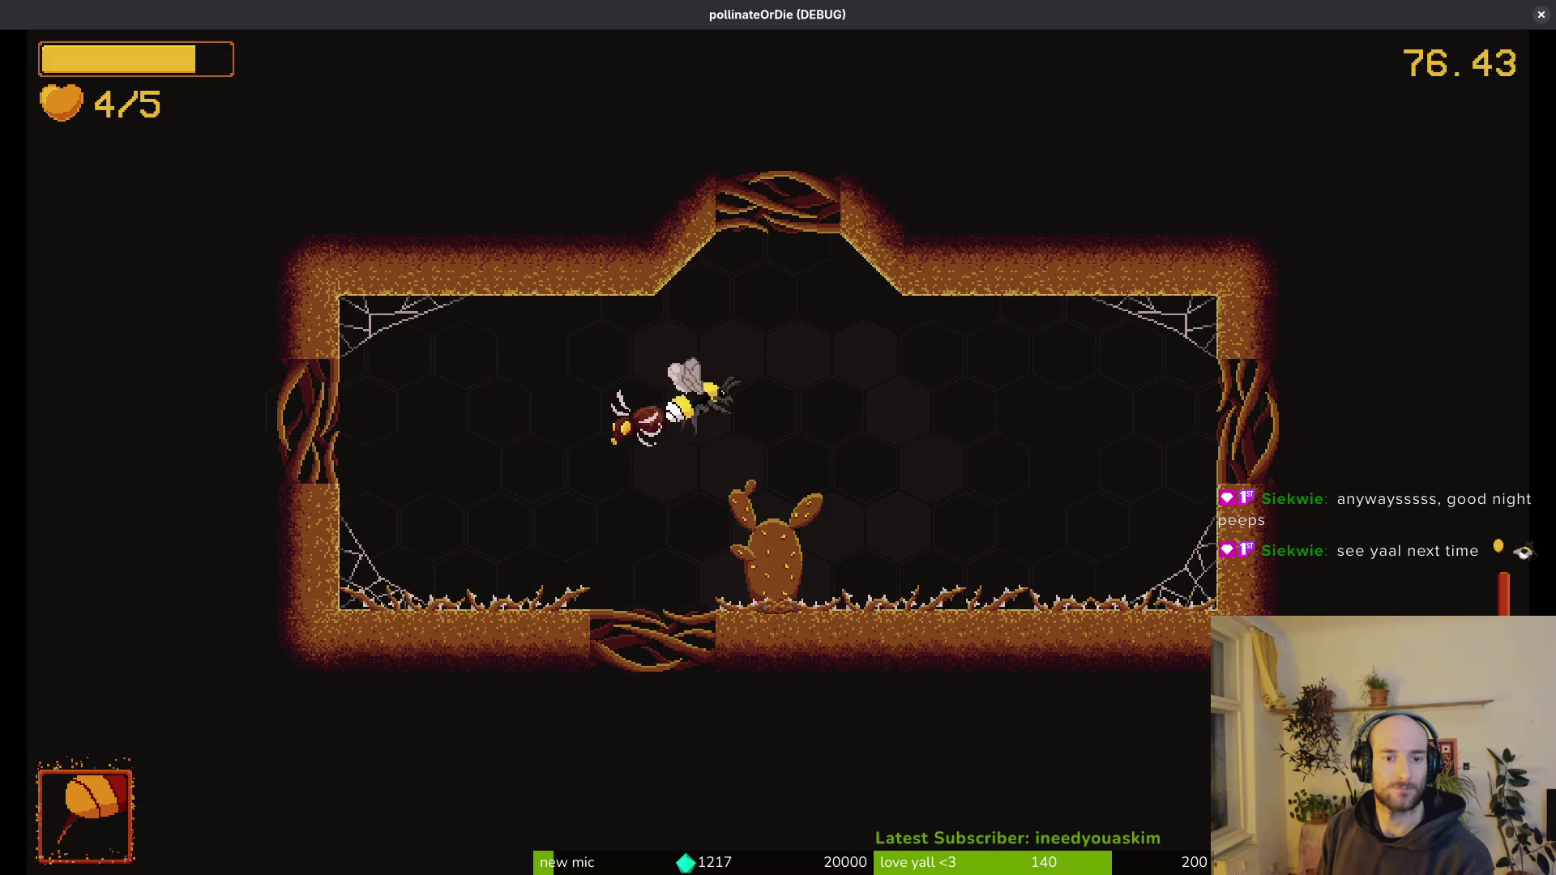
pyautogui.press('Up')
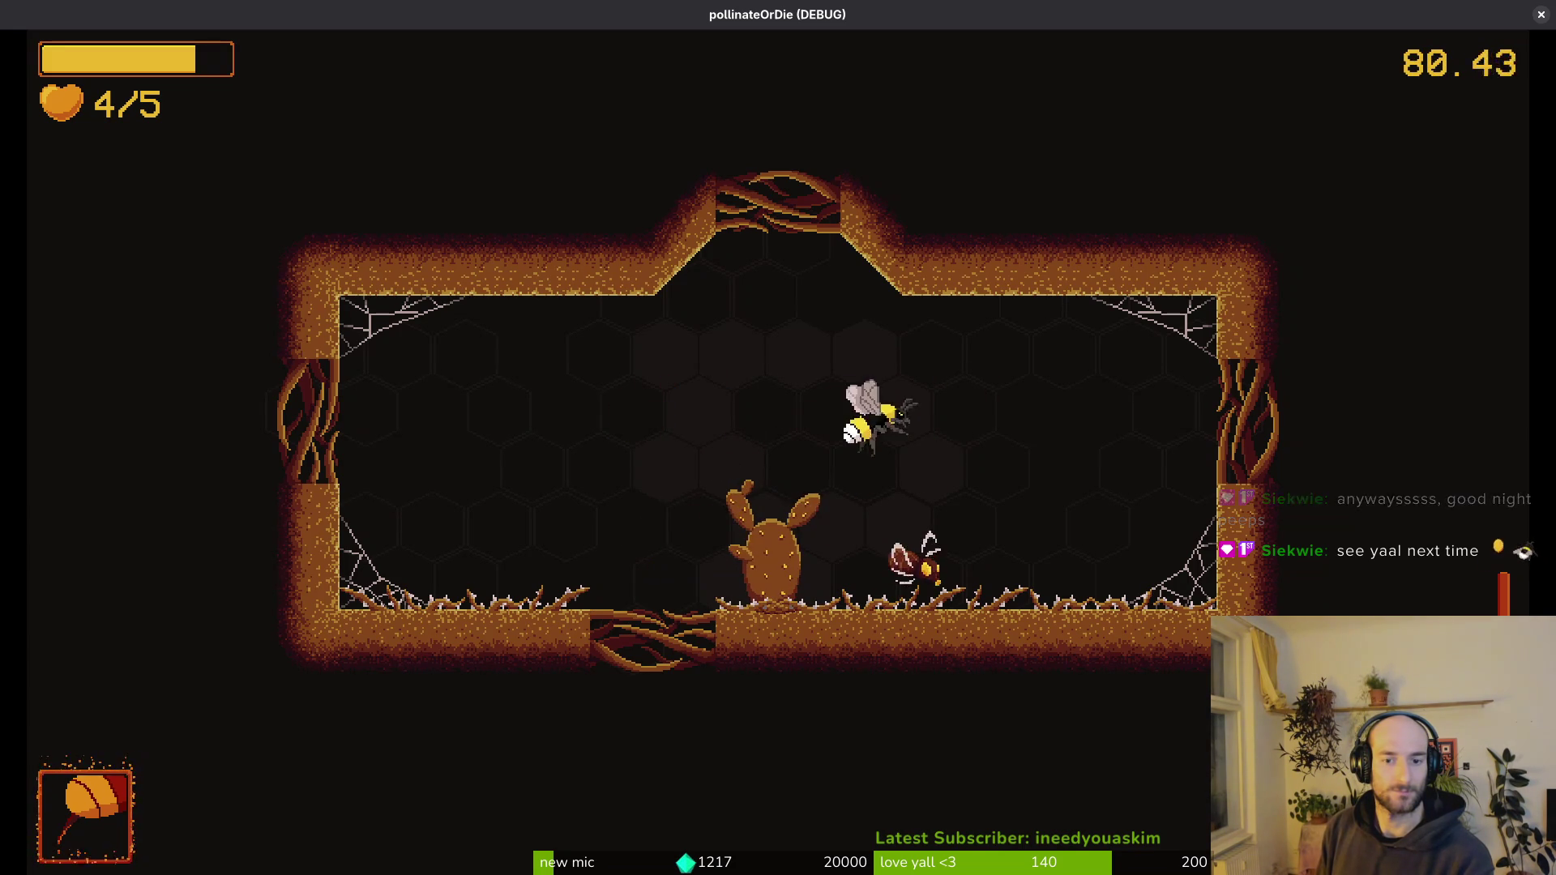
pyautogui.press('x')
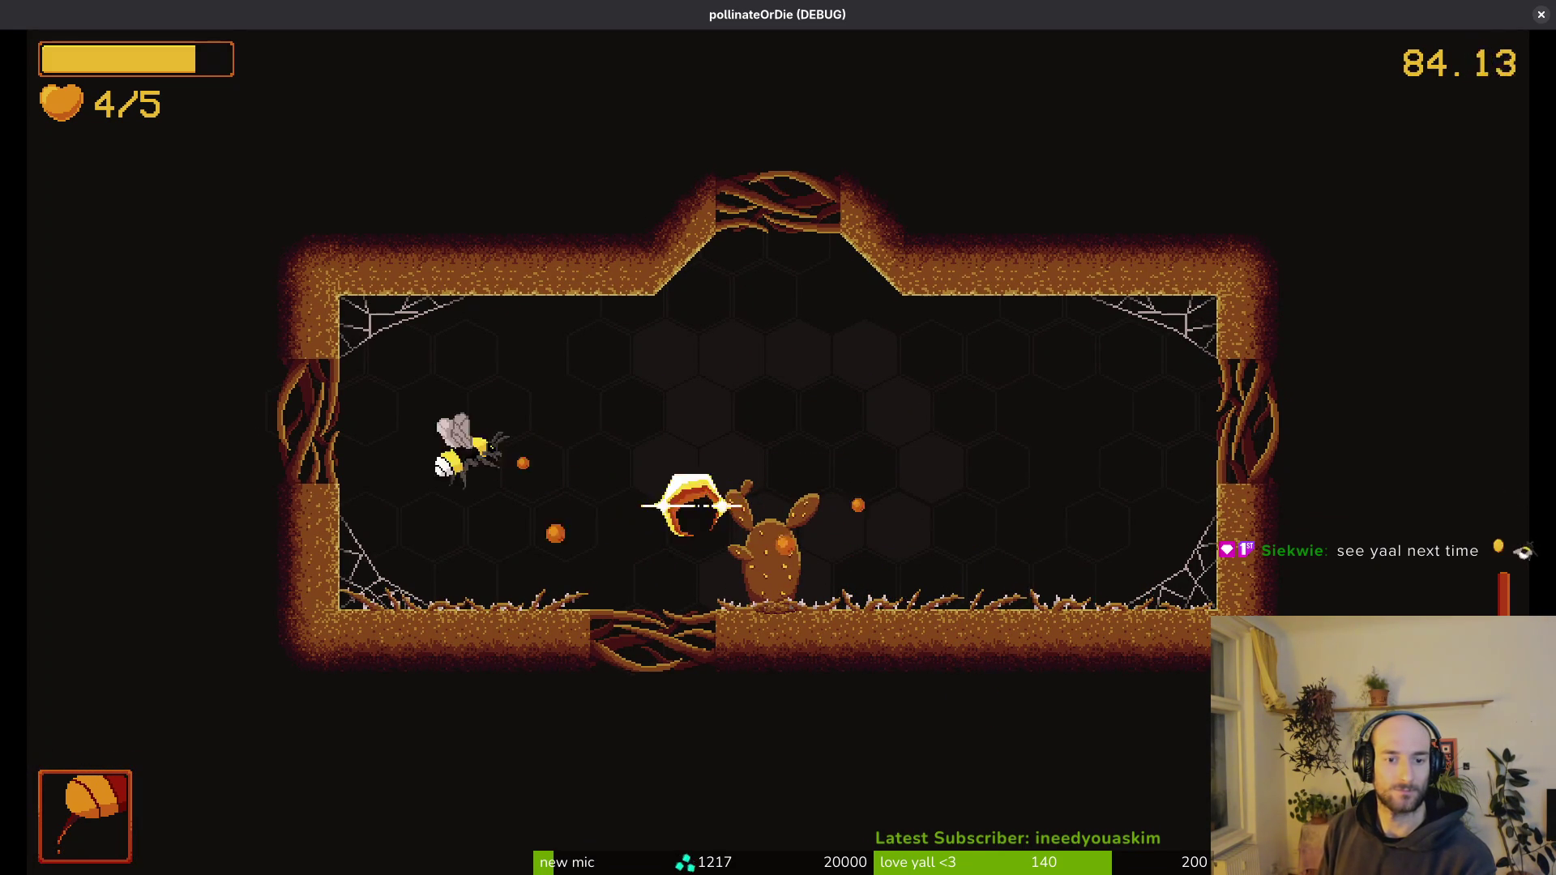
pyautogui.press('x')
pyautogui.press('Up')
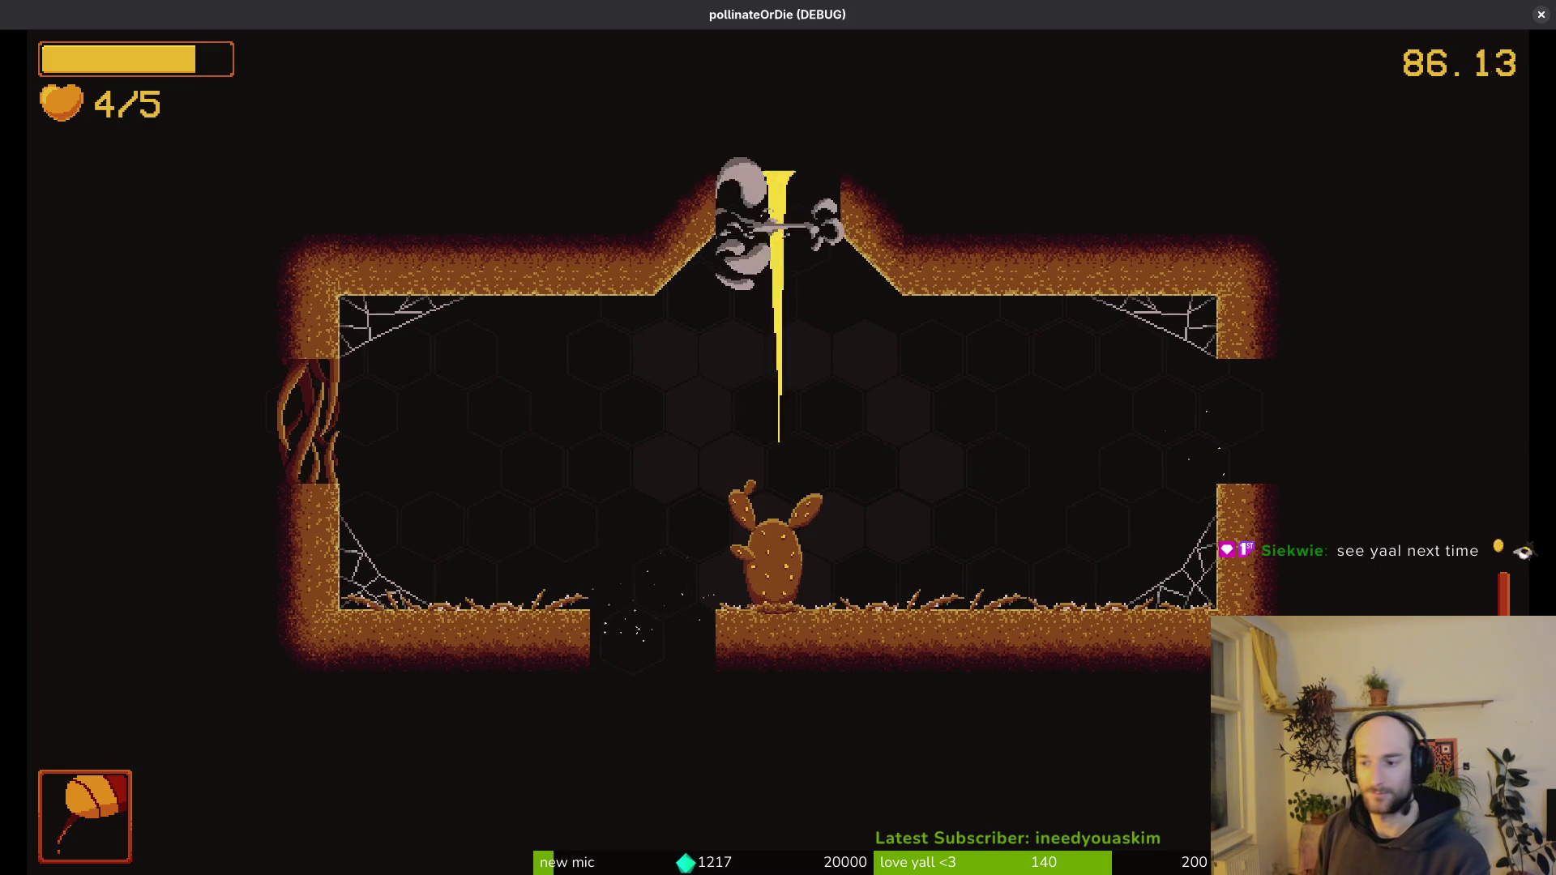
pyautogui.press('Right')
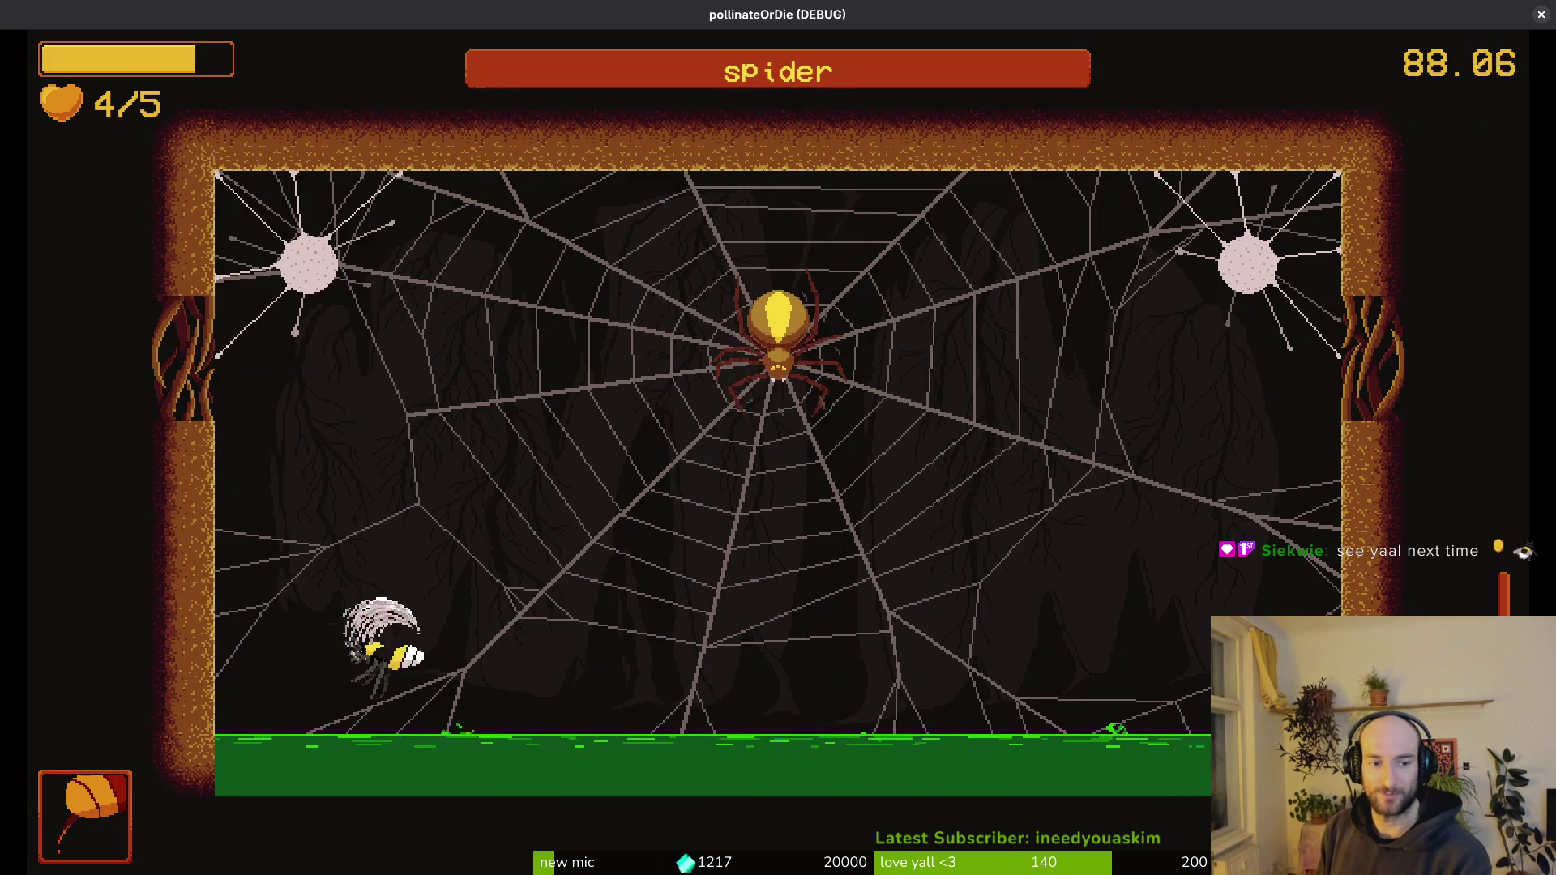
# - Slash open the top-left web cocoon in the spider arena
pyautogui.press('x')
pyautogui.press('x')
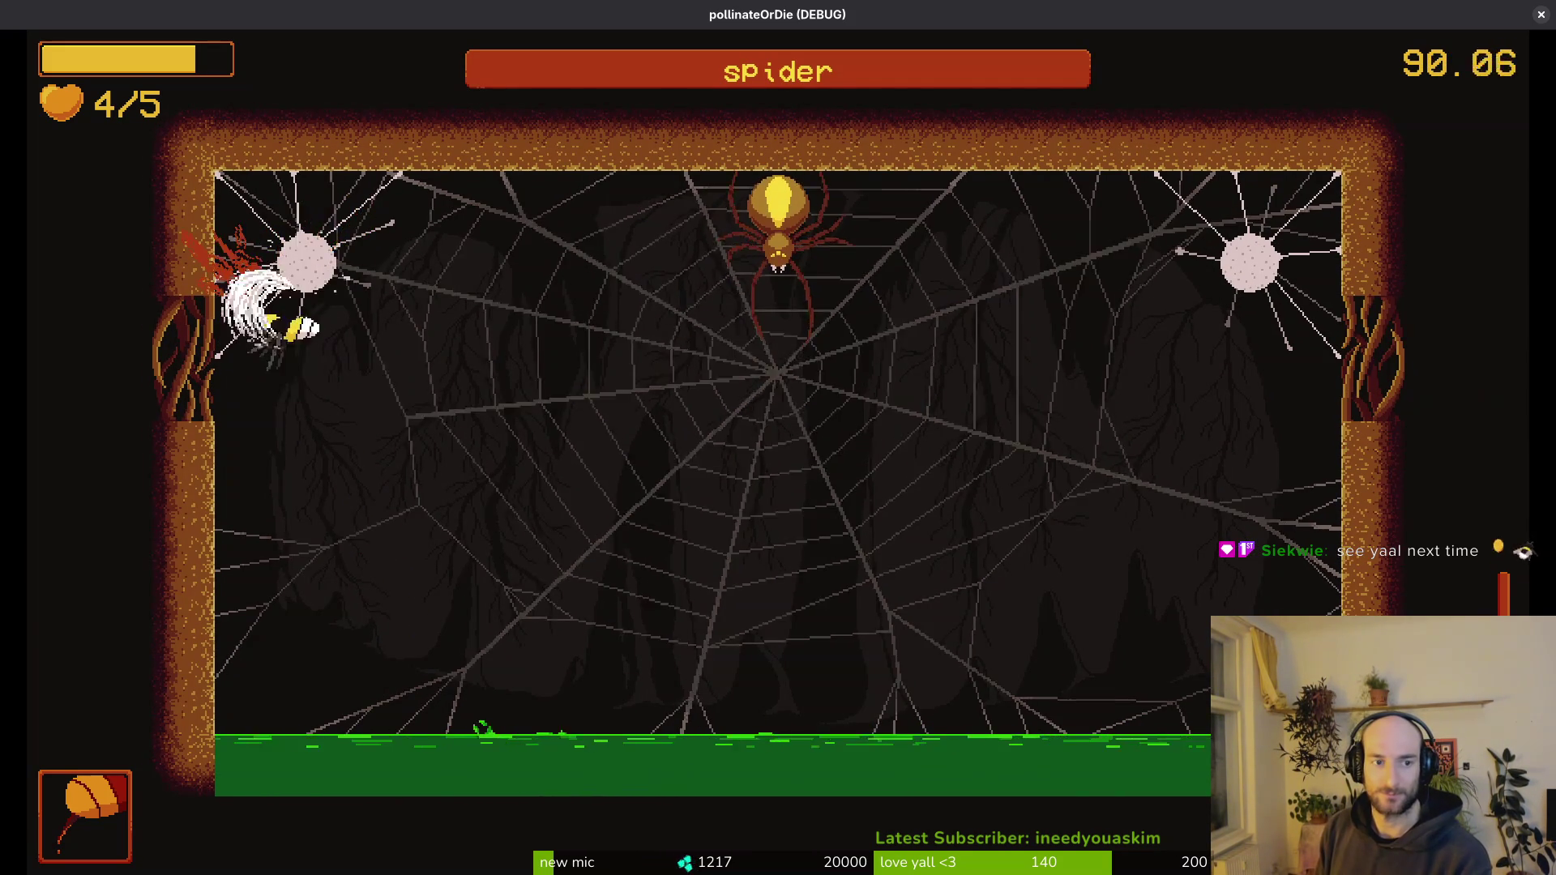
pyautogui.press('x')
pyautogui.press('x')
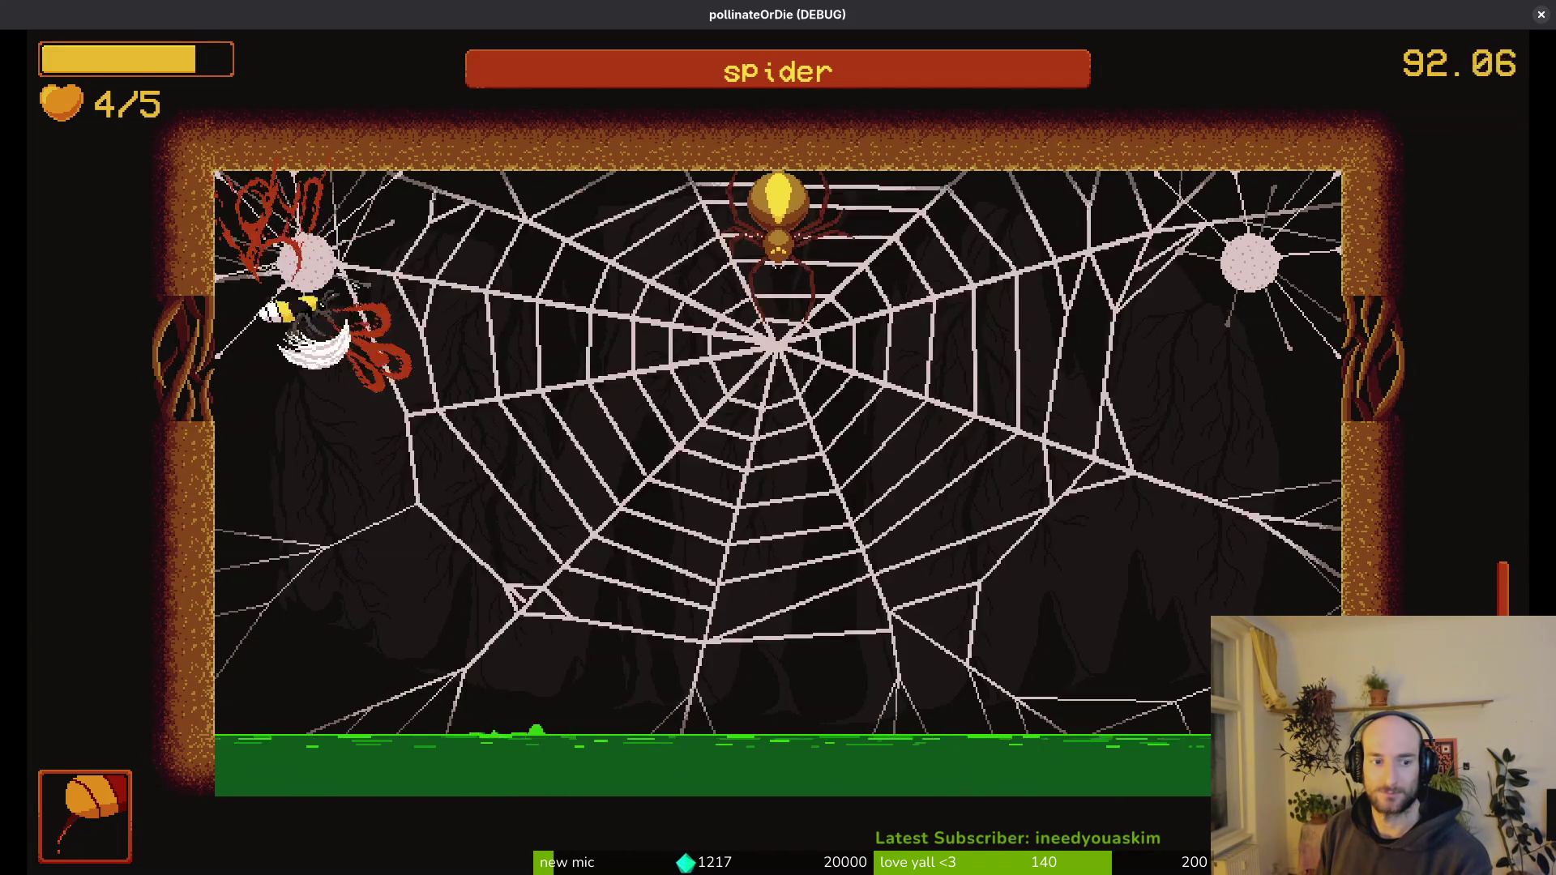
pyautogui.press('x')
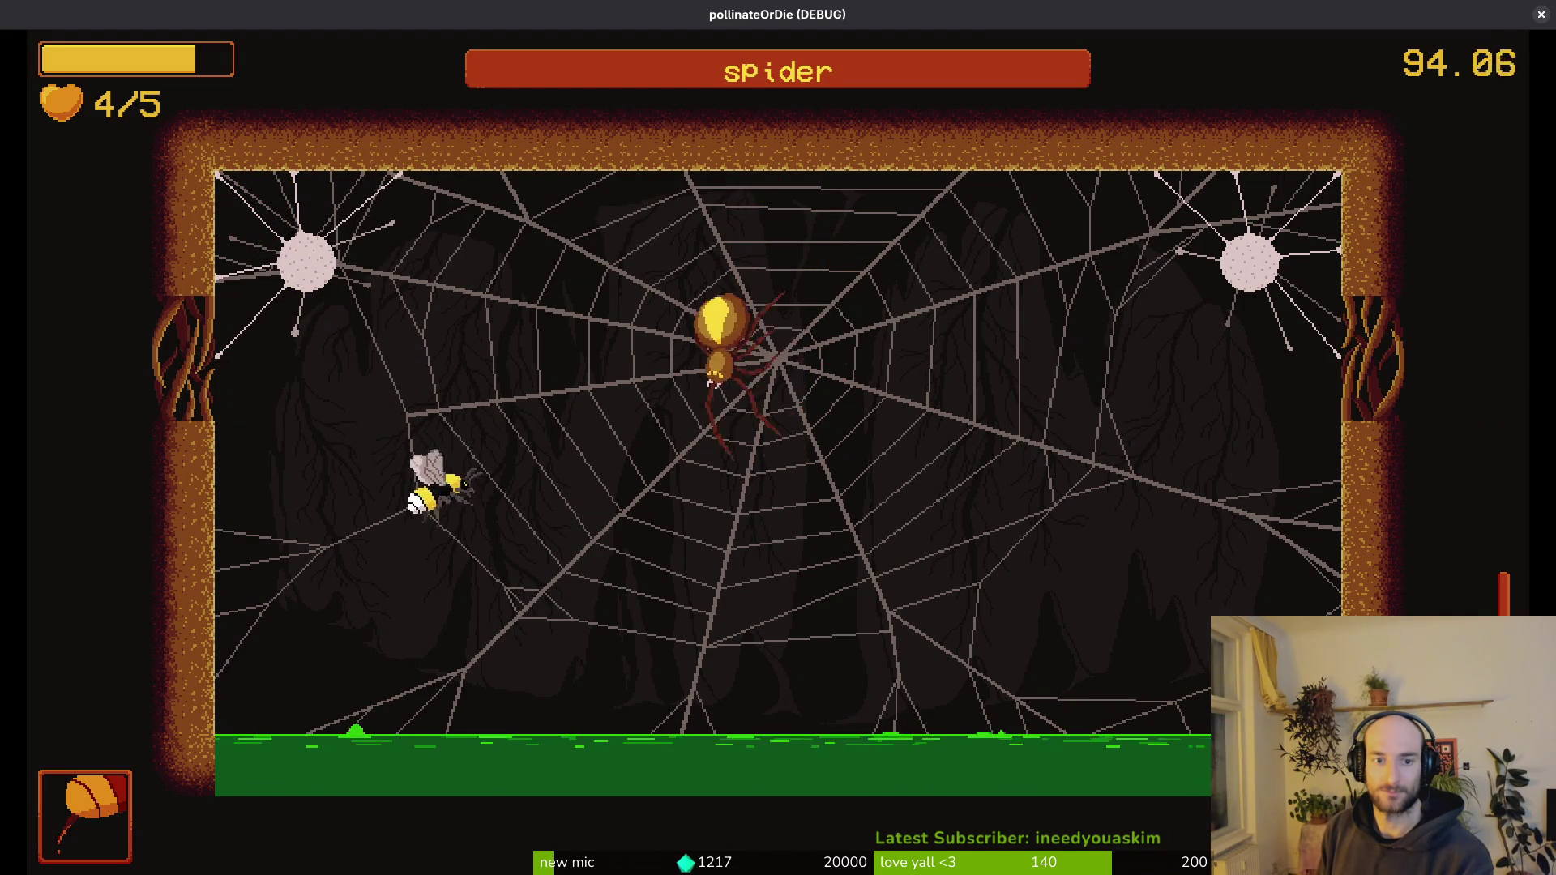
pyautogui.press('x')
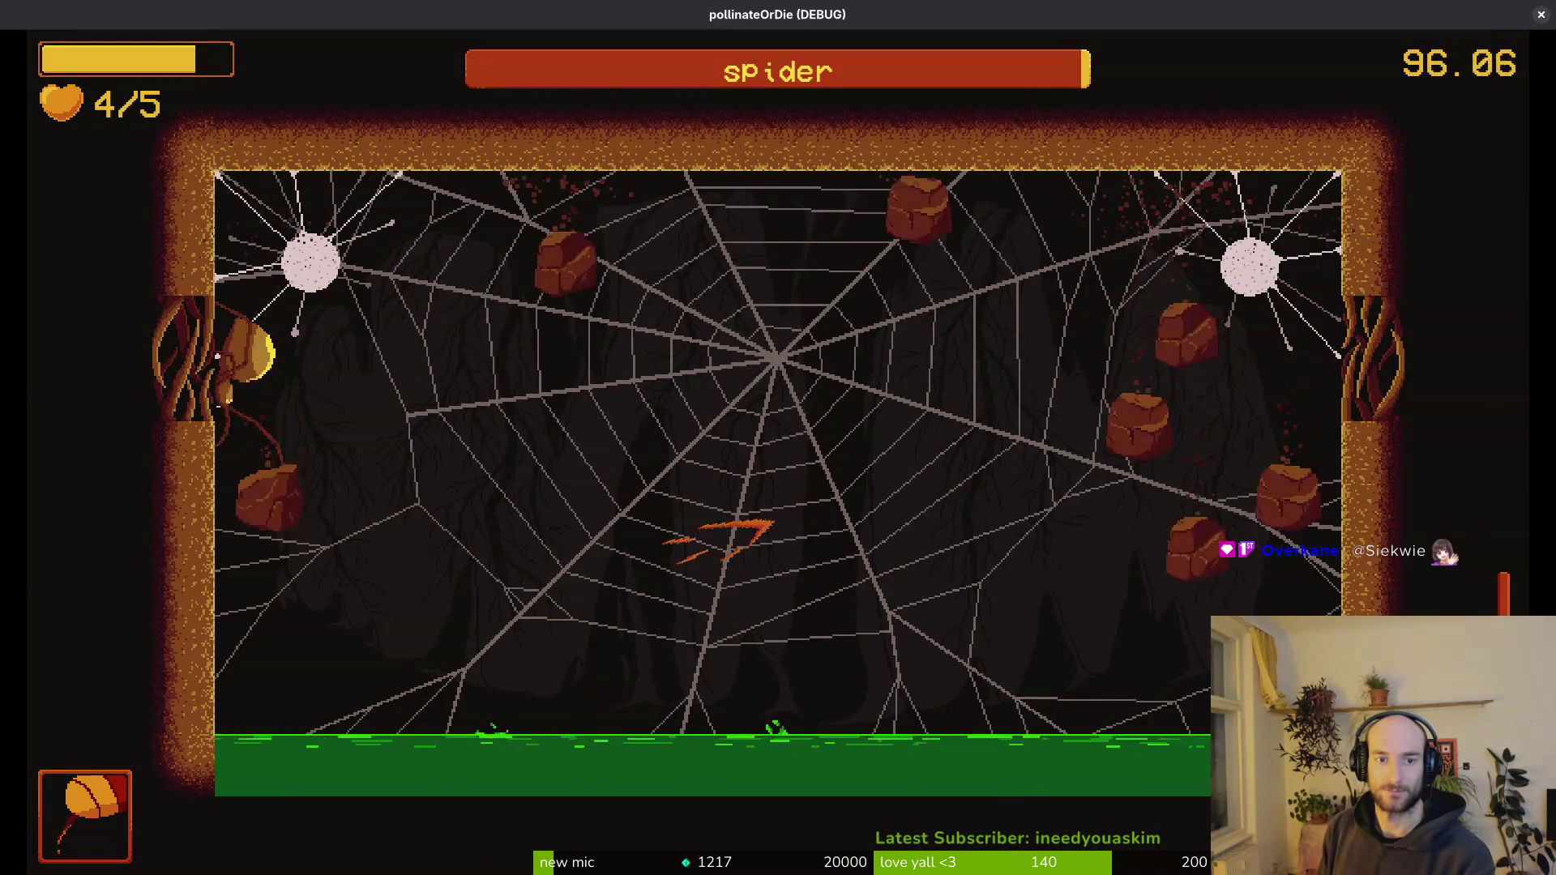
pyautogui.press('x')
pyautogui.press('x')
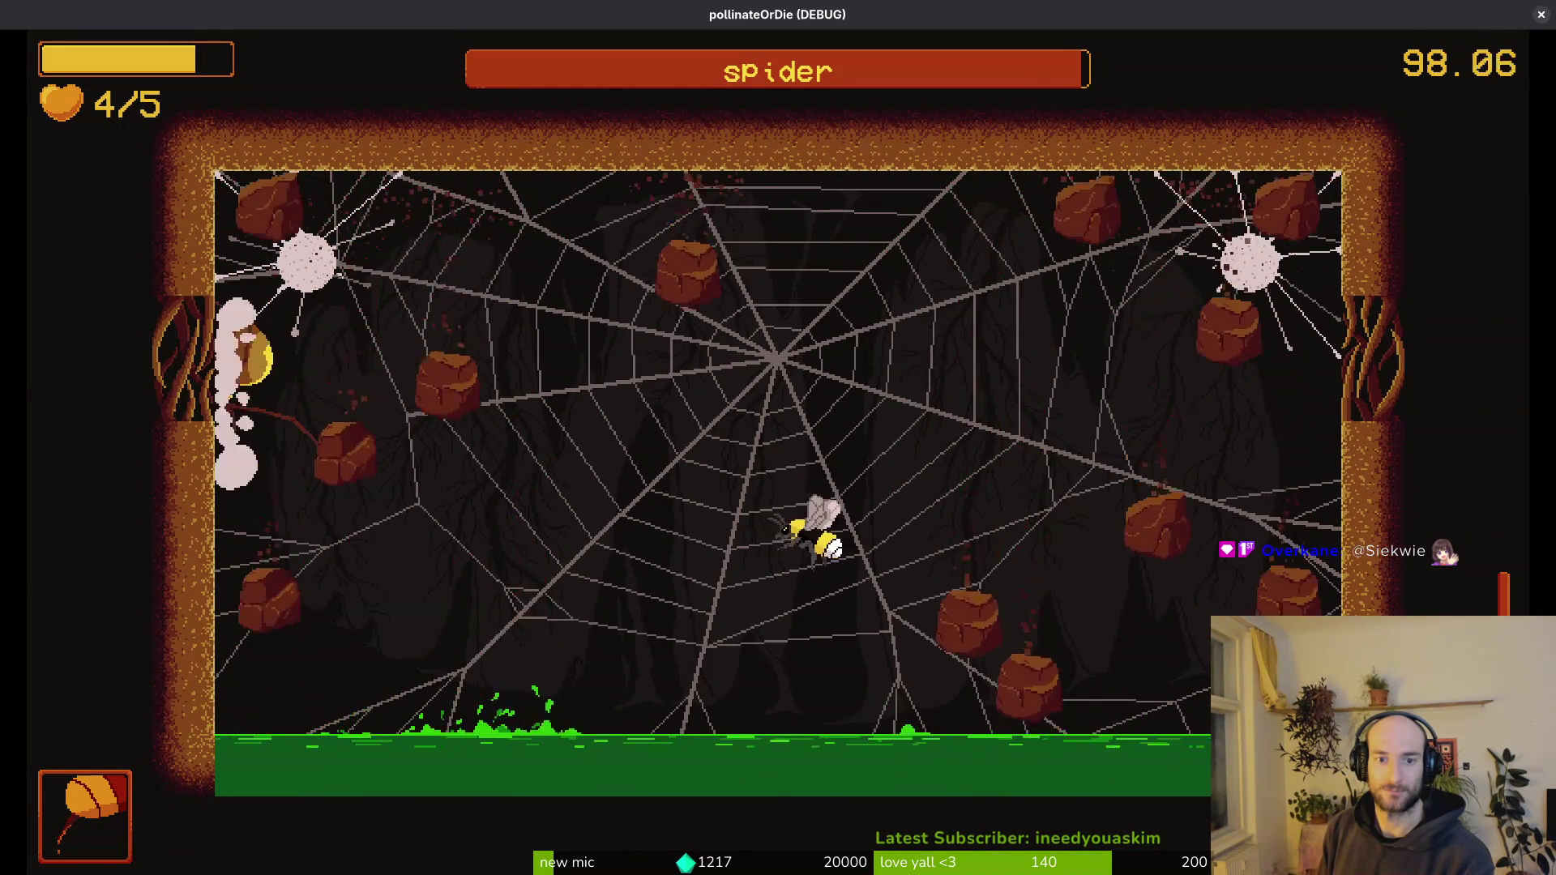
# - Land first hits on the spider and weave around the web dodging falling rocks
pyautogui.press('Down')
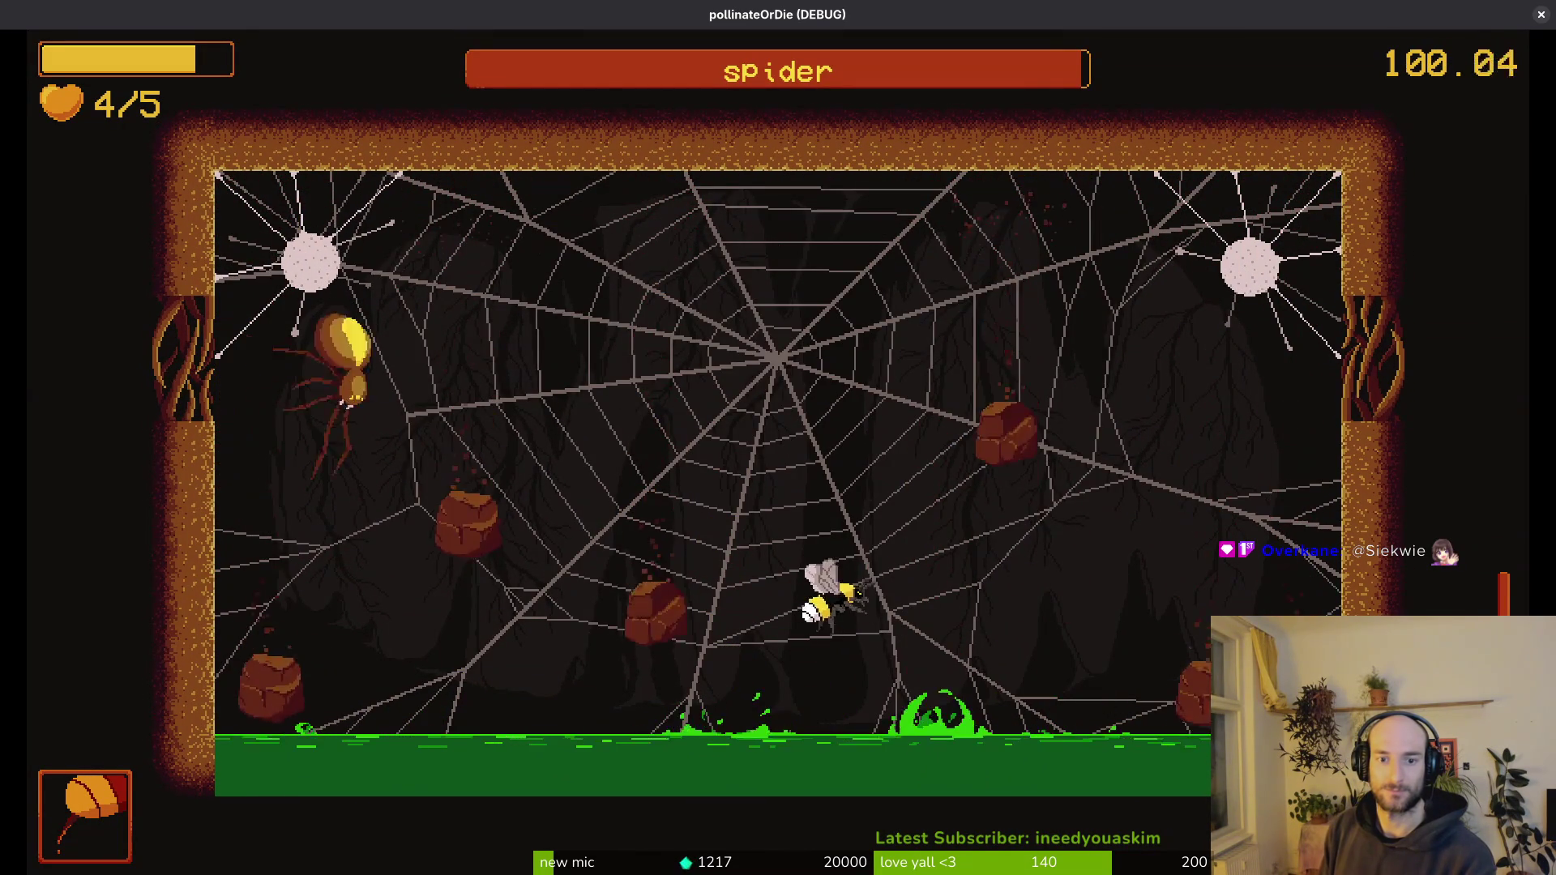
pyautogui.press('Up')
pyautogui.press('x')
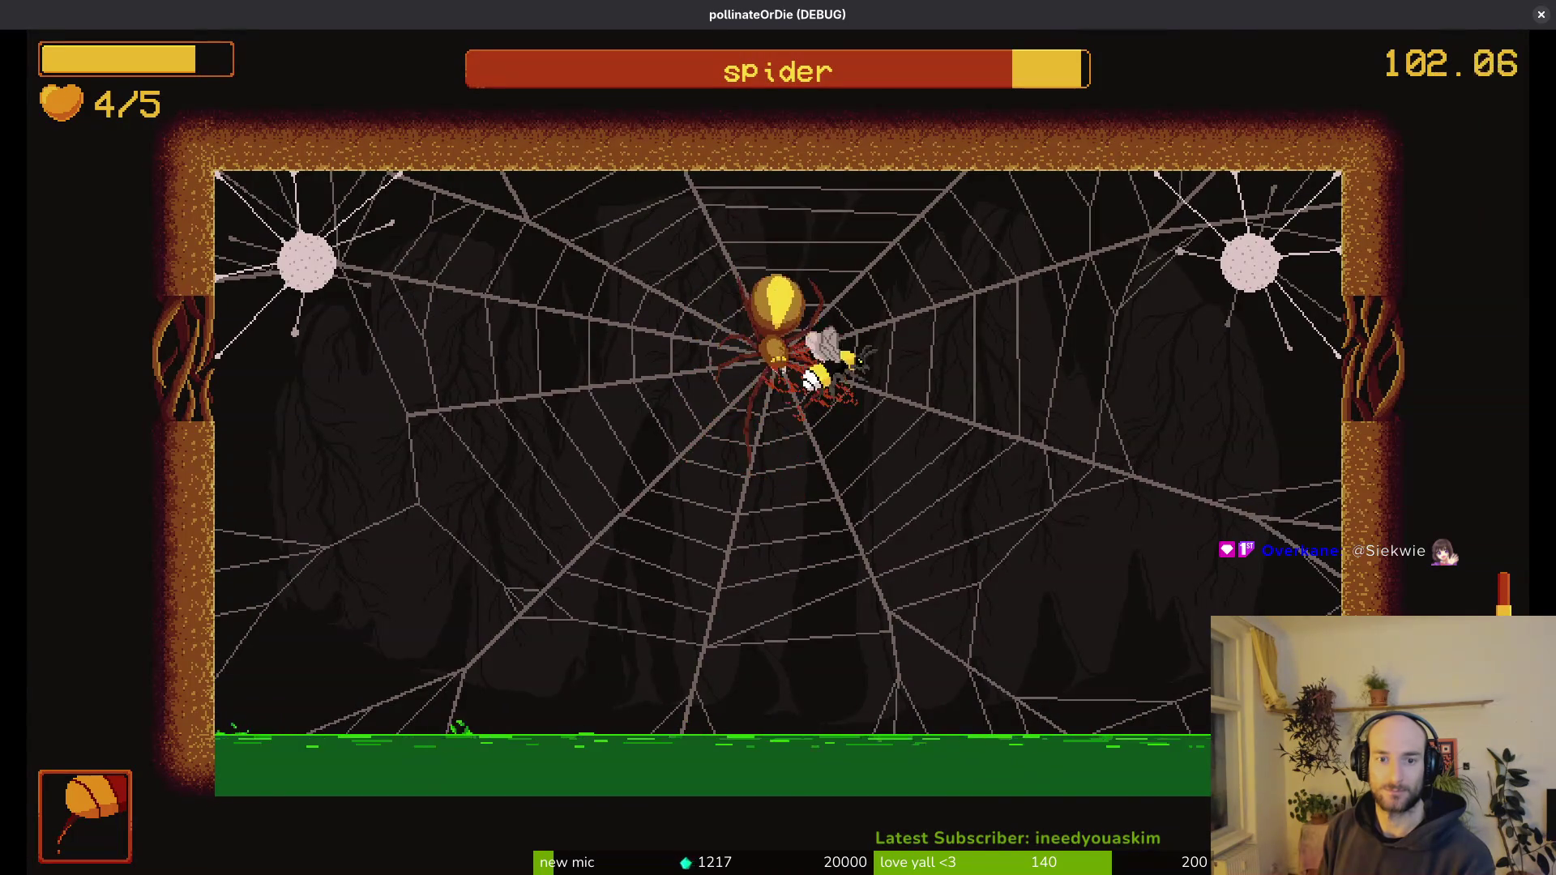
pyautogui.press('Up')
pyautogui.press('Right')
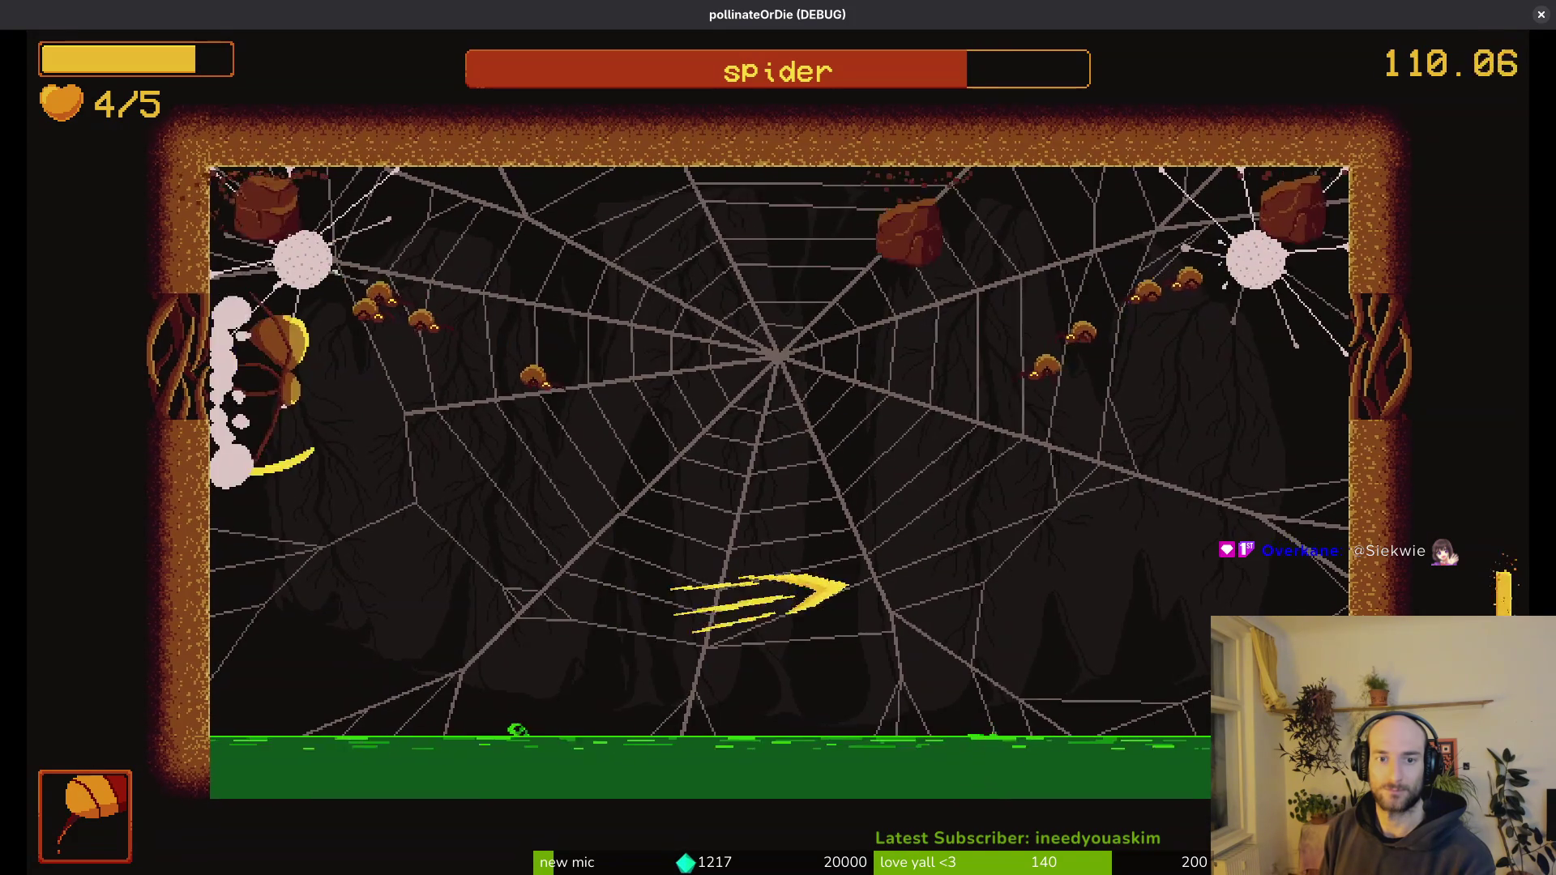
pyautogui.press('Left')
pyautogui.press('Right')
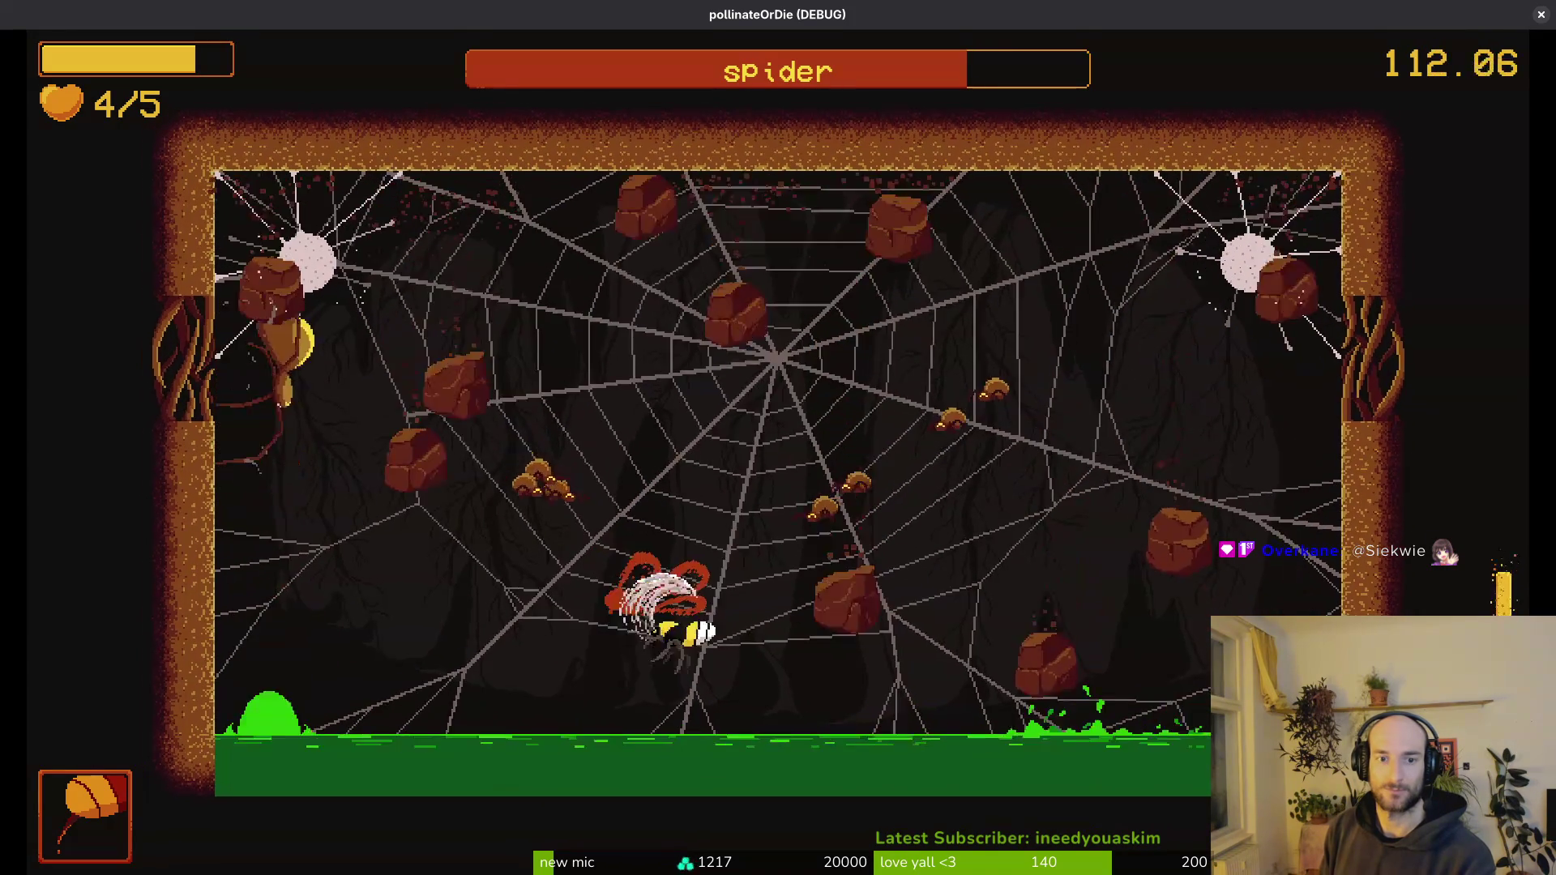
pyautogui.press('Left')
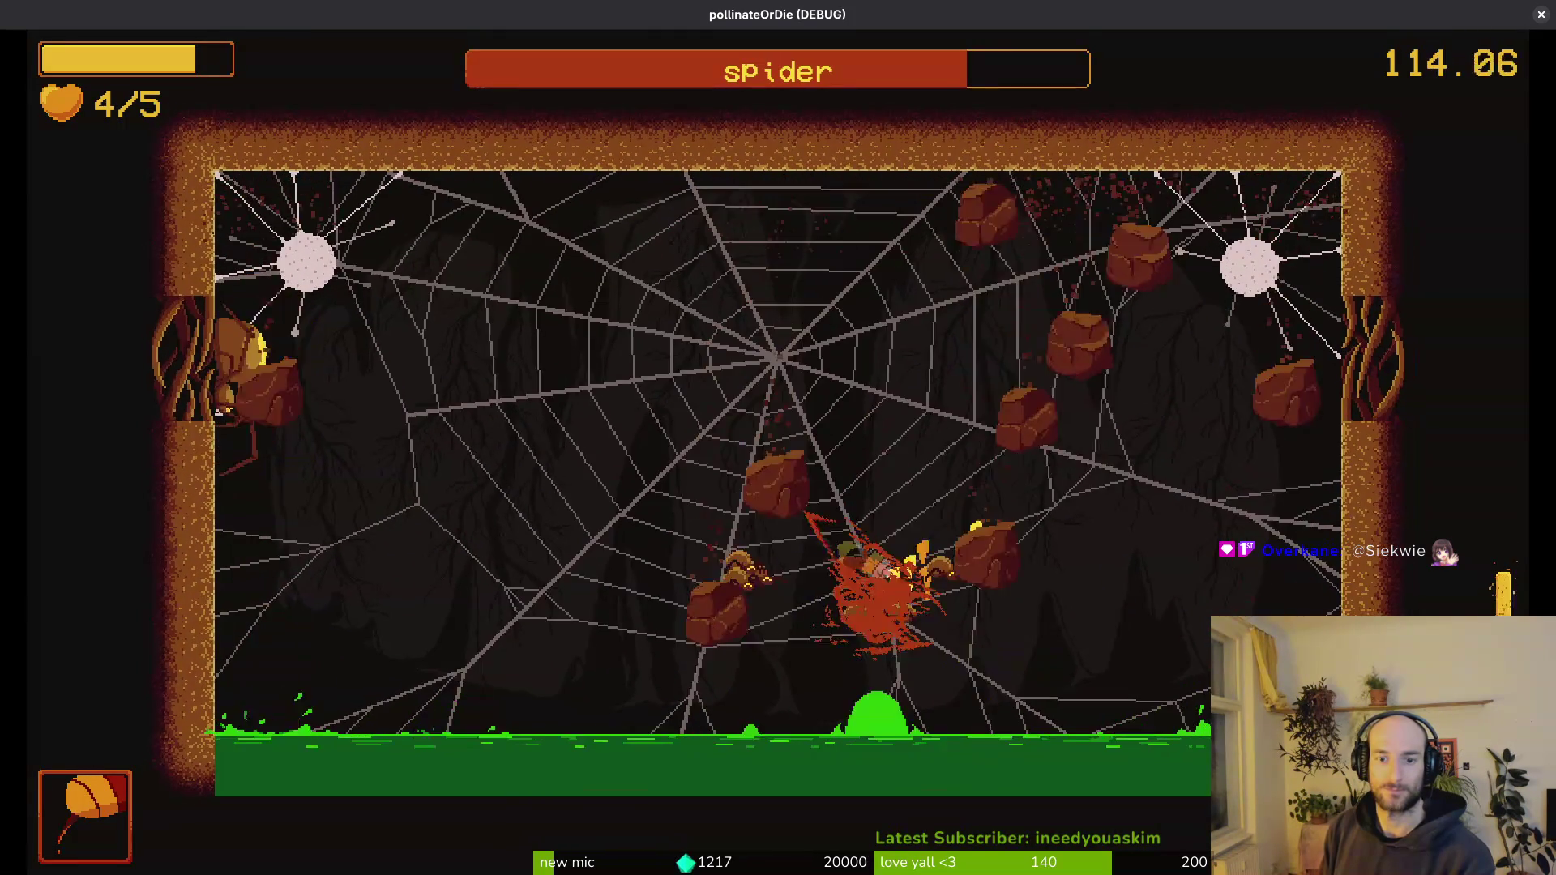
pyautogui.press('Left')
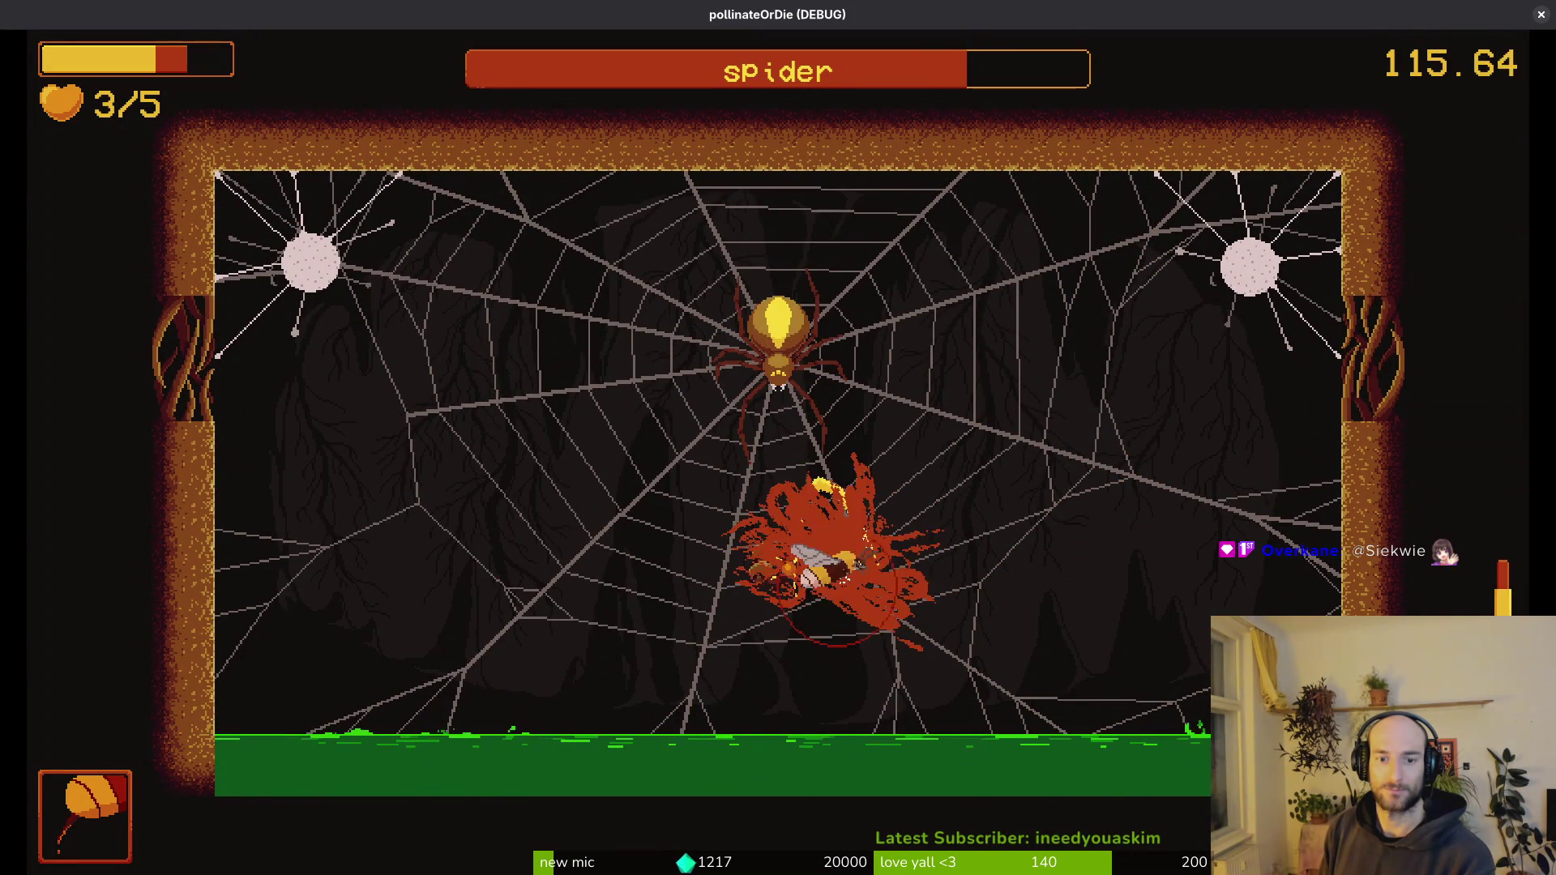
pyautogui.press('Left')
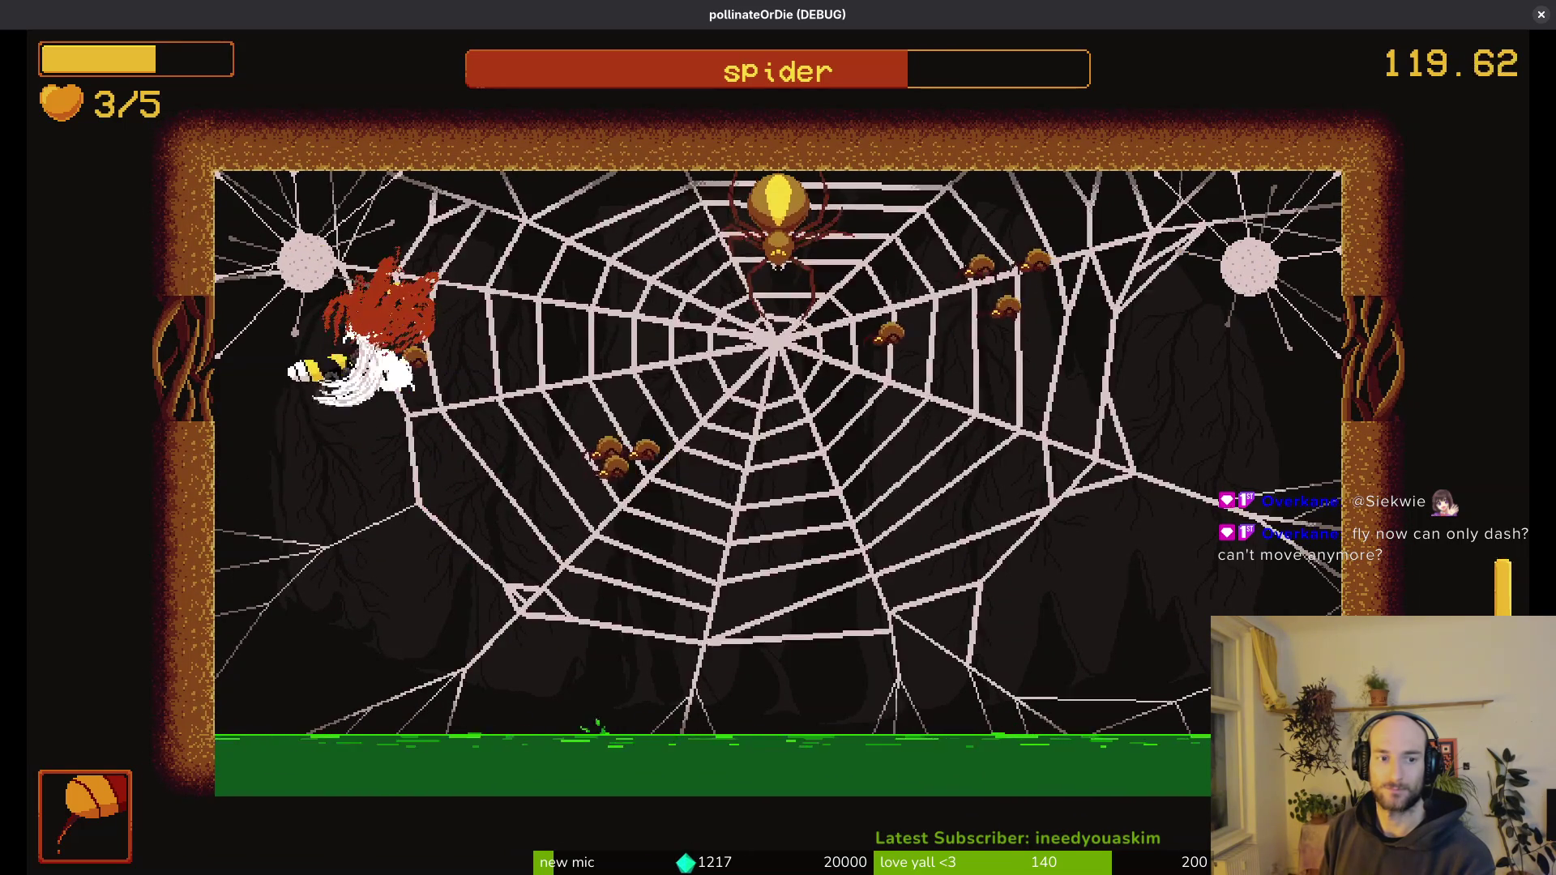
pyautogui.press('Down')
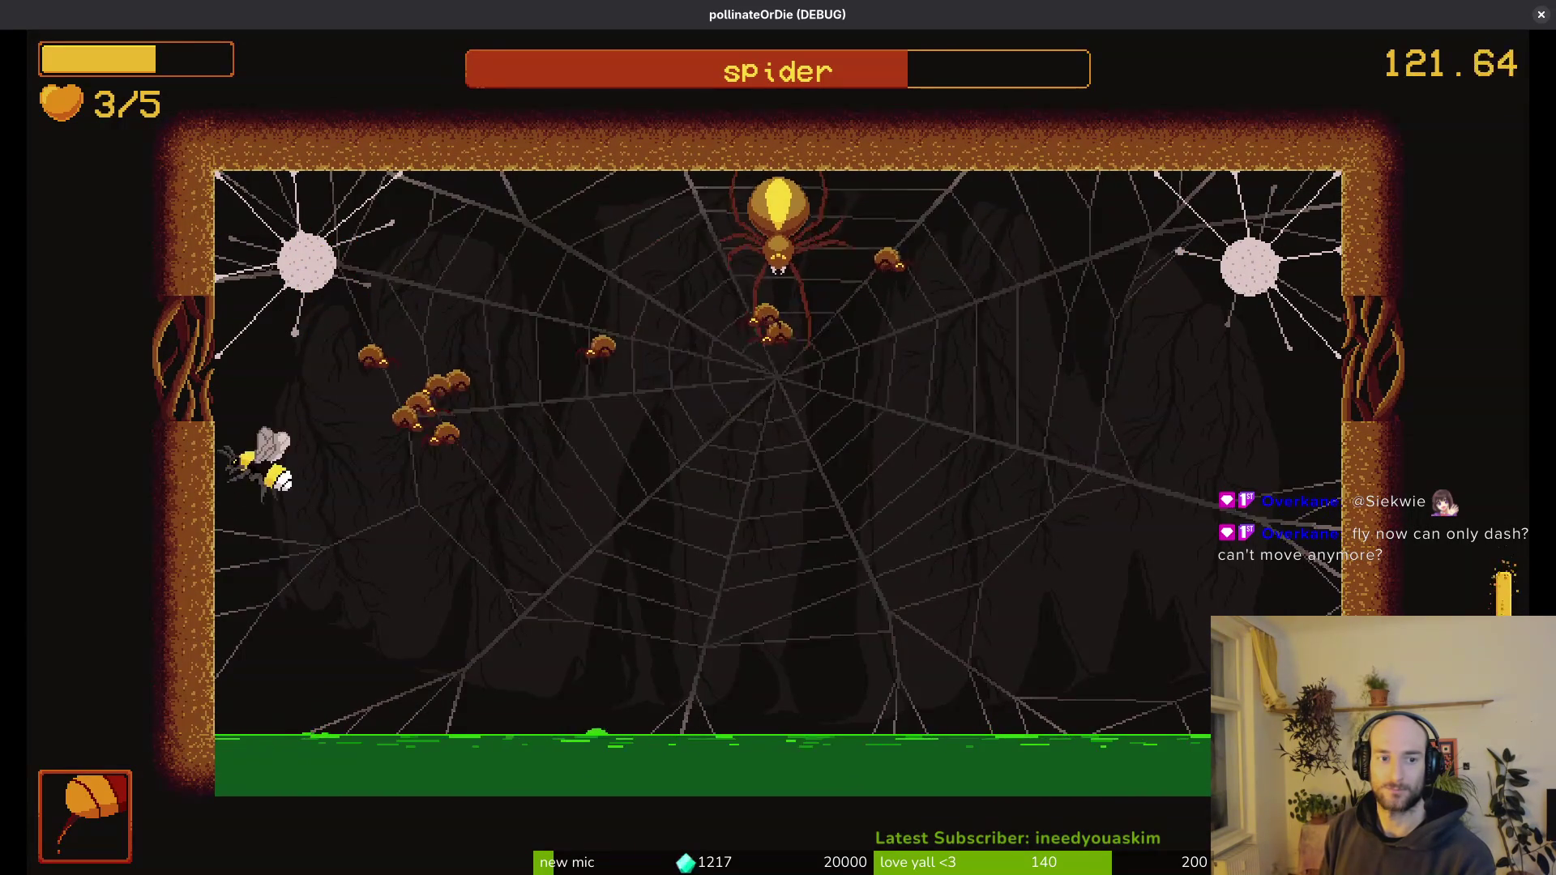
# - Dash away from the spider's lunges, break free and strike it from above
pyautogui.press('space')
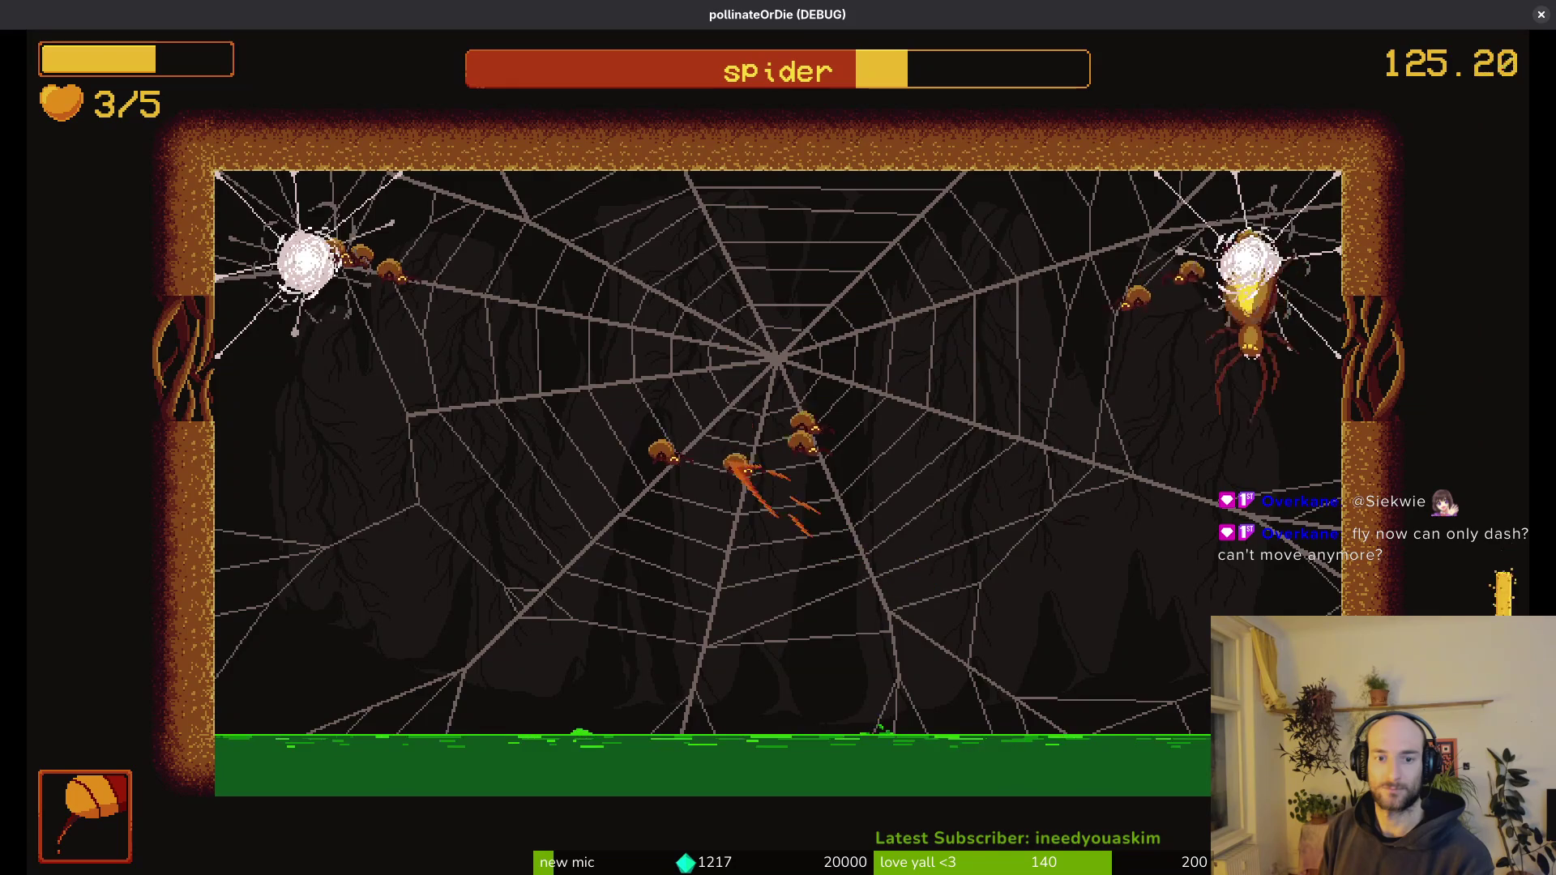
pyautogui.press('Left')
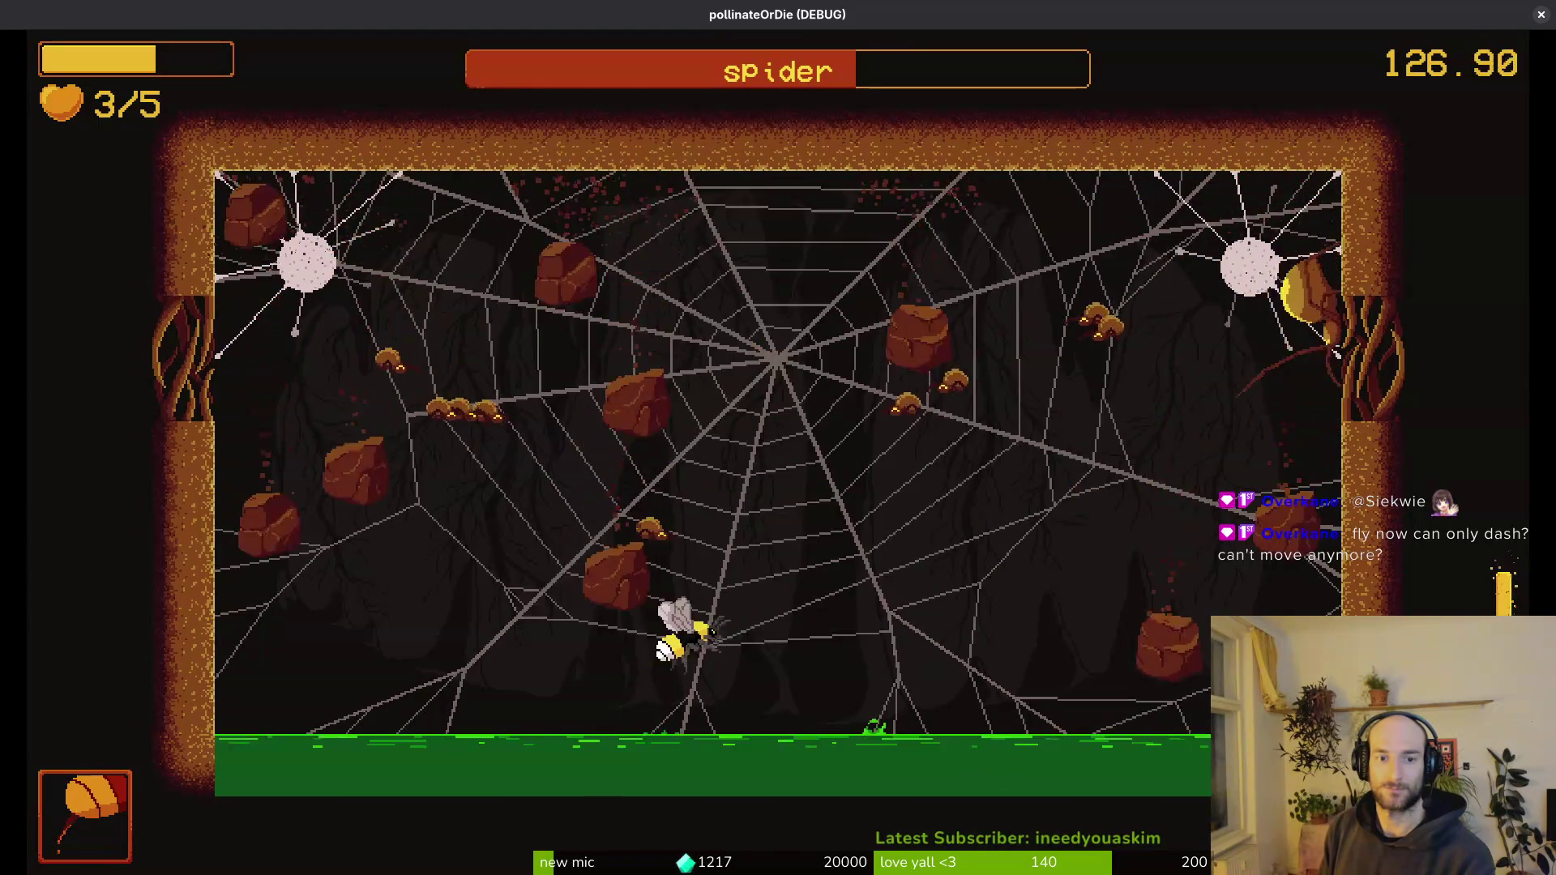
pyautogui.press('space')
pyautogui.press('space')
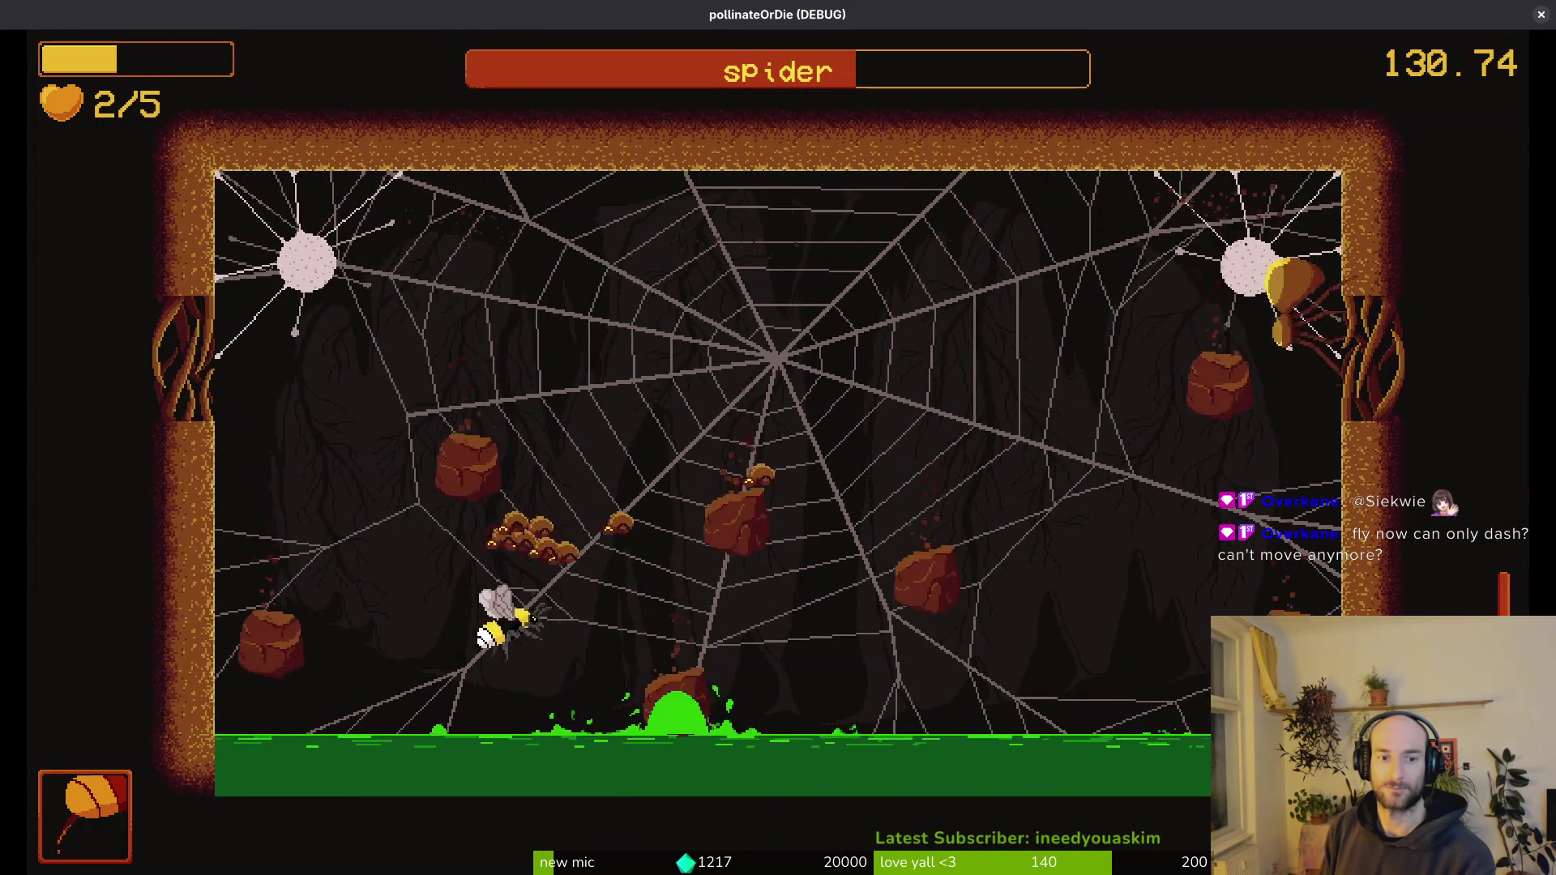
pyautogui.press('space')
pyautogui.press('space')
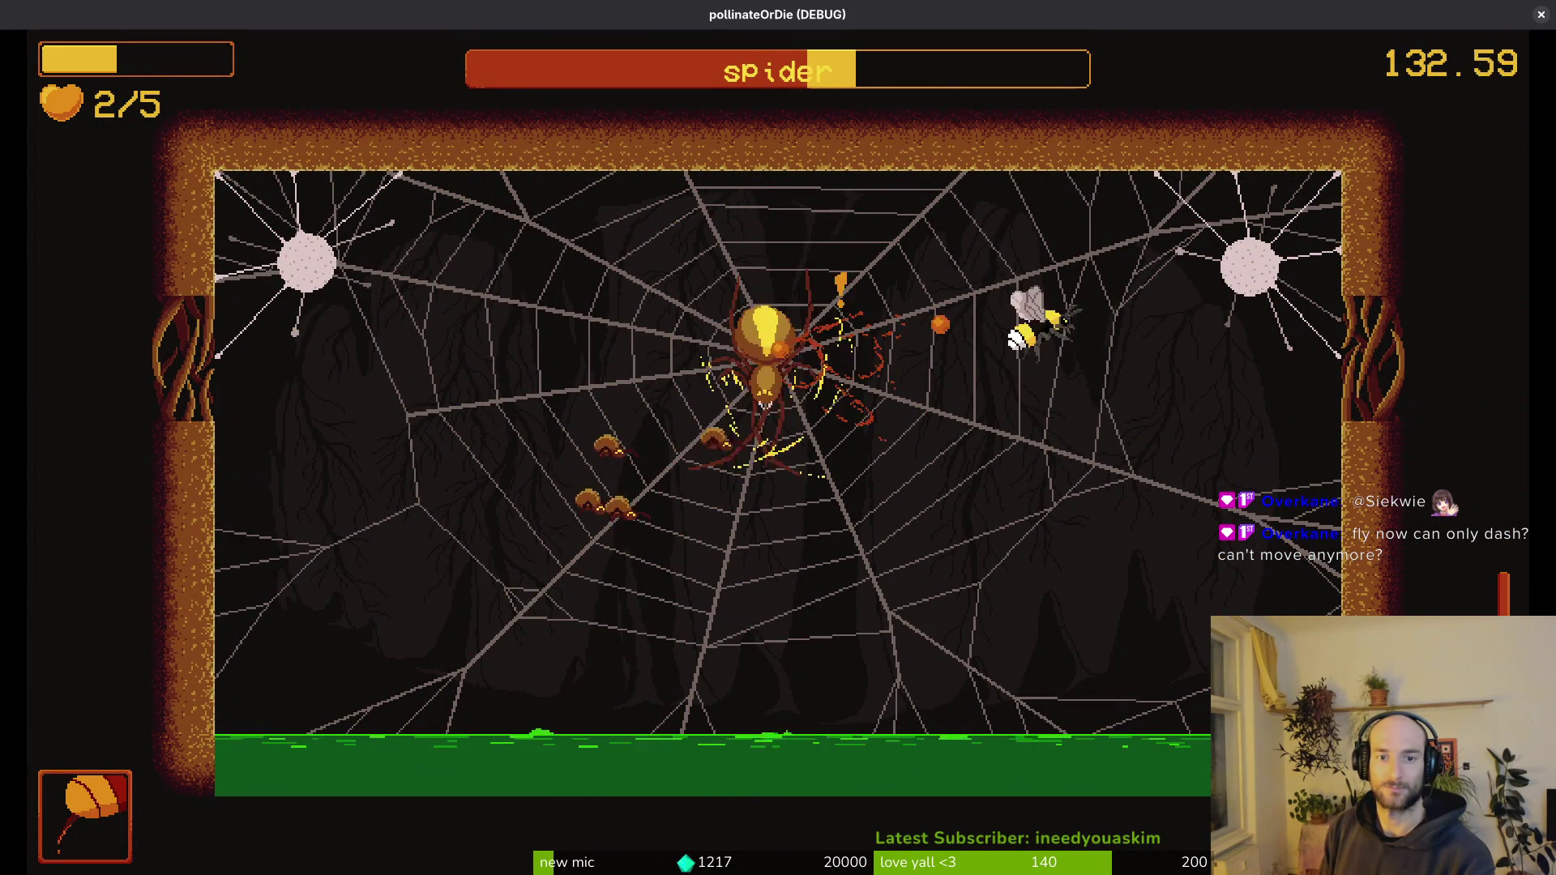
pyautogui.press('space')
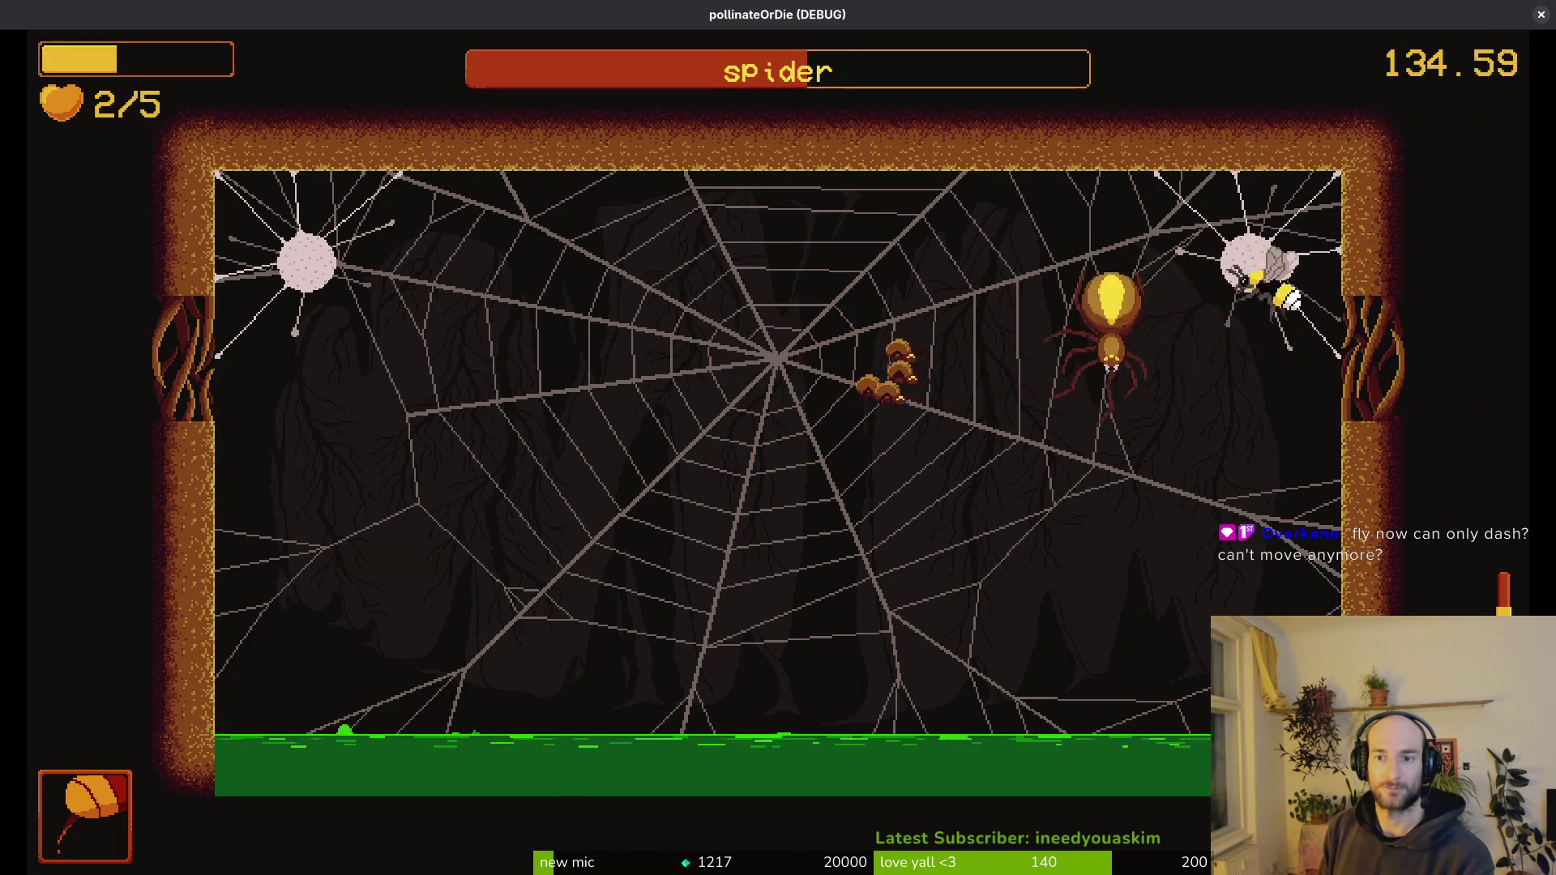
pyautogui.press('space')
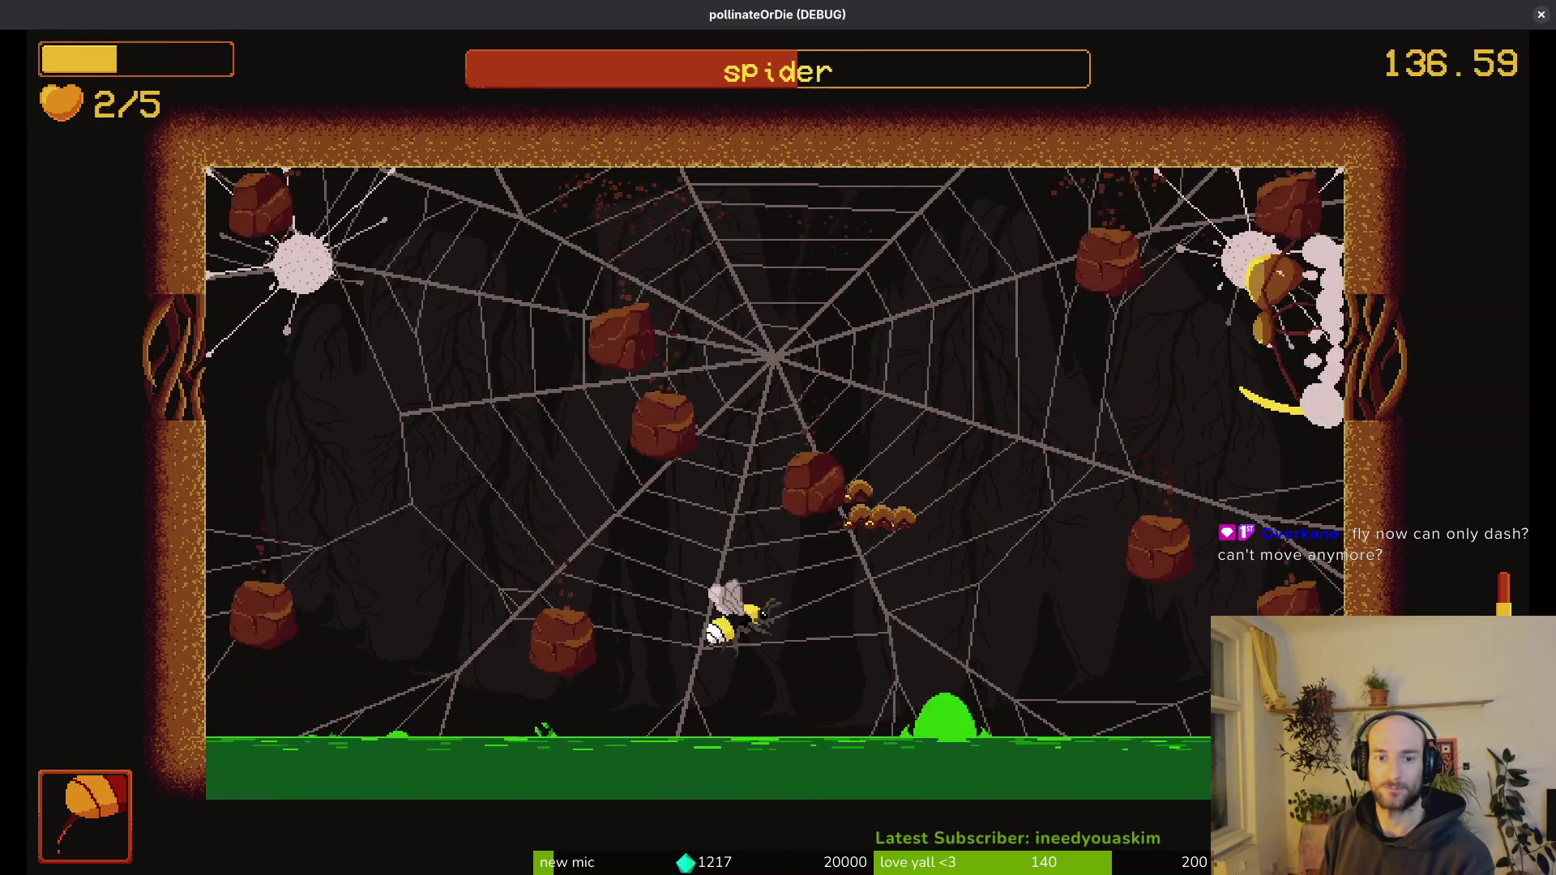
pyautogui.press('space')
pyautogui.press('space')
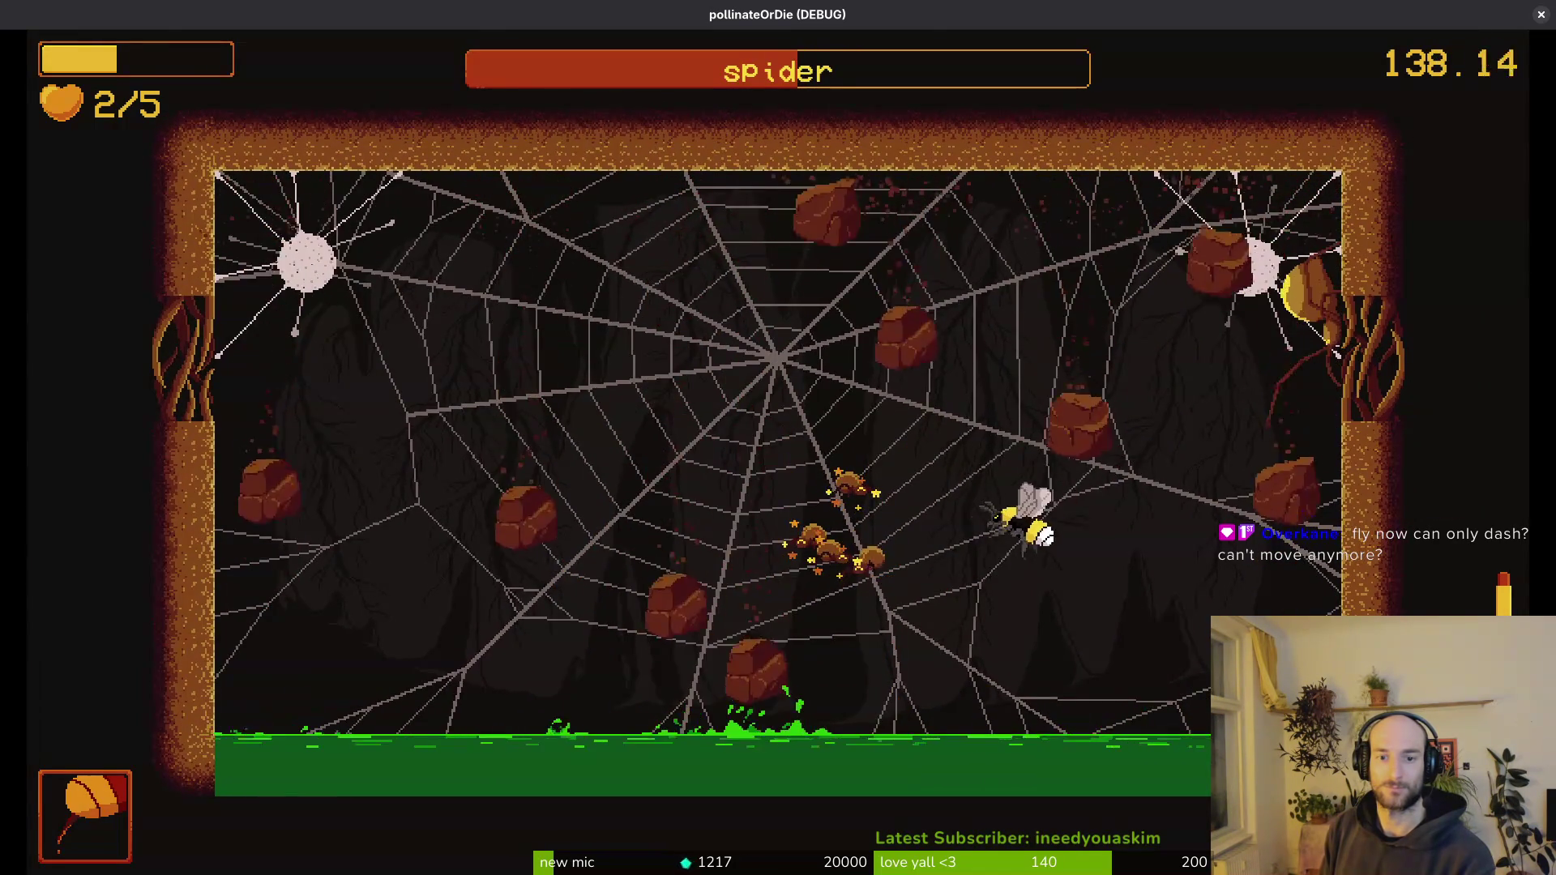
pyautogui.press('space')
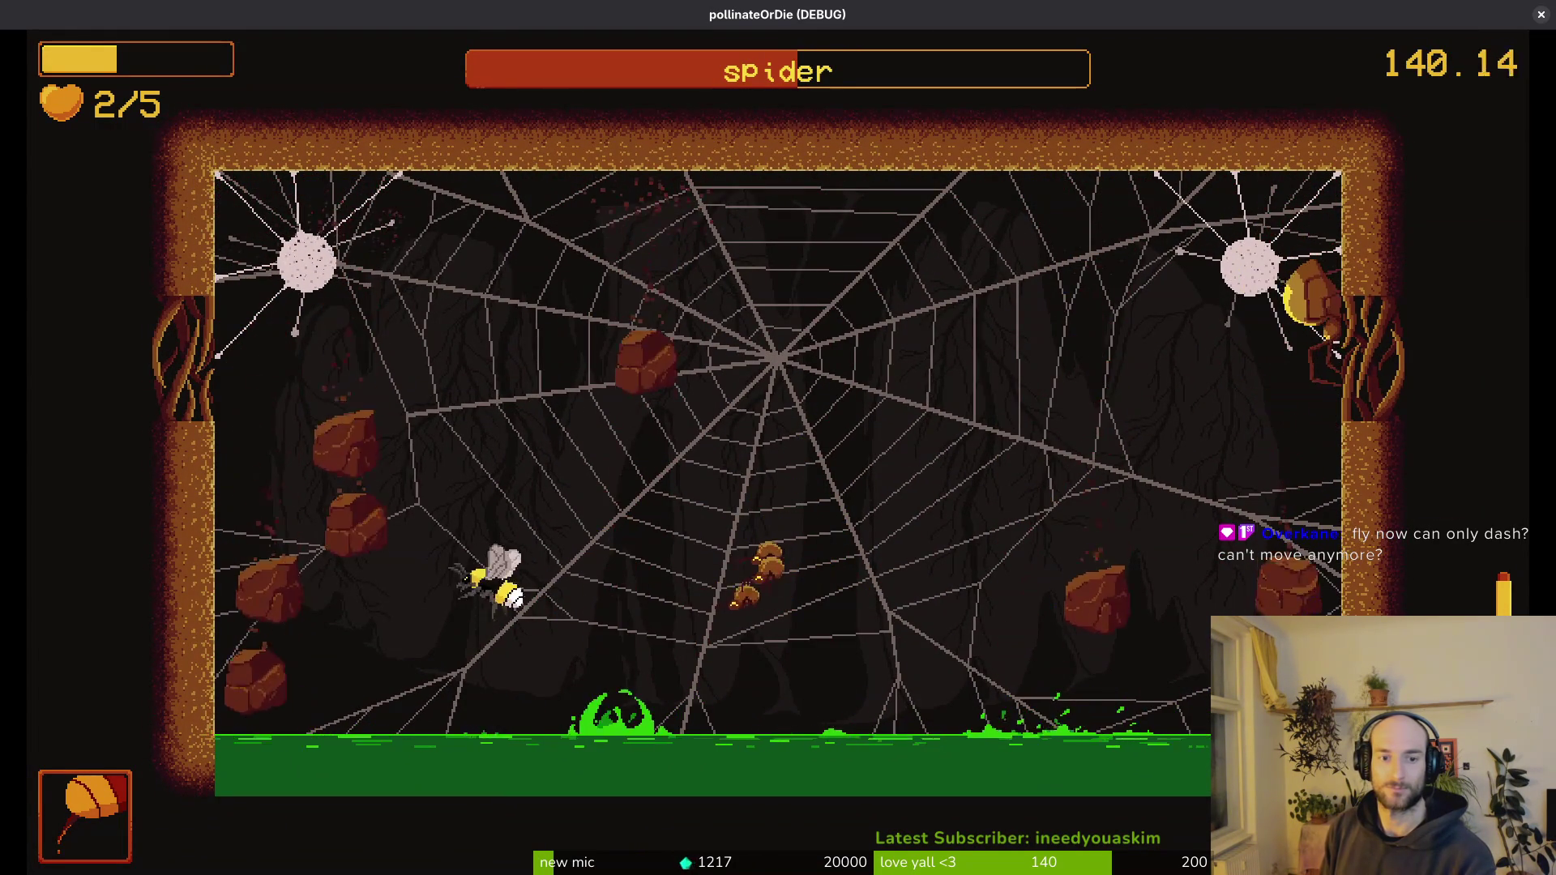
pyautogui.press('space')
pyautogui.press('space')
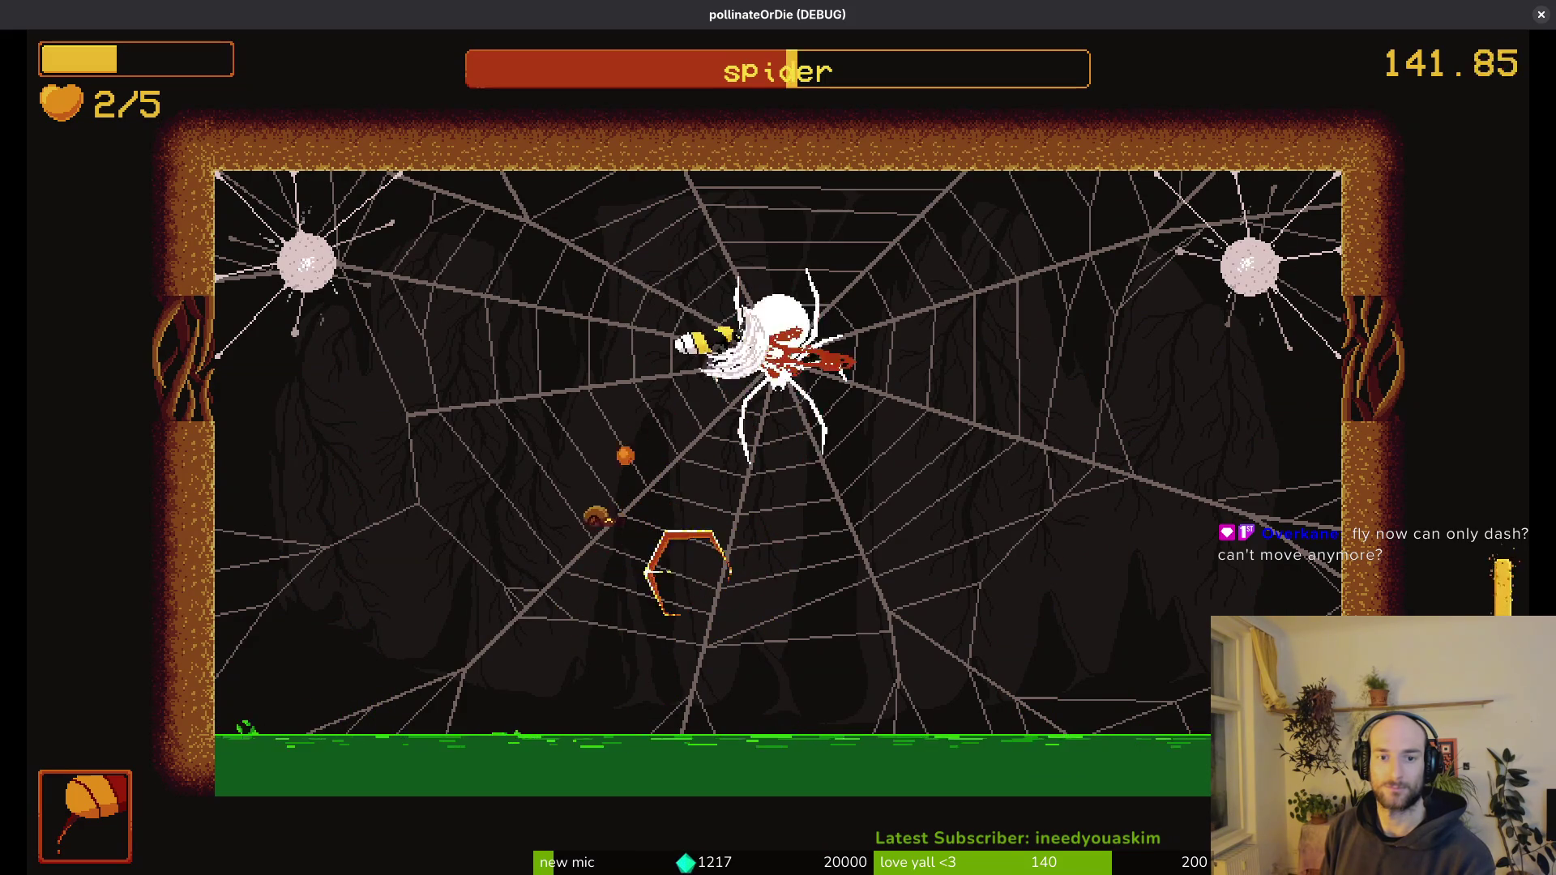
pyautogui.press('space')
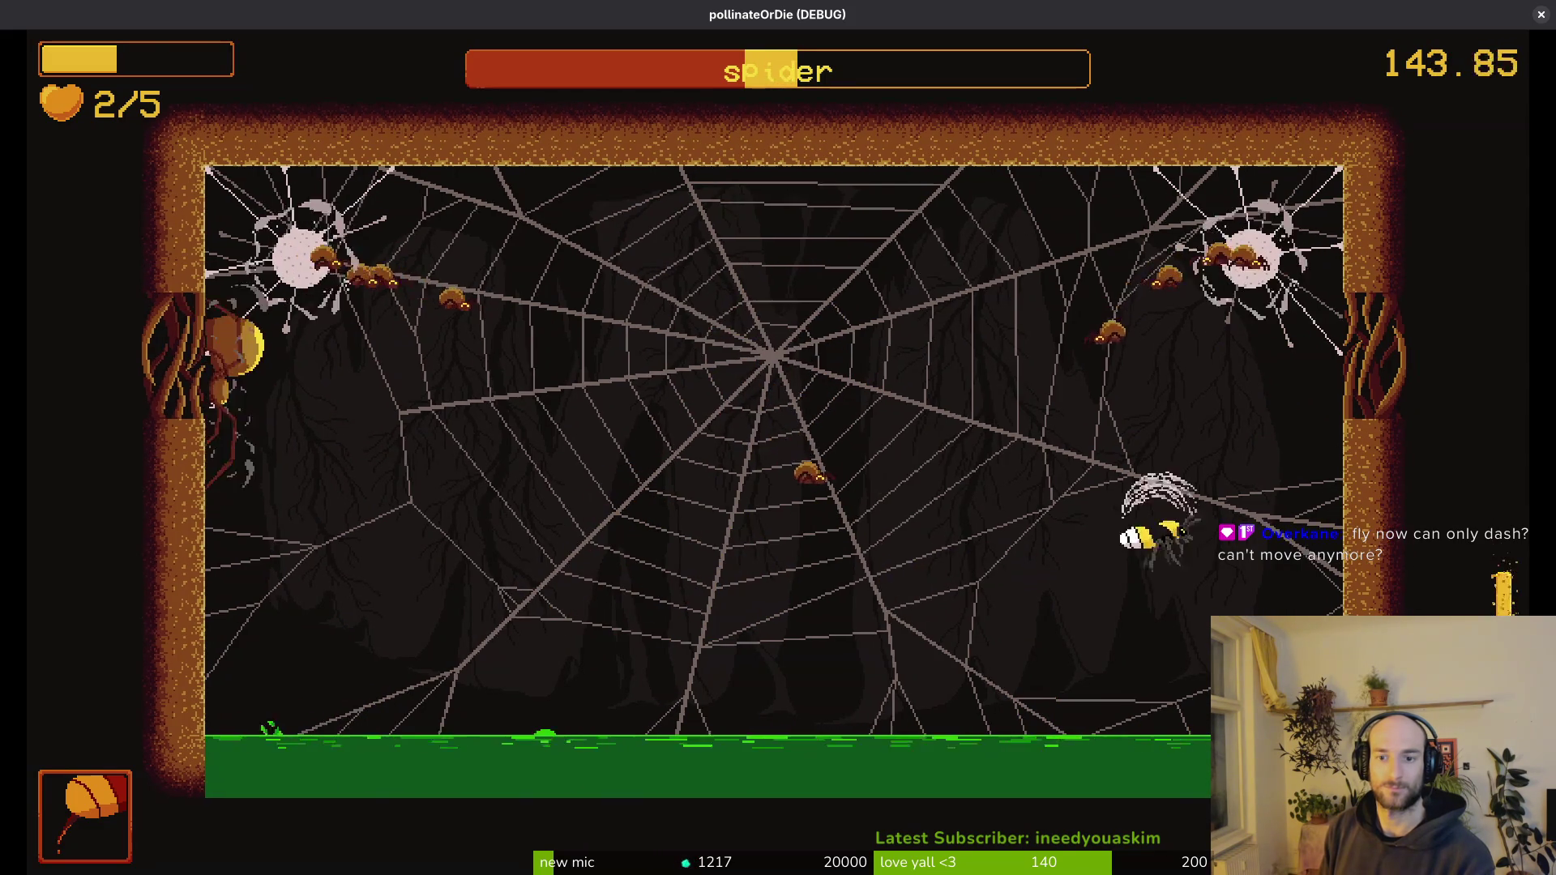
pyautogui.press('space')
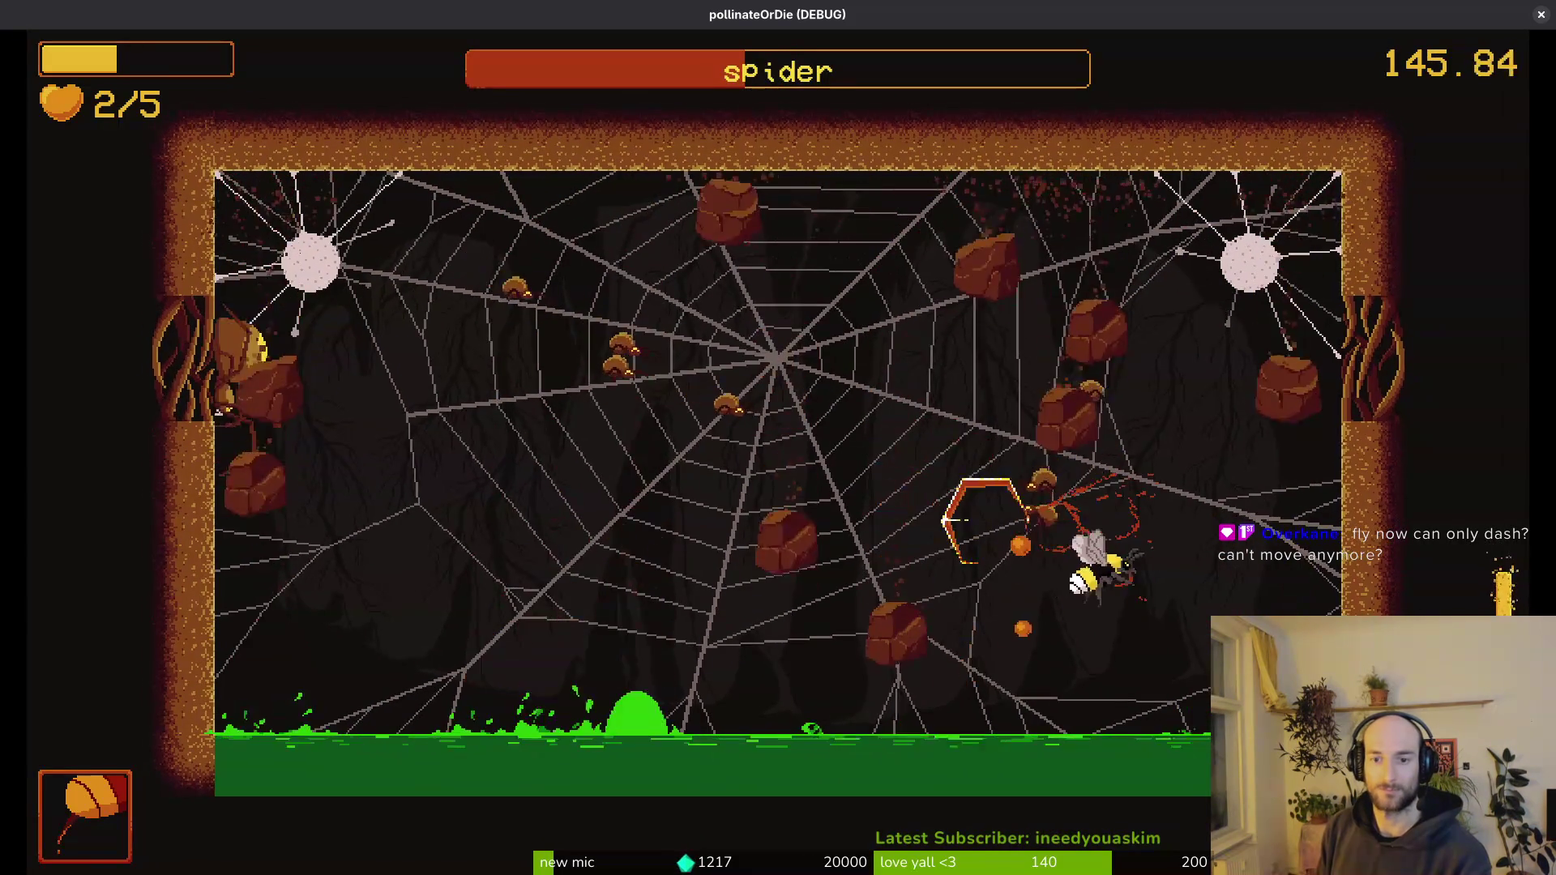
# - Keep dashing onto the spider between rock falls to whittle its health
pyautogui.press('space')
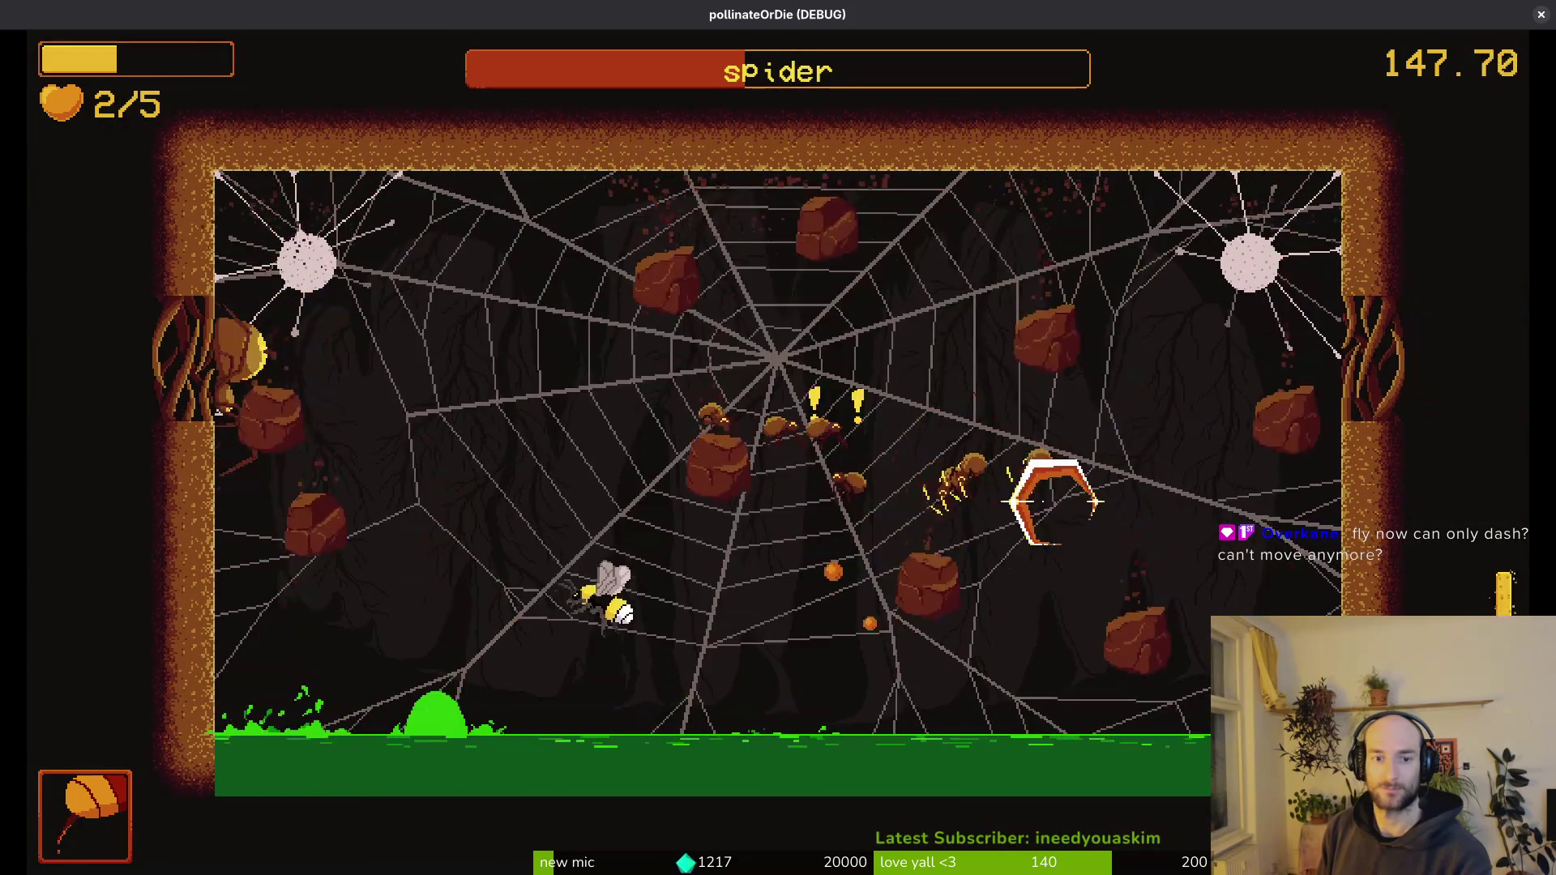
pyautogui.press('space')
pyautogui.press('space')
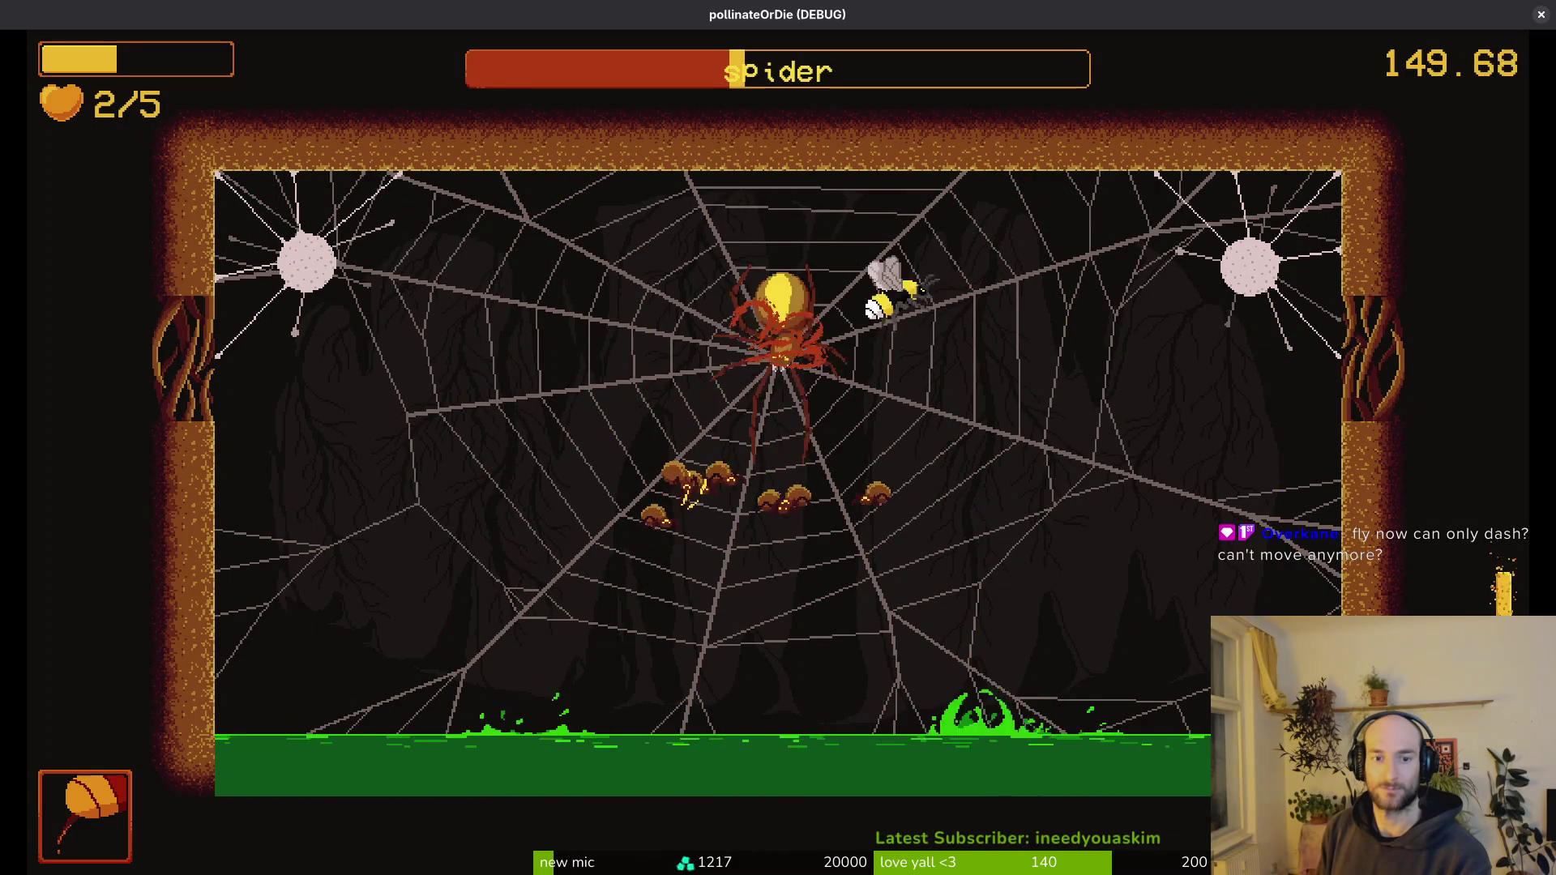
pyautogui.press('space')
pyautogui.press('space')
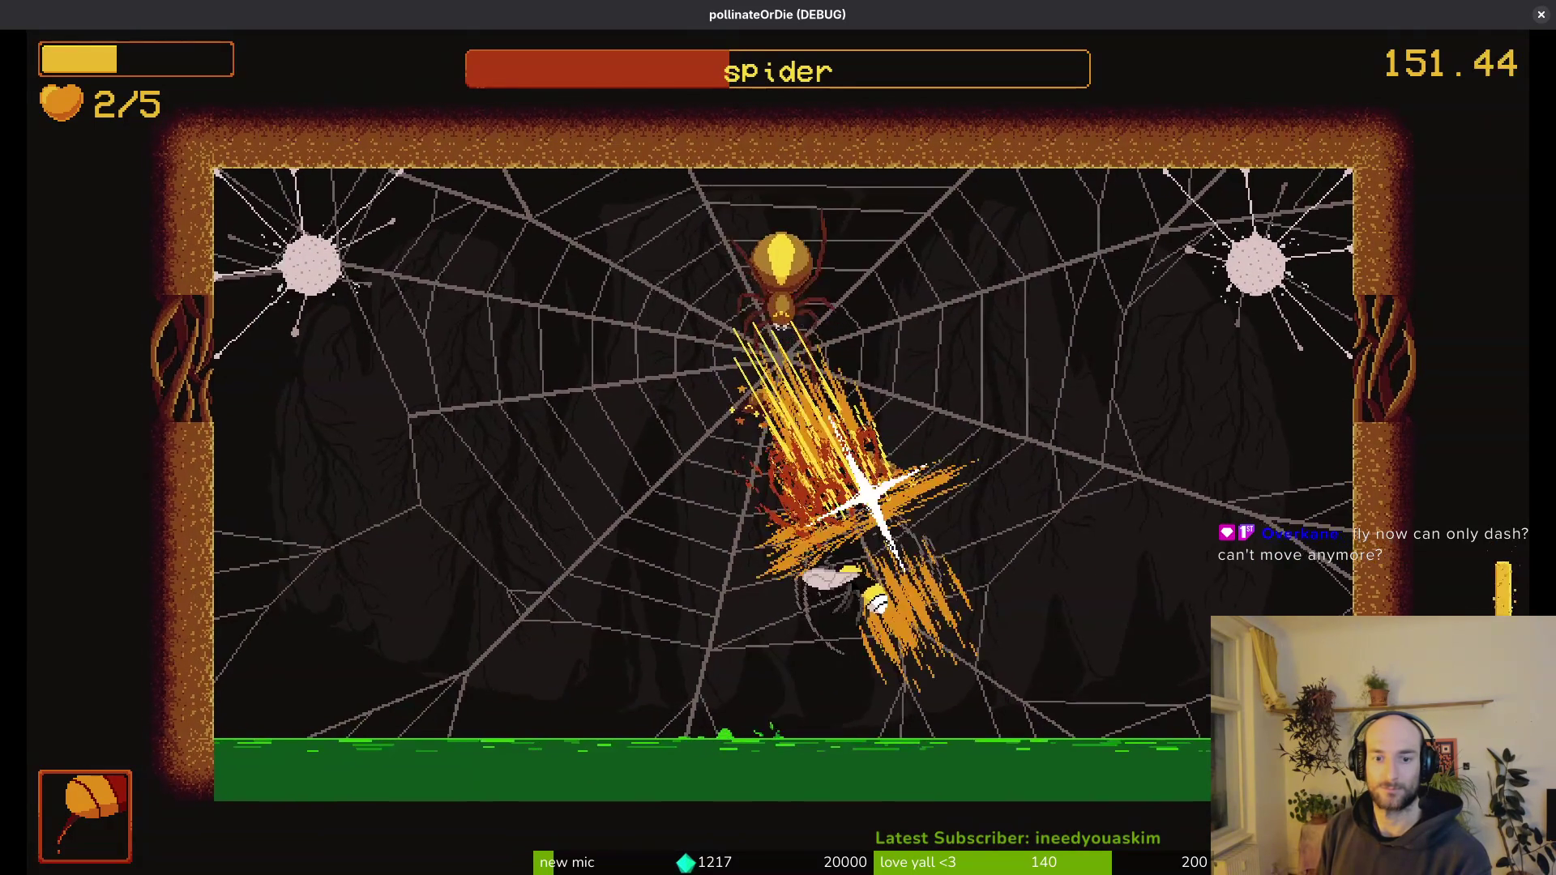
pyautogui.press('space')
pyautogui.press('space')
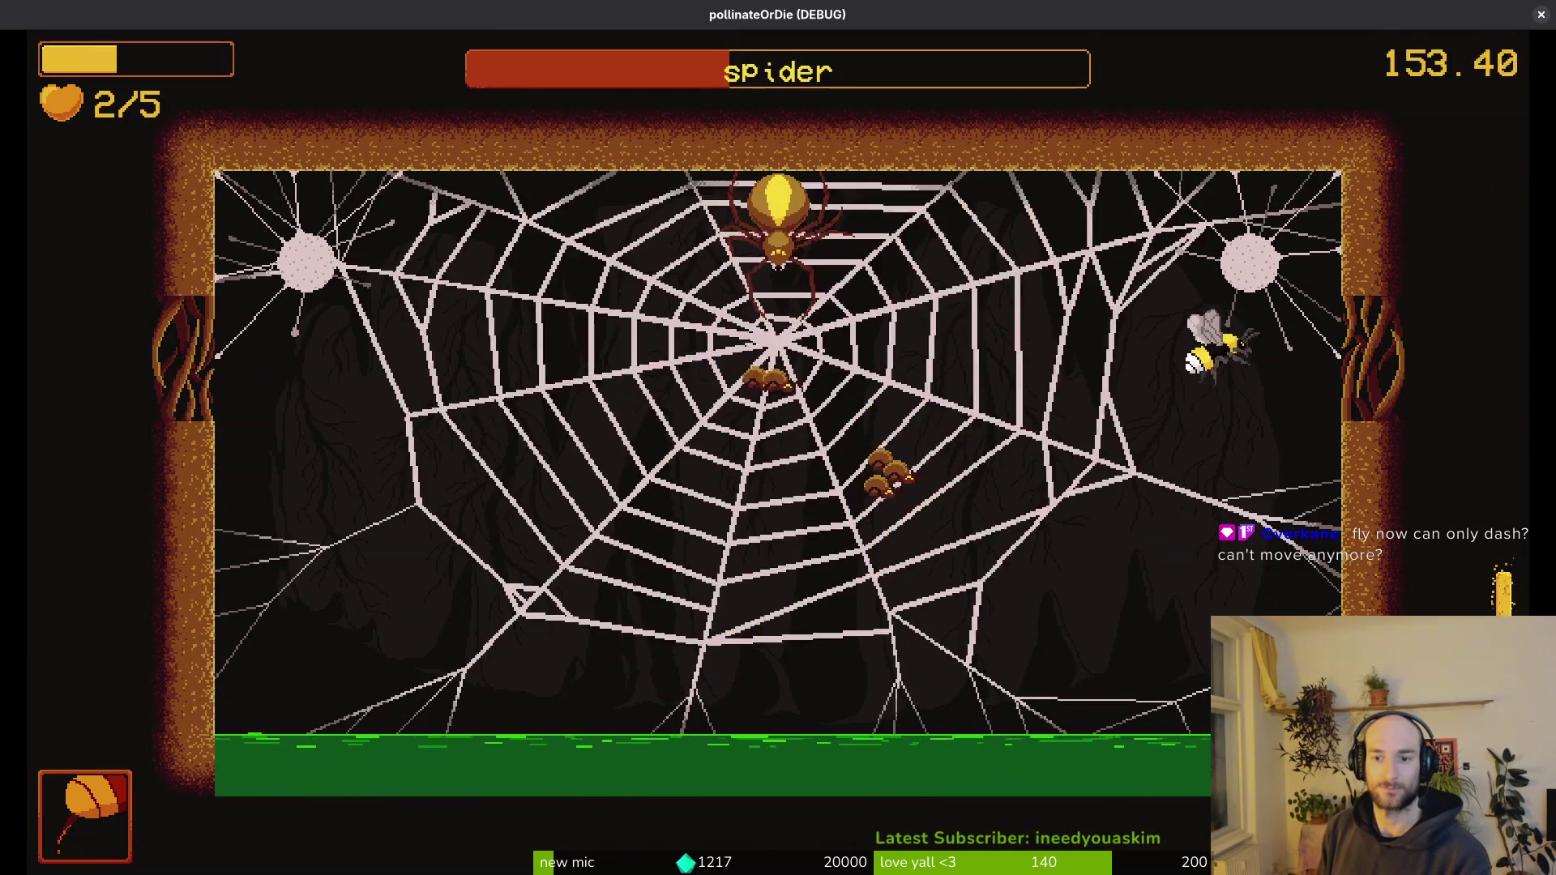
pyautogui.press('space')
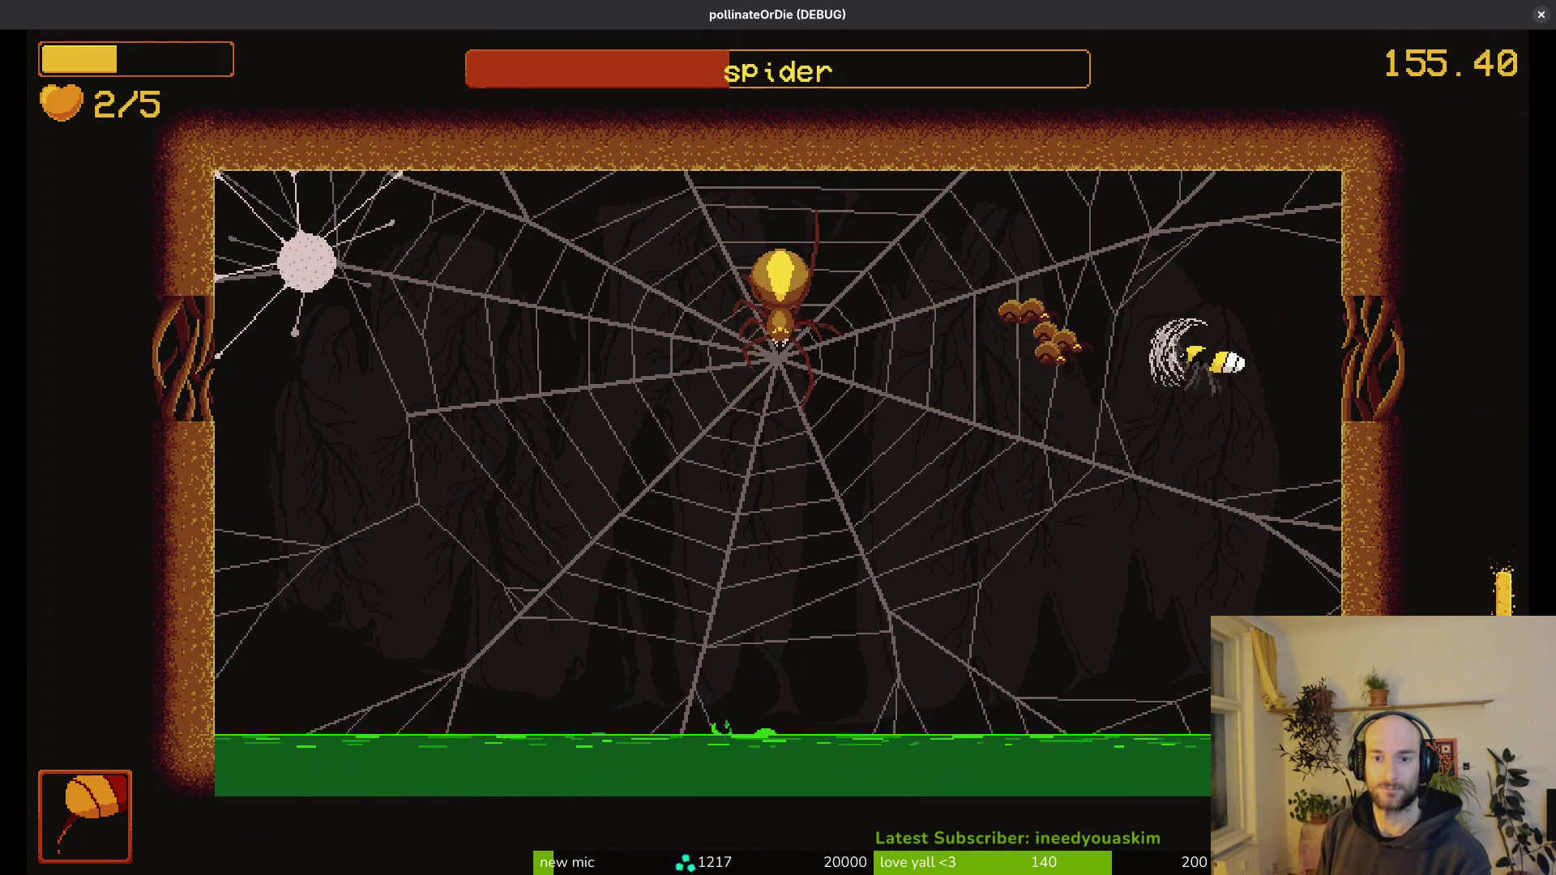
pyautogui.press('space')
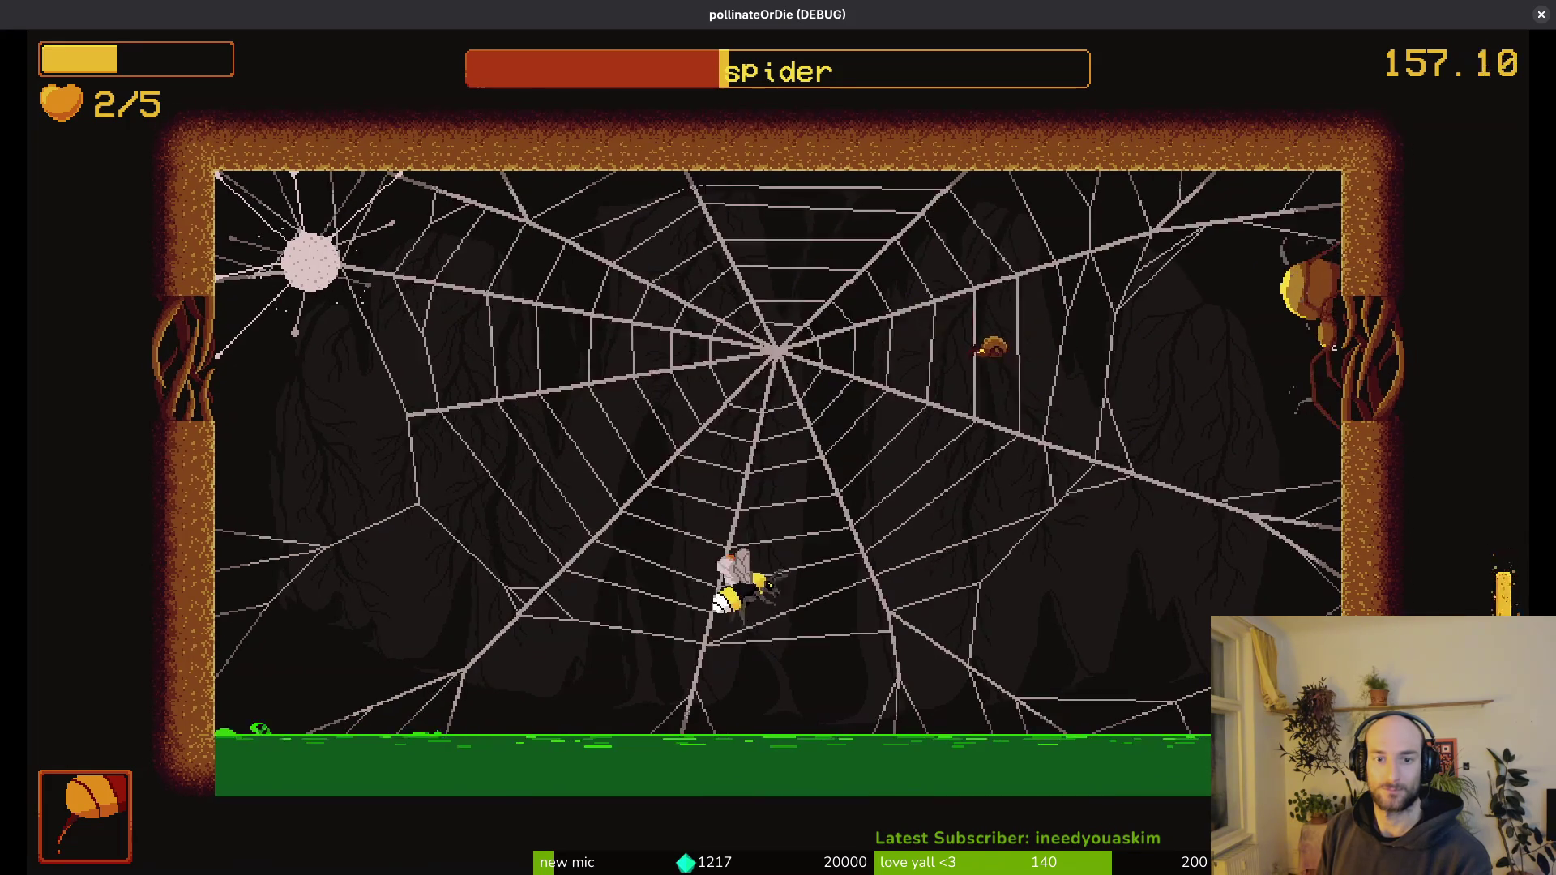
pyautogui.press('space')
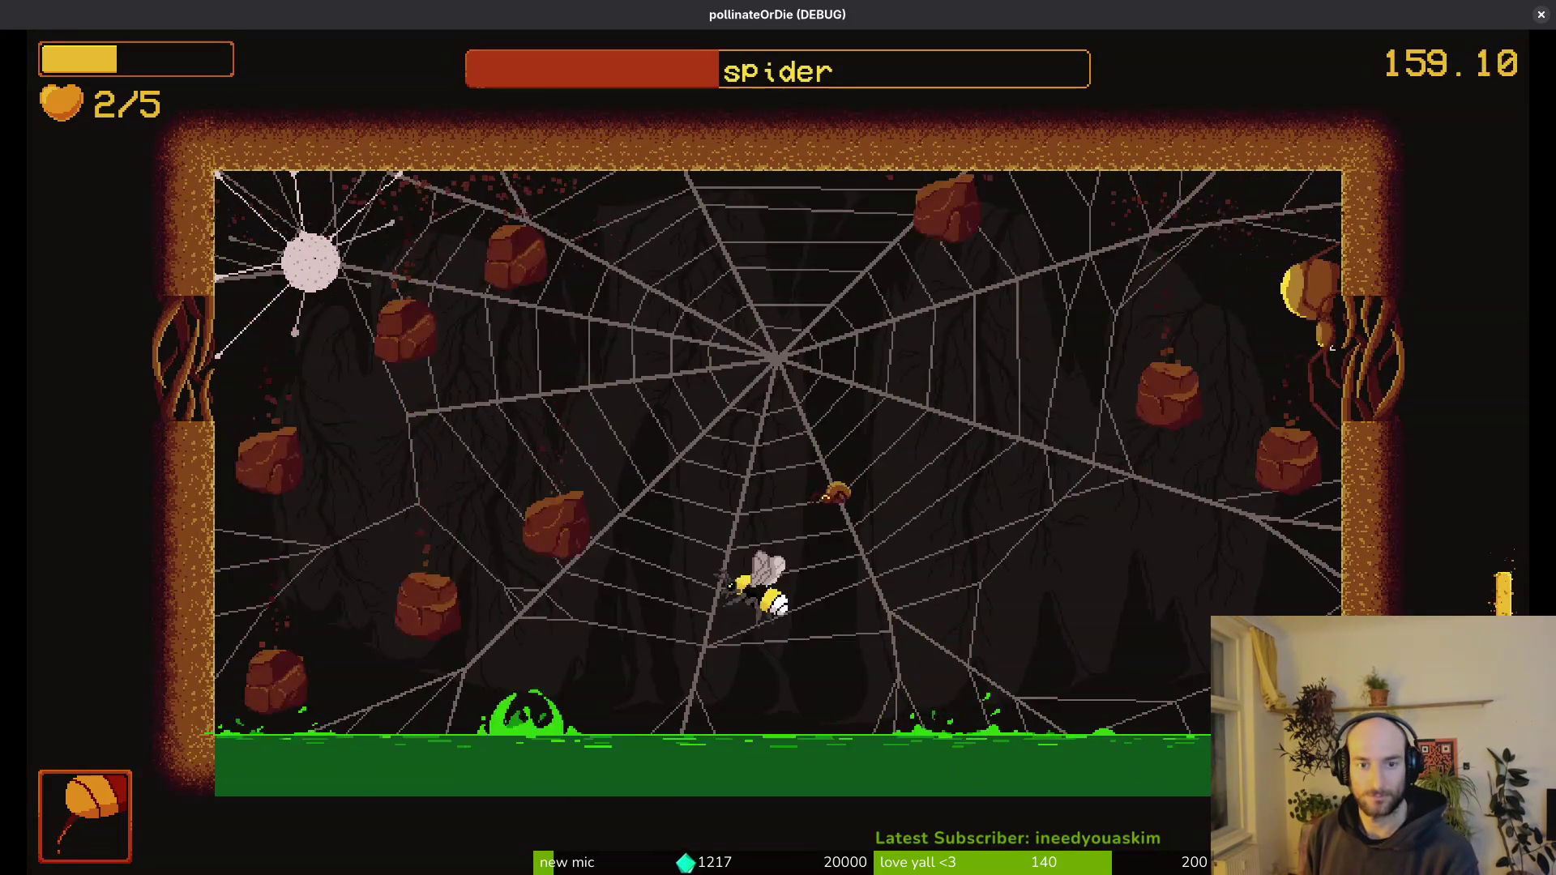
pyautogui.press('space')
pyautogui.press('space')
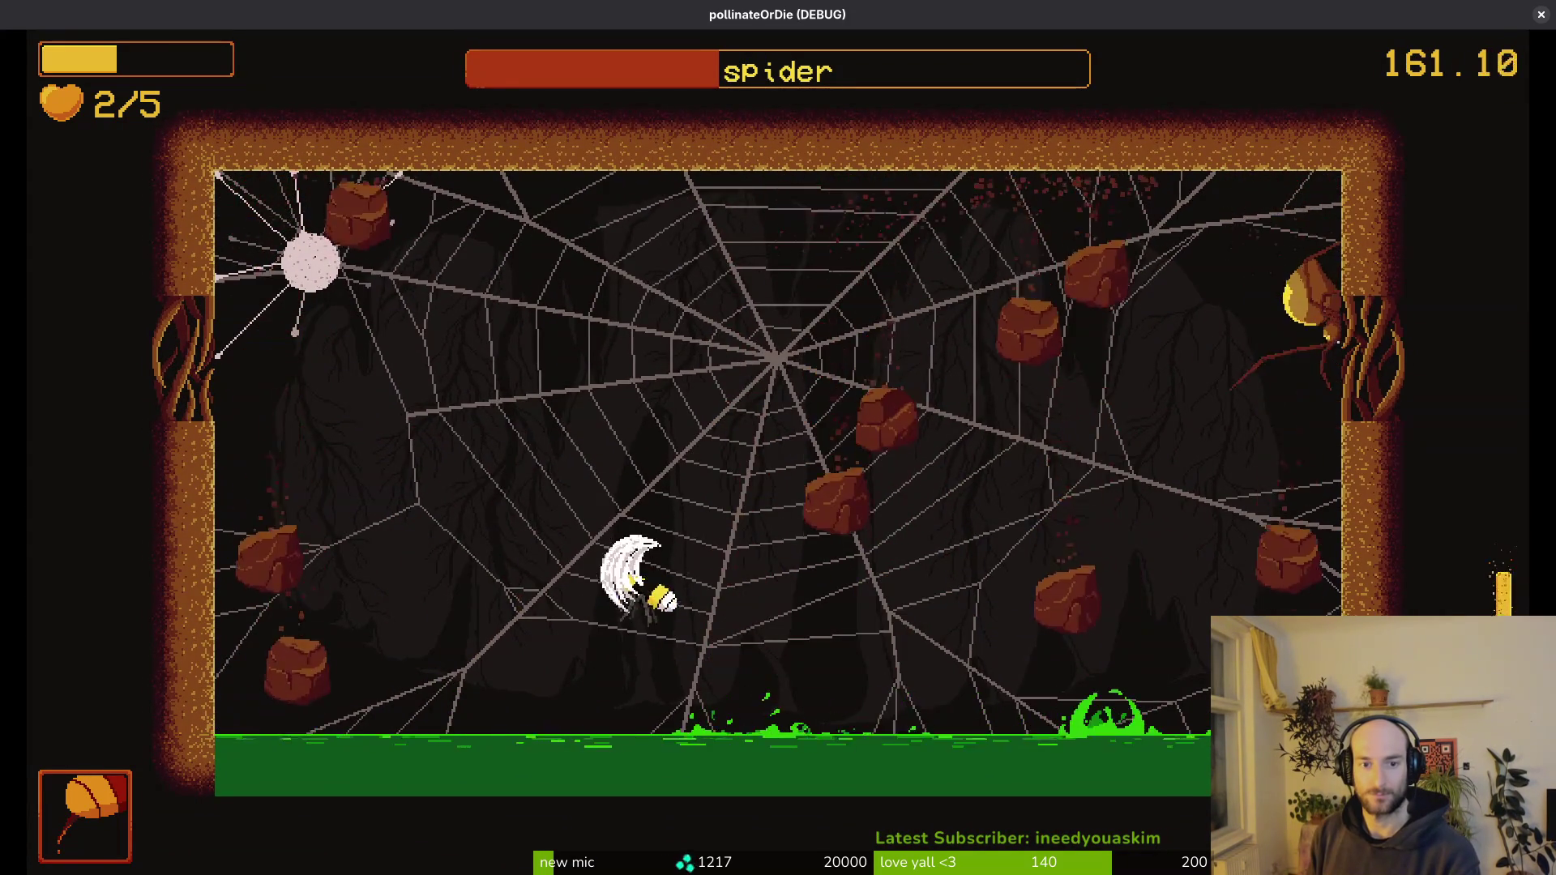
pyautogui.press('space')
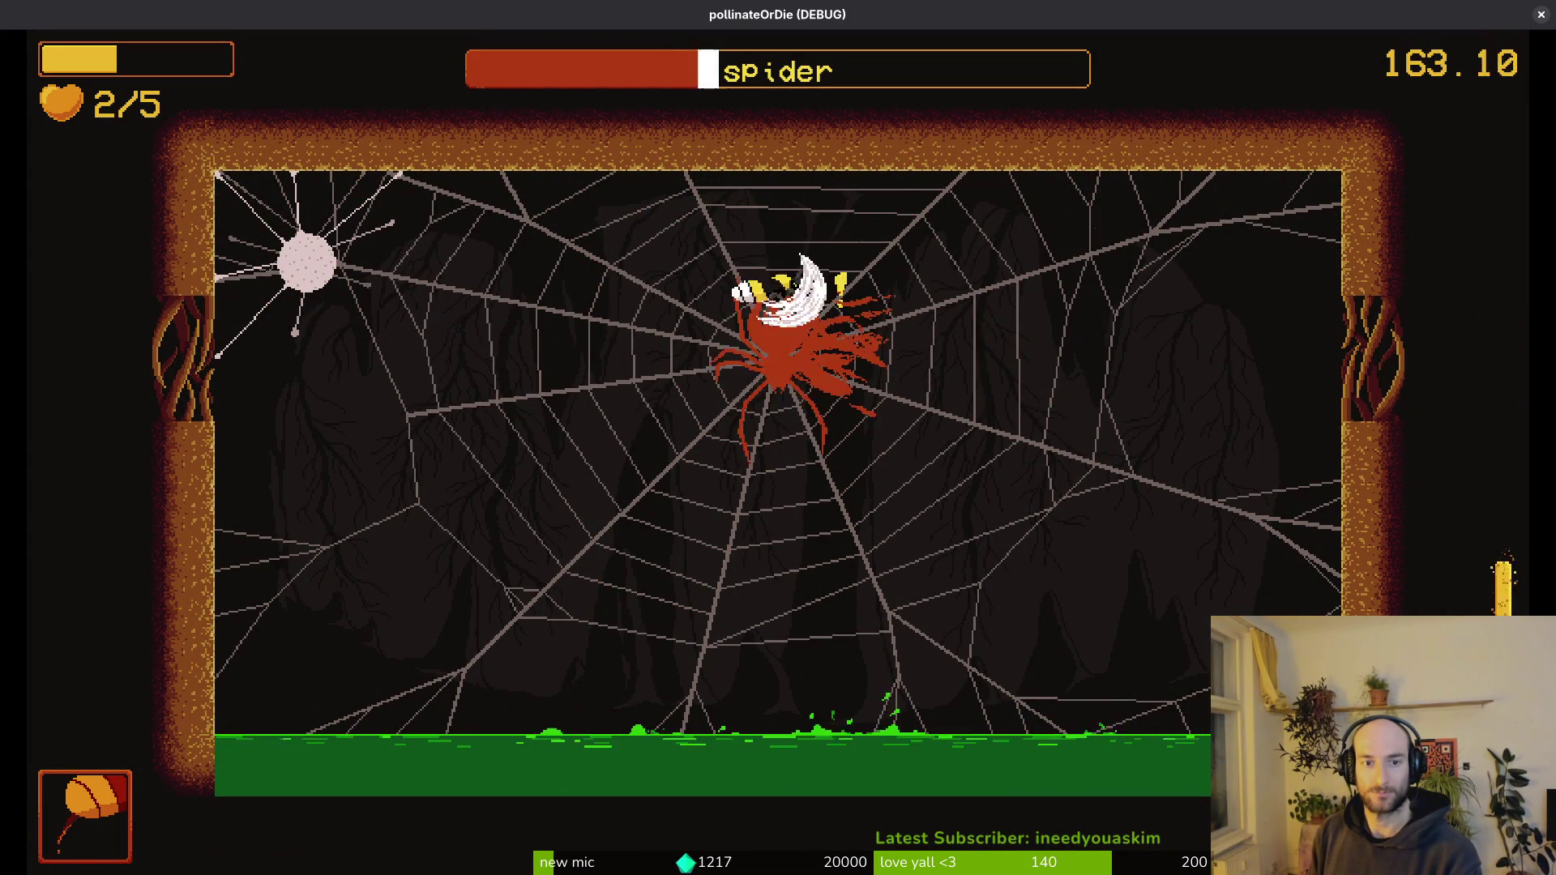
pyautogui.press('space')
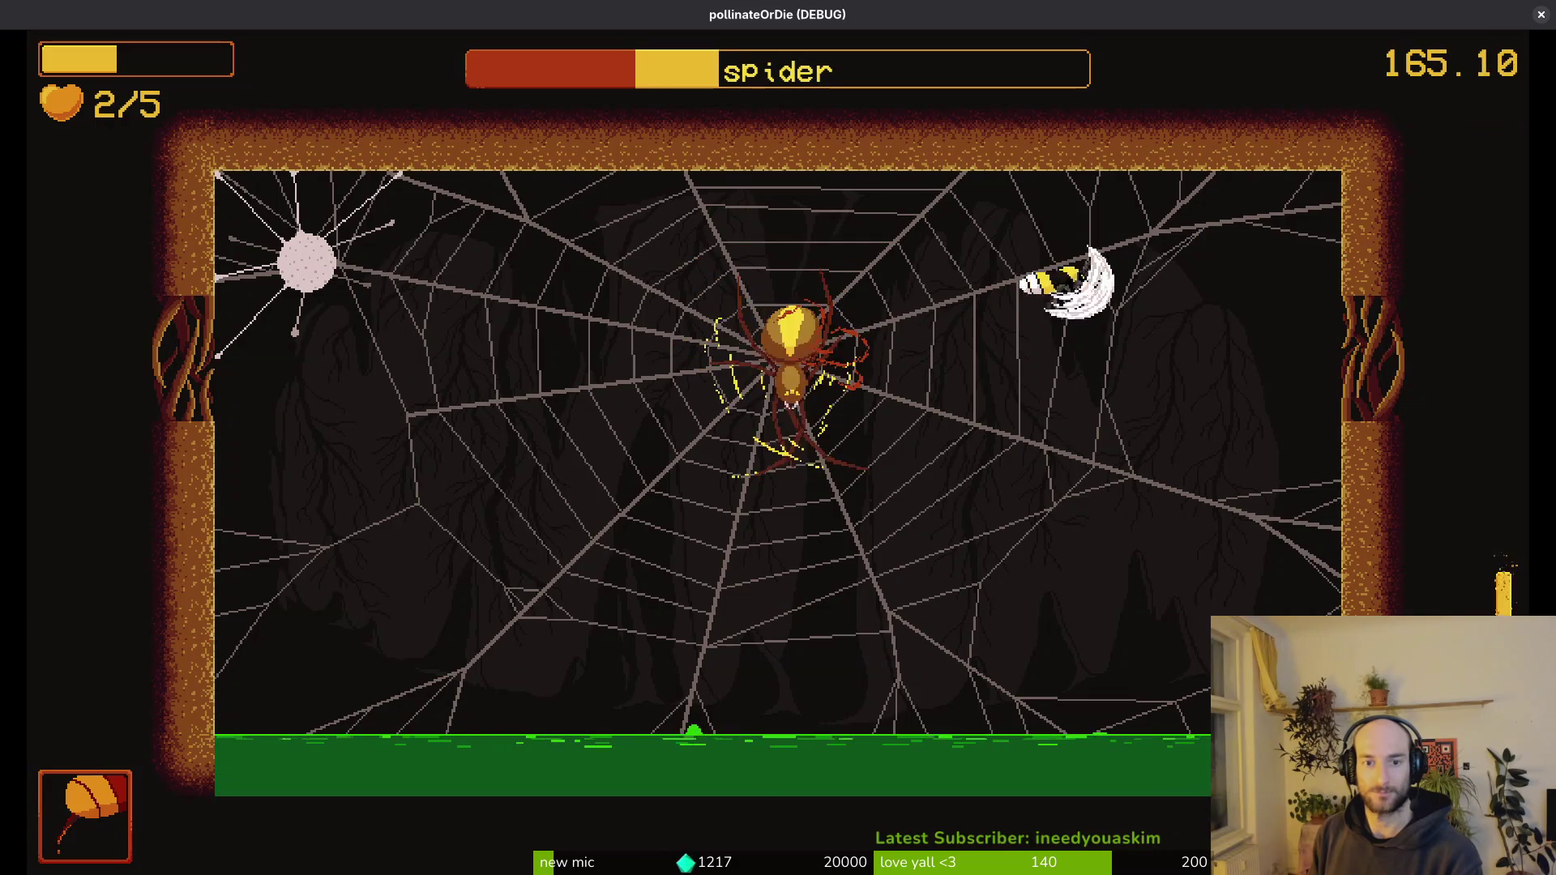
pyautogui.press('space')
# - Slash the spider repeatedly between the rocks until its health bar is nearly empty
pyautogui.press('space')
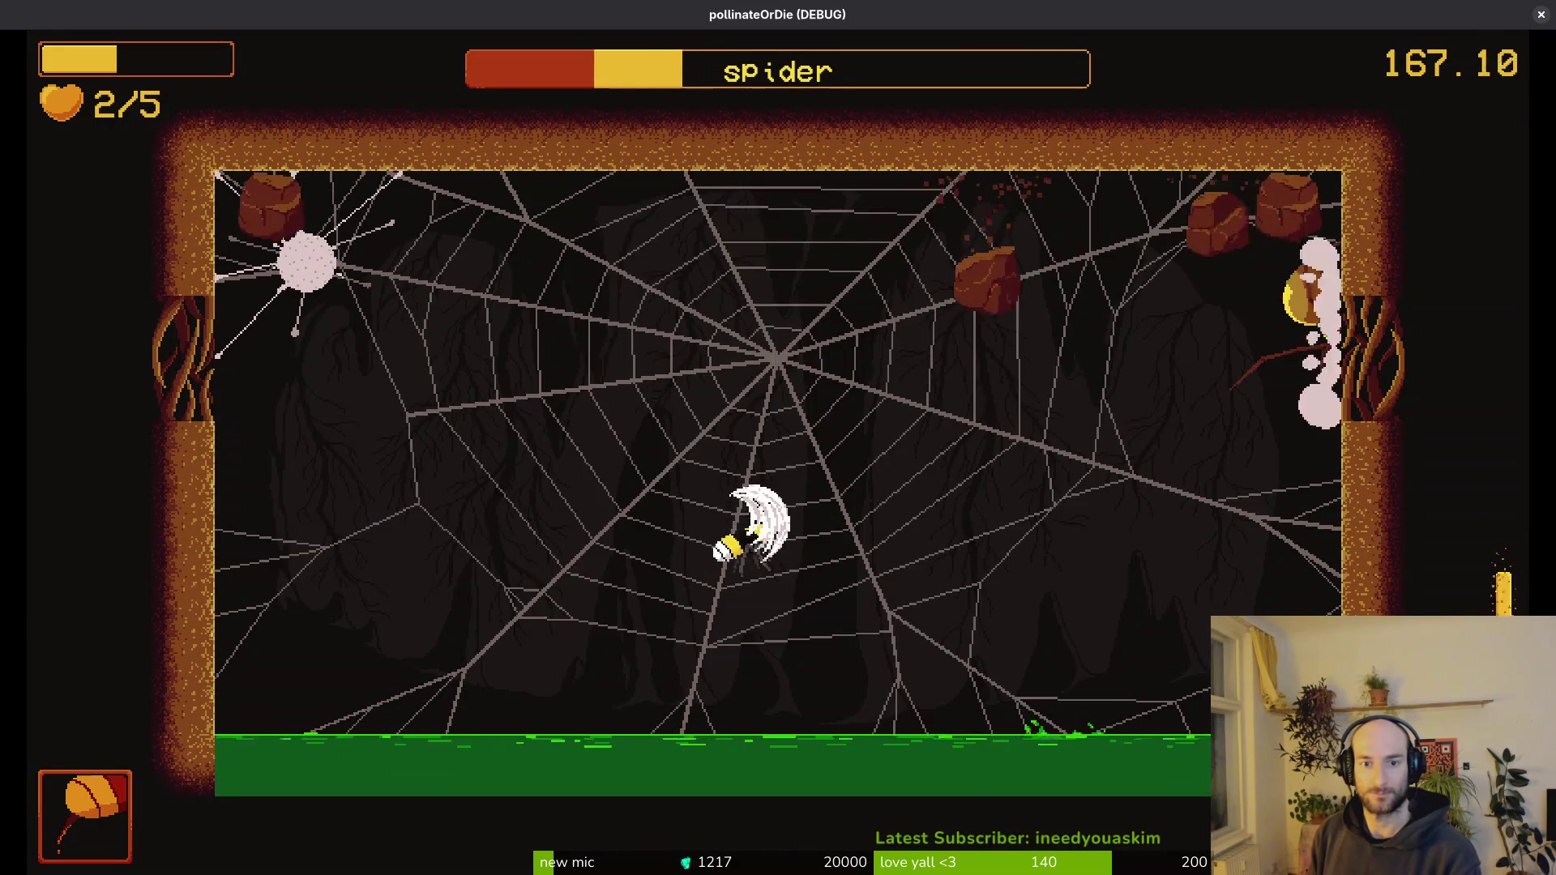
pyautogui.press('space')
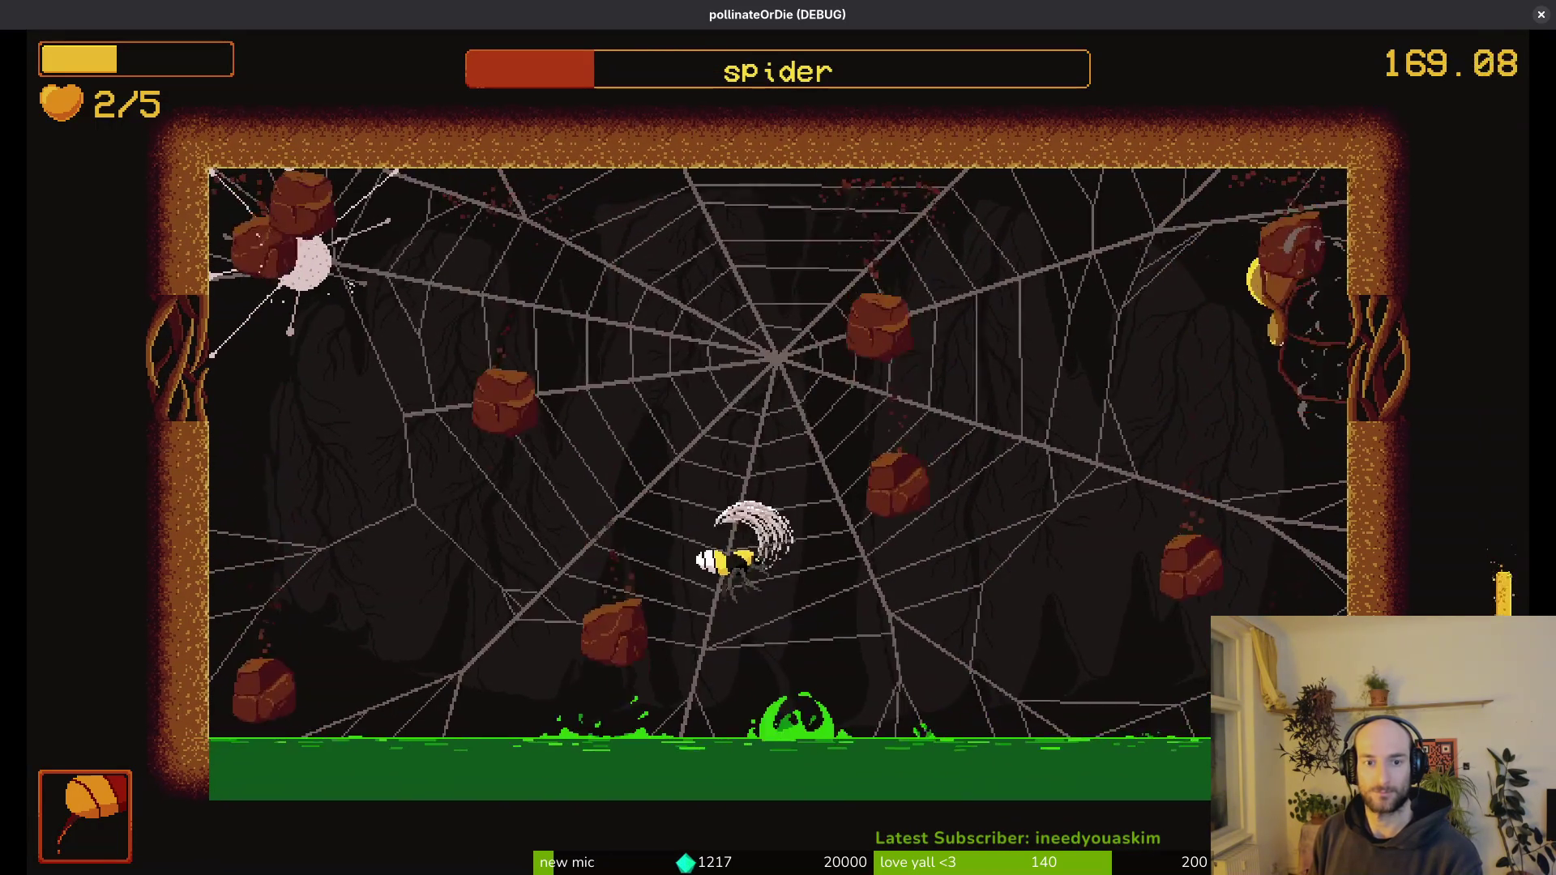
pyautogui.press('space')
pyautogui.press('space')
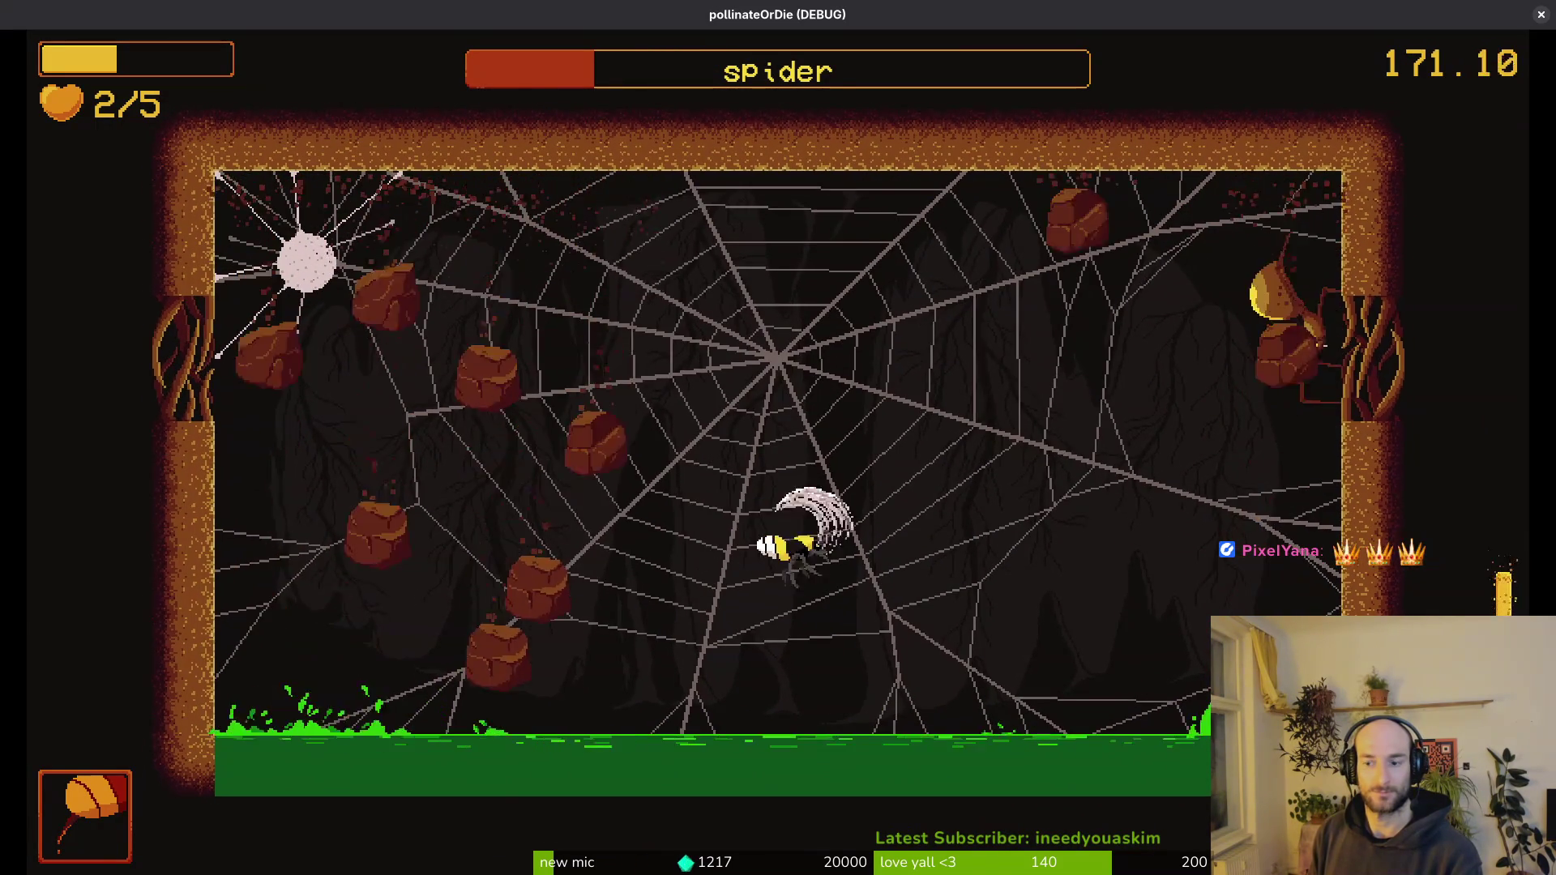
pyautogui.press('space')
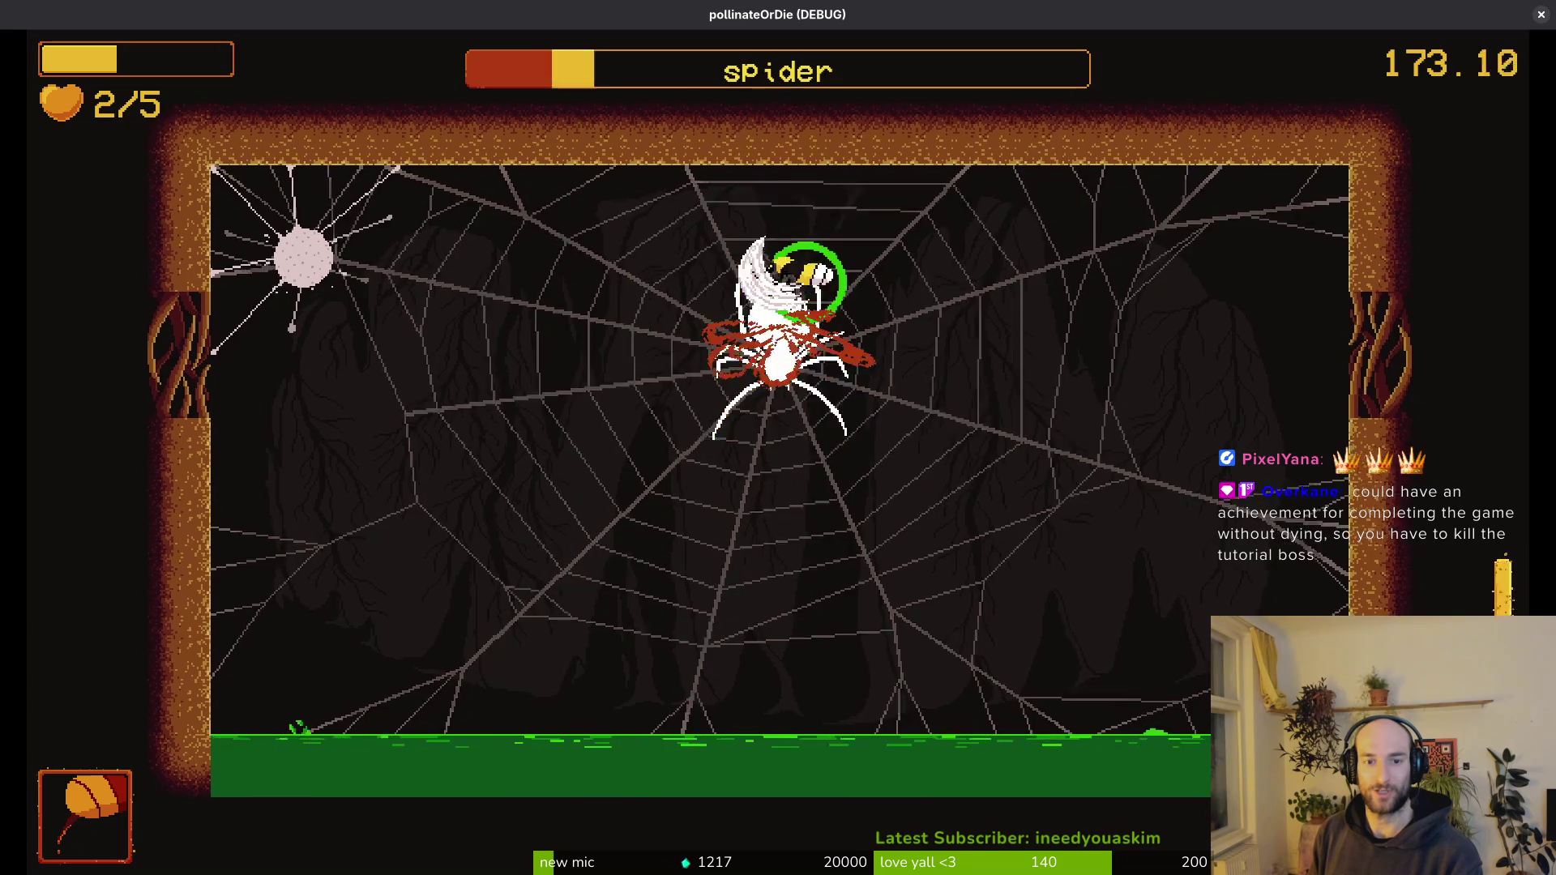
pyautogui.press('space')
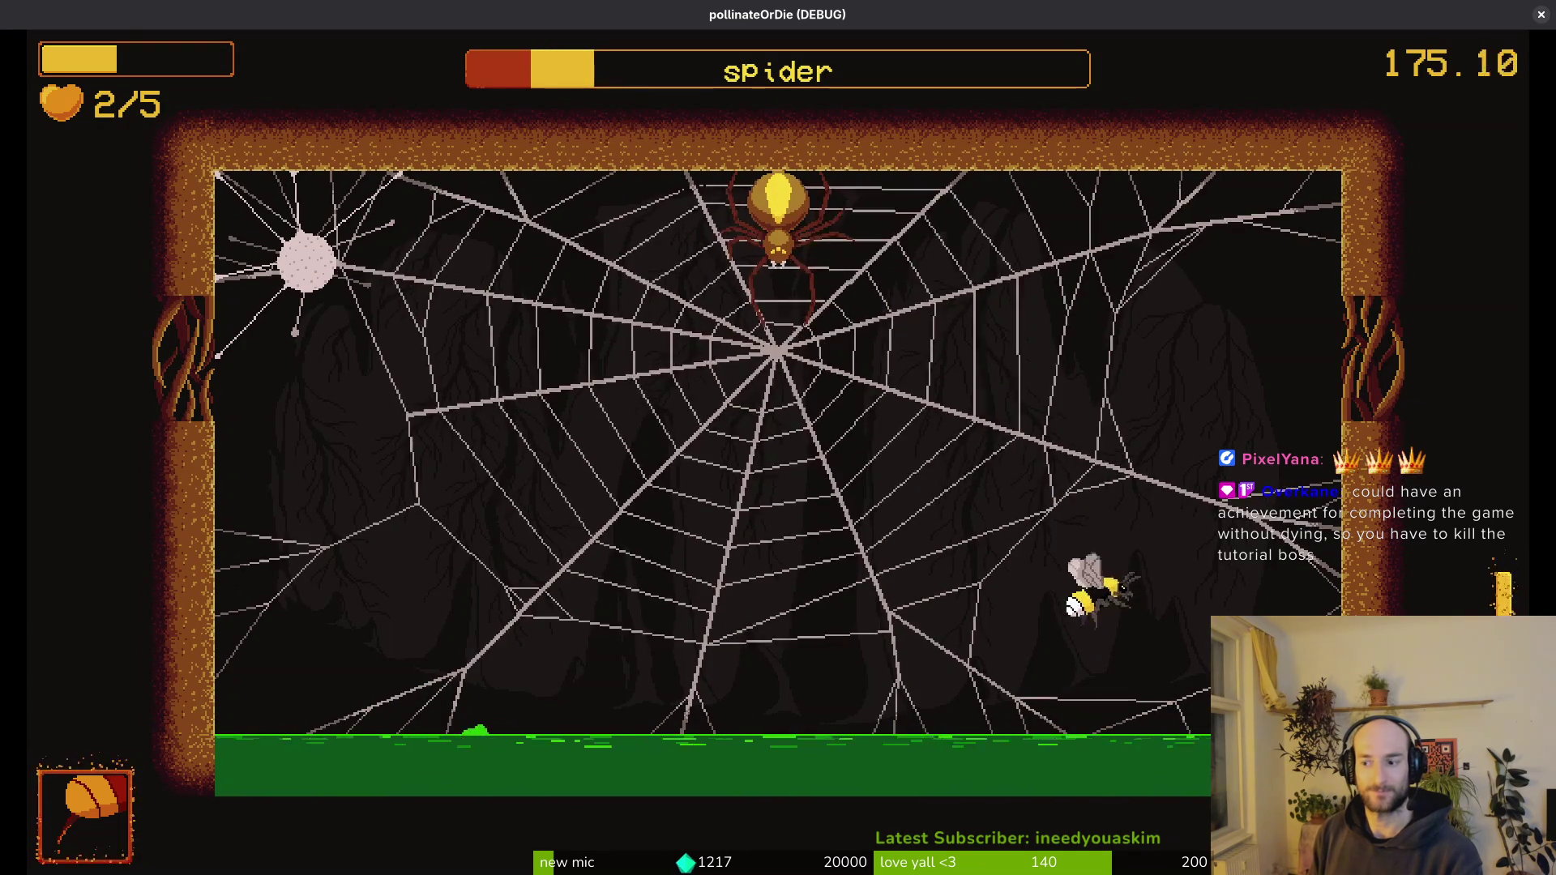
pyautogui.press('space')
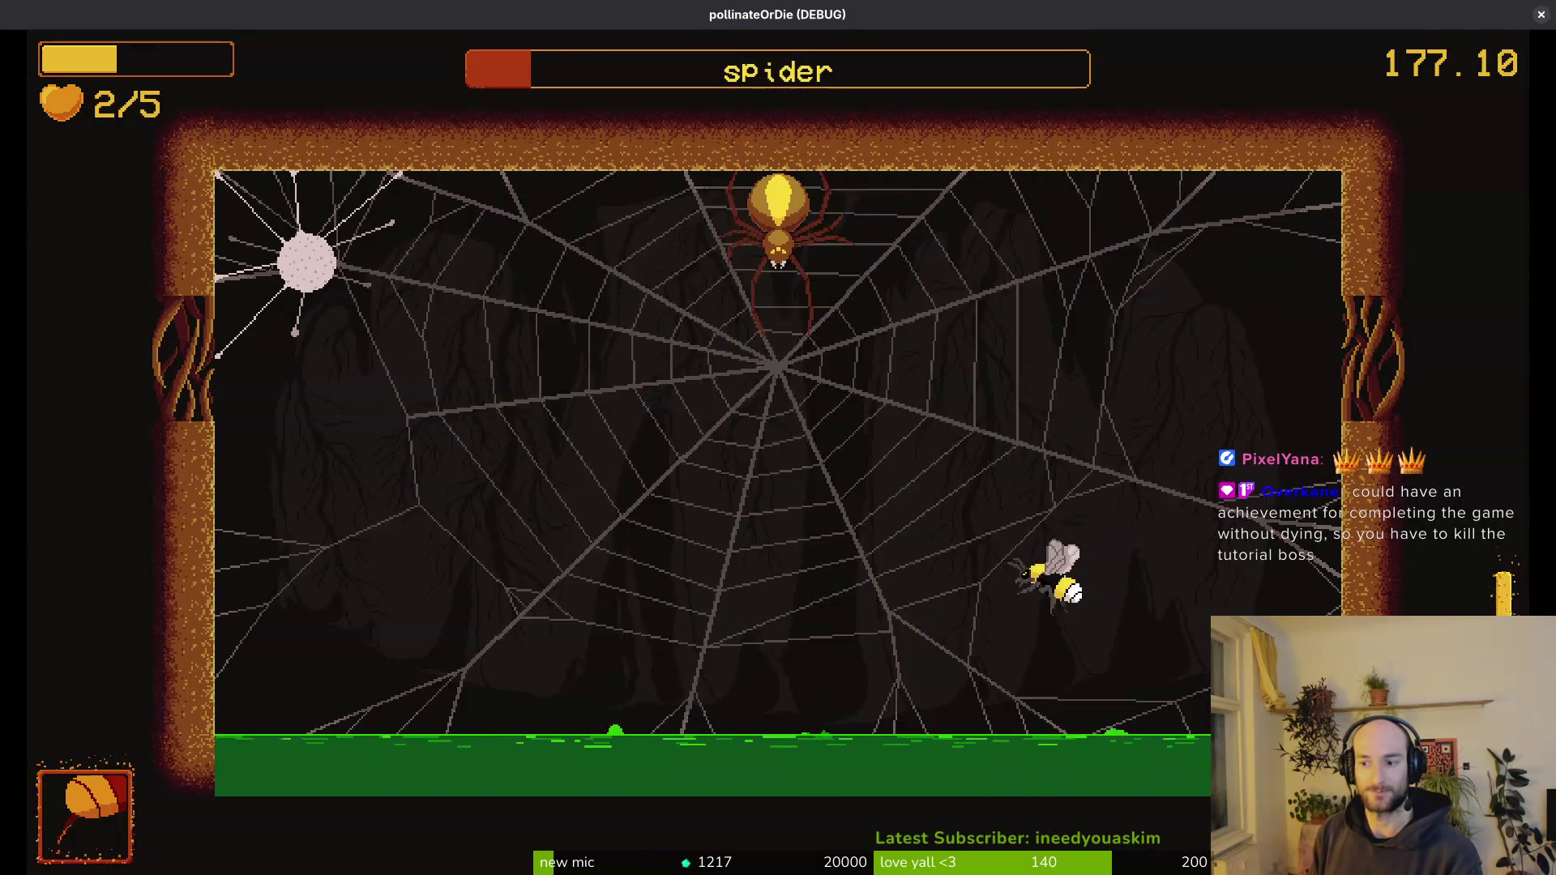
pyautogui.press('space')
pyautogui.press('space')
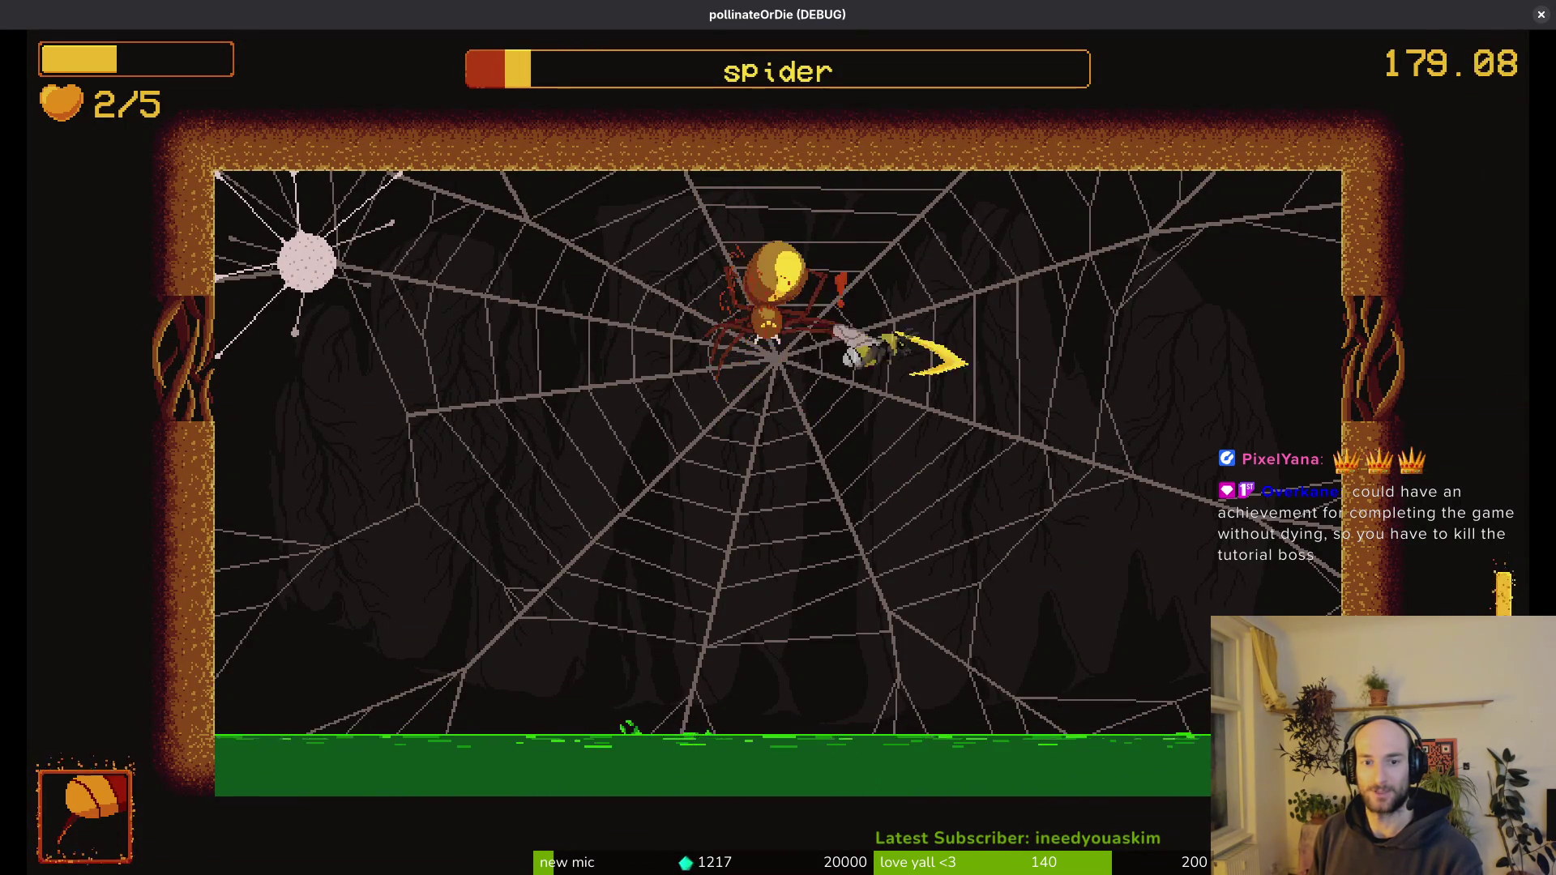
pyautogui.press('space')
pyautogui.press('space')
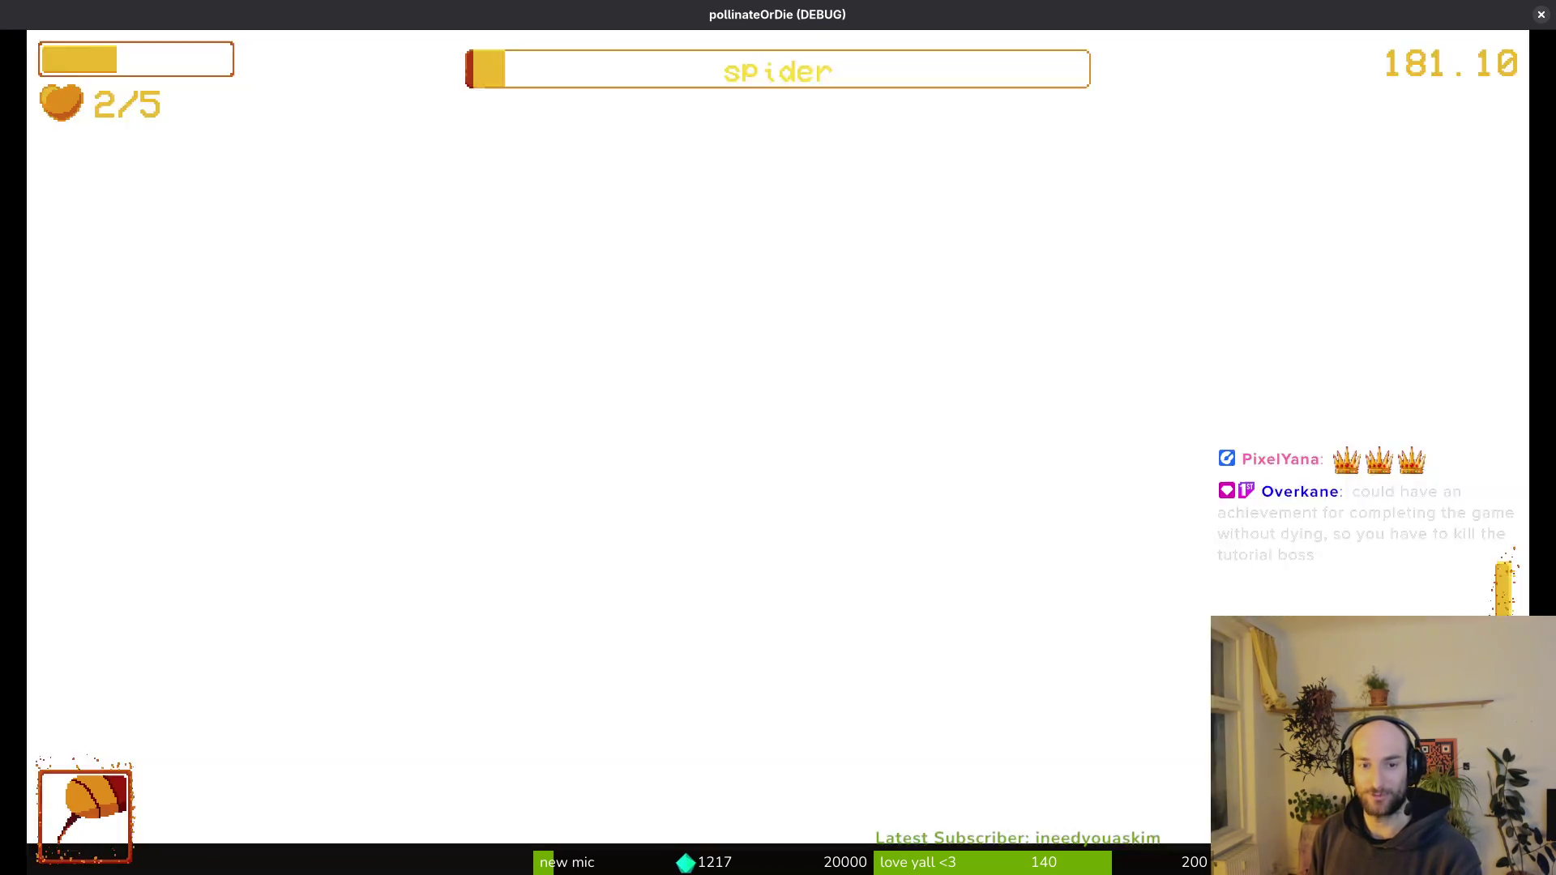
pyautogui.press('space')
pyautogui.press('space')
# - Exit right after the spider dies, continue past the congratulations screen, then show the window overview
pyautogui.press('Right')
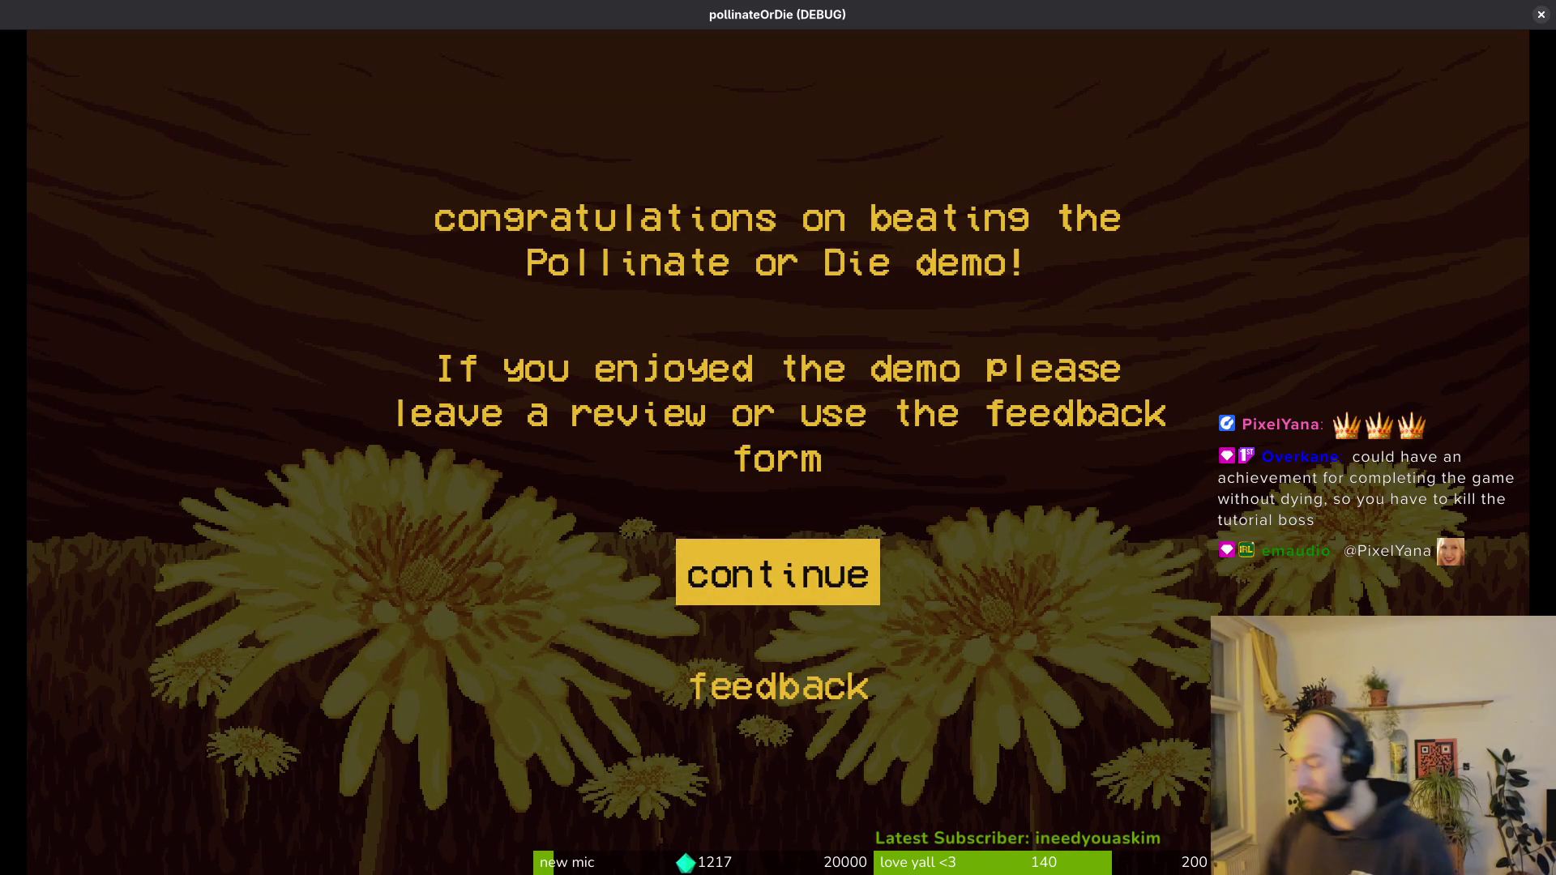
pyautogui.press('Return')
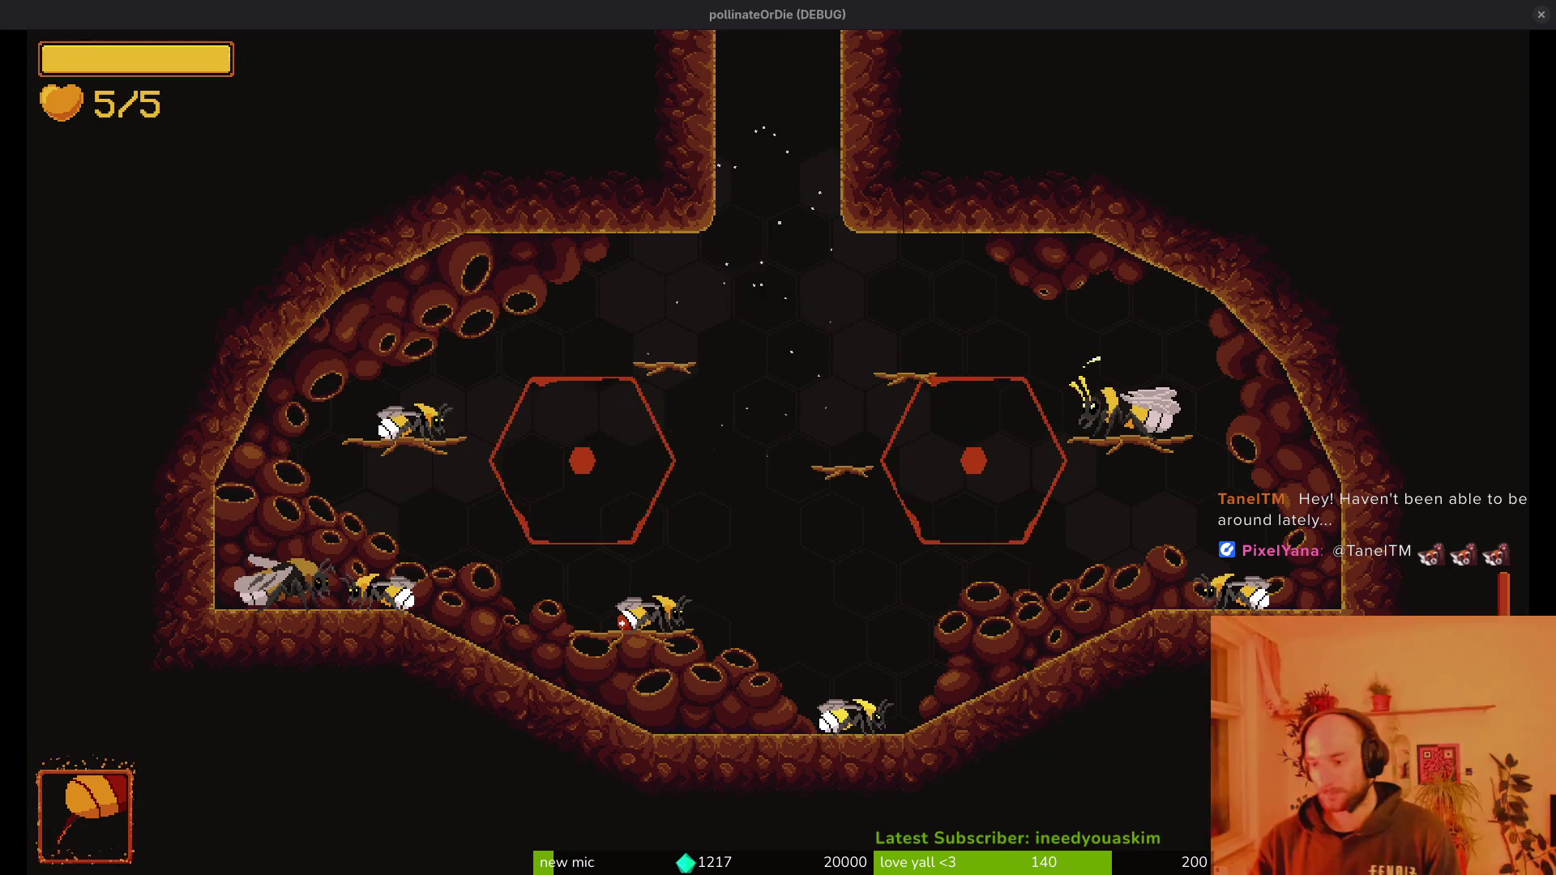
pyautogui.press('super')
pyautogui.press('super')
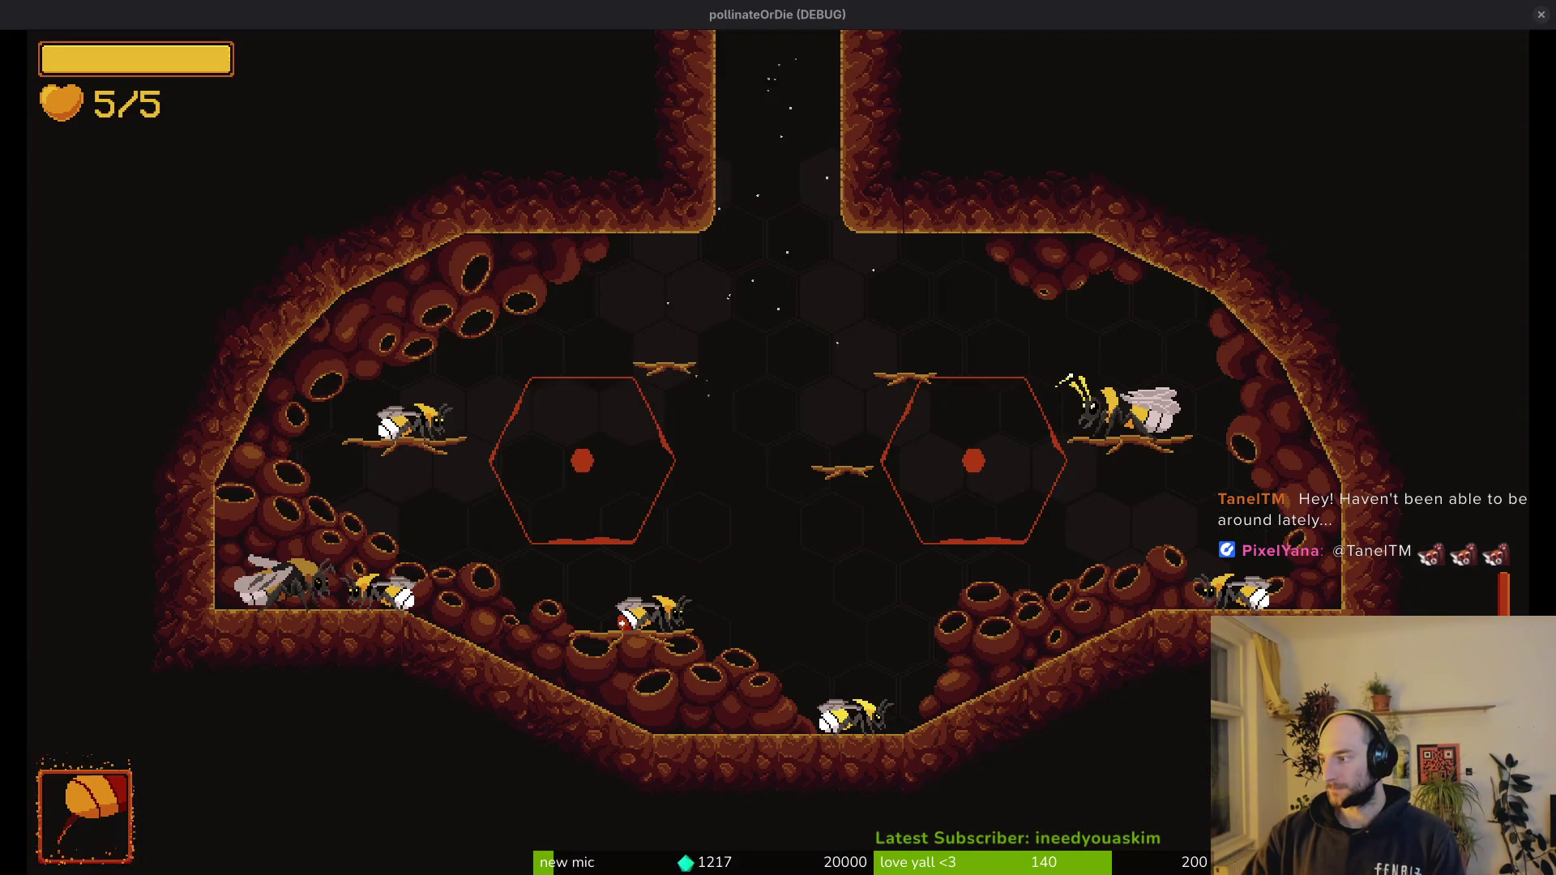
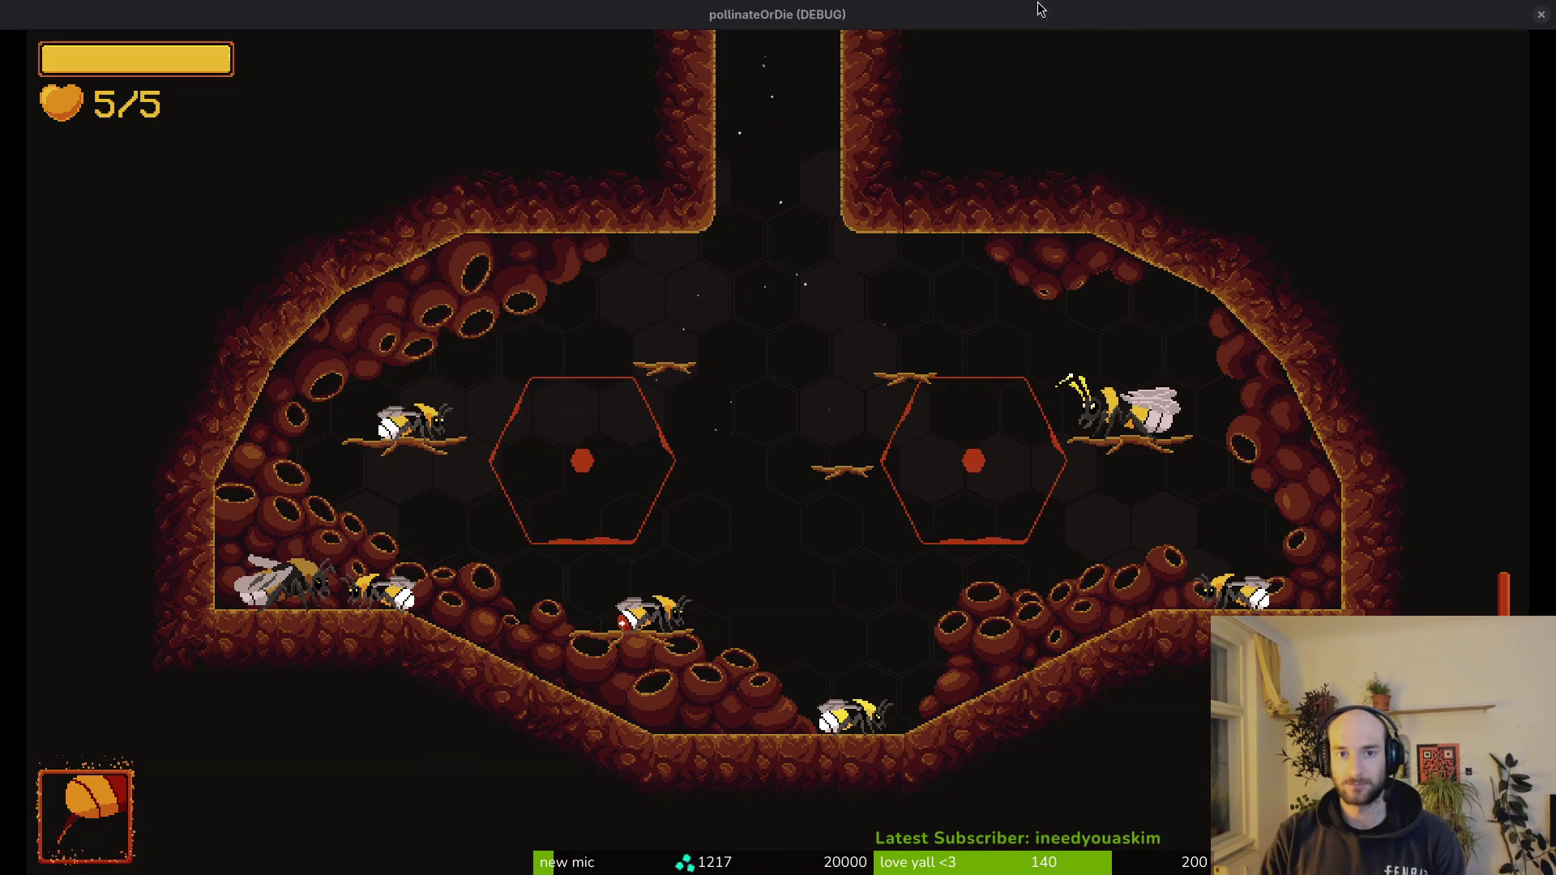
# - Close the running game window and save arena_hornet.tscn with Ctrl+S
pyautogui.hotkey('alt', 'F4')
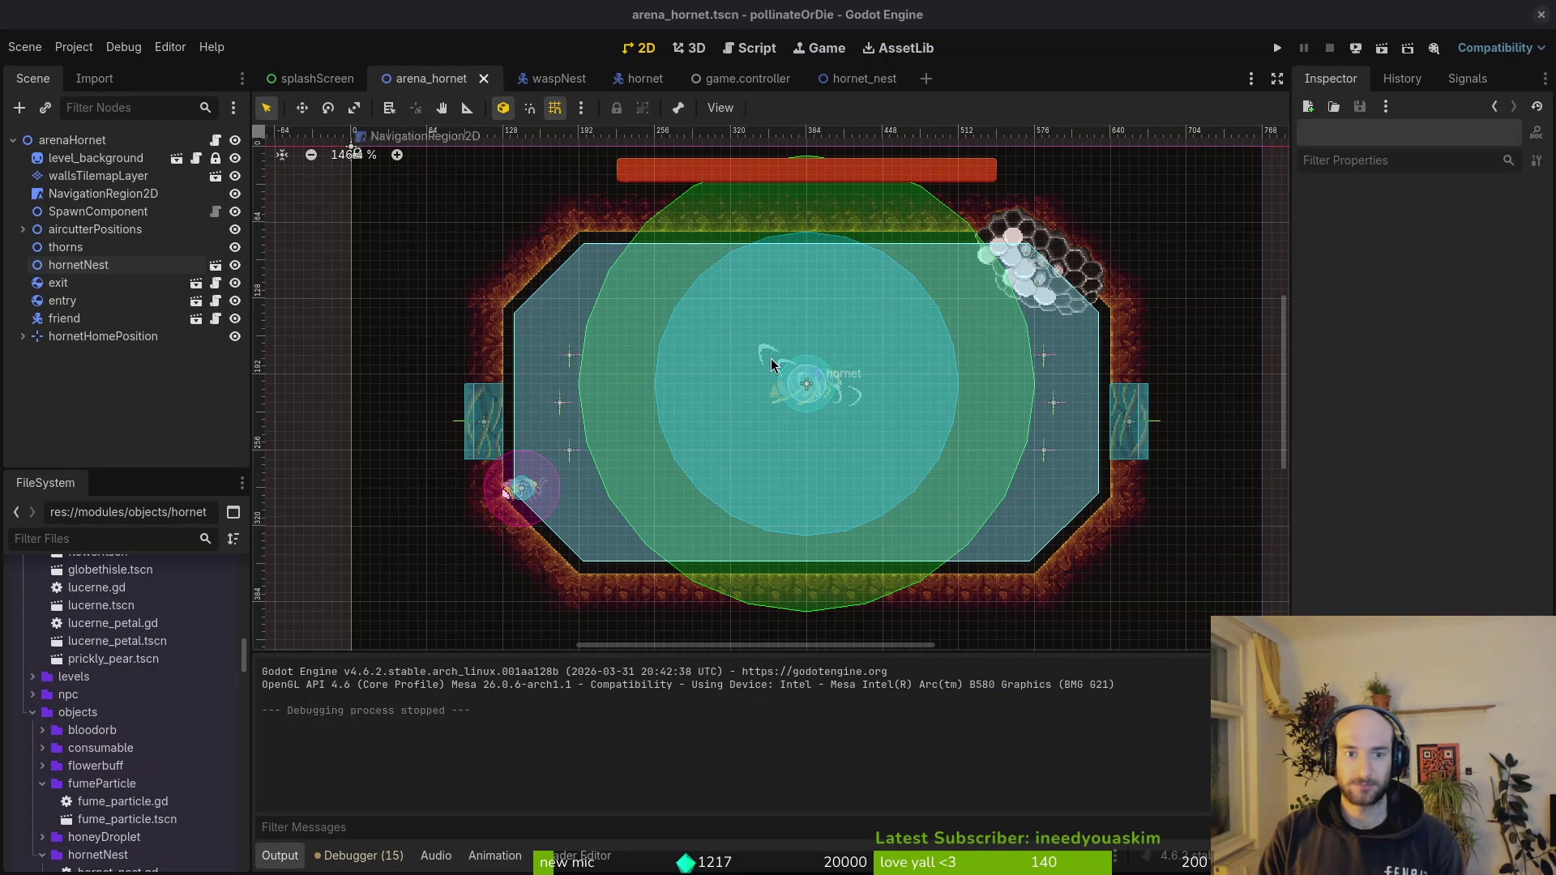
pyautogui.scroll(1, 785, 385)
pyautogui.scroll(1, 791, 395)
pyautogui.moveTo(792, 410); pyautogui.dragTo(769, 409)
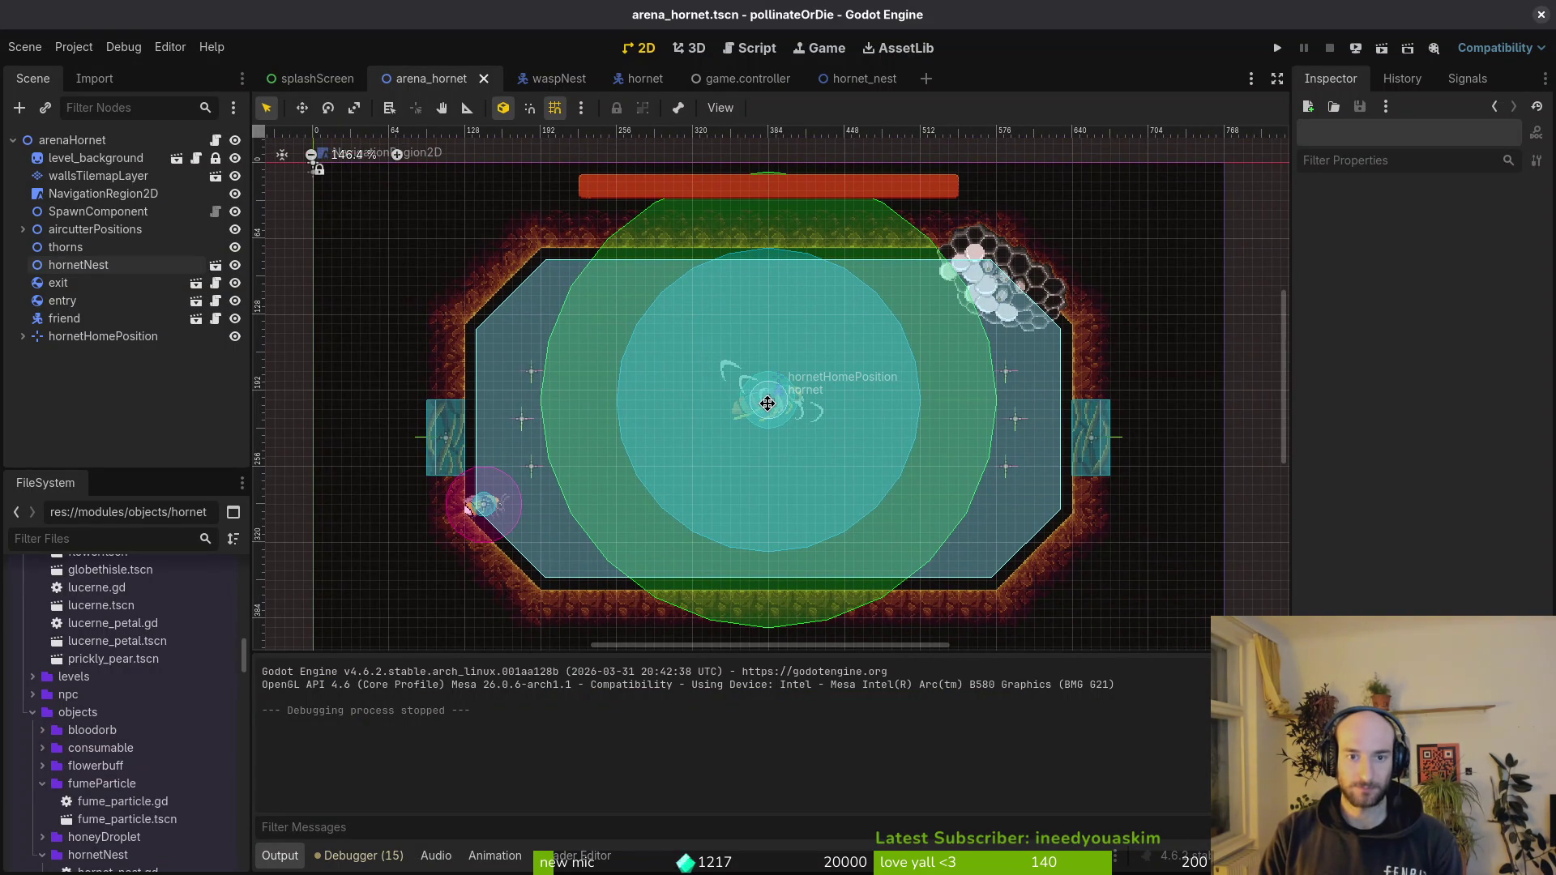
pyautogui.hotkey('ctrl', 's')
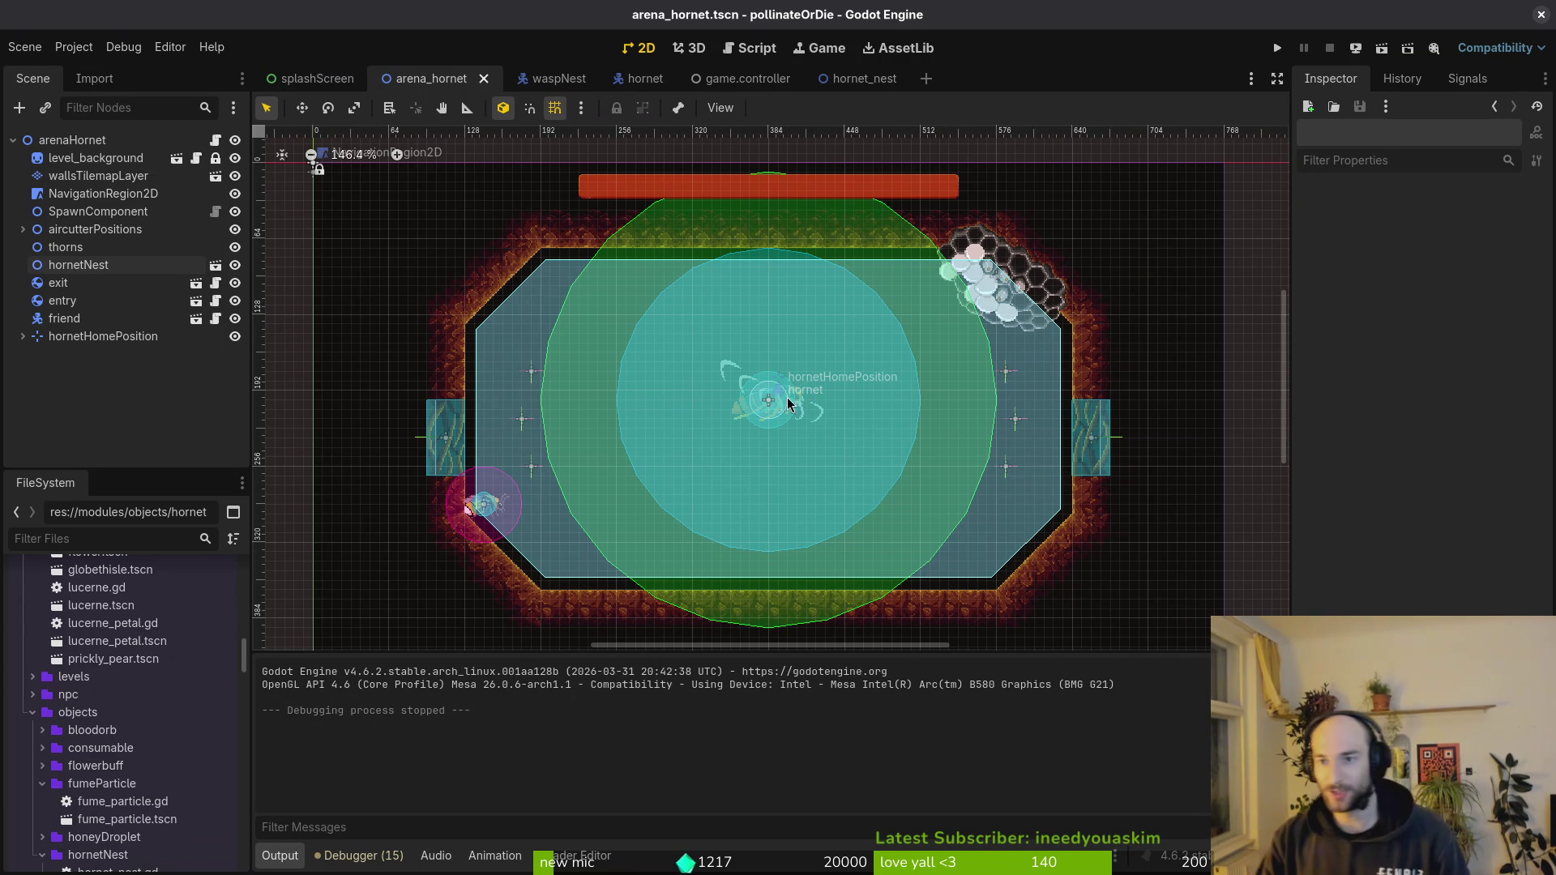
# - Switch to Aseprite and close the Files dialog, returning to the hornetNest canvas
pyautogui.click(1540, 14)
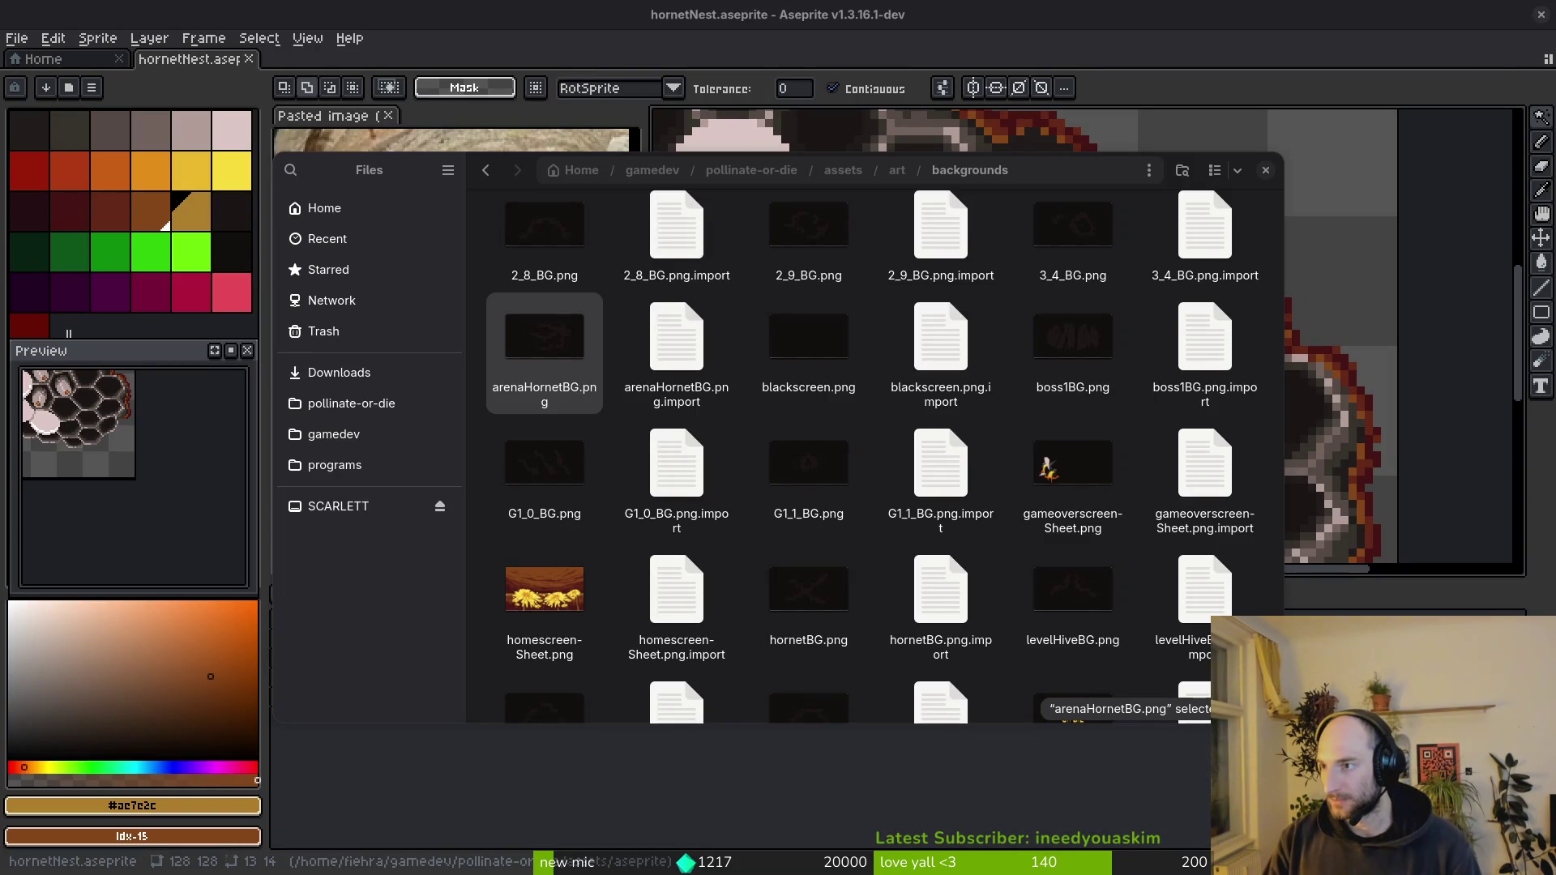
pyautogui.click(1269, 170)
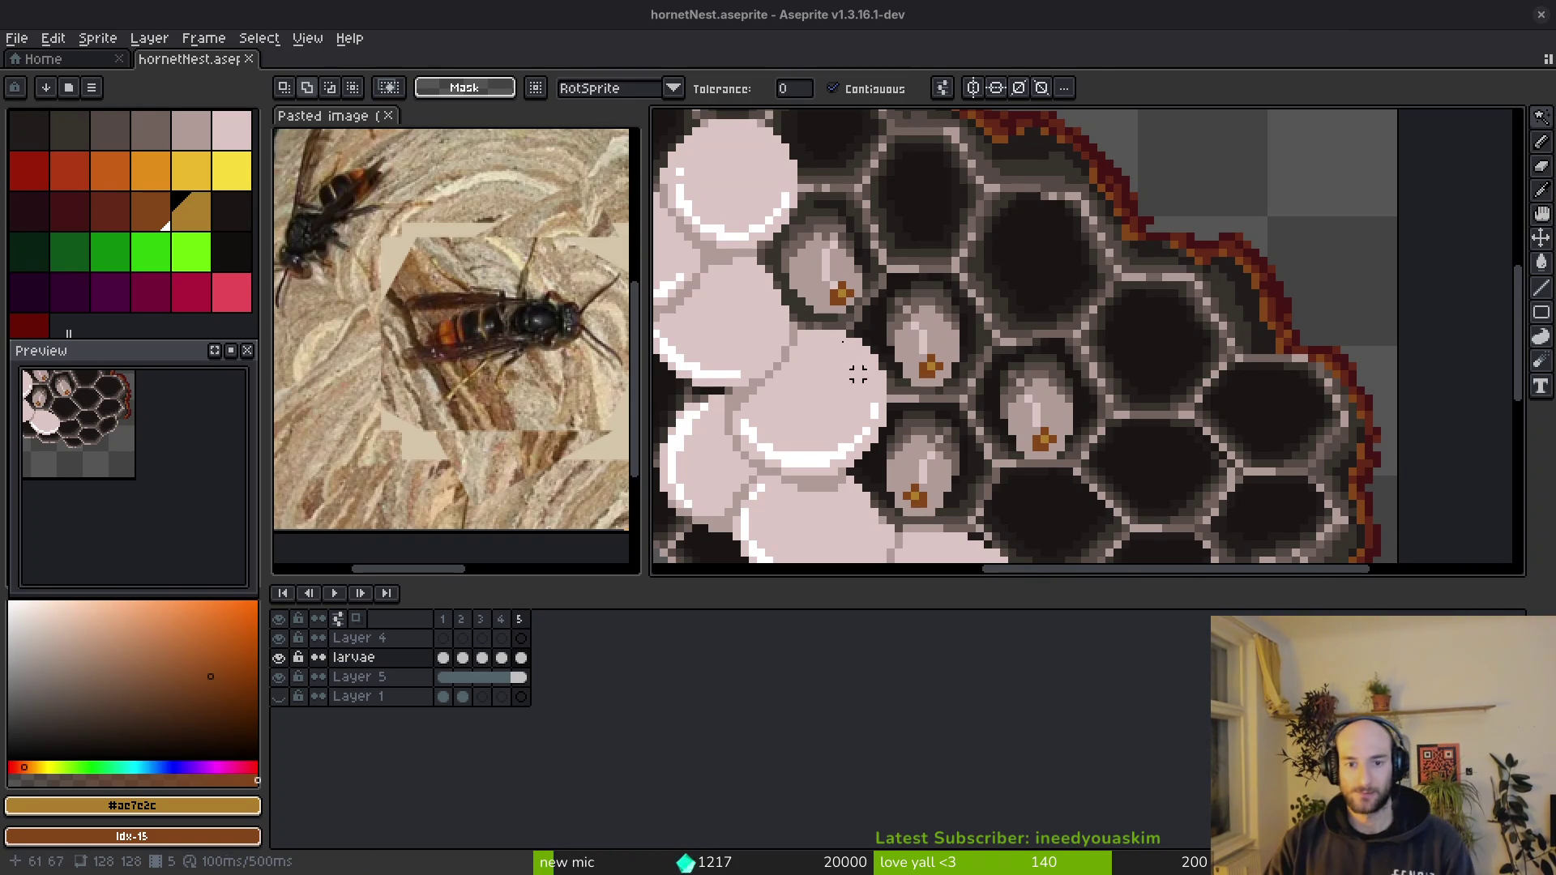
pyautogui.scroll(-5, 936, 366)
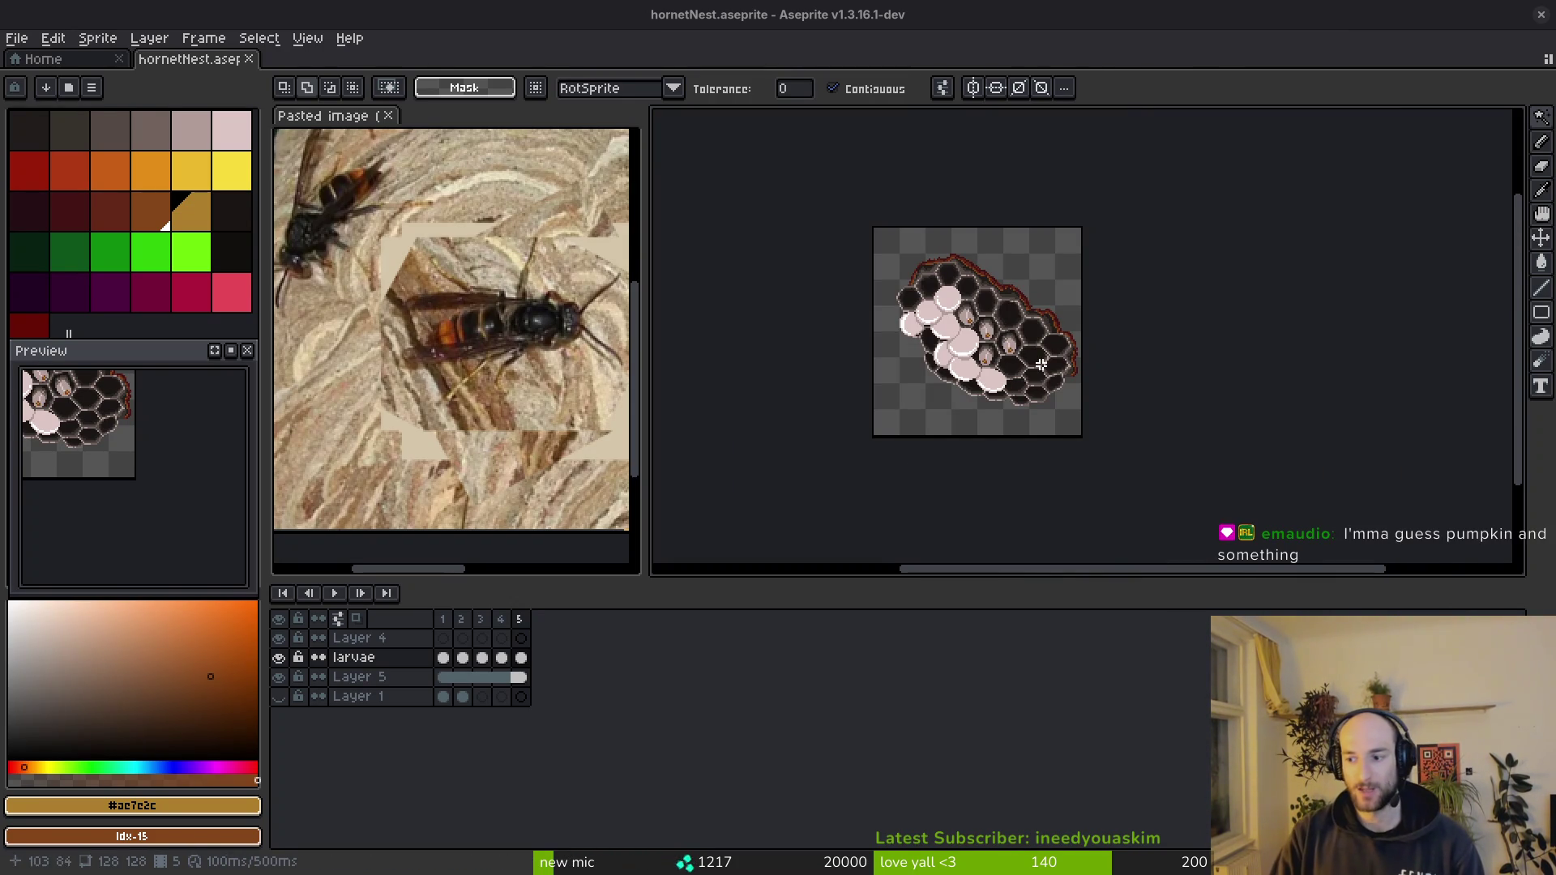
# - Save hornetNest, eyedrop the pale larva colour with the pencil ready, and save again
pyautogui.hotkey('ctrl', 's')
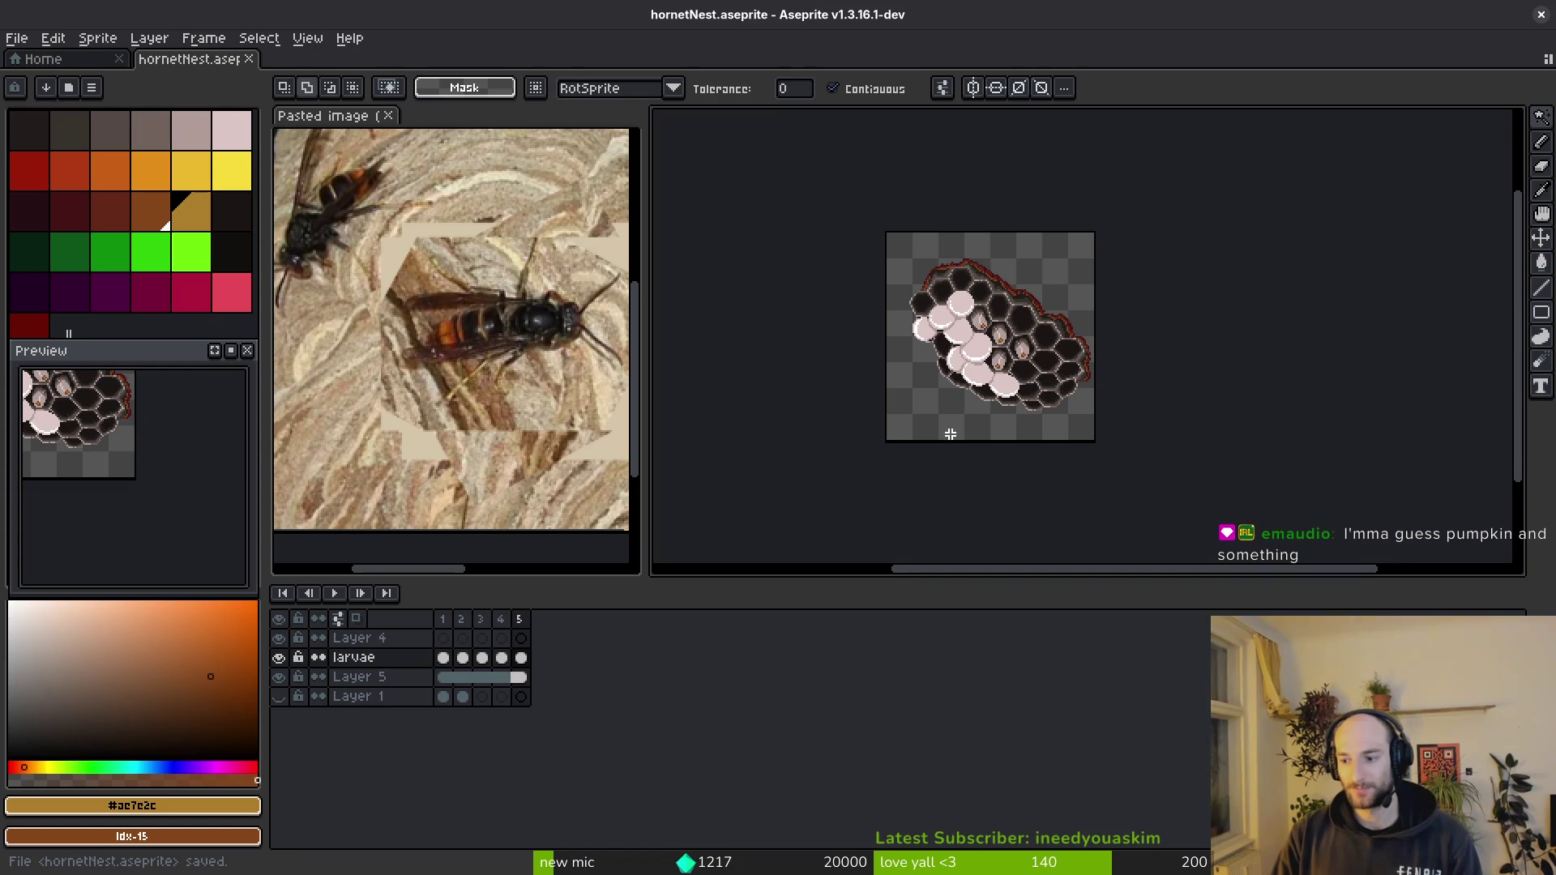
pyautogui.scroll(4, 951, 354)
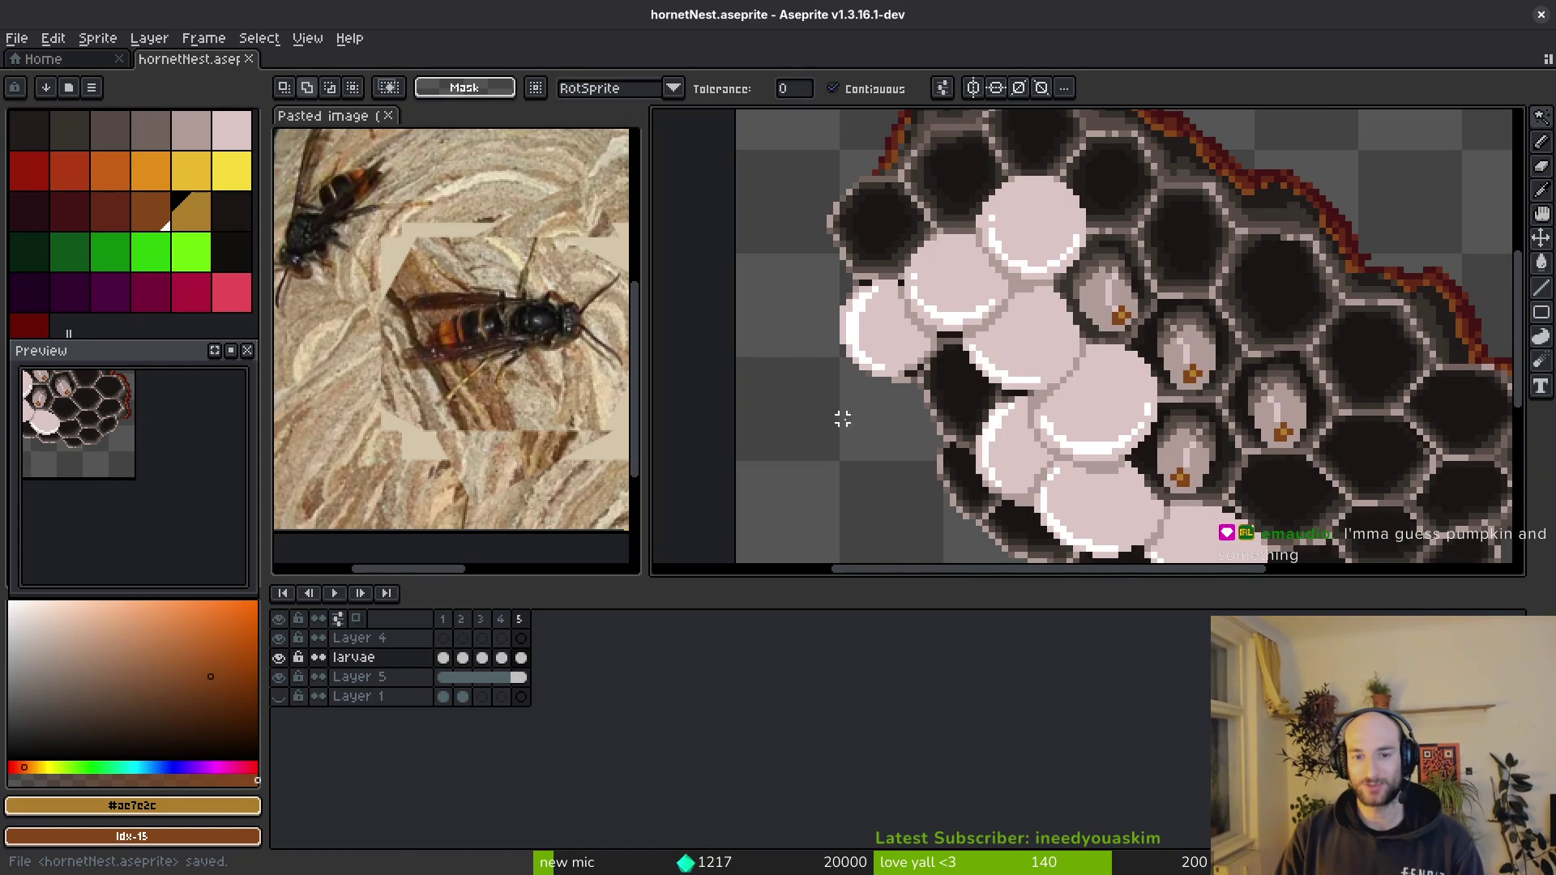
pyautogui.scroll(-2, 945, 359)
pyautogui.scroll(3, 1035, 403)
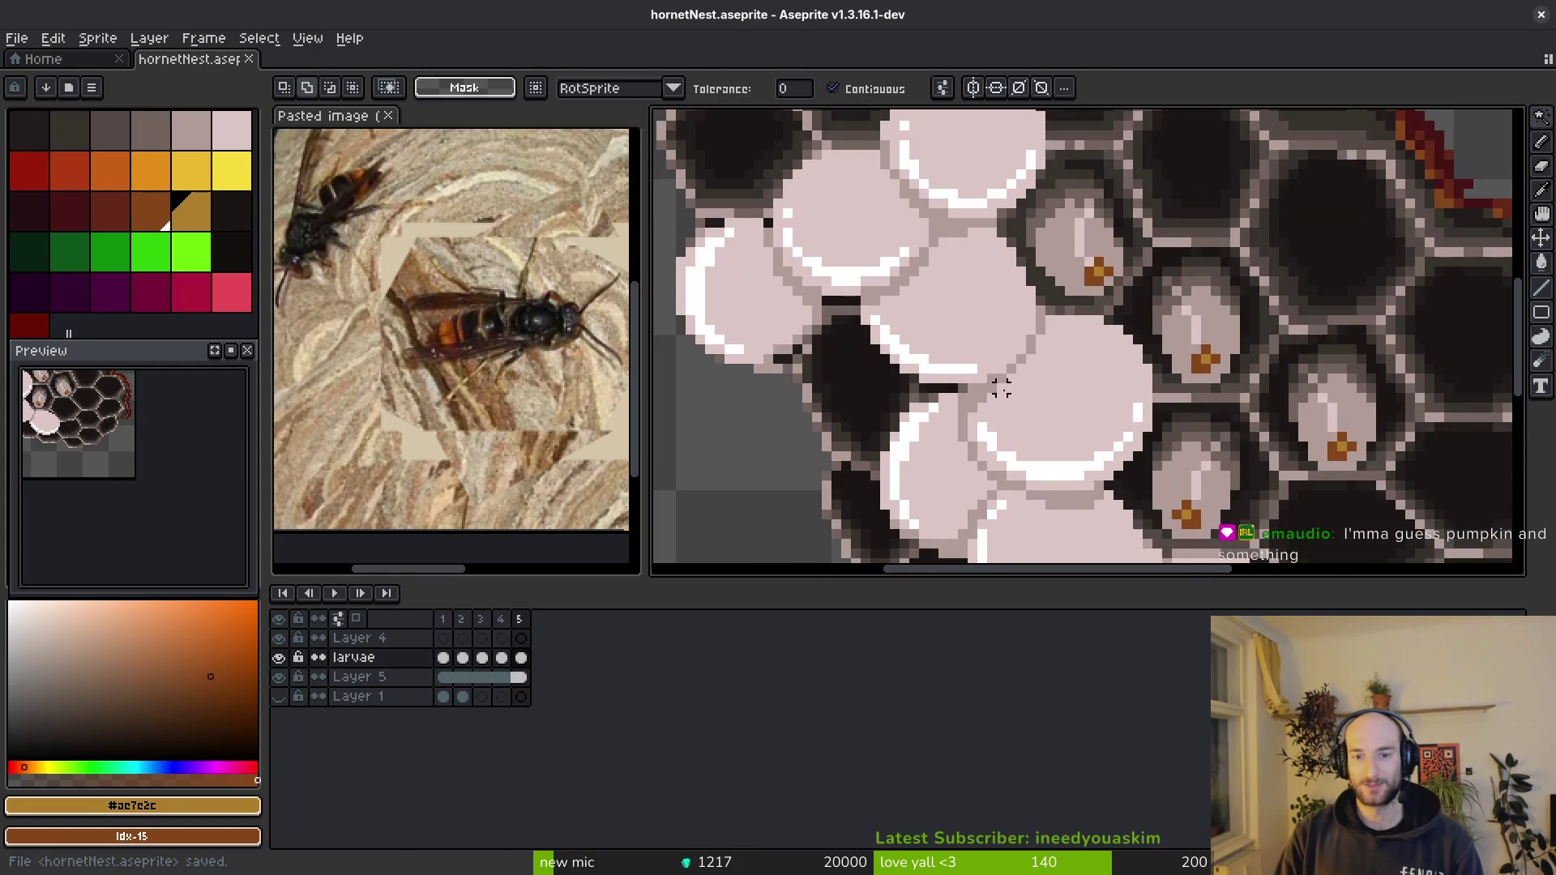
pyautogui.keyDown('alt'); pyautogui.click(999, 385); pyautogui.keyUp('alt')
pyautogui.press('b')
pyautogui.scroll(-1, 961, 365)
pyautogui.scroll(2, 1035, 451)
pyautogui.scroll(-2, 1009, 452)
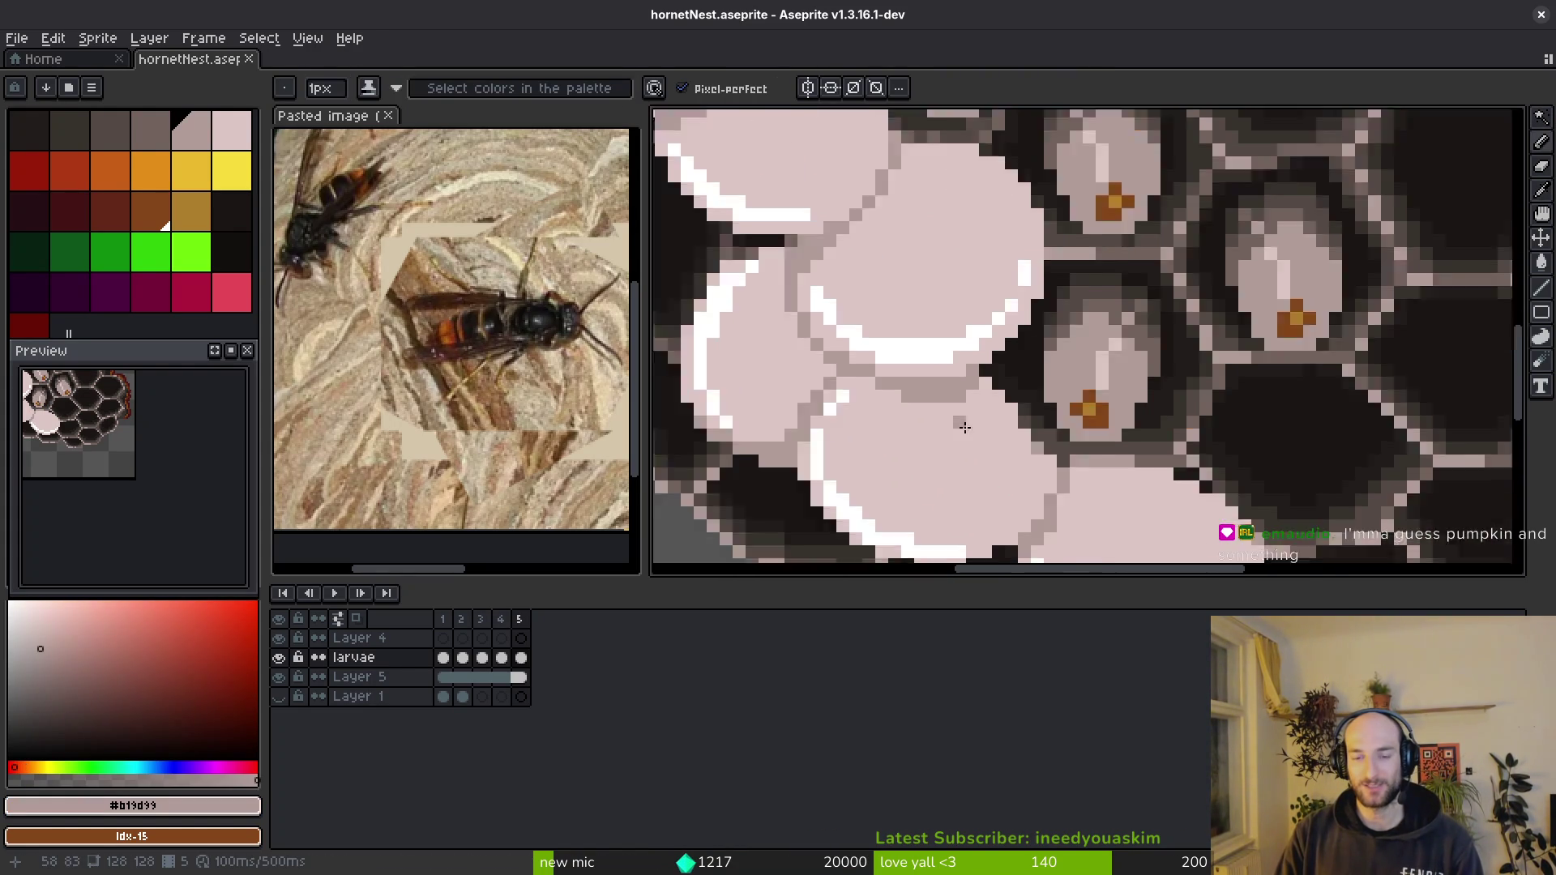
pyautogui.hotkey('ctrl', 's')
pyautogui.scroll(-2, 973, 420)
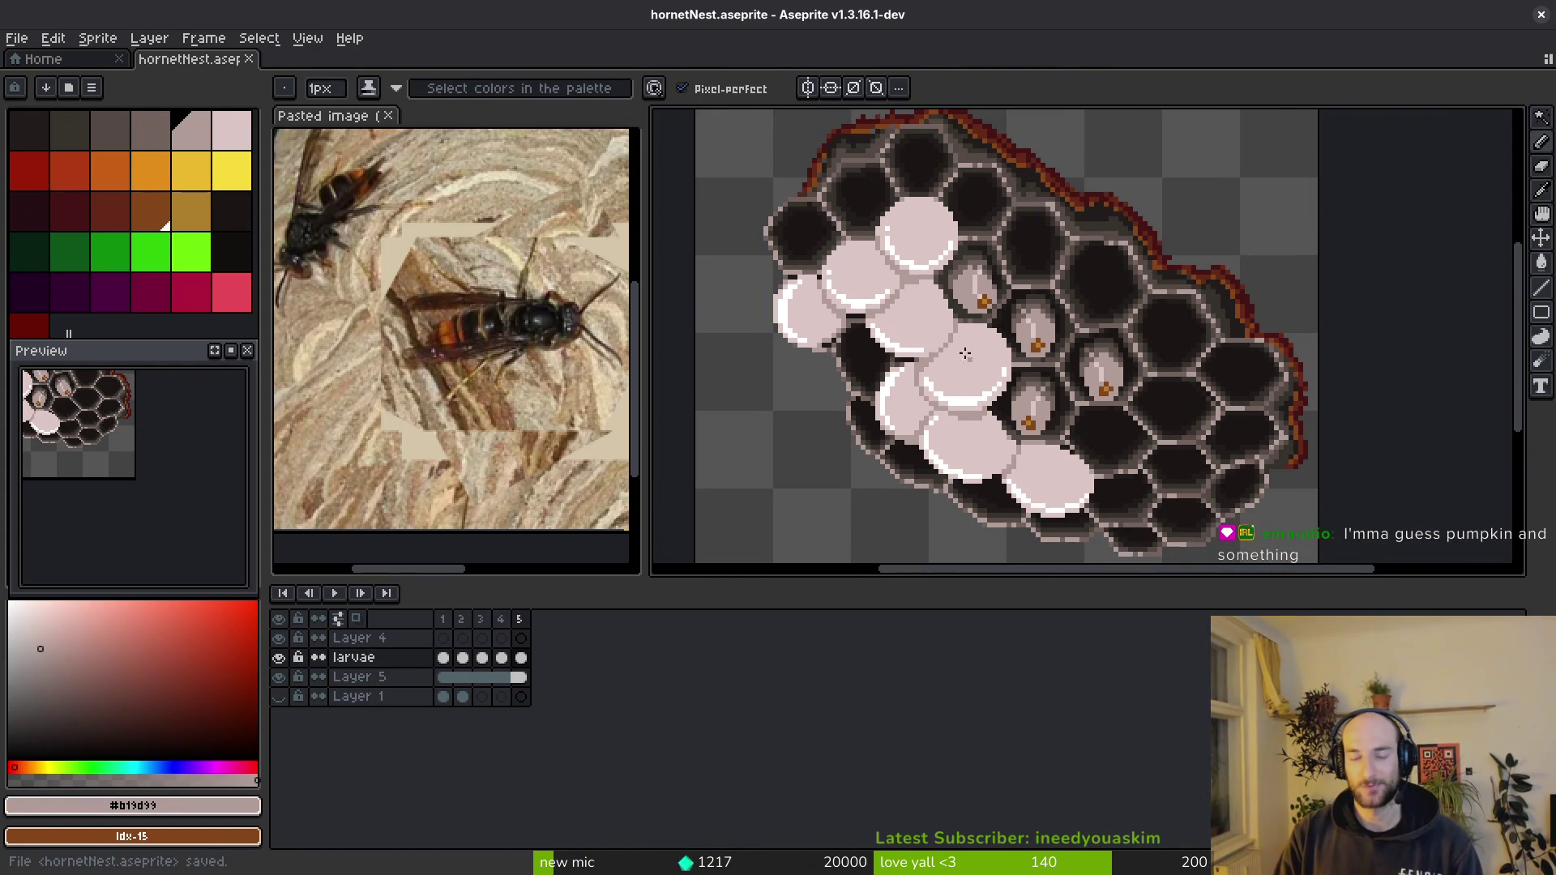
pyautogui.scroll(-2, 965, 353)
# - Close the hornetNest sprite and the pasted reference image, leaving the Home page
pyautogui.click(250, 58)
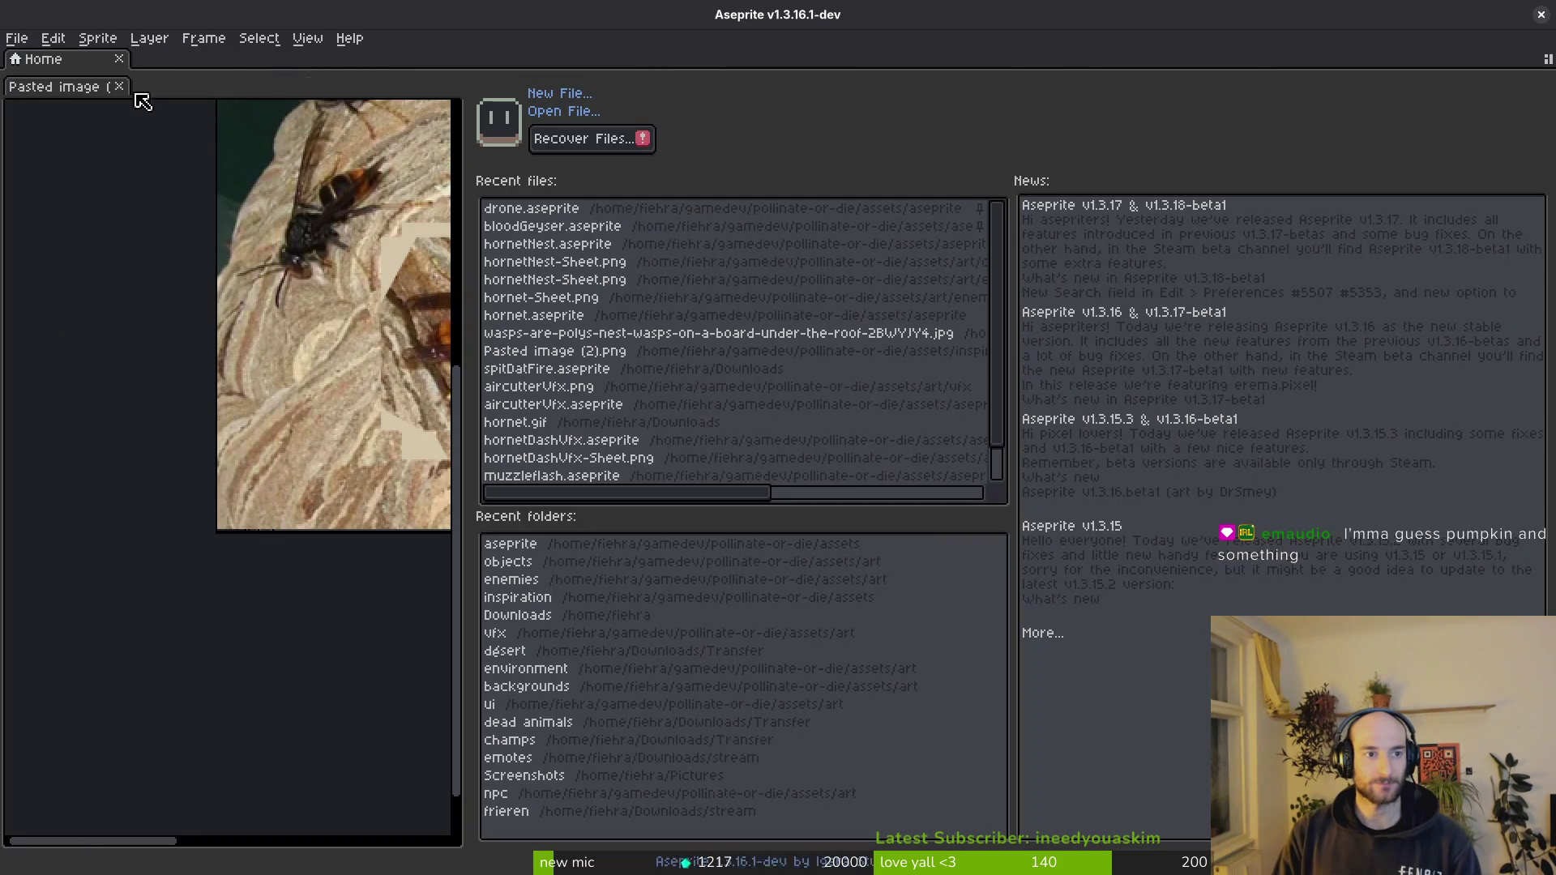
pyautogui.click(117, 86)
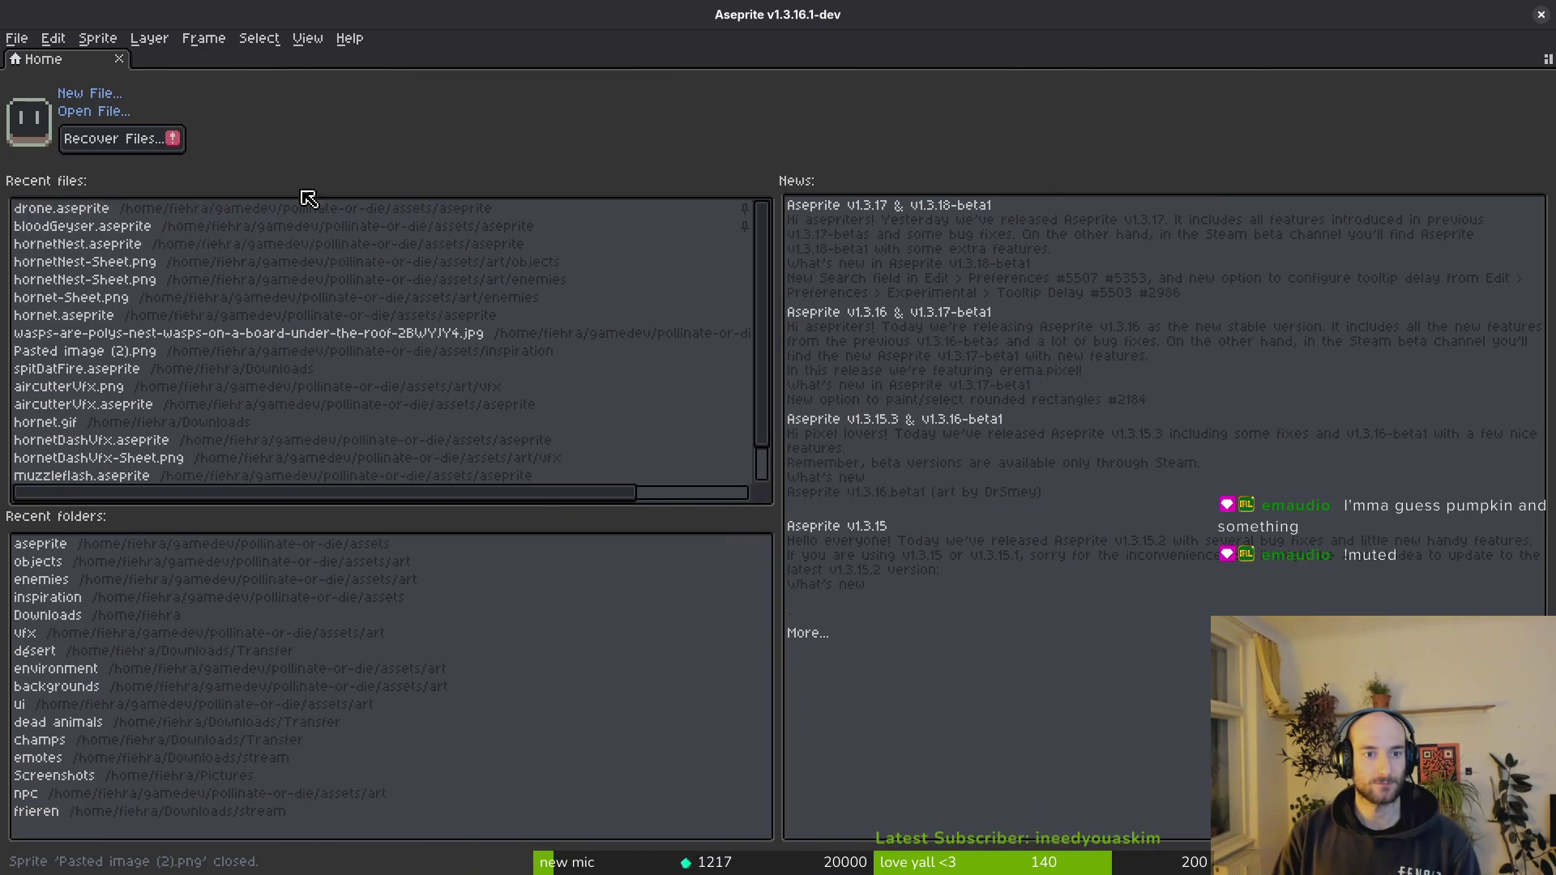
# - Open hornet.aseprite from Recent files, then play the flower video full screen seeked to about 01:03
pyautogui.click(95, 318)
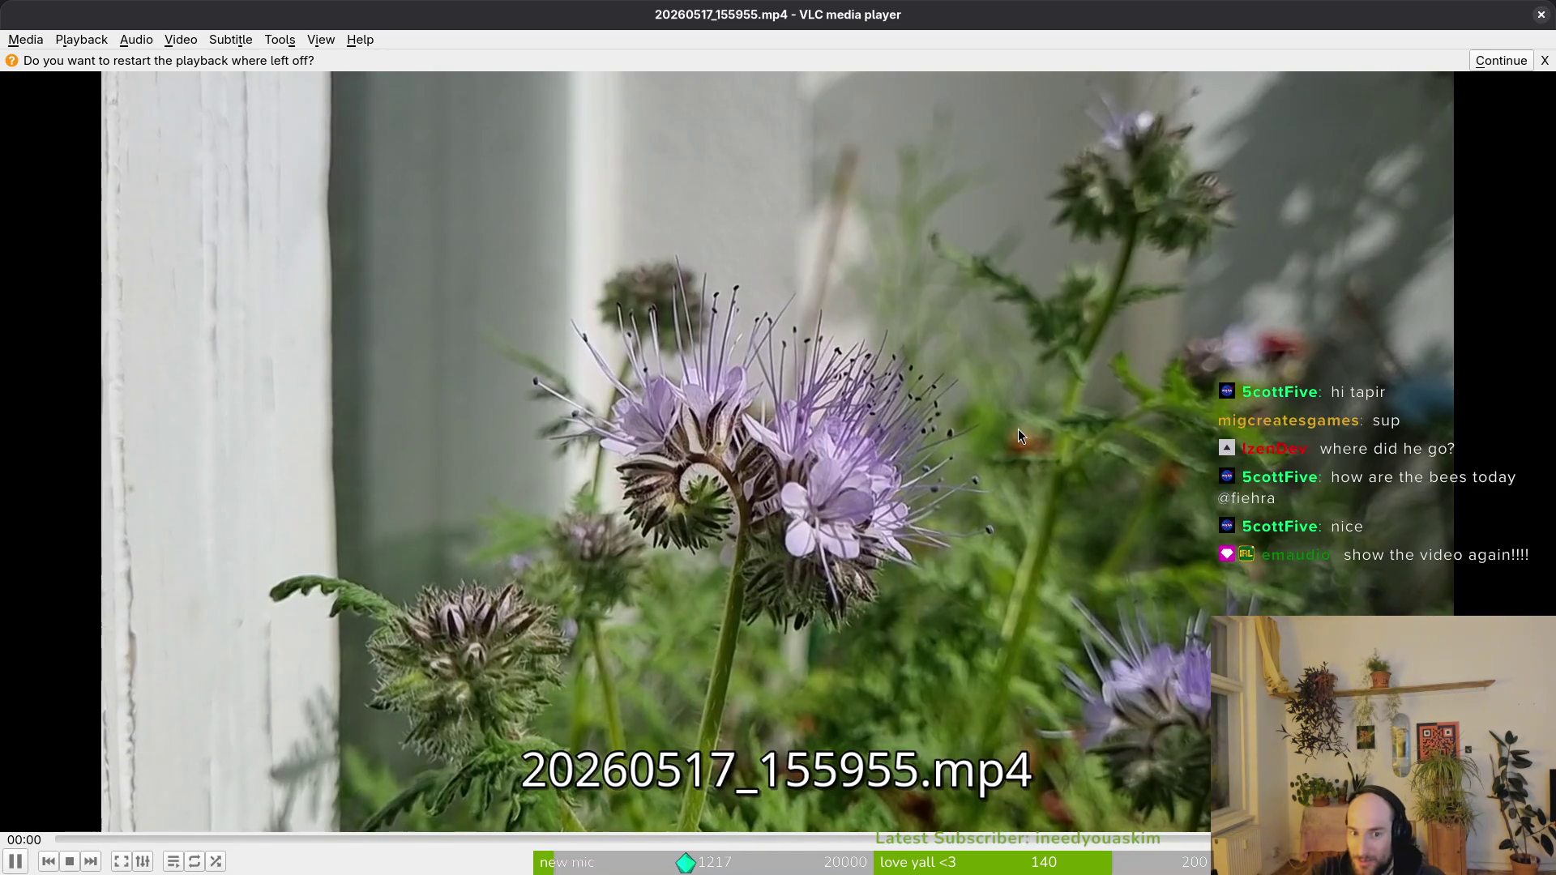
pyautogui.doubleClick(1018, 429)
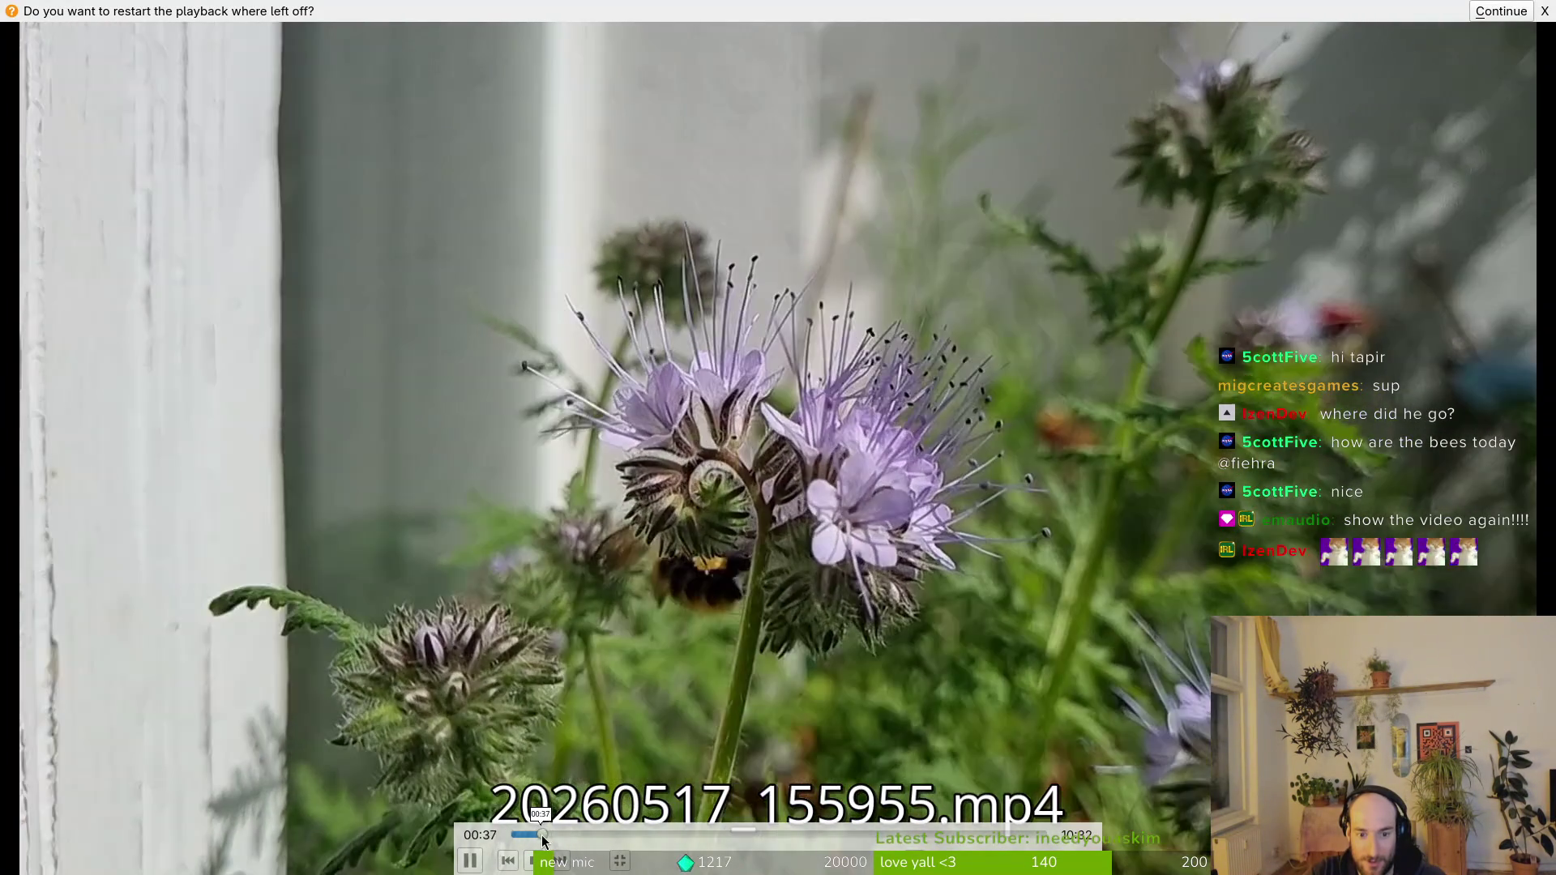
pyautogui.moveTo(541, 836); pyautogui.dragTo(567, 838)
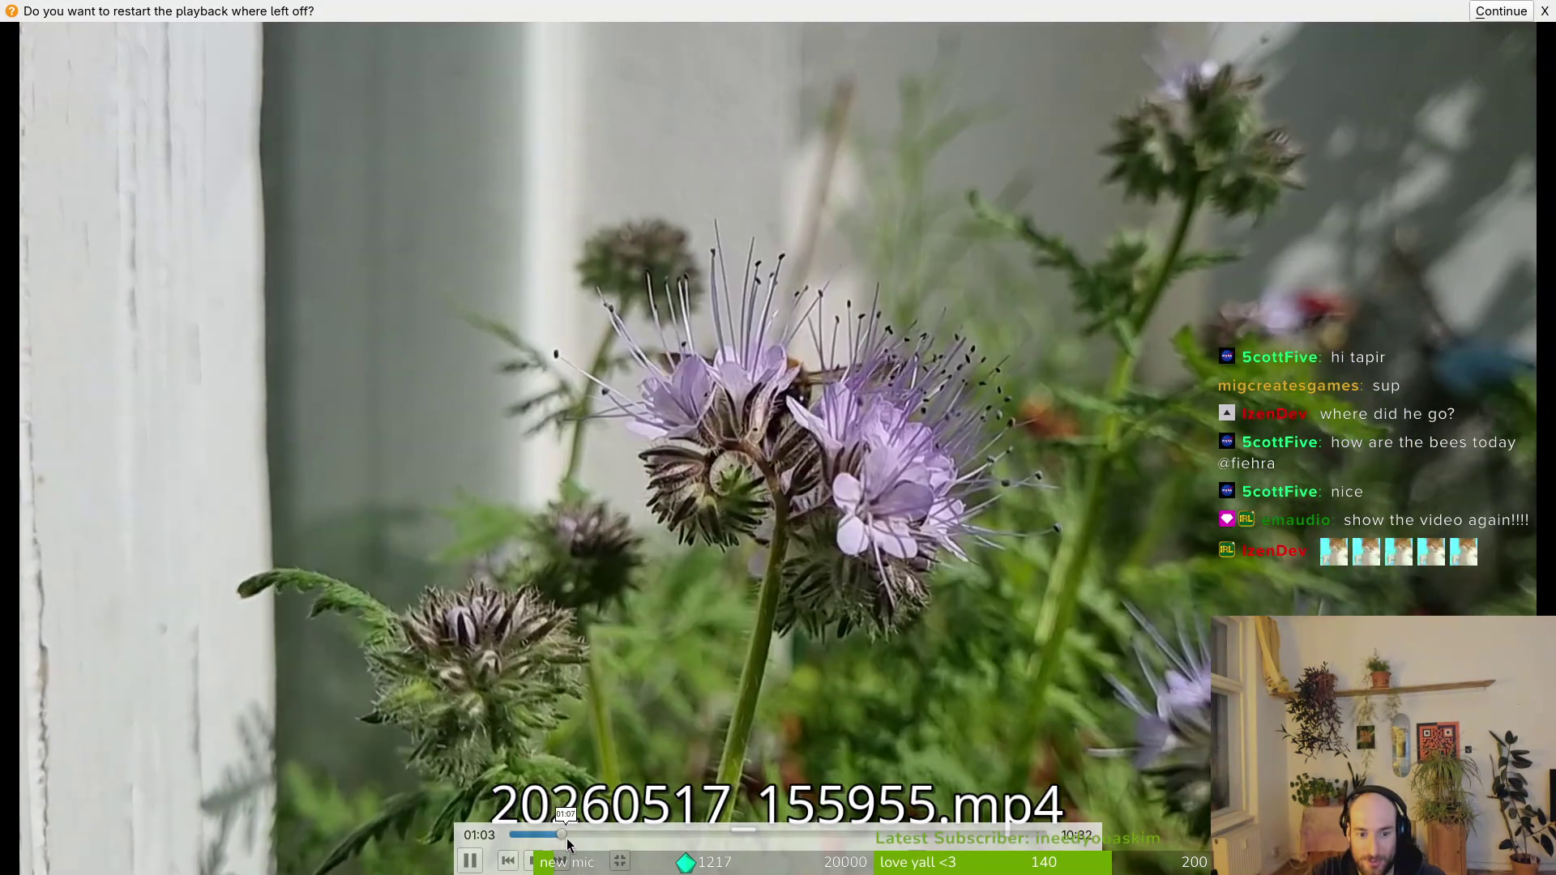